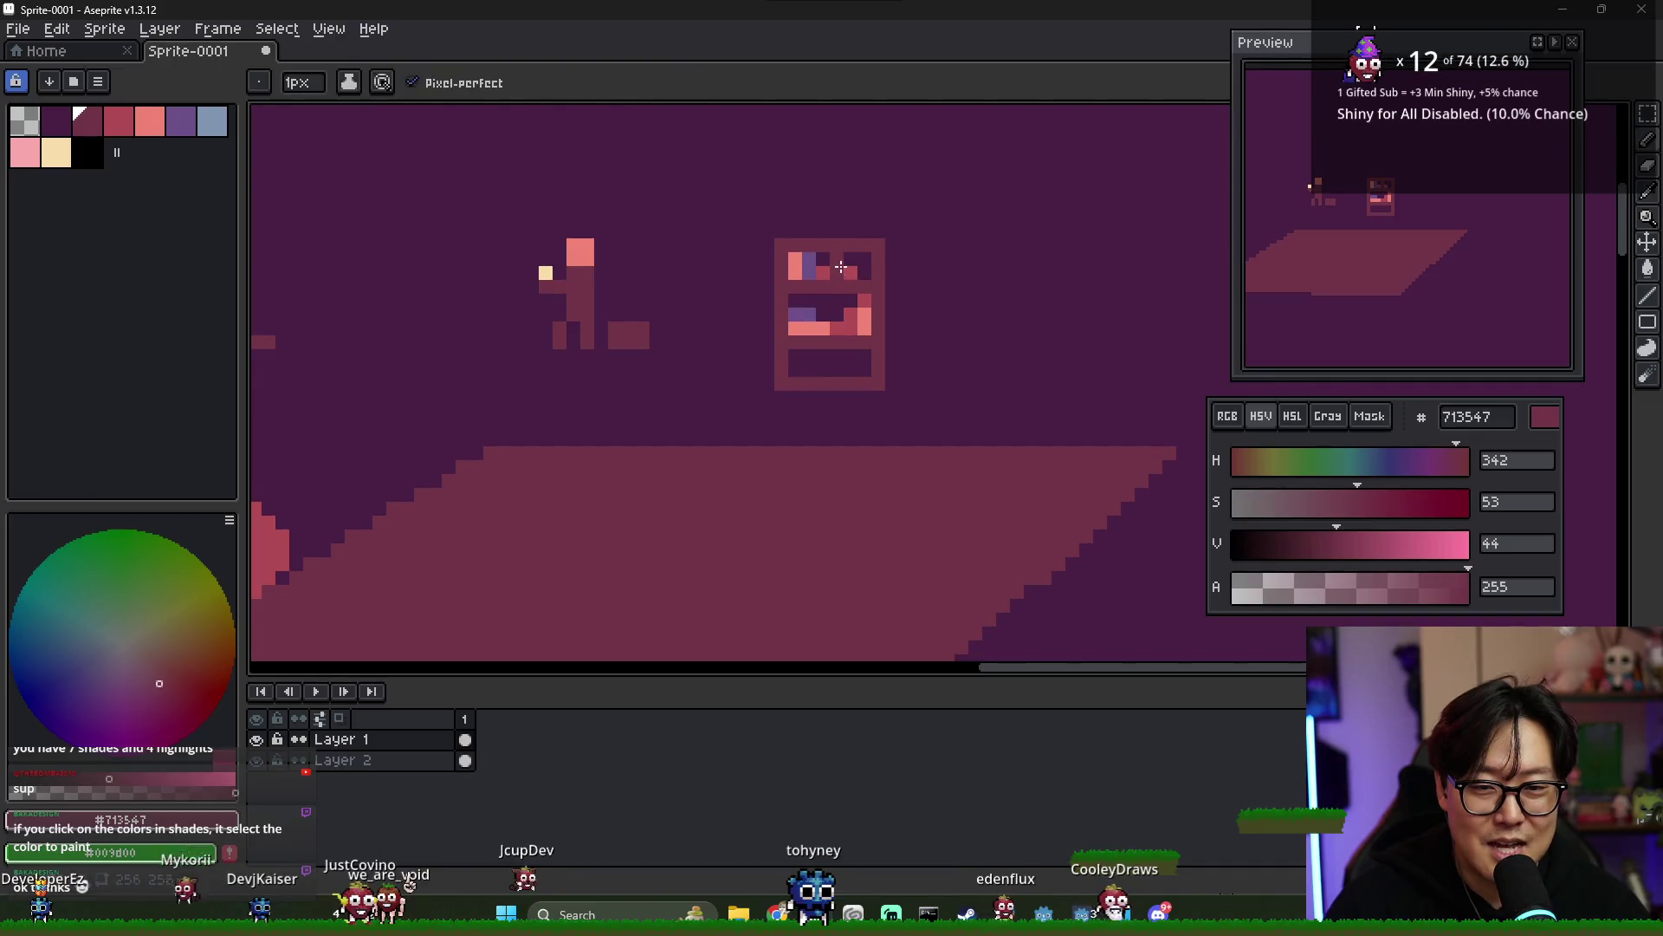
# - Sample the shelf's purple and paint a small purple mark in the bookshelf's lower compartment
pyautogui.keyDown('alt'); pyautogui.click(849, 264); pyautogui.keyUp('alt')
pyautogui.press('e')
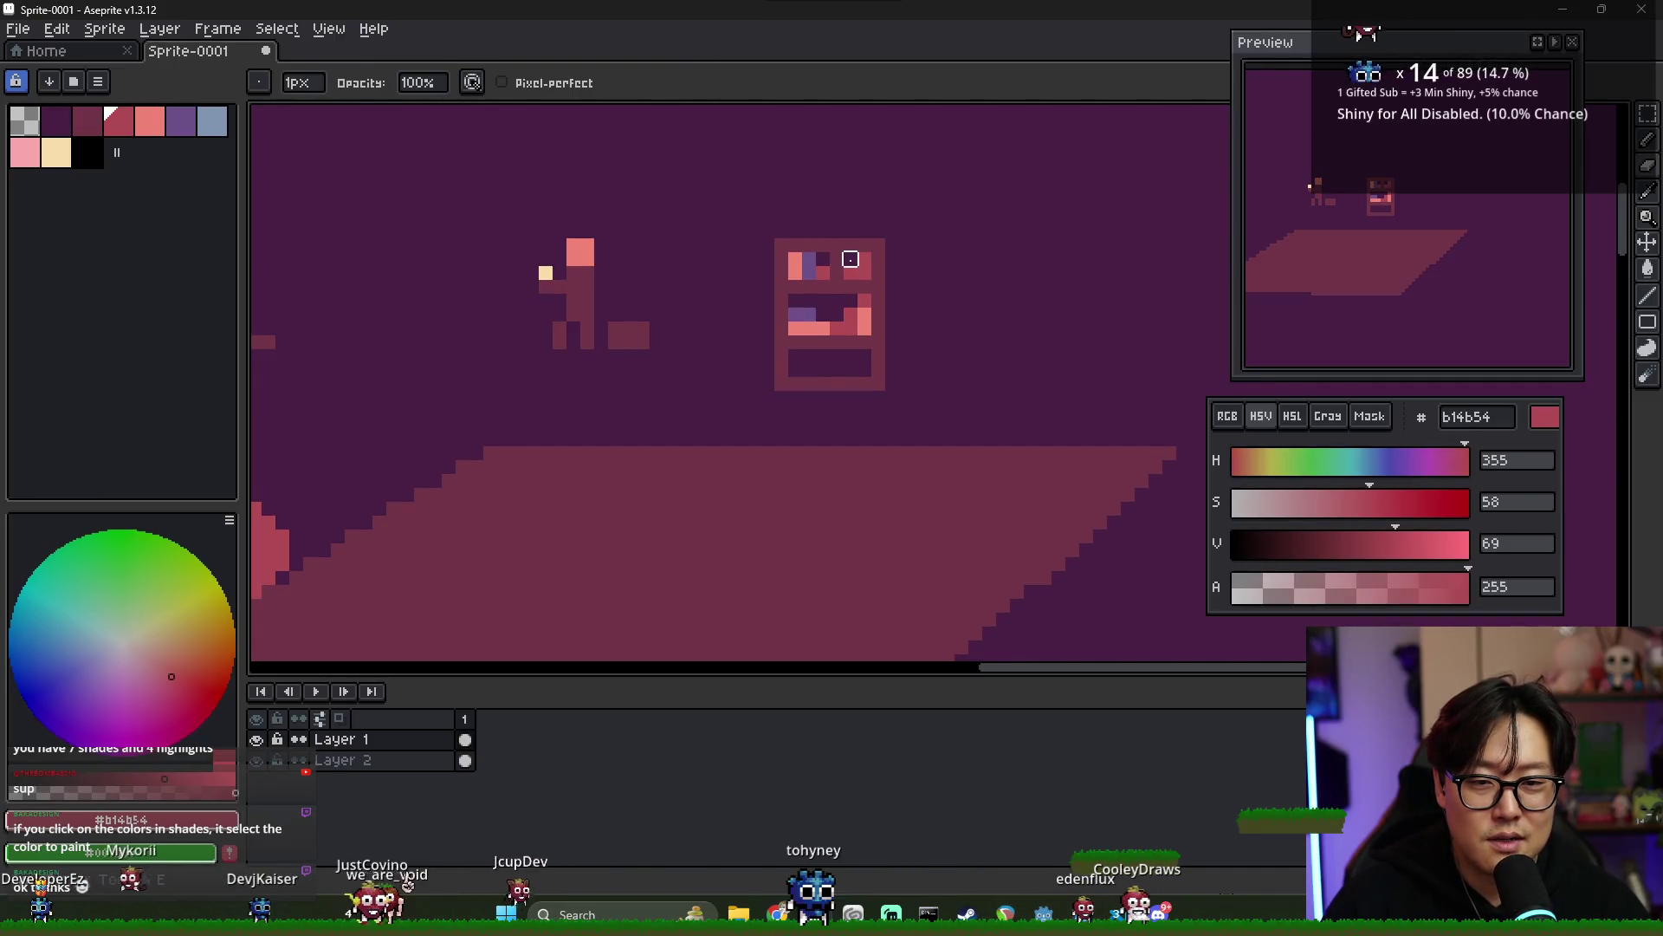
pyautogui.keyDown('alt'); pyautogui.click(836, 262); pyautogui.keyUp('alt')
pyautogui.press('b')
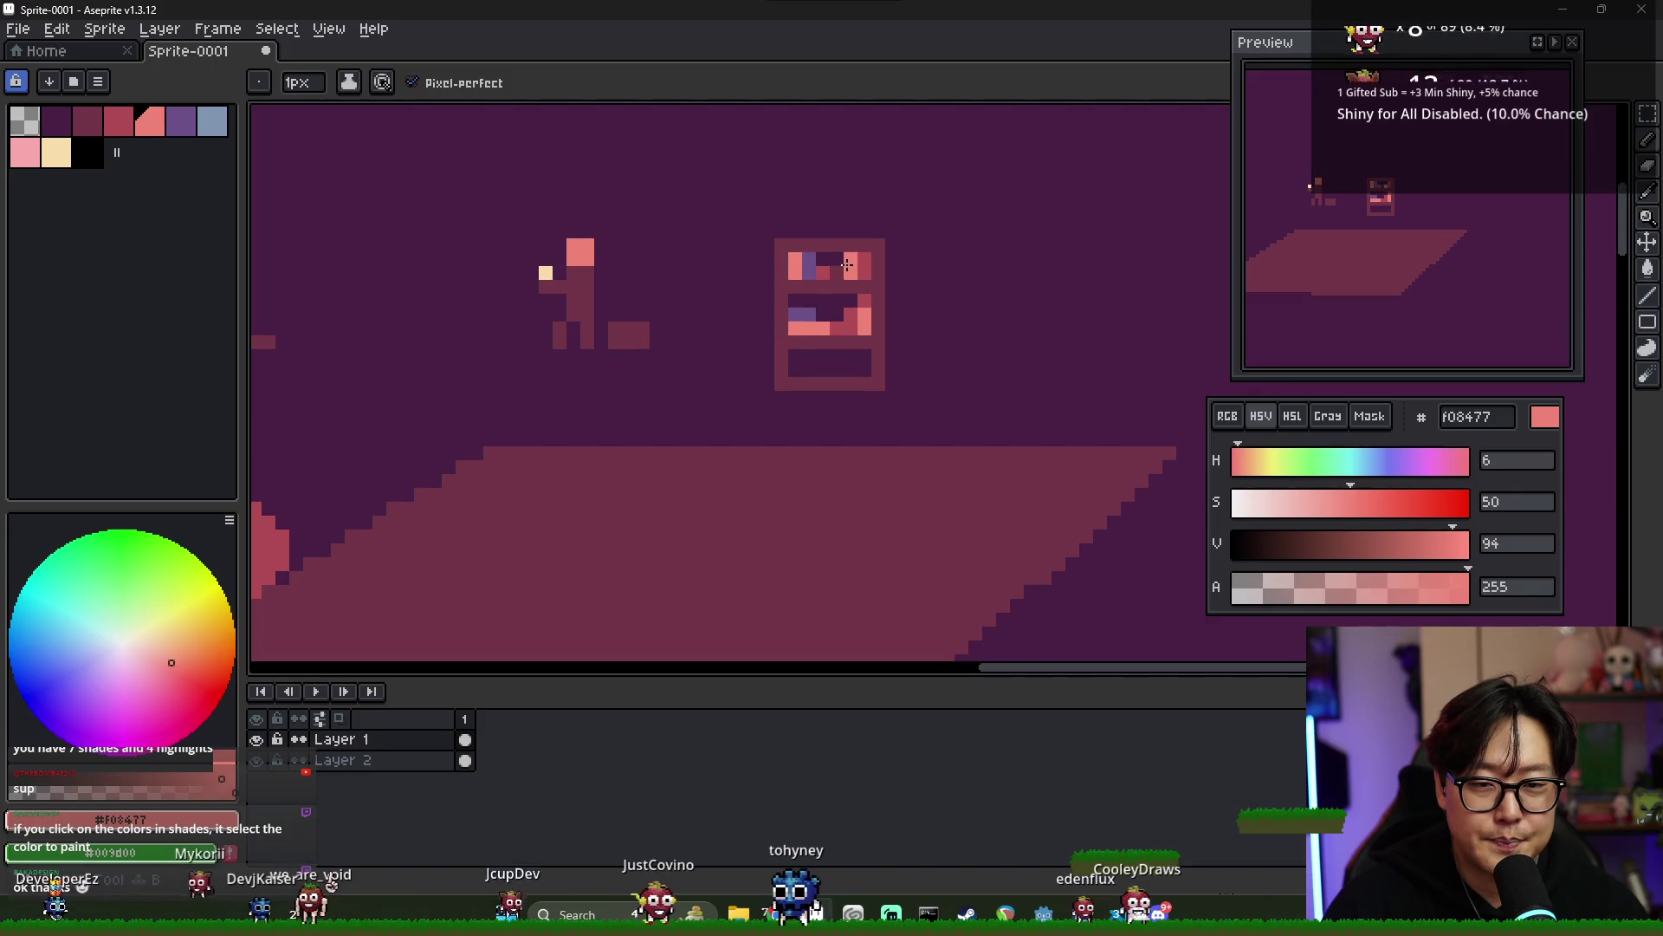
pyautogui.scroll(-1, 909, 382)
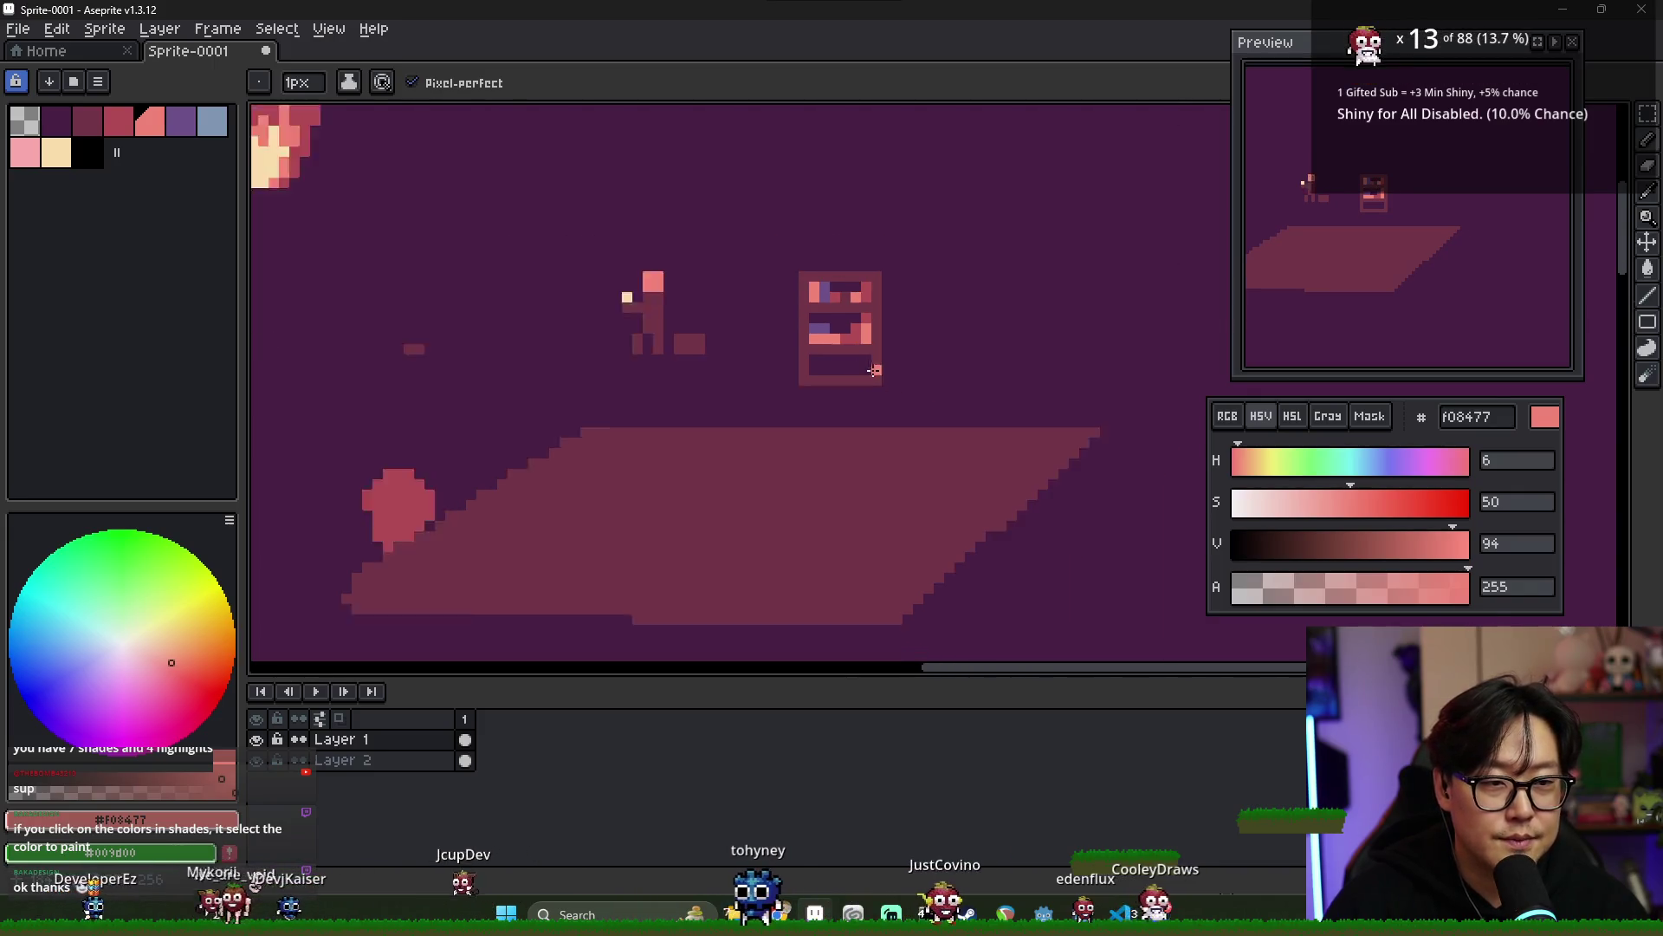
pyautogui.scroll(-1, 818, 352)
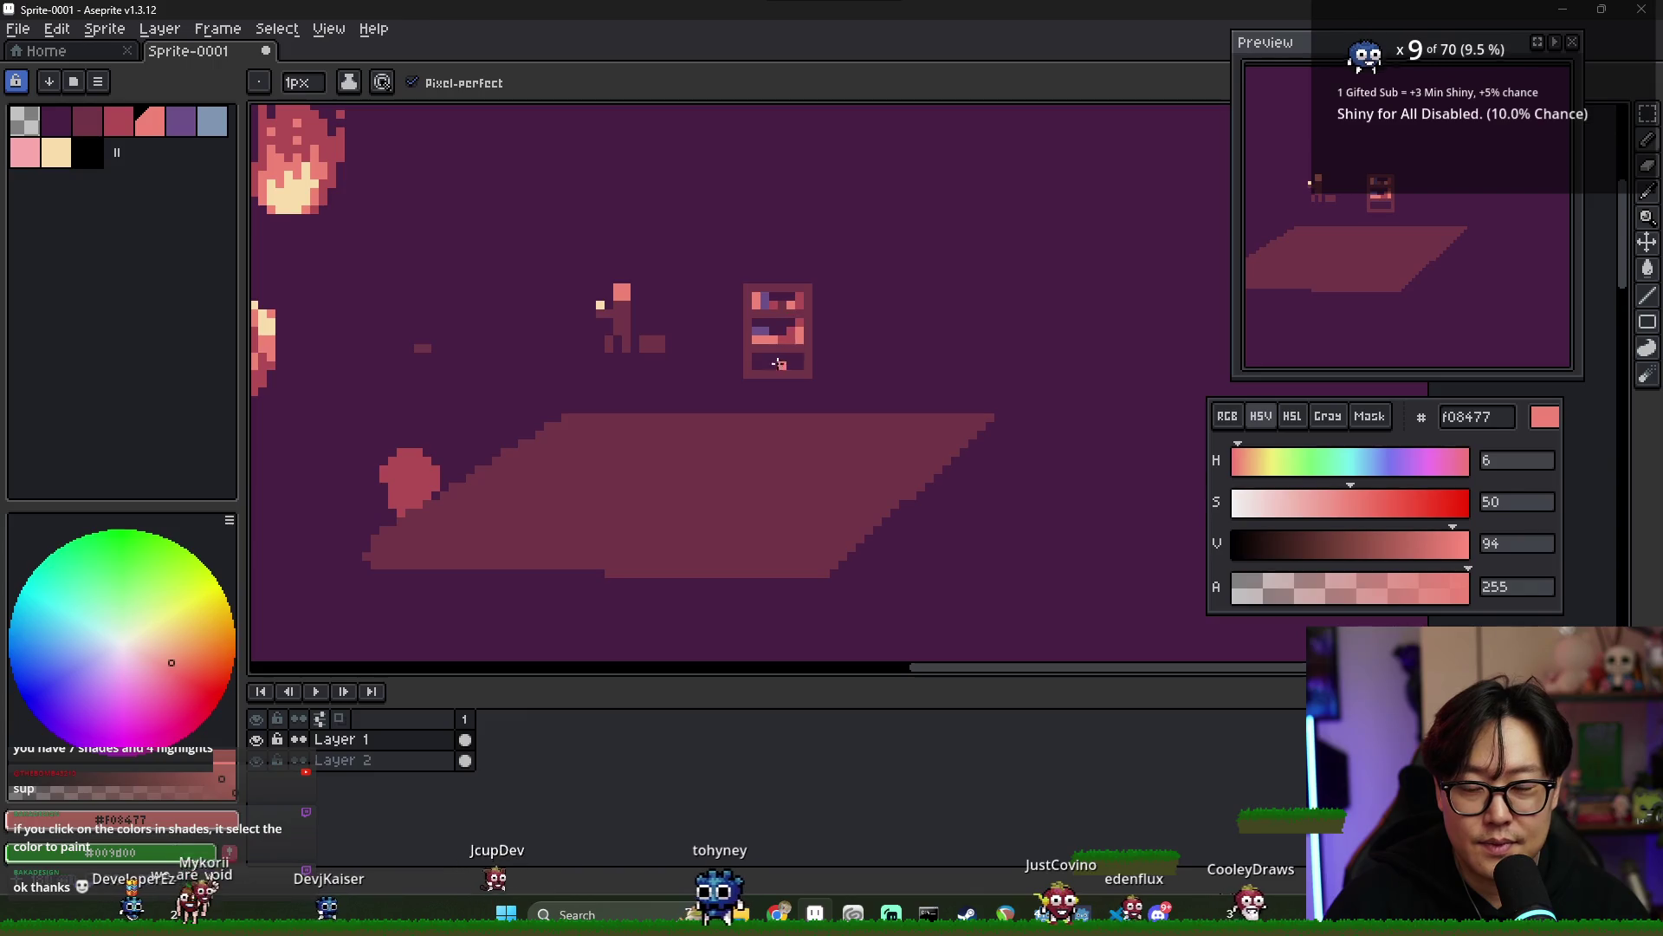
pyautogui.scroll(1, 763, 341)
pyautogui.keyDown('alt'); pyautogui.click(761, 331); pyautogui.keyUp('alt')
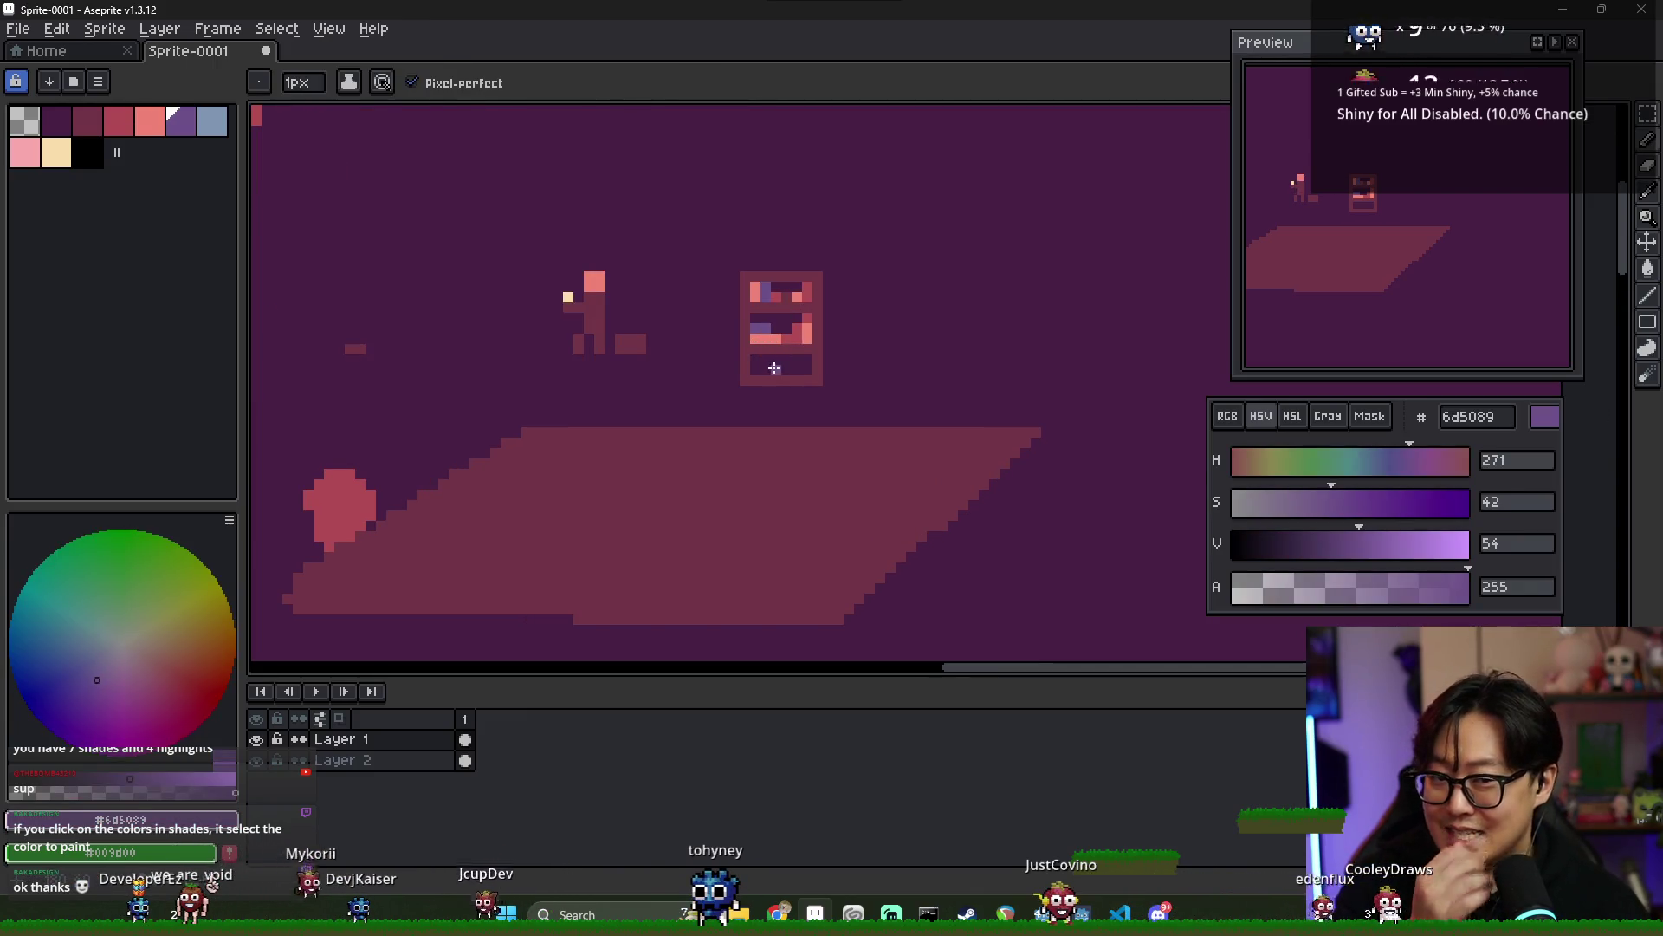
pyautogui.moveTo(757, 369); pyautogui.dragTo(755, 359)
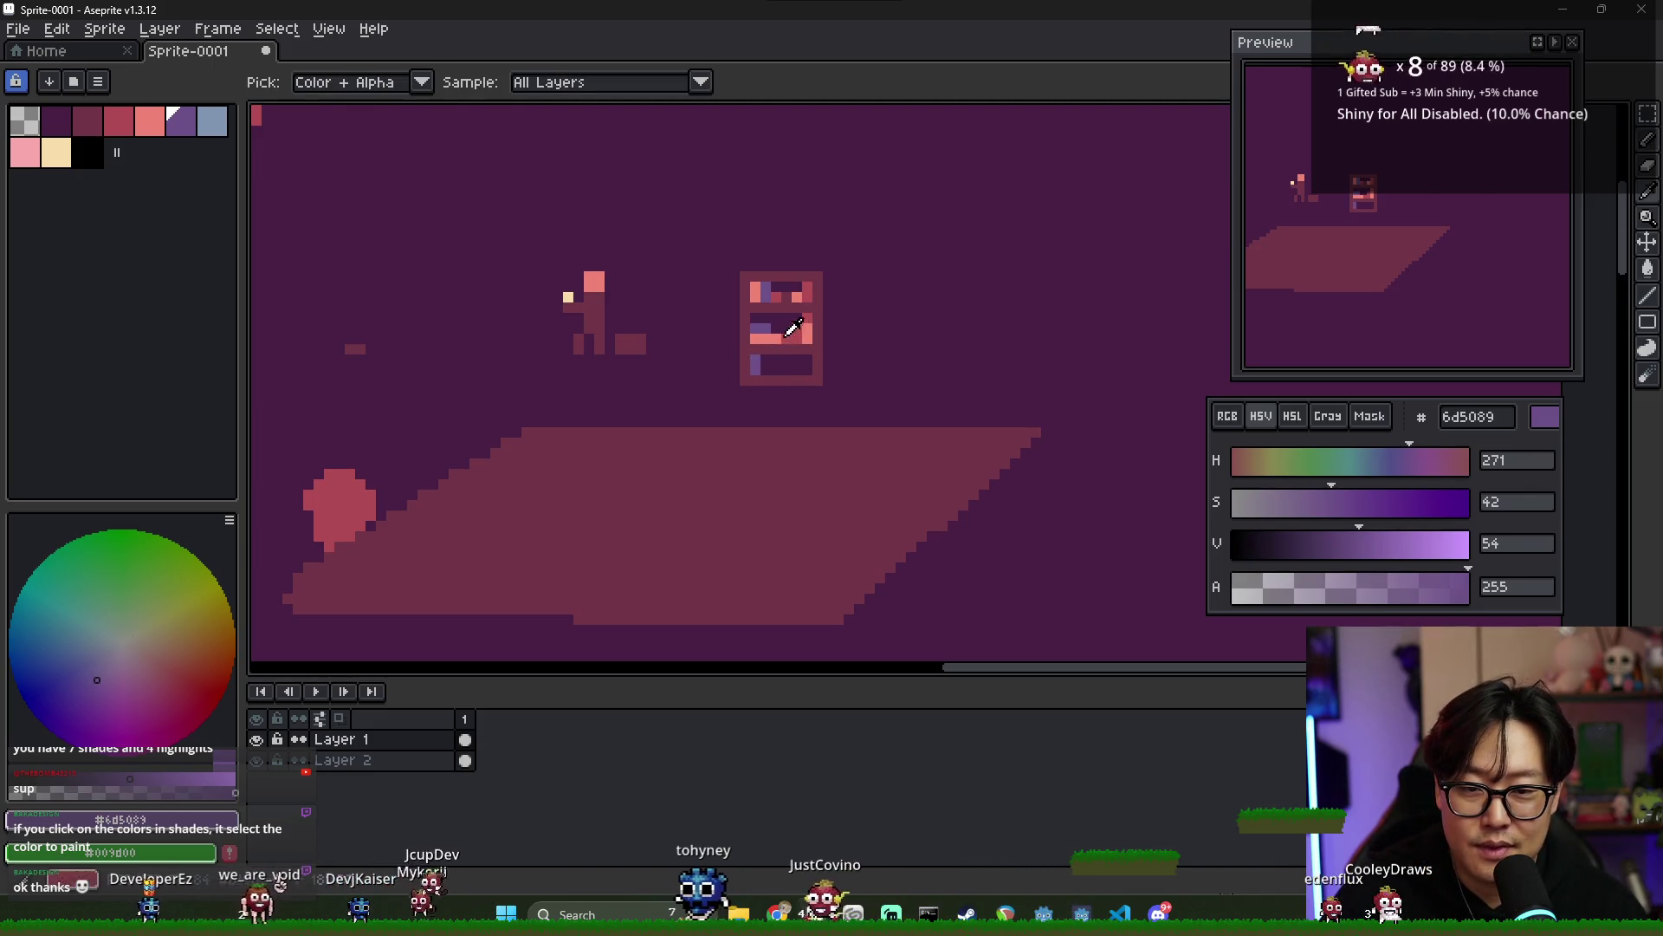
# - Add a dark rose pixel beside it in the lower compartment
pyautogui.click(156, 132)
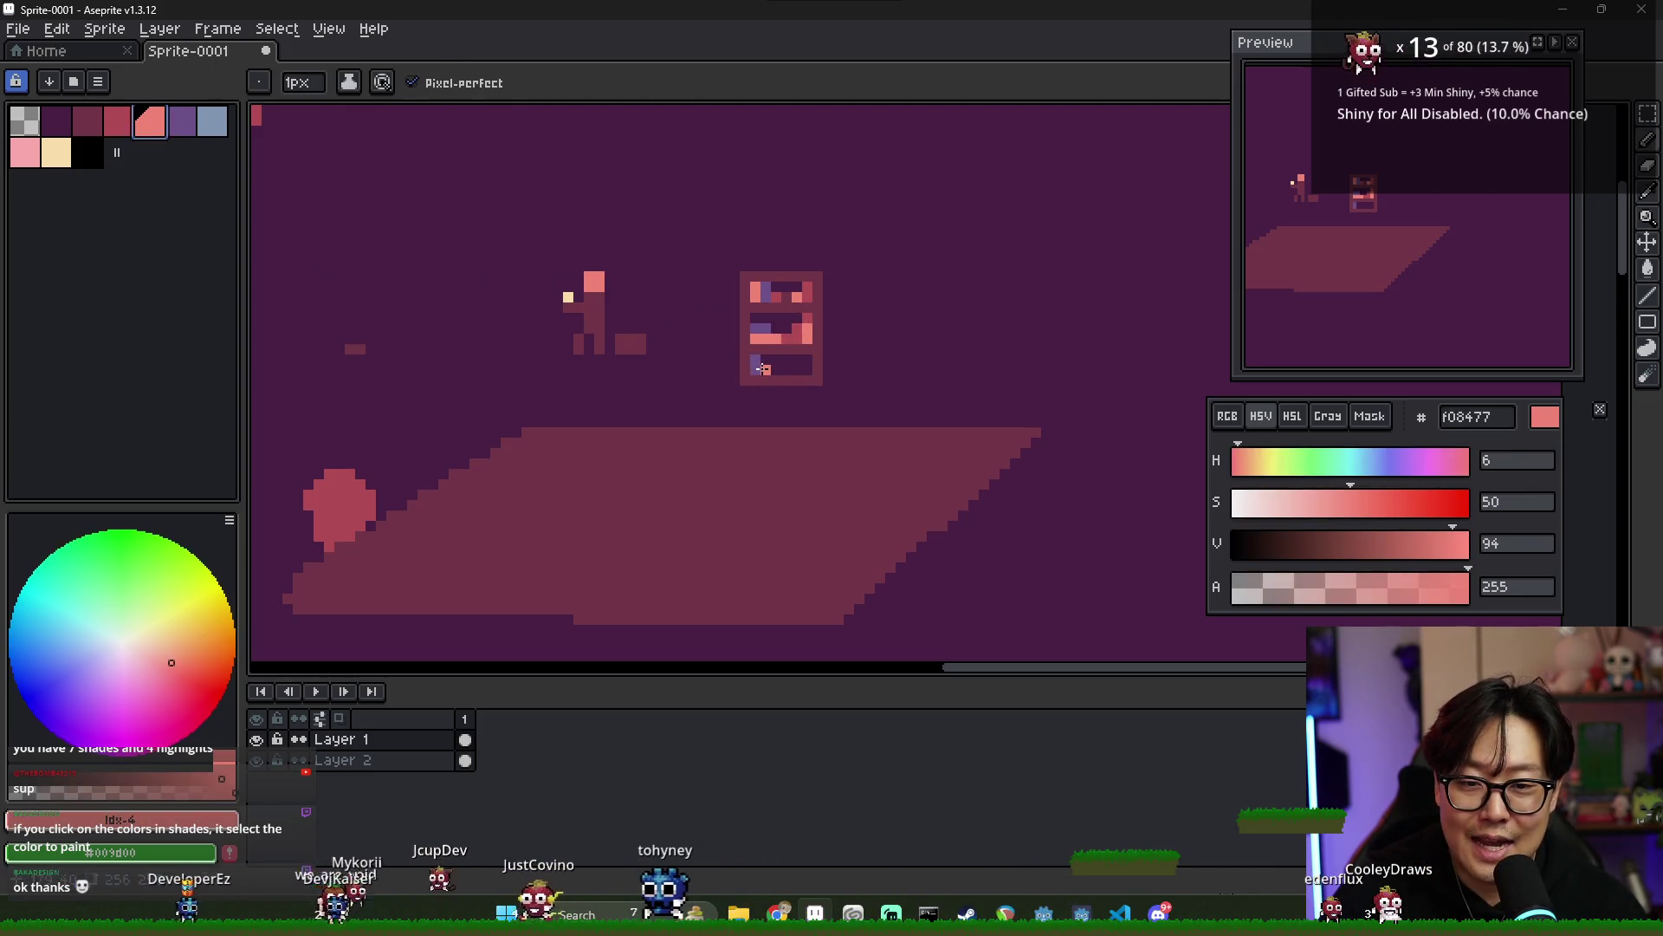
pyautogui.click(88, 122)
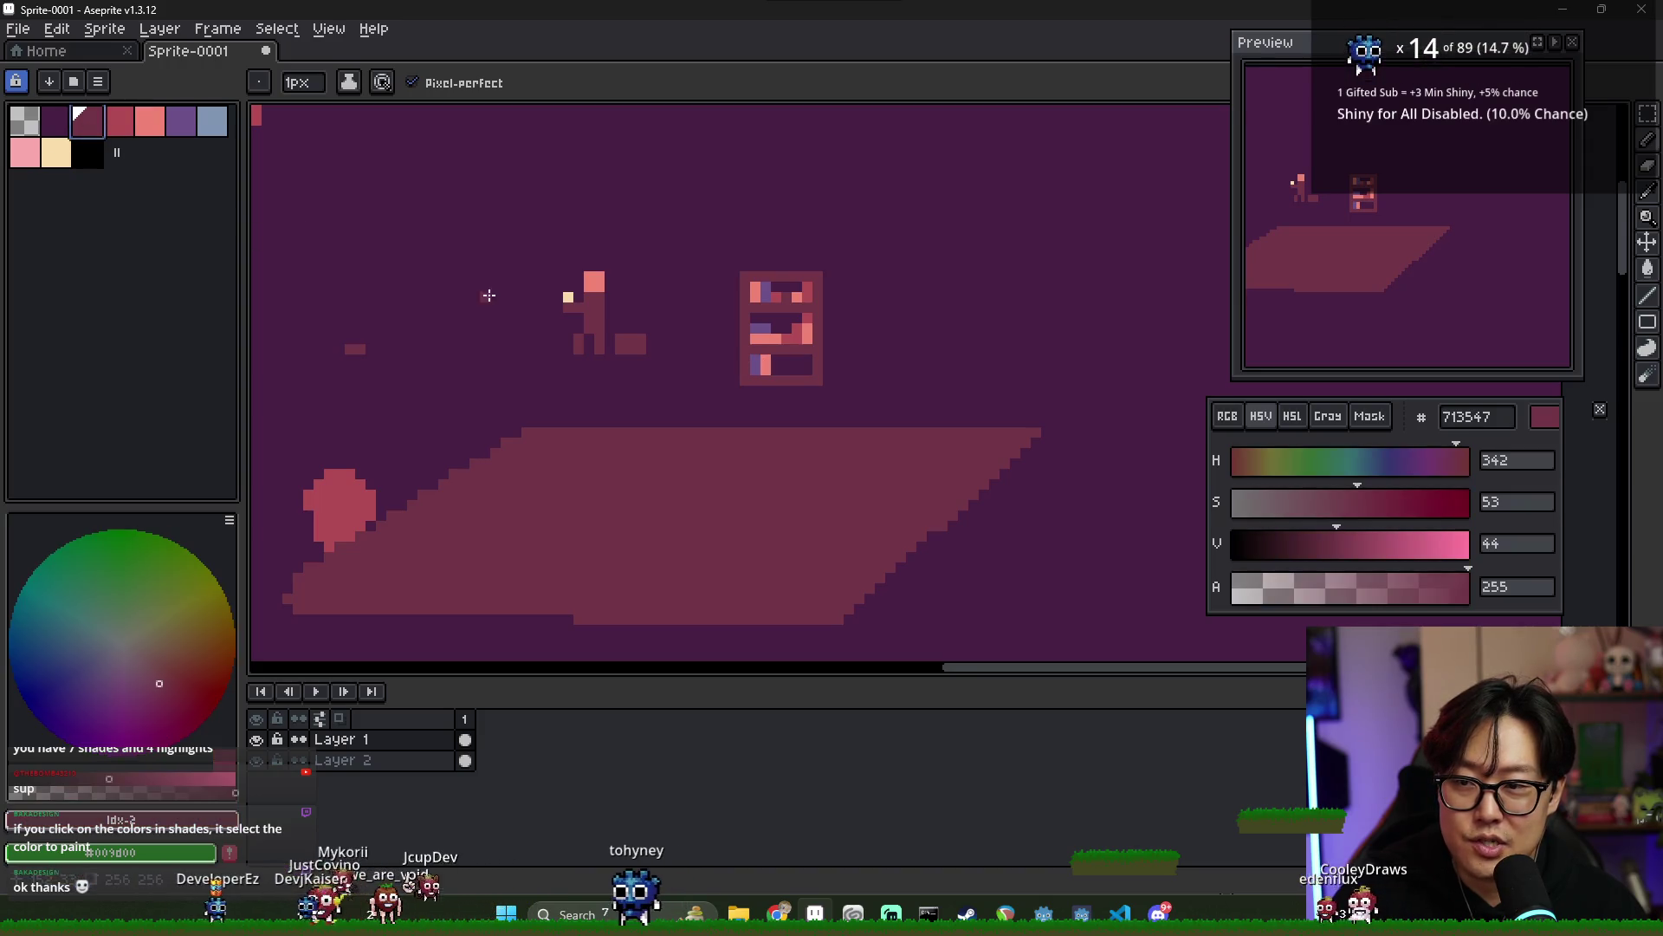
pyautogui.click(784, 370)
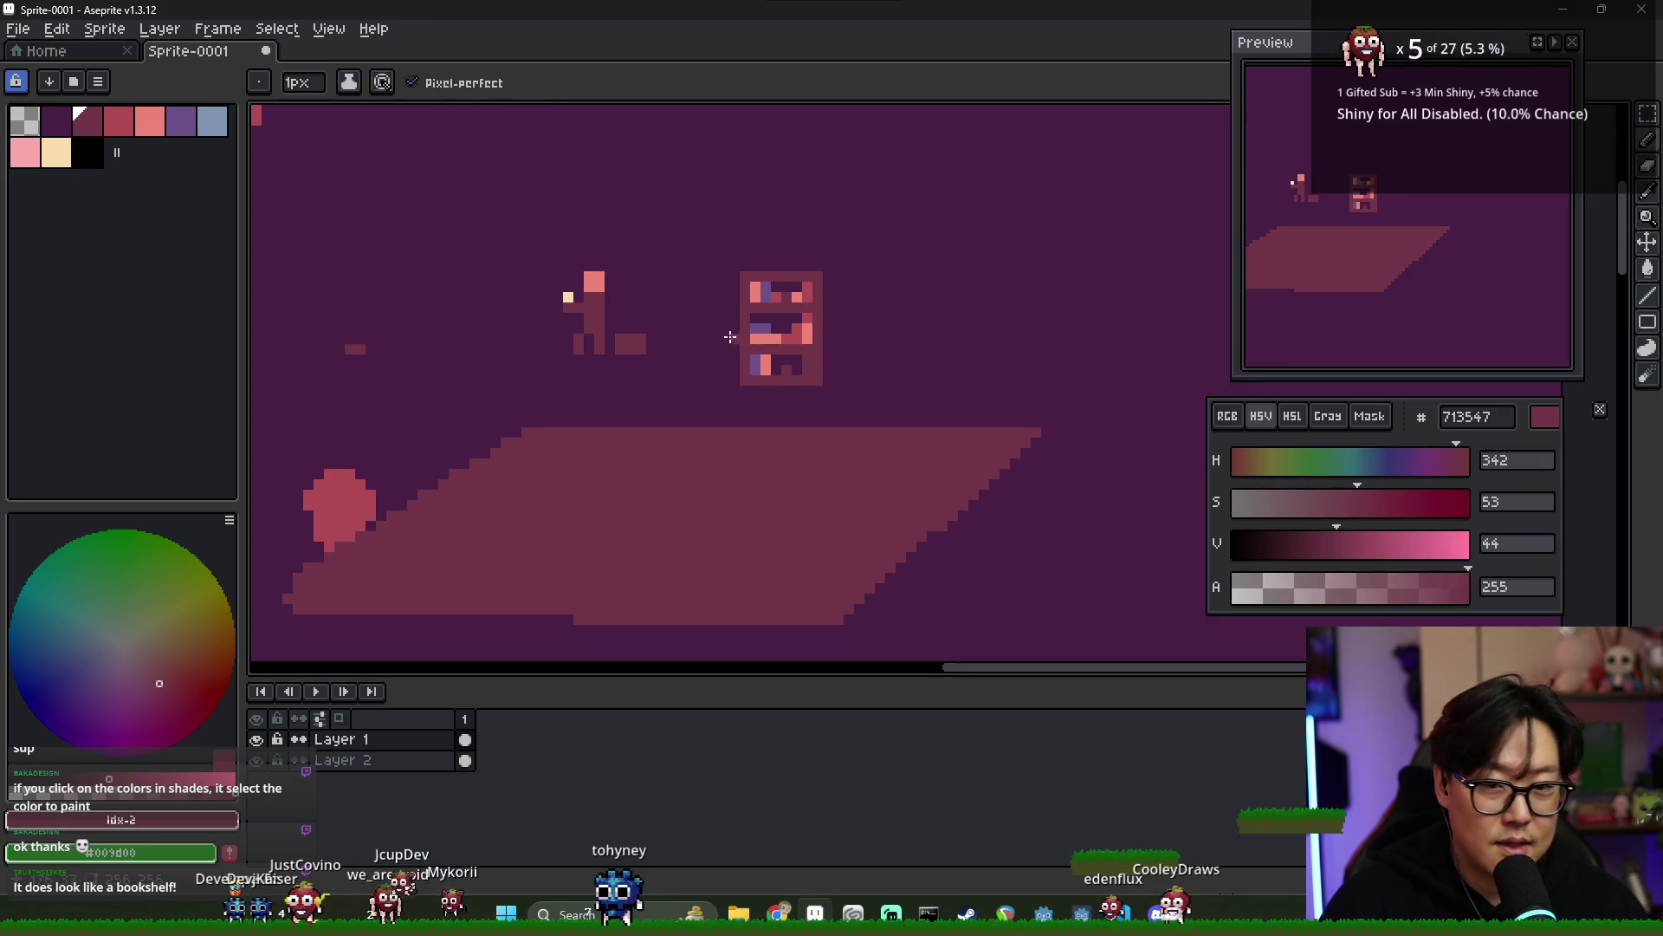
pyautogui.scroll(-2, 730, 337)
# - Box-select the bookshelf, drag it closer to the small figure, and commit the move
pyautogui.press('v')
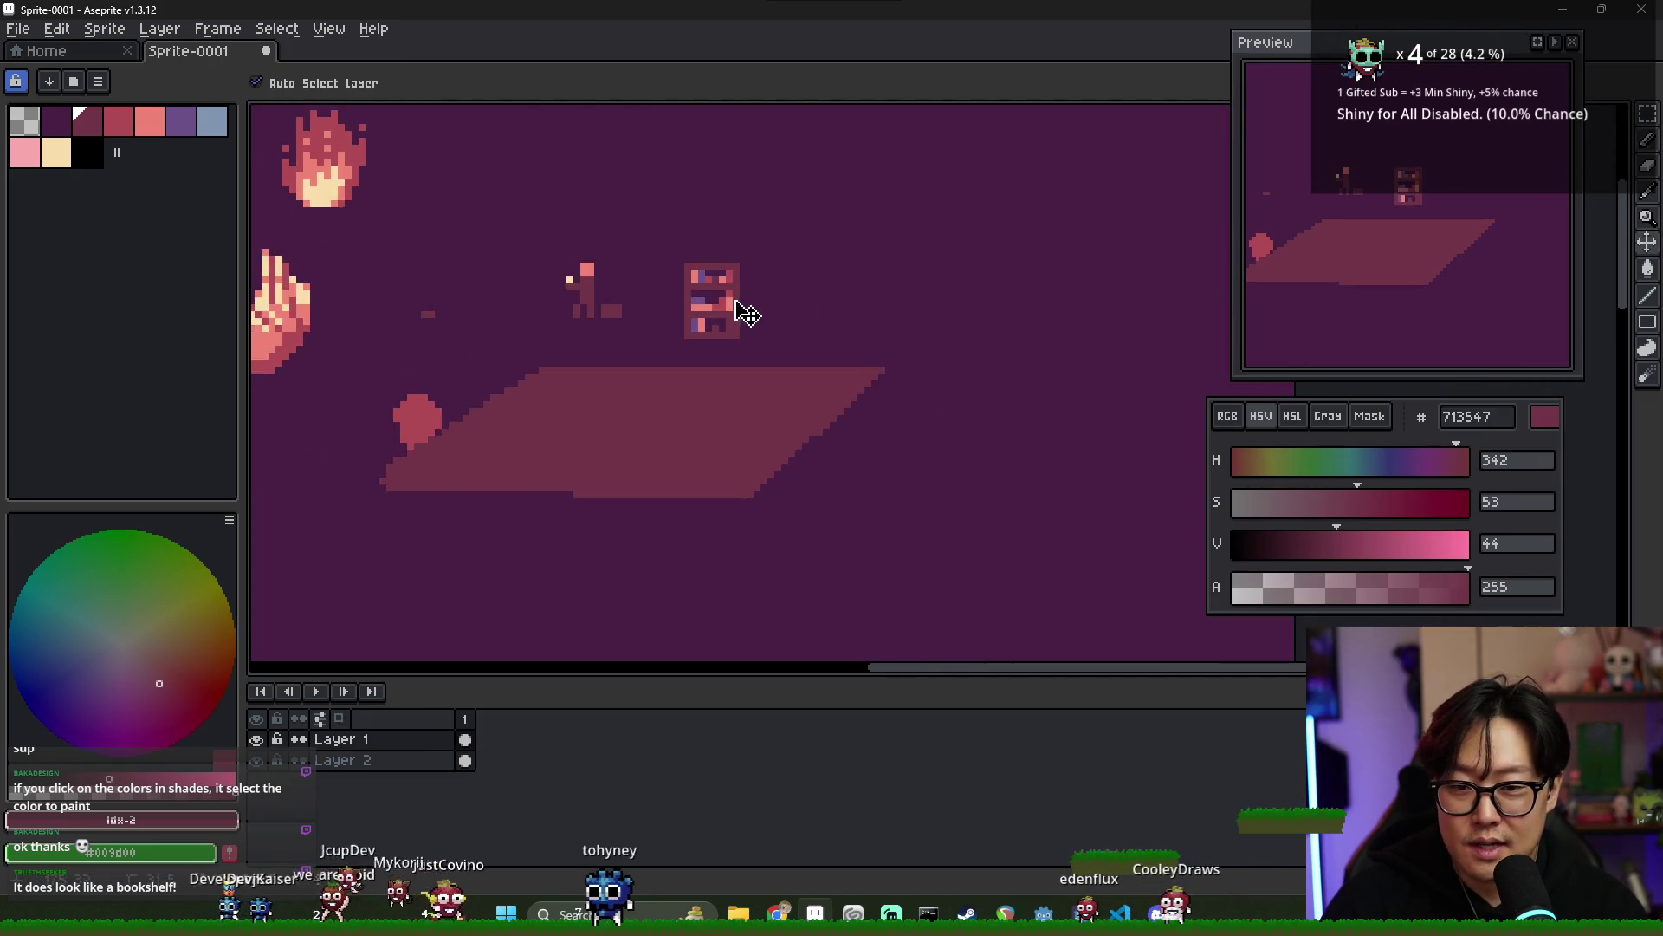
pyautogui.scroll(-3, 802, 322)
pyautogui.scroll(2, 805, 341)
pyautogui.scroll(1, 830, 379)
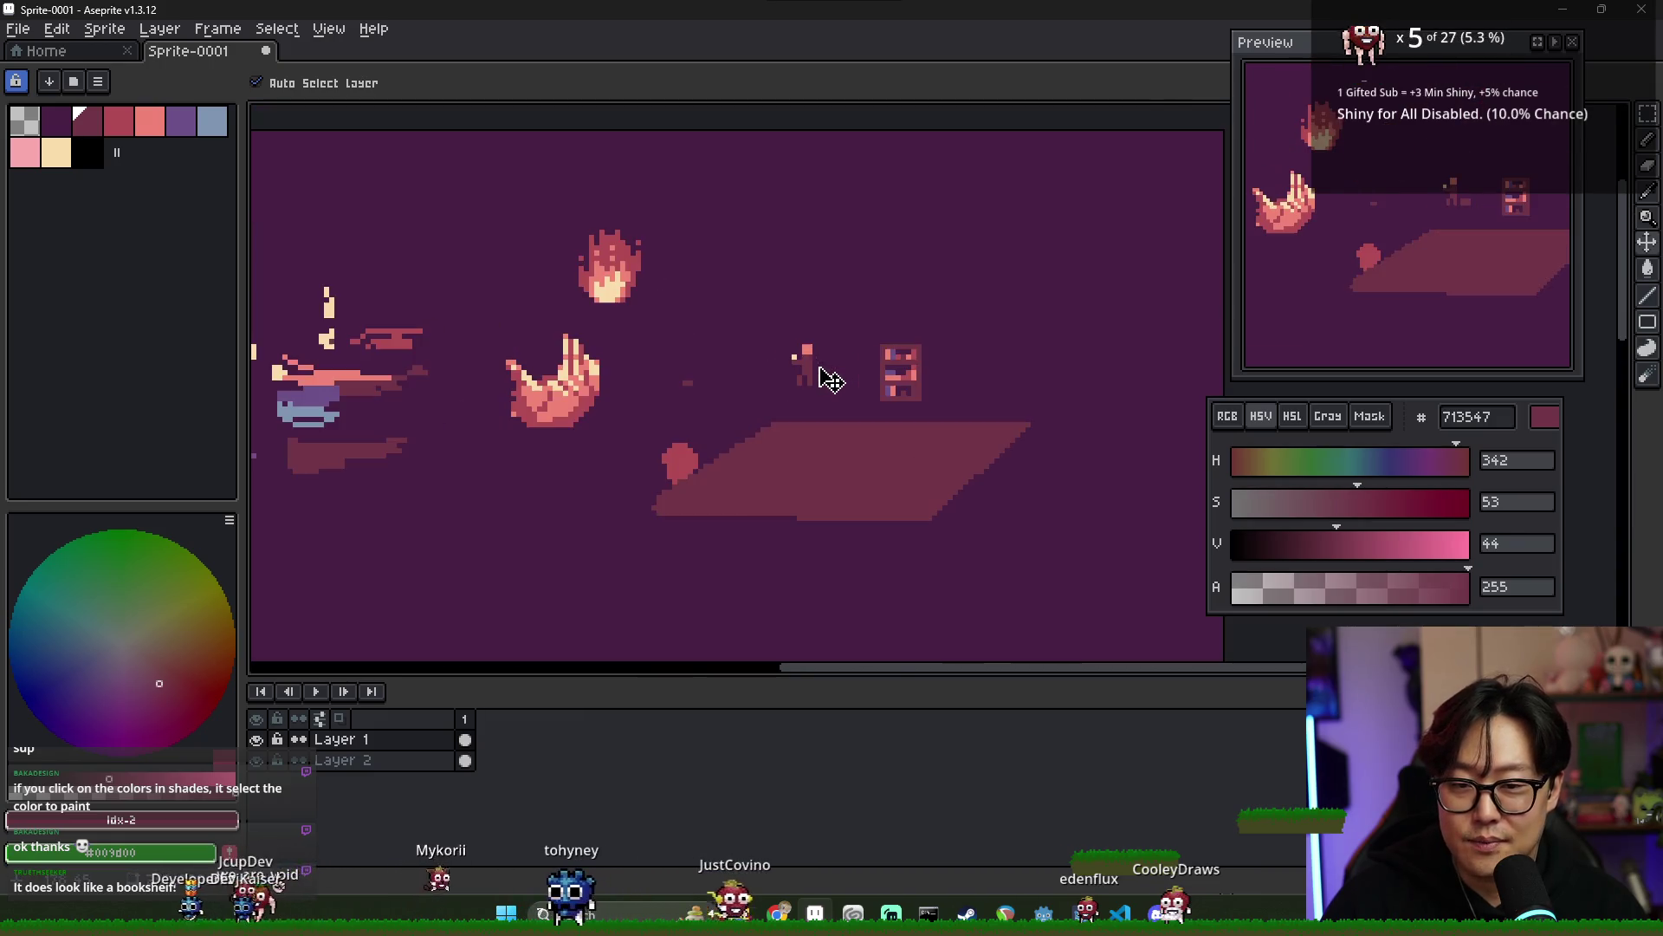
pyautogui.scroll(2, 876, 390)
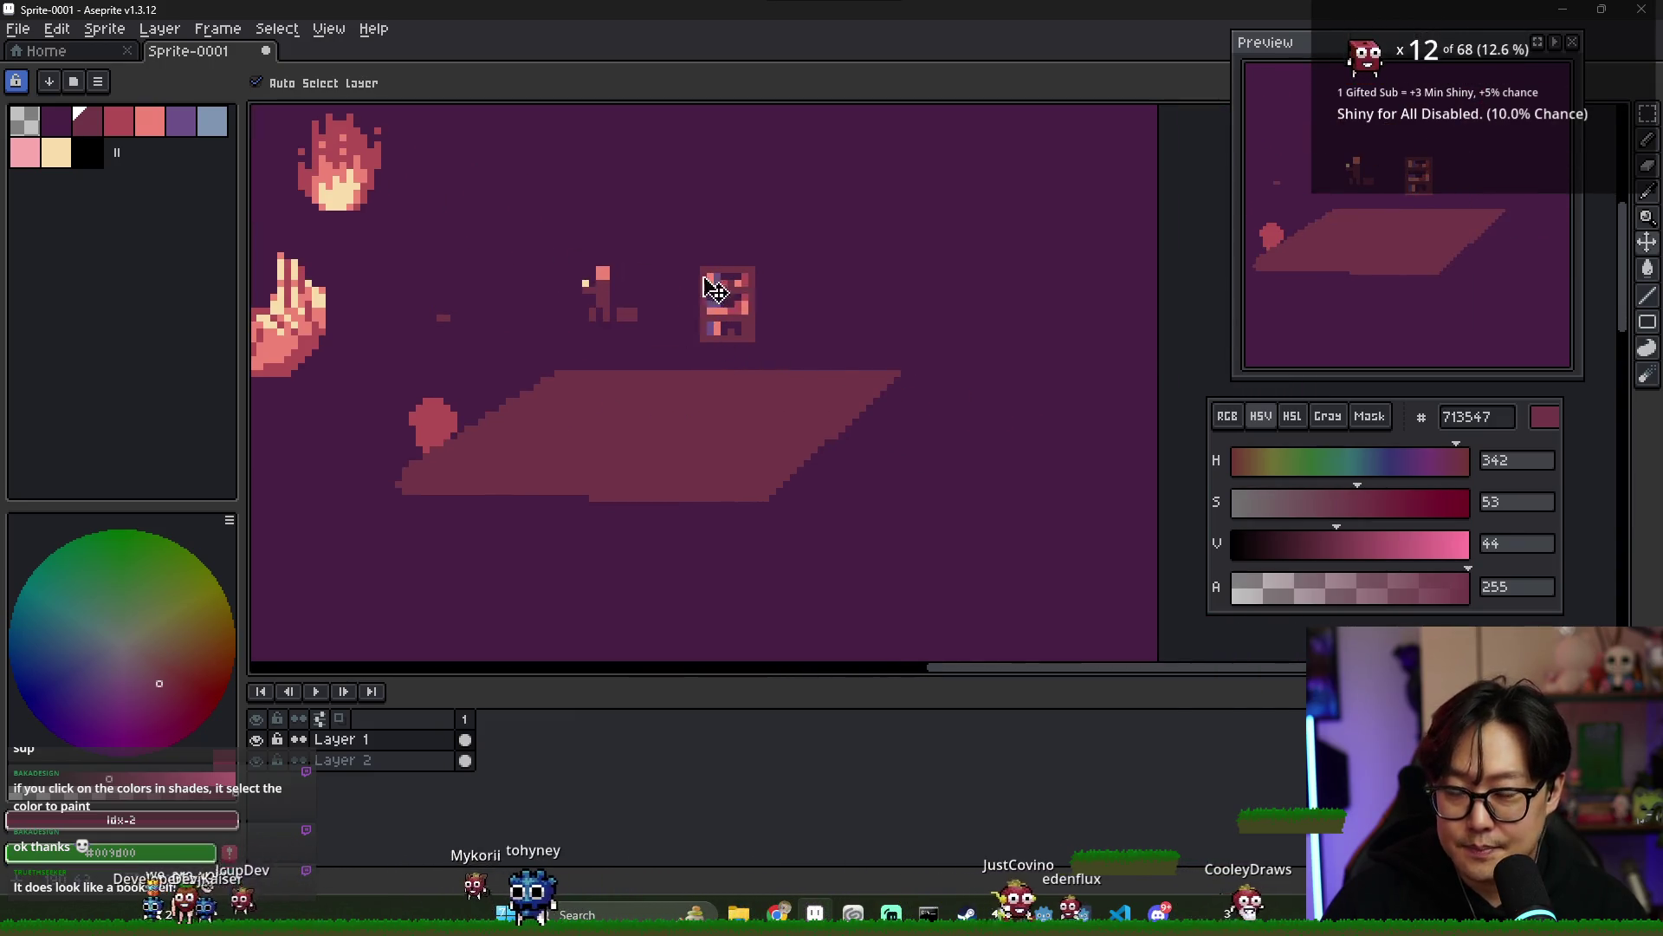
pyautogui.scroll(1, 754, 290)
pyautogui.scroll(-2, 717, 281)
pyautogui.press('m')
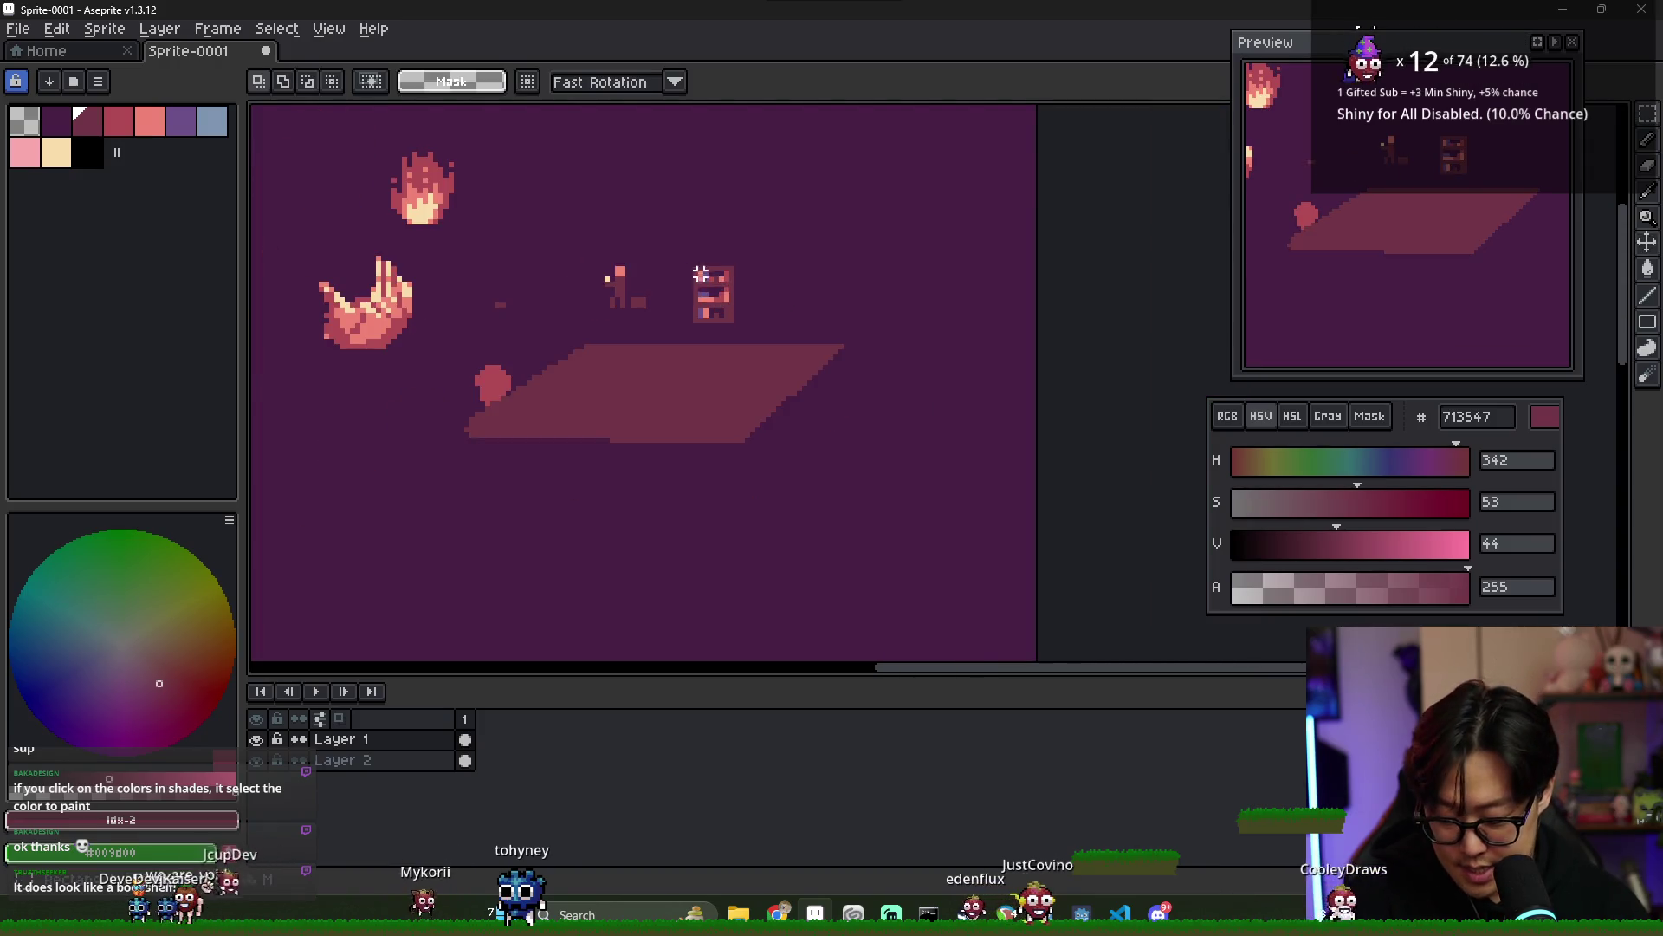
pyautogui.scroll(1, 700, 275)
pyautogui.moveTo(687, 257)
pyautogui.mouseDown()
pyautogui.moveTo(746, 339)
pyautogui.moveTo(802, 275)
pyautogui.moveTo(824, 353)
pyautogui.moveTo(807, 281)
pyautogui.moveTo(783, 312)
pyautogui.moveTo(703, 330)
pyautogui.mouseUp()
pyautogui.scroll(-1, 810, 273)
pyautogui.scroll(2, 700, 327)
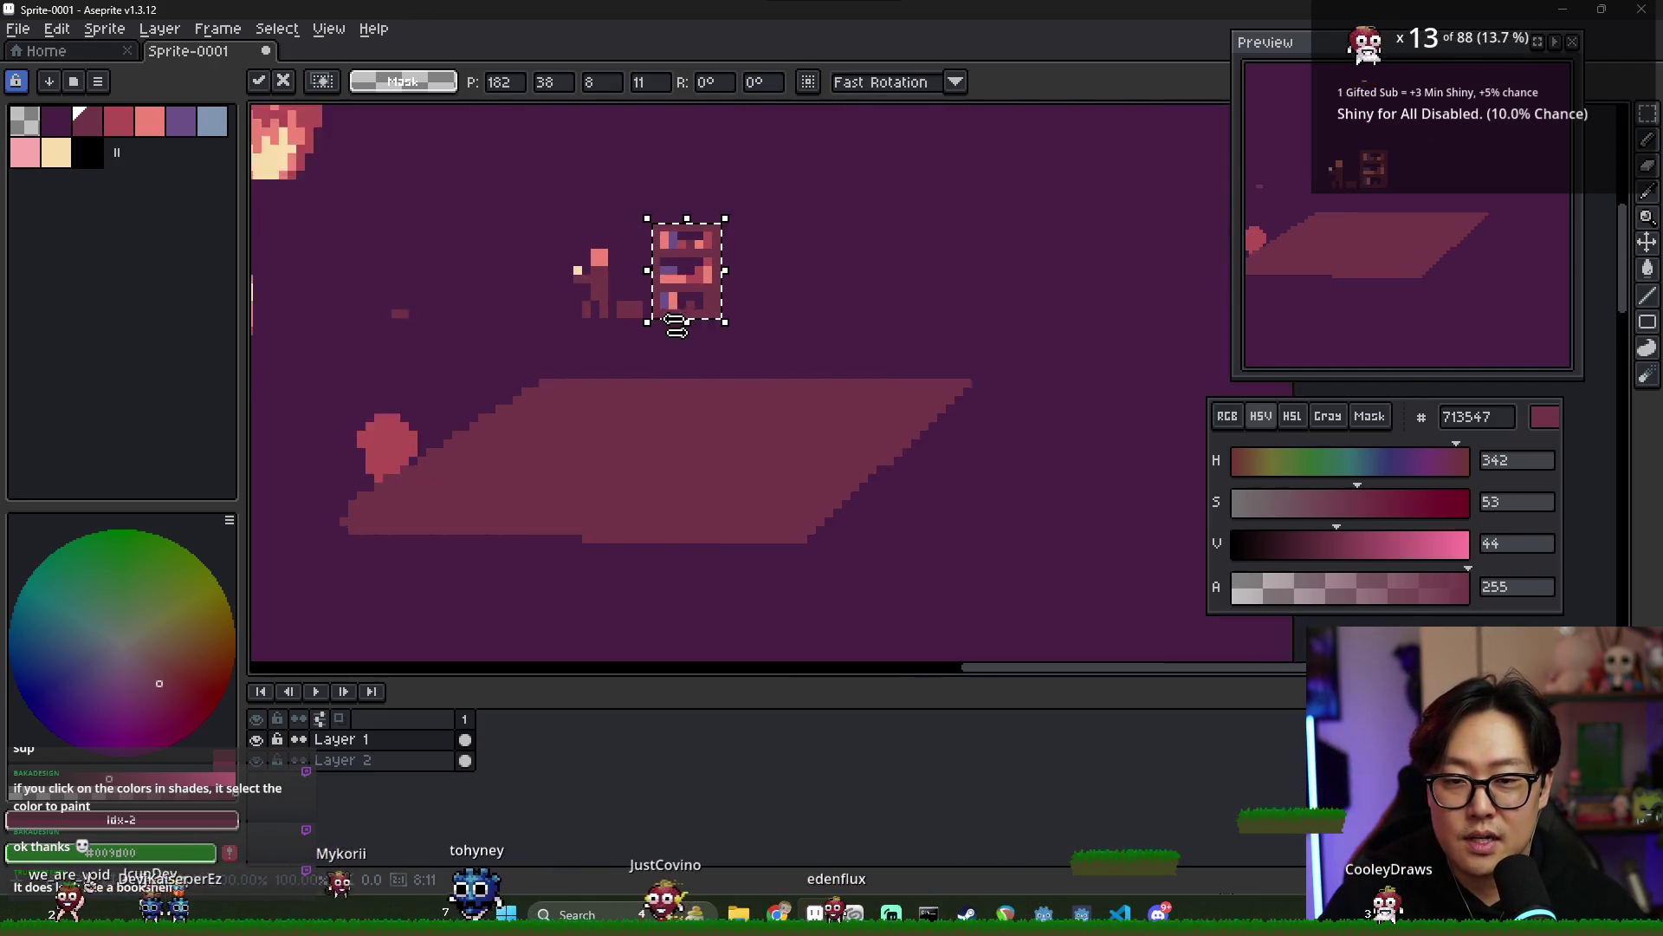
pyautogui.press('b')
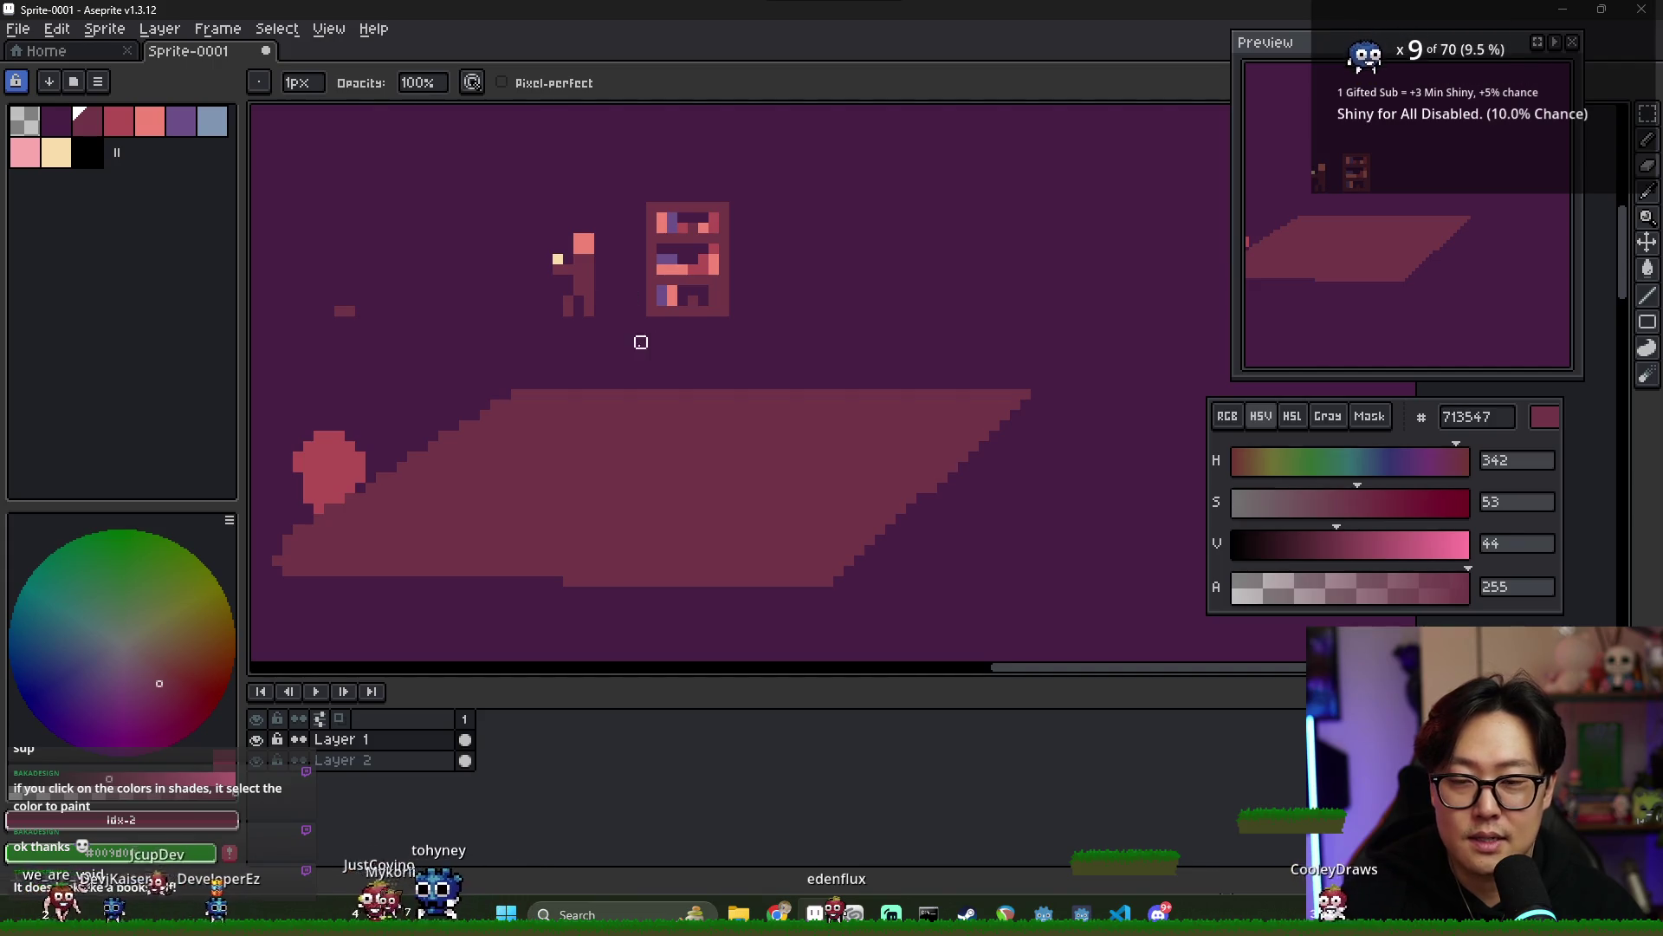
# - Select black as the drawing colour
pyautogui.scroll(-2, 641, 342)
pyautogui.scroll(2, 640, 333)
pyautogui.scroll(-2, 641, 334)
pyautogui.scroll(1, 642, 332)
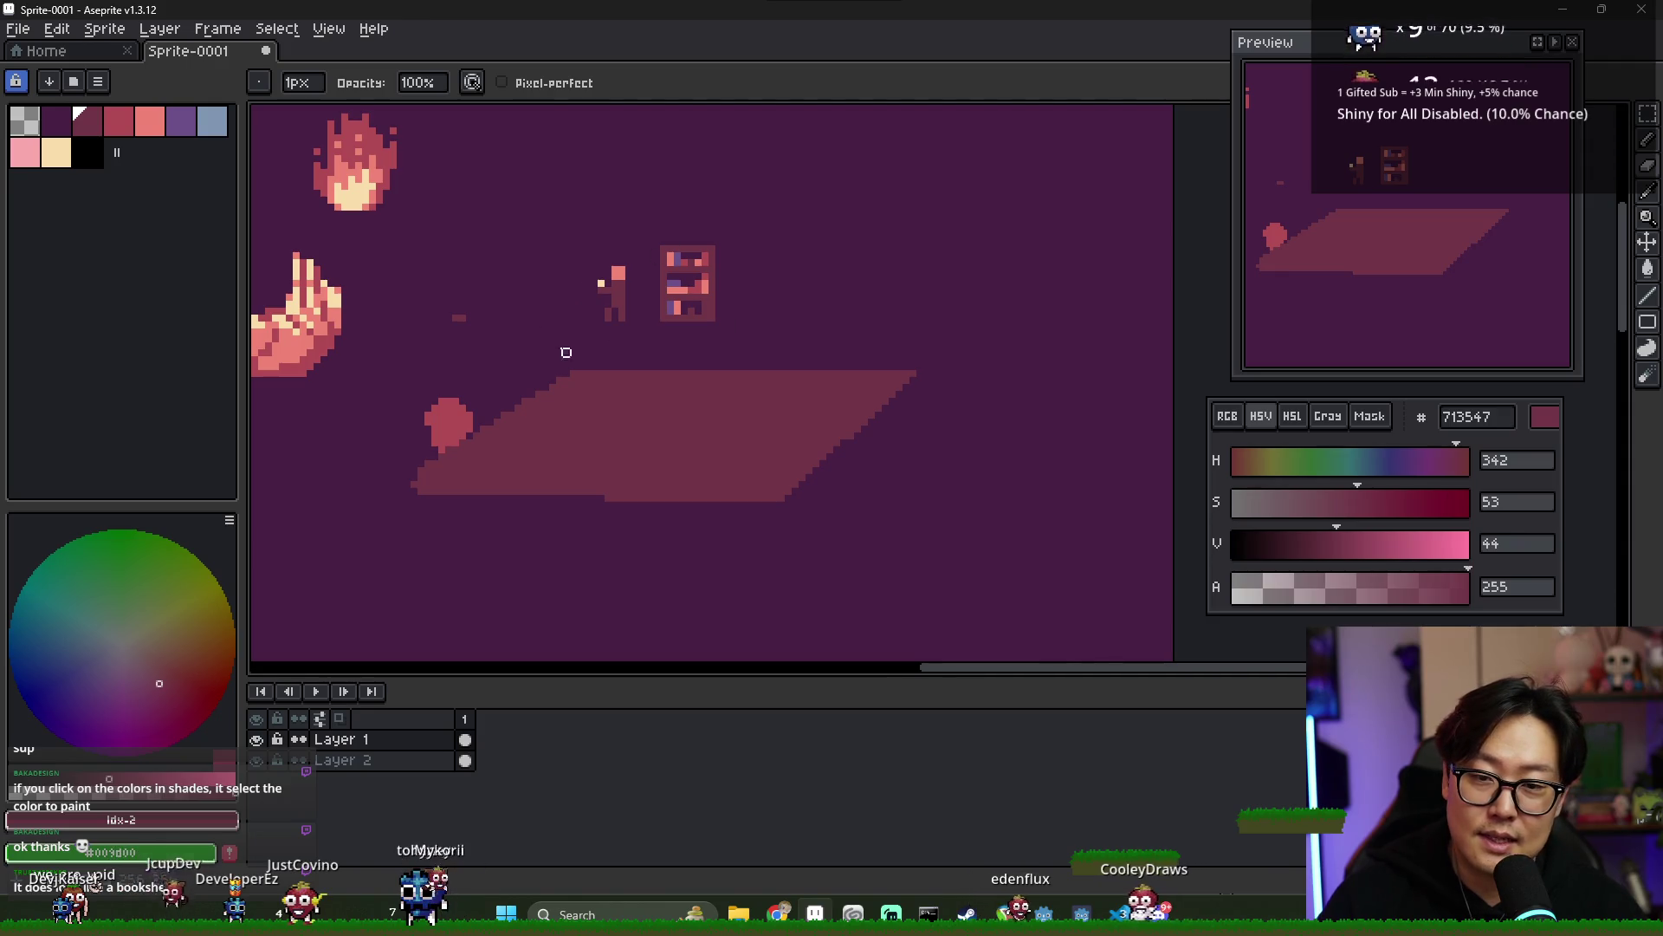
pyautogui.scroll(-1, 546, 353)
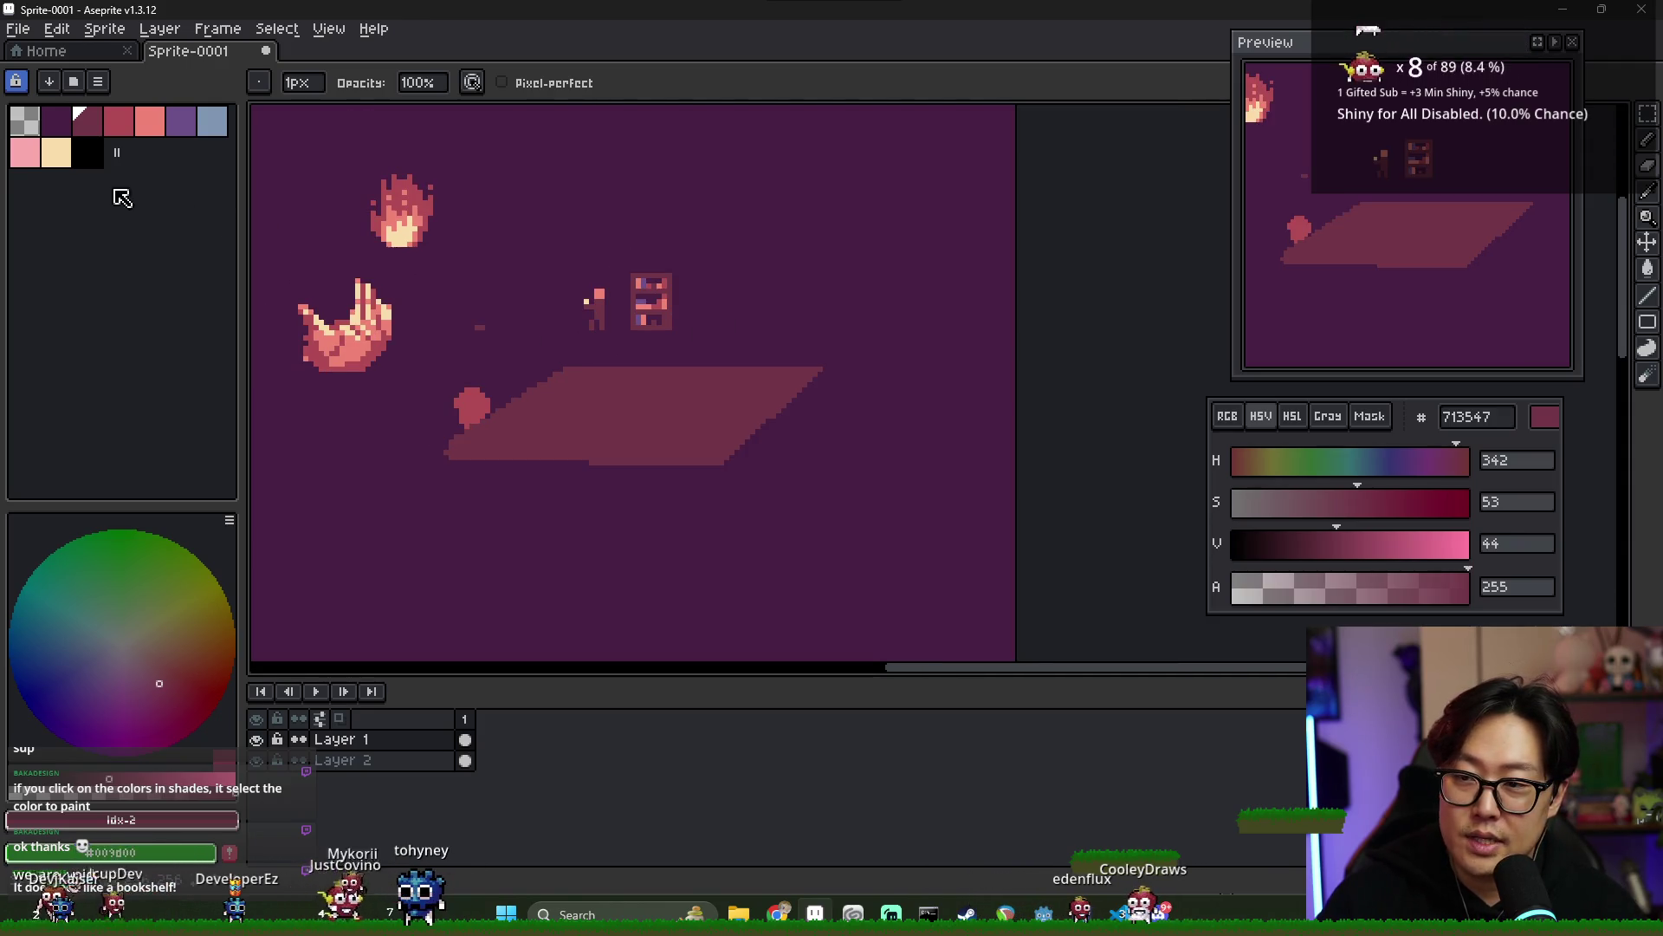
pyautogui.click(86, 152)
pyautogui.scroll(1, 607, 312)
# - Draw a black line along the bookshelf's left side and top, redoing the stepped attempts
pyautogui.moveTo(606, 327); pyautogui.dragTo(595, 216)
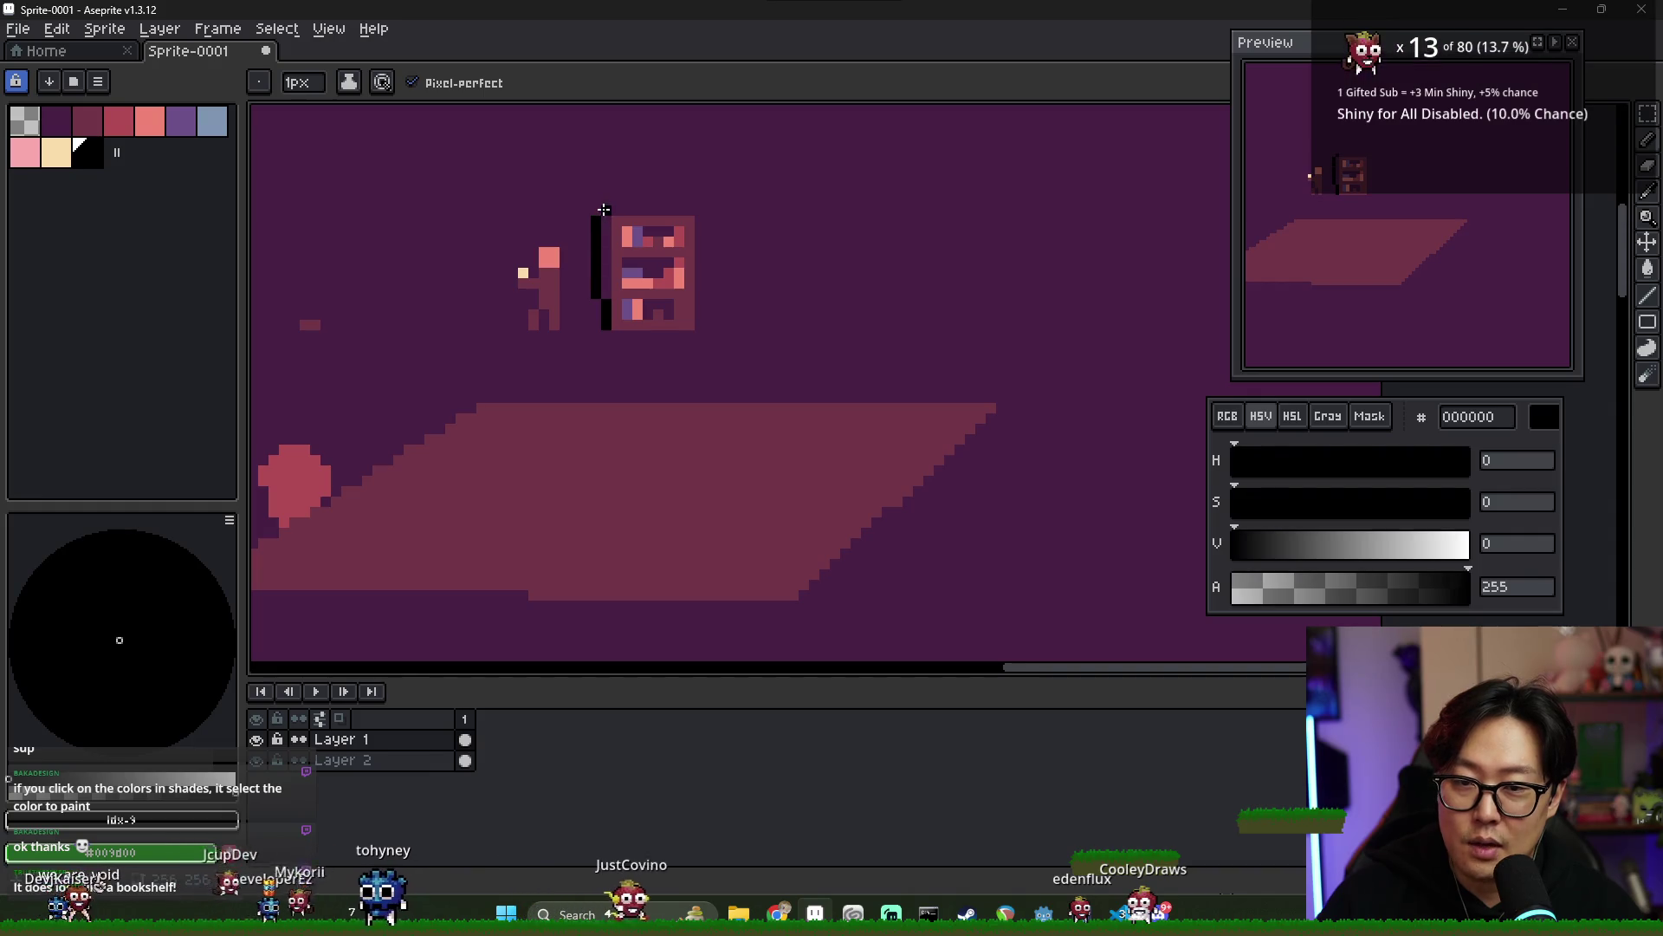
pyautogui.hotkey('ctrl', 'z')
pyautogui.moveTo(606, 328); pyautogui.dragTo(597, 220)
pyautogui.hotkey('ctrl', 'z')
pyautogui.moveTo(606, 327)
pyautogui.mouseDown()
pyautogui.moveTo(606, 209)
pyautogui.moveTo(689, 211)
pyautogui.moveTo(701, 329)
pyautogui.mouseUp()
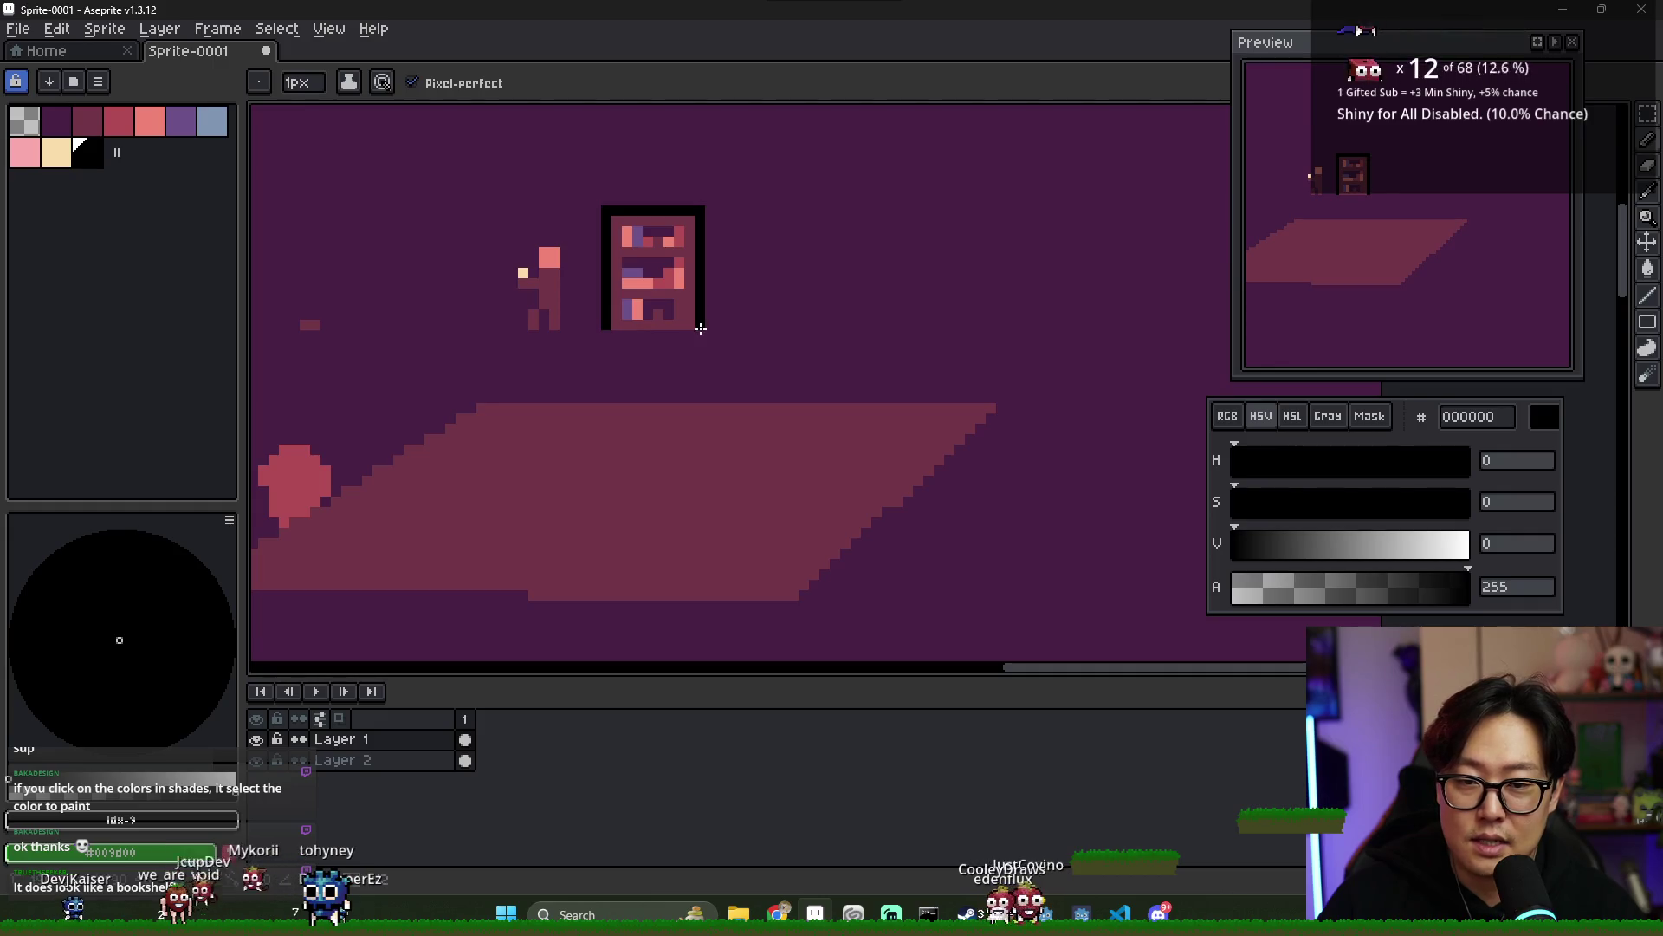
pyautogui.scroll(-3, 759, 376)
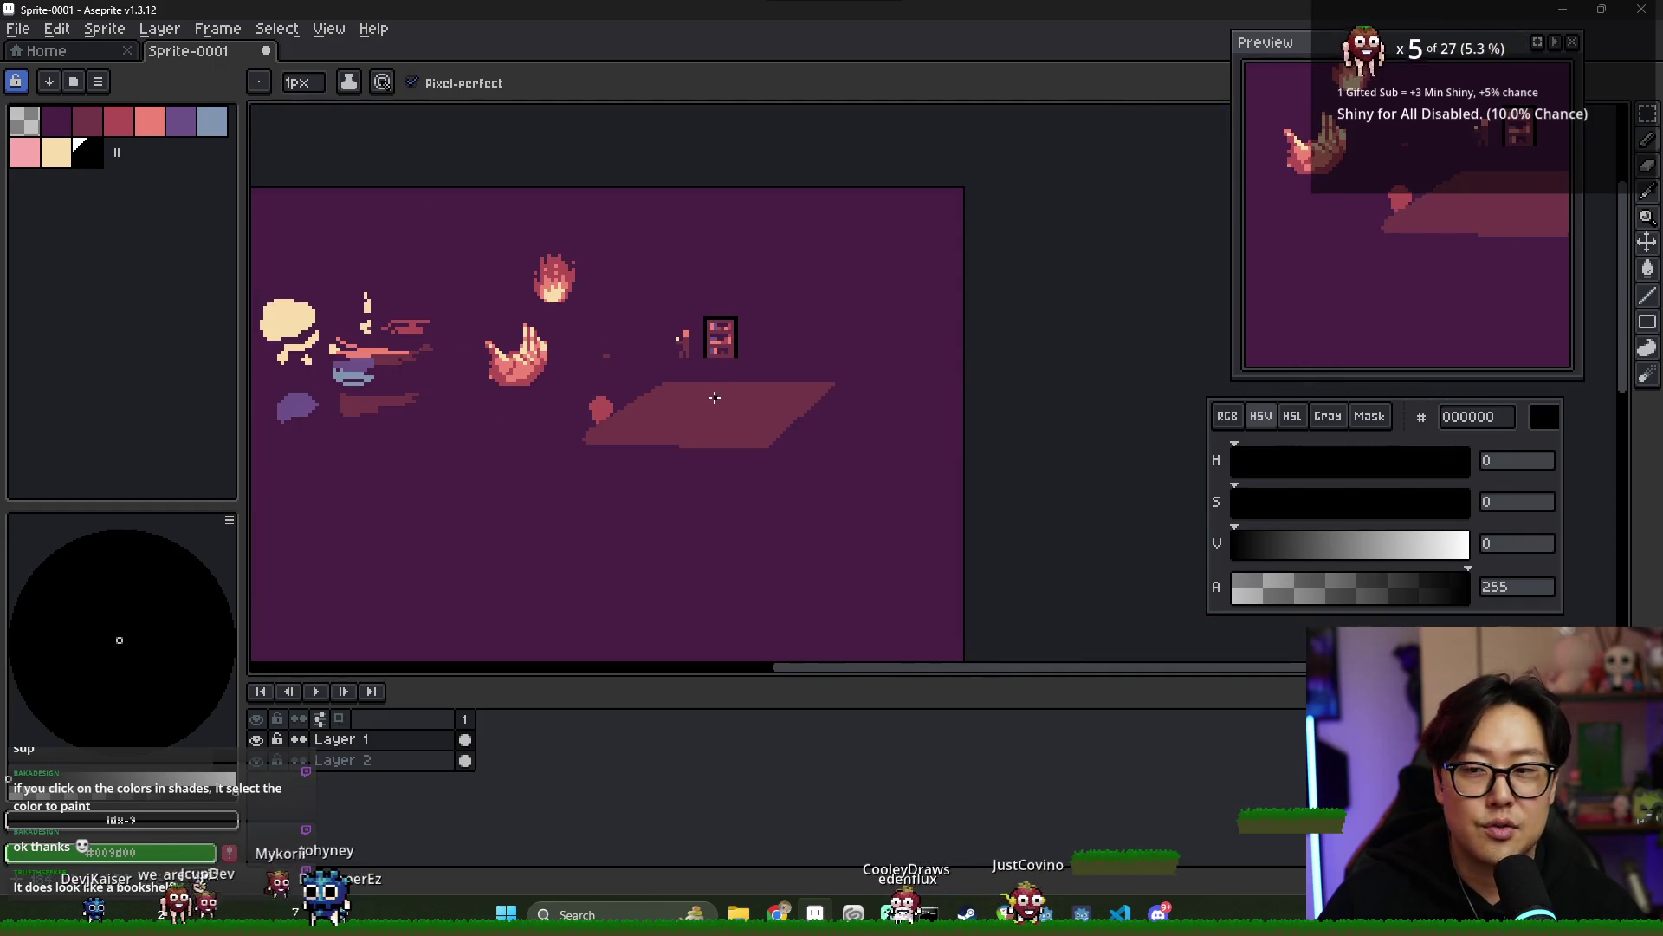
# - Select the salmon swatch (F08477) as the drawing colour
pyautogui.press('v')
pyautogui.press('b')
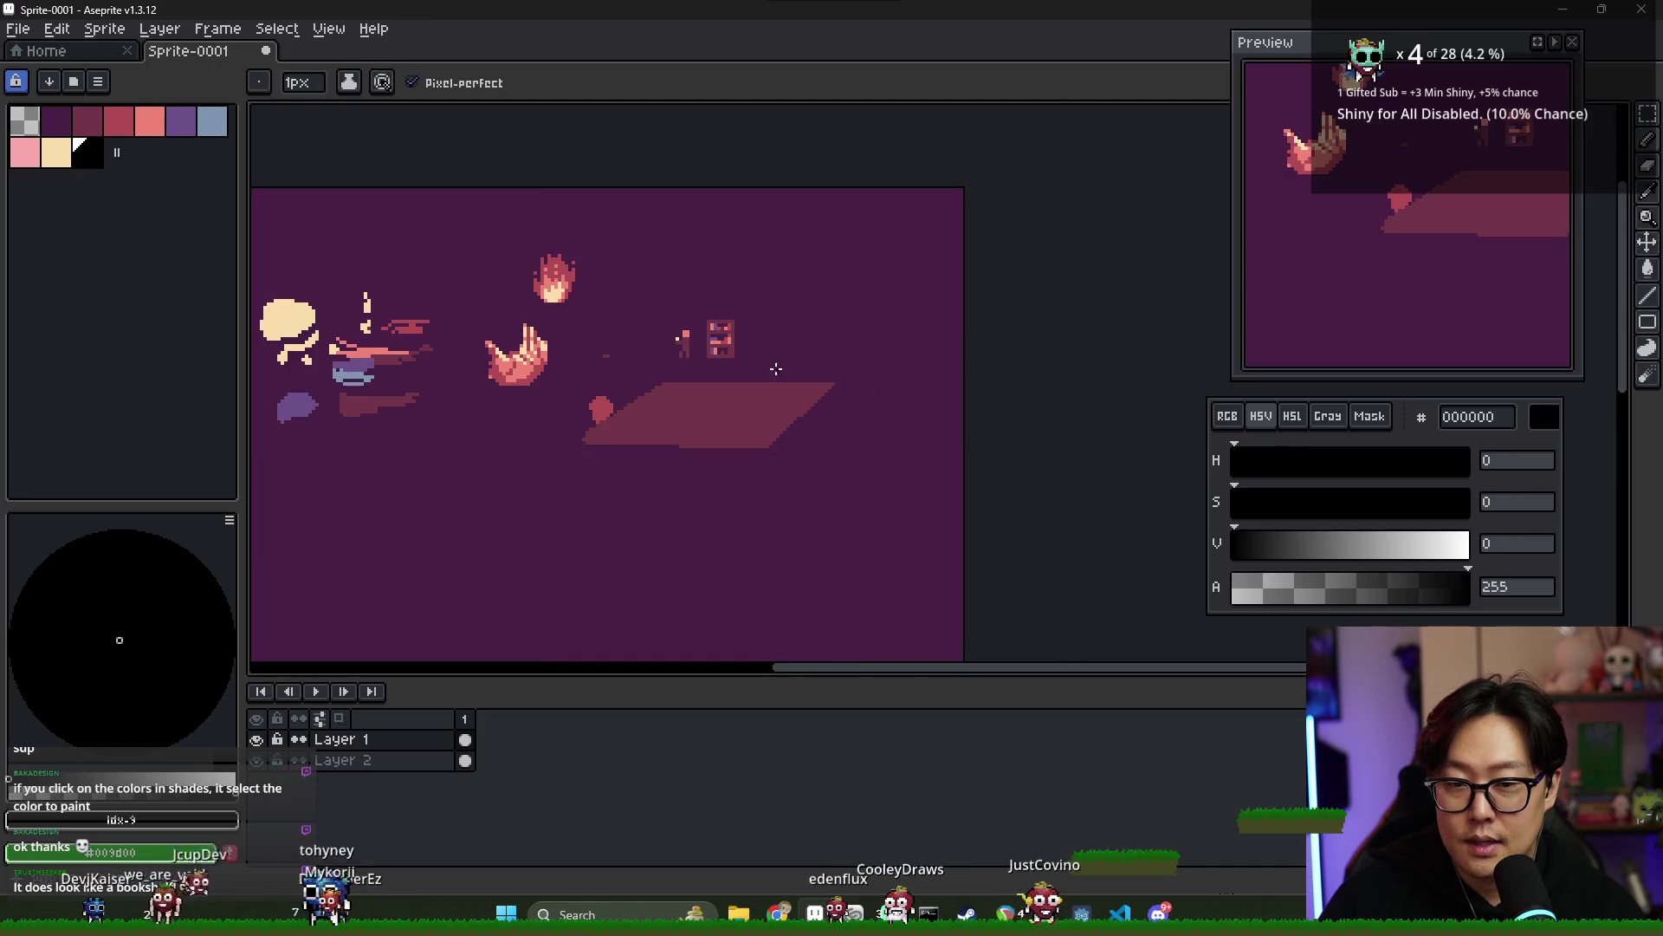
pyautogui.scroll(2, 741, 368)
pyautogui.scroll(1, 736, 364)
pyautogui.scroll(-1, 741, 362)
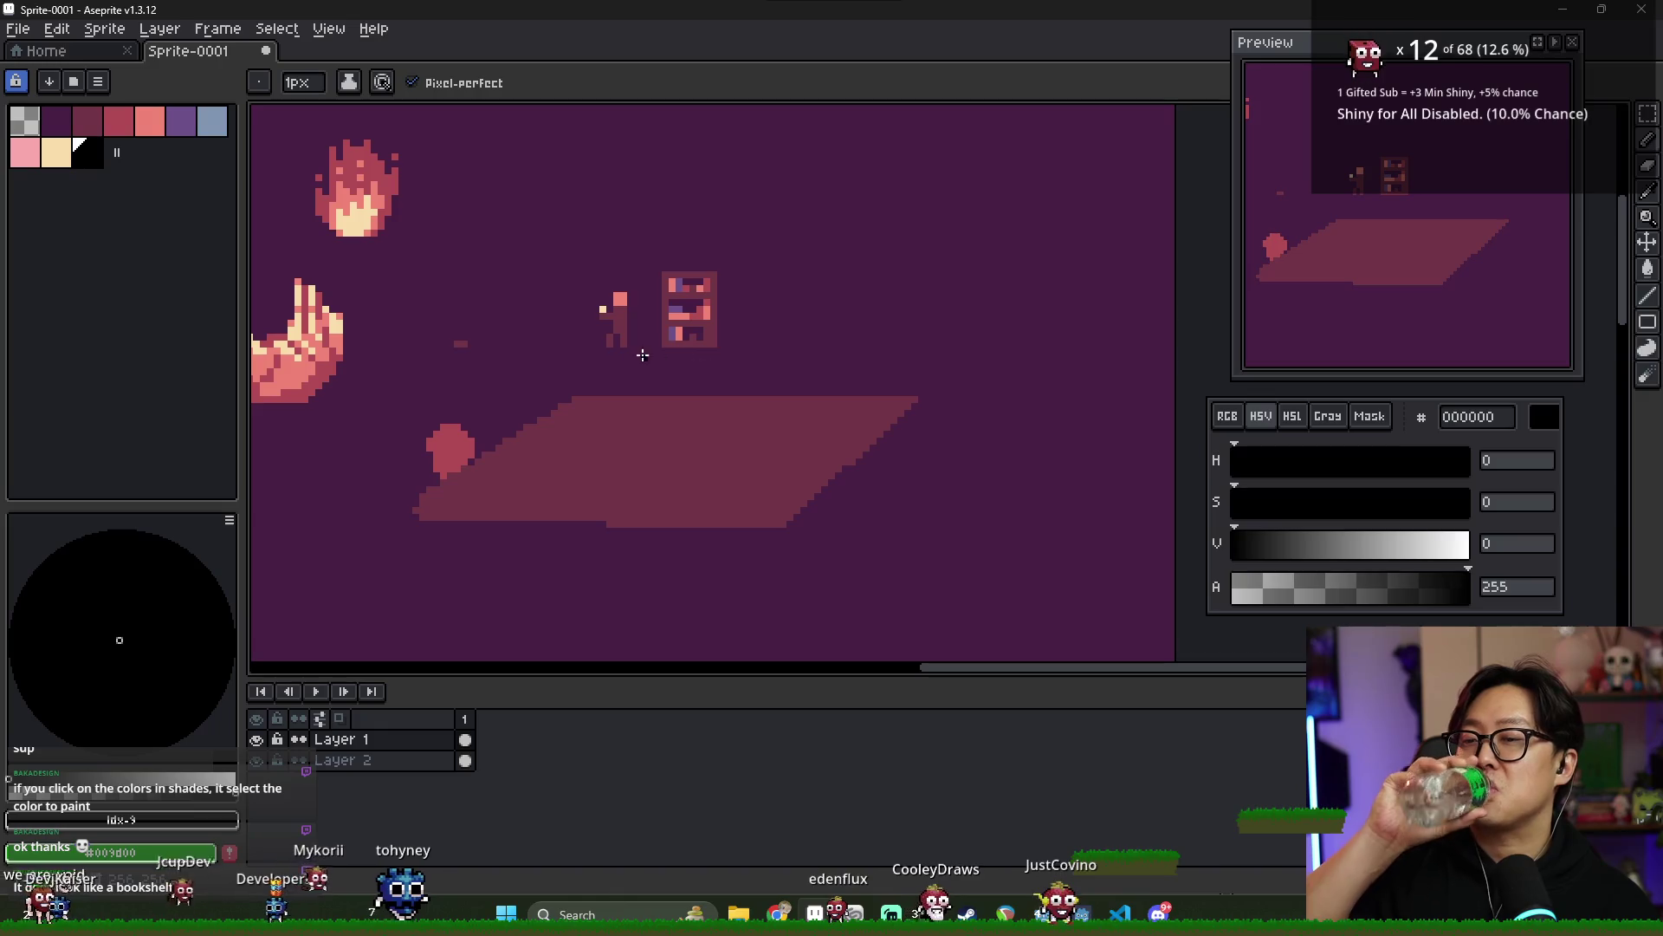
pyautogui.scroll(-2, 641, 356)
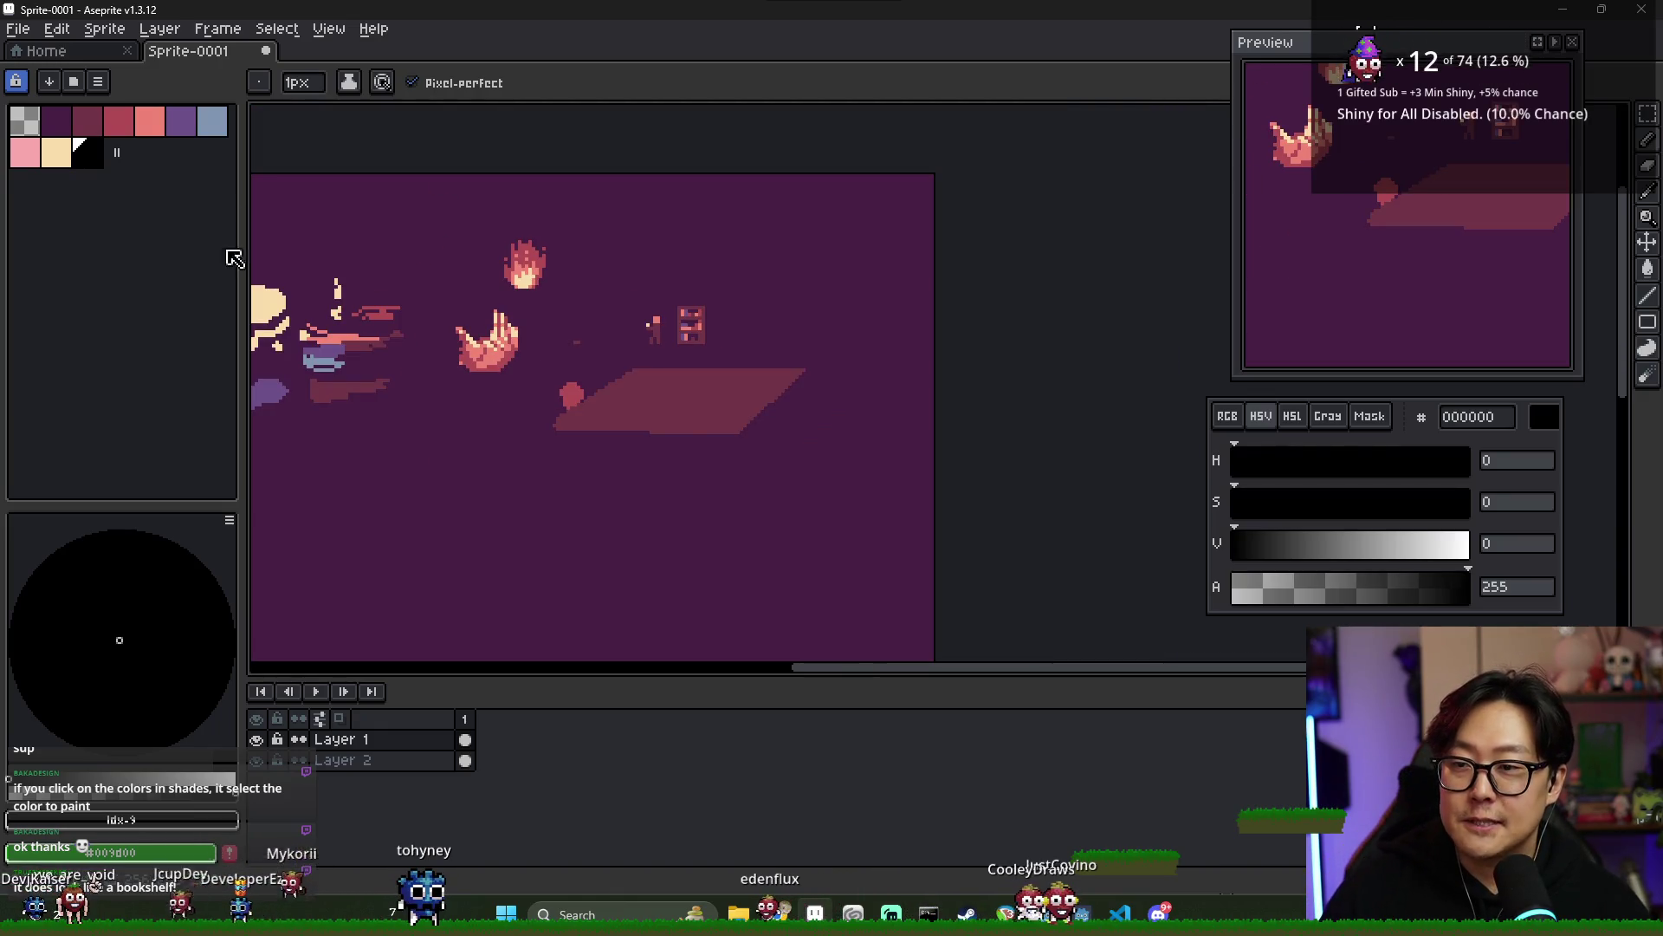
pyautogui.scroll(-3, 525, 364)
pyautogui.scroll(4, 524, 390)
pyautogui.scroll(-1, 780, 398)
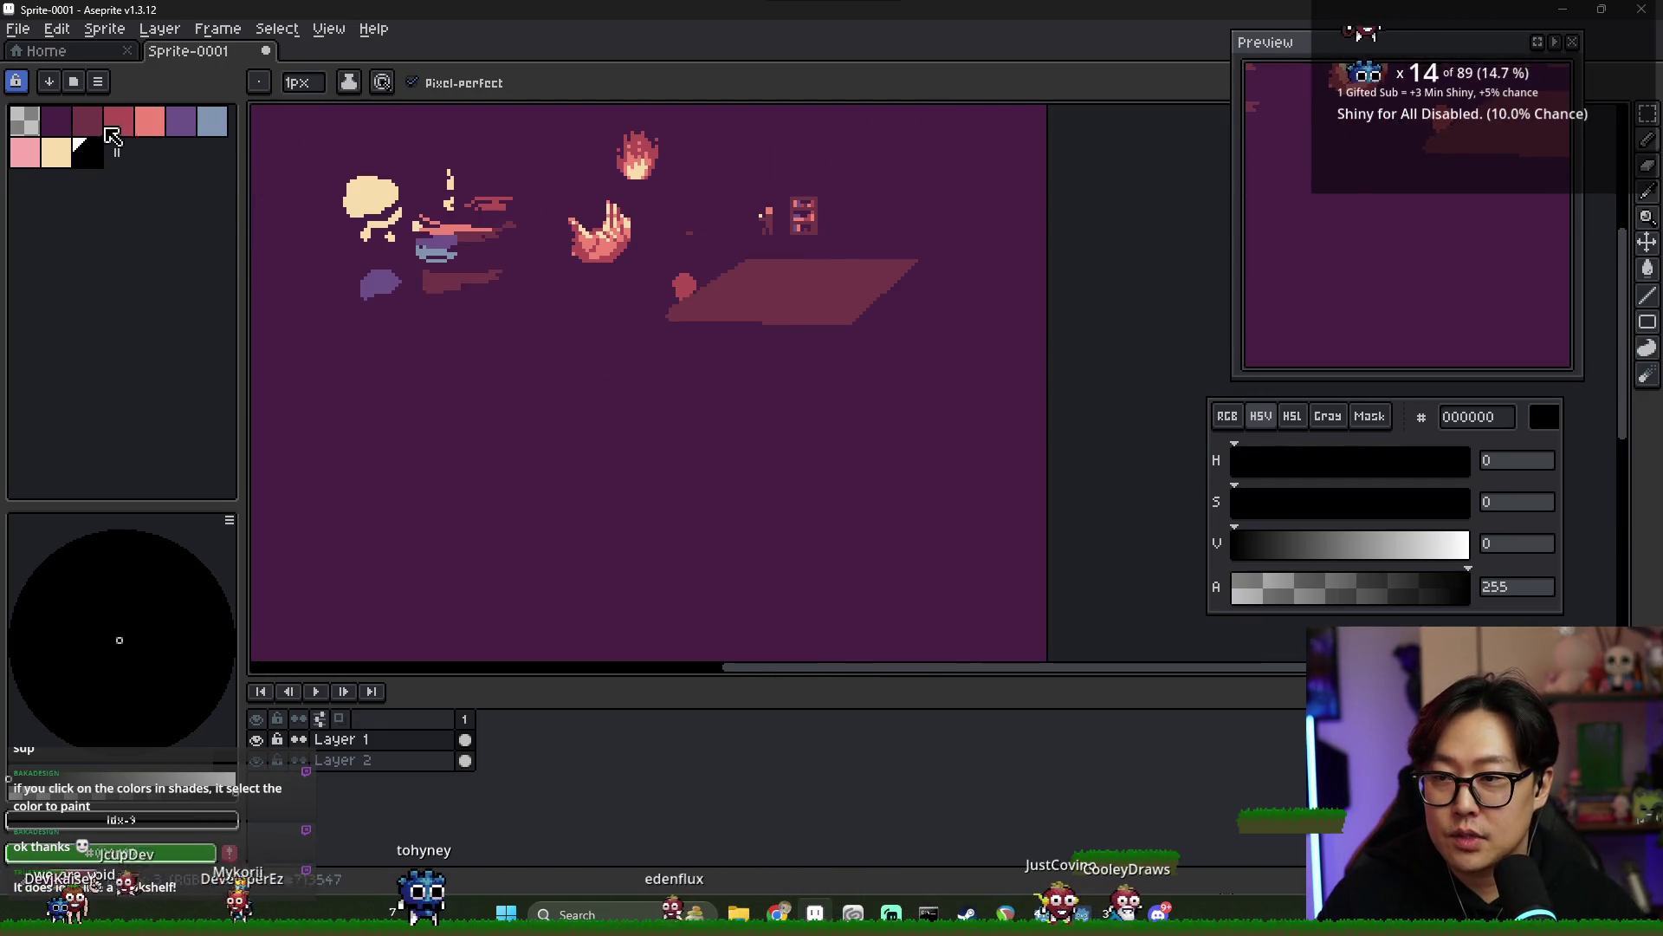
pyautogui.click(59, 130)
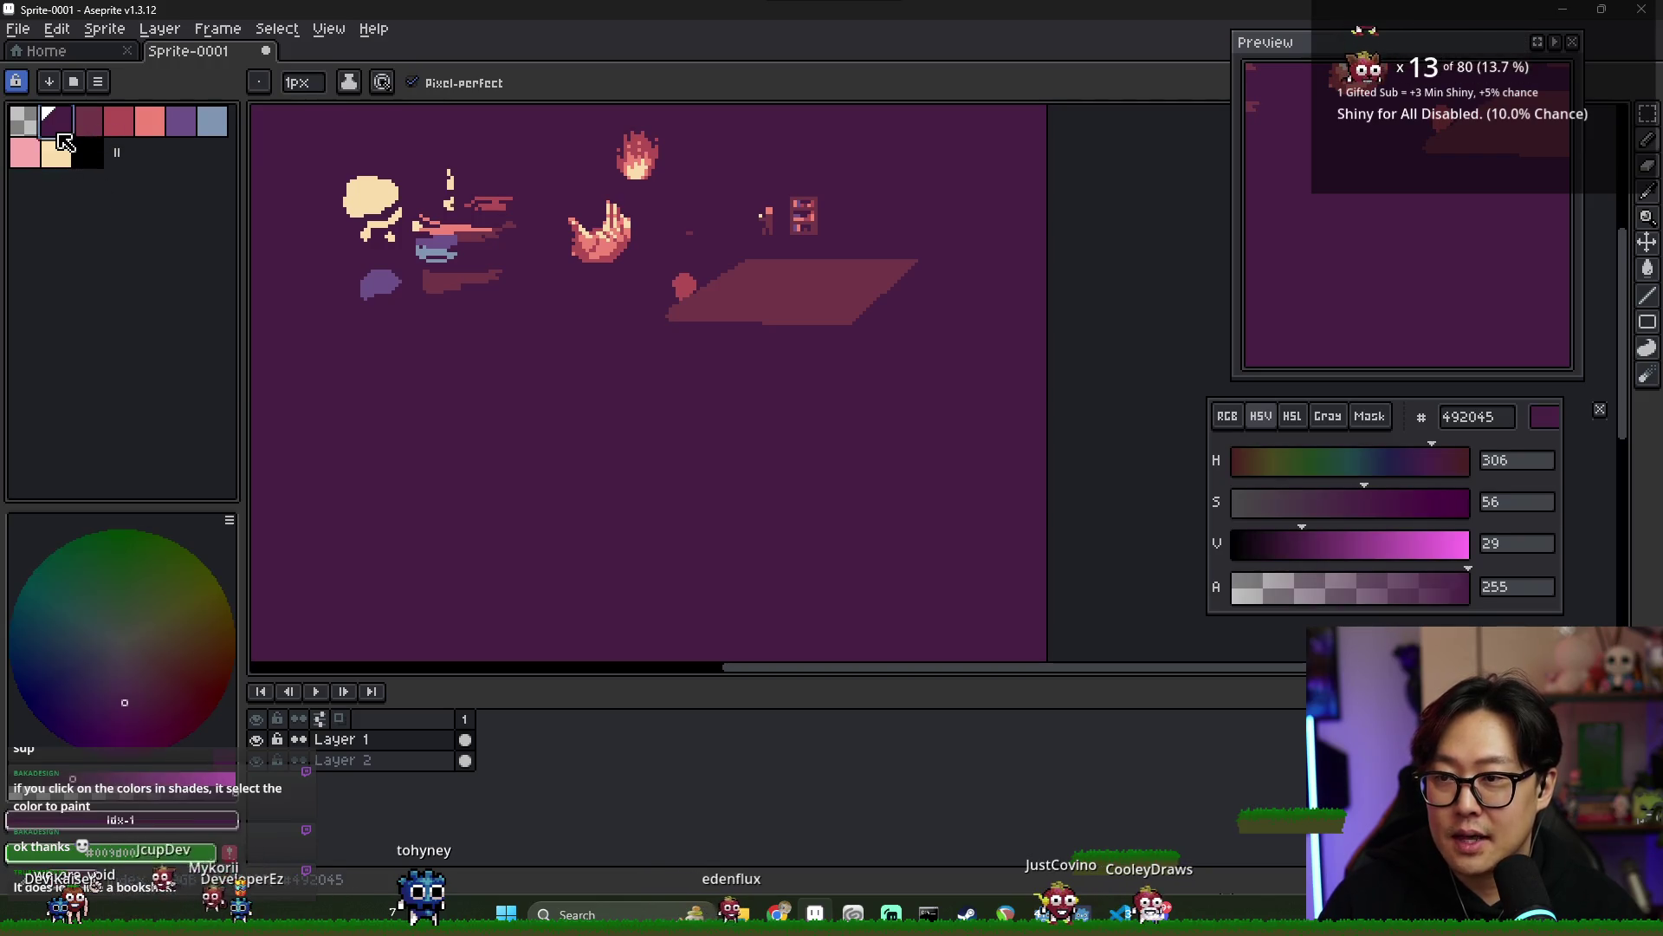
pyautogui.click(121, 134)
pyautogui.click(155, 132)
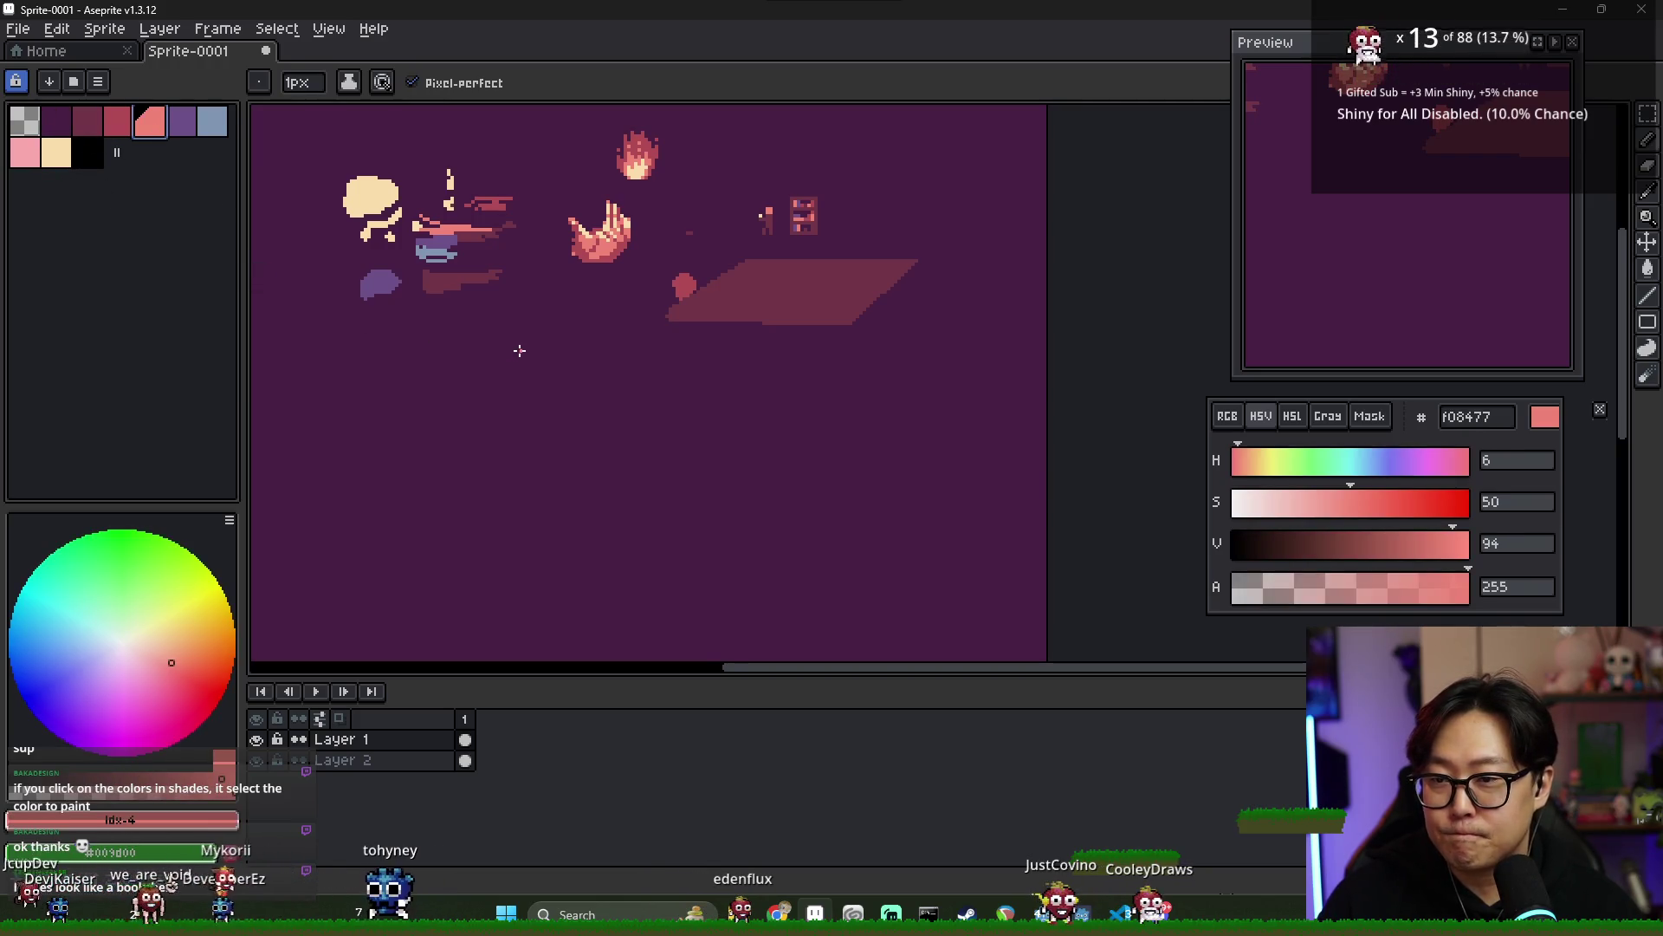
# - Sketch a curved salmon outline on the floor and bucket-fill it solid
pyautogui.scroll(2, 520, 350)
pyautogui.moveTo(540, 301); pyautogui.dragTo(551, 375)
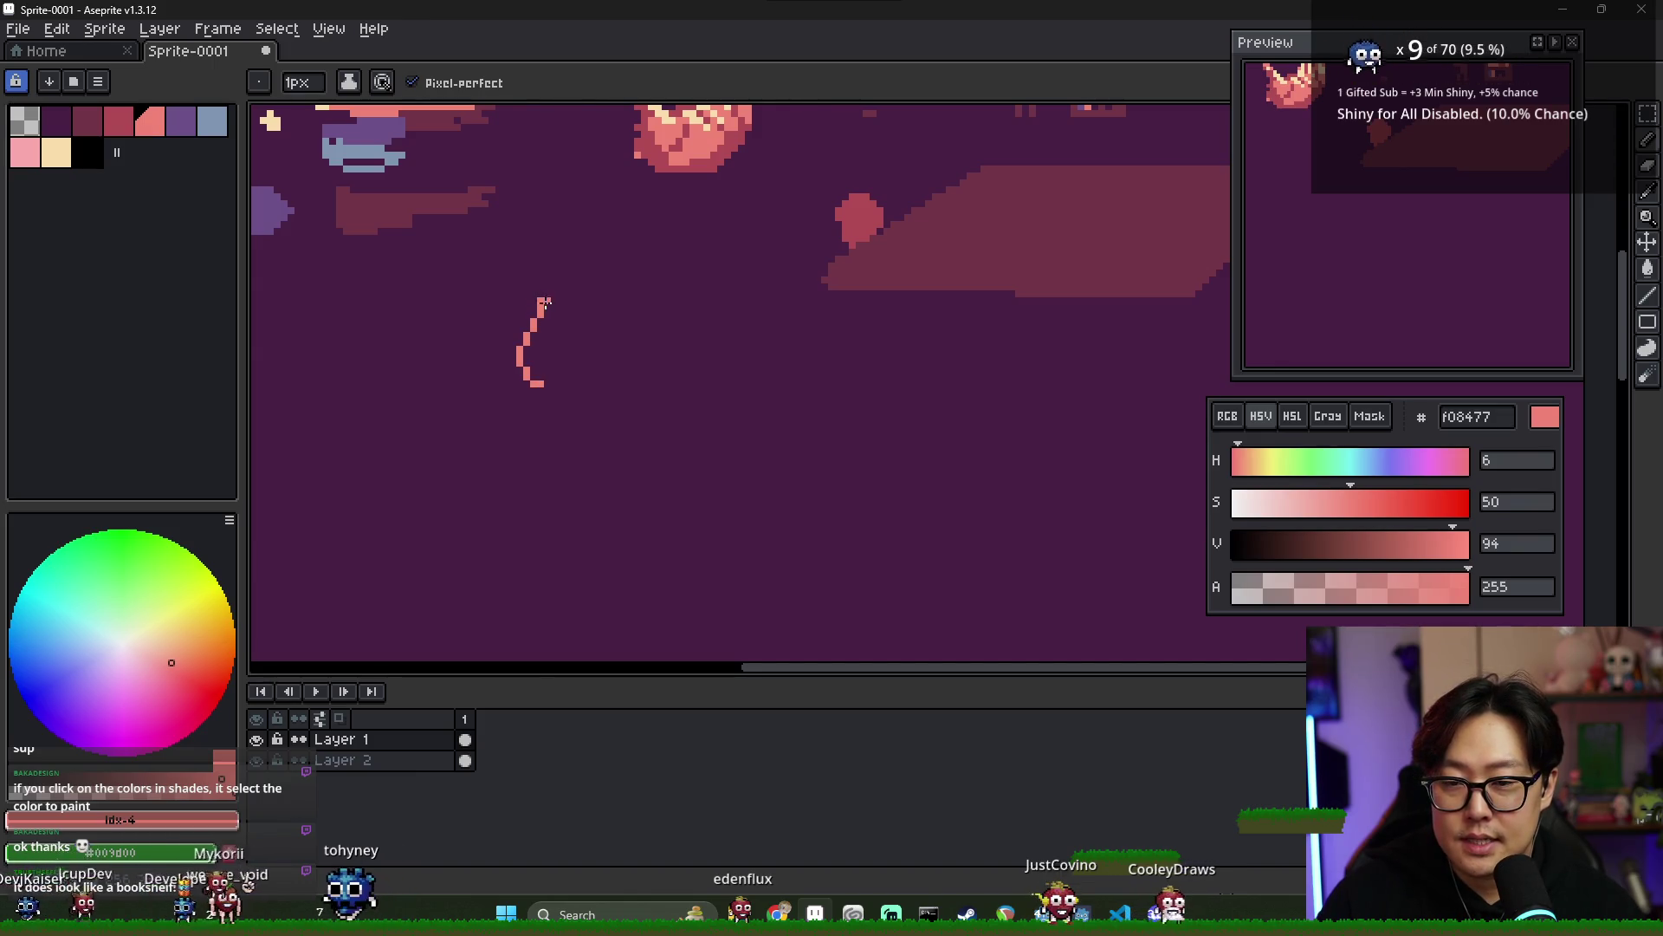
pyautogui.press('g')
pyautogui.click(575, 373)
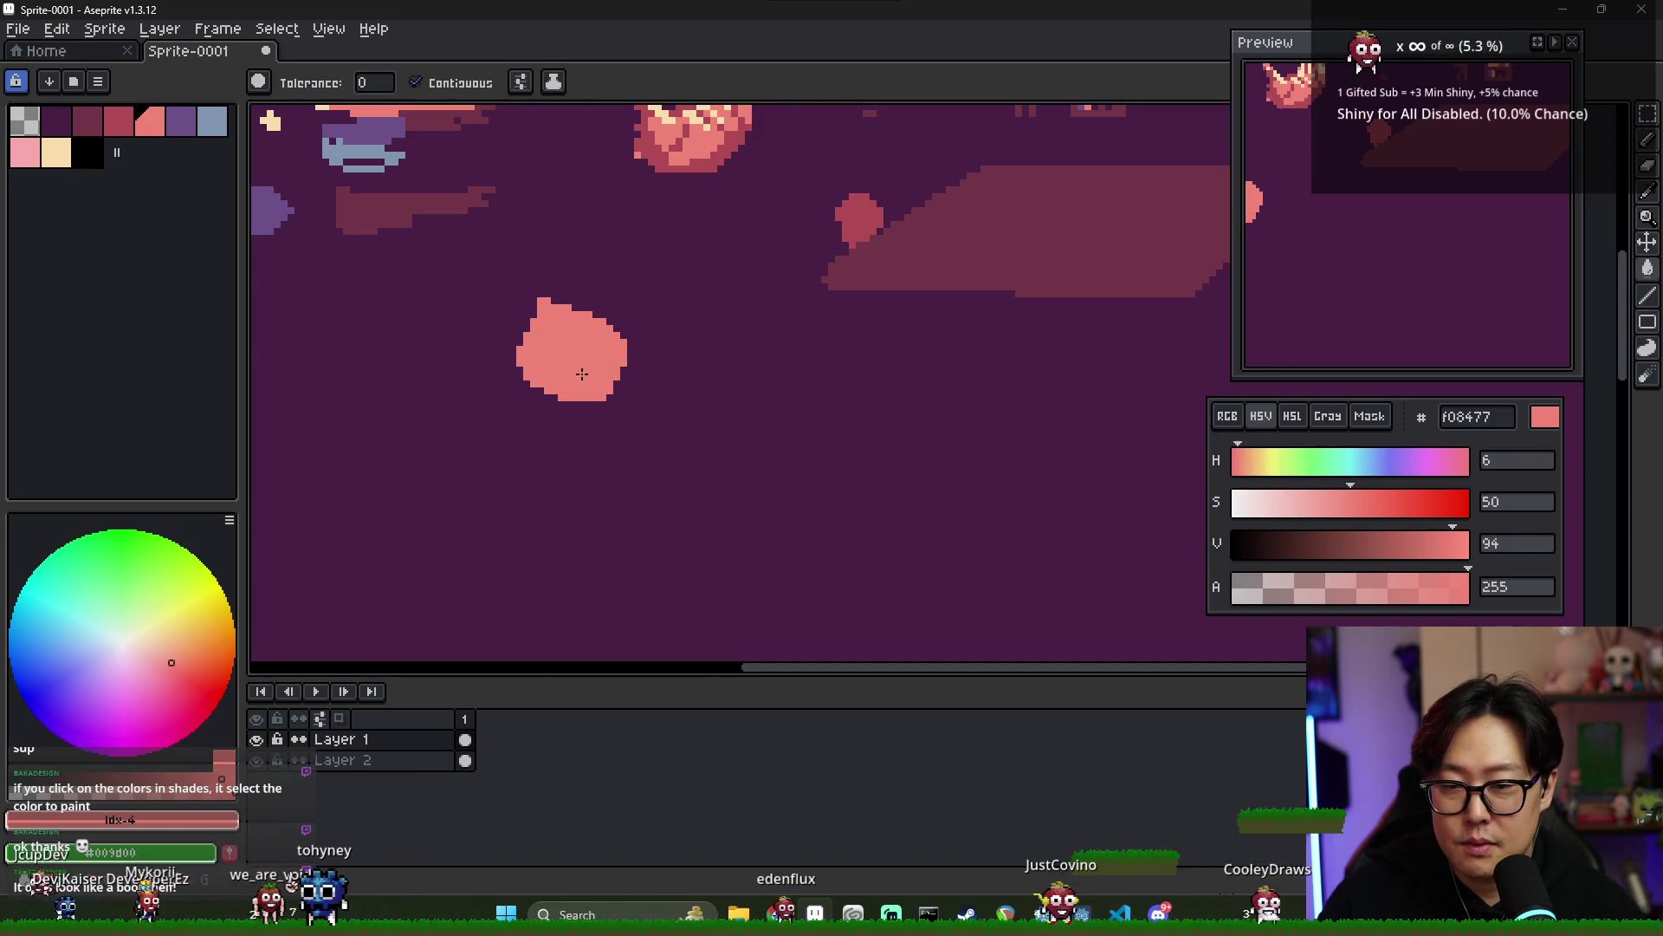
pyautogui.moveTo(575, 373); pyautogui.dragTo(559, 362)
pyautogui.press('i')
pyautogui.press('b')
pyautogui.scroll(-1, 536, 386)
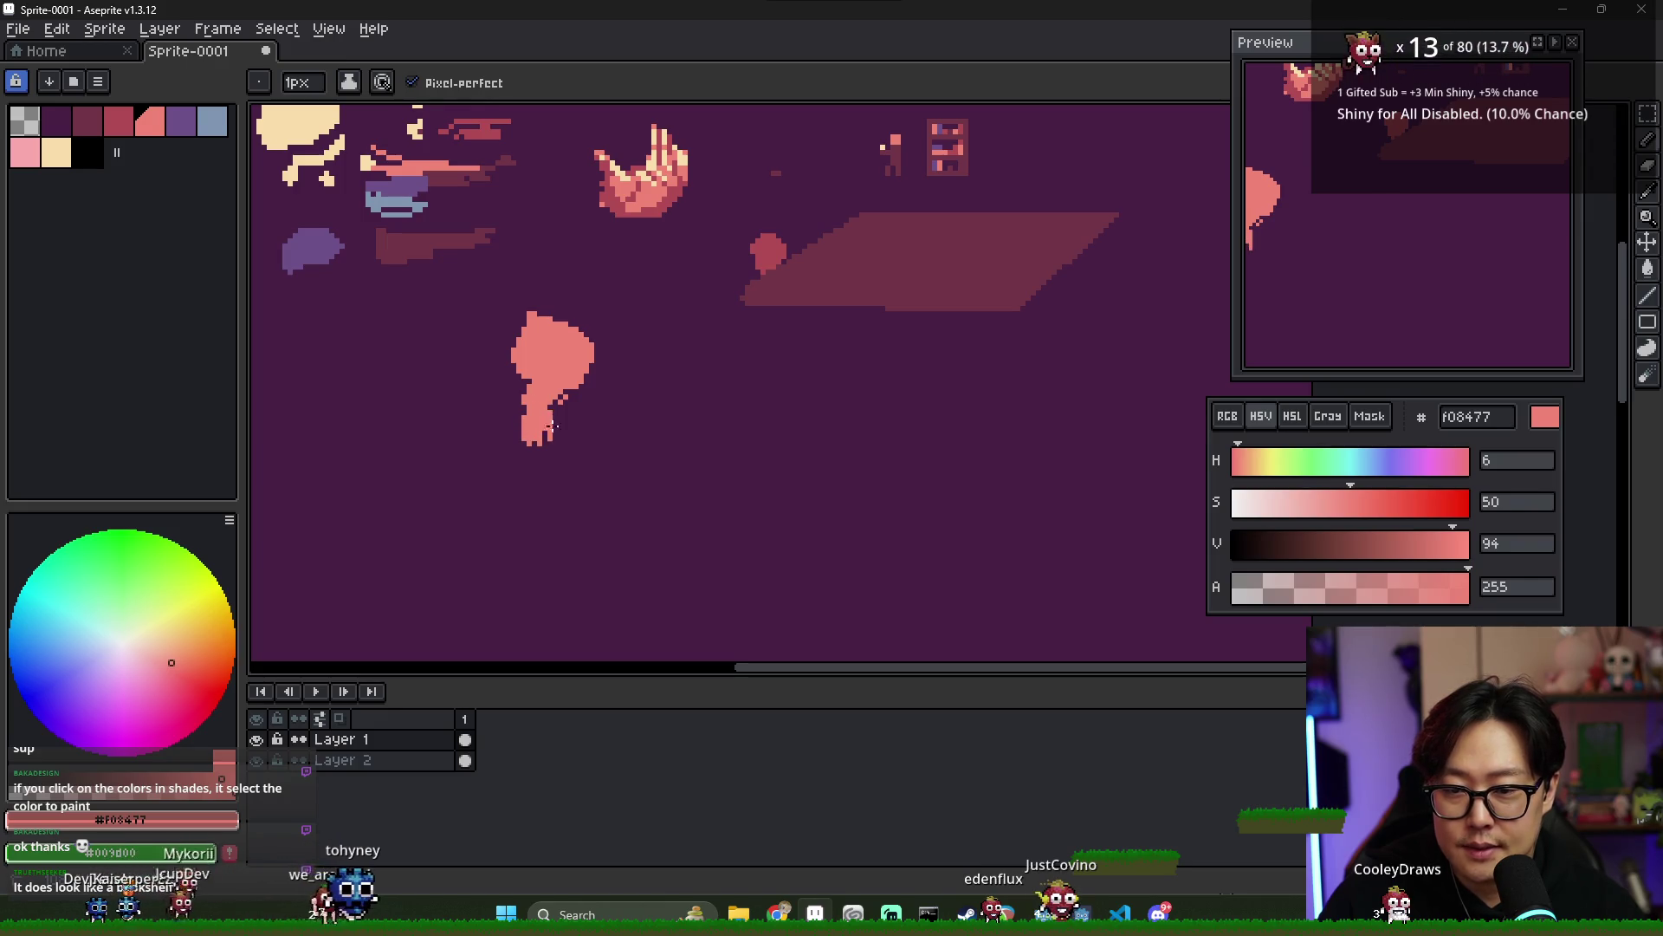
pyautogui.scroll(2, 554, 425)
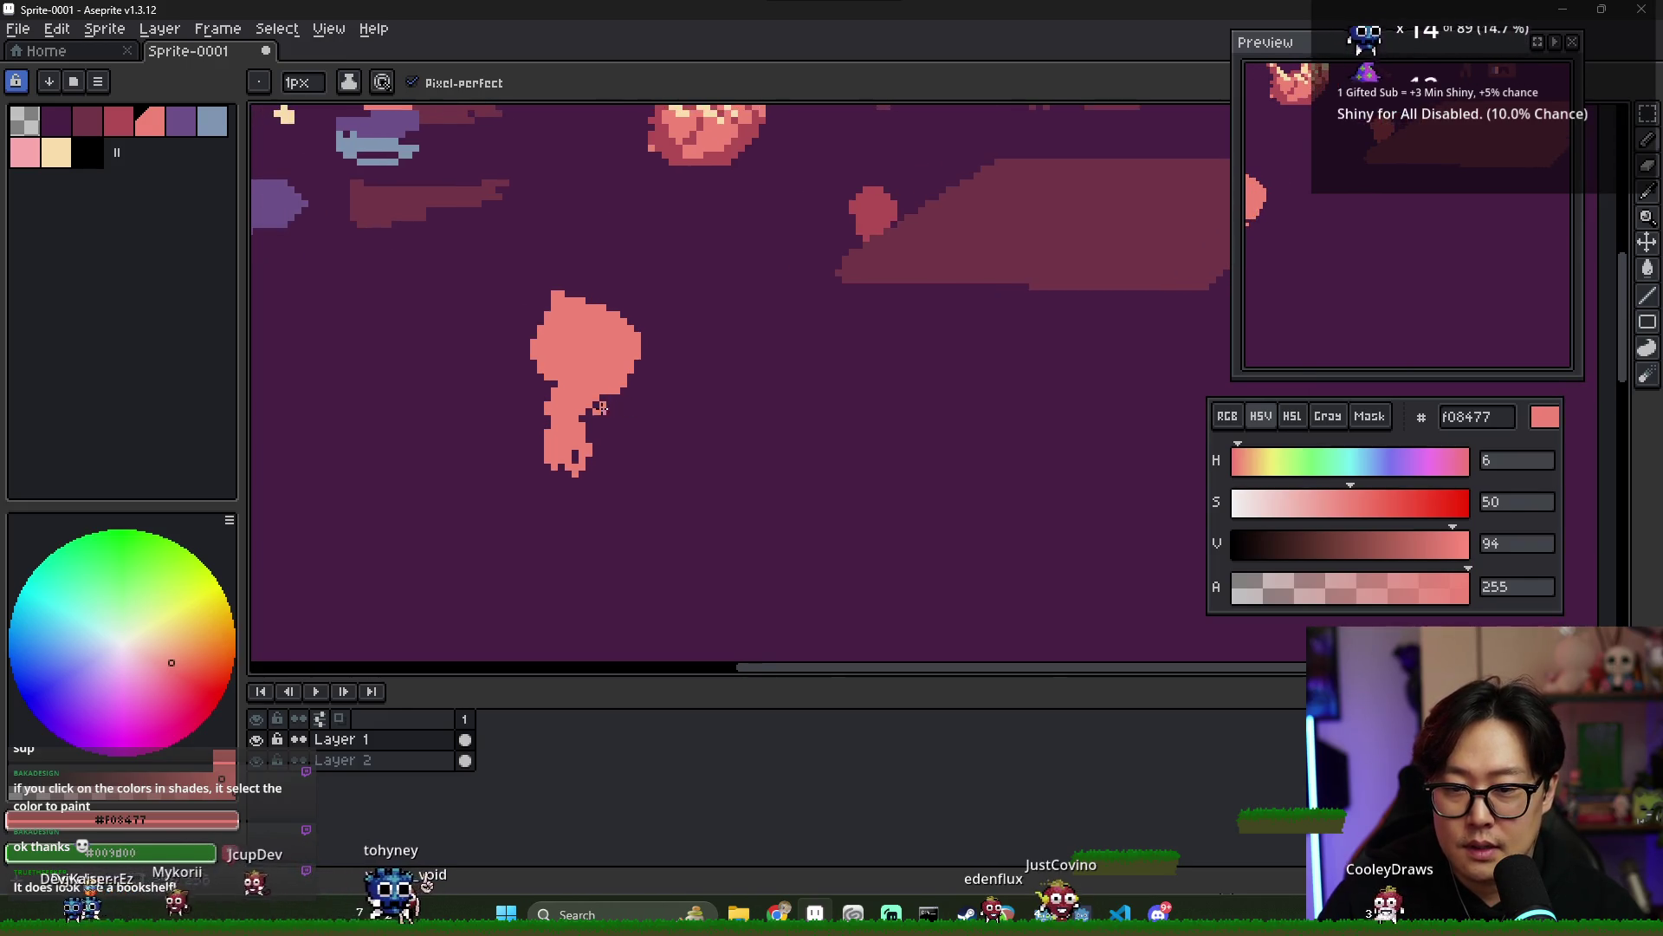
# - Extend the salmon figure's arm rightward, add strokes below, and lengthen its left leg down-left
pyautogui.moveTo(624, 407); pyautogui.dragTo(654, 404)
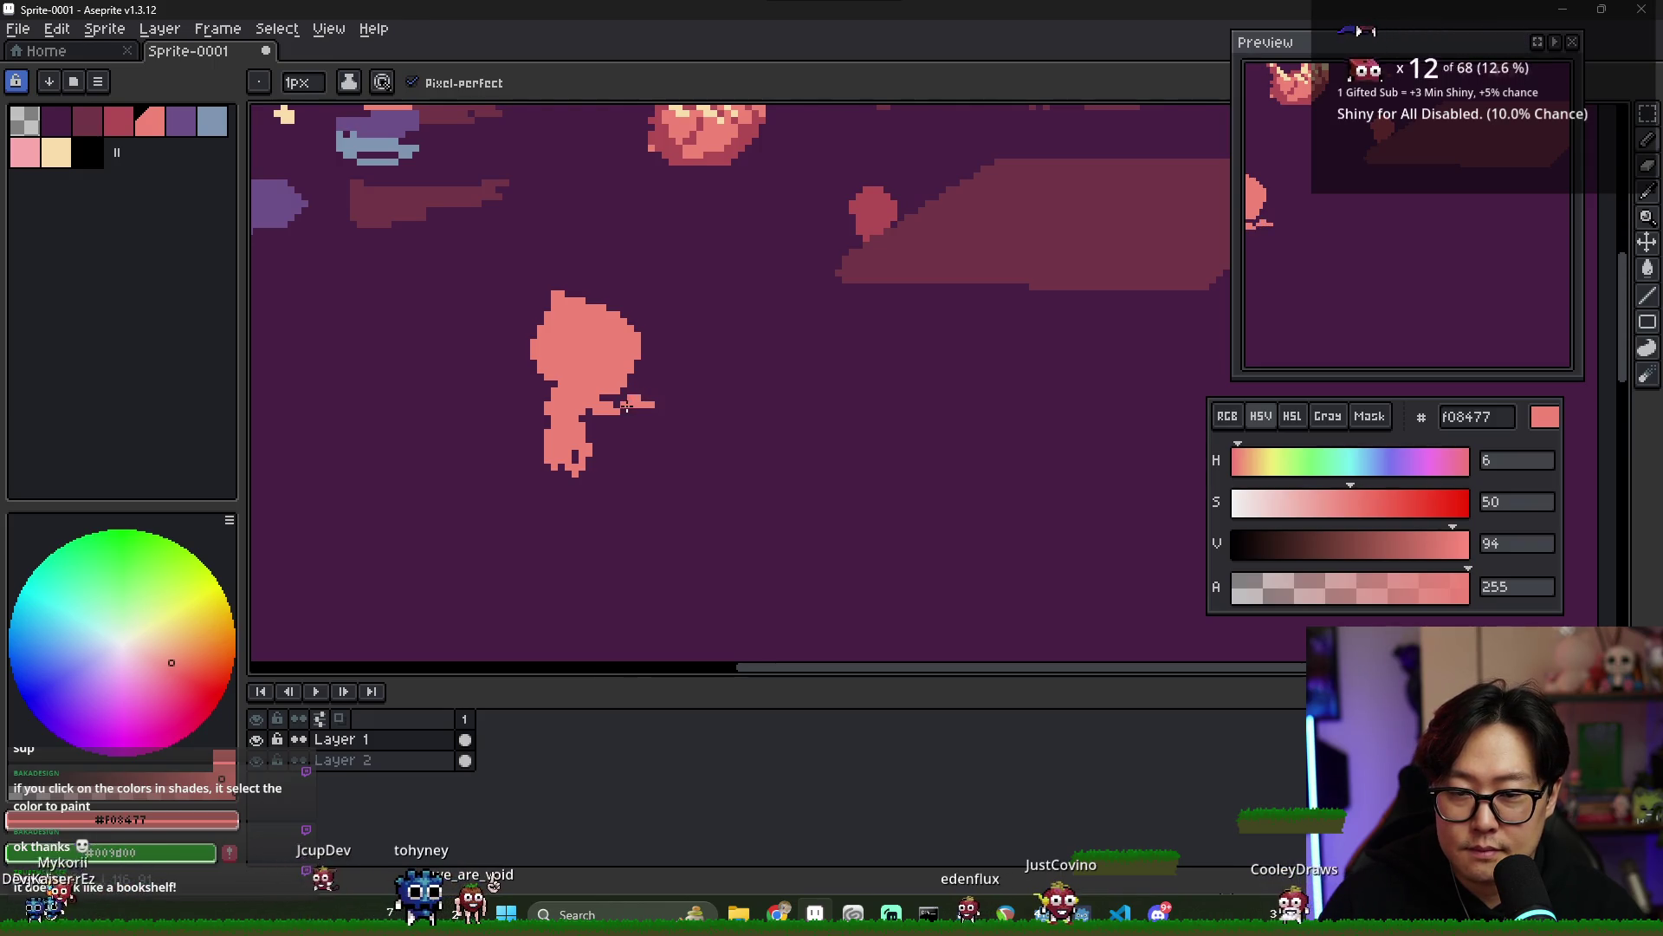
pyautogui.moveTo(637, 398)
pyautogui.mouseDown()
pyautogui.moveTo(633, 444)
pyautogui.moveTo(704, 434)
pyautogui.mouseUp()
pyautogui.moveTo(640, 464)
pyautogui.mouseDown()
pyautogui.moveTo(628, 478)
pyautogui.moveTo(643, 492)
pyautogui.mouseUp()
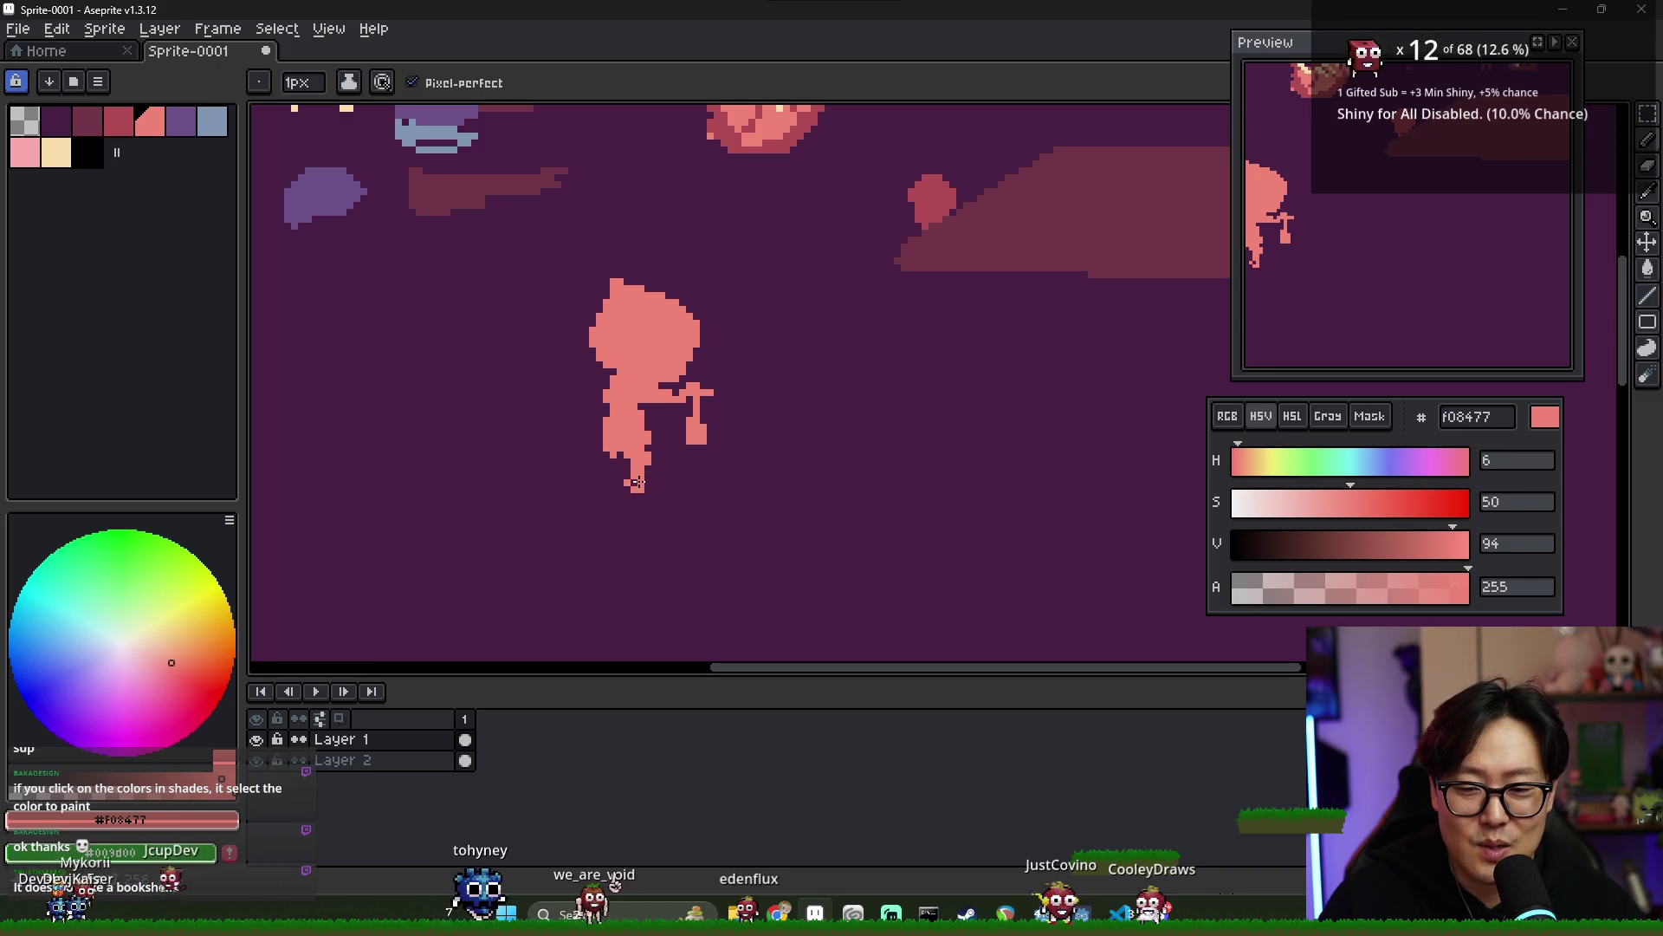
pyautogui.moveTo(611, 461); pyautogui.dragTo(597, 481)
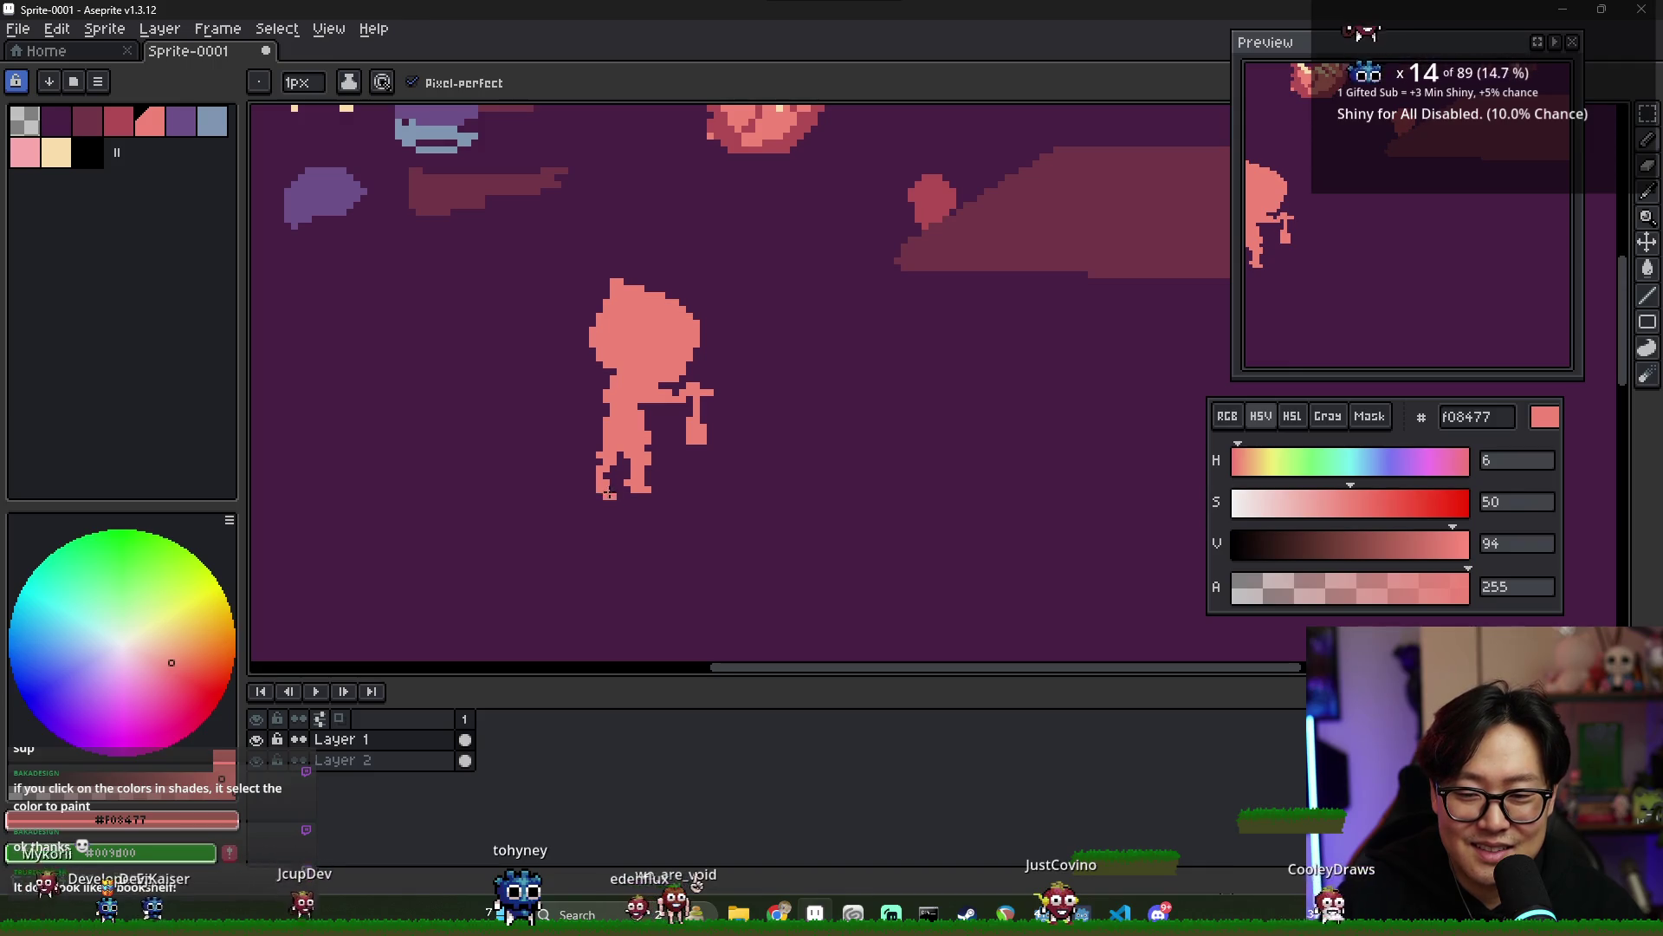
pyautogui.scroll(-2, 687, 475)
pyautogui.keyDown('alt'); pyautogui.click(403, 155); pyautogui.keyUp('alt')
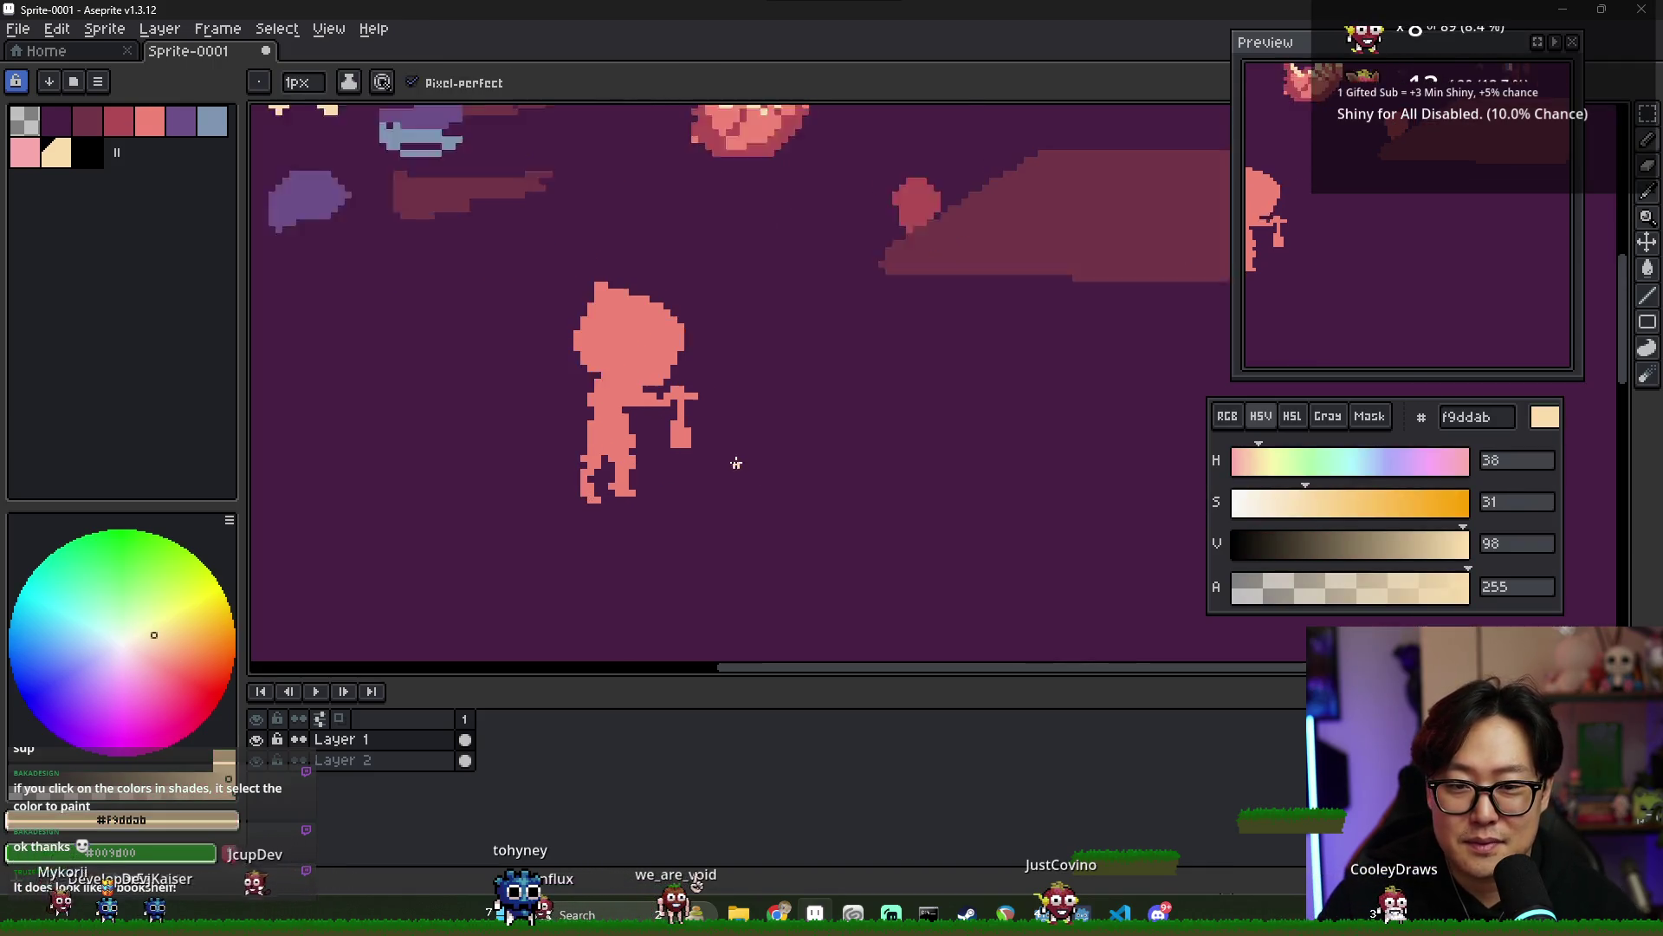
# - Add a cream light pixel inside the lantern
pyautogui.scroll(3, 667, 430)
pyautogui.click(669, 427)
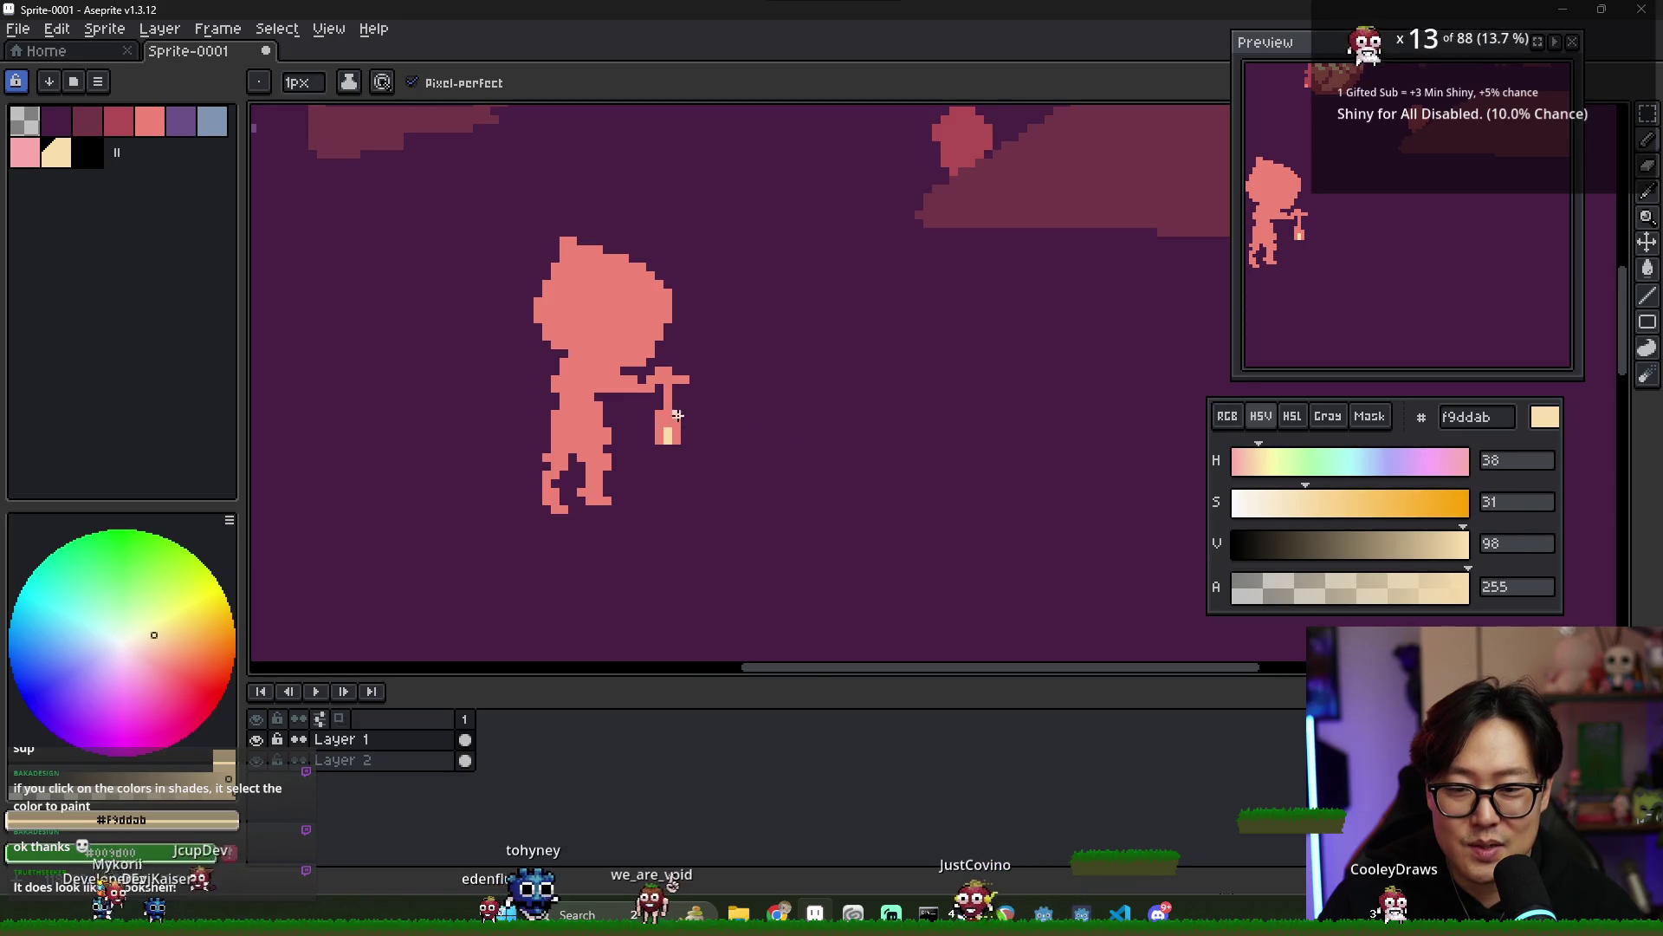
pyautogui.scroll(-2, 694, 422)
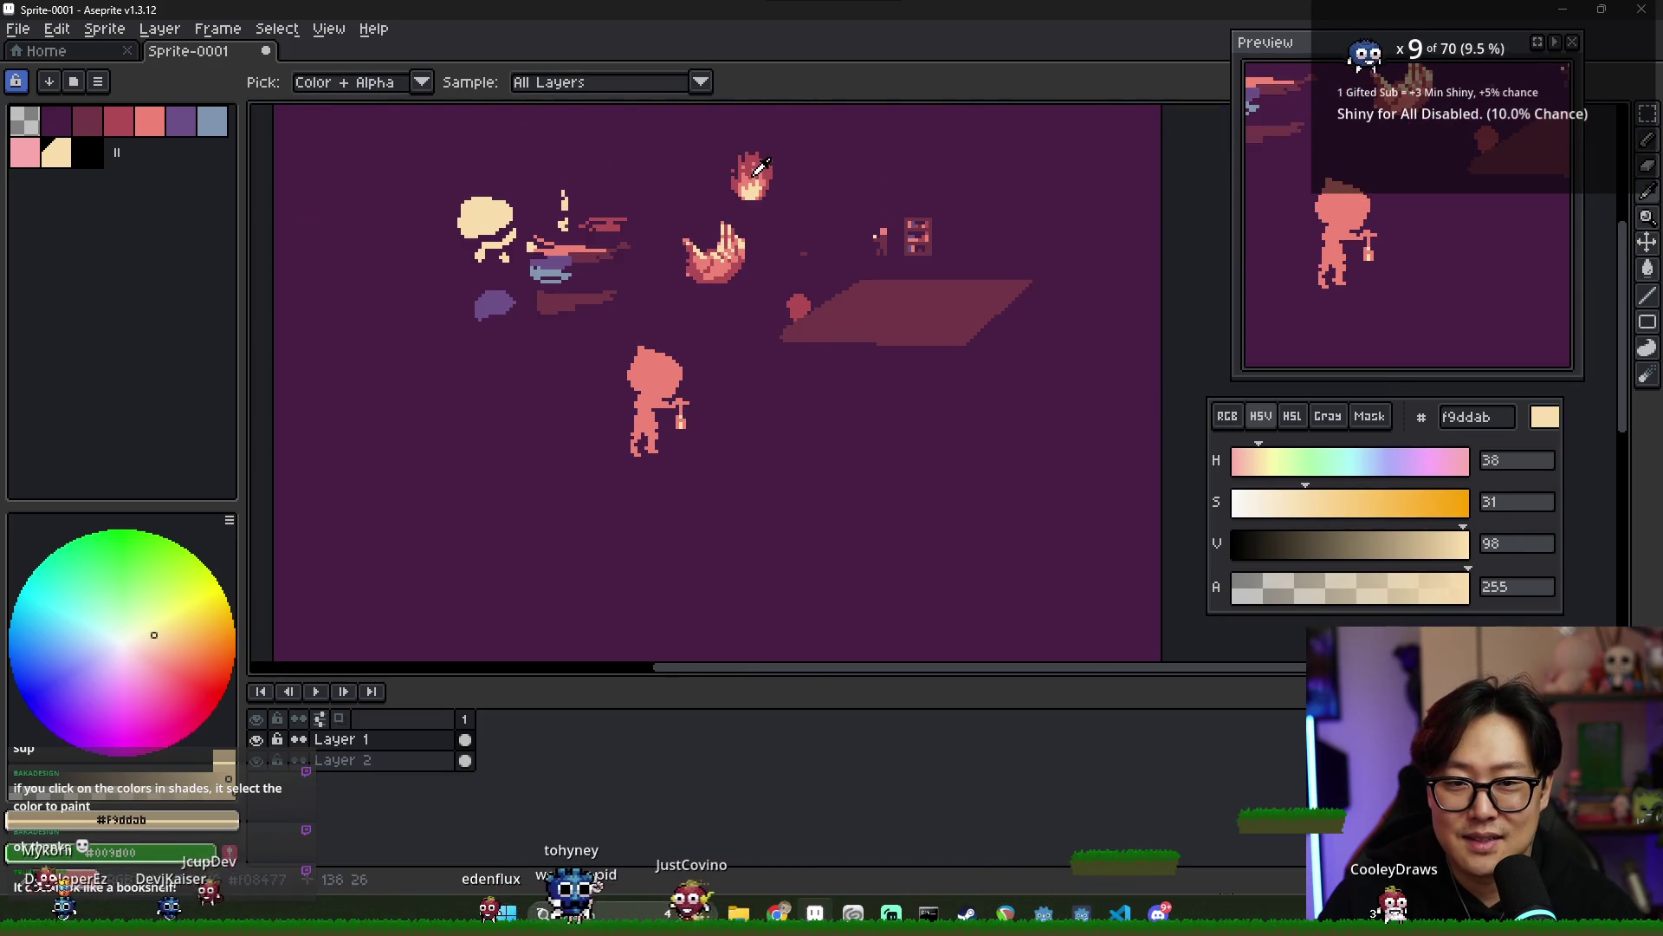
pyautogui.keyDown('alt'); pyautogui.click(728, 260); pyautogui.keyUp('alt')
pyautogui.scroll(2, 726, 364)
pyautogui.scroll(-2, 603, 516)
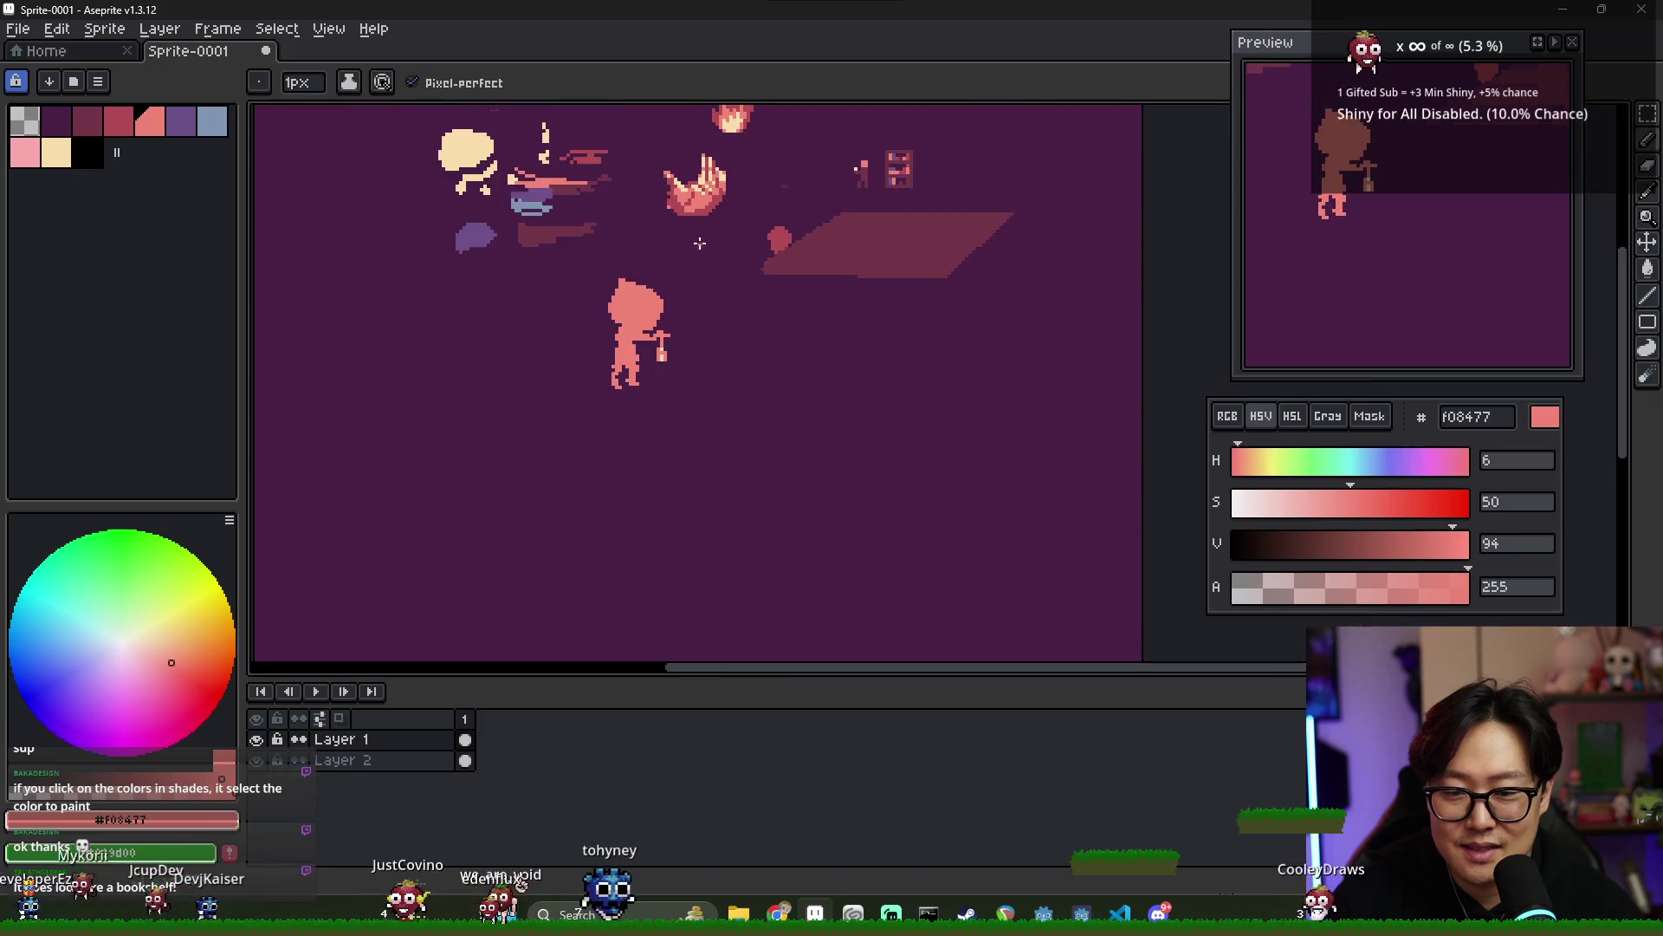
pyautogui.keyDown('alt'); pyautogui.click(734, 271); pyautogui.keyUp('alt')
pyautogui.scroll(2, 654, 373)
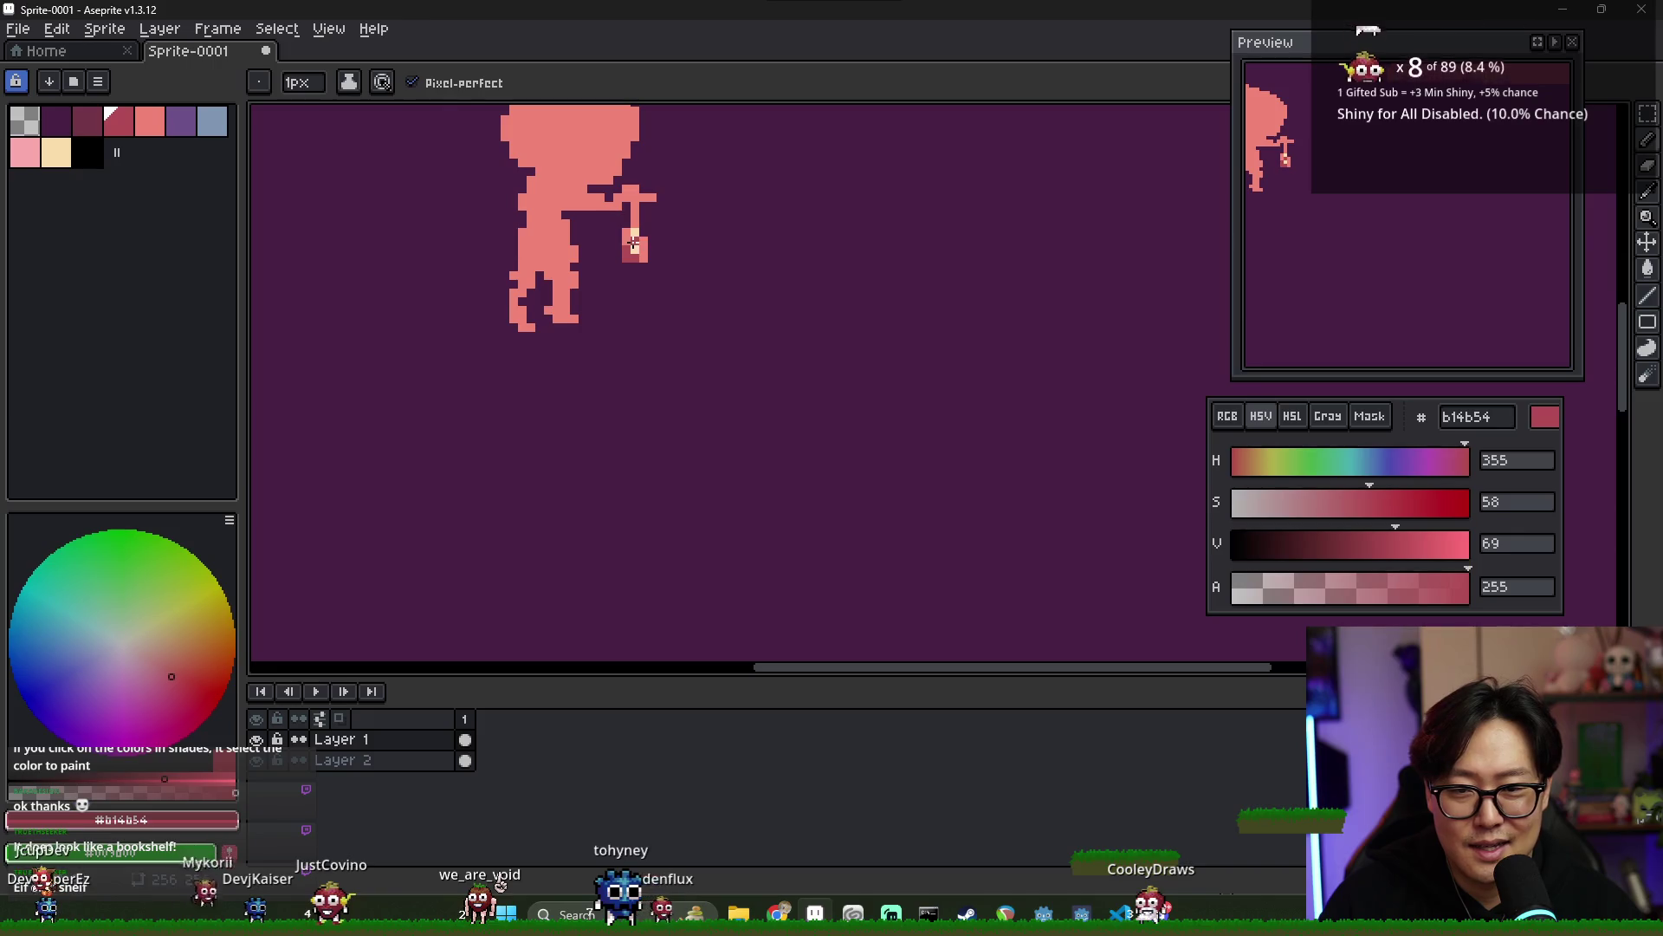
pyautogui.keyDown('alt'); pyautogui.click(635, 255); pyautogui.keyUp('alt')
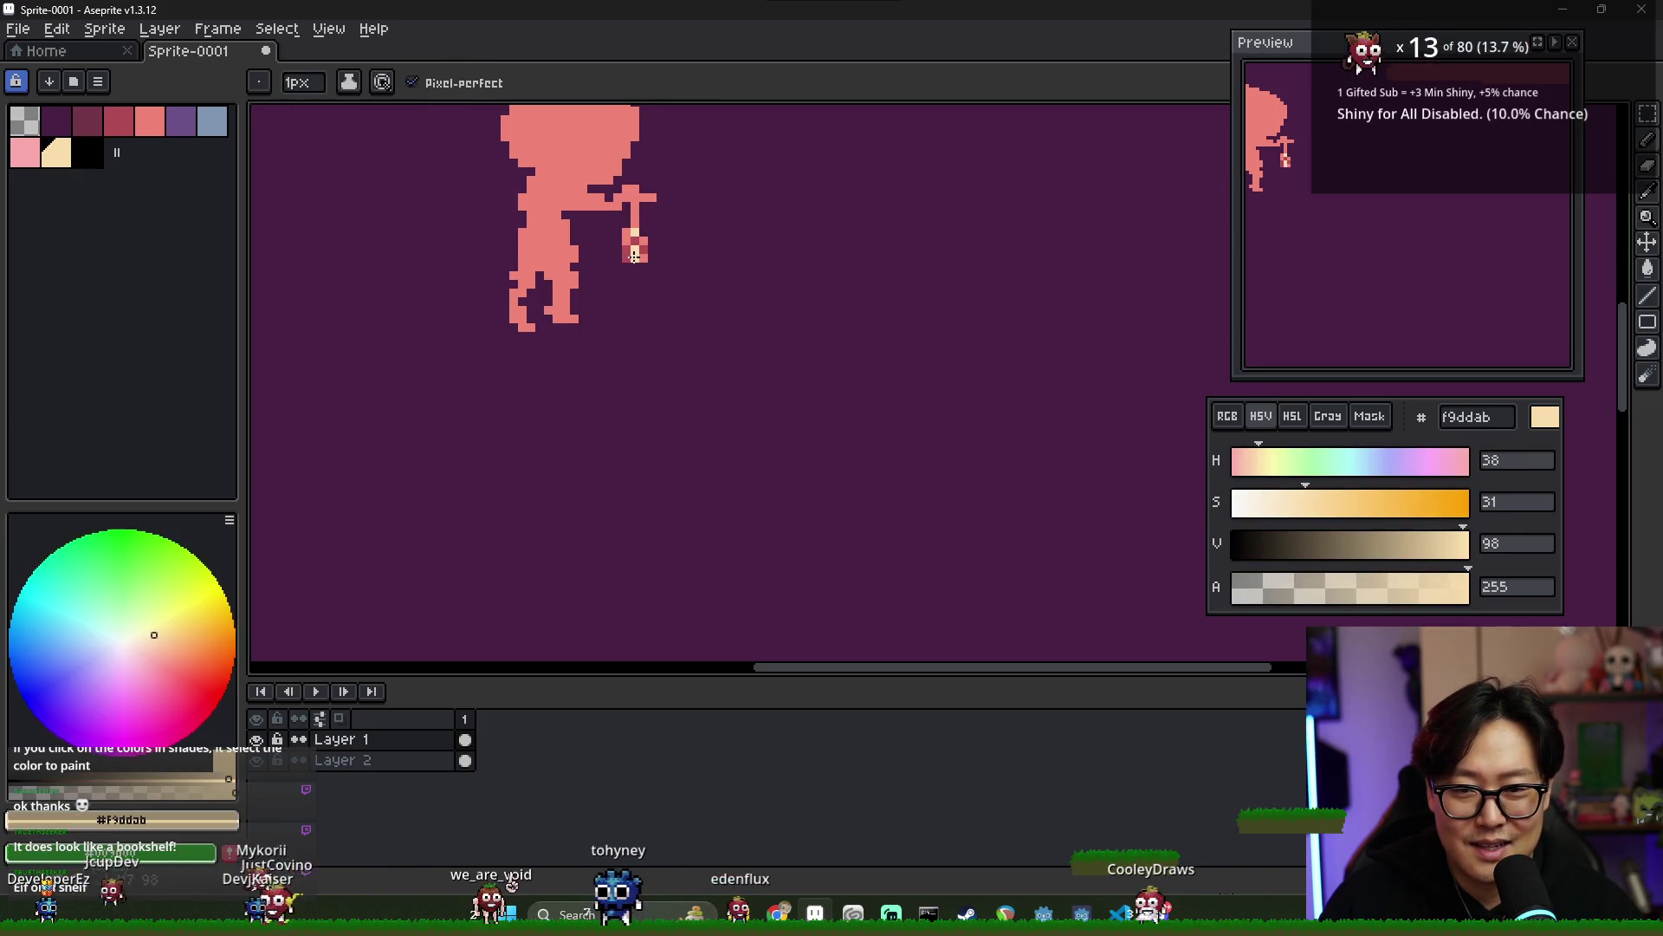
# - Sample dark plum 713547 and draw a vertical string from the hand to the lantern
pyautogui.scroll(-2, 661, 311)
pyautogui.moveTo(660, 311); pyautogui.dragTo(737, 371)
pyautogui.scroll(2, 767, 379)
pyautogui.scroll(-2, 754, 363)
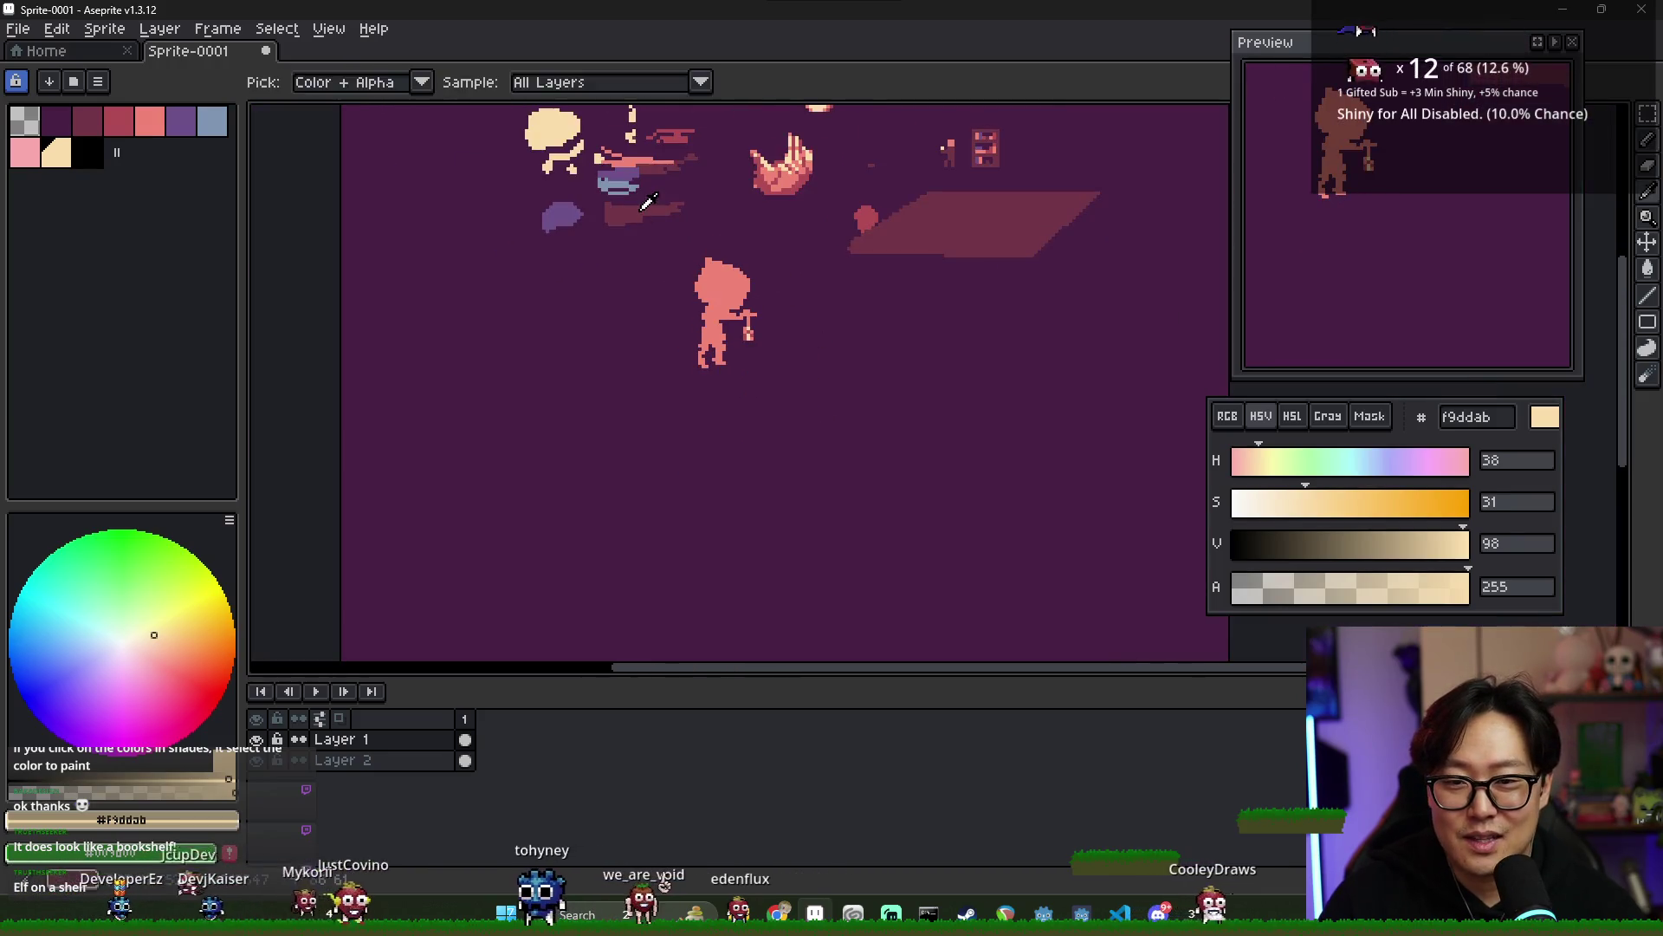
pyautogui.keyDown('alt'); pyautogui.click(754, 363); pyautogui.keyUp('alt')
pyautogui.scroll(2, 754, 363)
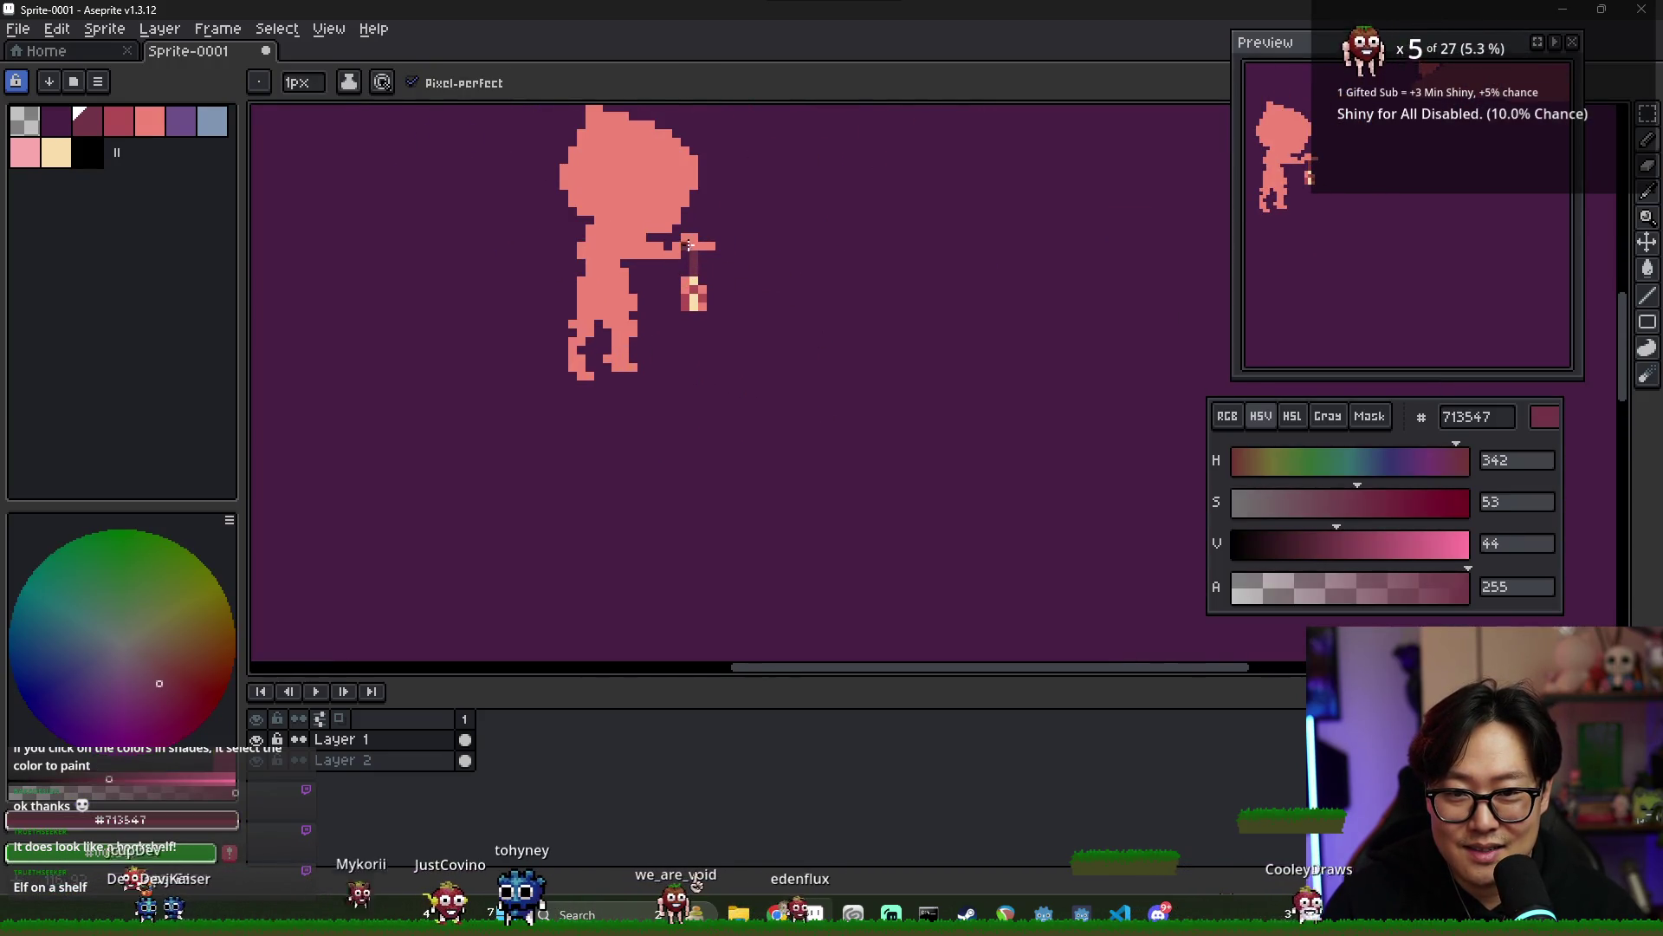
pyautogui.moveTo(693, 275); pyautogui.dragTo(694, 246)
pyautogui.scroll(1, 694, 246)
pyautogui.scroll(-1, 668, 252)
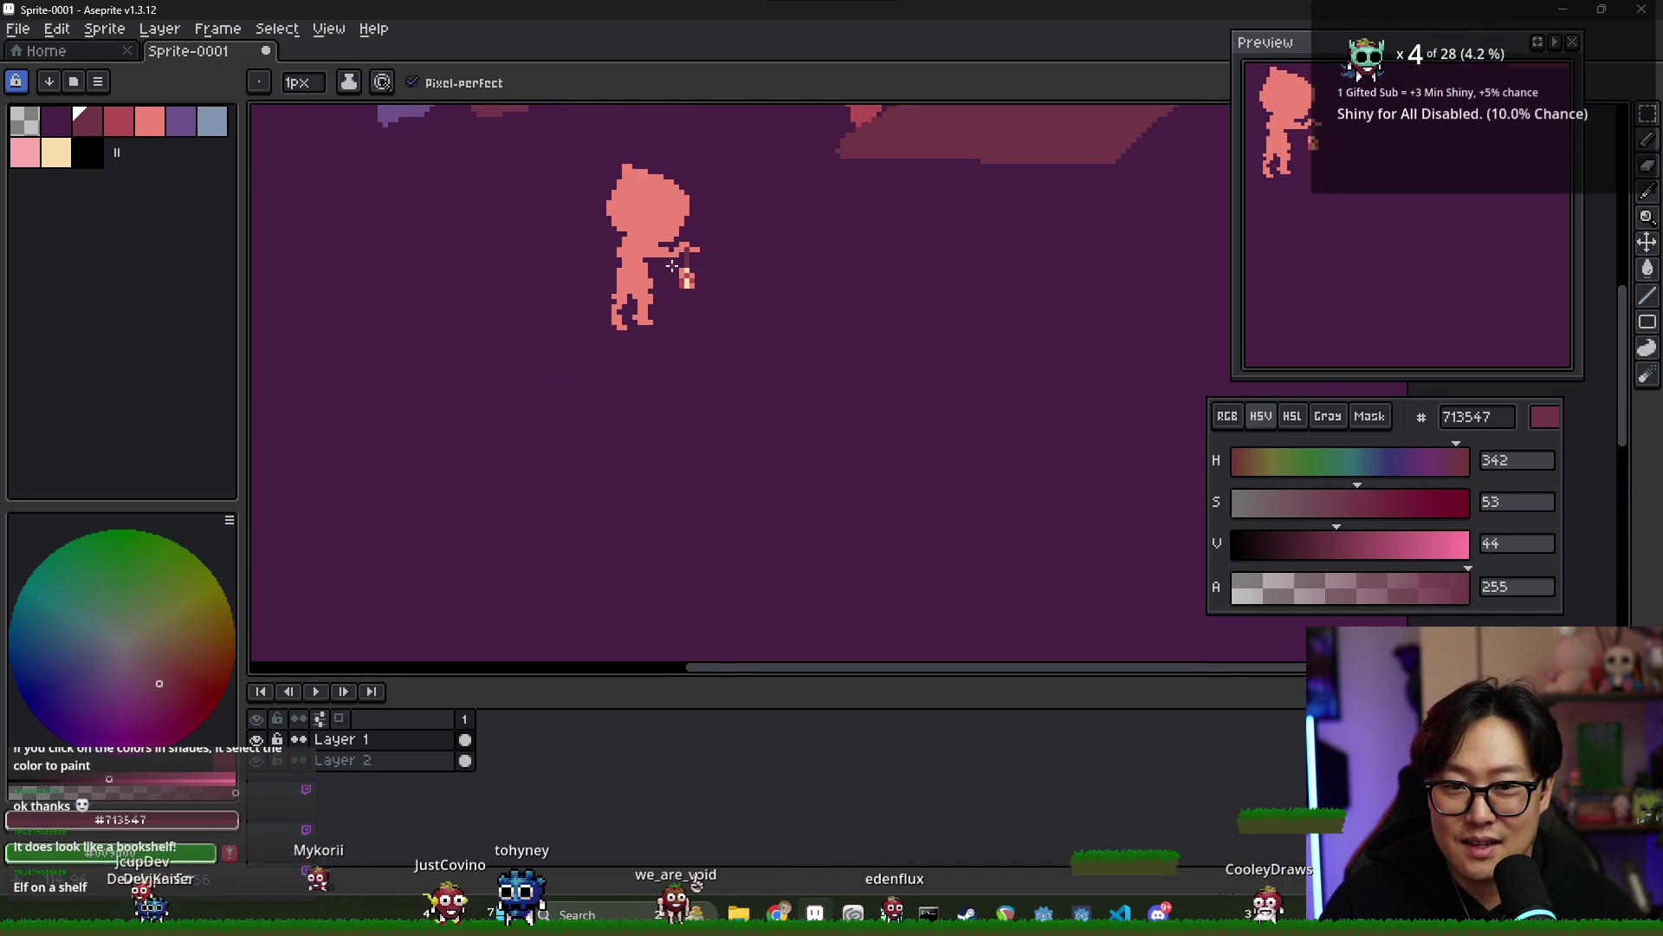
pyautogui.scroll(-2, 684, 258)
pyautogui.scroll(2, 691, 261)
# - Select purple 6D5089 from the palette
pyautogui.moveTo(1028, 583); pyautogui.dragTo(798, 479)
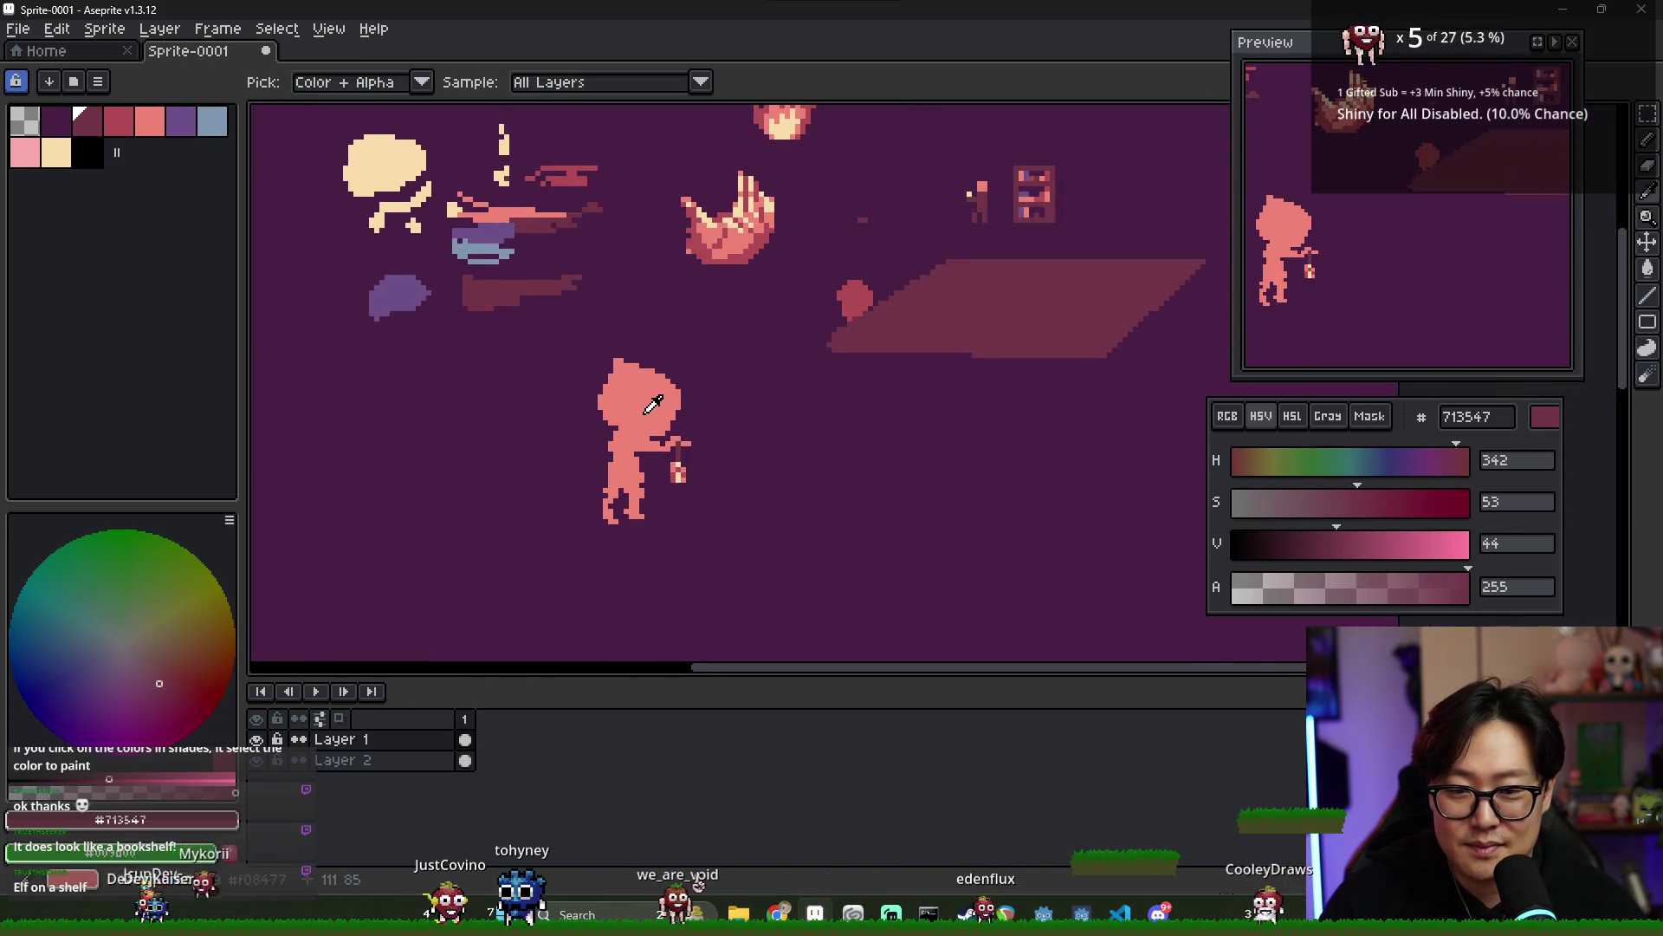
pyautogui.keyDown('alt'); pyautogui.click(642, 407); pyautogui.keyUp('alt')
pyautogui.click(180, 121)
pyautogui.scroll(3, 550, 342)
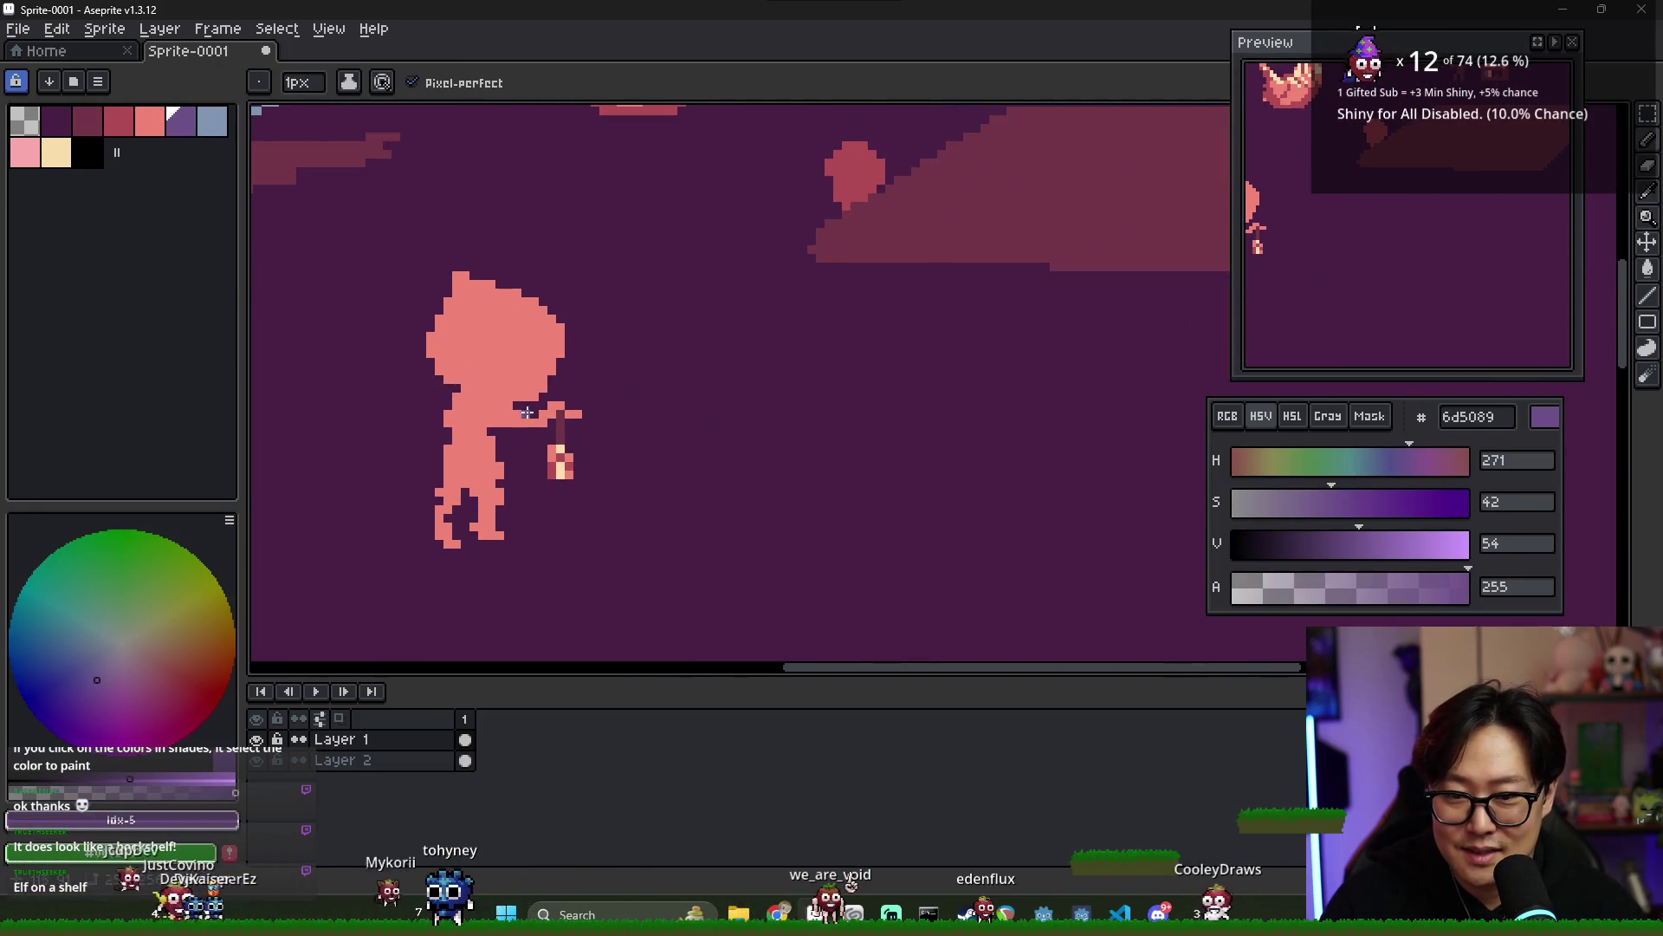
# - Paint a purple band across the neck and bucket-fill the figure's body purple
pyautogui.moveTo(471, 394); pyautogui.dragTo(506, 400)
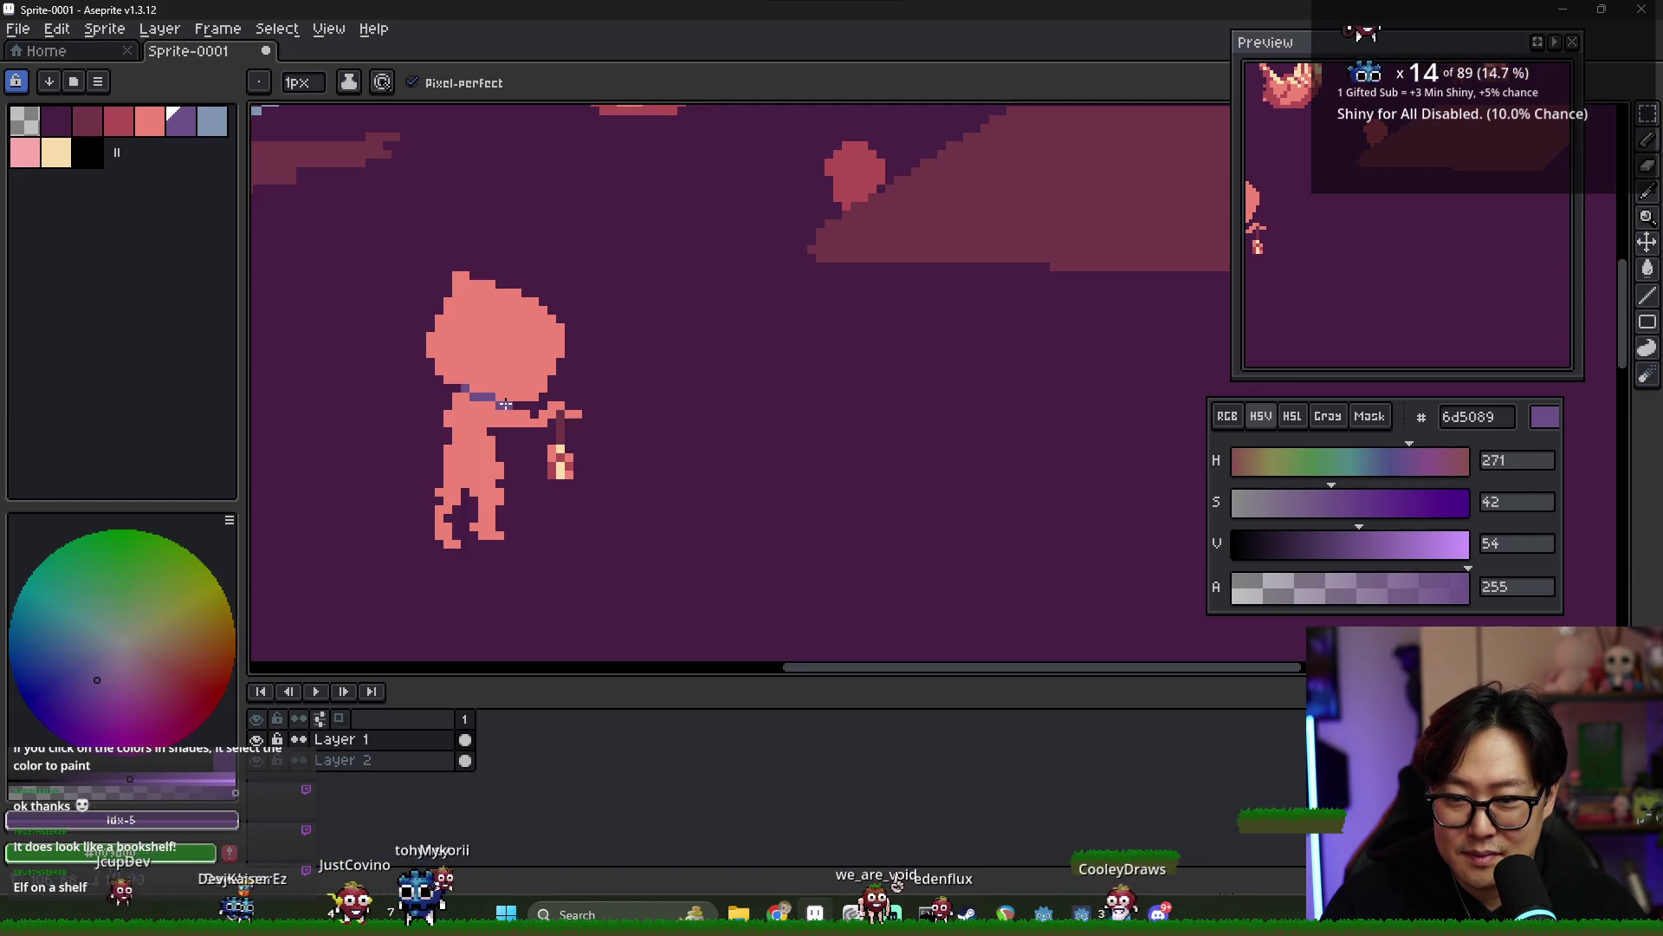
pyautogui.press('g')
pyautogui.click(474, 411)
pyautogui.scroll(-3, 520, 413)
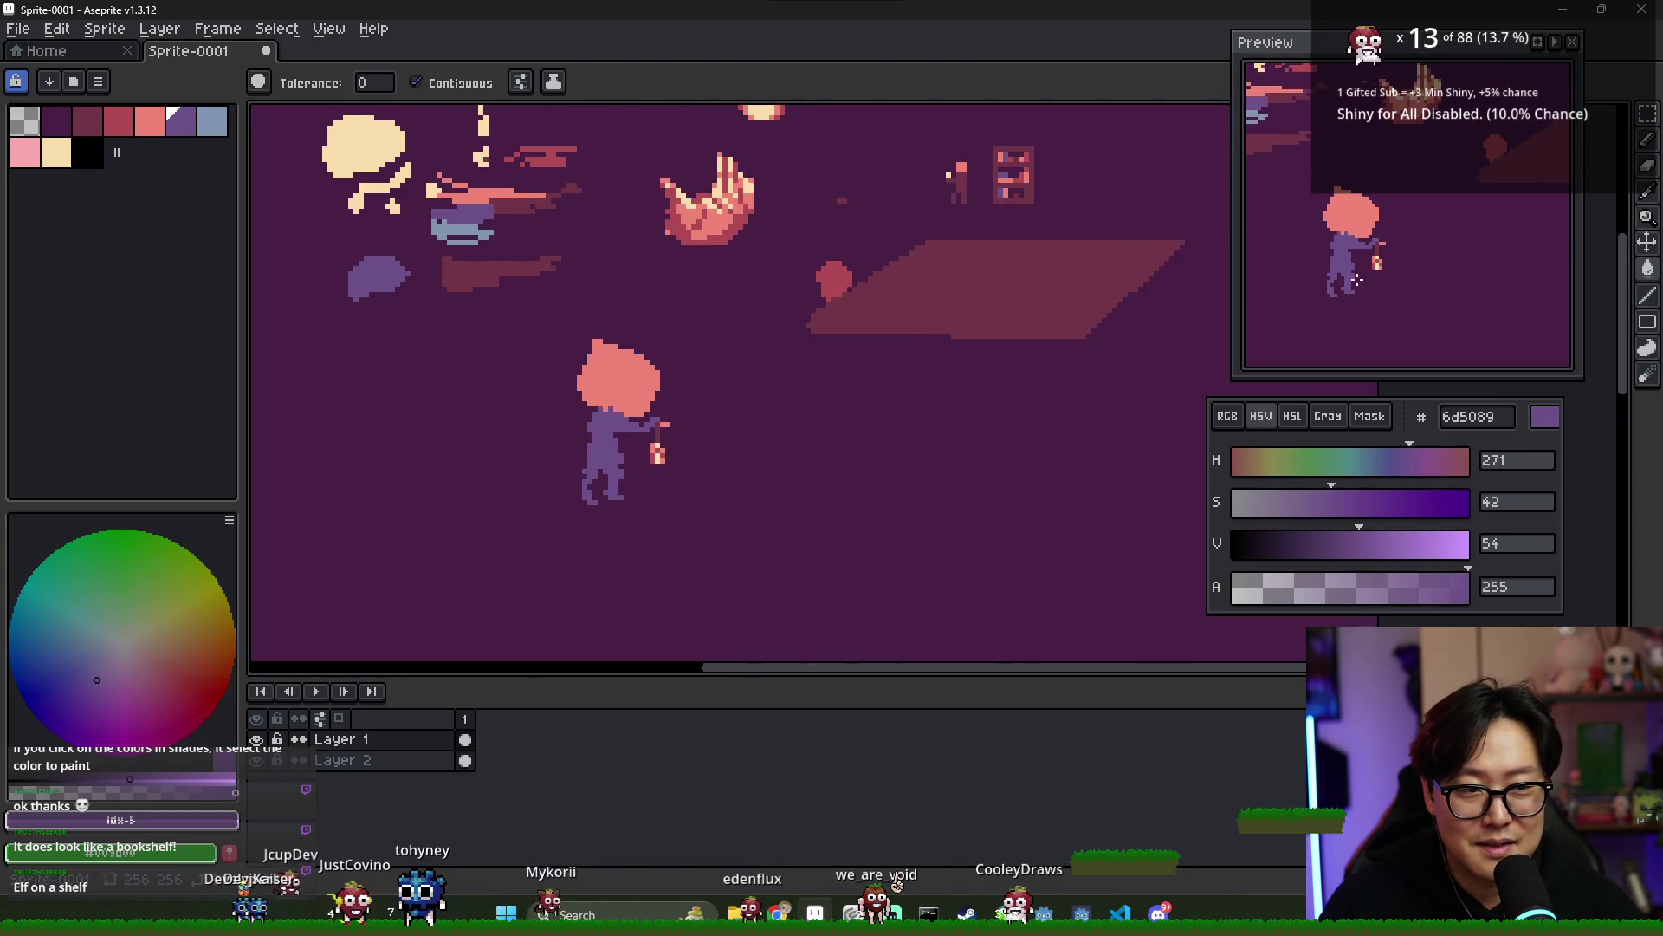
pyautogui.scroll(2, 577, 413)
# - Bucket-fill the head with light pink F9A9AB
pyautogui.keyDown('alt'); pyautogui.click(572, 414); pyautogui.keyUp('alt')
pyautogui.press('b')
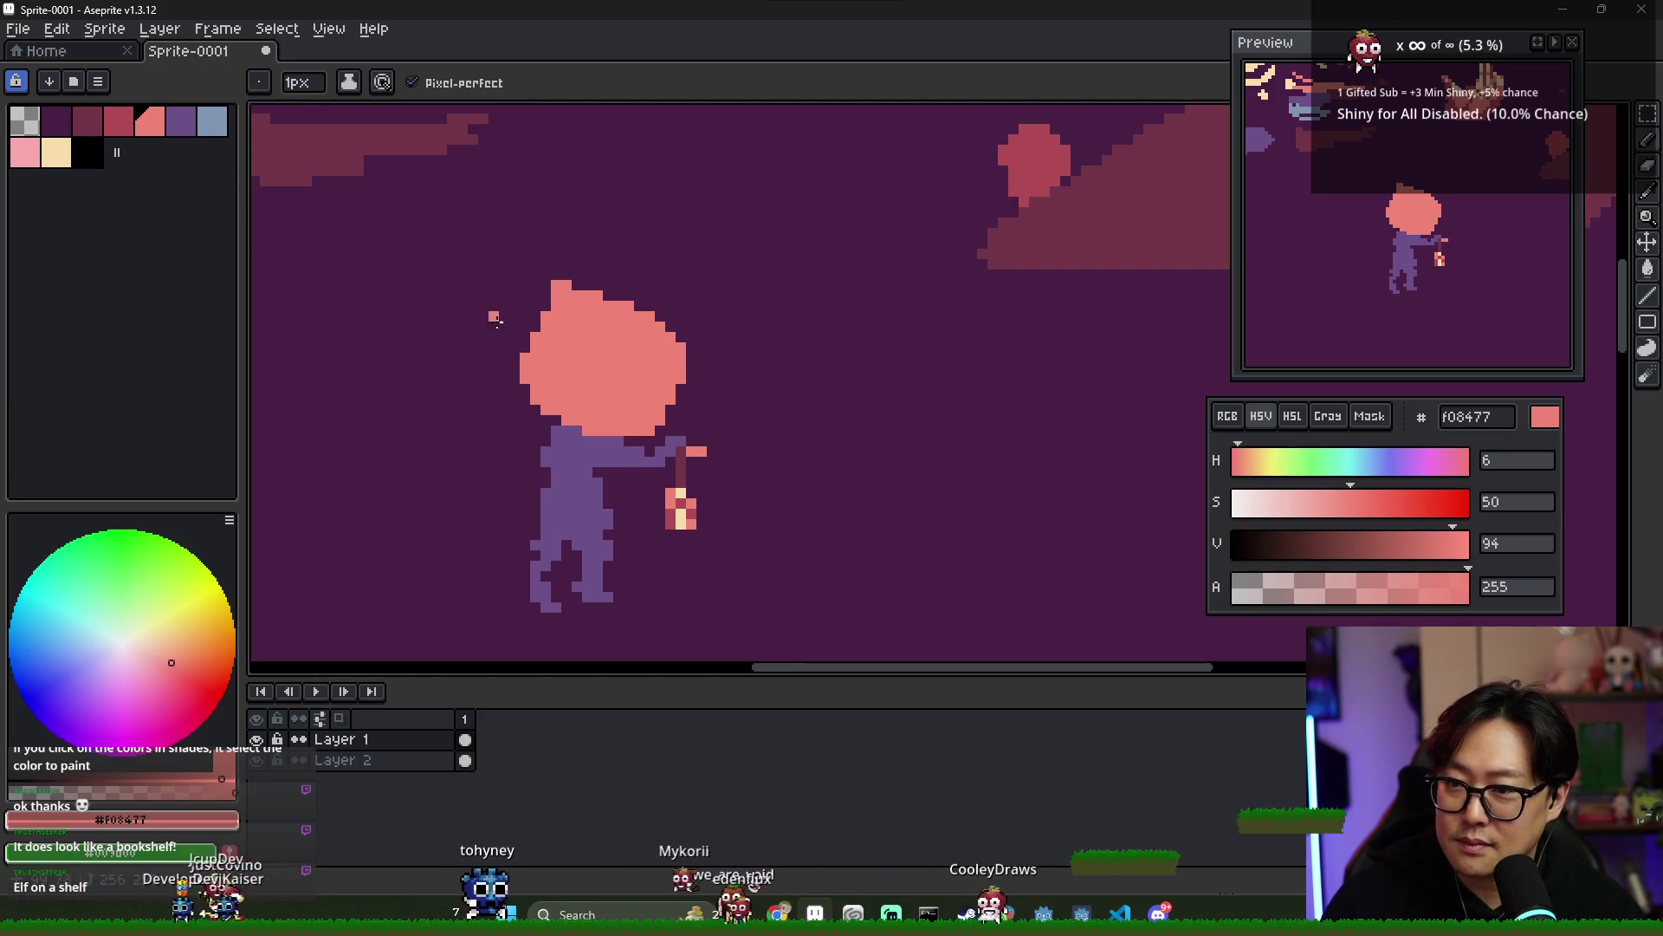
pyautogui.click(25, 152)
pyautogui.press('g')
pyautogui.click(598, 364)
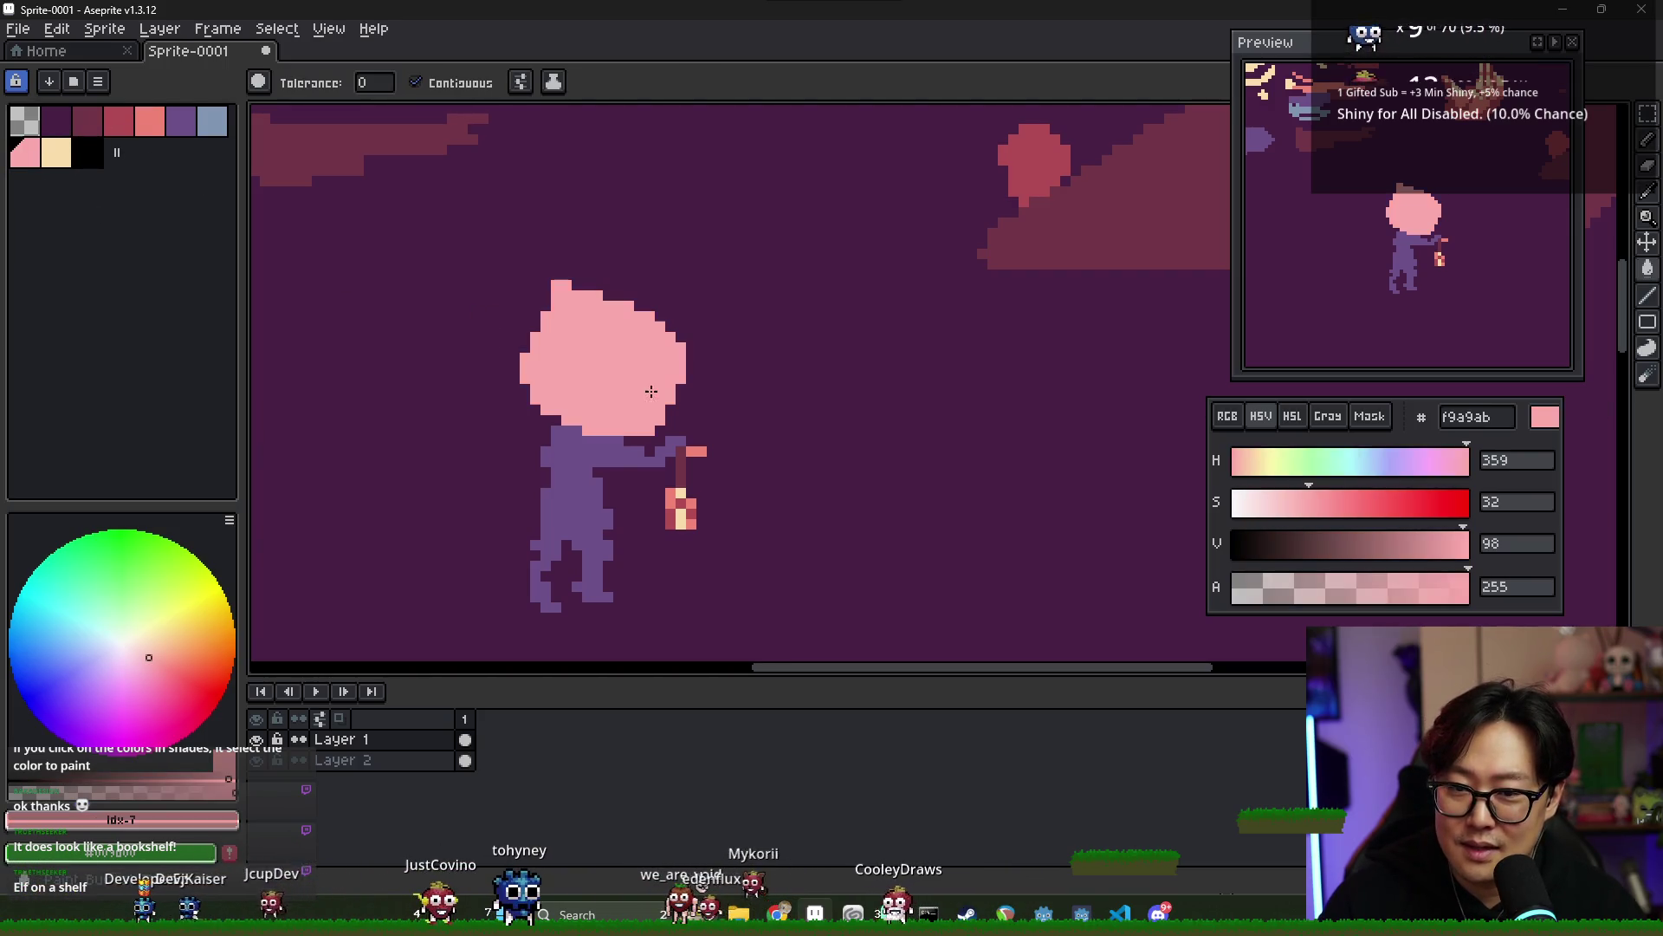
# - Try the salmon, purple and cream swatches, then sample the head's light pink
pyautogui.click(149, 122)
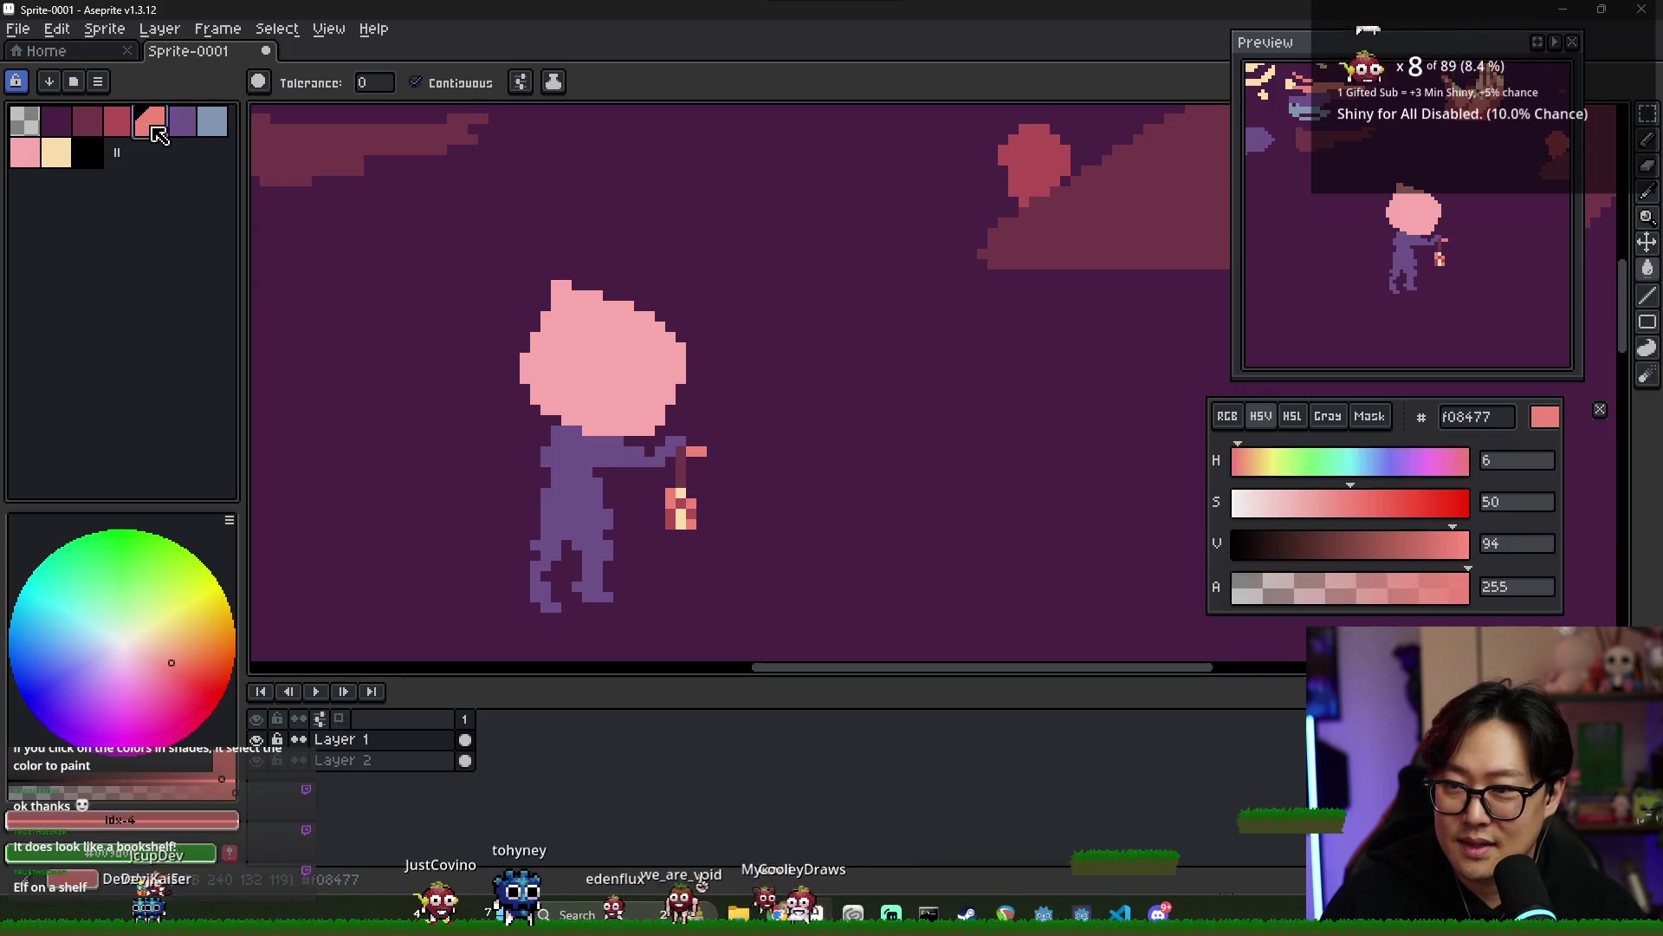
pyautogui.scroll(-2, 973, 260)
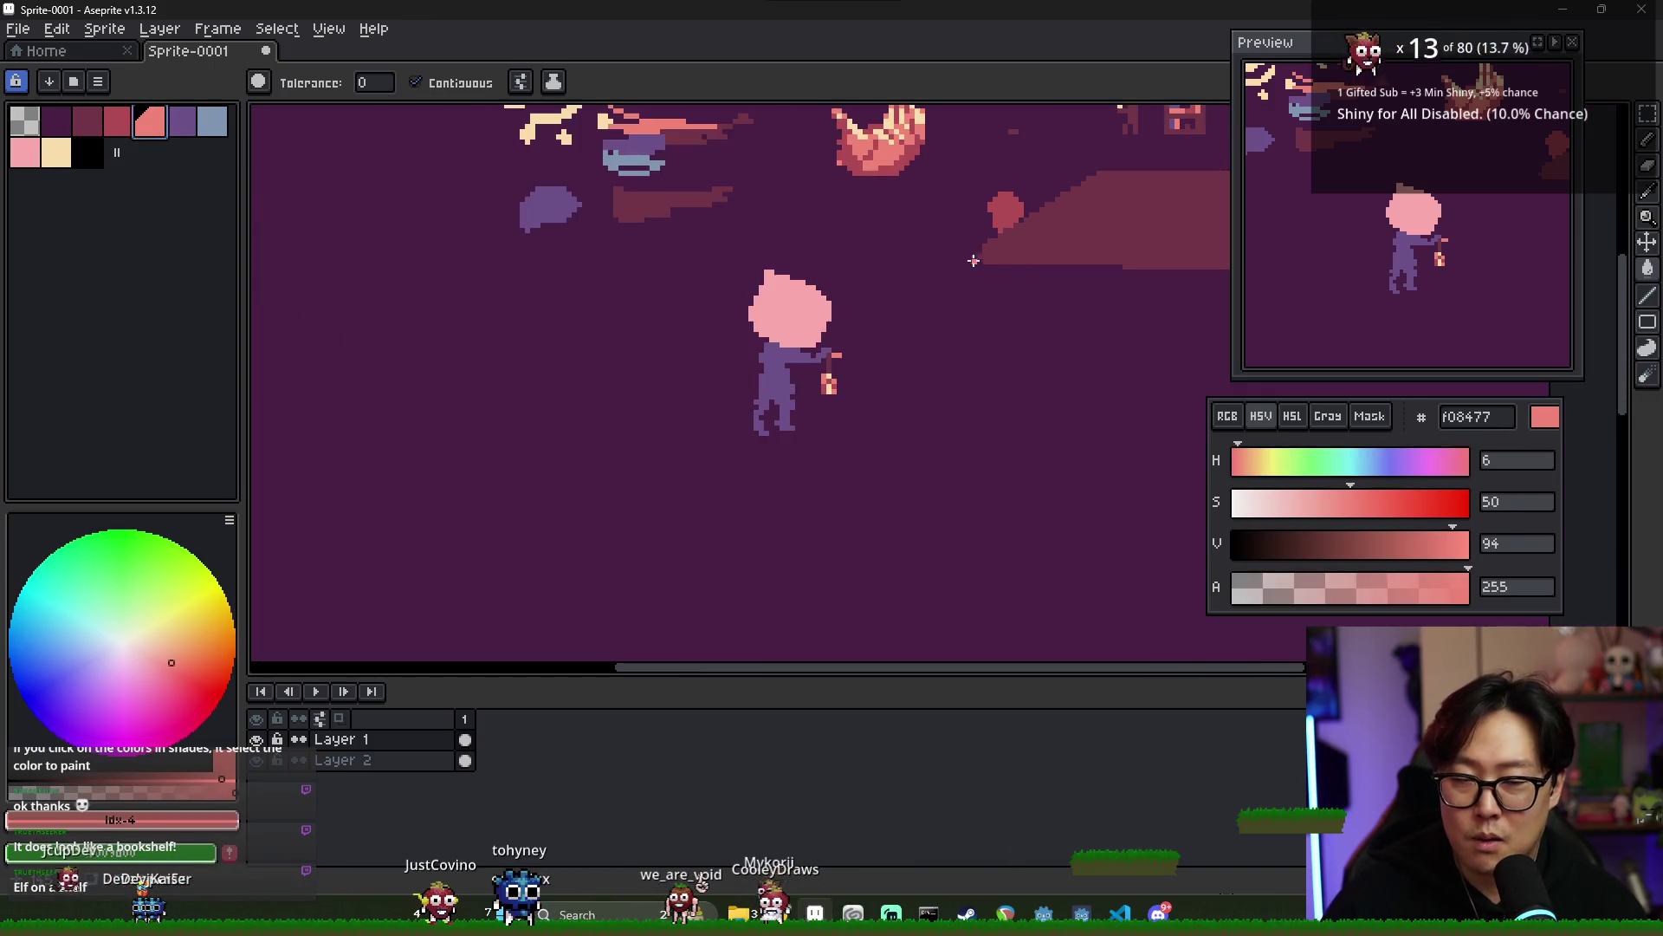
pyautogui.scroll(1, 964, 297)
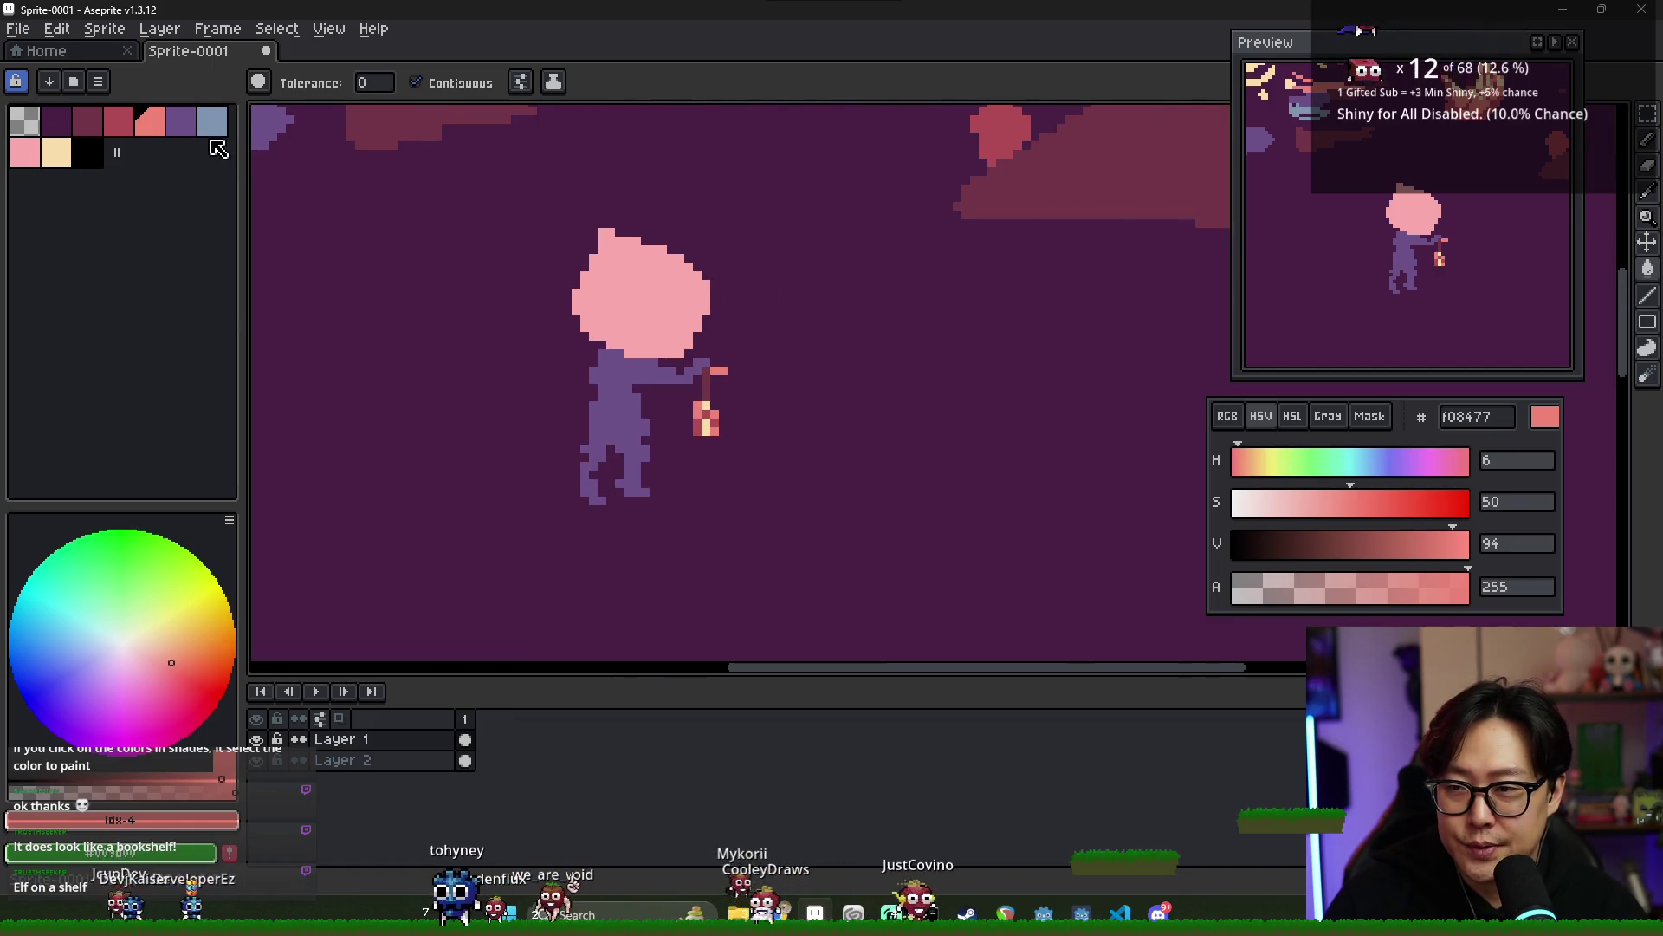
pyautogui.click(180, 121)
pyautogui.click(56, 153)
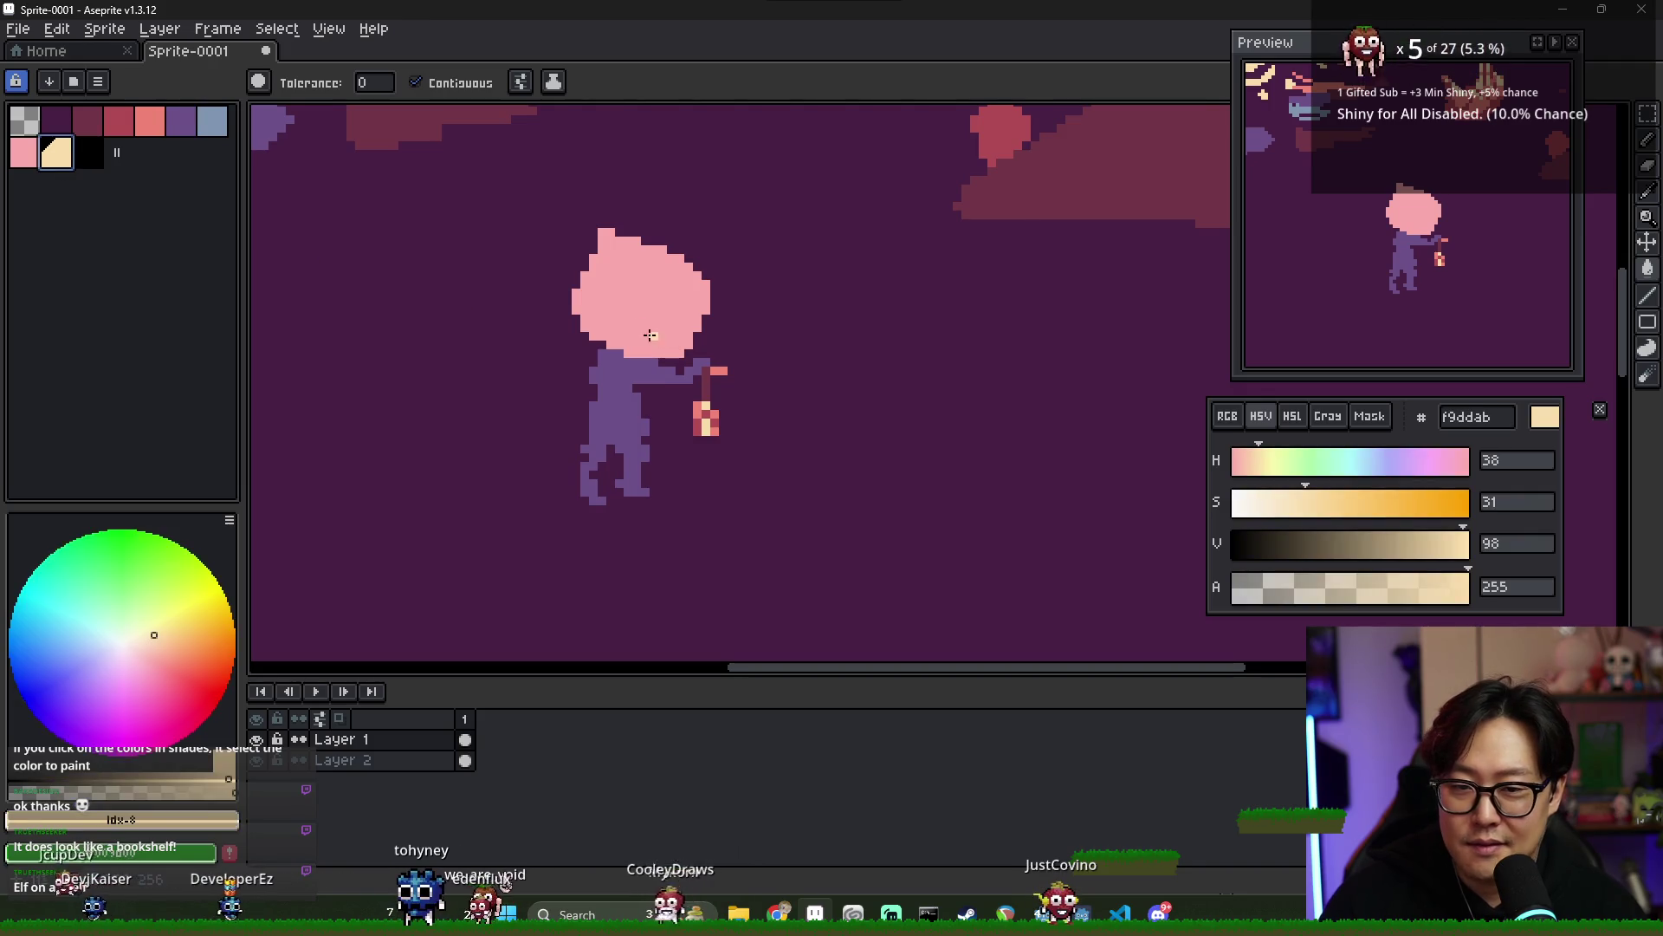
pyautogui.scroll(1, 651, 335)
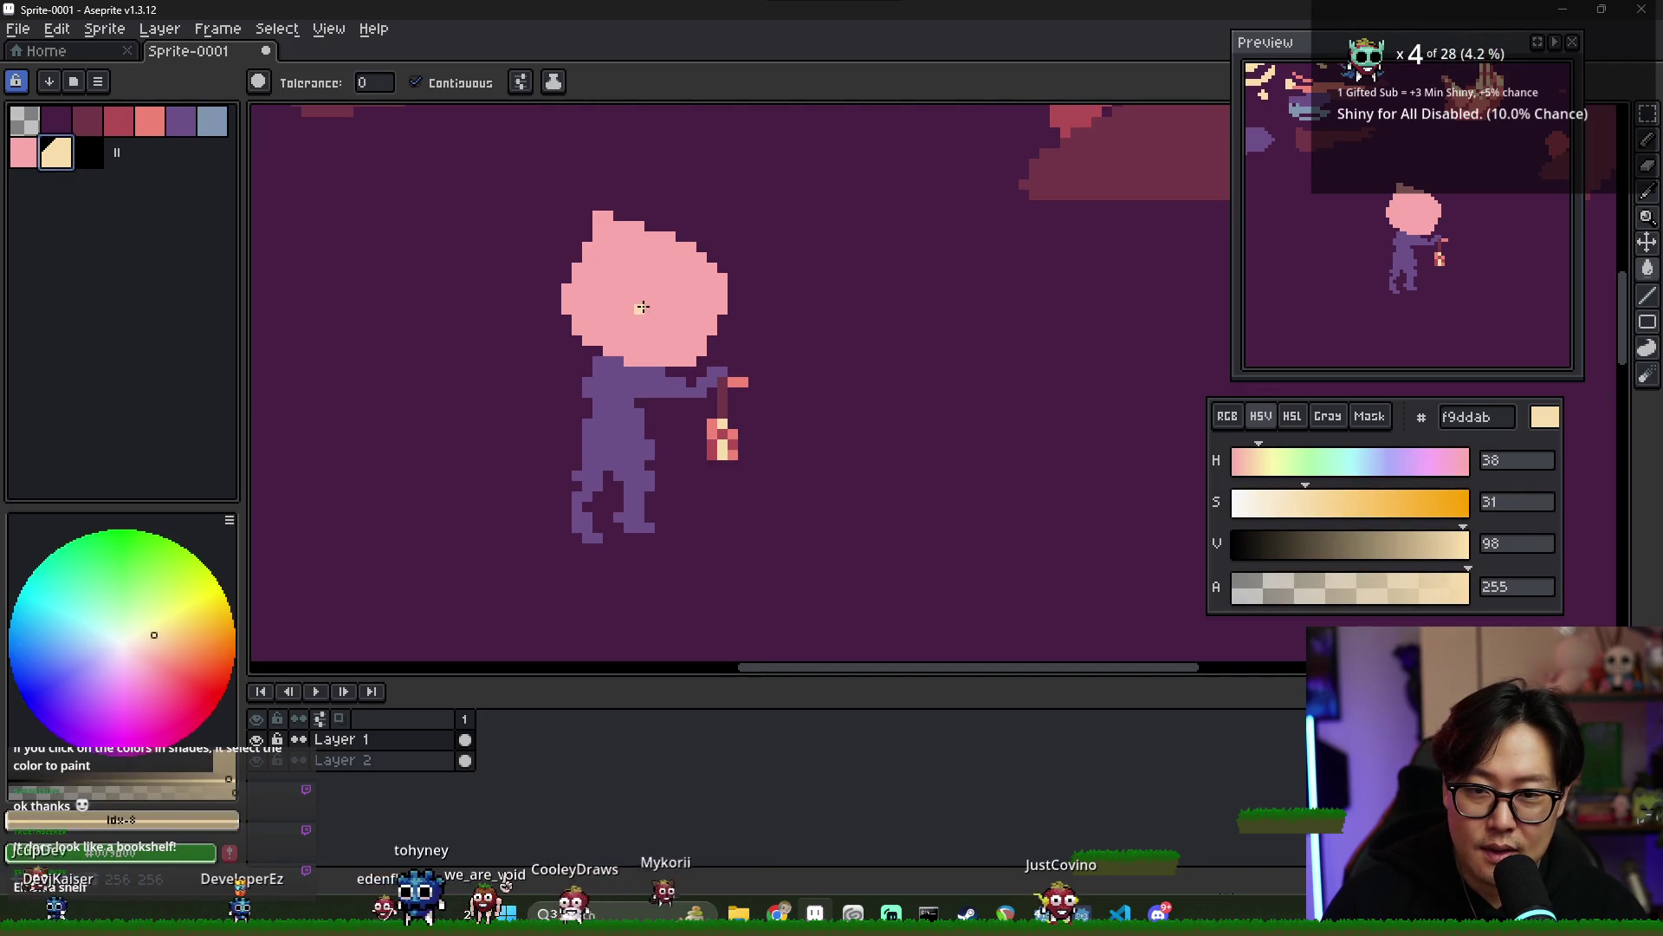
pyautogui.keyDown('alt'); pyautogui.click(614, 221); pyautogui.keyUp('alt')
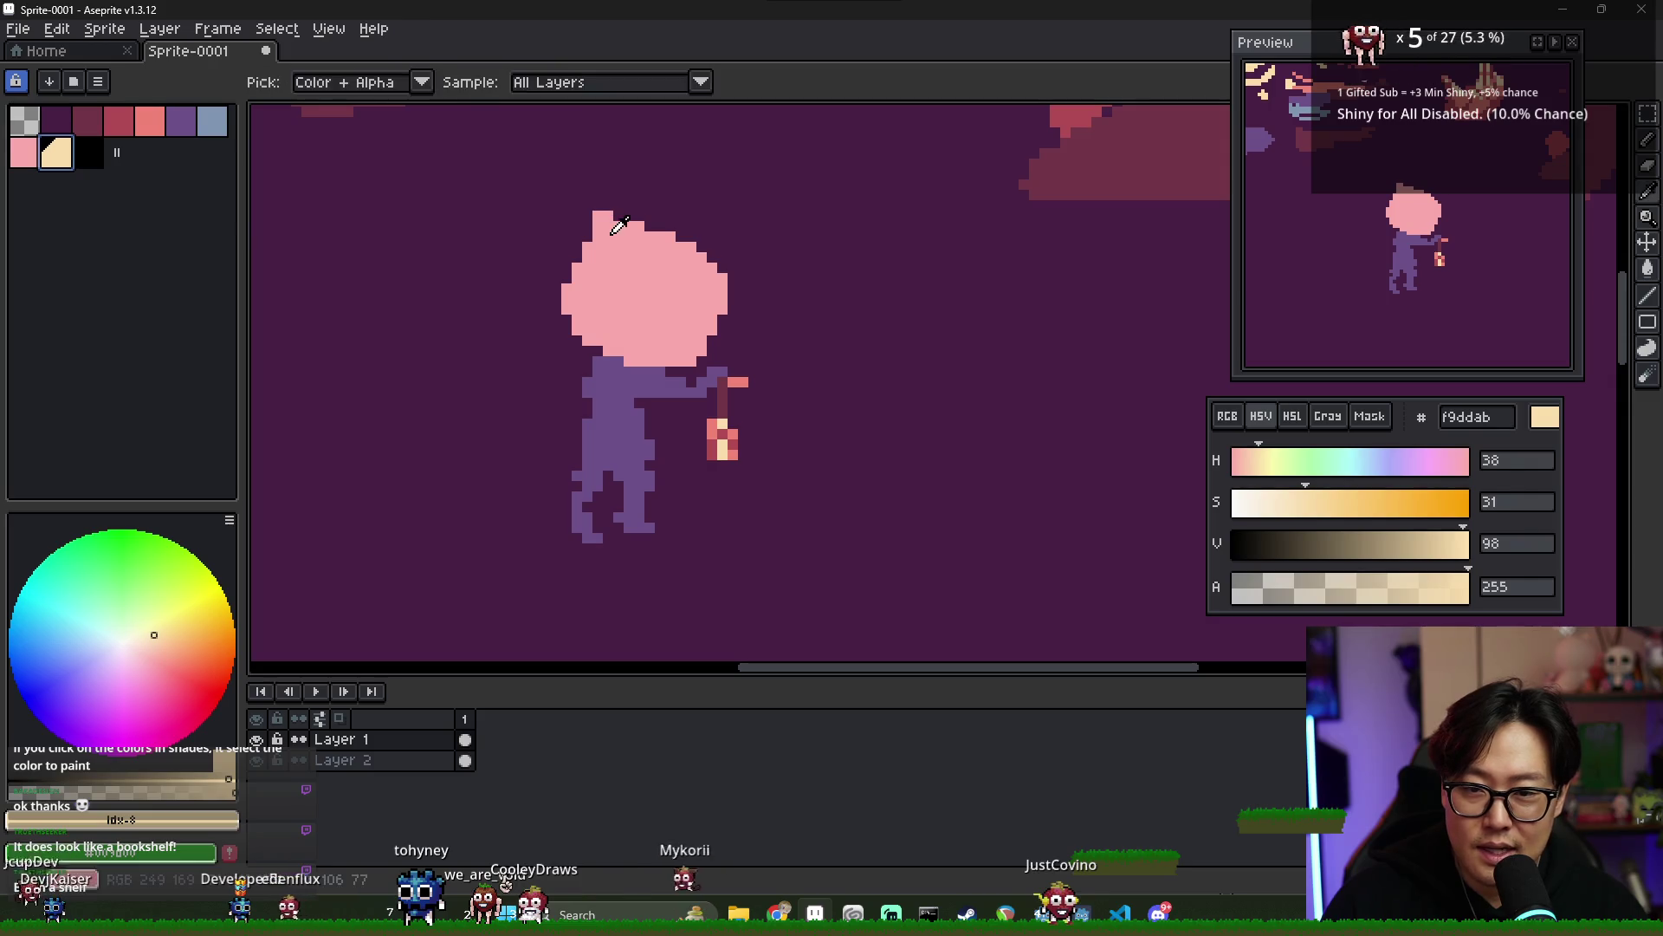
# - Draw a tall light-pink tip rising from the head and erase stray outline pixels
pyautogui.press('b')
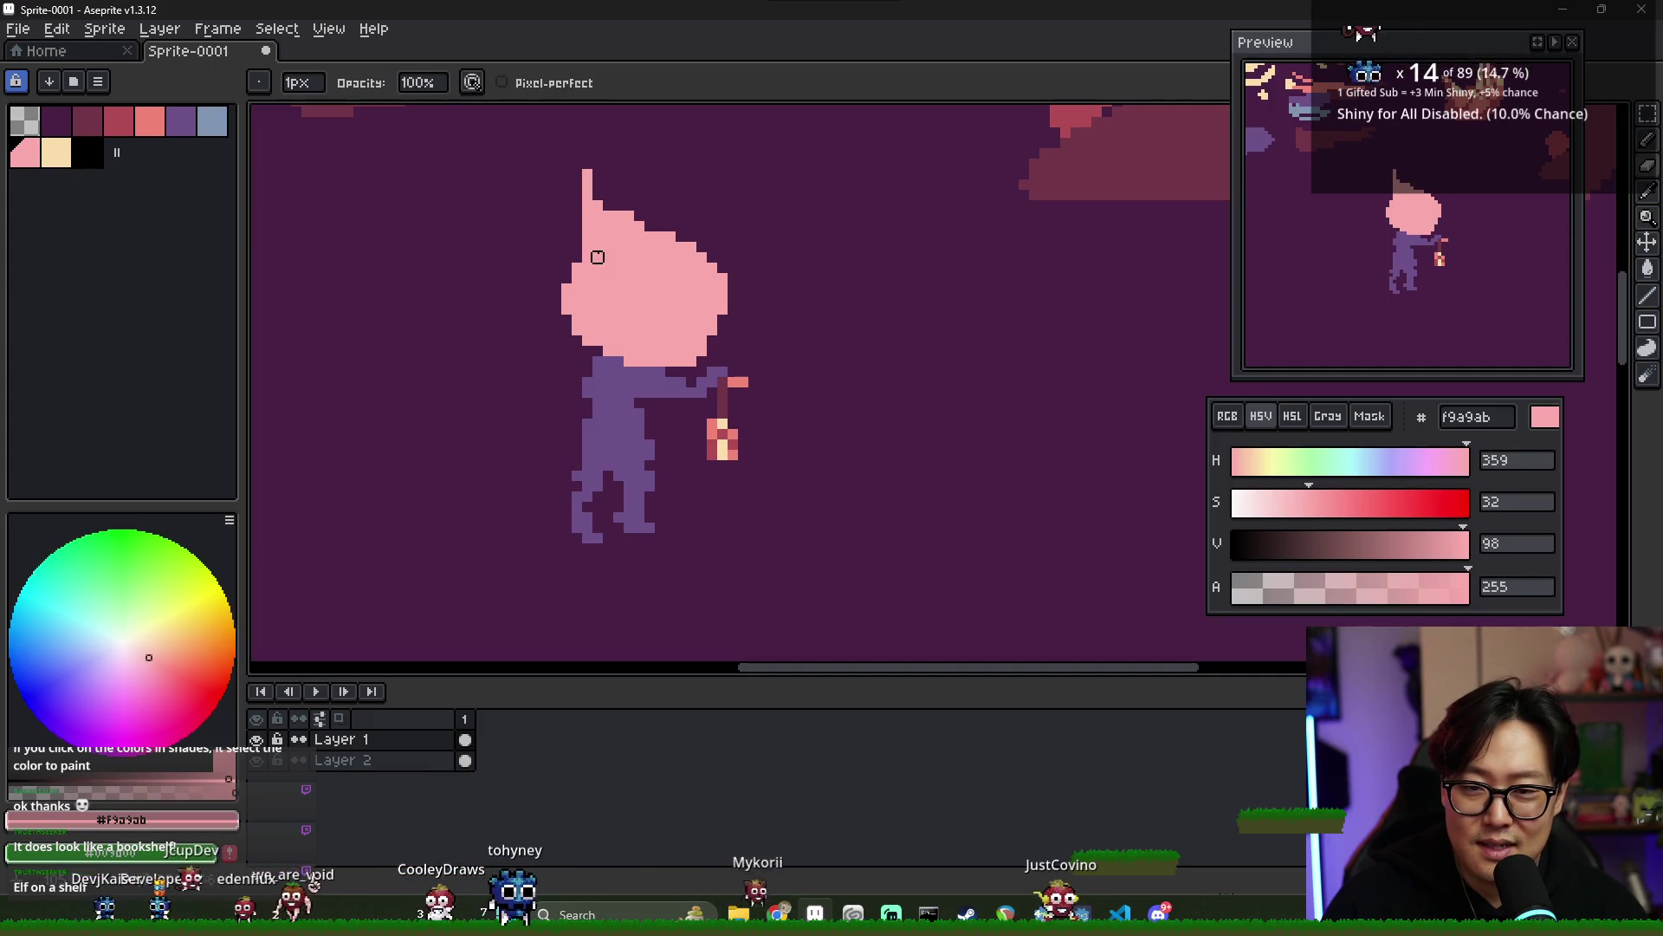
pyautogui.moveTo(578, 215); pyautogui.dragTo(585, 273)
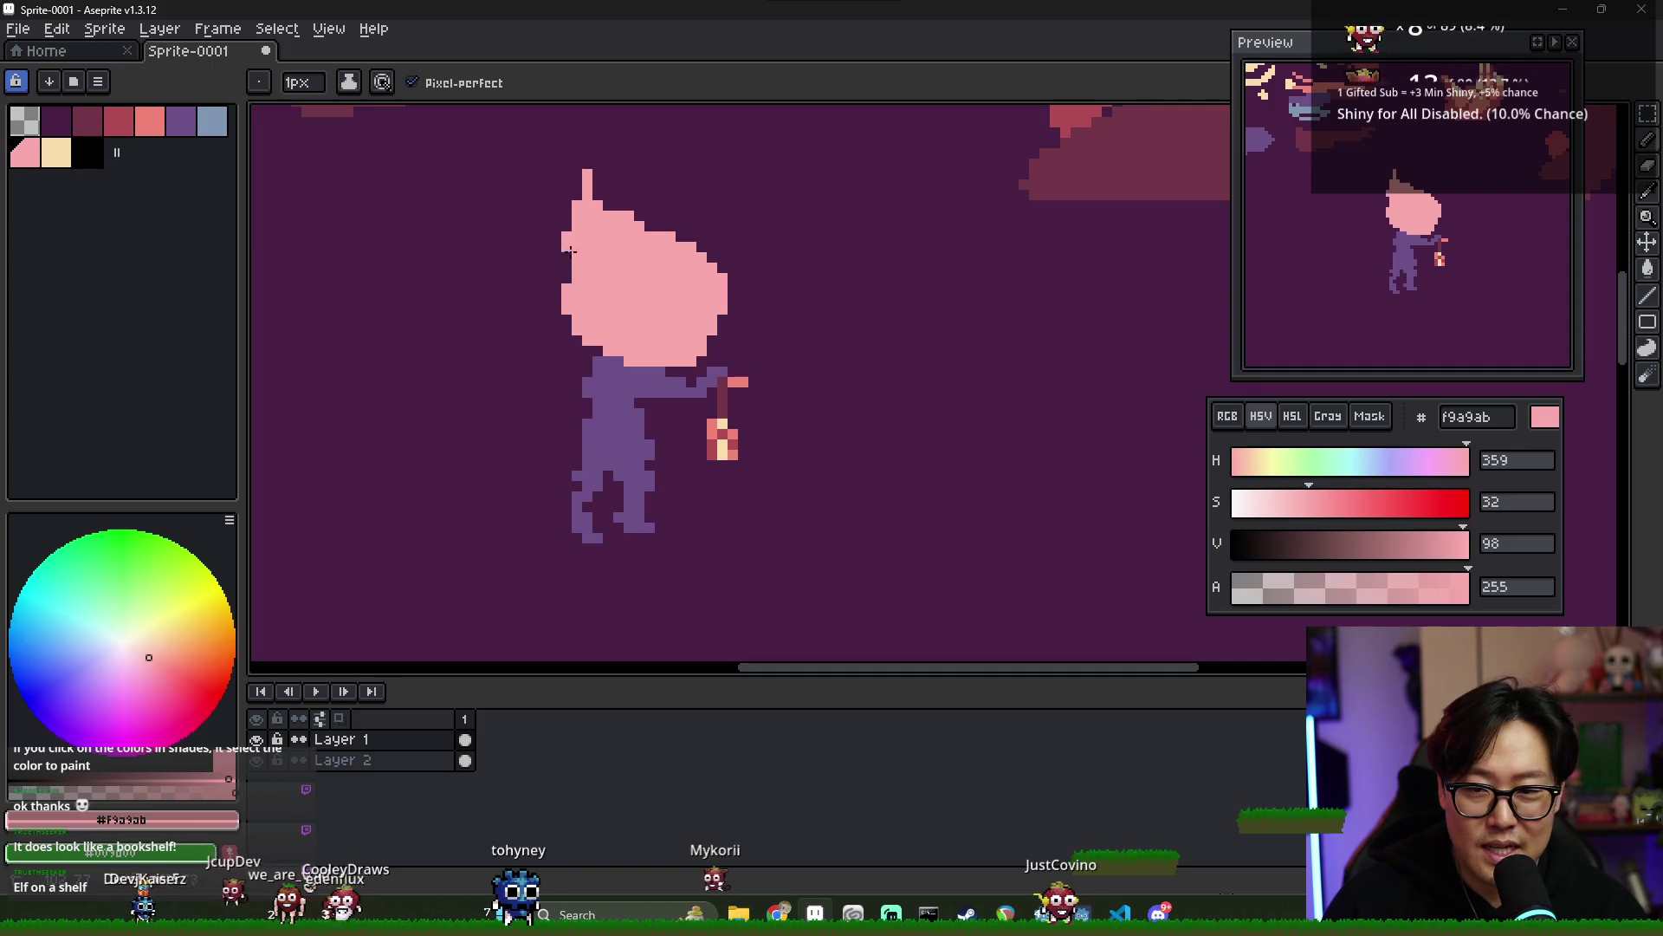
pyautogui.press('e')
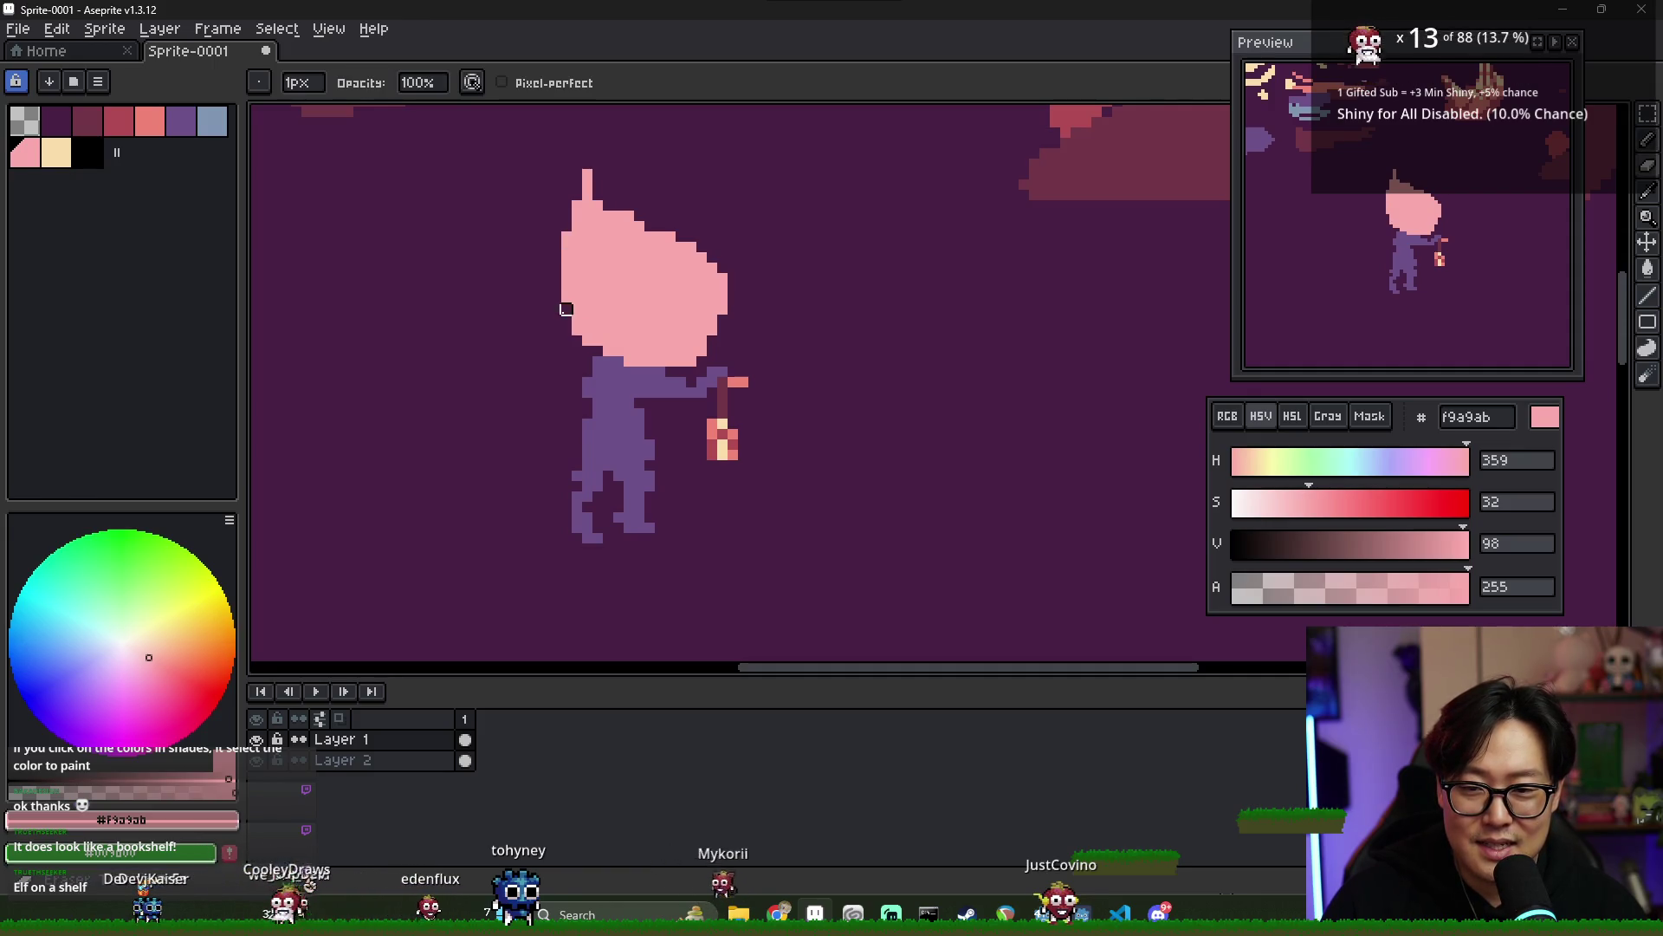
pyautogui.press('b')
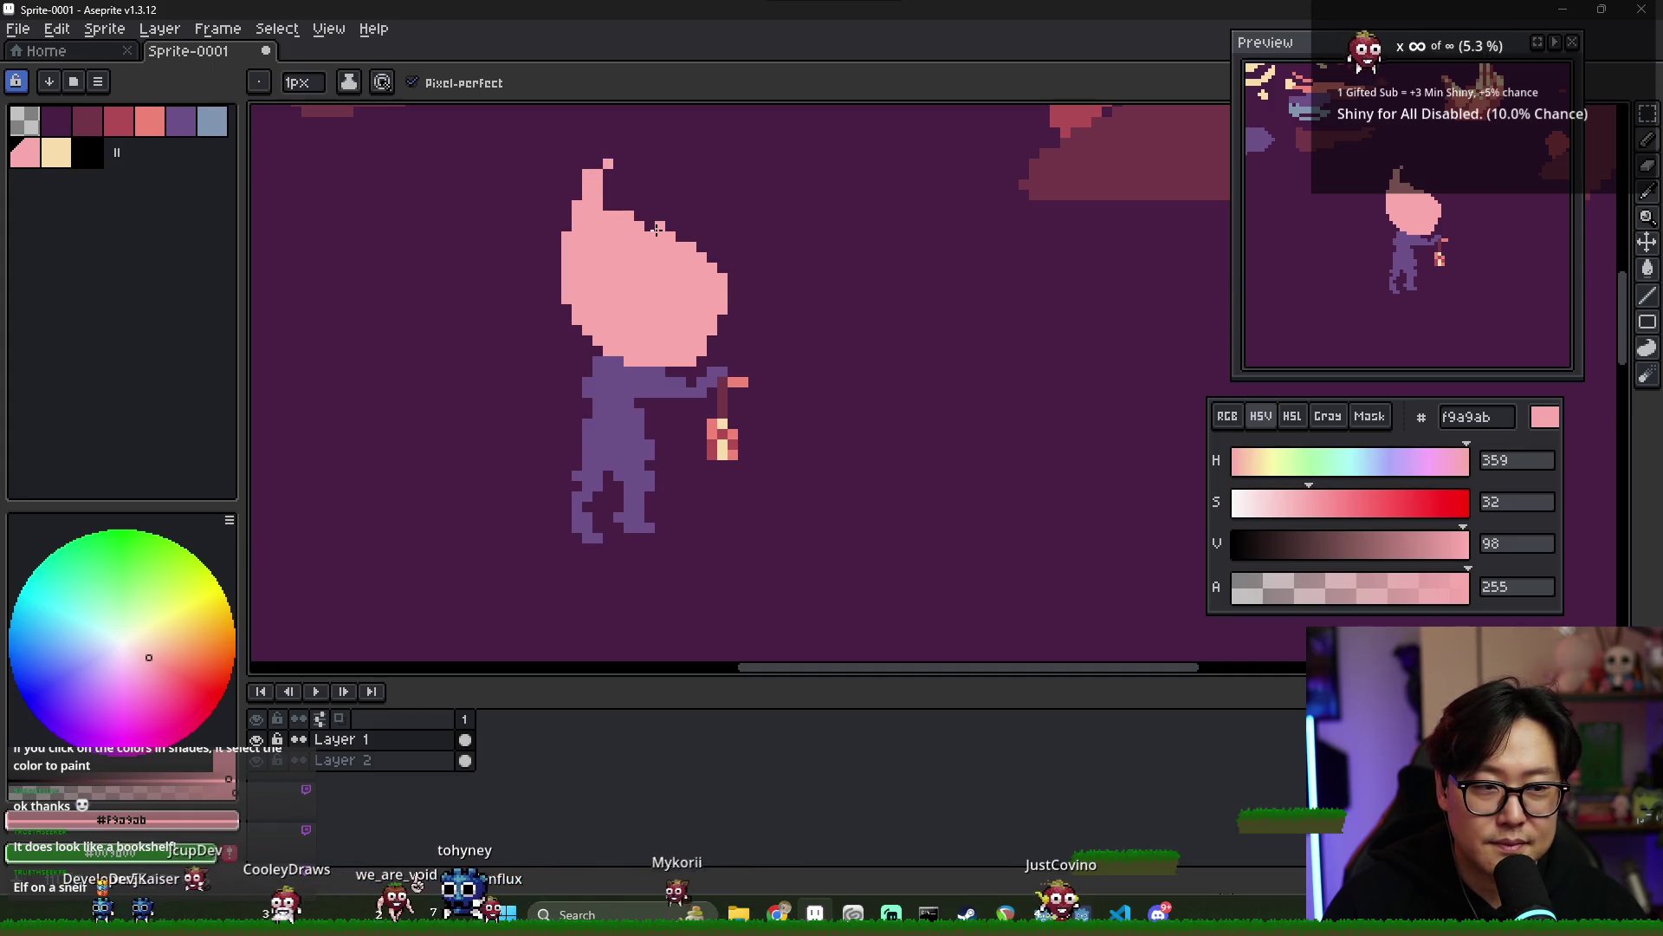
pyautogui.scroll(-1, 730, 312)
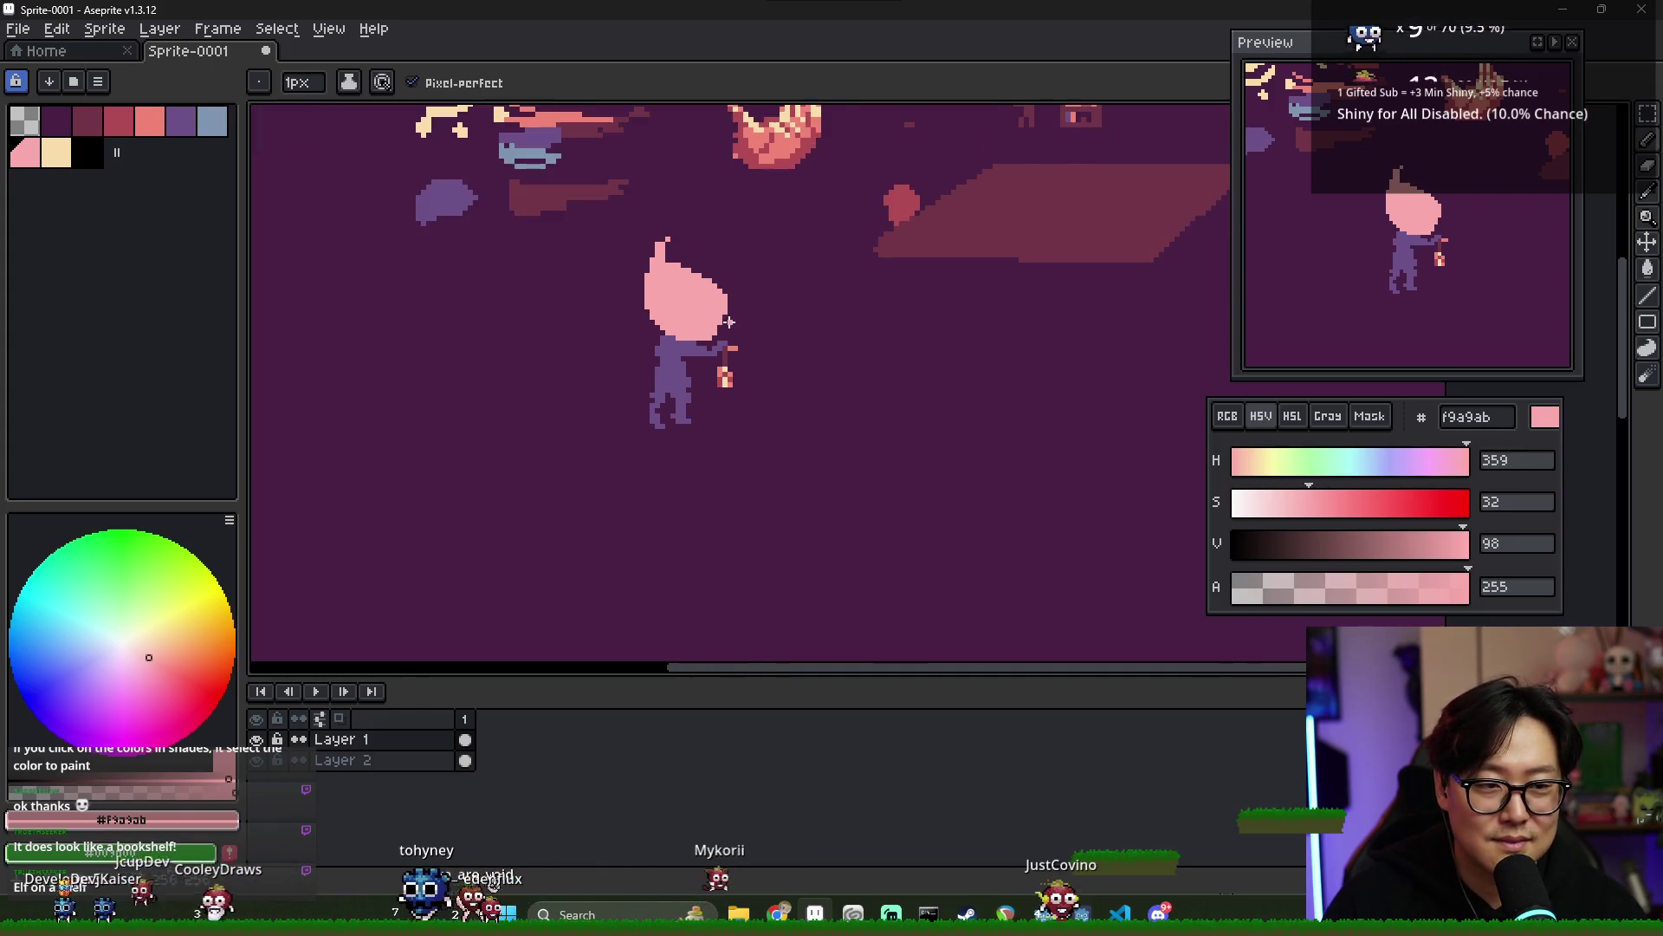
pyautogui.press('e')
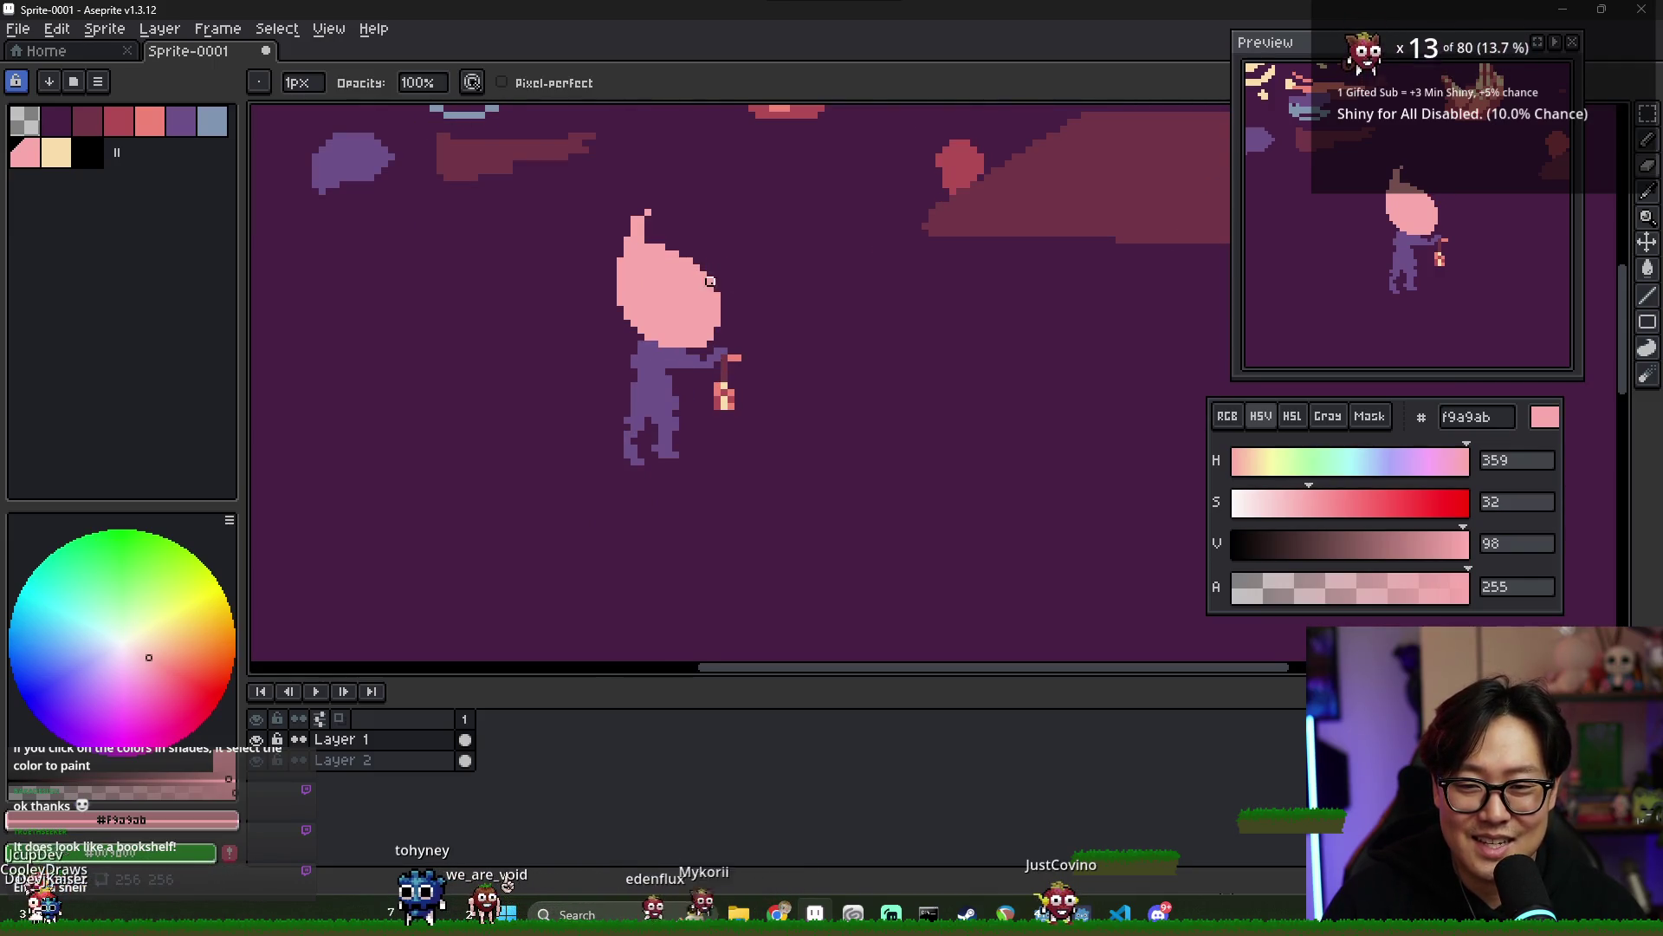
pyautogui.scroll(1, 710, 281)
pyautogui.press('i')
pyautogui.press('b')
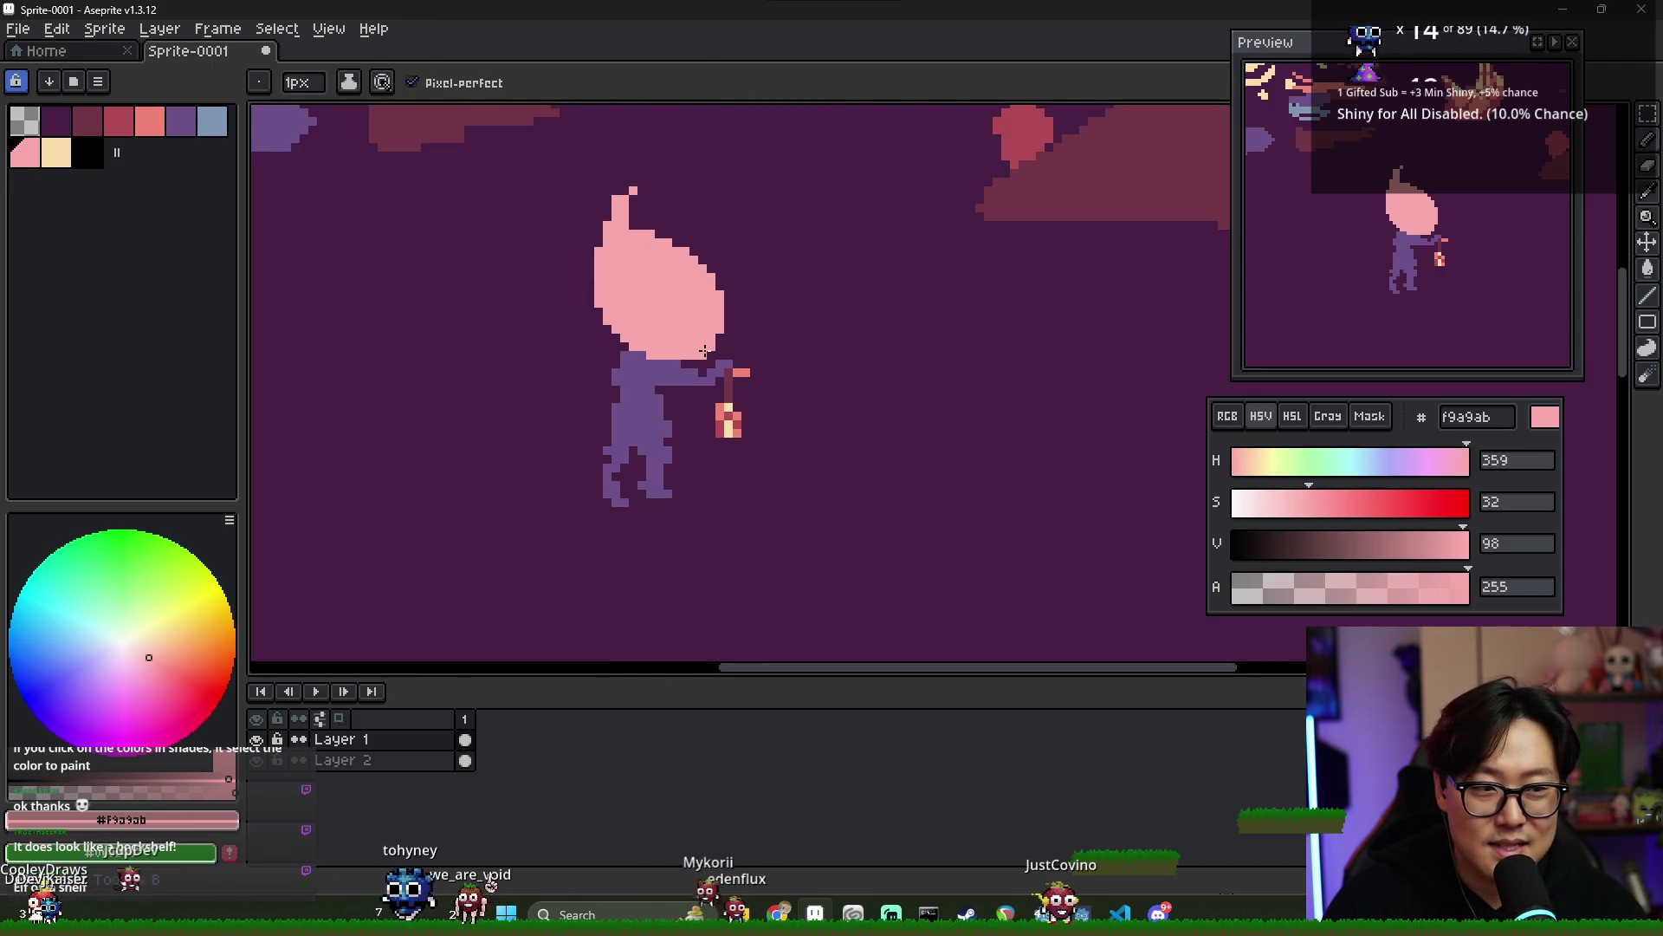
pyautogui.click(55, 152)
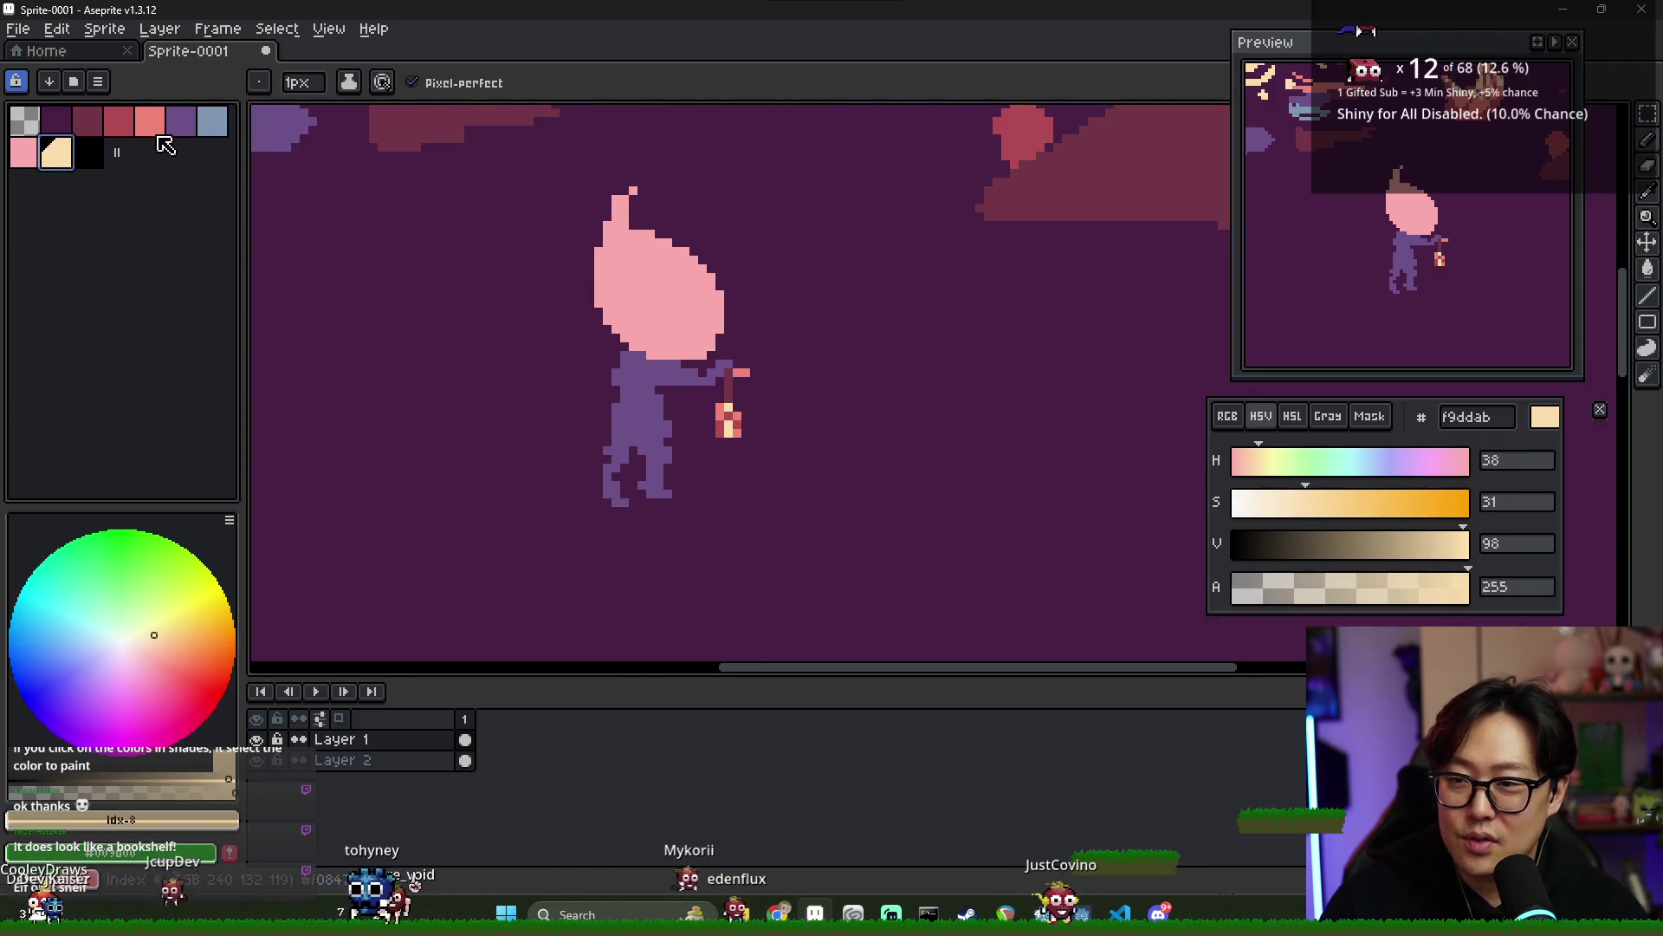
# - Draw a red B14B54 line across the head and bucket-fill the left sliver red, undoing a mistaken full fill
pyautogui.click(119, 121)
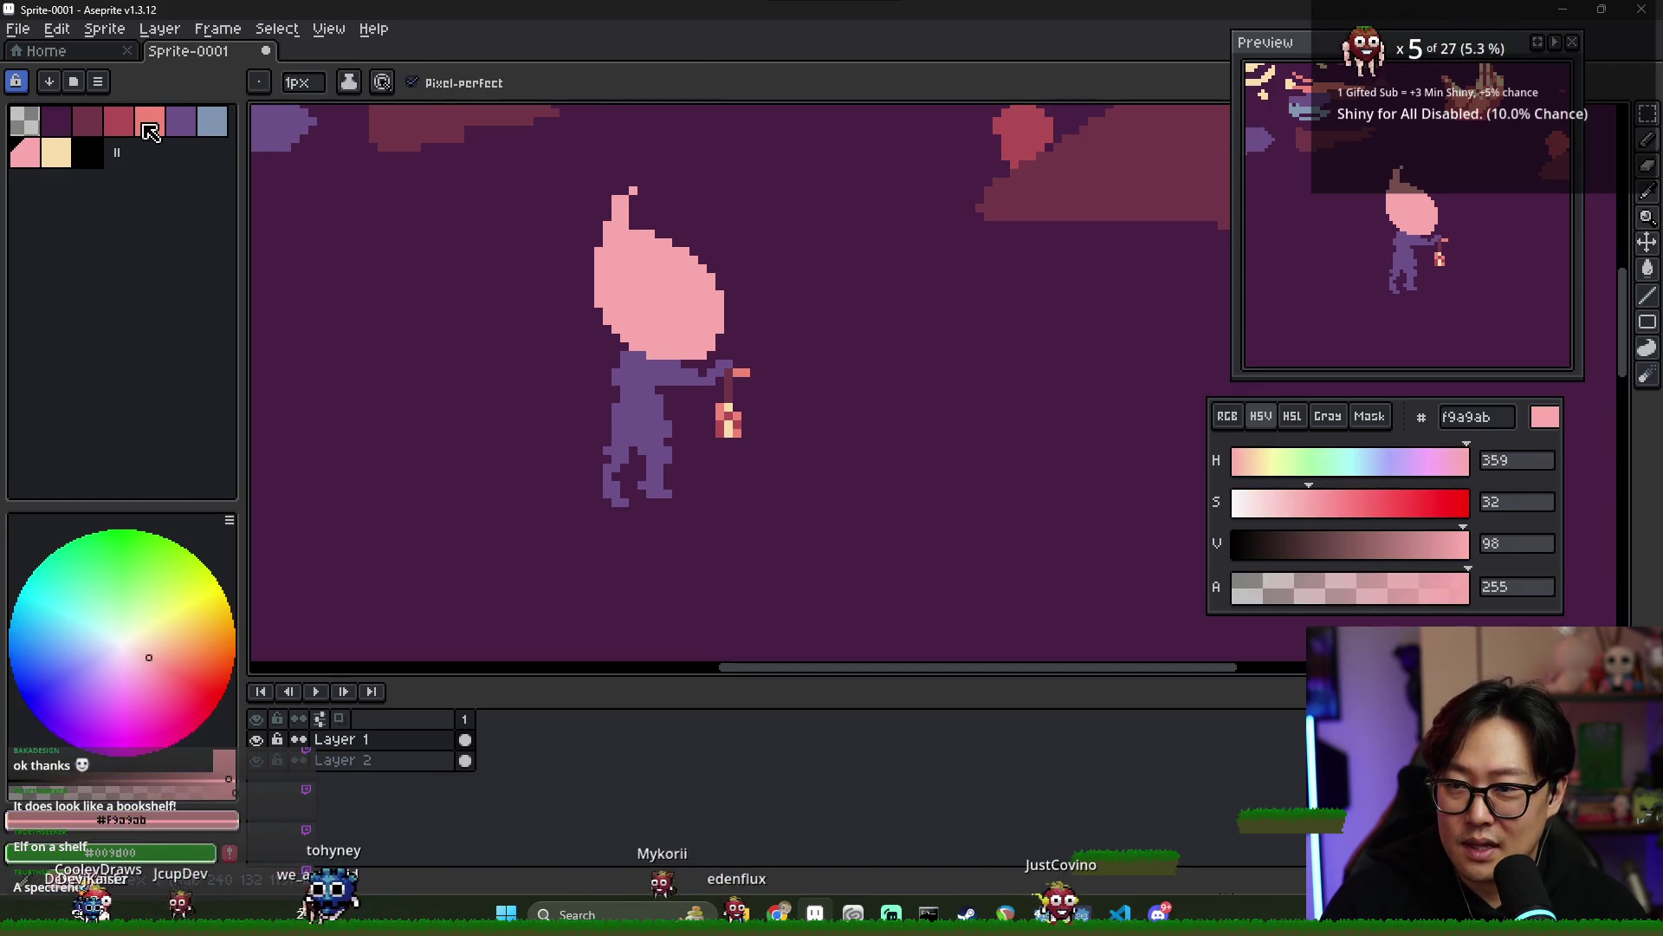
pyautogui.moveTo(614, 257); pyautogui.dragTo(662, 351)
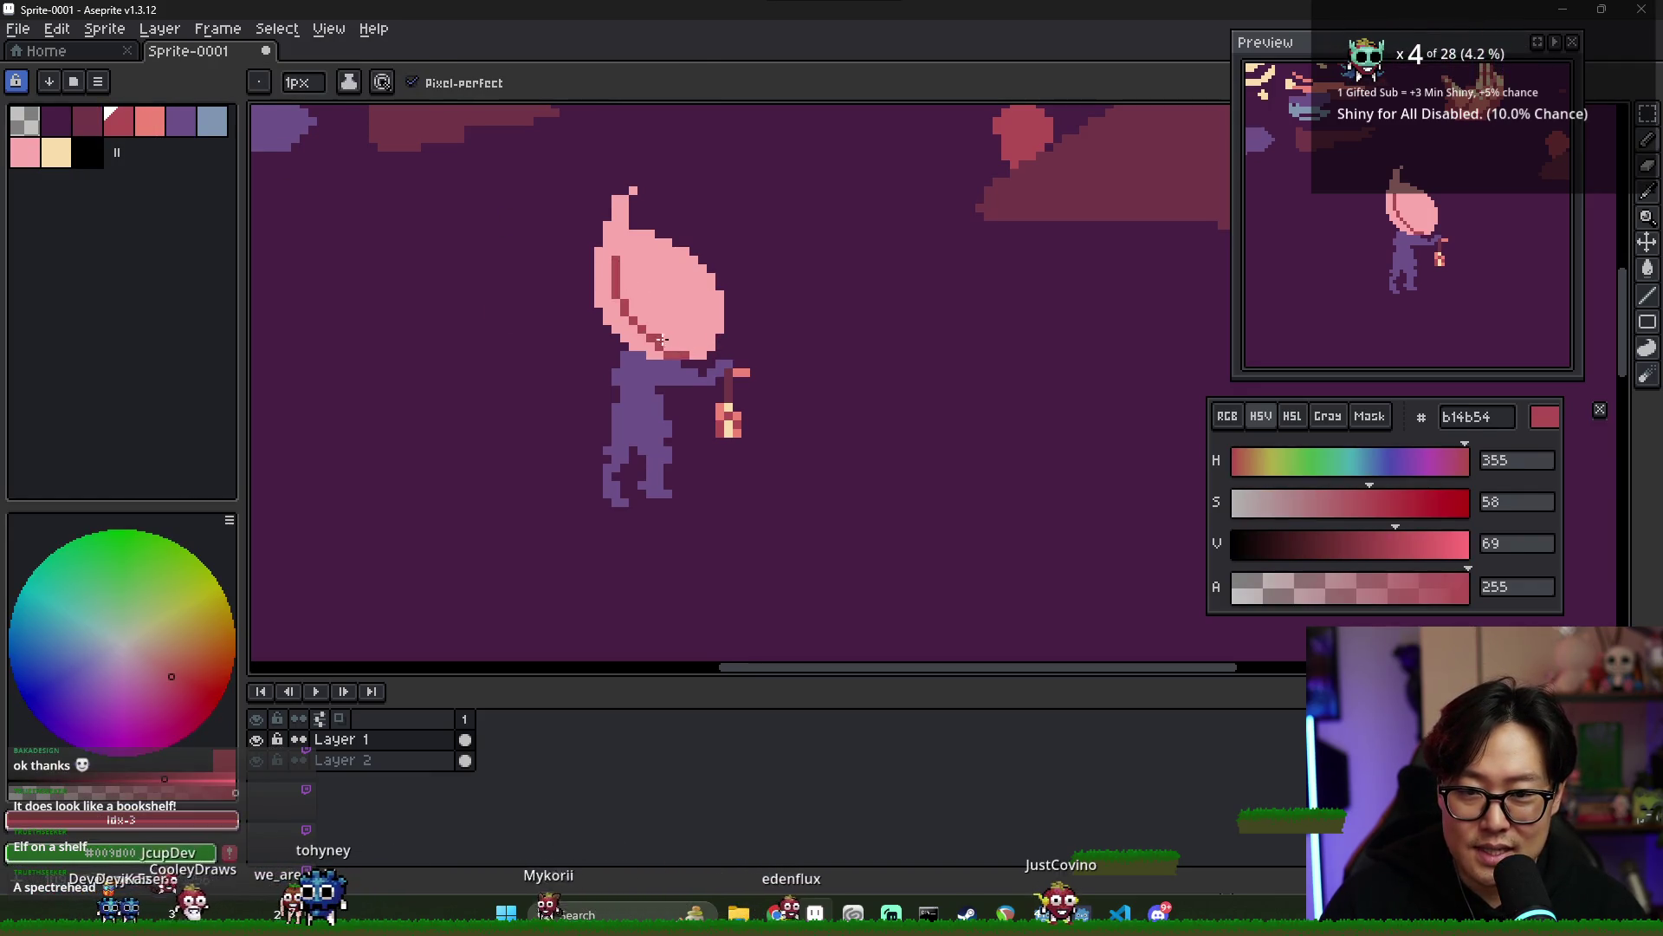
pyautogui.press('g')
pyautogui.click(631, 339)
pyautogui.hotkey('ctrl', 'z')
pyautogui.press('b')
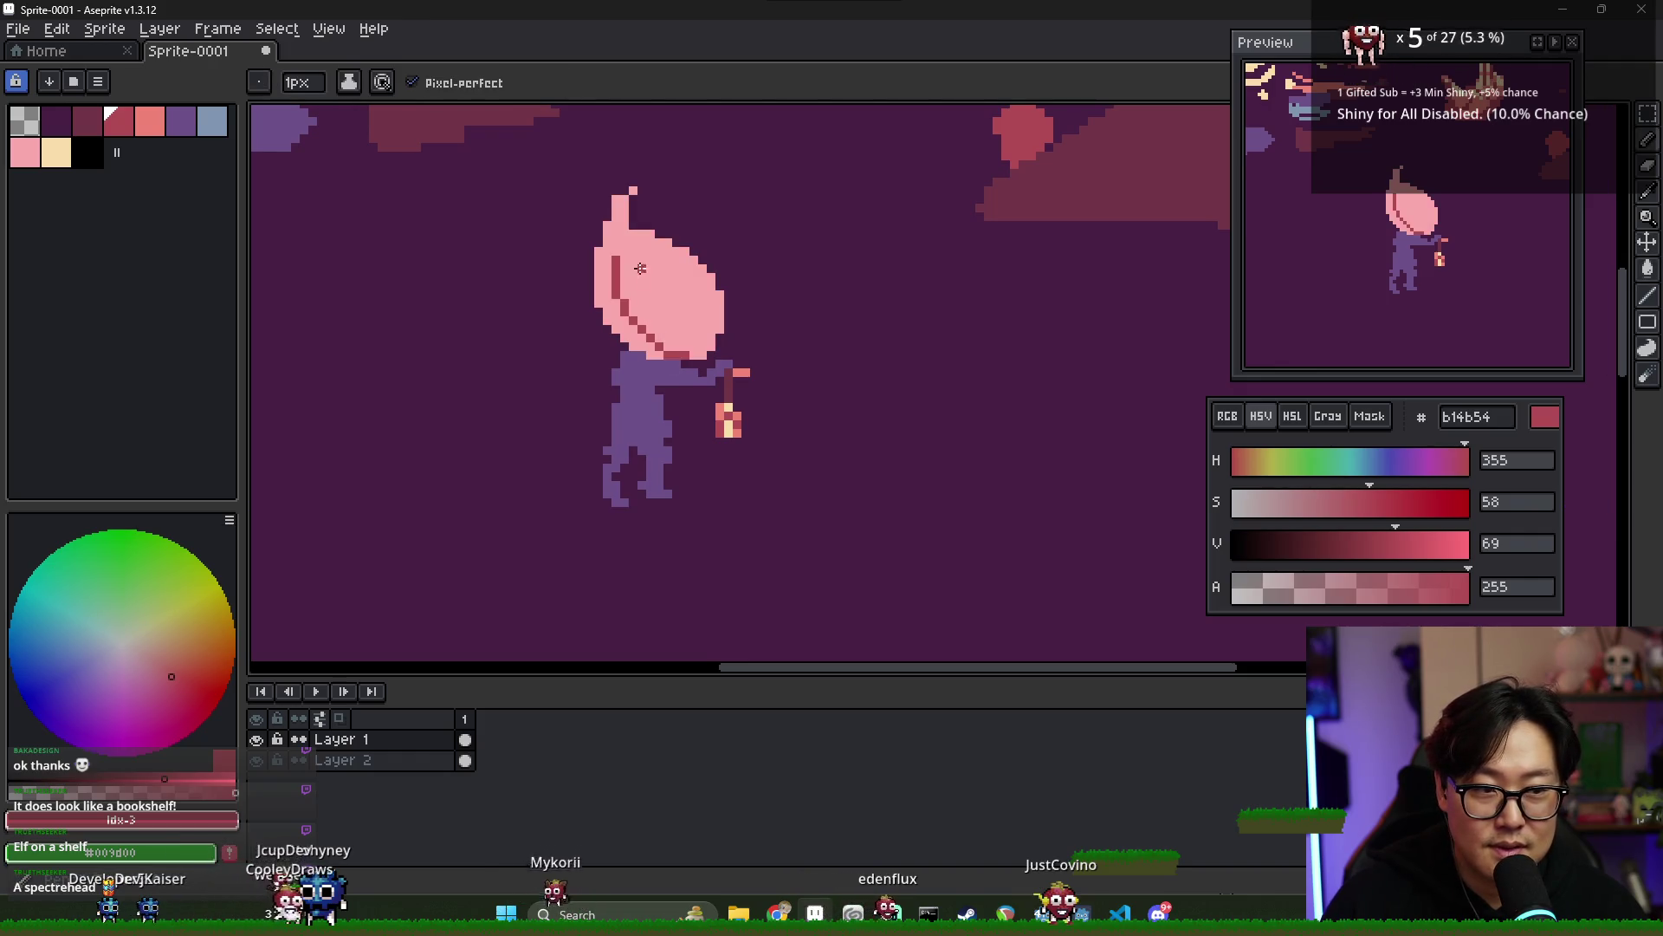
pyautogui.press('g')
pyautogui.click(603, 292)
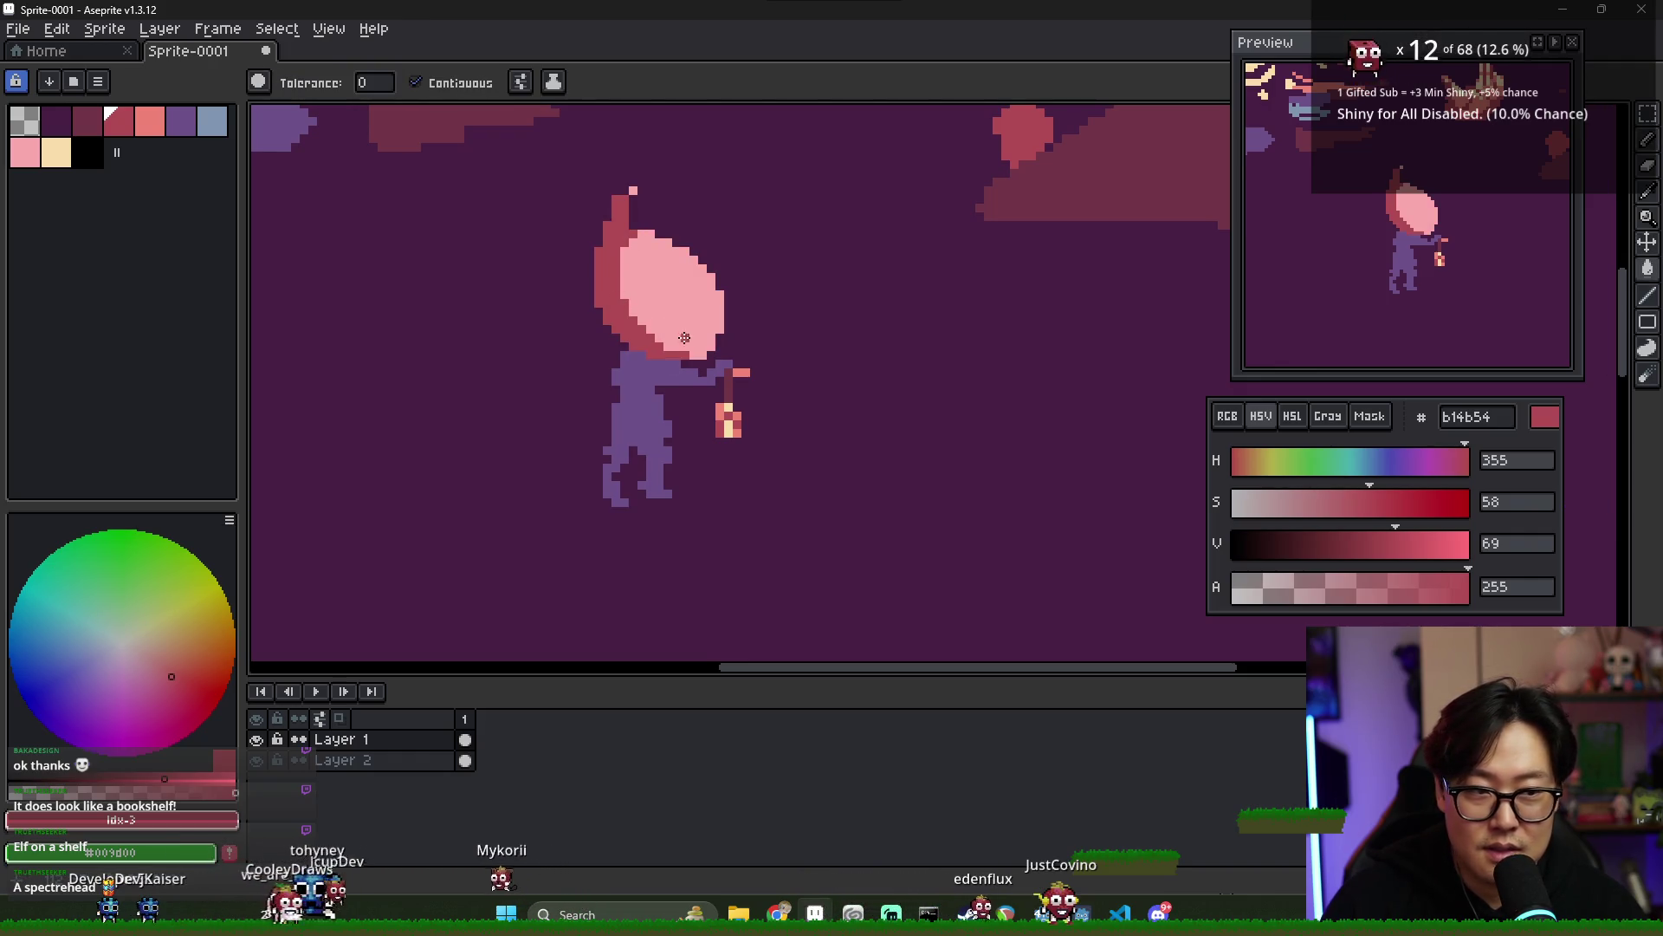
pyautogui.scroll(2, 667, 347)
pyautogui.press('b')
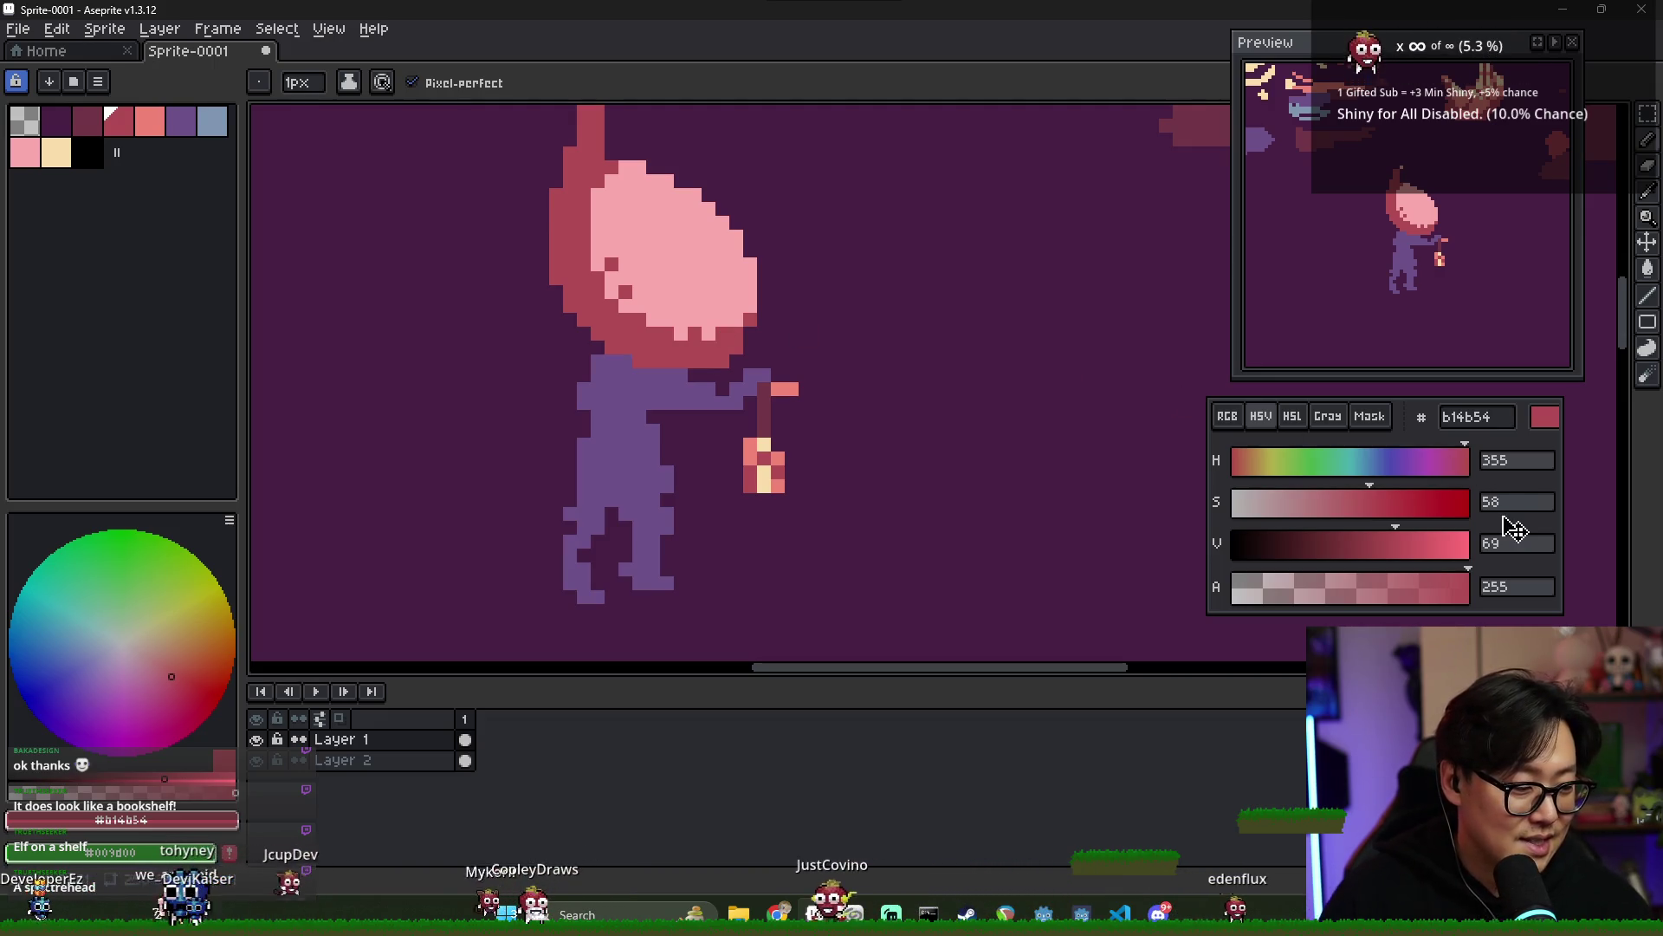
# - Sample the head's light pink, the pale yellow swatch, and the dark background purple
pyautogui.scroll(-1, 627, 301)
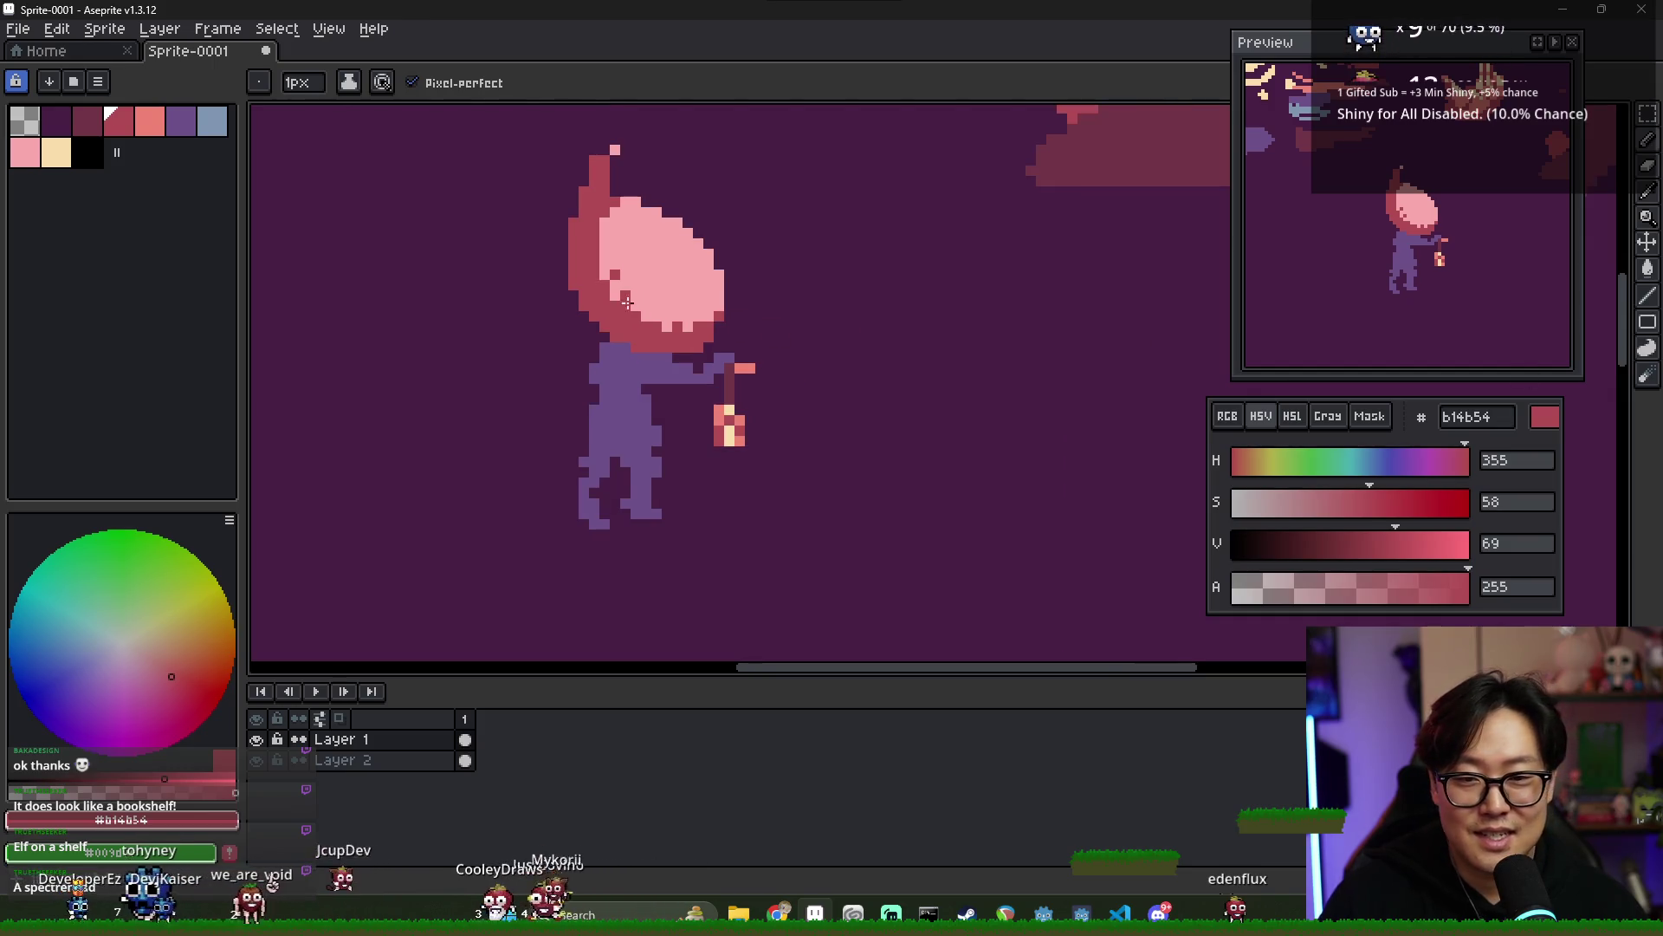
pyautogui.scroll(1, 627, 302)
pyautogui.keyDown('alt'); pyautogui.click(609, 287); pyautogui.keyUp('alt')
pyautogui.scroll(-1, 576, 248)
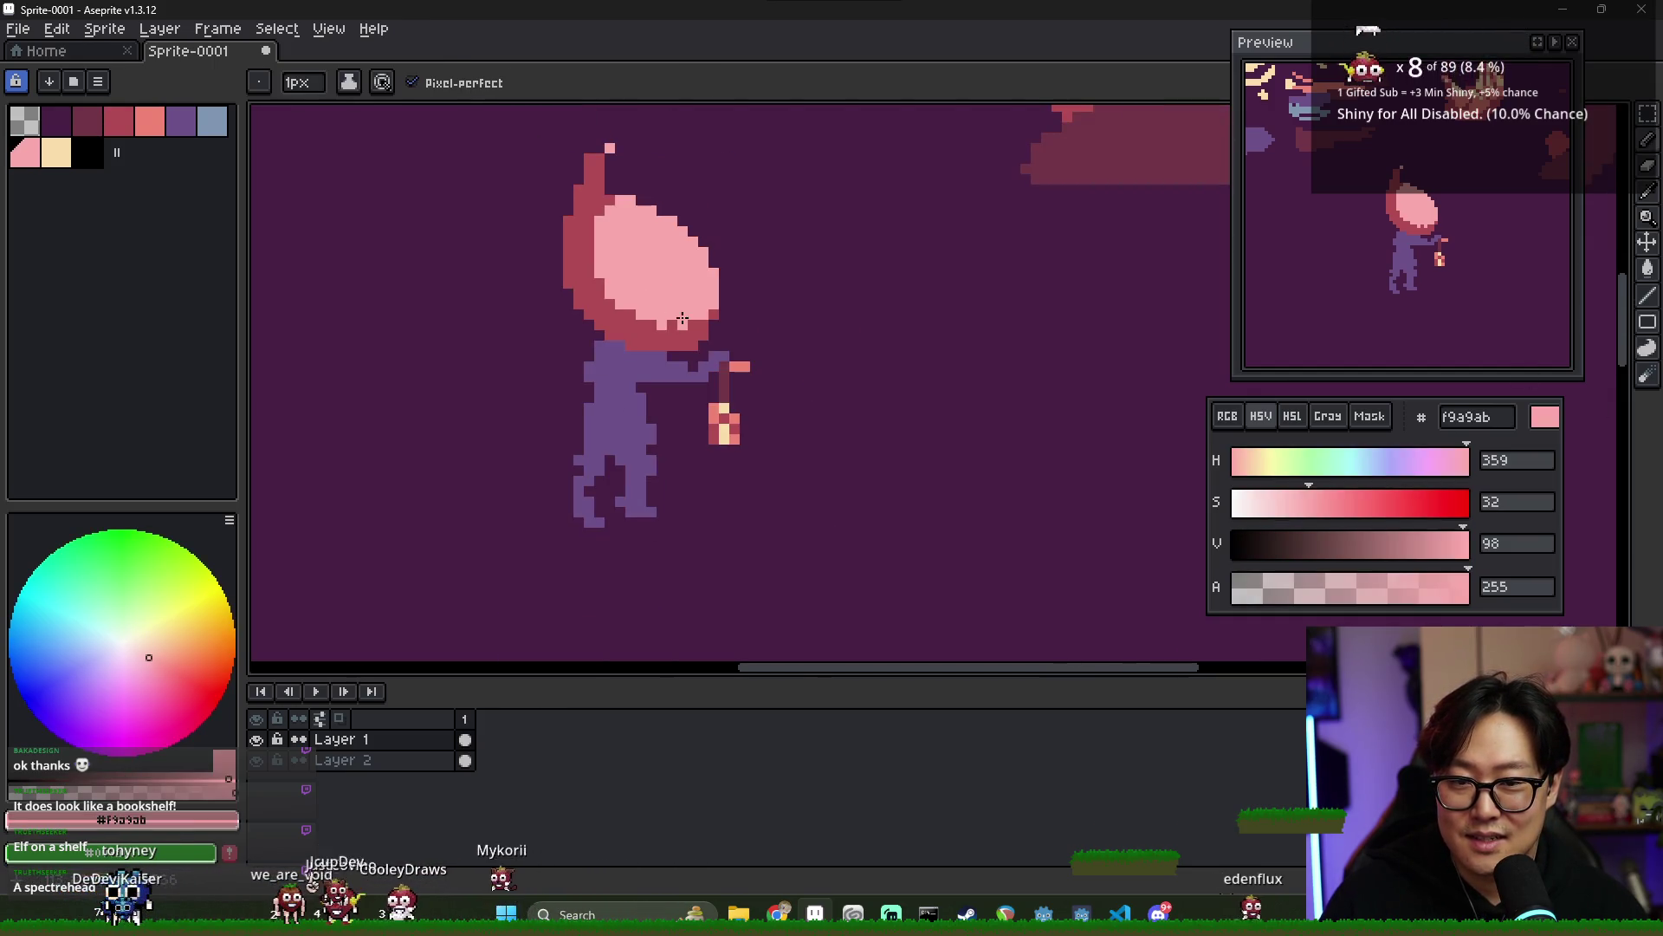
pyautogui.scroll(-1, 607, 299)
pyautogui.scroll(1, 557, 312)
pyautogui.click(57, 153)
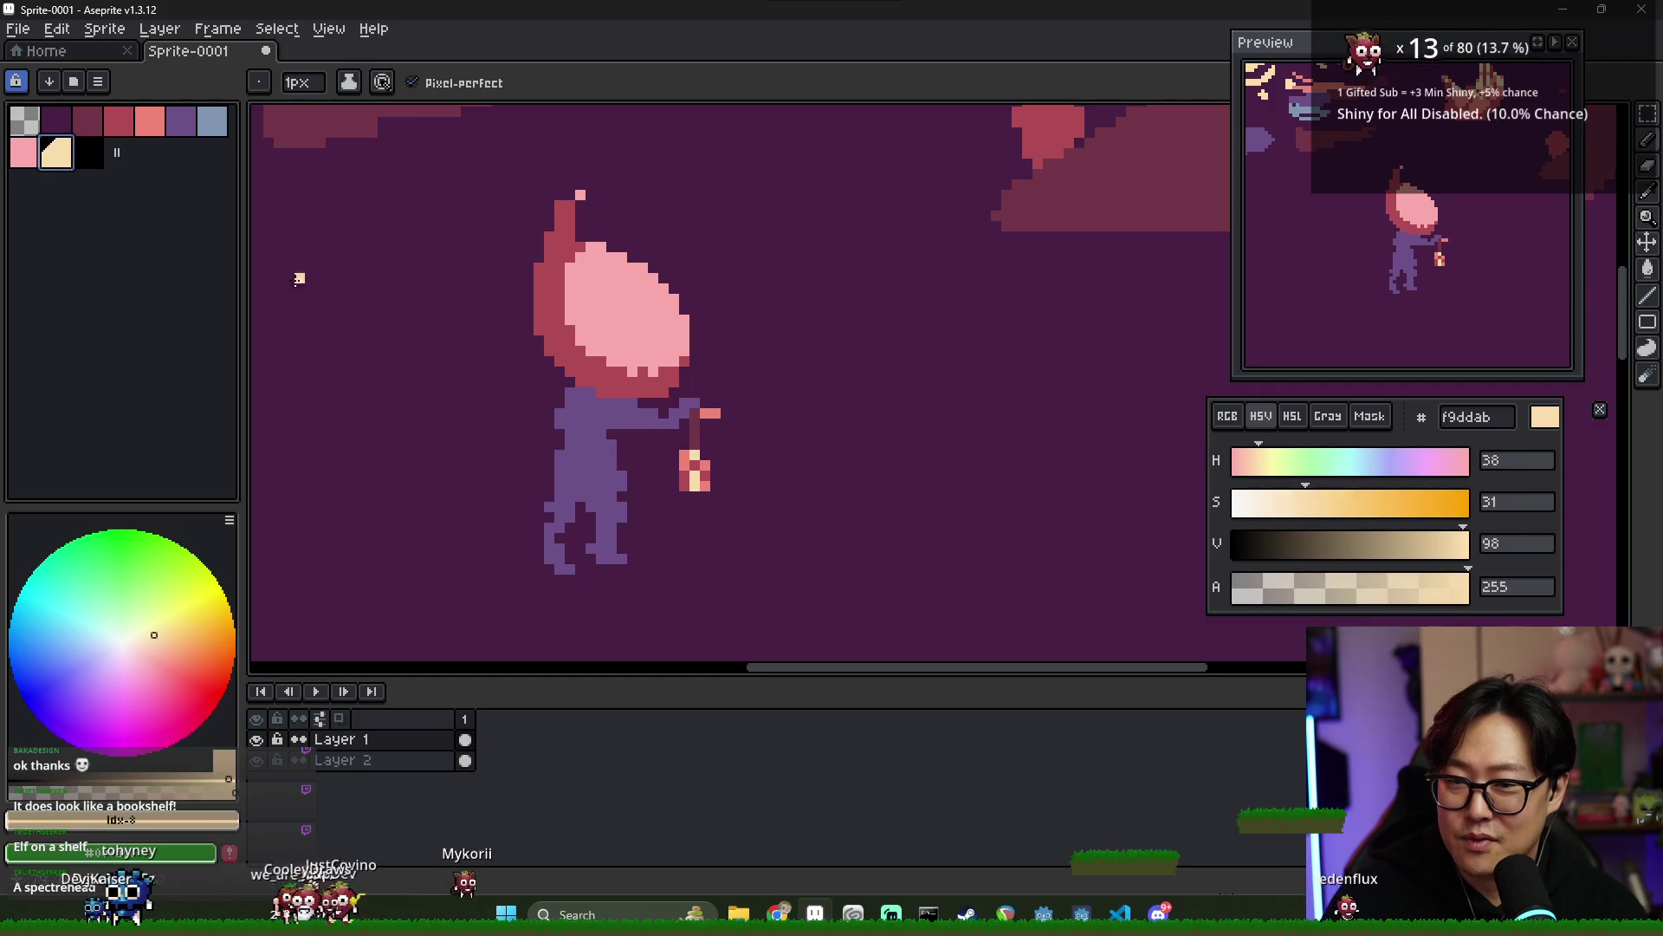
pyautogui.keyDown('alt'); pyautogui.click(615, 362); pyautogui.keyUp('alt')
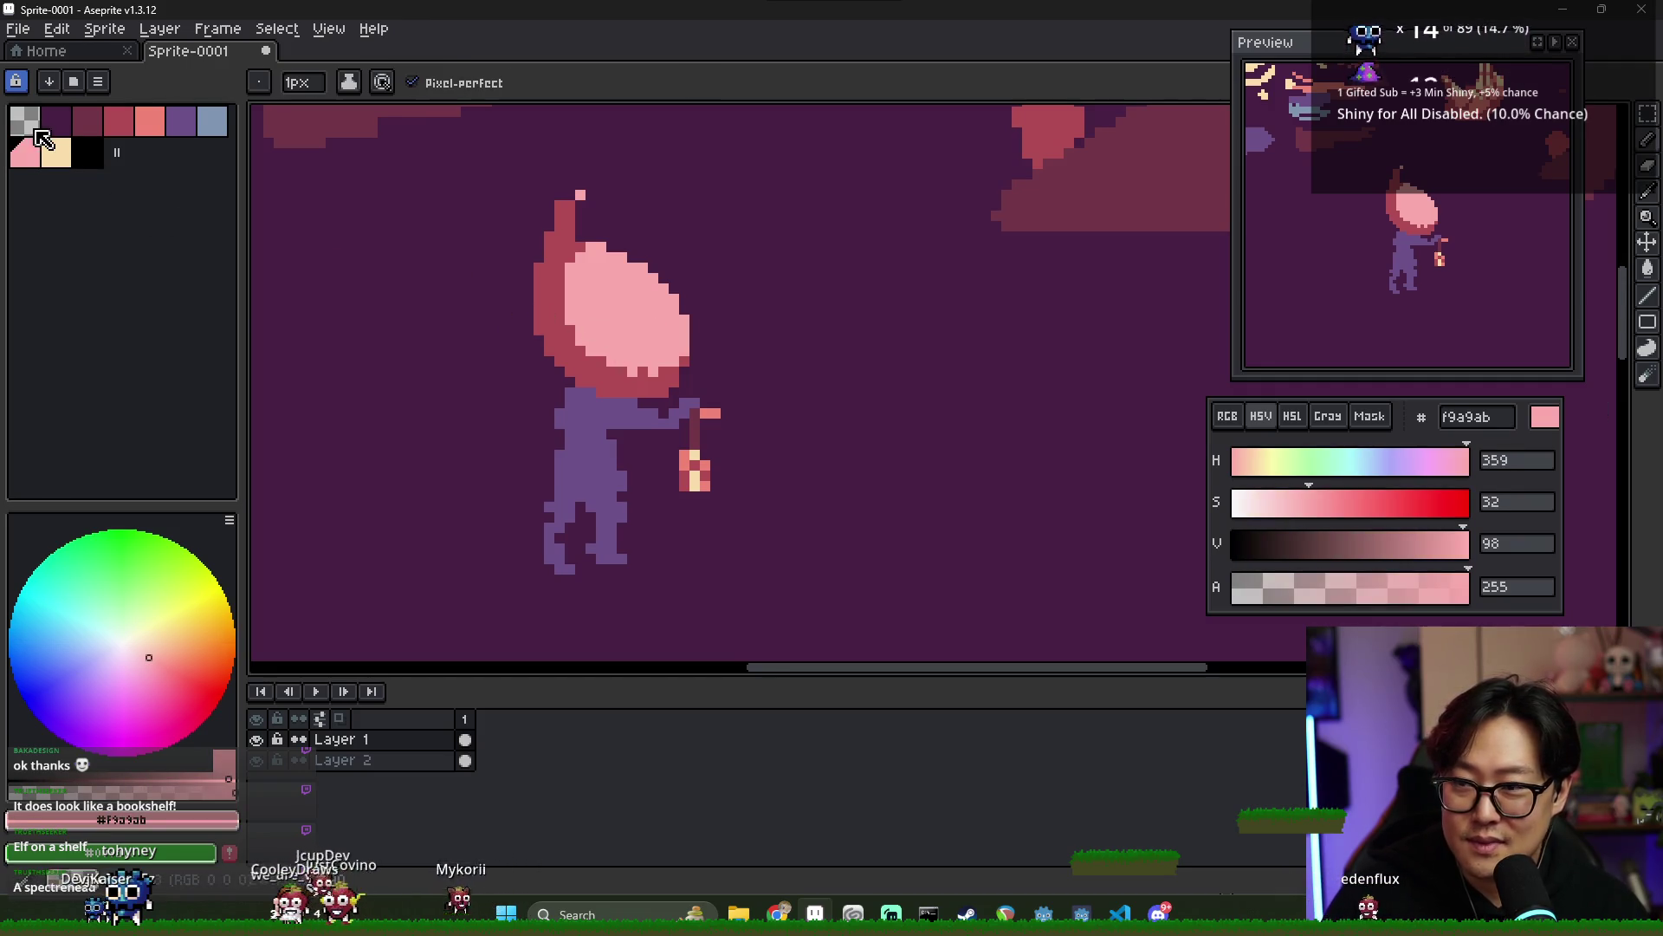
pyautogui.keyDown('alt'); pyautogui.click(702, 368); pyautogui.keyUp('alt')
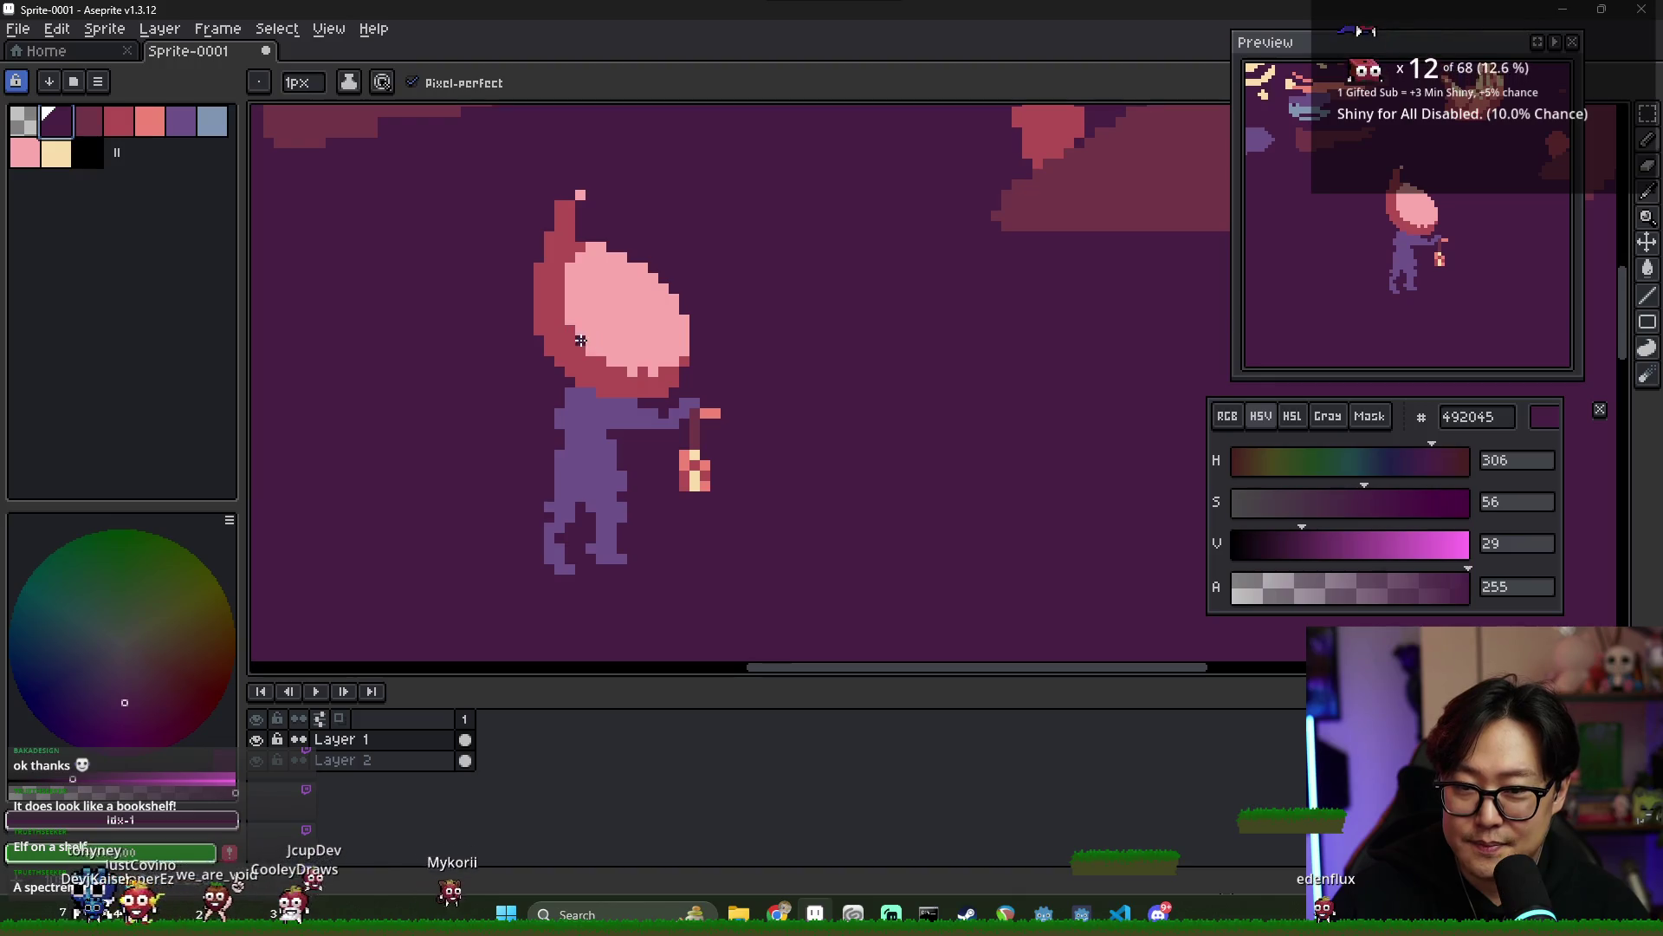
# - Bucket-fill the pink face with dark purple 492045 and add a dark pixel beside it
pyautogui.press('g')
pyautogui.click(653, 336)
pyautogui.keyDown('alt'); pyautogui.click(622, 285); pyautogui.keyUp('alt')
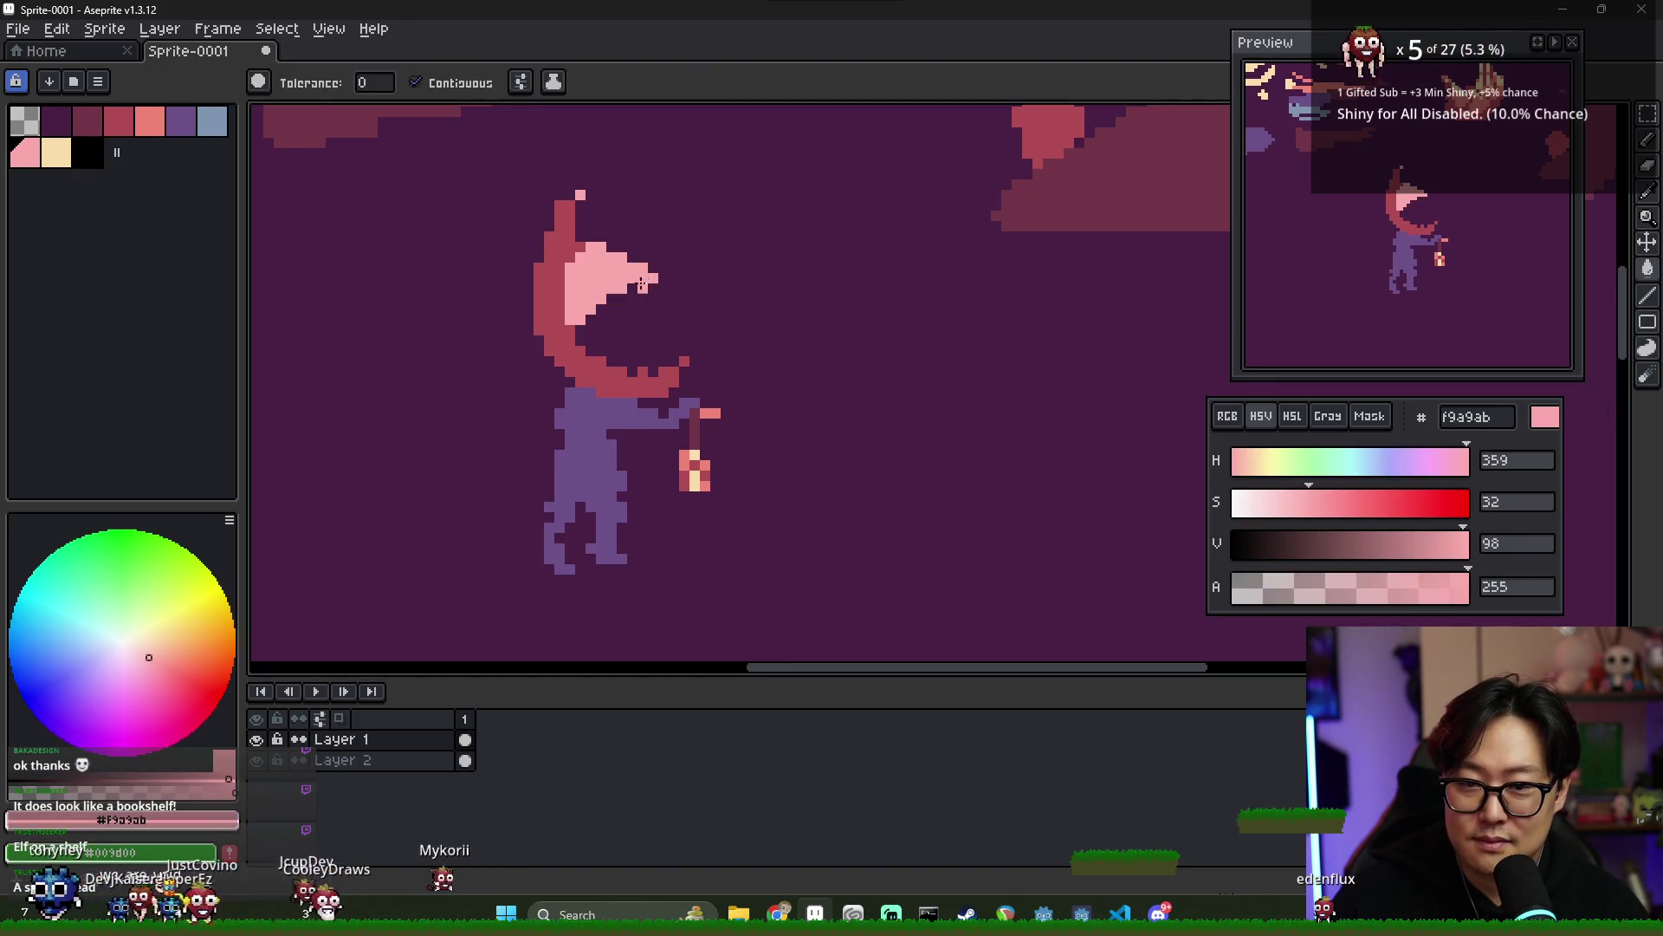
pyautogui.press('b')
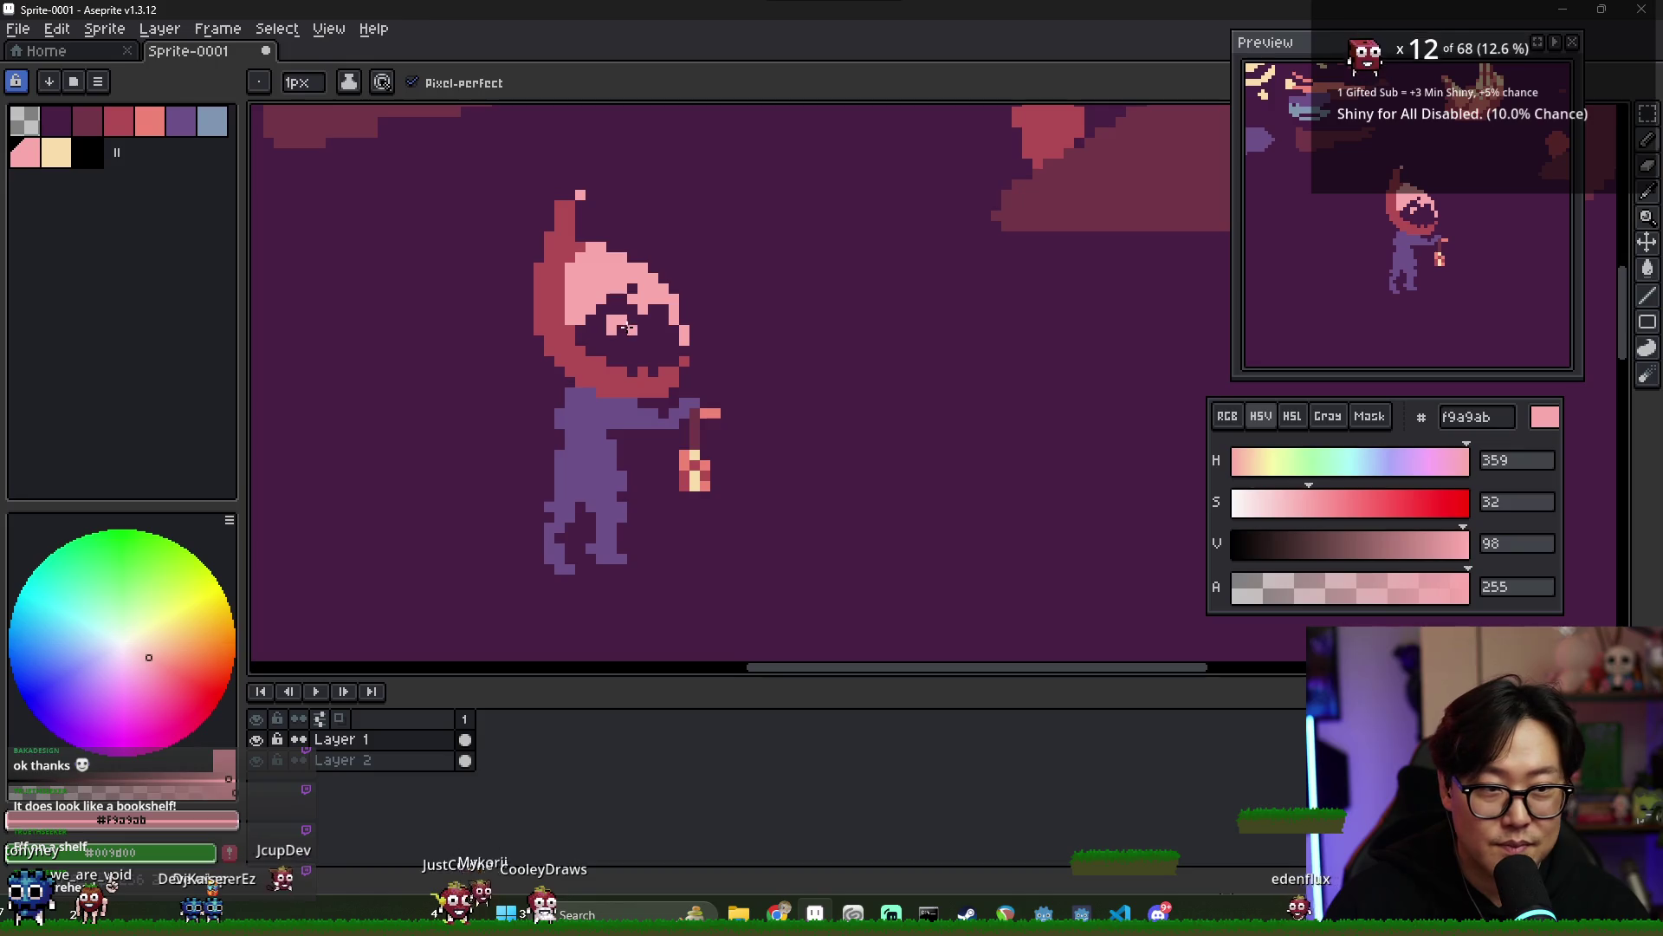
pyautogui.keyDown('alt'); pyautogui.click(631, 289); pyautogui.keyUp('alt')
pyautogui.click(640, 287)
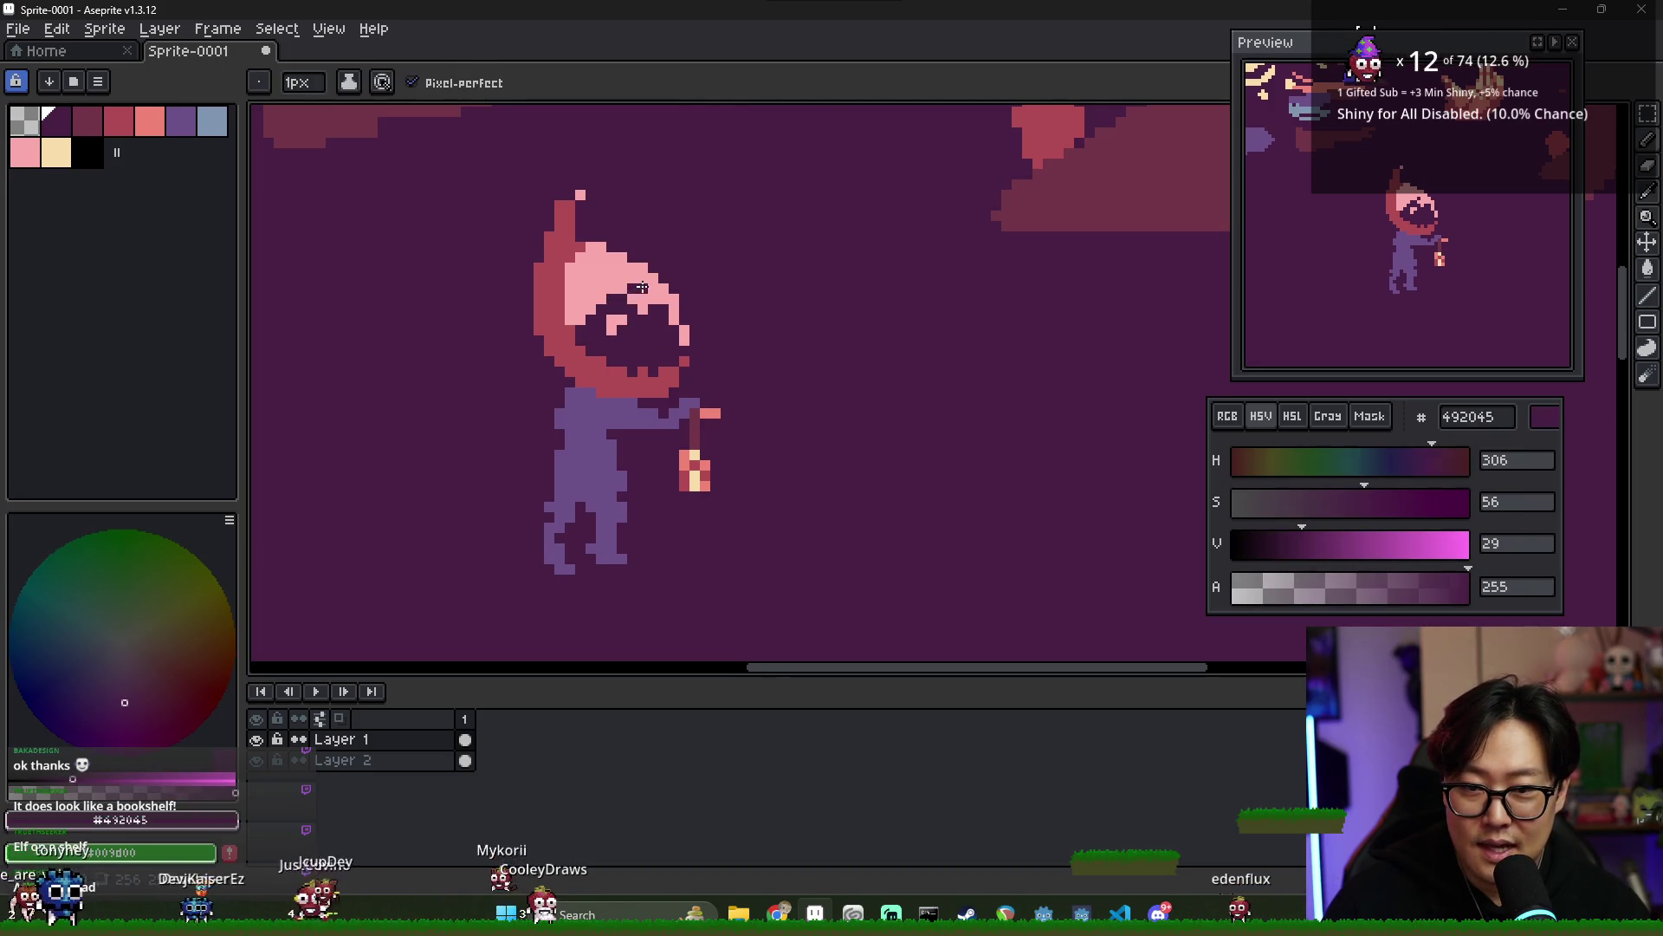
# - Fill the leftover pink face area with the hood red
pyautogui.keyDown('alt'); pyautogui.click(557, 331); pyautogui.keyUp('alt')
pyautogui.press('g')
pyautogui.click(581, 290)
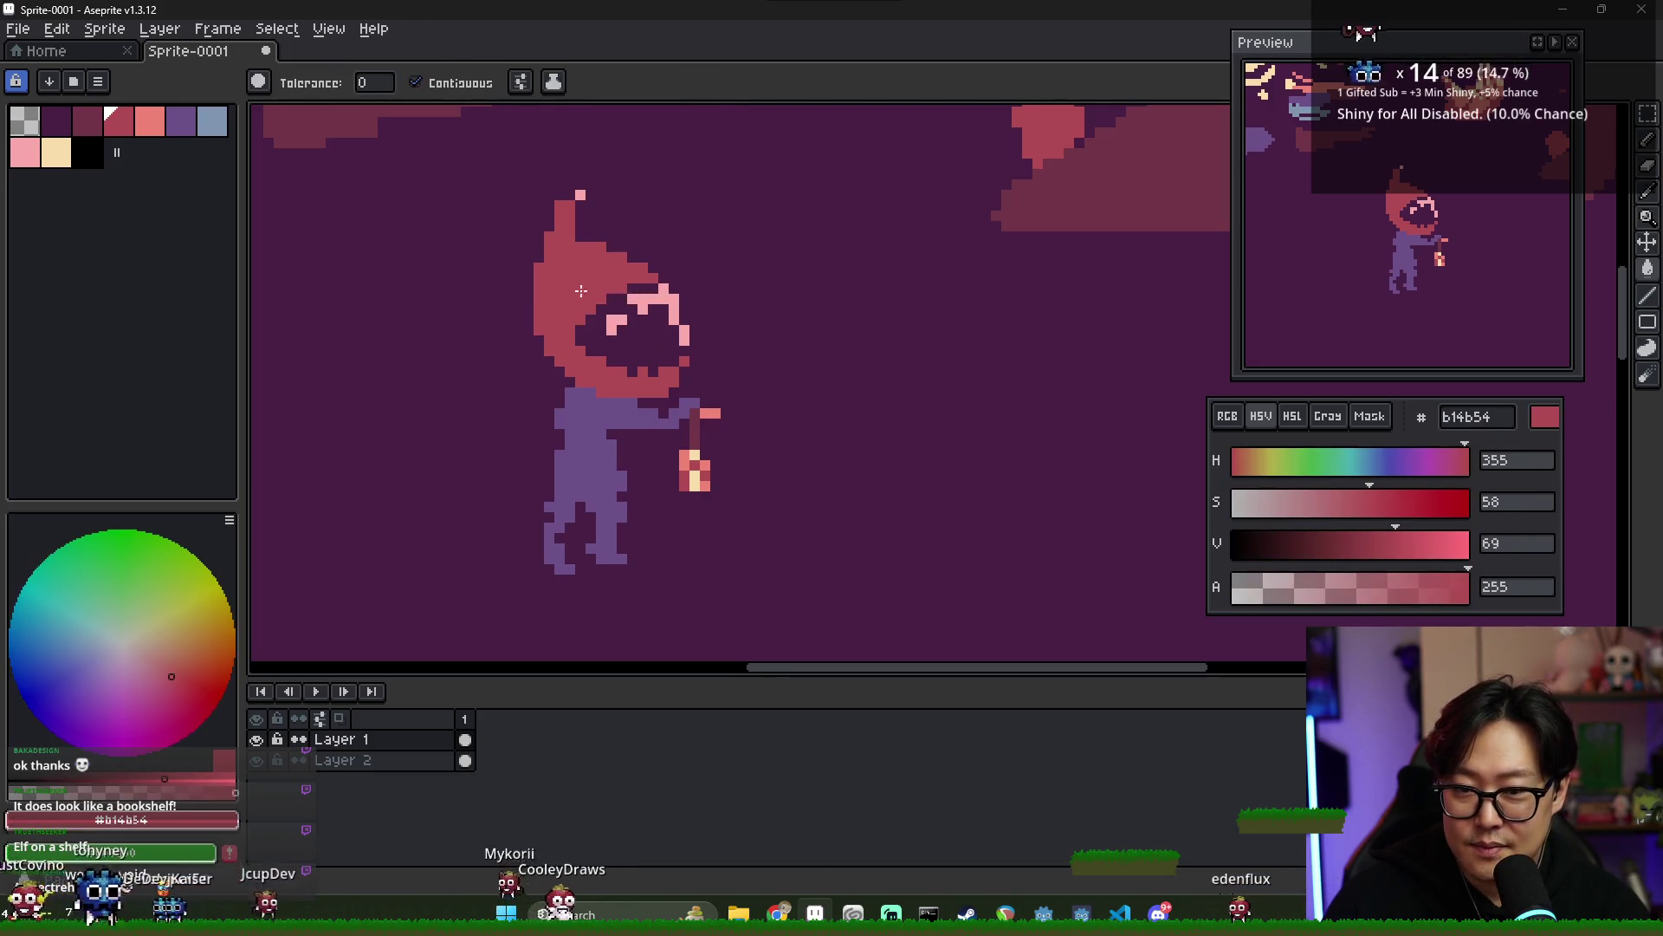
pyautogui.keyDown('alt'); pyautogui.click(666, 330); pyautogui.keyUp('alt')
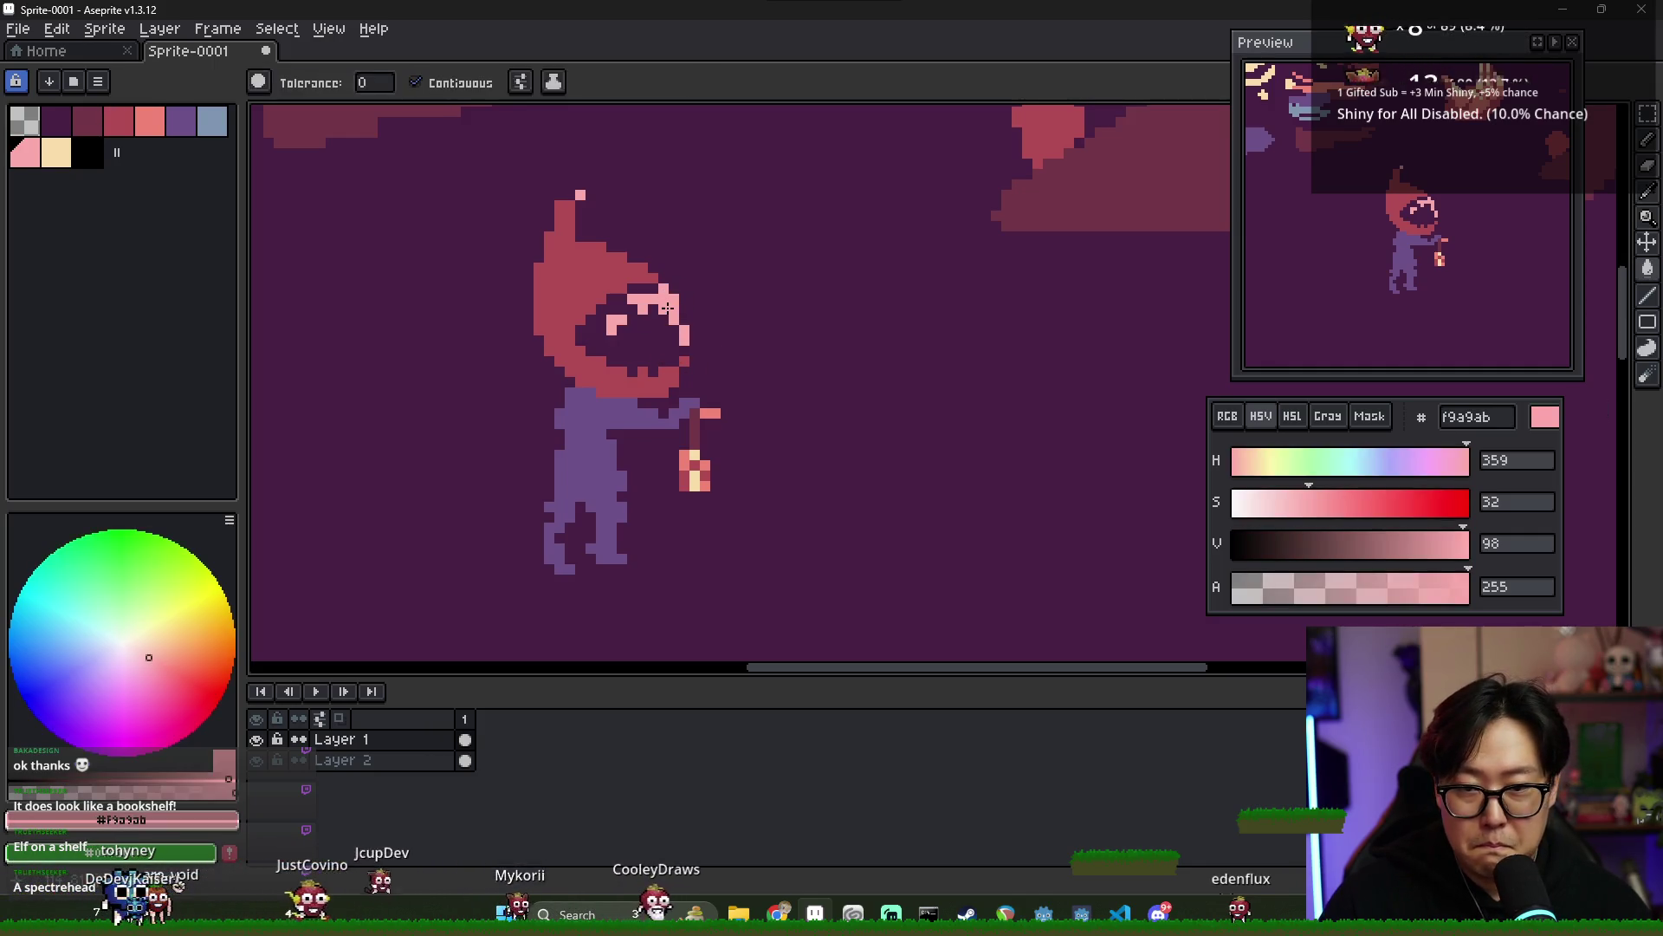
pyautogui.press('b')
pyautogui.scroll(-1, 701, 357)
pyautogui.scroll(-1, 702, 357)
pyautogui.scroll(4, 665, 309)
# - Paint the pink eye pixel dark purple and redraw the pink pixel higher on the rim
pyautogui.keyDown('alt'); pyautogui.click(666, 309); pyautogui.keyUp('alt')
pyautogui.keyDown('alt'); pyautogui.click(656, 256); pyautogui.keyUp('alt')
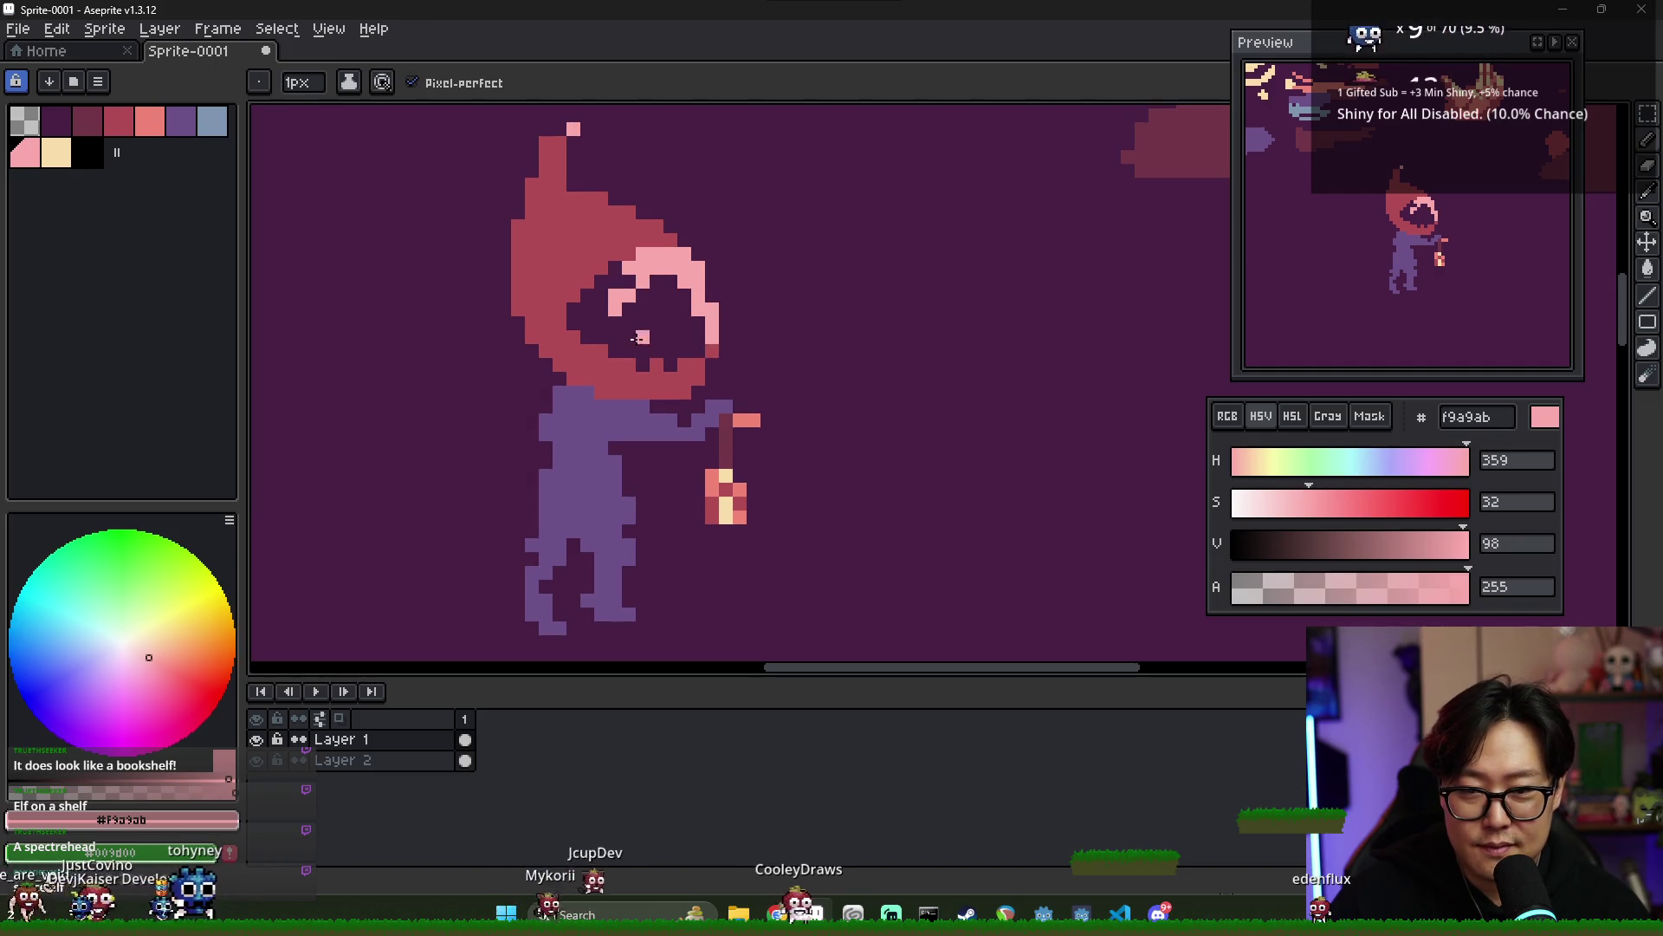
pyautogui.keyDown('alt'); pyautogui.click(674, 340); pyautogui.keyUp('alt')
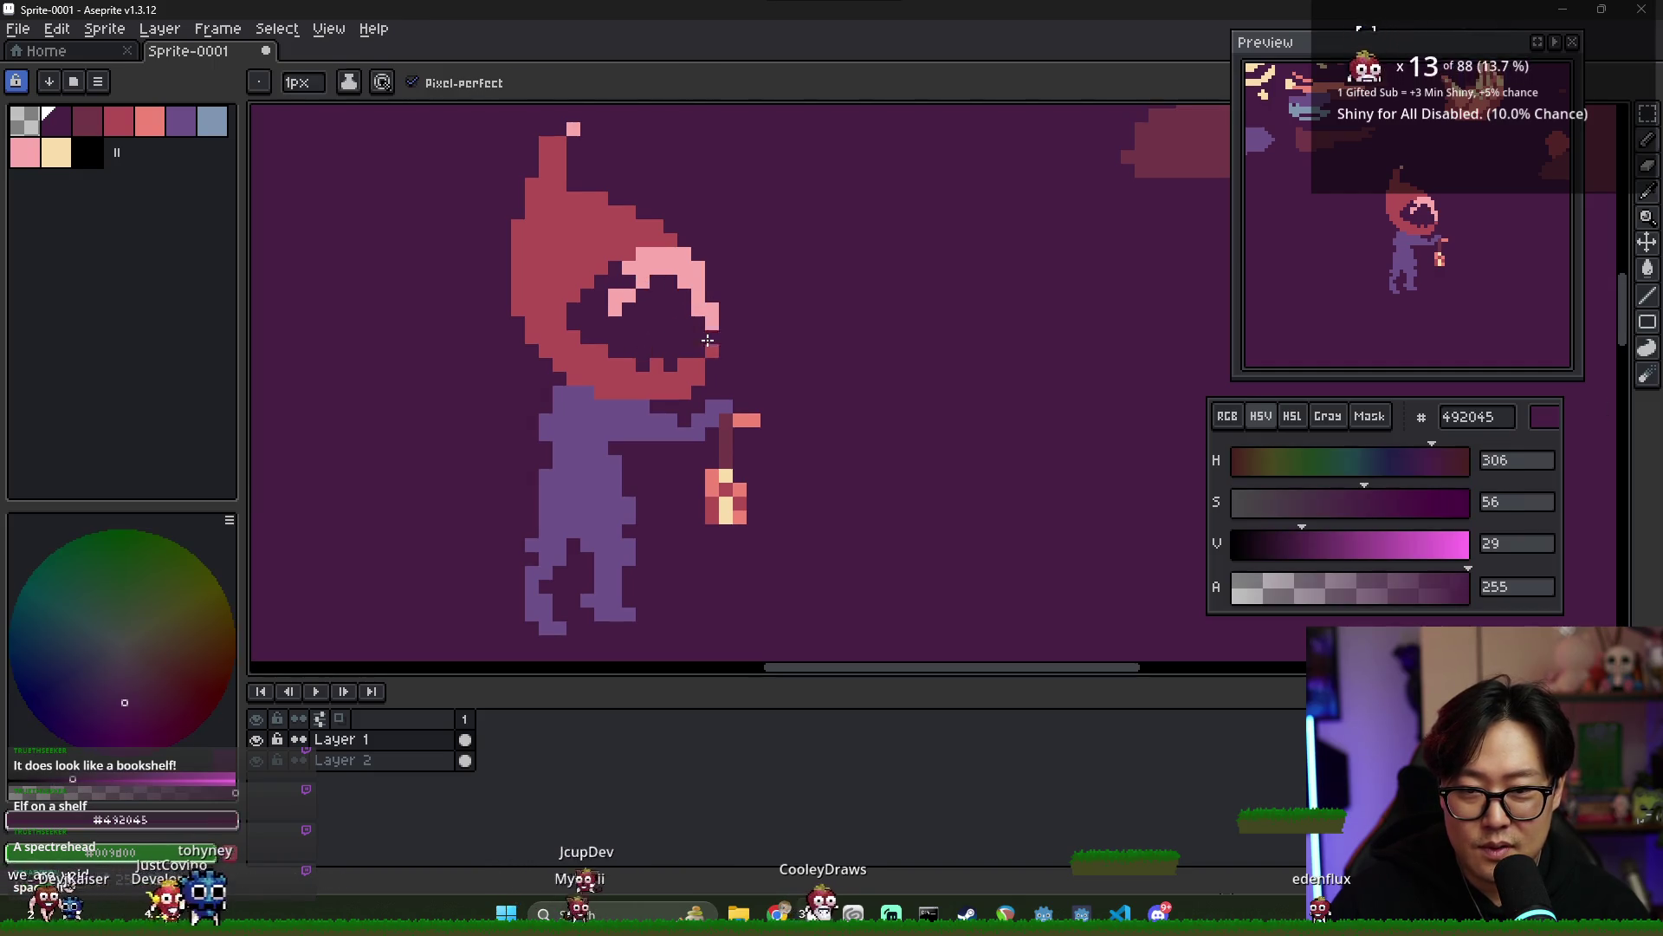
pyautogui.click(629, 289)
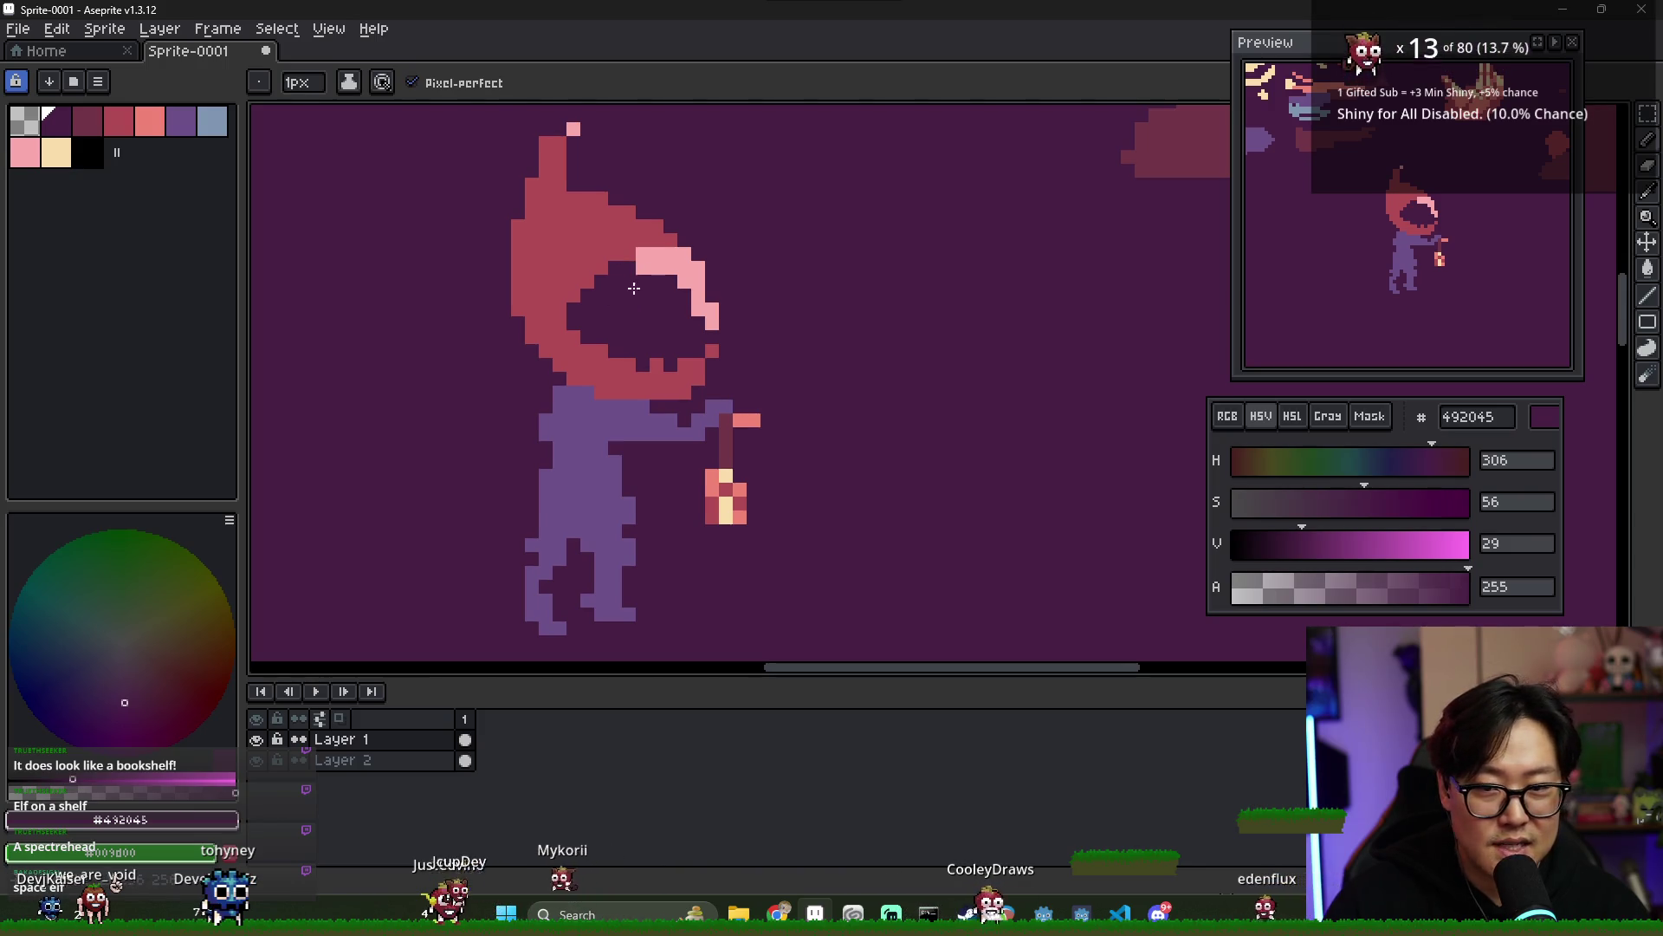
pyautogui.keyDown('alt'); pyautogui.click(624, 287); pyautogui.keyUp('alt')
pyautogui.click(624, 282)
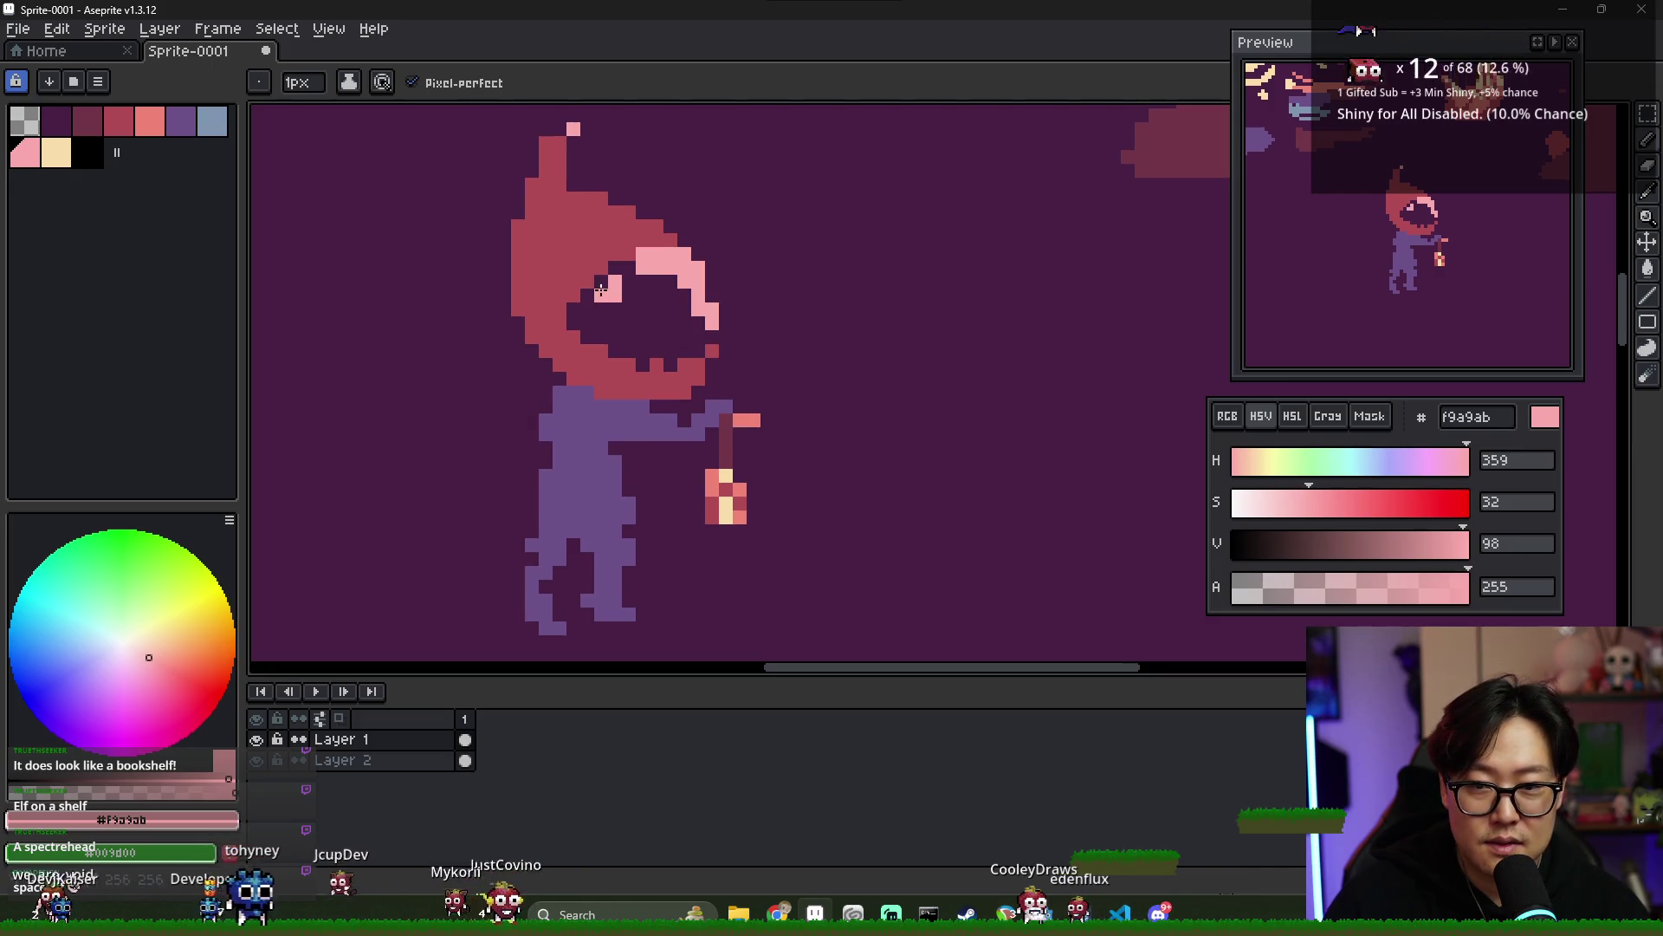
# - Zoom in and out to check the visor rim, then pick the hood red colour
pyautogui.scroll(-4, 700, 356)
pyautogui.scroll(4, 700, 356)
pyautogui.keyDown('alt'); pyautogui.click(652, 268); pyautogui.keyUp('alt')
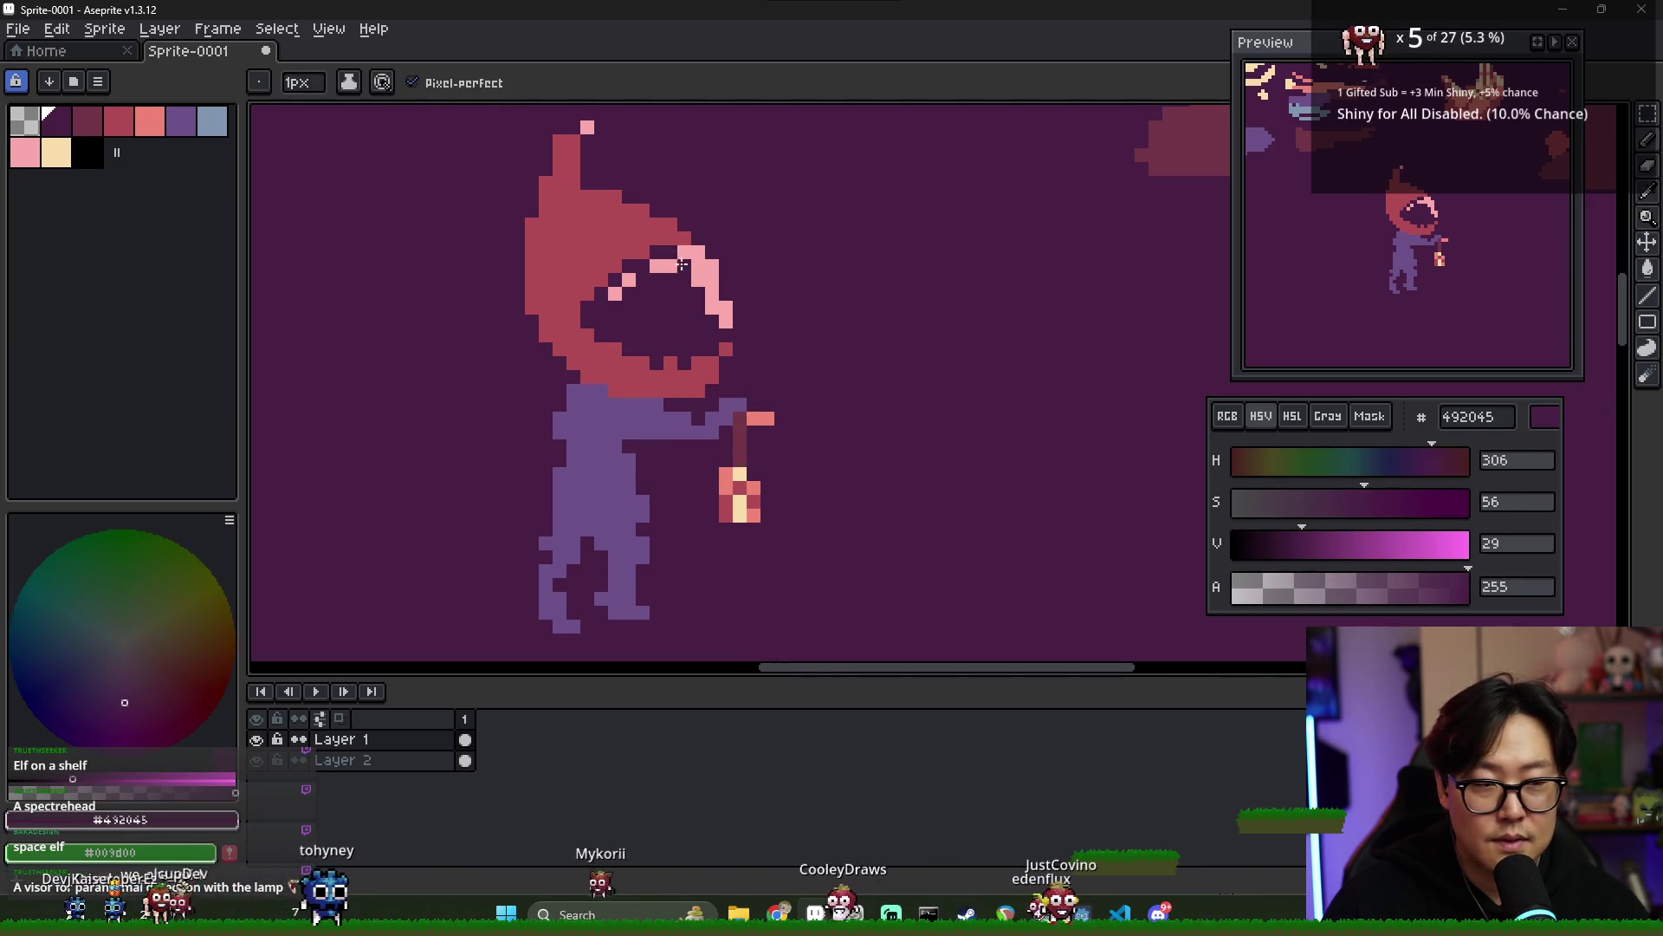
pyautogui.scroll(-3, 731, 334)
pyautogui.scroll(2, 723, 297)
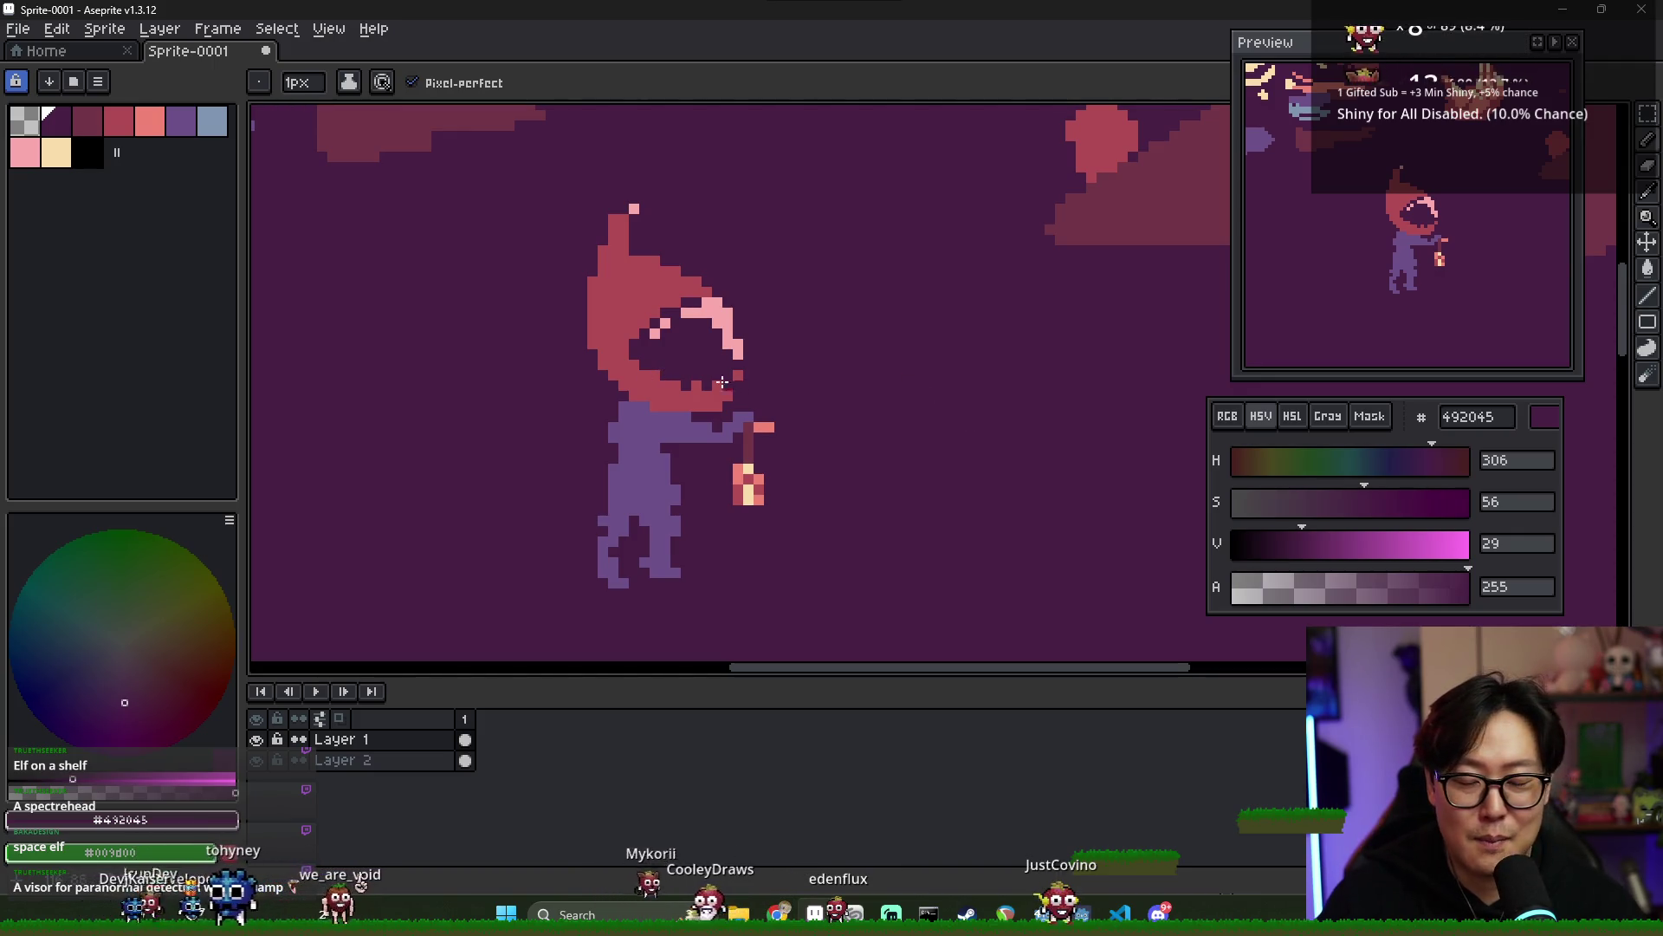
pyautogui.scroll(1, 690, 327)
pyautogui.scroll(-1, 690, 322)
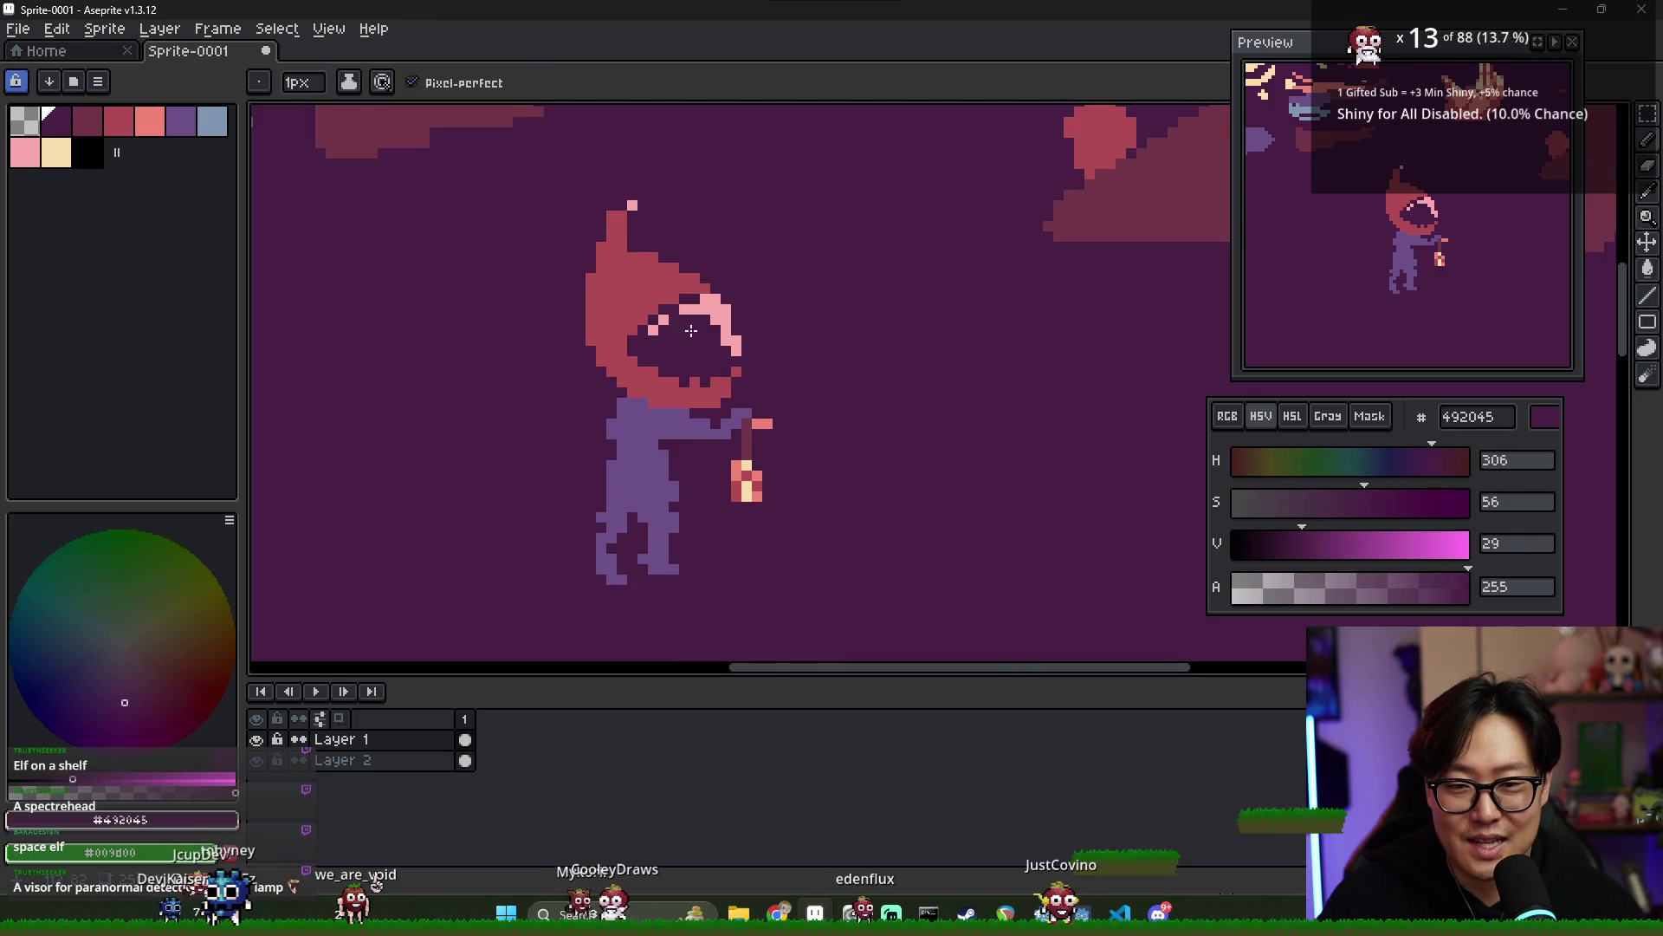
pyautogui.scroll(1, 707, 385)
pyautogui.keyDown('alt'); pyautogui.click(728, 387); pyautogui.keyUp('alt')
# - Add a red pixel inside the face and draw a cream triangle beside it
pyautogui.click(673, 342)
pyautogui.keyDown('alt'); pyautogui.click(745, 334); pyautogui.keyUp('alt')
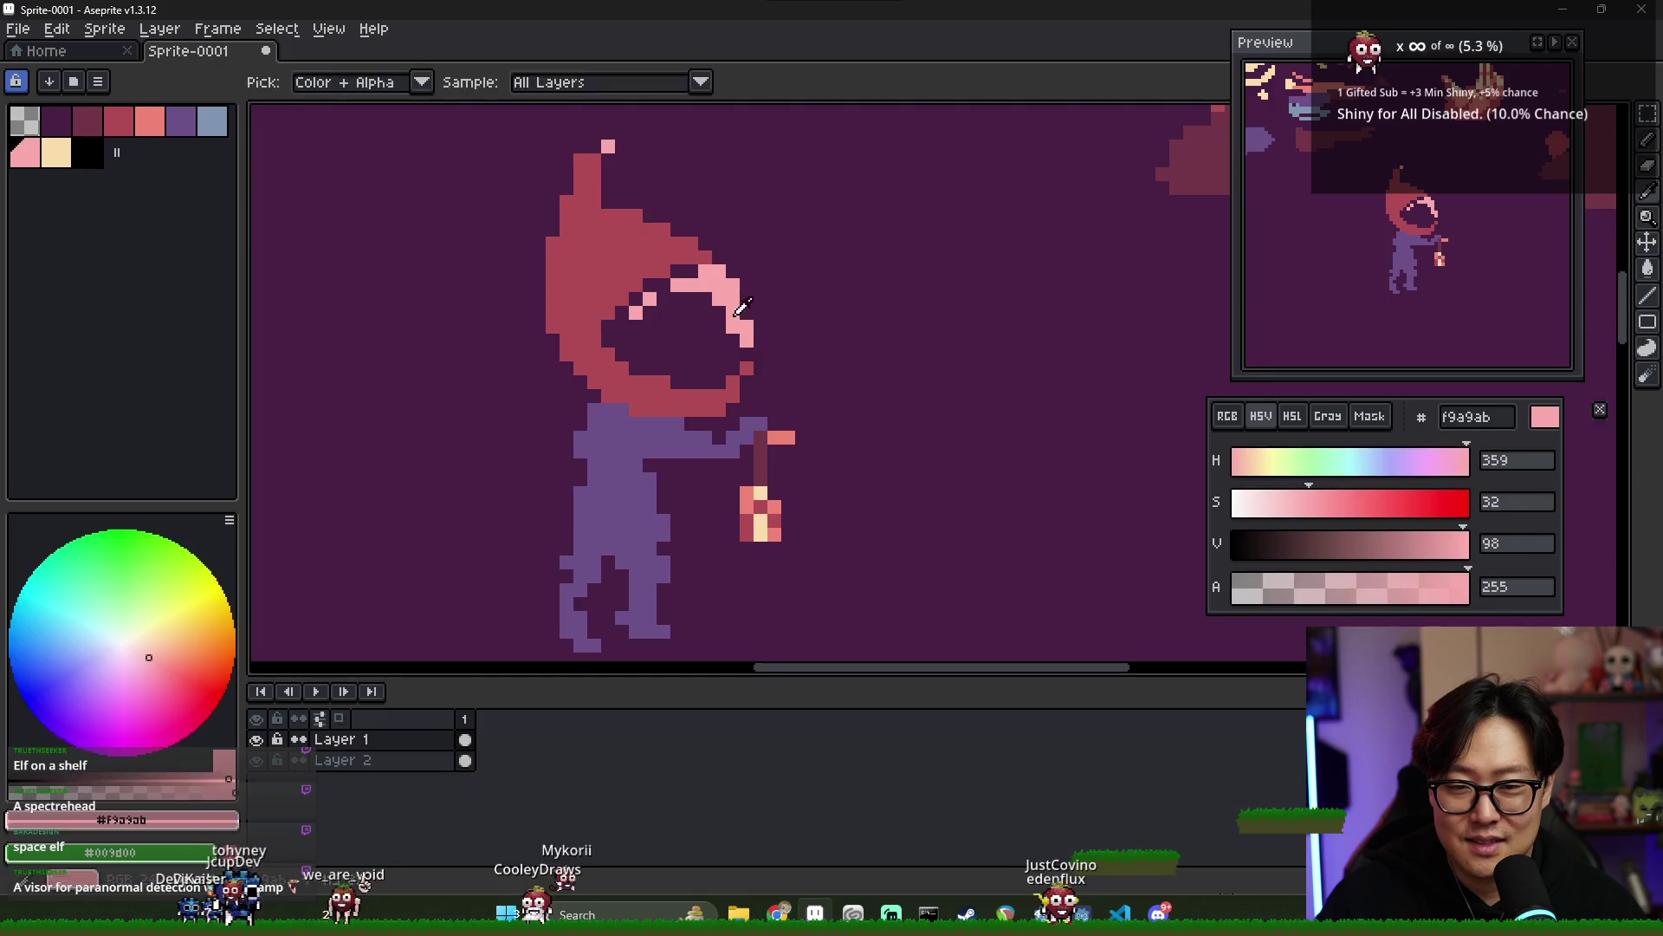
pyautogui.click(56, 151)
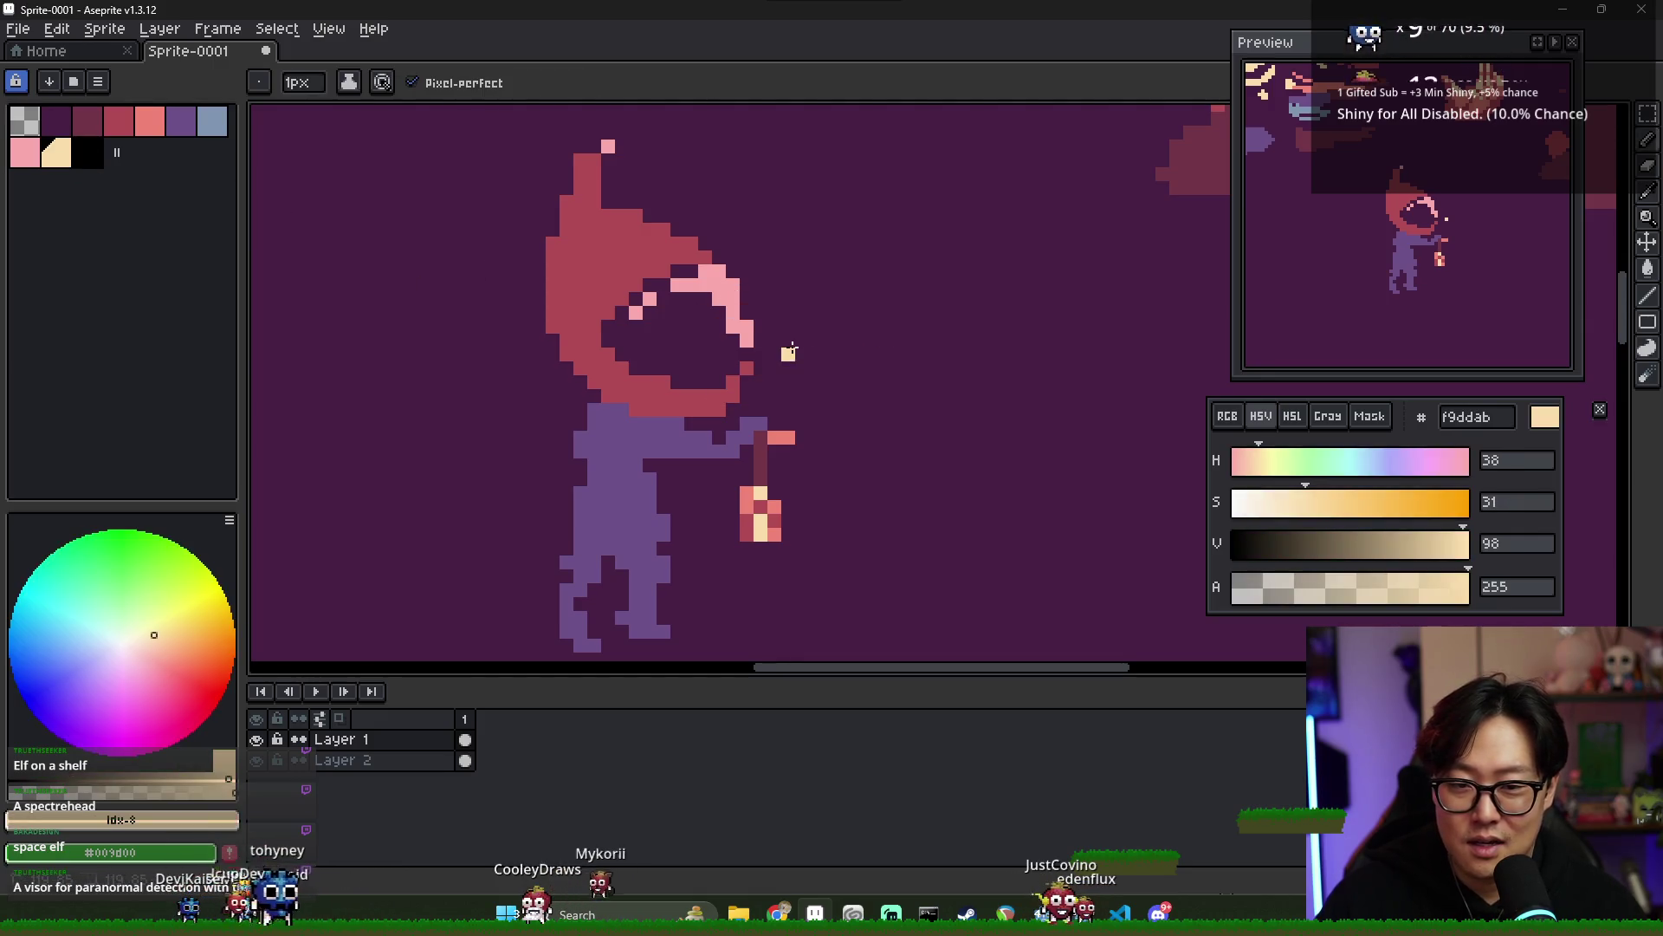
pyautogui.moveTo(829, 349)
pyautogui.mouseDown()
pyautogui.moveTo(810, 342)
pyautogui.moveTo(816, 312)
pyautogui.mouseUp()
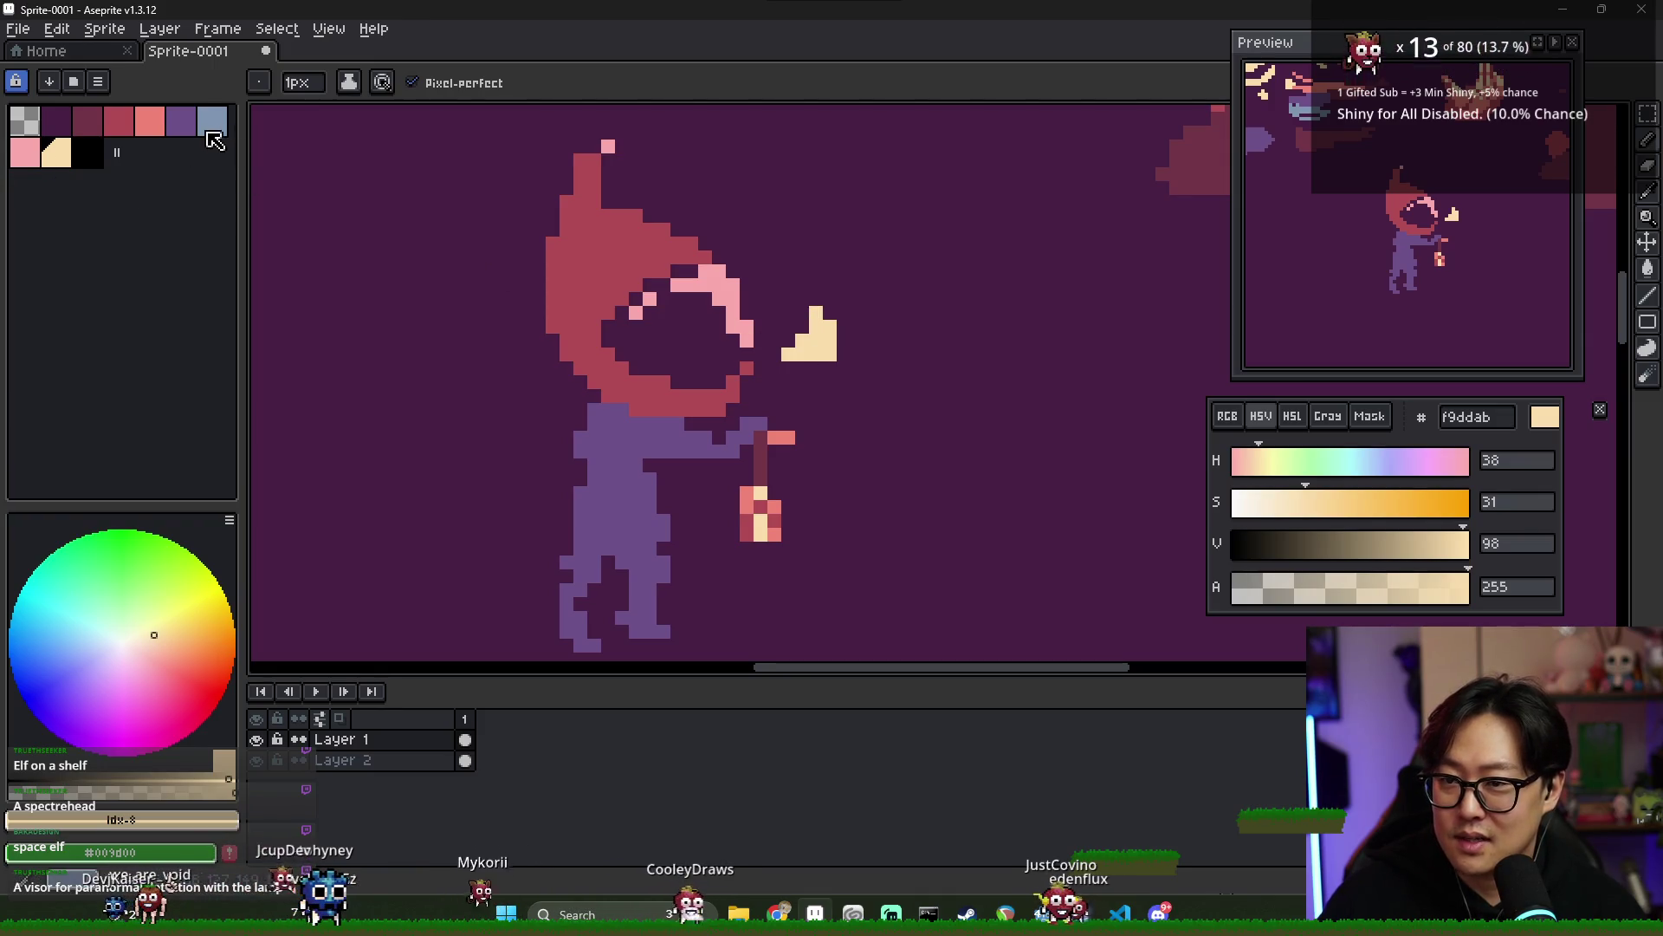
# - Fill the cream triangle with blue-grey, then reselect the cream colour
pyautogui.click(212, 121)
pyautogui.press('g')
pyautogui.click(819, 342)
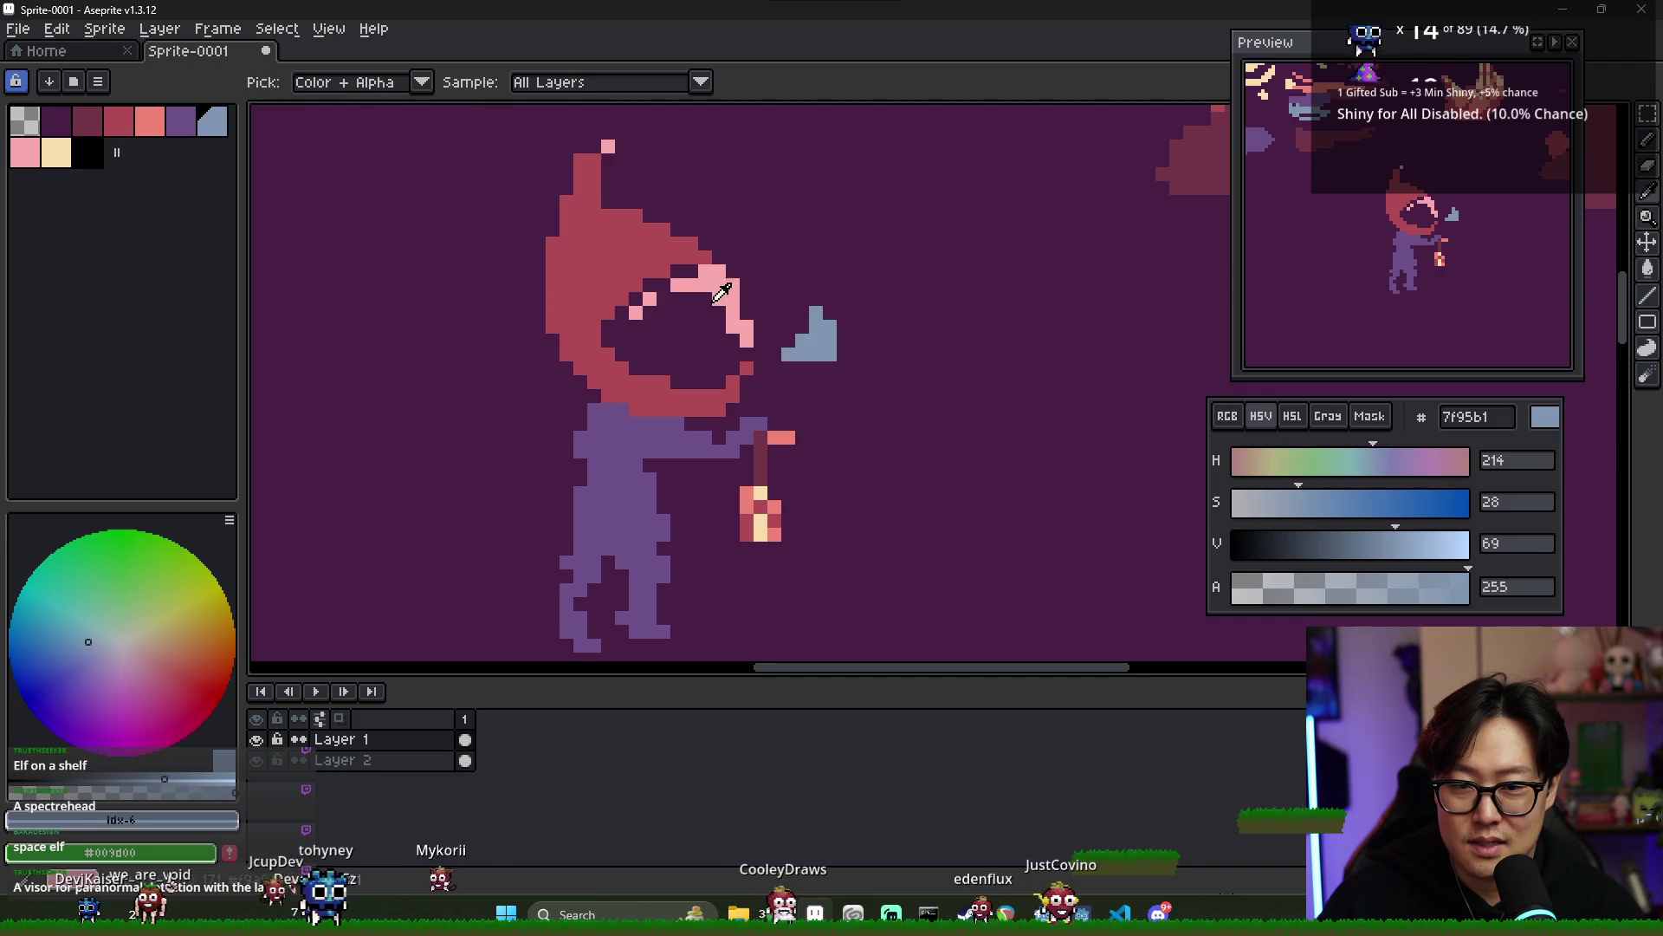
pyautogui.keyDown('alt'); pyautogui.click(745, 328); pyautogui.keyUp('alt')
pyautogui.click(63, 158)
pyautogui.press('b')
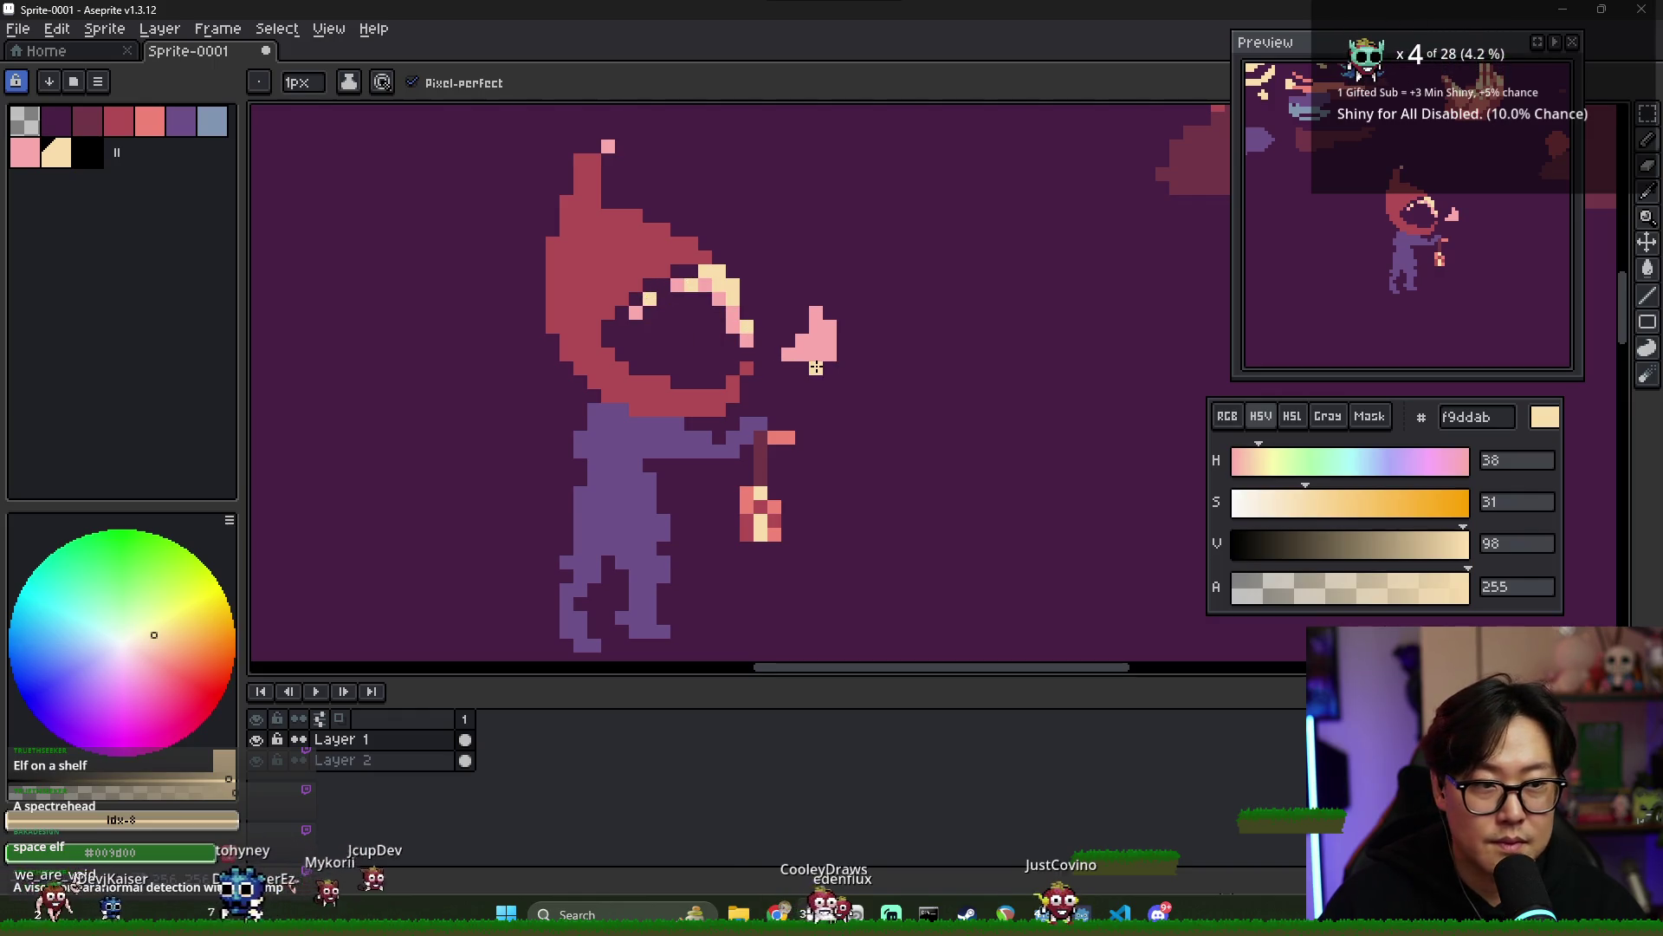
pyautogui.scroll(-2, 815, 367)
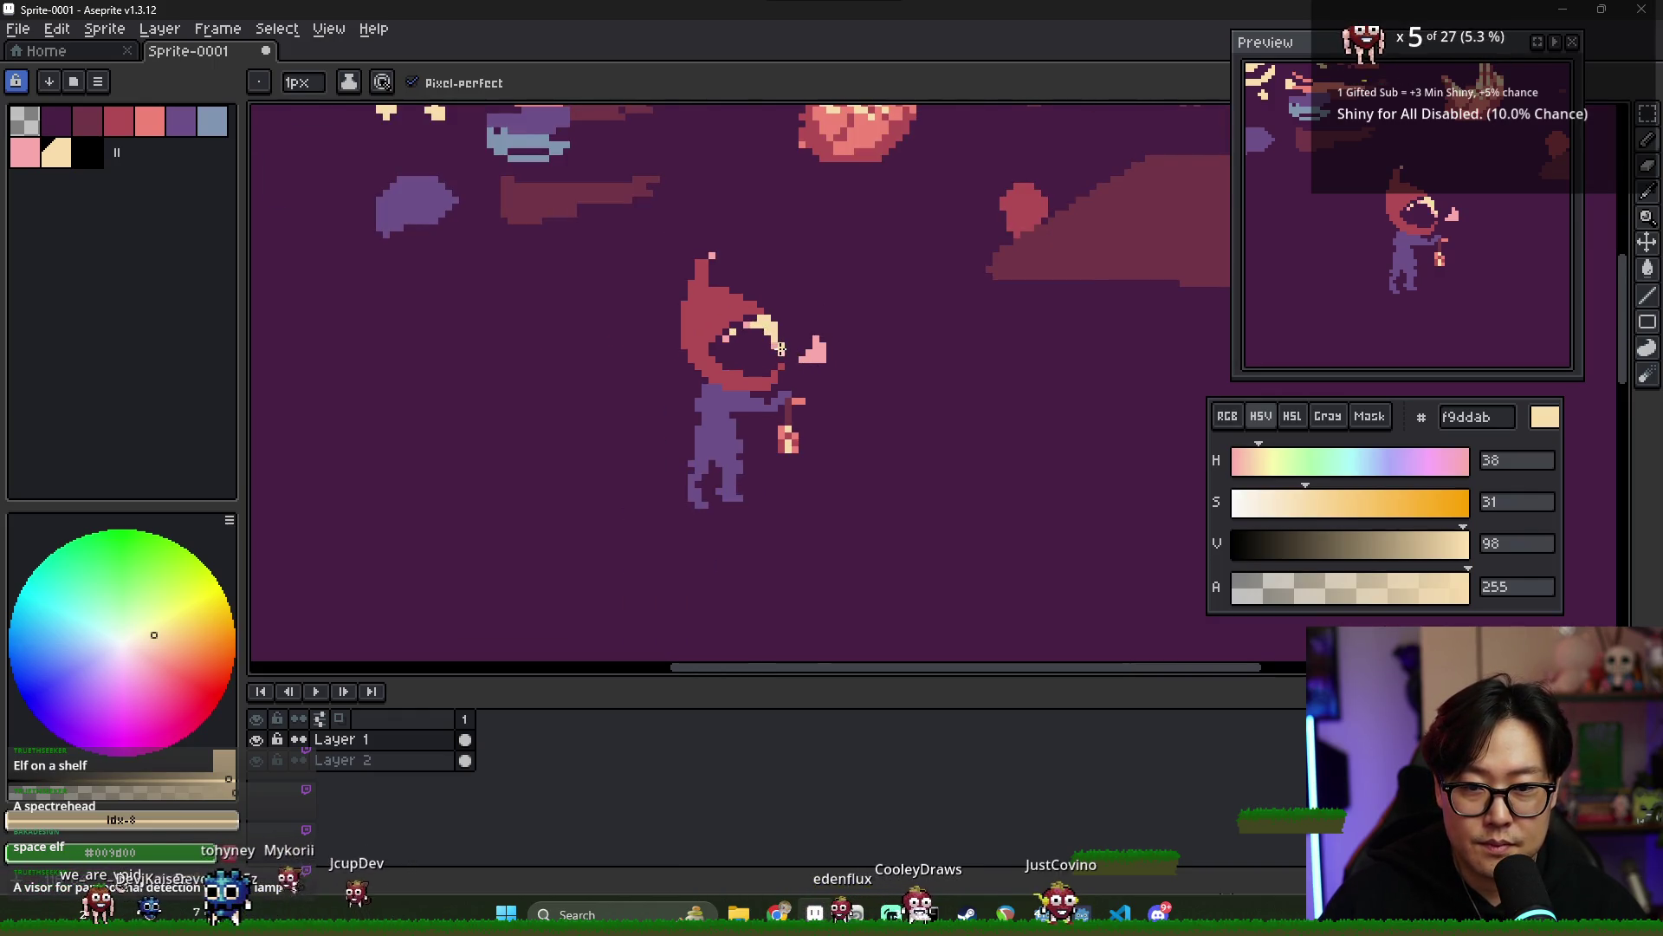
pyautogui.scroll(2, 778, 346)
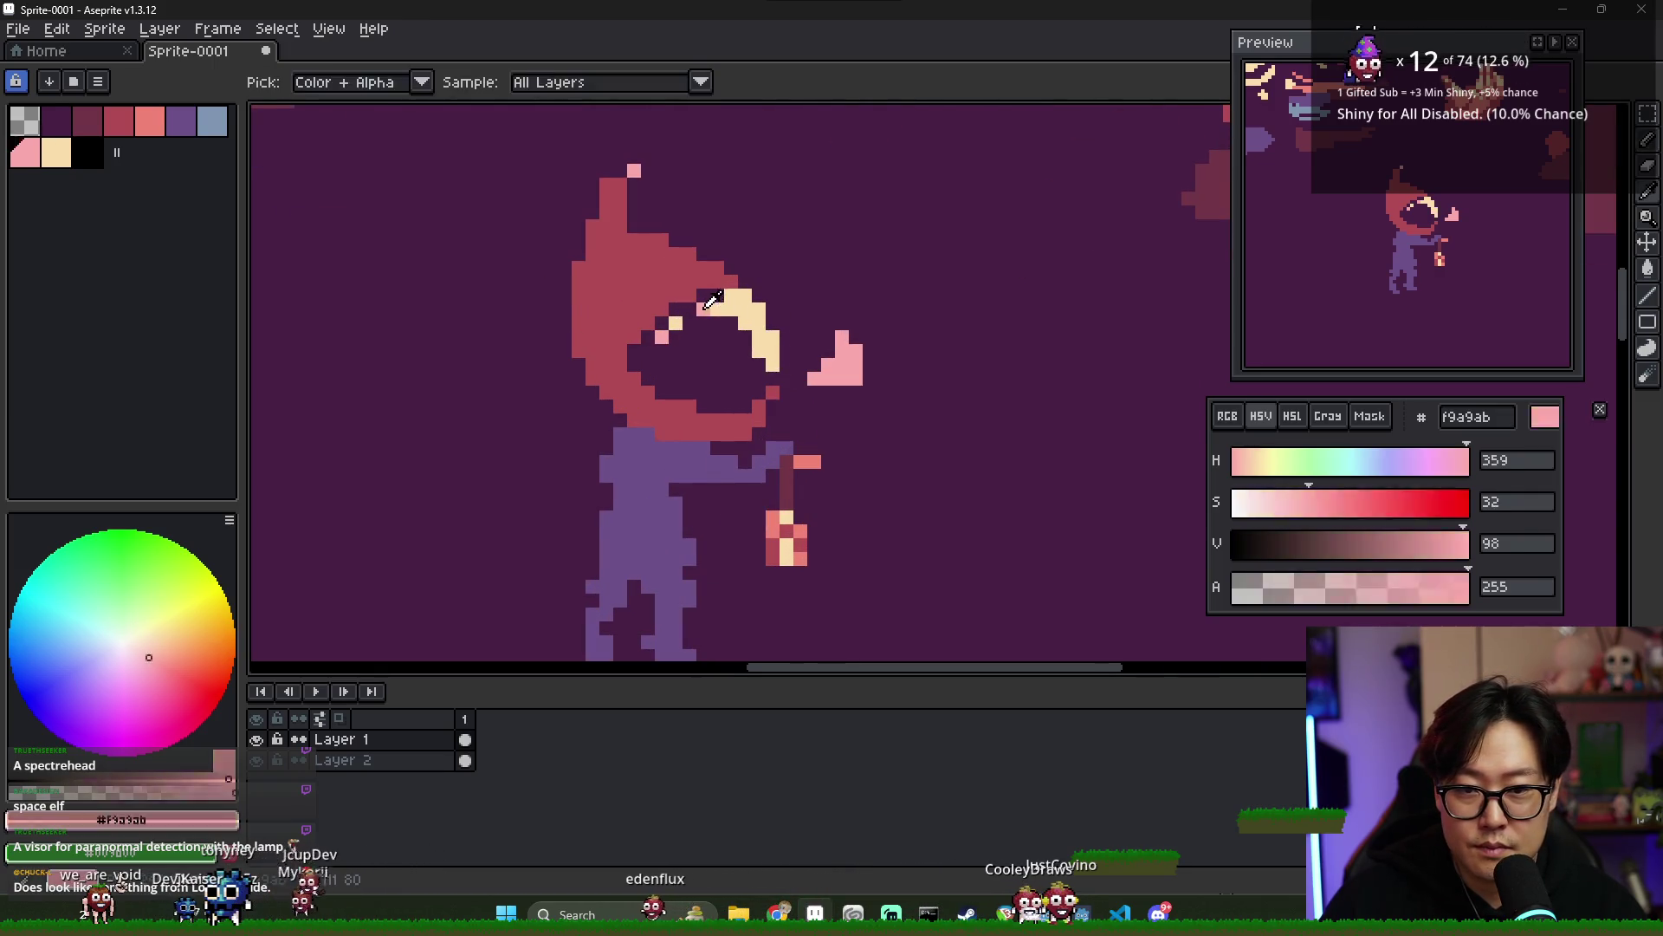
# - Extend the pink smoke to the right and move the smoke shape down and right
pyautogui.keyDown('alt'); pyautogui.click(837, 349); pyautogui.keyUp('alt')
pyautogui.keyDown('alt'); pyautogui.click(852, 337); pyautogui.keyUp('alt')
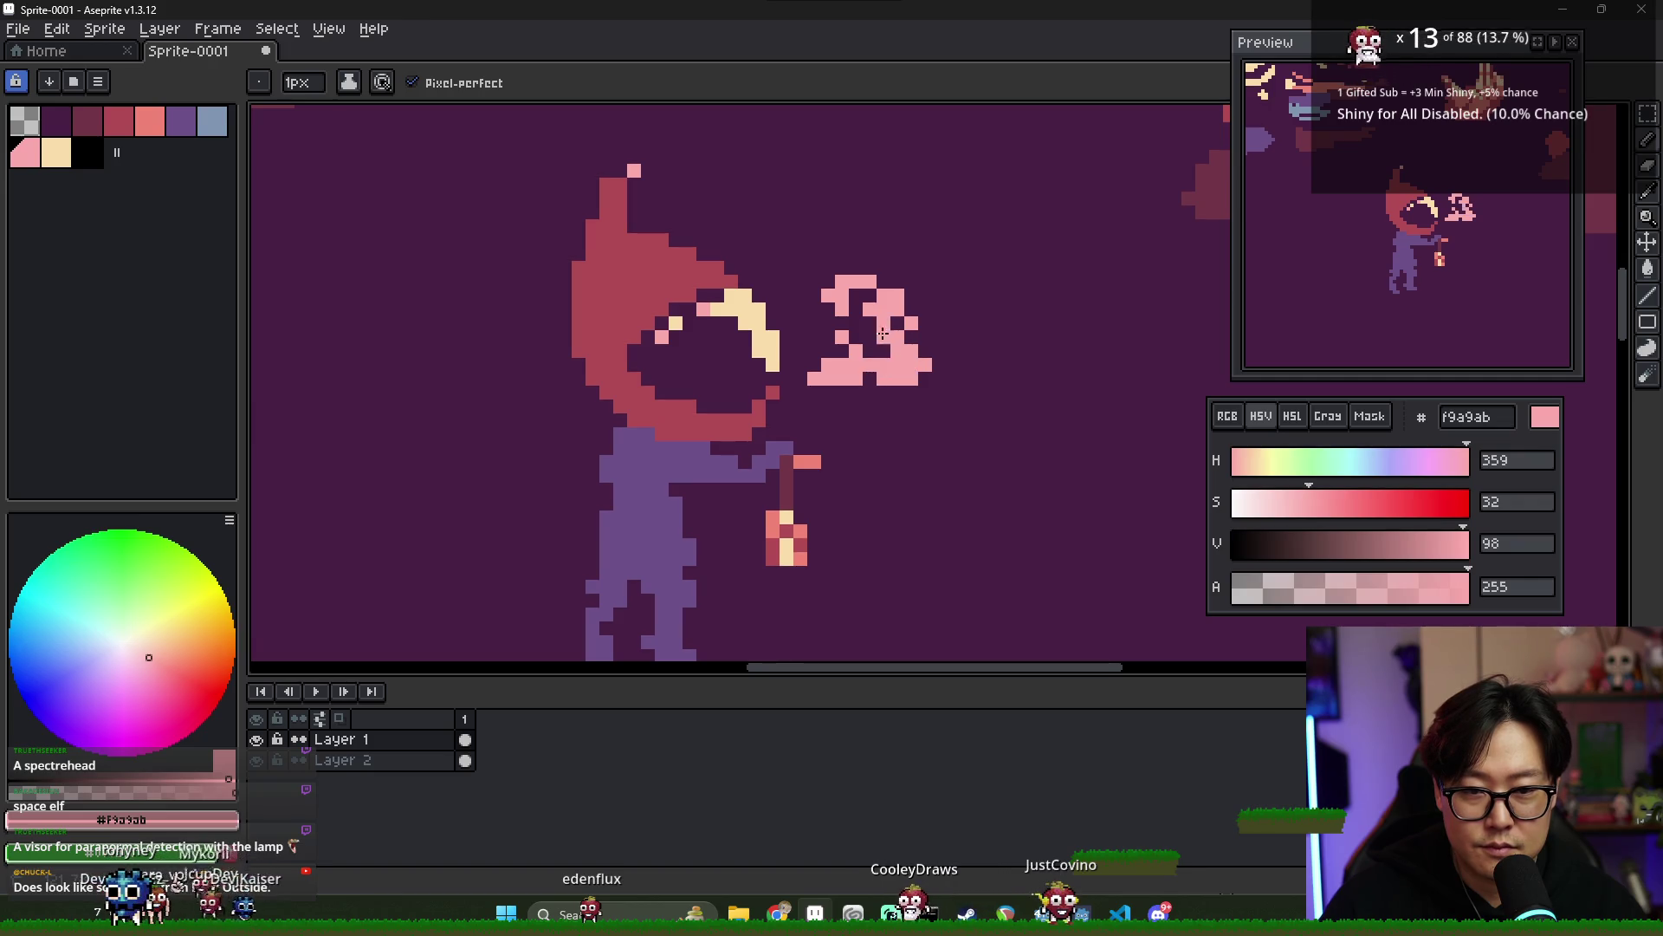
pyautogui.moveTo(908, 312); pyautogui.dragTo(915, 330)
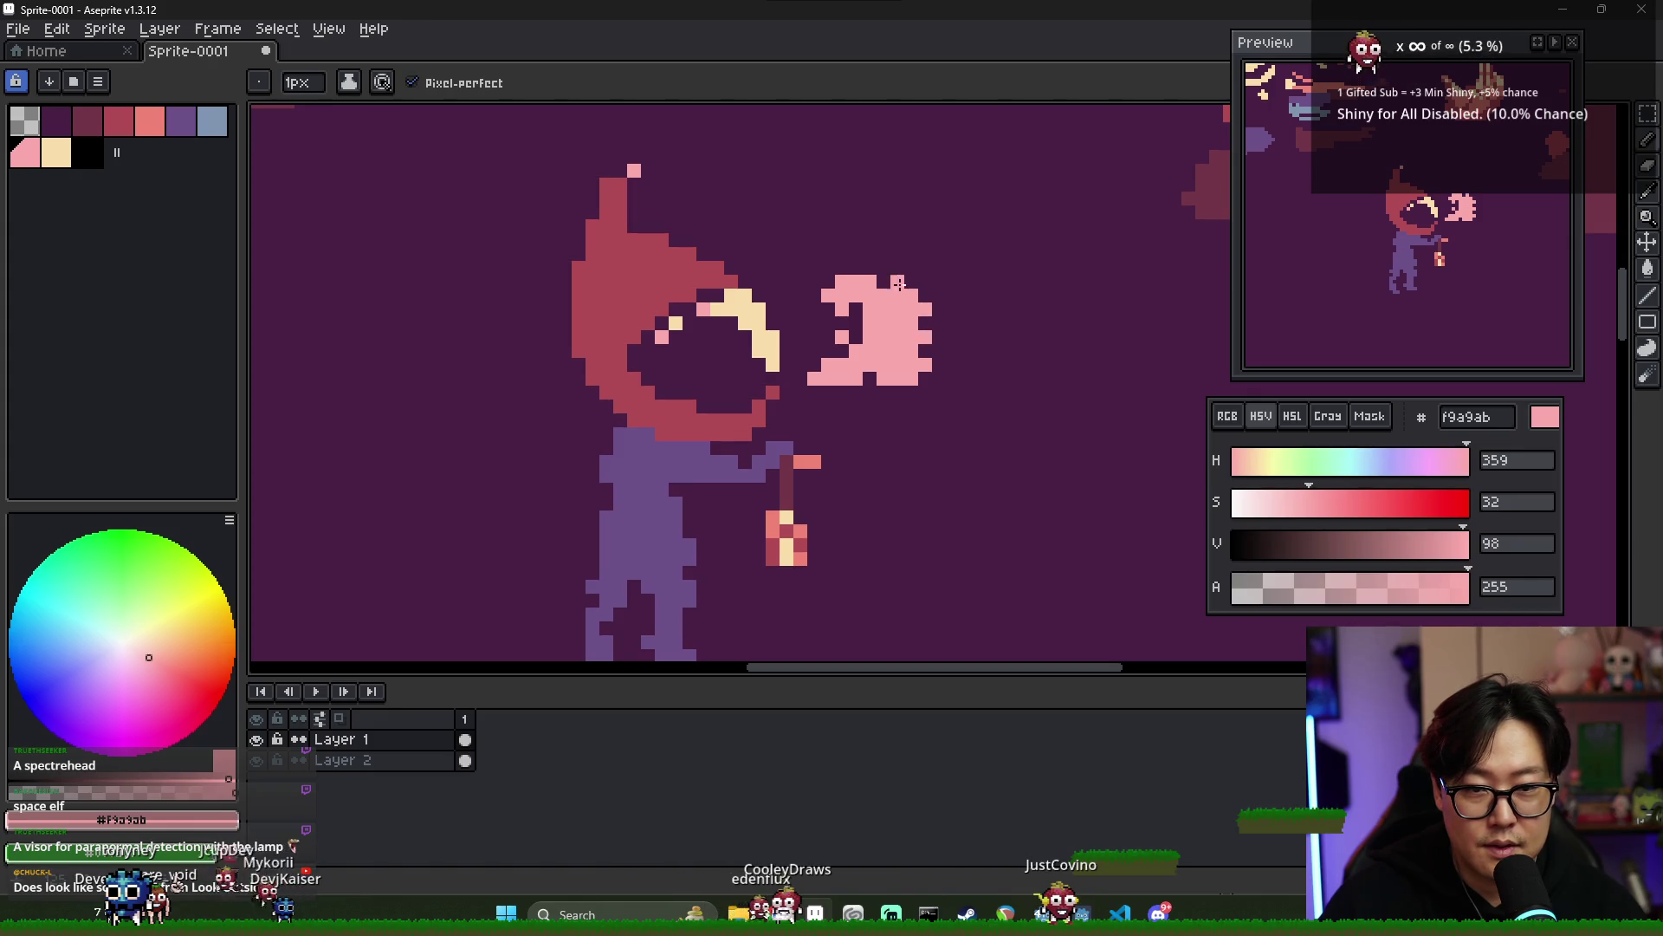
pyautogui.press('e')
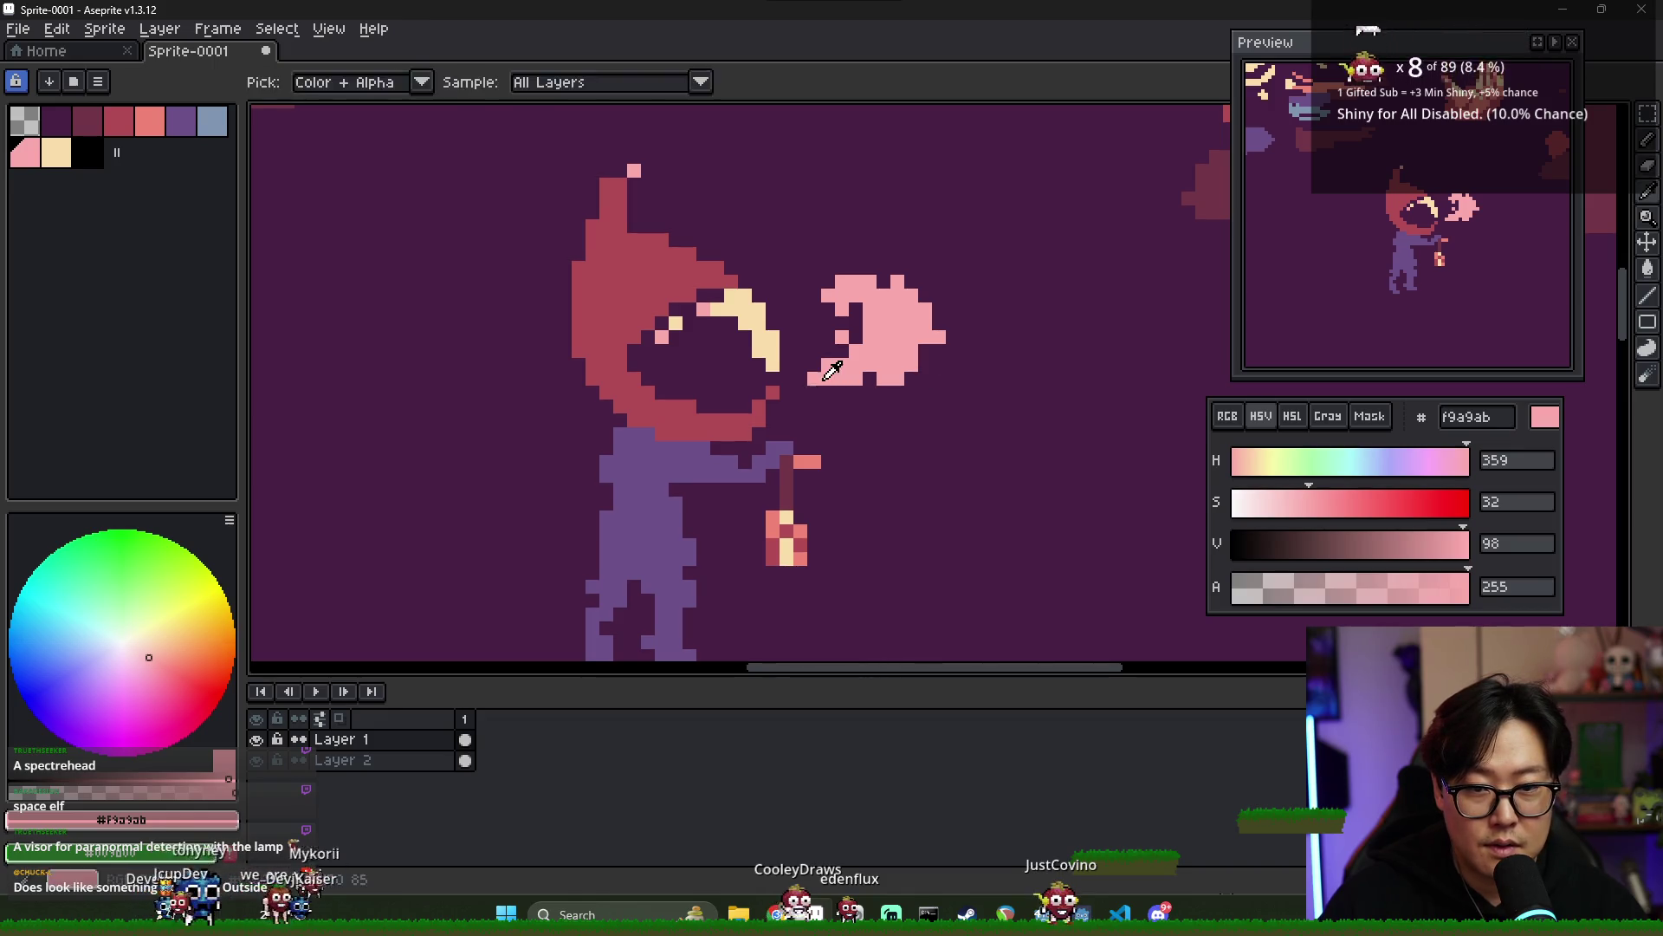
pyautogui.press('m')
pyautogui.moveTo(780, 234); pyautogui.dragTo(986, 414)
pyautogui.moveTo(917, 361); pyautogui.dragTo(936, 390)
pyautogui.hotkey('ctrl', 'd')
pyautogui.press('b')
# - Draw a pink f9a9ab upward curl atop the smoke and undo the stray stroke
pyautogui.click(800, 407)
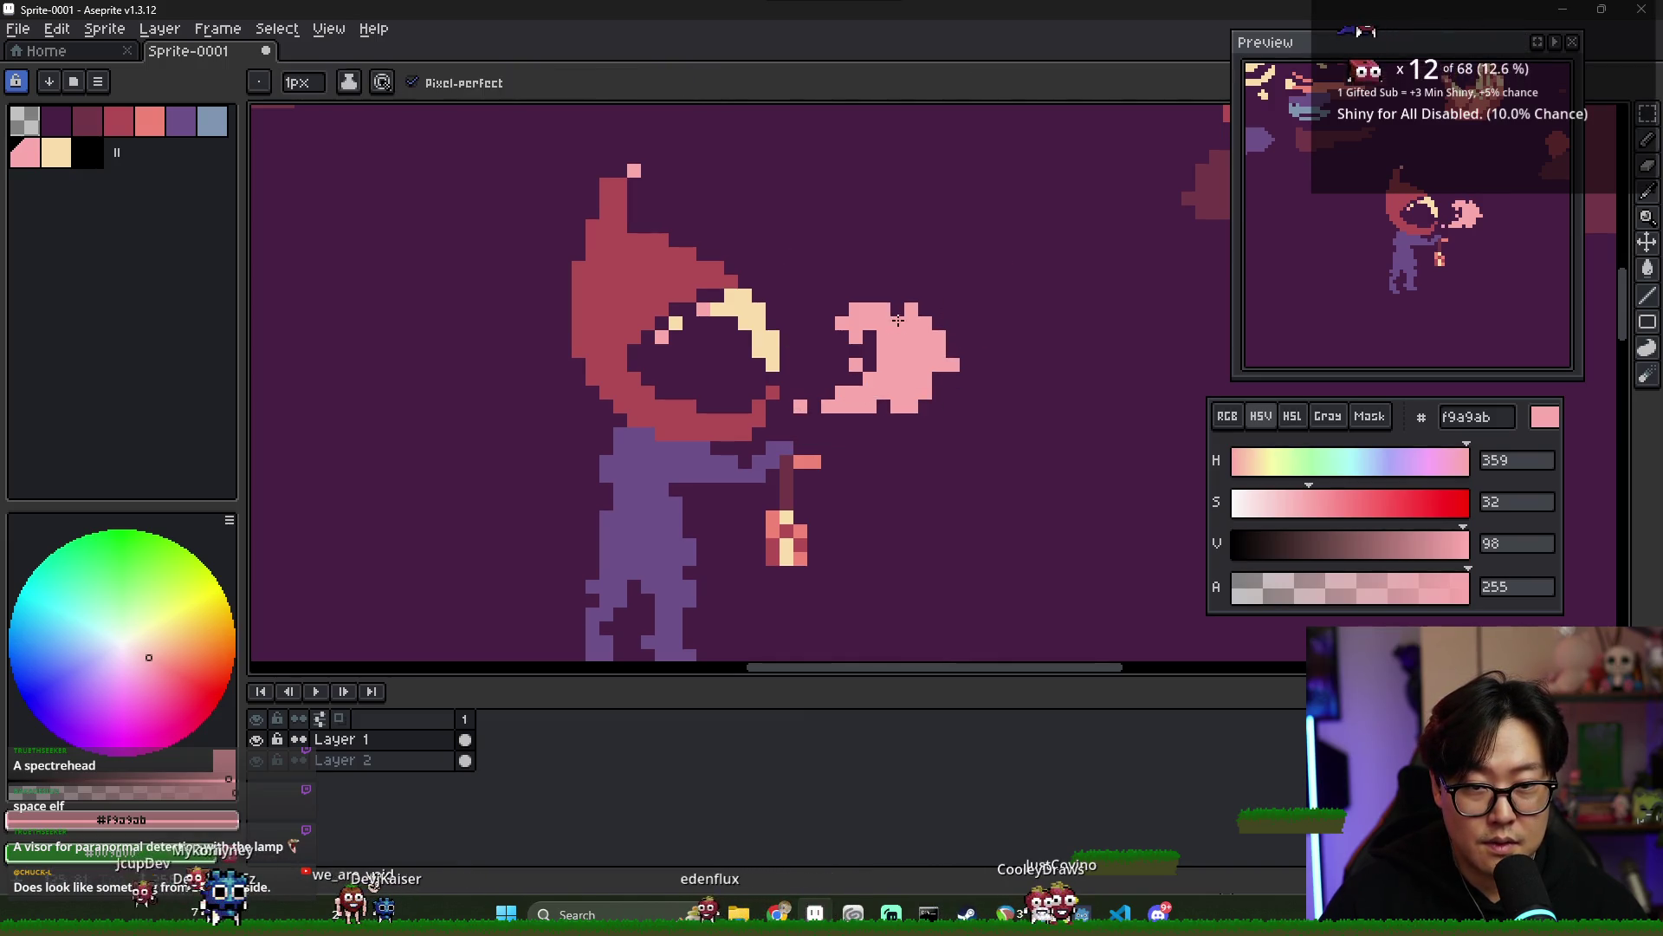
pyautogui.press('e')
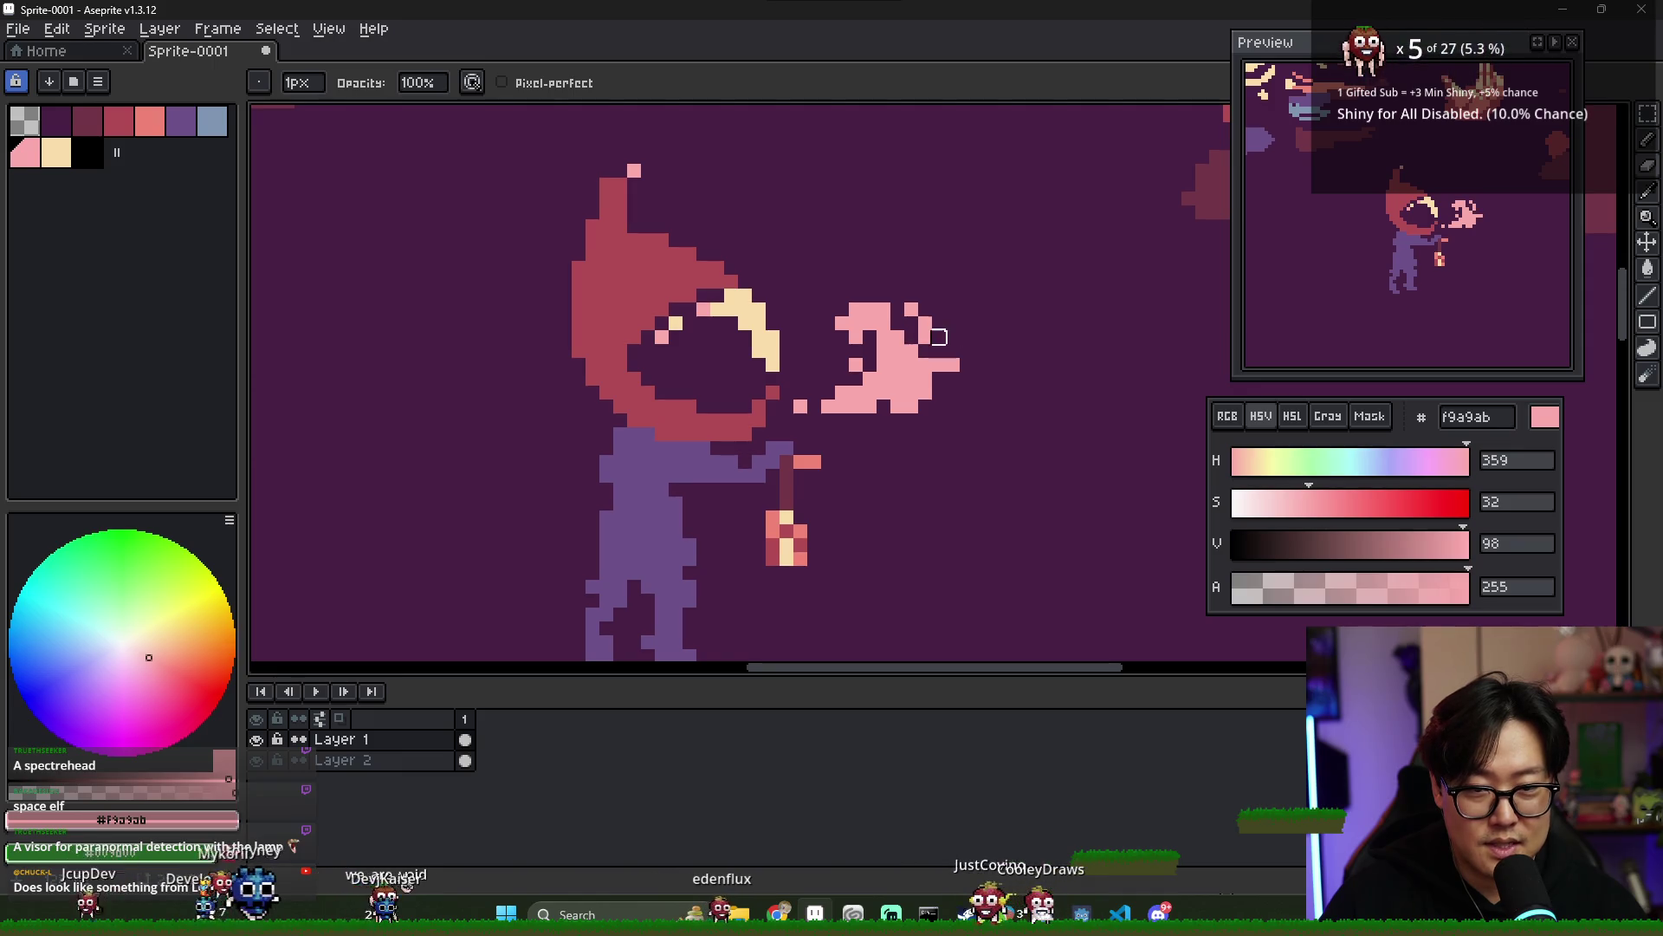
pyautogui.press('b')
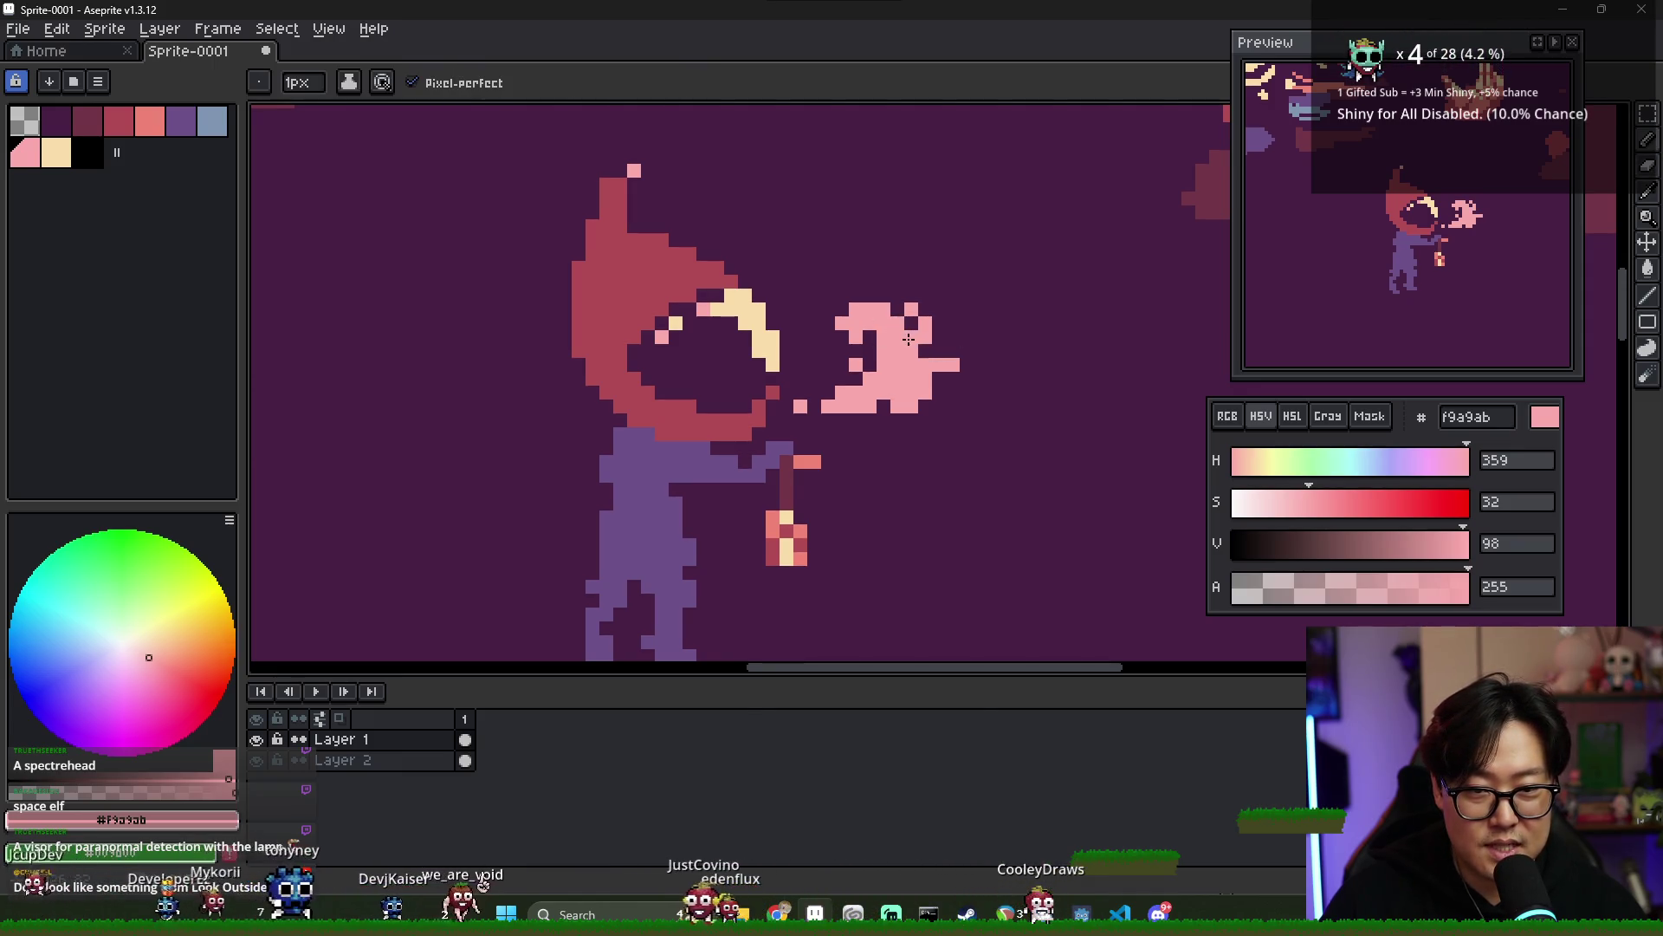
pyautogui.keyDown('alt'); pyautogui.click(908, 339); pyautogui.keyUp('alt')
pyautogui.moveTo(952, 325)
pyautogui.mouseDown()
pyautogui.moveTo(939, 295)
pyautogui.moveTo(916, 297)
pyautogui.mouseUp()
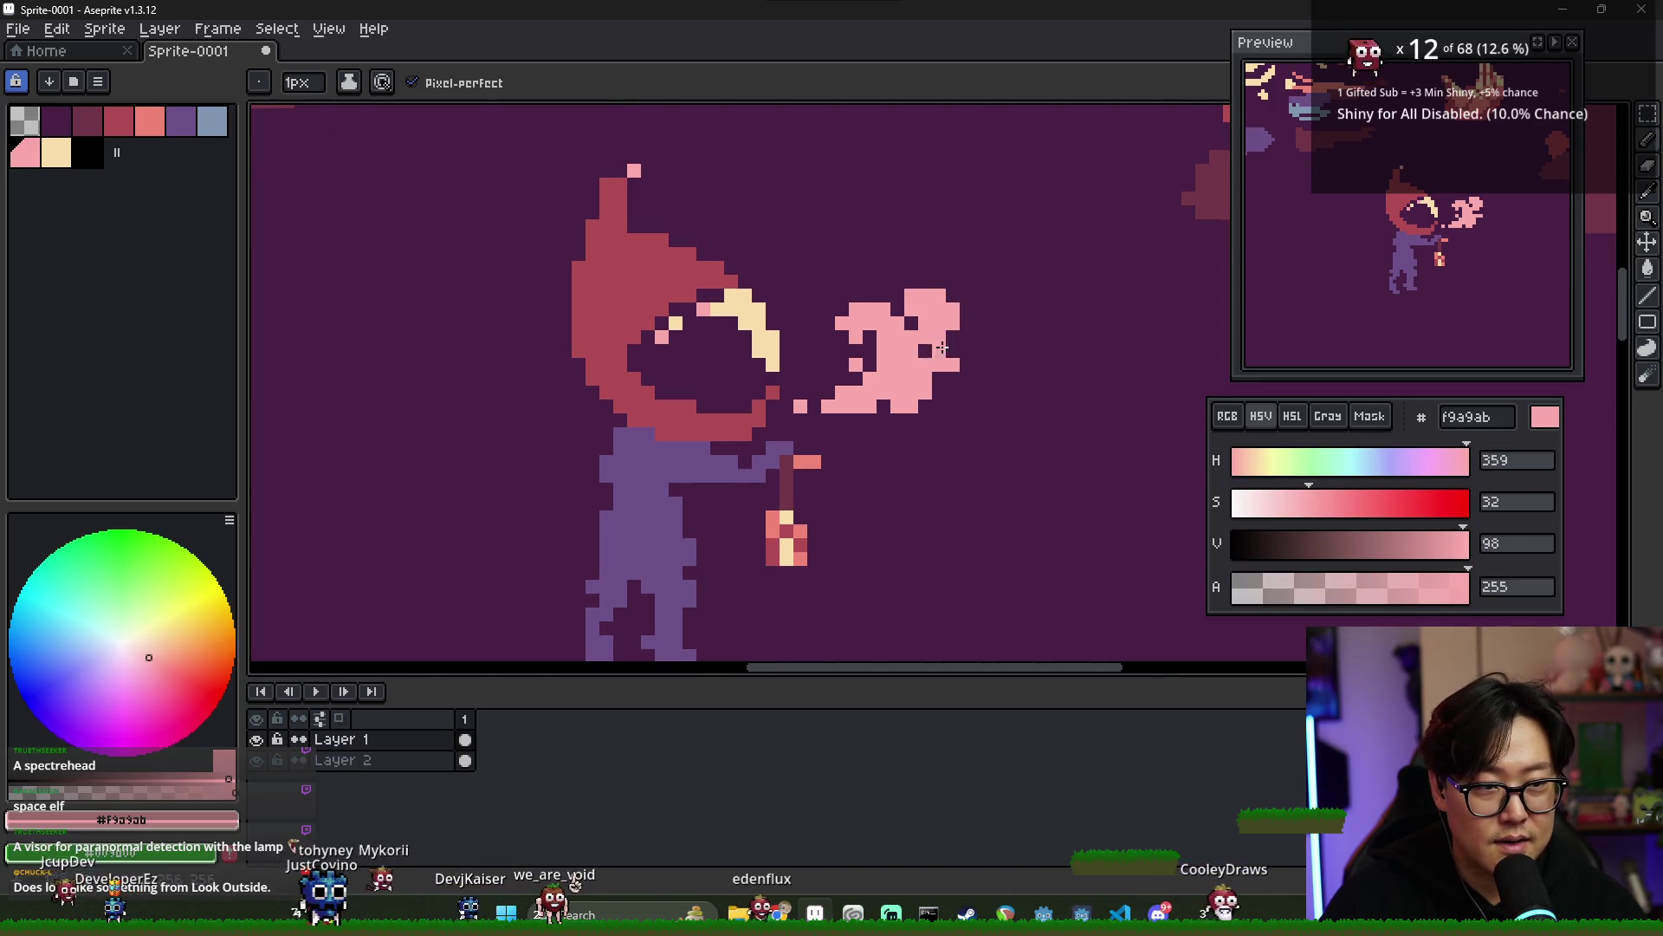
pyautogui.scroll(-2, 945, 334)
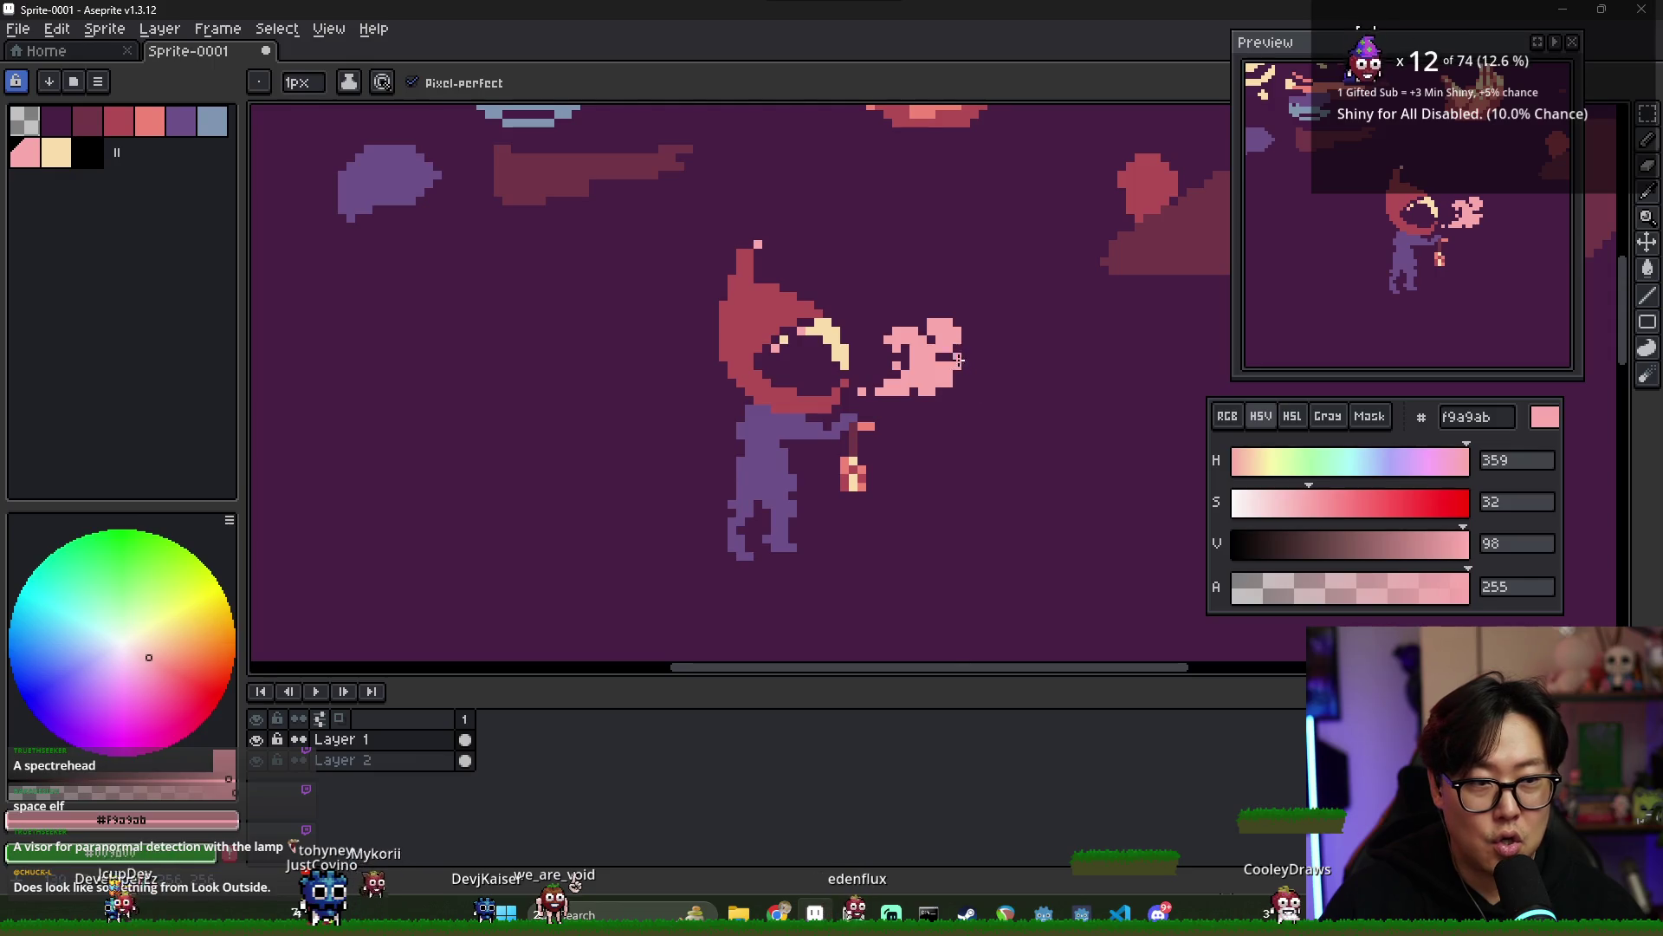
pyautogui.hotkey('ctrl', 'z')
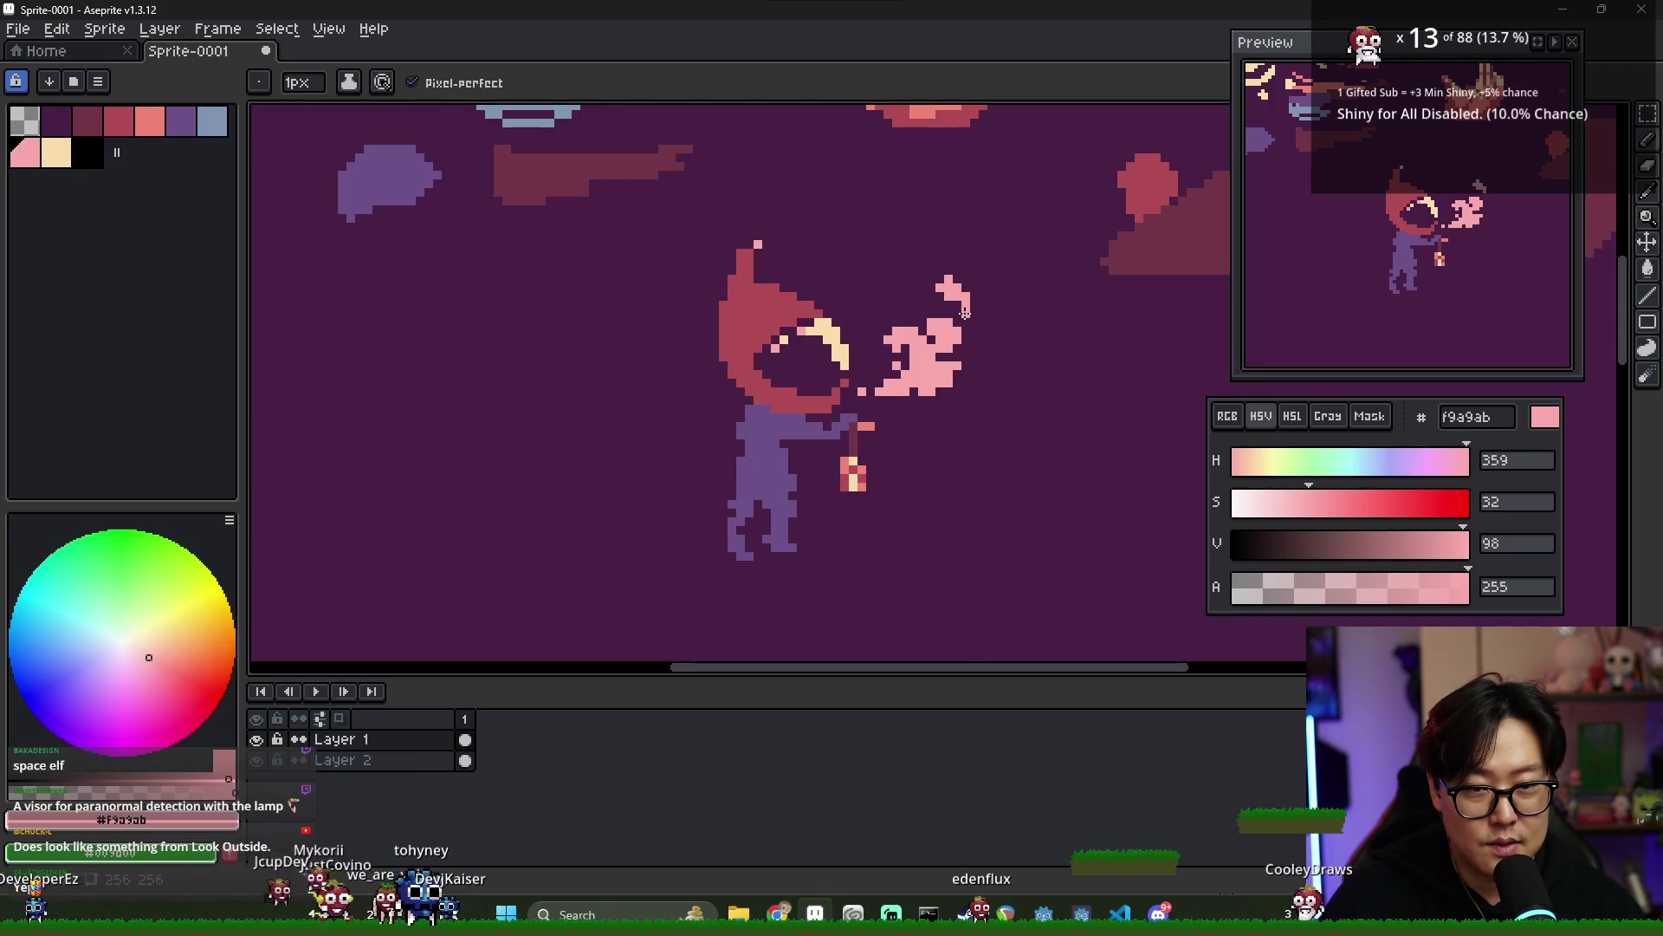
# - Sample the cream visor highlight colour F9DDAB from the canvas
pyautogui.scroll(-2, 956, 280)
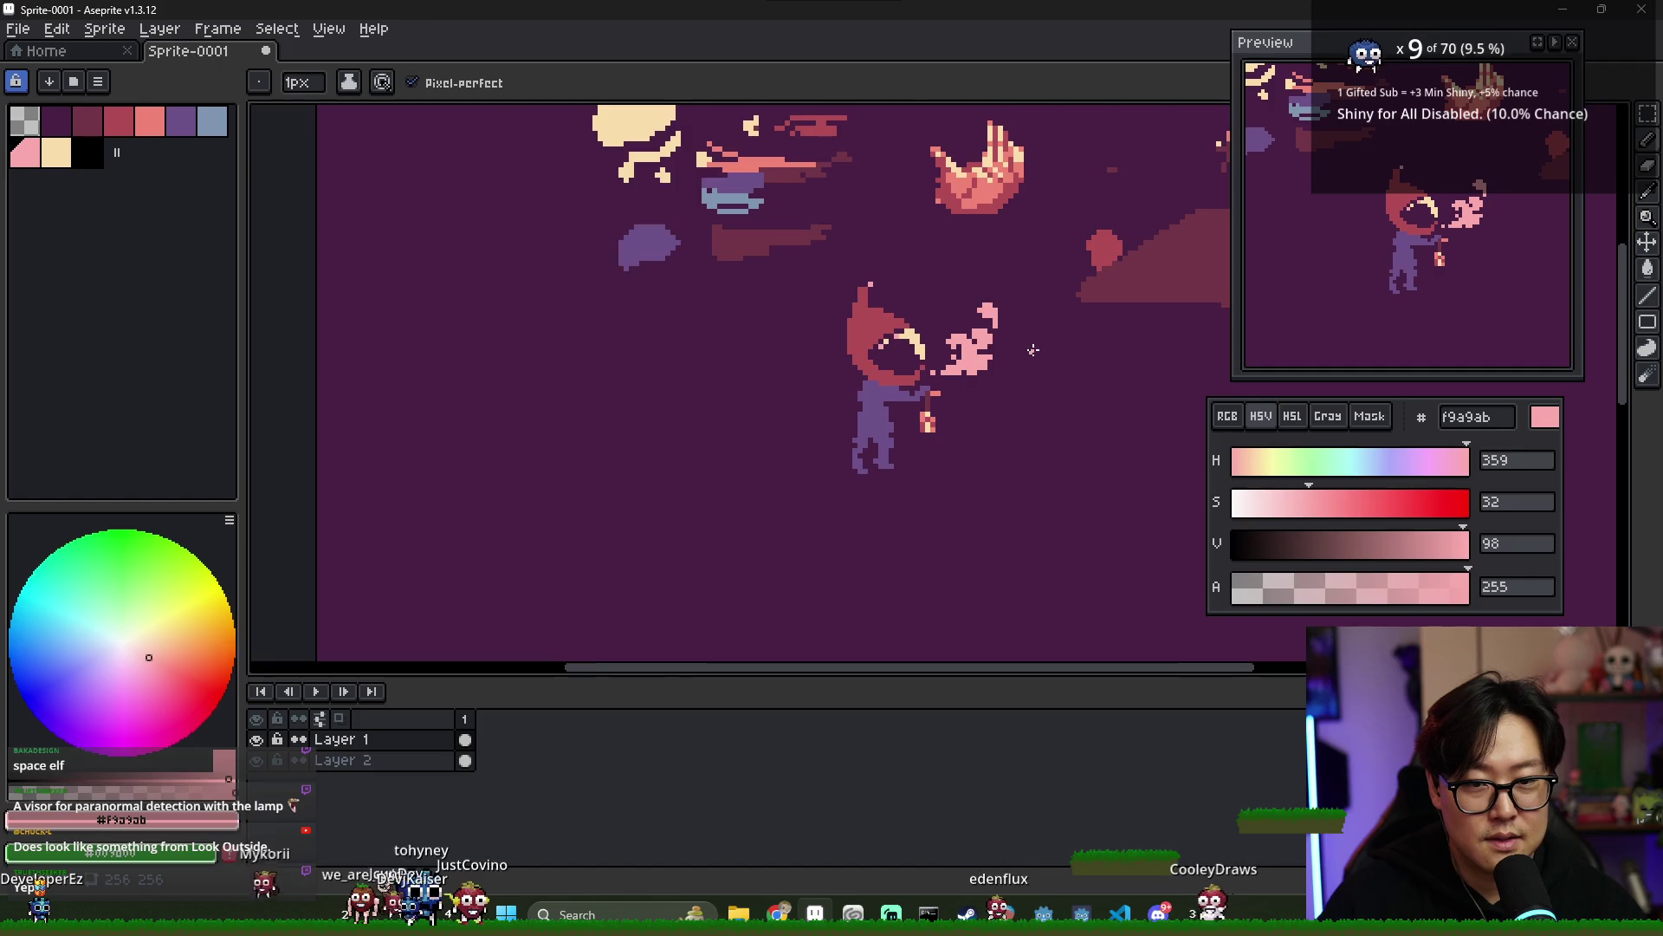
pyautogui.scroll(1, 1082, 364)
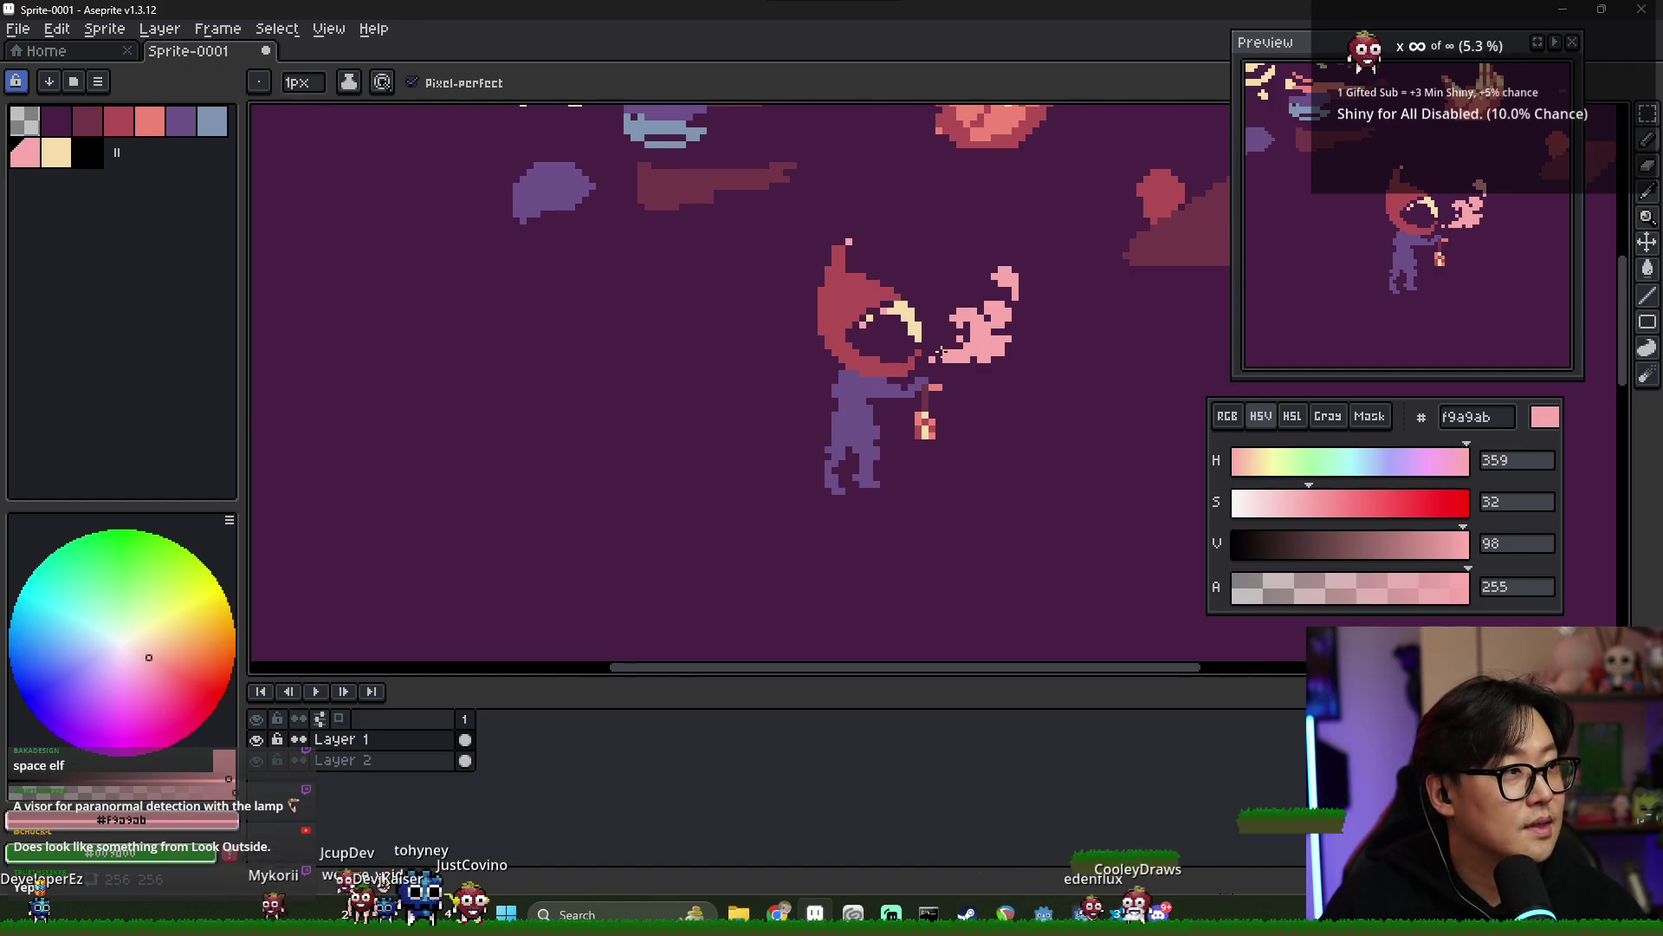
pyautogui.scroll(4, 941, 353)
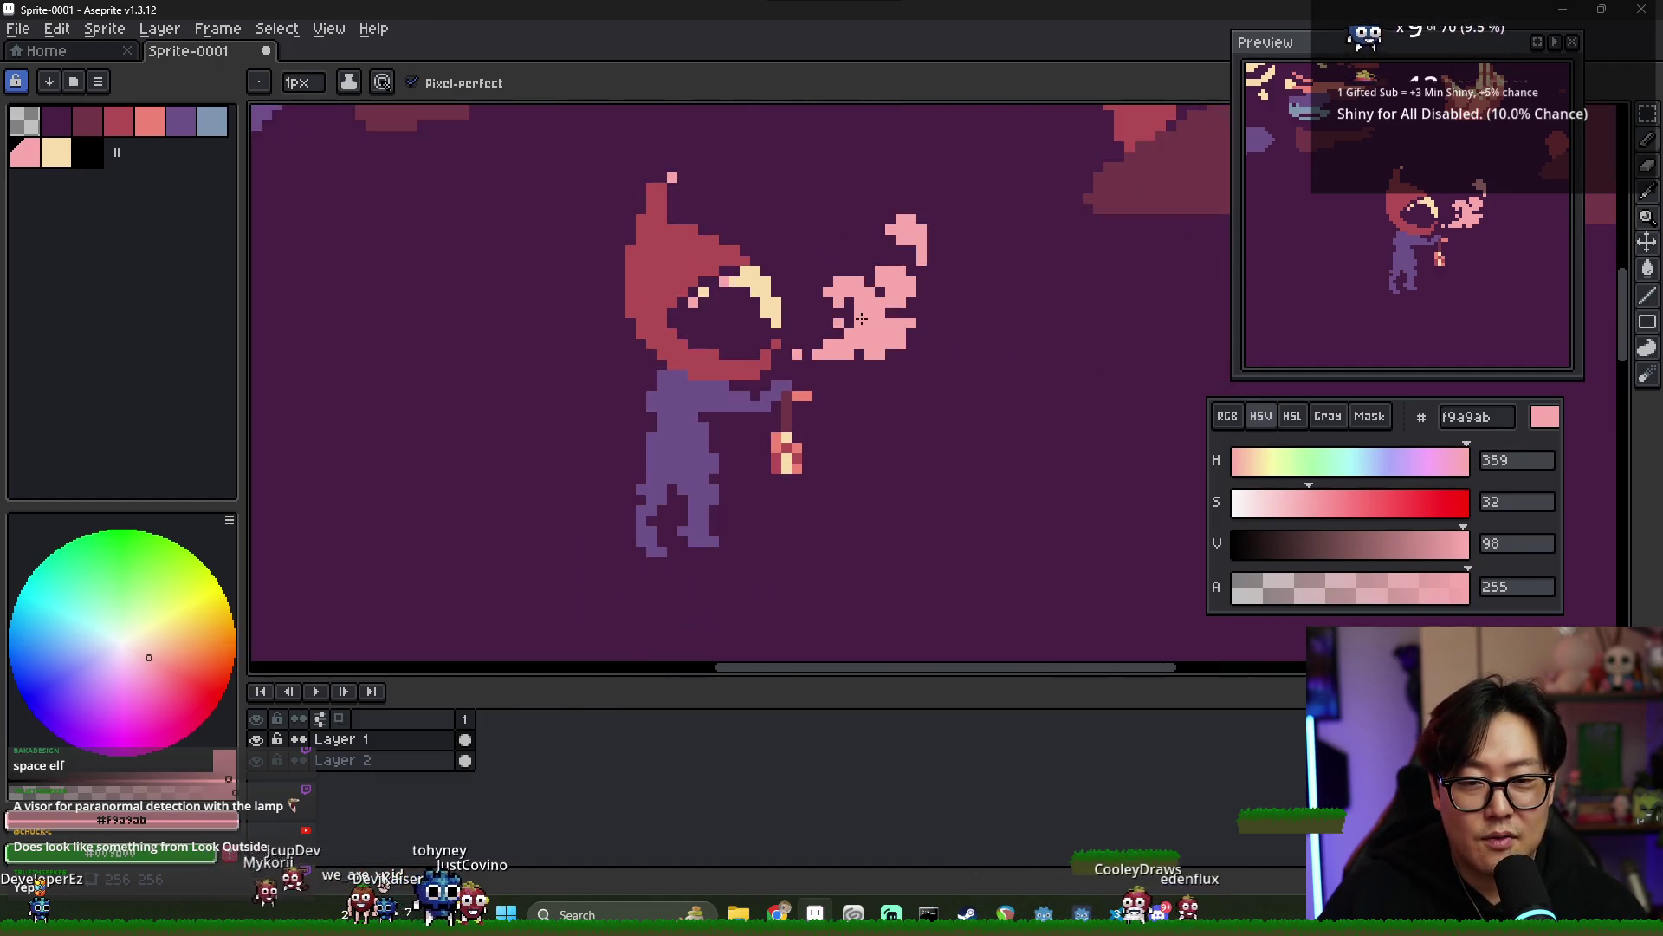
pyautogui.scroll(-1, 858, 314)
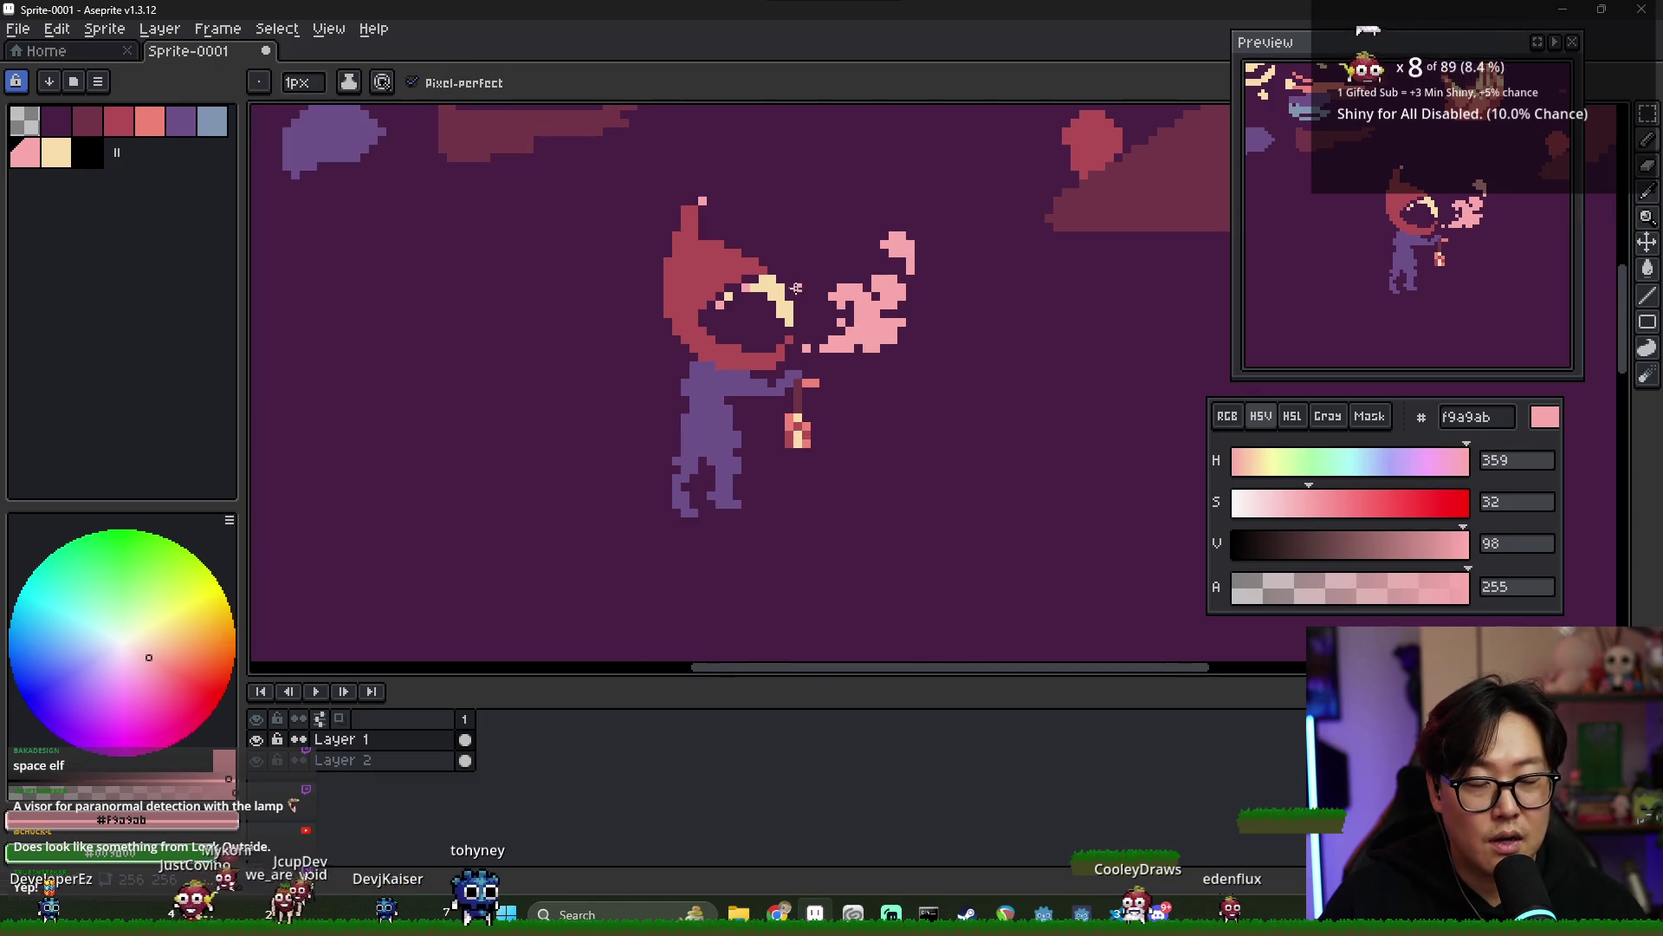
pyautogui.scroll(1, 787, 299)
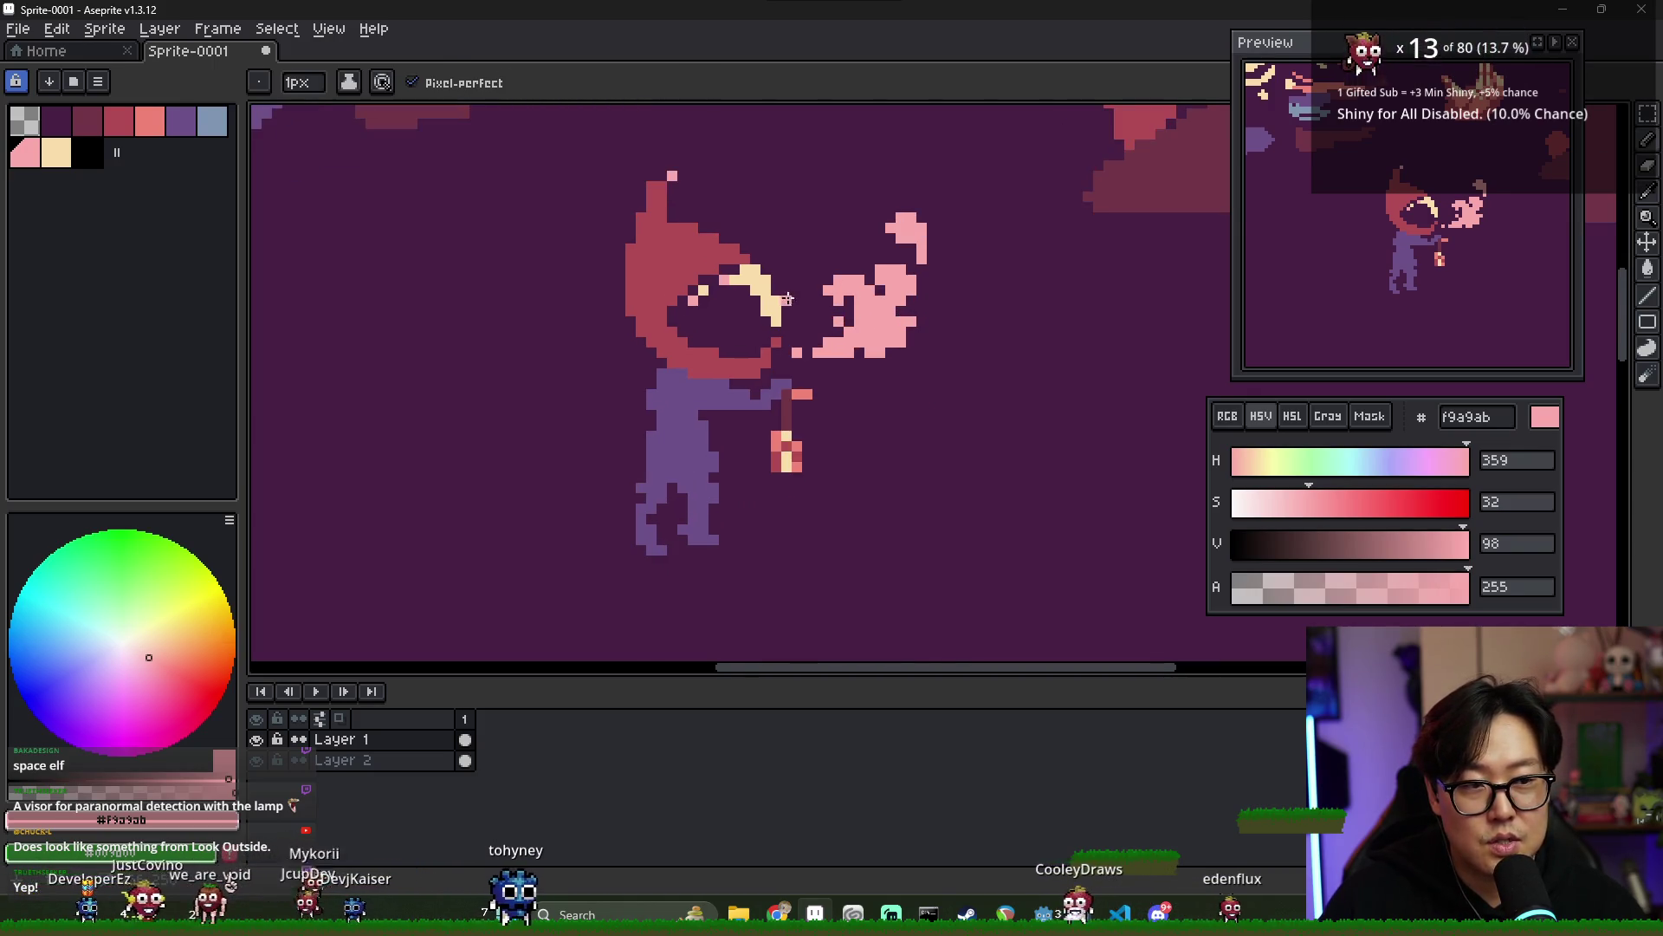
pyautogui.keyDown('alt'); pyautogui.click(786, 299); pyautogui.keyUp('alt')
pyautogui.scroll(2, 756, 279)
pyautogui.keyDown('alt'); pyautogui.click(754, 278); pyautogui.keyUp('alt')
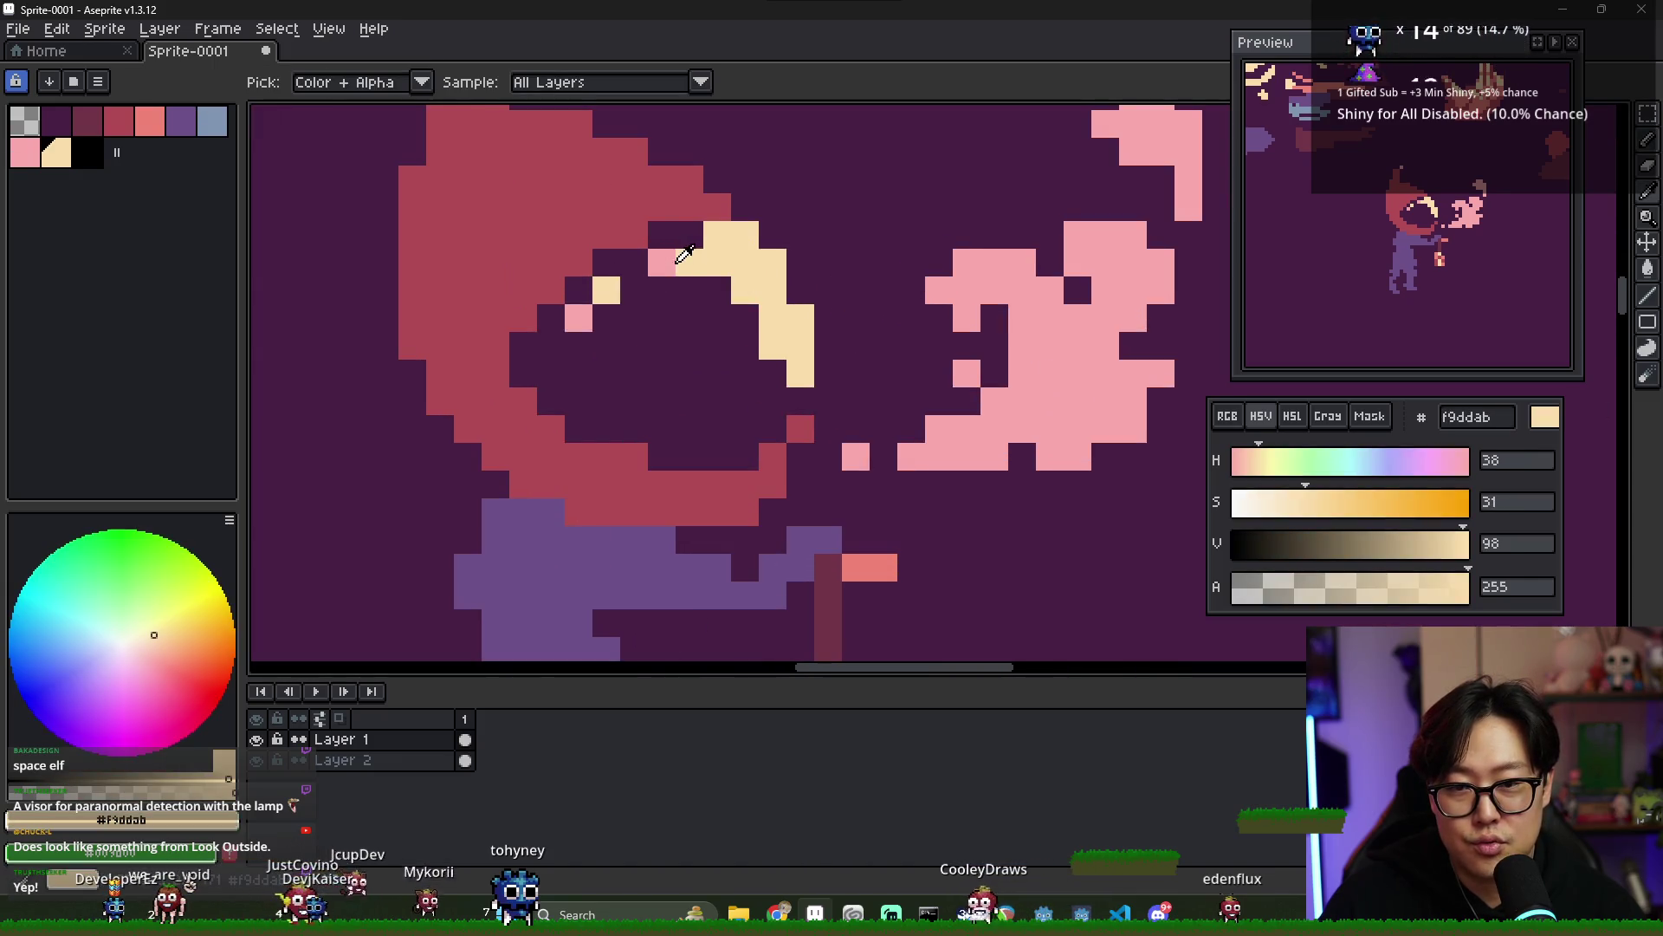
# - Bucket-fill the cream visor highlight with pink and paint one rim pixel pink
pyautogui.keyDown('alt'); pyautogui.click(681, 258); pyautogui.keyUp('alt')
pyautogui.click(693, 256)
pyautogui.click(607, 290)
pyautogui.scroll(-3, 690, 323)
pyautogui.scroll(1, 689, 323)
pyautogui.keyDown('alt'); pyautogui.click(737, 362); pyautogui.keyUp('alt')
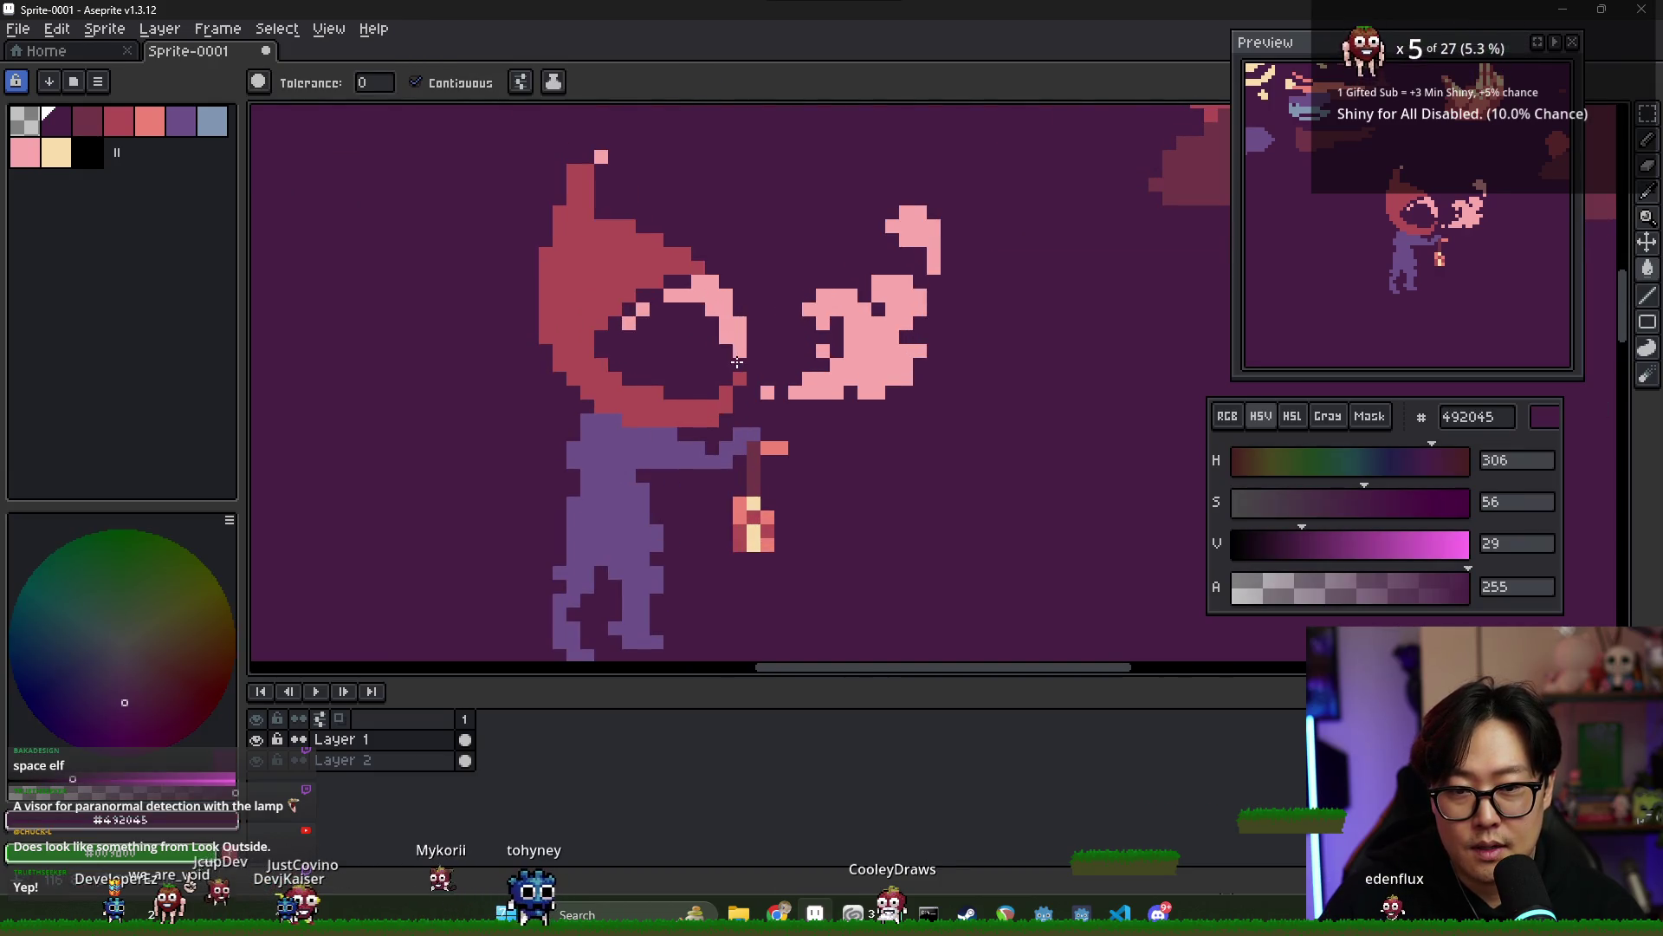
pyautogui.press('b')
pyautogui.keyDown('alt'); pyautogui.click(737, 345); pyautogui.keyUp('alt')
pyautogui.click(739, 363)
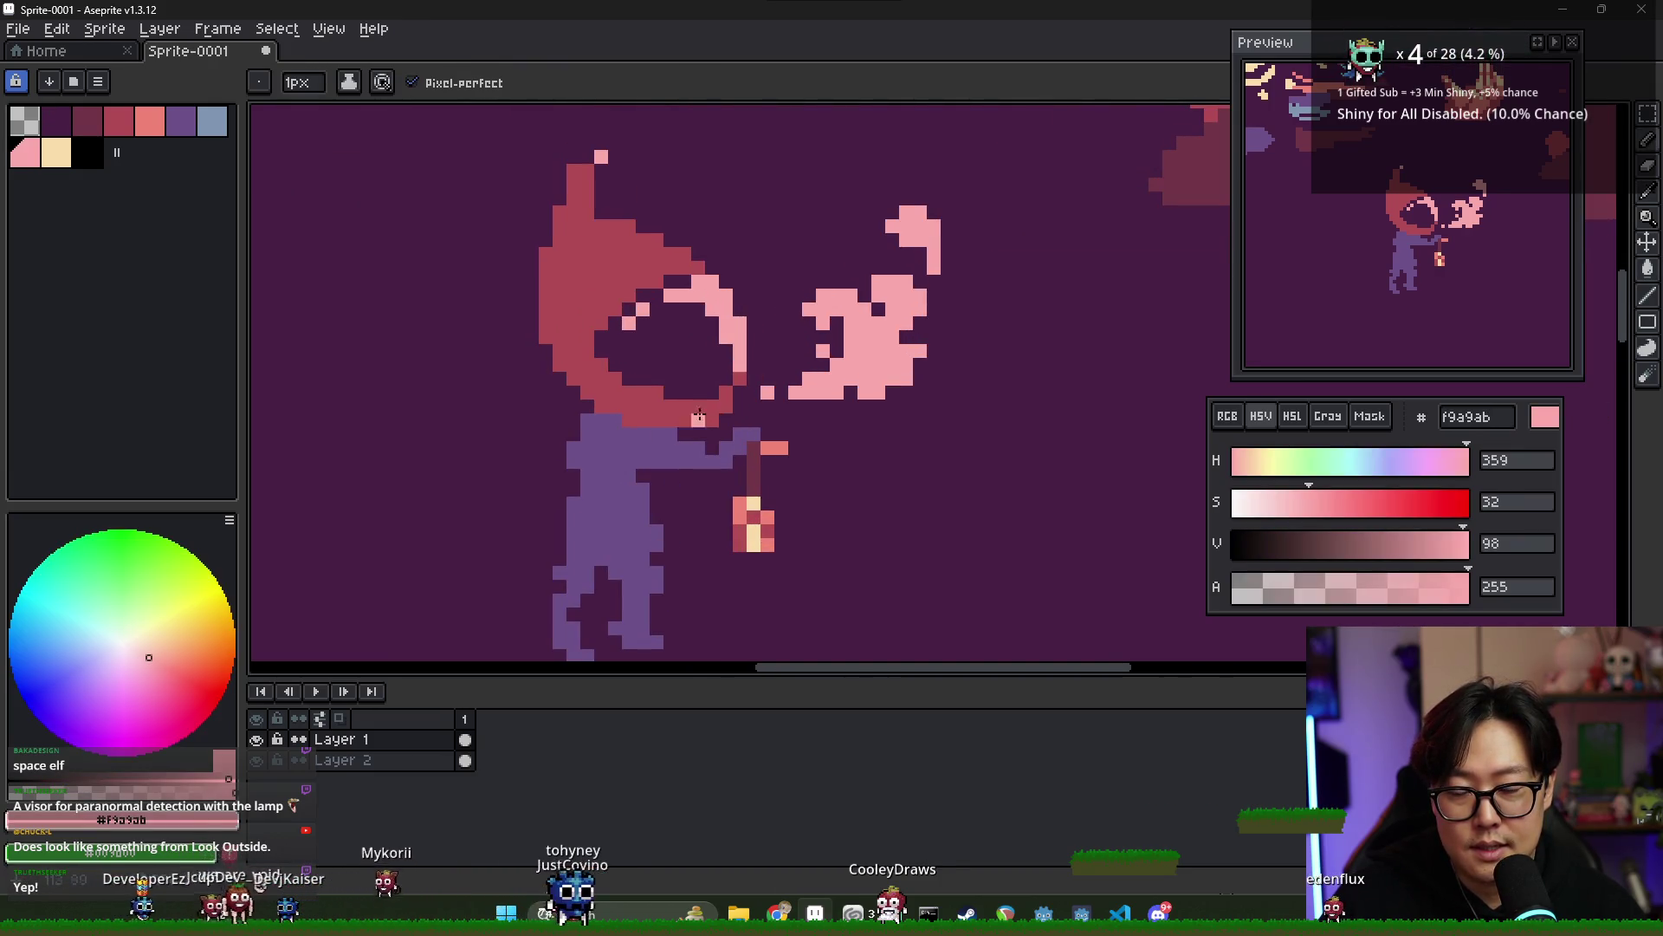
# - Erase the hood's pointed tip so its top becomes a rounded dome
pyautogui.scroll(-1, 698, 395)
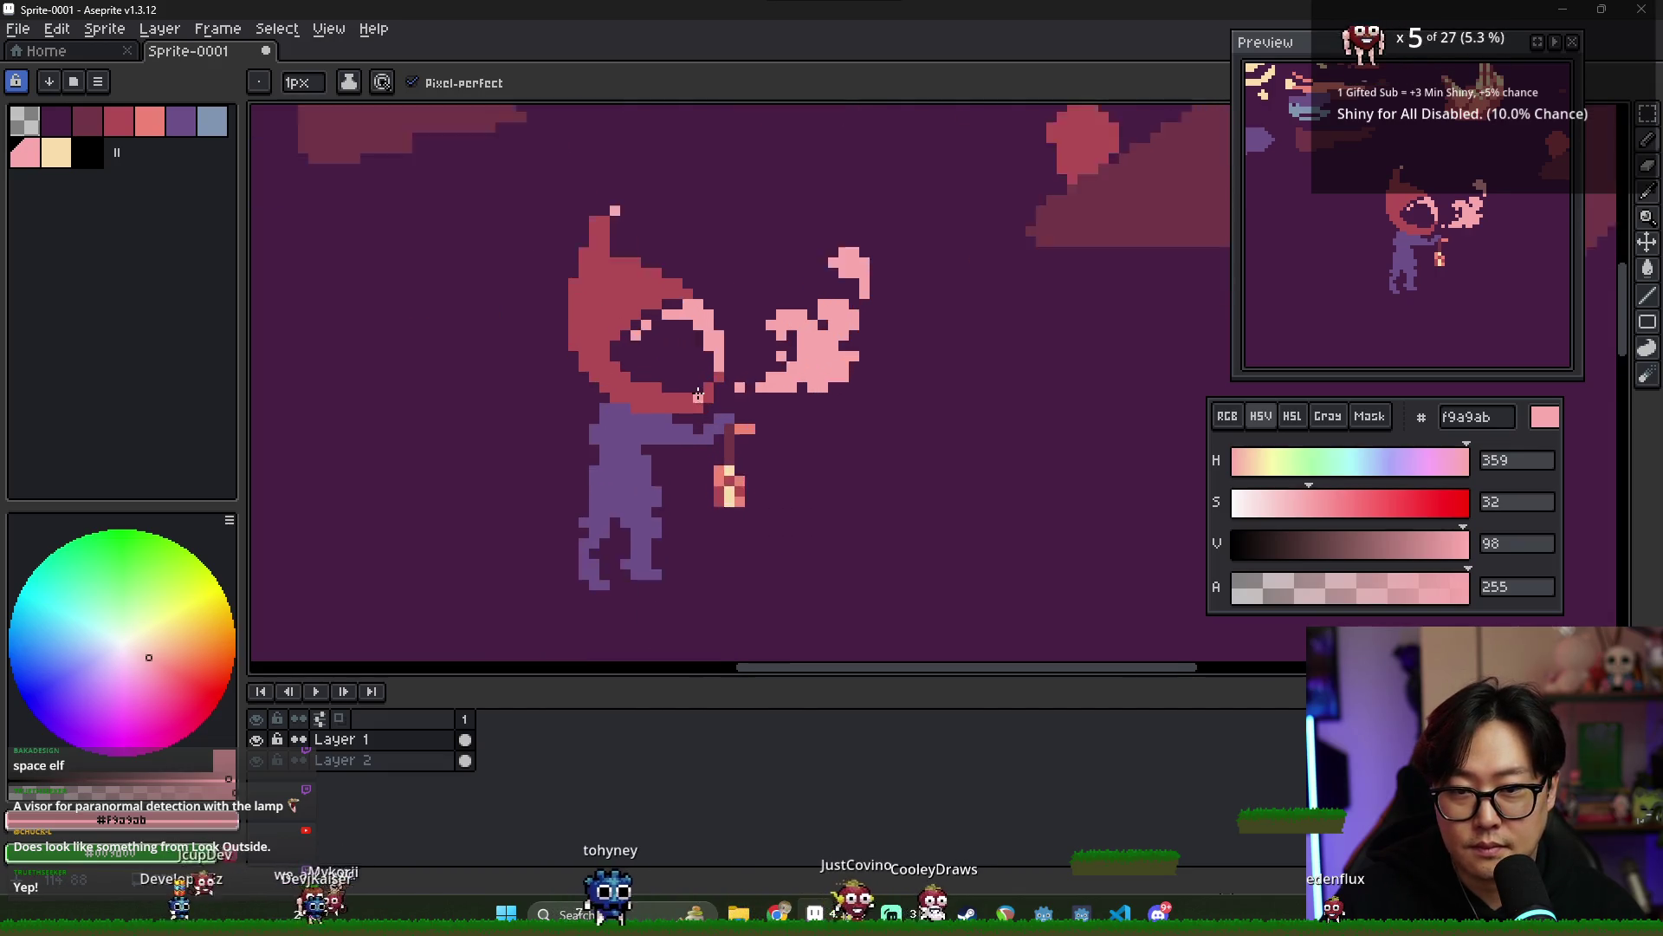
pyautogui.scroll(1, 698, 395)
pyautogui.scroll(-2, 589, 244)
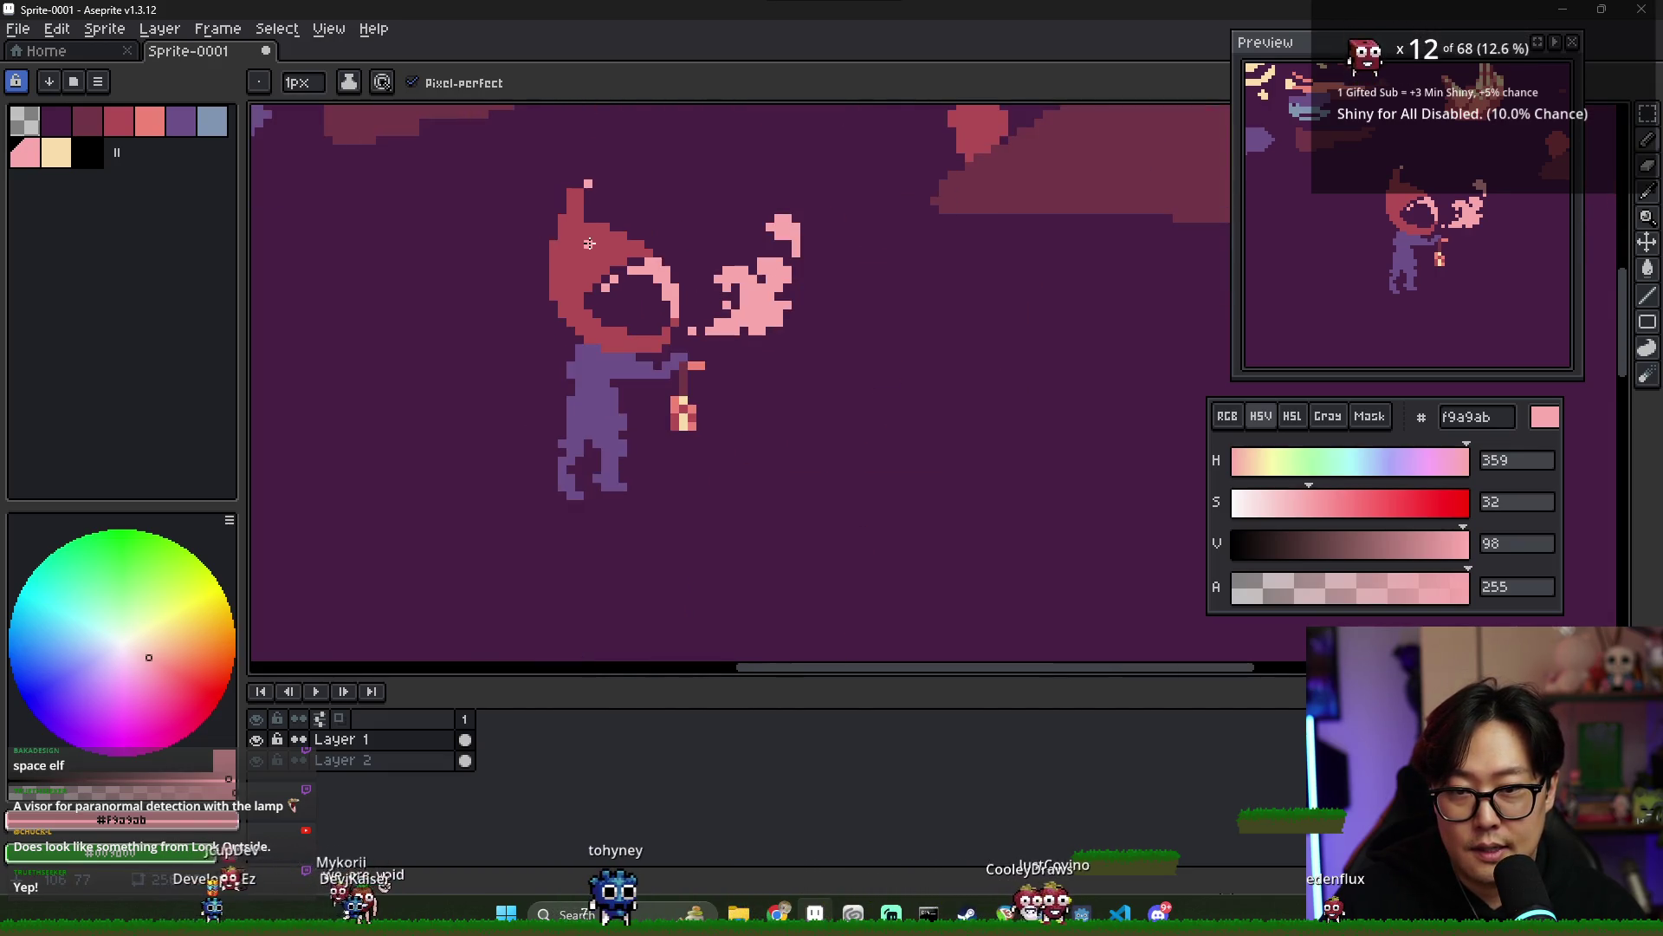
pyautogui.scroll(-1, 595, 246)
pyautogui.scroll(1, 574, 245)
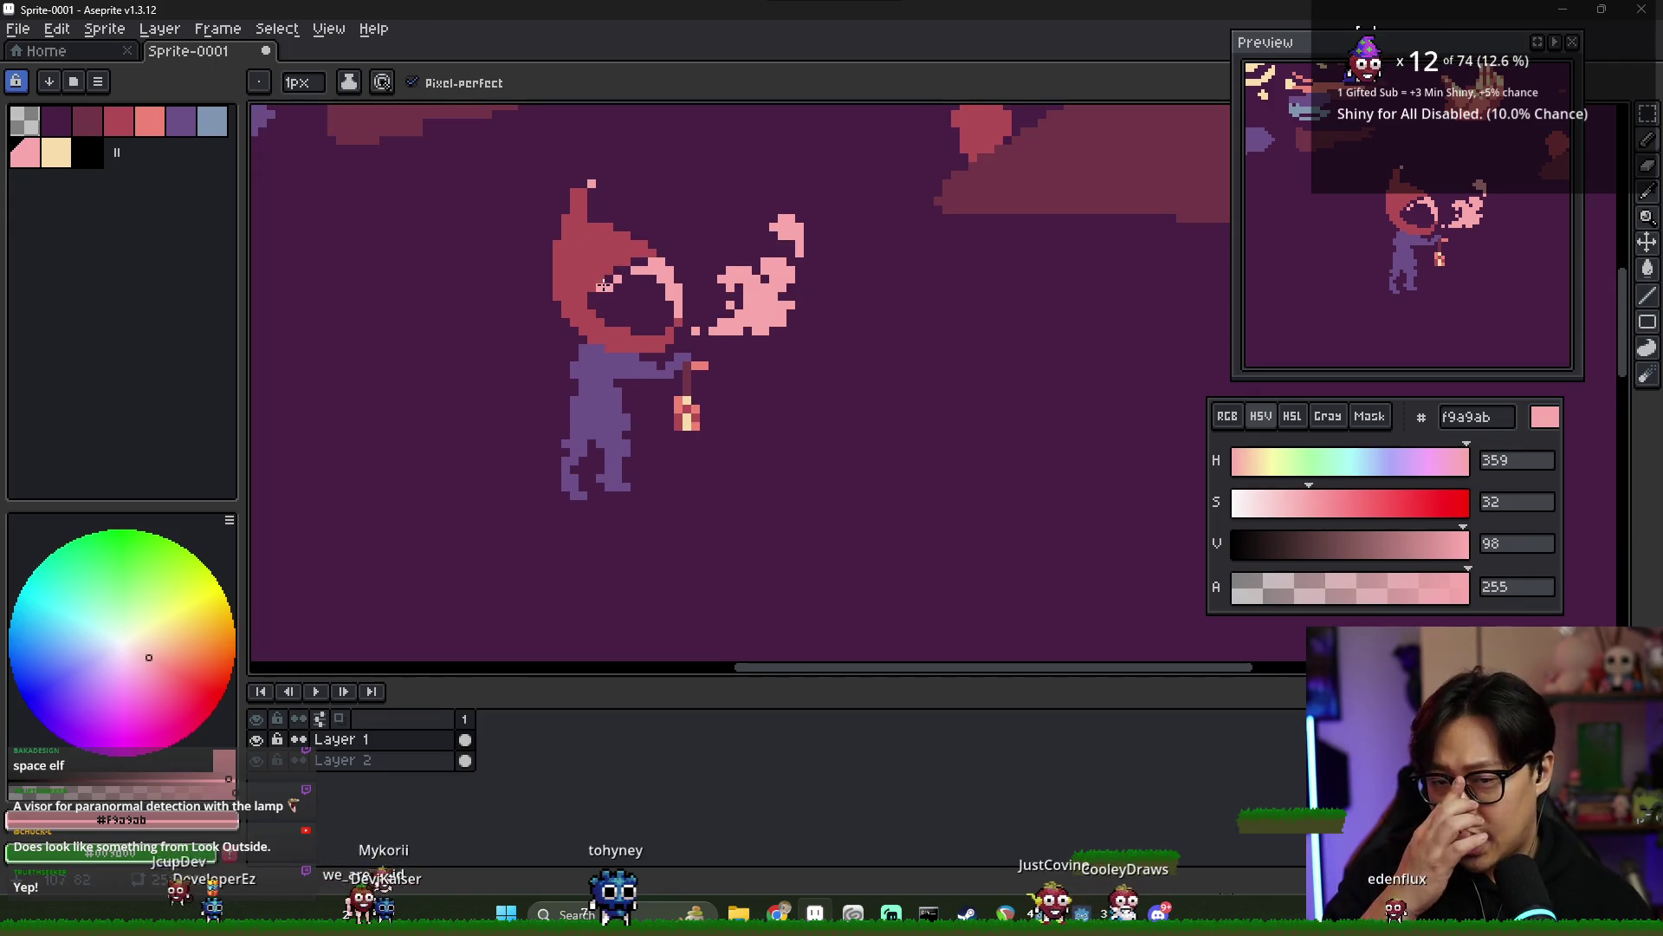
pyautogui.scroll(1, 617, 299)
pyautogui.scroll(-1, 644, 322)
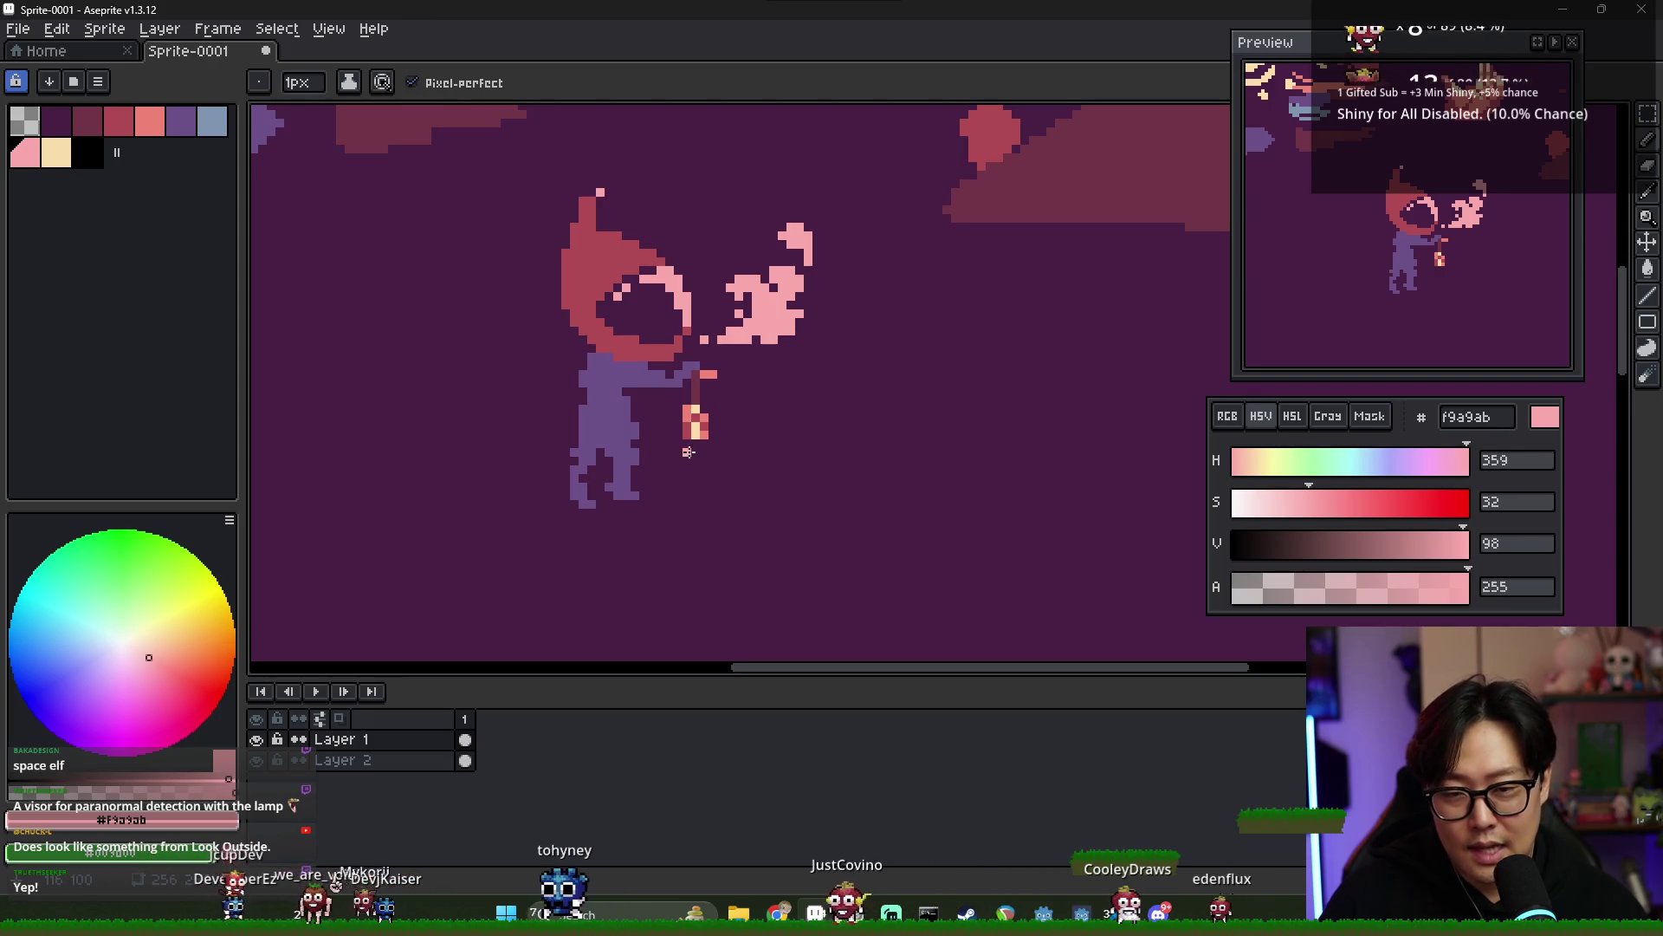
pyautogui.scroll(1, 617, 336)
pyautogui.press('e')
pyautogui.moveTo(589, 173)
pyautogui.mouseDown()
pyautogui.moveTo(531, 222)
pyautogui.moveTo(600, 127)
pyautogui.mouseUp()
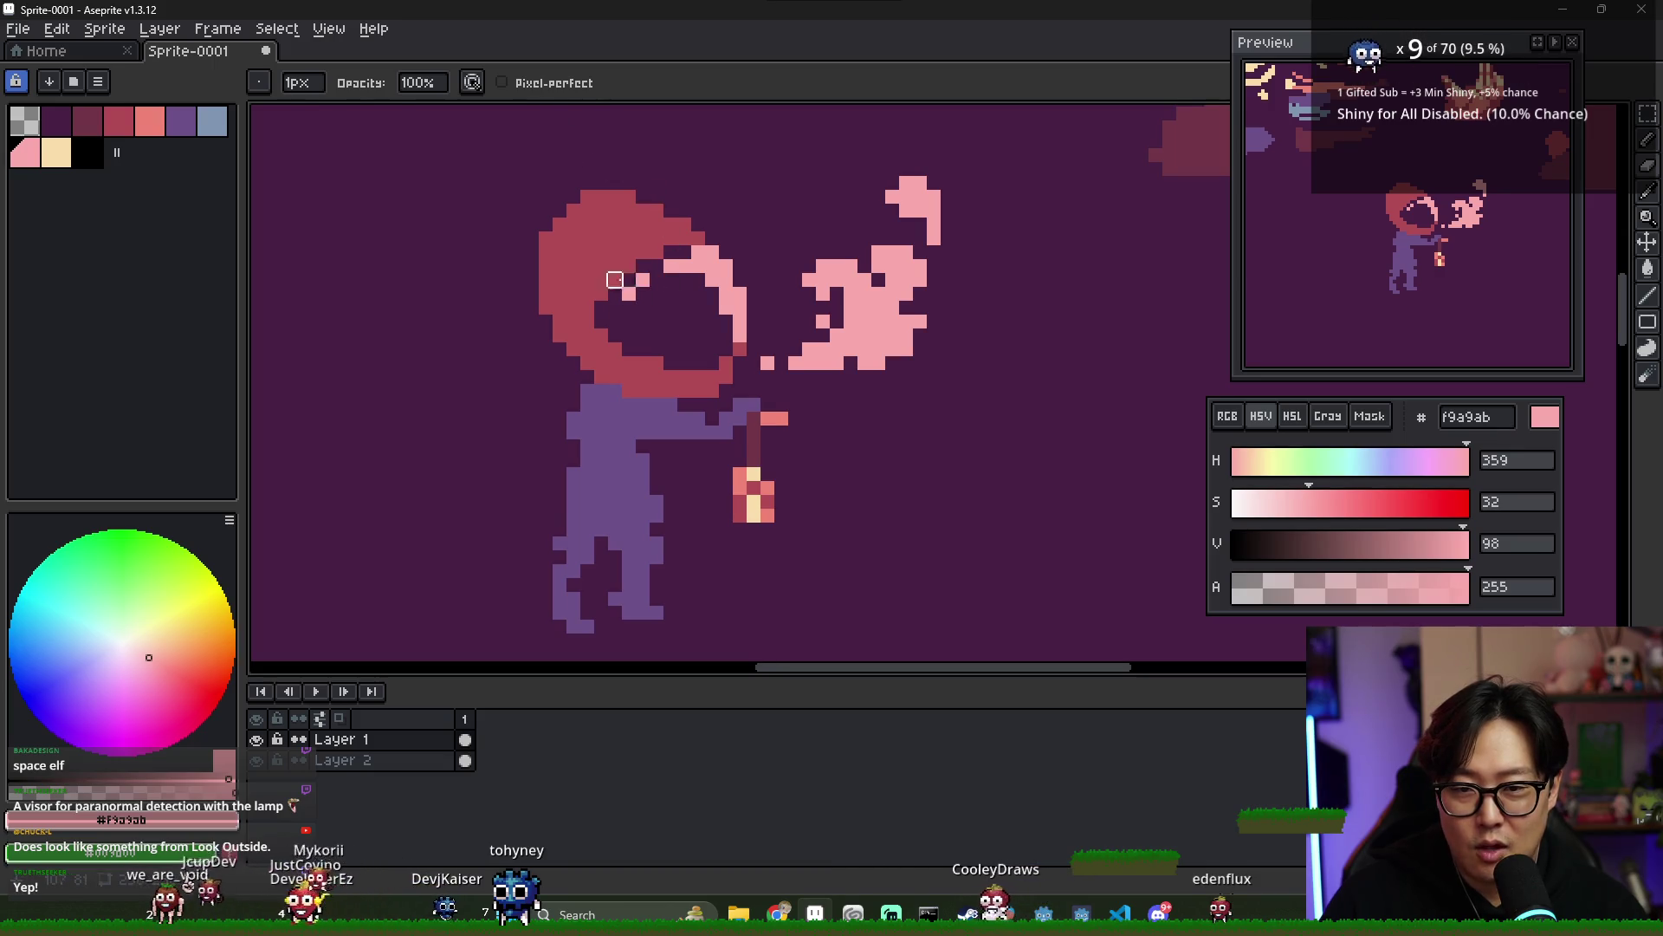
# - Paint hood red b14b54 on the hood's top edge and the face opening's left edge
pyautogui.keyDown('alt'); pyautogui.click(614, 279); pyautogui.keyUp('alt')
pyautogui.press('b')
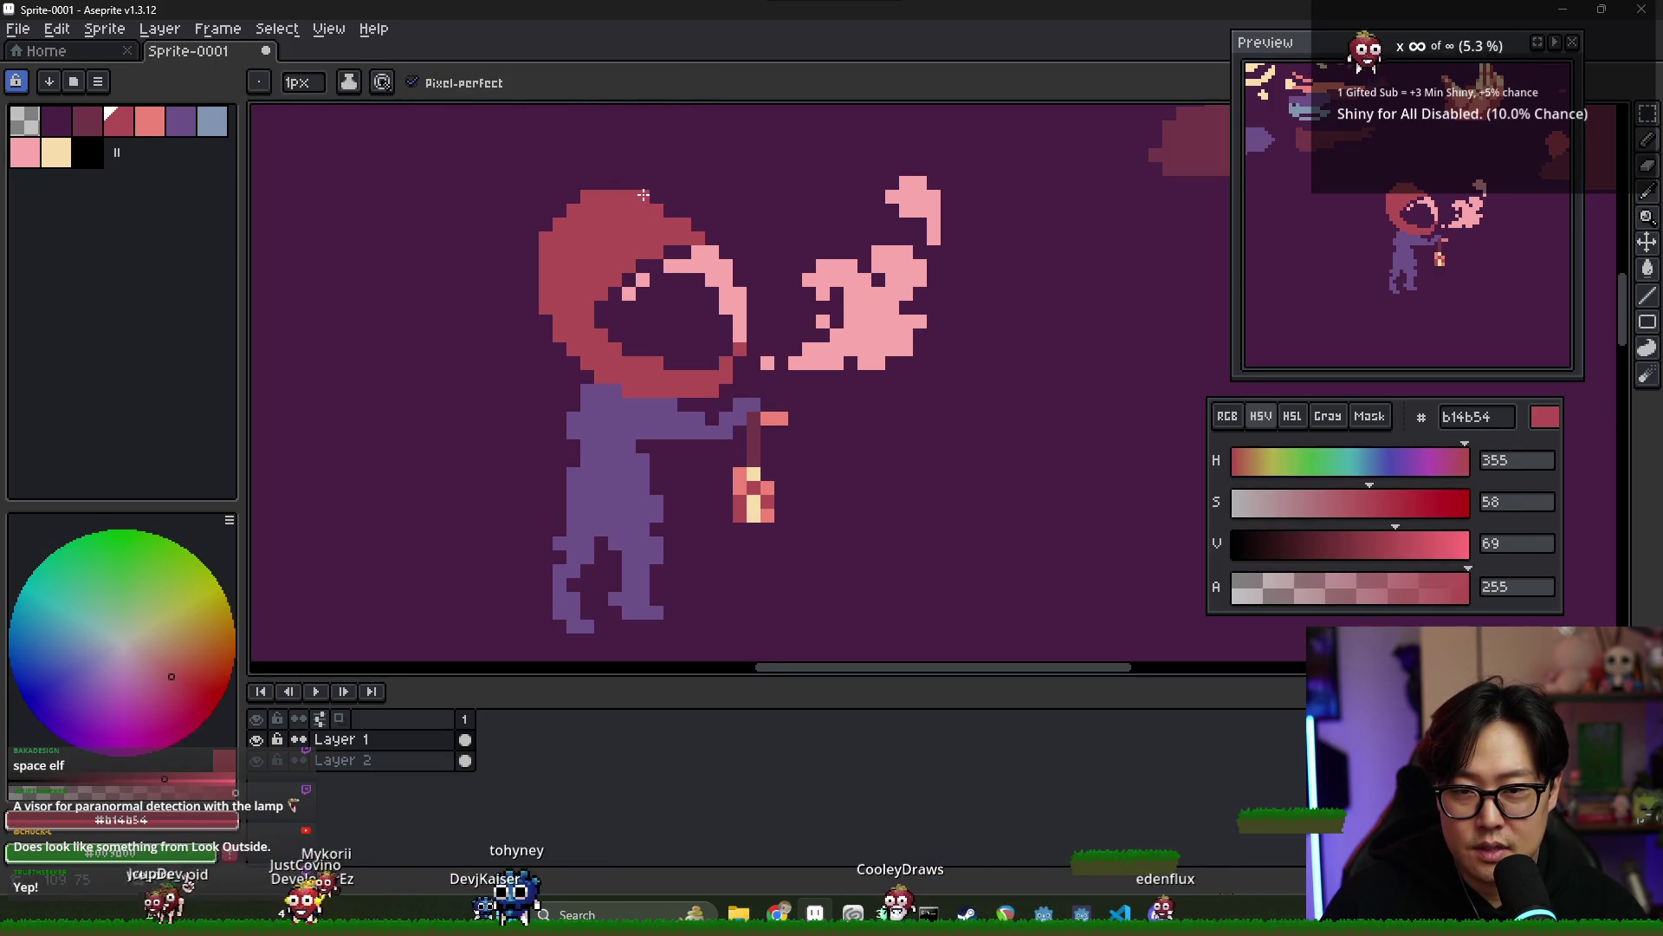
pyautogui.moveTo(684, 212); pyautogui.dragTo(667, 206)
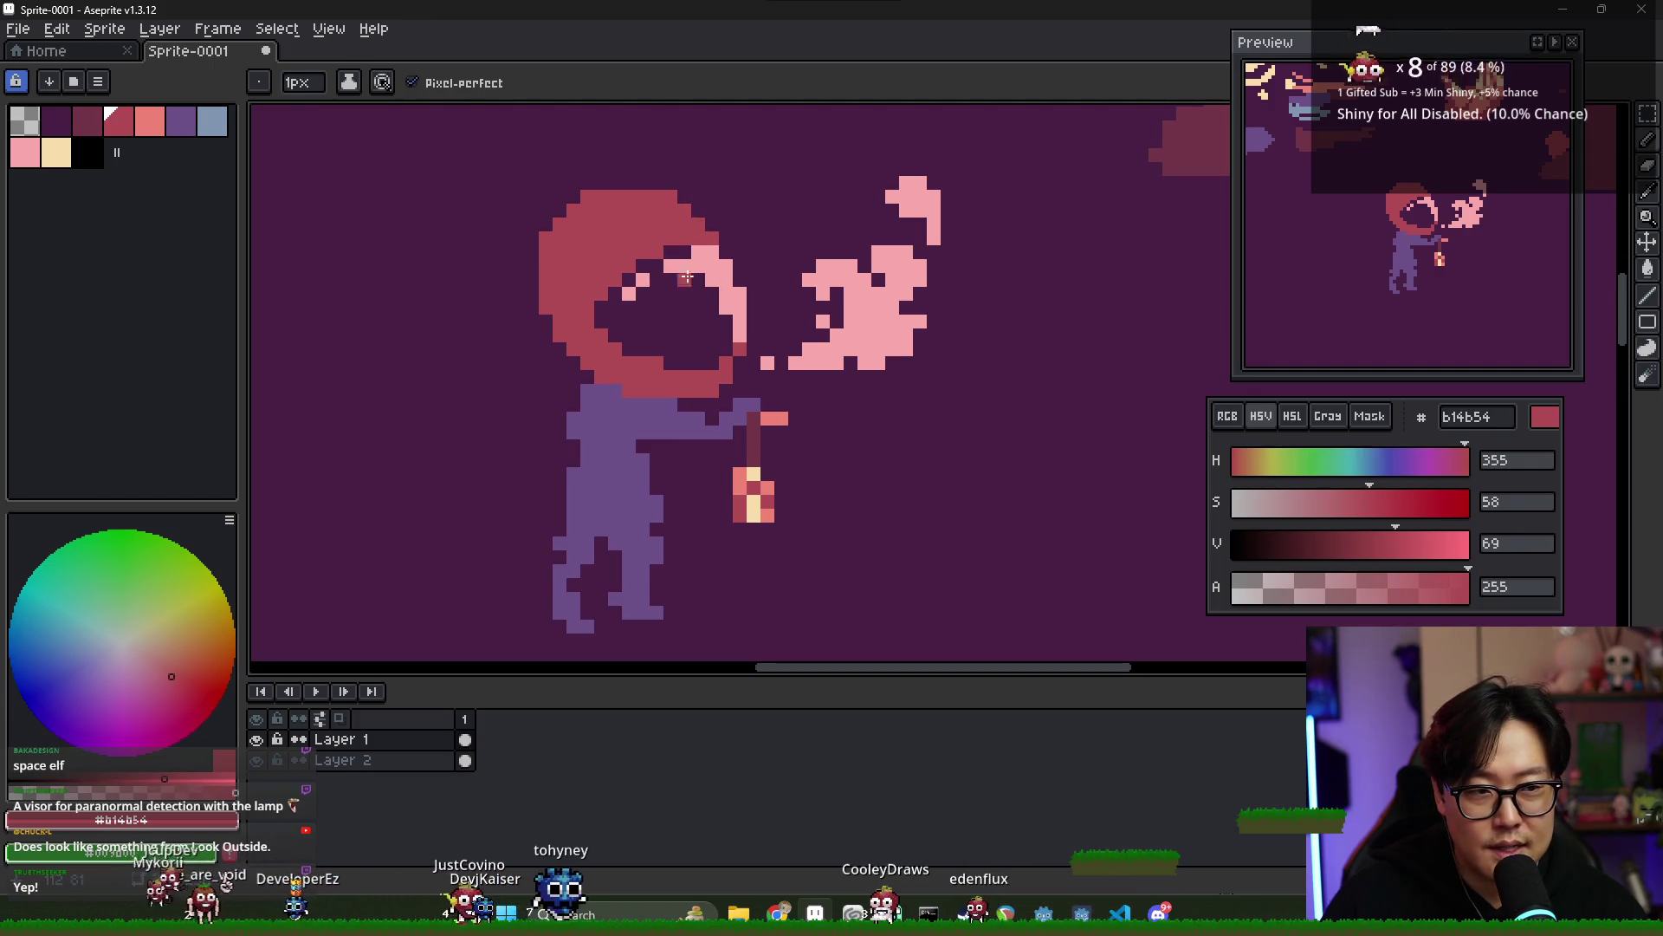
pyautogui.moveTo(611, 312)
pyautogui.mouseDown()
pyautogui.moveTo(622, 348)
pyautogui.moveTo(712, 358)
pyautogui.mouseUp()
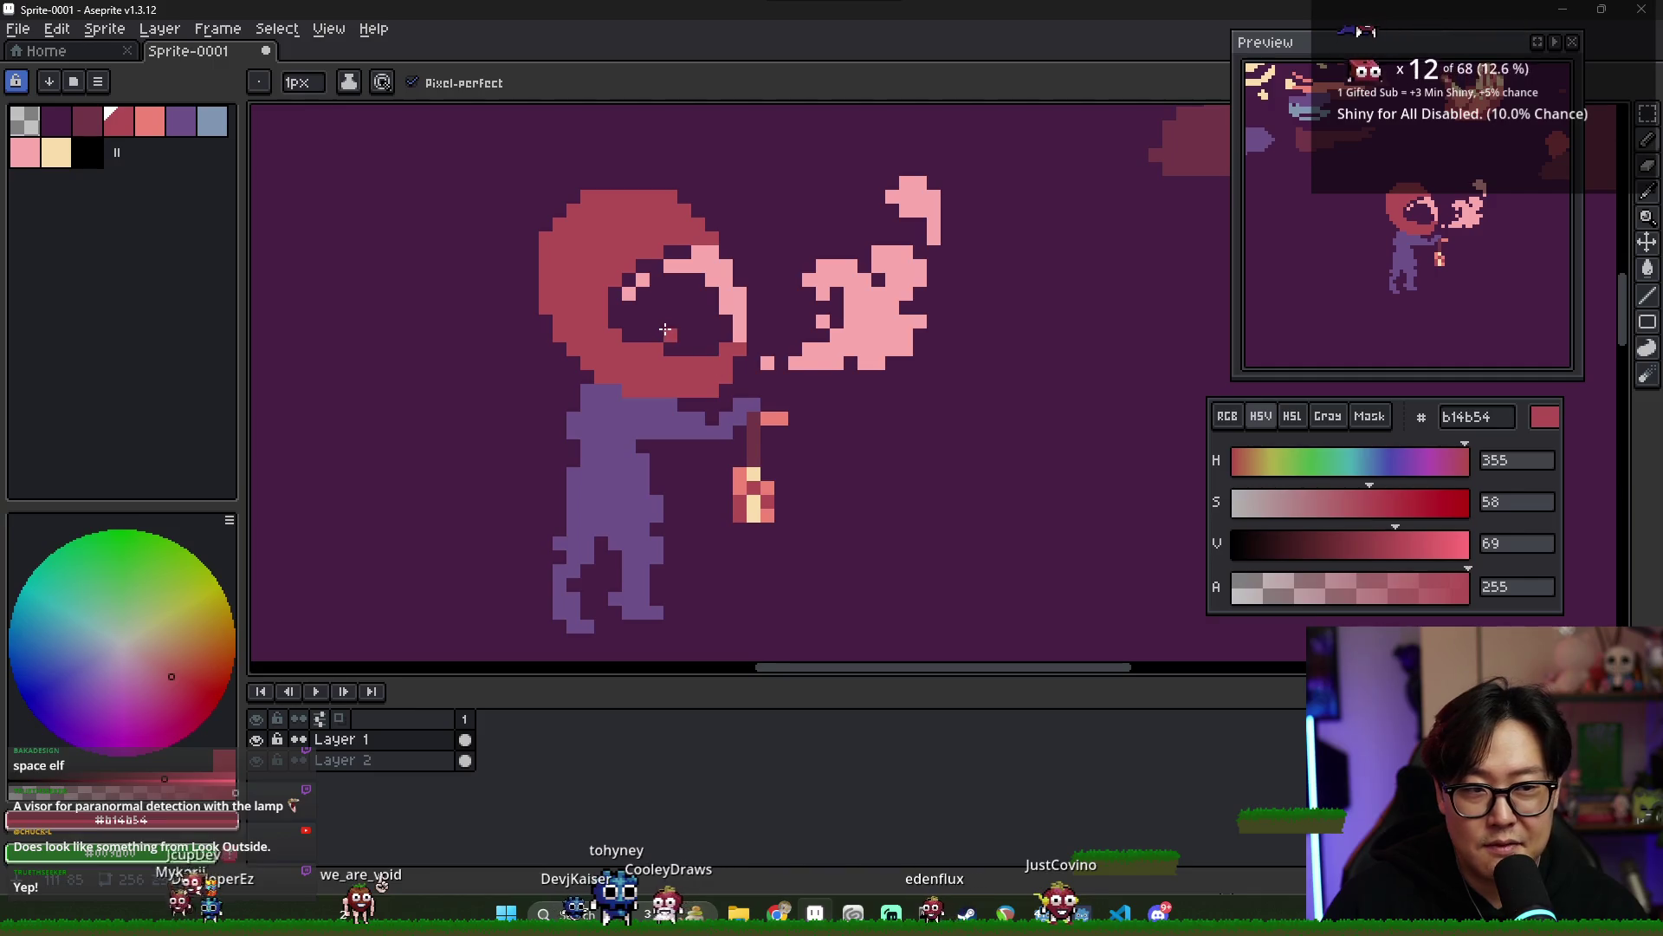
# - Cover the dark pixels at the bottom of the face opening with red, then bring up the browser
pyautogui.keyDown('alt'); pyautogui.click(660, 346); pyautogui.keyUp('alt')
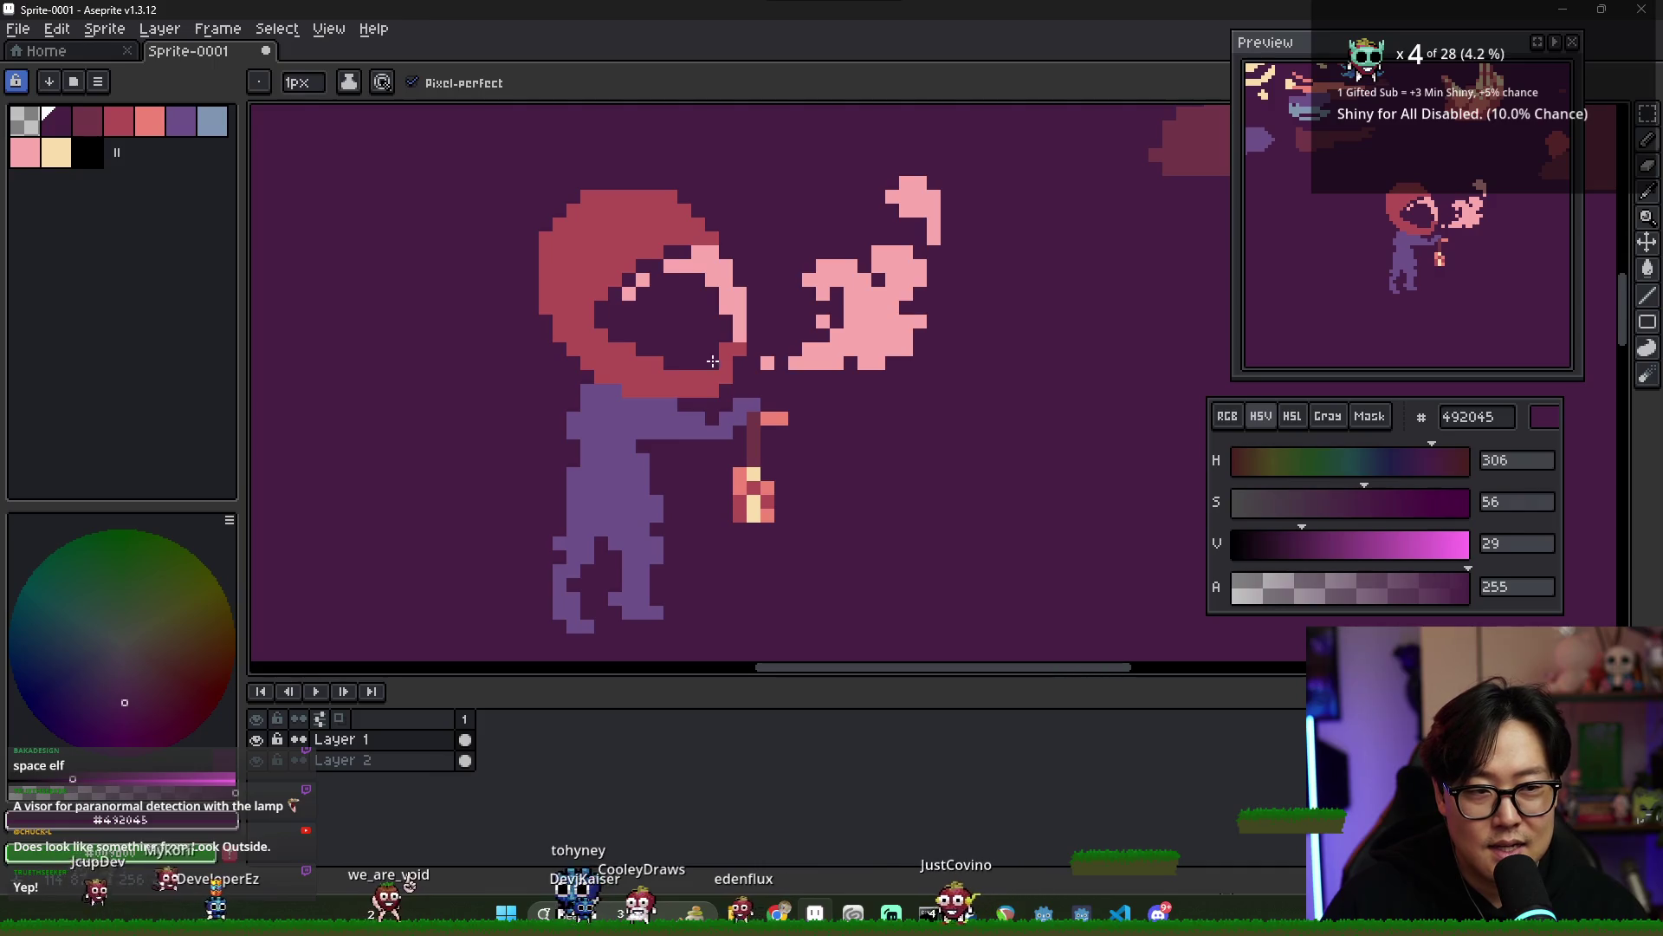
pyautogui.scroll(-1, 726, 364)
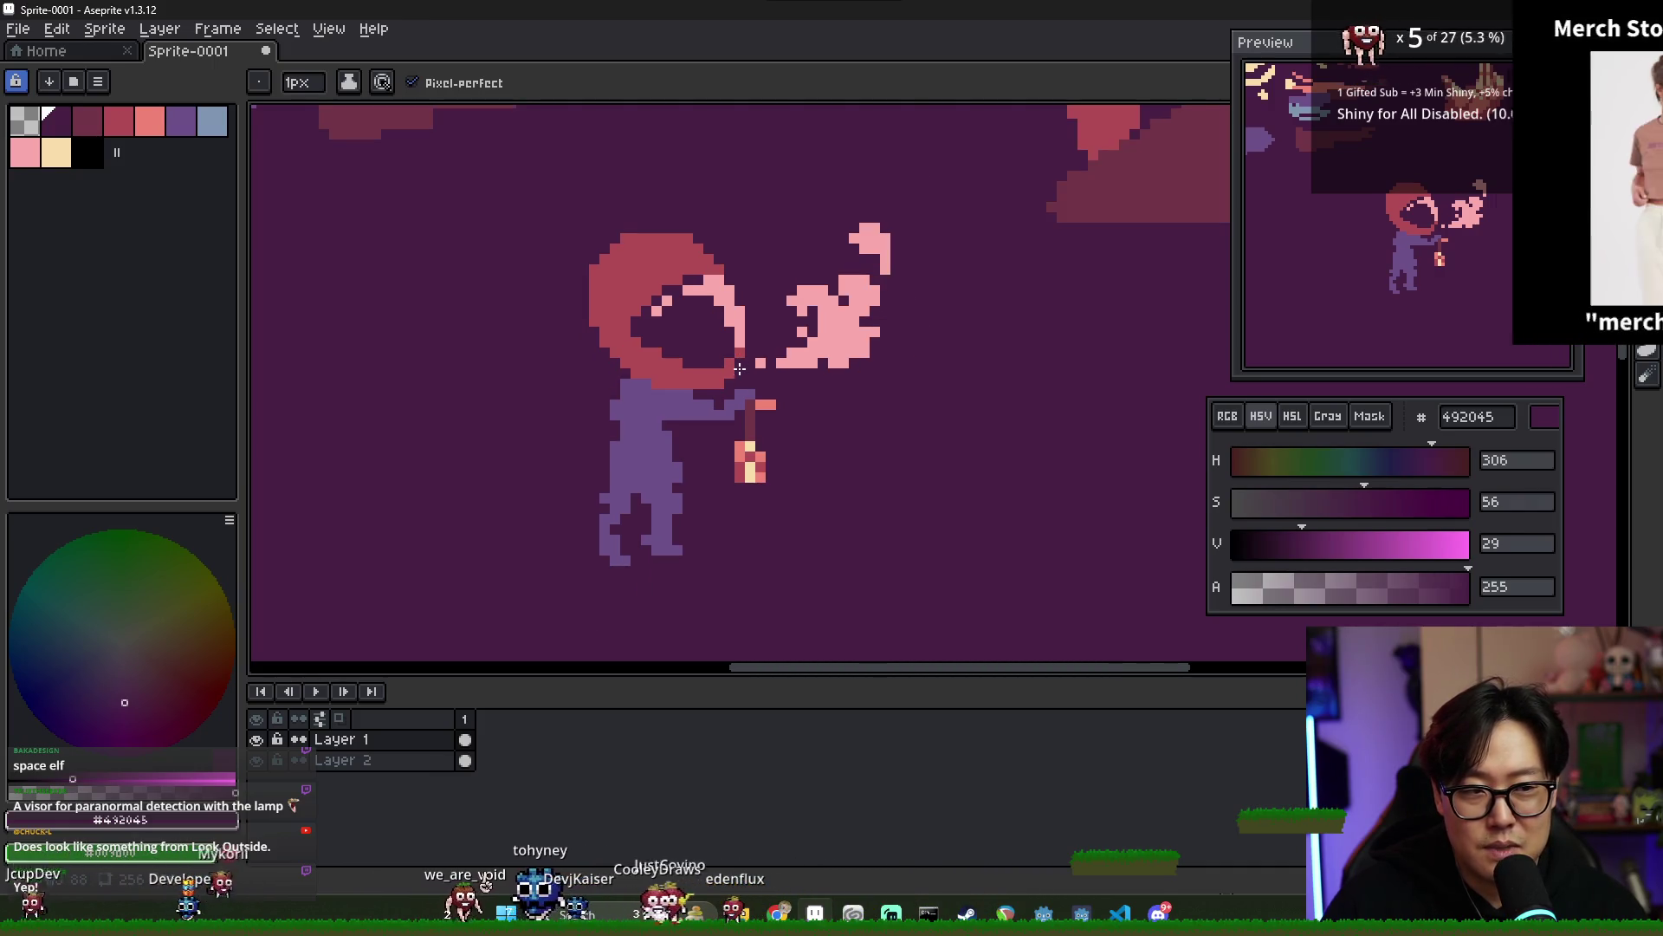
pyautogui.scroll(-1, 745, 399)
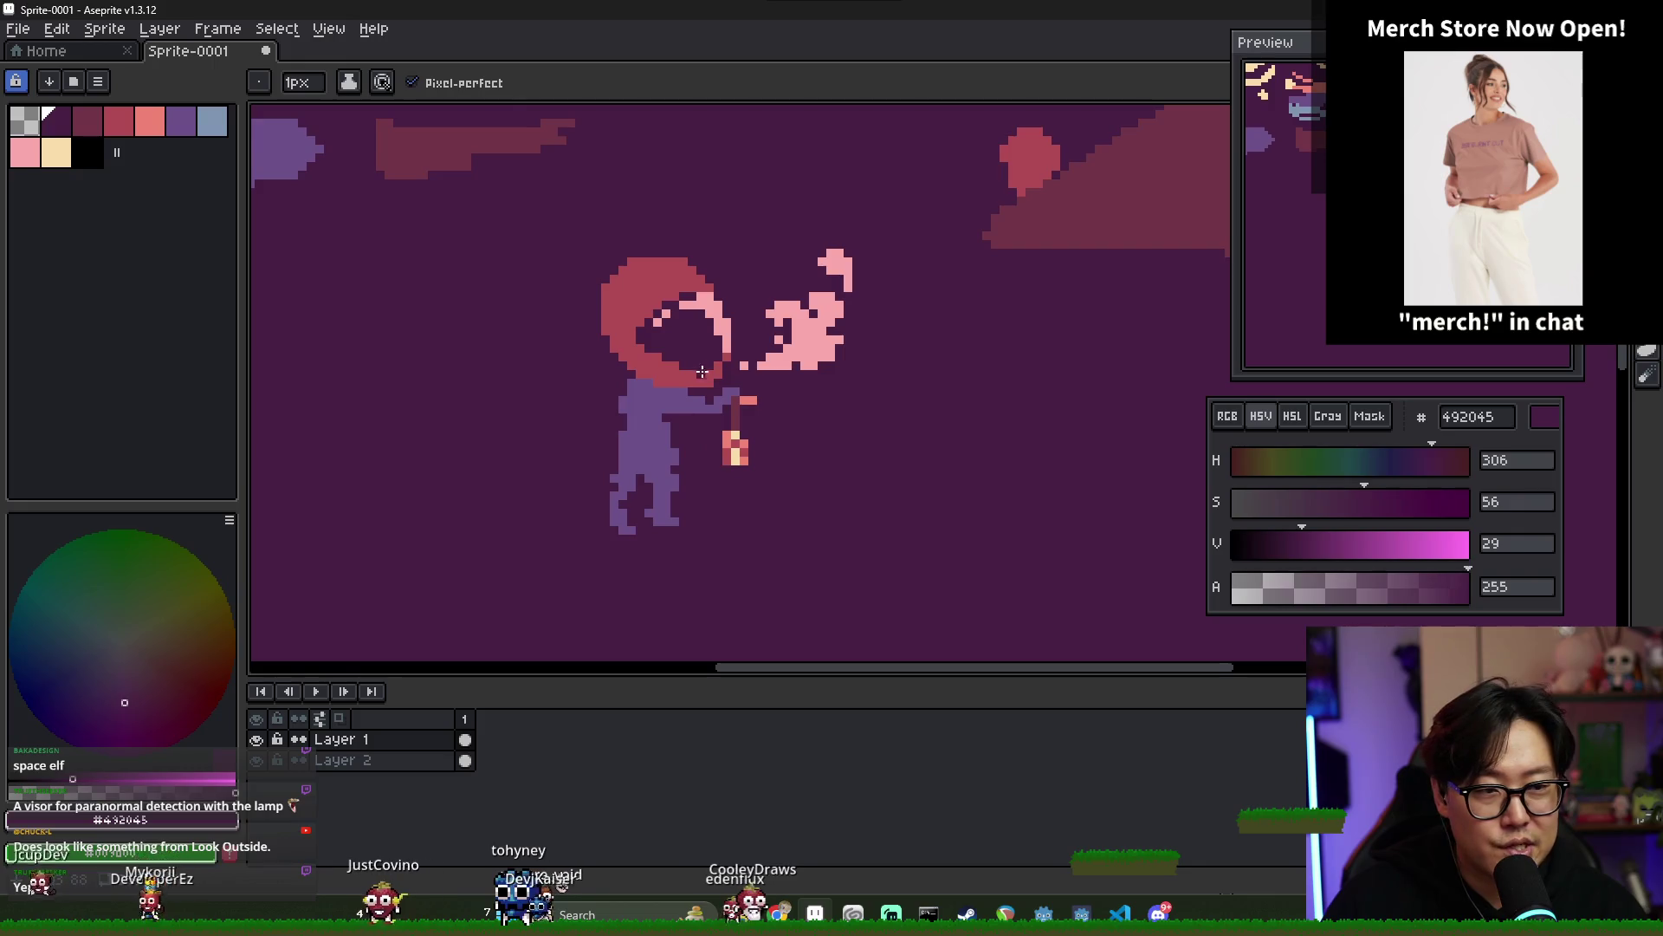
pyautogui.scroll(1, 652, 346)
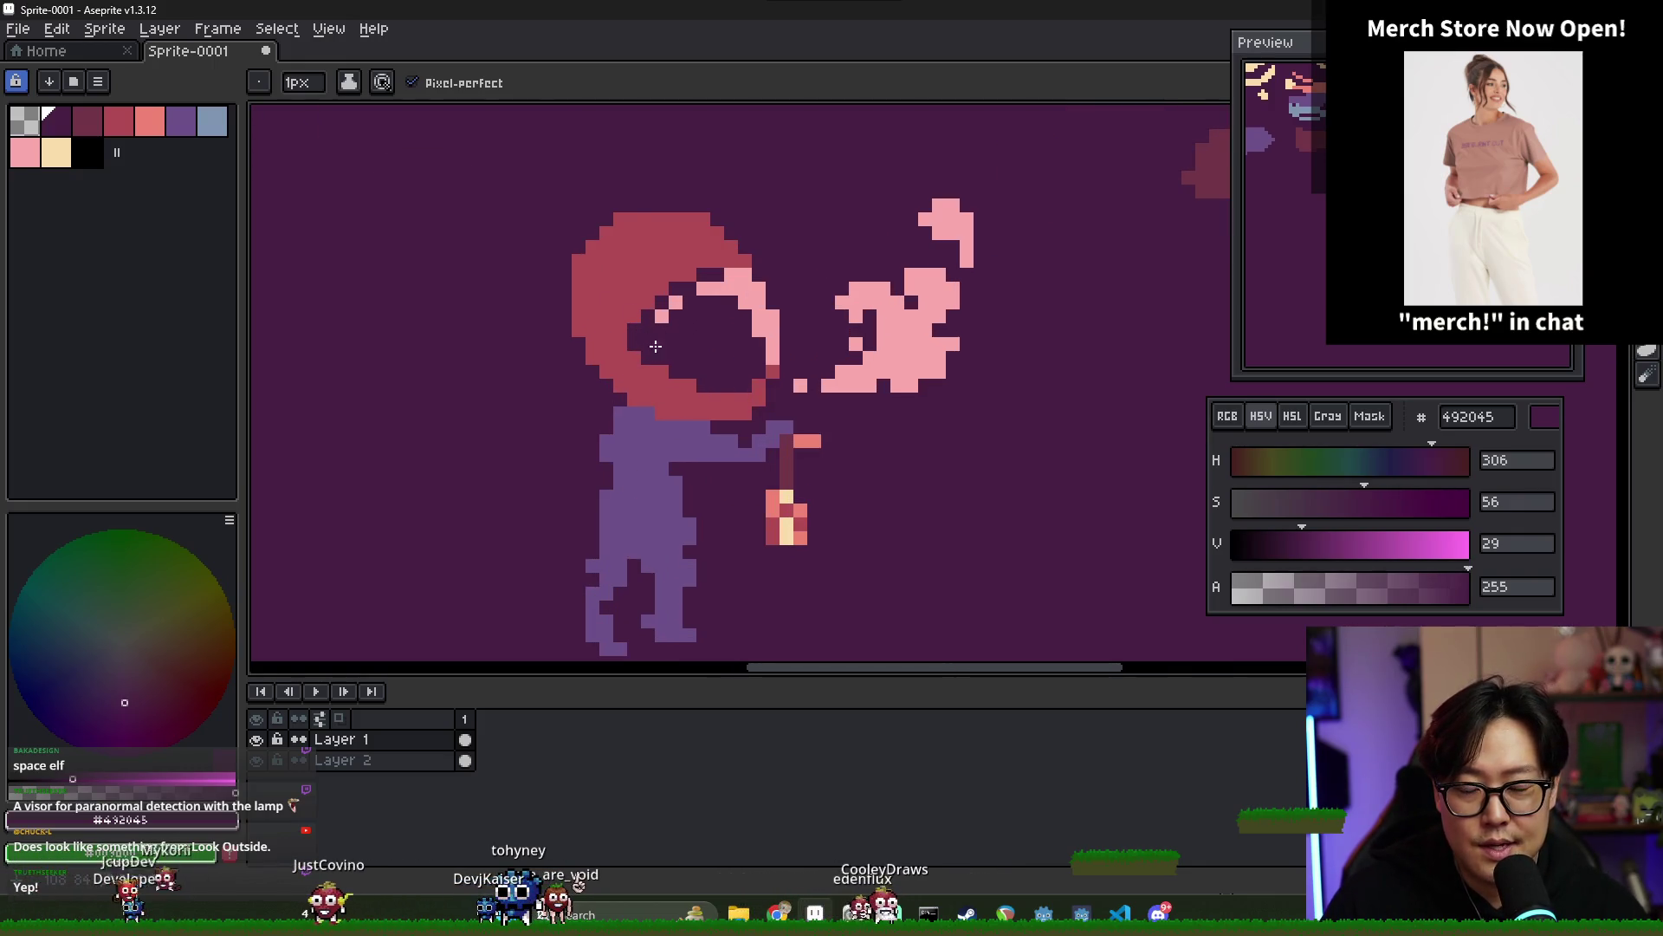
pyautogui.rightClick(801, 385)
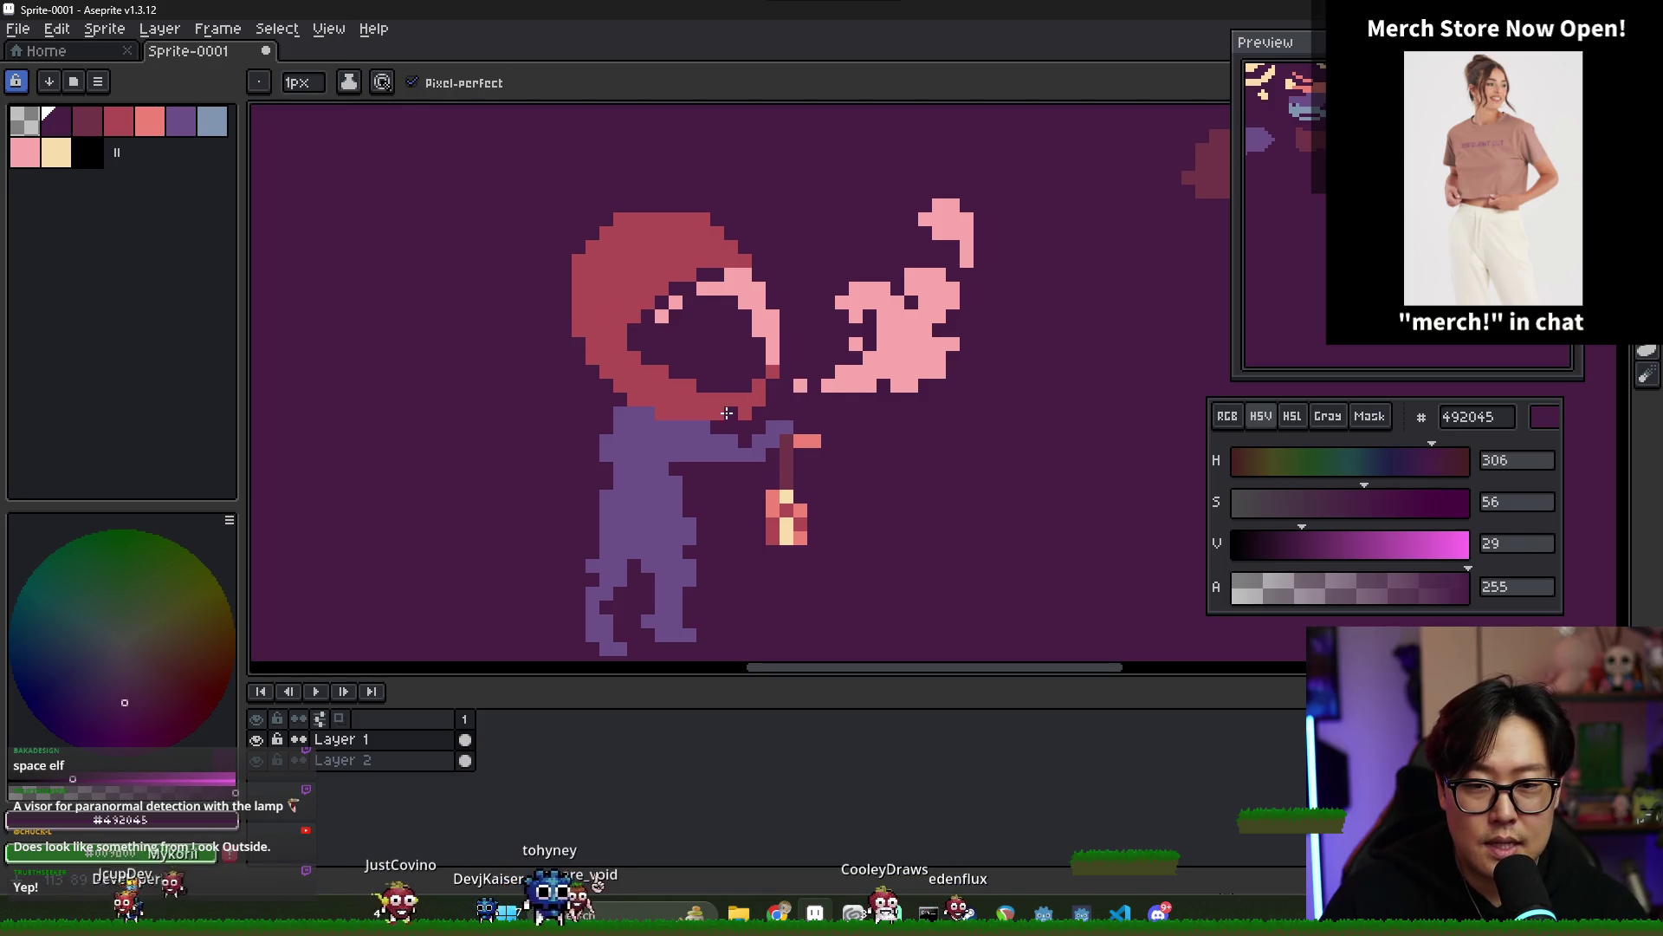
pyautogui.keyDown('alt'); pyautogui.click(696, 384); pyautogui.keyUp('alt')
pyautogui.moveTo(680, 377); pyautogui.dragTo(709, 385)
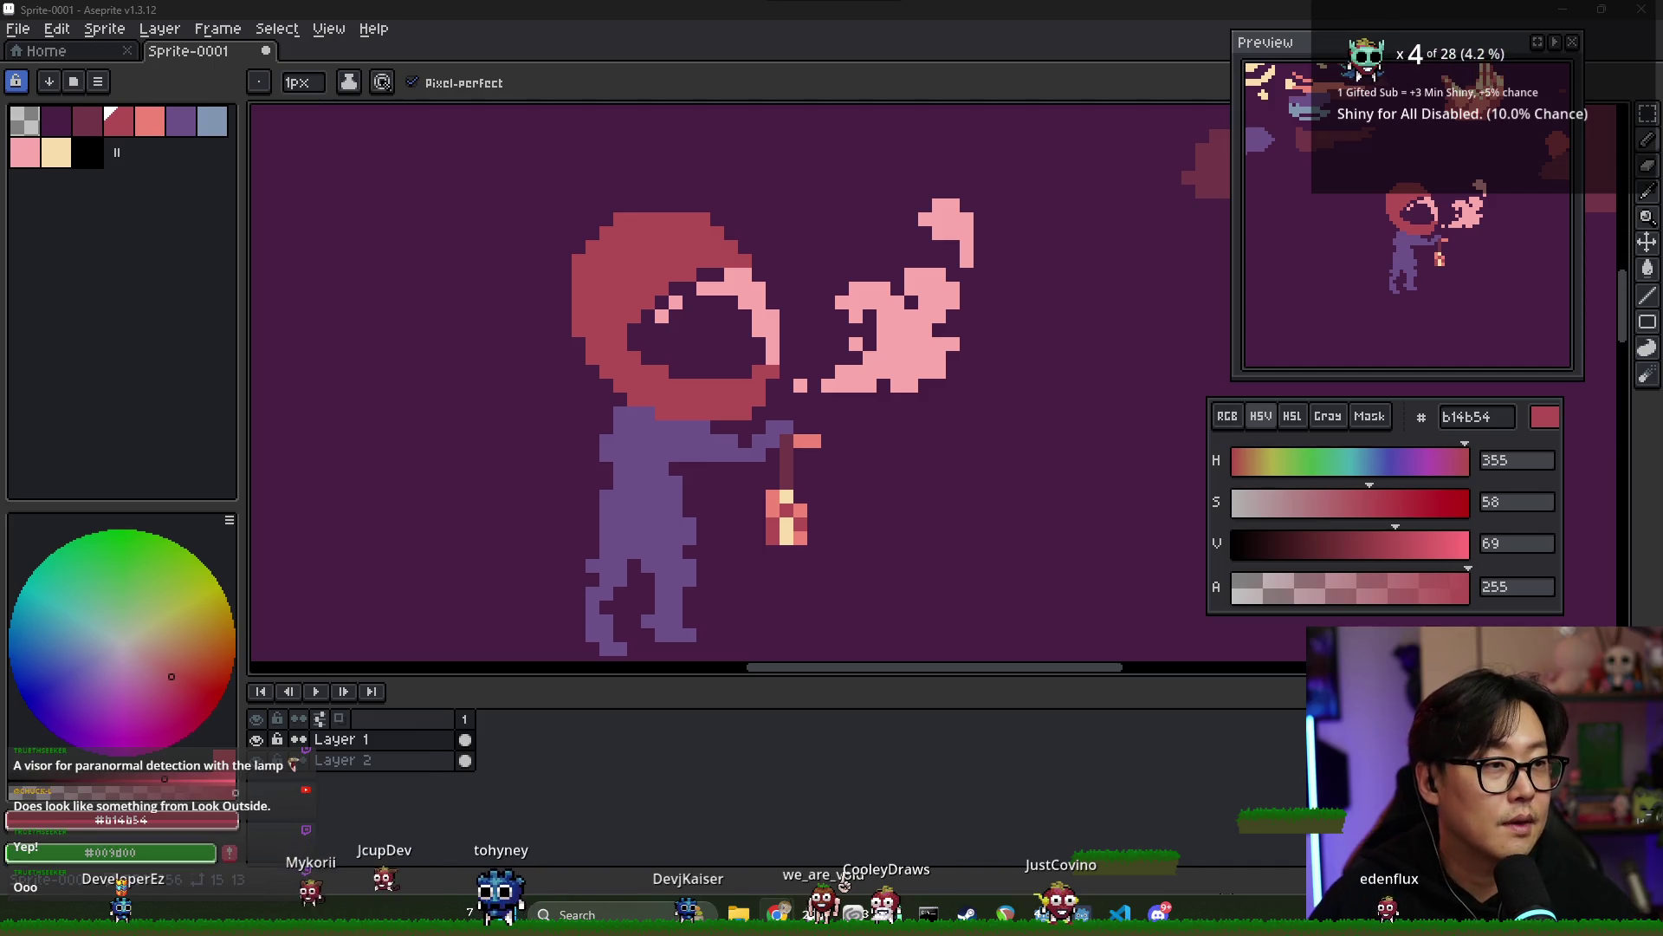
pyautogui.hotkey('alt', 'Tab')
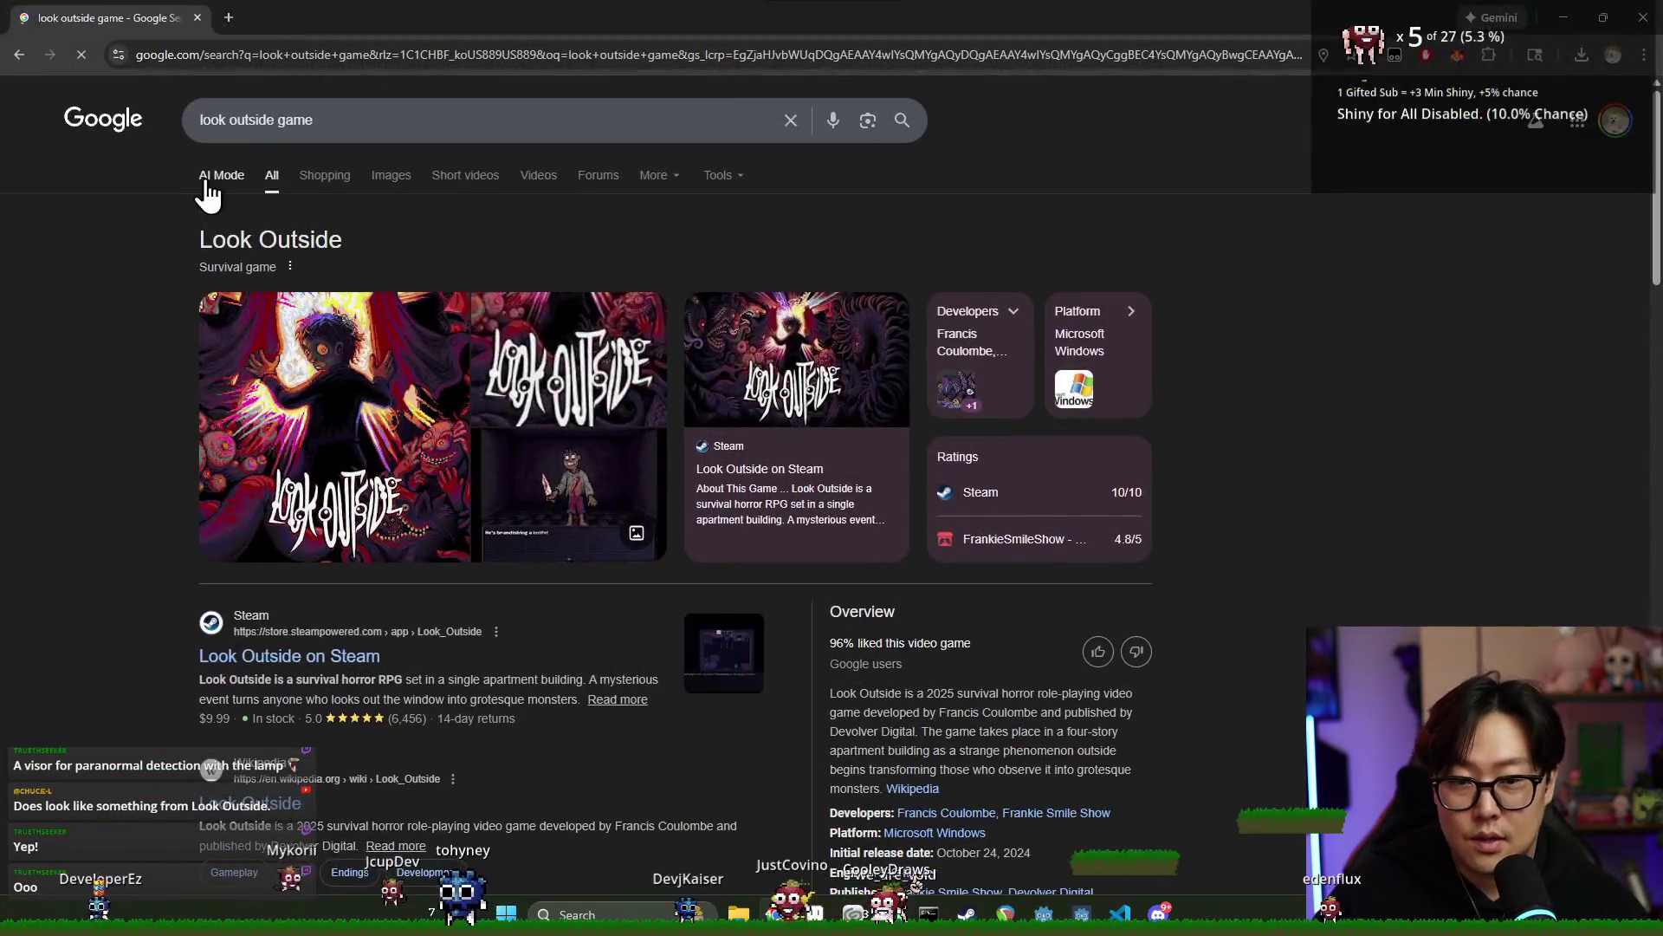
# - Preview a Look Outside screenshot in Google Images, then close Chrome
pyautogui.click(388, 180)
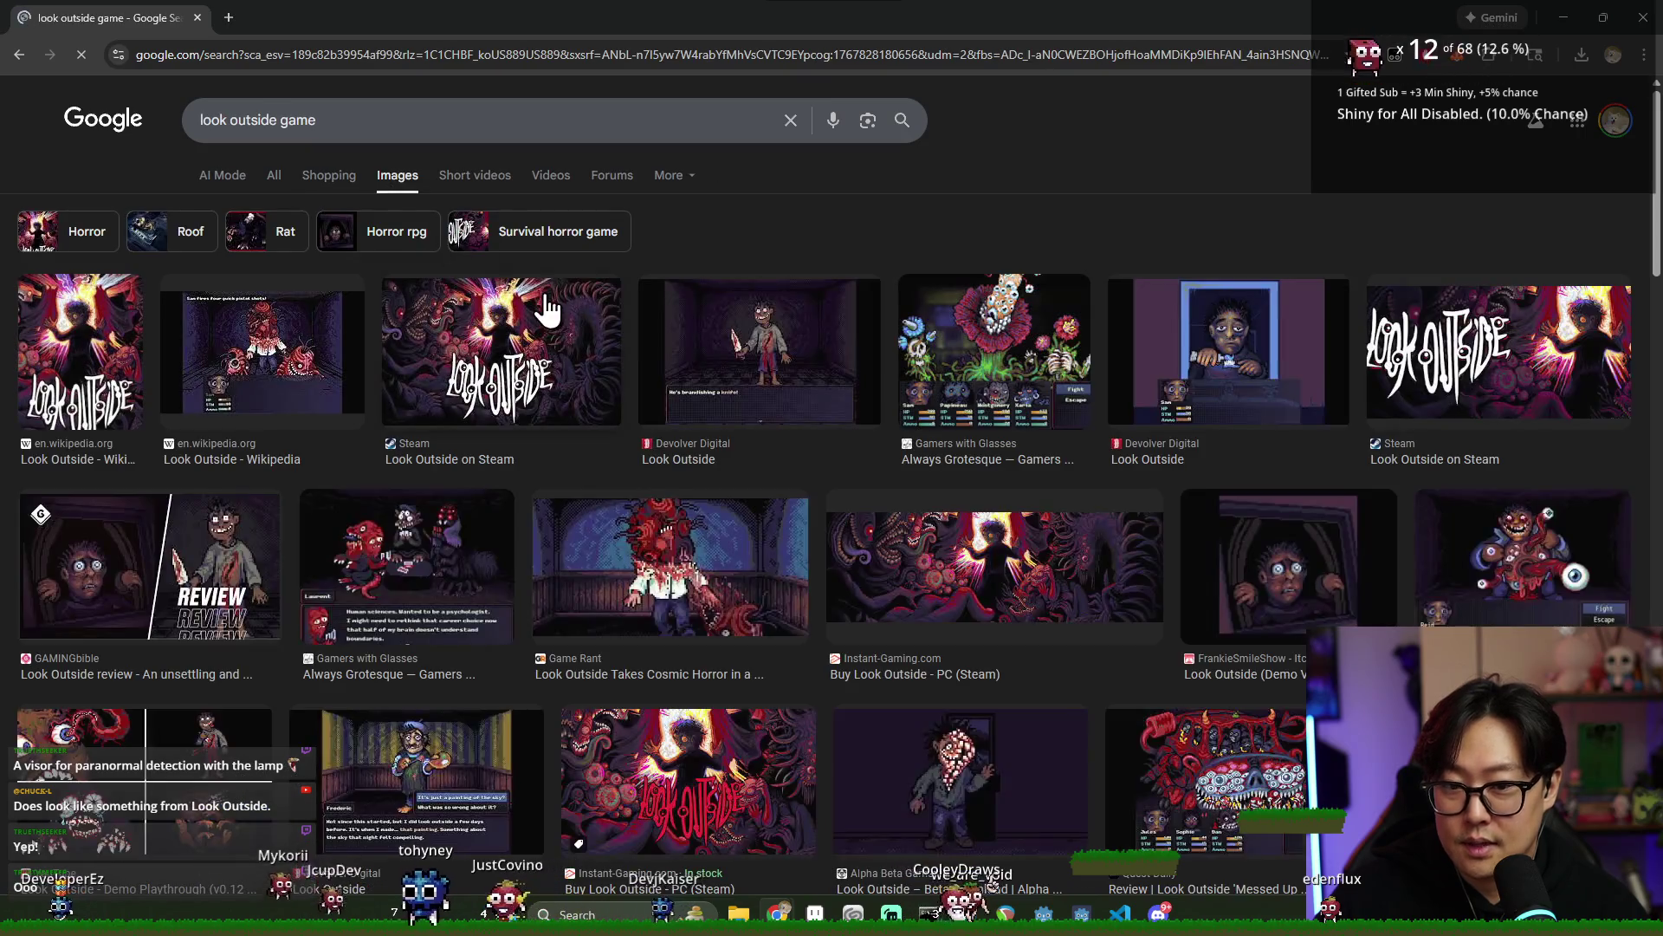
pyautogui.click(791, 381)
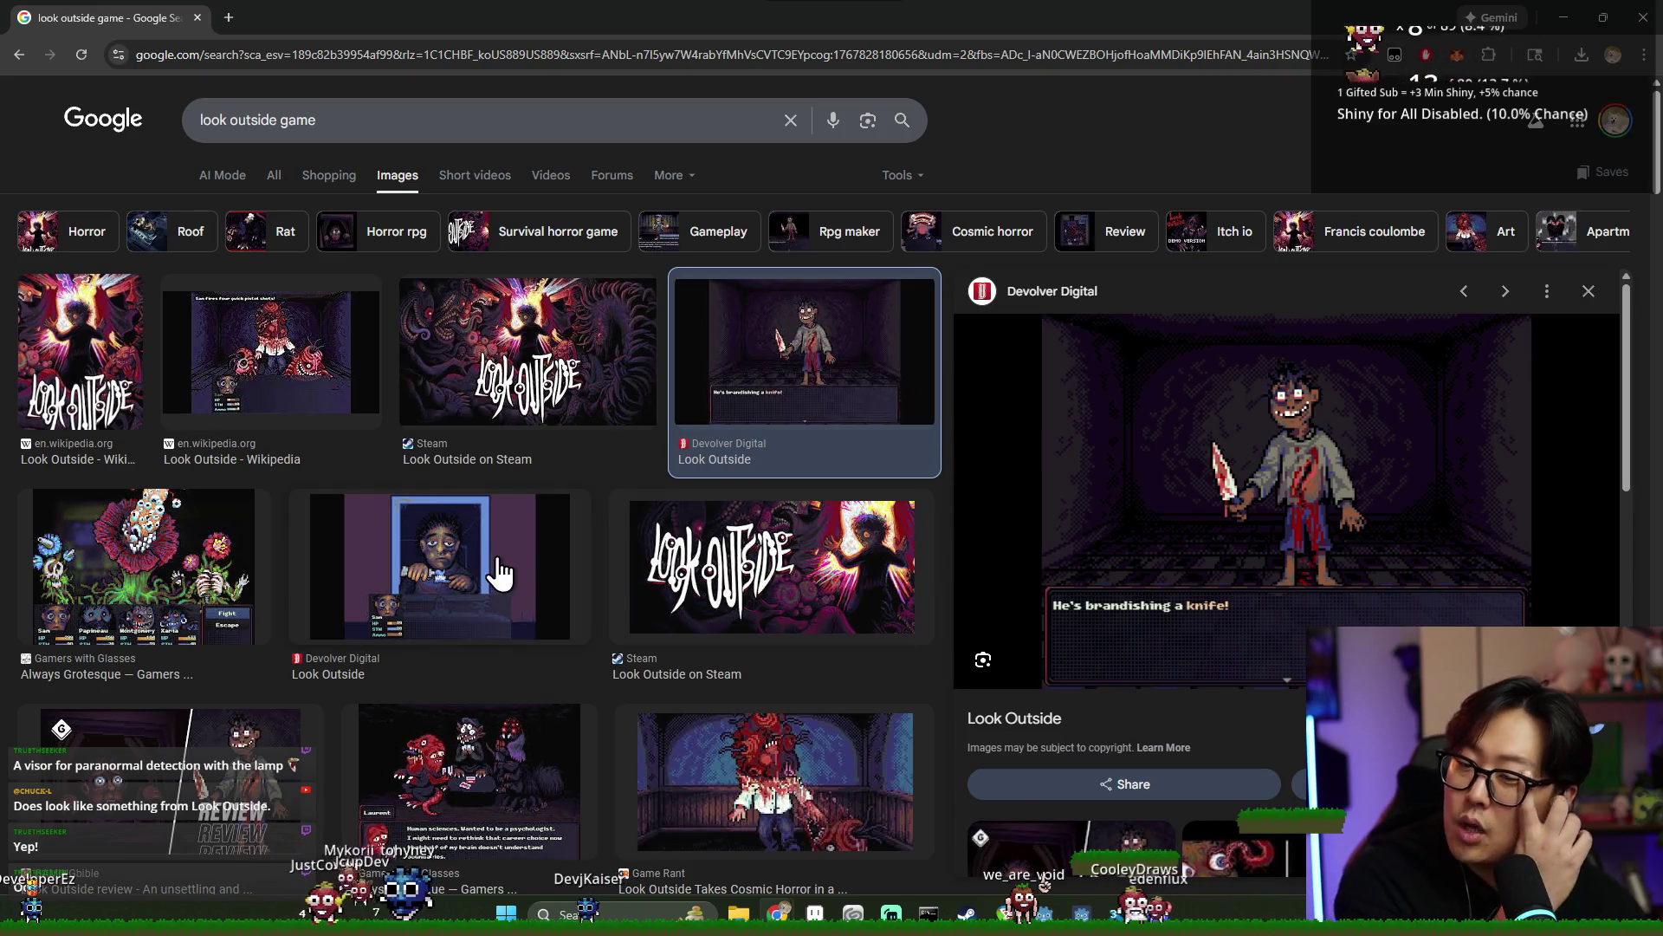
pyautogui.click(1643, 17)
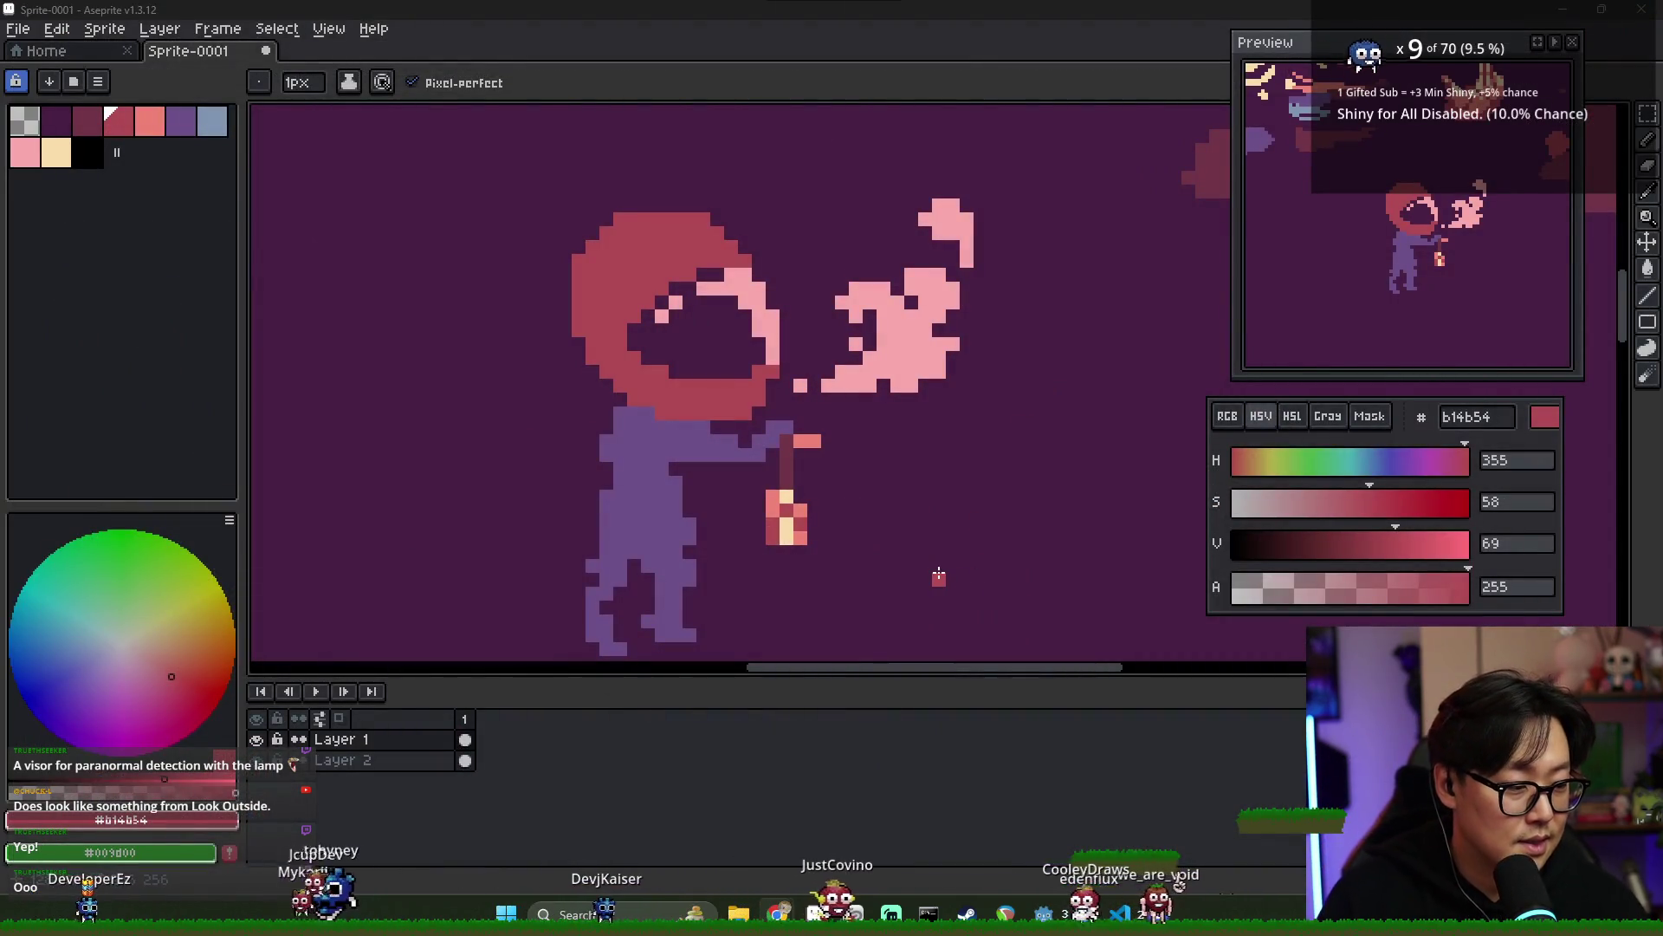
pyautogui.scroll(1, 695, 356)
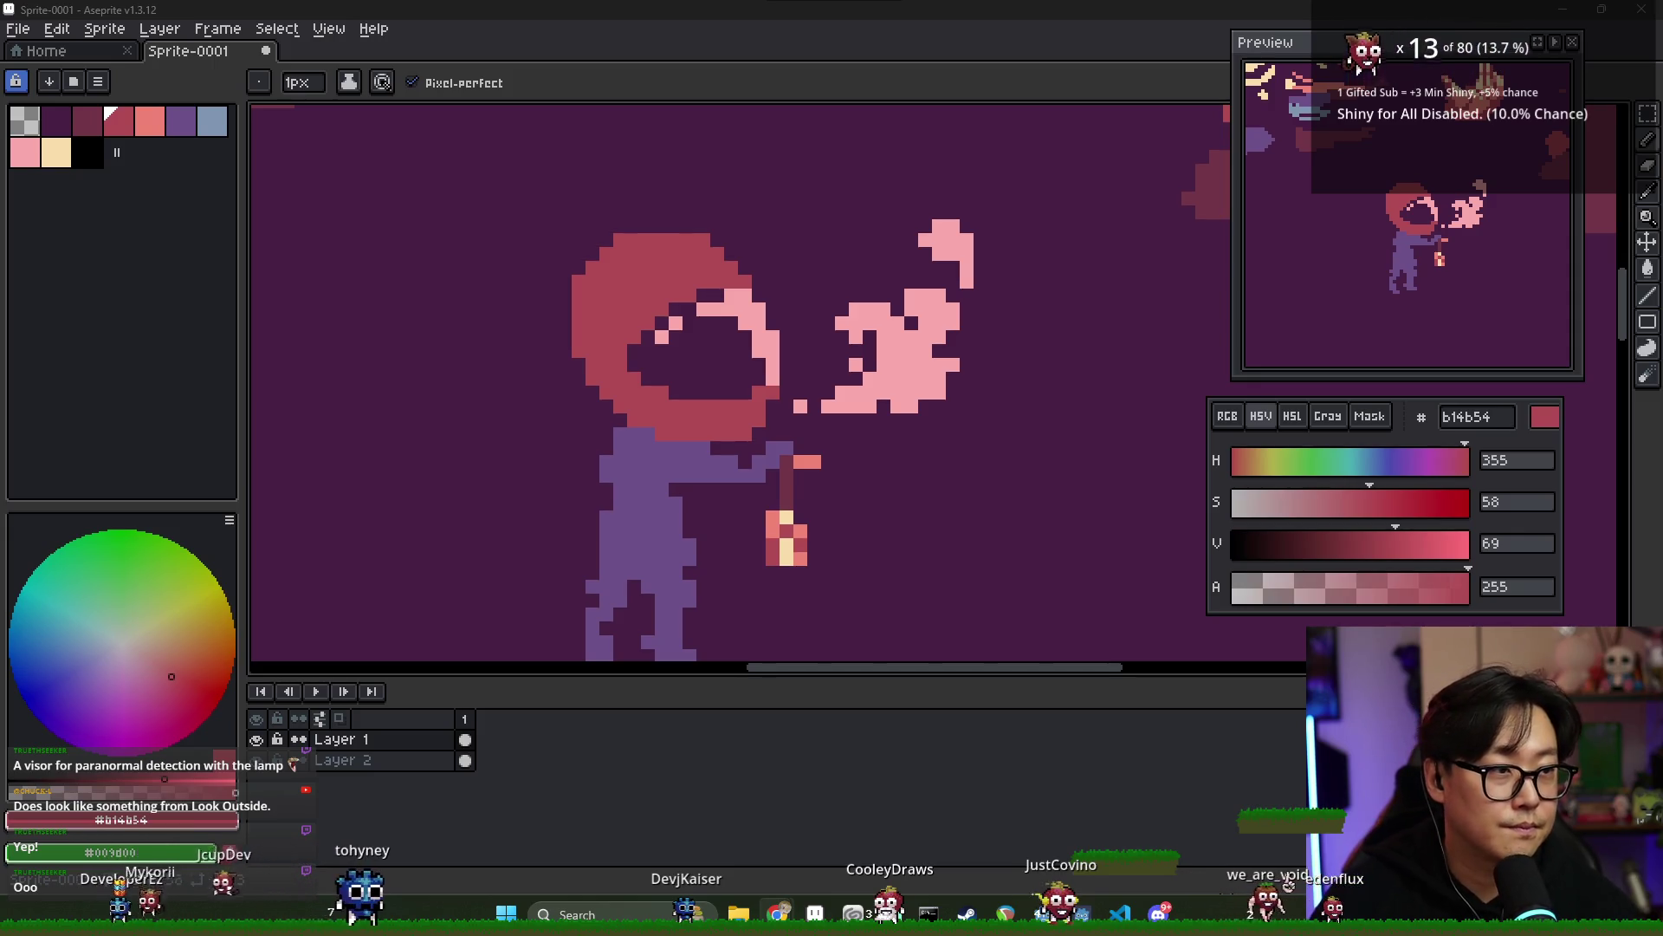
pyautogui.hotkey('alt', 'Tab')
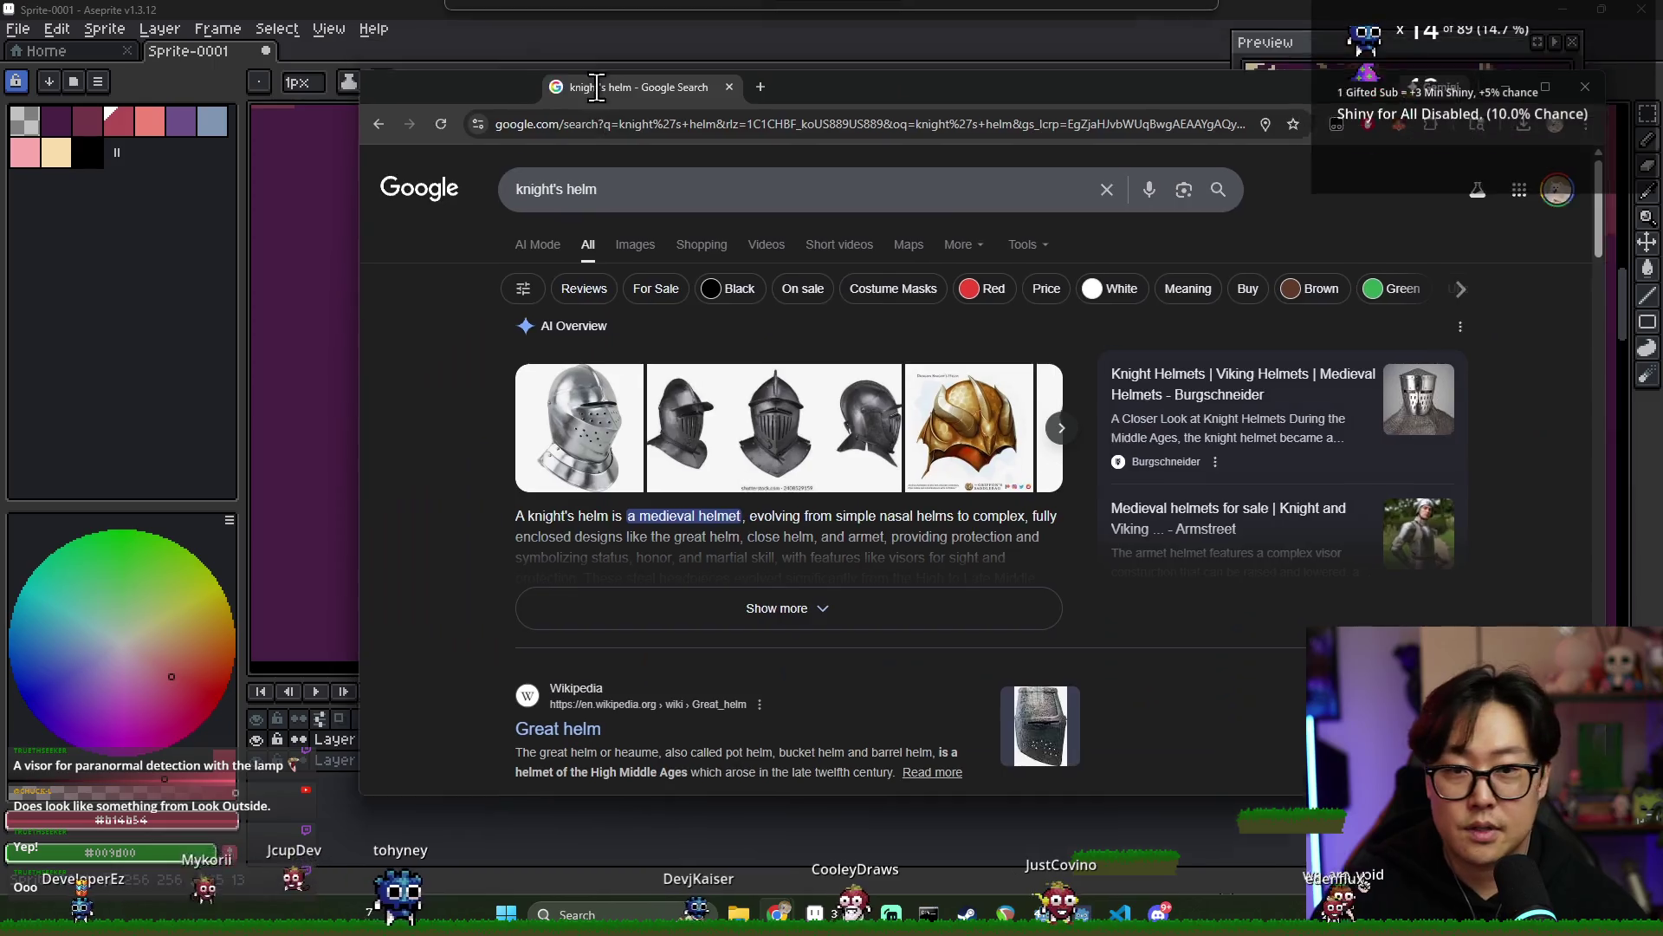
# - Scroll through Google Images results for knight's helm, then return to the Aseprite sprite
pyautogui.click(472, 256)
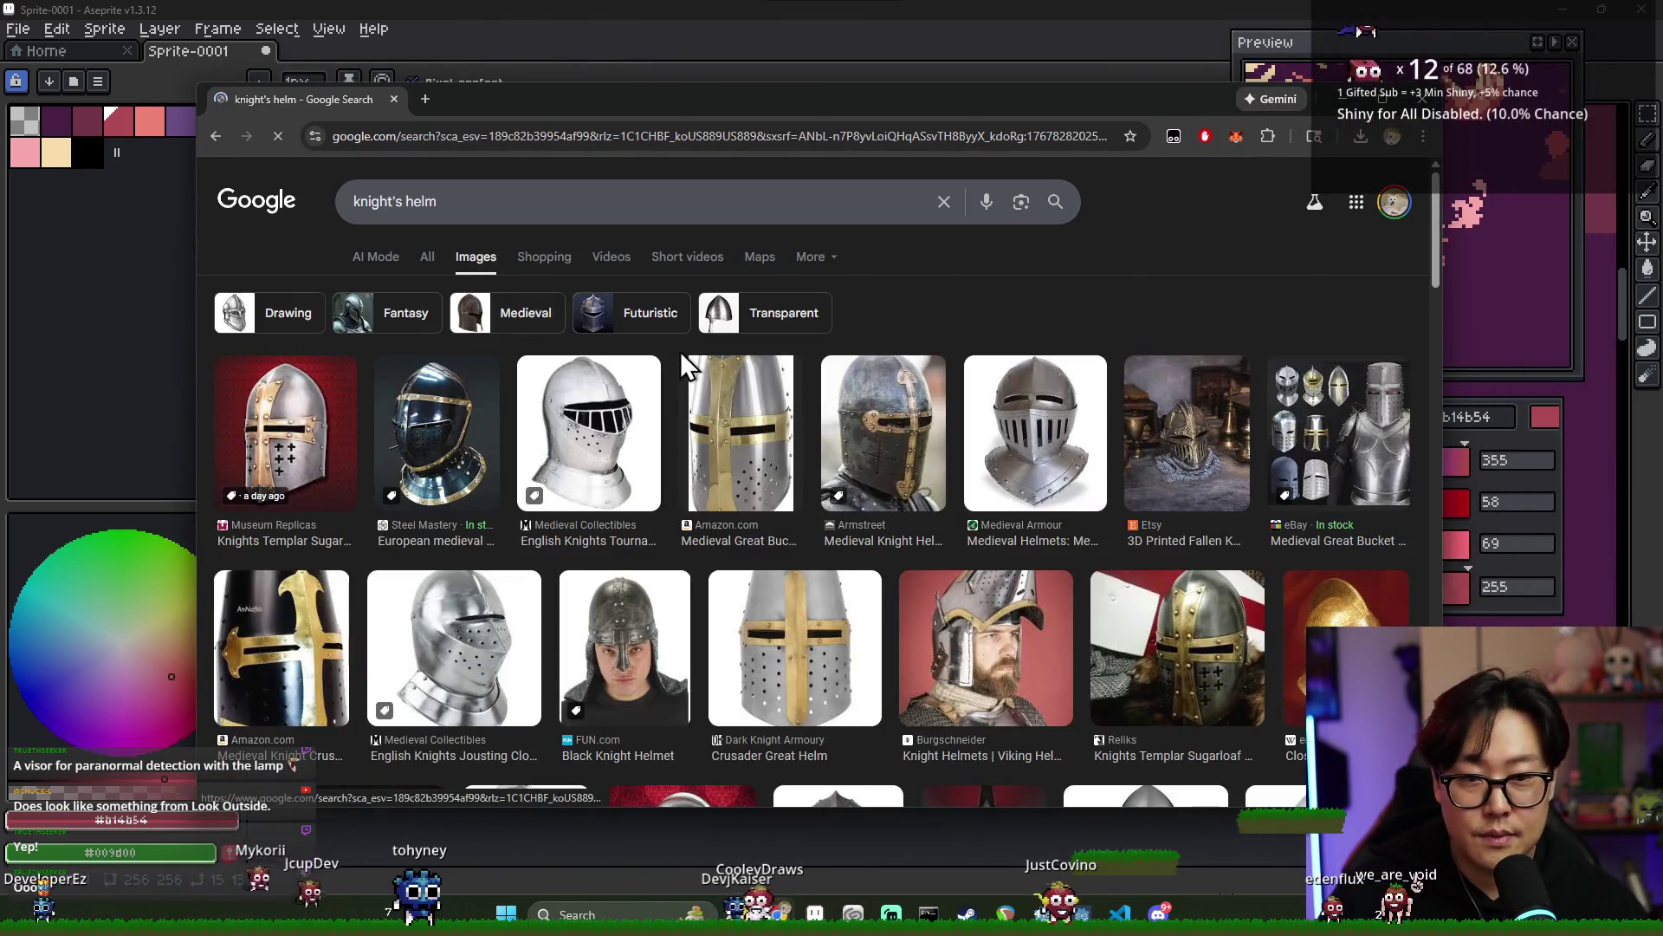
pyautogui.scroll(-2, 780, 424)
pyautogui.scroll(-2, 779, 425)
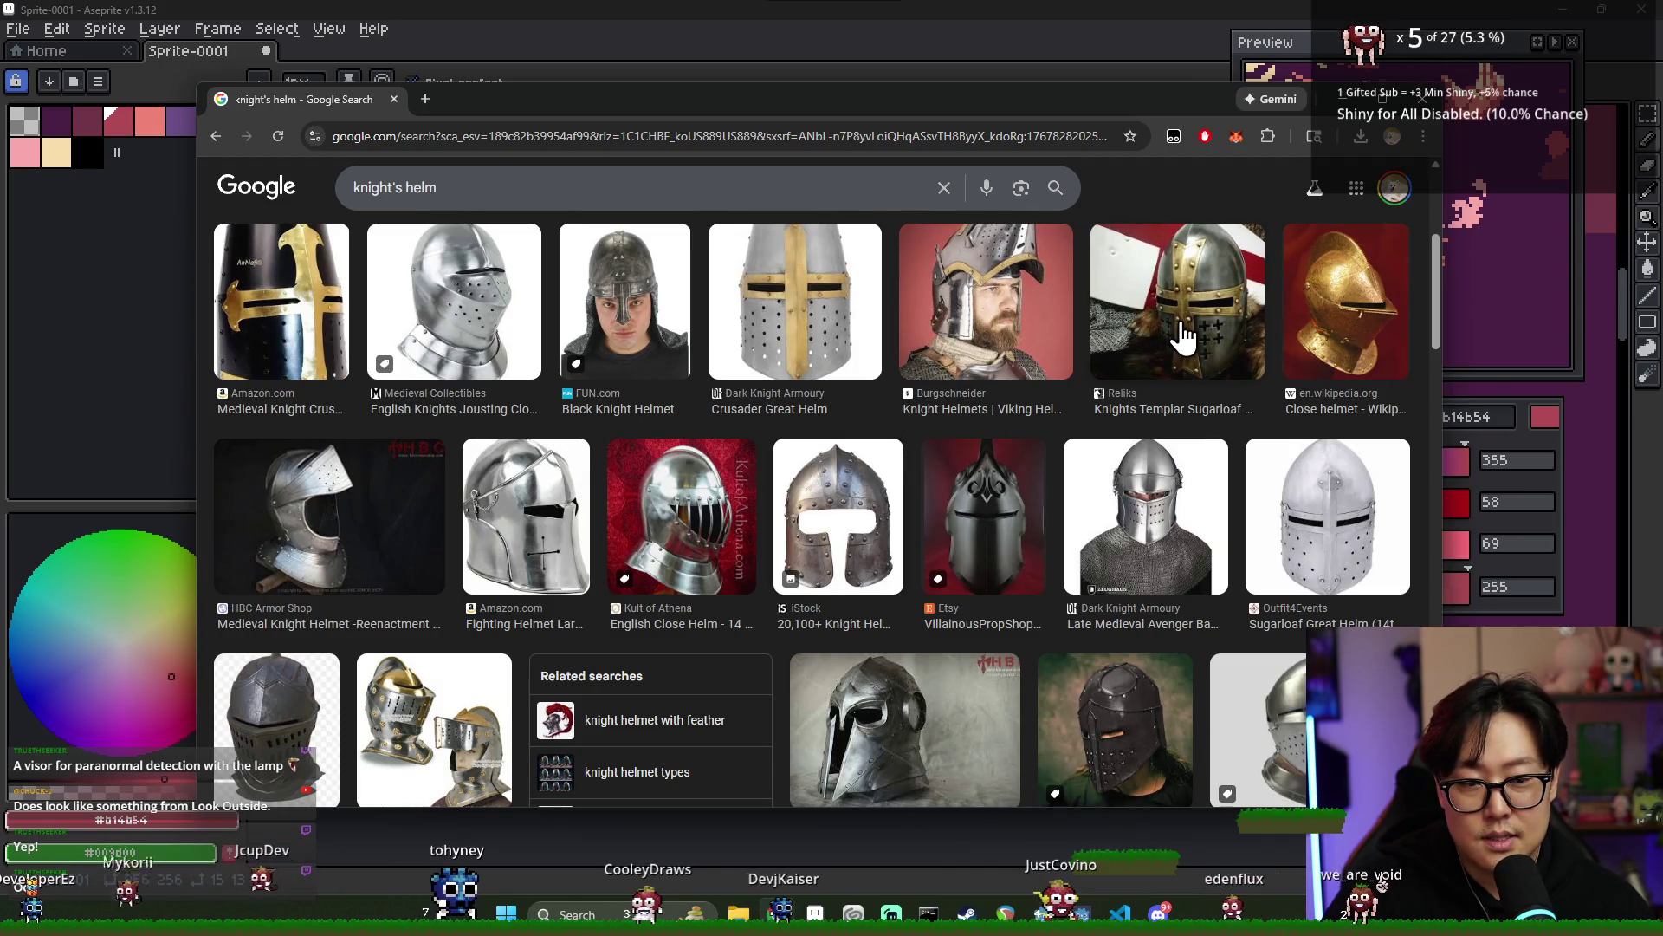
pyautogui.scroll(-1, 1190, 465)
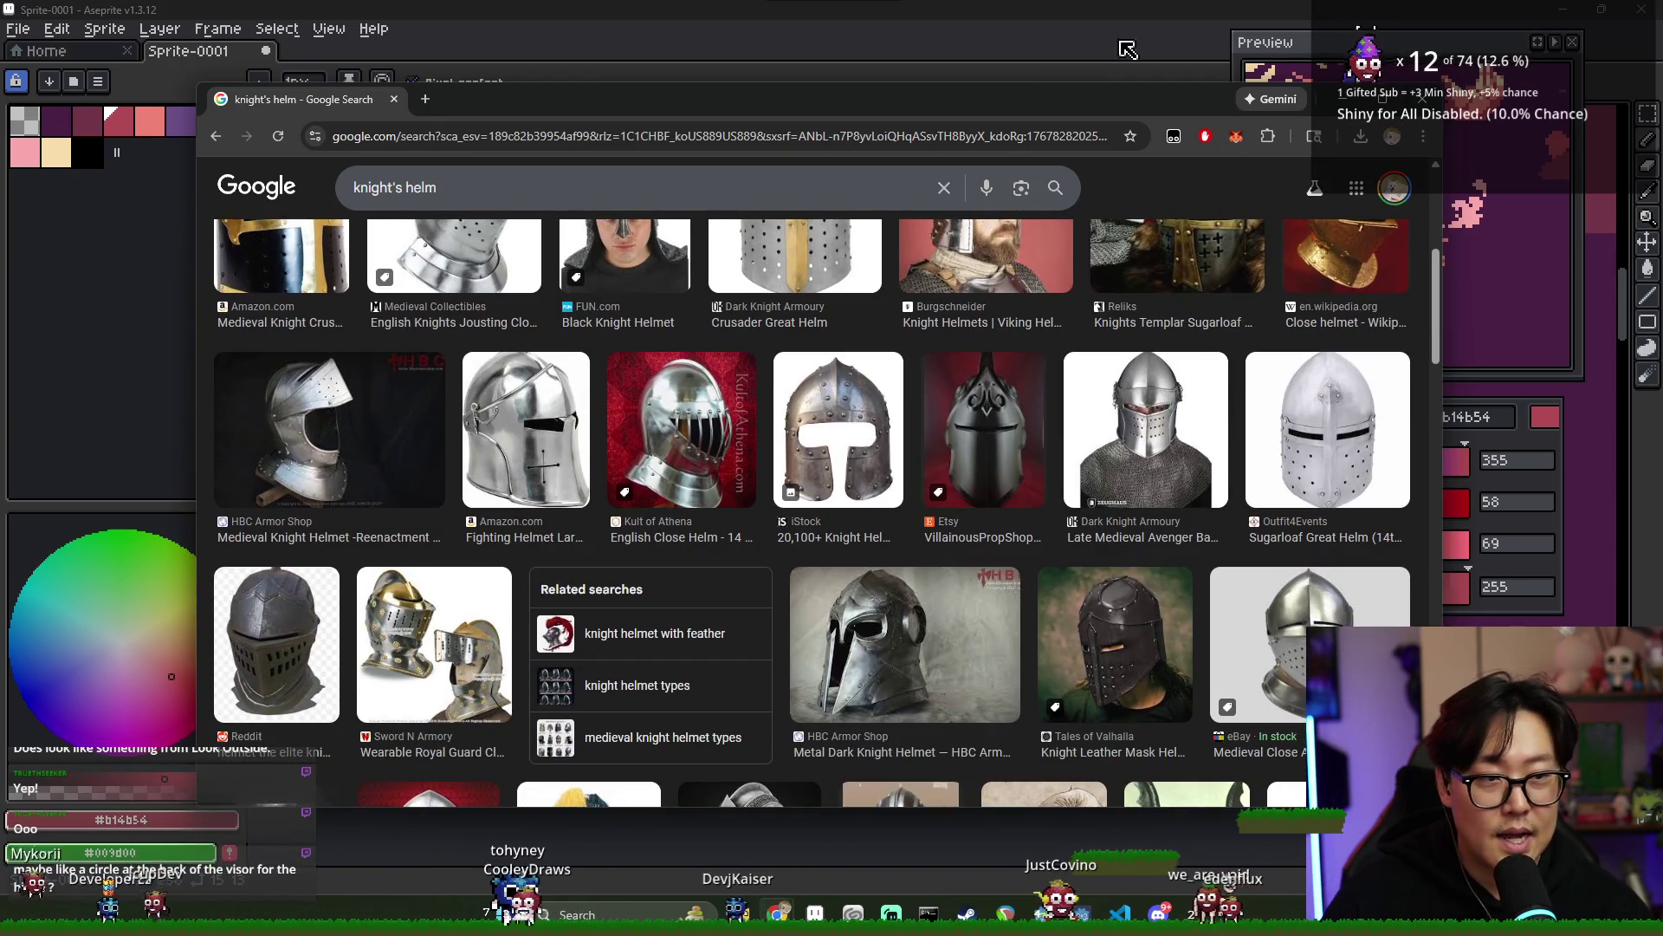
pyautogui.click(1078, 14)
pyautogui.scroll(1, 613, 394)
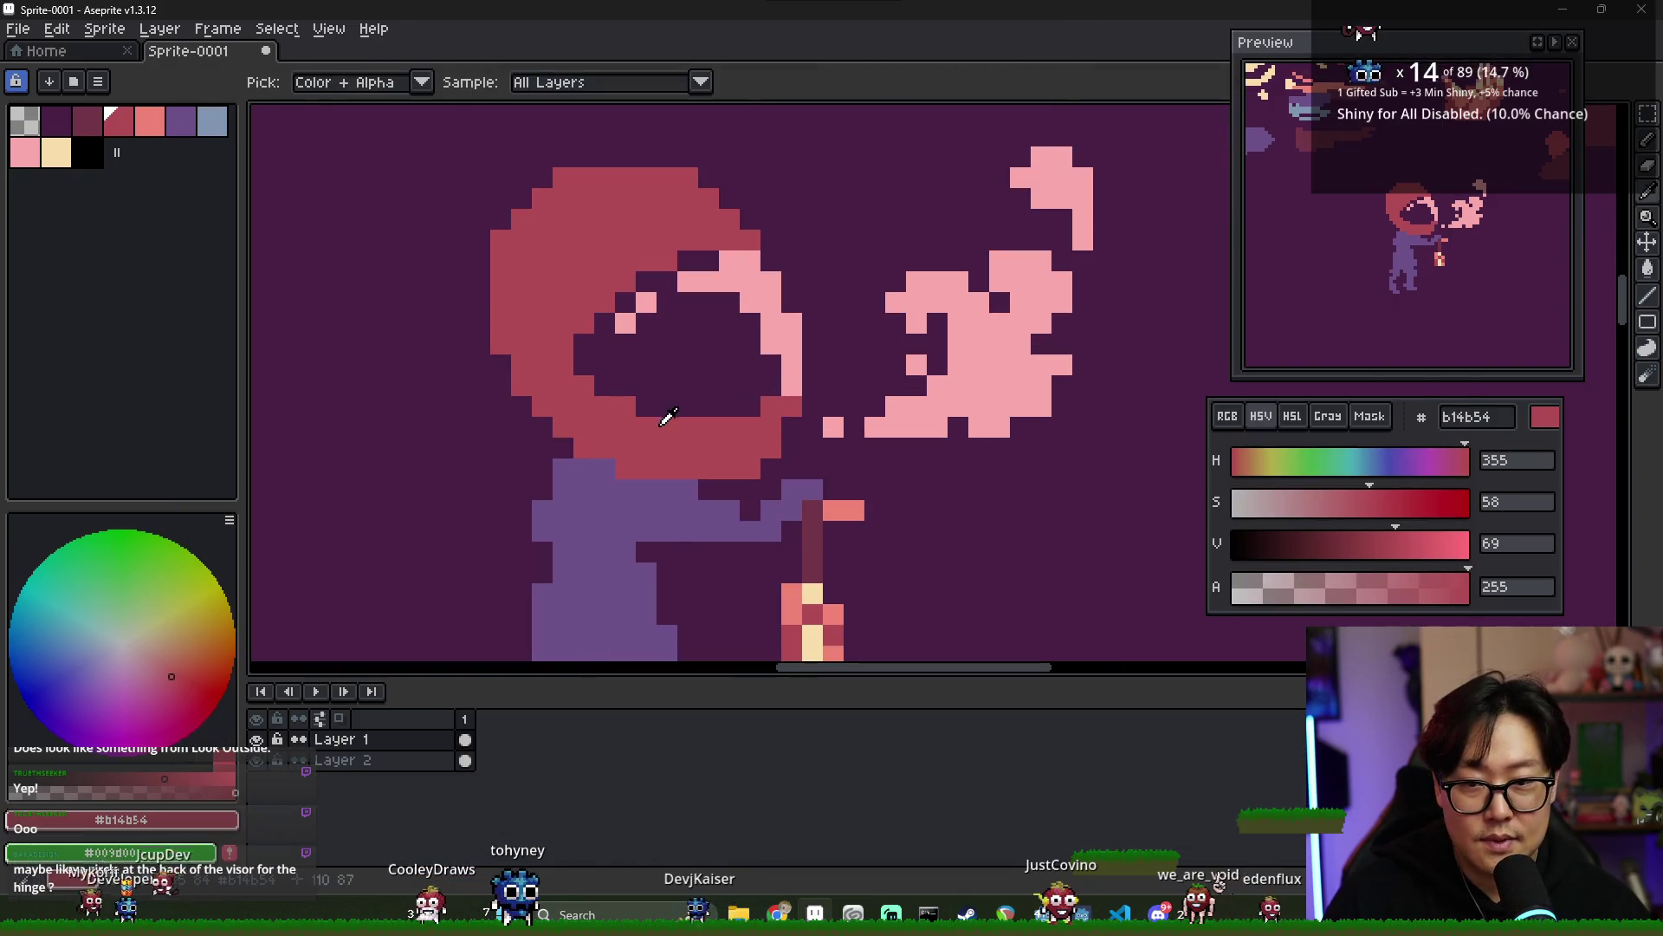
# - Fill part of the visor with red, extend the dark slit right, and darken the face's right edge
pyautogui.moveTo(613, 395)
pyautogui.mouseDown()
pyautogui.moveTo(740, 366)
pyautogui.moveTo(752, 406)
pyautogui.mouseUp()
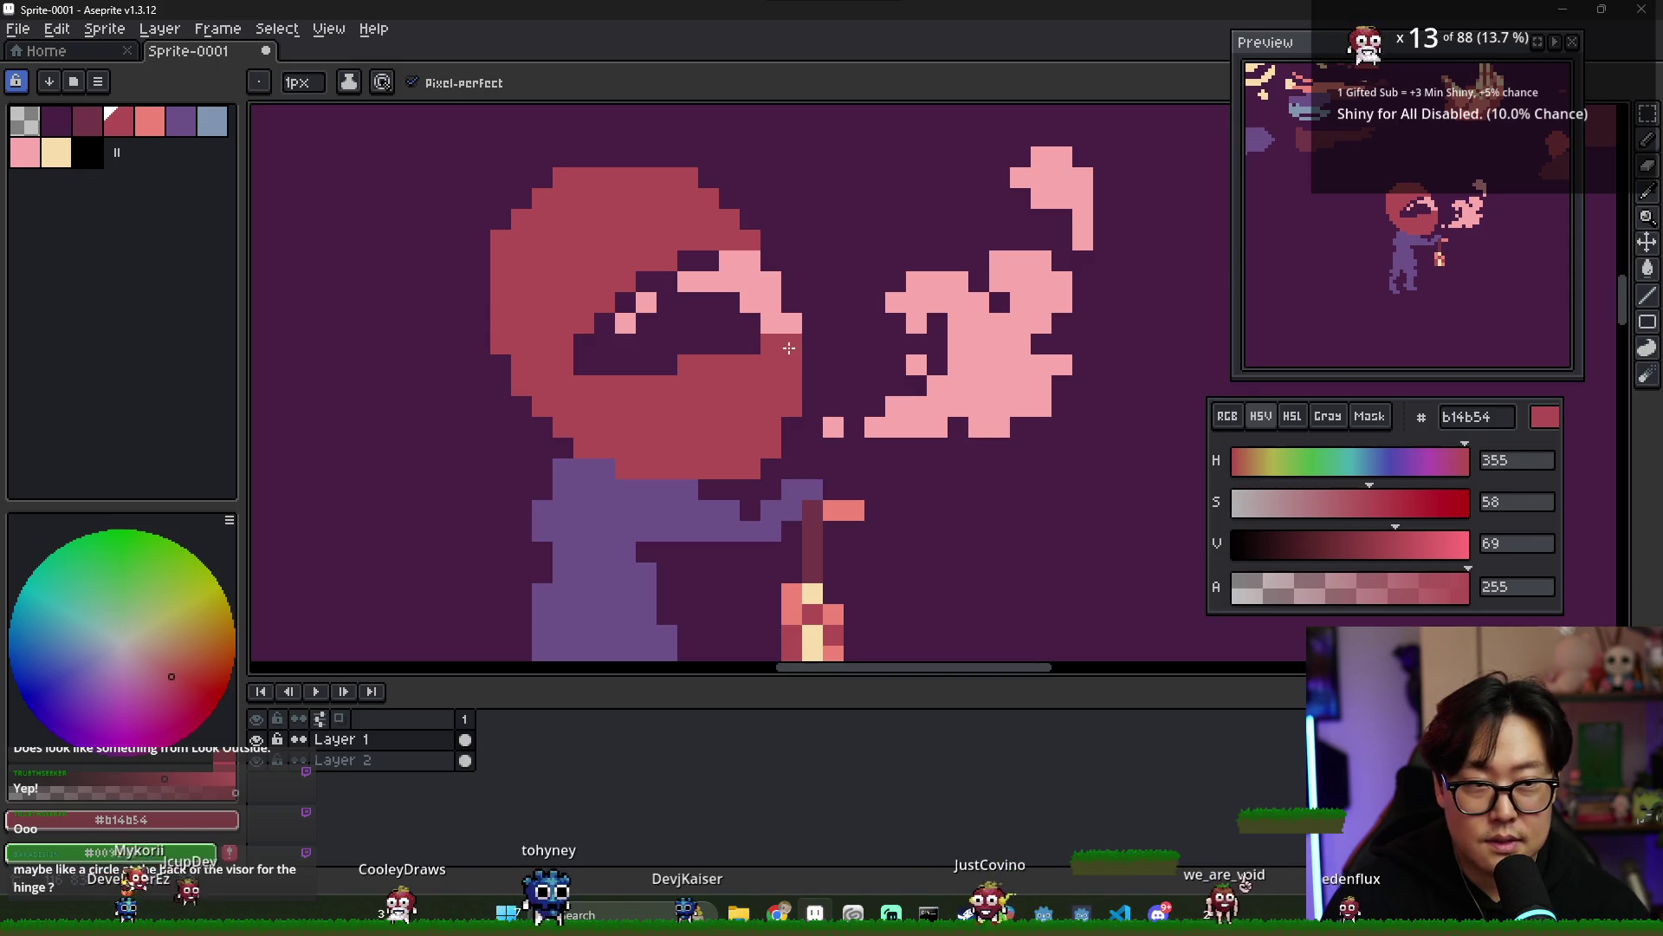
pyautogui.keyDown('alt'); pyautogui.click(675, 351); pyautogui.keyUp('alt')
pyautogui.moveTo(666, 365); pyautogui.dragTo(689, 364)
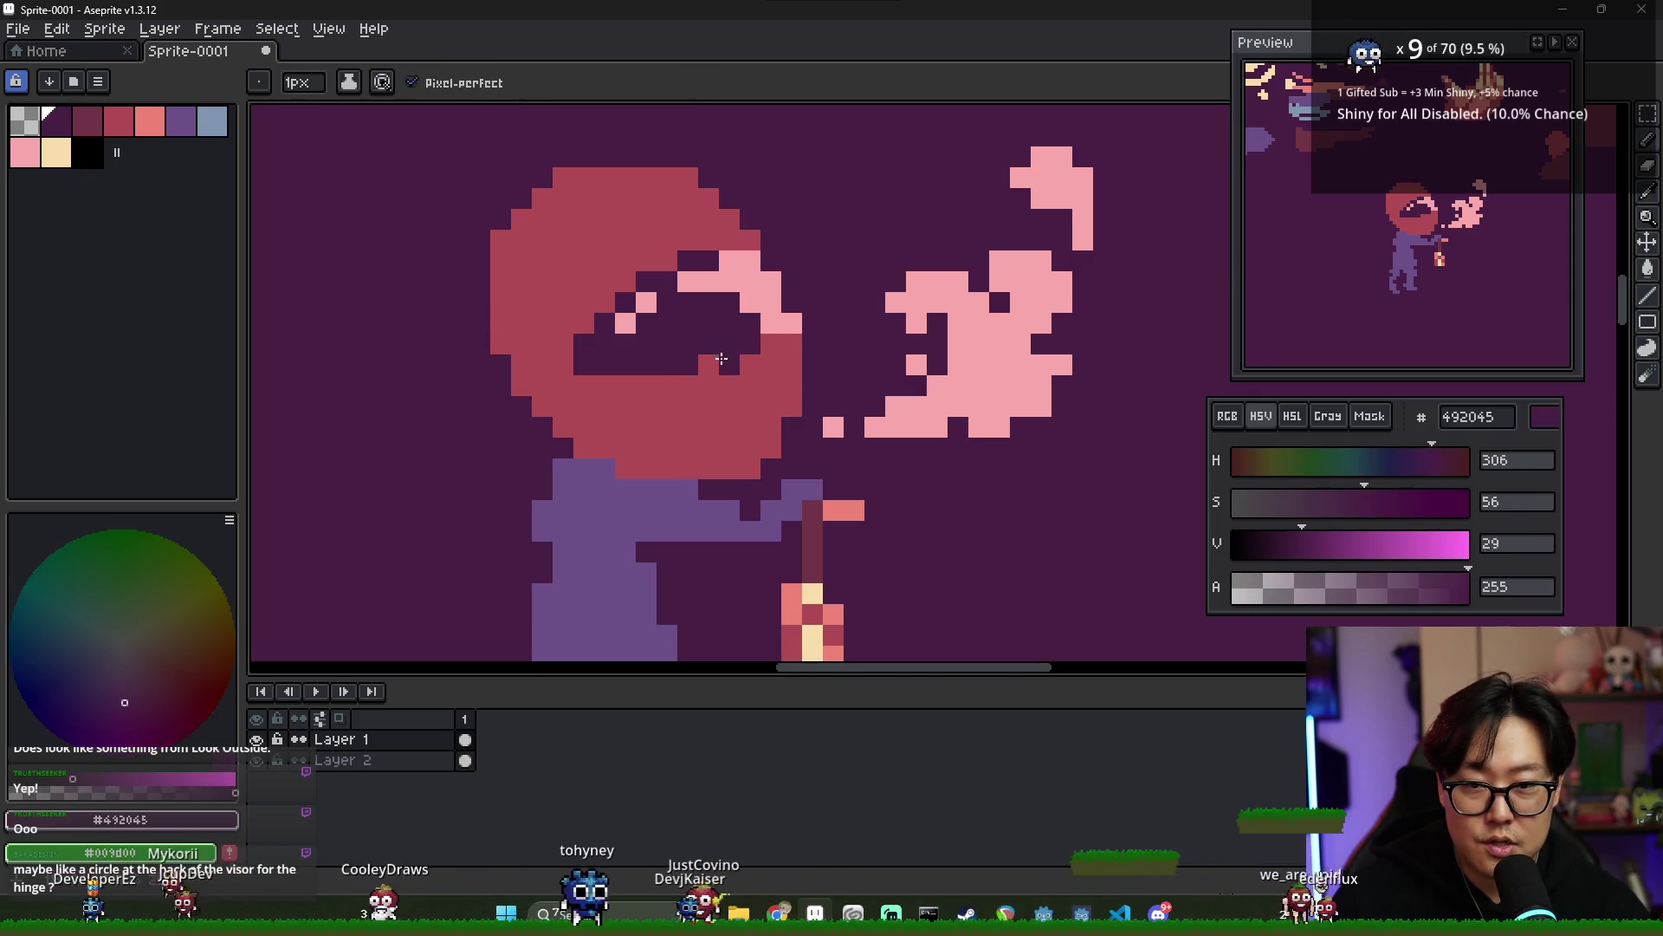
pyautogui.press('e')
pyautogui.press('b')
pyautogui.keyDown('alt'); pyautogui.click(788, 343); pyautogui.keyUp('alt')
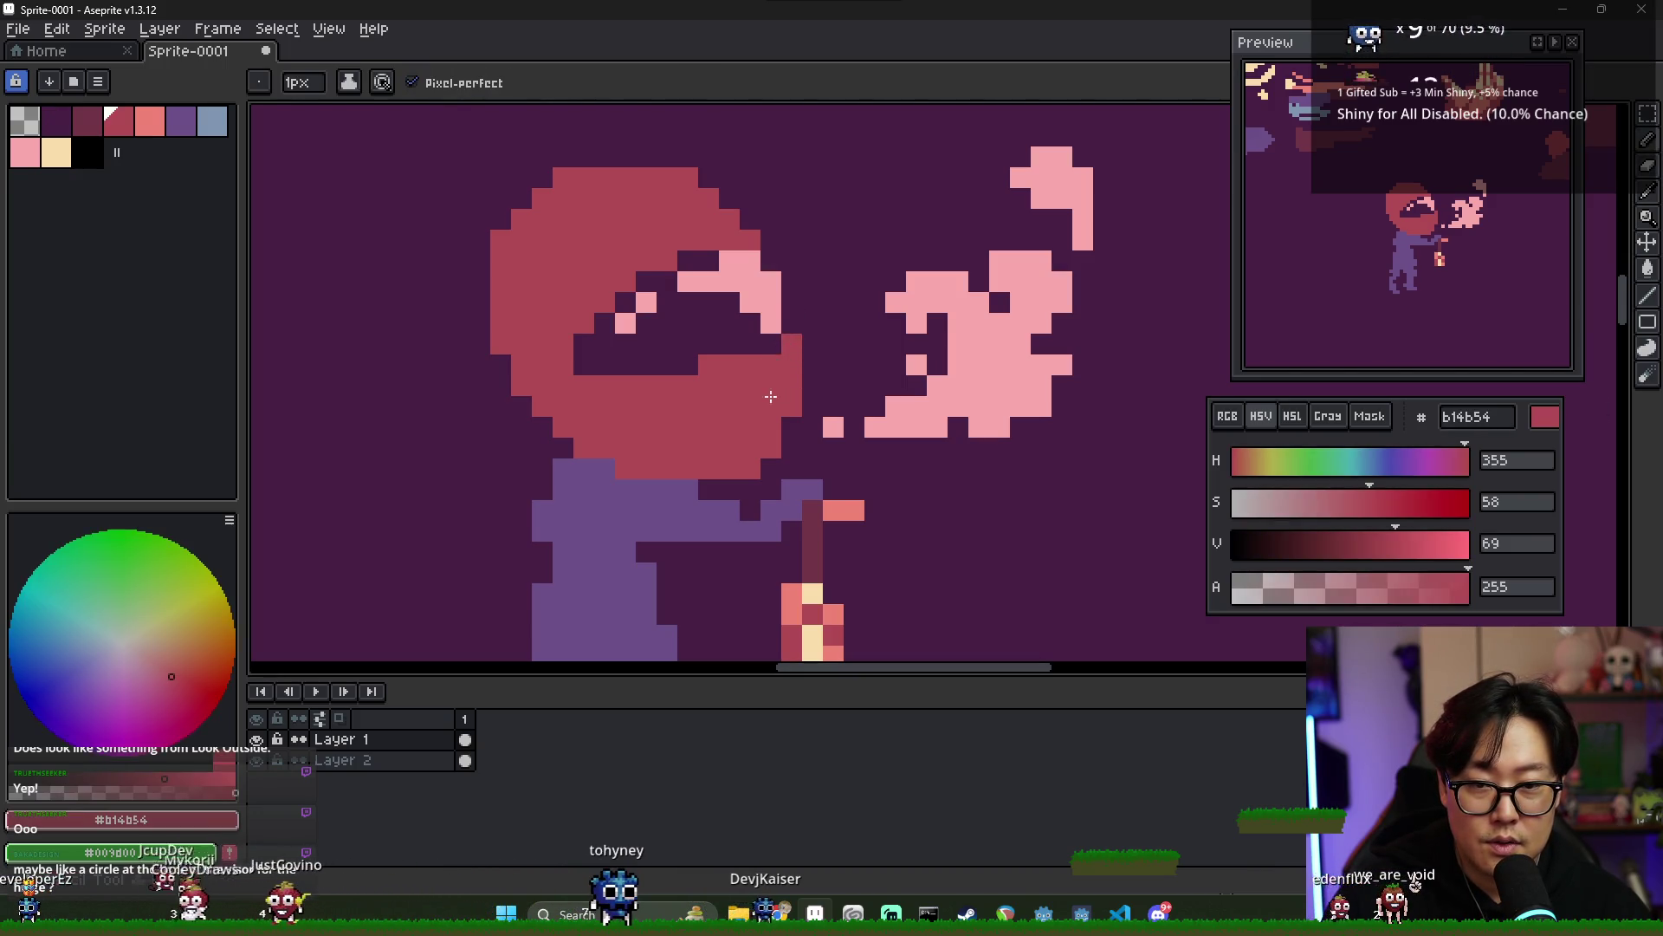
pyautogui.press('e')
pyautogui.moveTo(788, 334); pyautogui.dragTo(789, 407)
# - Dot dark plum #492045 breathing holes across the red lower face plate
pyautogui.press('i')
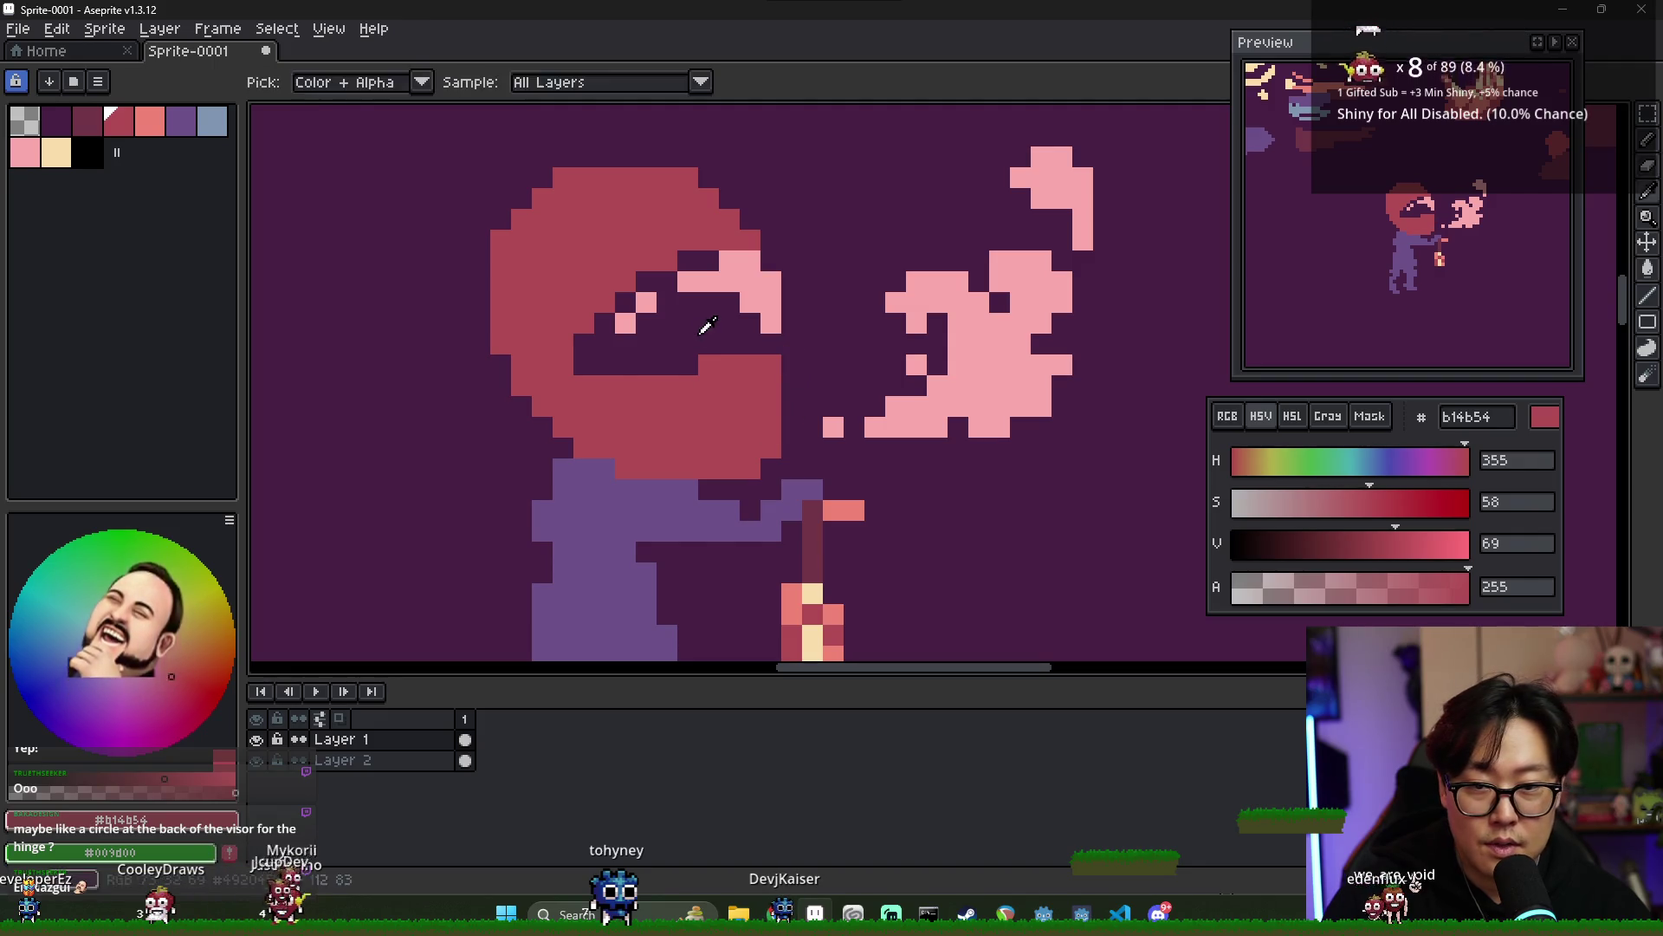
pyautogui.click(706, 325)
pyautogui.press('b')
pyautogui.click(645, 407)
pyautogui.click(687, 426)
pyautogui.click(750, 406)
pyautogui.hotkey('ctrl', 'z')
pyautogui.click(689, 407)
pyautogui.click(666, 448)
pyautogui.click(729, 427)
pyautogui.scroll(-1, 721, 423)
pyautogui.scroll(1, 721, 424)
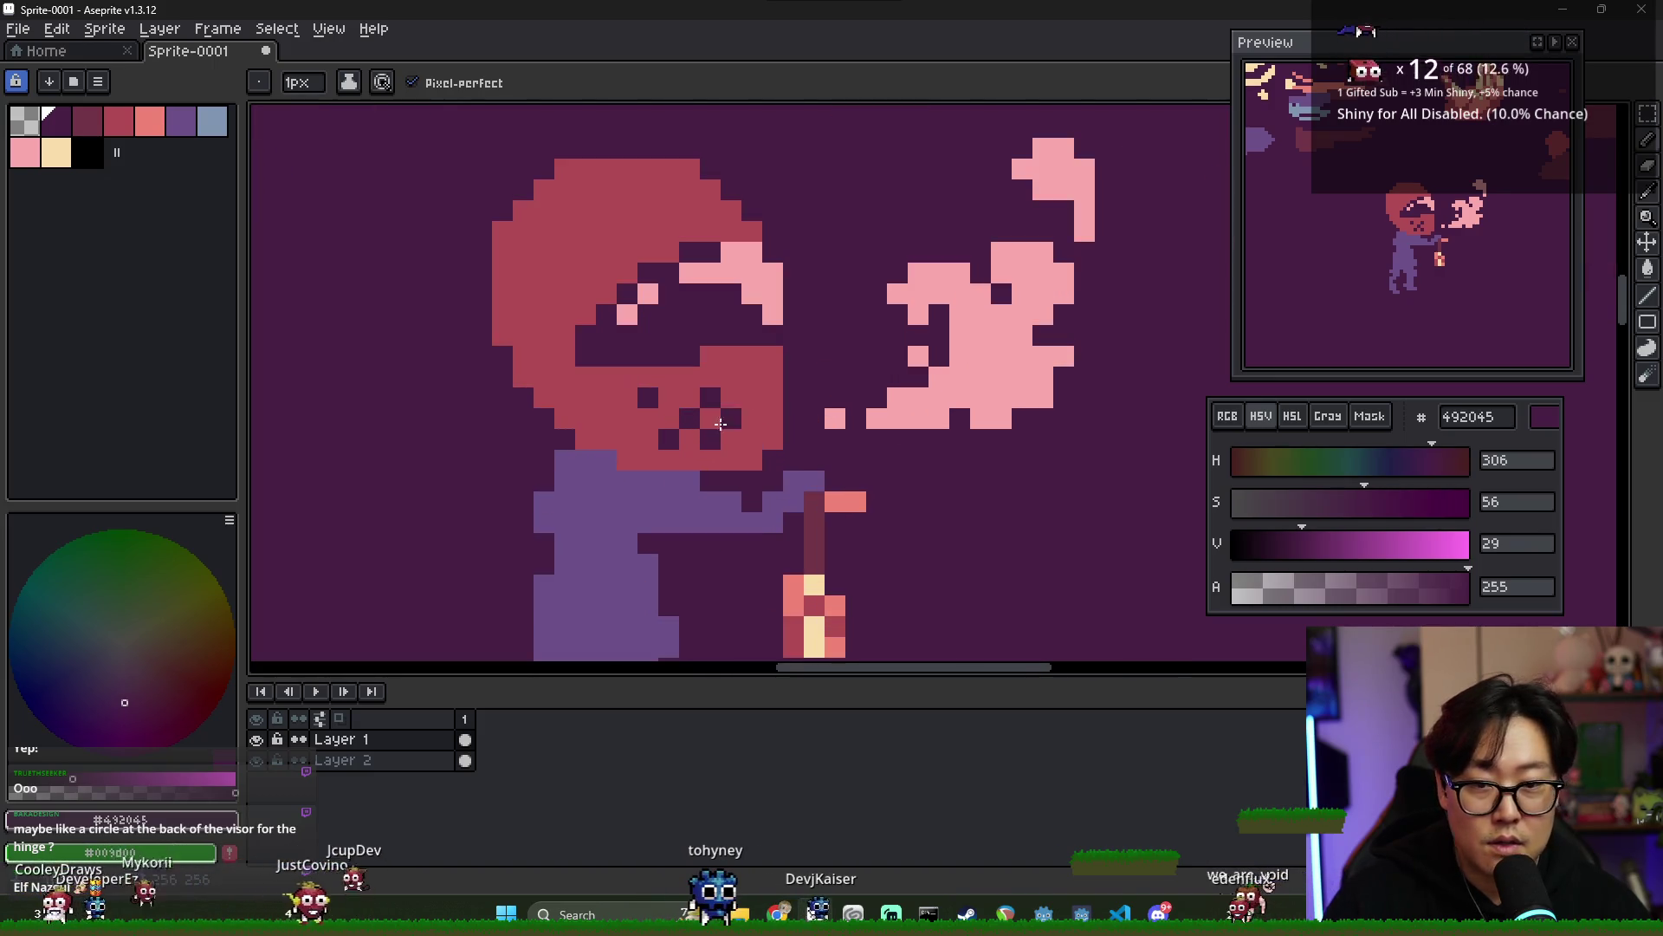
pyautogui.keyDown('alt'); pyautogui.click(661, 407); pyautogui.keyUp('alt')
pyautogui.keyDown('alt'); pyautogui.click(663, 399); pyautogui.keyUp('alt')
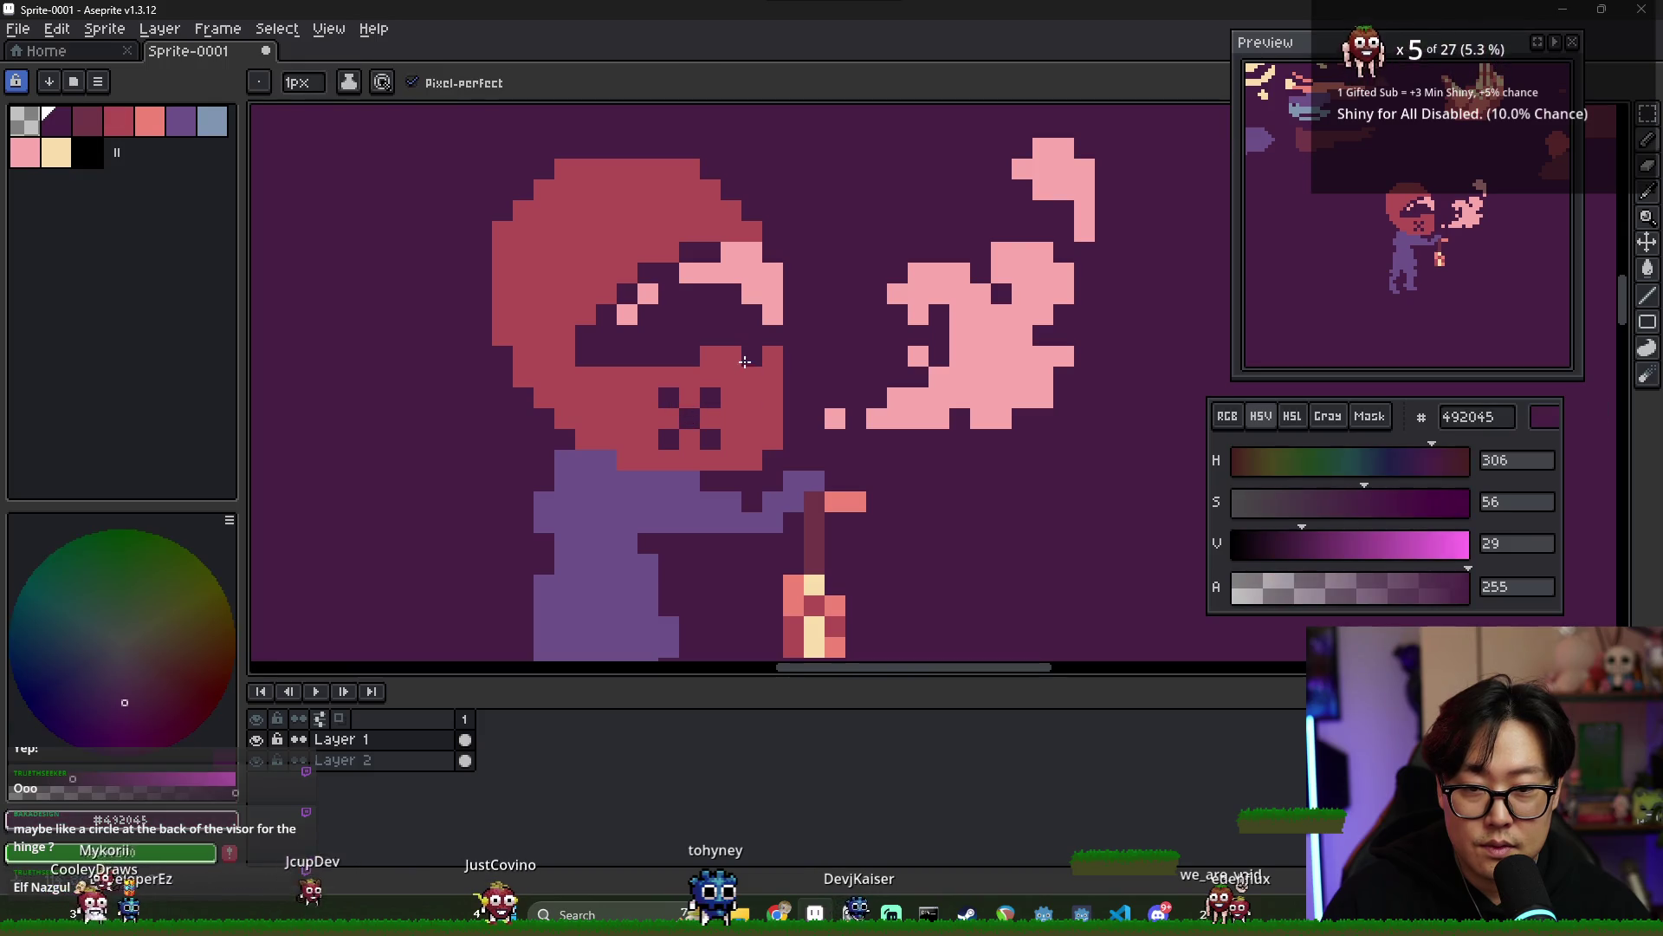
# - Zoom out to check the helm, then sample the helmet red from the canvas
pyautogui.scroll(-1, 755, 441)
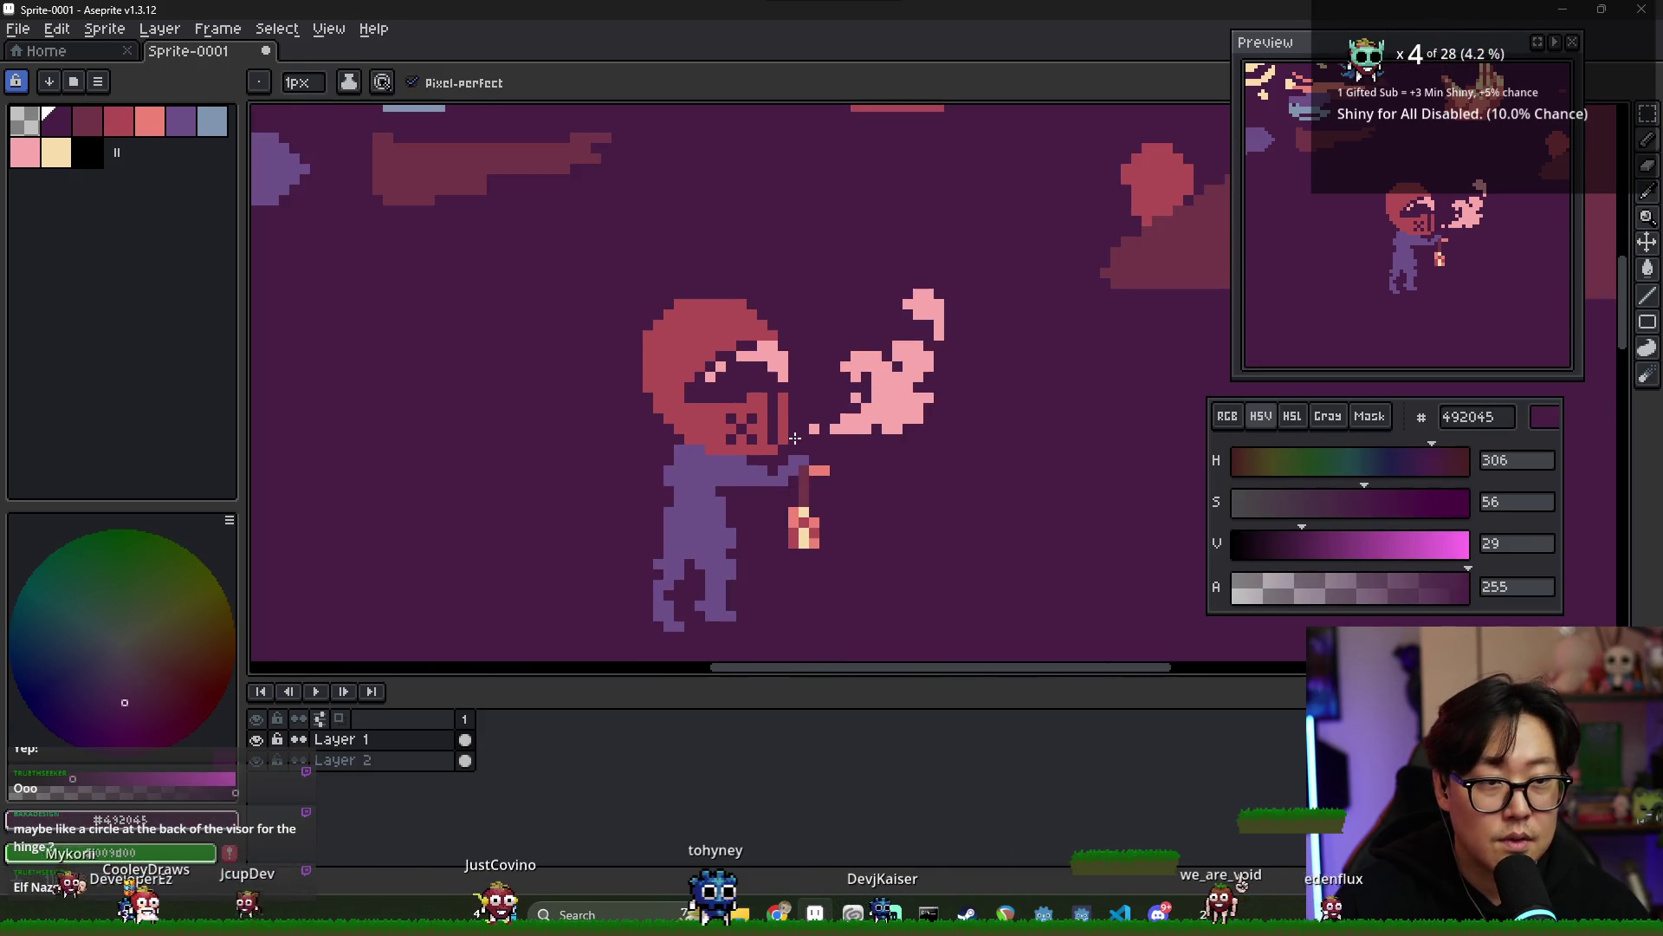
pyautogui.keyDown('alt'); pyautogui.click(757, 421); pyautogui.keyUp('alt')
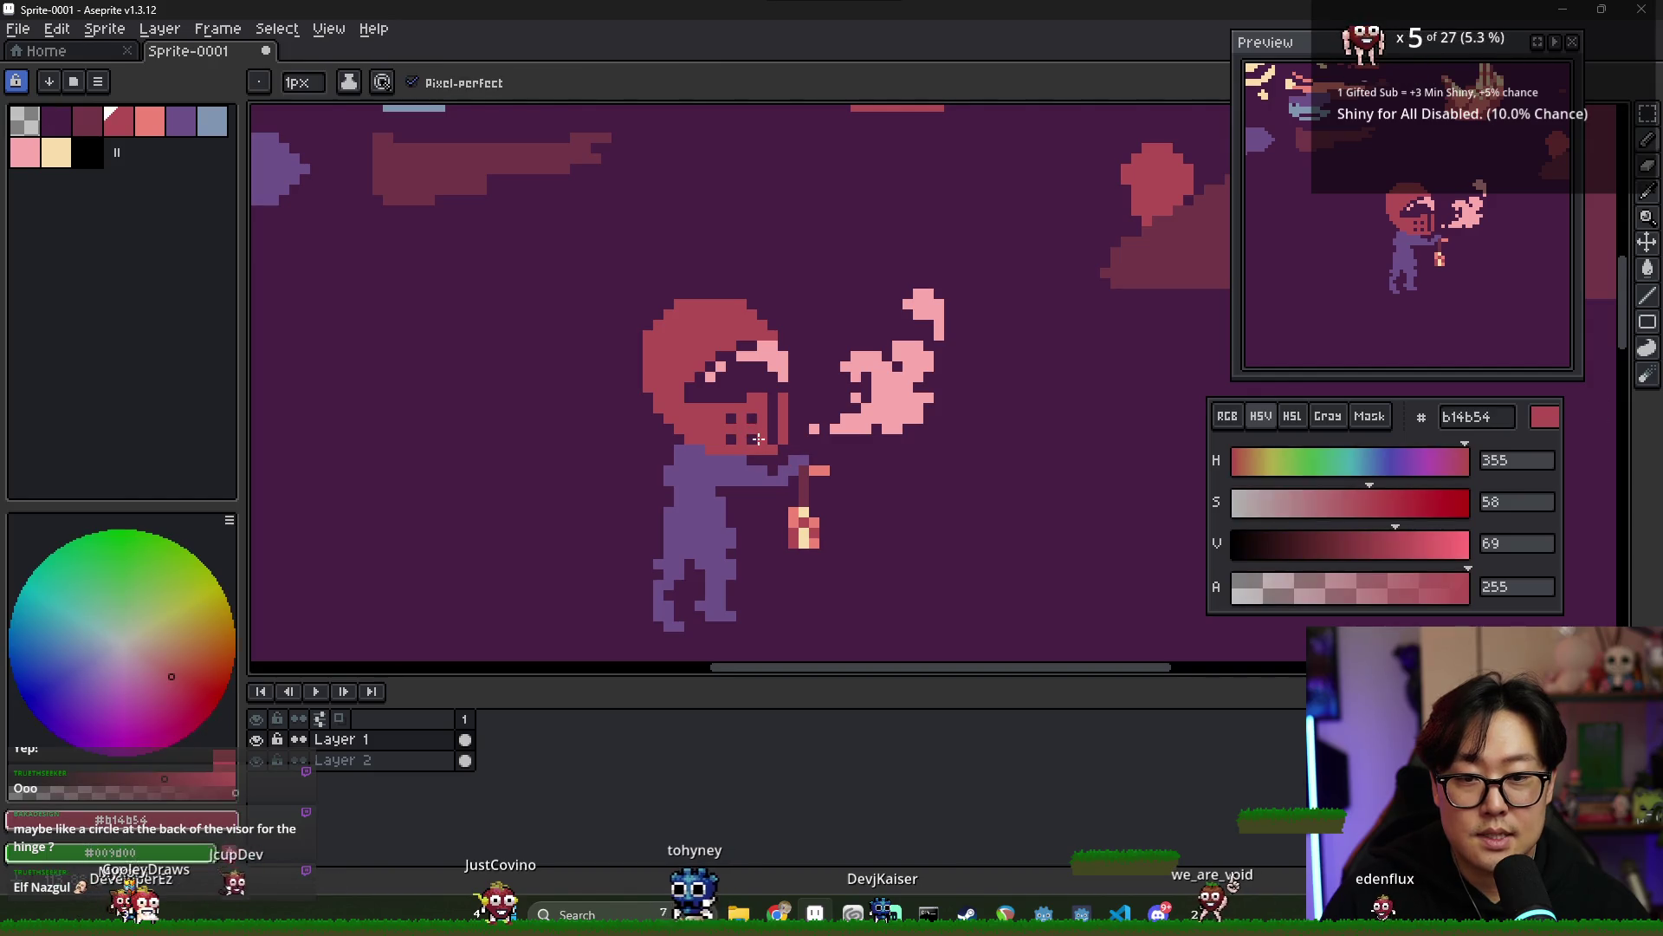
pyautogui.scroll(-1, 758, 414)
pyautogui.keyDown('alt'); pyautogui.click(776, 423); pyautogui.keyUp('alt')
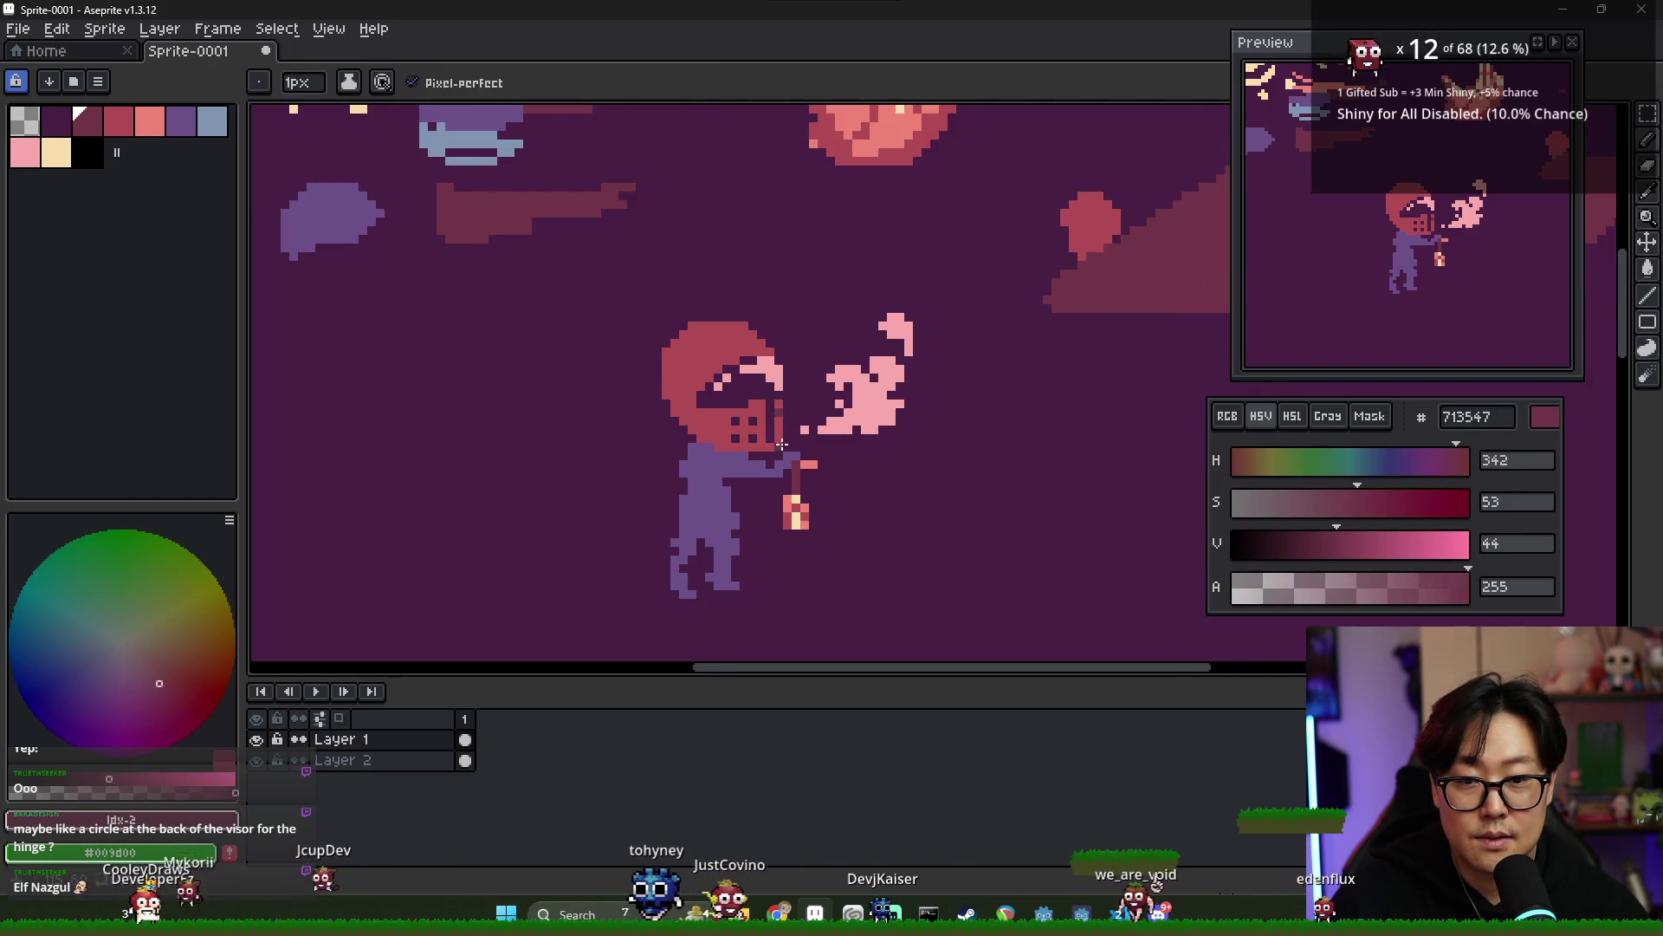
pyautogui.scroll(2, 773, 438)
pyautogui.scroll(-2, 768, 465)
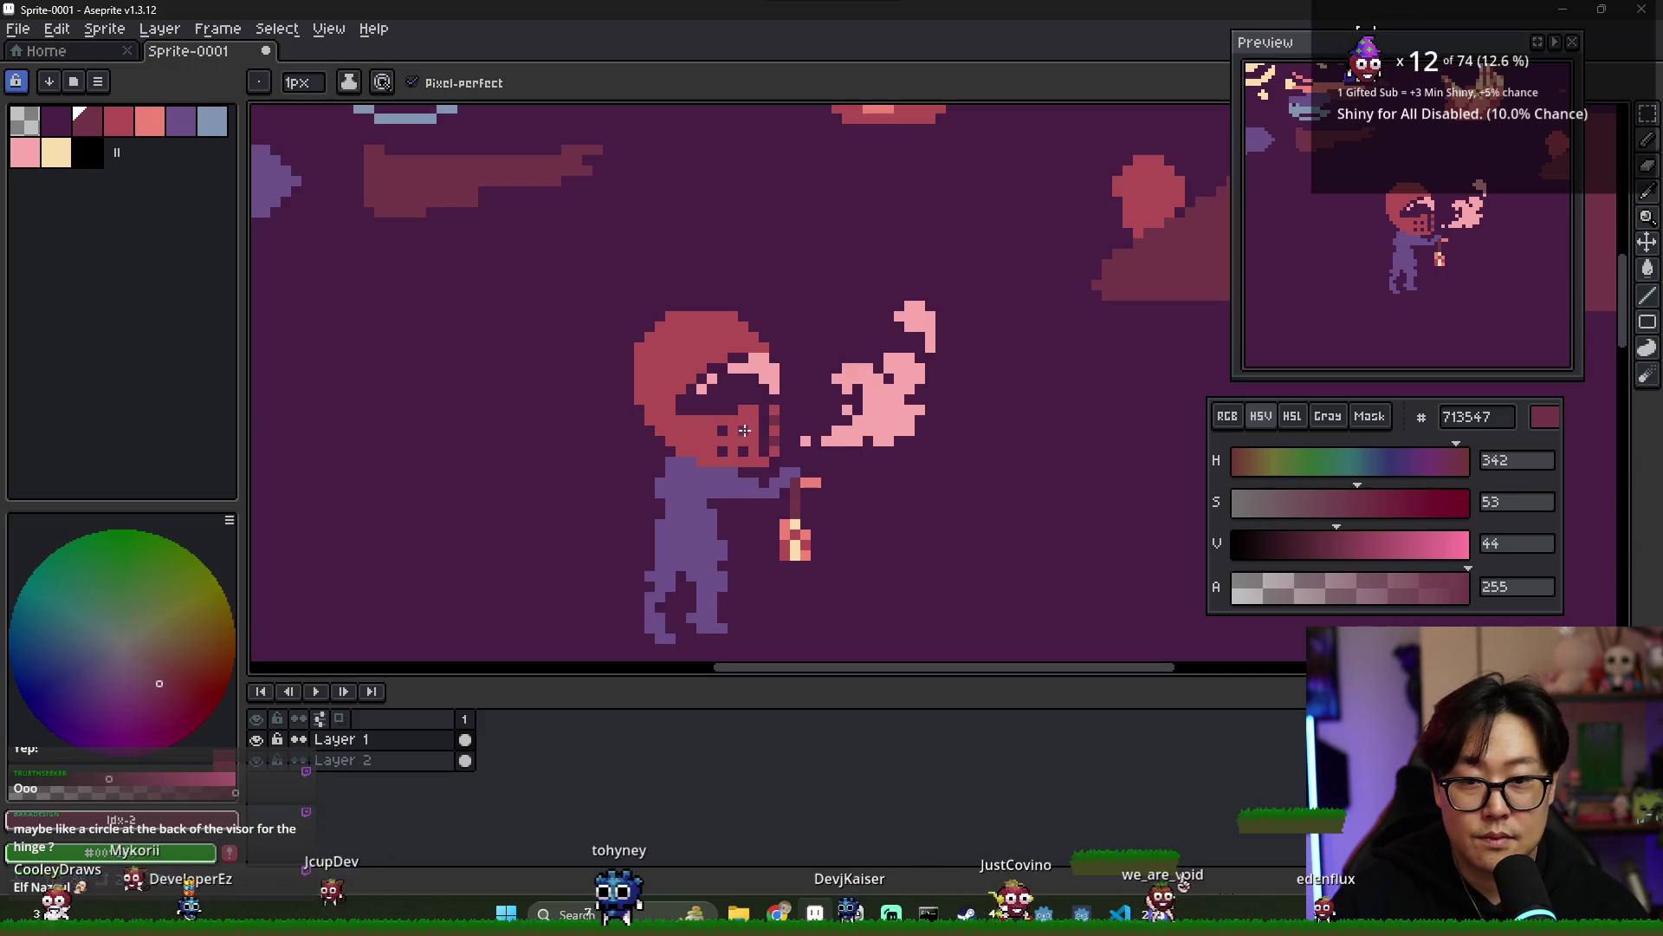
pyautogui.scroll(-1, 826, 450)
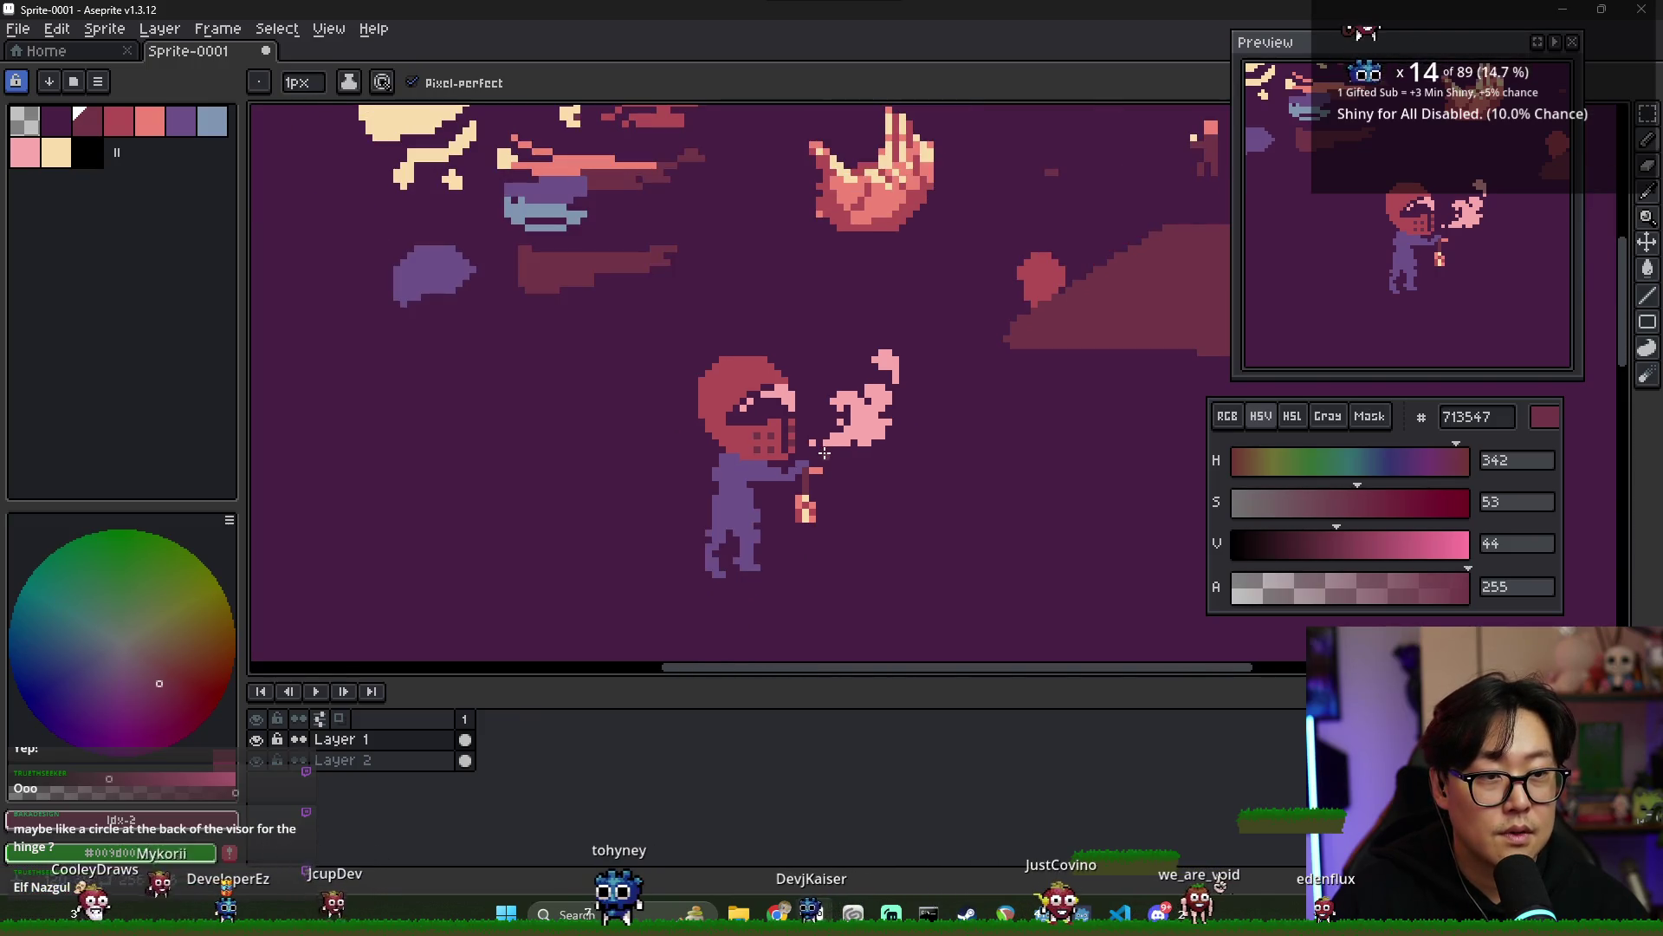
pyautogui.scroll(3, 825, 452)
pyautogui.keyDown('alt'); pyautogui.click(745, 427); pyautogui.keyUp('alt')
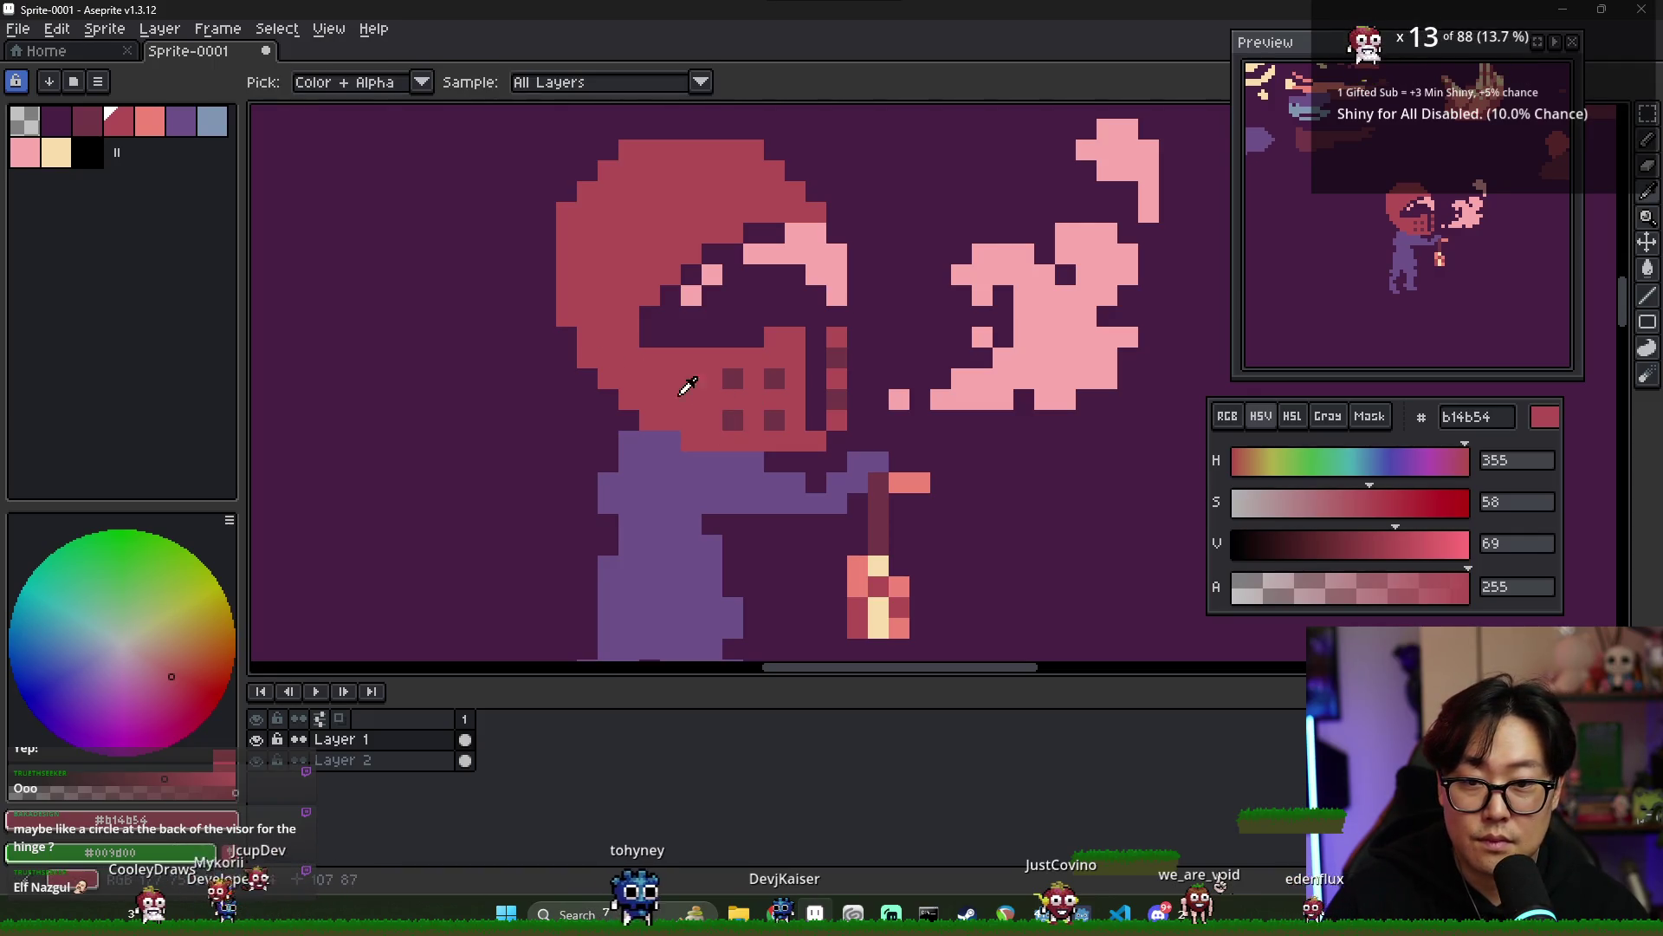
# - Paint a salmon #f08477 strip down the visor's right edge
pyautogui.keyDown('alt'); pyautogui.click(733, 379); pyautogui.keyUp('alt')
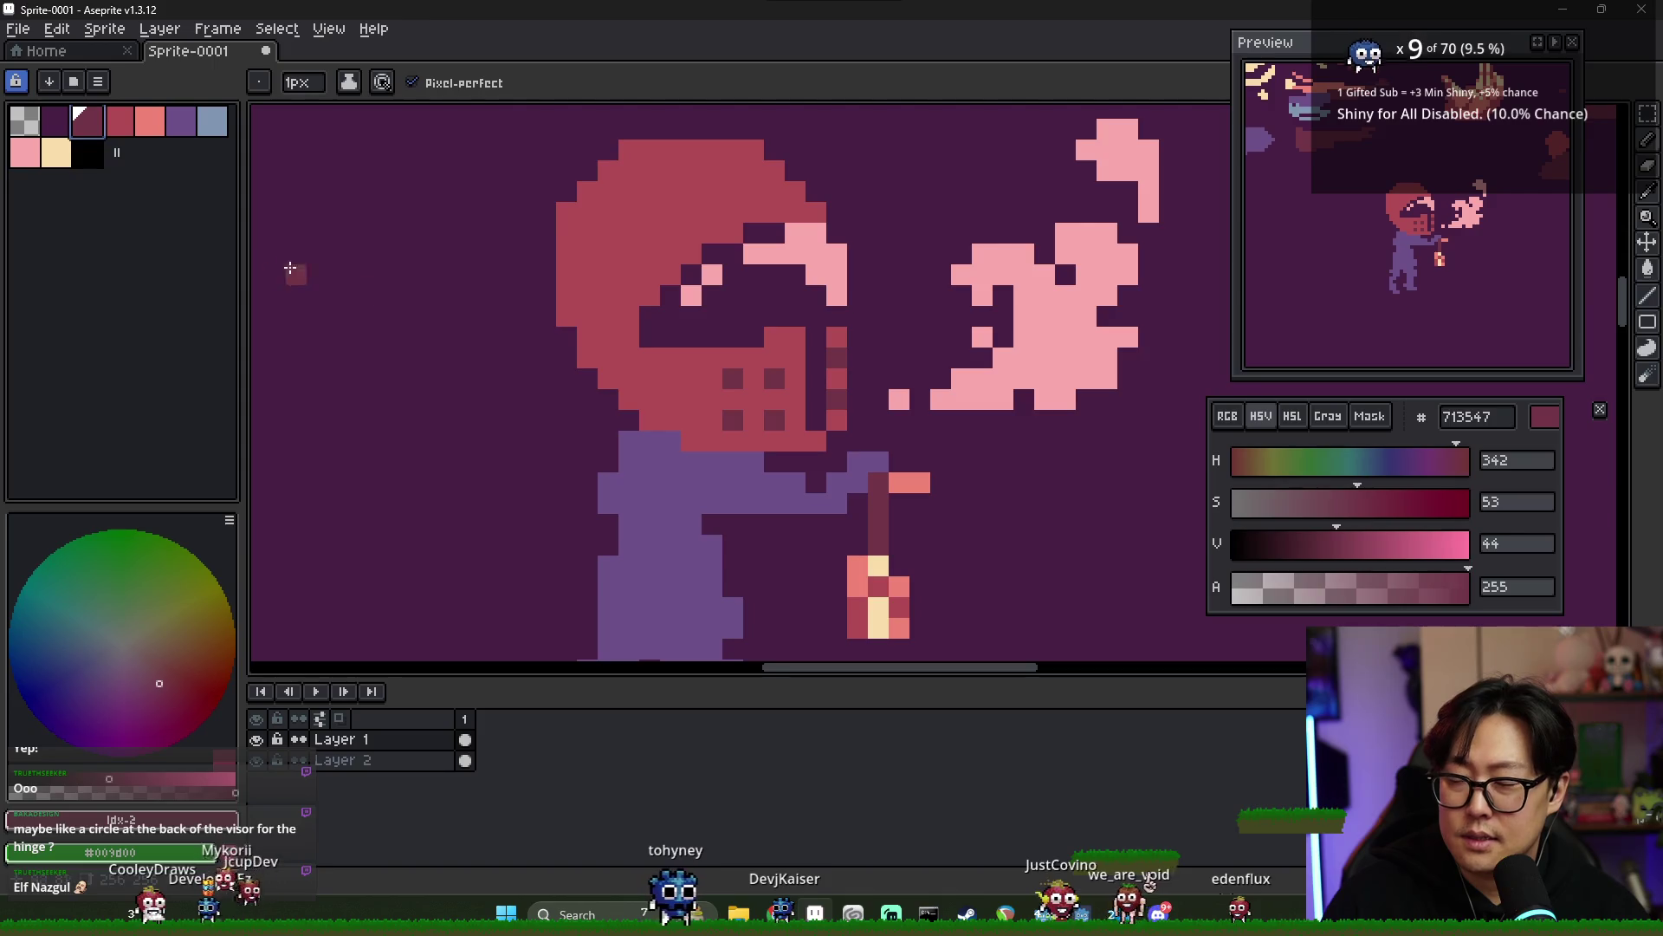
pyautogui.click(121, 126)
pyautogui.click(94, 127)
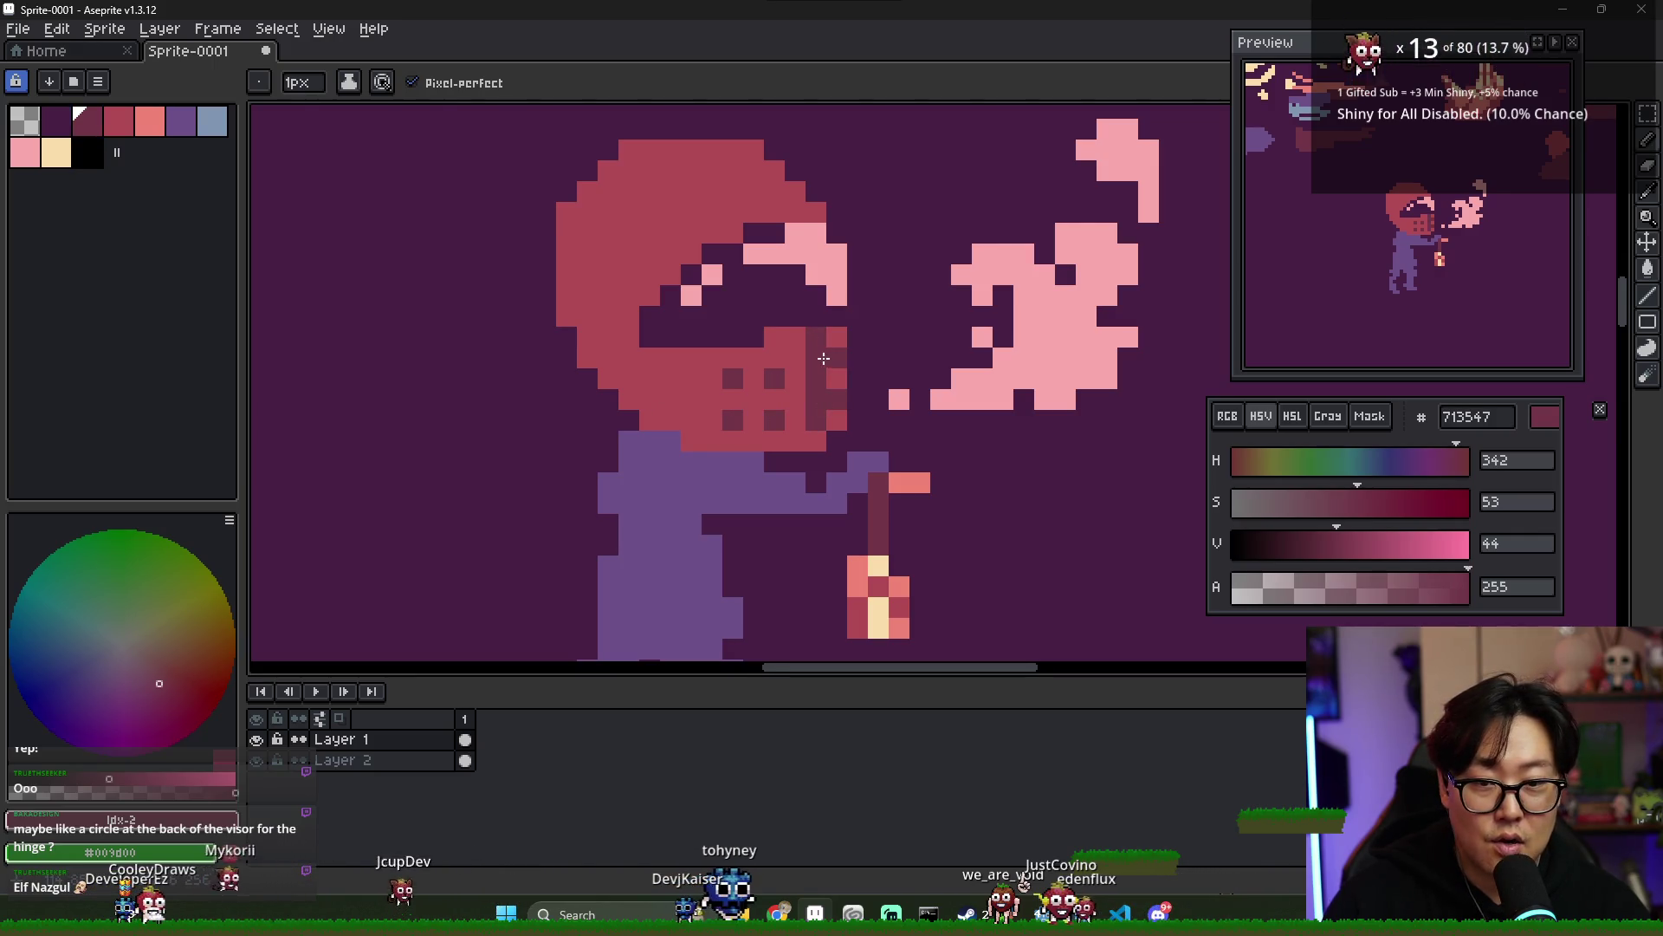
pyautogui.press(']')
pyautogui.press(']')
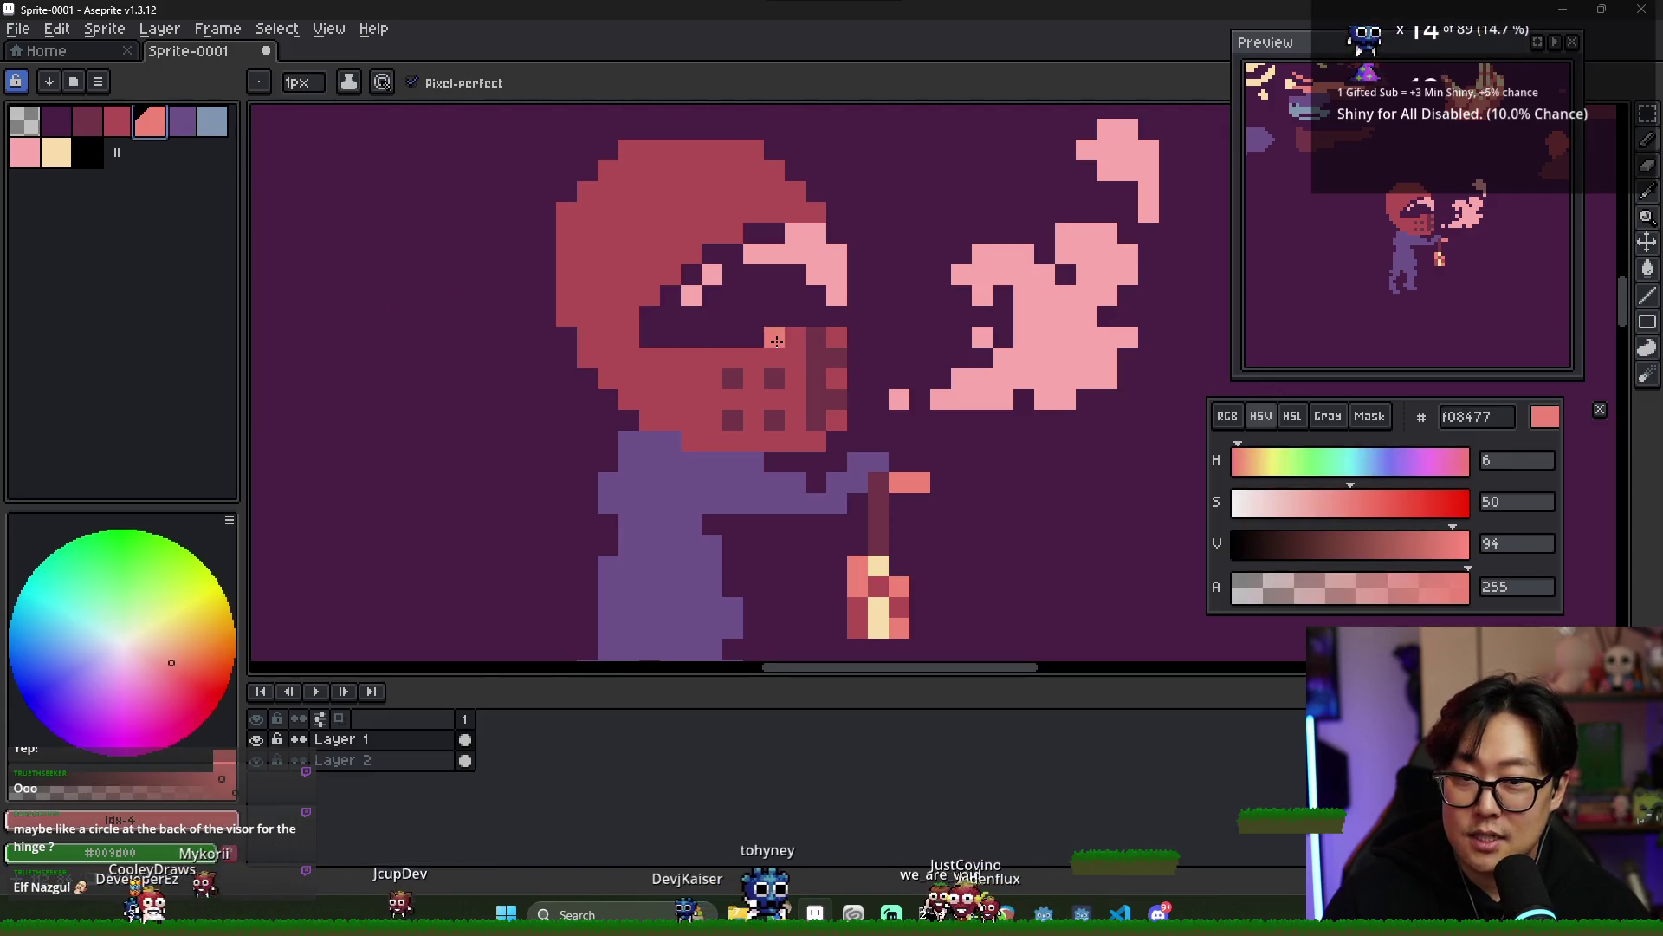
pyautogui.moveTo(829, 339)
pyautogui.mouseDown()
pyautogui.moveTo(818, 381)
pyautogui.moveTo(839, 427)
pyautogui.moveTo(816, 342)
pyautogui.mouseUp()
# - Add a dark red #713547 strip beside the salmon one and zoom to review
pyautogui.keyDown('alt'); pyautogui.click(774, 420); pyautogui.keyUp('alt')
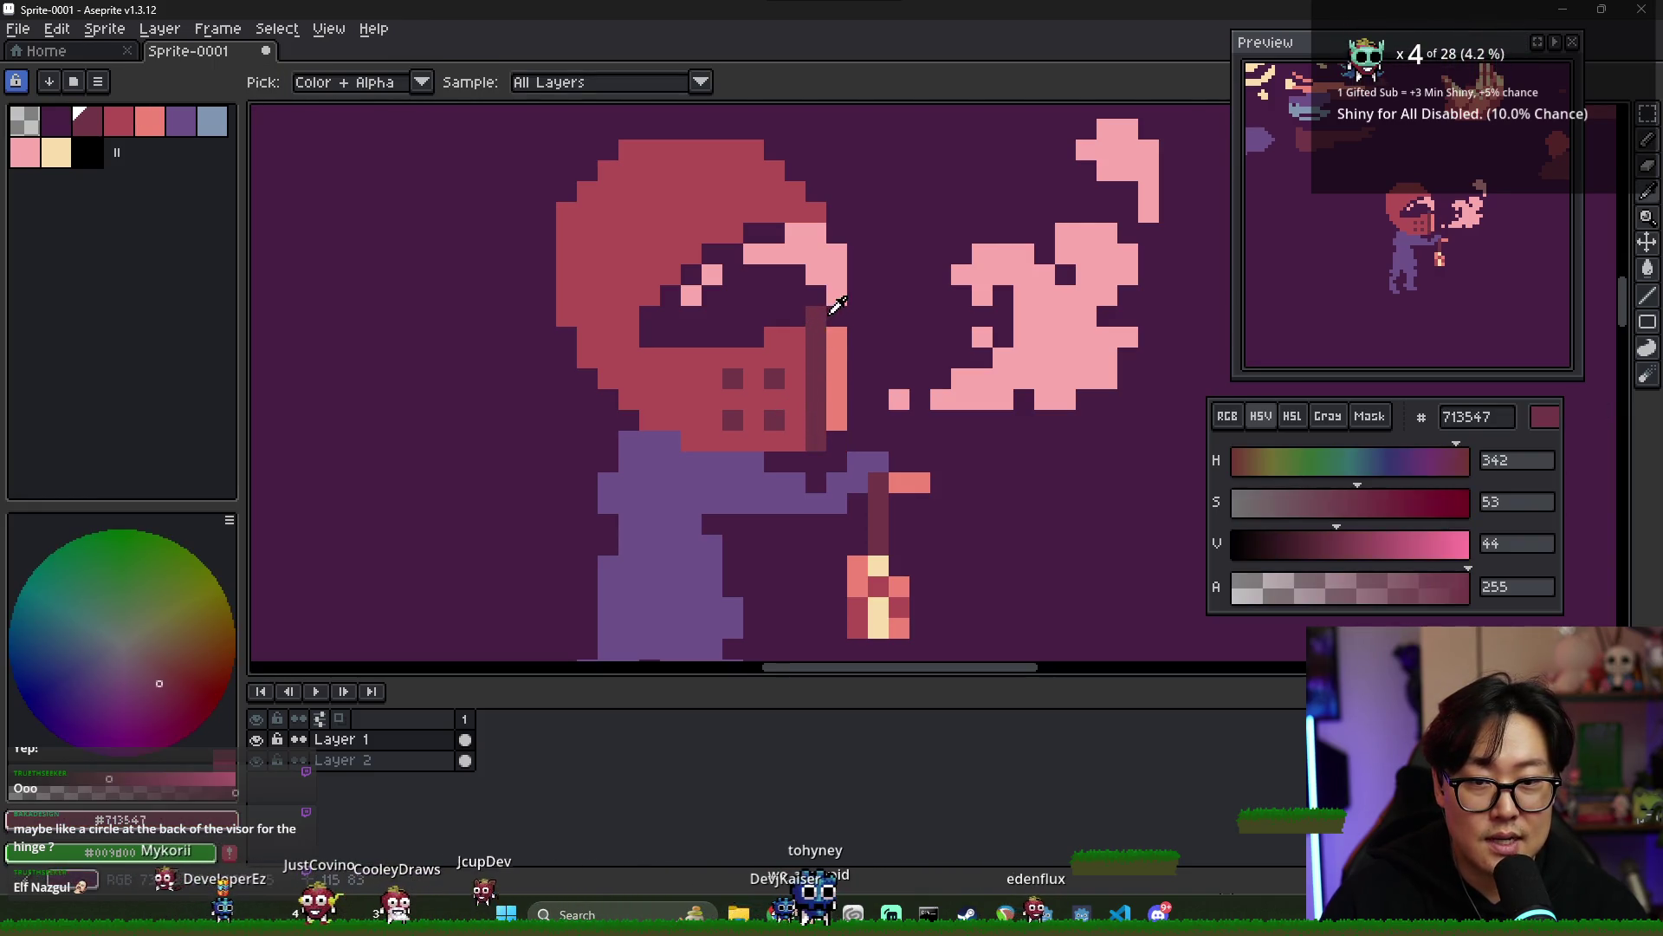
pyautogui.press(']')
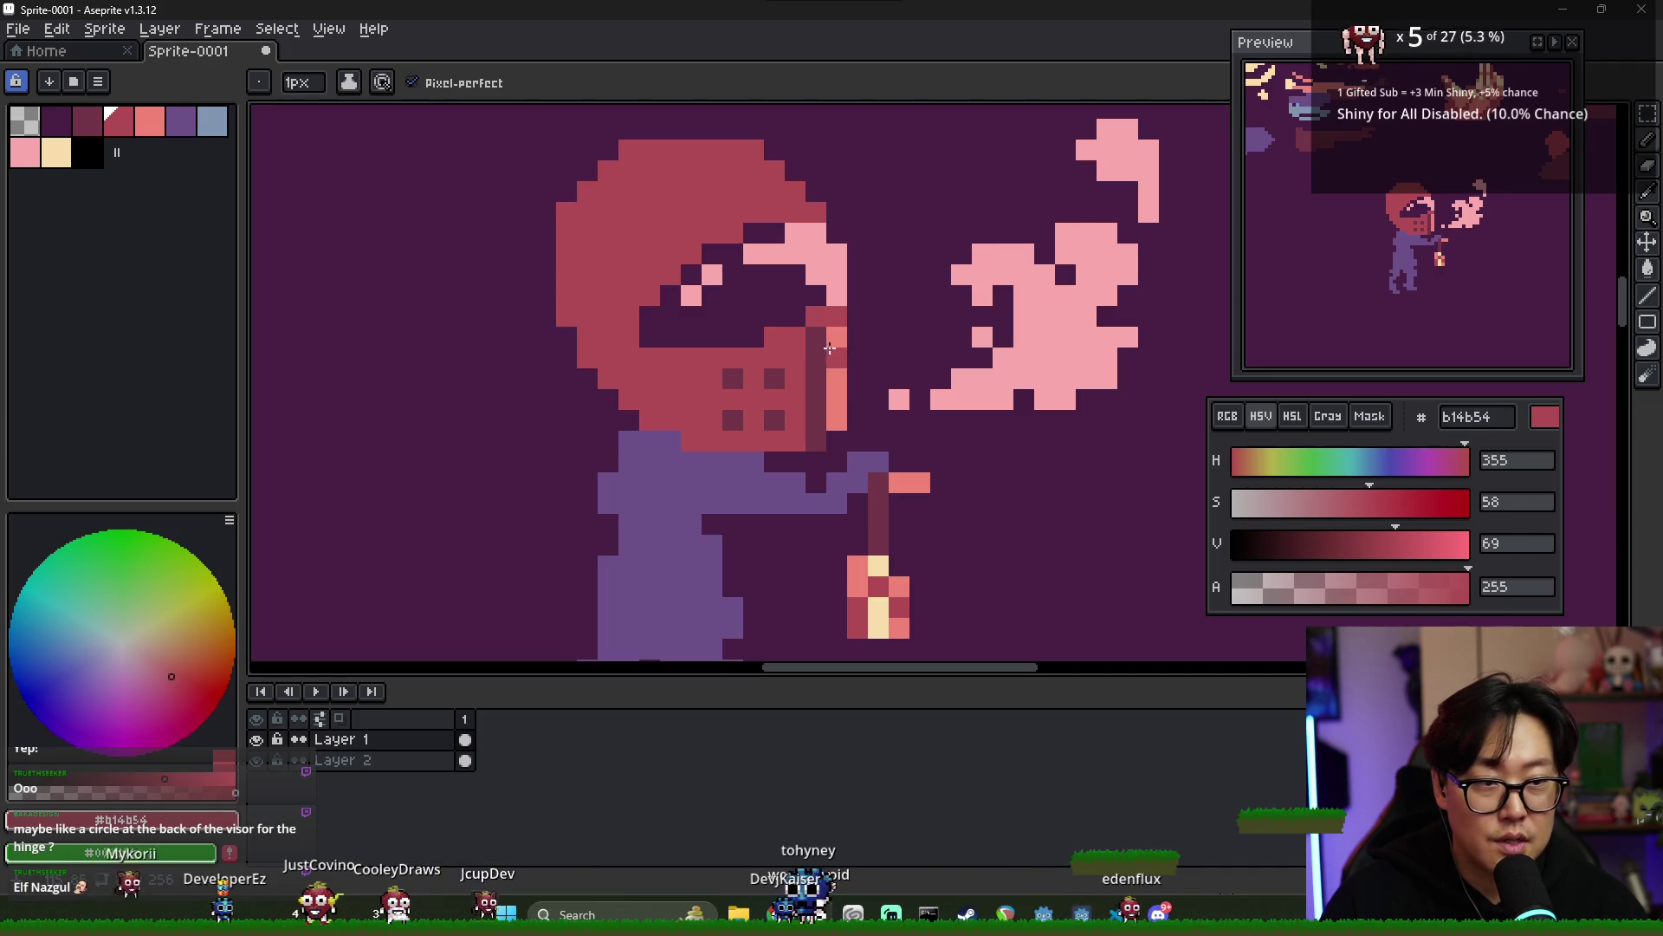
pyautogui.press(']')
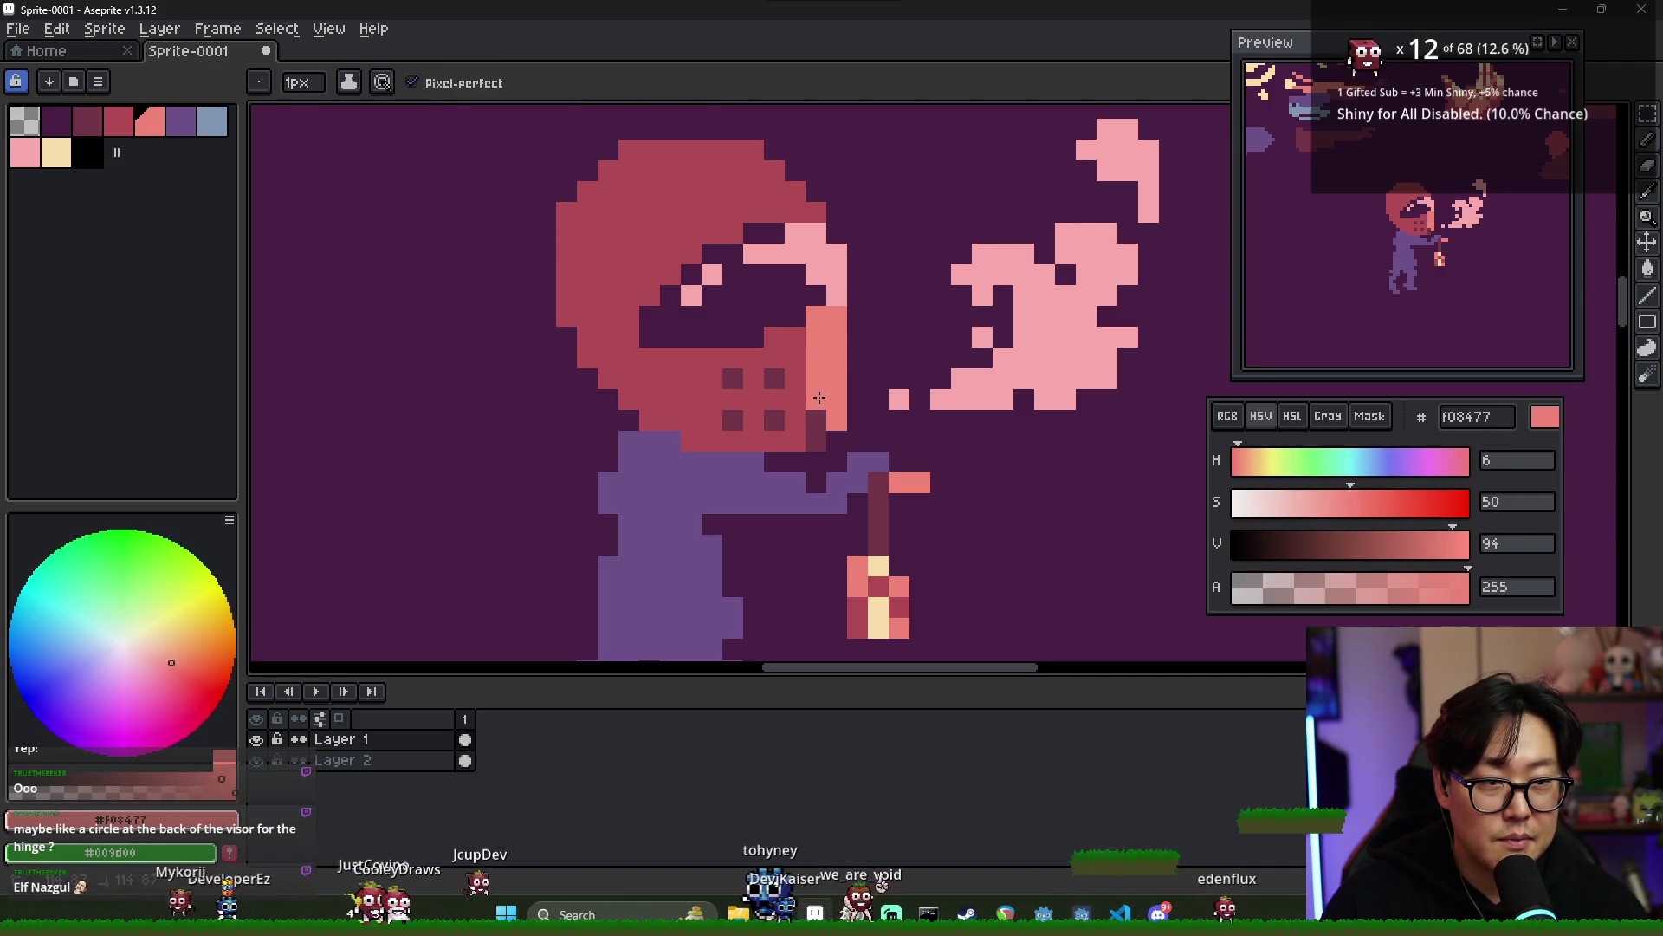
pyautogui.press('[')
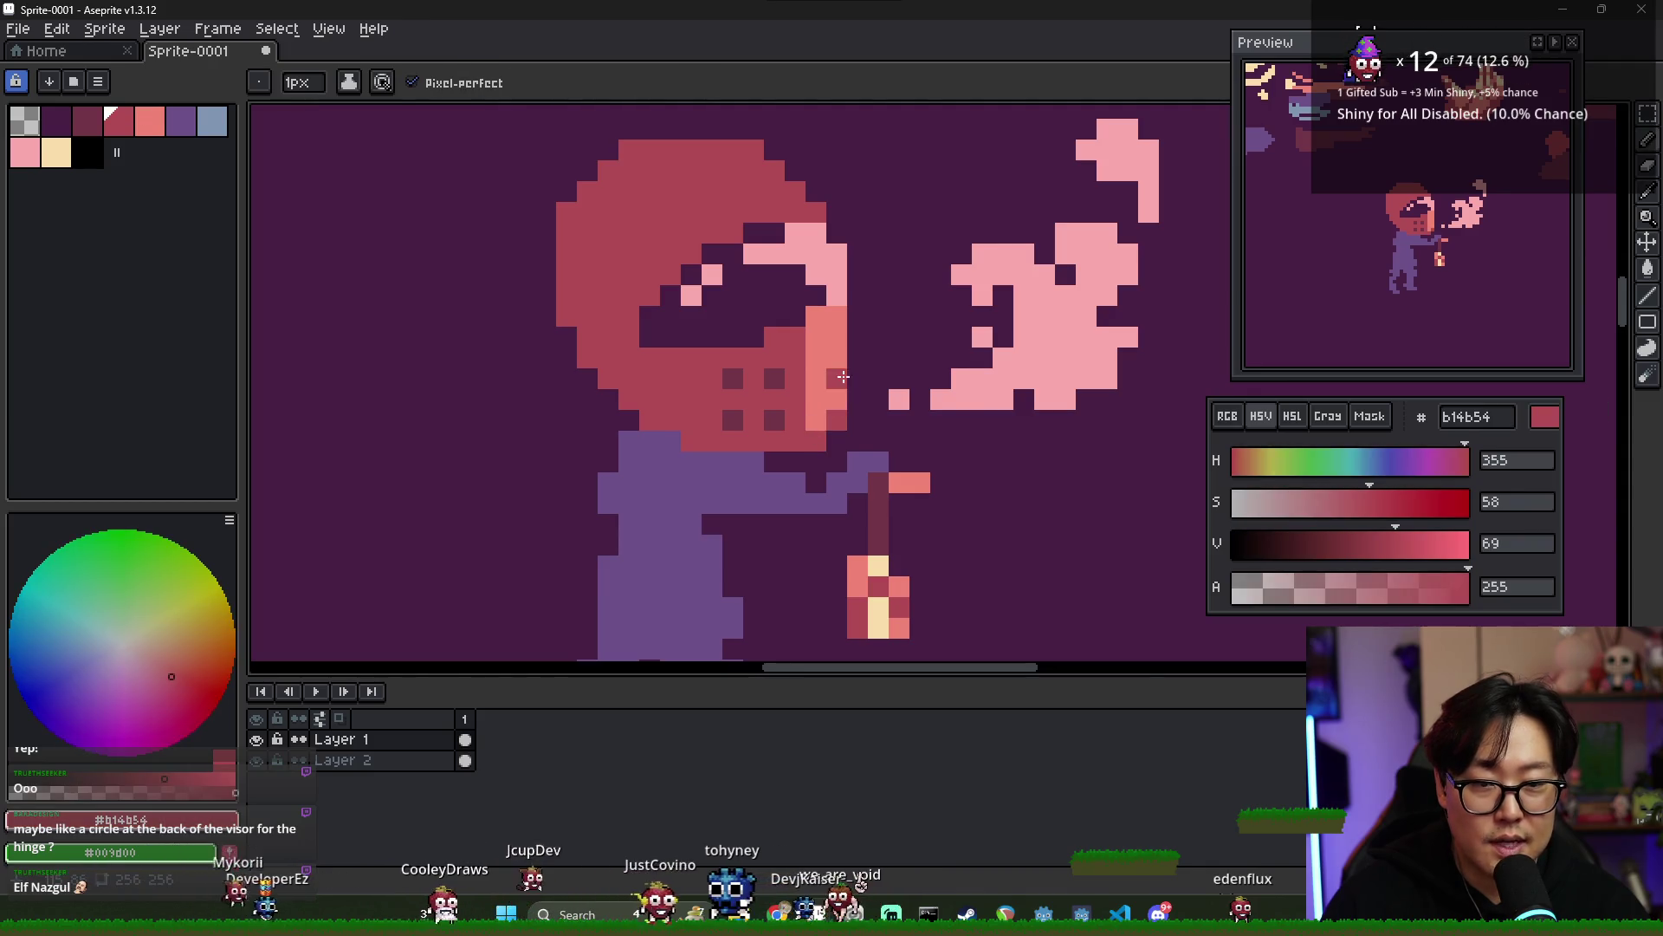
pyautogui.scroll(-2, 850, 377)
pyautogui.scroll(2, 829, 377)
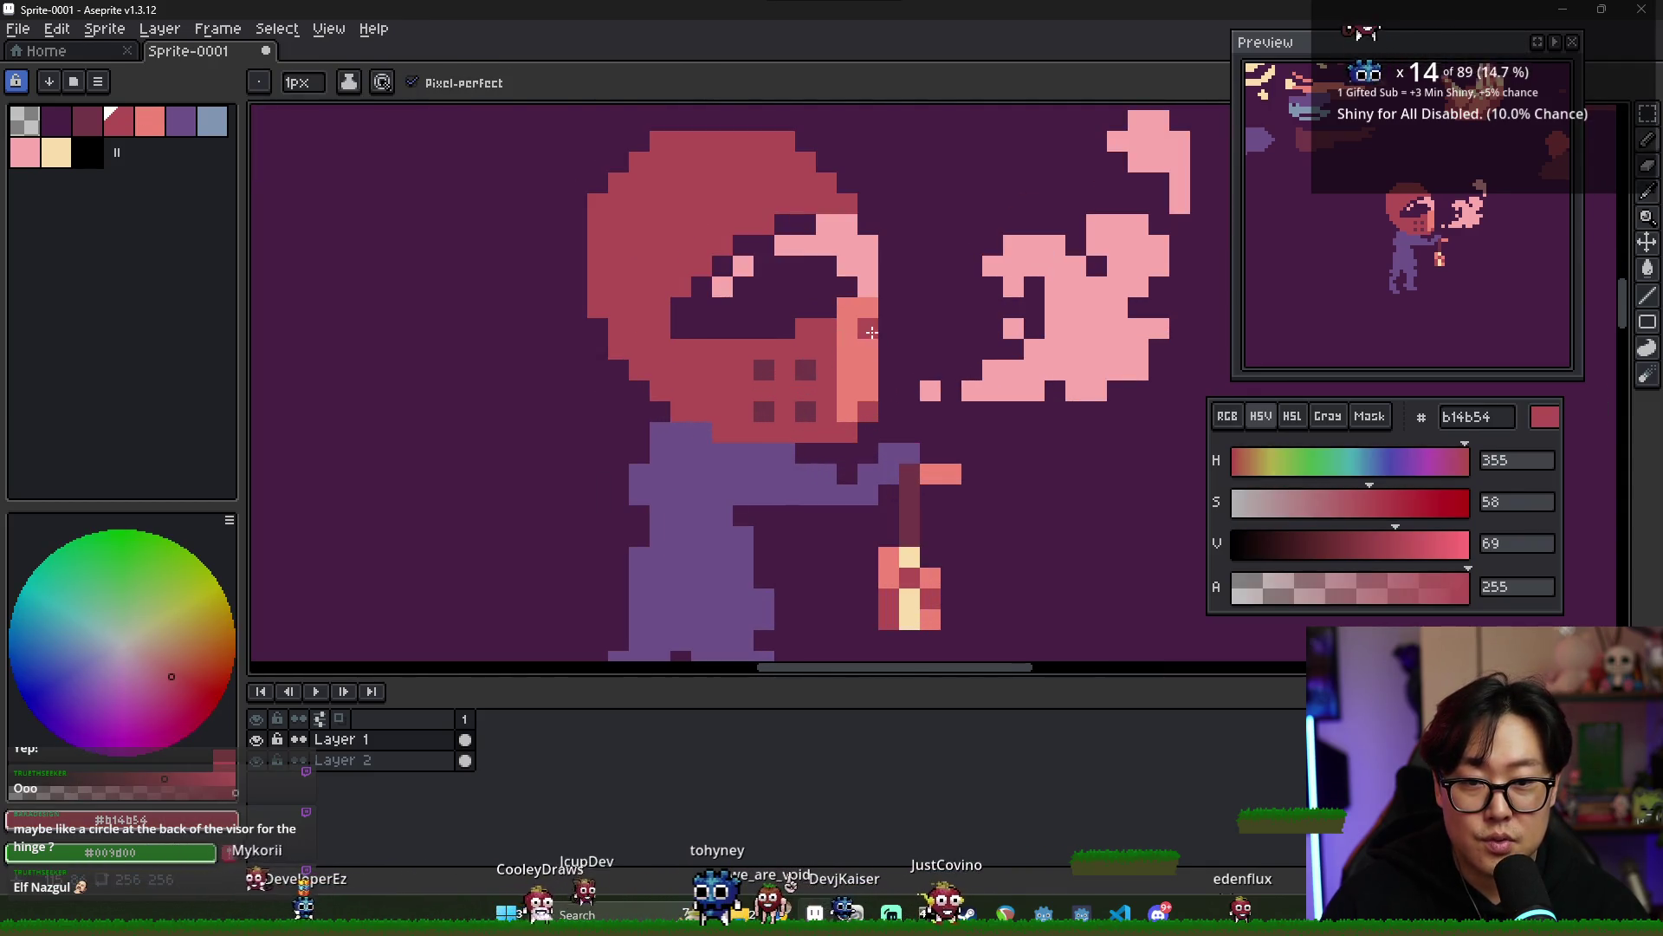
pyautogui.scroll(-1, 894, 410)
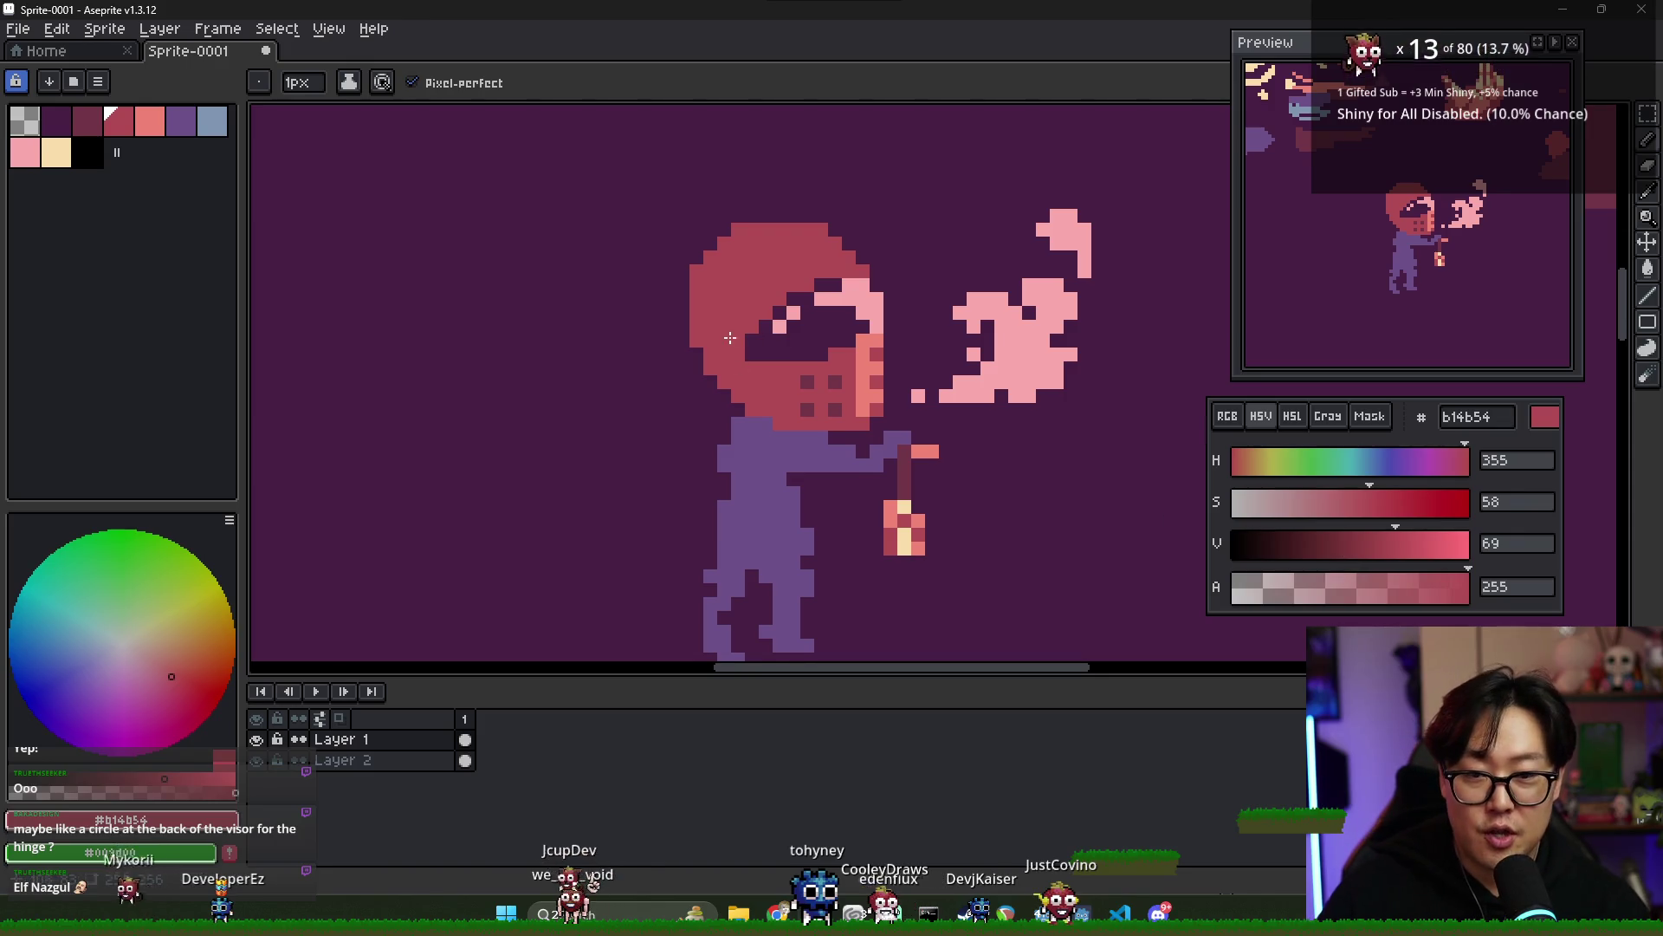
# - Compare the helmet with the knight's helm references while sampling helmet and visor colours
pyautogui.hotkey('alt', 'Tab')
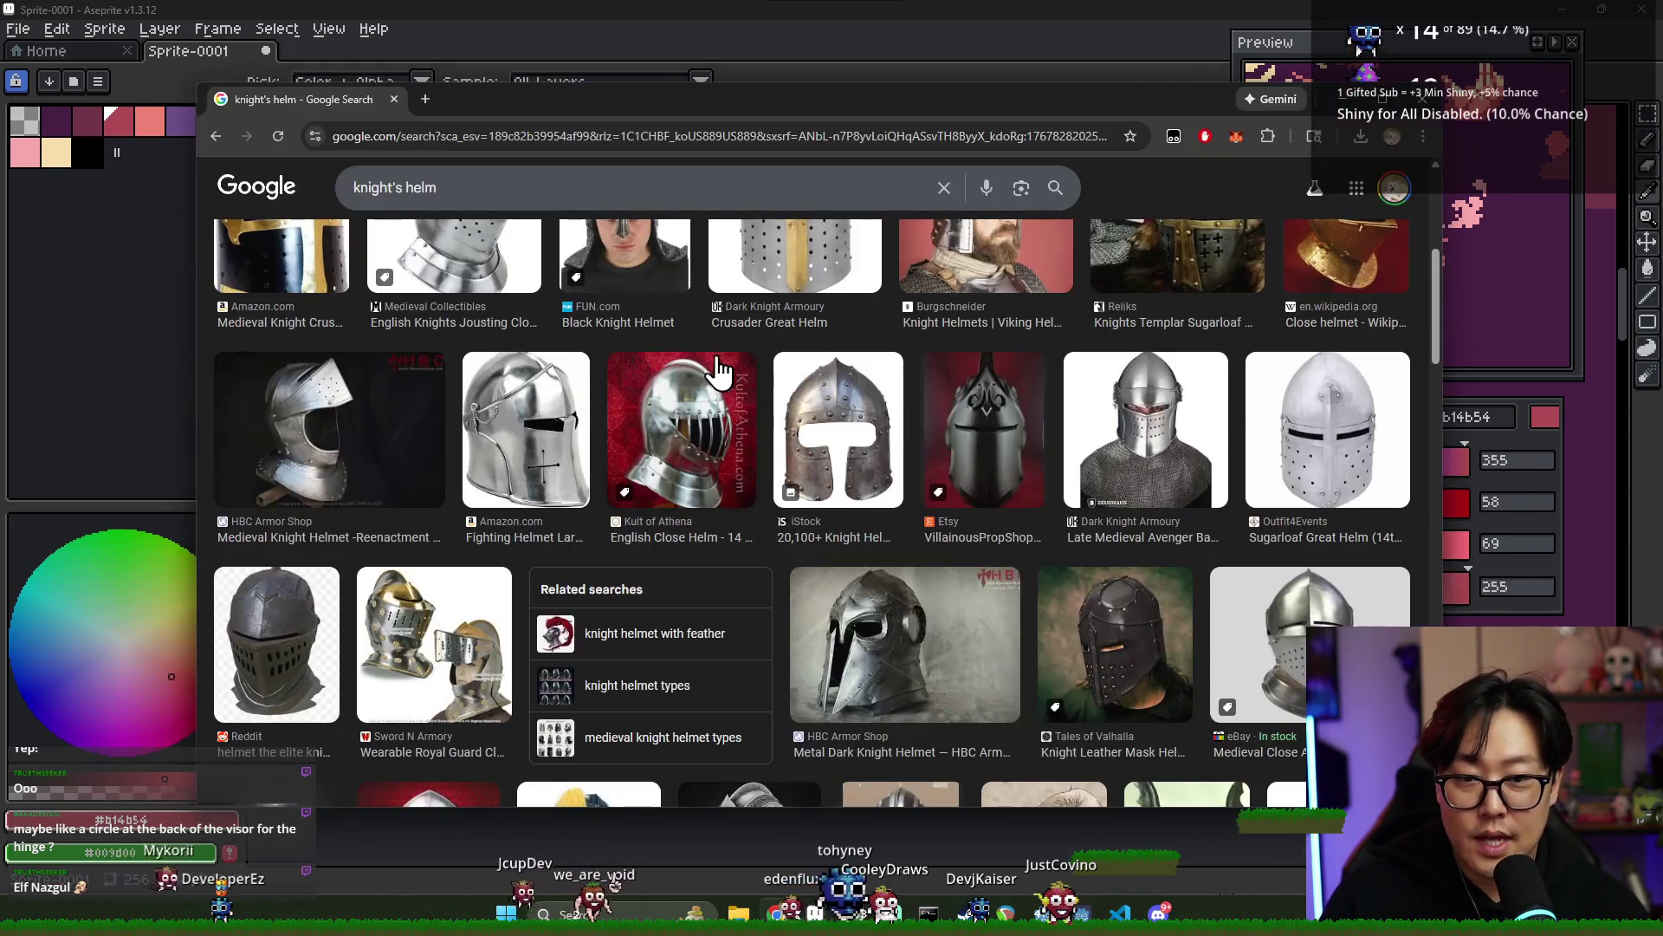
pyautogui.hotkey('alt', 'Tab')
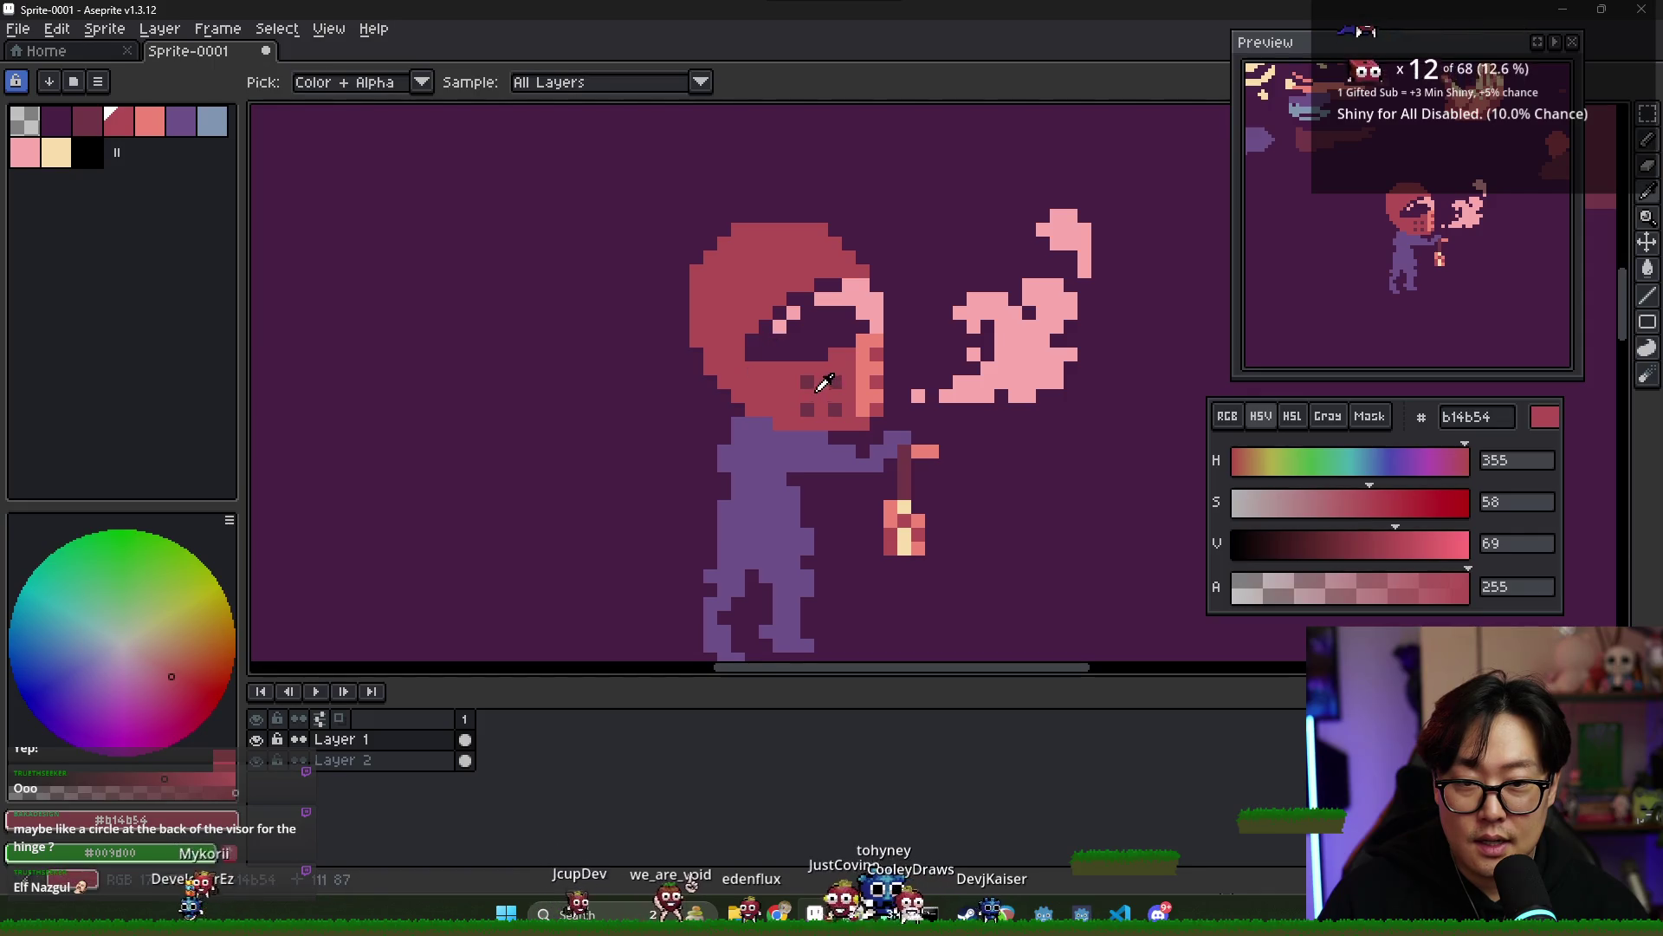
pyautogui.keyDown('alt'); pyautogui.click(709, 358); pyautogui.keyUp('alt')
pyautogui.hotkey('alt', 'Tab')
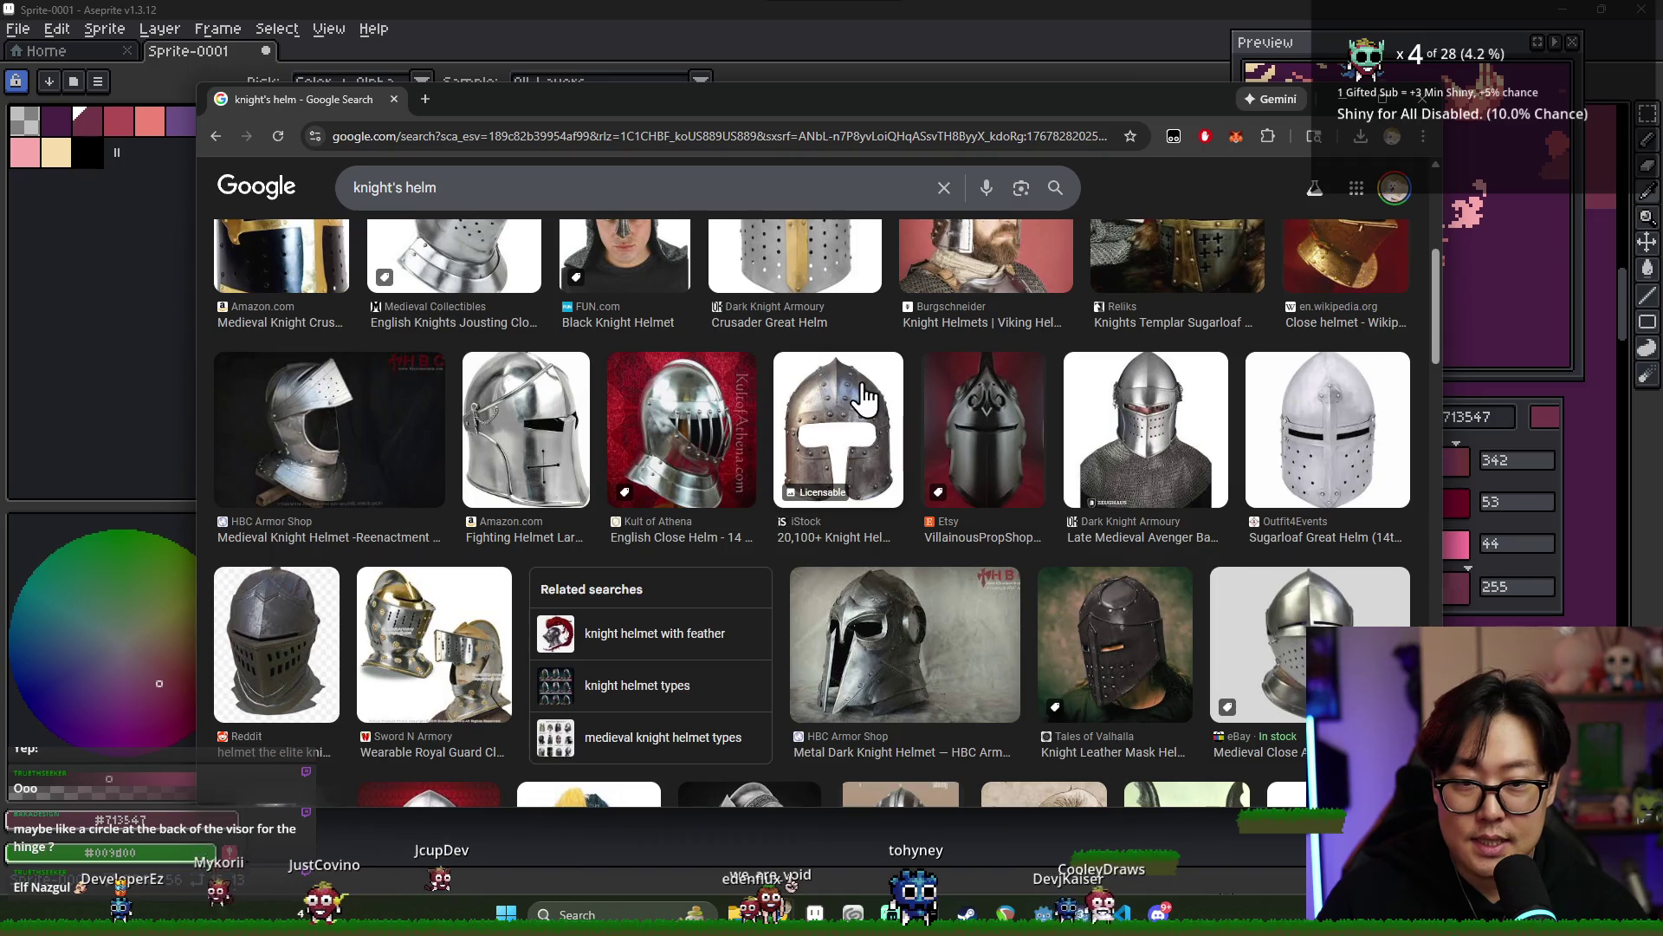
pyautogui.hotkey('alt', 'Tab')
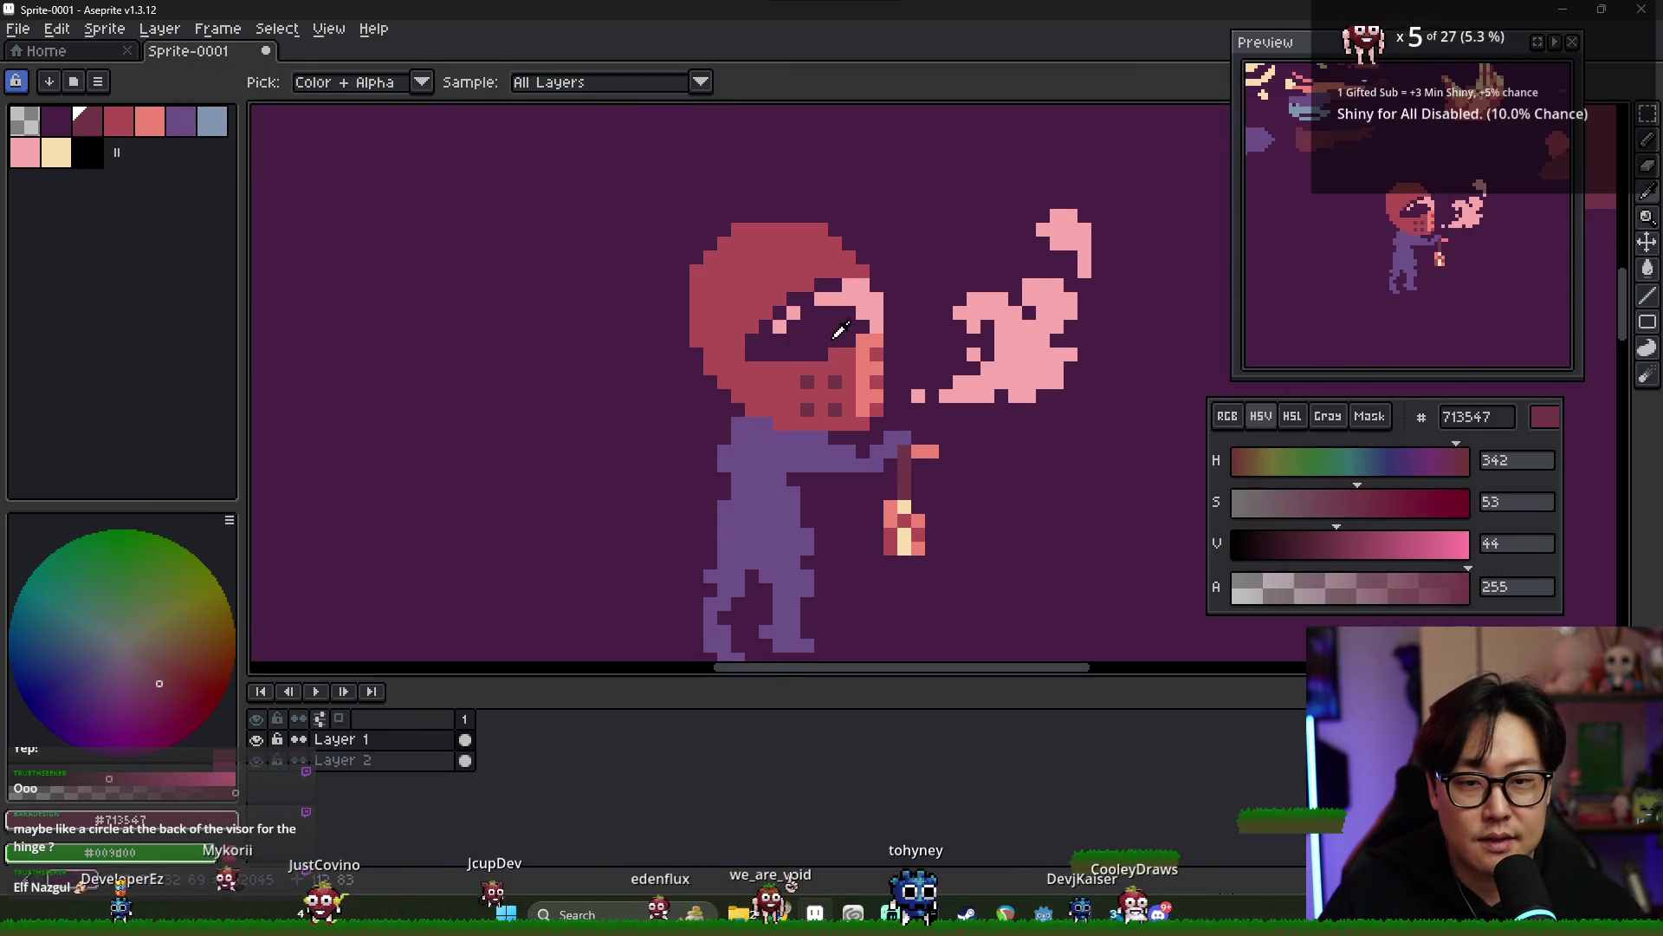
pyautogui.keyDown('alt'); pyautogui.click(832, 350); pyautogui.keyUp('alt')
pyautogui.keyDown('alt'); pyautogui.click(874, 342); pyautogui.keyUp('alt')
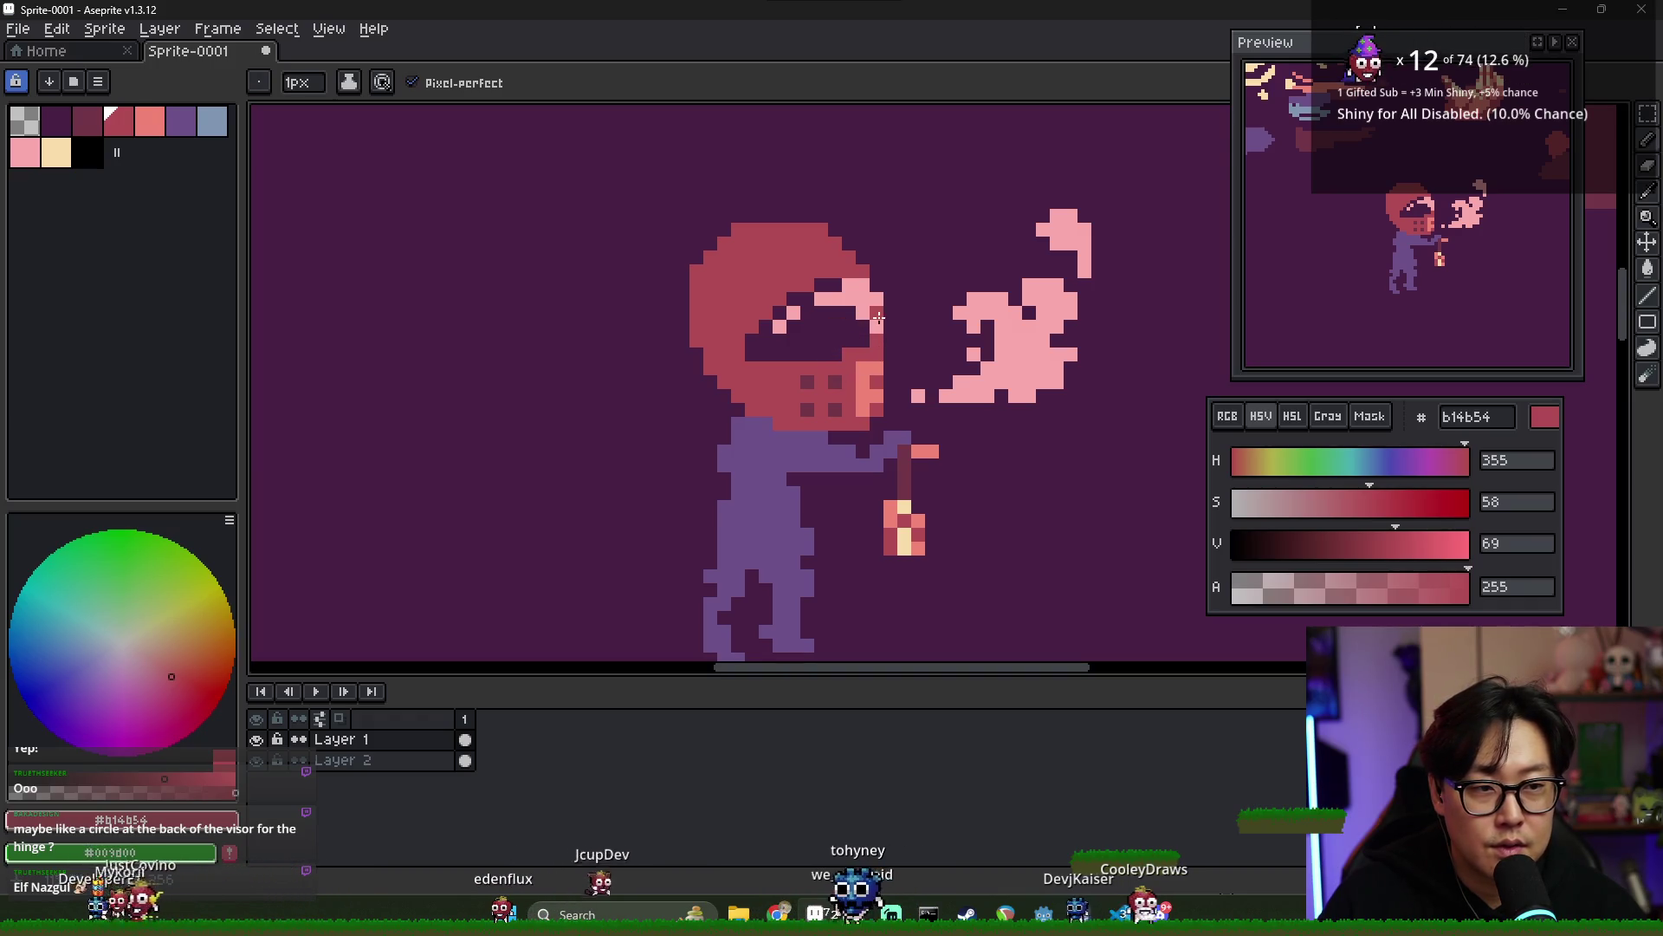
pyautogui.press('alt')
pyautogui.keyDown('alt'); pyautogui.click(859, 302); pyautogui.keyUp('alt')
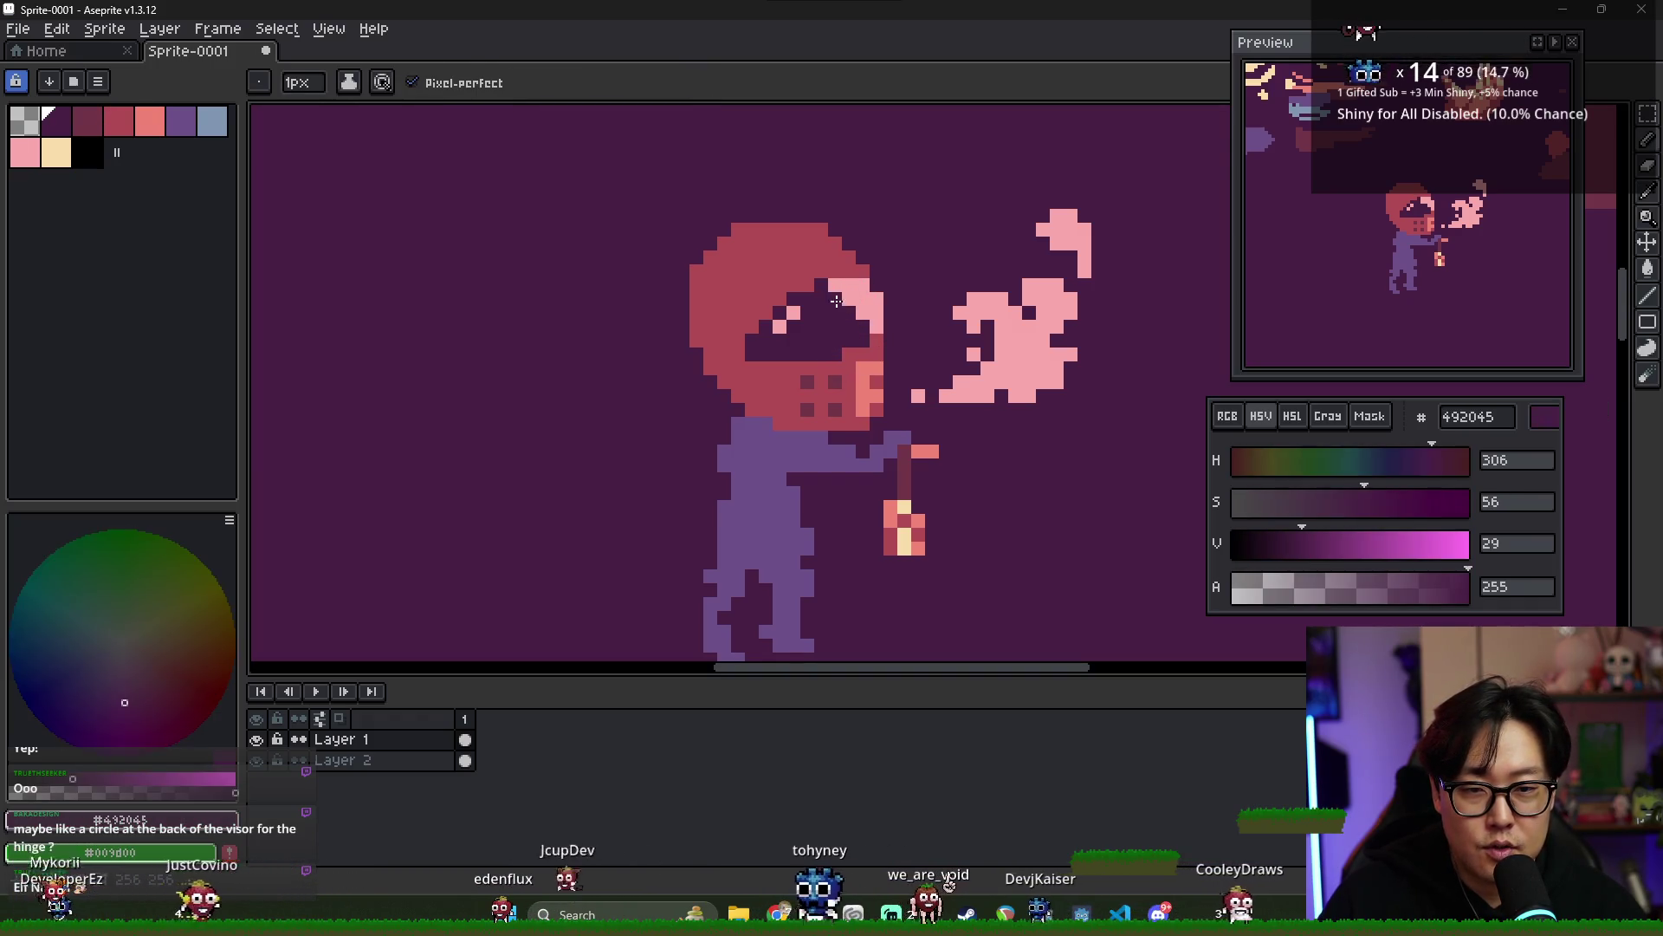
pyautogui.keyDown('alt'); pyautogui.click(792, 310); pyautogui.keyUp('alt')
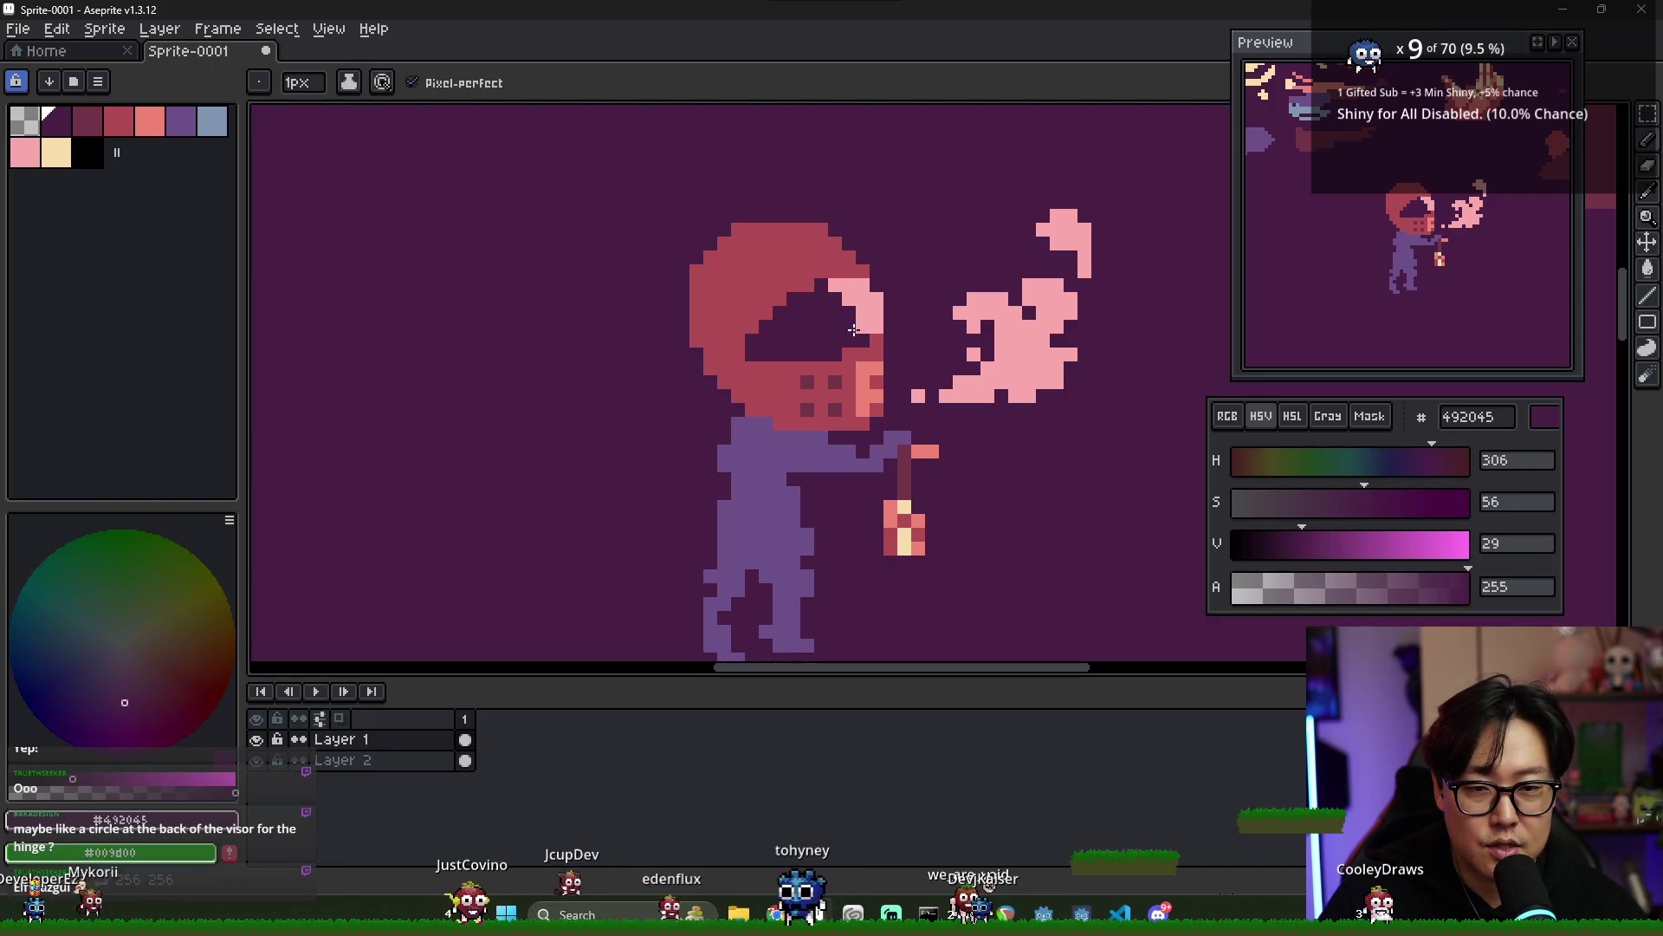
# - Sample salmon #f08477 from the visor and paint a solid strip down its right edge
pyautogui.keyDown('alt'); pyautogui.click(870, 352); pyautogui.keyUp('alt')
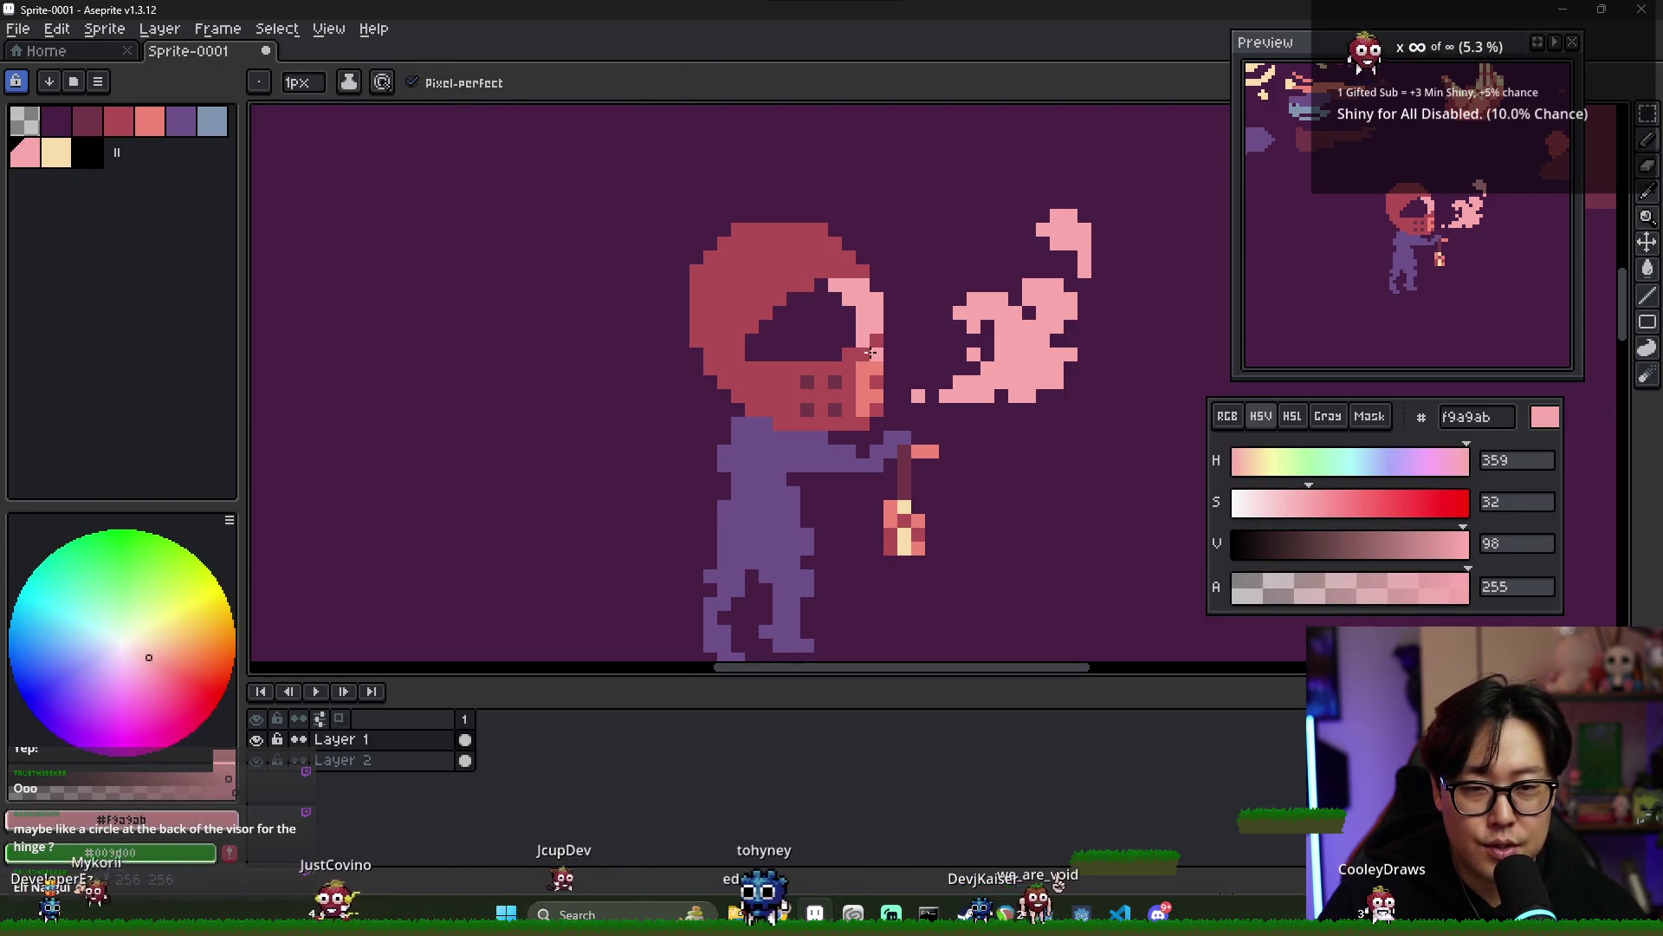
pyautogui.keyDown('alt'); pyautogui.click(871, 361); pyautogui.keyUp('alt')
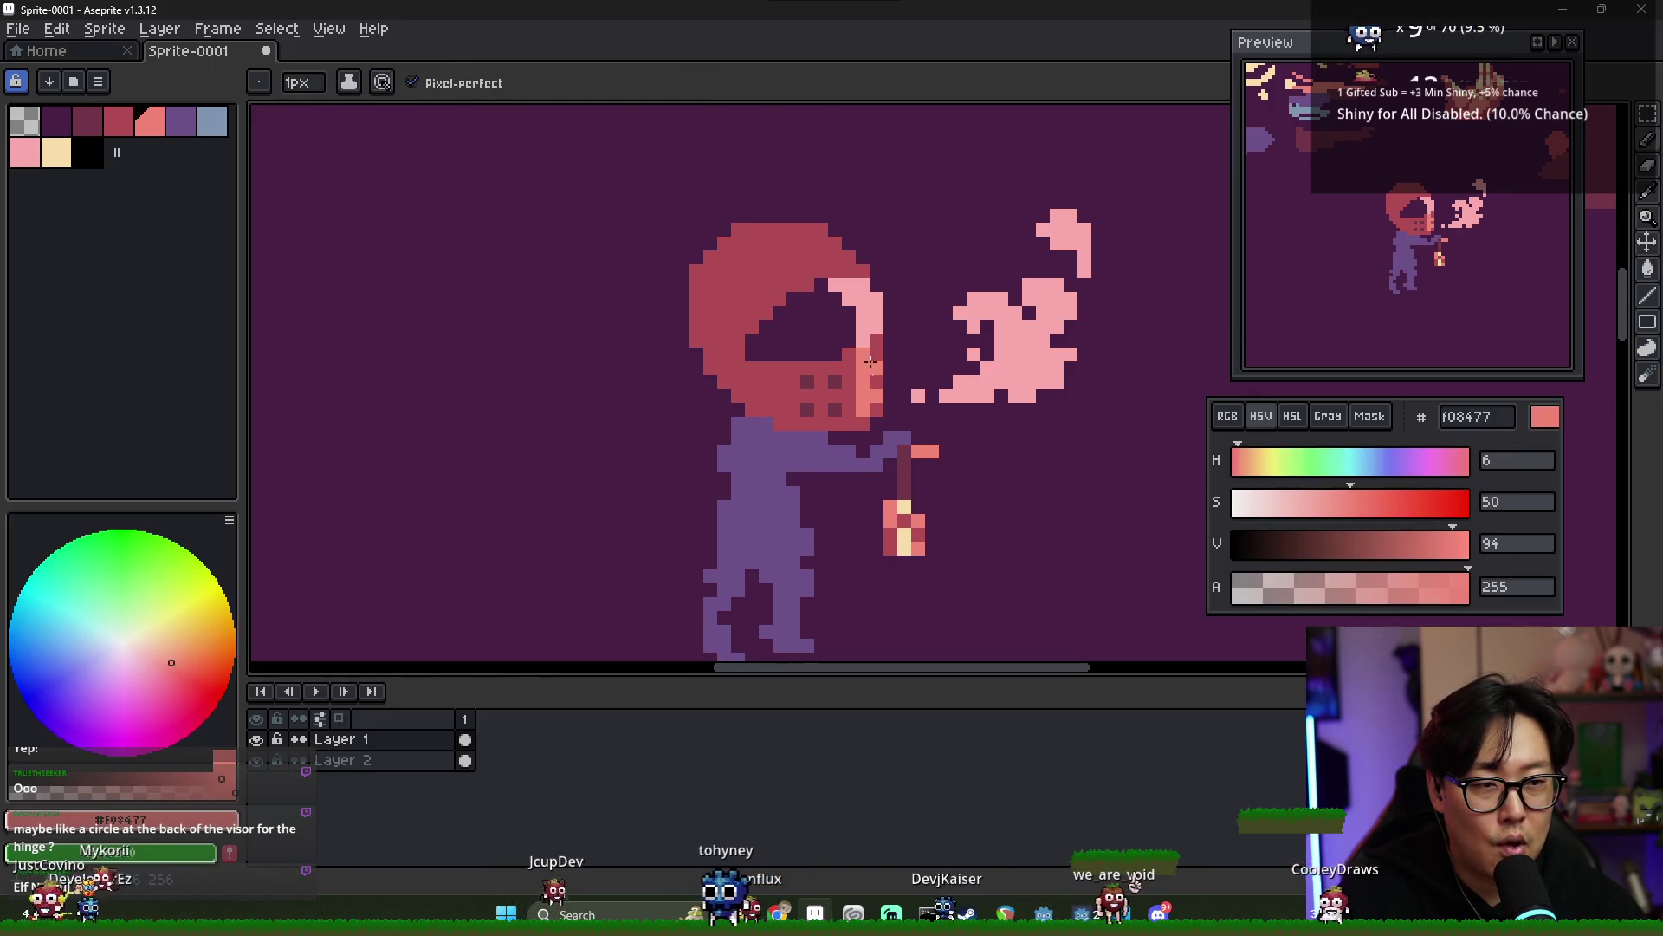
pyautogui.moveTo(871, 361); pyautogui.dragTo(866, 412)
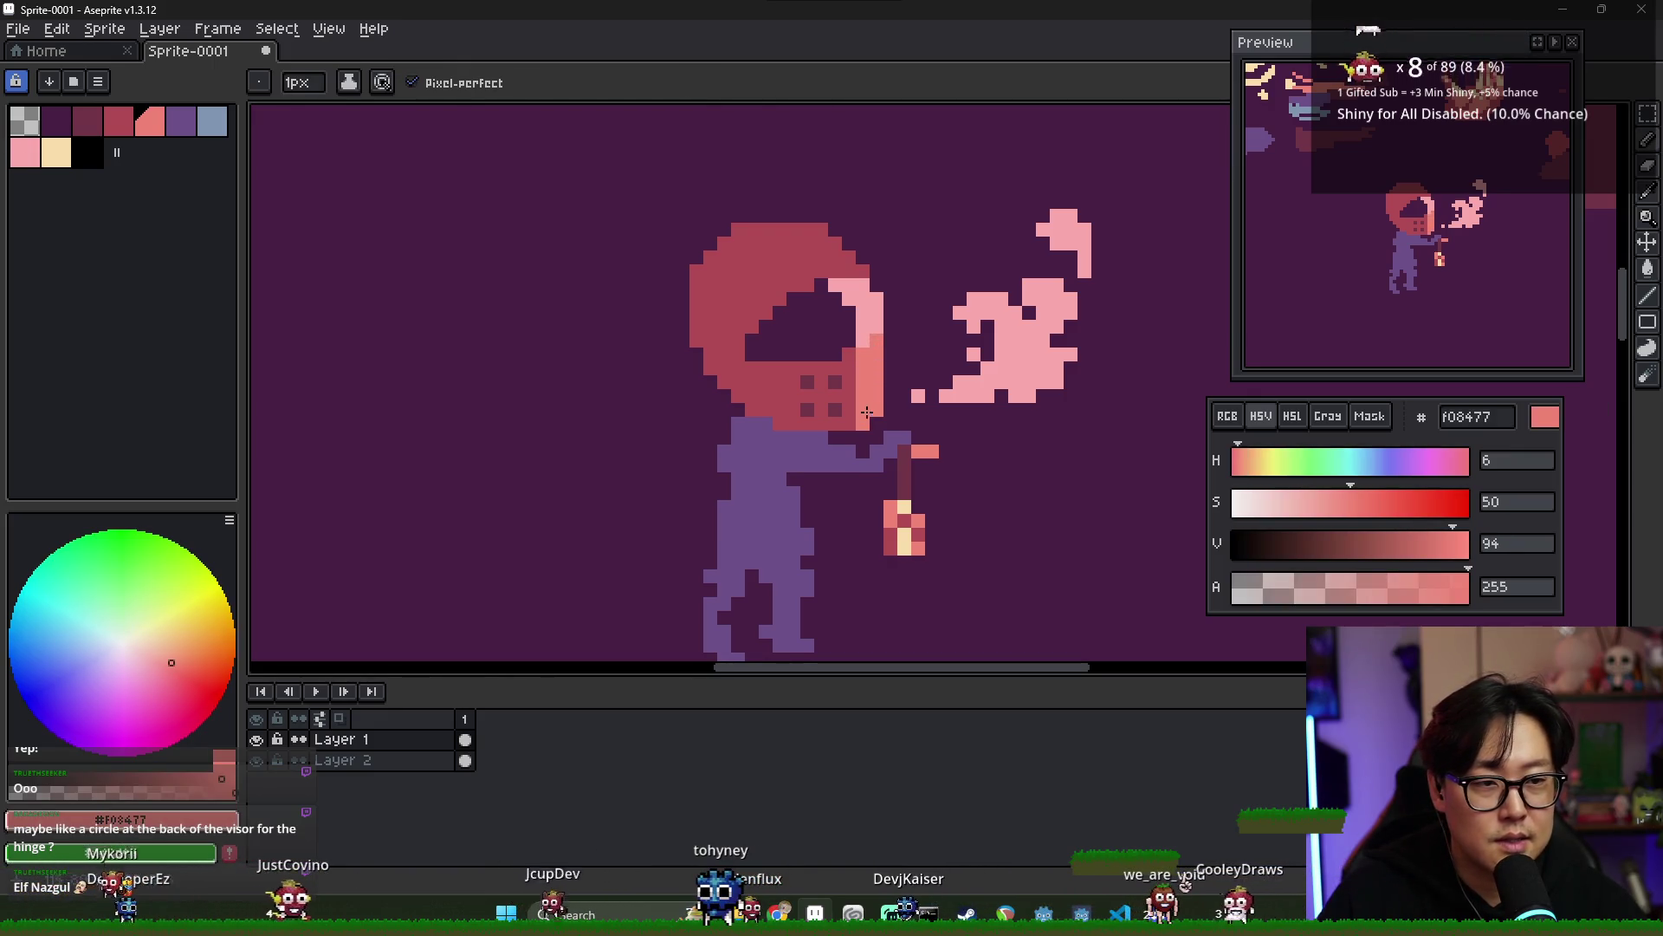
pyautogui.scroll(-2, 866, 412)
pyautogui.scroll(5, 832, 398)
pyautogui.scroll(-4, 807, 389)
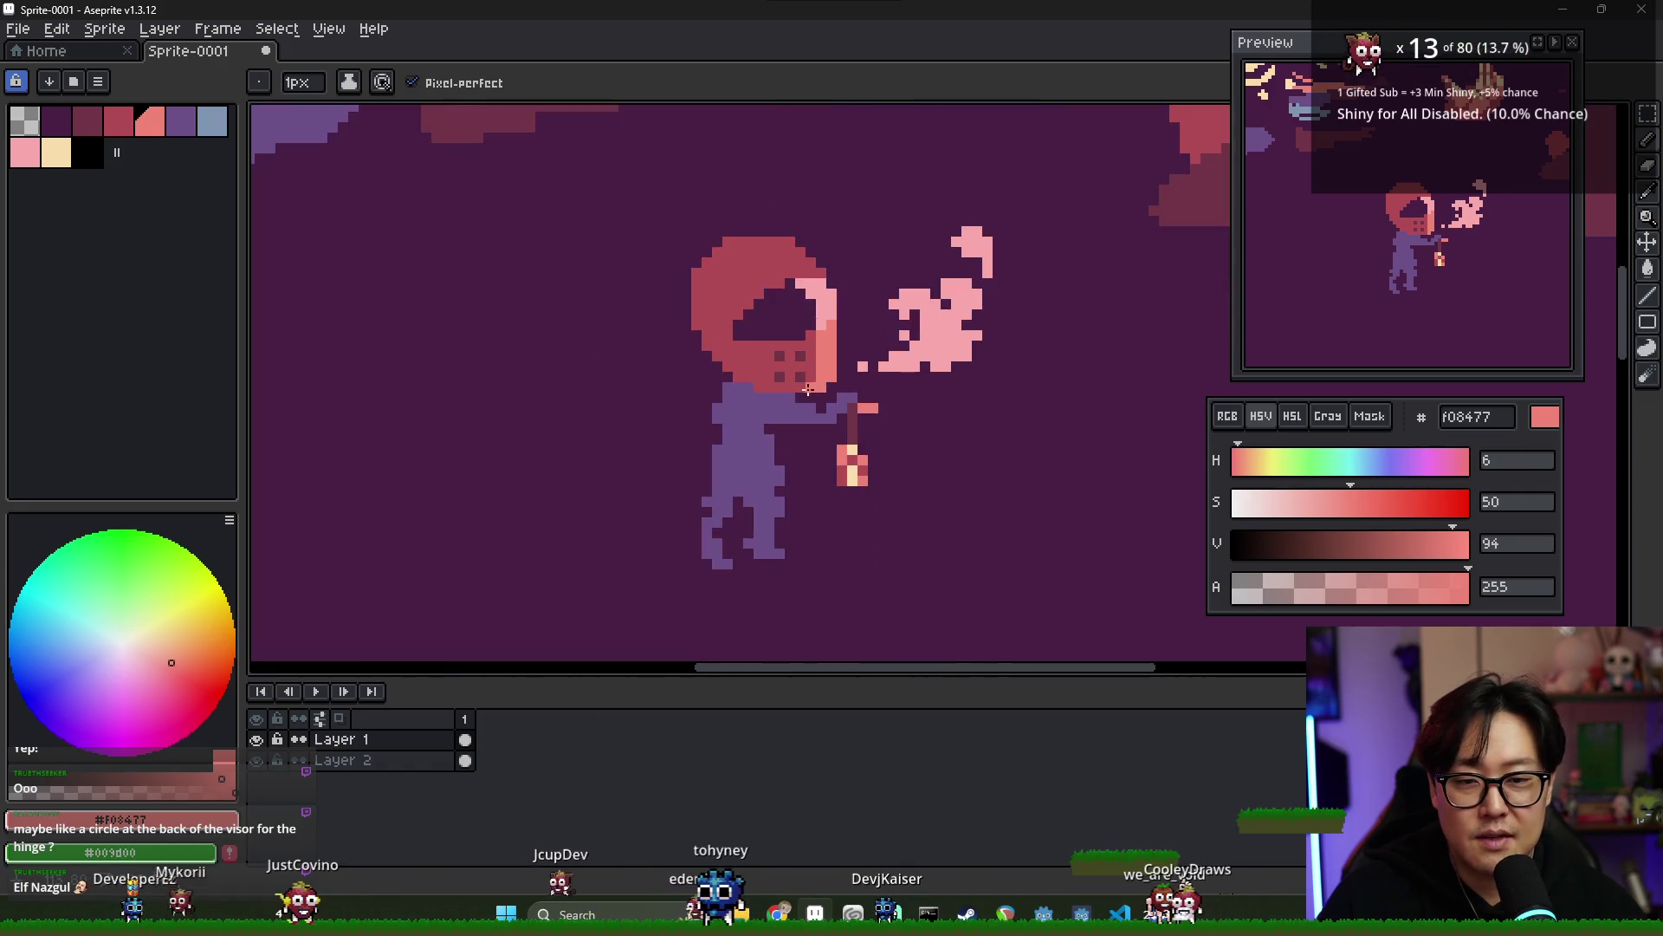
# - Sample the helmet's darker red, the dark visor purple and the helmet red from the canvas
pyautogui.keyDown('alt'); pyautogui.click(807, 389); pyautogui.keyUp('alt')
pyautogui.scroll(-4, 805, 293)
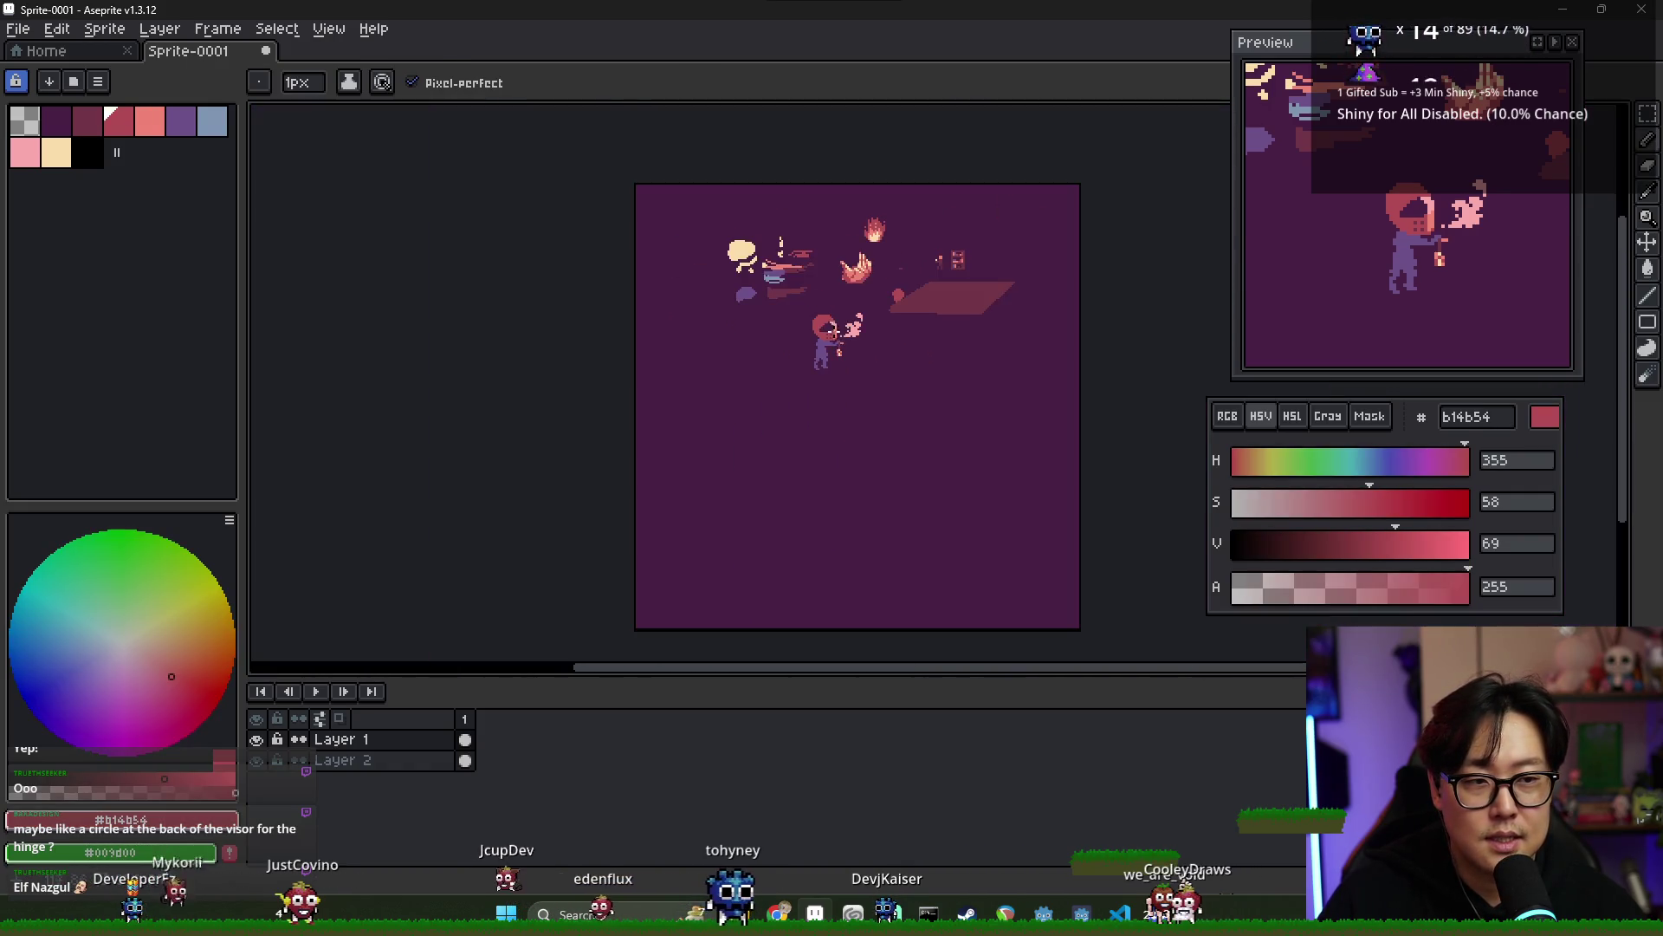
pyautogui.scroll(3, 852, 339)
pyautogui.scroll(2, 778, 344)
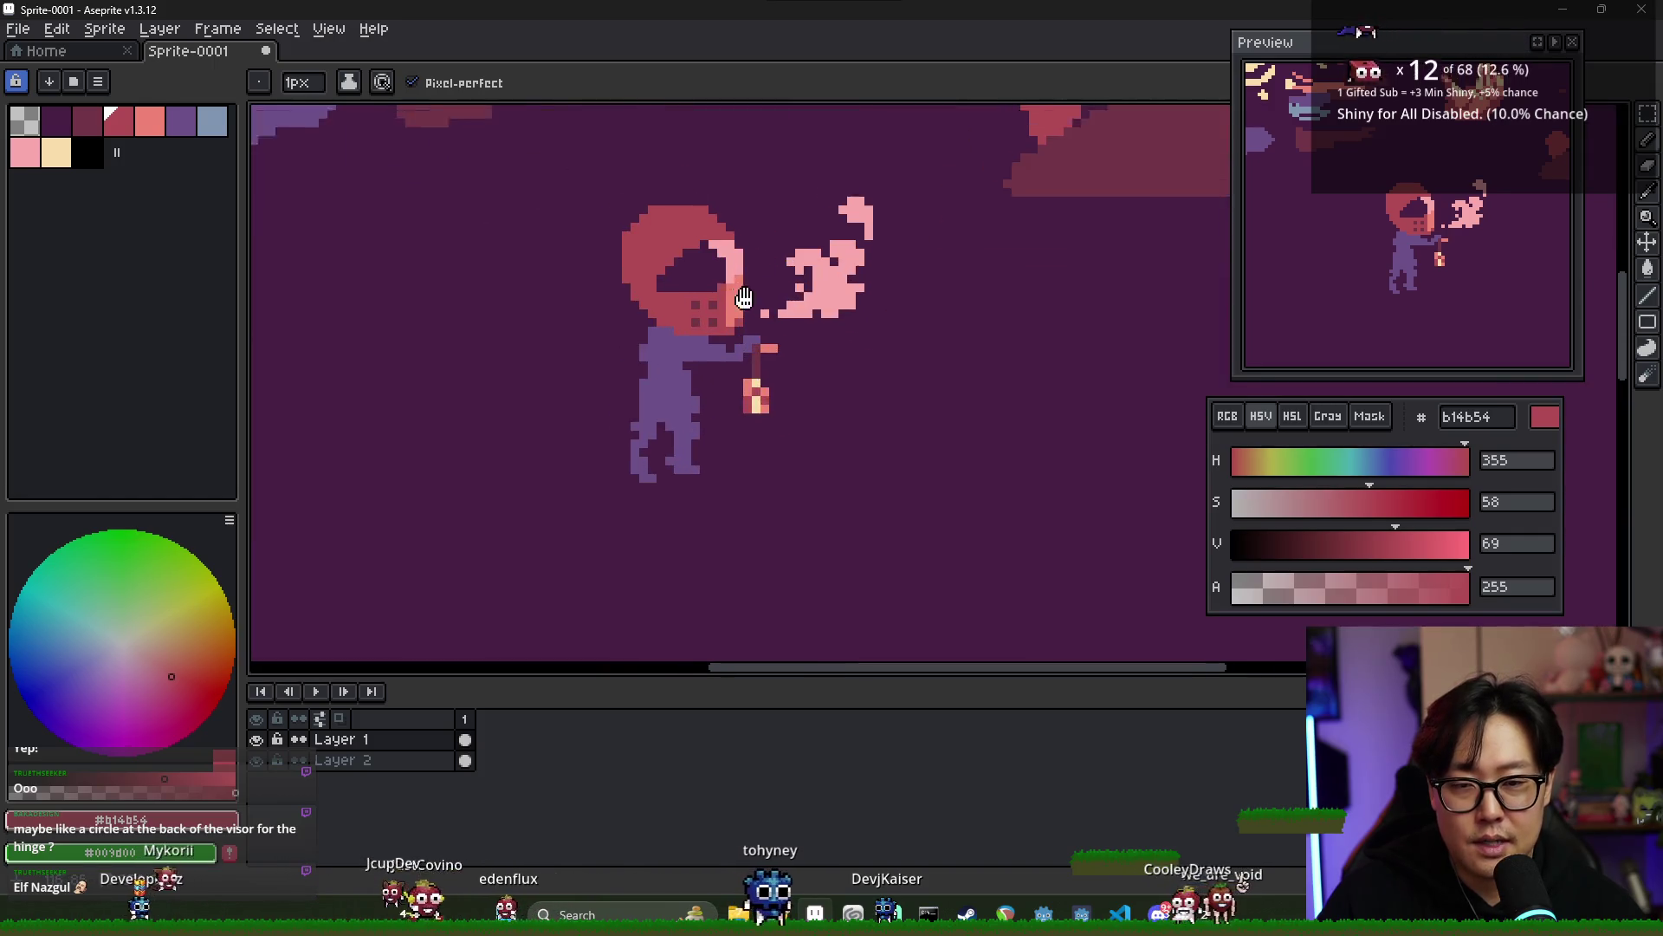
pyautogui.keyDown('alt'); pyautogui.click(778, 344); pyautogui.keyUp('alt')
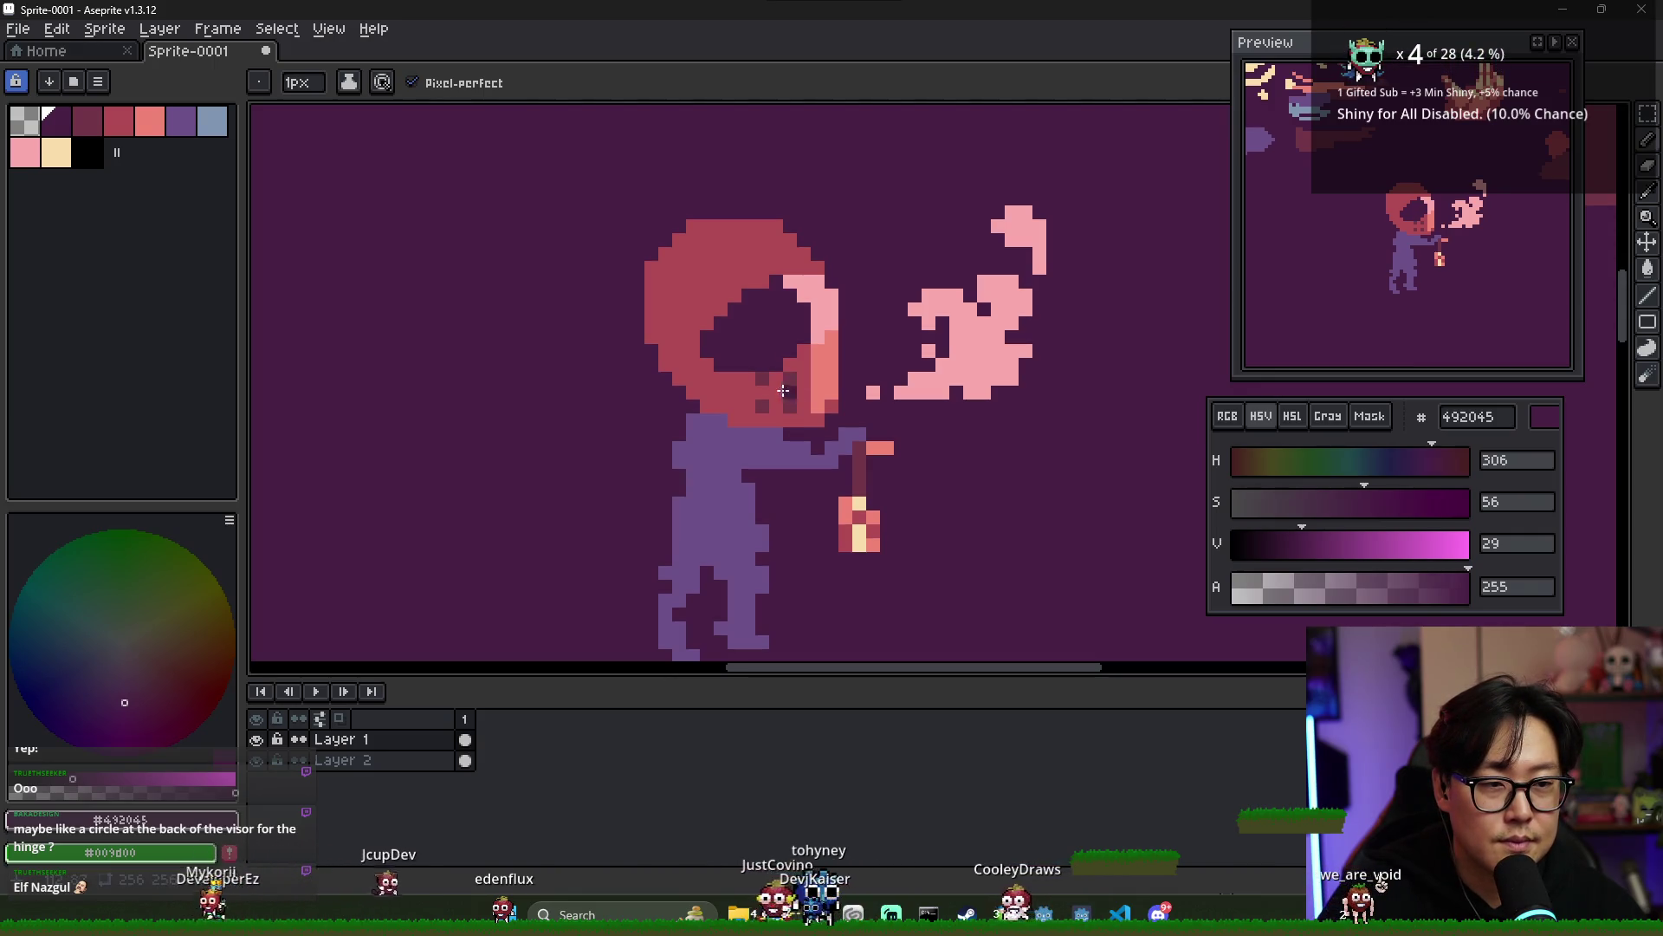
pyautogui.keyDown('alt'); pyautogui.click(782, 367); pyautogui.keyUp('alt')
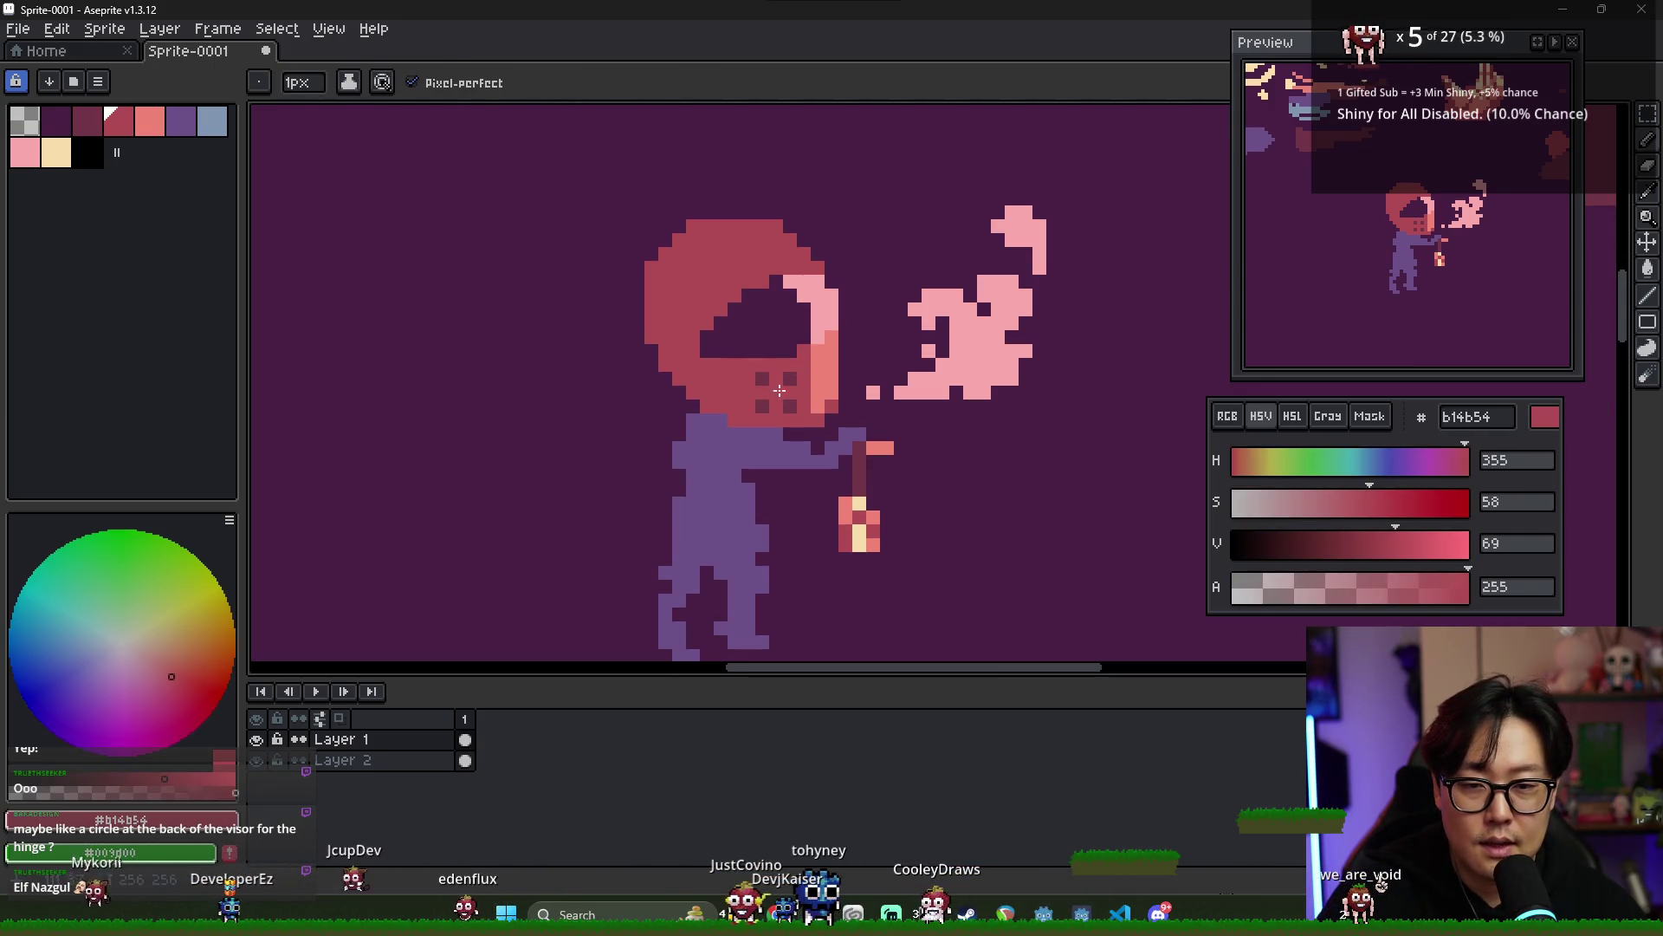
# - Compare the knight's helm references with the sprite, sampling the dark visor purple
pyautogui.hotkey('alt', 'Tab')
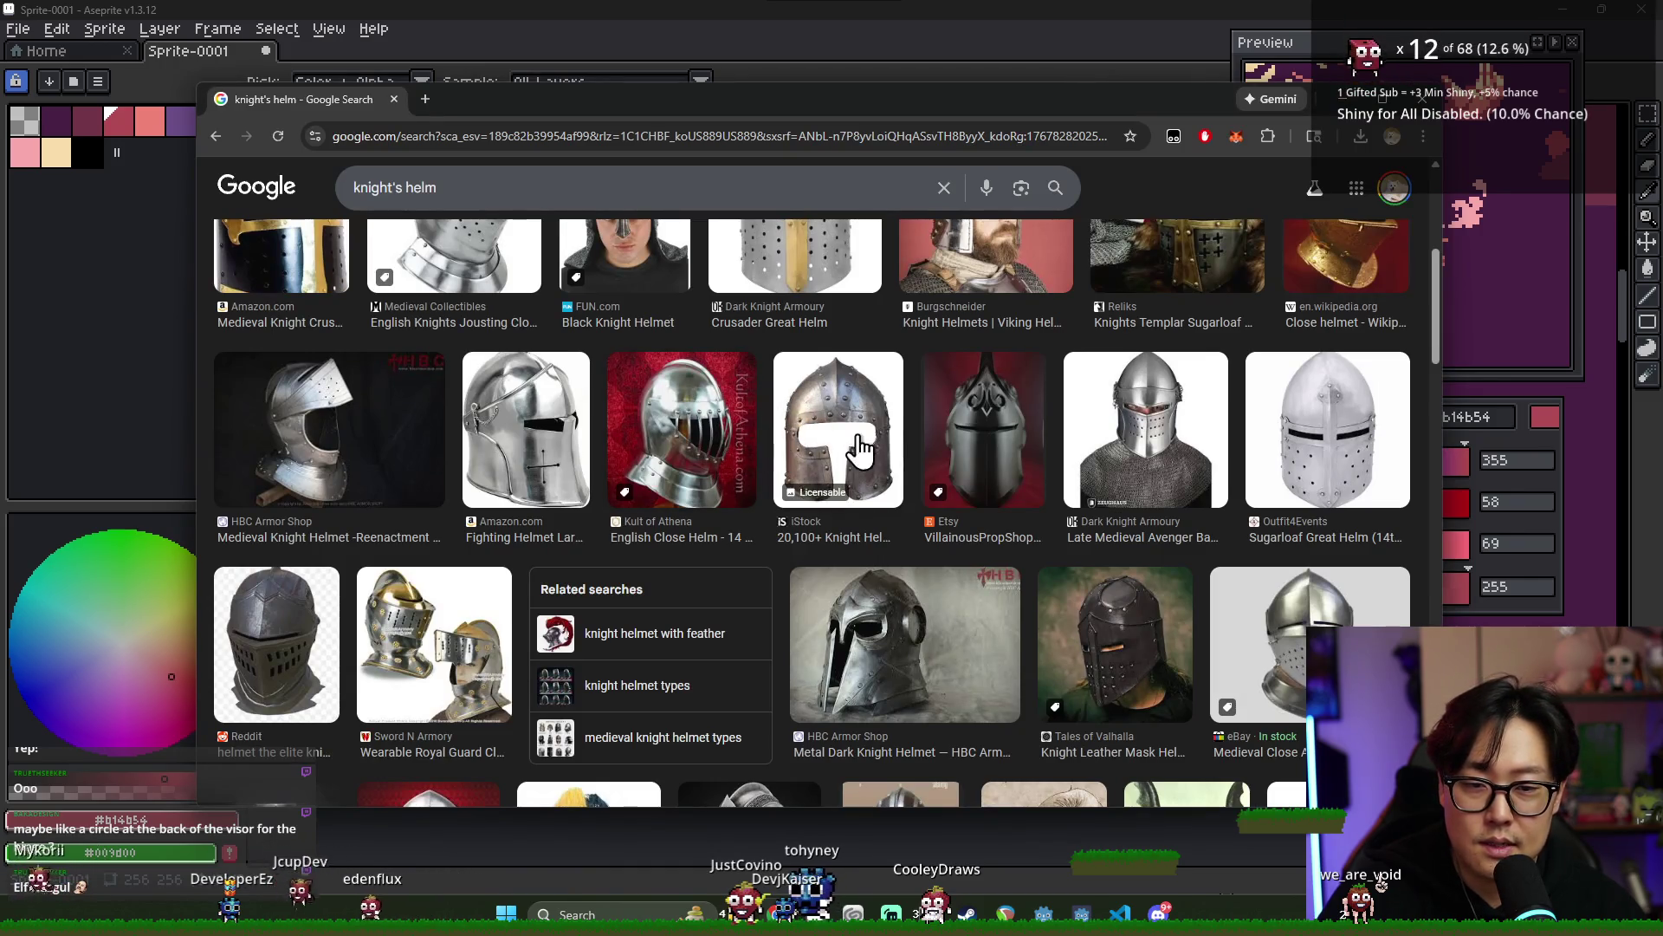
pyautogui.scroll(1, 1072, 437)
pyautogui.hotkey('alt', 'Tab')
pyautogui.keyDown('alt'); pyautogui.click(765, 284); pyautogui.keyUp('alt')
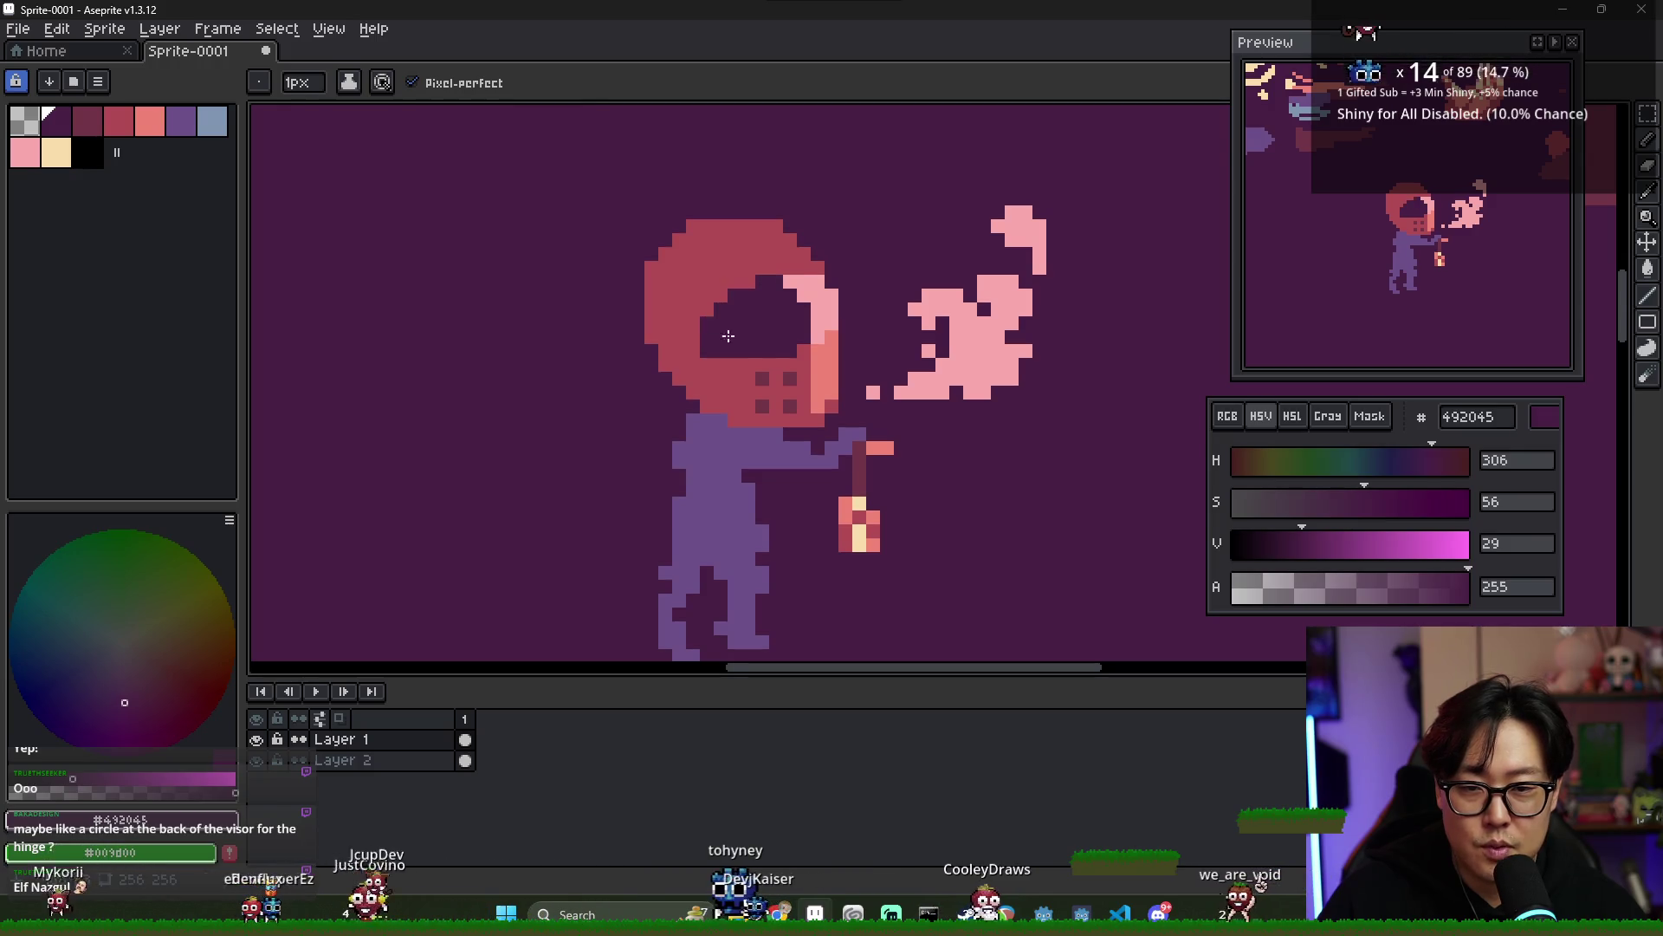
pyautogui.hotkey('alt', 'Tab')
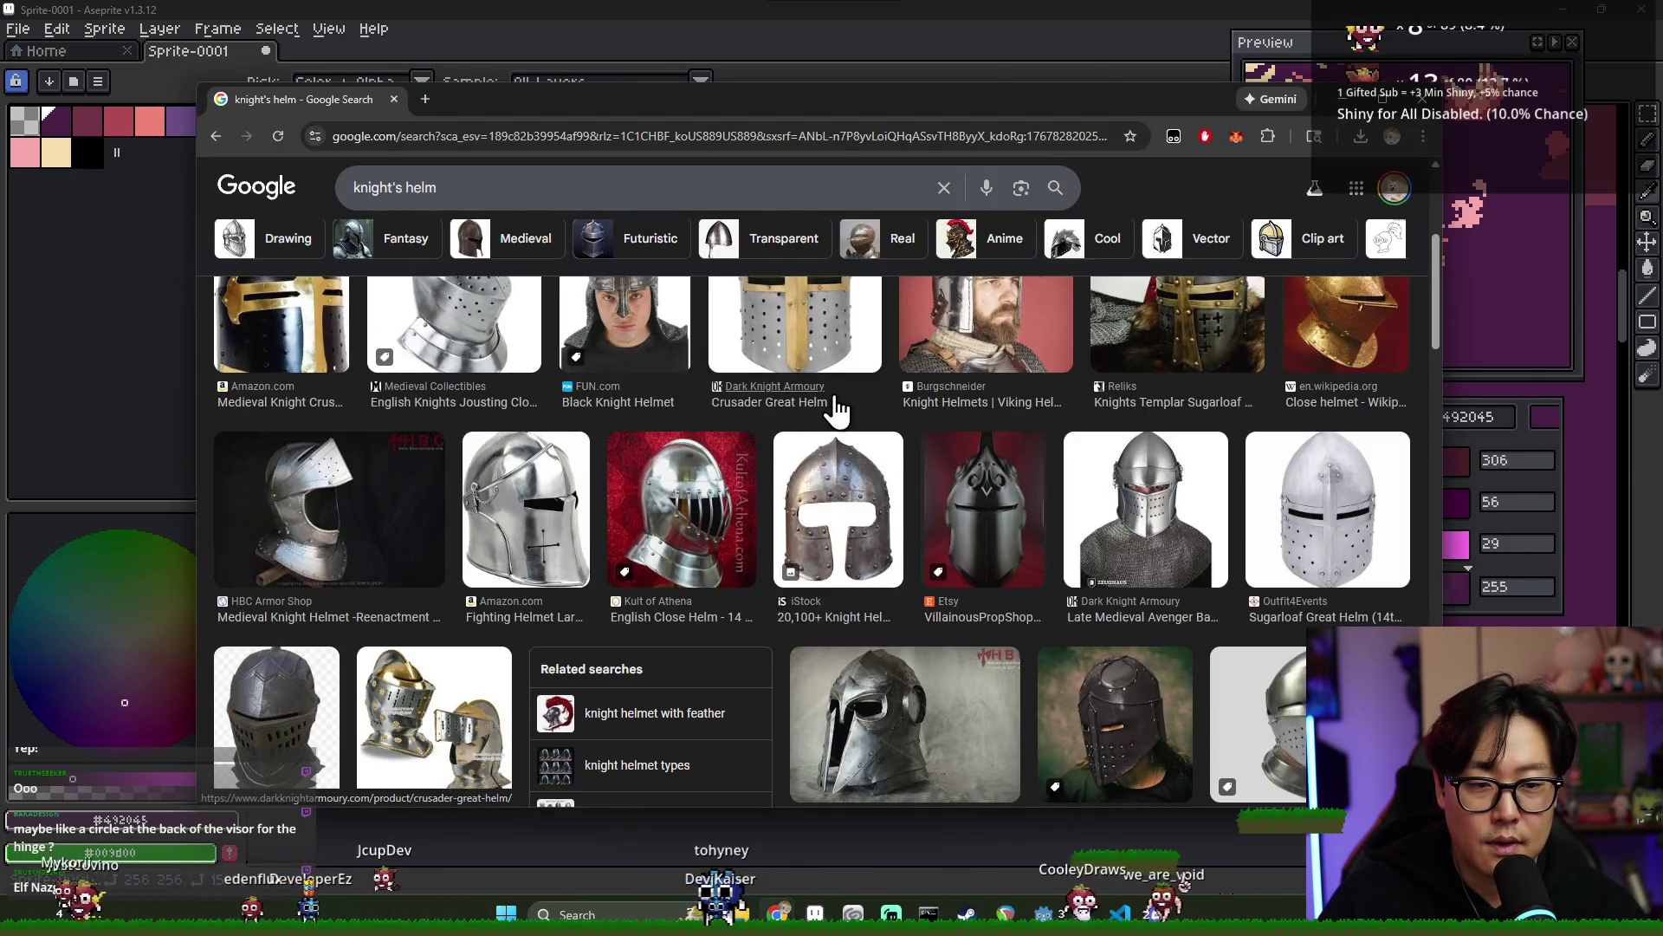
pyautogui.hotkey('alt', 'Tab')
# - Settle on helmet red #b14b54 after one more look at the references
pyautogui.keyDown('alt'); pyautogui.click(702, 352); pyautogui.keyUp('alt')
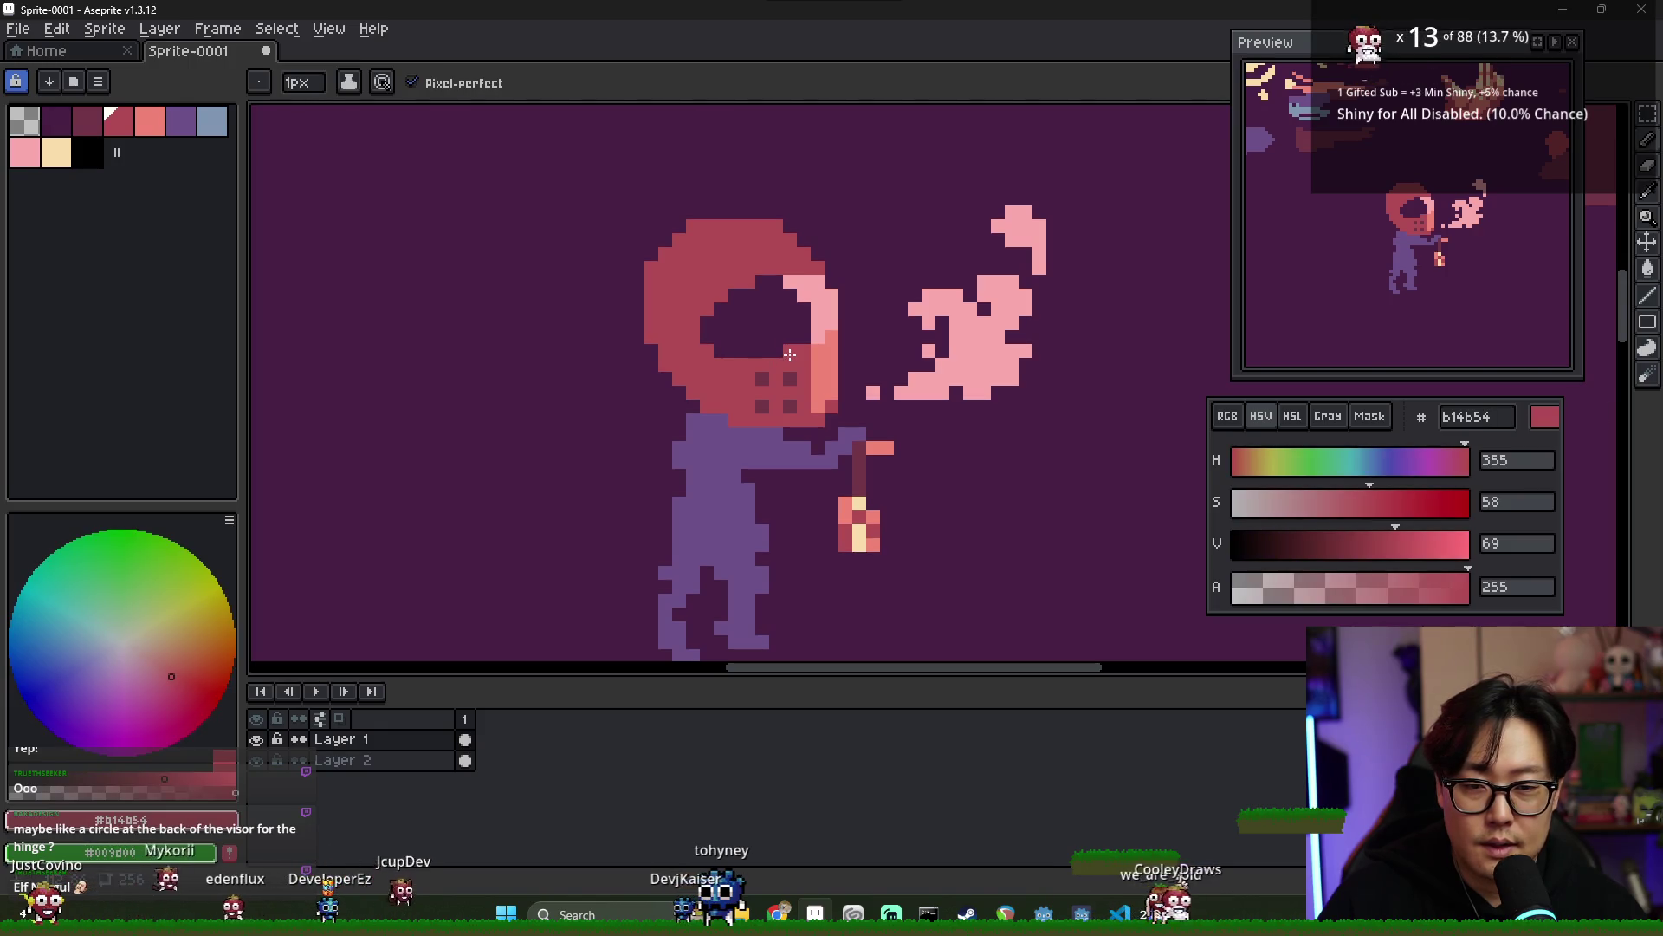
pyautogui.scroll(-2, 862, 355)
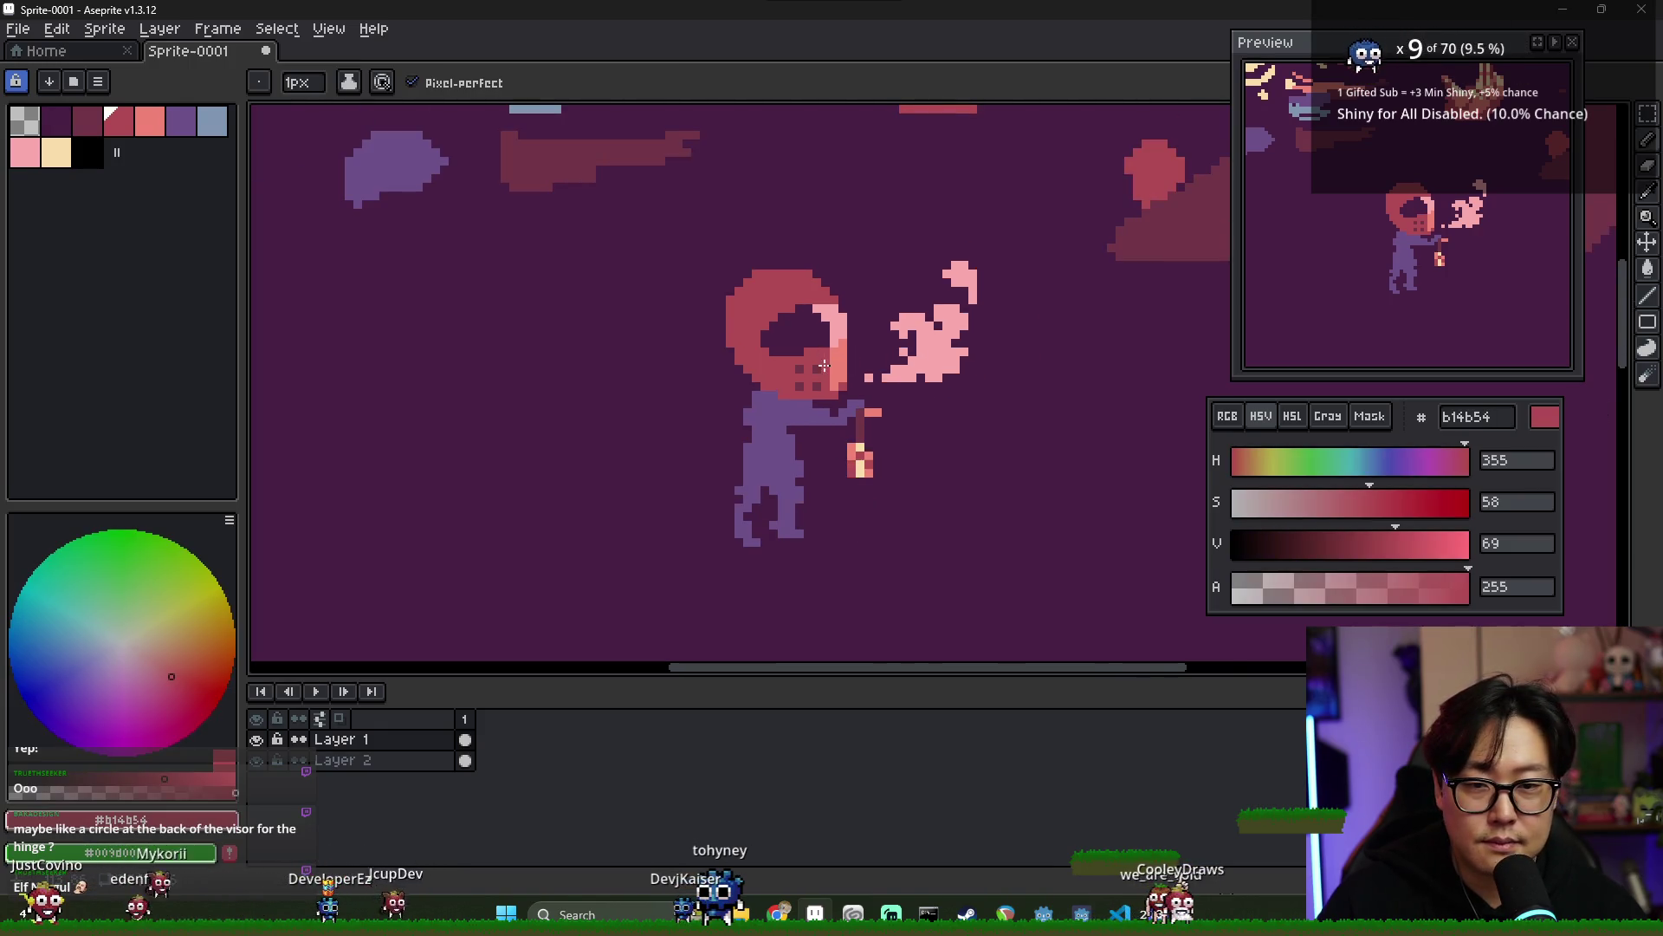
pyautogui.scroll(-1, 827, 368)
pyautogui.hotkey('alt', 'Tab')
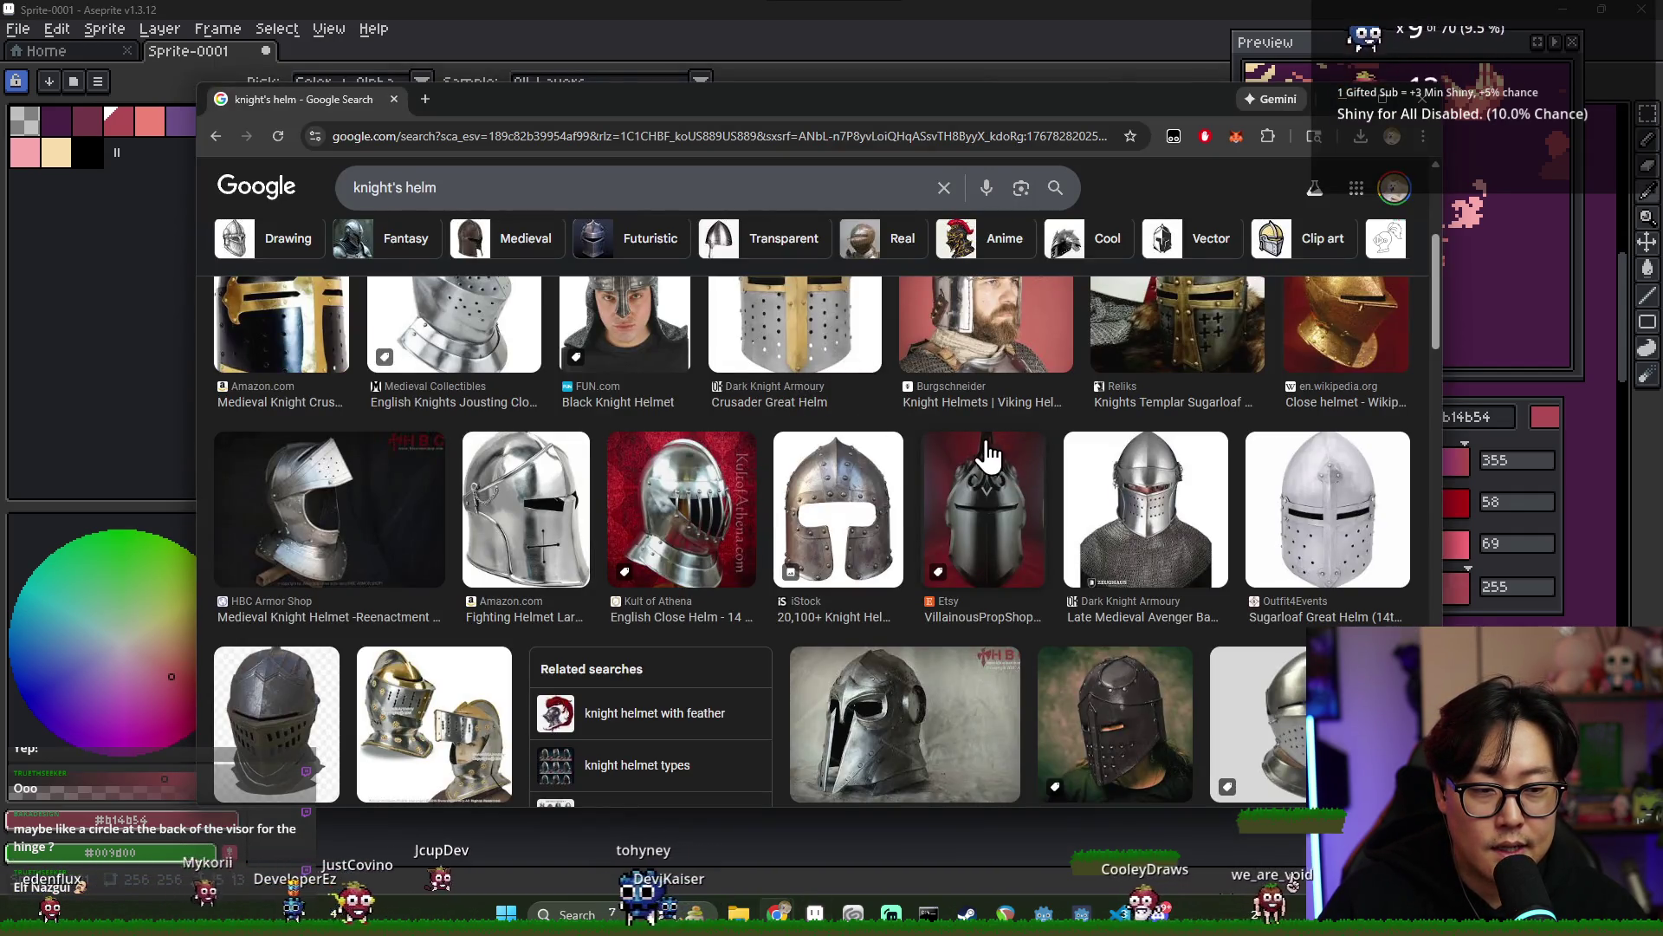
pyautogui.scroll(1, 984, 445)
pyautogui.hotkey('alt', 'Tab')
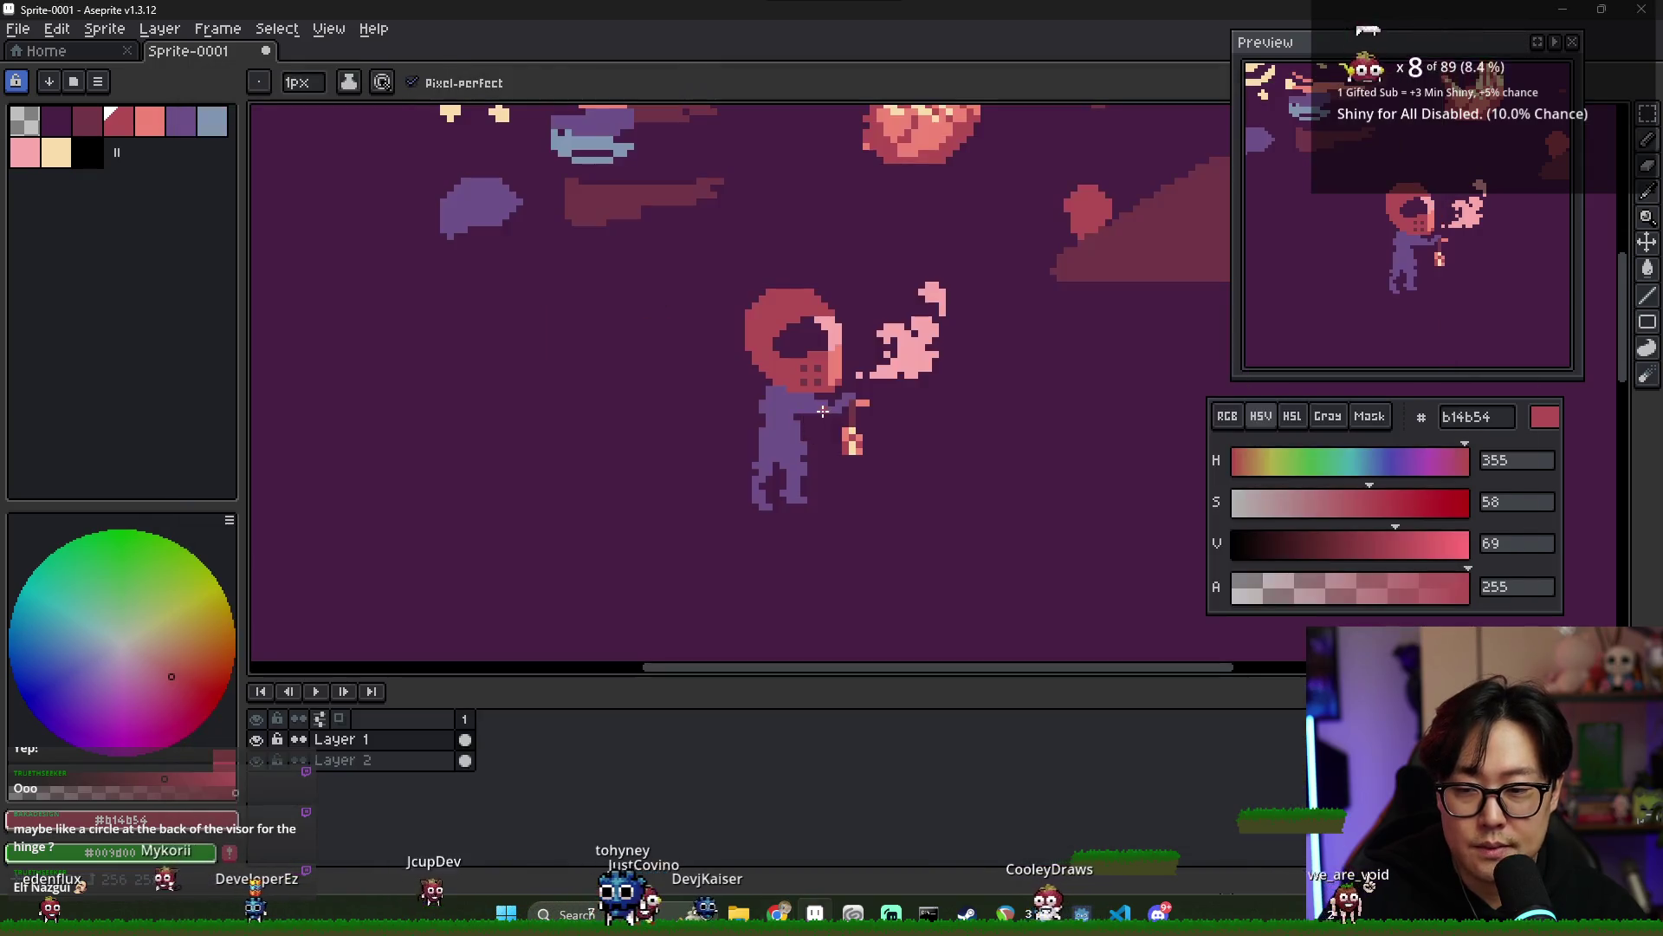
pyautogui.scroll(2, 789, 346)
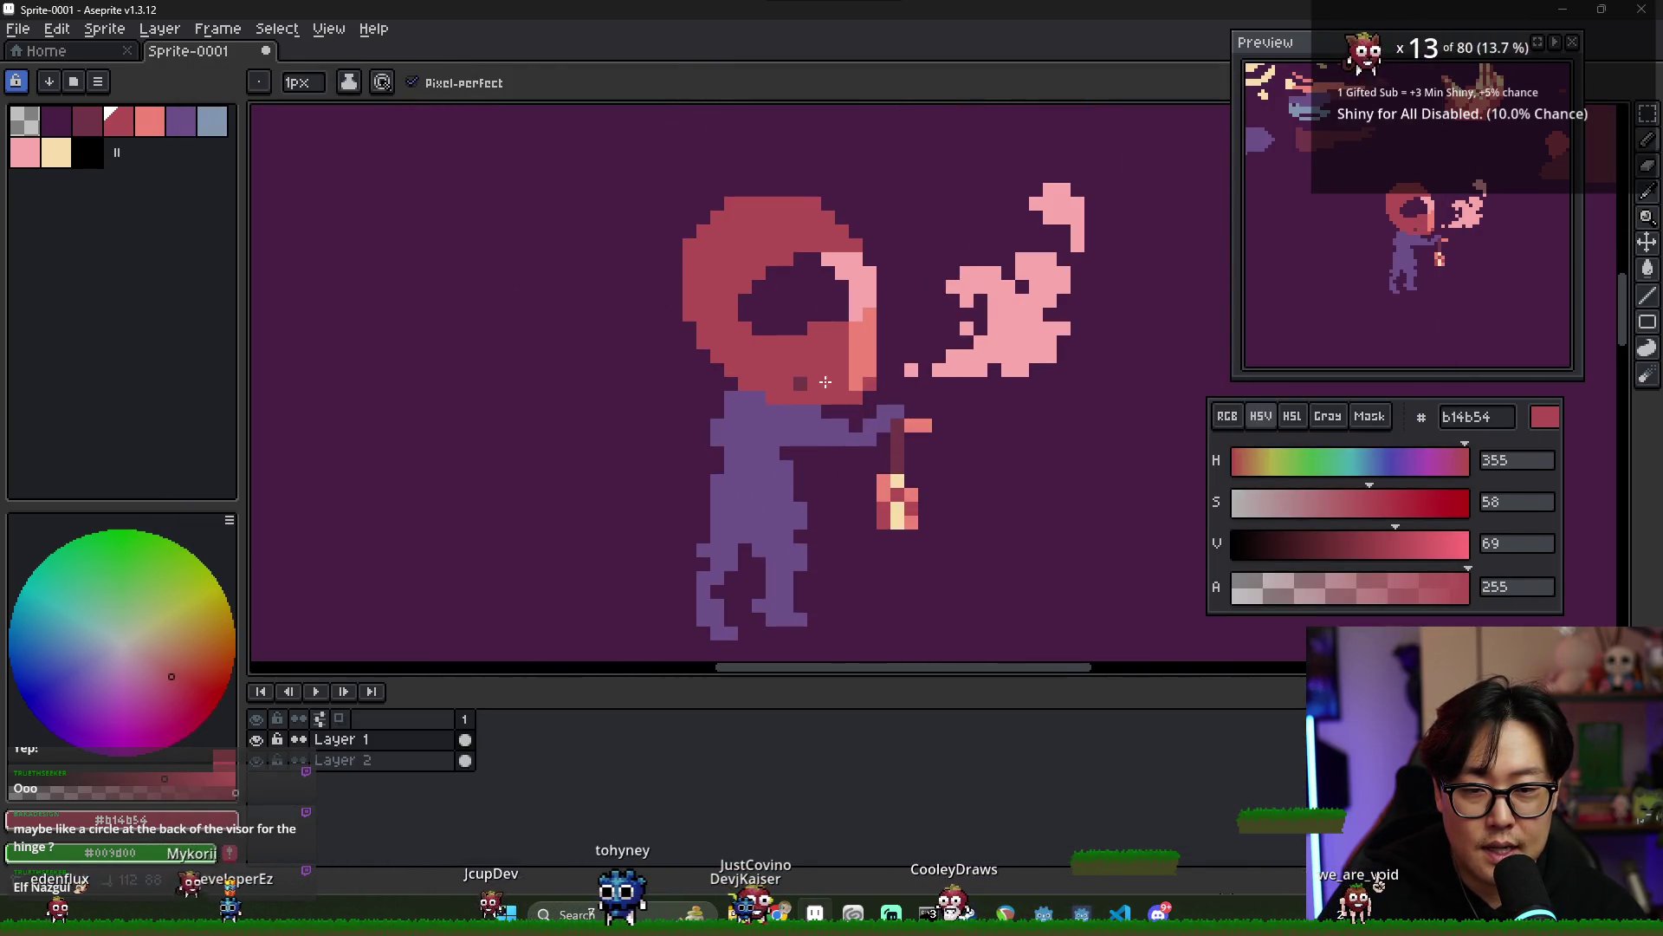
# - Sample darker red 713547 and paint a dot and short dark column on the visor
pyautogui.press('alt')
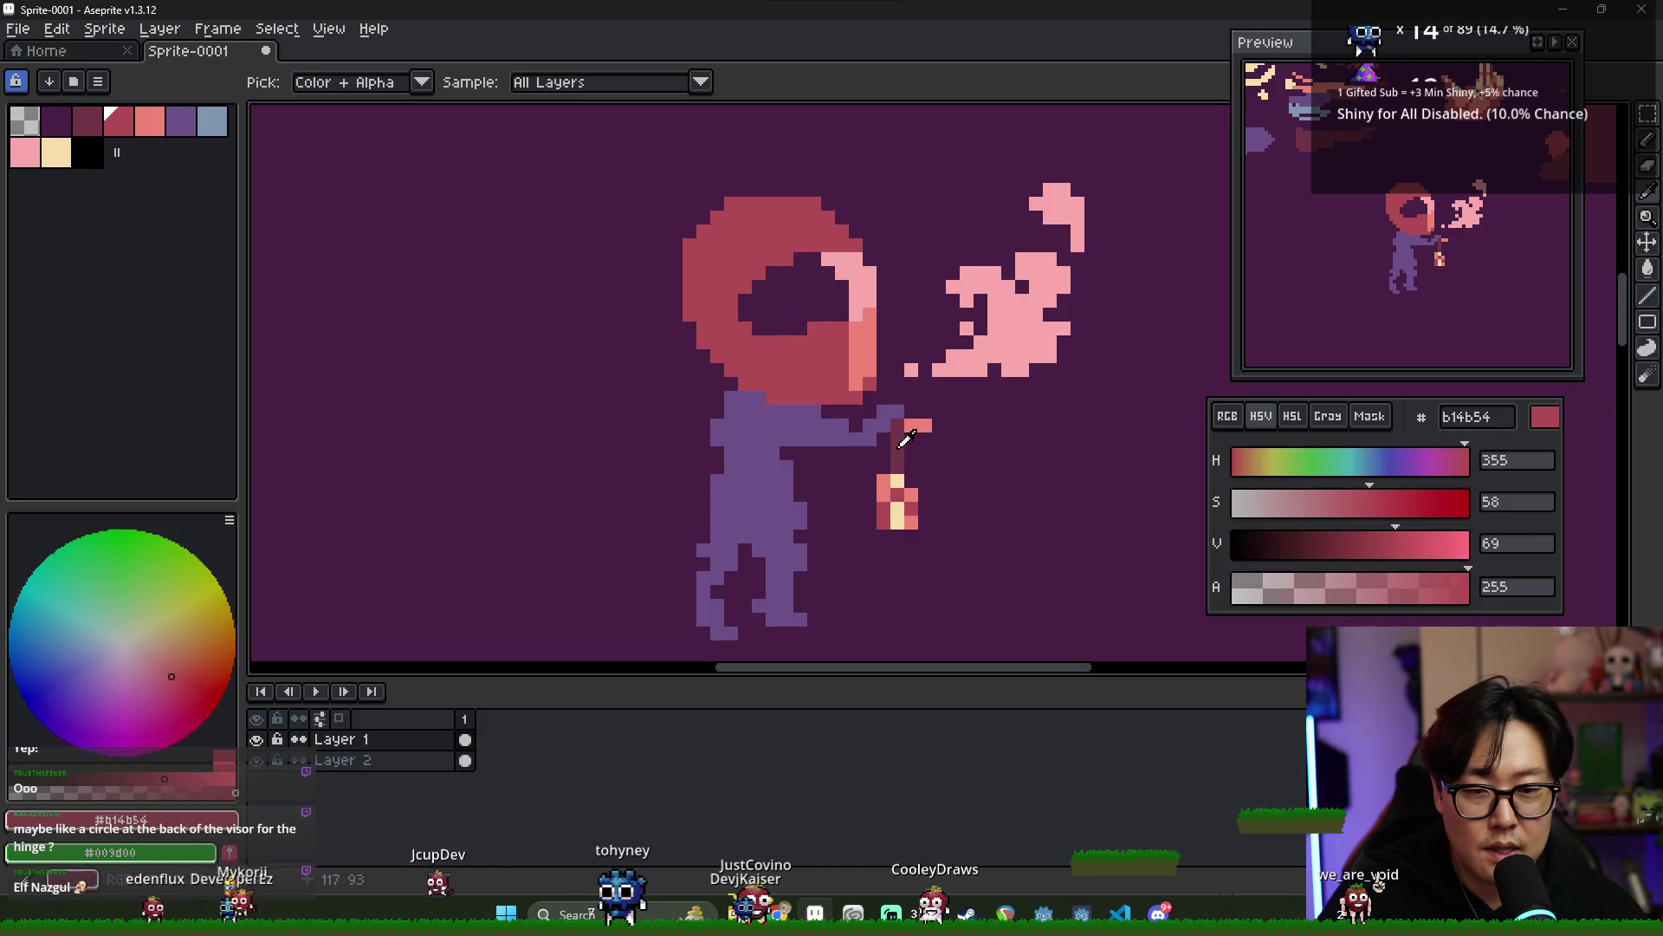
pyautogui.keyDown('alt'); pyautogui.click(901, 445); pyautogui.keyUp('alt')
pyautogui.click(785, 355)
pyautogui.moveTo(801, 368); pyautogui.dragTo(802, 395)
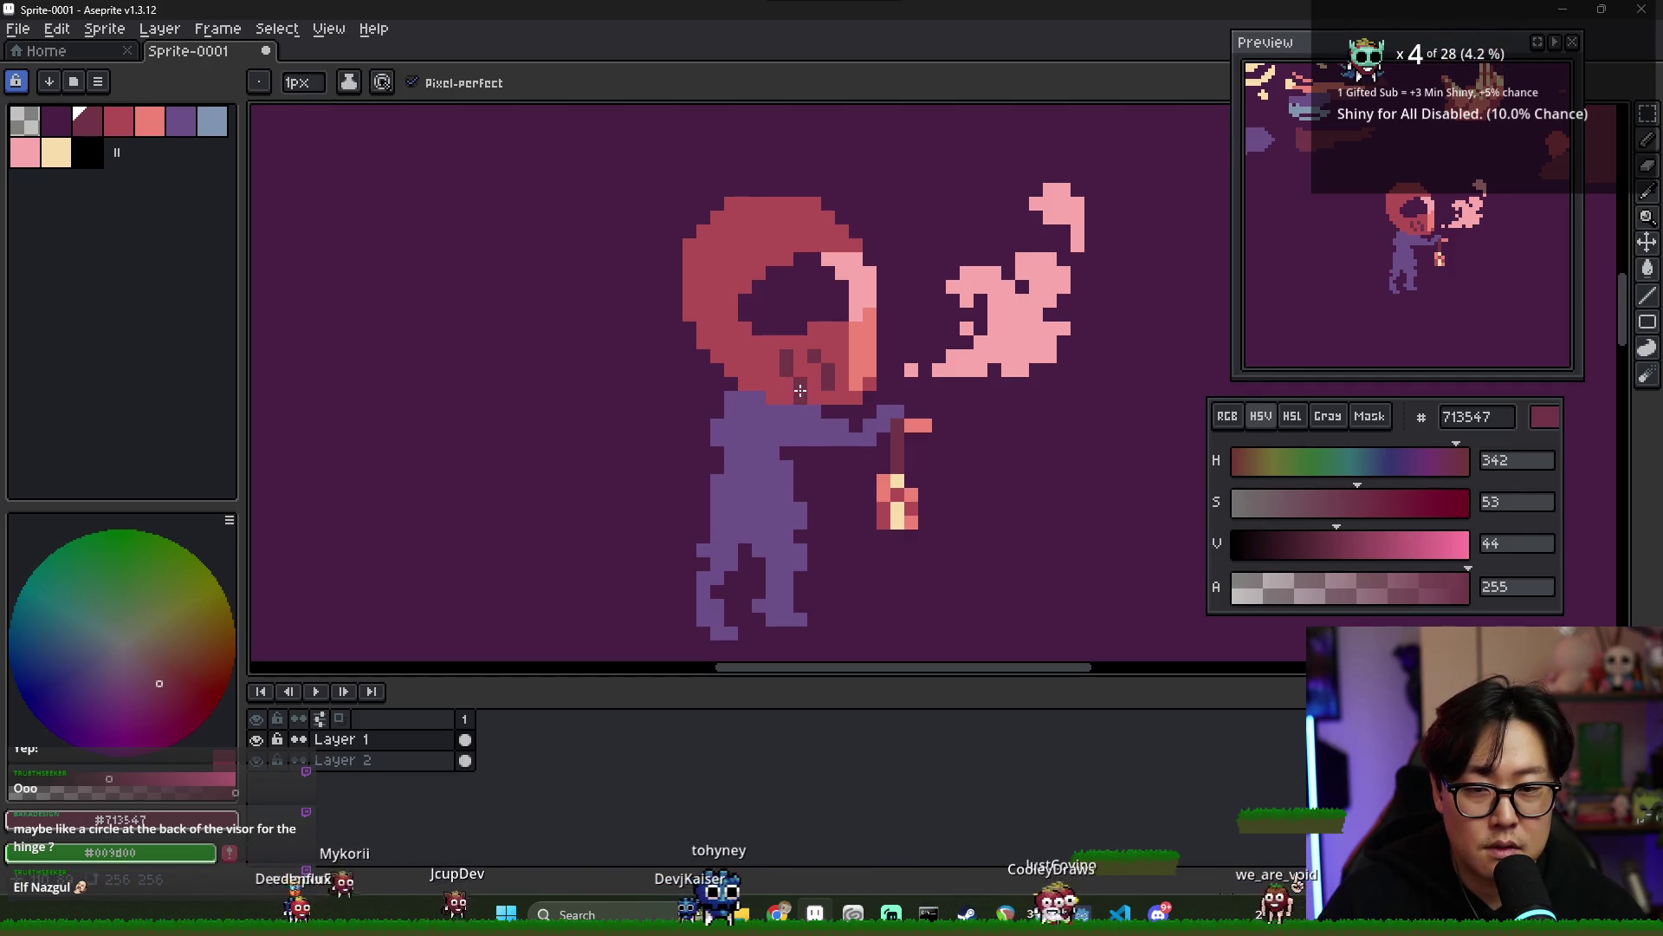
pyautogui.keyDown('alt'); pyautogui.click(823, 371); pyautogui.keyUp('alt')
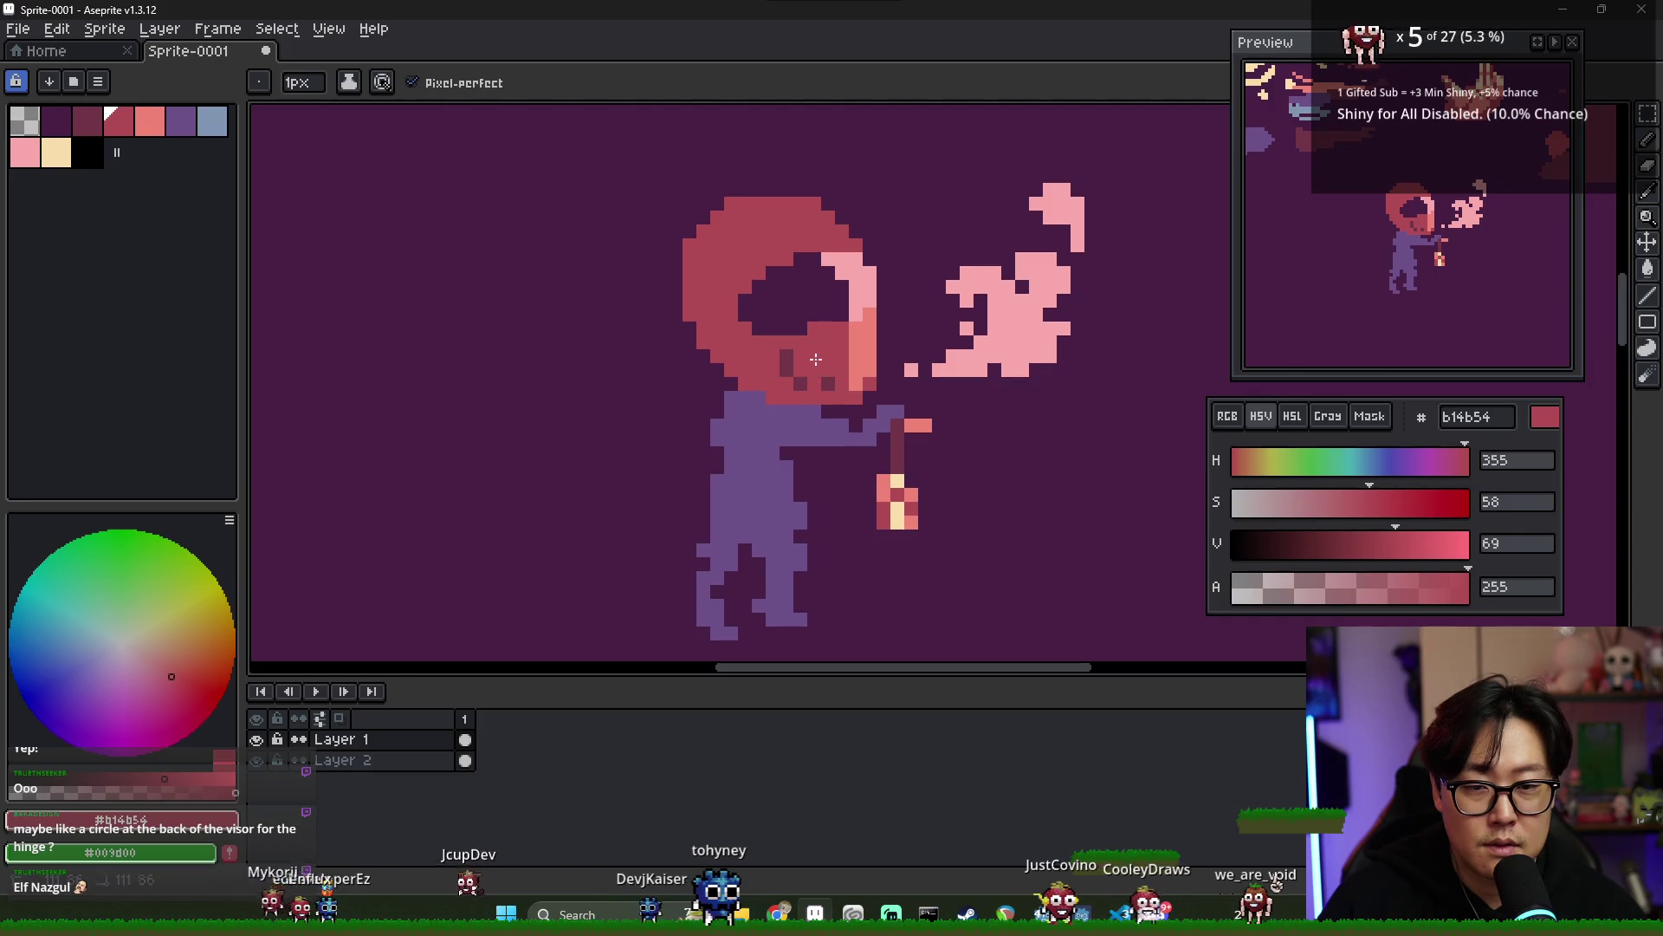
pyautogui.keyDown('alt'); pyautogui.click(789, 355); pyautogui.keyUp('alt')
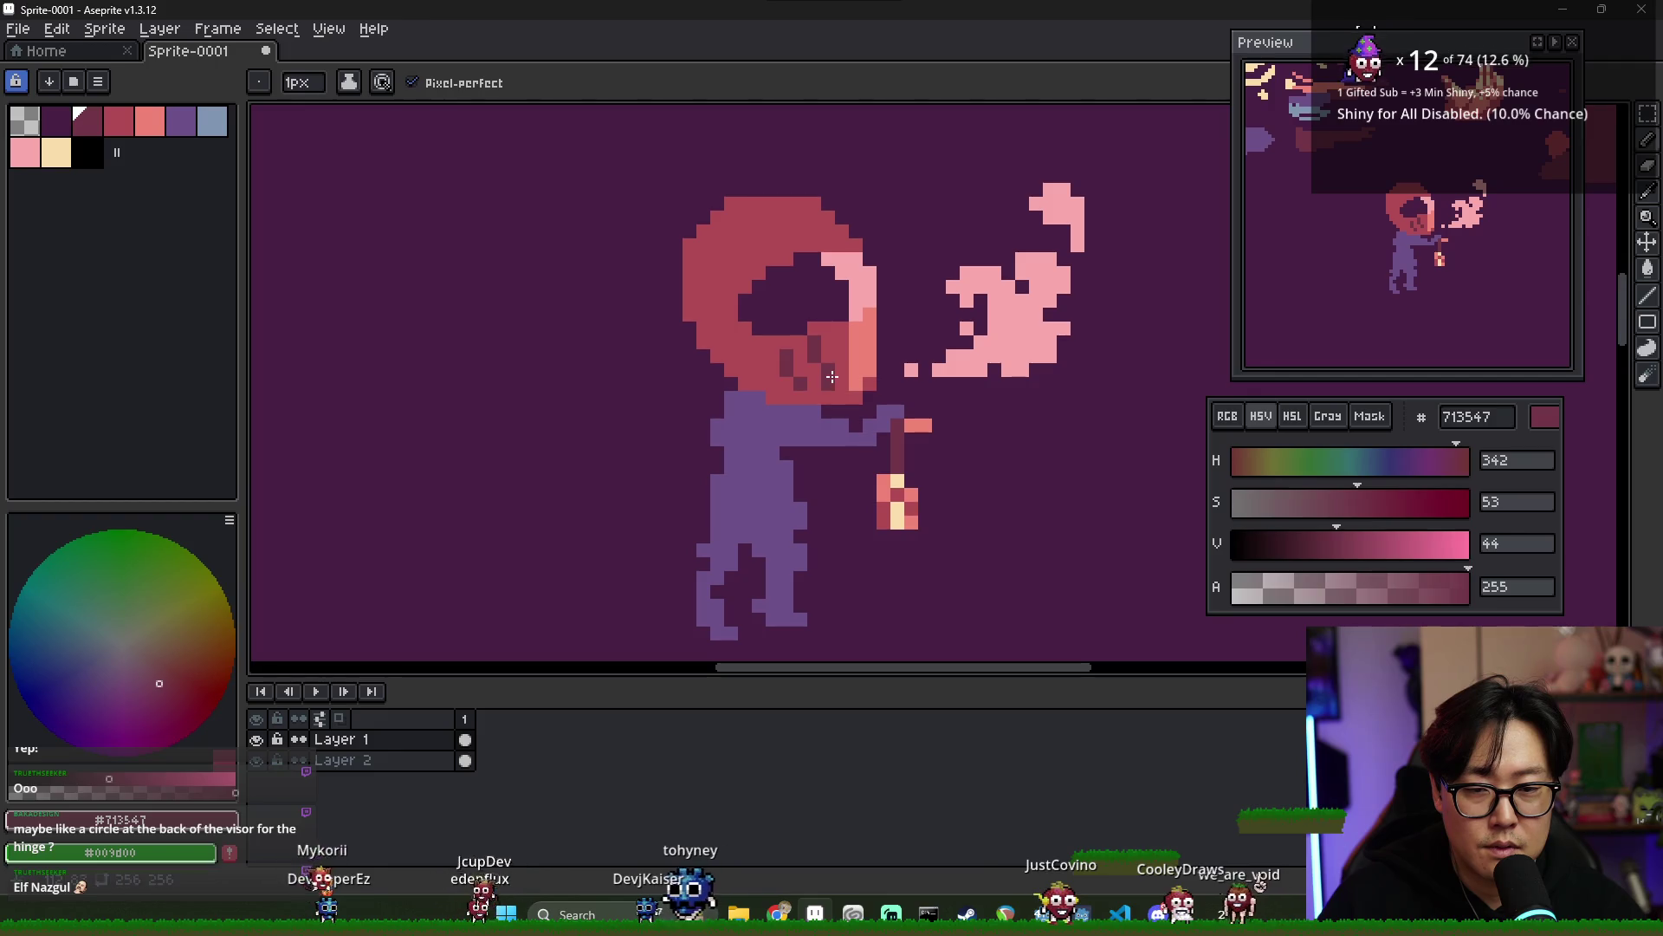
# - Zoom around the visor and compare it against the helmet reference images
pyautogui.scroll(-3, 880, 399)
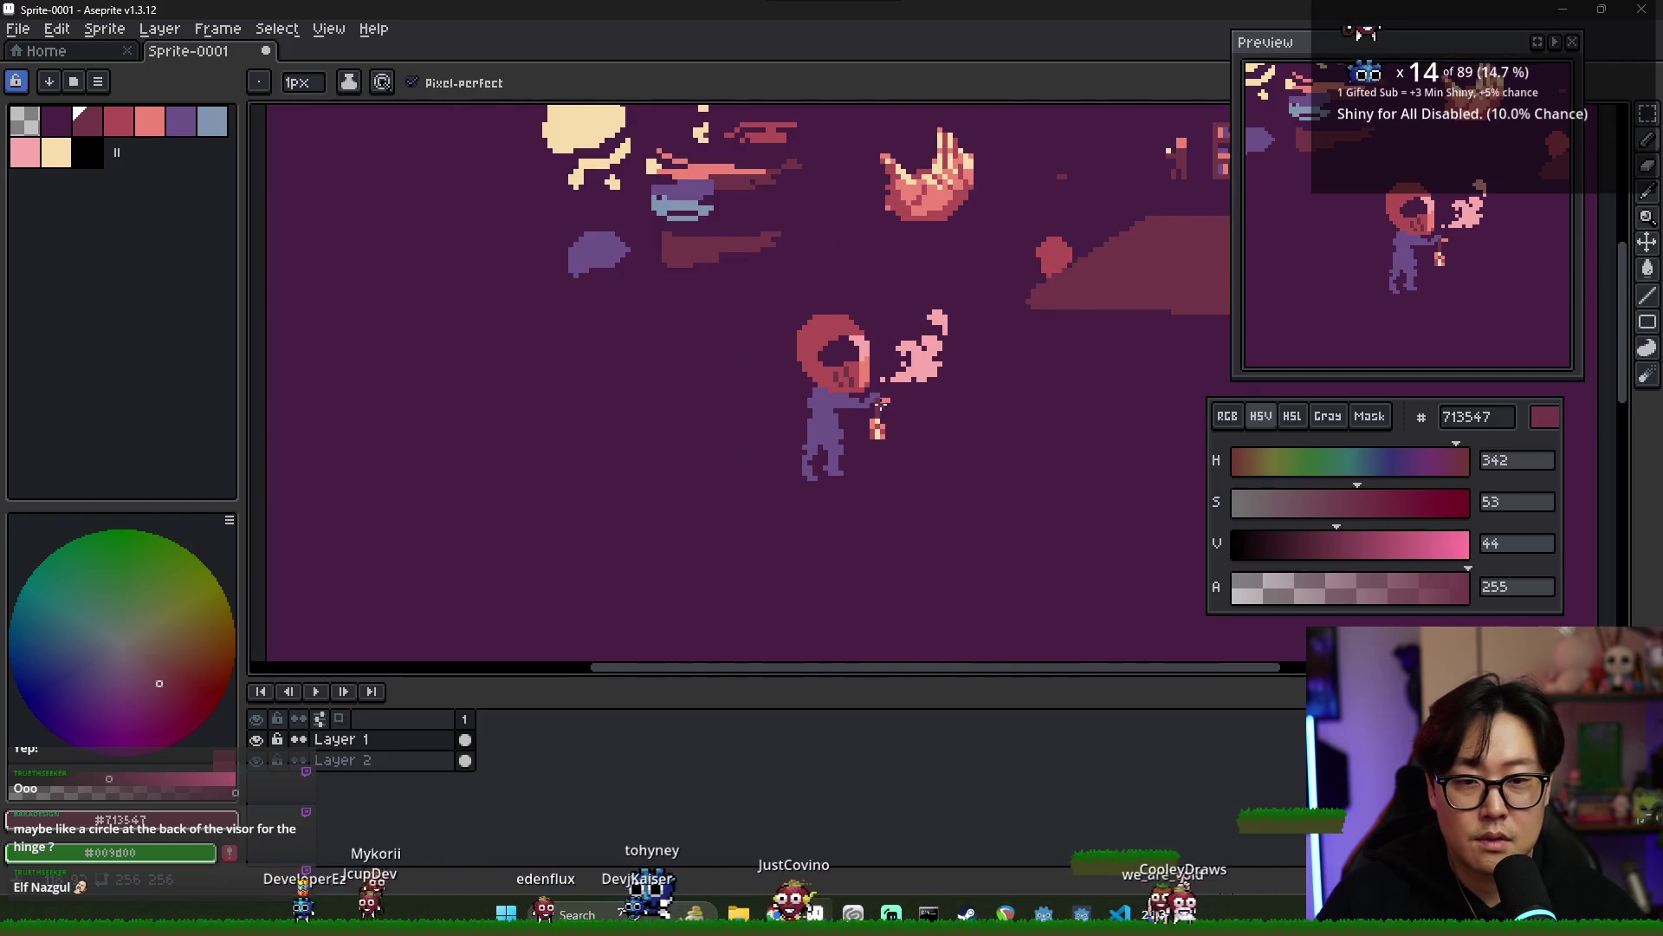
pyautogui.scroll(3, 880, 399)
pyautogui.scroll(-2, 880, 390)
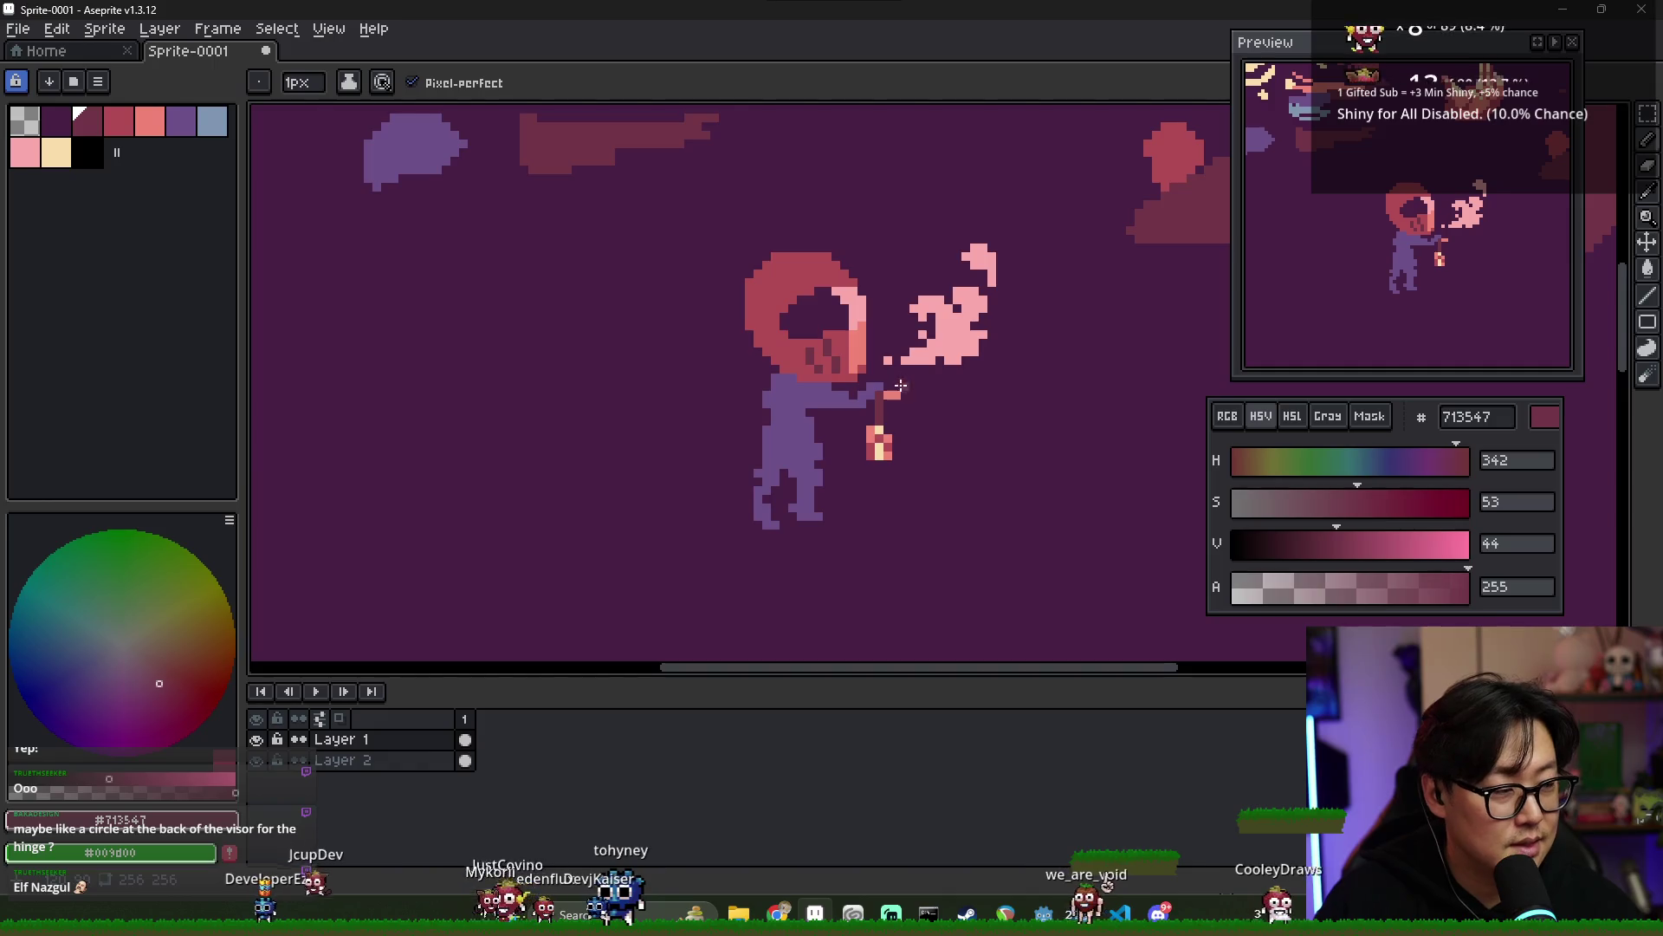
pyautogui.scroll(-1, 839, 369)
pyautogui.scroll(1, 839, 369)
pyautogui.hotkey('alt', 'Tab')
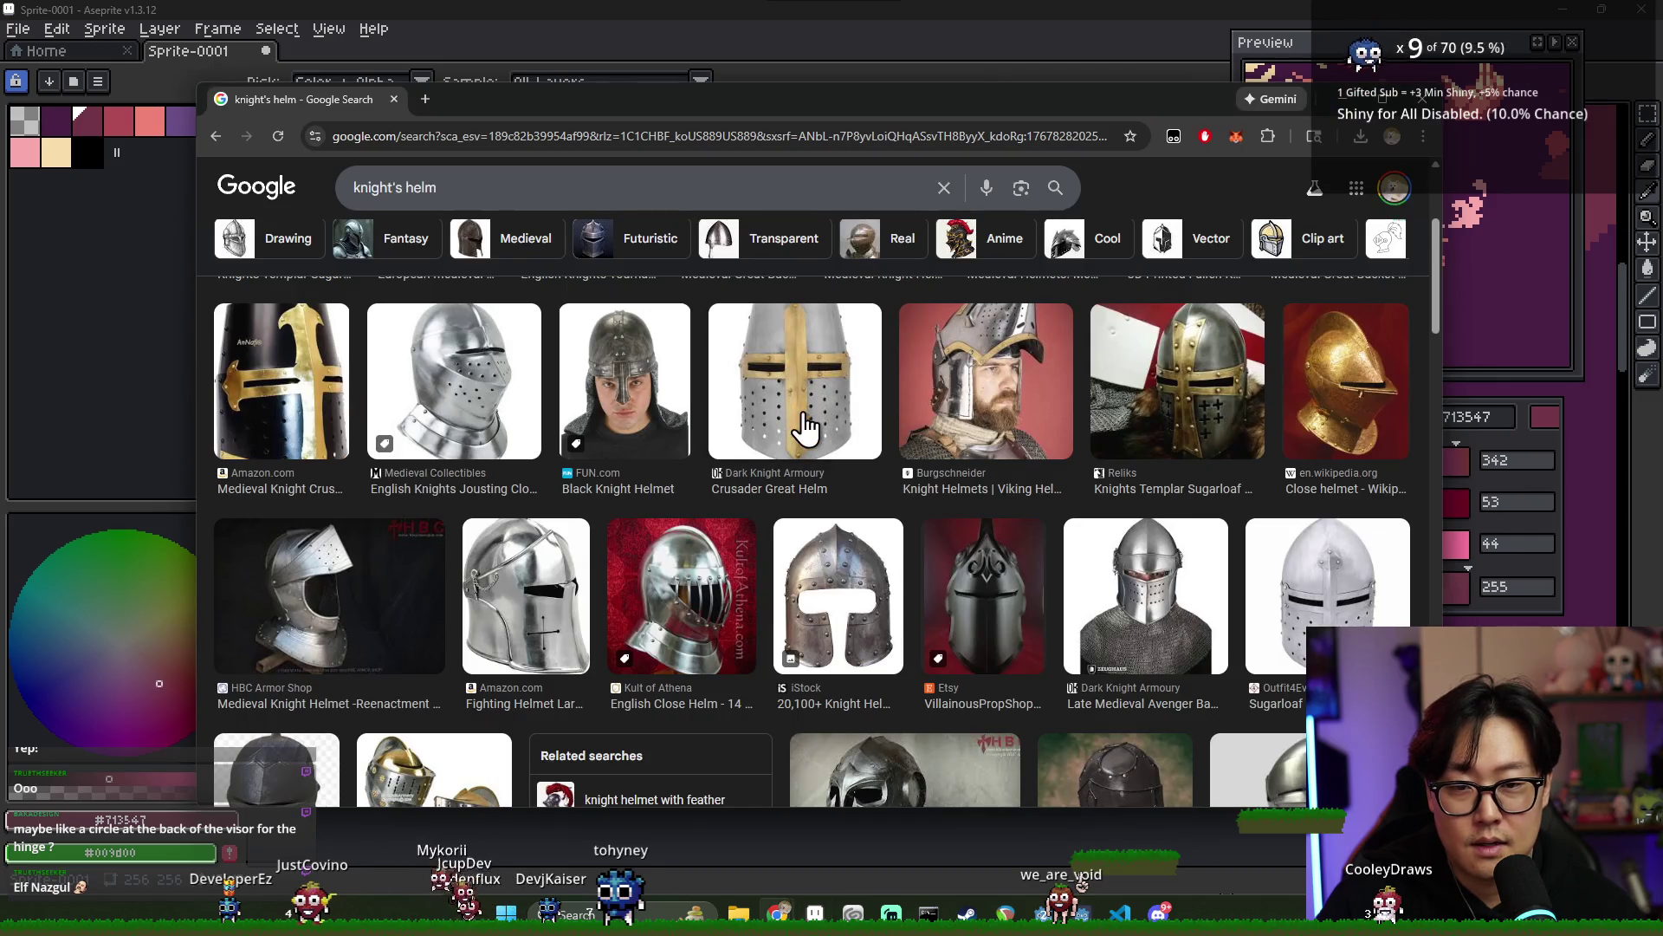
pyautogui.hotkey('alt', 'Tab')
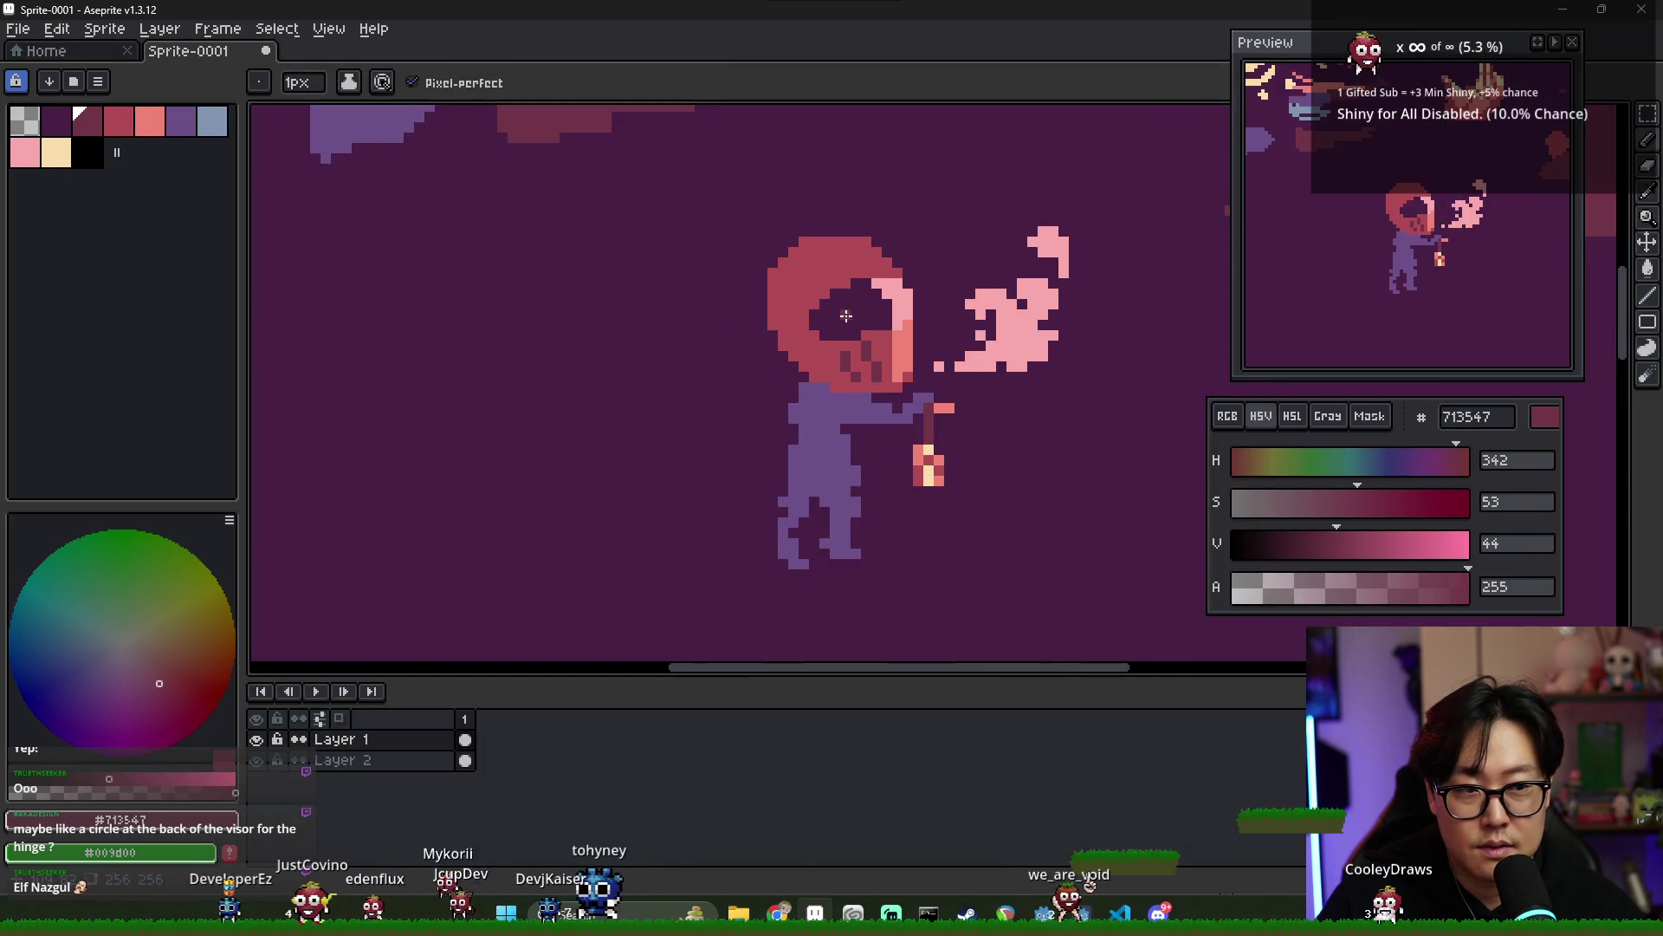
# - Sample the visor's dark purple, light pink and the helmet red from the canvas
pyautogui.keyDown('alt'); pyautogui.click(876, 293); pyautogui.keyUp('alt')
pyautogui.keyDown('alt'); pyautogui.click(863, 285); pyautogui.keyUp('alt')
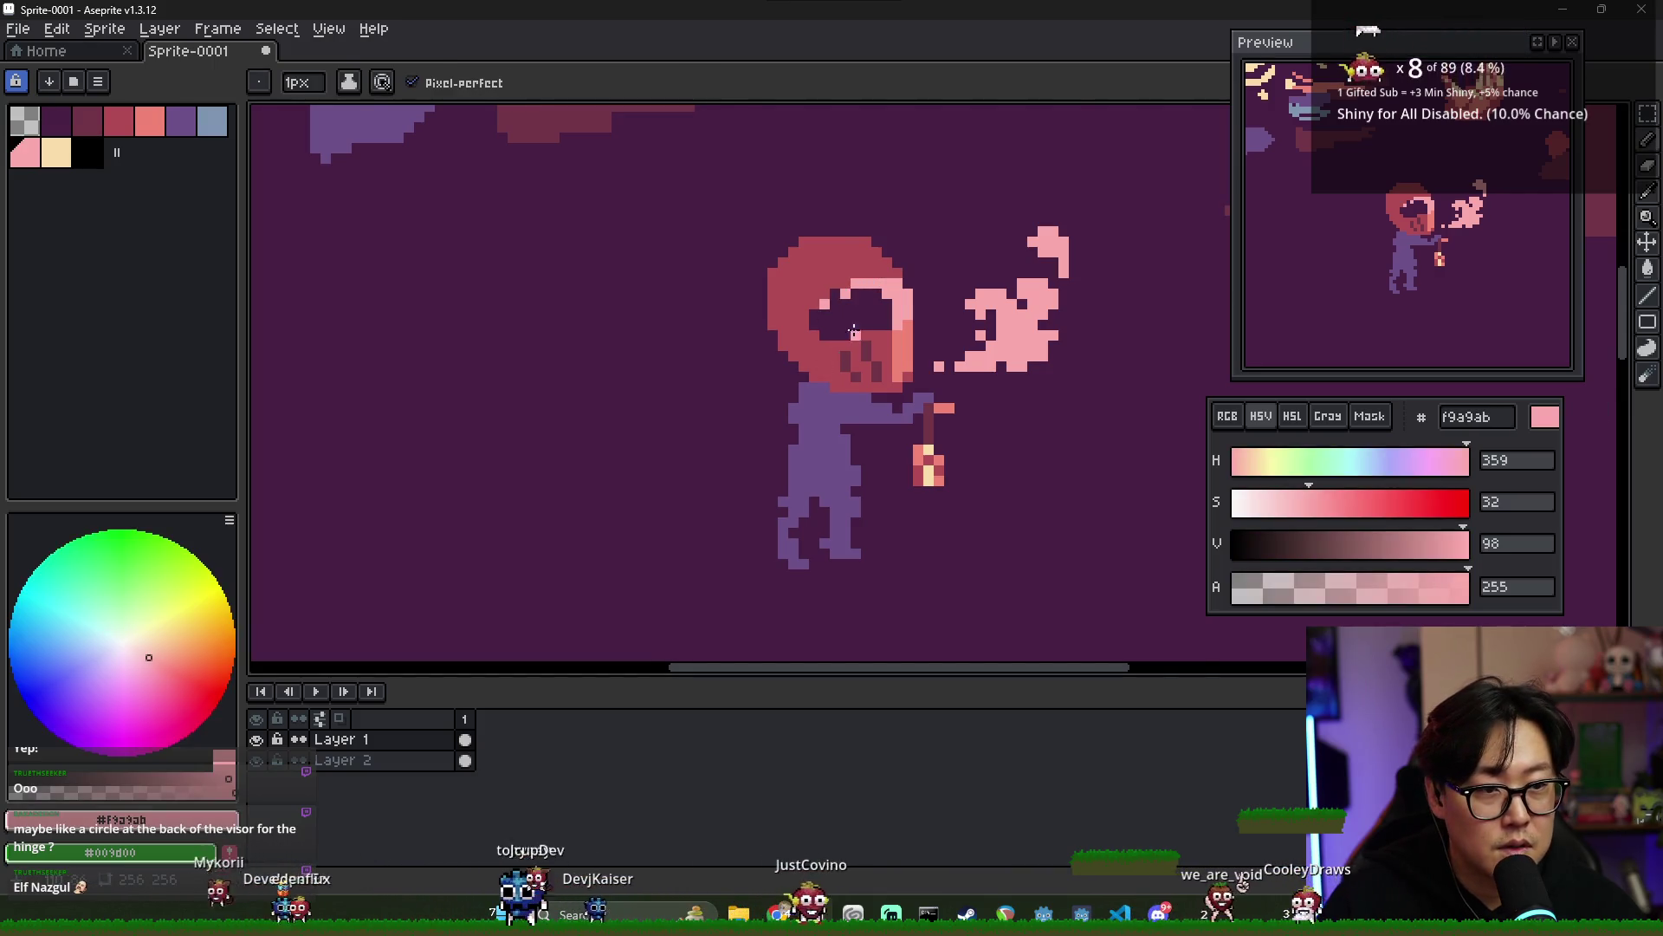
pyautogui.scroll(-1, 867, 325)
pyautogui.scroll(1, 884, 316)
pyautogui.keyDown('alt'); pyautogui.click(868, 285); pyautogui.keyUp('alt')
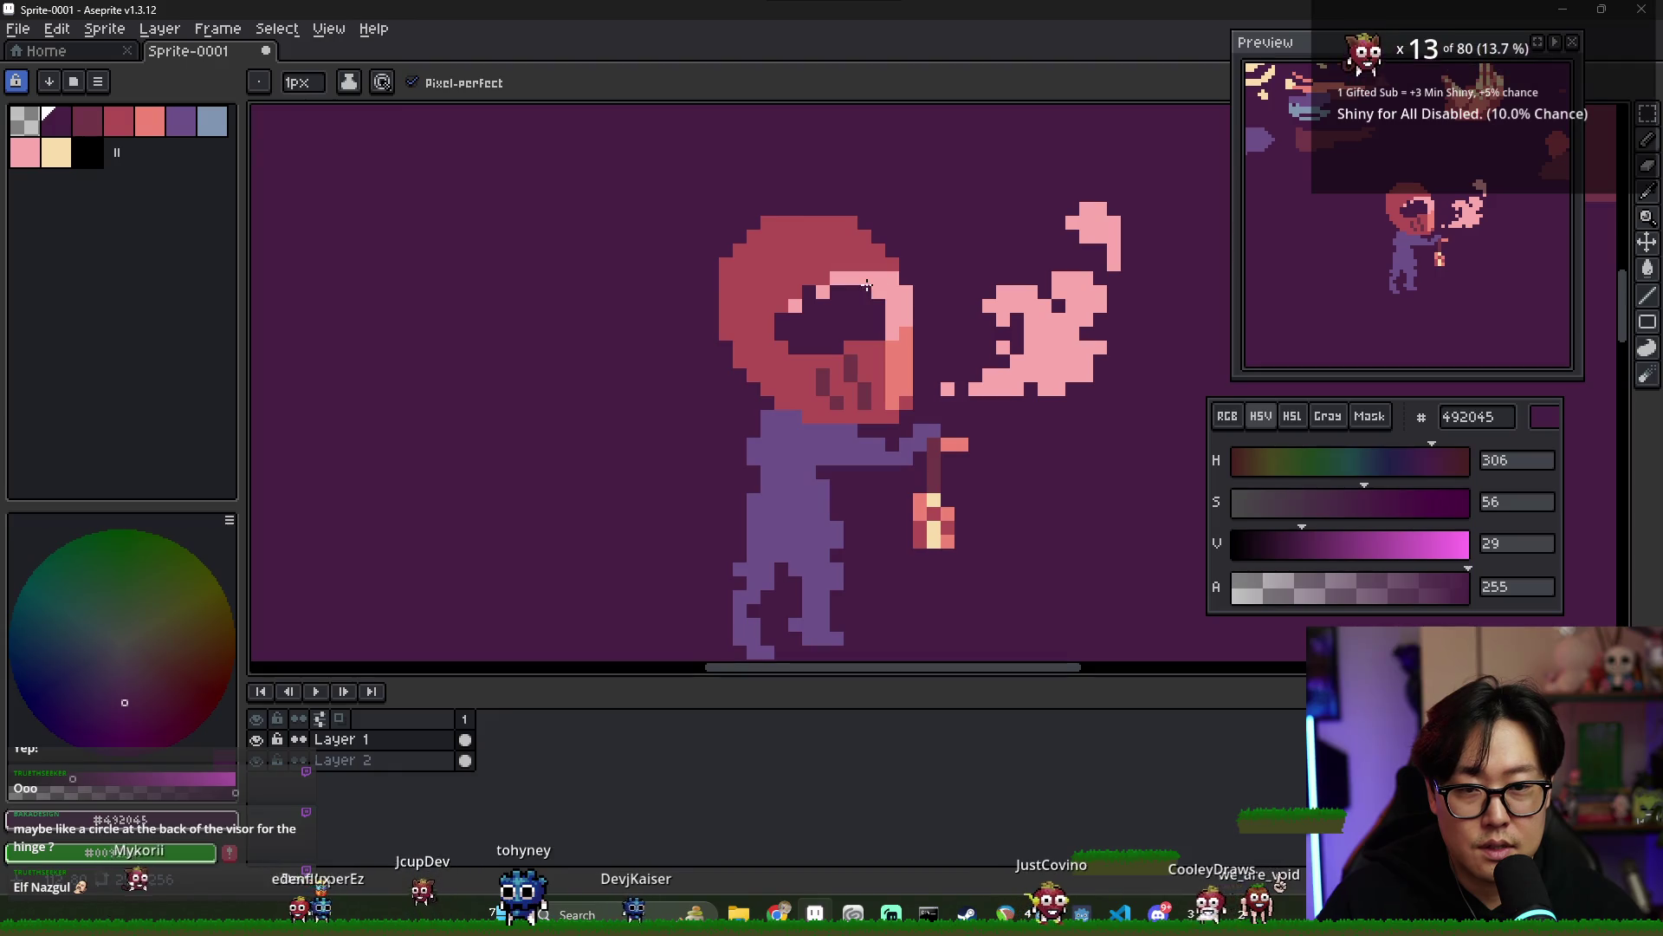
pyautogui.keyDown('alt'); pyautogui.click(892, 369); pyautogui.keyUp('alt')
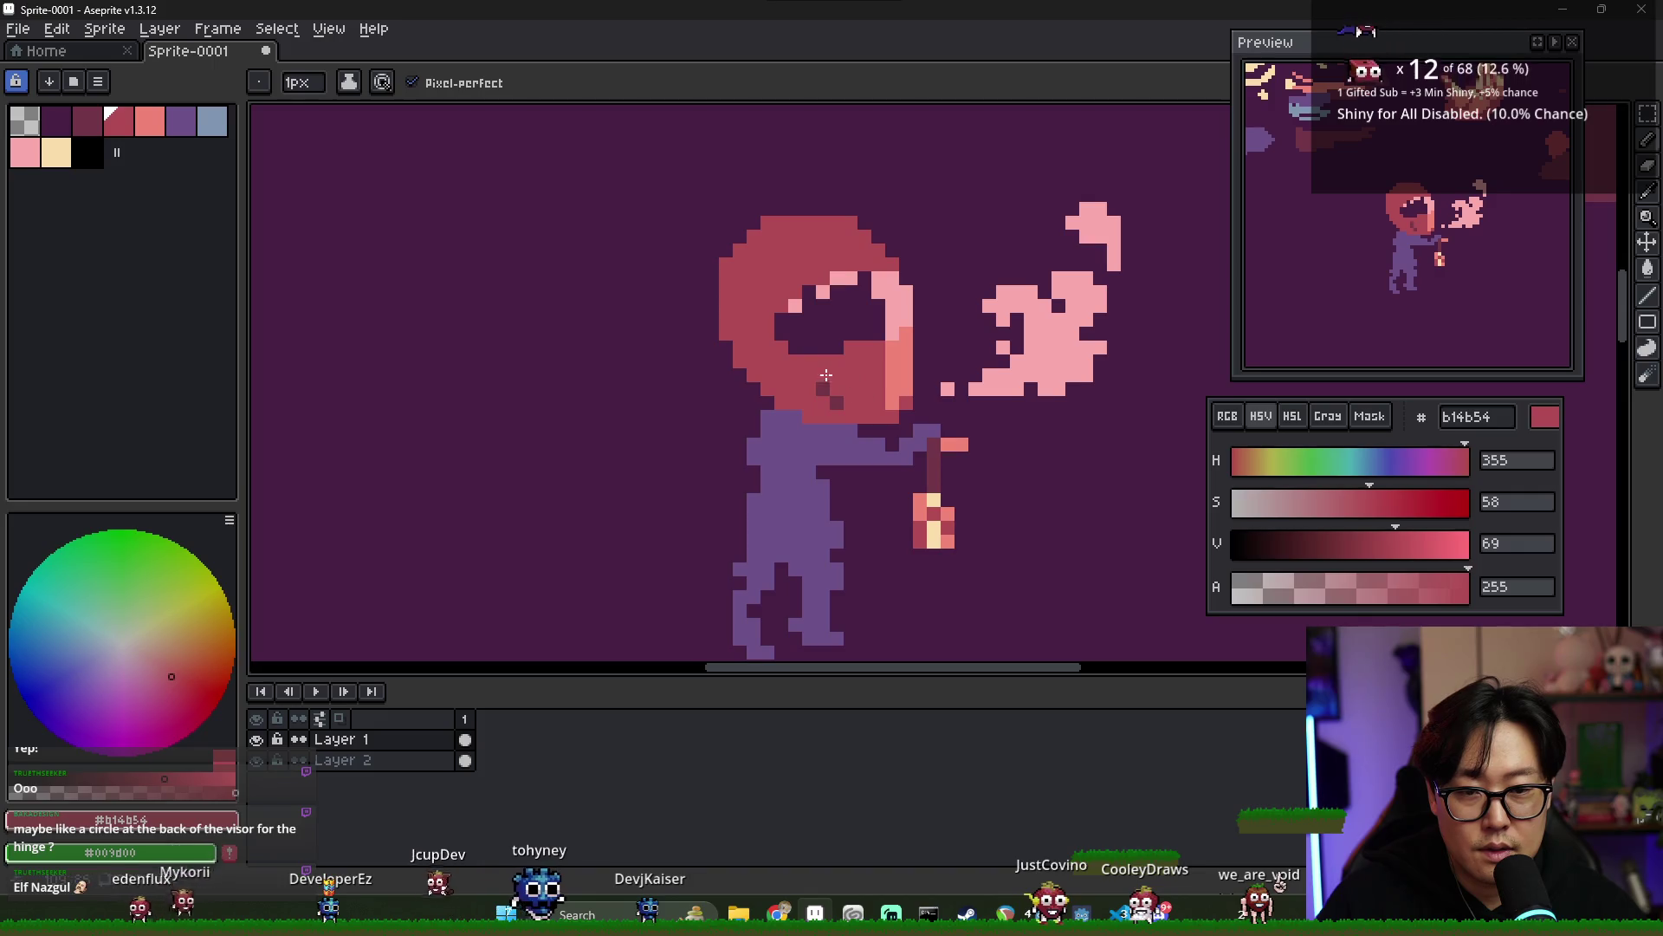
# - Try filling the dark visor area pink with the paint bucket, then undo it
pyautogui.hotkey('alt', 'Tab')
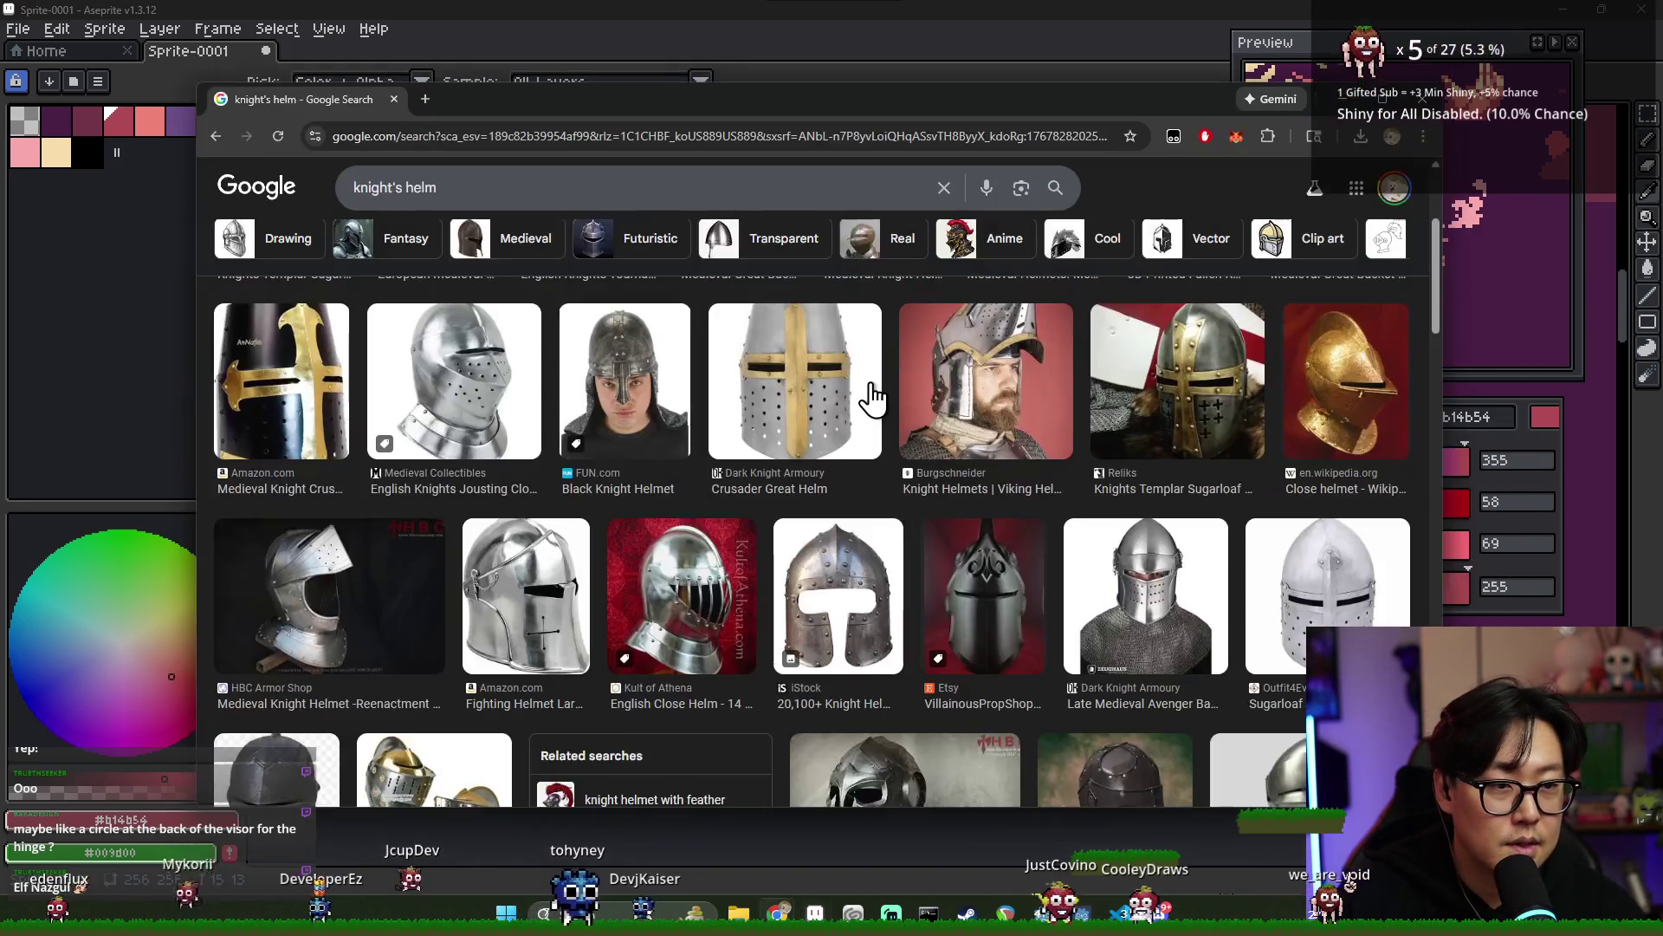
pyautogui.hotkey('alt', 'Tab')
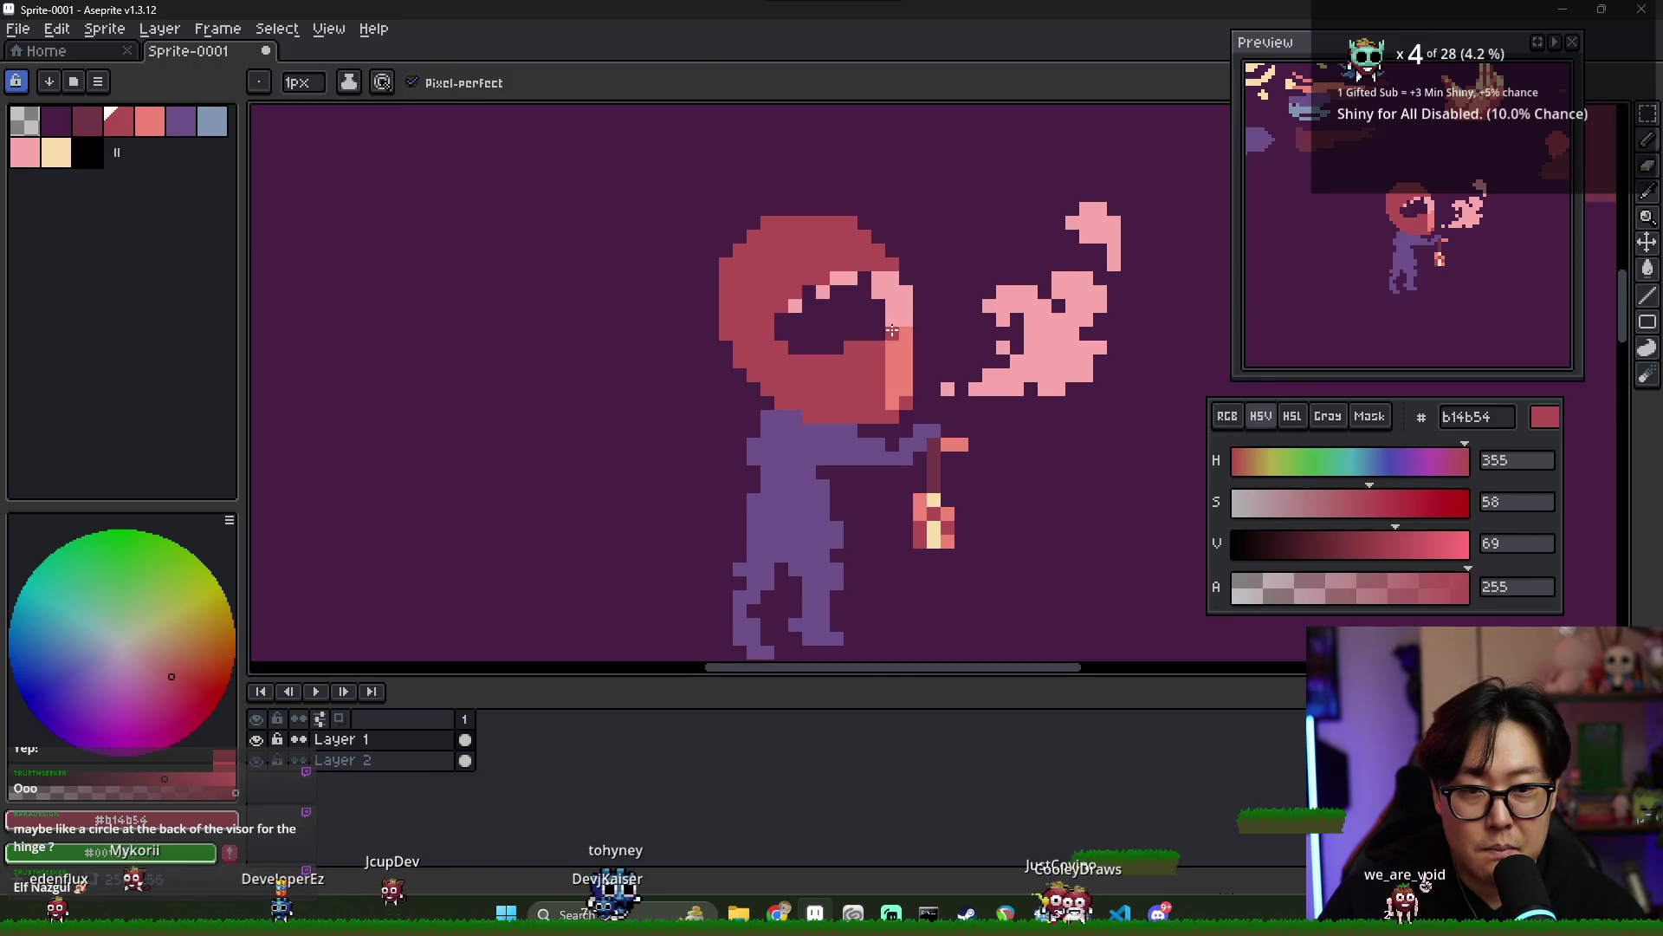
pyautogui.hotkey('alt', 'Tab')
pyautogui.hotkey('alt', 'Tab')
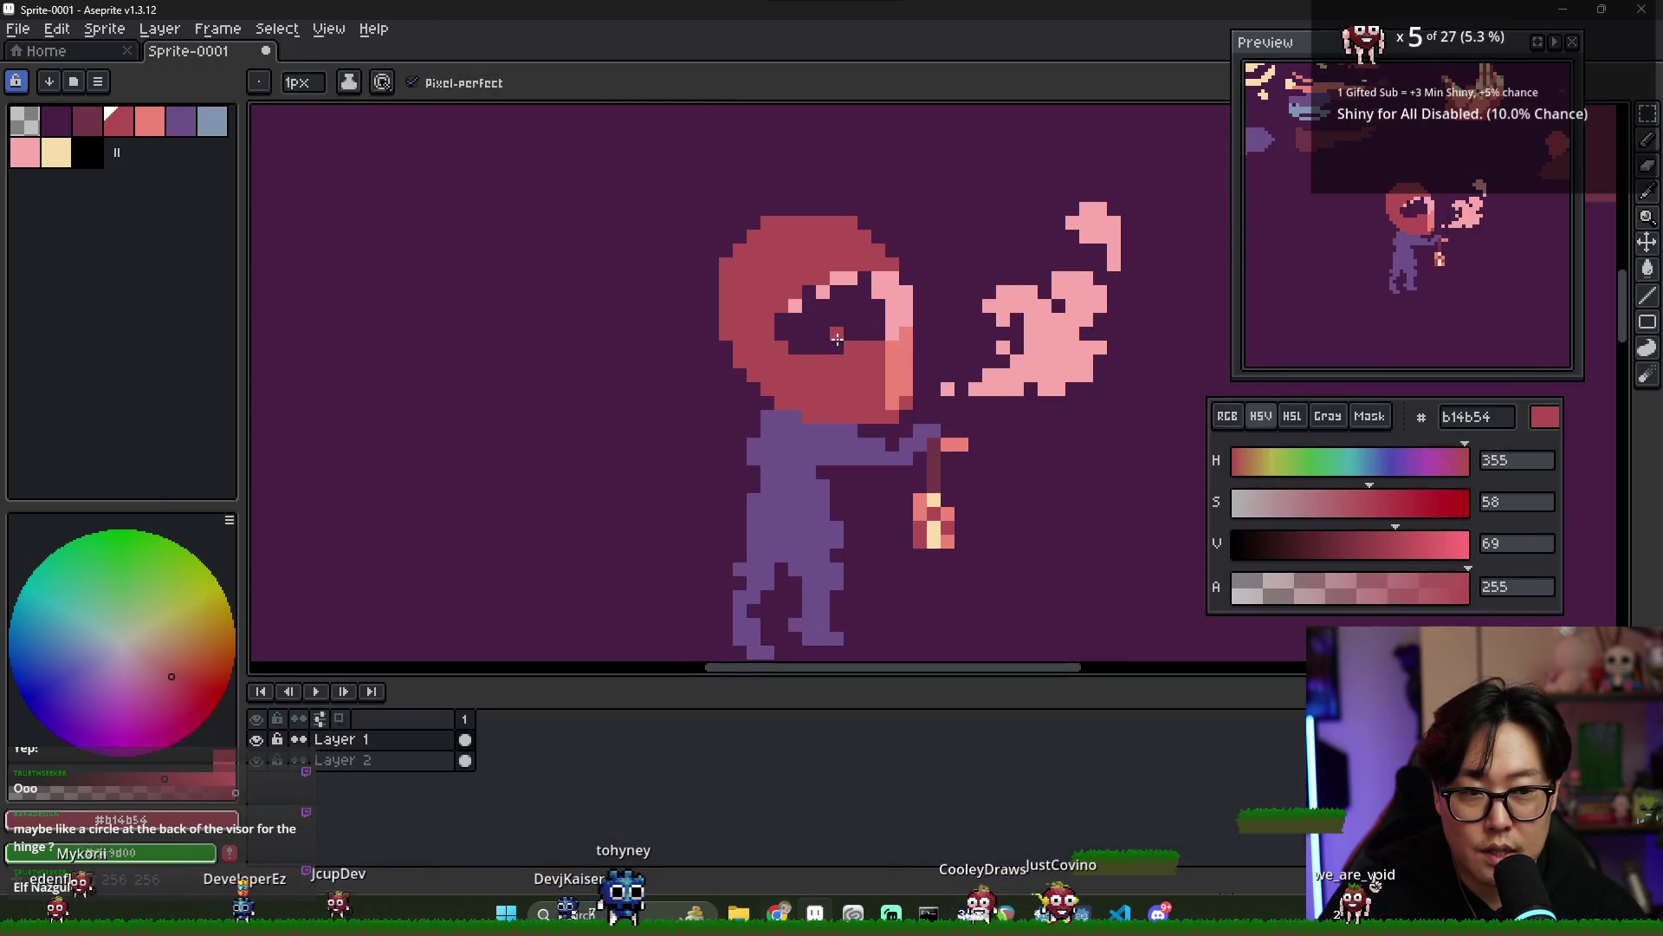
pyautogui.keyDown('alt'); pyautogui.click(862, 313); pyautogui.keyUp('alt')
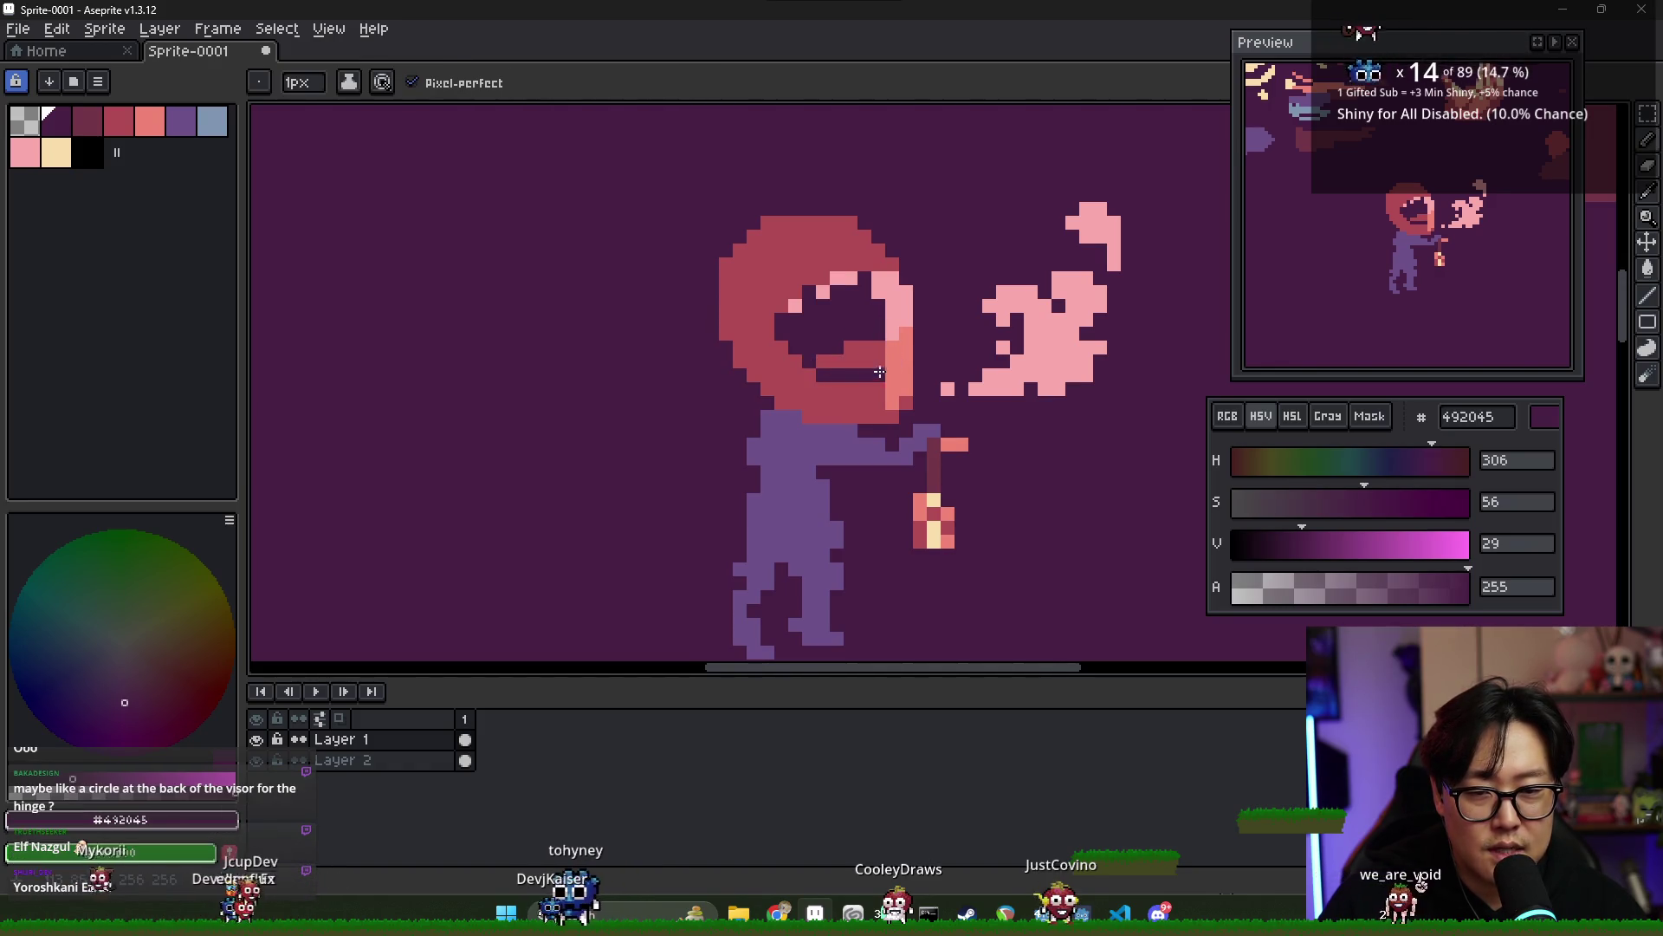
pyautogui.press('g')
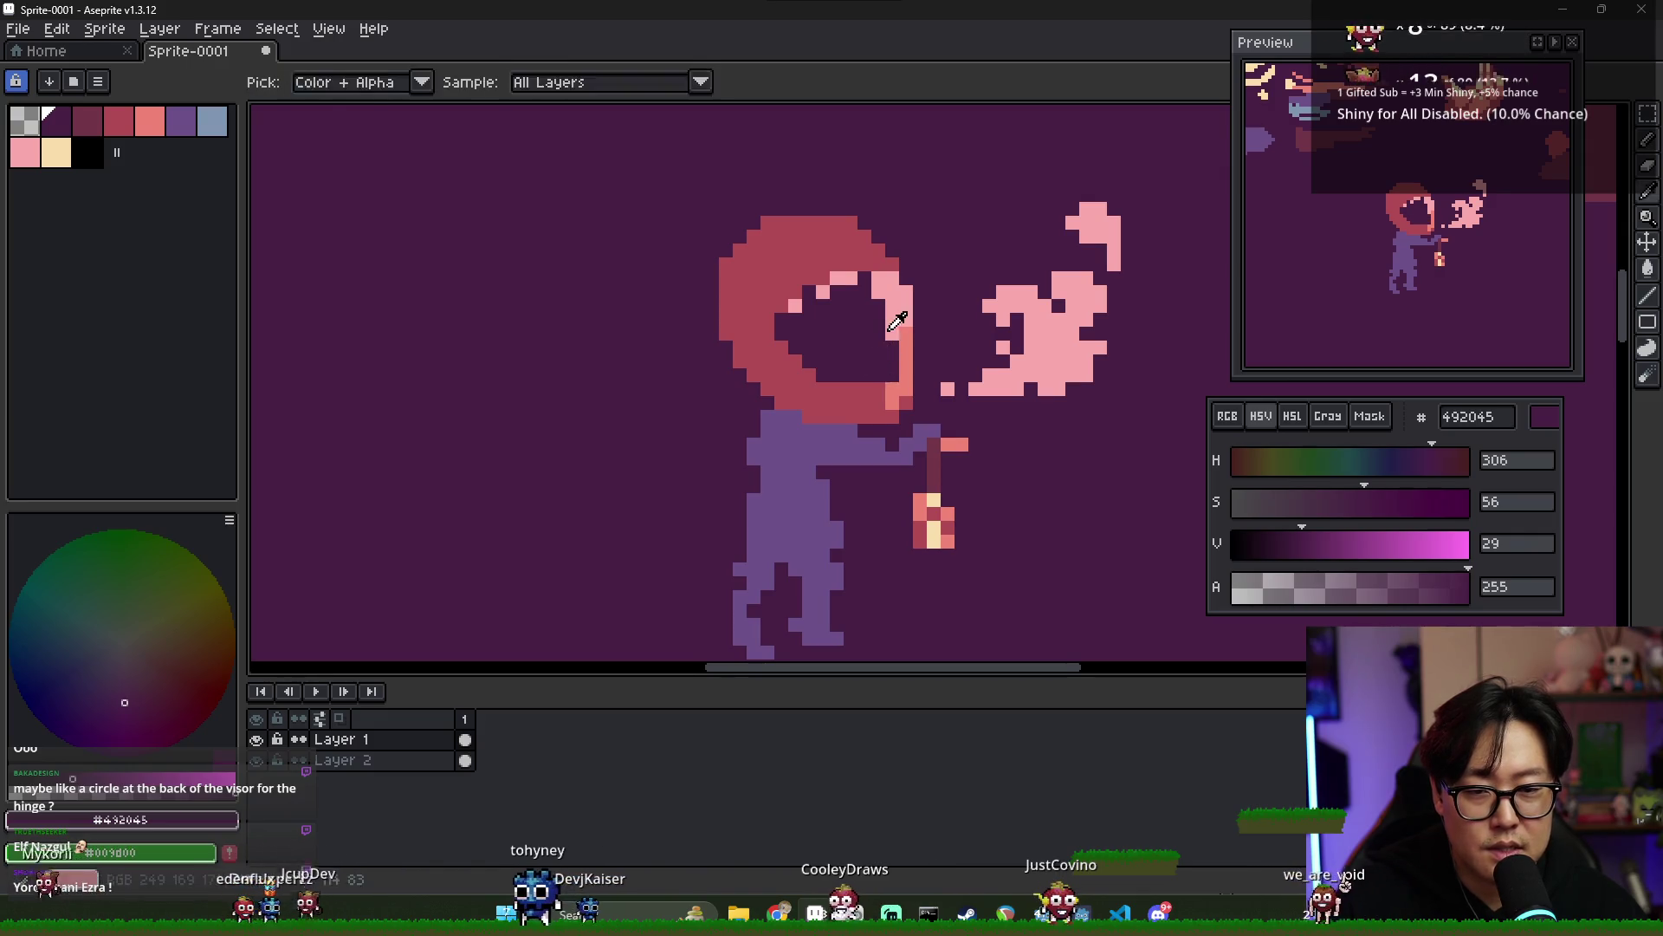
pyautogui.keyDown('alt'); pyautogui.click(890, 315); pyautogui.keyUp('alt')
pyautogui.click(895, 351)
pyautogui.hotkey('ctrl', 'z')
# - Return to the pencil and end with the helmet's dark purple 492045 active
pyautogui.press('b')
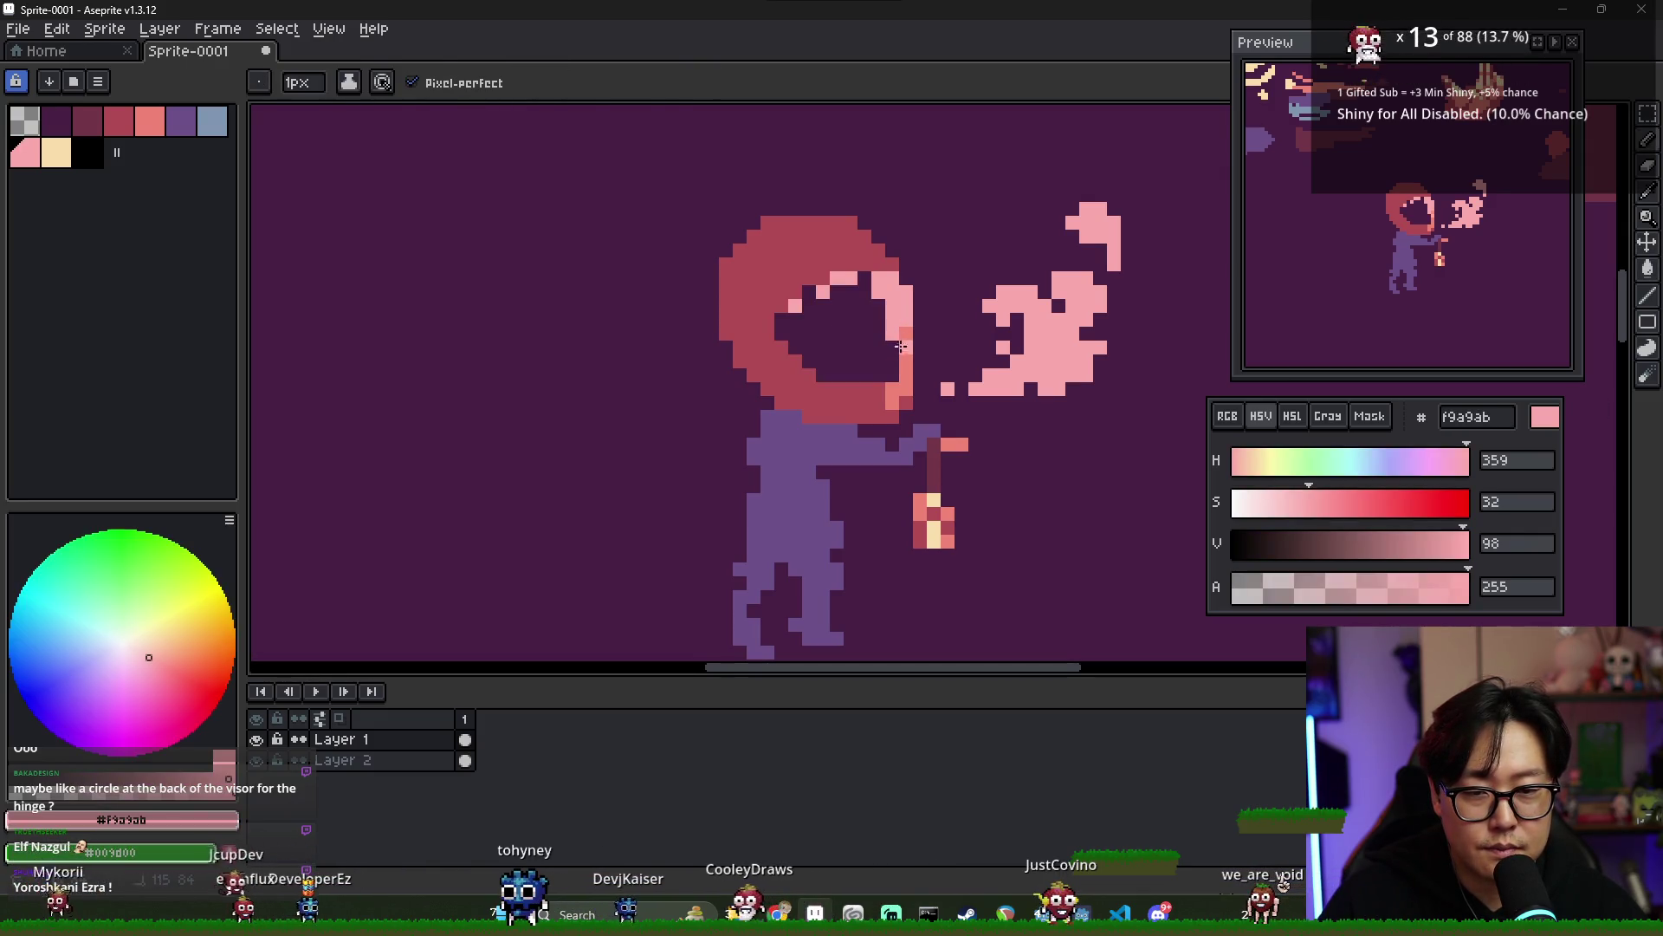
pyautogui.keyDown('alt'); pyautogui.click(881, 382); pyautogui.keyUp('alt')
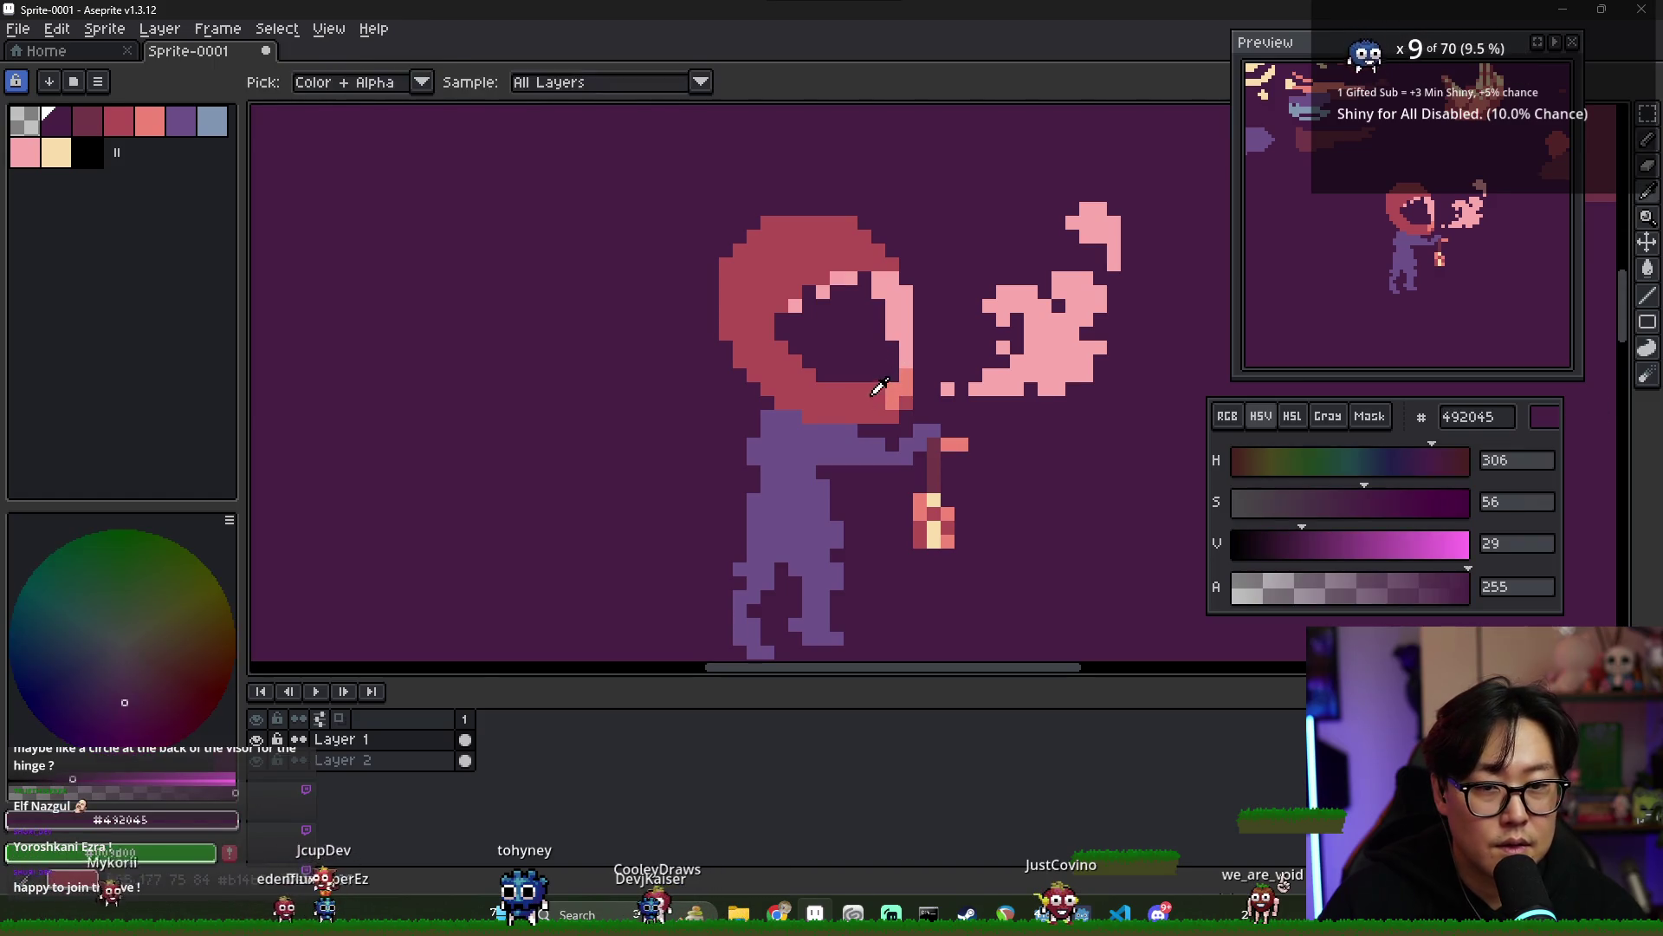
pyautogui.keyDown('alt'); pyautogui.click(892, 396); pyautogui.keyUp('alt')
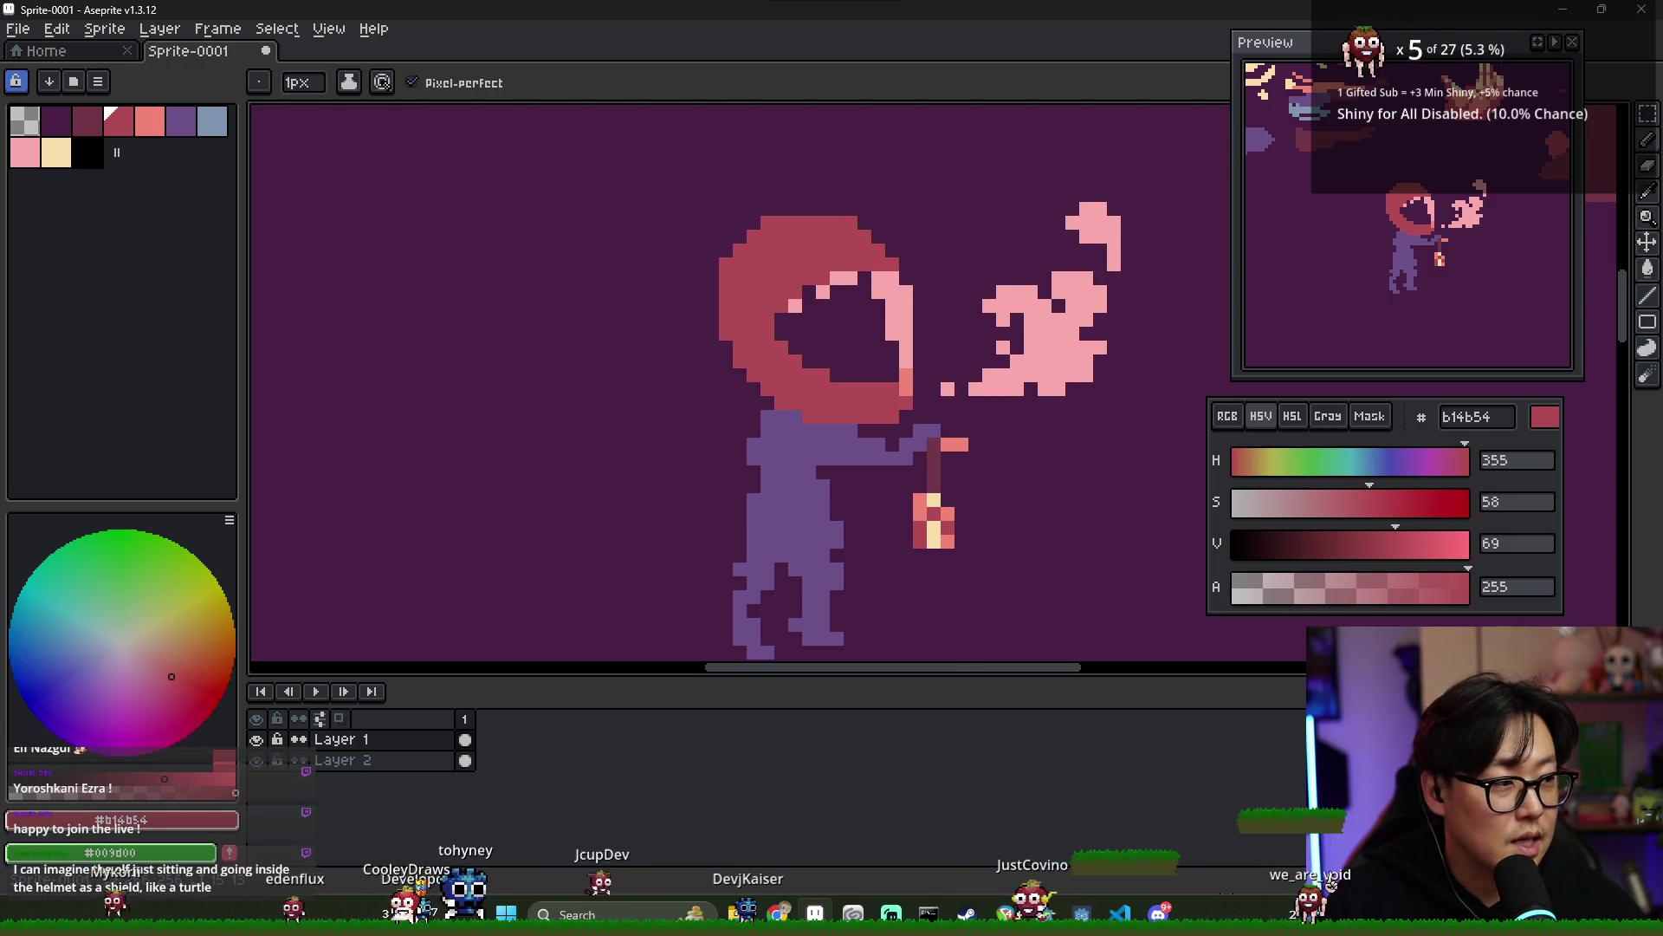
pyautogui.press('i')
pyautogui.keyDown('alt'); pyautogui.click(853, 351); pyautogui.keyUp('alt')
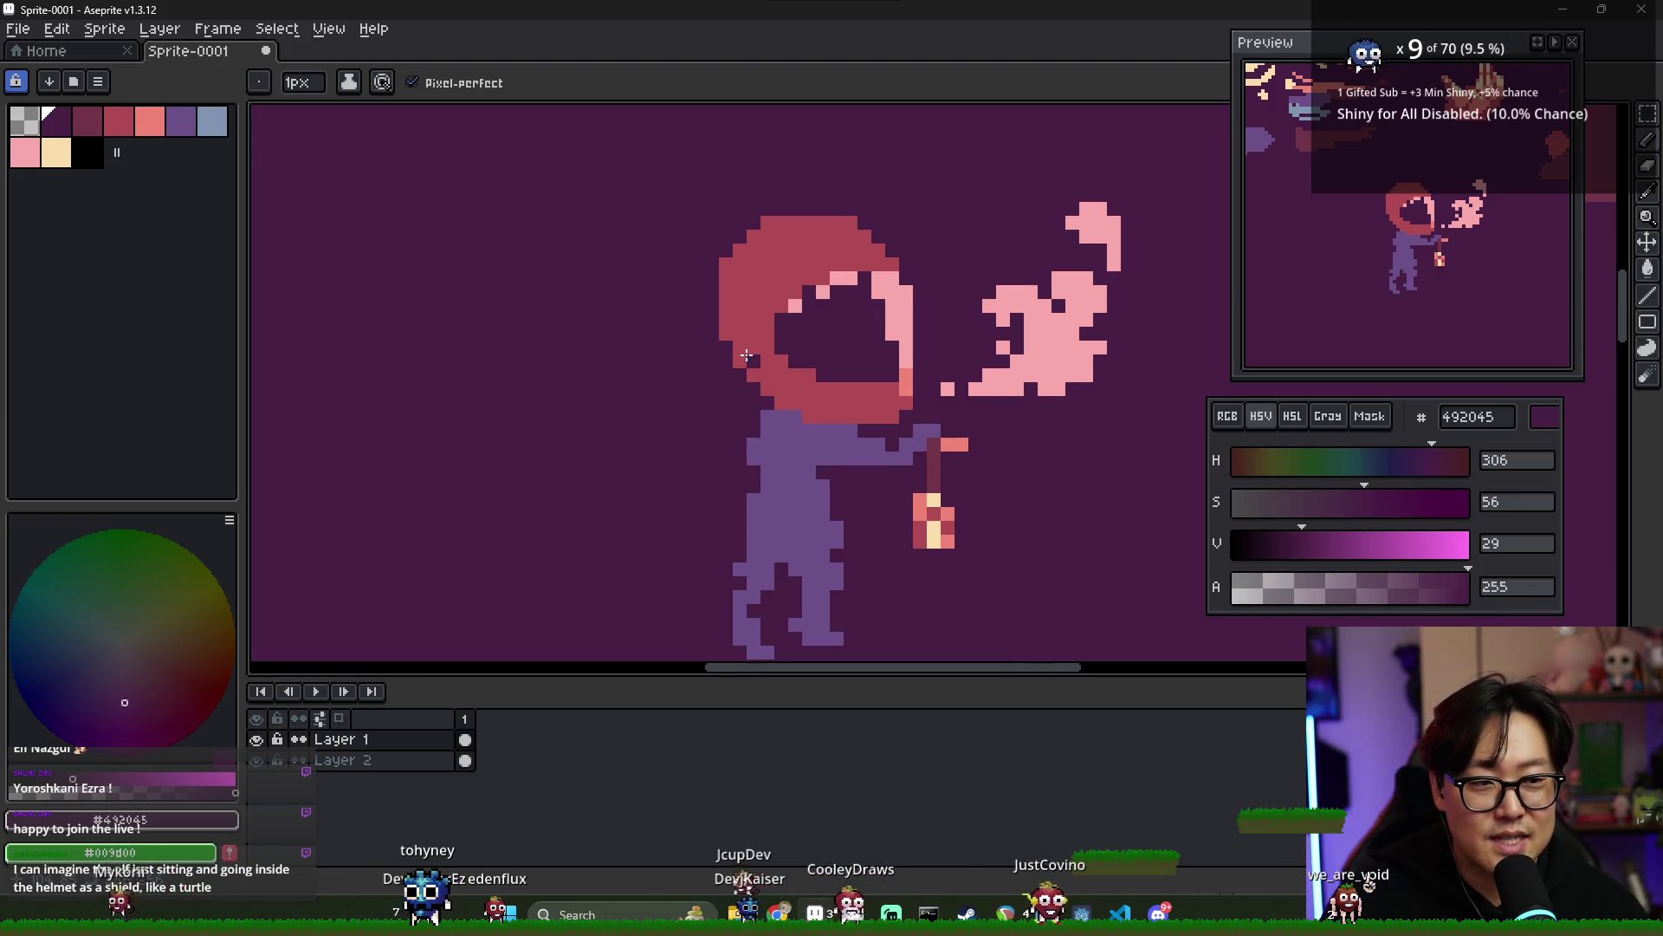
# - Draw a salmon pointed ear jutting left from the helmet
pyautogui.press('i')
pyautogui.click(947, 518)
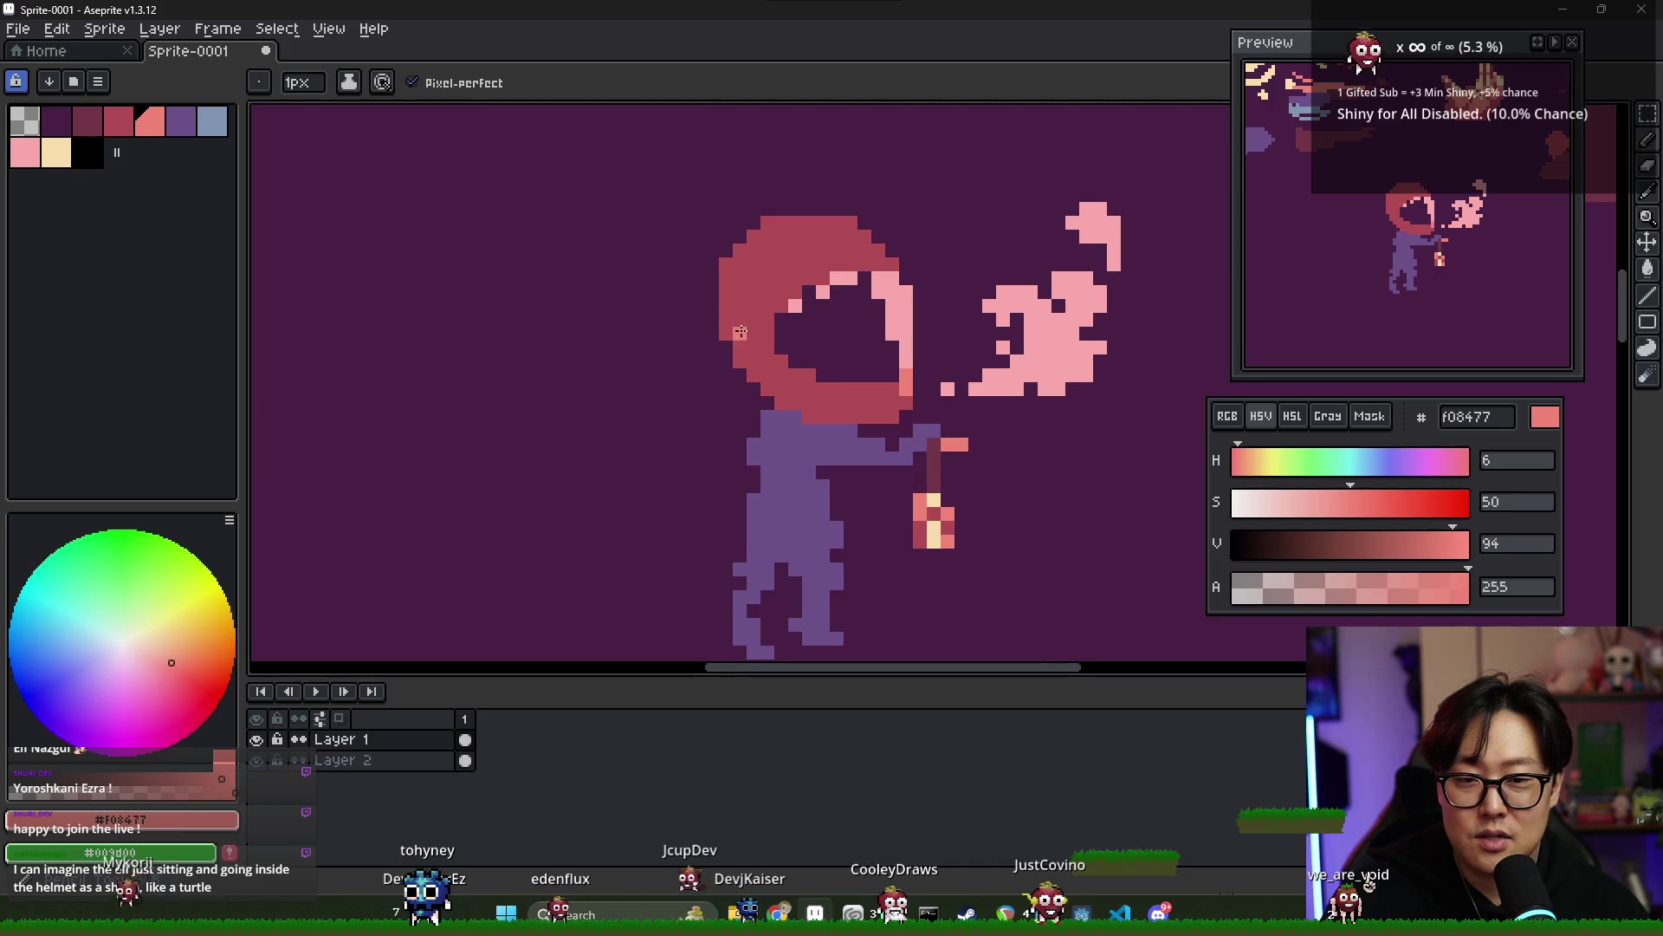
pyautogui.moveTo(744, 347)
pyautogui.mouseDown()
pyautogui.moveTo(652, 333)
pyautogui.moveTo(736, 351)
pyautogui.mouseUp()
pyautogui.hscroll(-1, 754, 357)
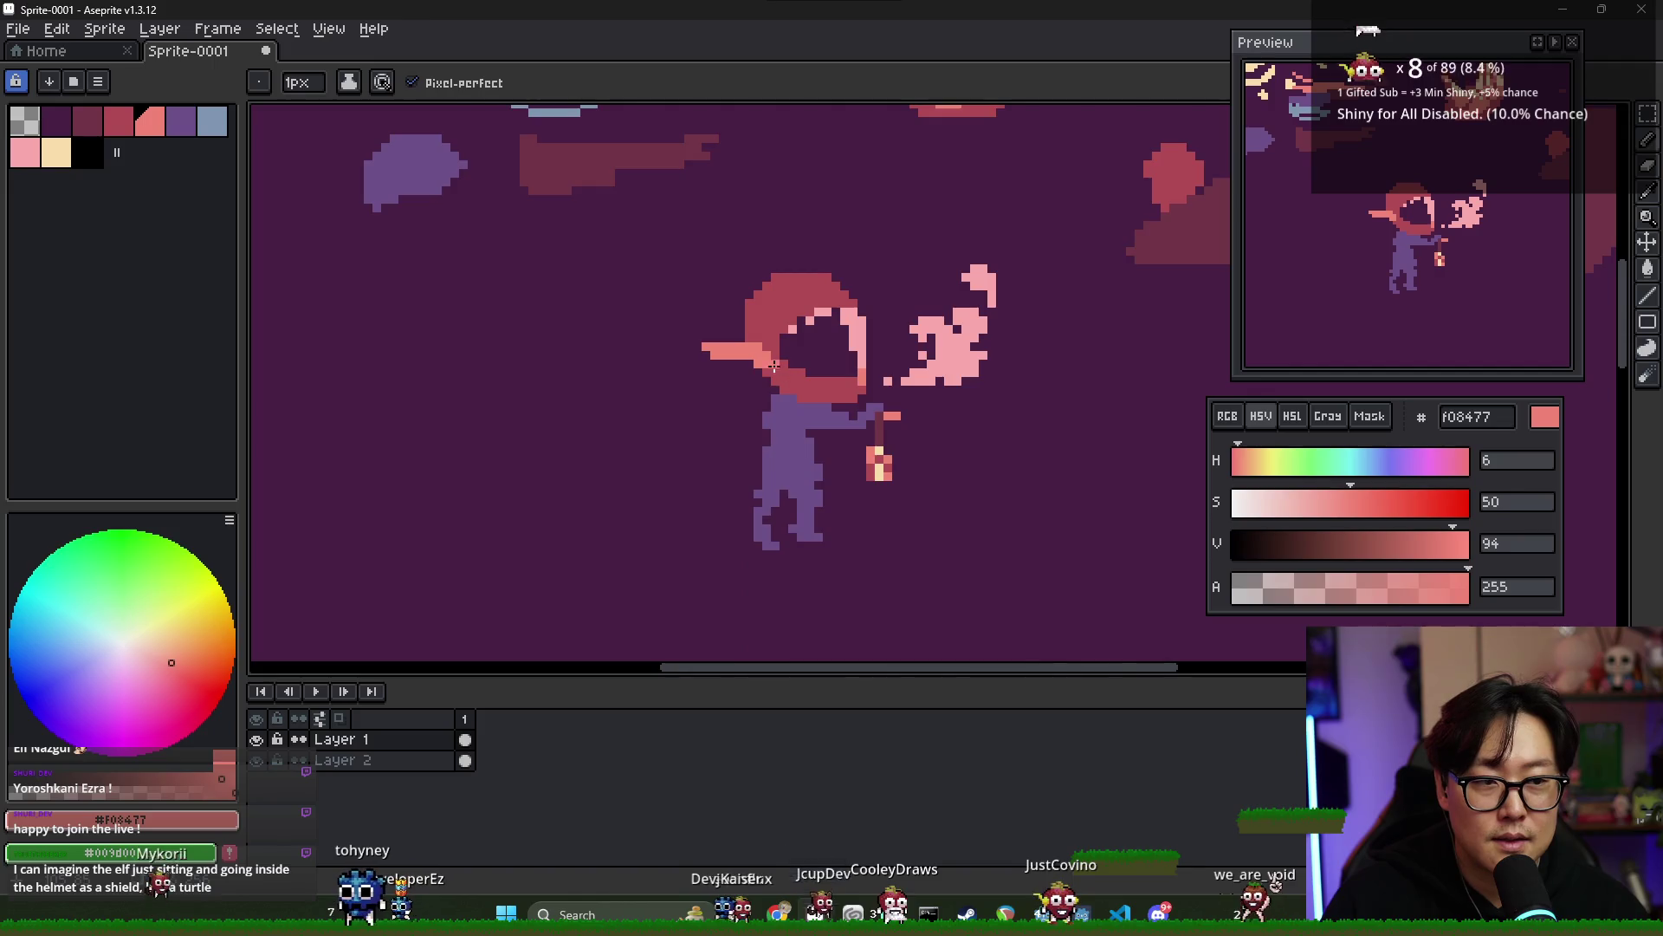
pyautogui.moveTo(749, 371); pyautogui.dragTo(778, 360)
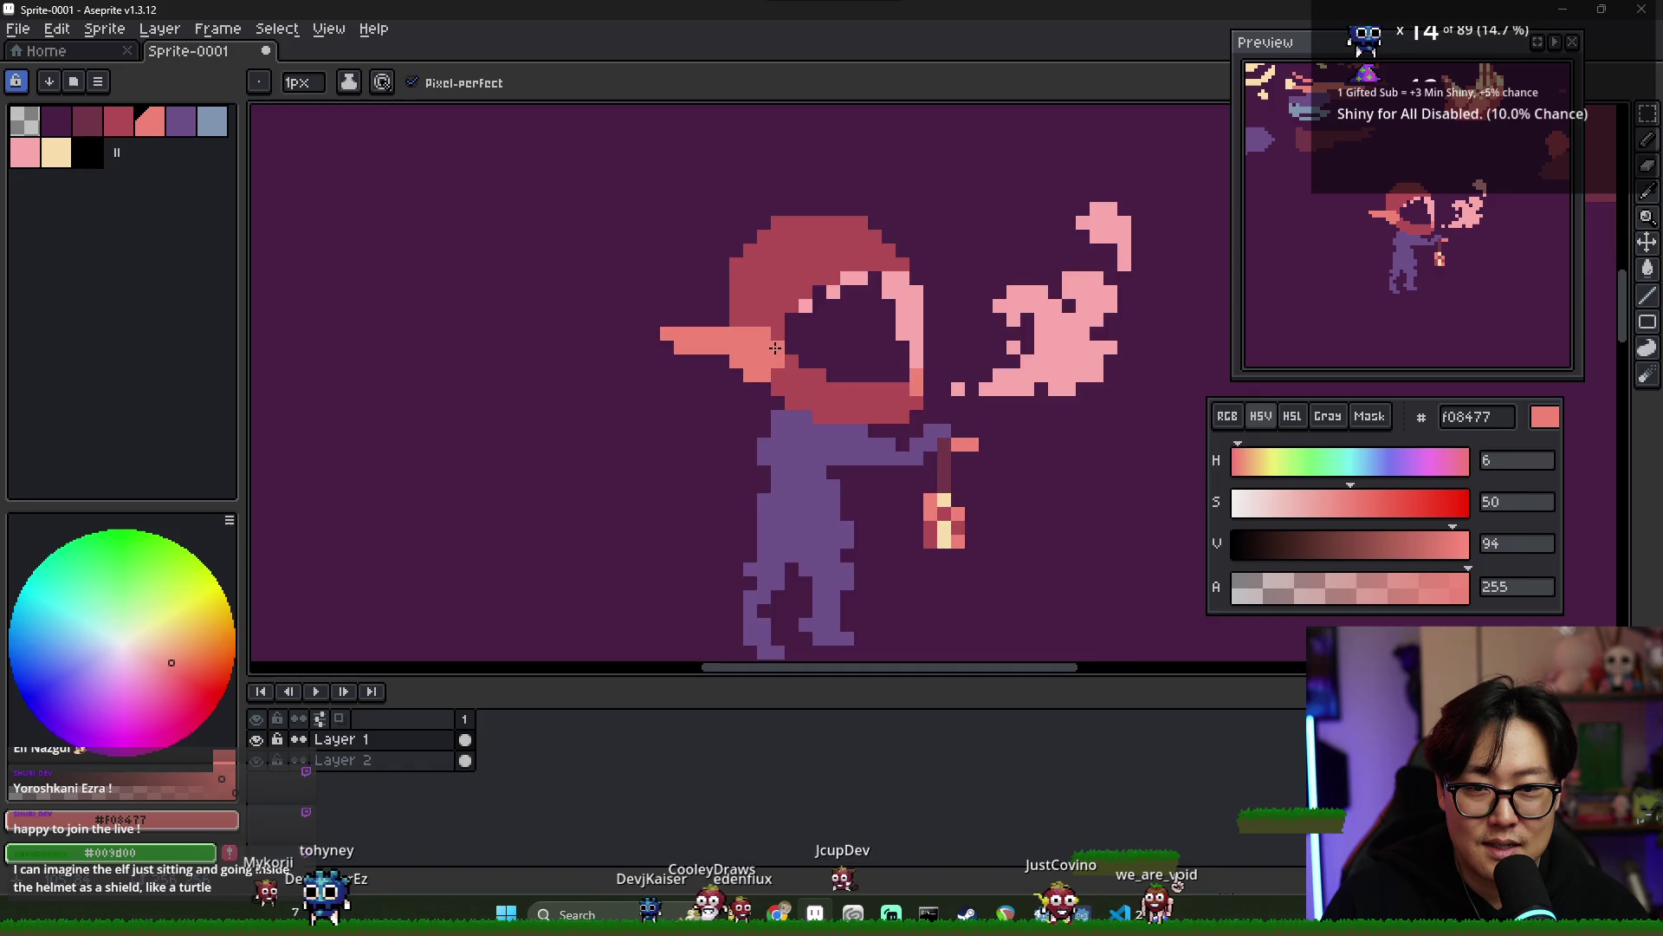
pyautogui.scroll(-3, 776, 347)
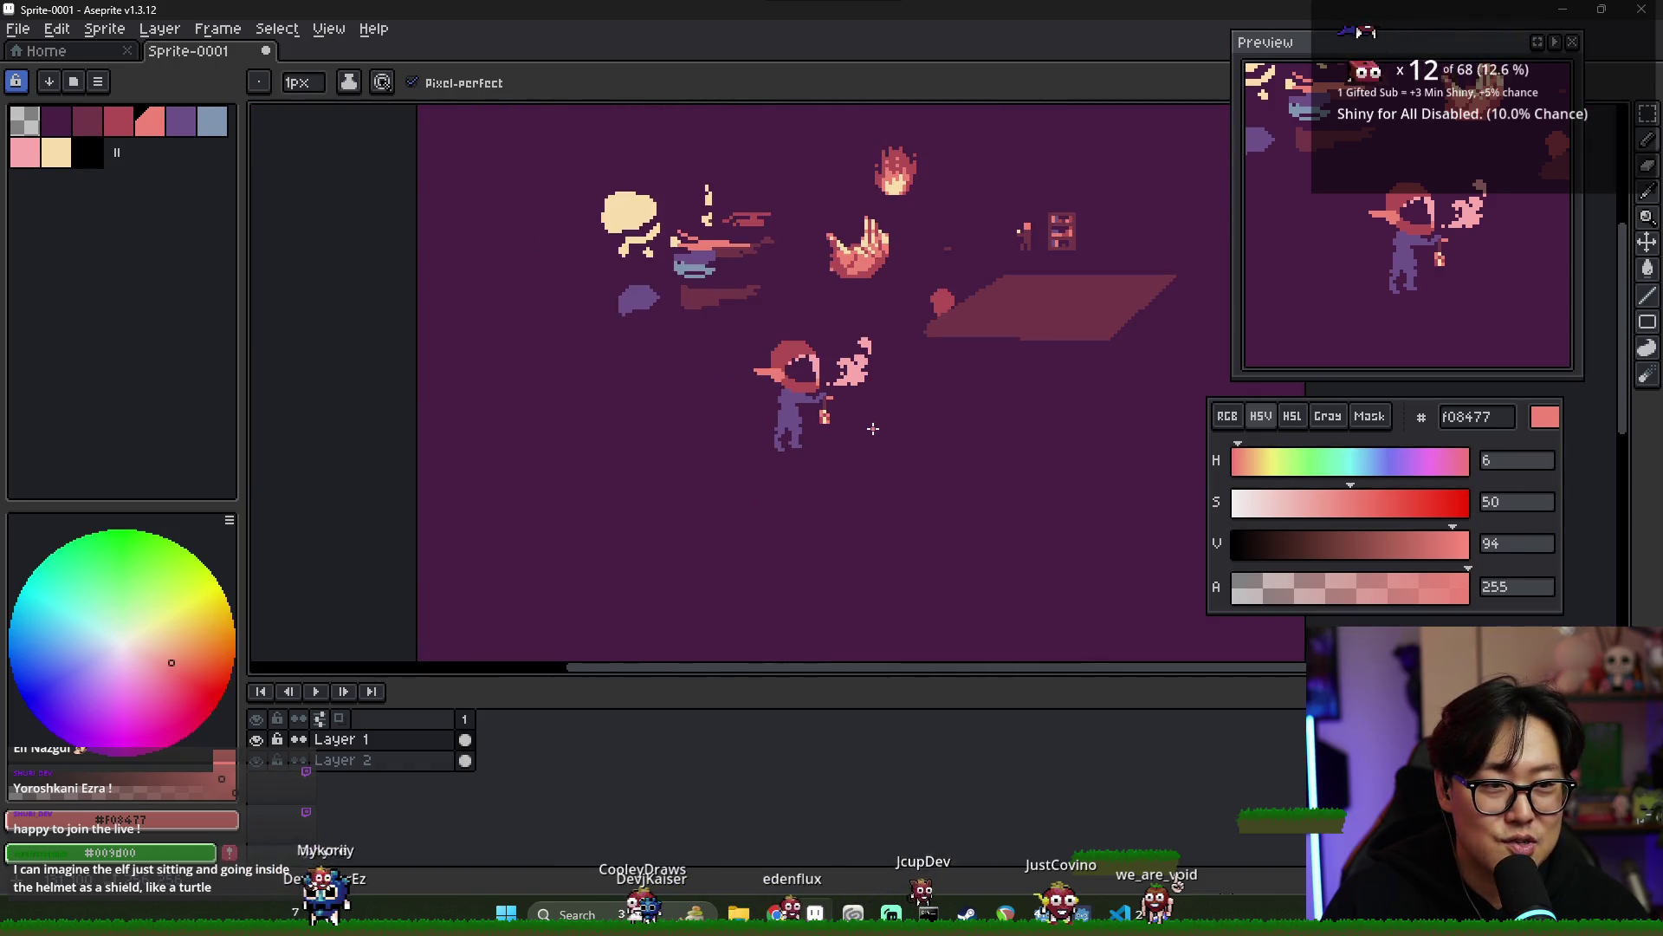
pyautogui.scroll(4, 873, 428)
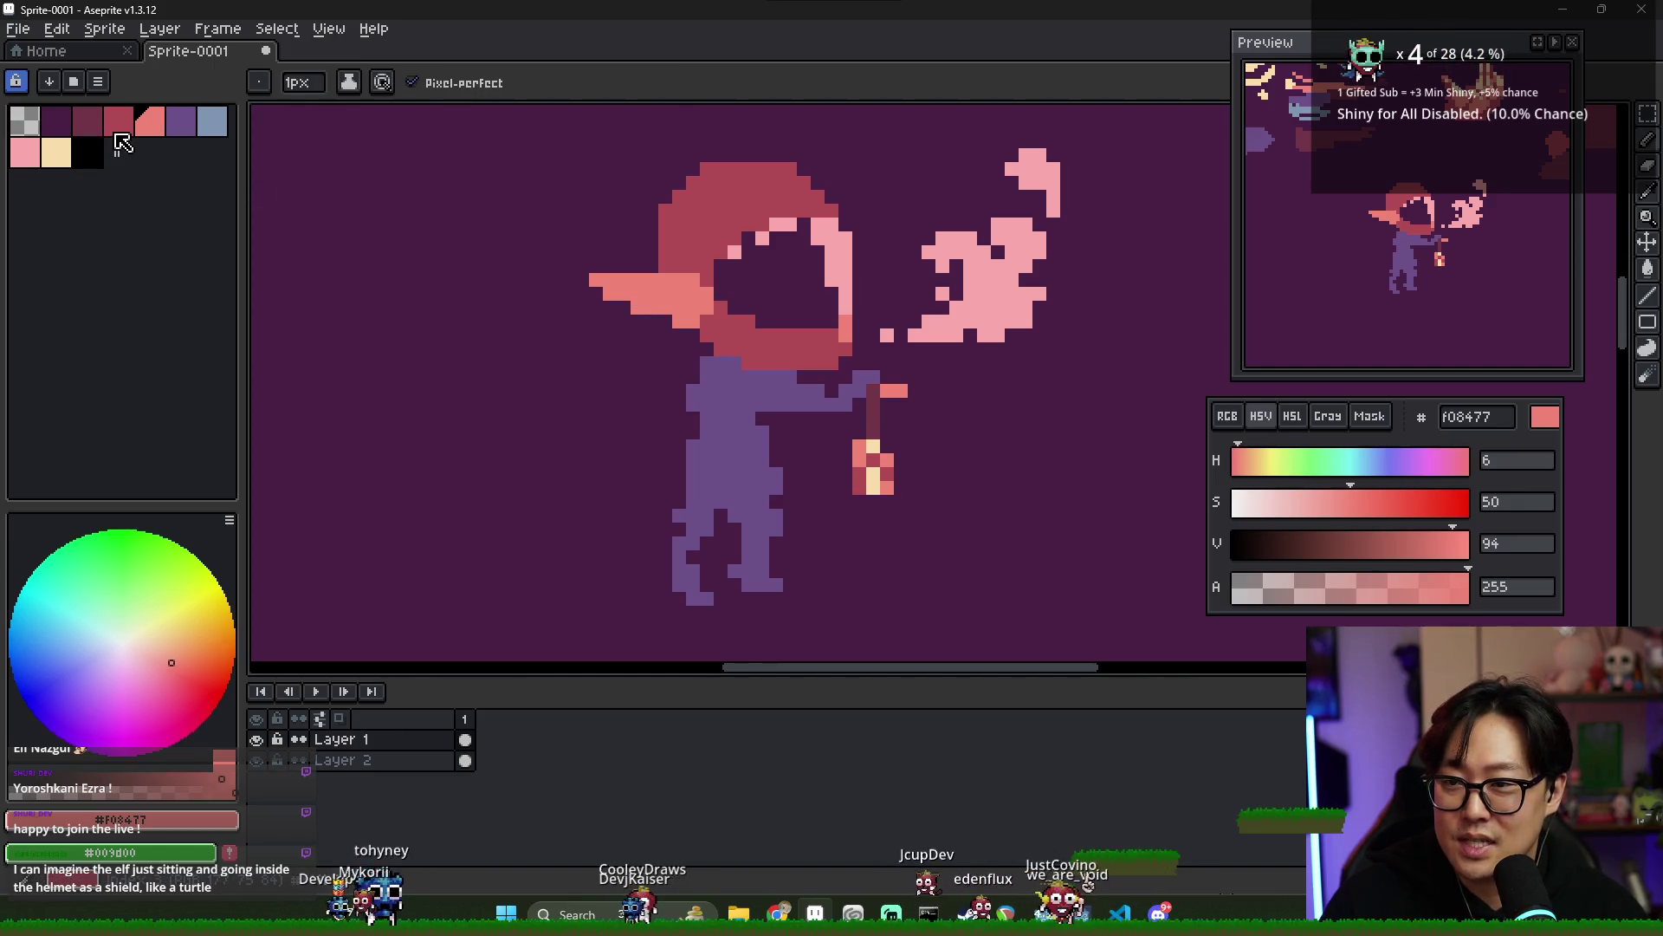
# - Shade the ear with a helmet red #b14b54 inner line
pyautogui.press('9')
pyautogui.moveTo(645, 293); pyautogui.dragTo(686, 301)
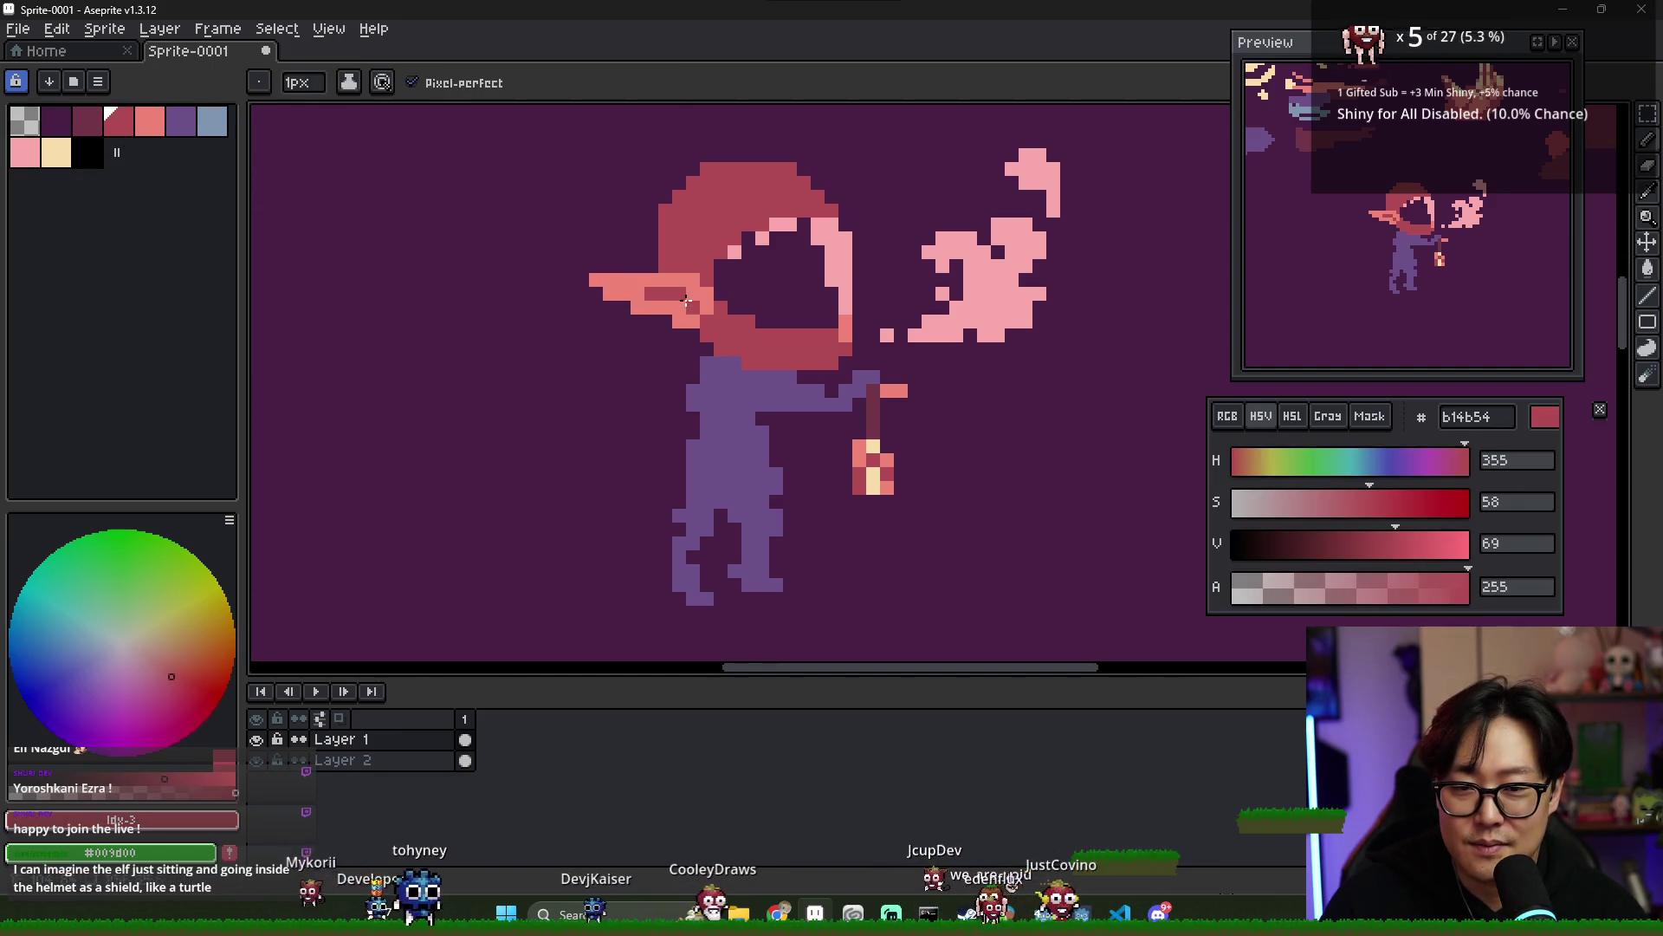
pyautogui.scroll(-3, 706, 356)
pyautogui.scroll(2, 751, 333)
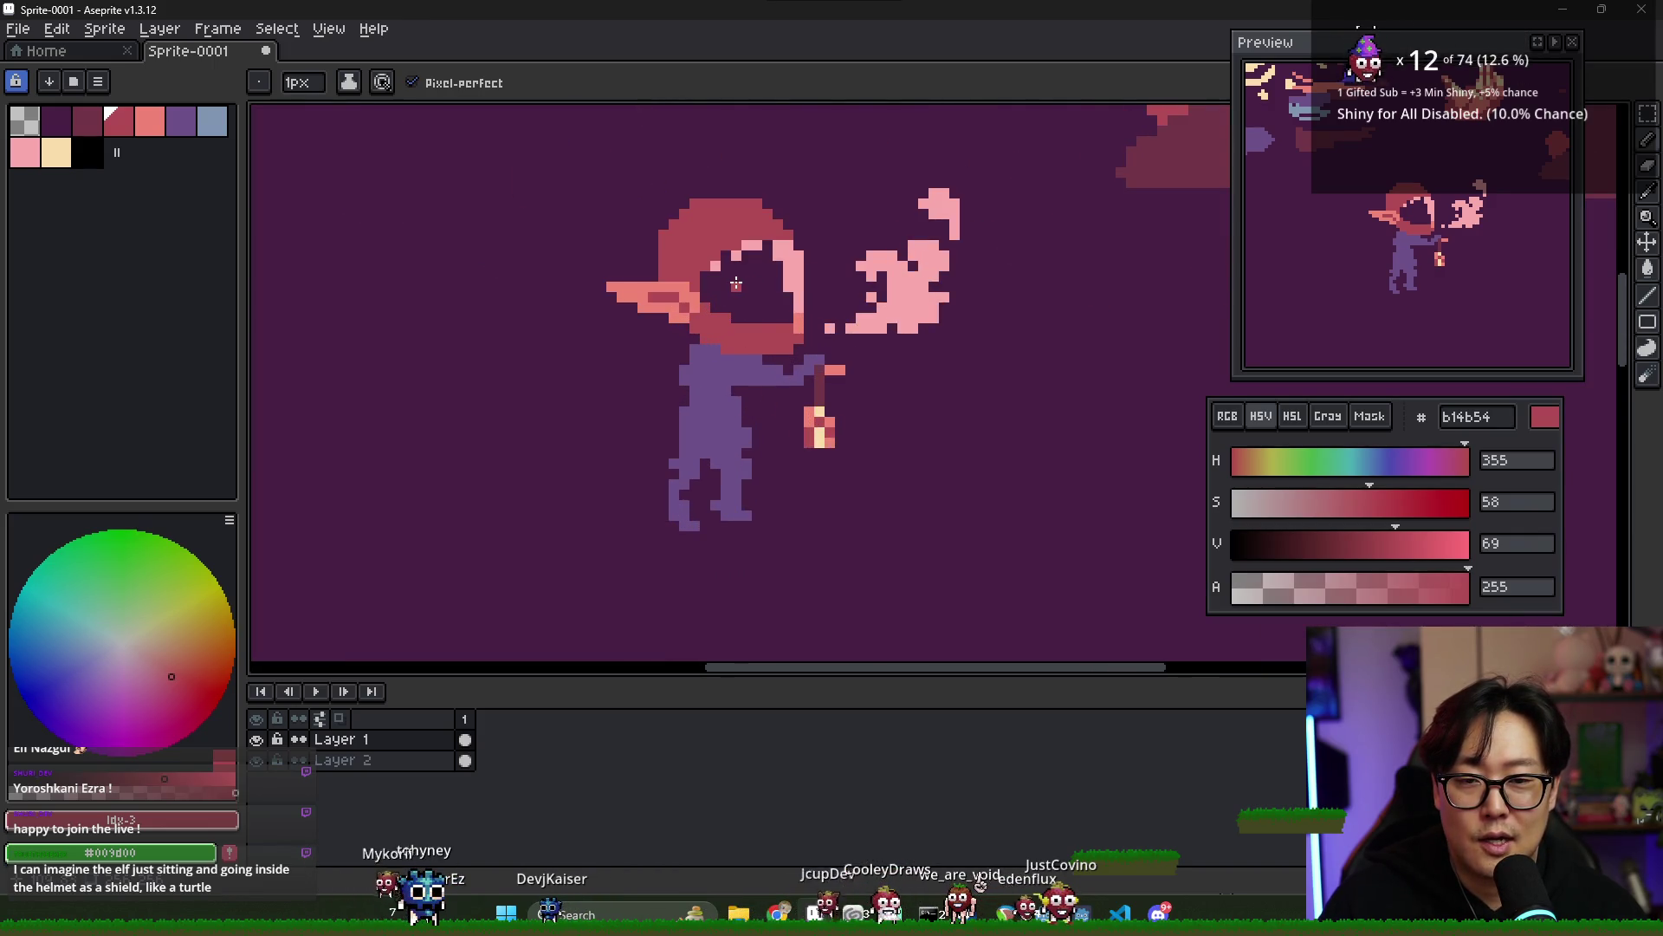
# - Paint dark maroon inside the visor opening to start the snout
pyautogui.keyDown('alt'); pyautogui.click(700, 276); pyautogui.keyUp('alt')
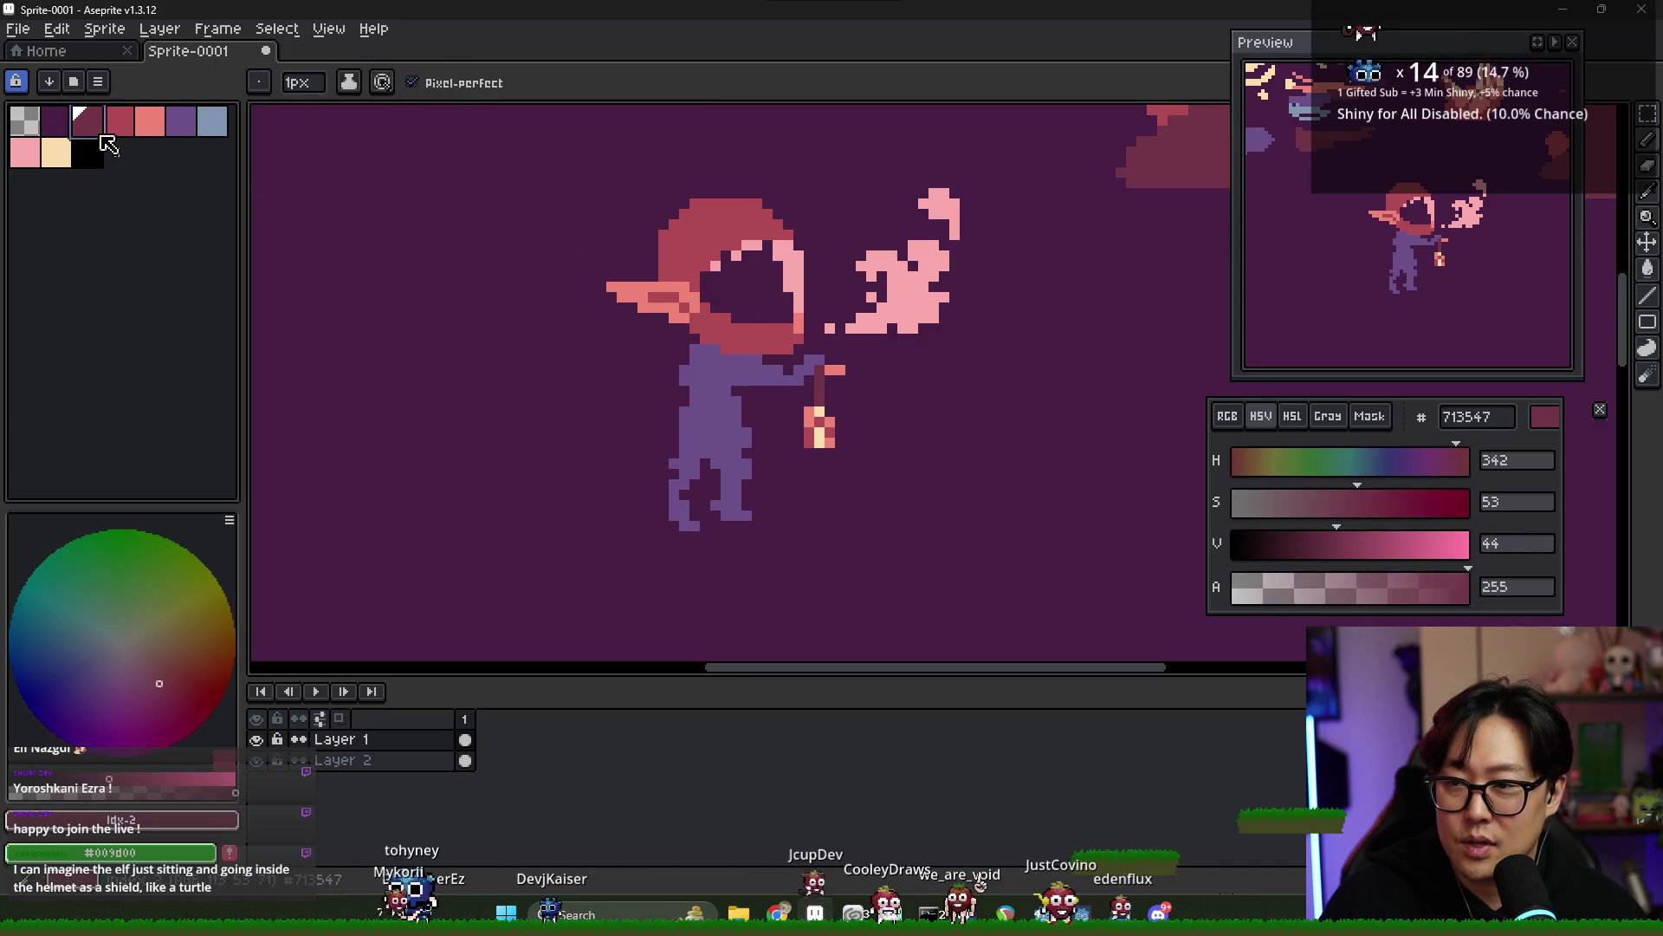
pyautogui.moveTo(732, 287); pyautogui.dragTo(759, 294)
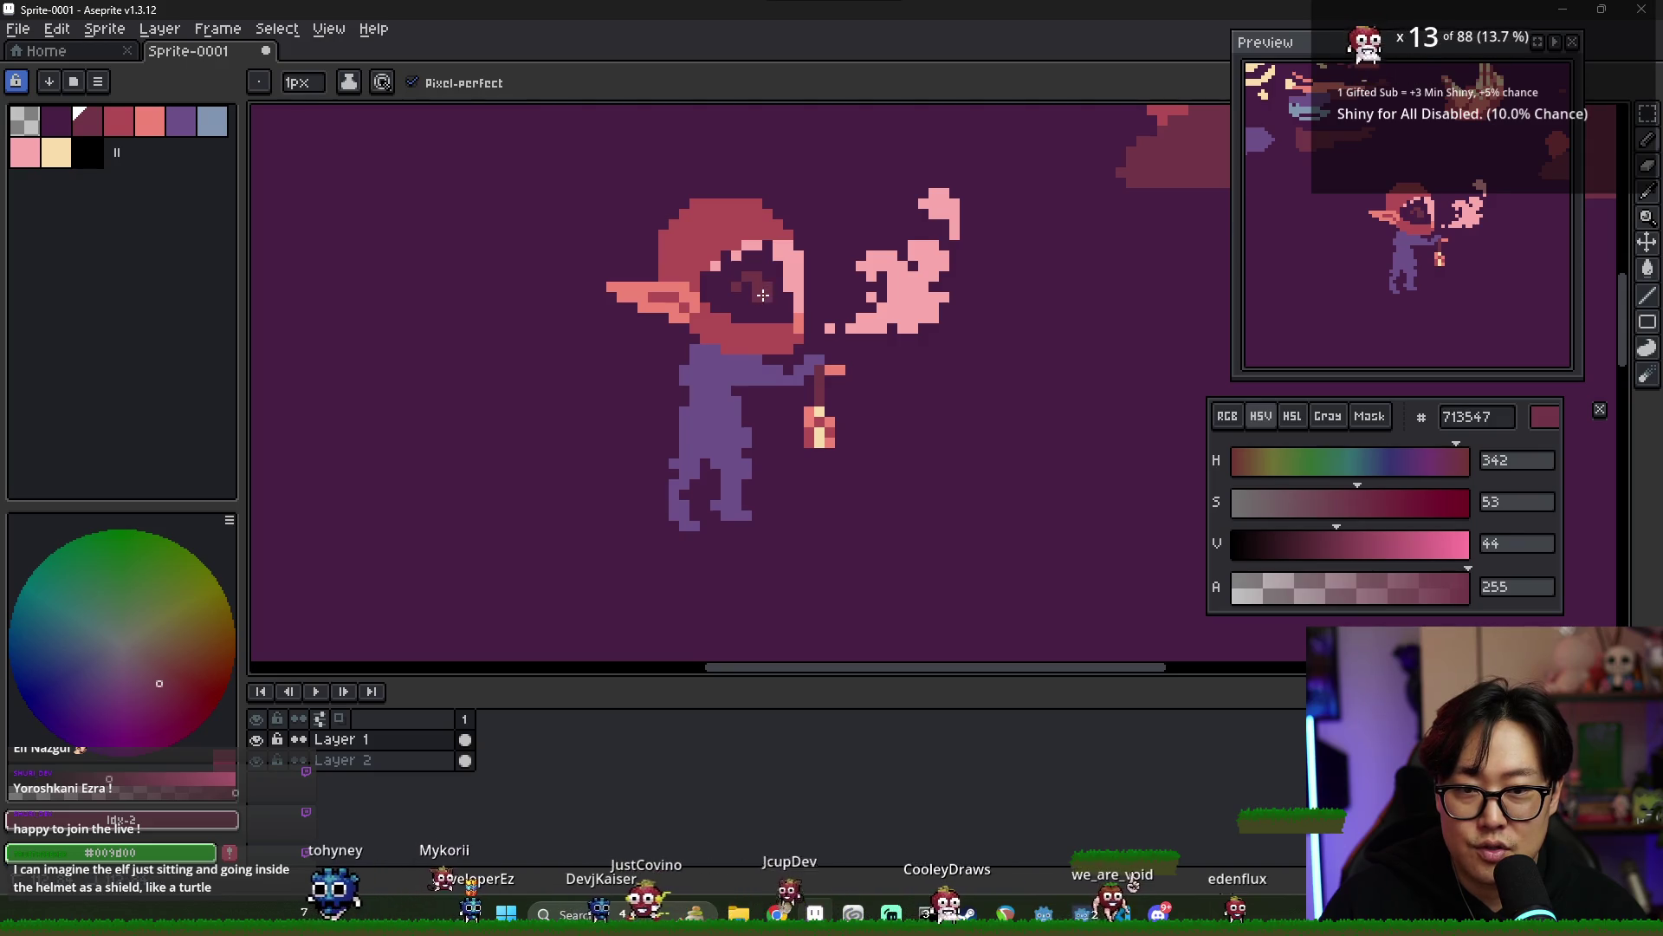
pyautogui.scroll(-1, 834, 288)
pyautogui.scroll(-2, 890, 365)
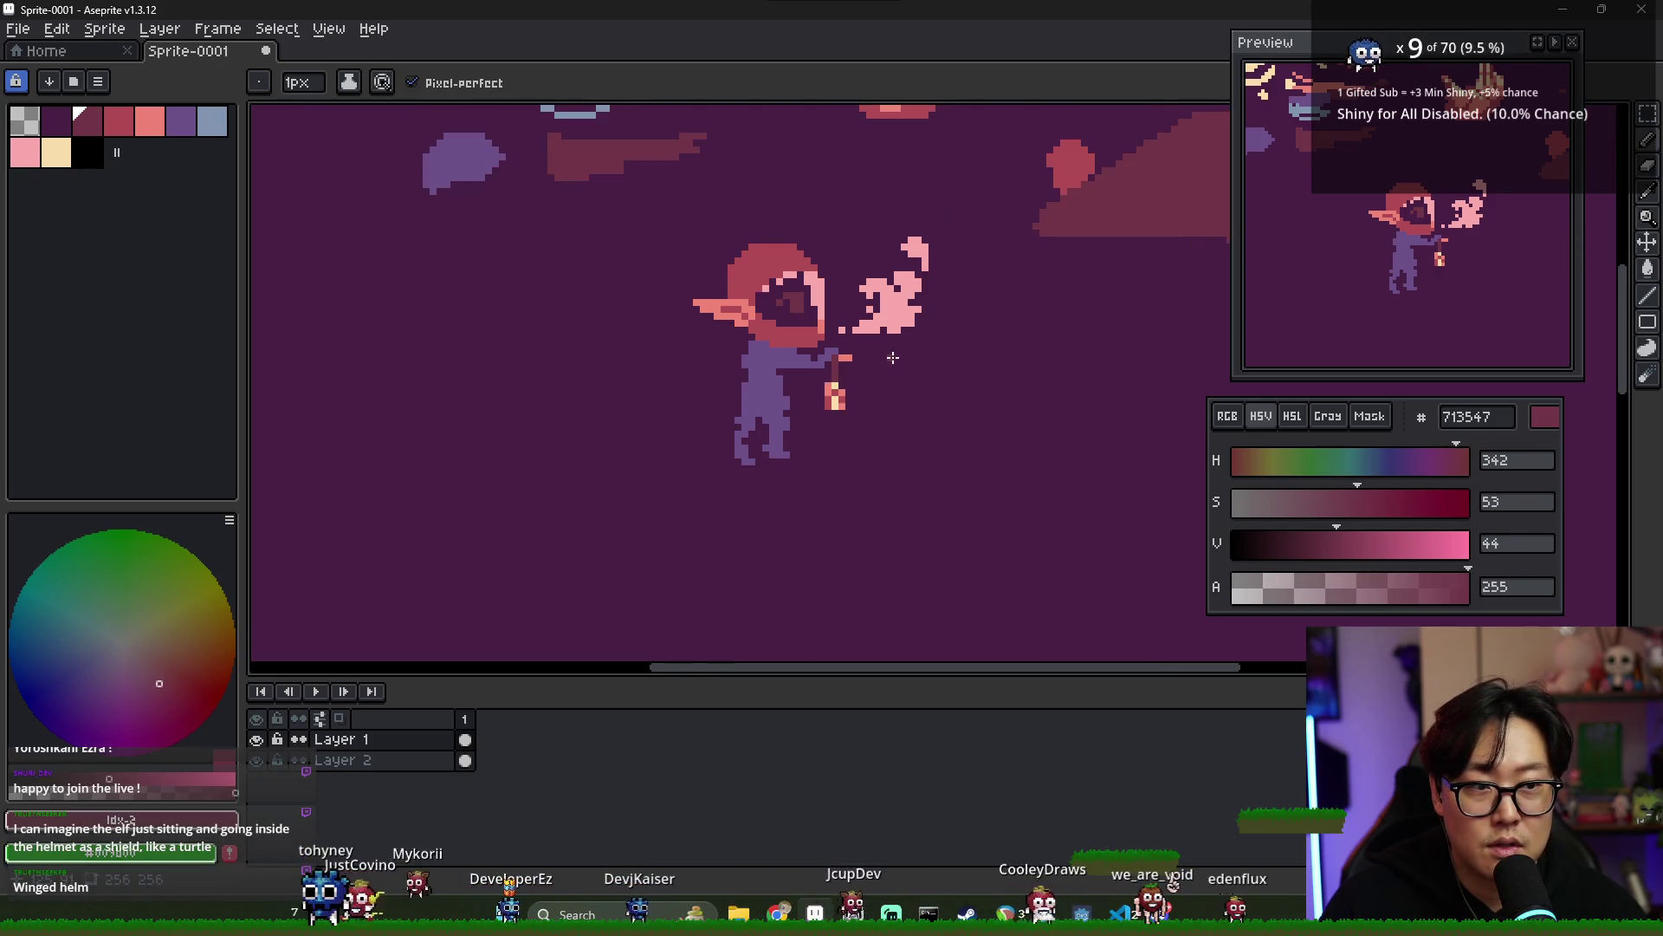
pyautogui.scroll(4, 724, 271)
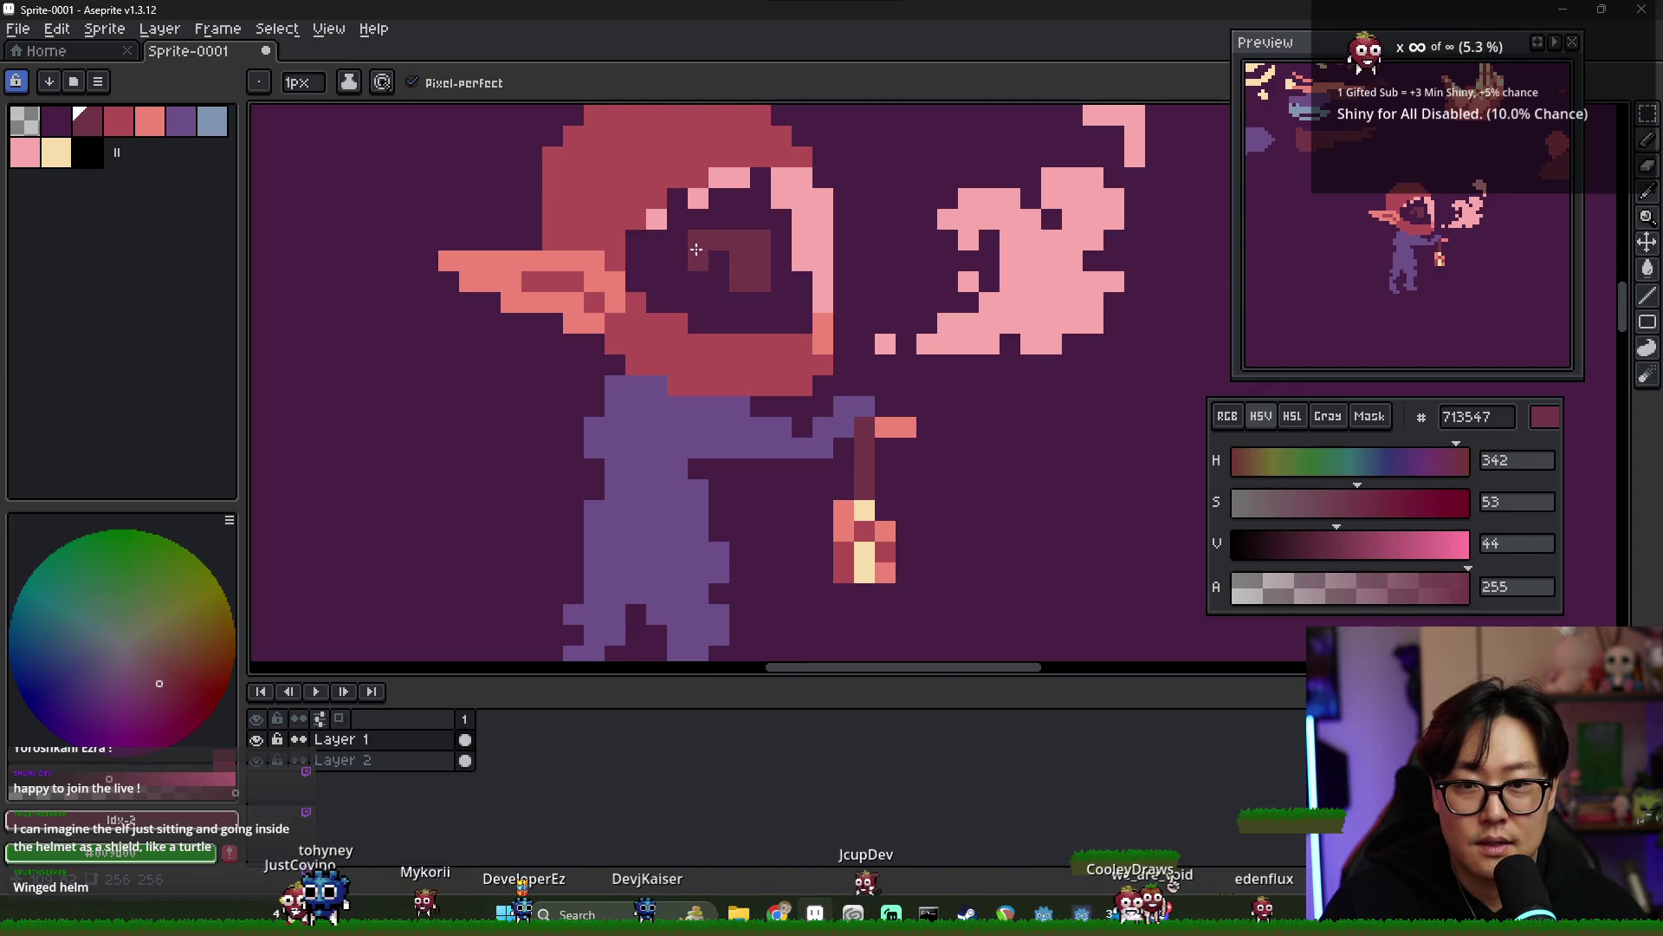
pyautogui.scroll(-3, 755, 273)
pyautogui.scroll(-1, 783, 311)
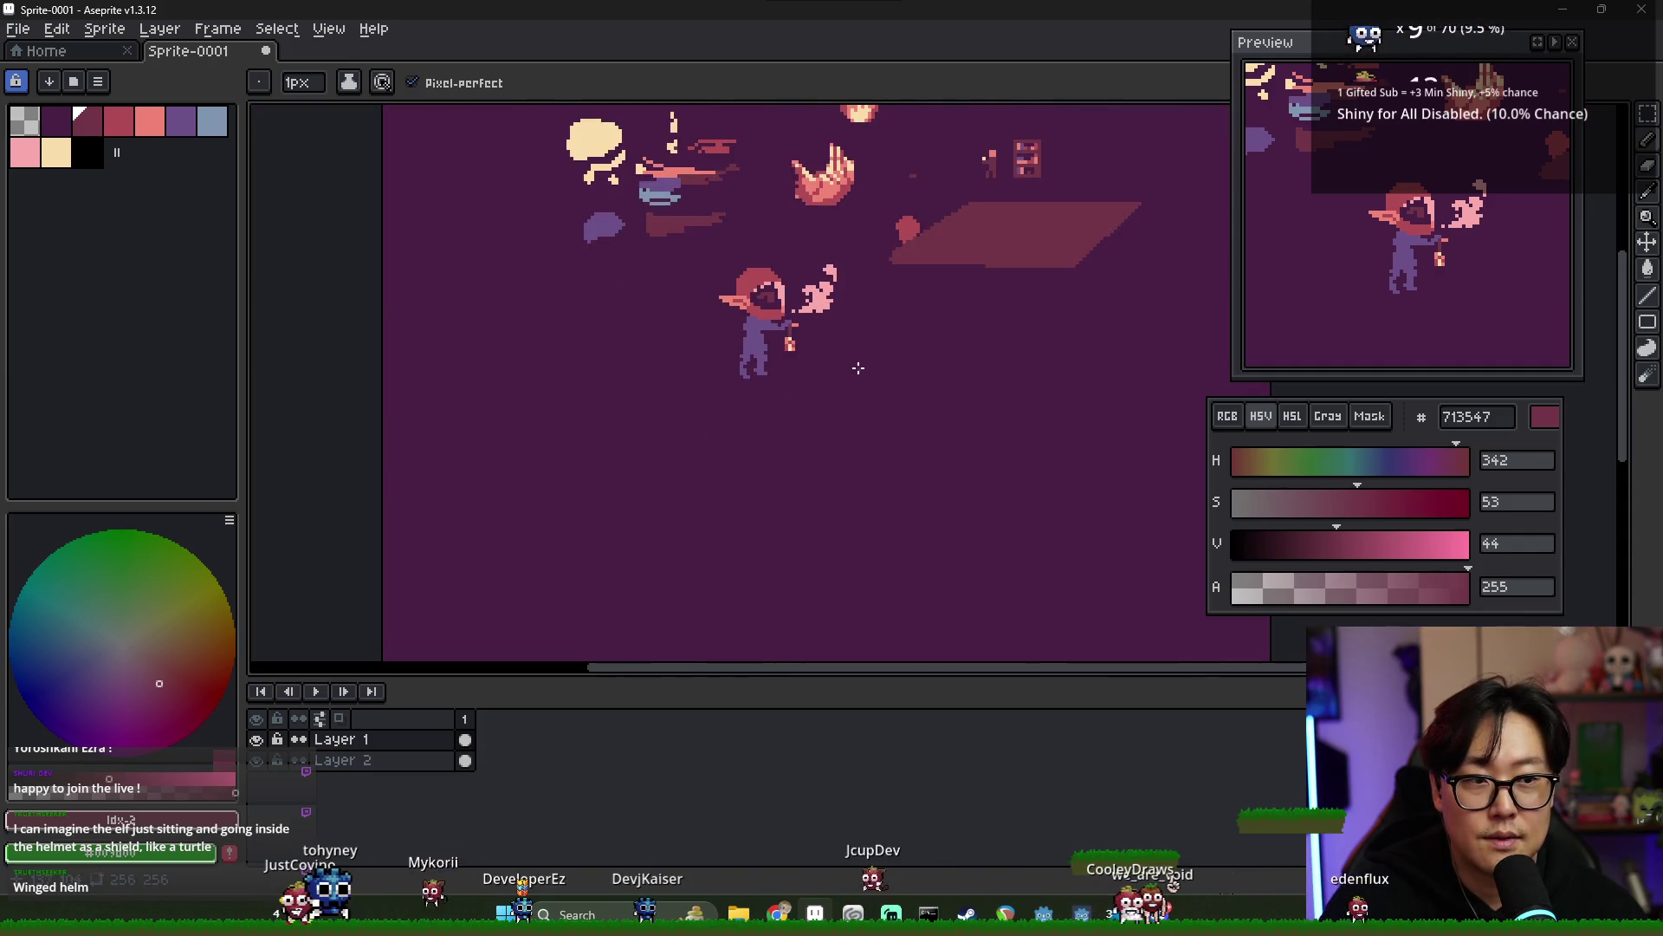
pyautogui.scroll(3, 658, 225)
# - Re-pick dark maroon and extend the snout shape inside the visor
pyautogui.keyDown('alt'); pyautogui.click(649, 216); pyautogui.keyUp('alt')
pyautogui.scroll(-2, 658, 225)
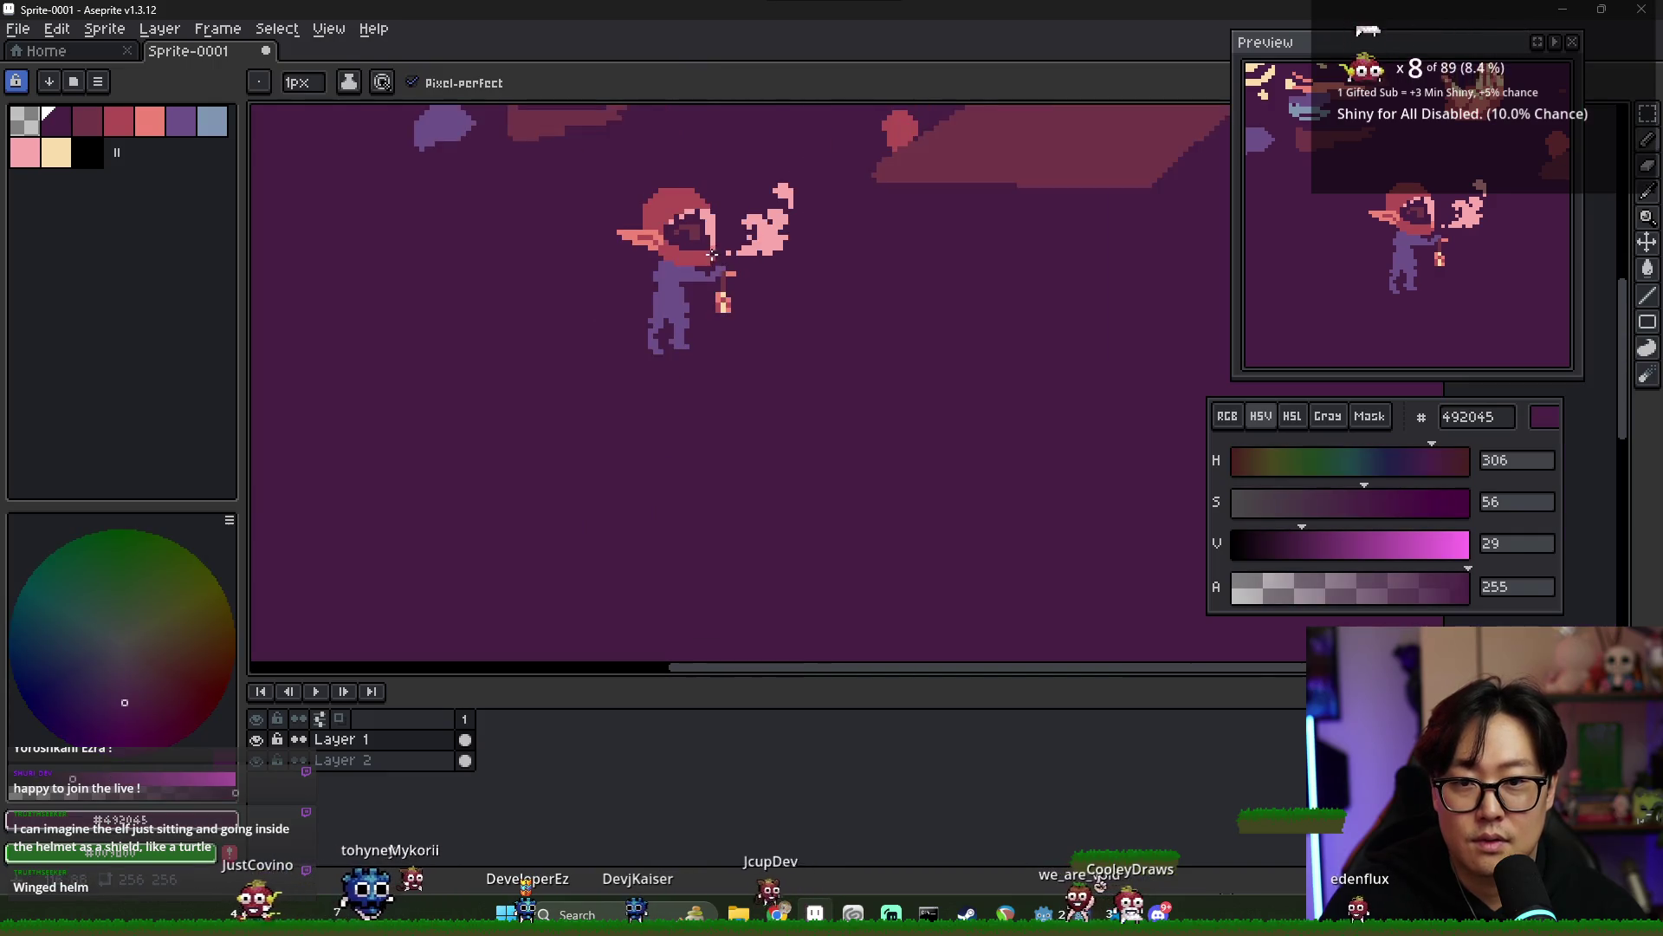
pyautogui.scroll(2, 676, 234)
pyautogui.keyDown('alt'); pyautogui.click(677, 237); pyautogui.keyUp('alt')
pyautogui.scroll(-4, 677, 237)
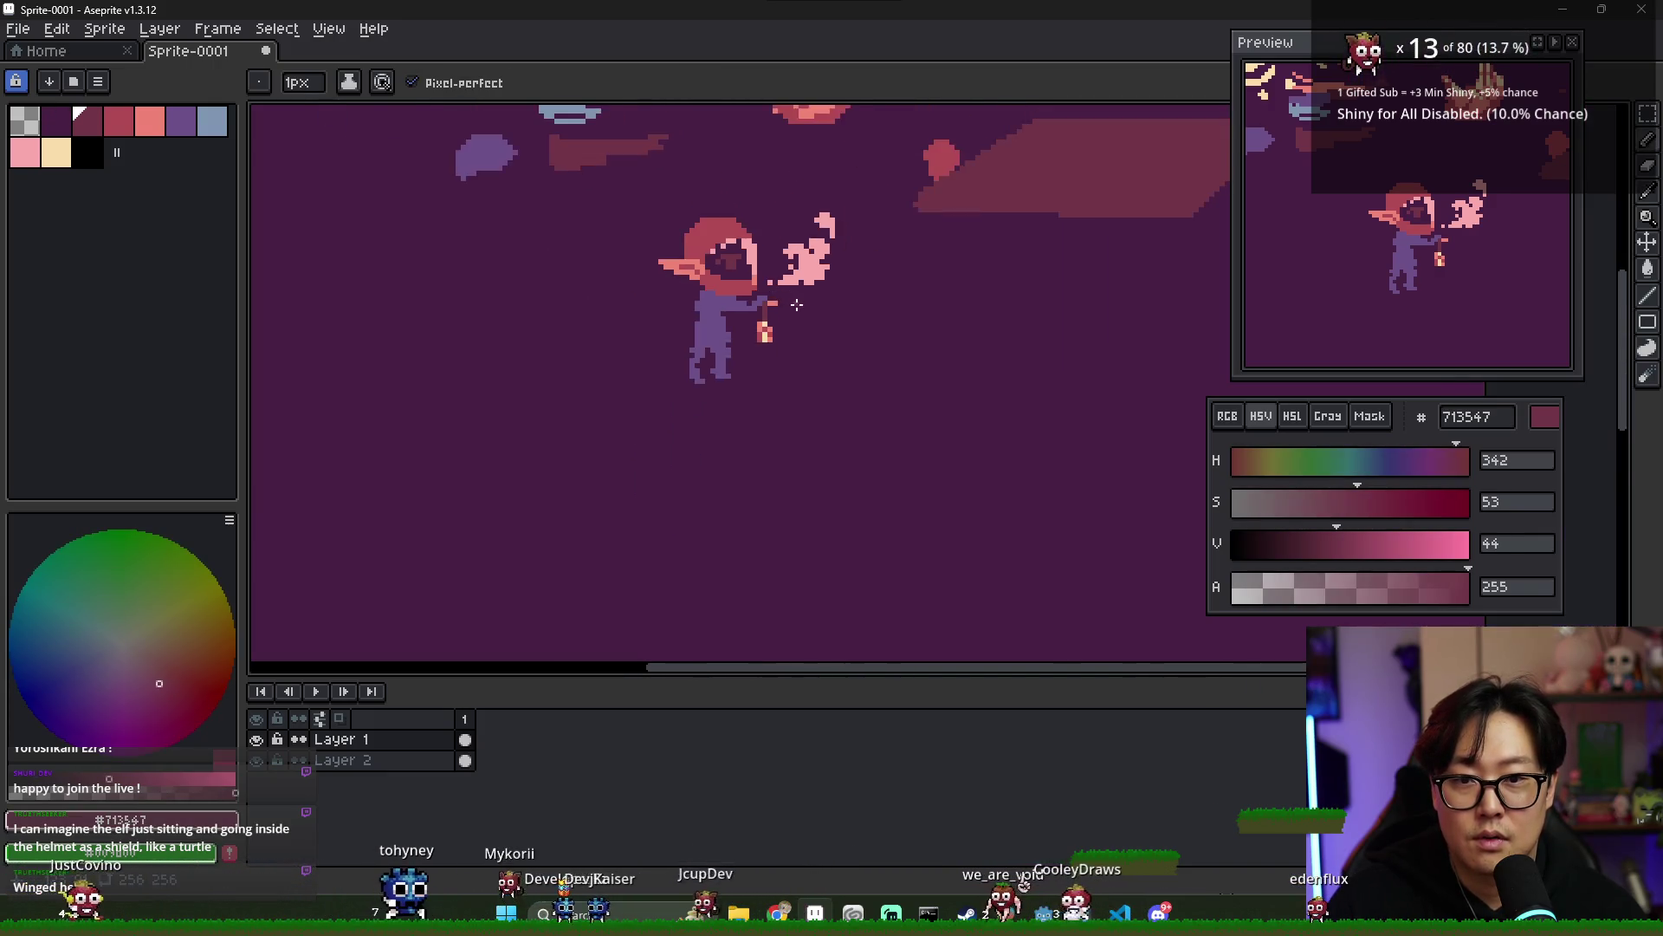
pyautogui.scroll(2, 819, 327)
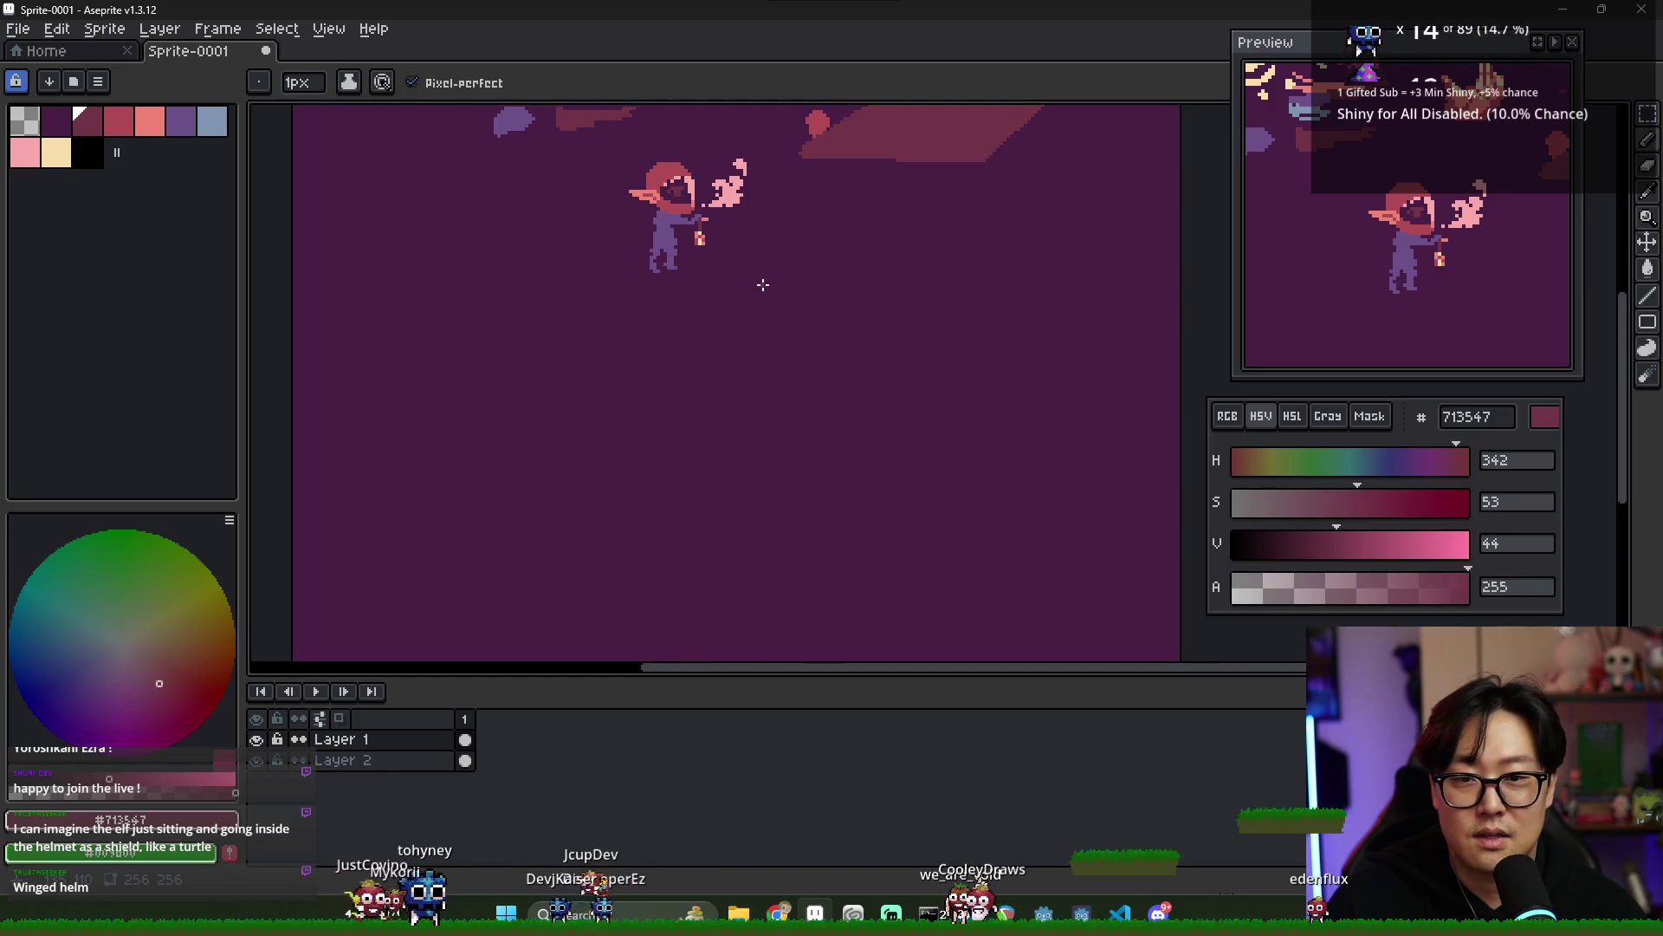
pyautogui.scroll(2, 679, 206)
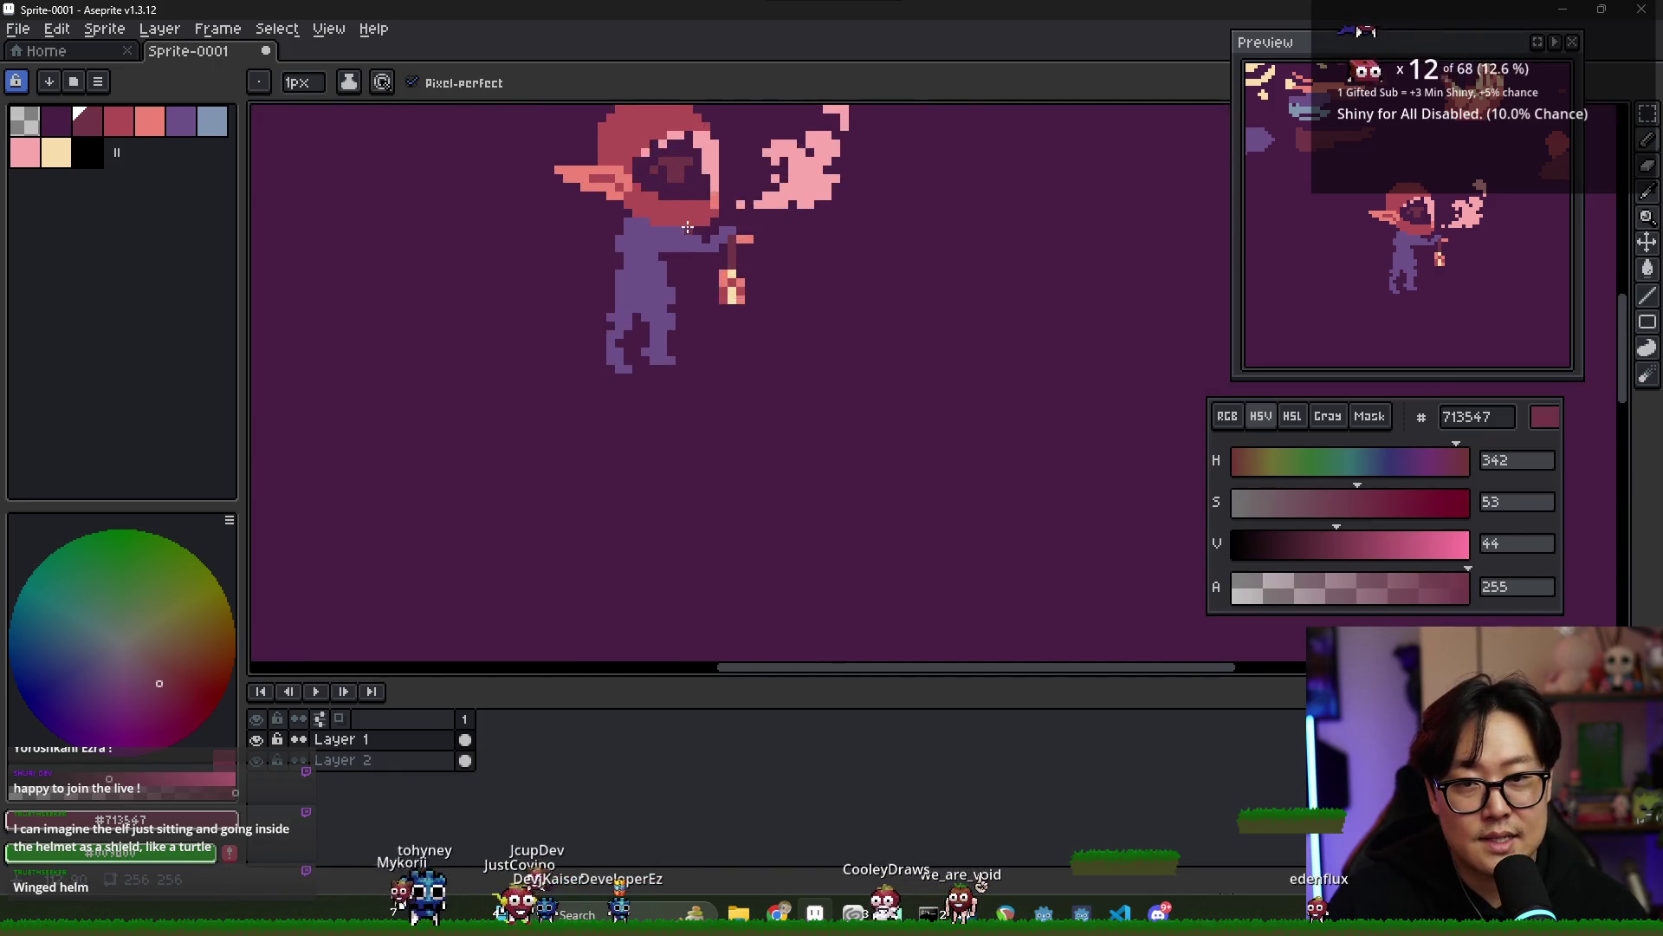
pyautogui.moveTo(688, 227); pyautogui.dragTo(708, 261)
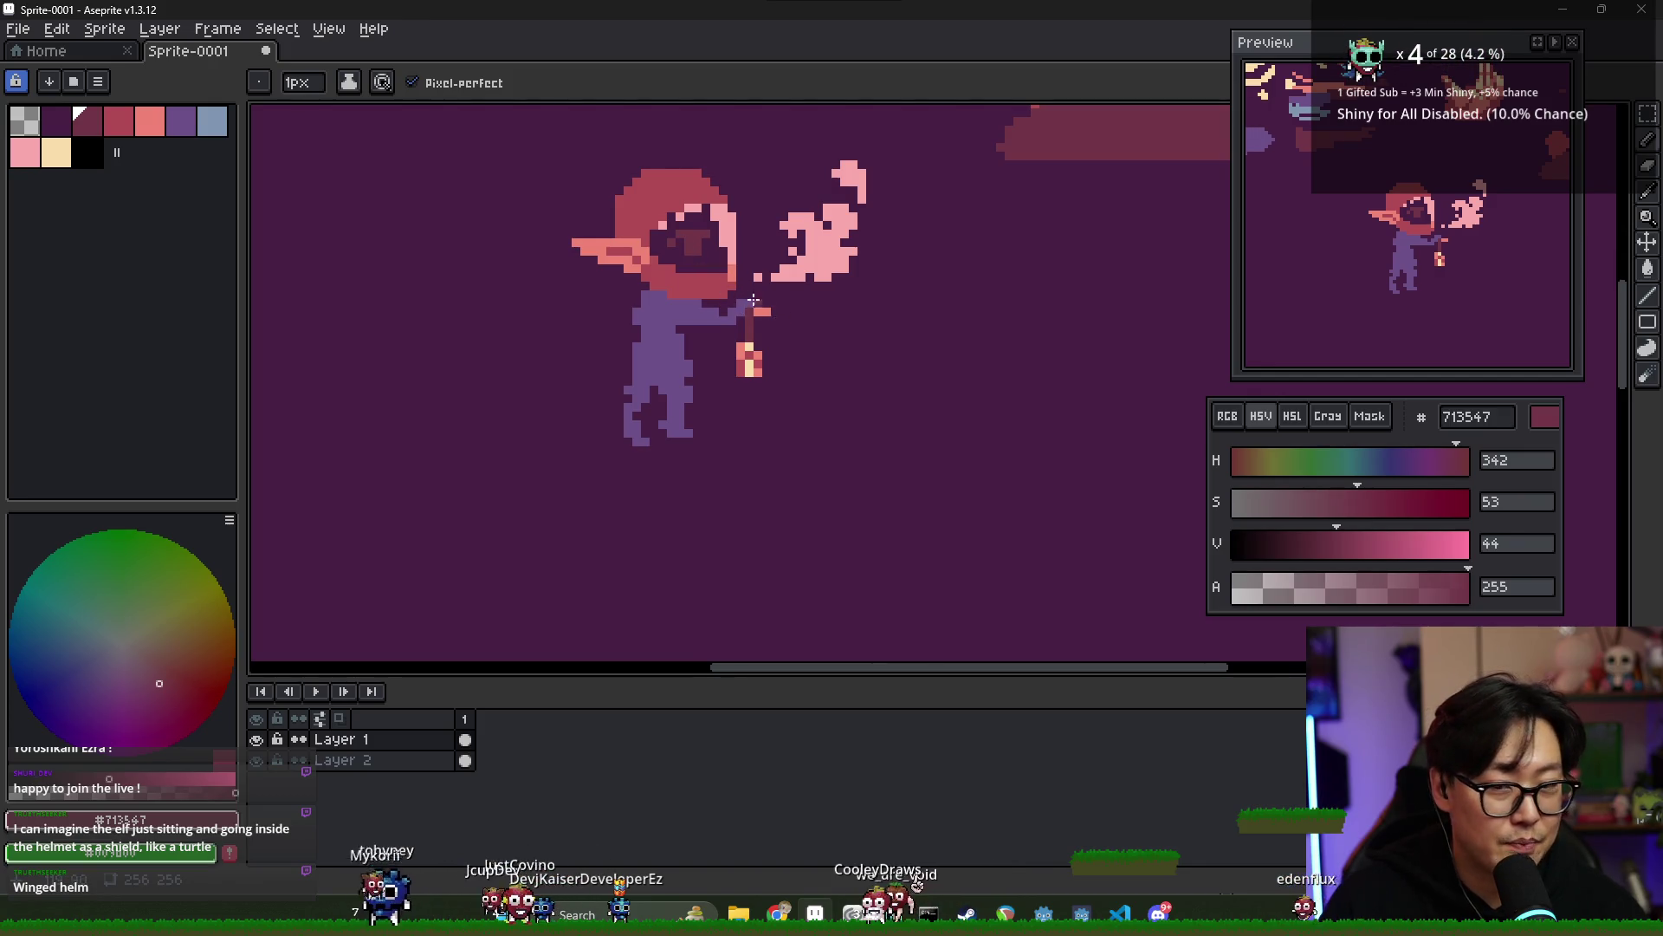
# - Finish the snout with a longer maroon stroke, then sample the helmet red
pyautogui.scroll(-1, 745, 291)
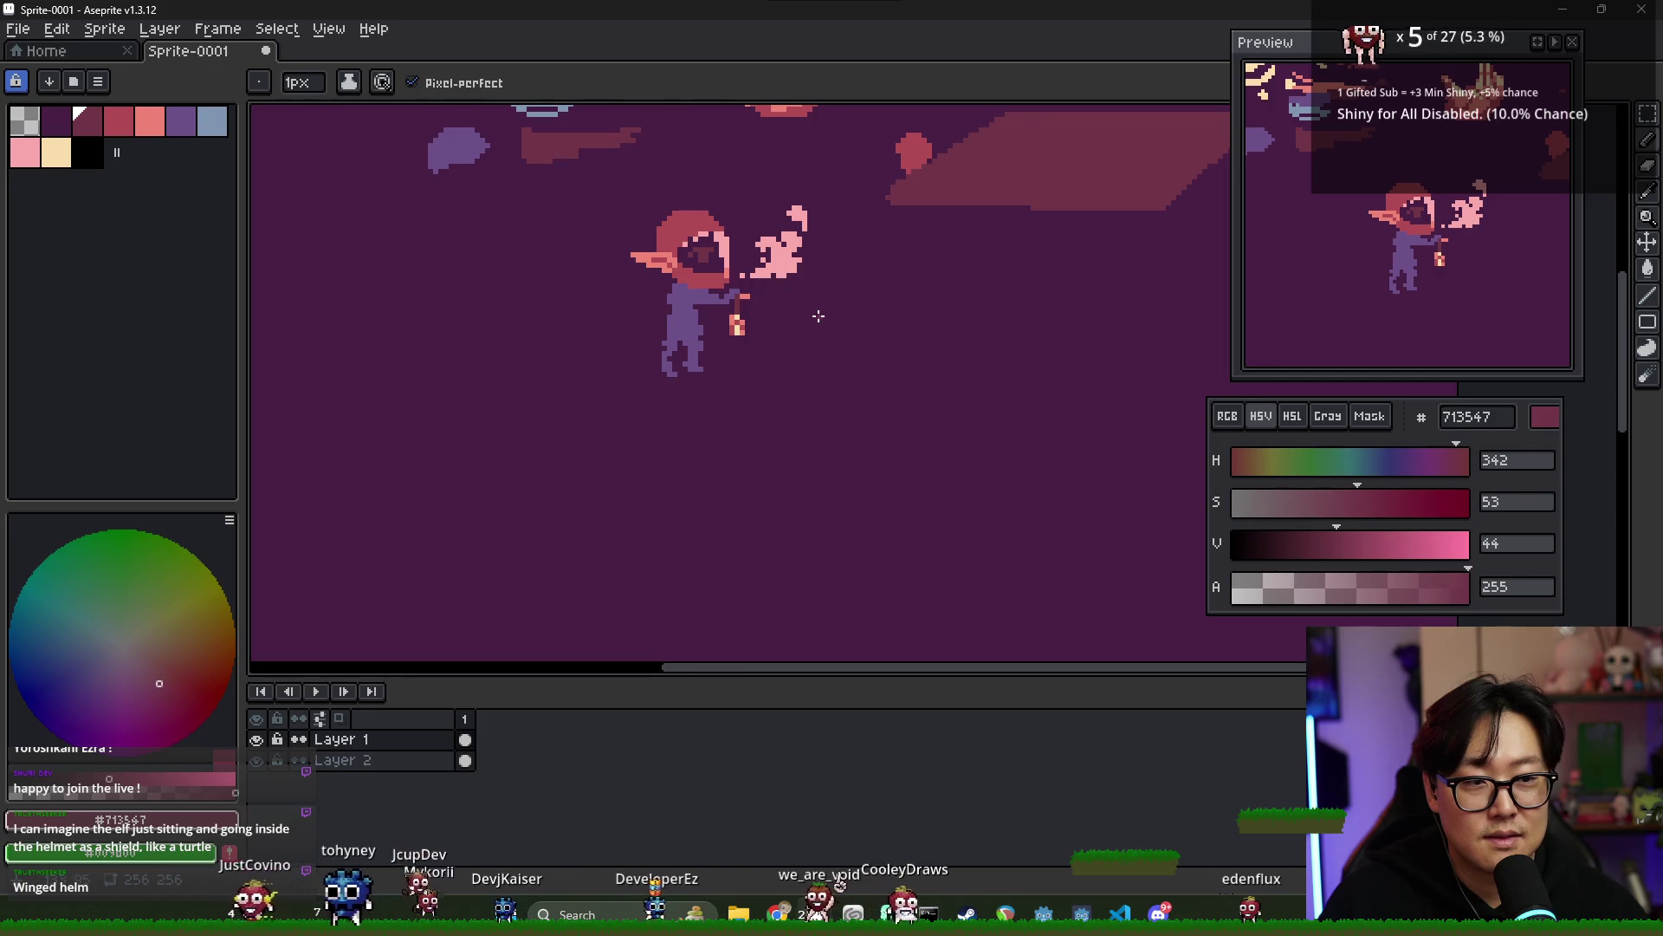
pyautogui.scroll(3, 736, 286)
pyautogui.moveTo(712, 286); pyautogui.dragTo(719, 368)
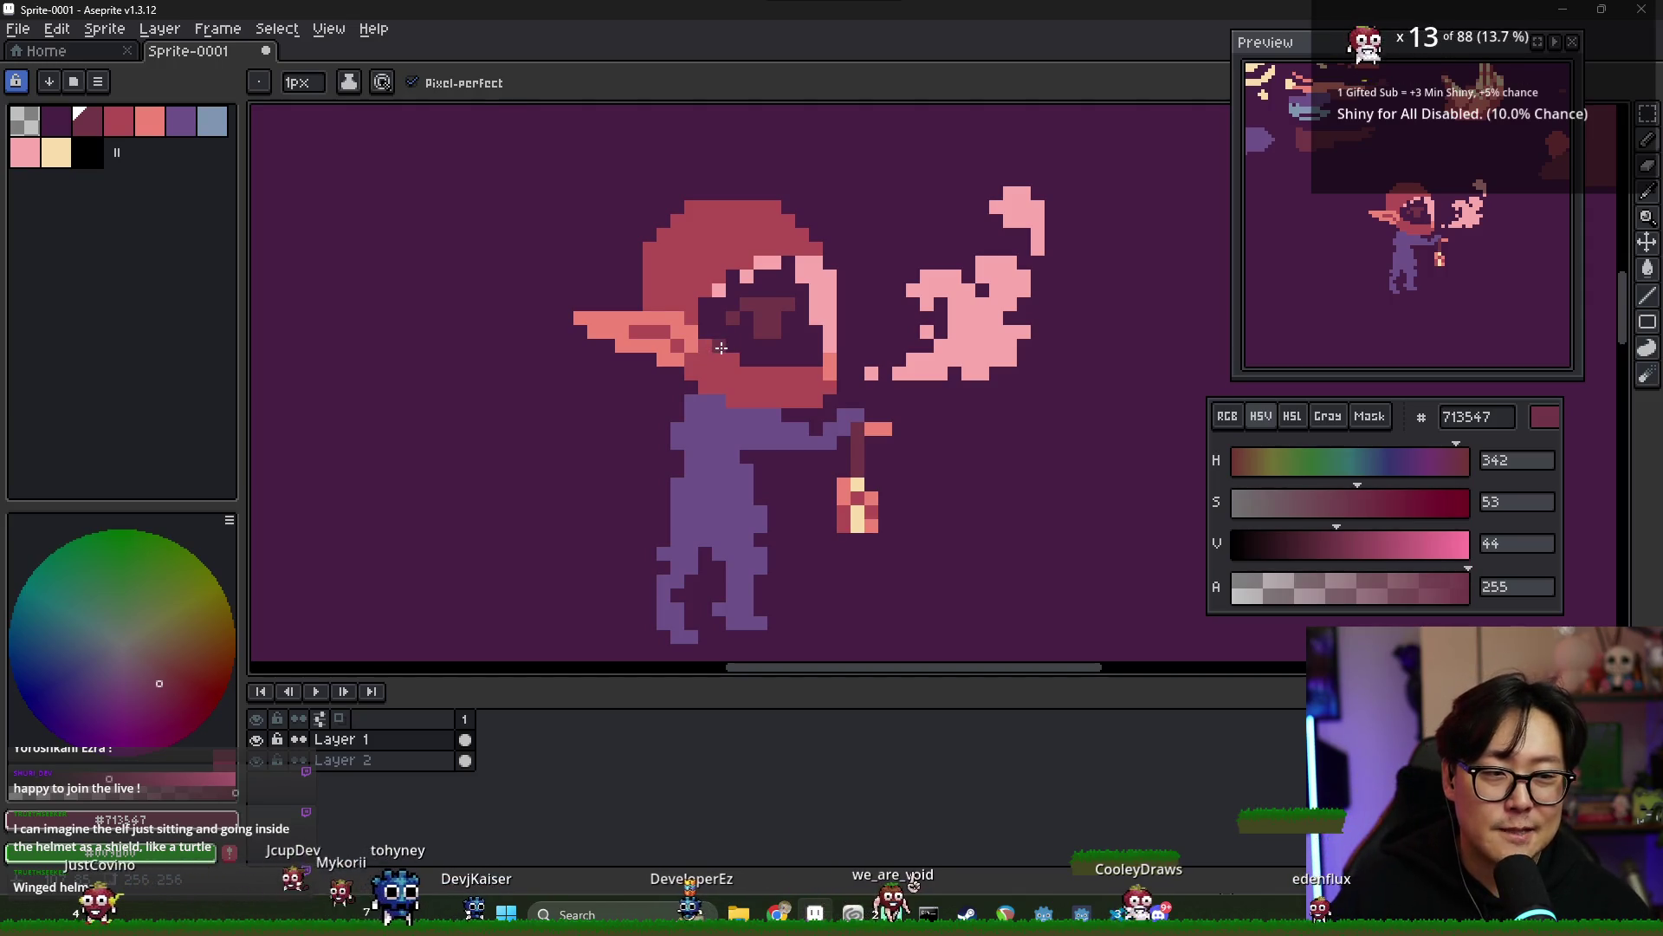
pyautogui.press('alt')
pyautogui.keyDown('alt'); pyautogui.click(697, 316); pyautogui.keyUp('alt')
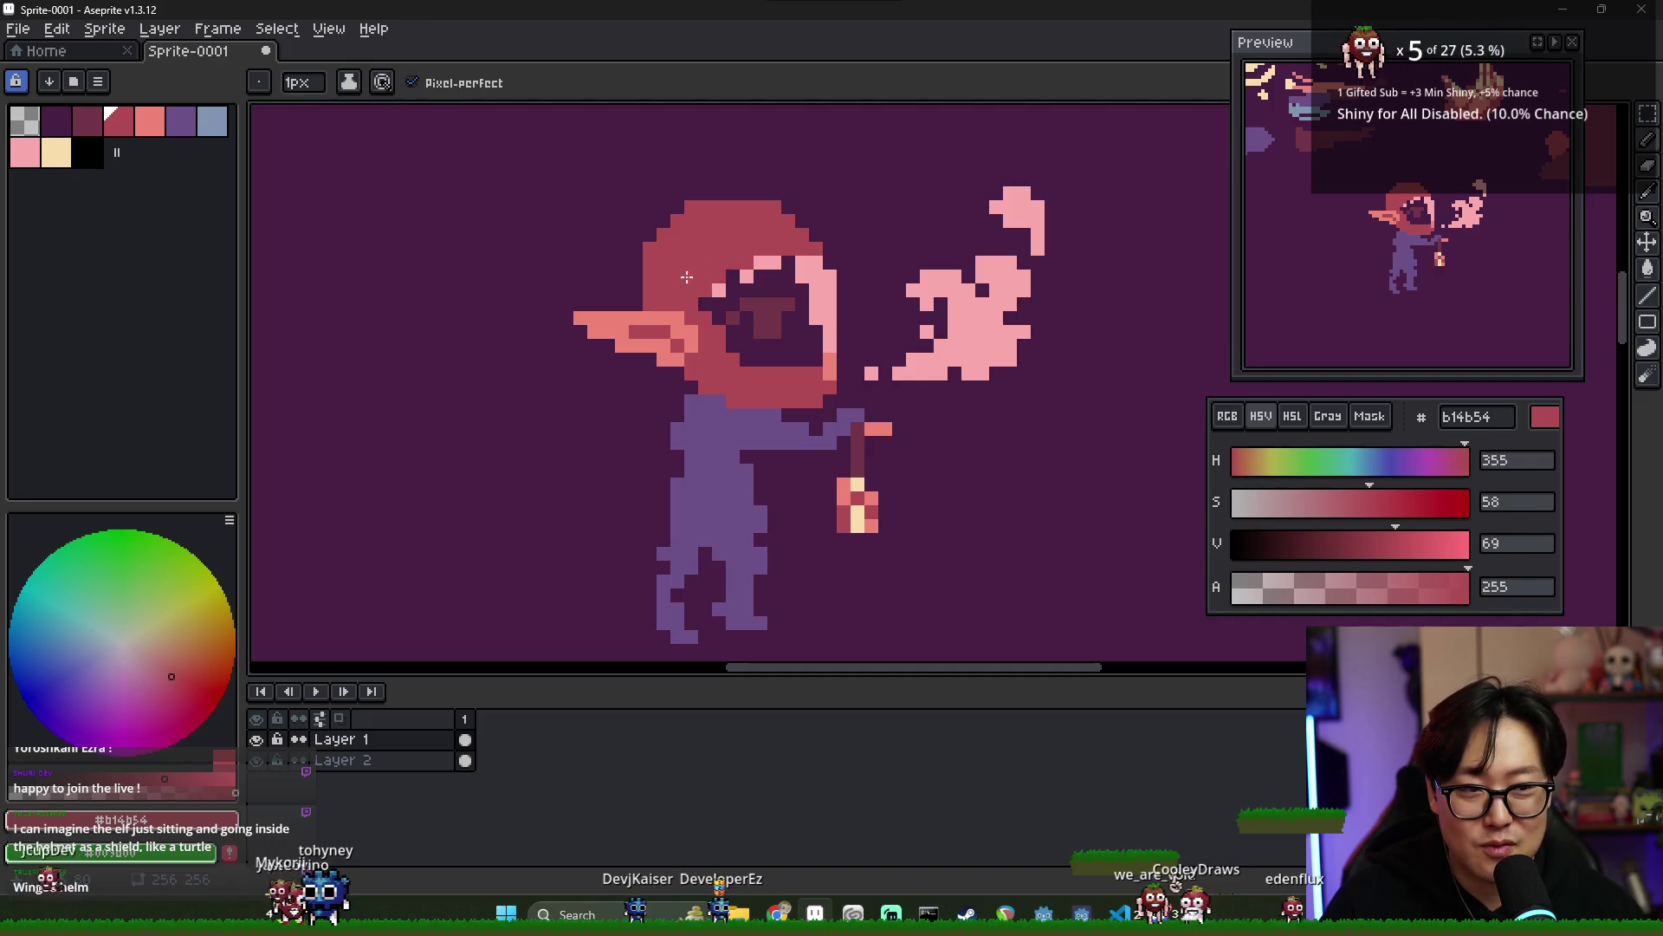
# - Check the knight's helm references, then add one pixel to the helmet's top
pyautogui.hotkey('alt', 'Tab')
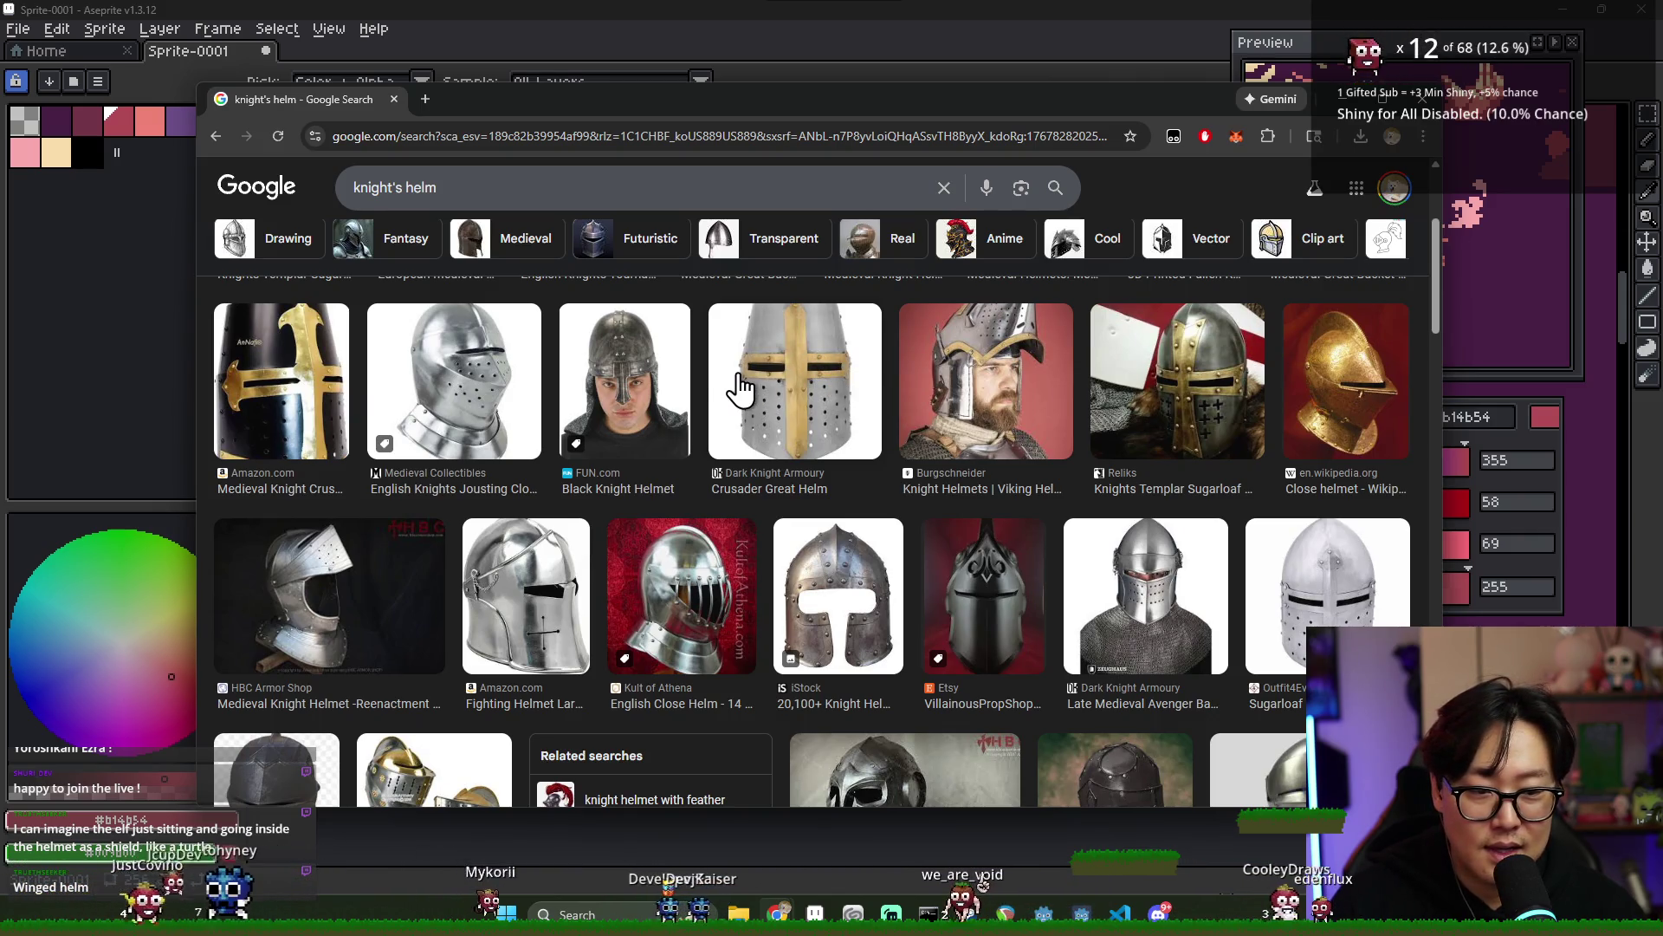
pyautogui.hotkey('alt', 'Tab')
pyautogui.click(719, 194)
# - Erase the helmet's leftmost pixel column and pick the dark background purple
pyautogui.press('e')
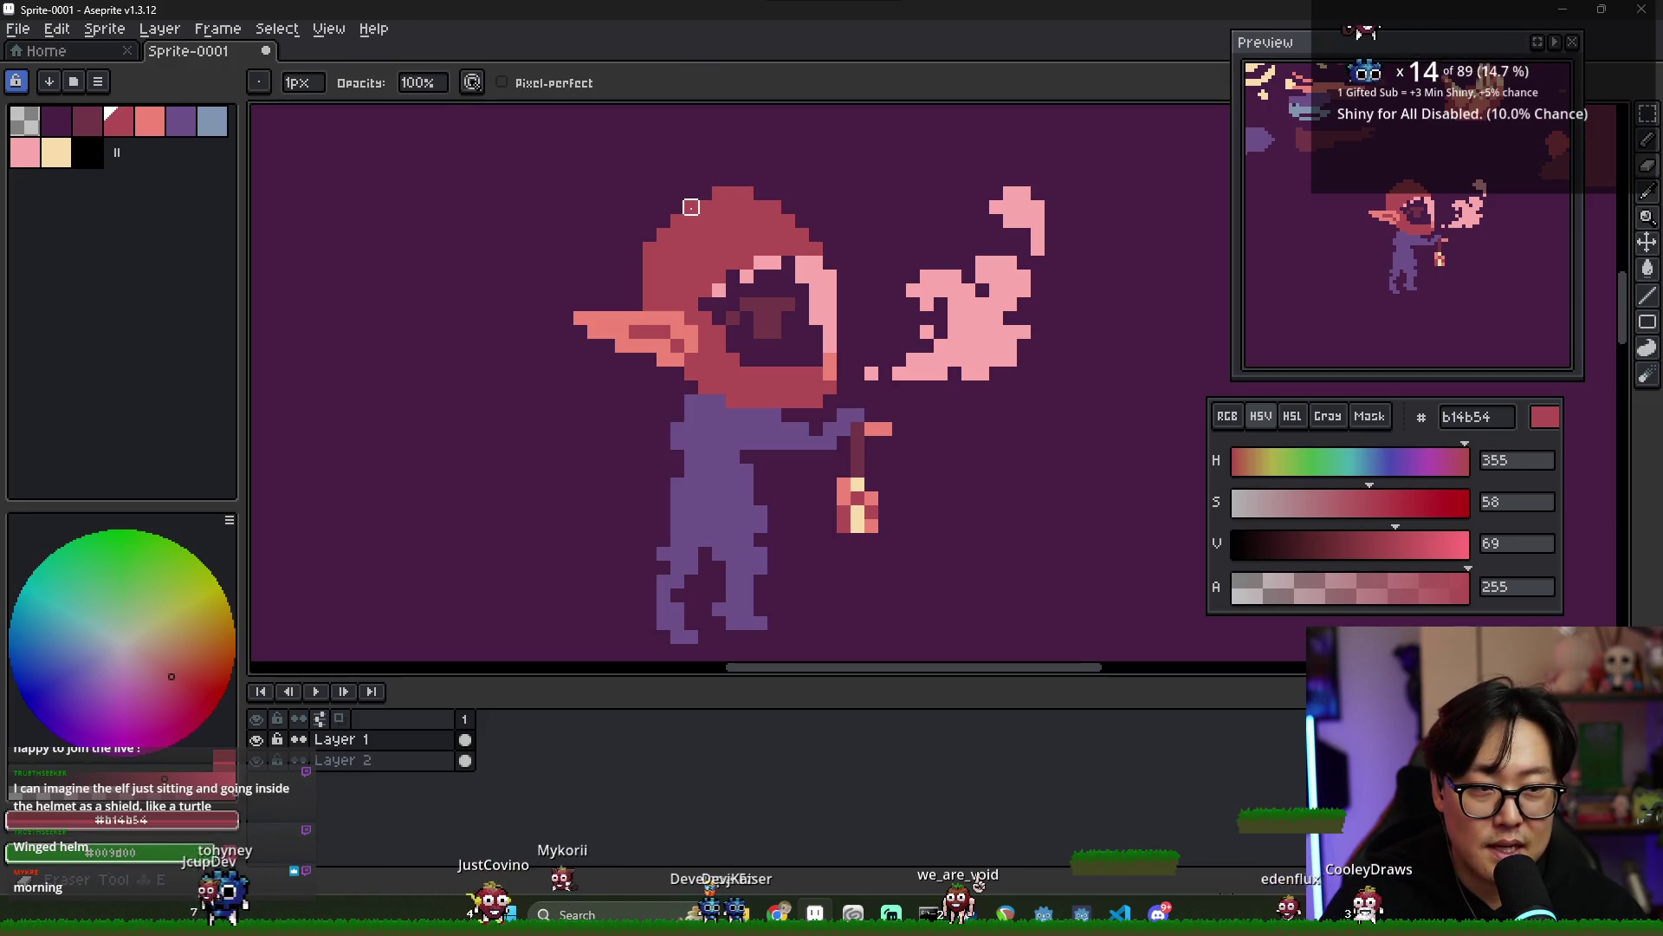
pyautogui.moveTo(649, 247); pyautogui.dragTo(650, 290)
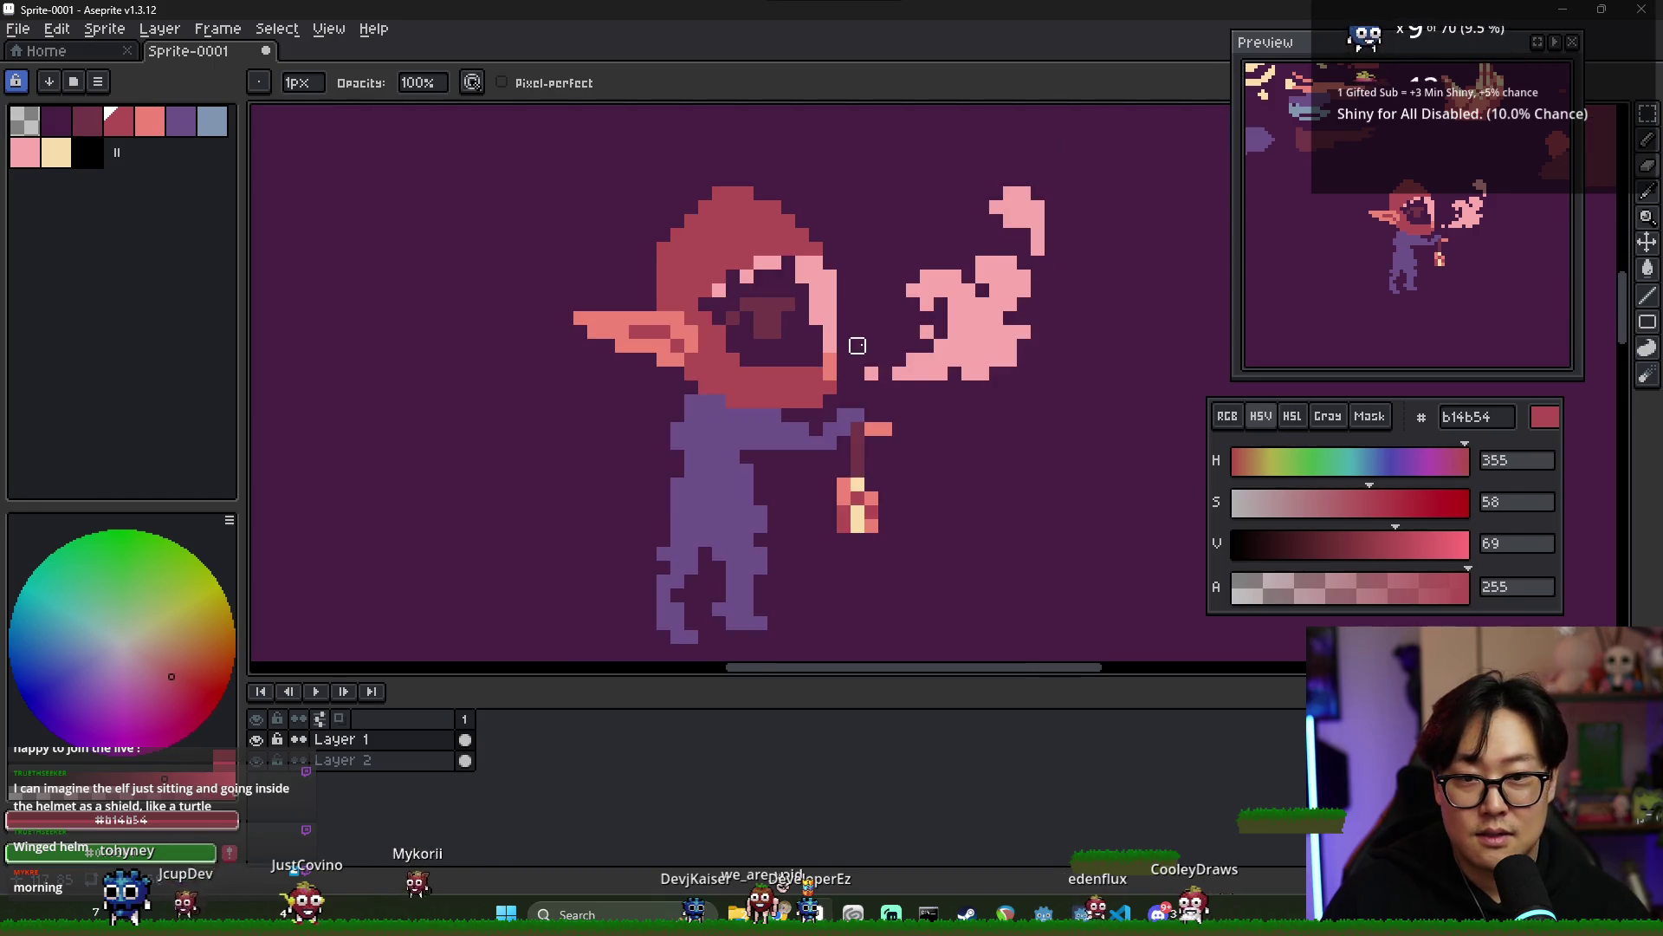
pyautogui.moveTo(854, 345); pyautogui.dragTo(764, 360)
pyautogui.keyDown('alt'); pyautogui.click(629, 346); pyautogui.keyUp('alt')
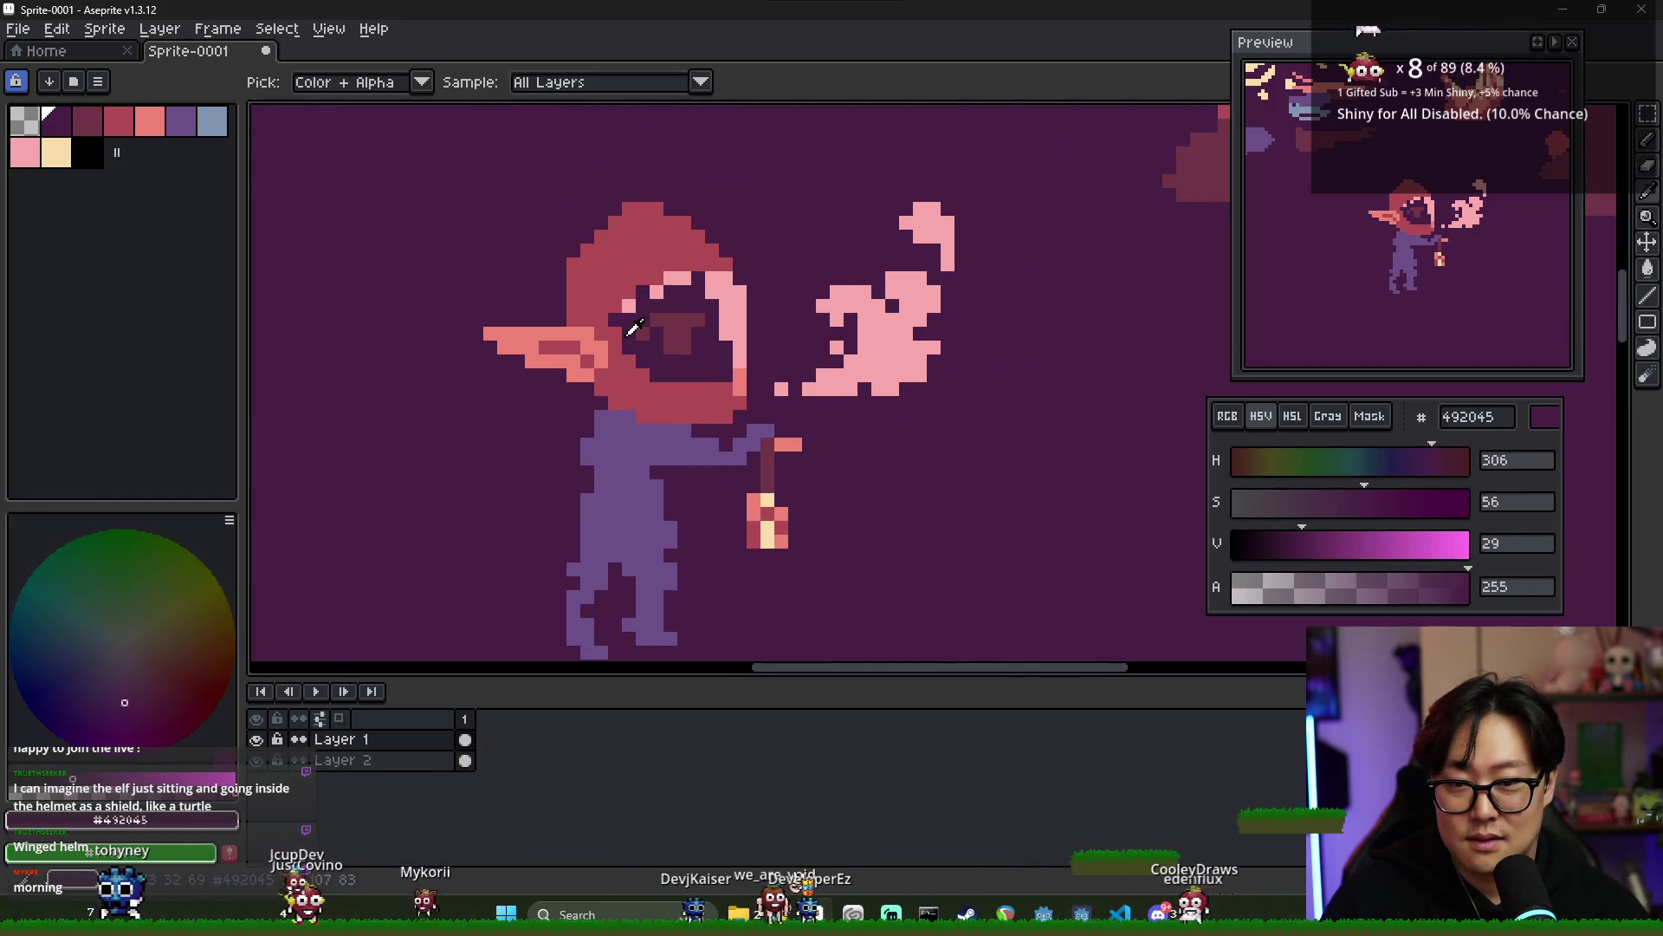
# - Hide and restore the solid purple background, then sample the hood red #b14b54
pyautogui.click(256, 760)
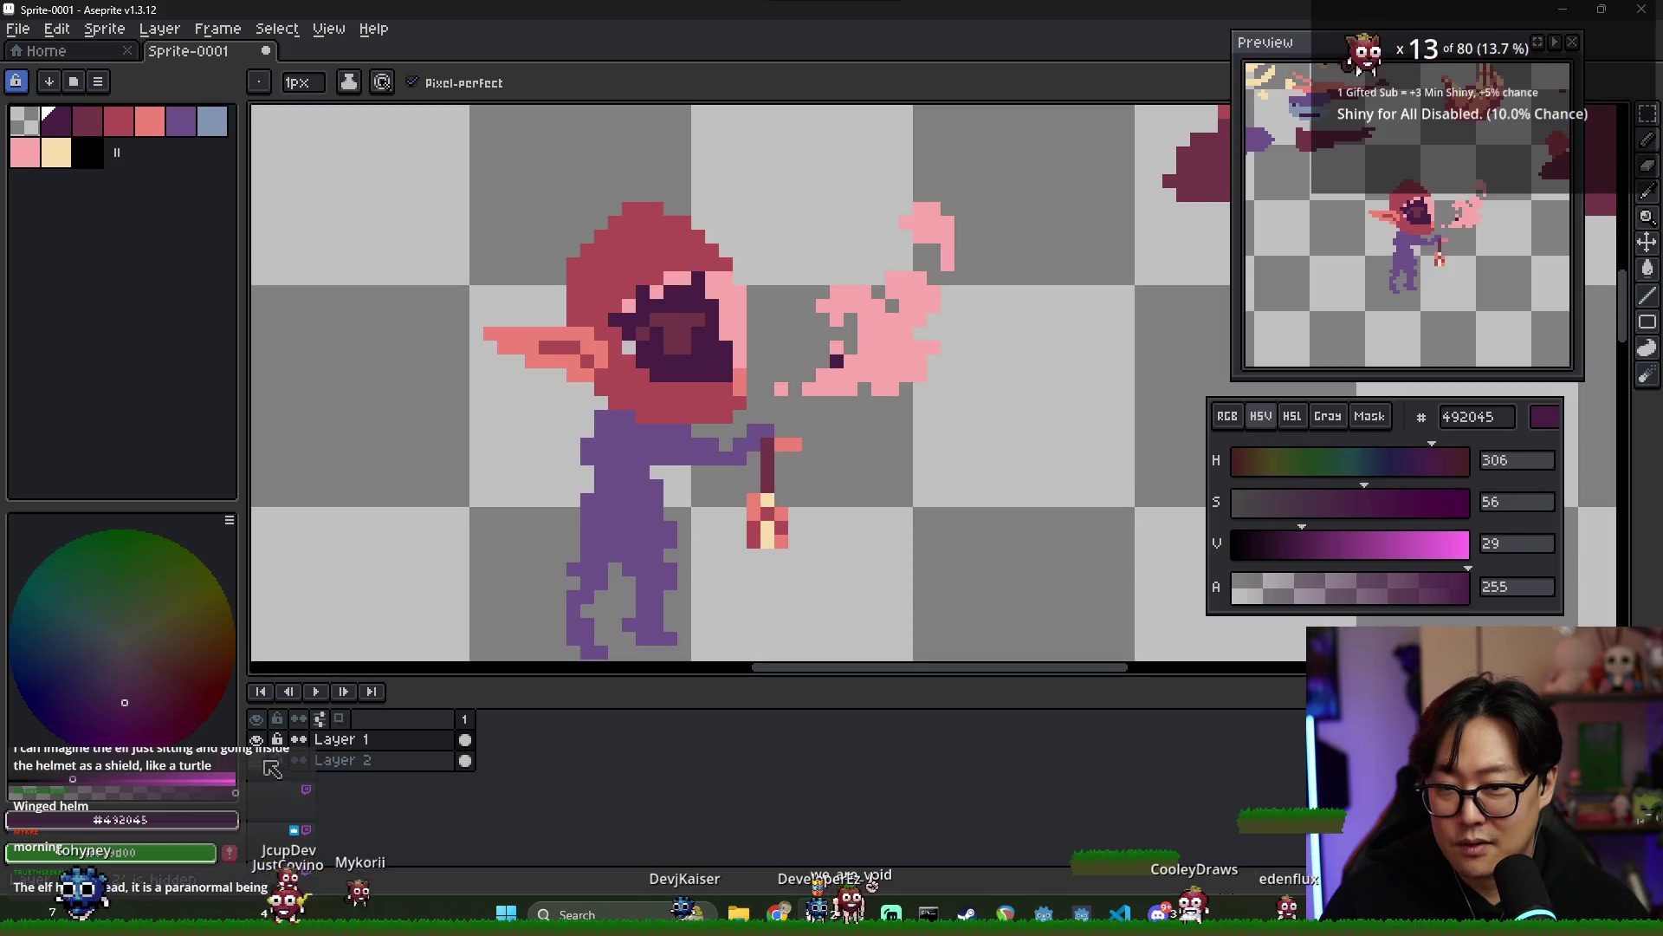
pyautogui.scroll(1, 639, 283)
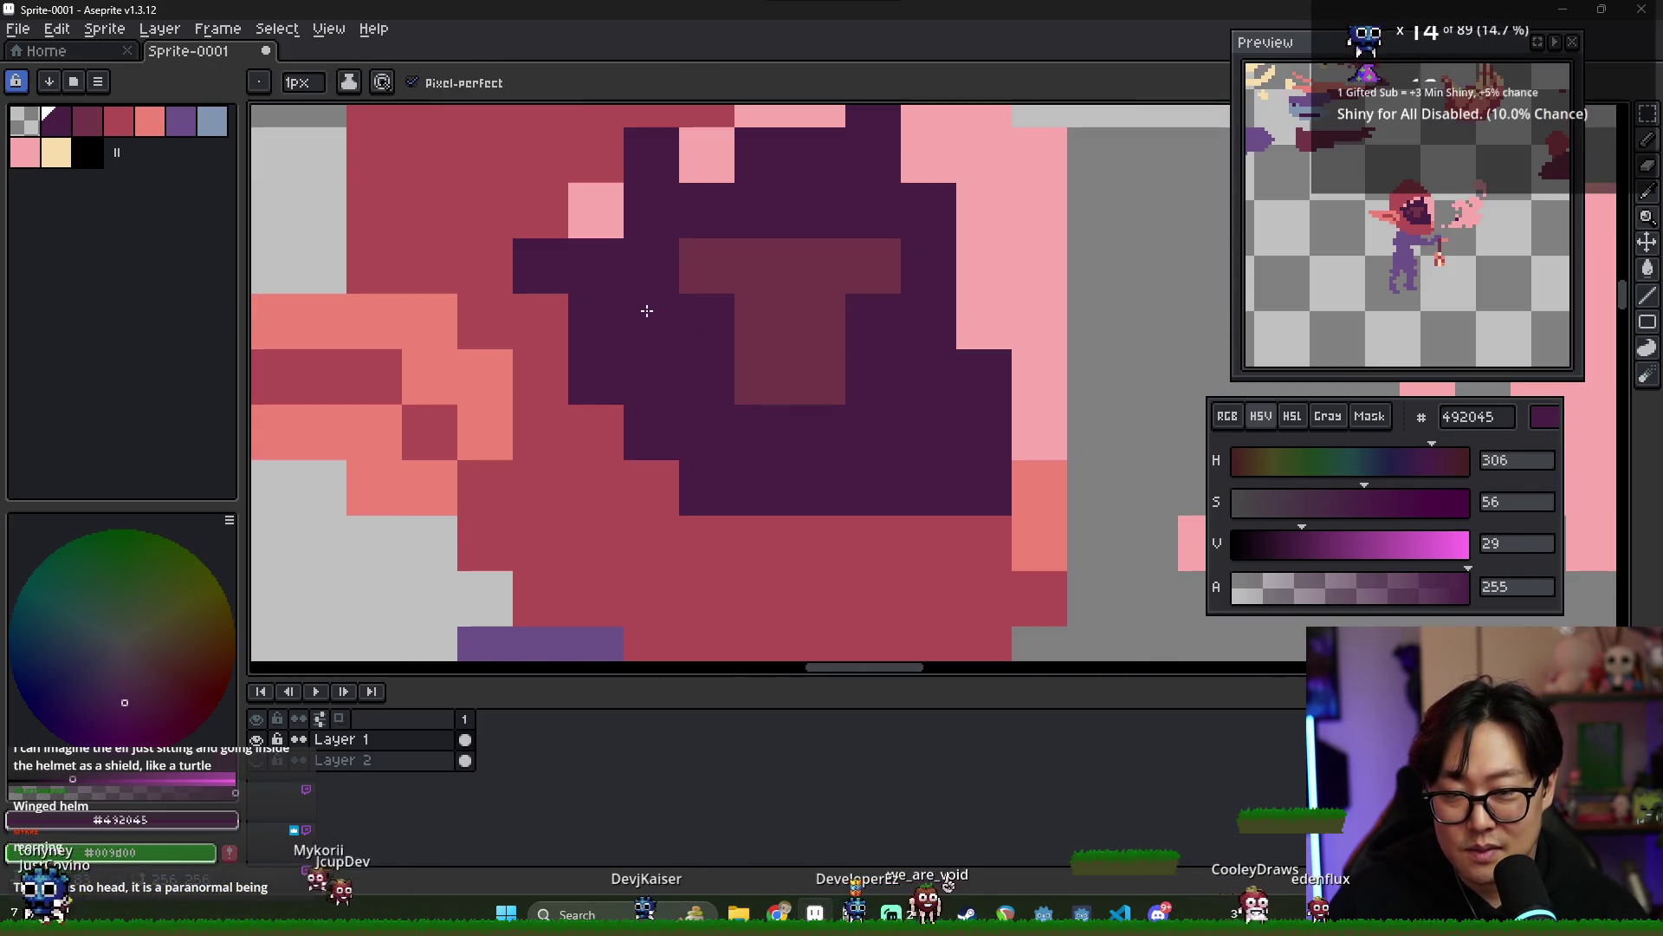
pyautogui.scroll(-2, 646, 308)
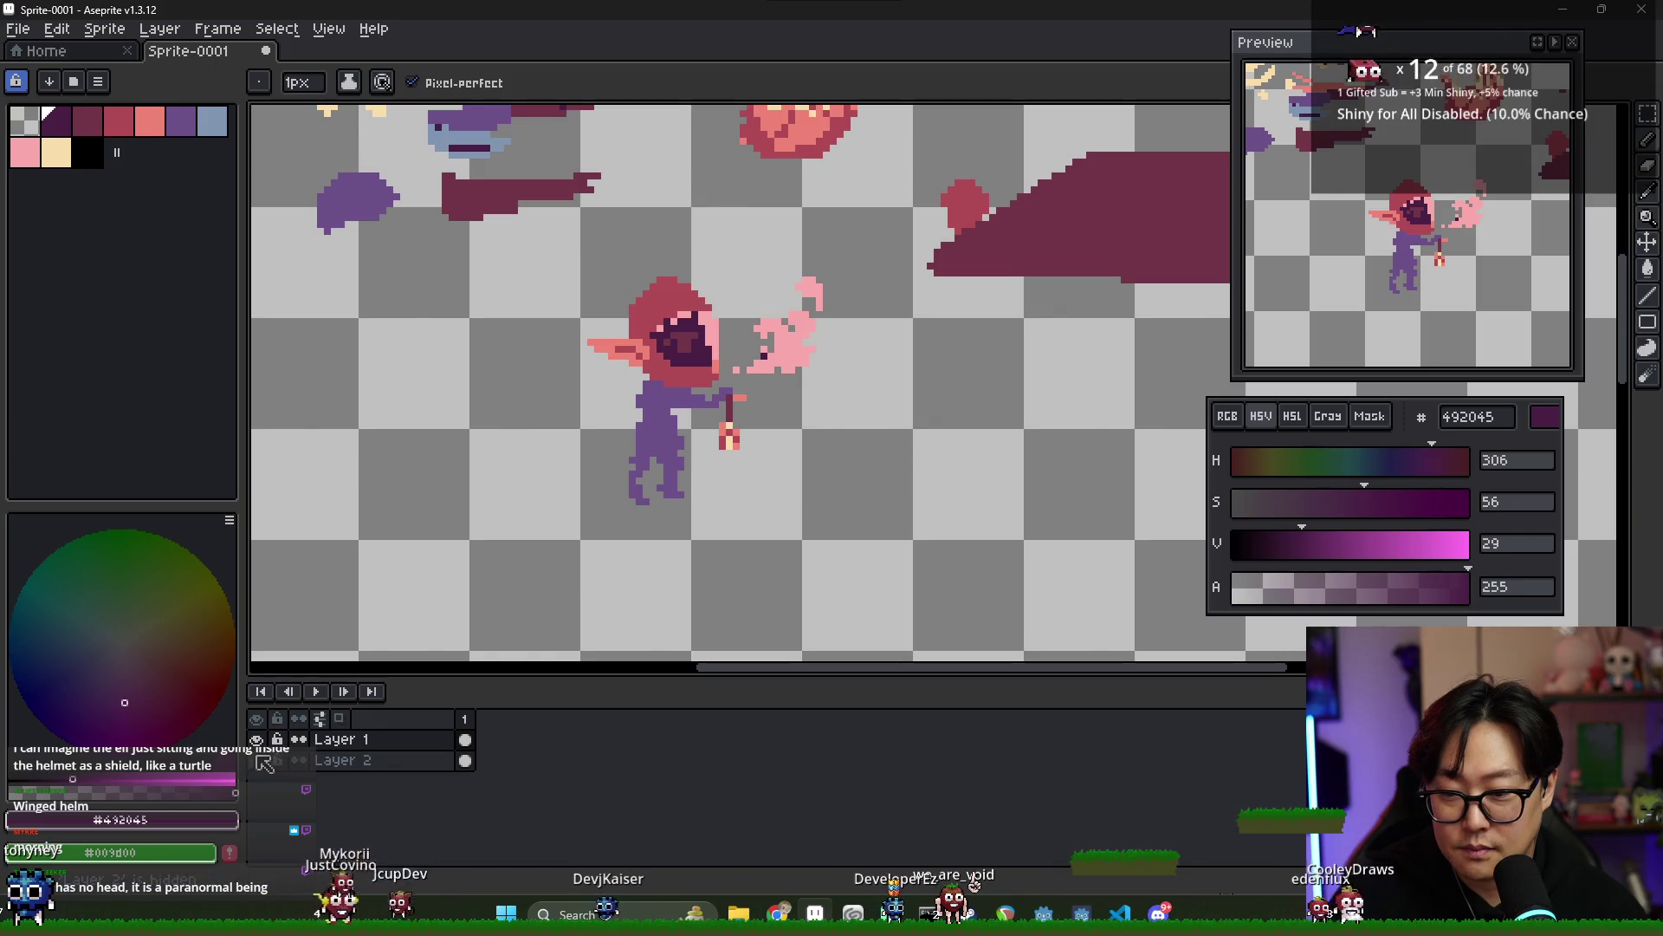
pyautogui.hotkey('ctrl', 'z')
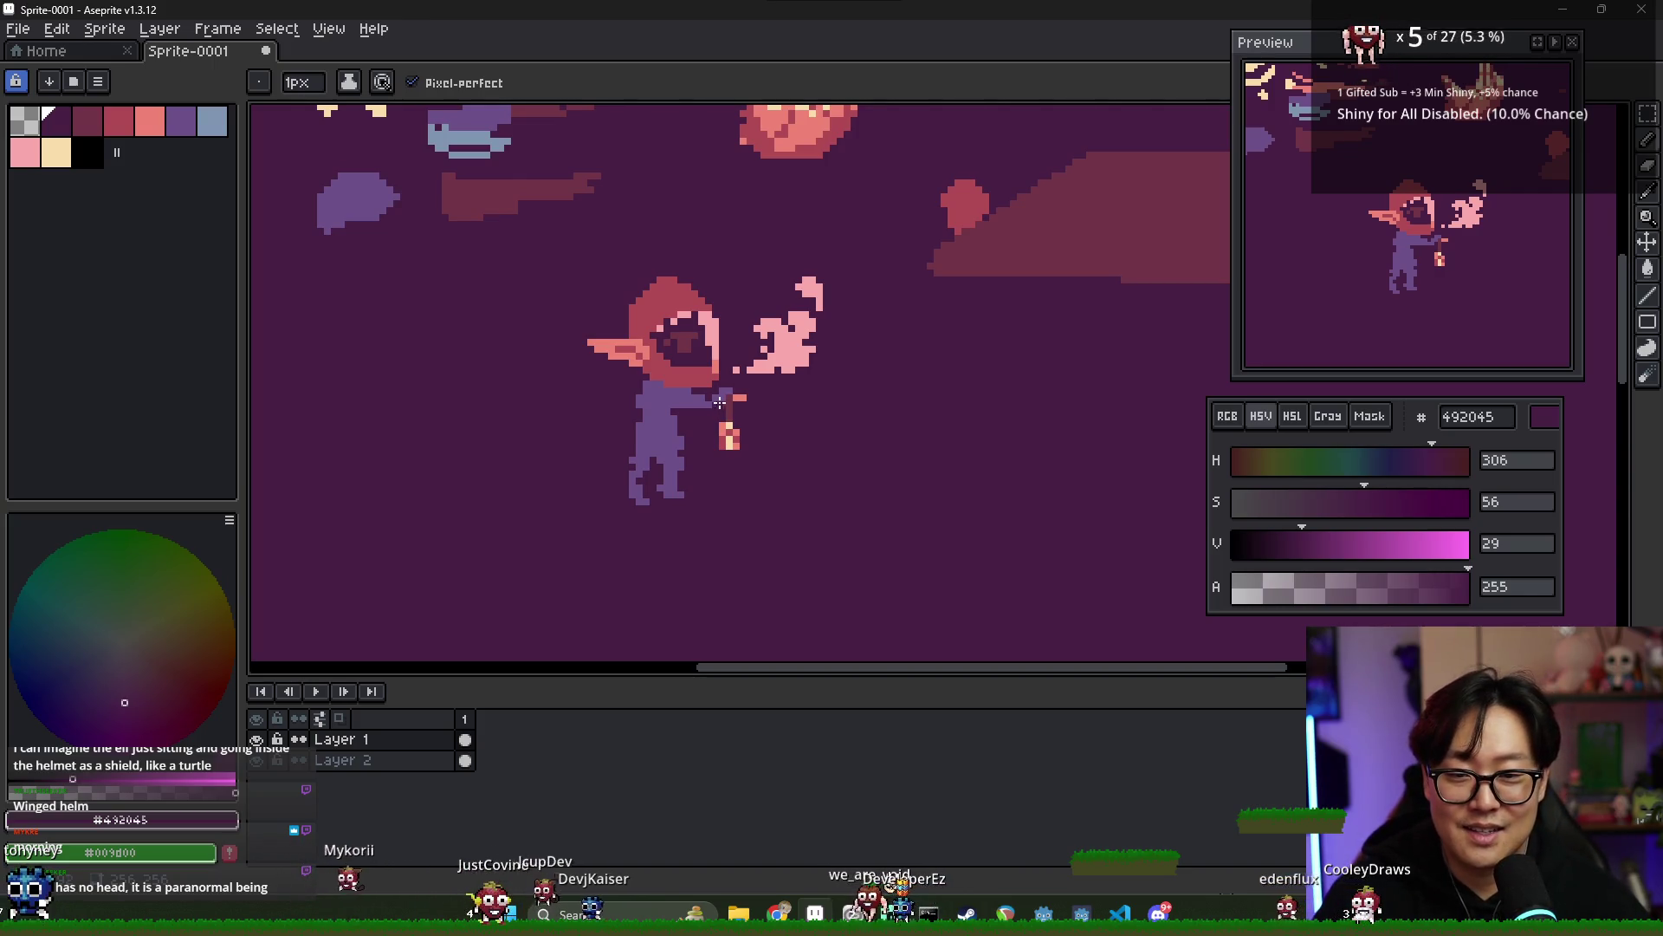
pyautogui.scroll(2, 691, 336)
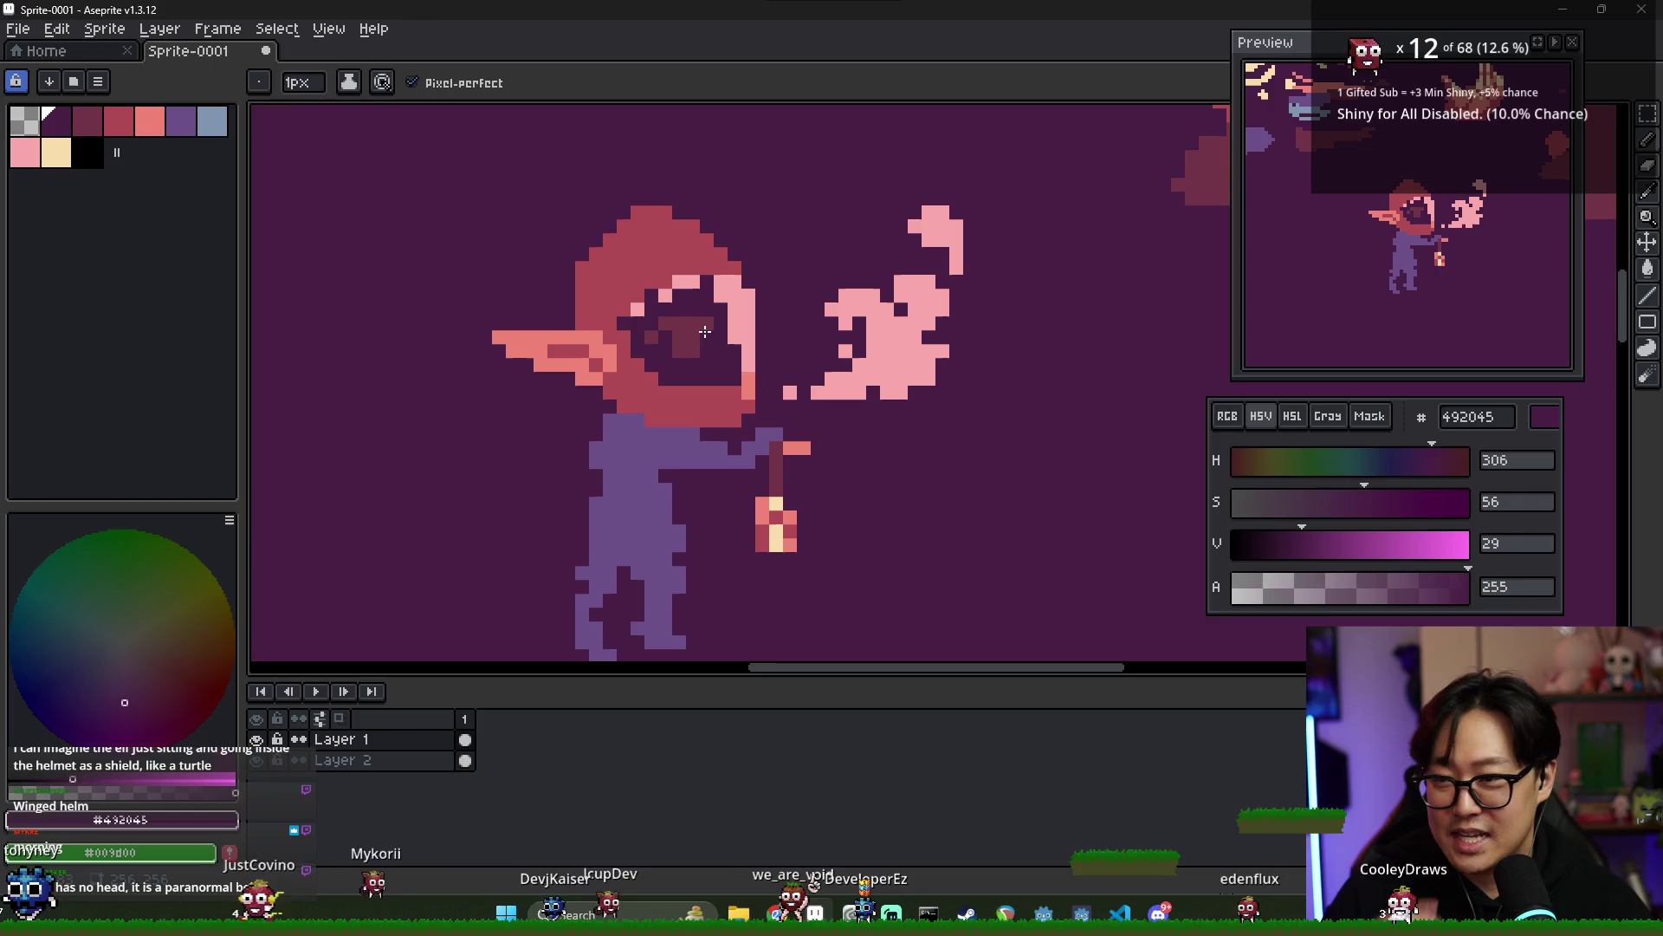
pyautogui.keyDown('alt'); pyautogui.click(748, 381); pyautogui.keyUp('alt')
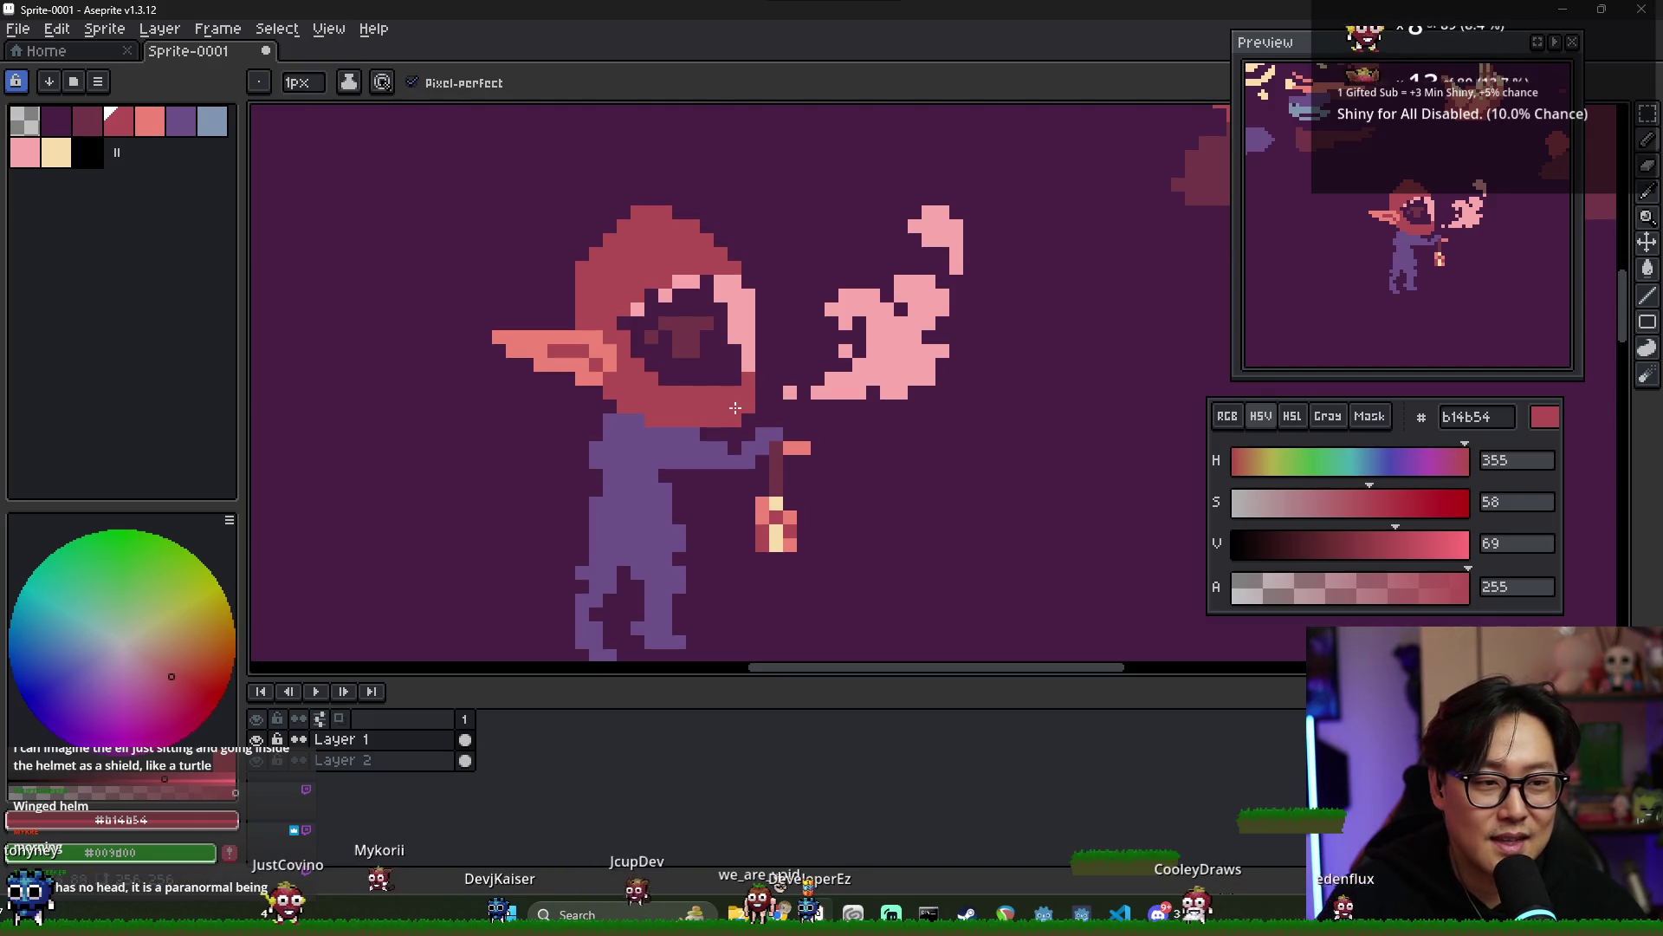
pyautogui.hotkey('alt', 'Tab')
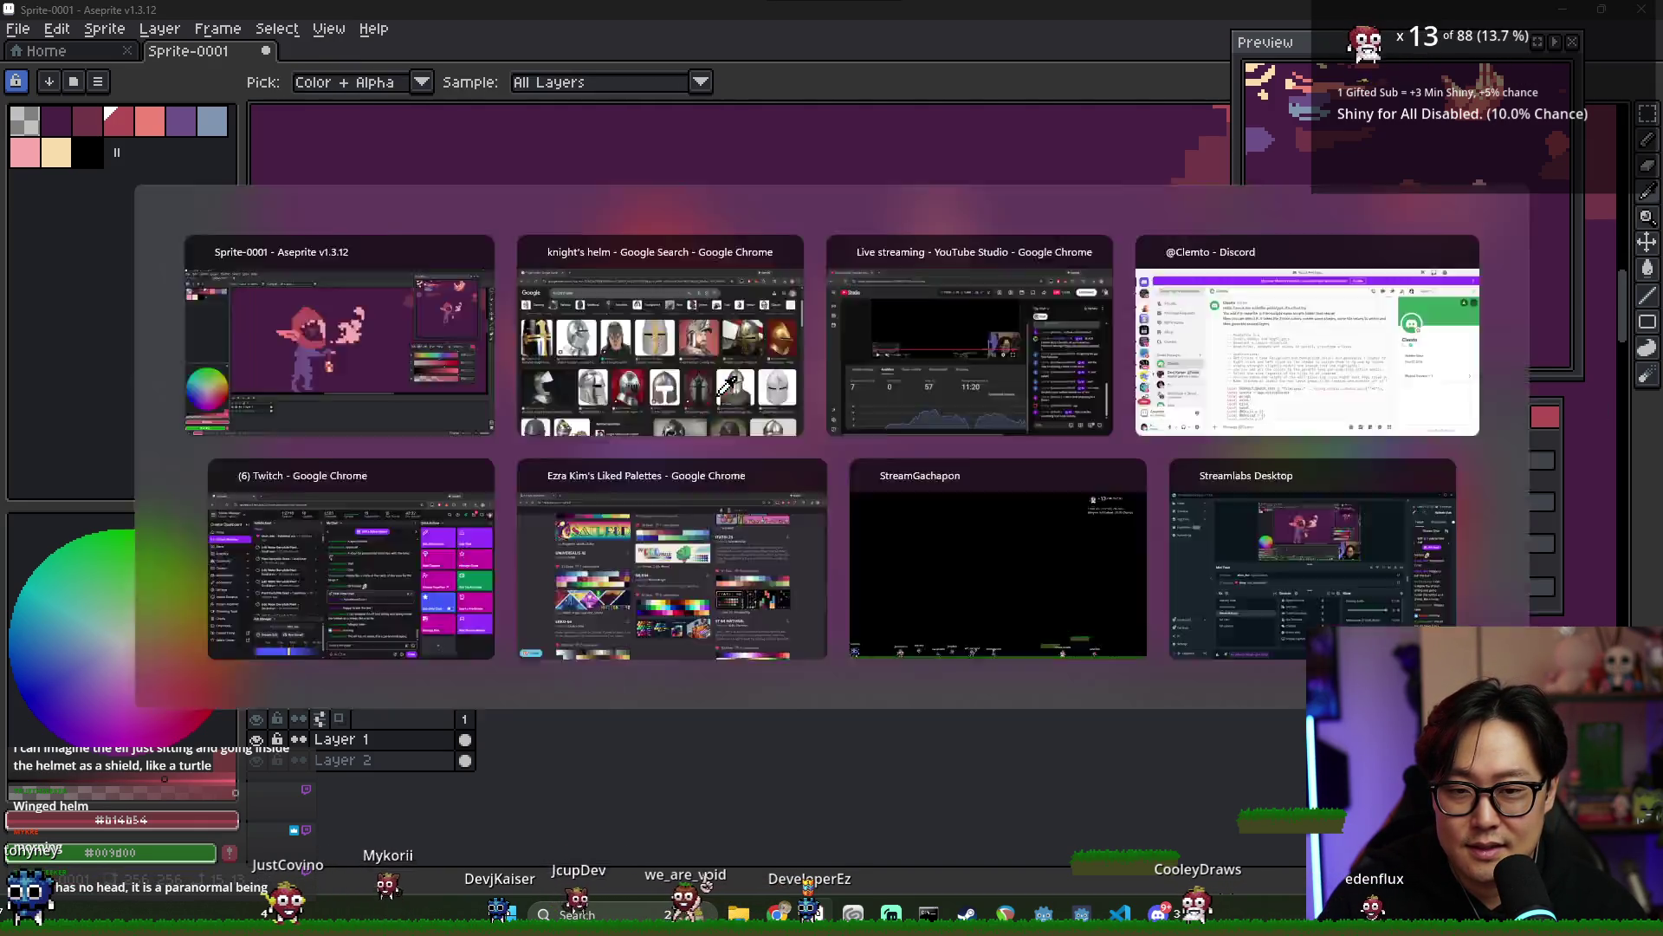
# - Back in Aseprite, shade the hood's left side with darker red 713547, undoing a trial bucket fill
pyautogui.scroll(-2, 921, 456)
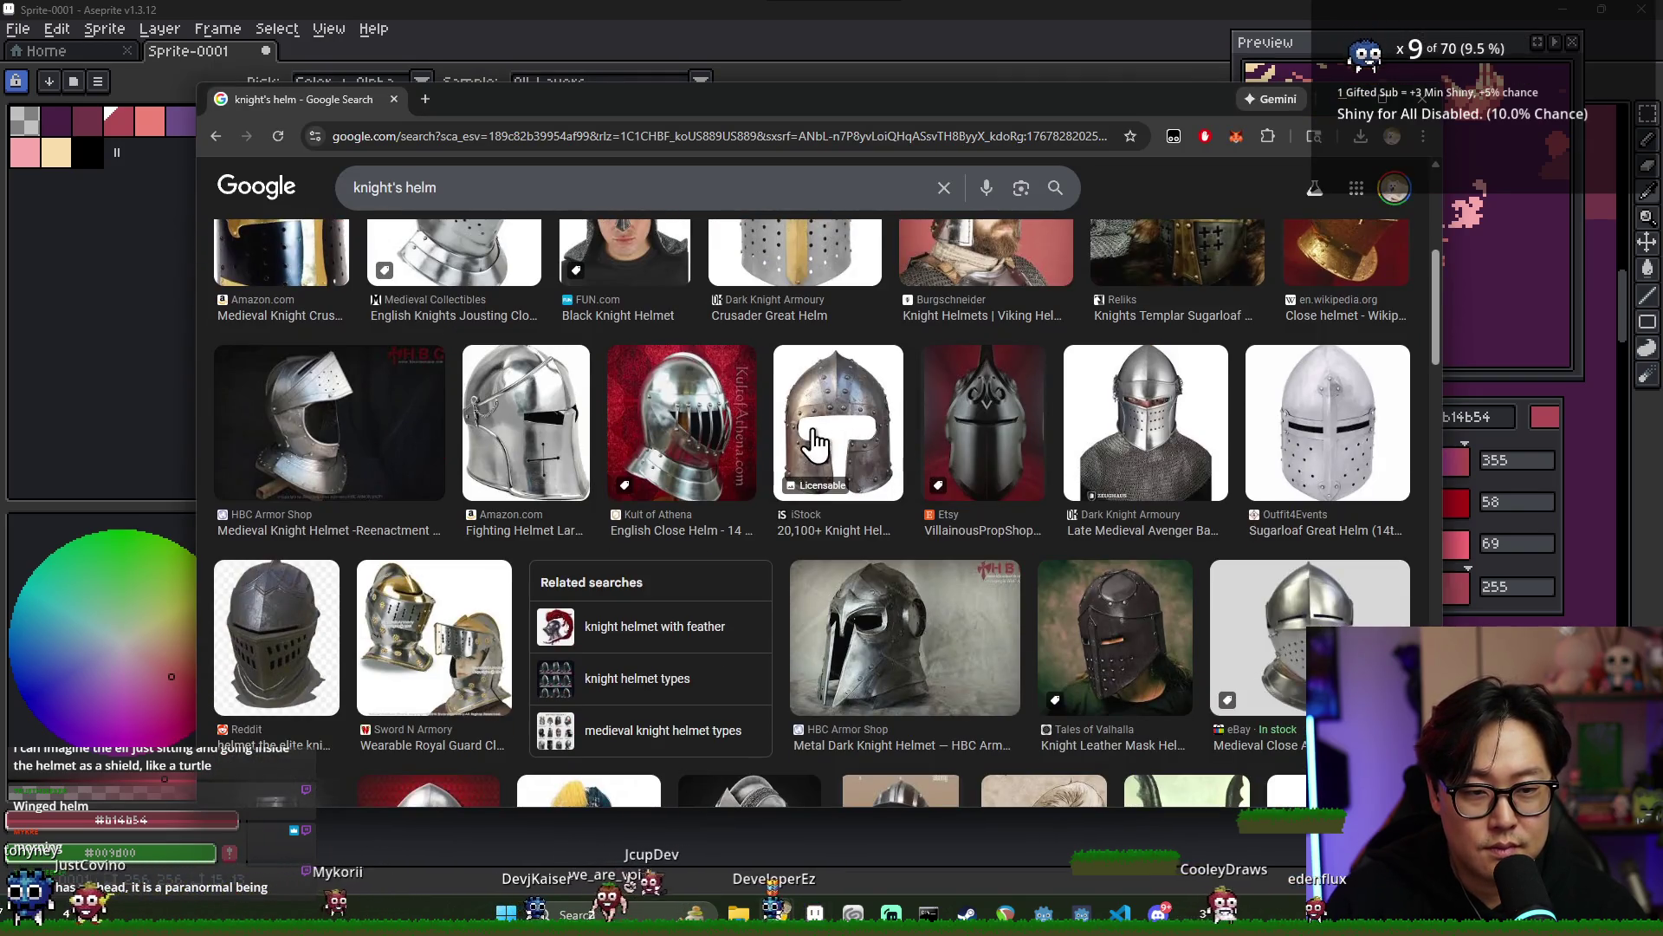
pyautogui.hotkey('alt', 'Tab')
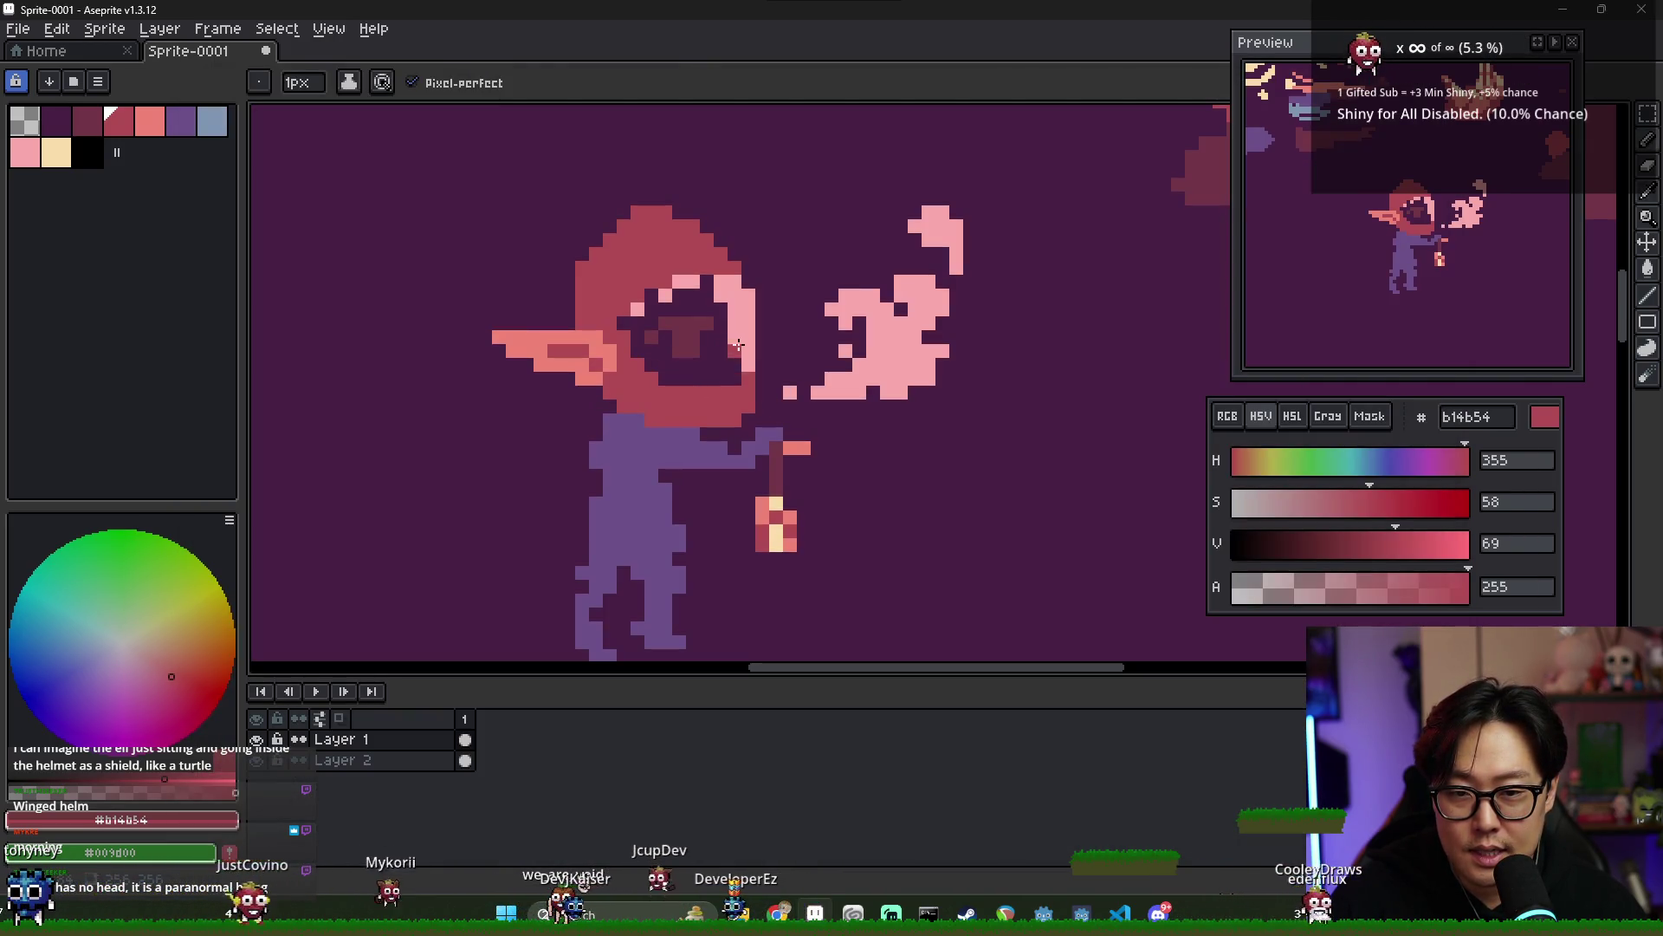
pyautogui.press('alt')
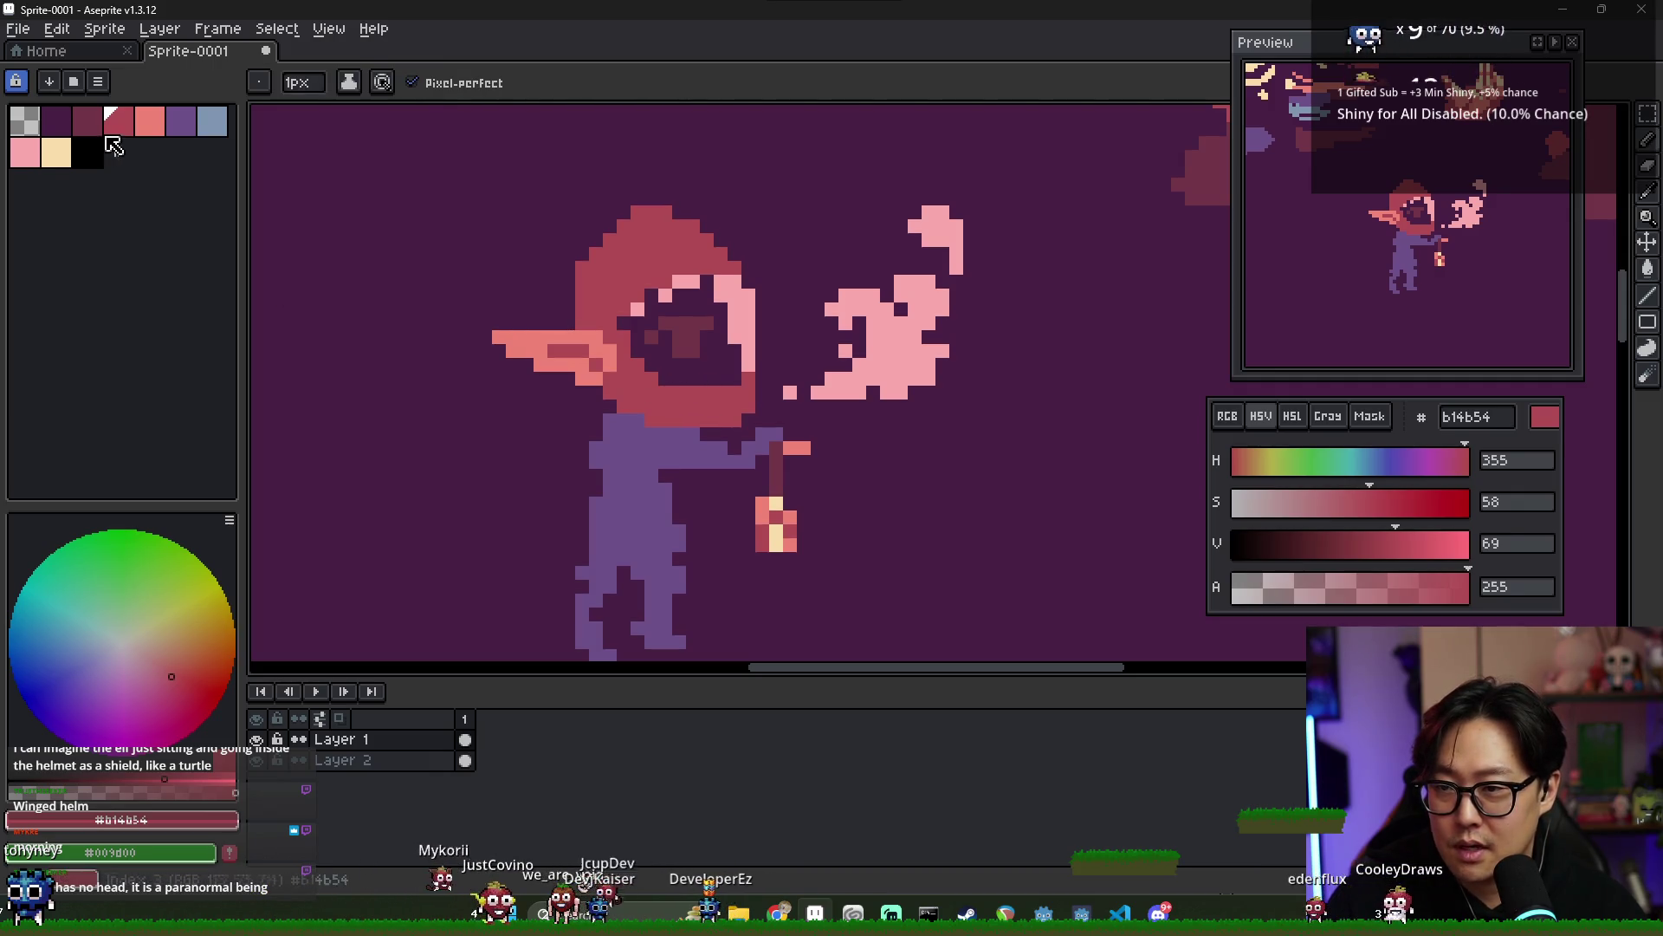
pyautogui.click(87, 121)
pyautogui.click(635, 373)
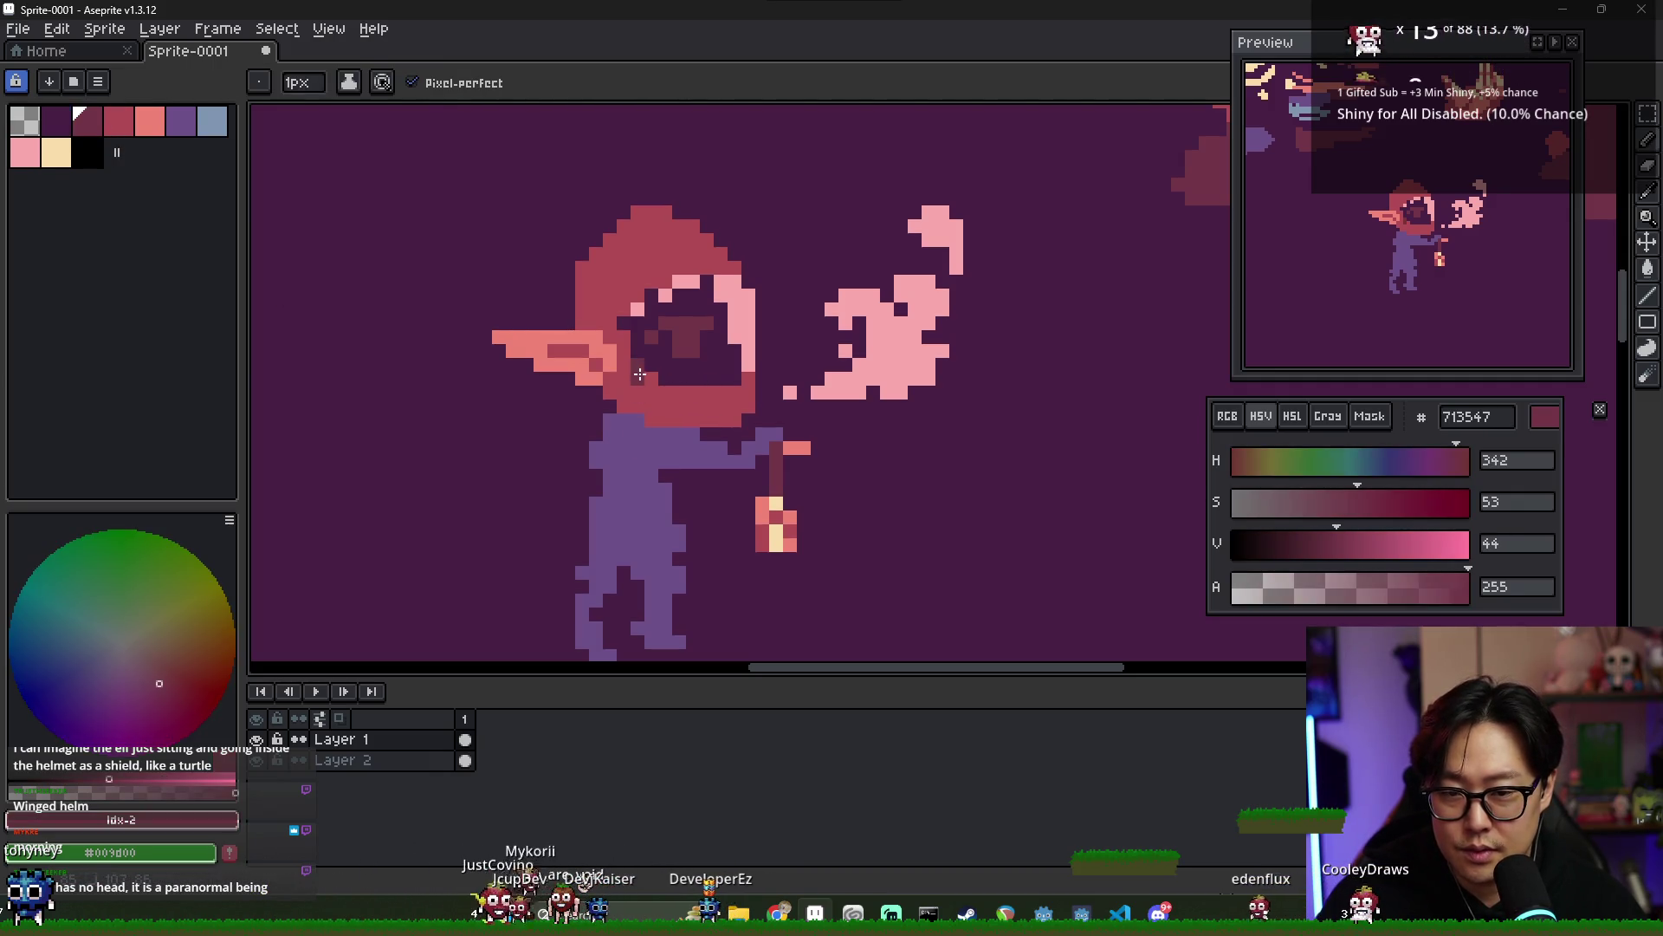
pyautogui.press('g')
pyautogui.click(665, 416)
pyautogui.hotkey('ctrl', 'z')
pyautogui.press('b')
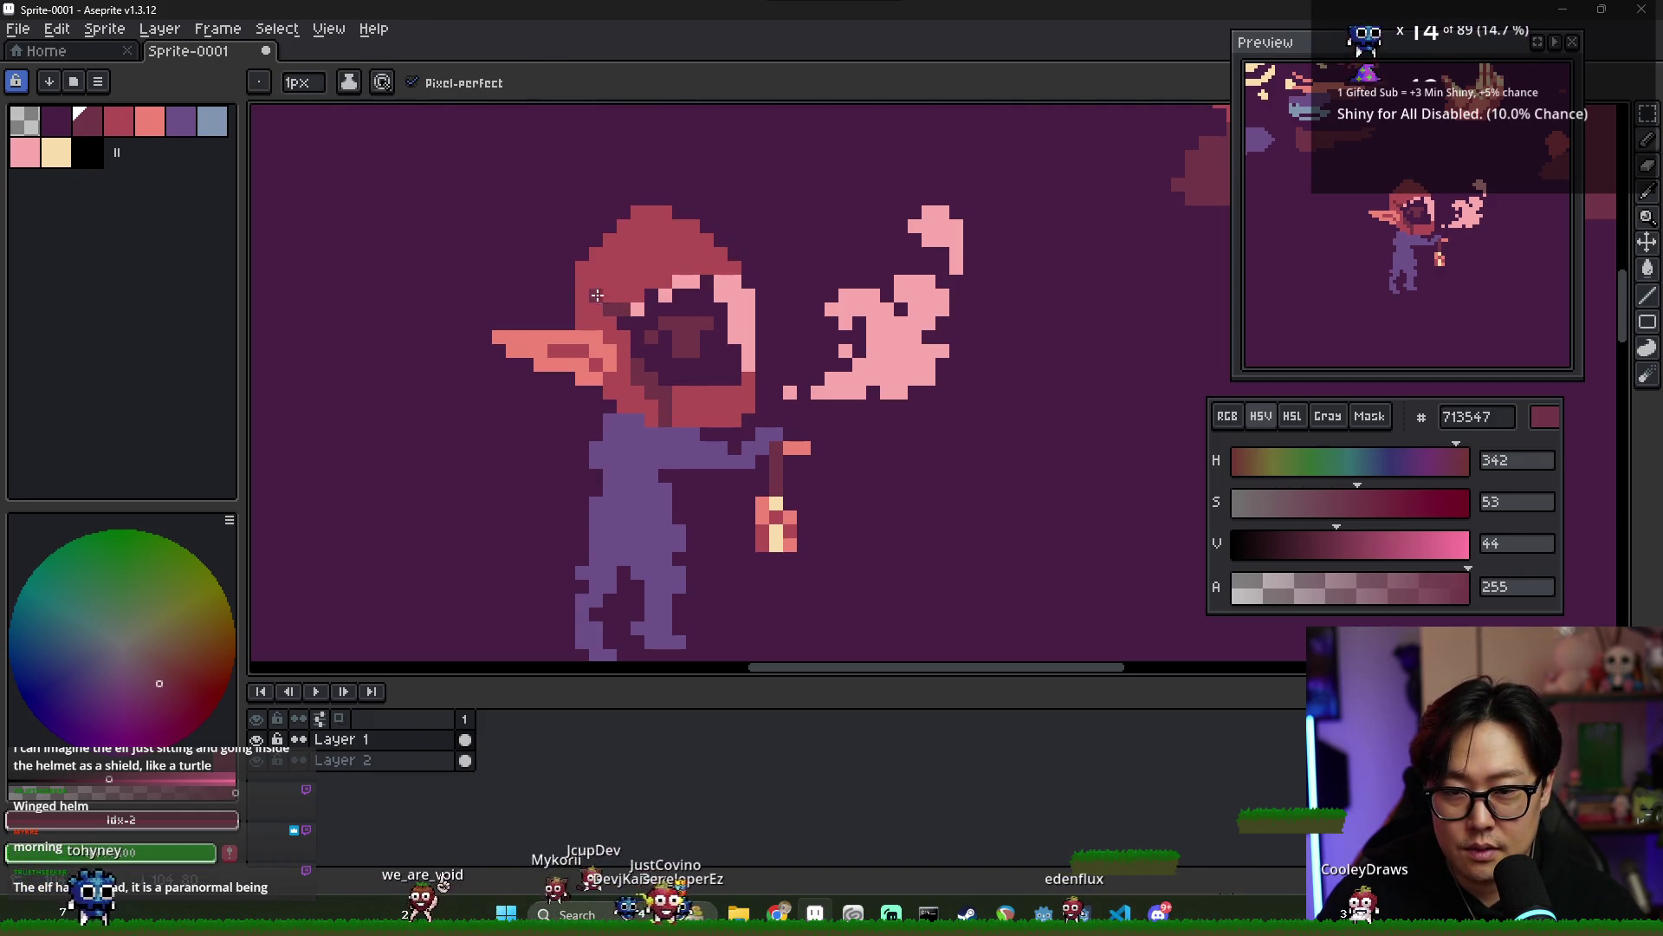
# - Widen the visor by painting the neighbouring pink pixels dark purple 492045
pyautogui.press('alt')
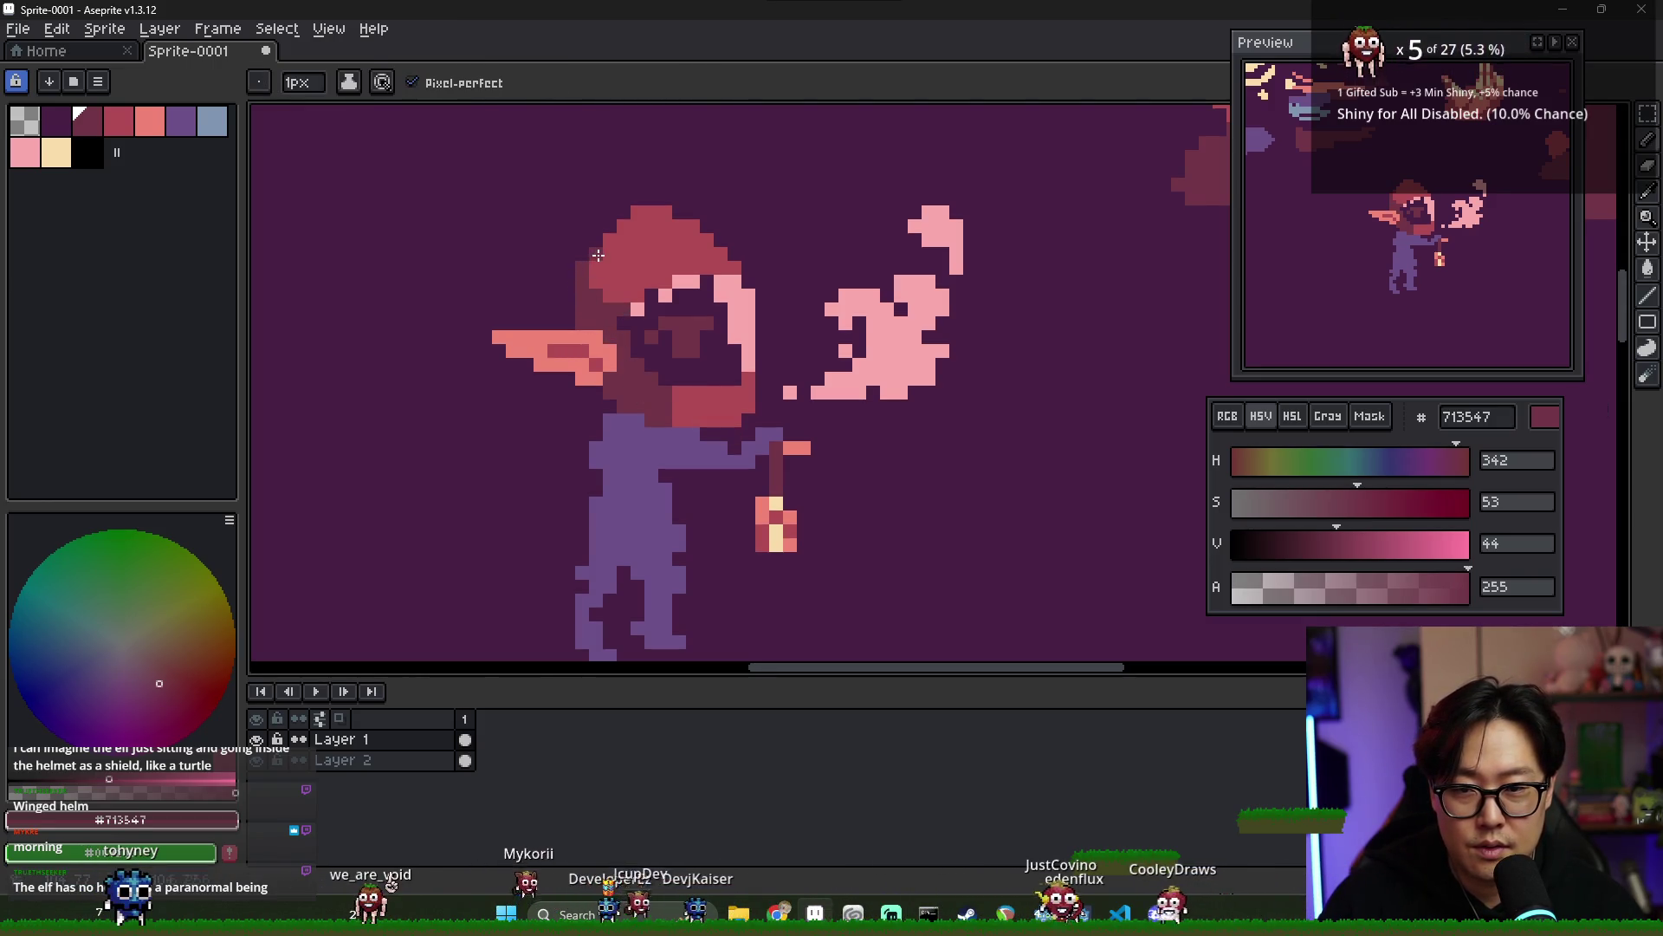
pyautogui.scroll(-3, 665, 348)
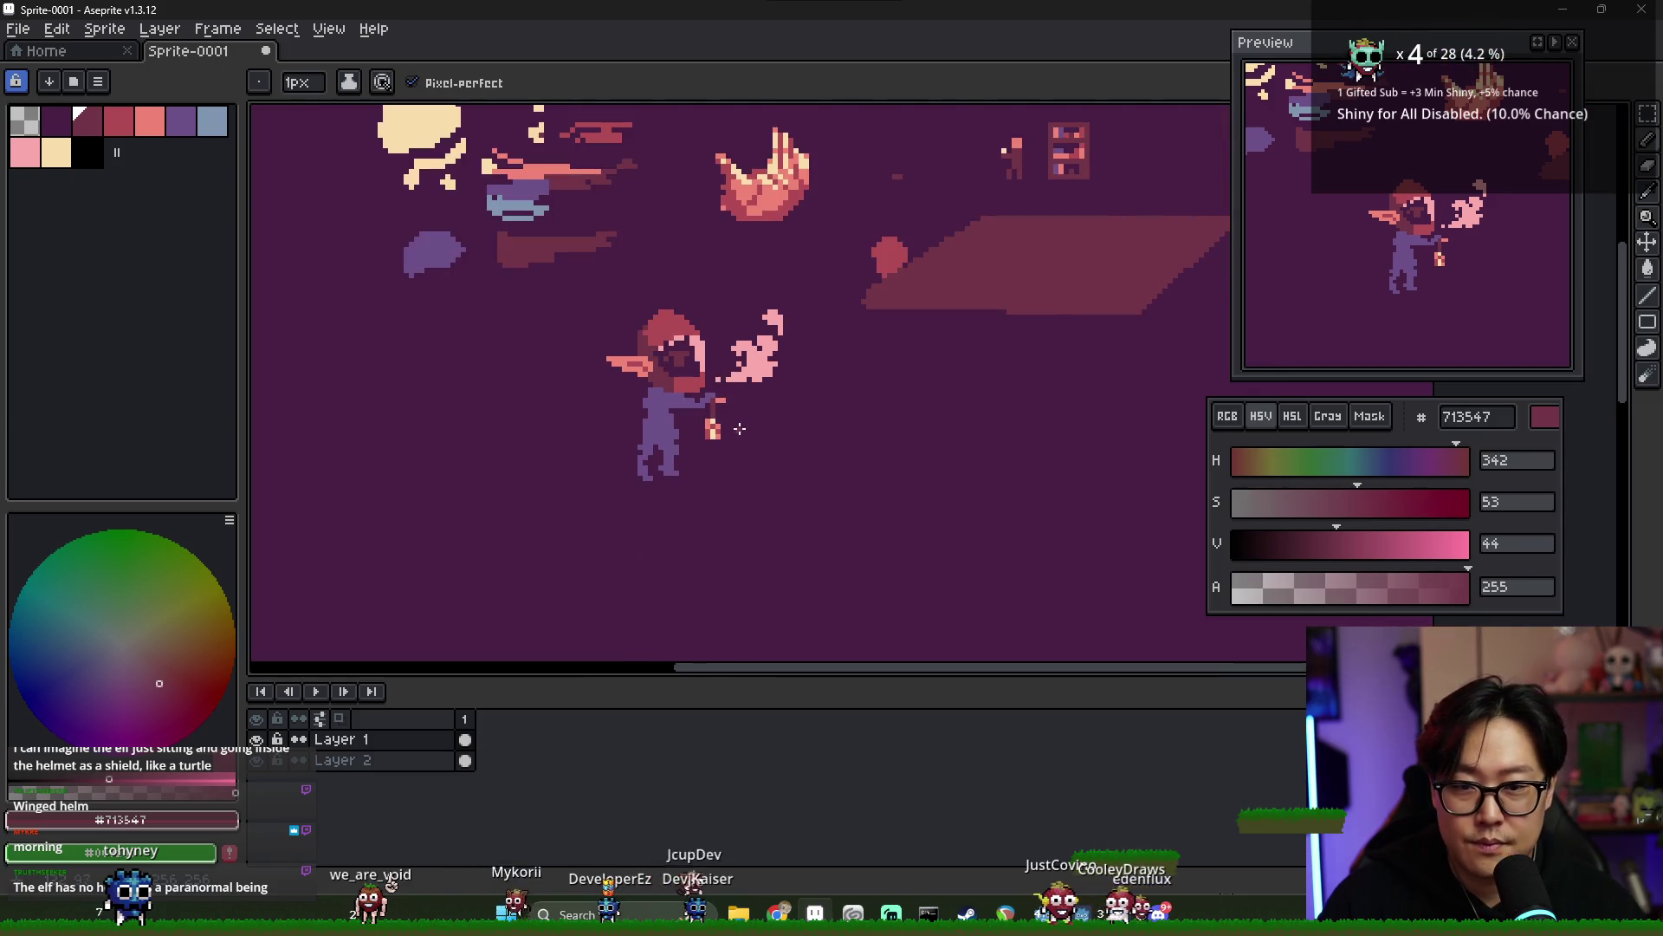
pyautogui.scroll(3, 671, 406)
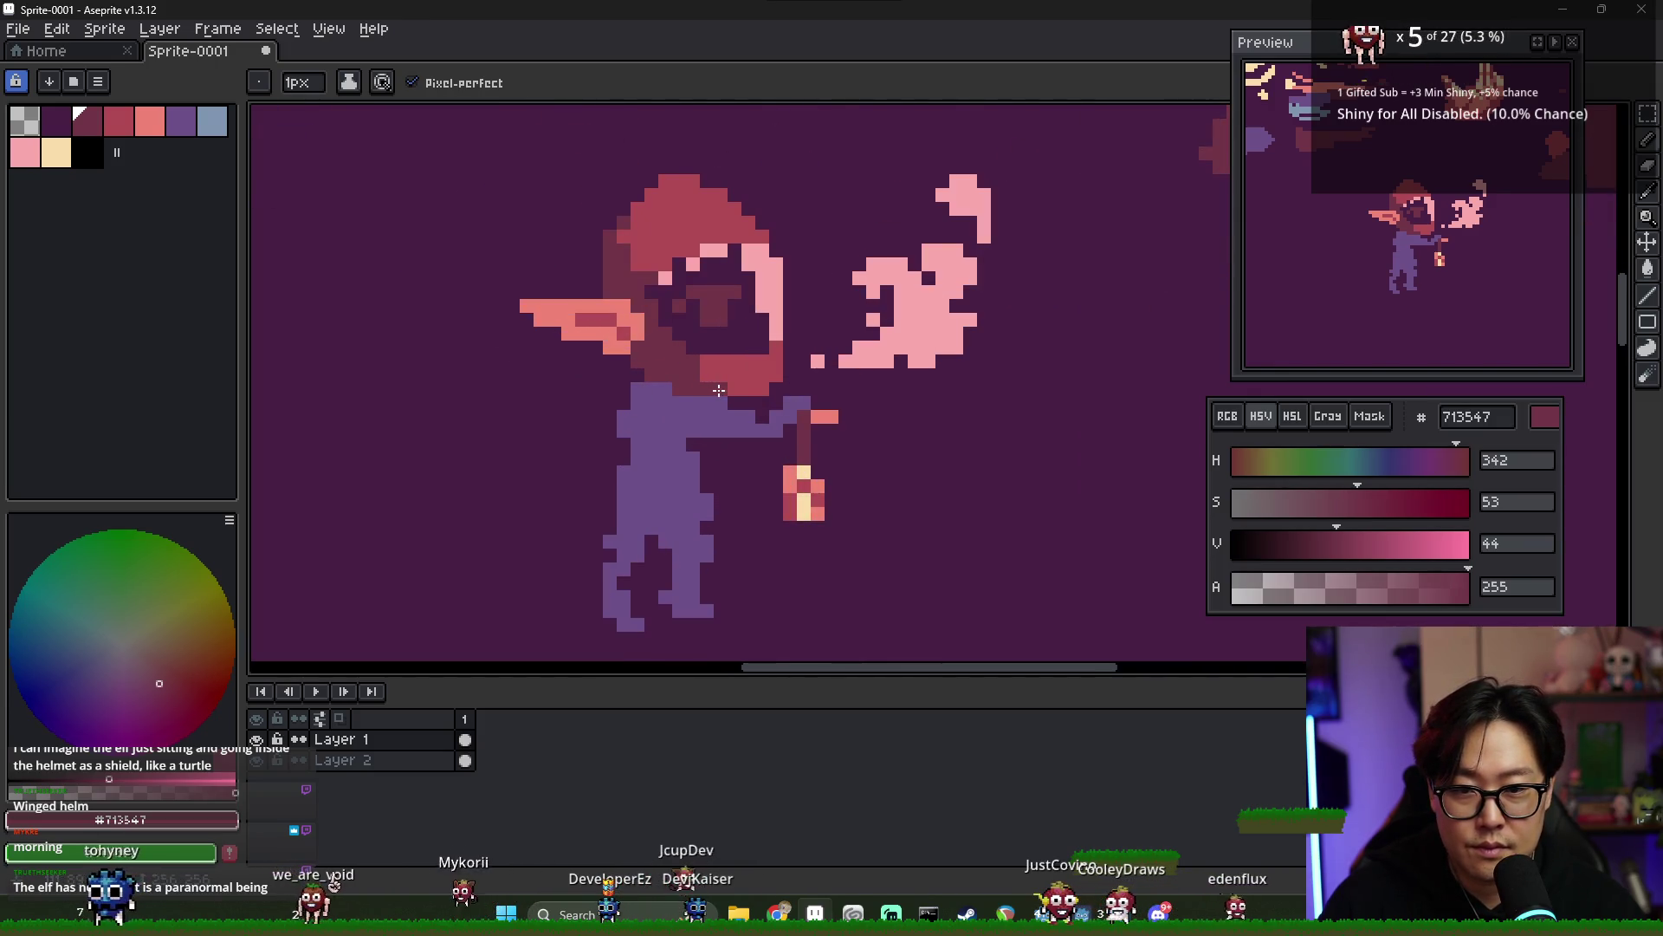
pyautogui.scroll(-3, 736, 393)
pyautogui.scroll(2, 737, 392)
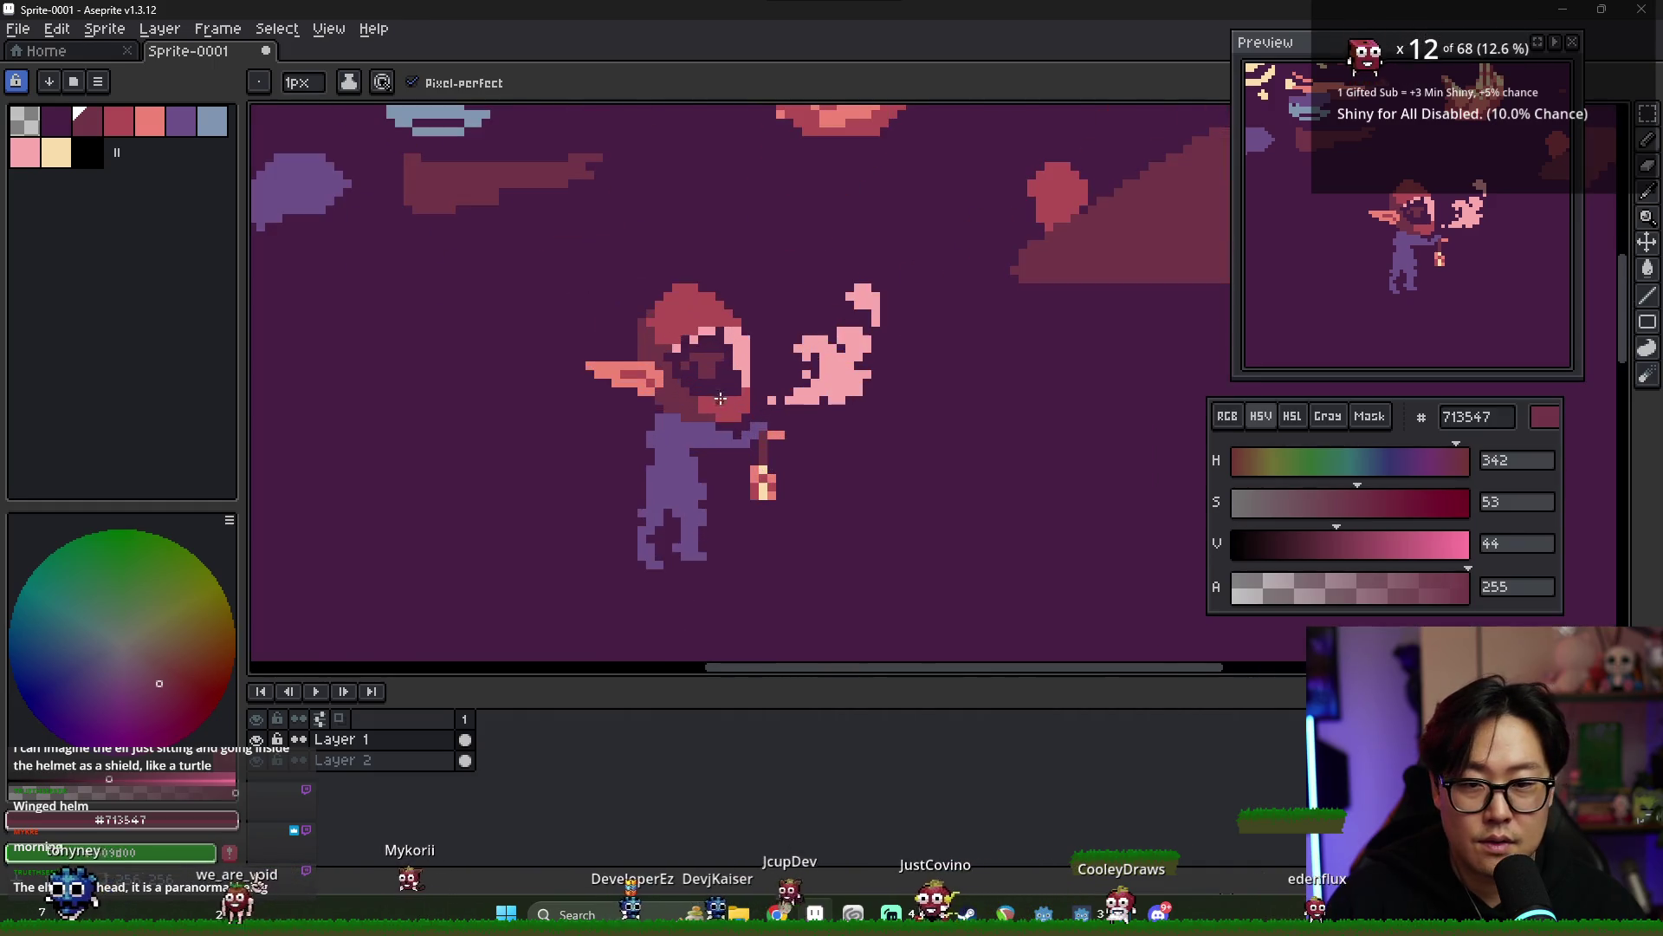
pyautogui.keyDown('alt'); pyautogui.click(737, 391); pyautogui.keyUp('alt')
pyautogui.scroll(-3, 738, 391)
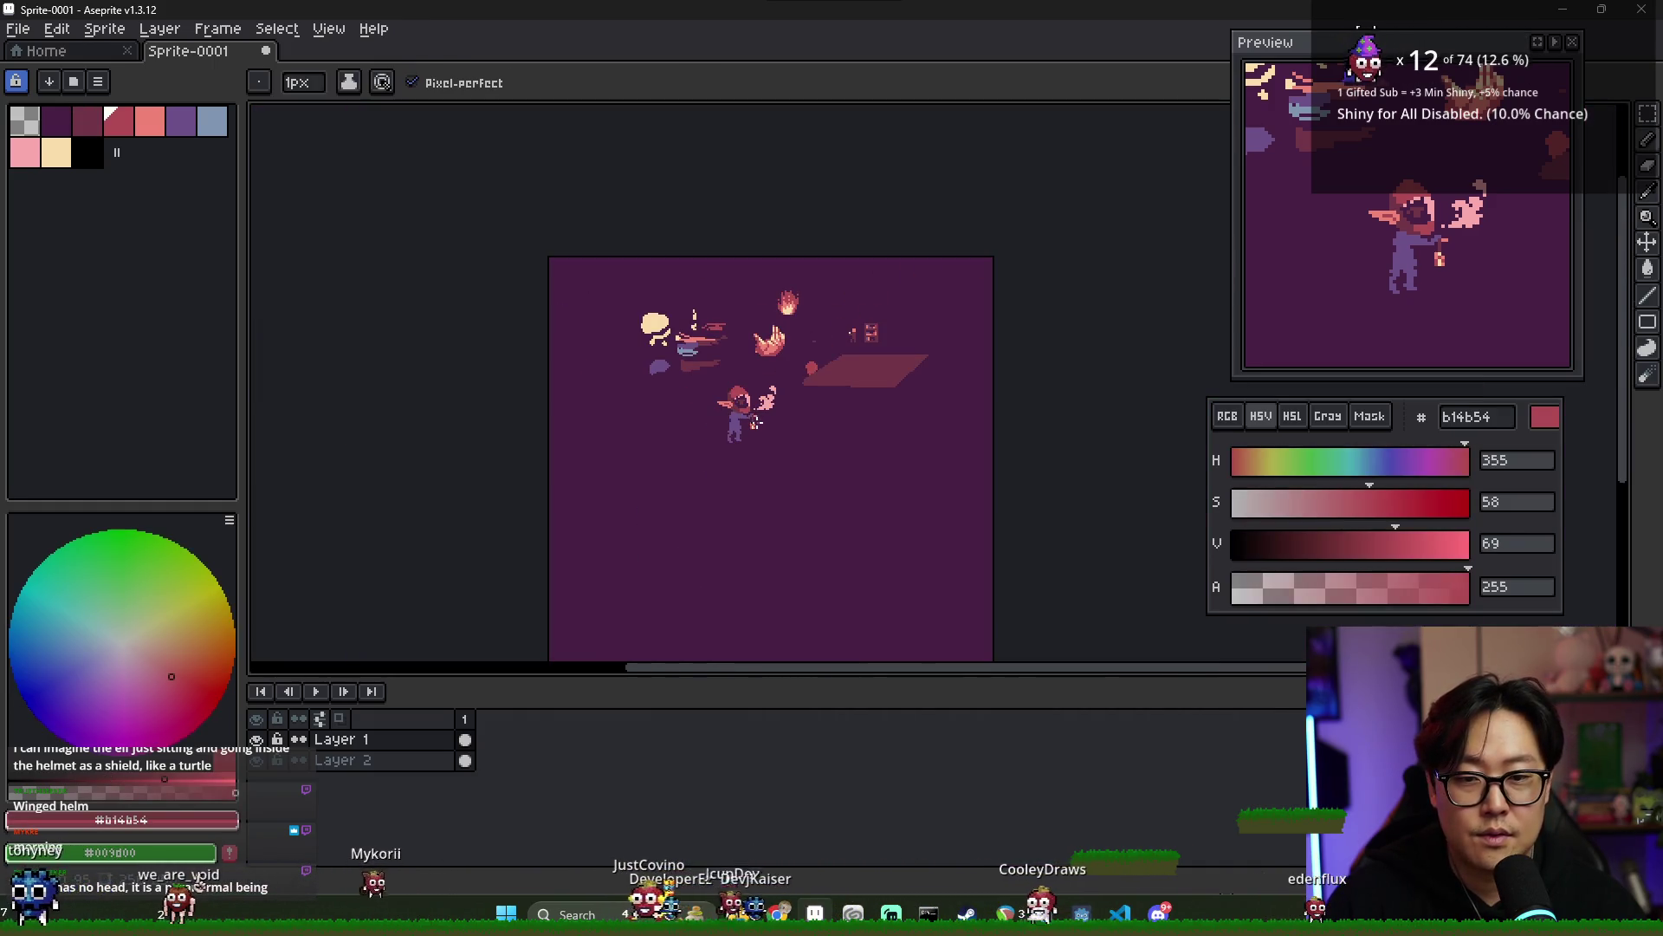
pyautogui.scroll(4, 668, 288)
pyautogui.keyDown('alt'); pyautogui.click(668, 287); pyautogui.keyUp('alt')
pyautogui.moveTo(668, 287); pyautogui.dragTo(689, 287)
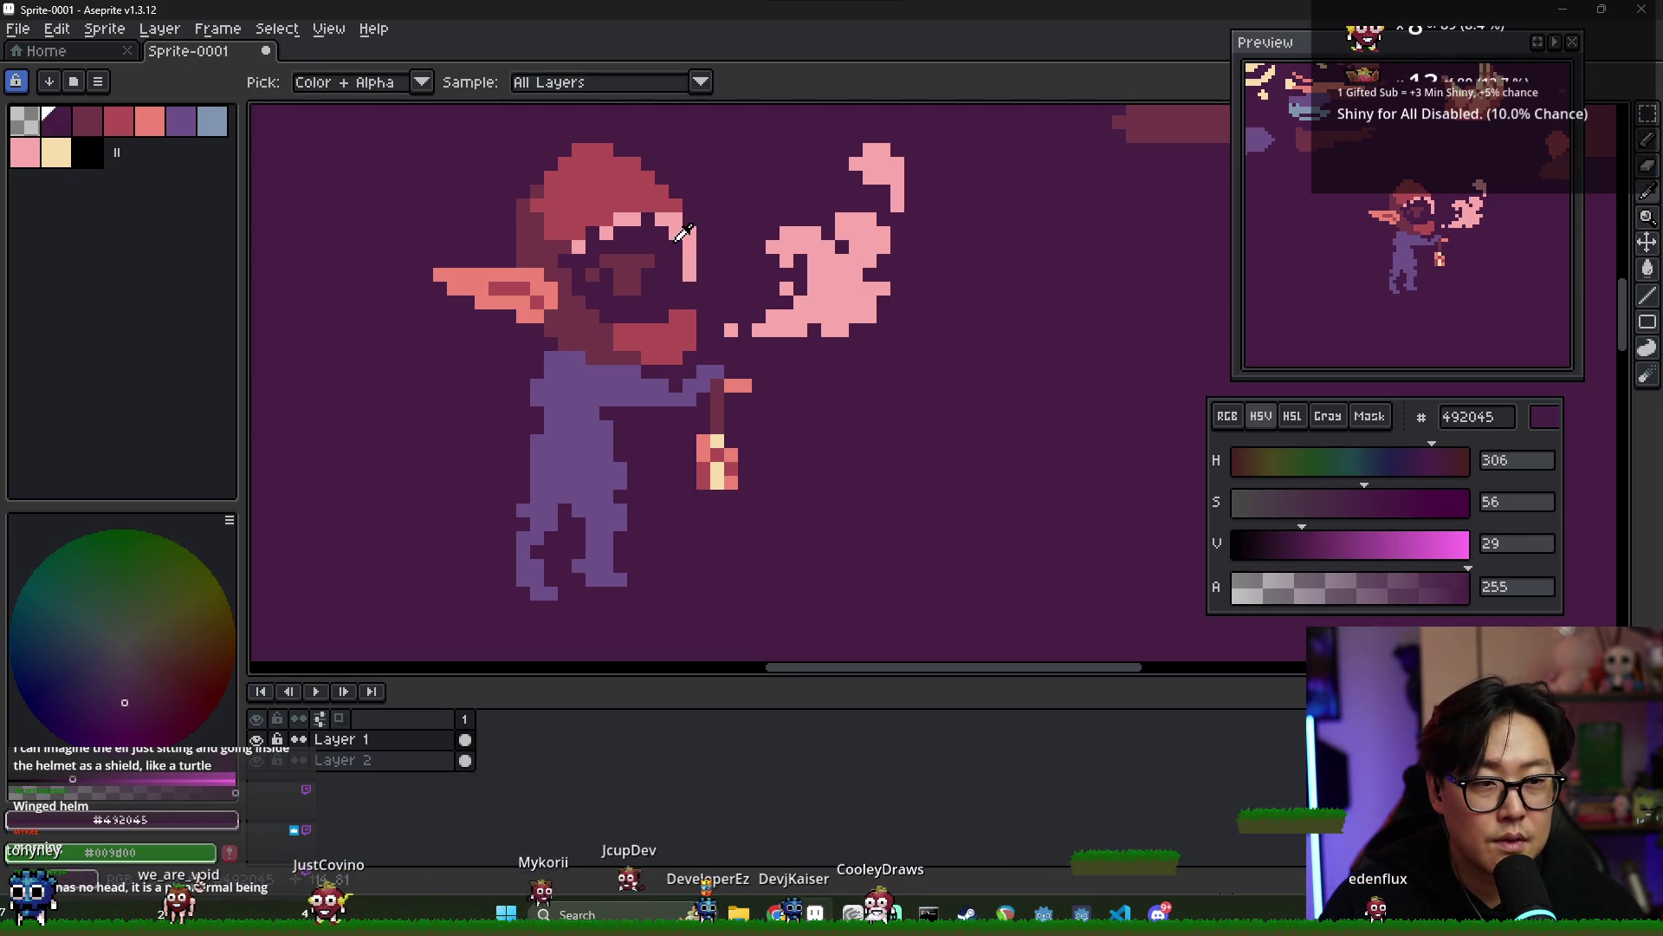
# - Rim the hood's inner curve in light pink and extend the dark 492045 visor over the brown pixels
pyautogui.keyDown('alt'); pyautogui.click(658, 228); pyautogui.keyUp('alt')
pyautogui.moveTo(663, 231); pyautogui.dragTo(674, 258)
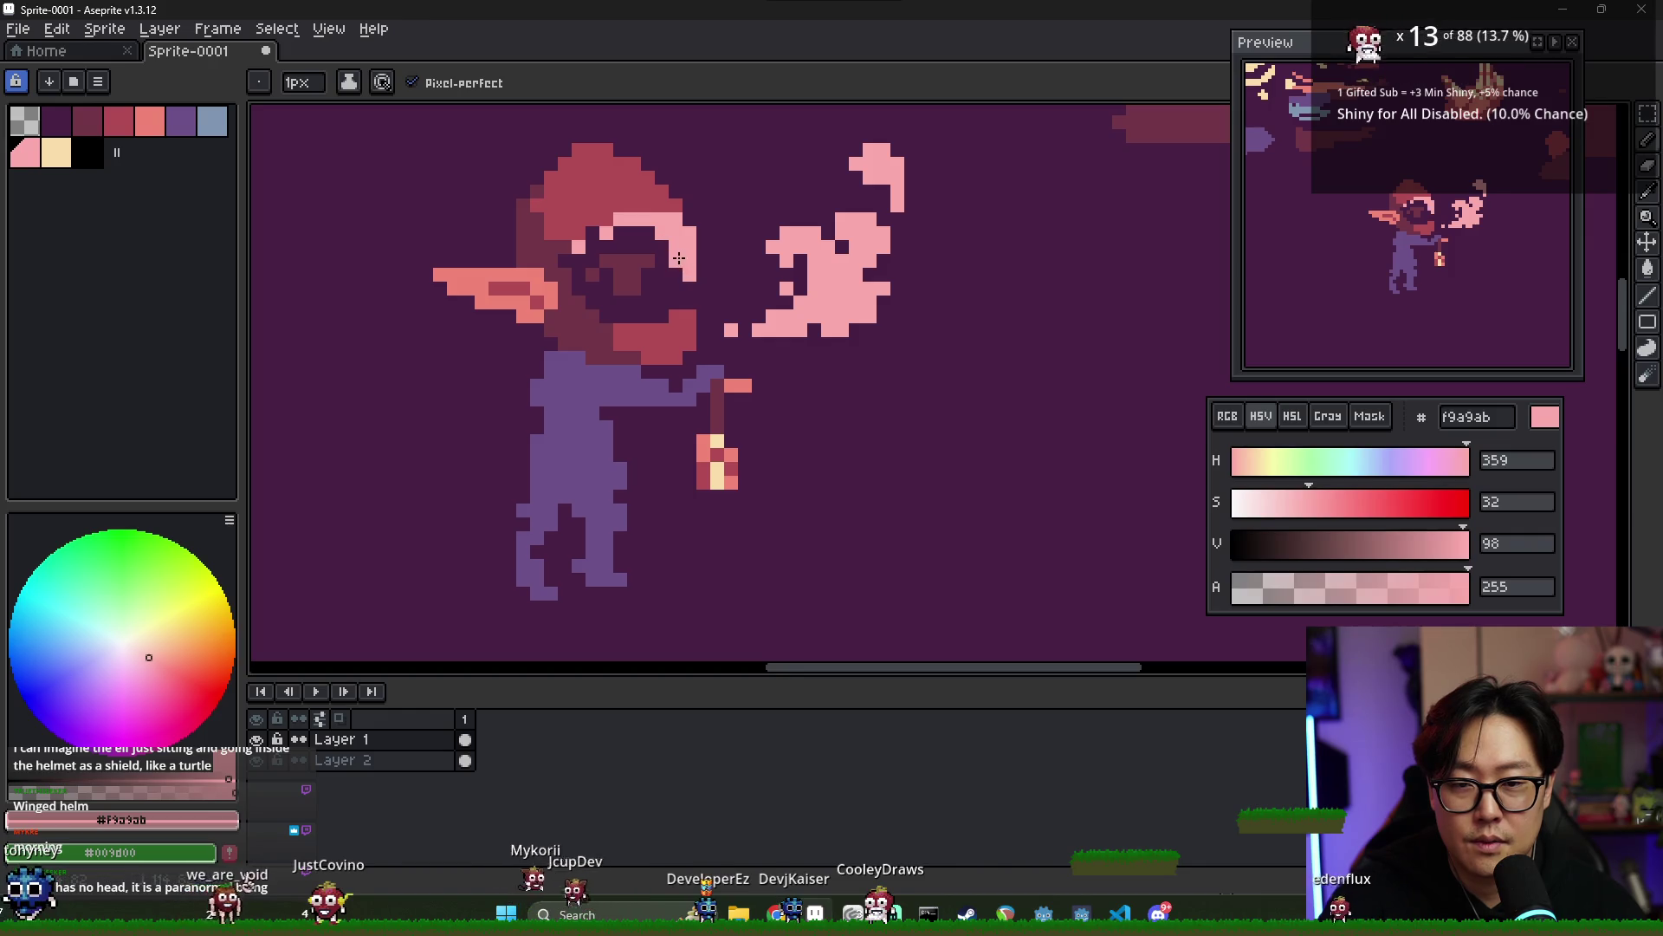
pyautogui.keyDown('alt'); pyautogui.click(663, 286); pyautogui.keyUp('alt')
pyautogui.scroll(-2, 663, 286)
pyautogui.scroll(4, 658, 268)
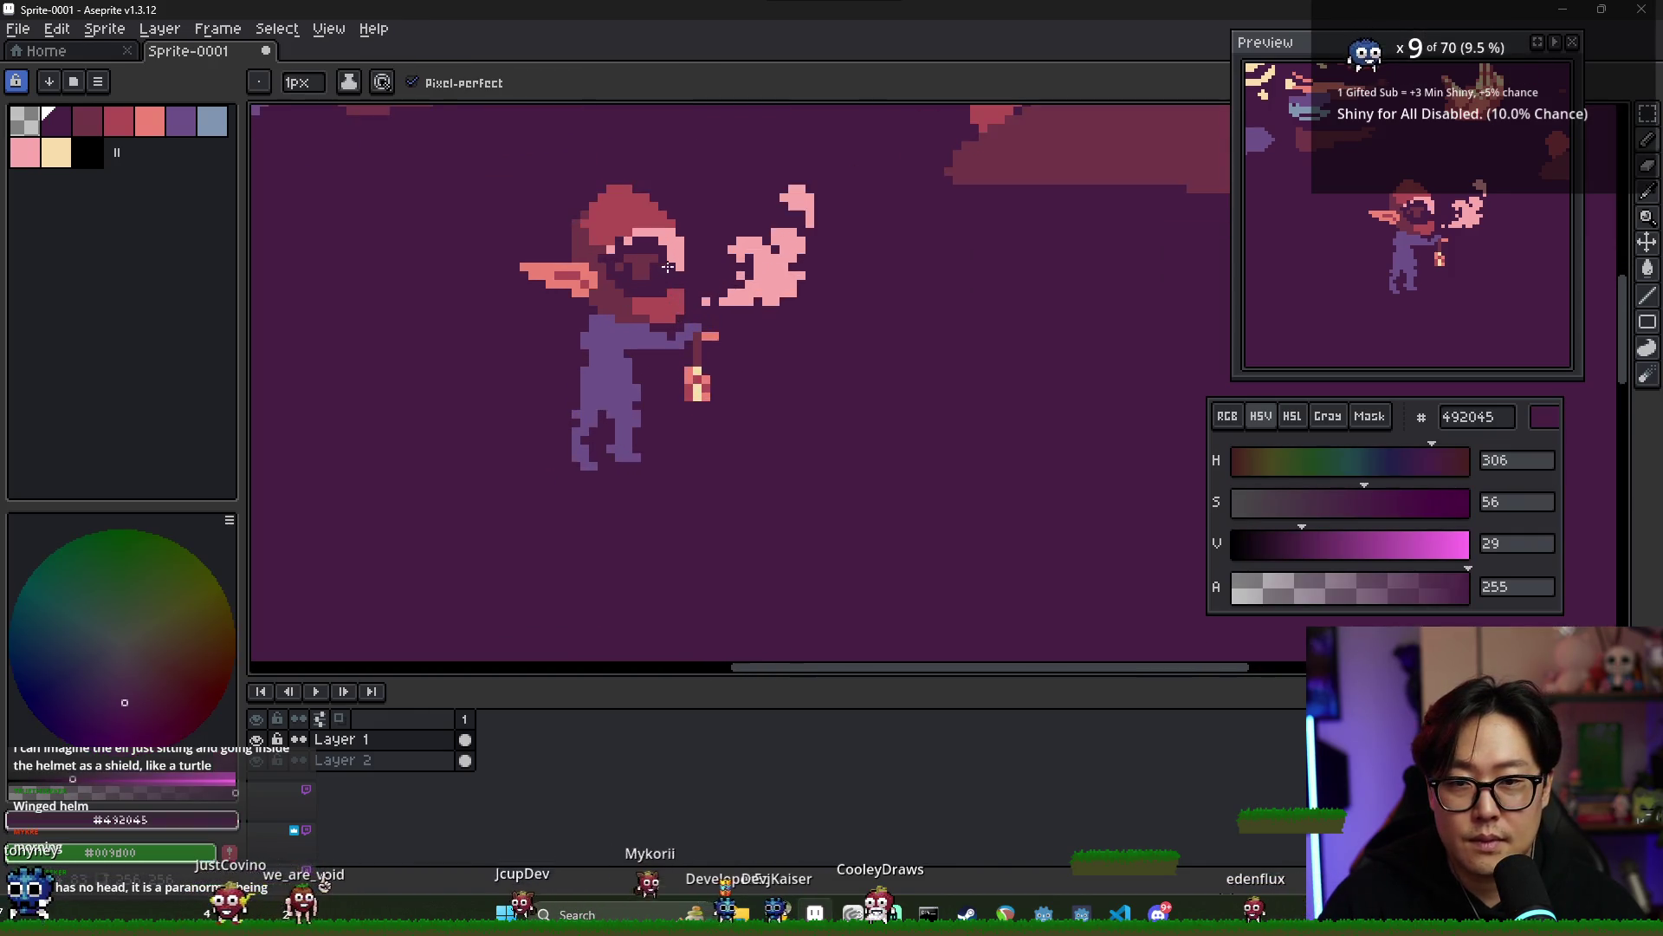
pyautogui.moveTo(616, 279); pyautogui.dragTo(572, 244)
pyautogui.scroll(-2, 632, 248)
pyautogui.scroll(1, 598, 230)
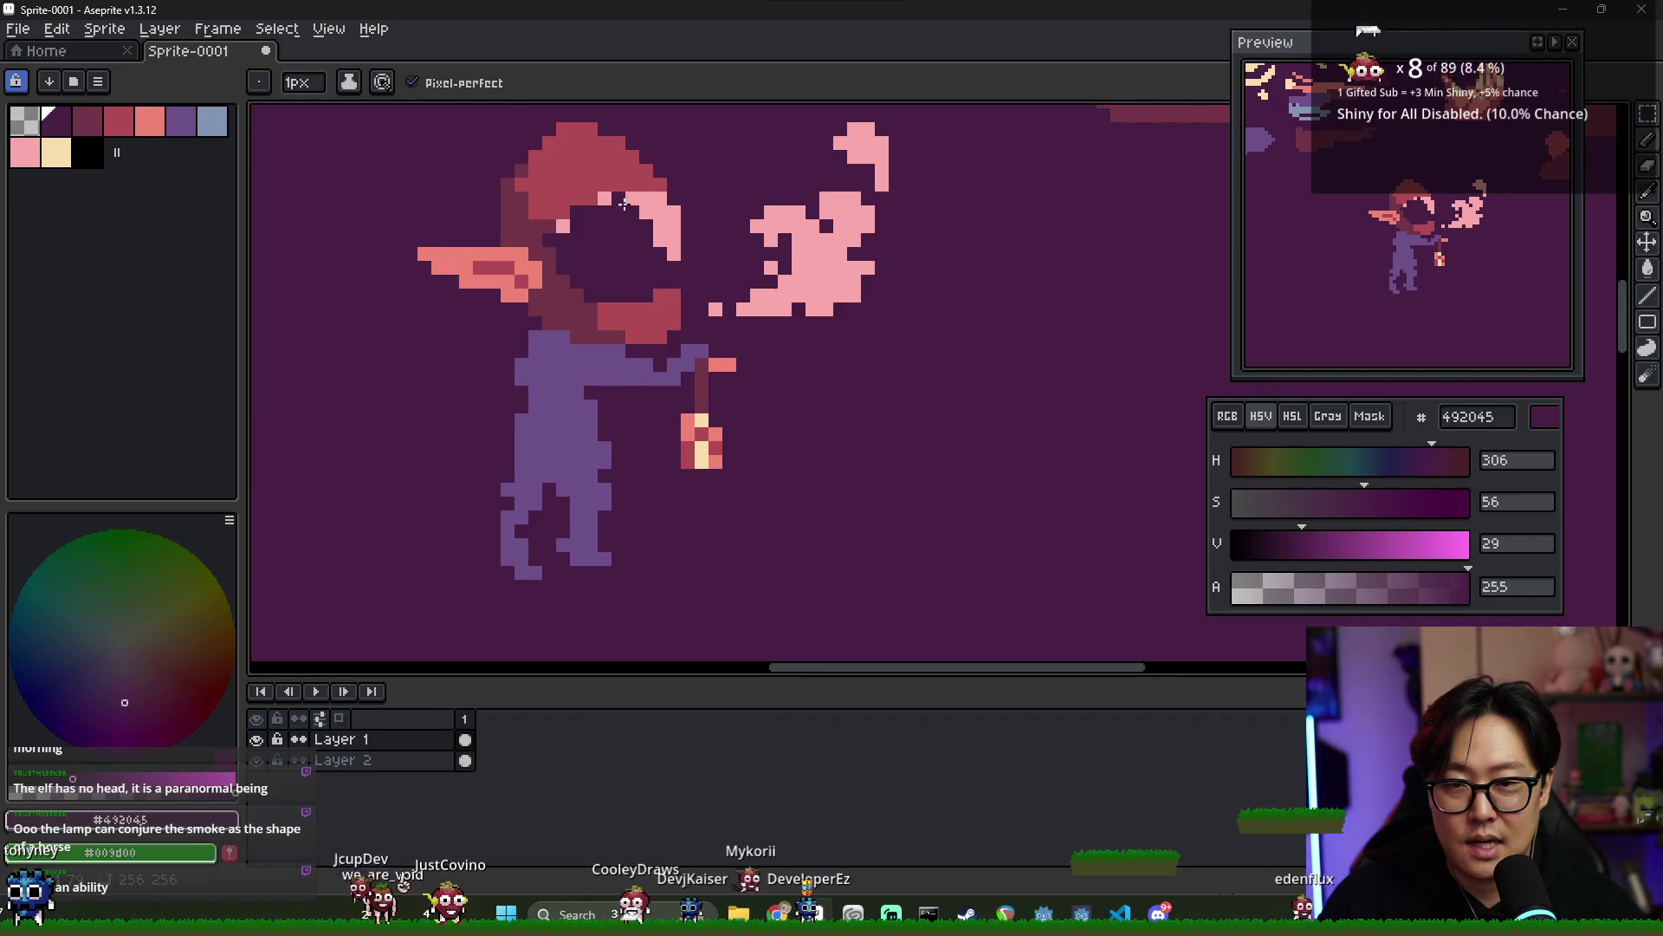
pyautogui.keyDown('alt'); pyautogui.click(641, 203); pyautogui.keyUp('alt')
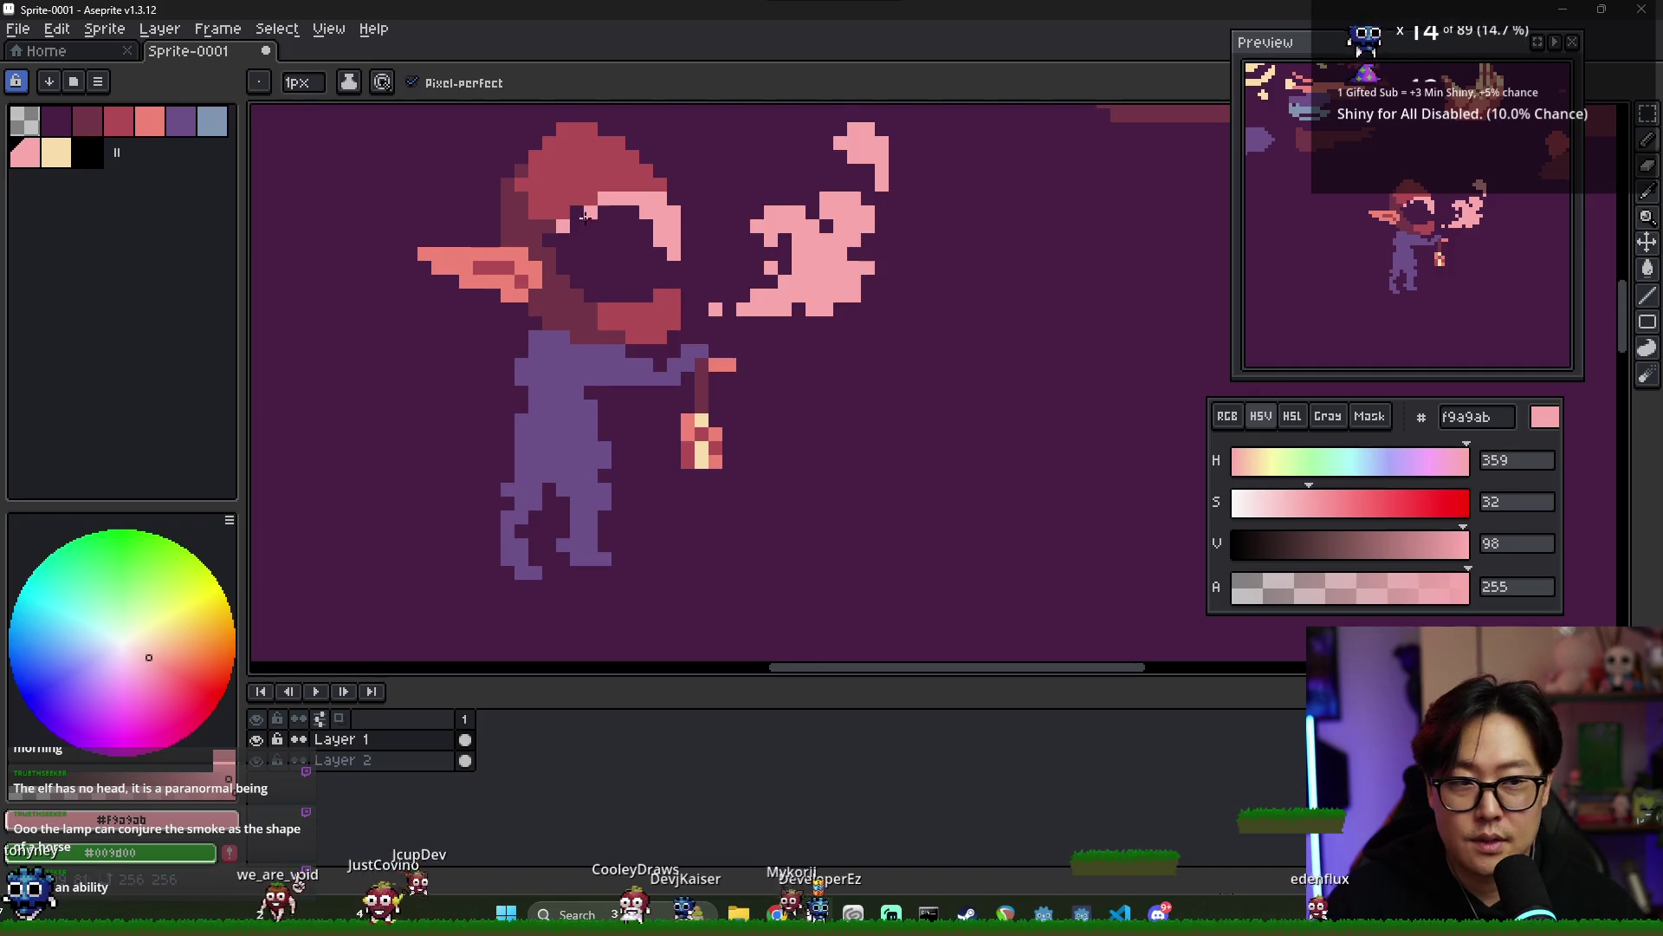
pyautogui.scroll(-3, 584, 217)
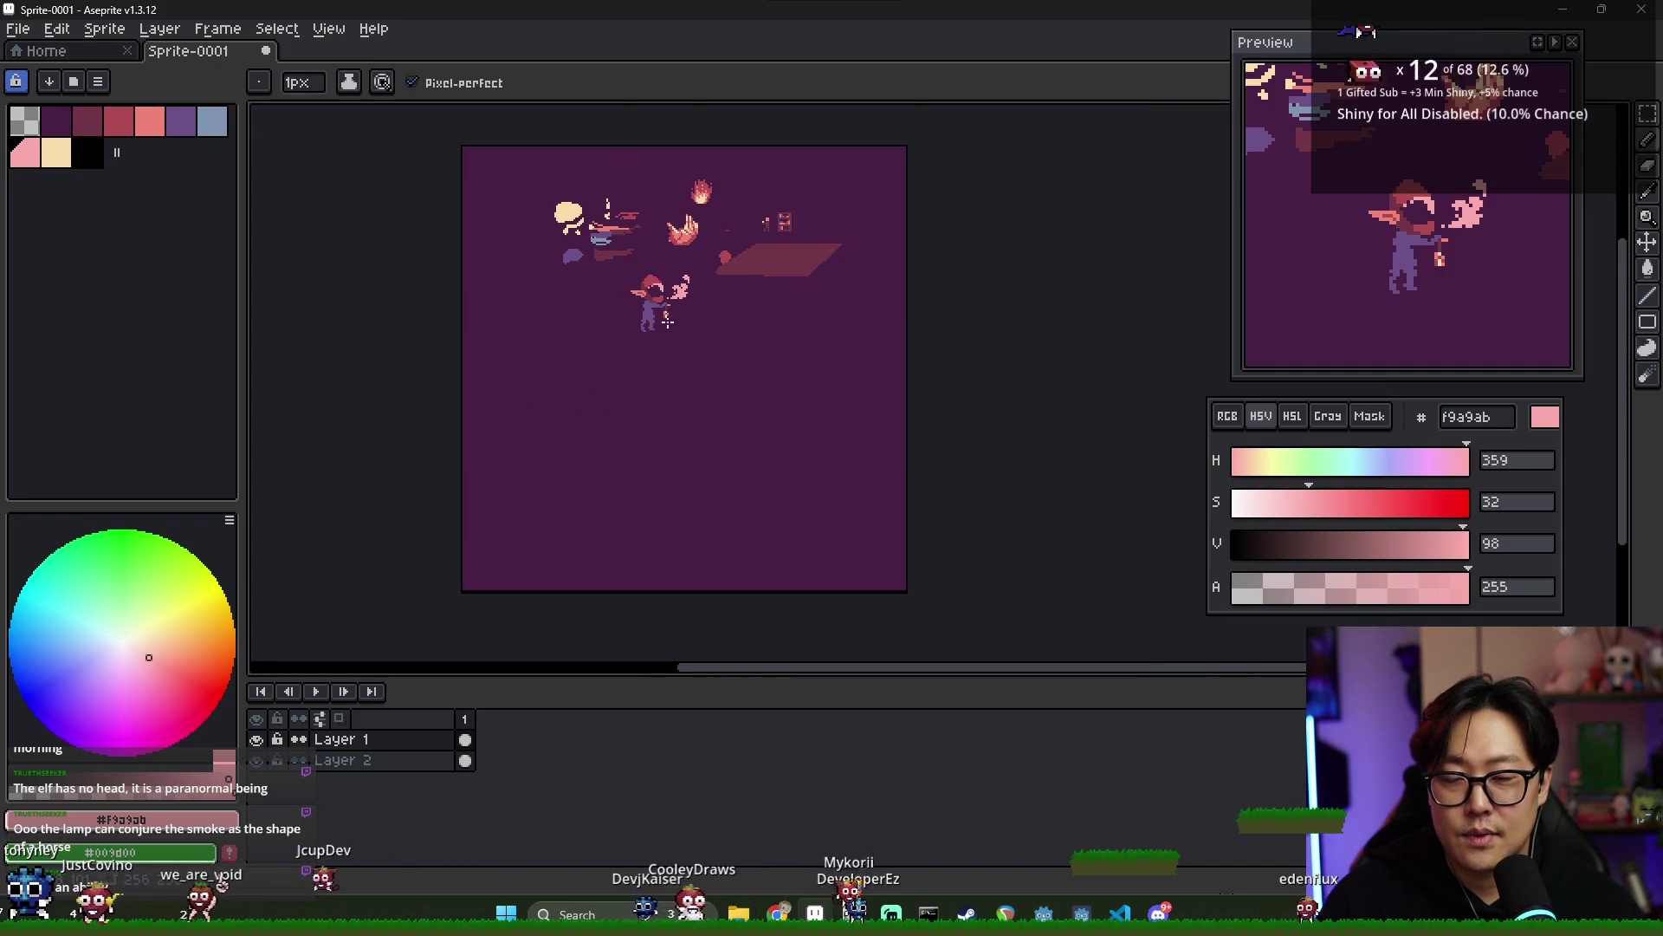
pyautogui.scroll(3, 668, 302)
pyautogui.scroll(1, 605, 254)
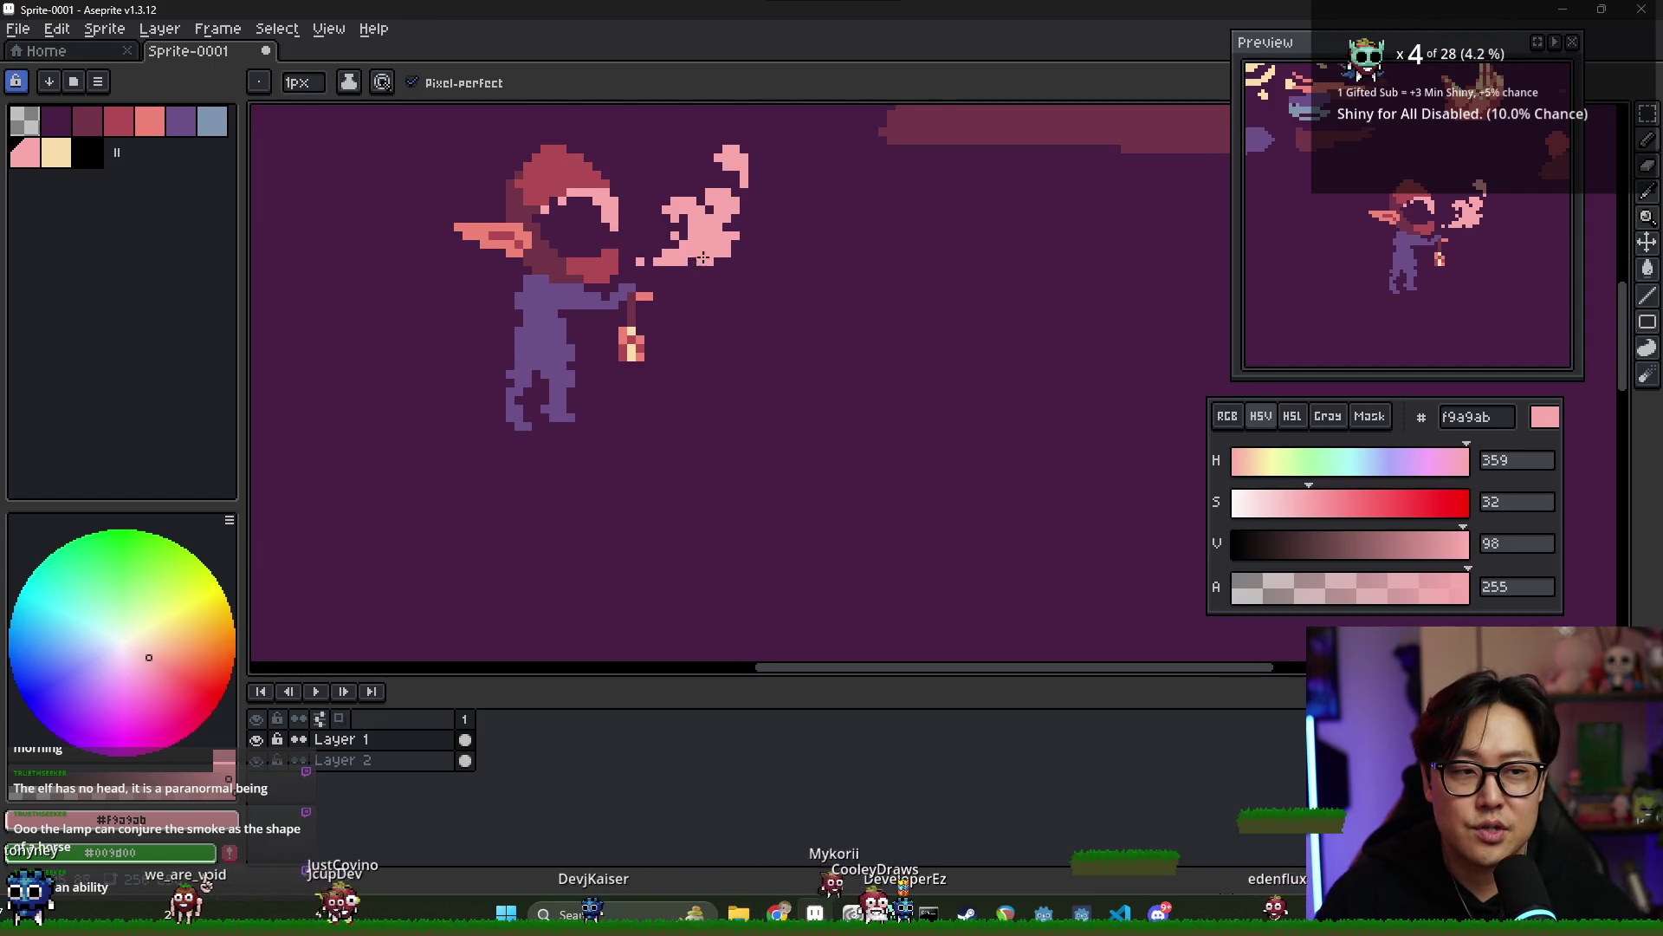
# - Marquee-select the first pink smoke puff and move it up and to the right
pyautogui.press('v')
pyautogui.moveTo(731, 252); pyautogui.dragTo(698, 260)
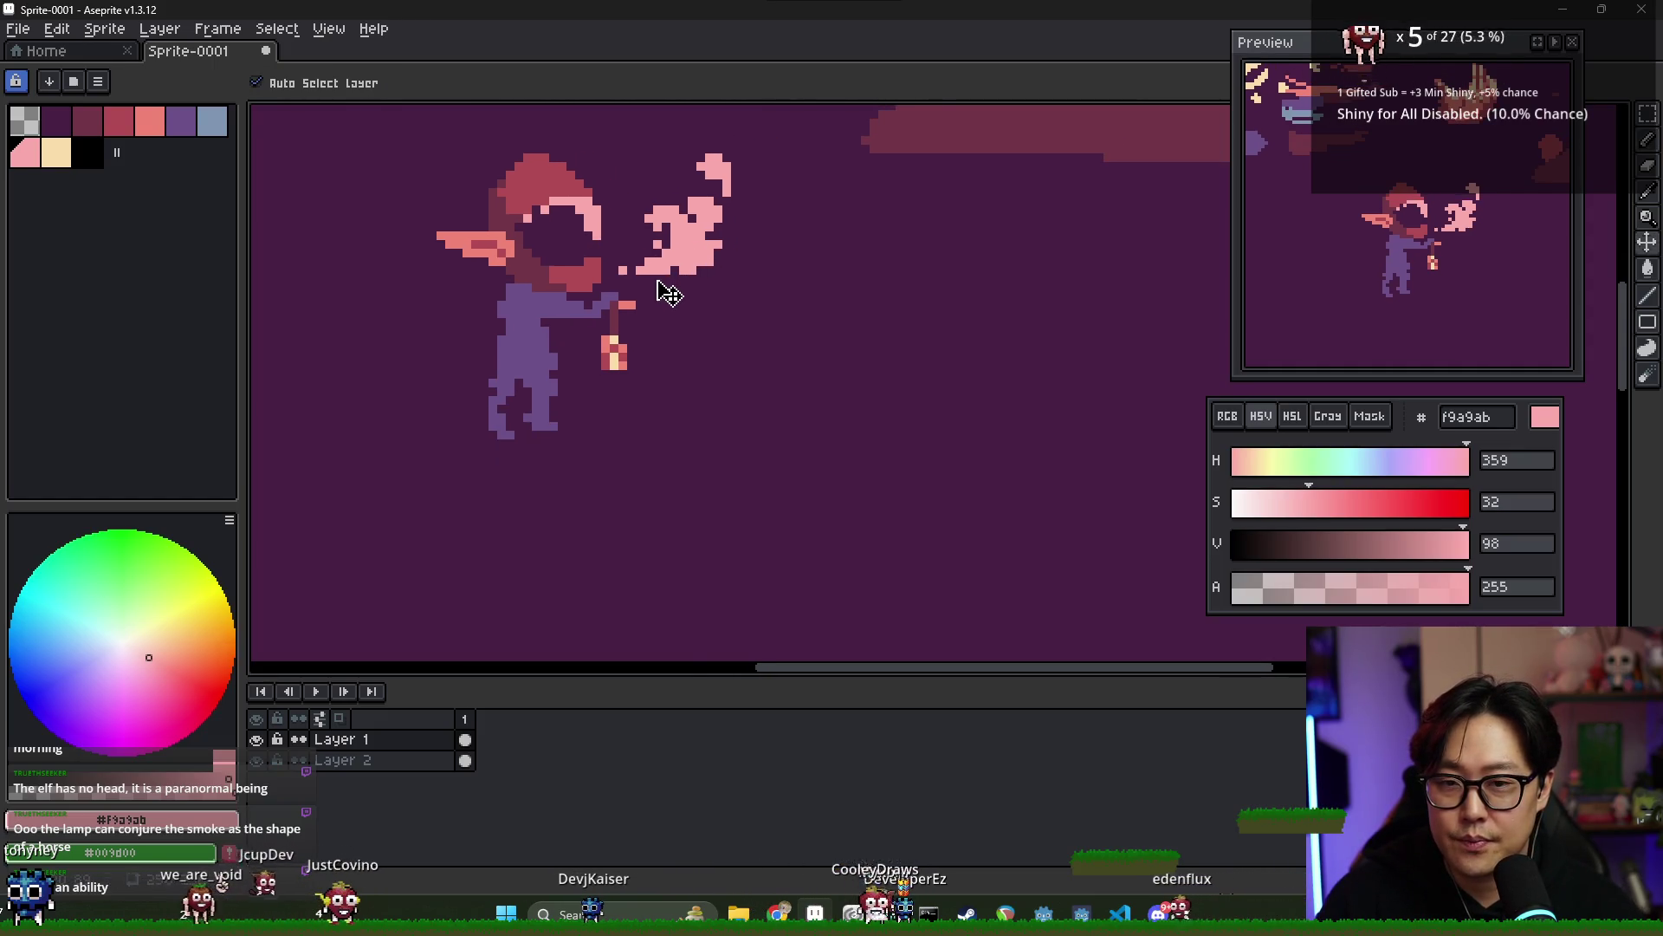
pyautogui.scroll(-3, 663, 288)
pyautogui.press('m')
pyautogui.scroll(2, 667, 247)
pyautogui.moveTo(634, 213); pyautogui.dragTo(731, 313)
pyautogui.moveTo(702, 259); pyautogui.dragTo(723, 251)
# - Commit the moved puff and pencil a second pink smoke swirl curling up to its right
pyautogui.scroll(1, 641, 310)
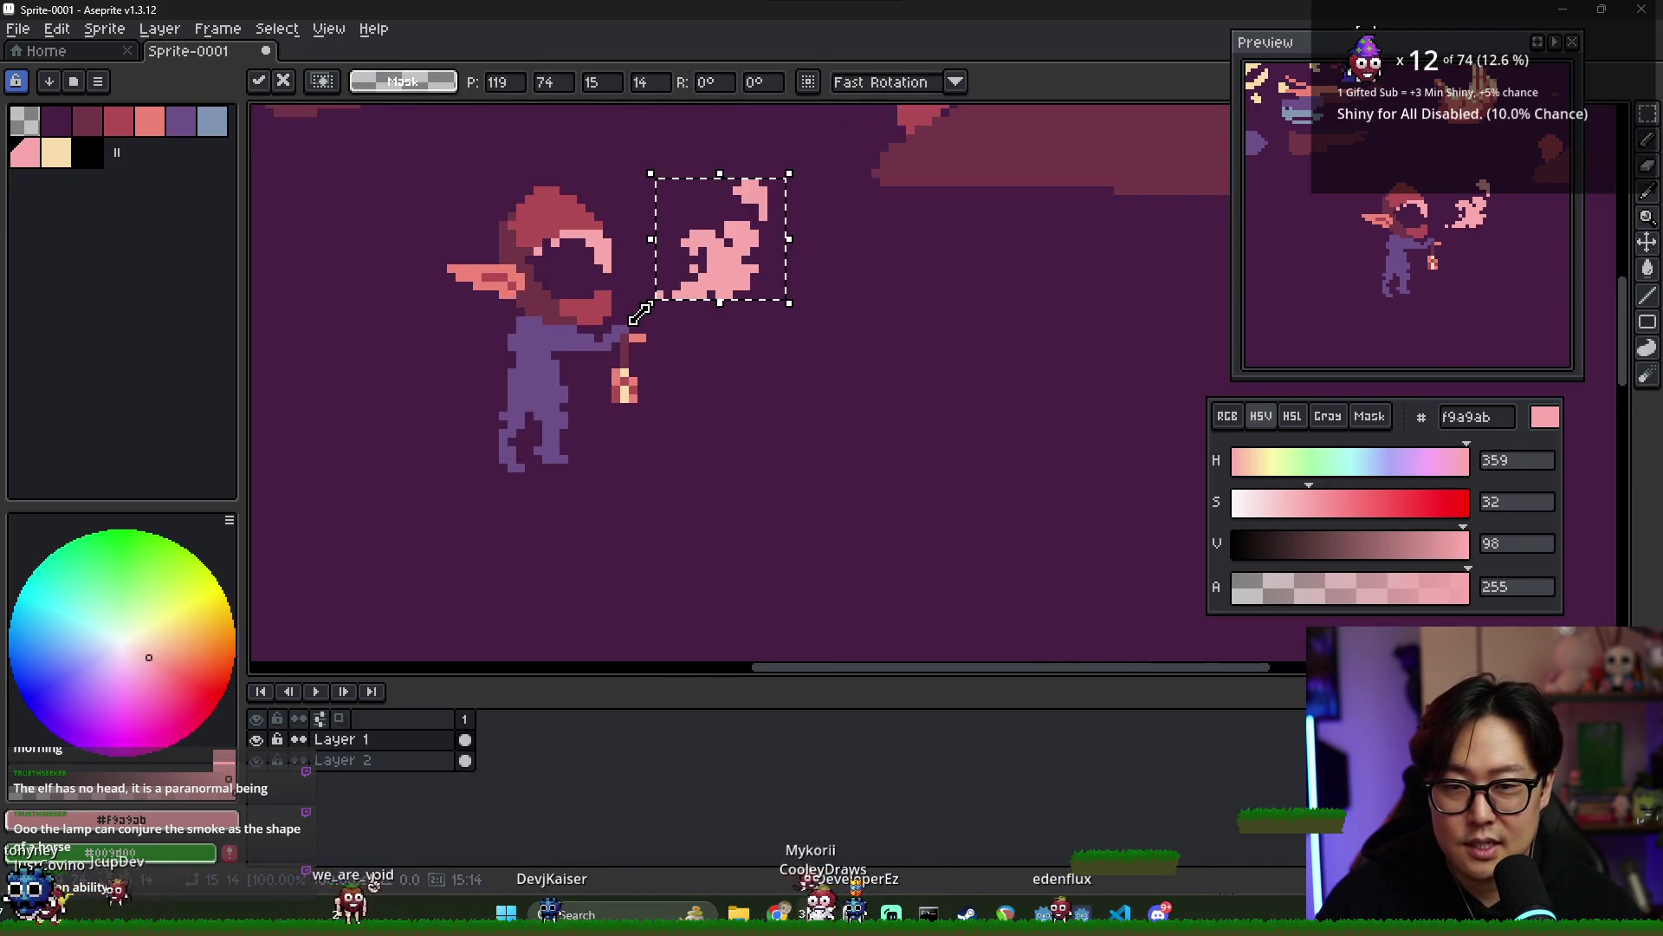
pyautogui.click(639, 313)
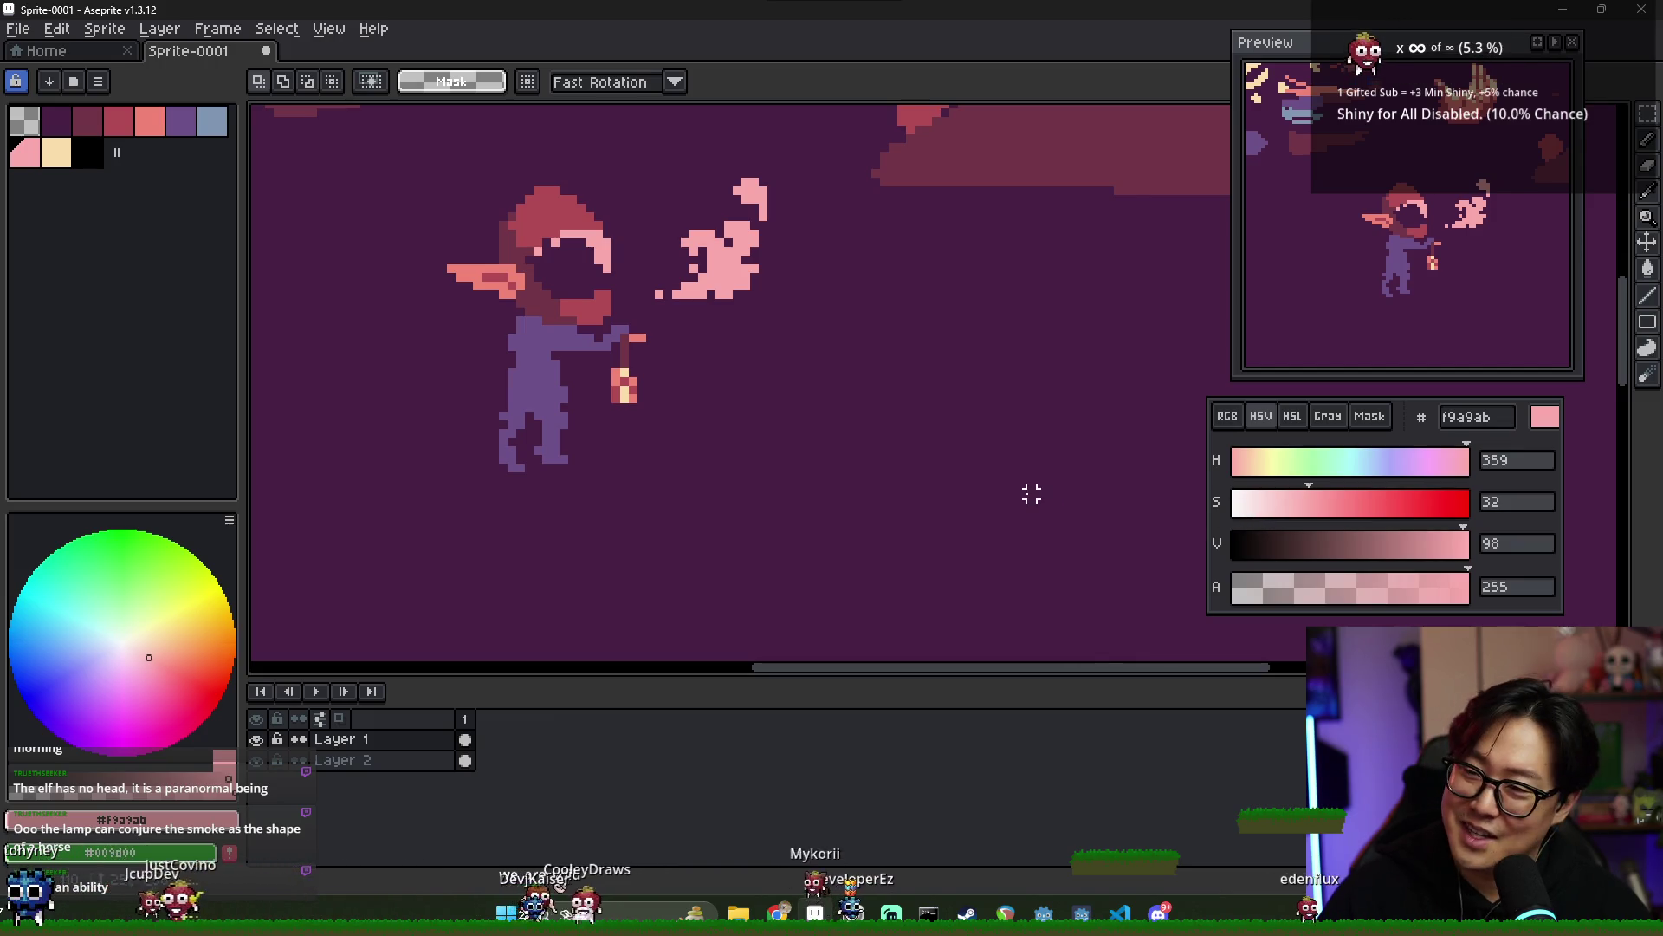
pyautogui.press('b')
pyautogui.moveTo(787, 341)
pyautogui.mouseDown()
pyautogui.moveTo(816, 343)
pyautogui.moveTo(846, 308)
pyautogui.mouseUp()
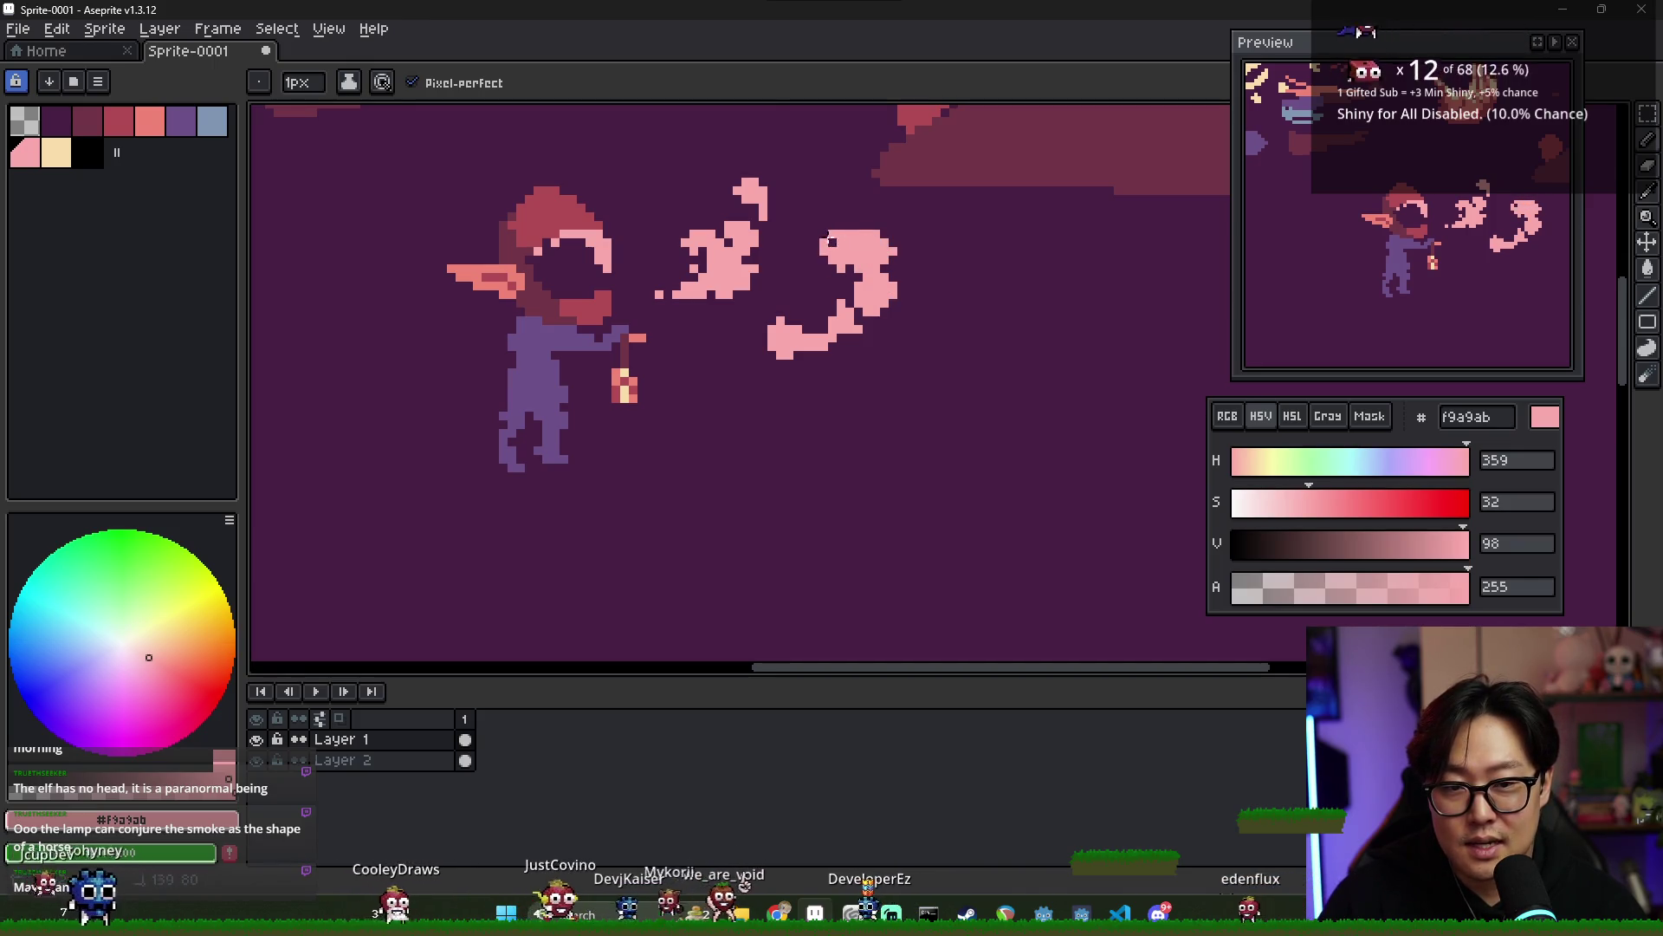
# - Sketch a small pink puff right of the second swirl and zoom in and out to review it
pyautogui.scroll(-1, 851, 275)
pyautogui.scroll(-2, 850, 275)
pyautogui.scroll(1, 893, 286)
pyautogui.moveTo(905, 277); pyautogui.dragTo(899, 289)
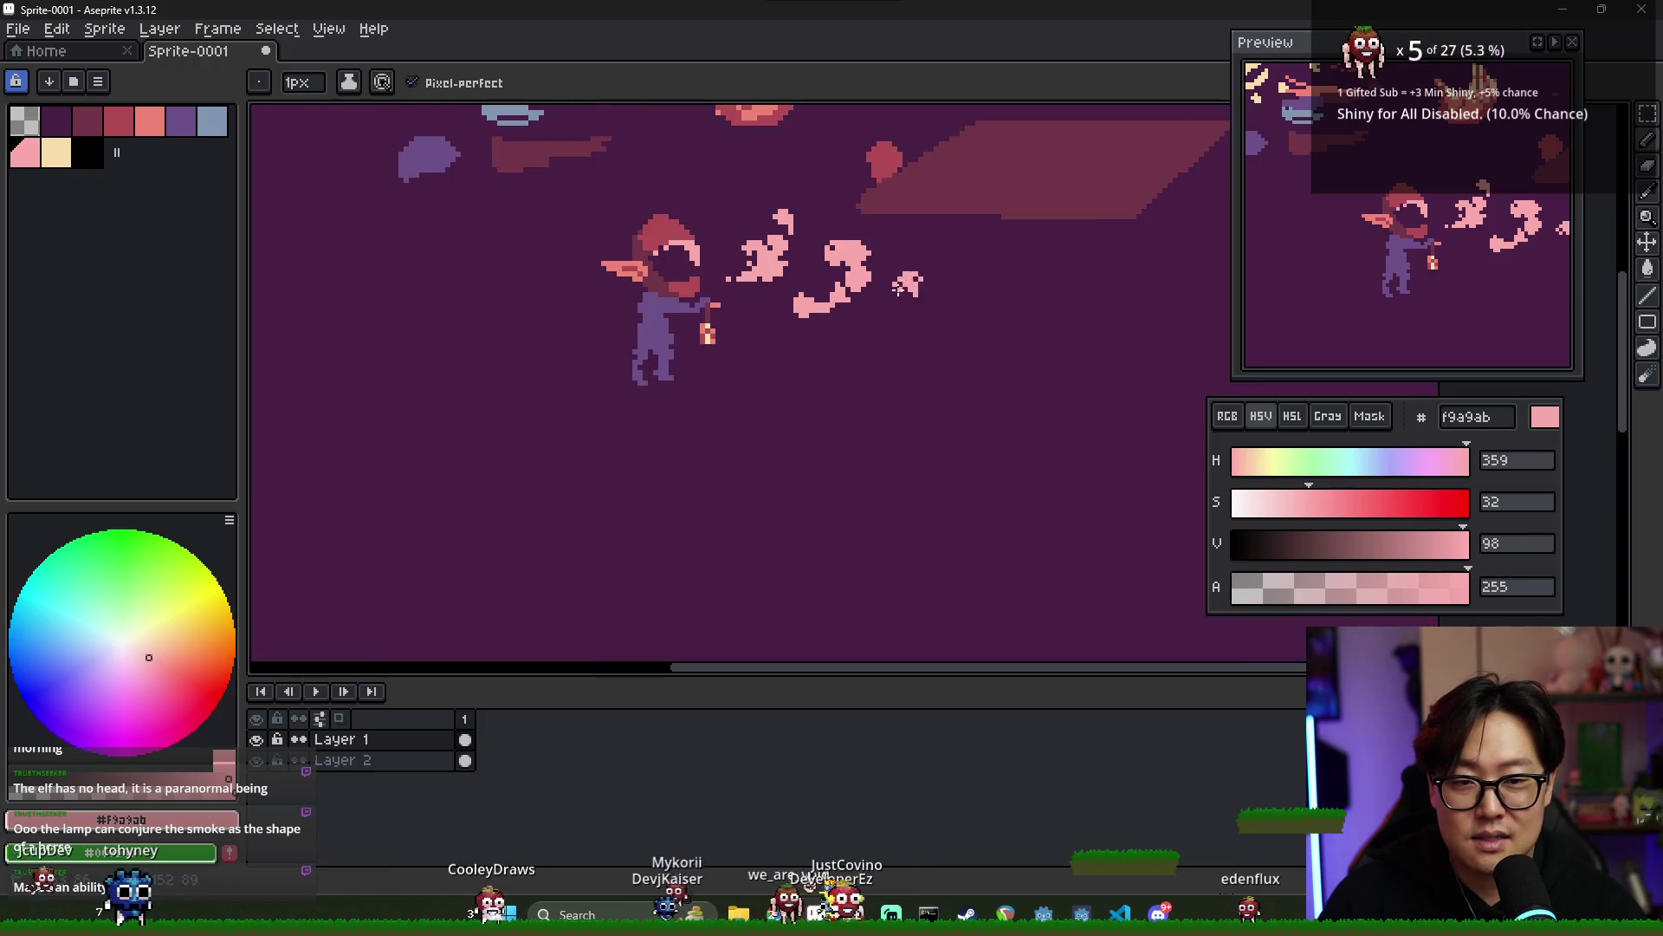
pyautogui.scroll(-3, 909, 278)
pyautogui.scroll(3, 939, 296)
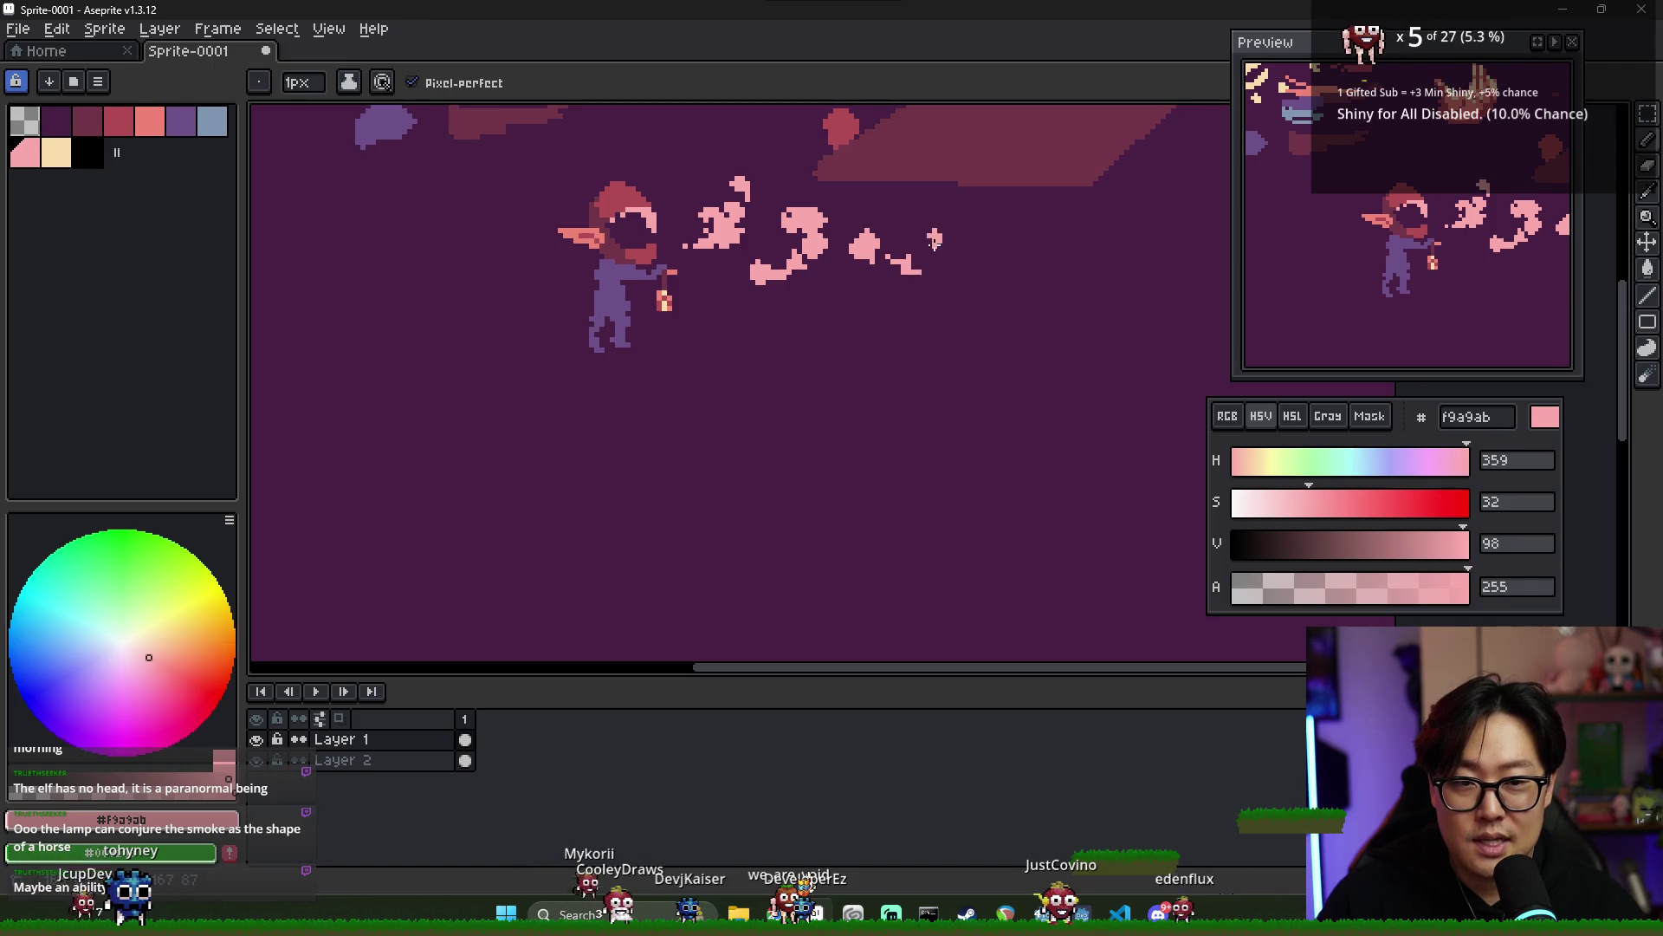
pyautogui.scroll(-2, 934, 241)
pyautogui.scroll(1, 840, 327)
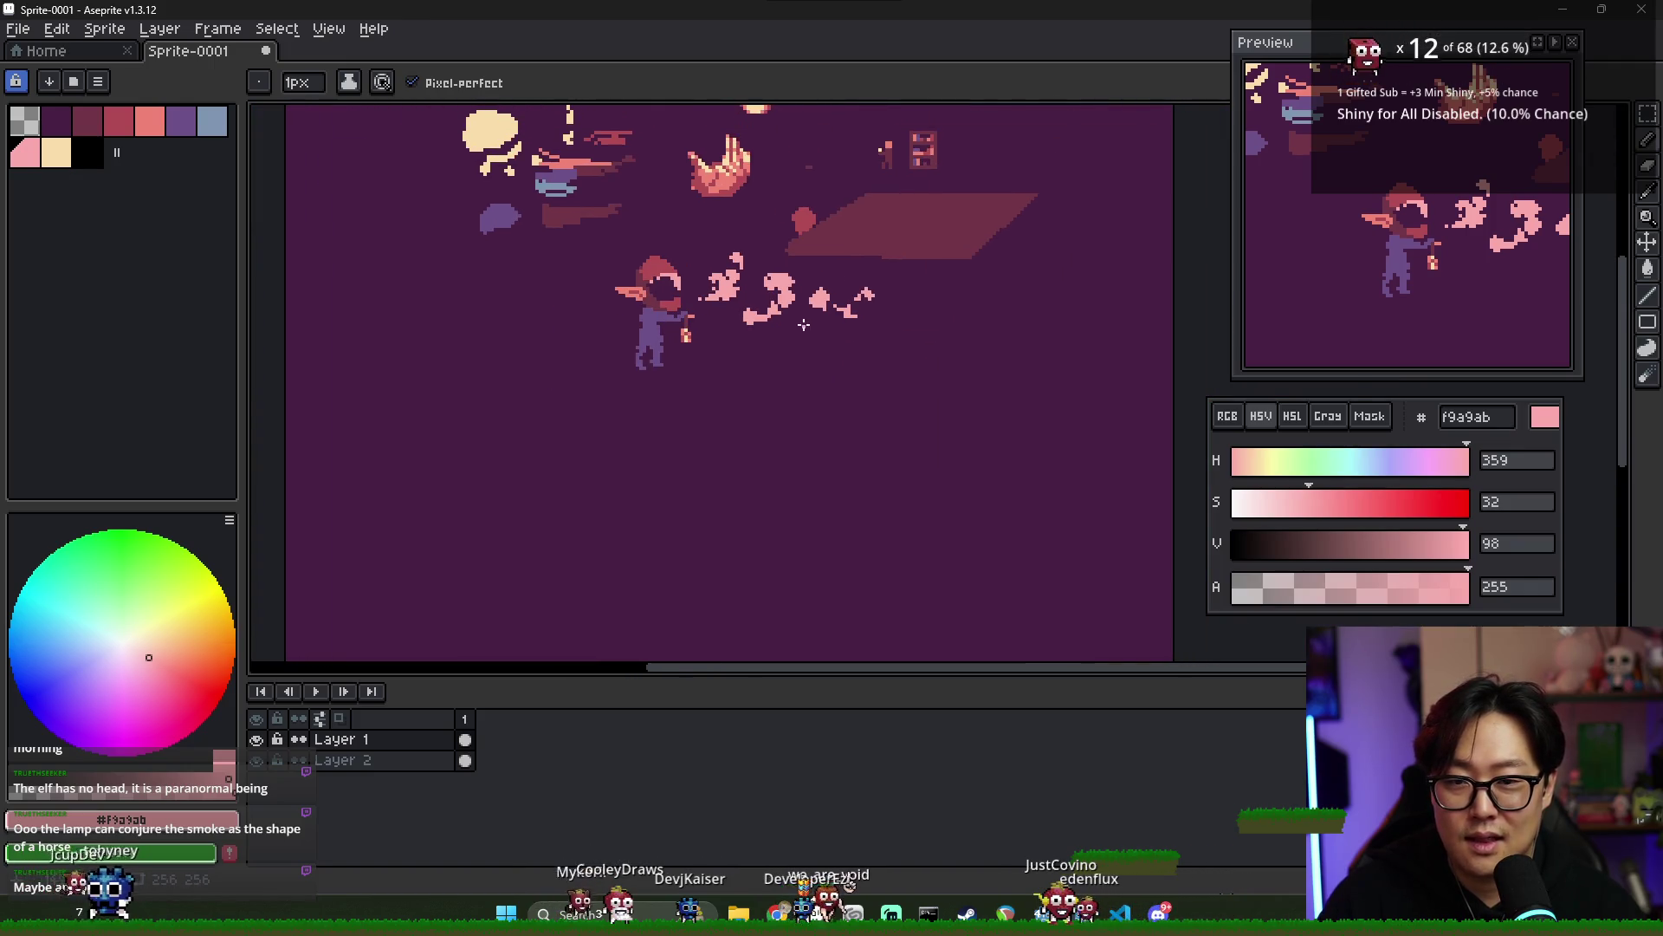
pyautogui.scroll(1, 804, 324)
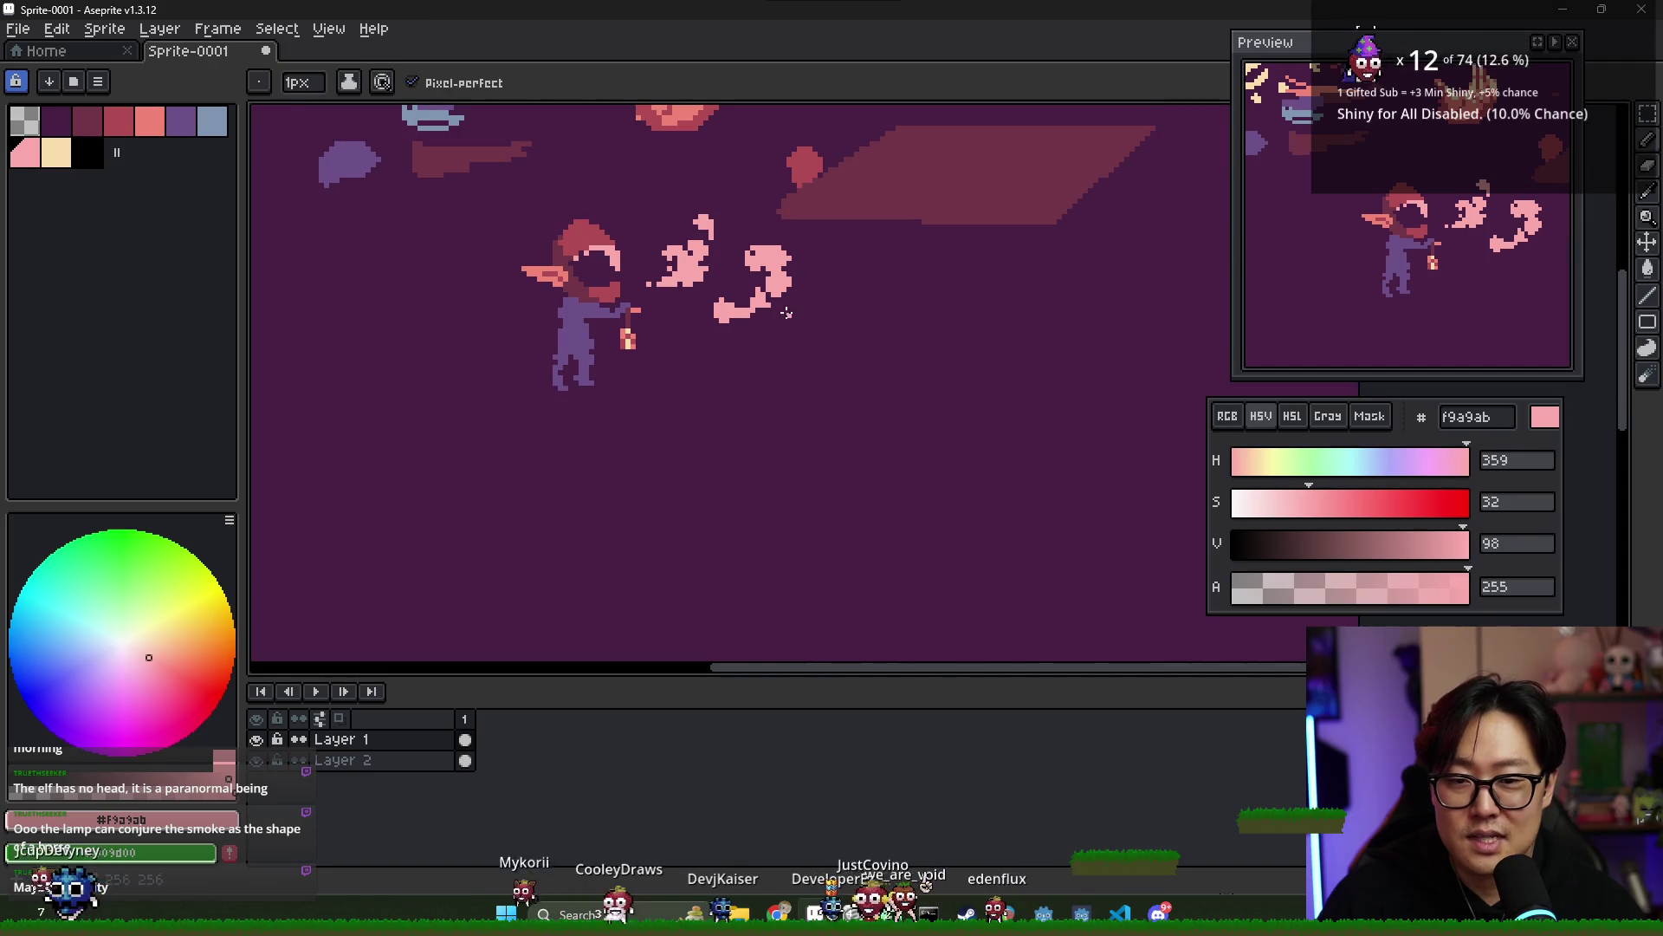
pyautogui.scroll(-1, 786, 313)
pyautogui.scroll(1, 750, 395)
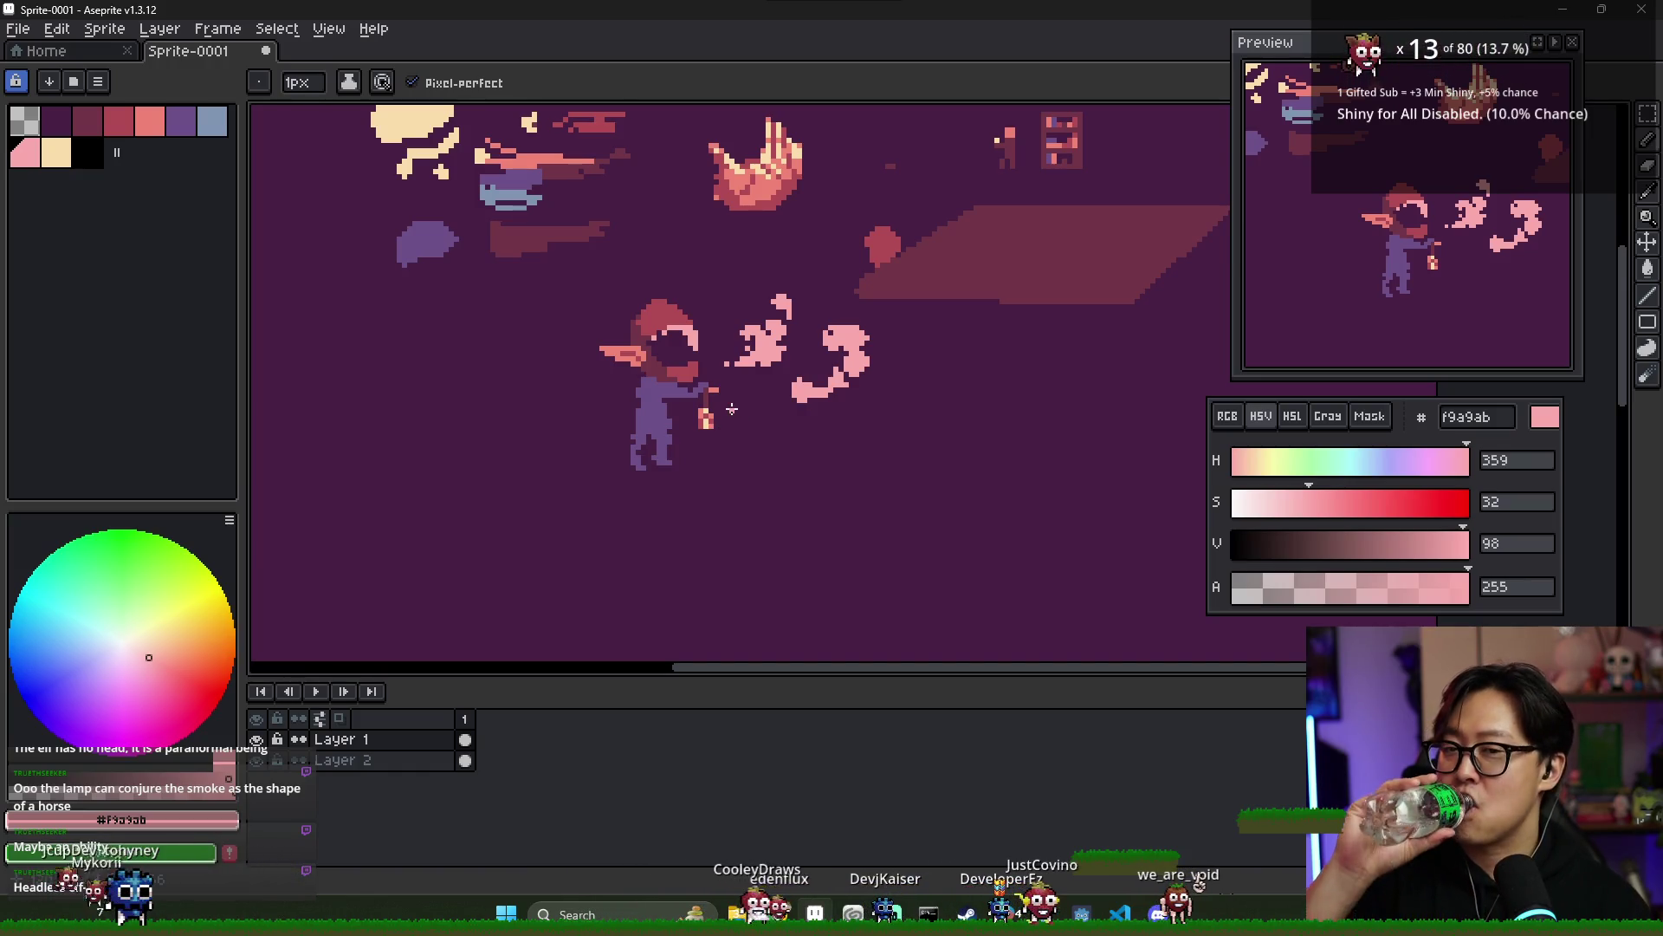
pyautogui.scroll(-1, 741, 235)
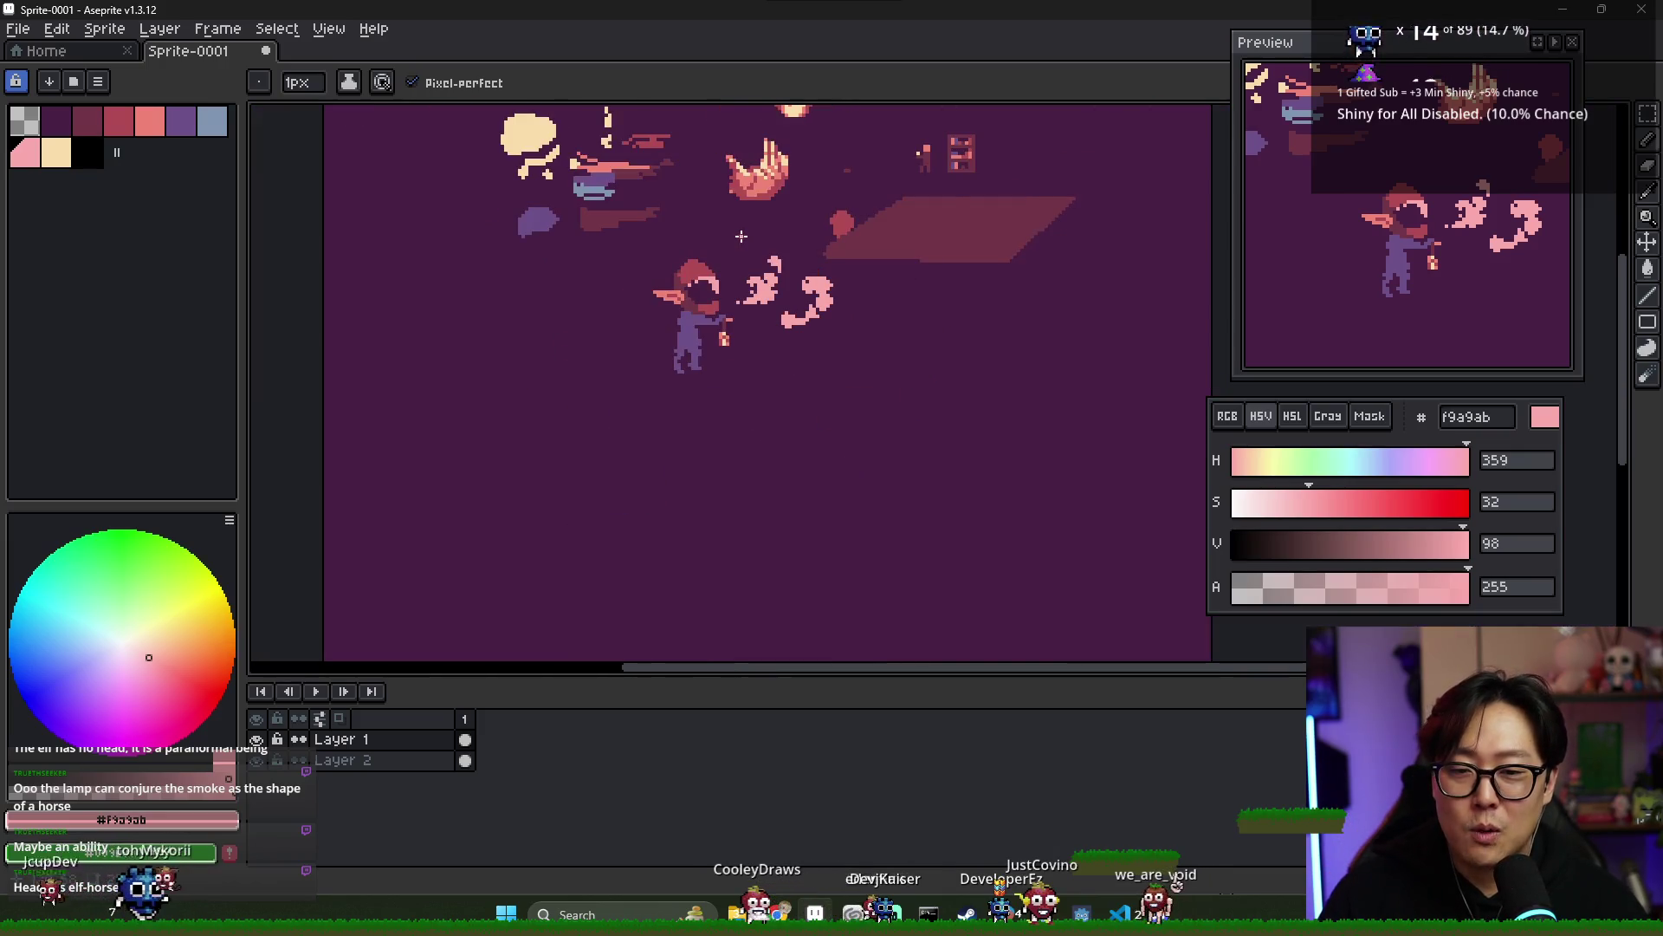
pyautogui.scroll(2, 711, 286)
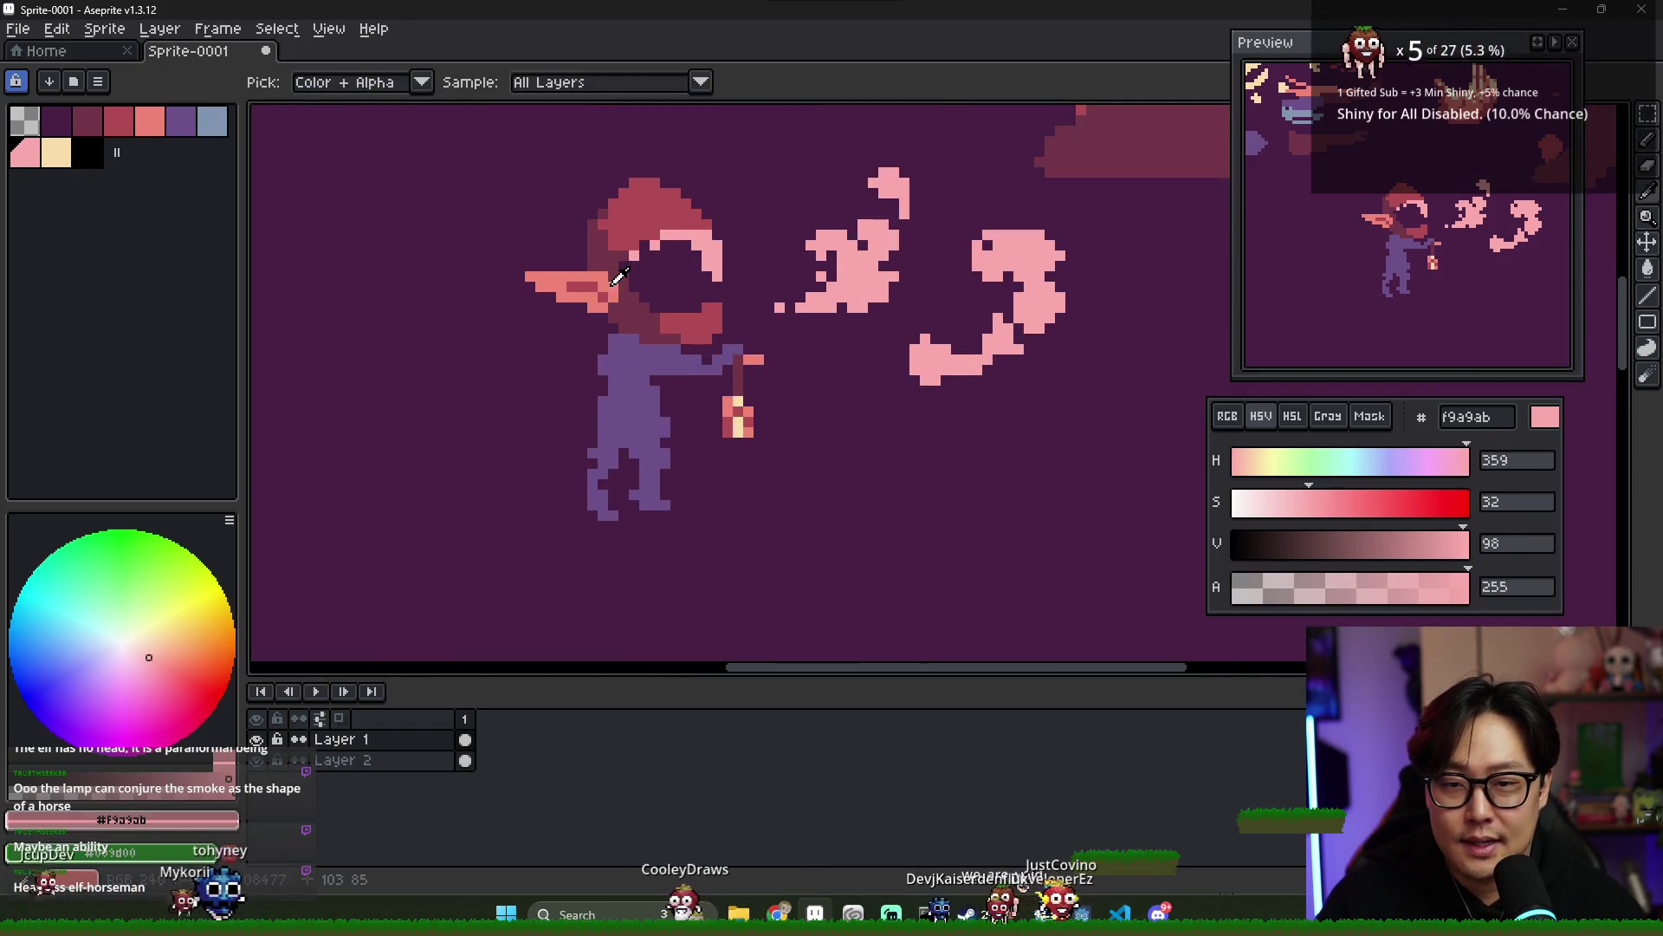
# - Sample dark red b14b54 and the background purple to begin the pig snout on the visor
pyautogui.keyDown('alt'); pyautogui.click(677, 325); pyautogui.keyUp('alt')
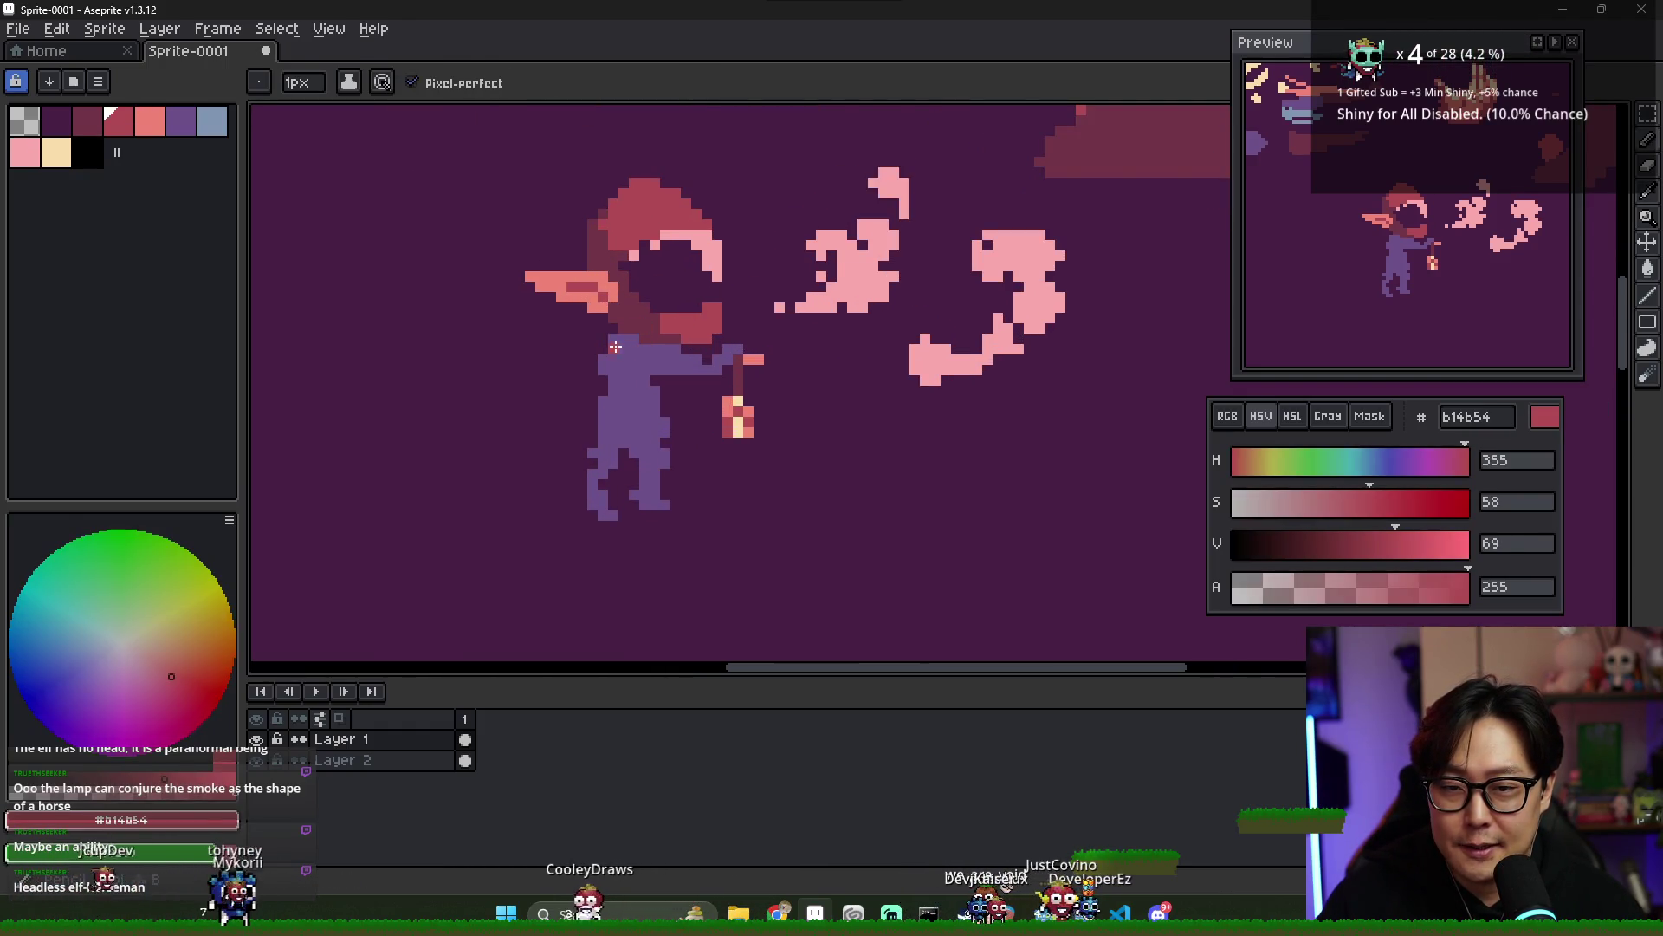
pyautogui.scroll(1, 670, 325)
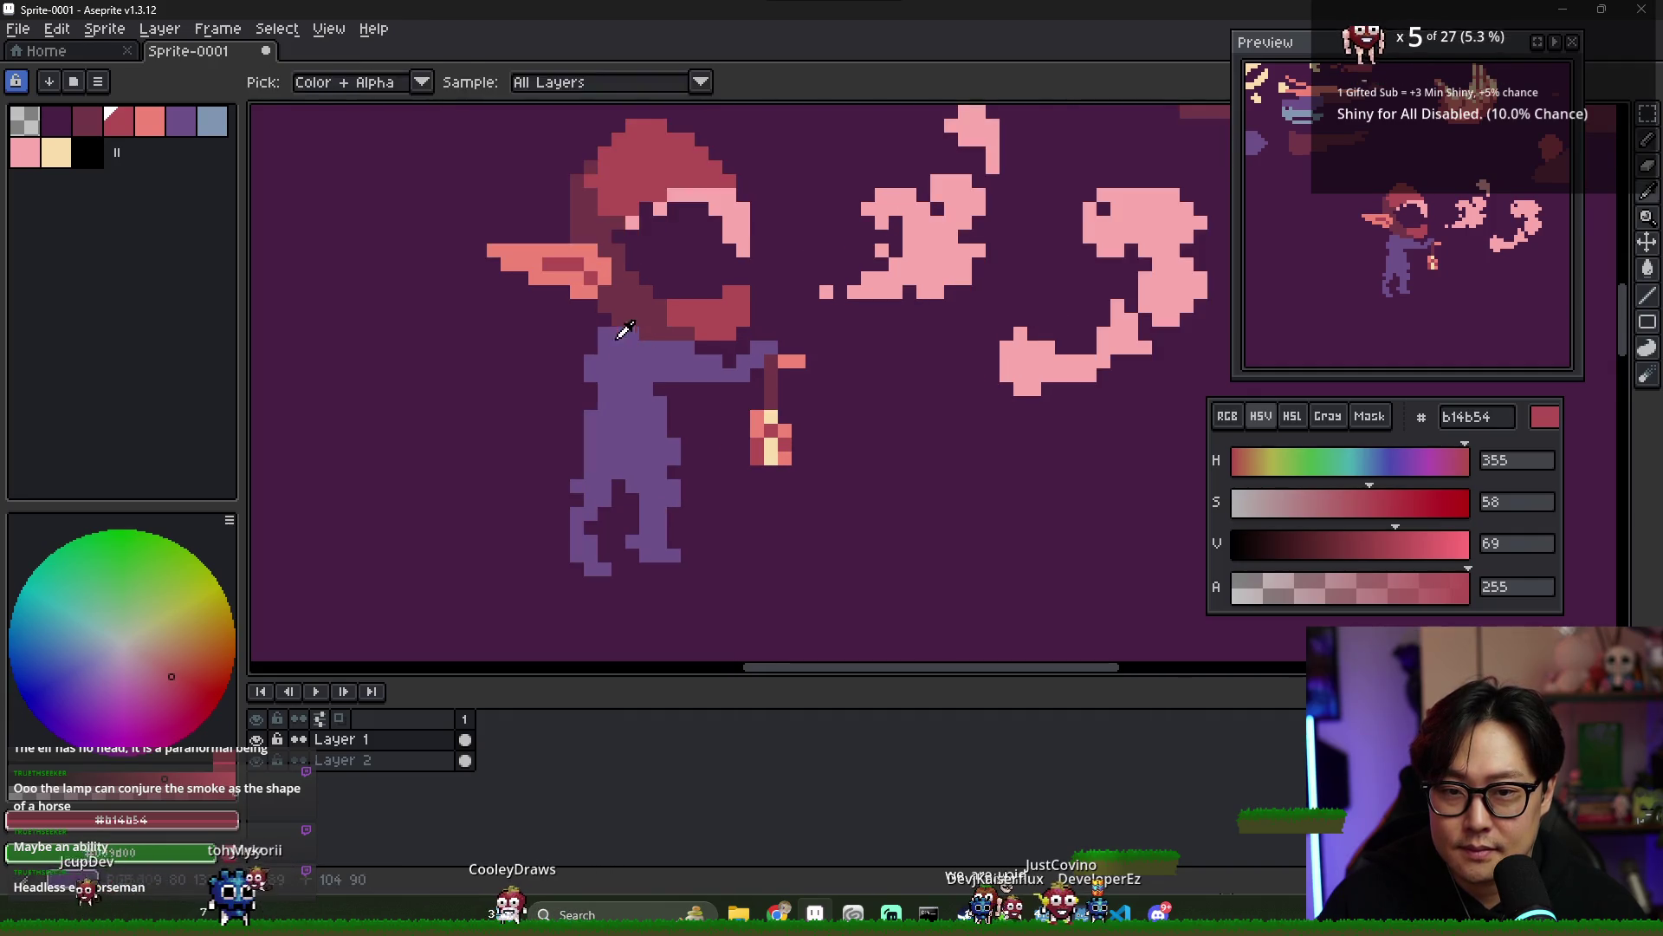
pyautogui.scroll(-2, 564, 335)
pyautogui.scroll(-1, 612, 322)
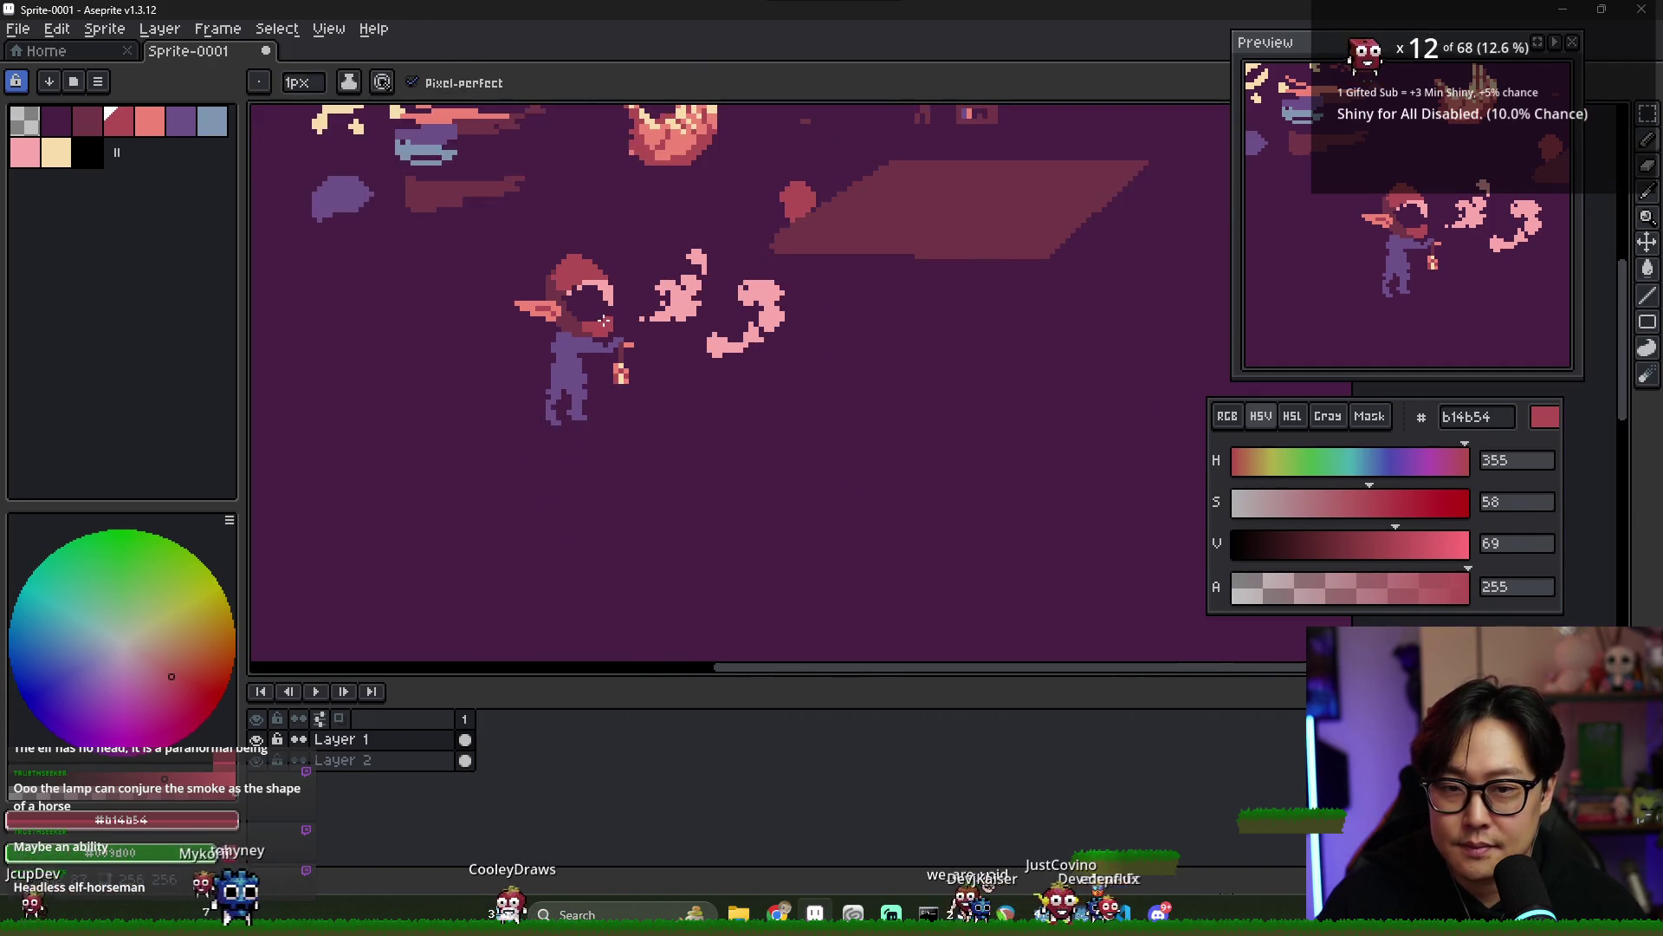
pyautogui.scroll(2, 560, 324)
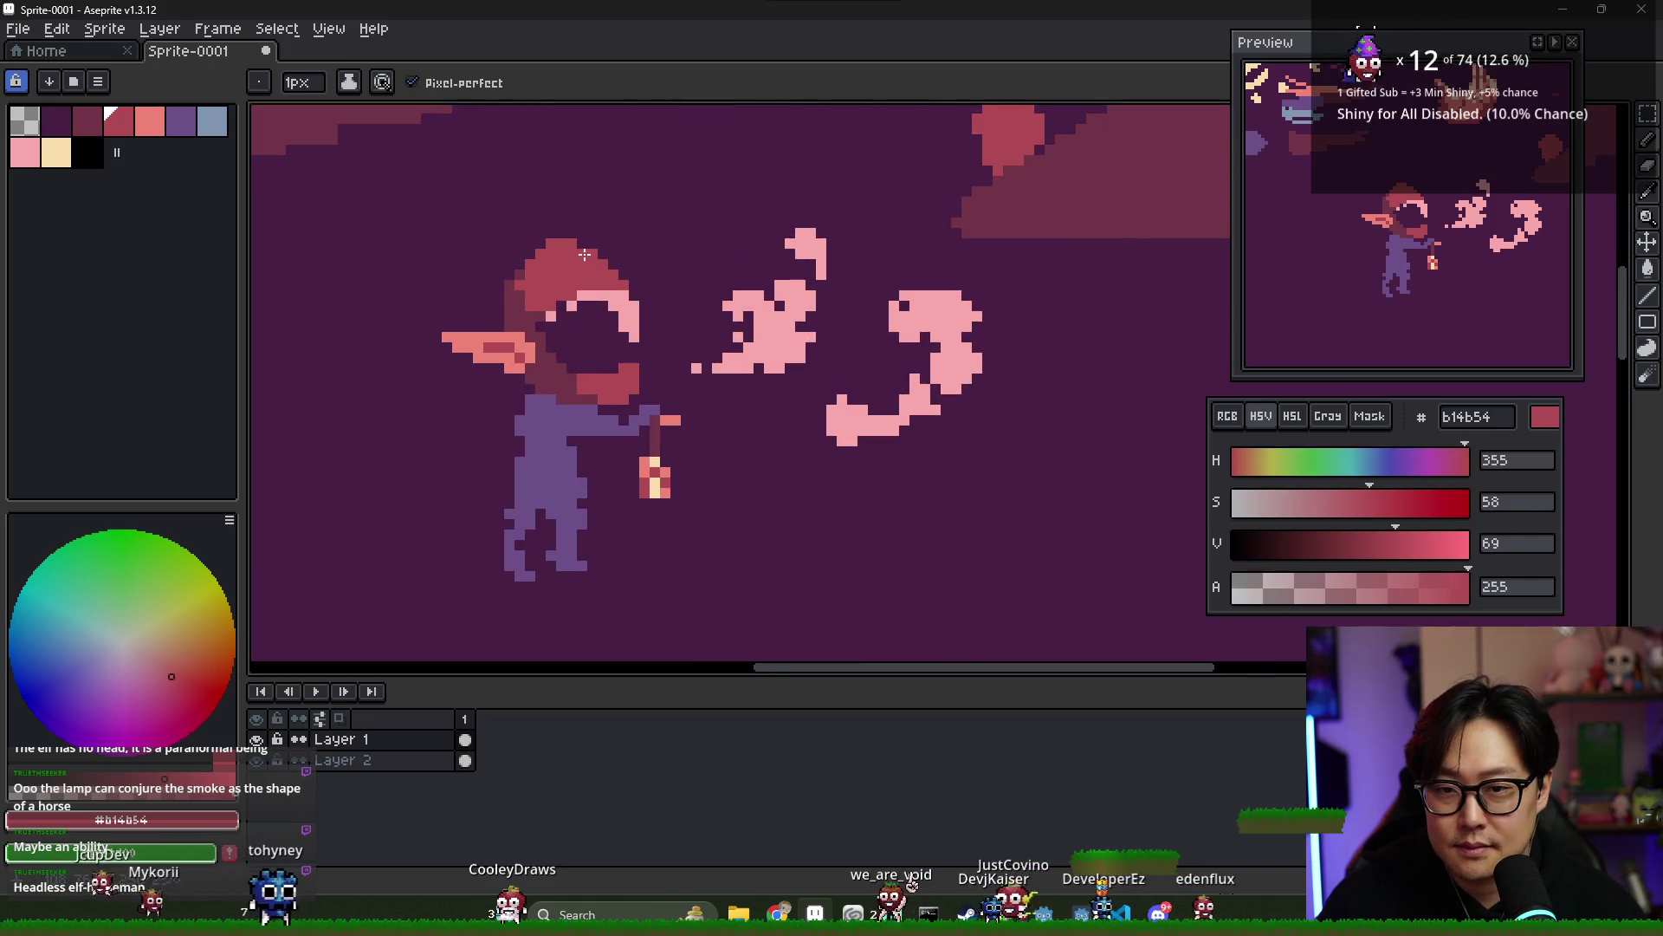
pyautogui.press('alt')
pyautogui.keyDown('alt'); pyautogui.click(605, 319); pyautogui.keyUp('alt')
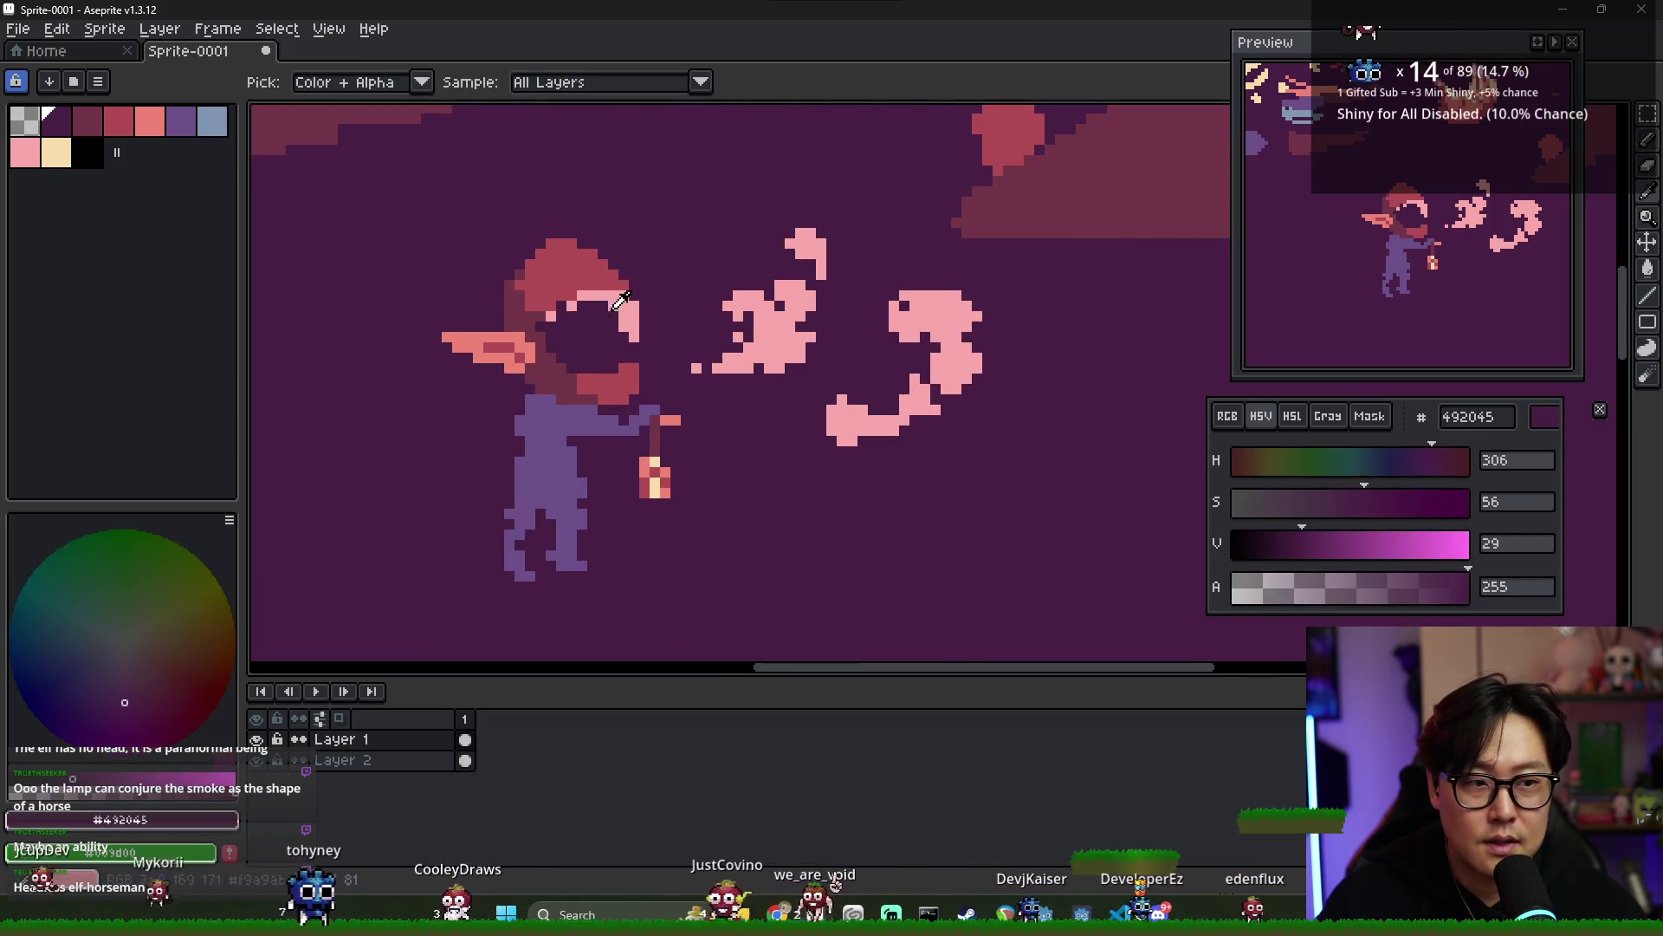
pyautogui.scroll(-1, 605, 319)
pyautogui.scroll(-1, 605, 319)
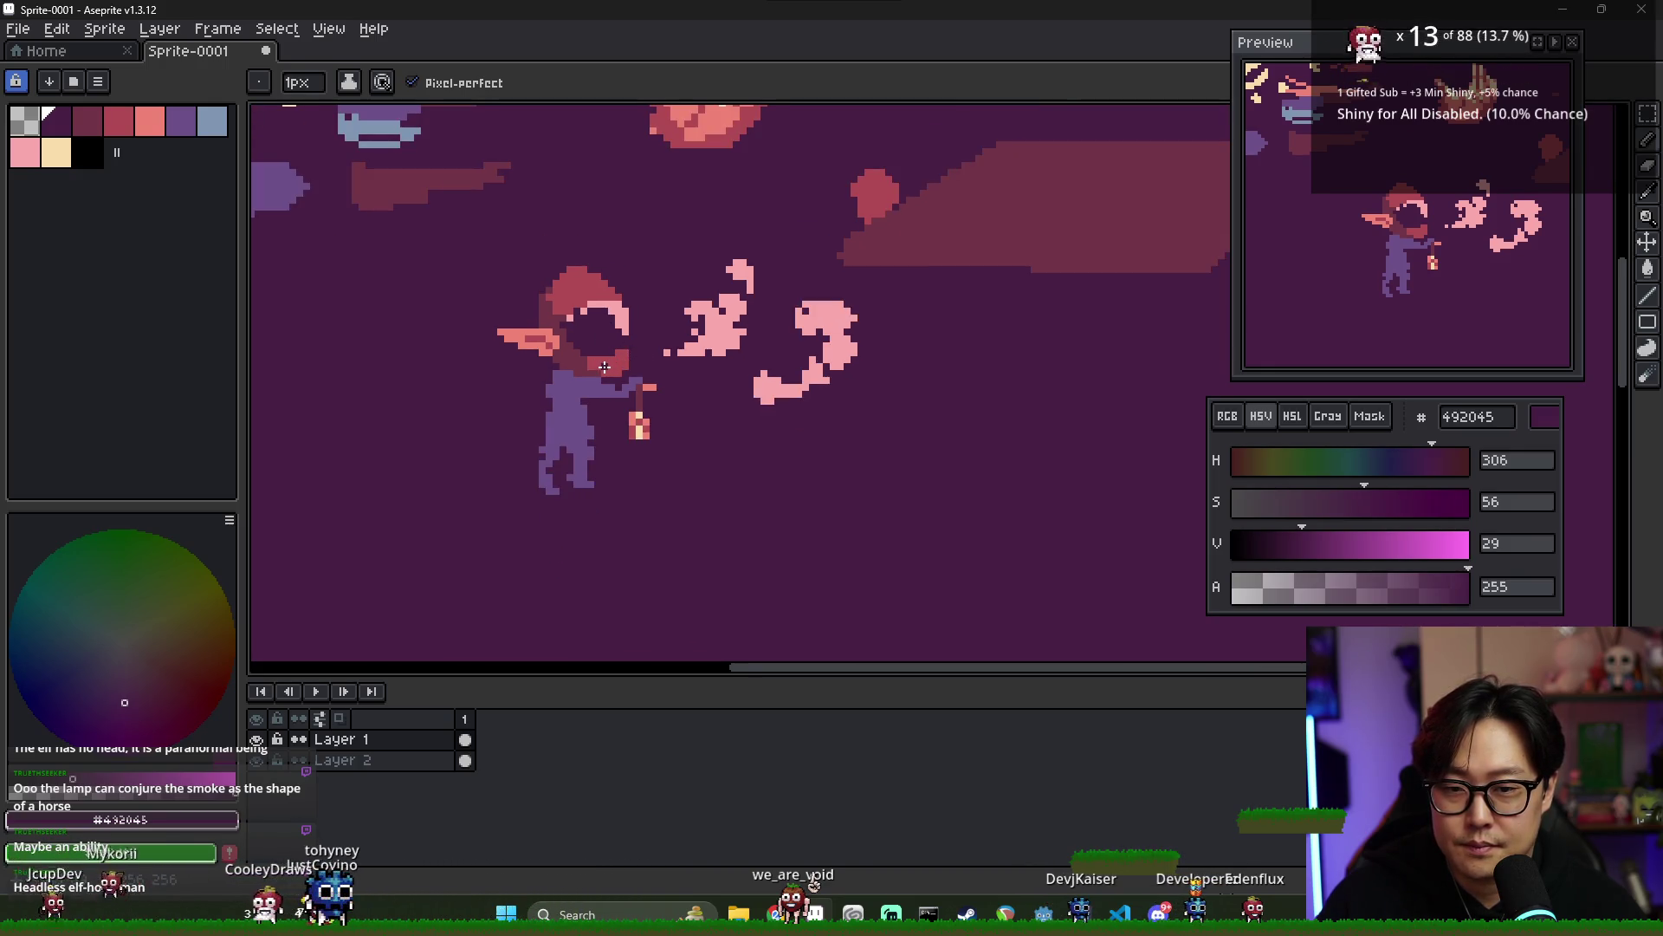
pyautogui.scroll(1, 605, 367)
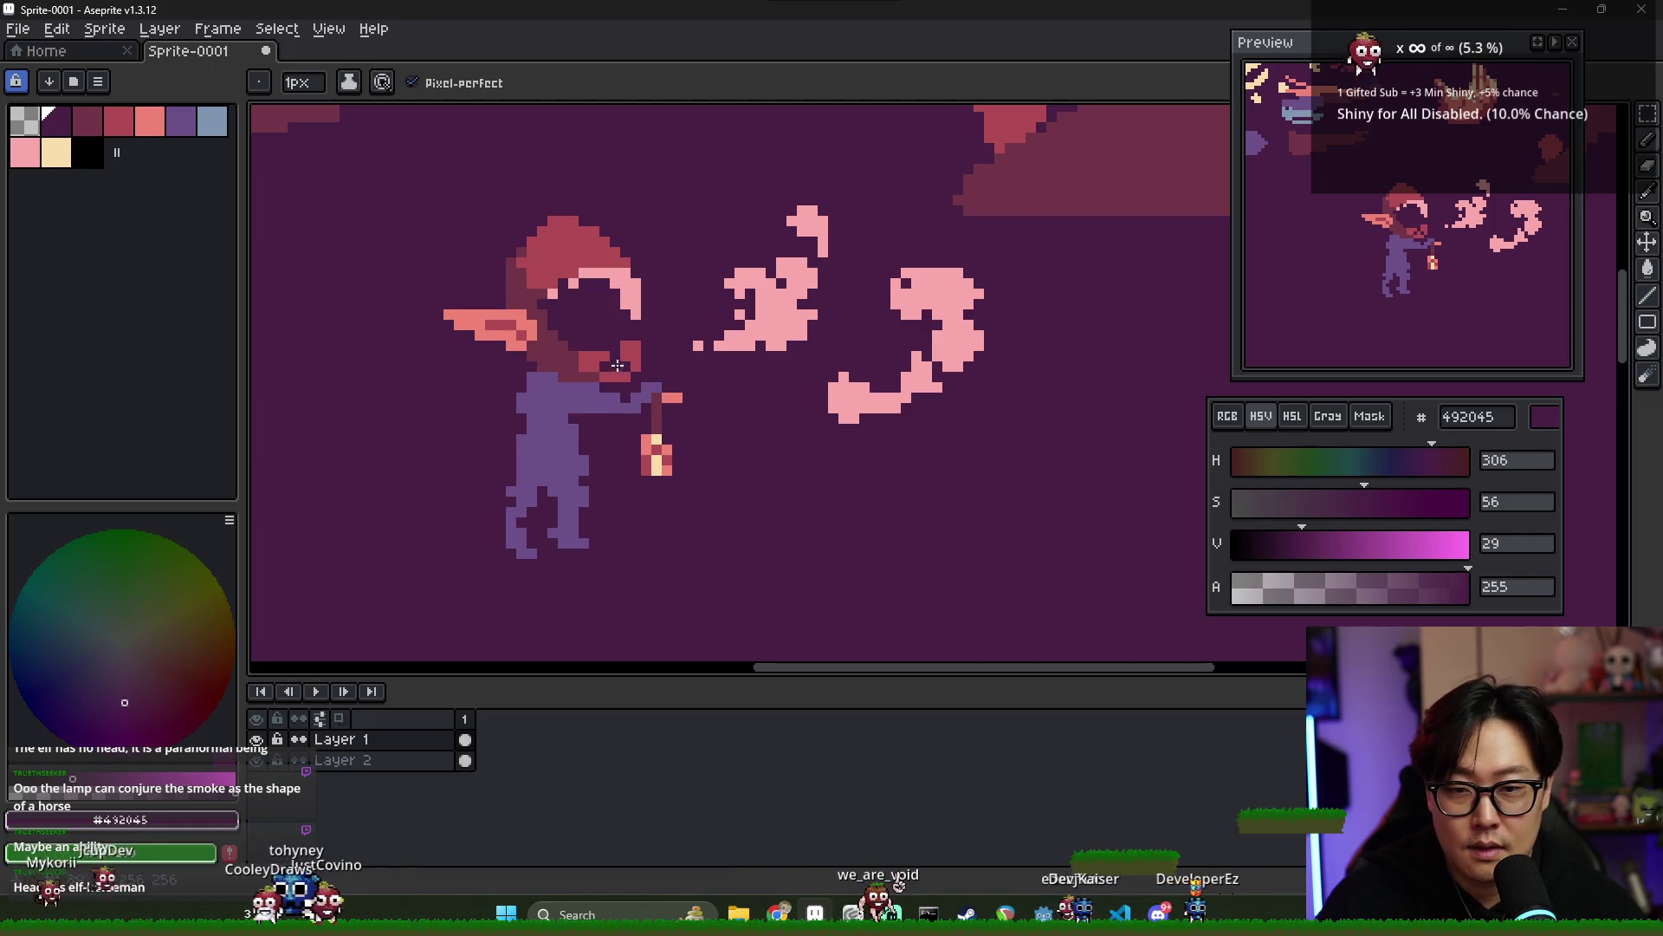
pyautogui.keyDown('alt'); pyautogui.click(612, 345); pyautogui.keyUp('alt')
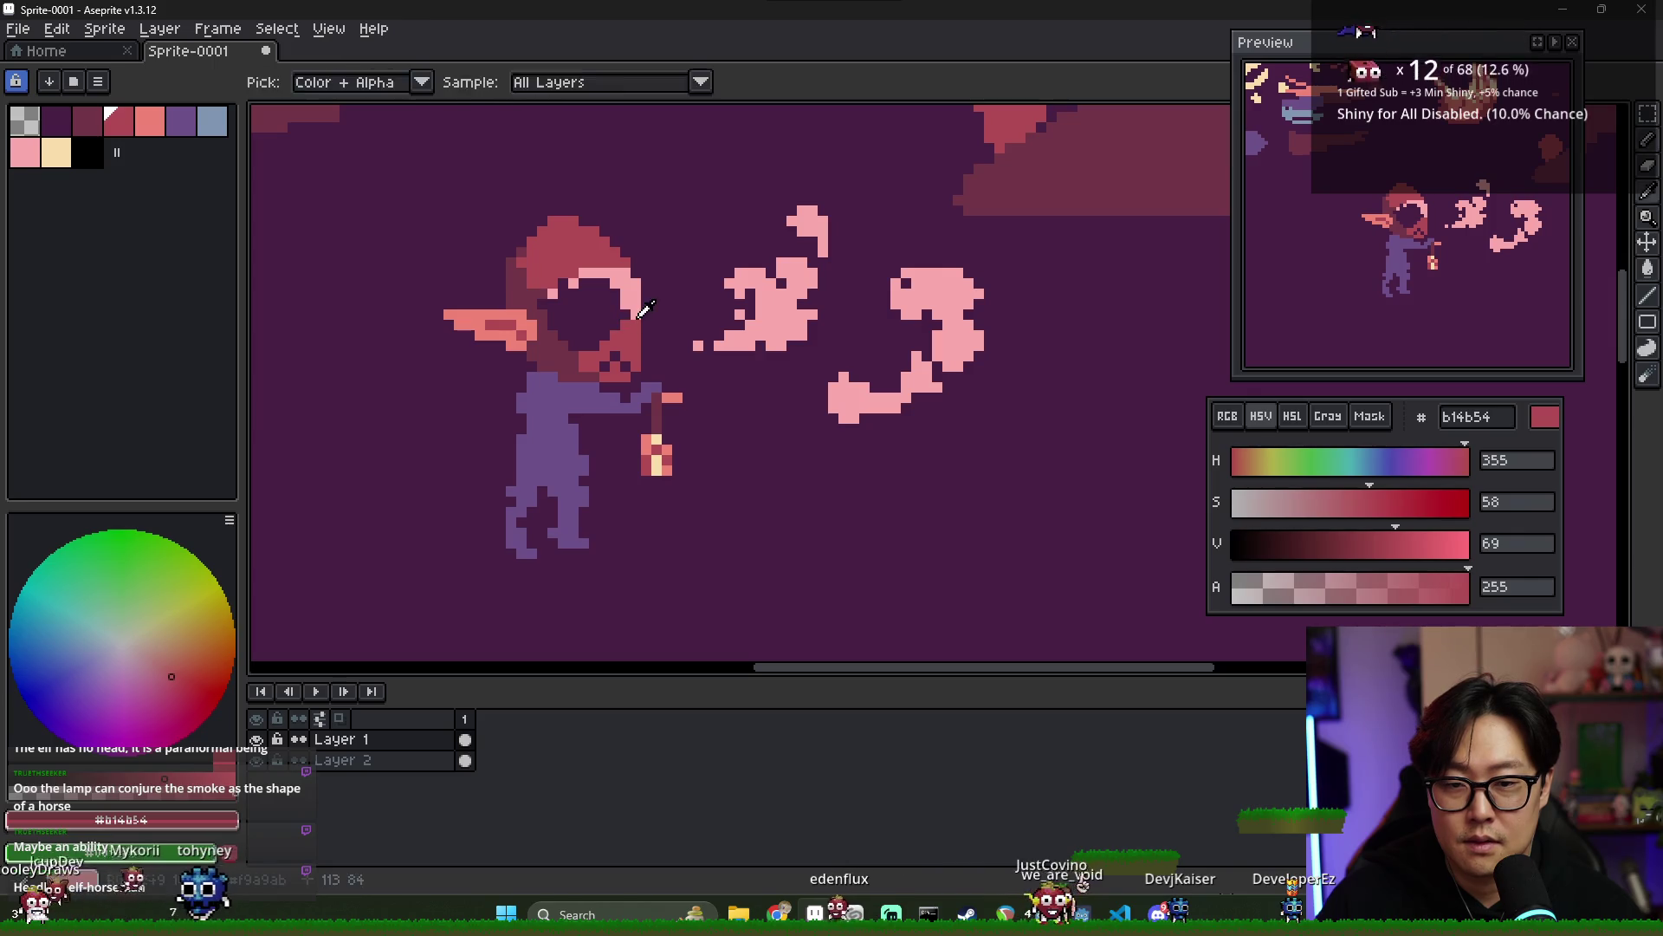
# - Finish the snout's nostrils, alternating light pink, dark red and dark plum 492045 from the canvas
pyautogui.keyDown('alt'); pyautogui.click(625, 314); pyautogui.keyUp('alt')
pyautogui.click(630, 305)
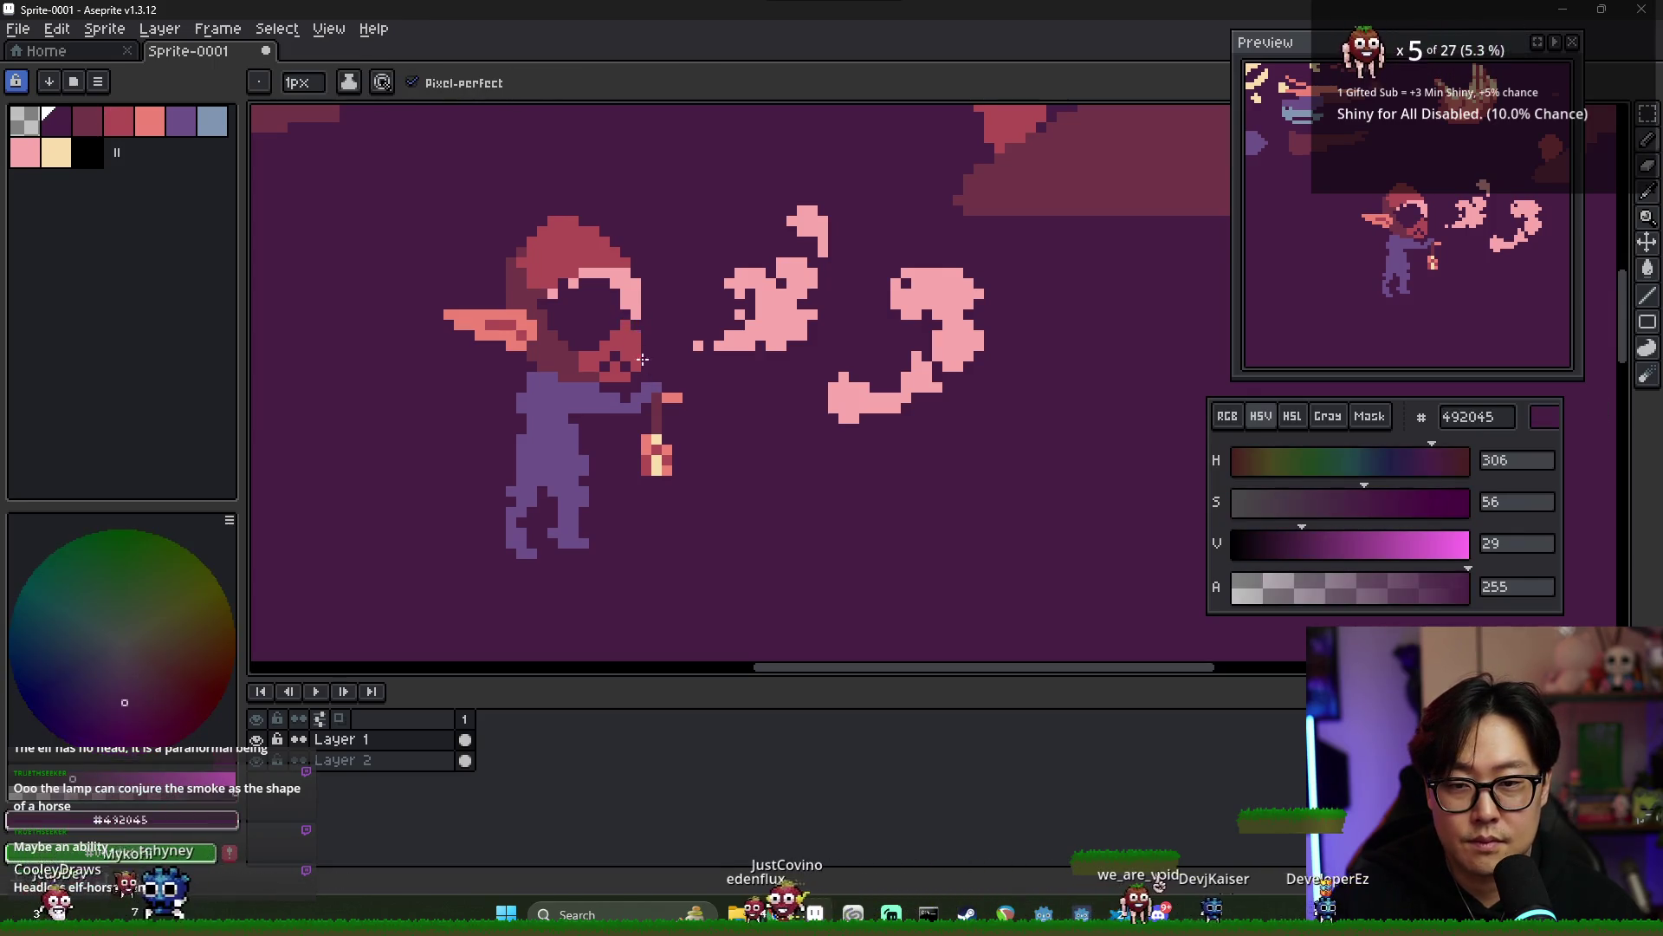
pyautogui.scroll(-2, 611, 314)
pyautogui.scroll(2, 597, 322)
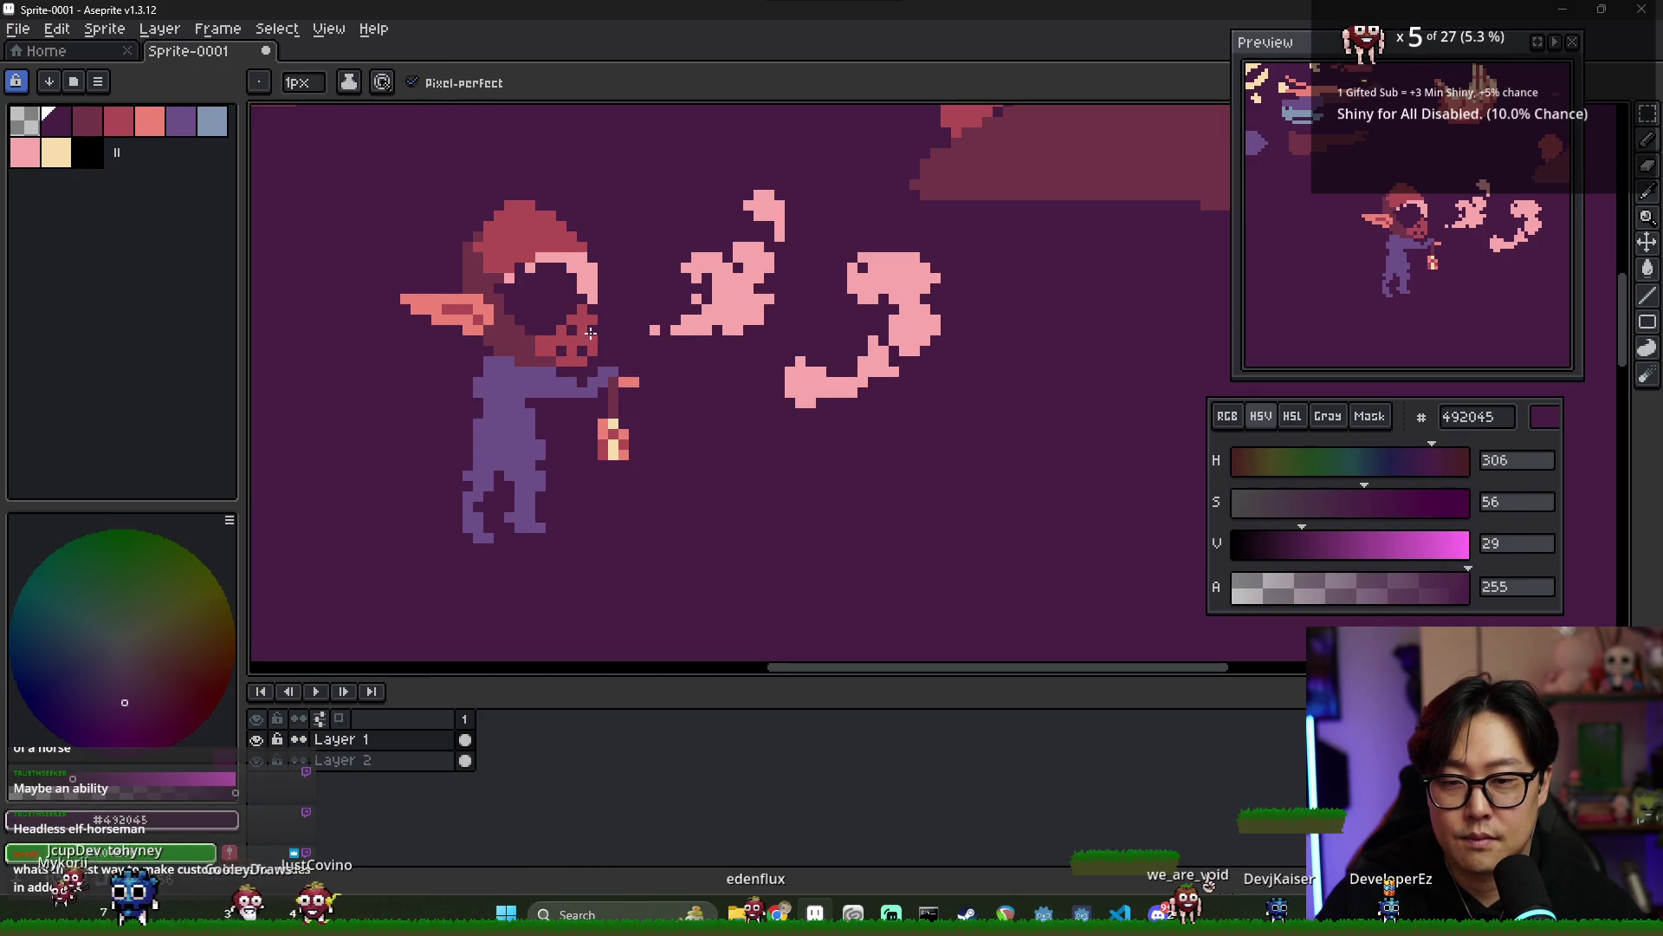
pyautogui.scroll(-2, 609, 370)
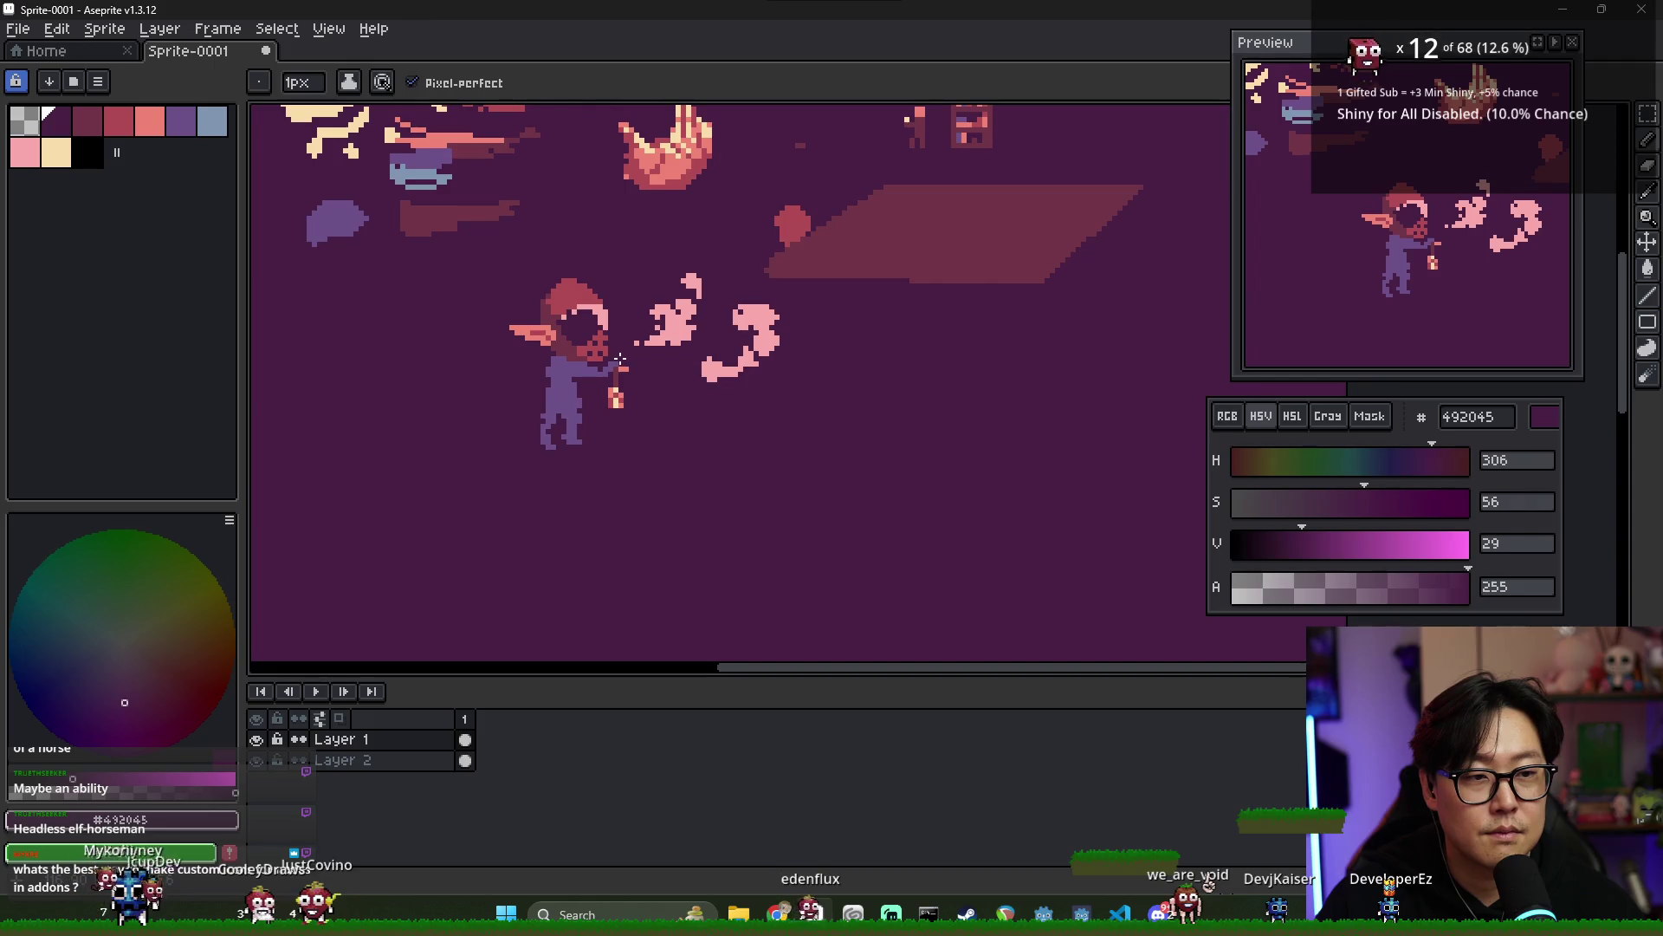
pyautogui.scroll(2, 624, 354)
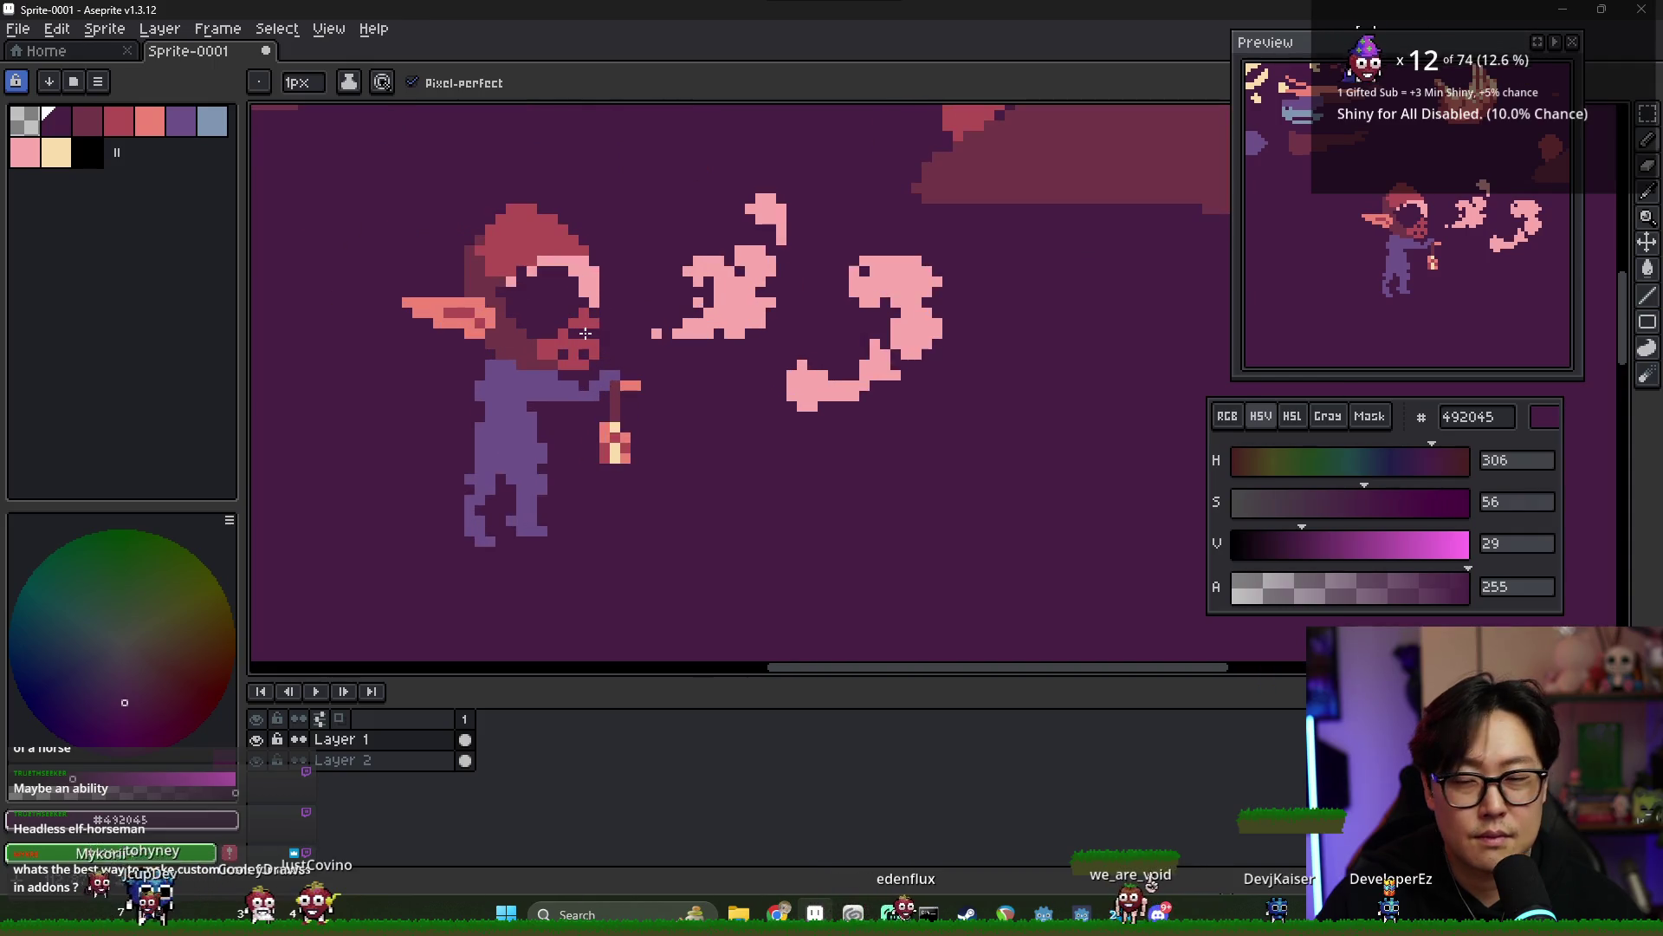
pyautogui.keyDown('alt'); pyautogui.click(540, 335); pyautogui.keyUp('alt')
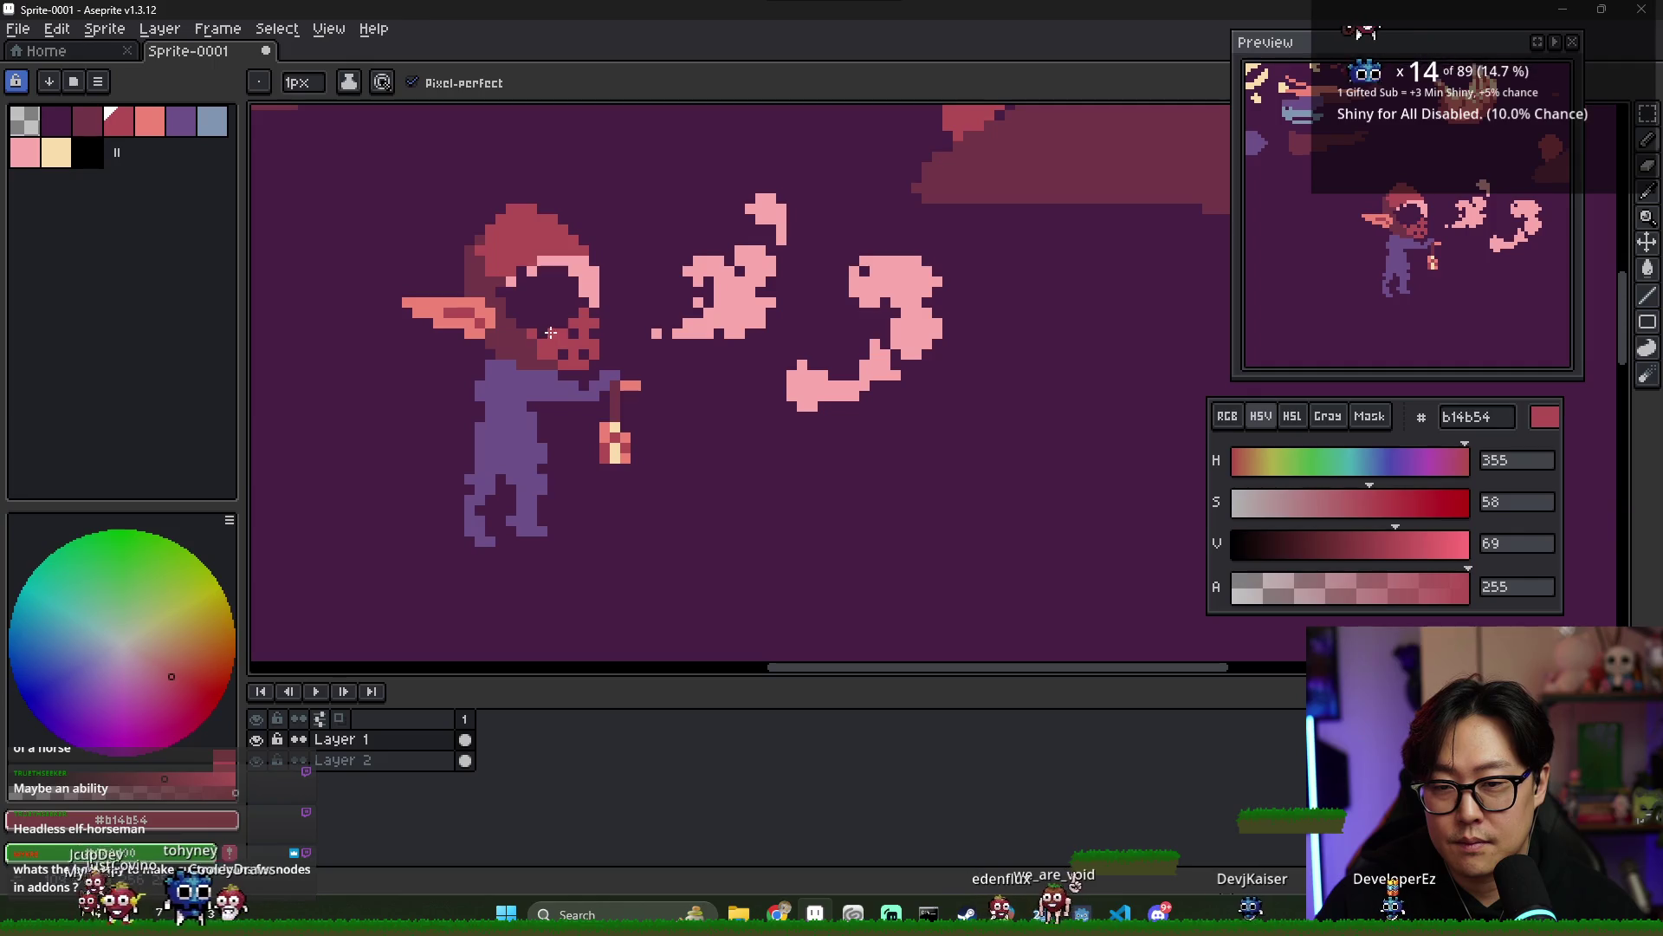
pyautogui.scroll(-2, 622, 344)
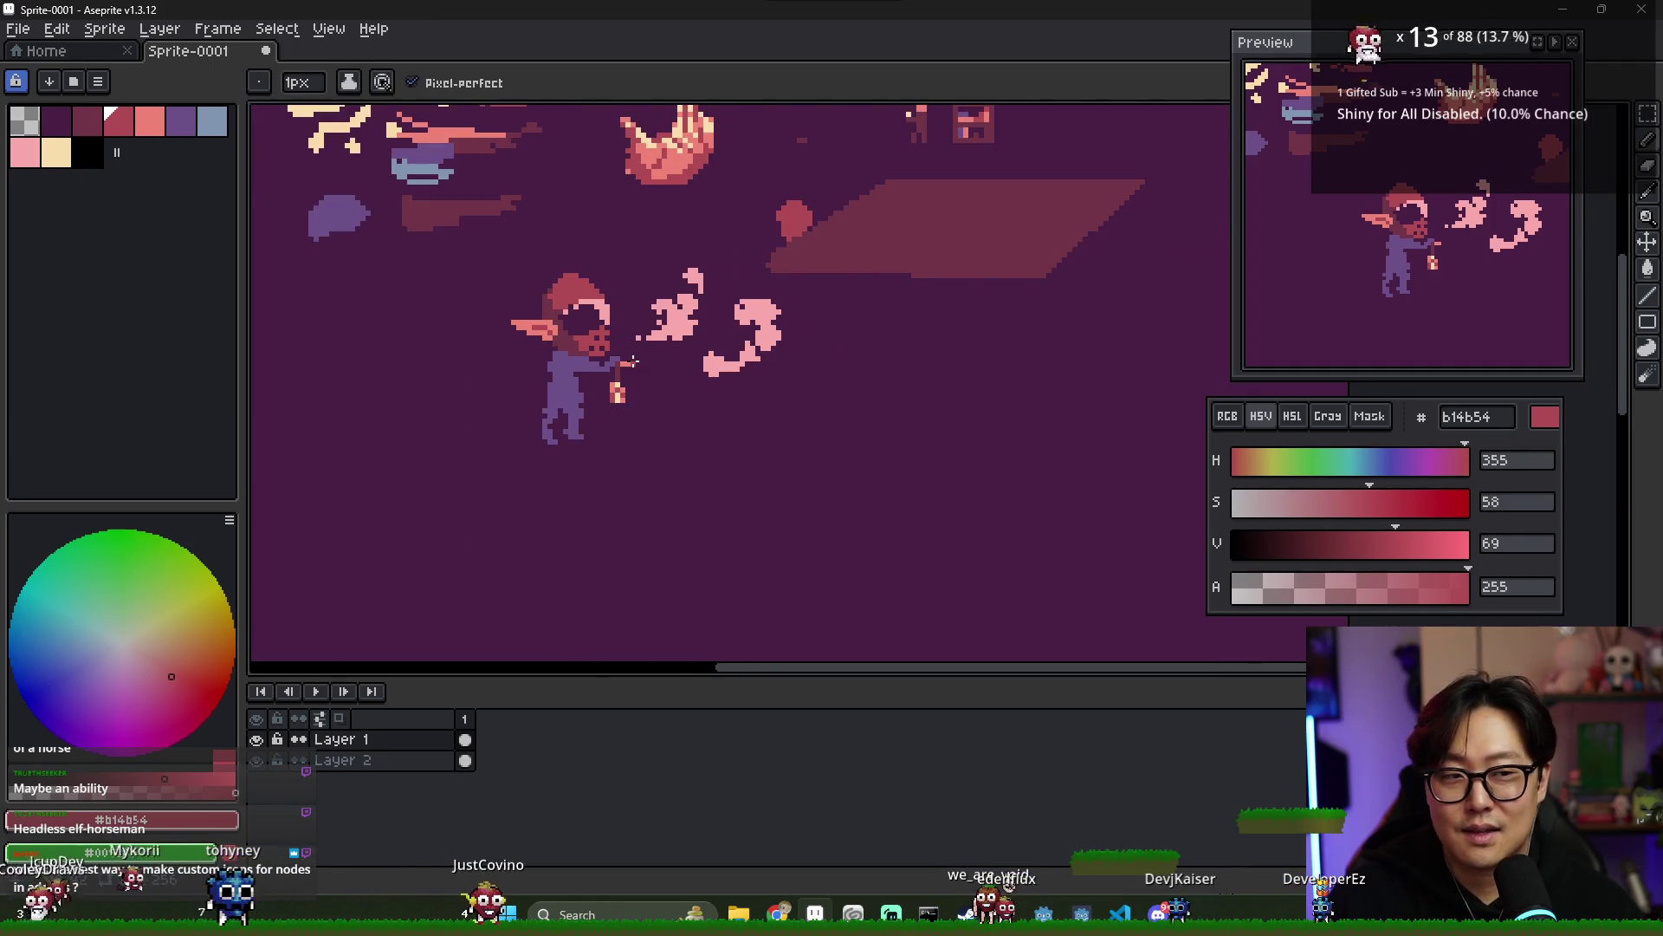
pyautogui.scroll(1, 615, 350)
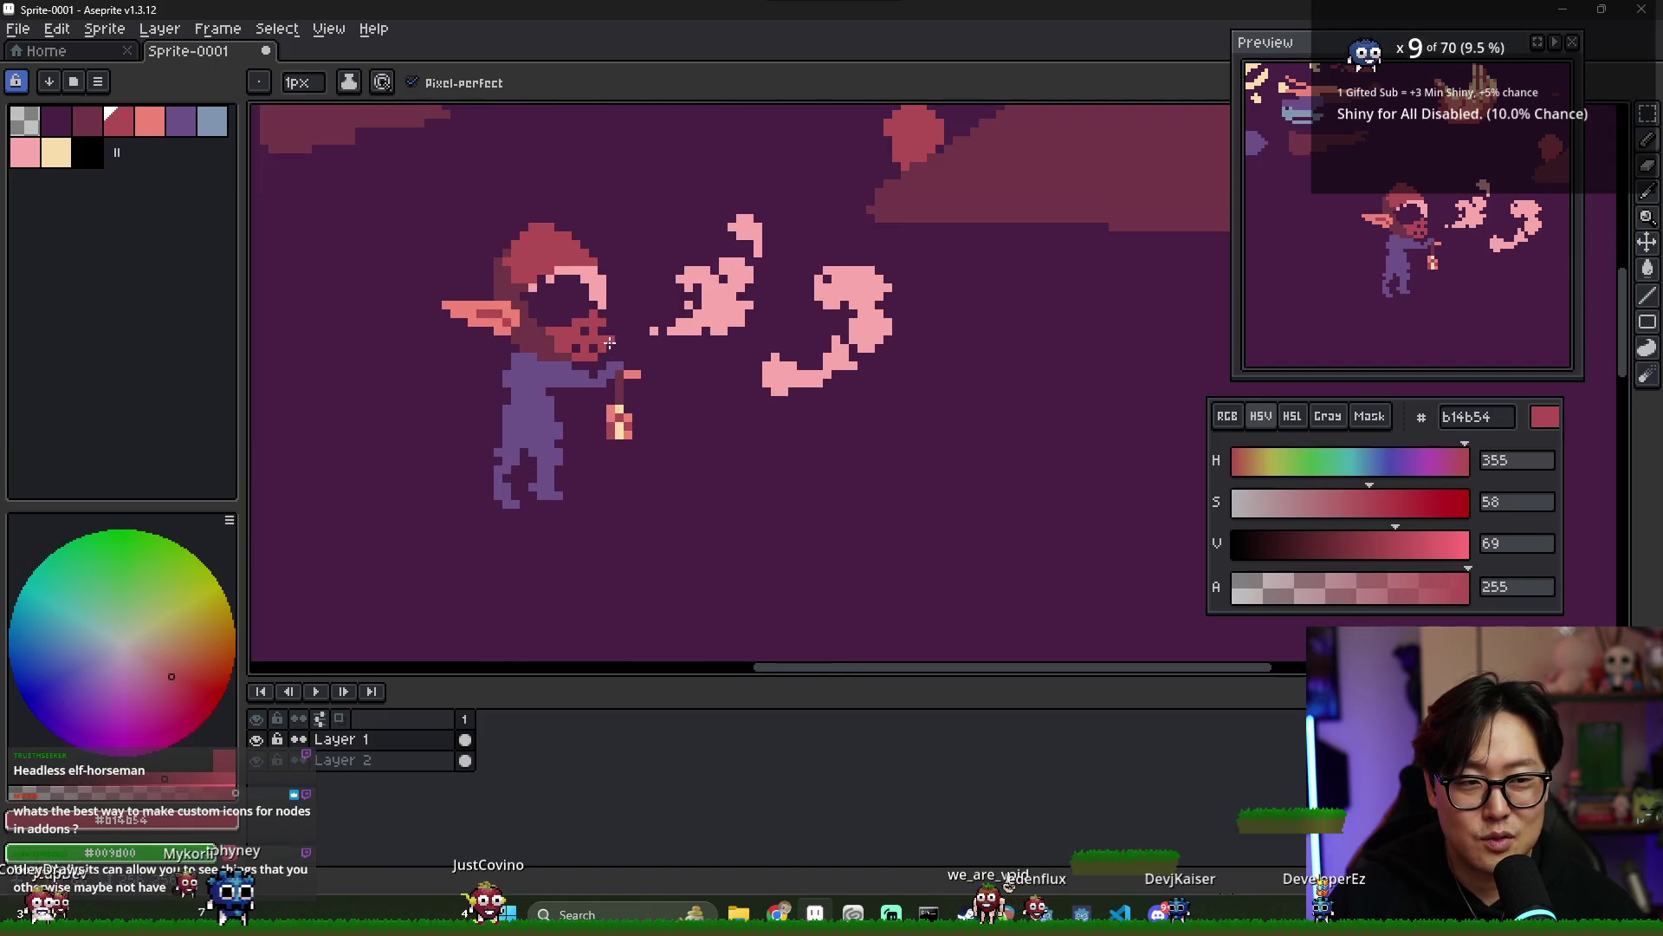
pyautogui.scroll(1, 544, 312)
pyautogui.keyDown('alt'); pyautogui.click(523, 304); pyautogui.keyUp('alt')
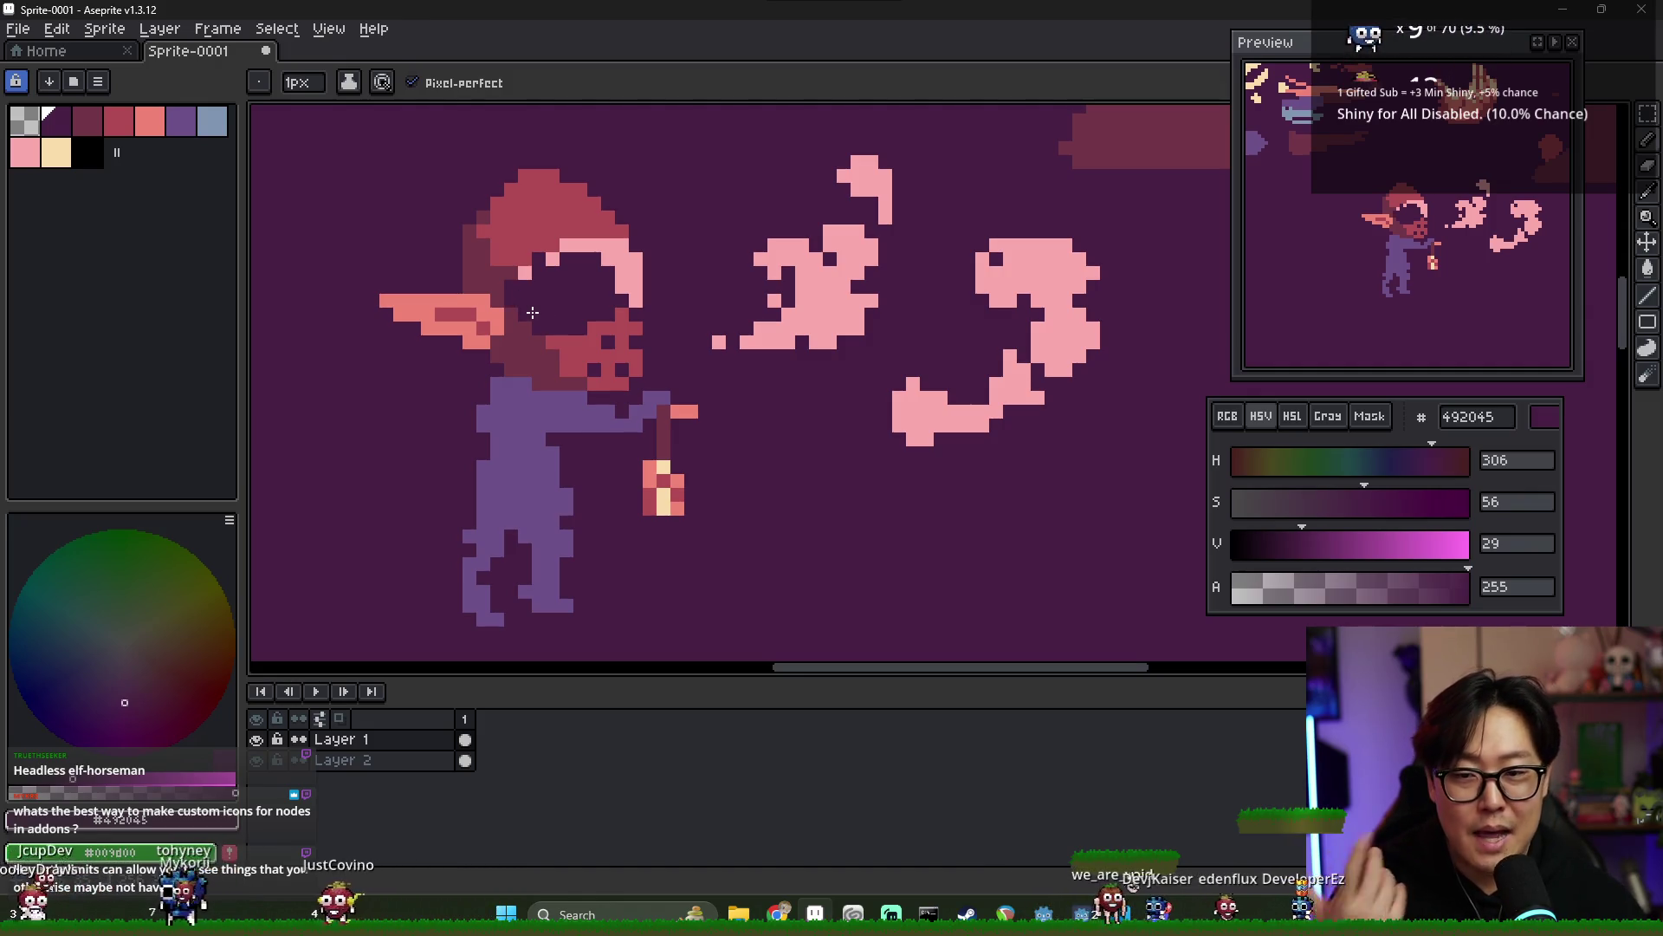
# - Shade the hood and snout with deeper red 713547 using the Paint Bucket
pyautogui.scroll(-2, 549, 303)
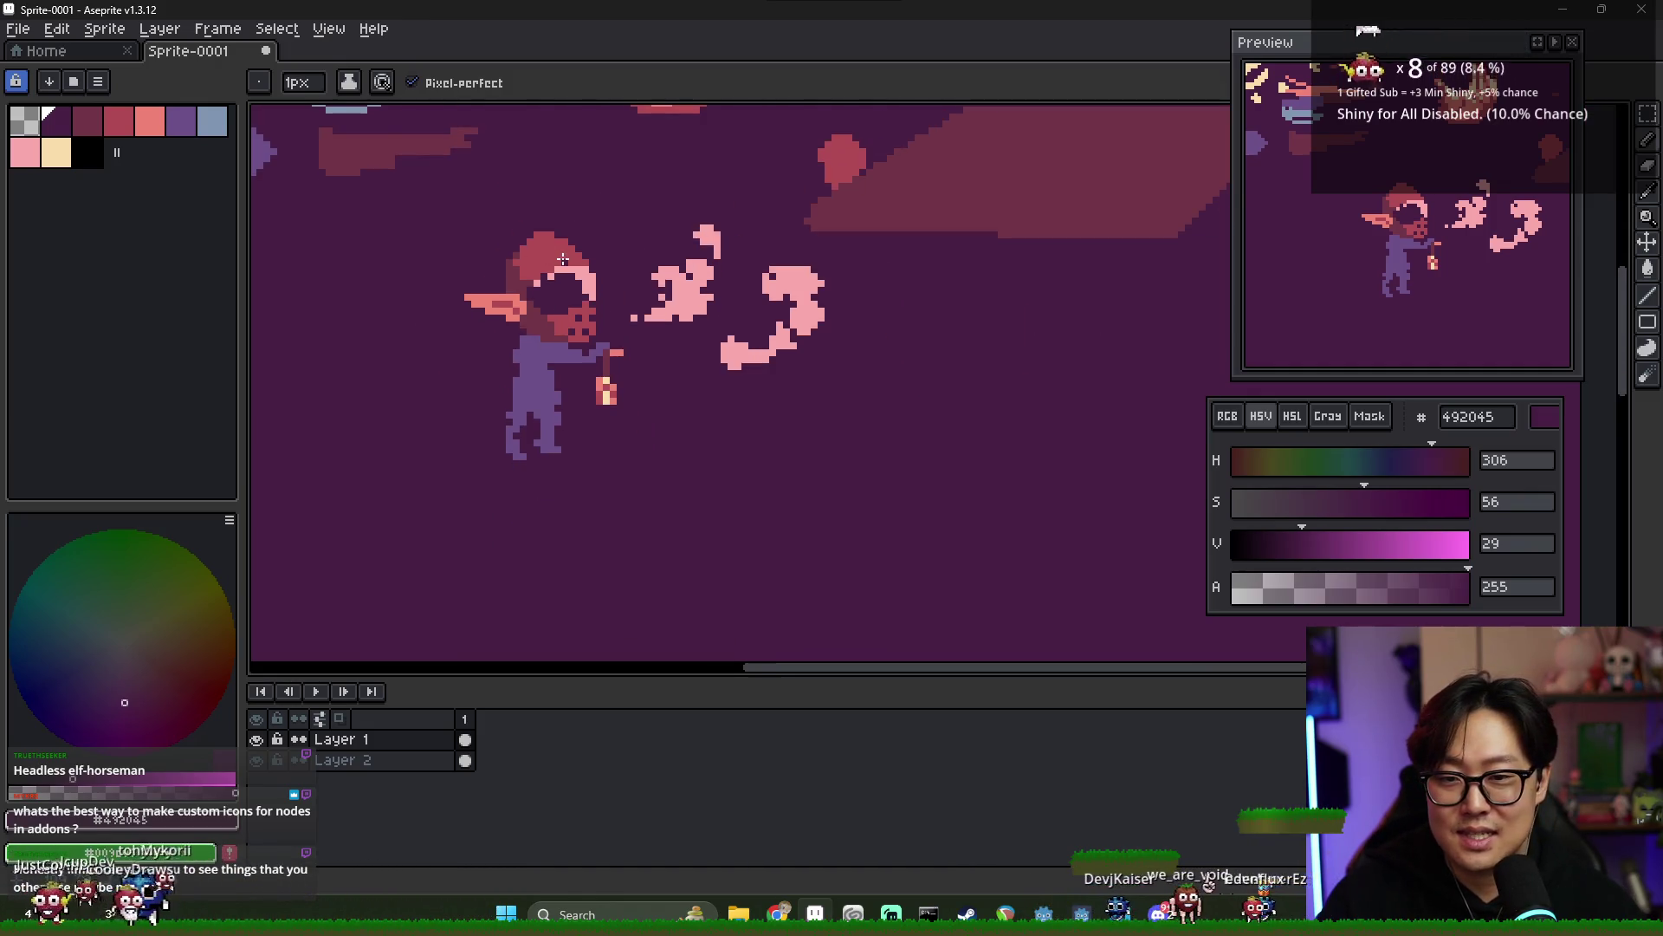
pyautogui.scroll(1, 558, 263)
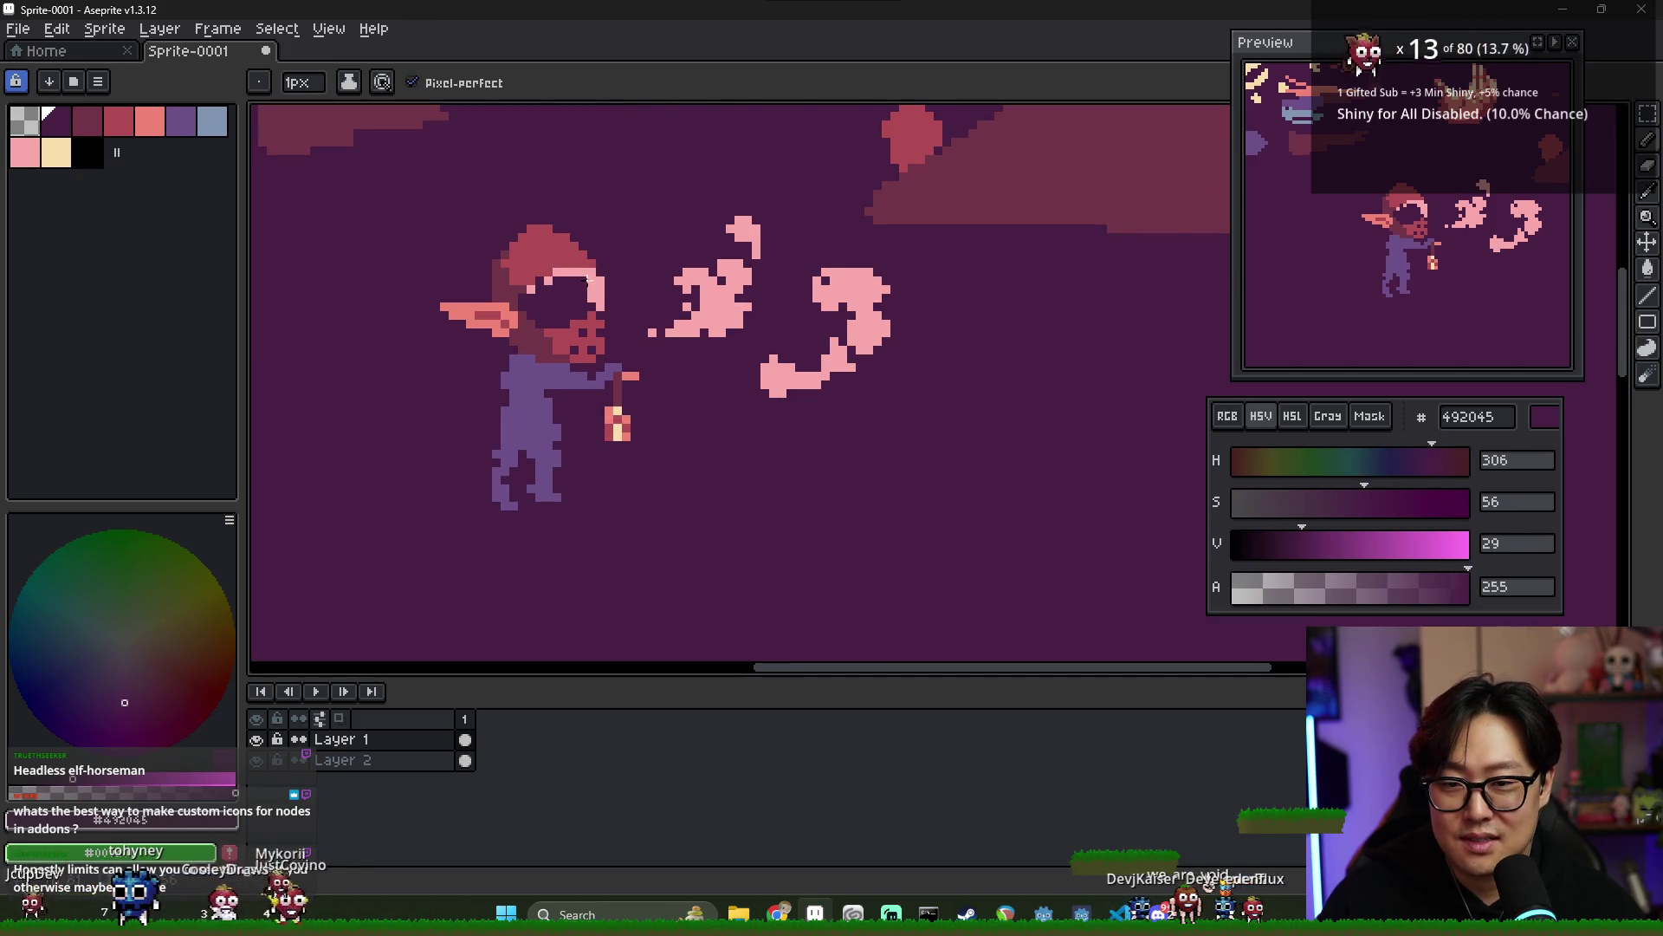
pyautogui.scroll(-1, 583, 270)
pyautogui.keyDown('alt'); pyautogui.click(607, 256); pyautogui.keyUp('alt')
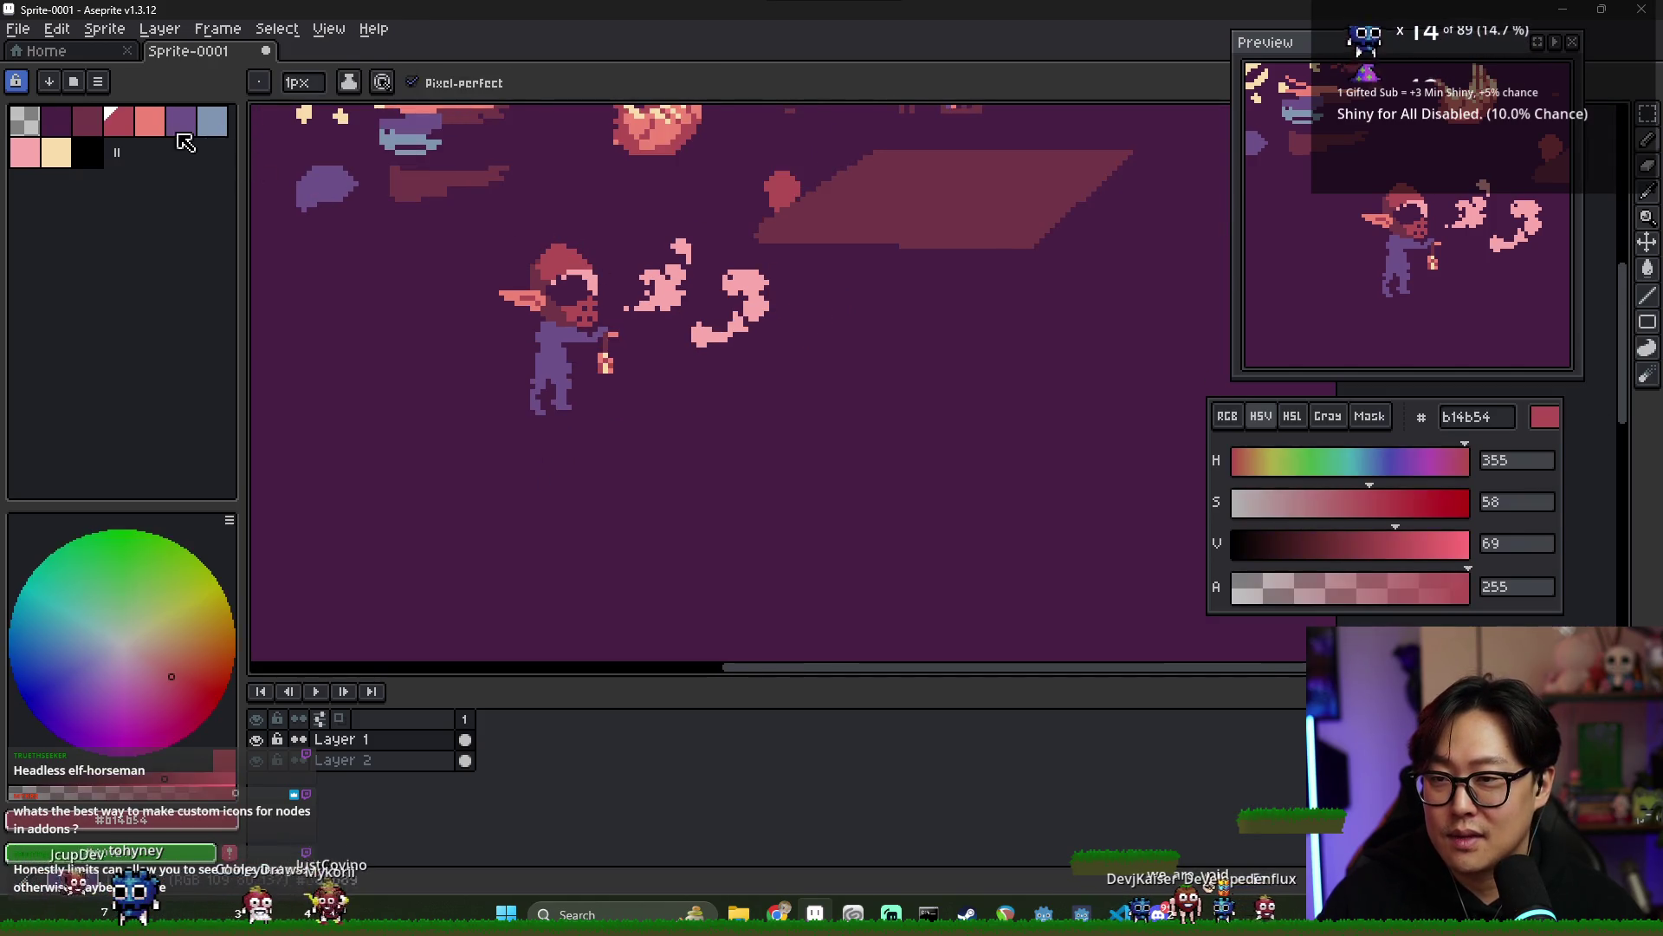
pyautogui.scroll(1, 610, 254)
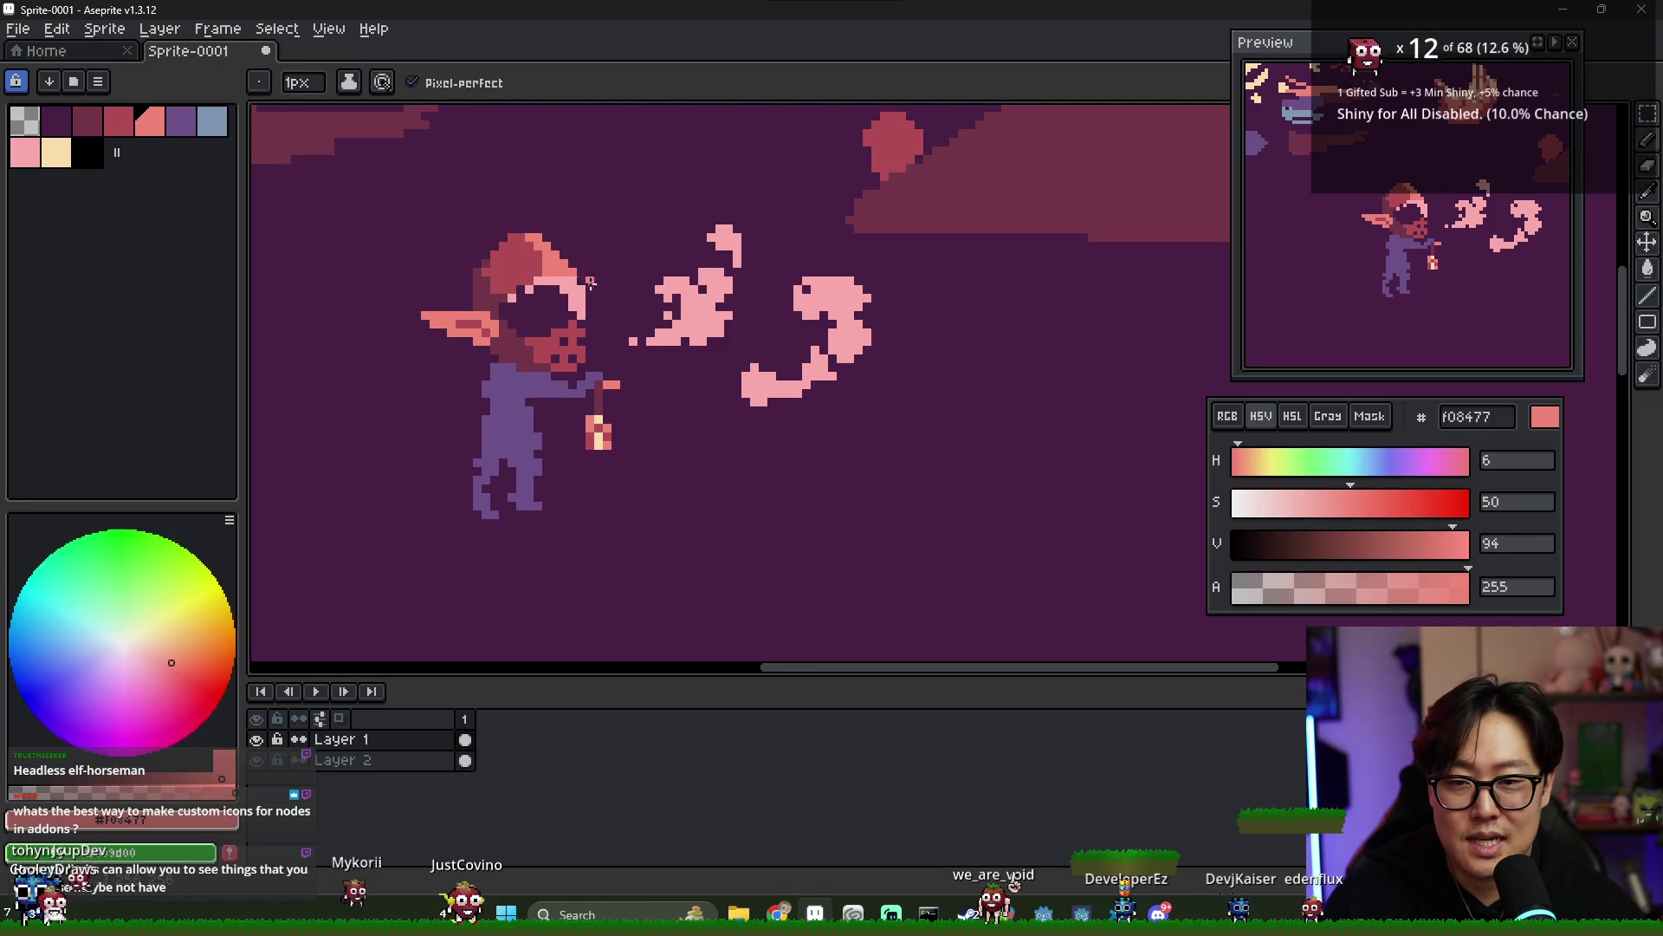
pyautogui.scroll(-3, 617, 272)
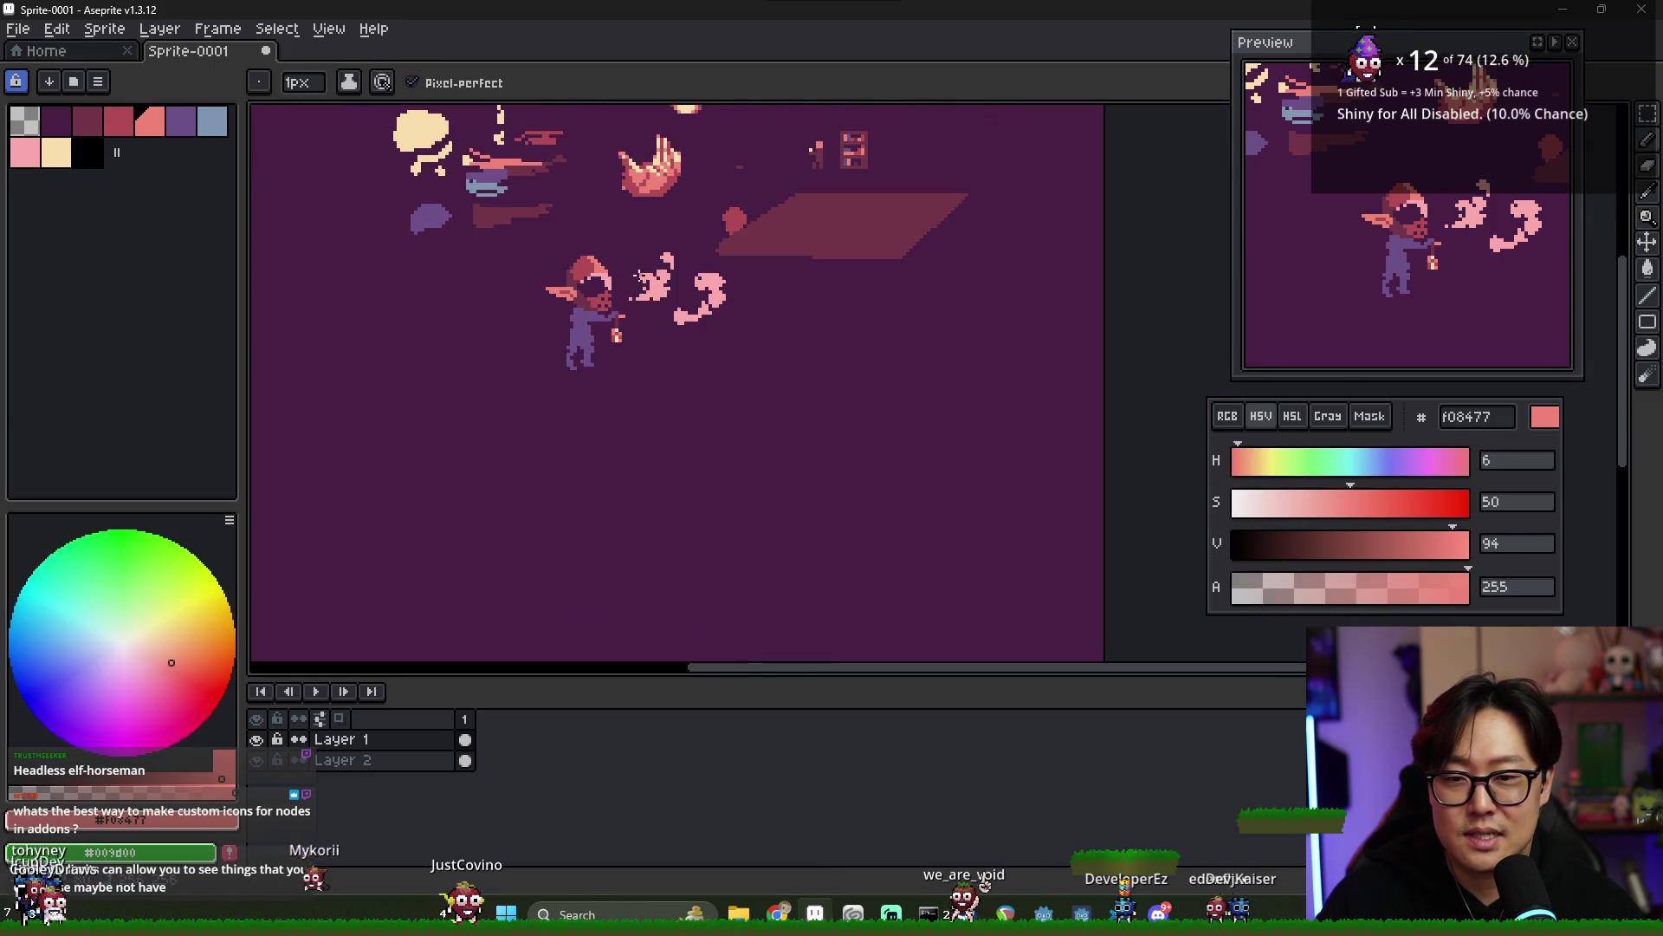
pyautogui.scroll(2, 650, 319)
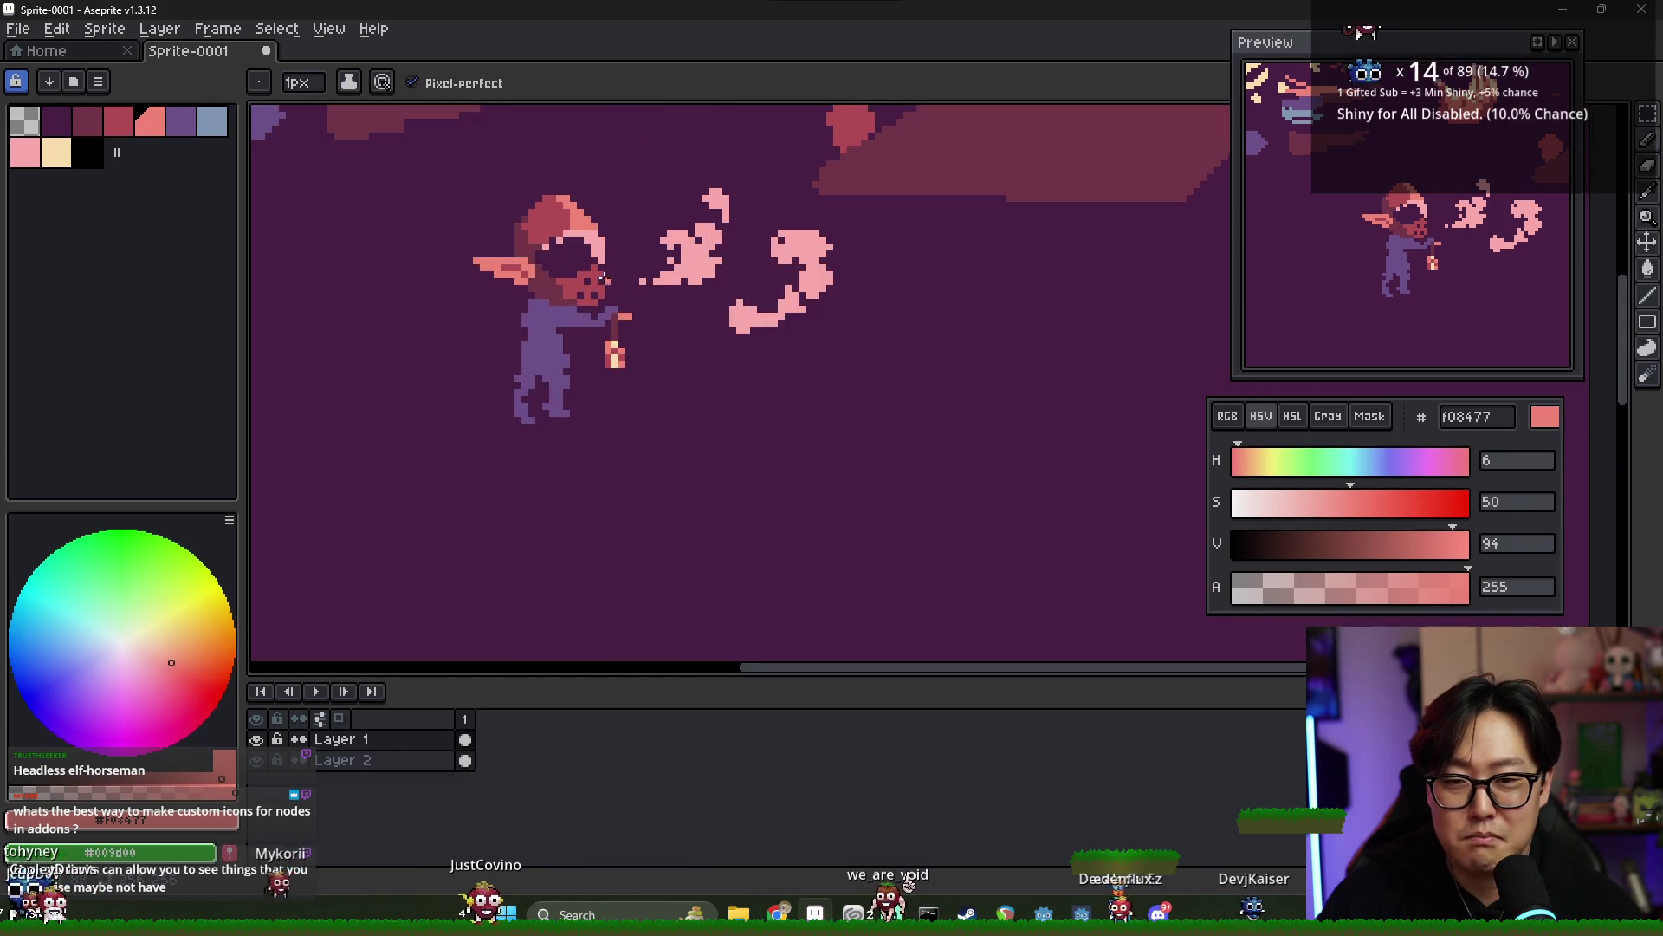
pyautogui.keyDown('alt'); pyautogui.click(635, 304); pyautogui.keyUp('alt')
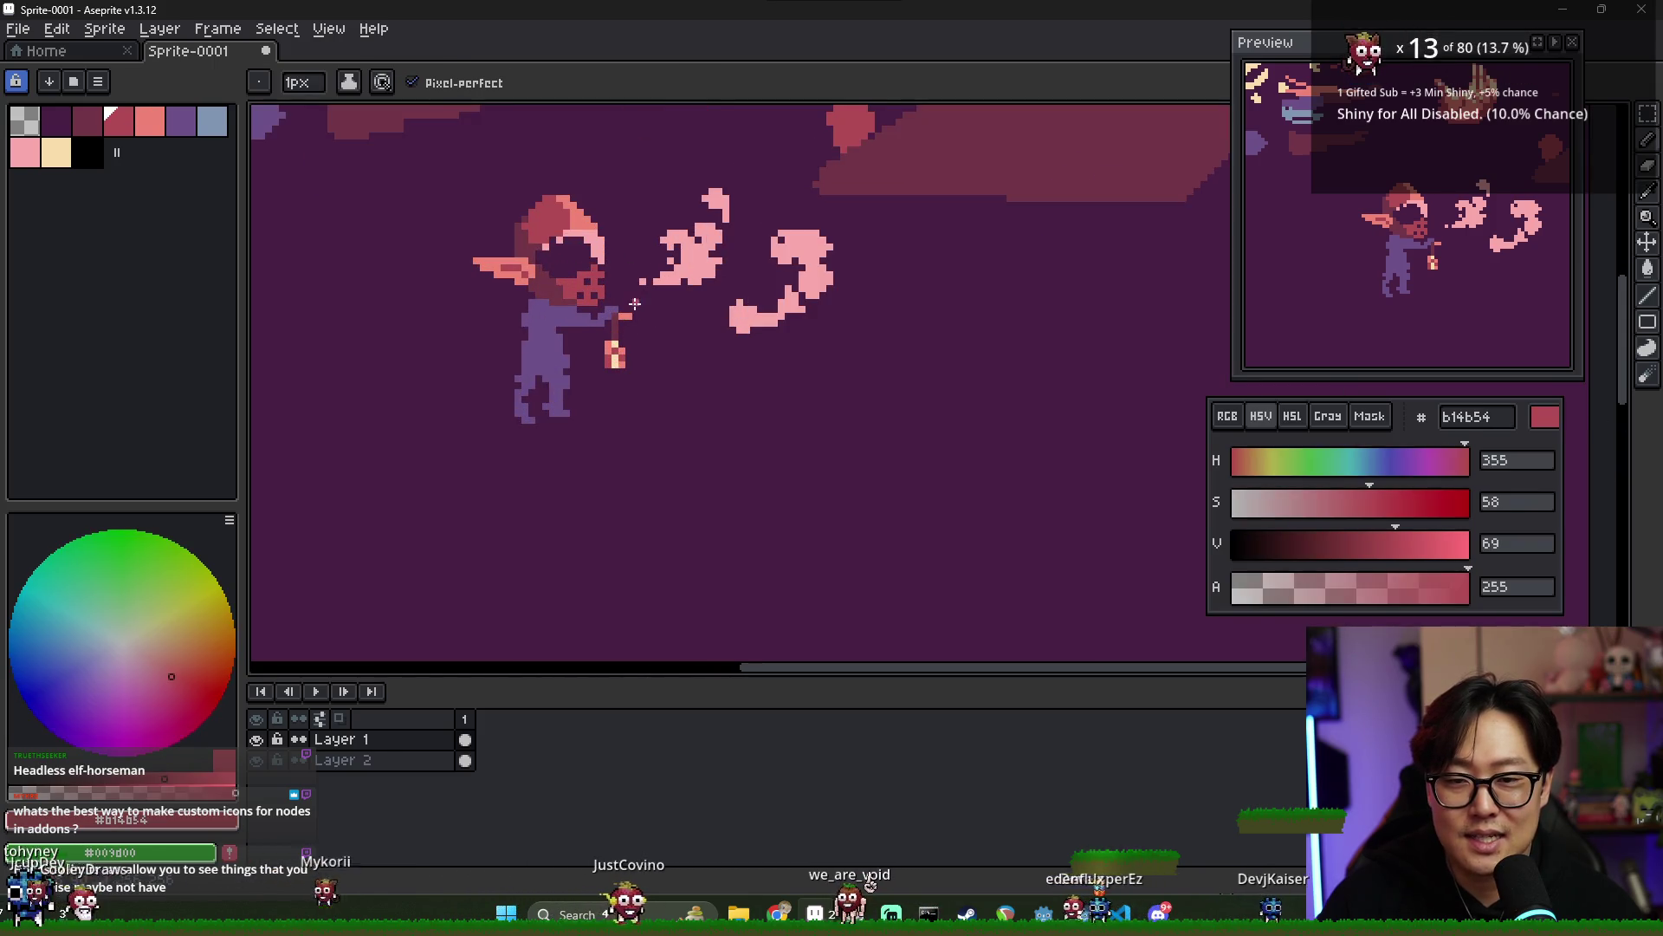
pyautogui.keyDown('alt'); pyautogui.click(570, 287); pyautogui.keyUp('alt')
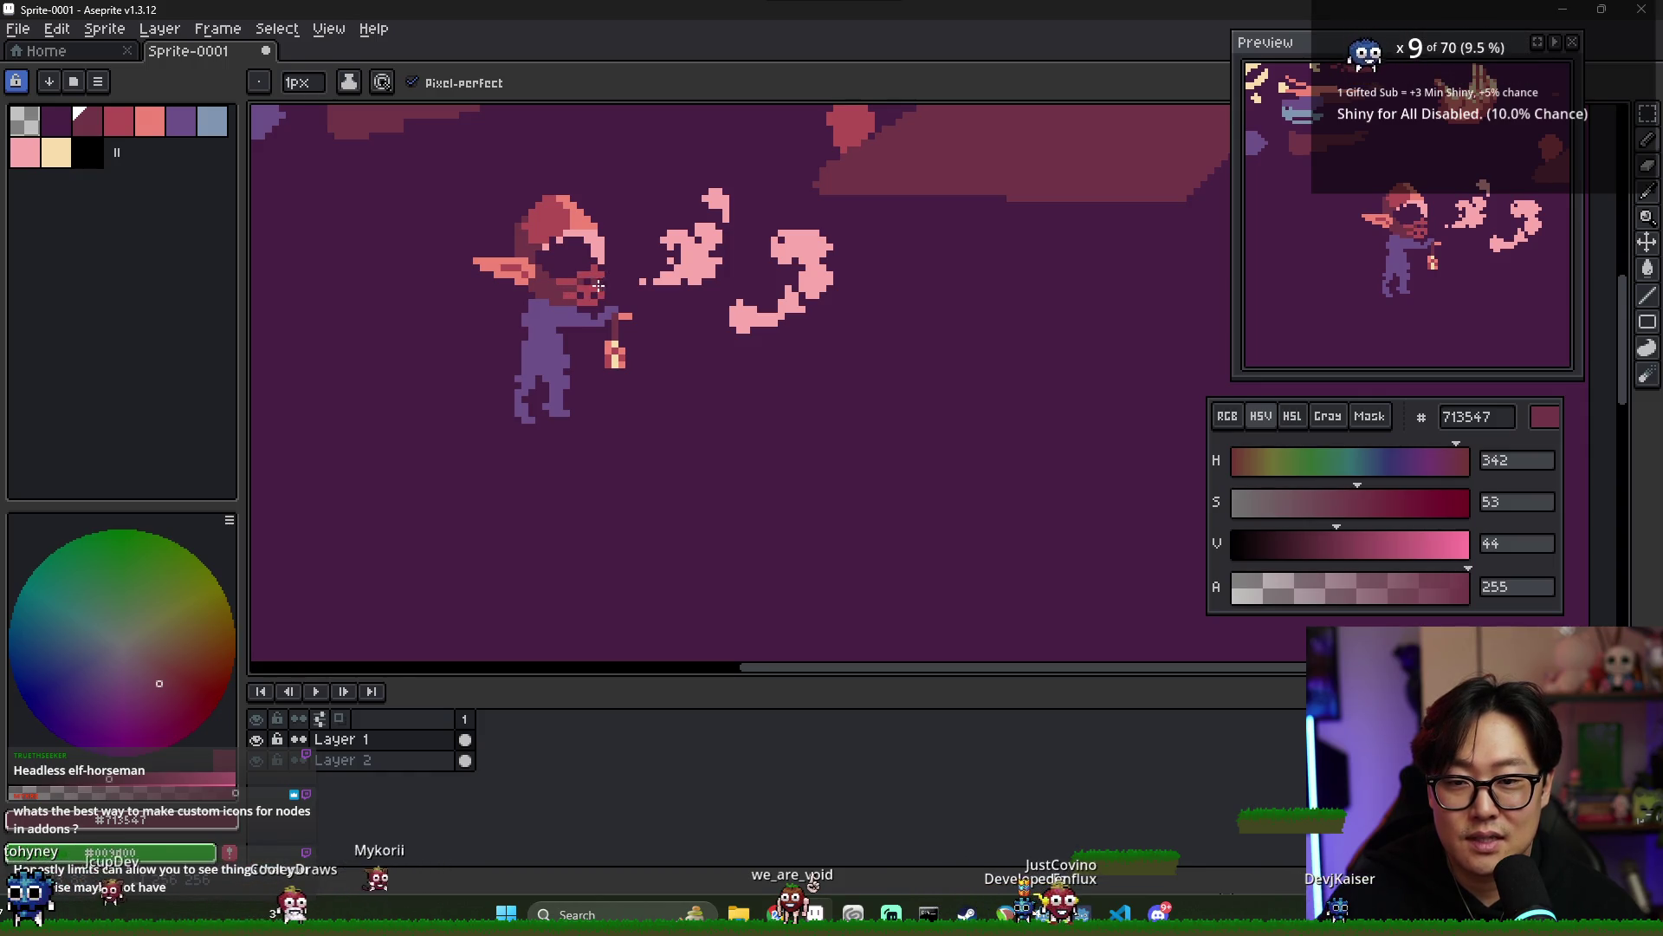
pyautogui.press('g')
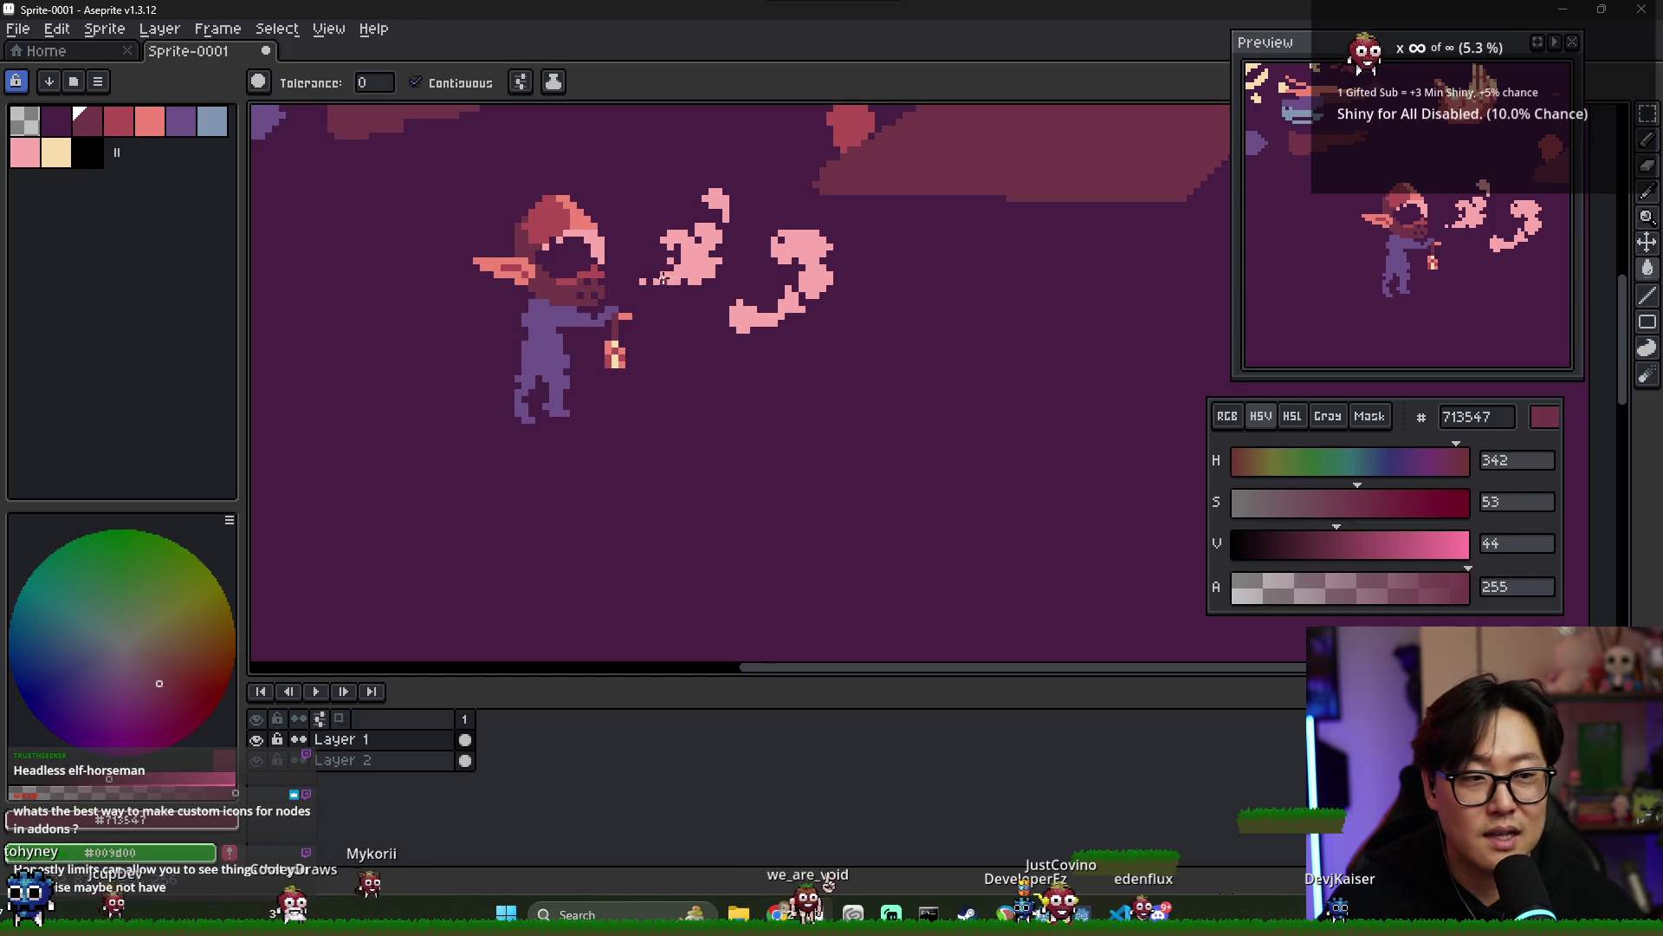
pyautogui.keyDown('alt'); pyautogui.click(602, 249); pyautogui.keyUp('alt')
pyautogui.press('b')
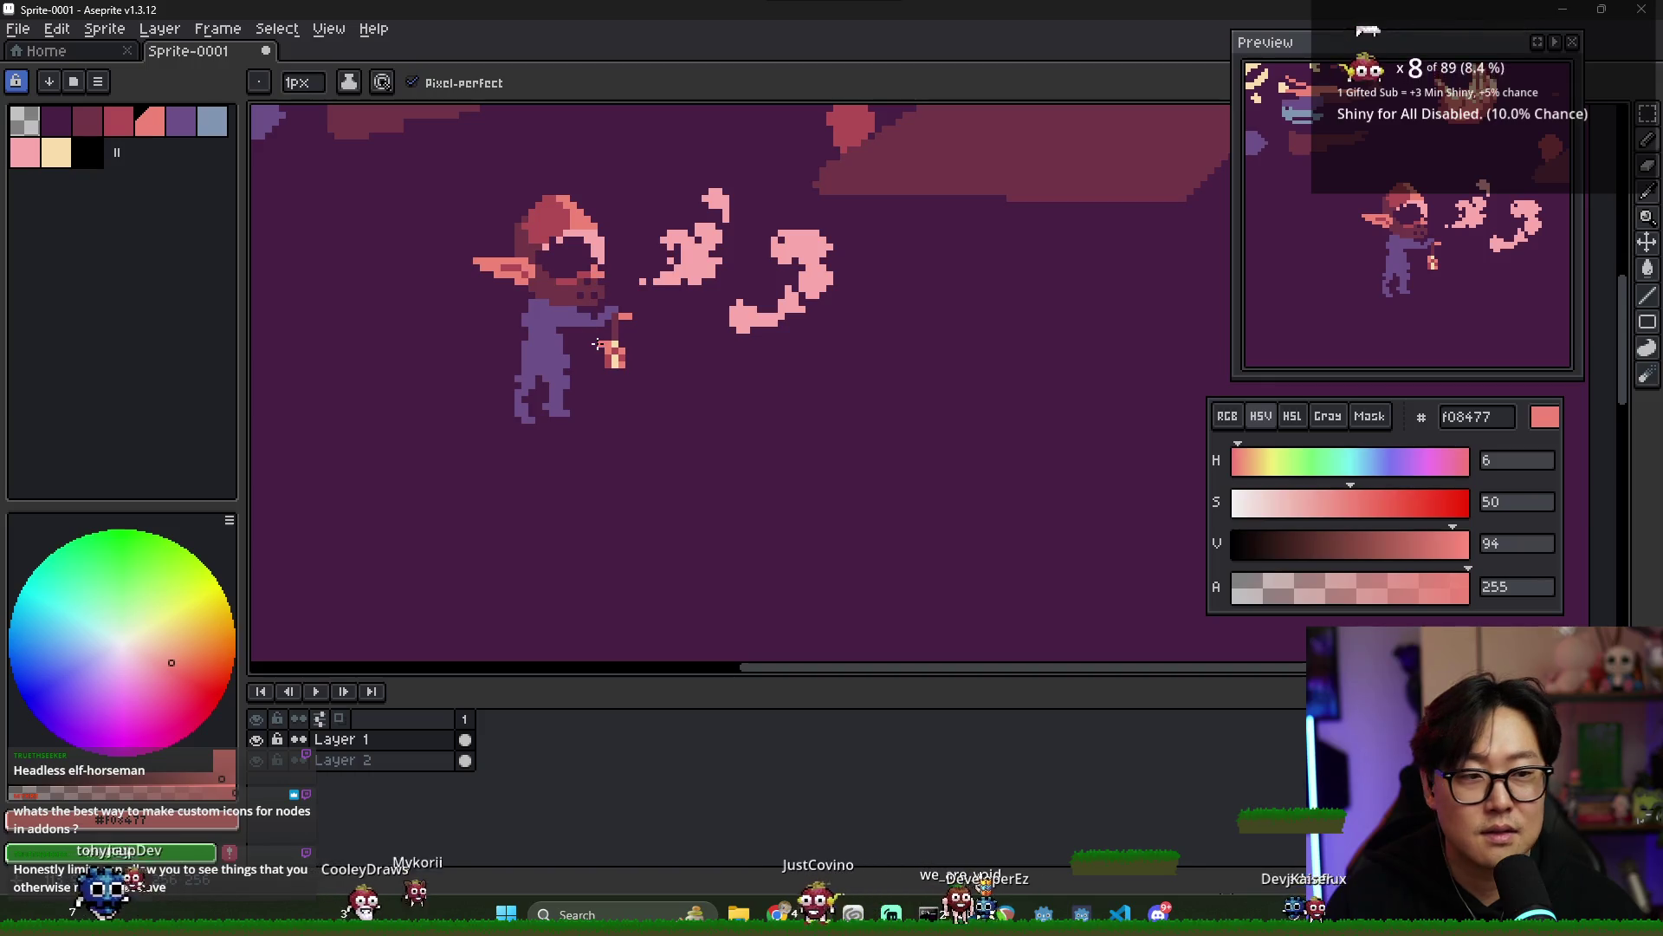
# - Add salmon F08477 highlights to the hood and snout with the Pencil
pyautogui.press('v')
pyautogui.scroll(-1, 641, 325)
pyautogui.press('b')
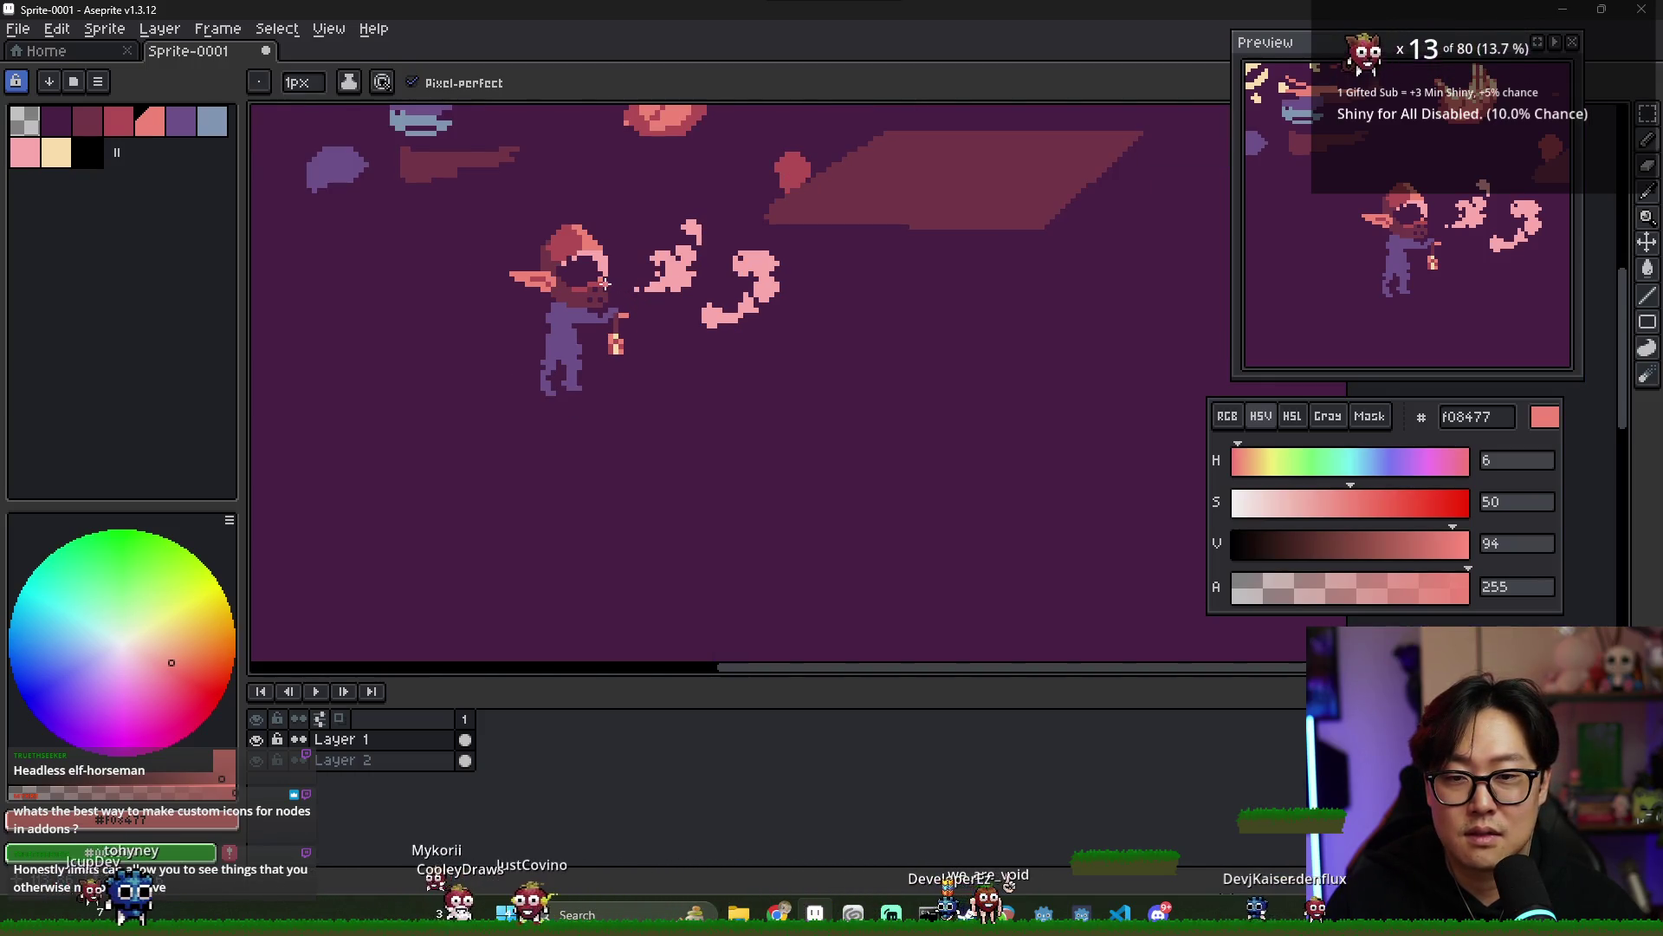
pyautogui.scroll(-3, 604, 283)
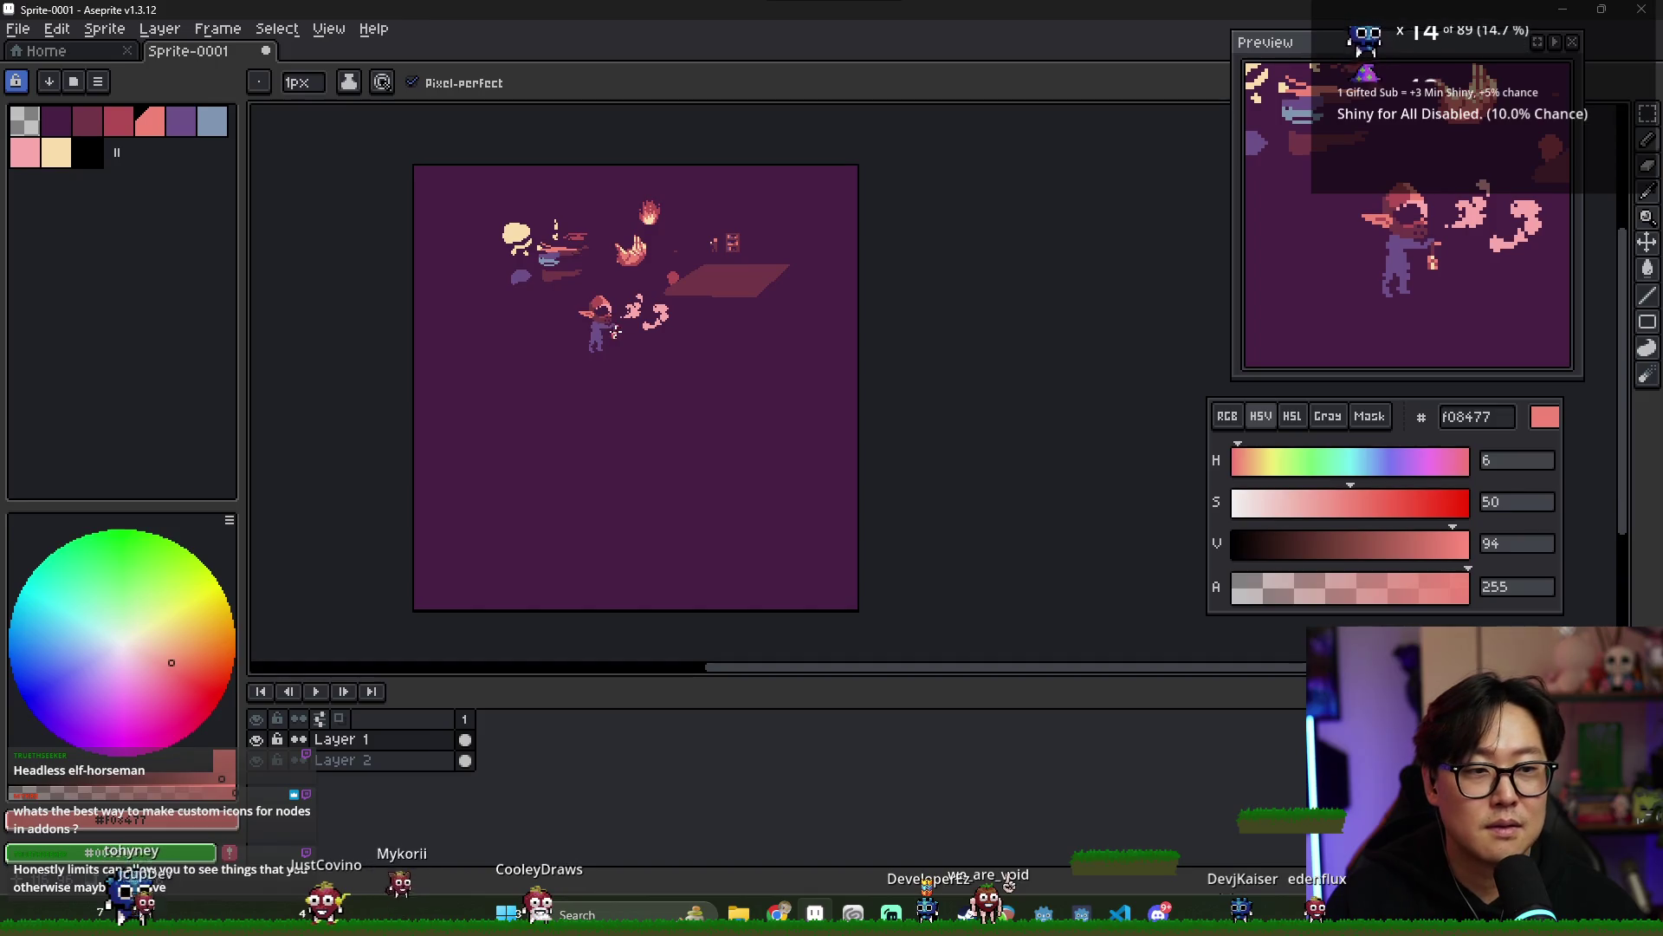
pyautogui.scroll(5, 611, 329)
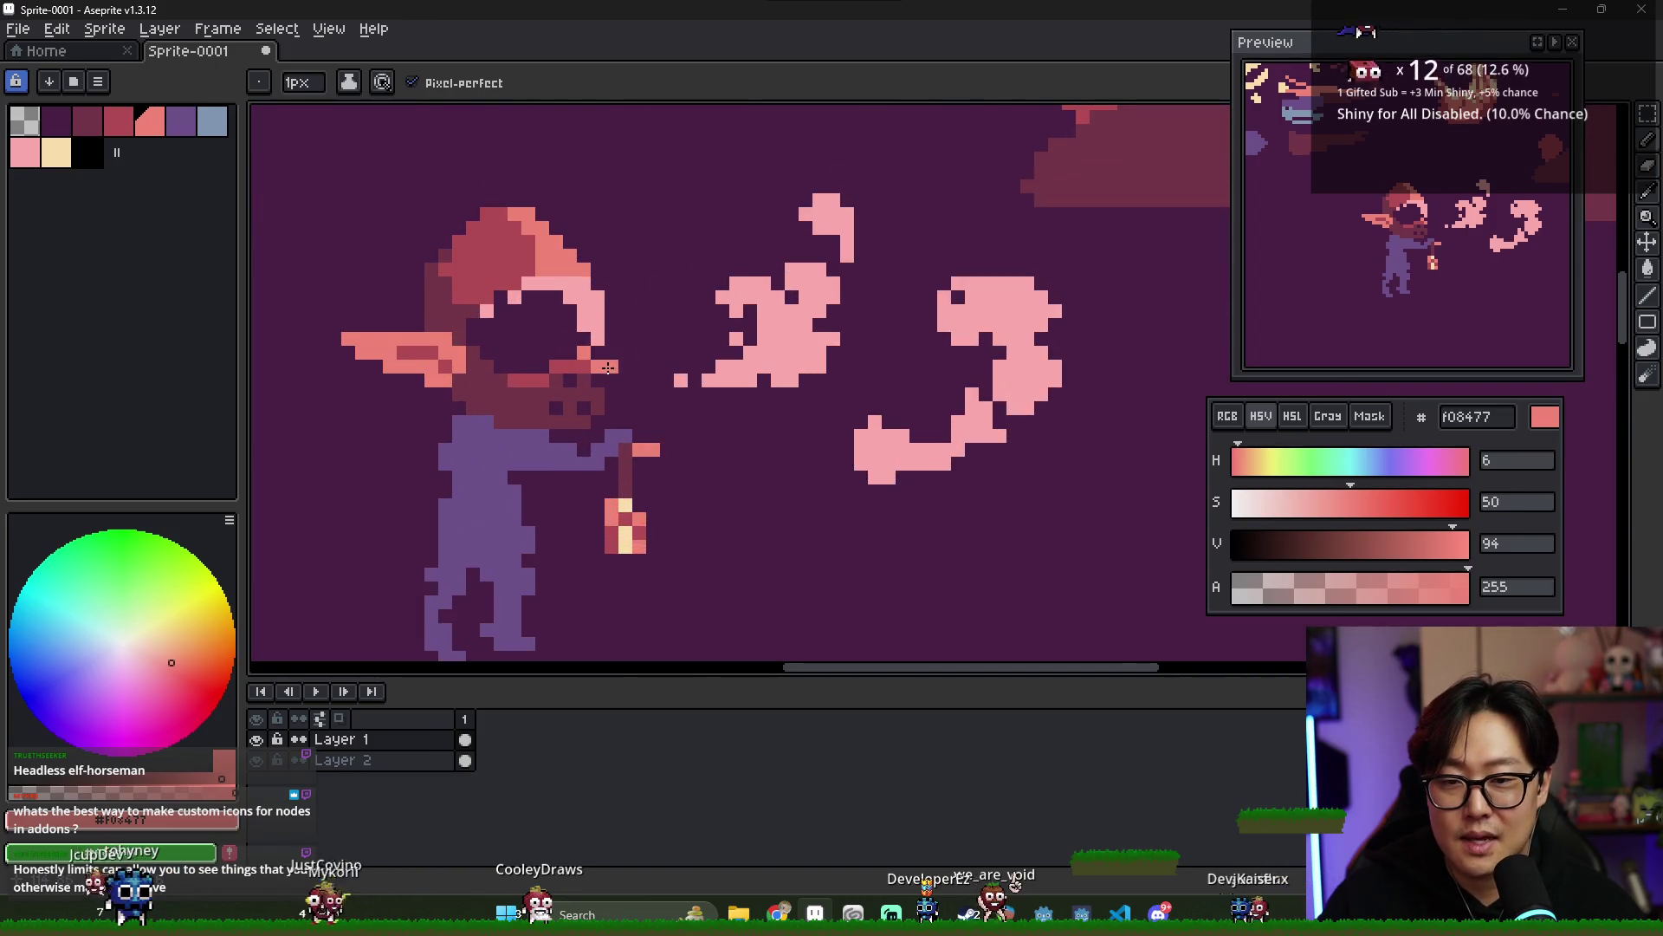
pyautogui.press('v')
pyautogui.press('b')
pyautogui.scroll(-3, 606, 383)
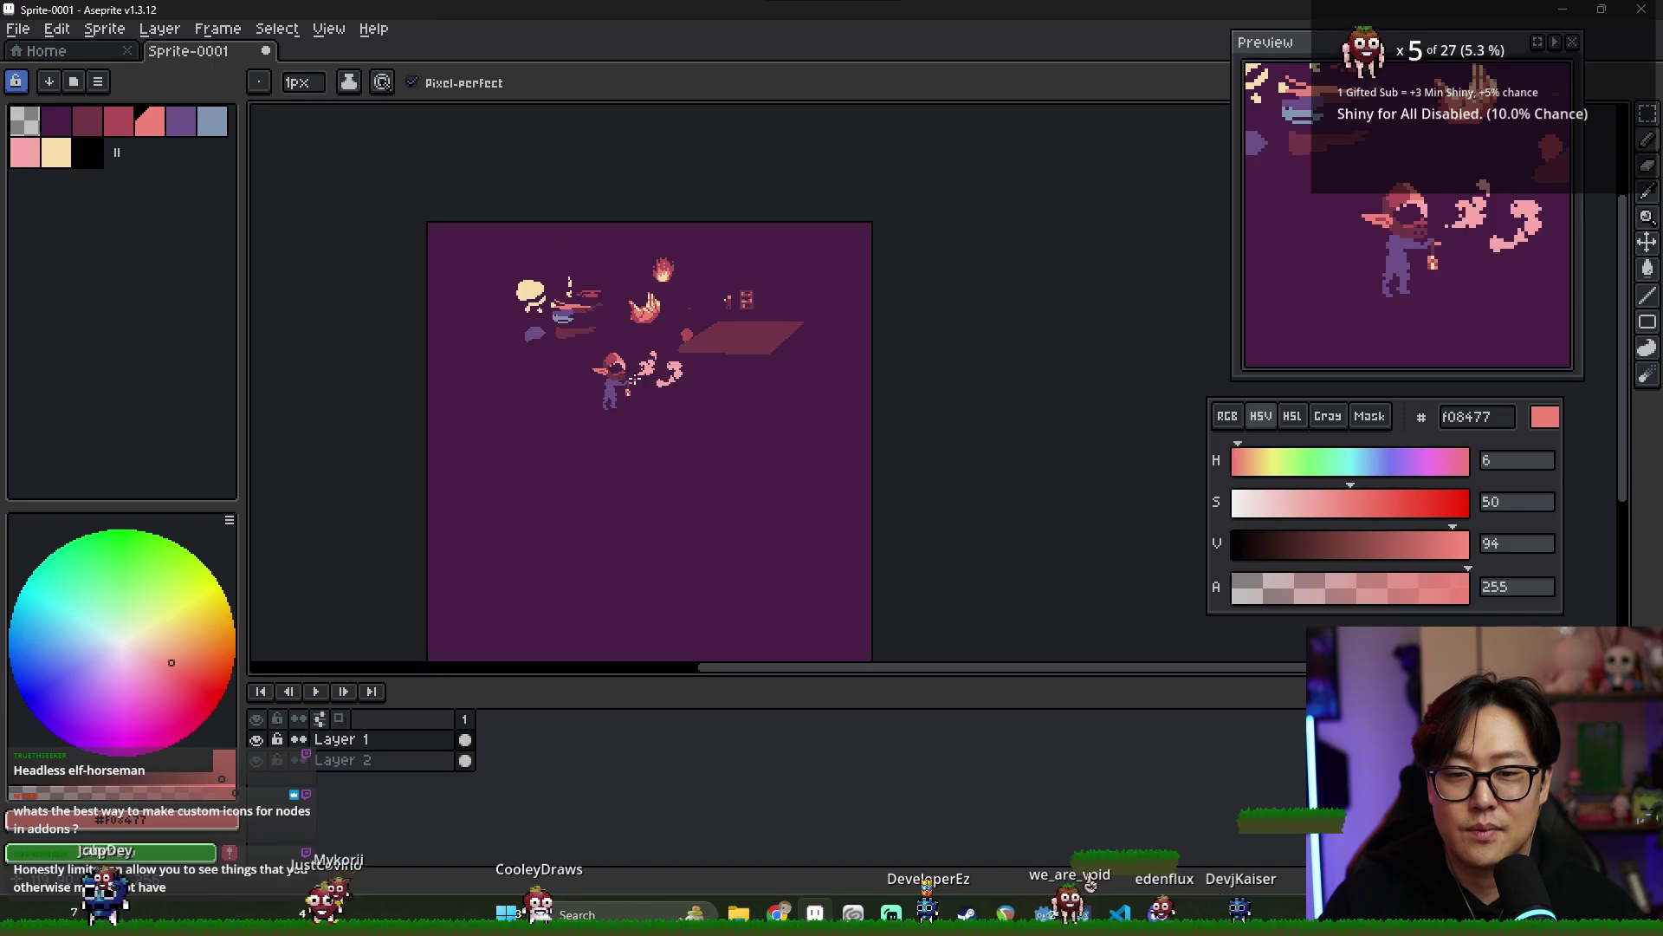
pyautogui.scroll(2, 679, 386)
pyautogui.hscroll(-3, 680, 386)
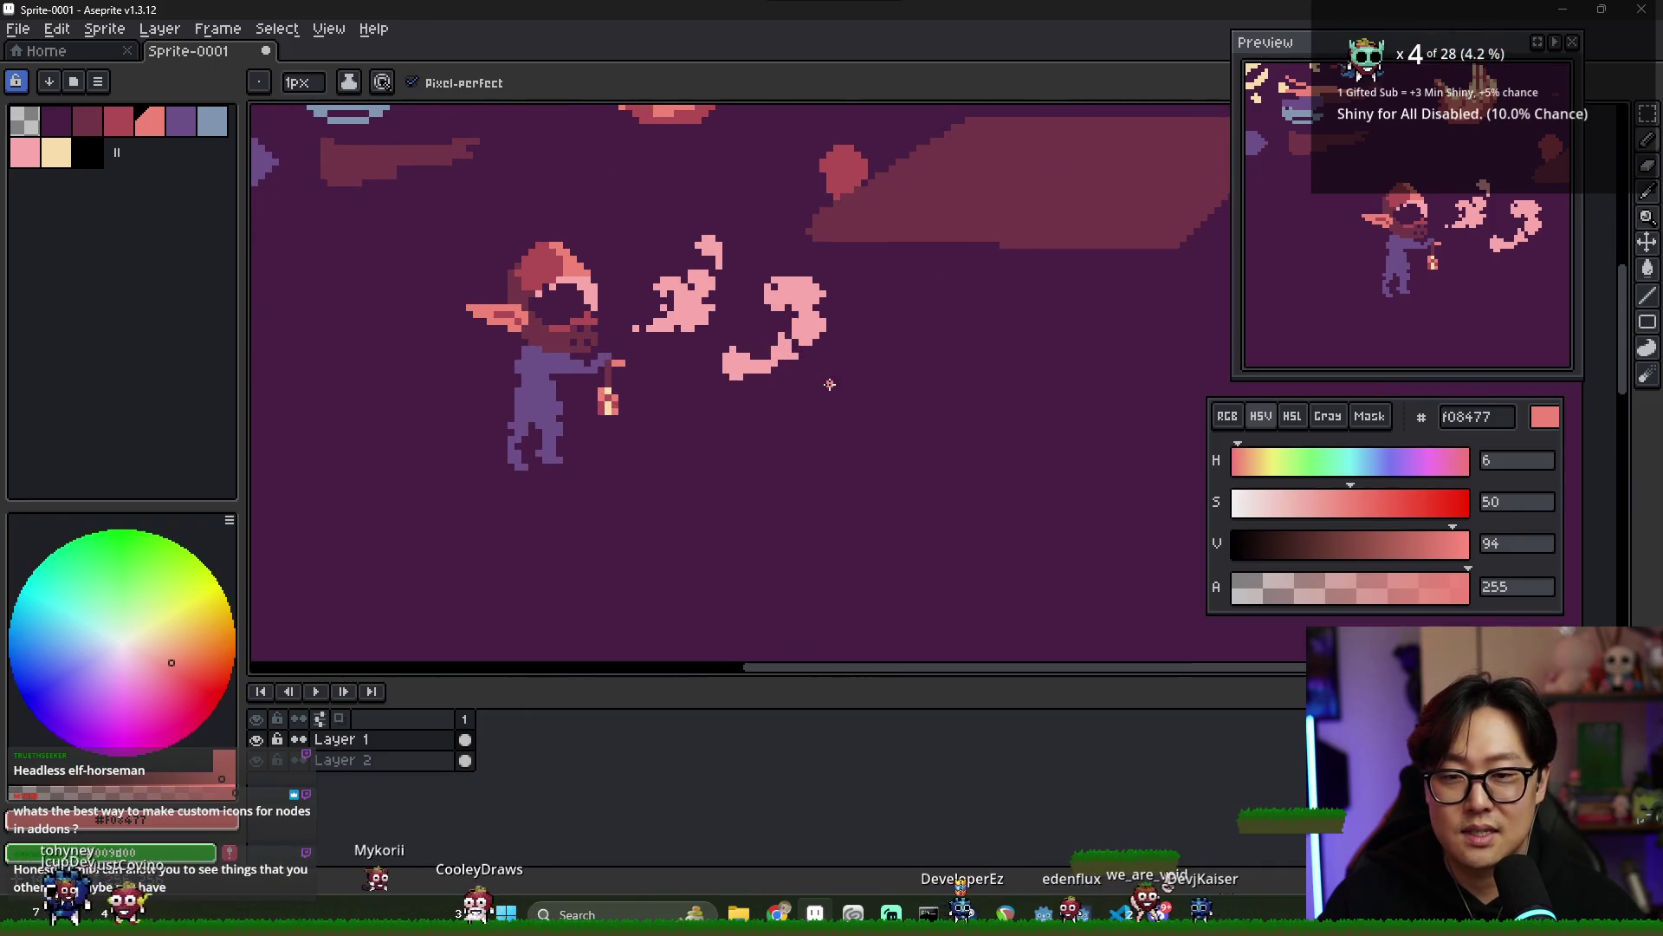
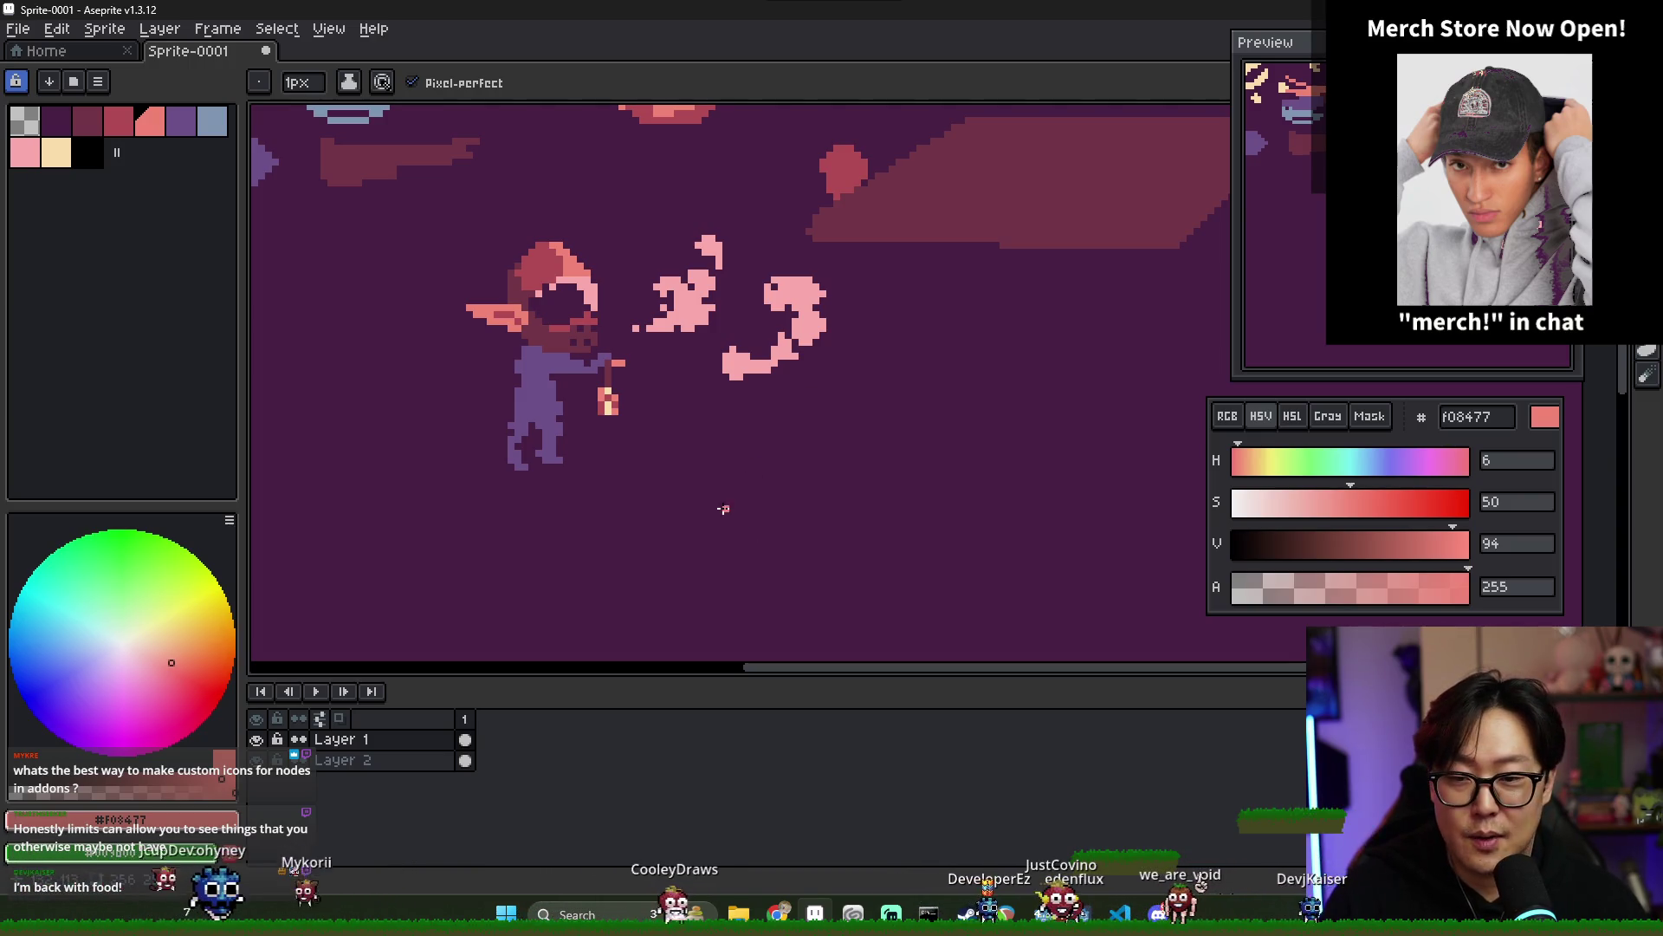
# - Zoom into the elf and sample its crimson and salmon colours with the Eyedropper
pyautogui.moveTo(649, 401); pyautogui.dragTo(730, 475)
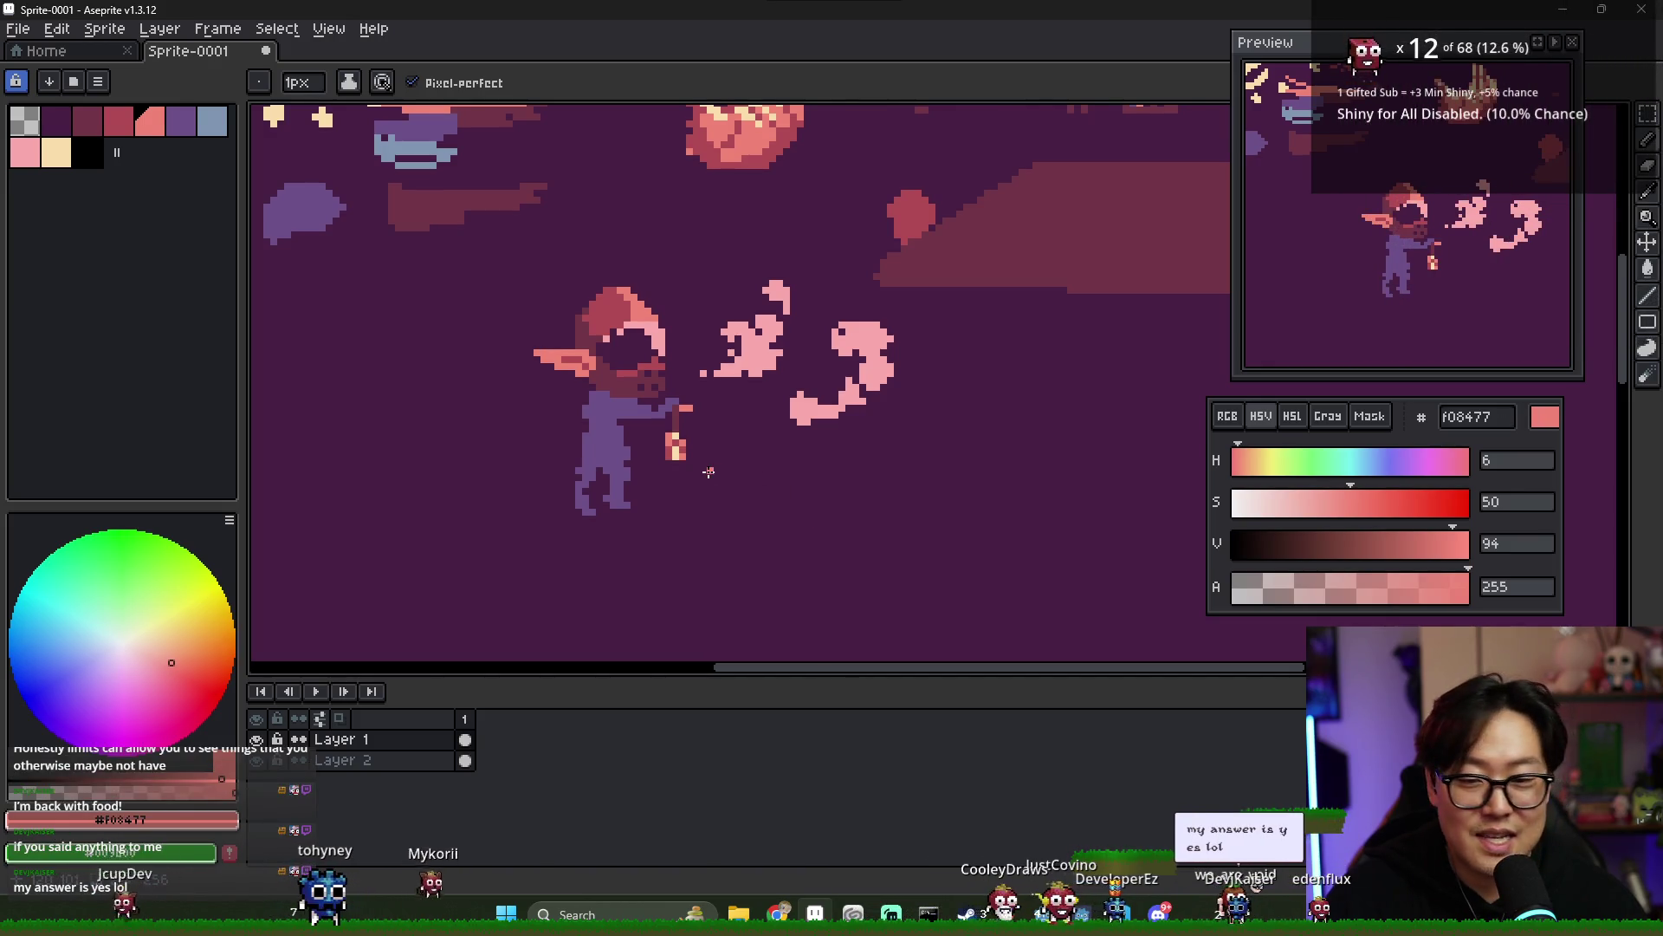
pyautogui.scroll(1, 632, 443)
pyautogui.scroll(1, 588, 350)
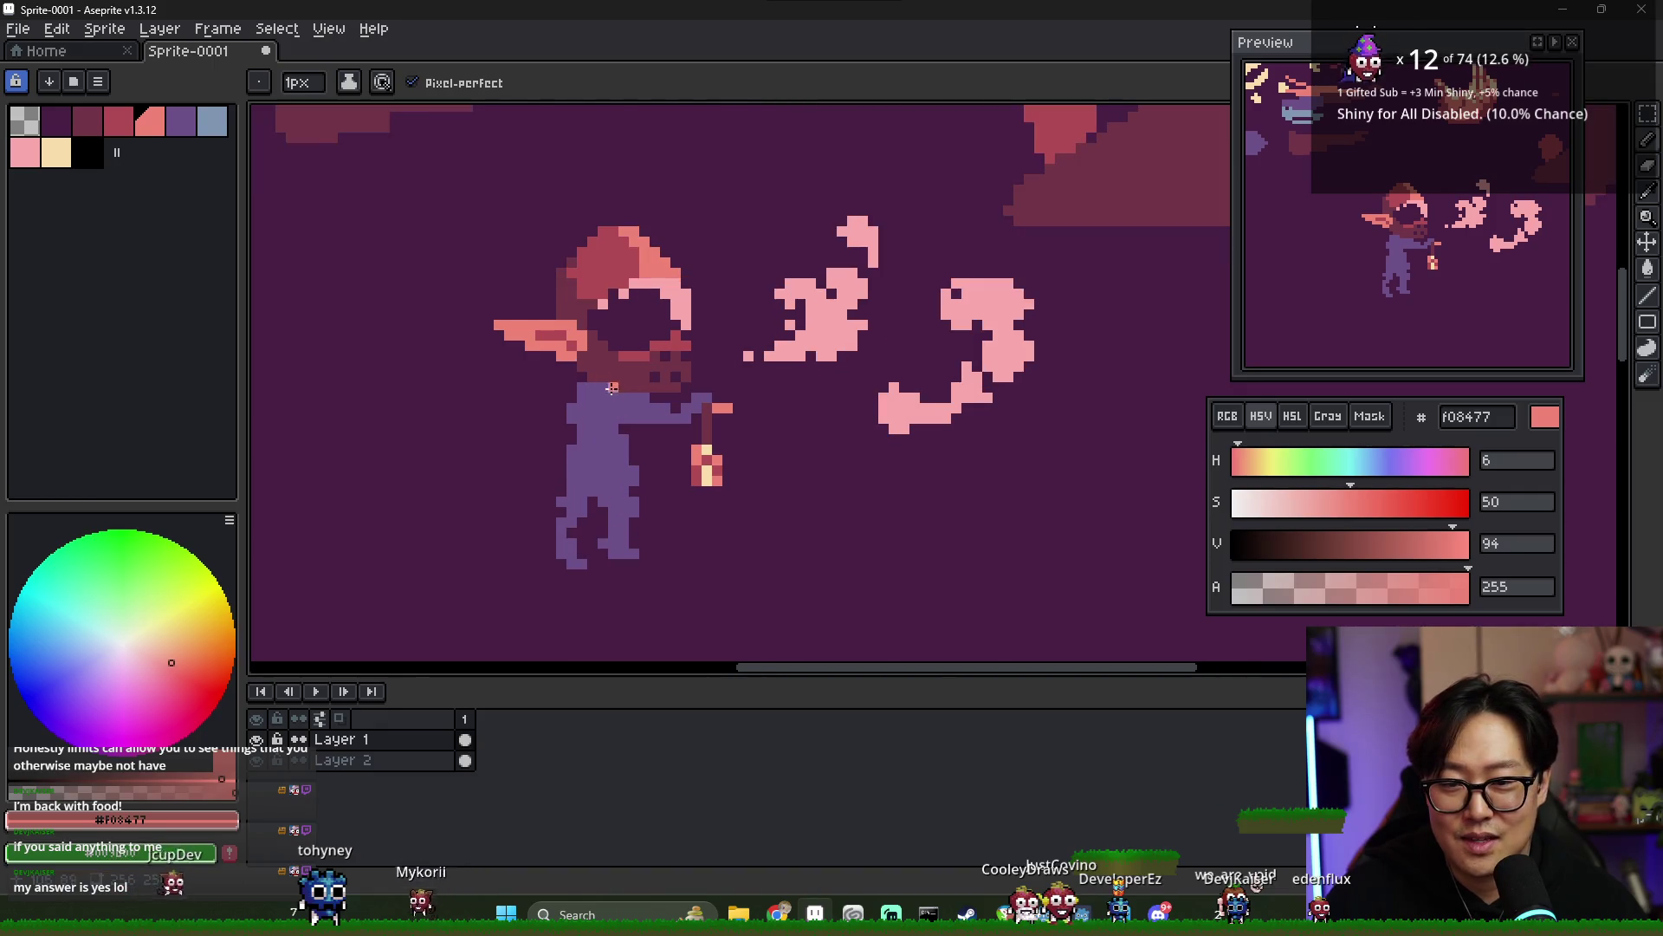
pyautogui.press('i')
pyautogui.keyDown('alt'); pyautogui.click(563, 329); pyautogui.keyUp('alt')
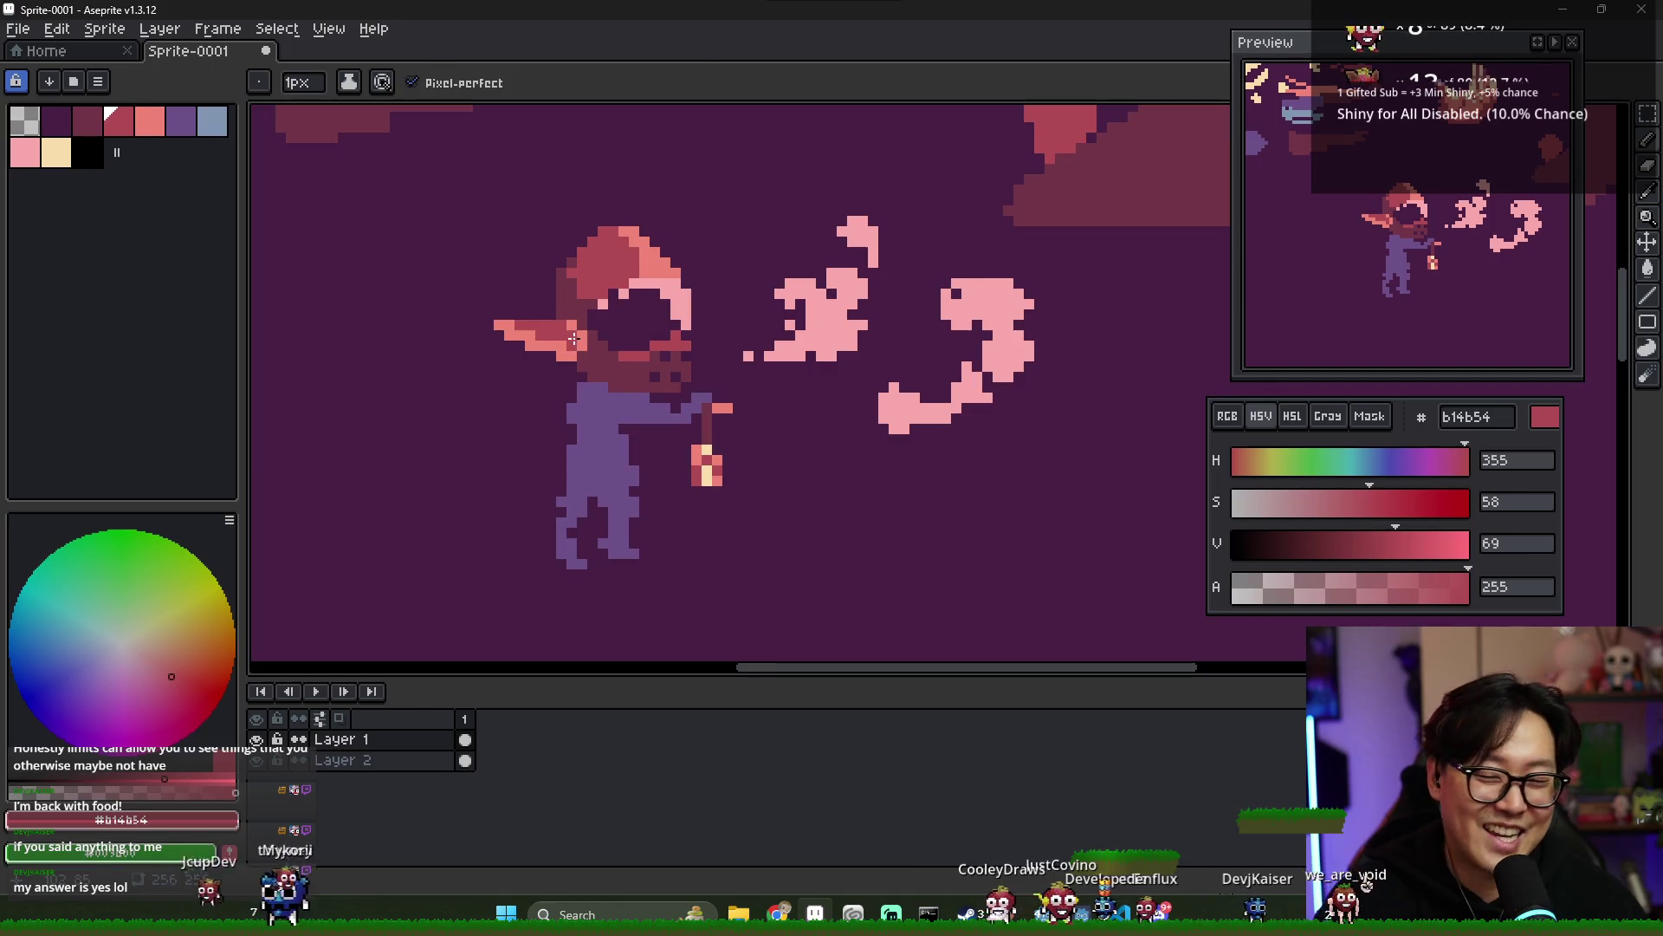
pyautogui.keyDown('alt'); pyautogui.click(568, 322); pyautogui.keyUp('alt')
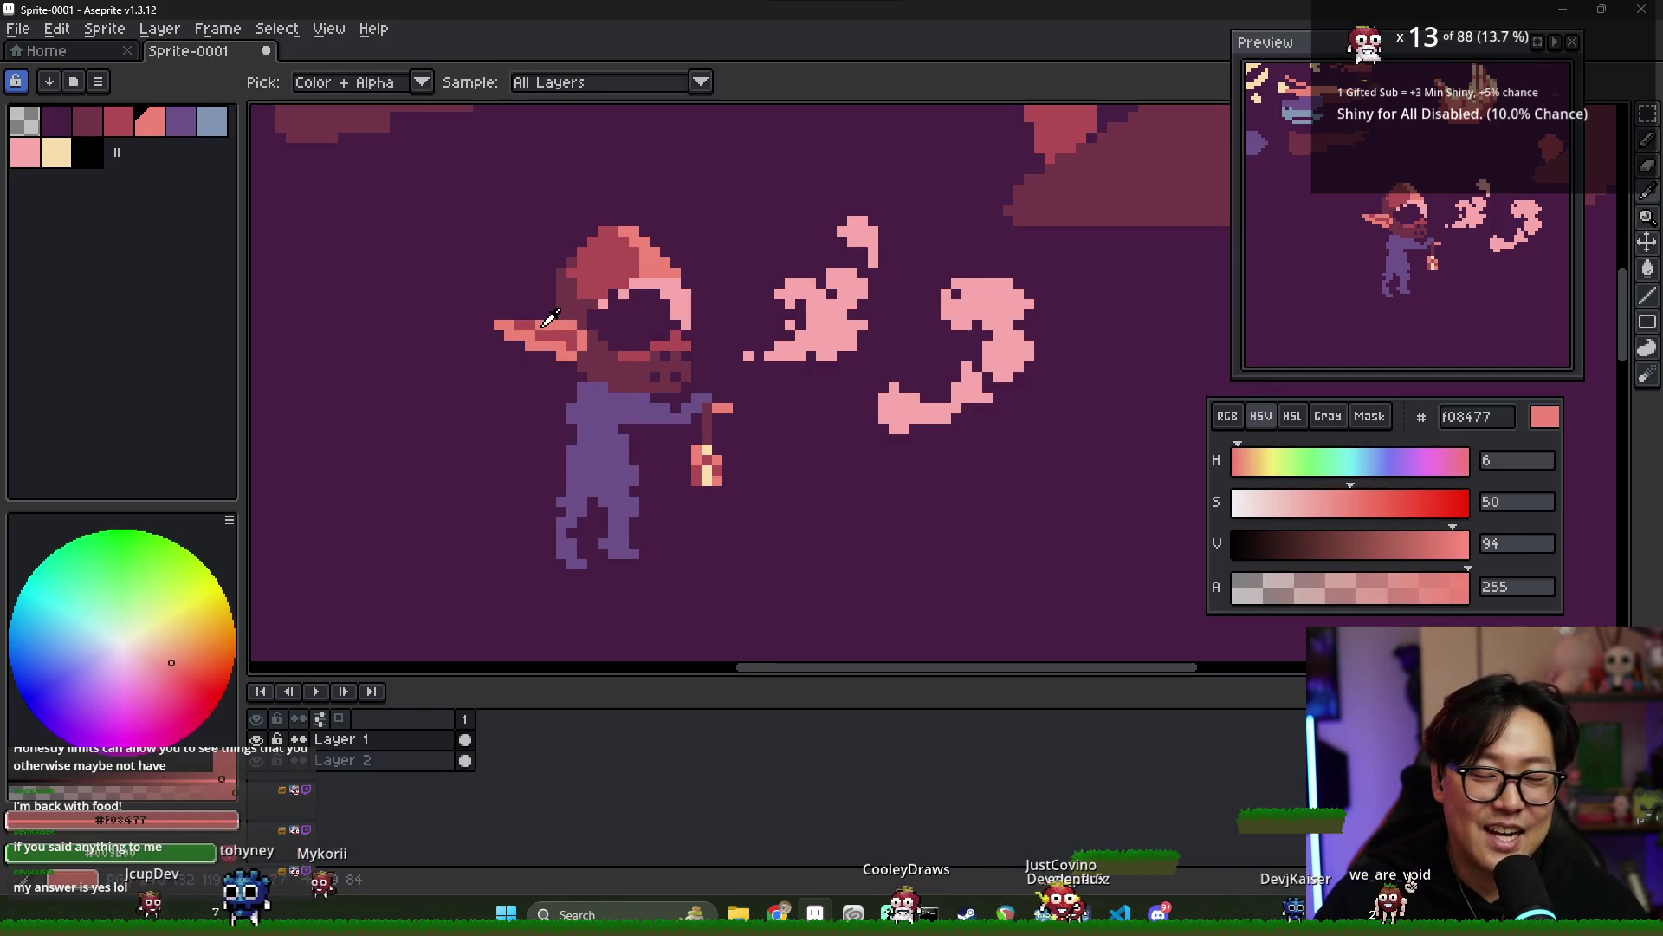
pyautogui.keyDown('alt'); pyautogui.click(557, 340); pyautogui.keyUp('alt')
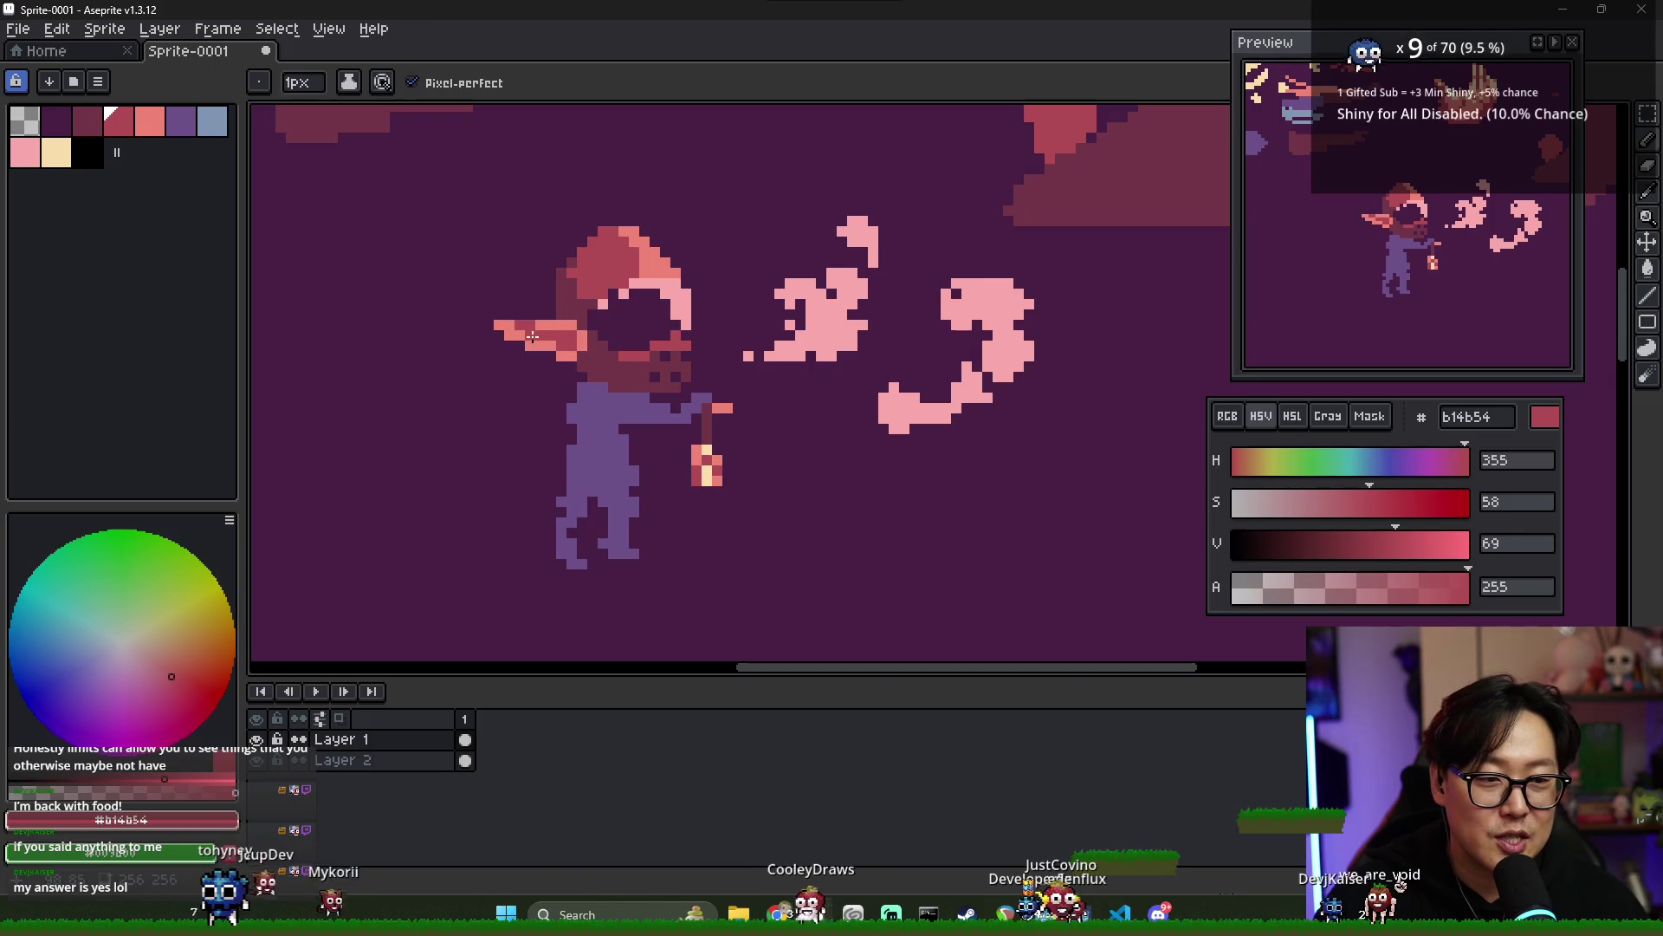
pyautogui.keyDown('alt'); pyautogui.click(522, 325); pyautogui.keyUp('alt')
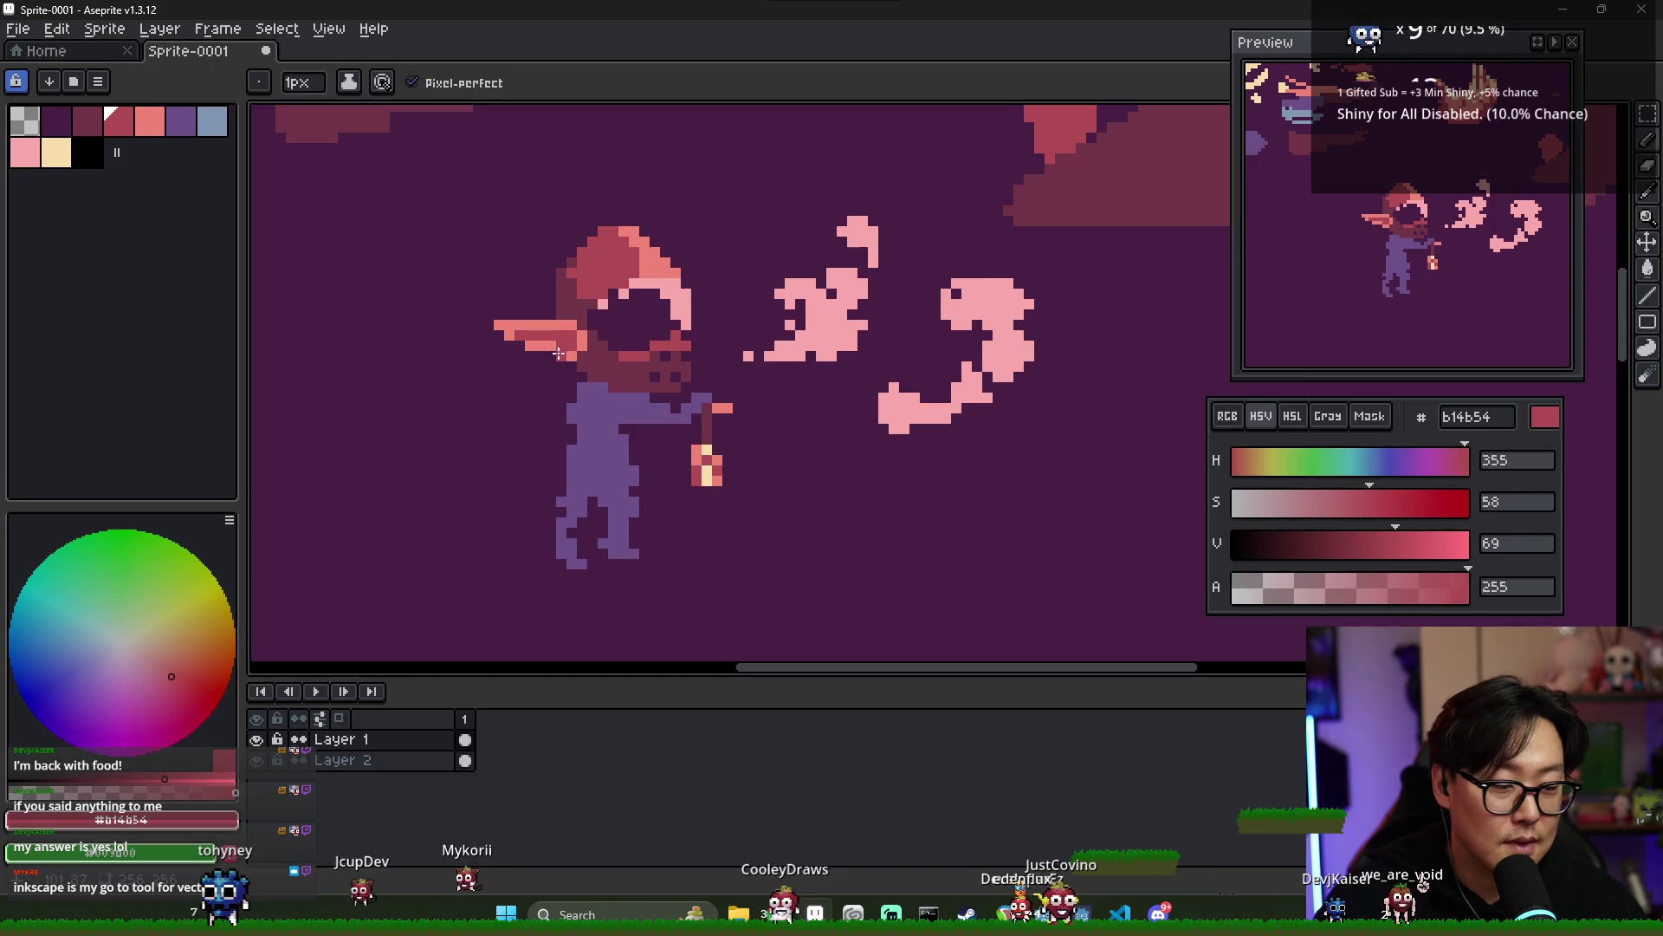
# - Adjust the canvas view and set the drawing colour to salmon #f08477
pyautogui.moveTo(569, 352); pyautogui.dragTo(711, 404)
pyautogui.scroll(-4, 577, 364)
pyautogui.scroll(2, 624, 382)
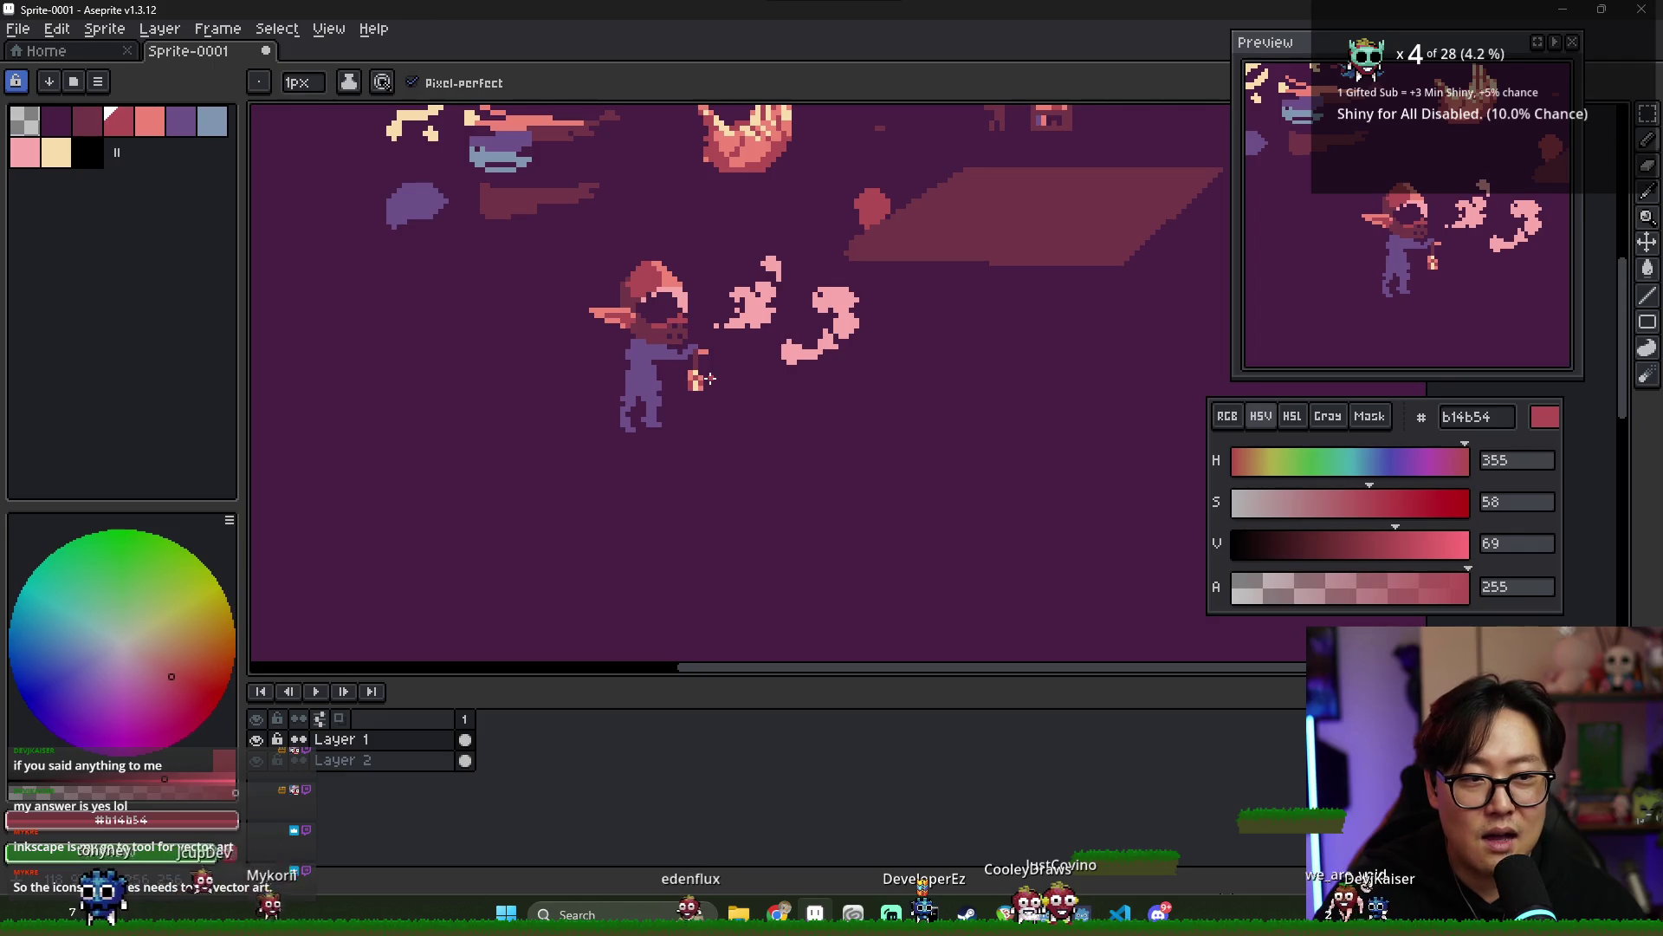
pyautogui.scroll(1, 698, 357)
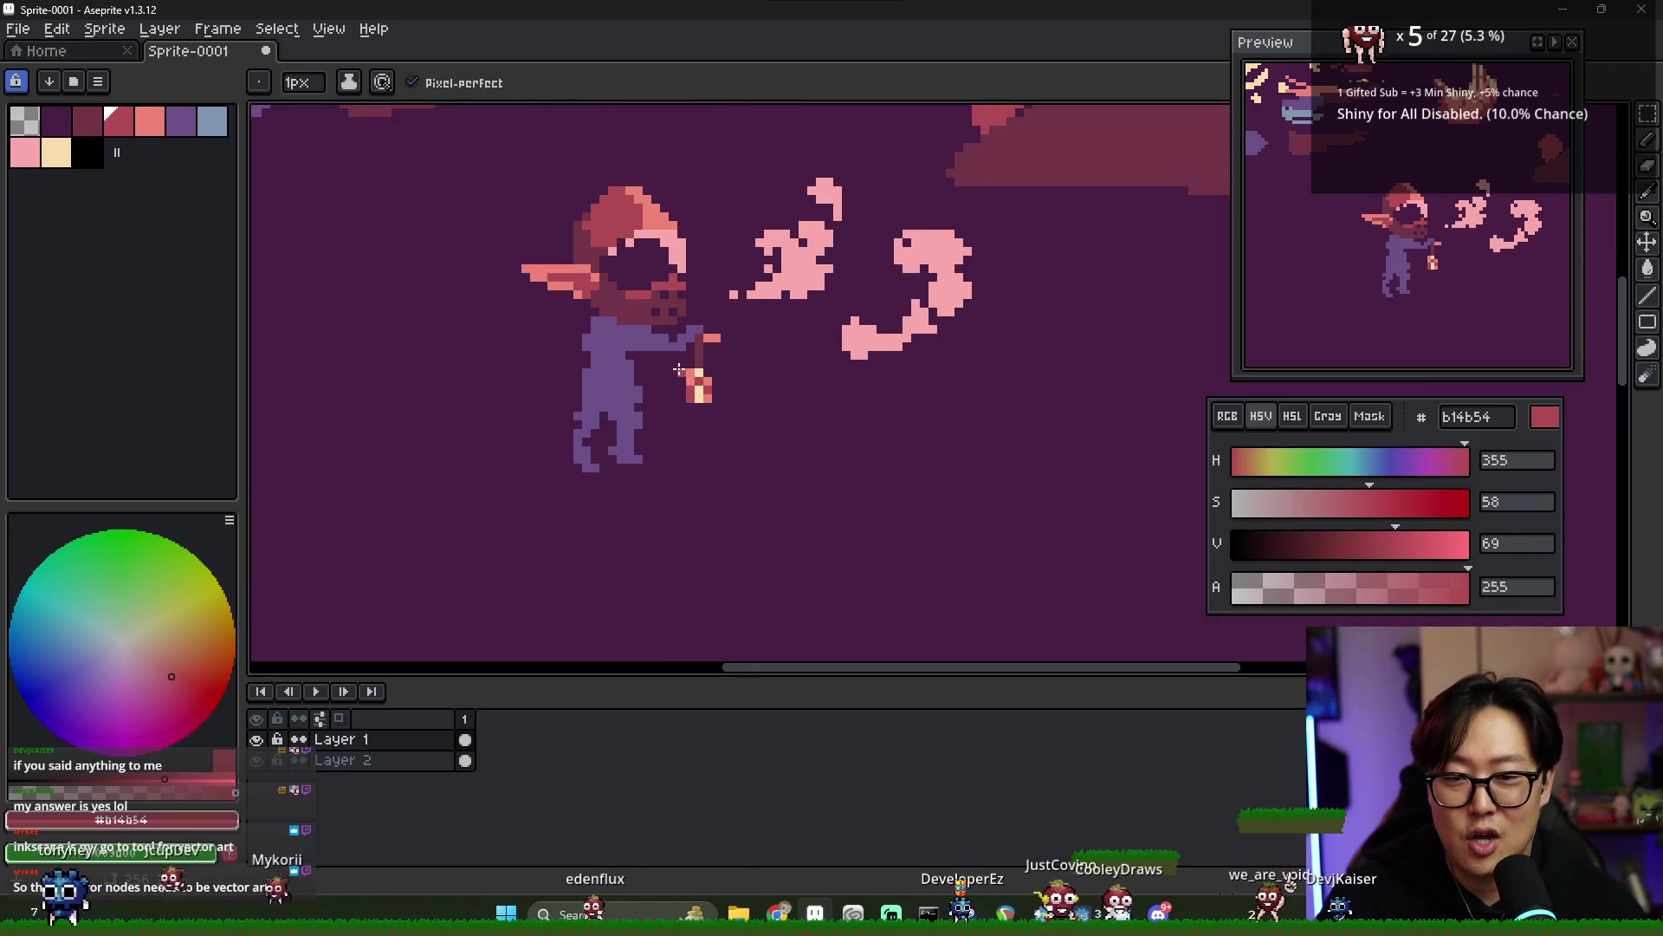
pyautogui.scroll(1, 700, 356)
pyautogui.scroll(-3, 700, 355)
pyautogui.scroll(2, 719, 346)
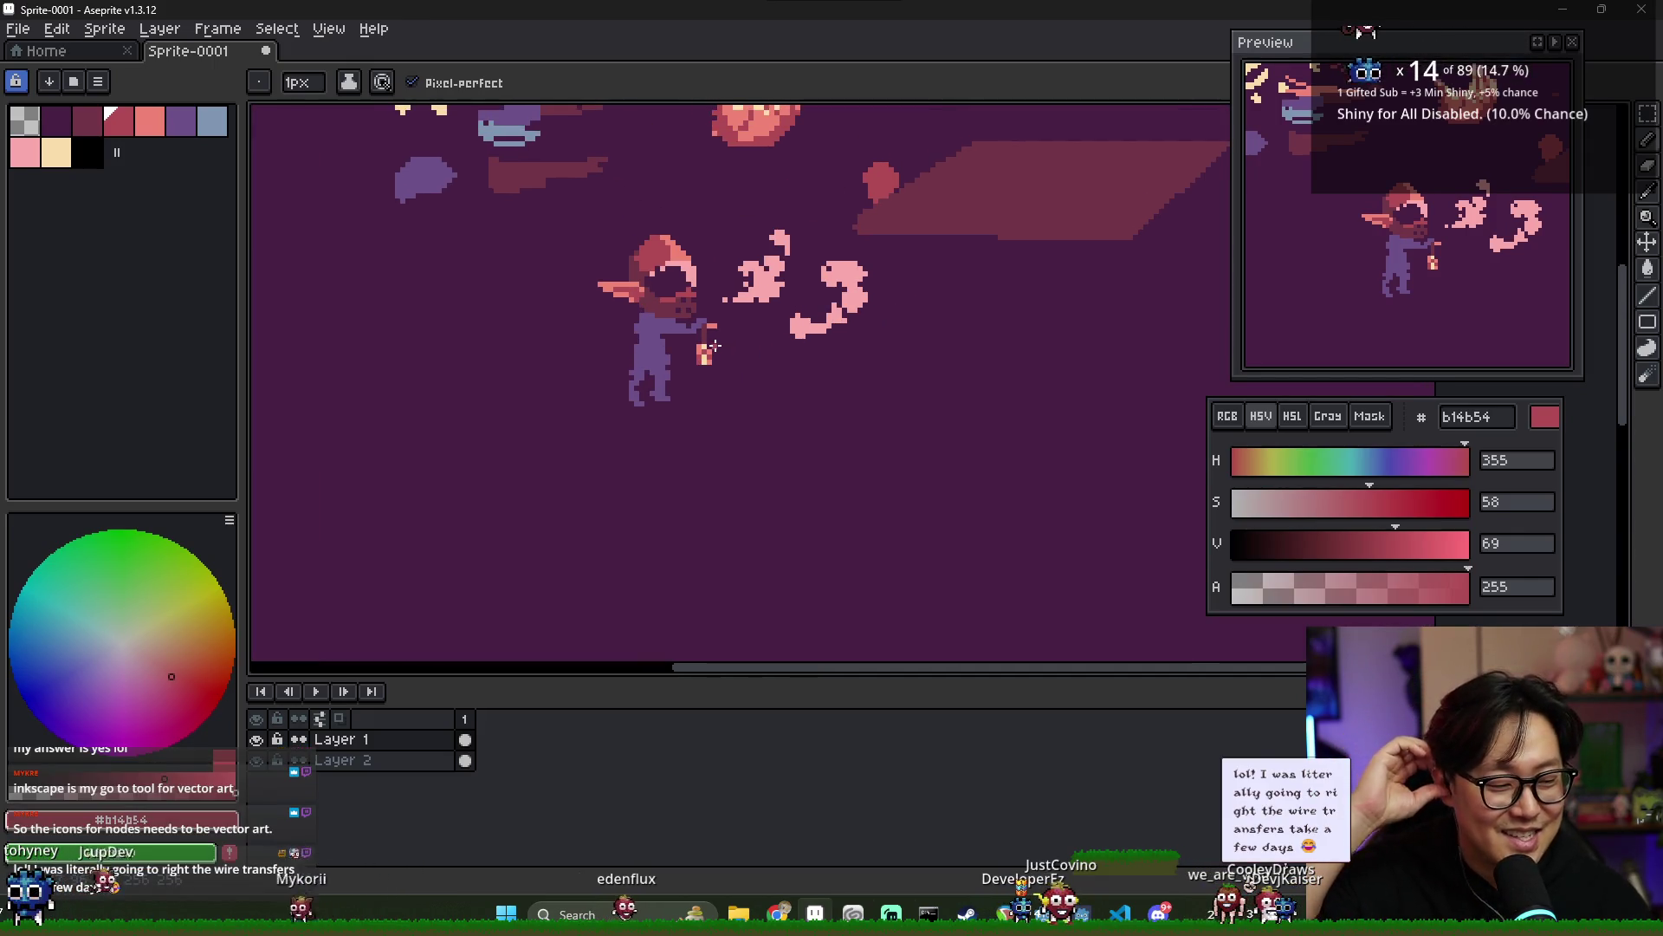
pyautogui.scroll(1, 670, 326)
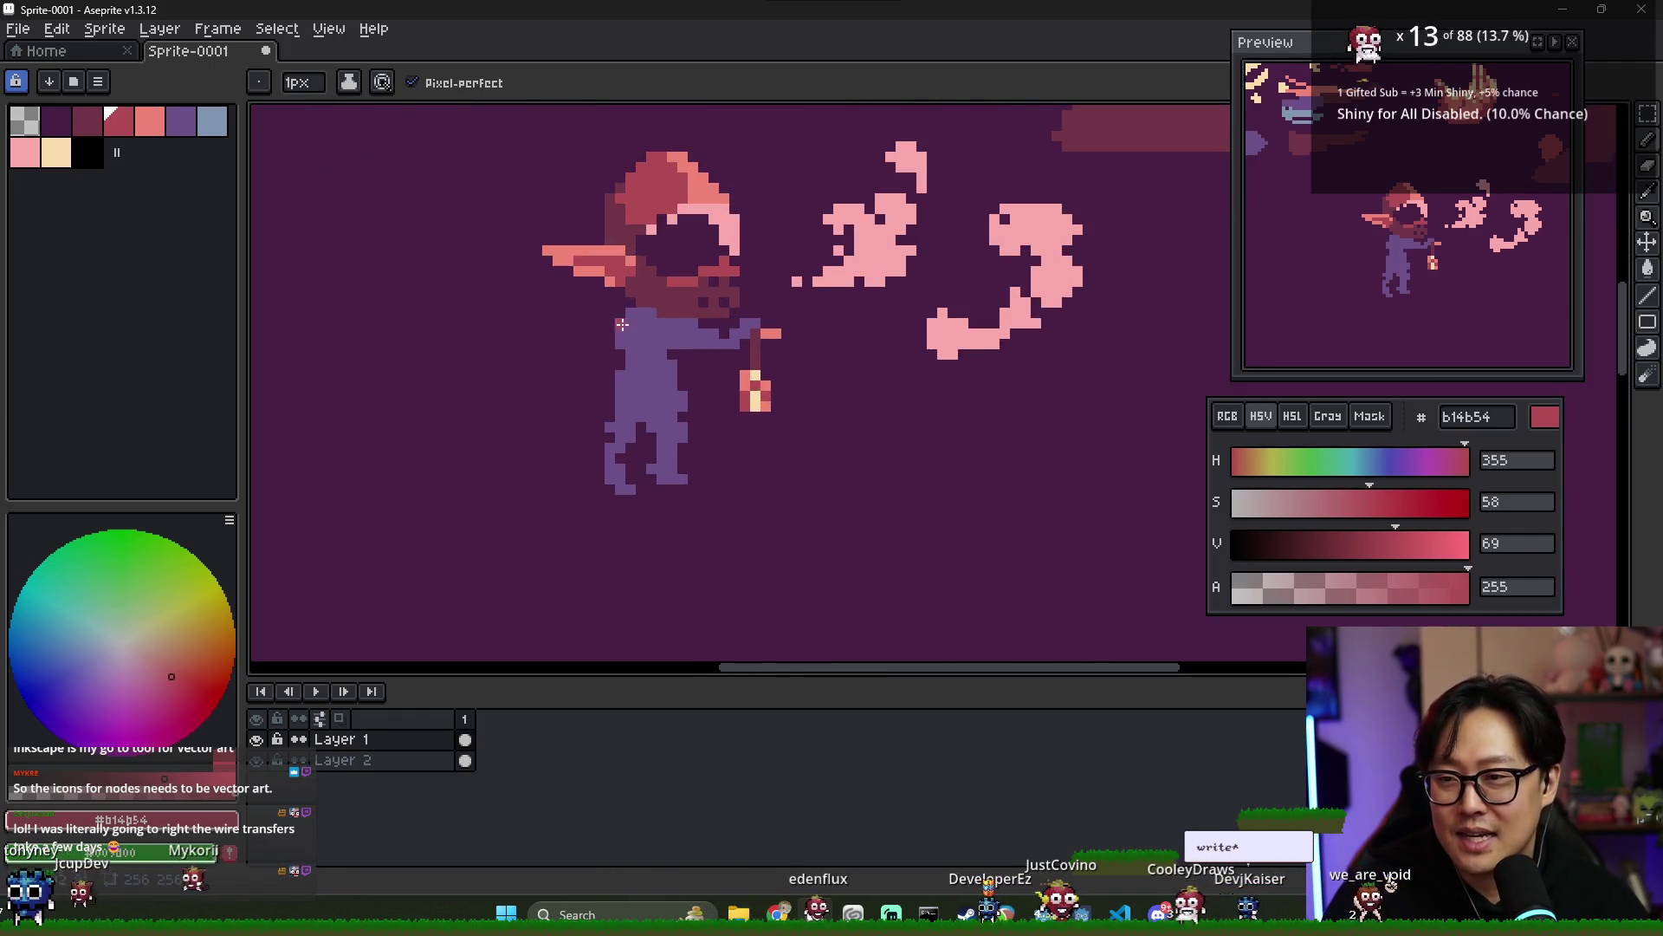
pyautogui.click(149, 122)
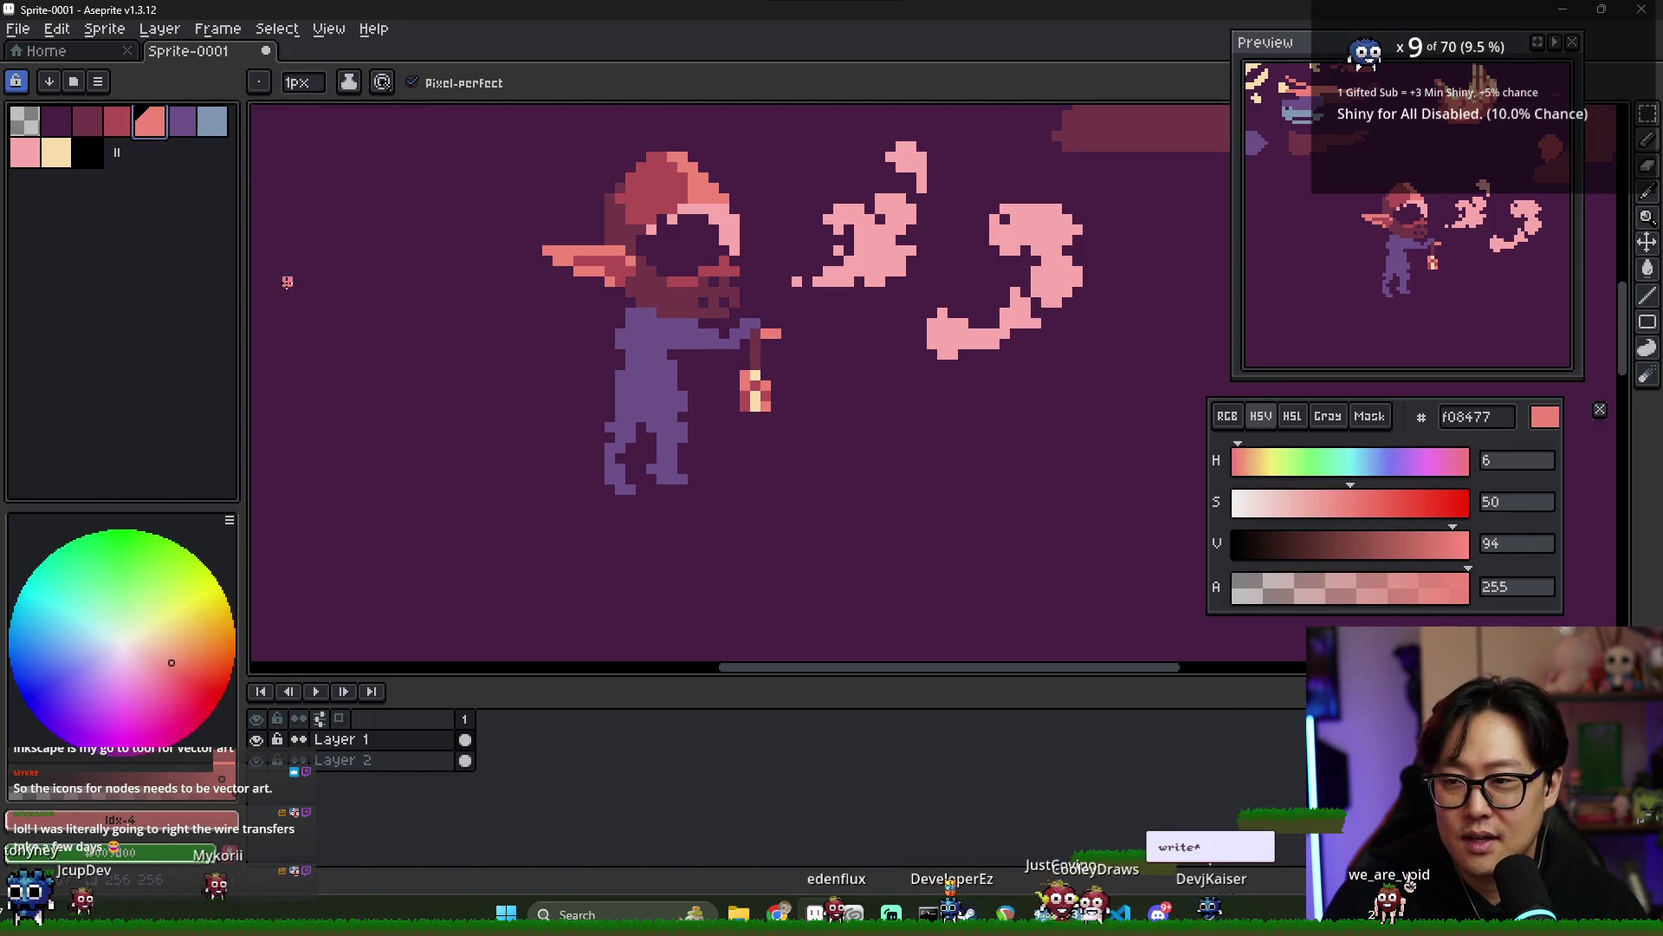
# - Fill the elf's purple body with light pink #f9a9ab
pyautogui.click(26, 153)
pyautogui.press('g')
pyautogui.click(651, 337)
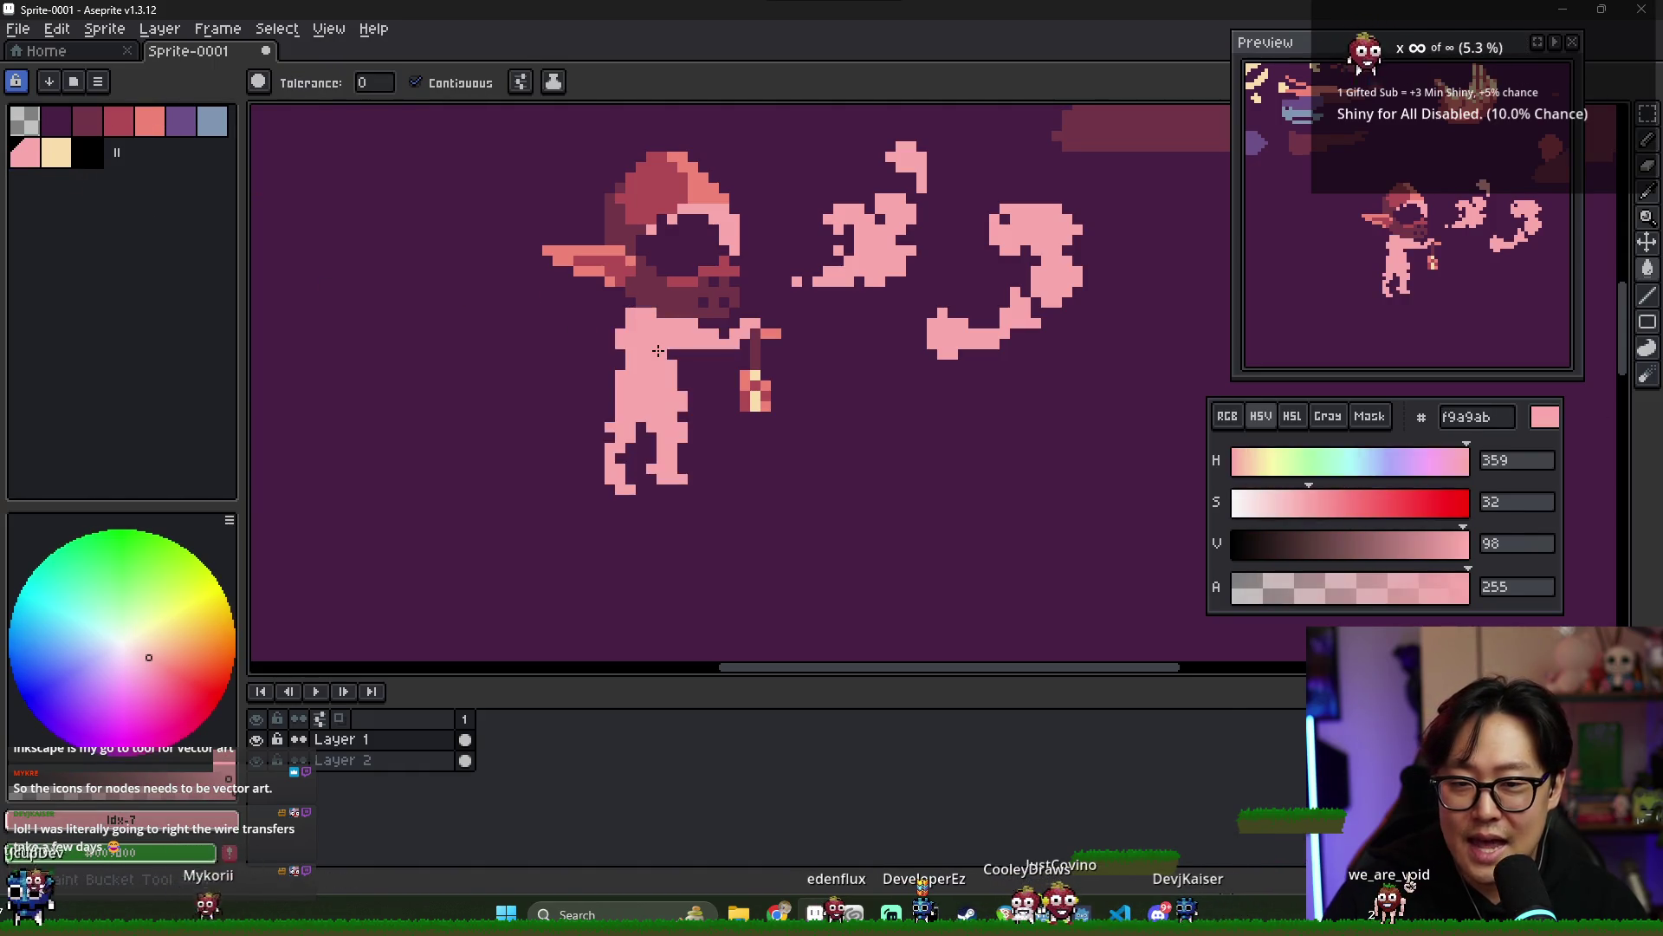
pyautogui.scroll(1, 660, 362)
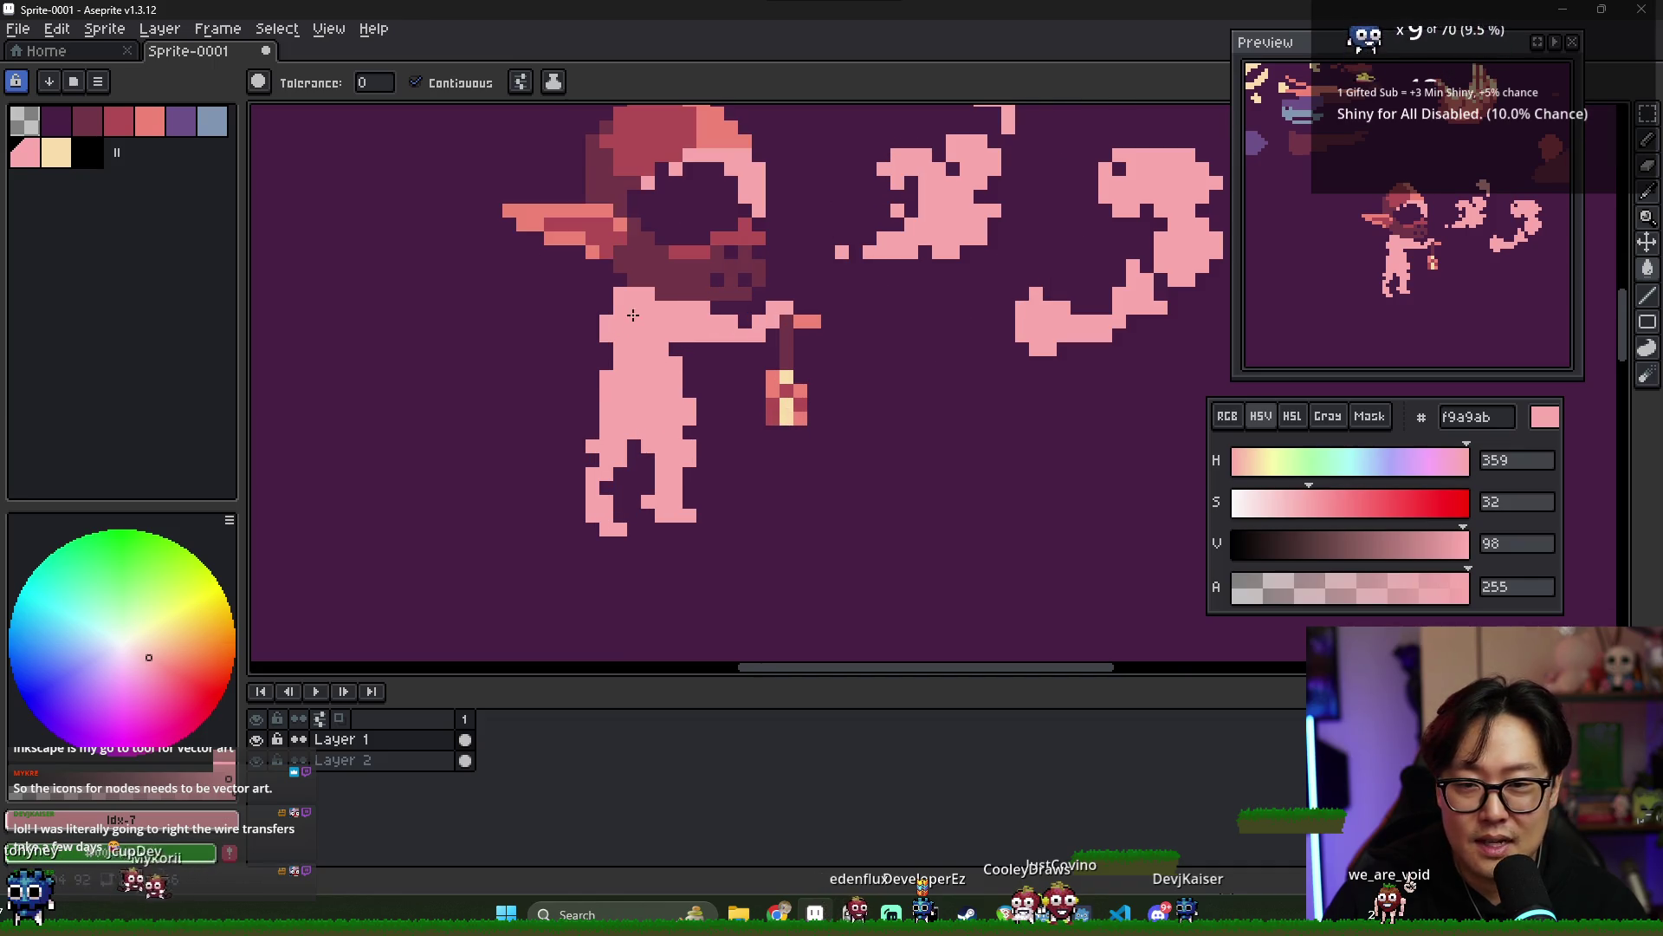
pyautogui.press('b')
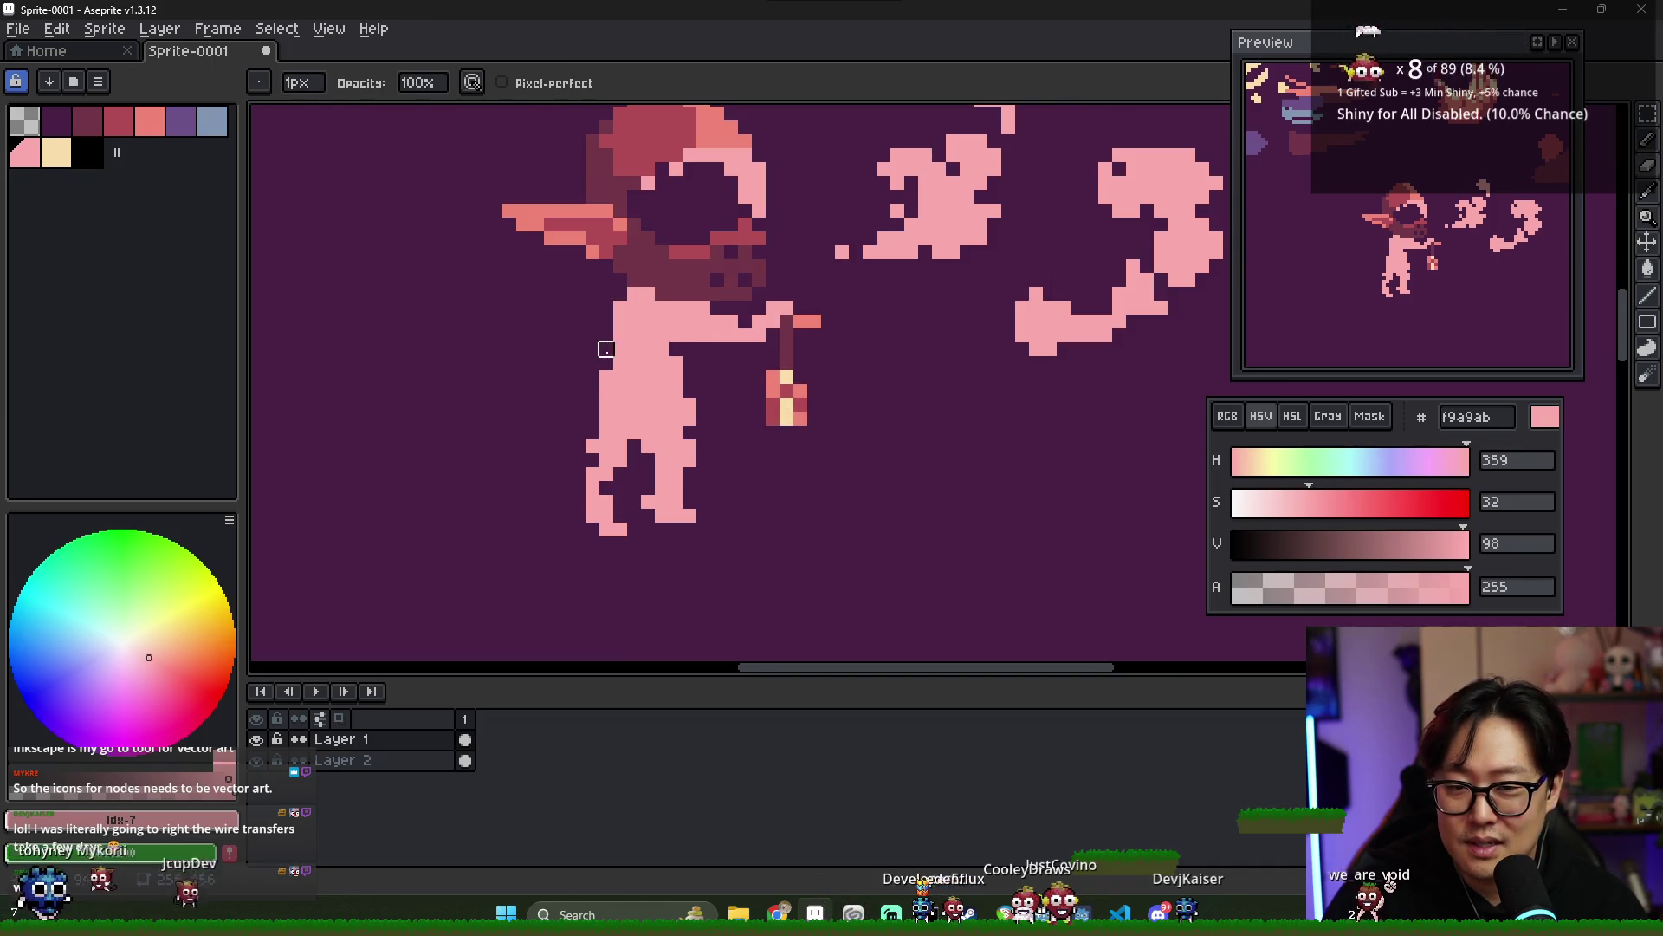
# - Erase a gap between the elf's legs
pyautogui.press('e')
pyautogui.moveTo(620, 446); pyautogui.dragTo(634, 520)
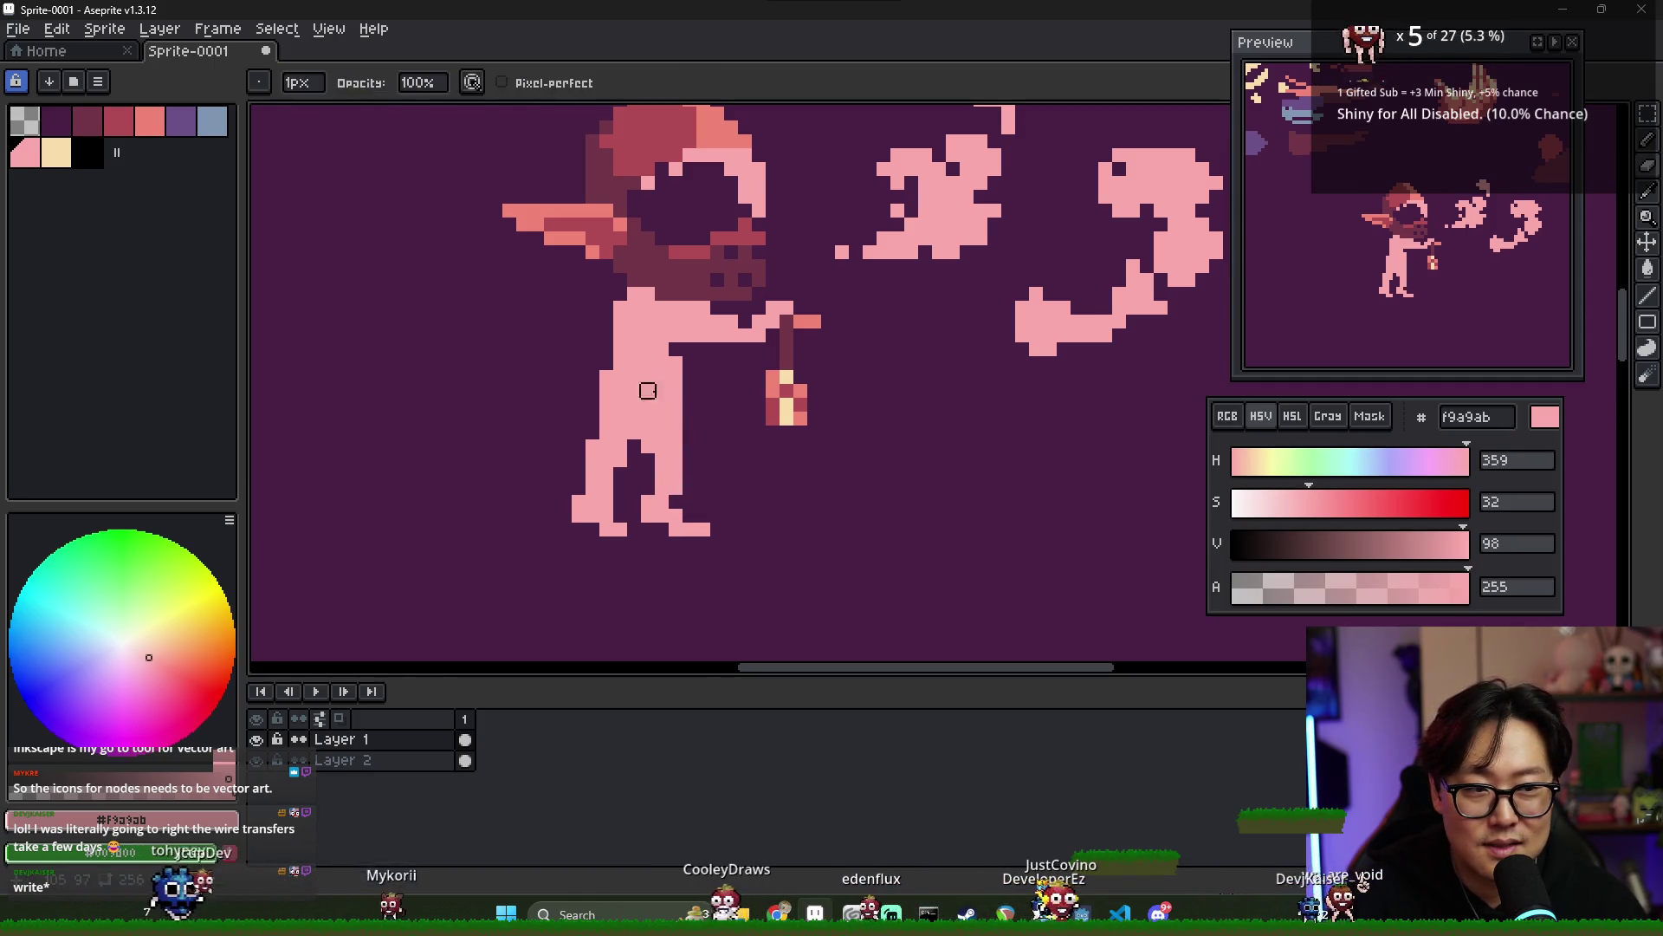
pyautogui.press('e')
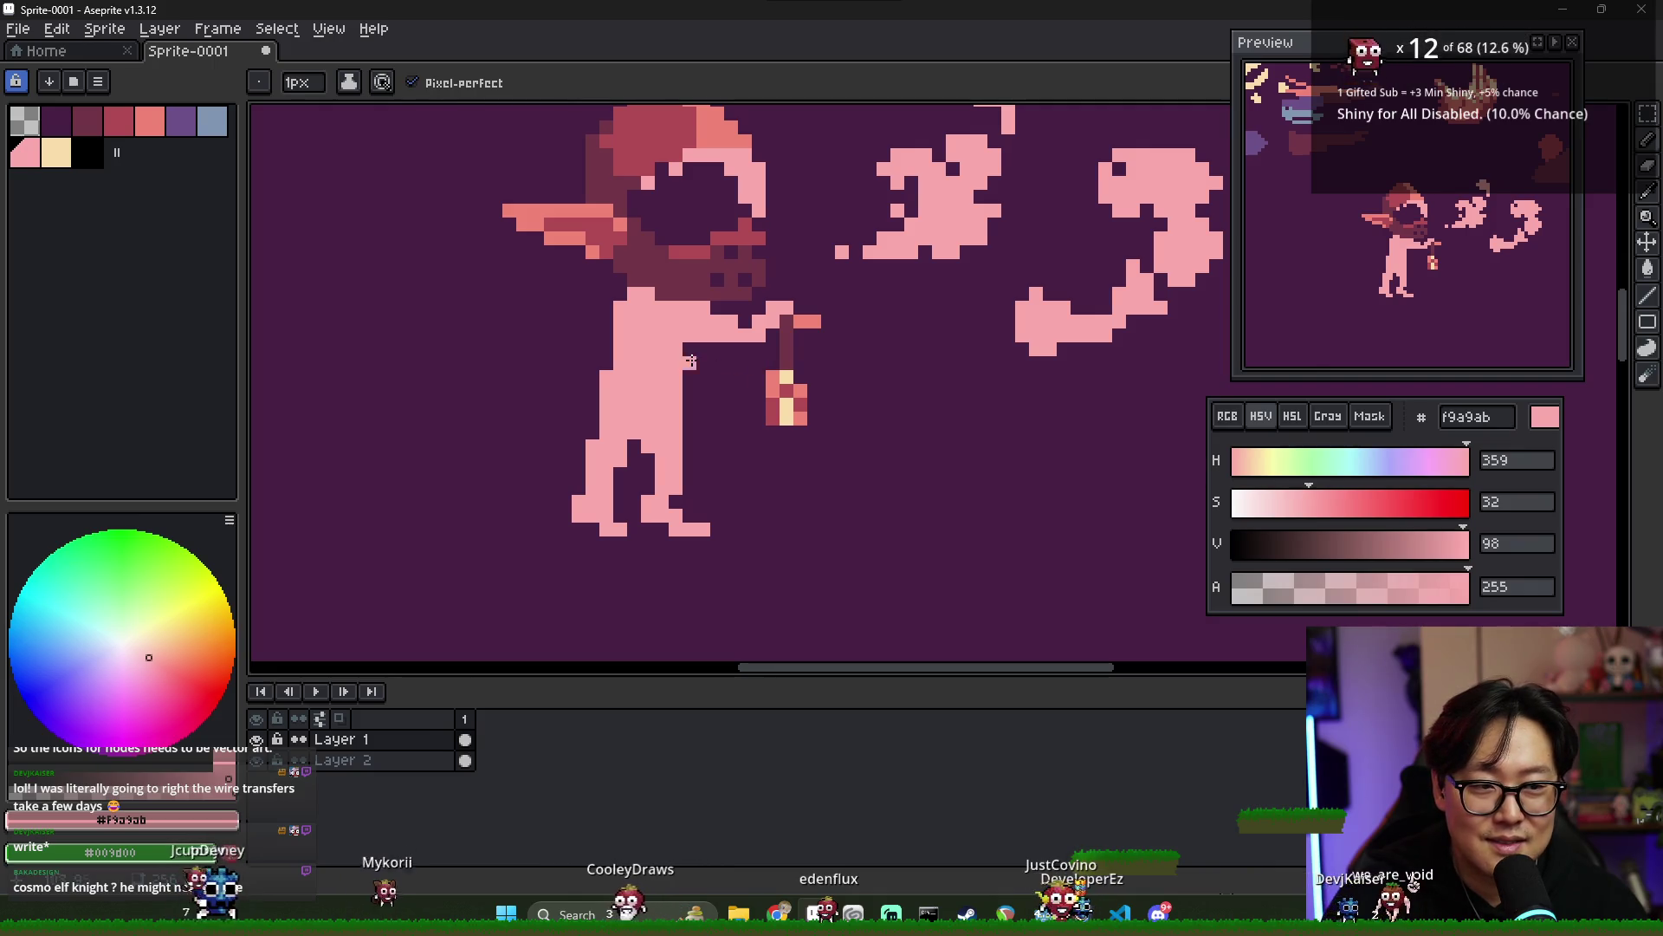
# - Draw a pink arm reaching left from the body and trim its upper-left edge
pyautogui.moveTo(603, 309); pyautogui.dragTo(574, 346)
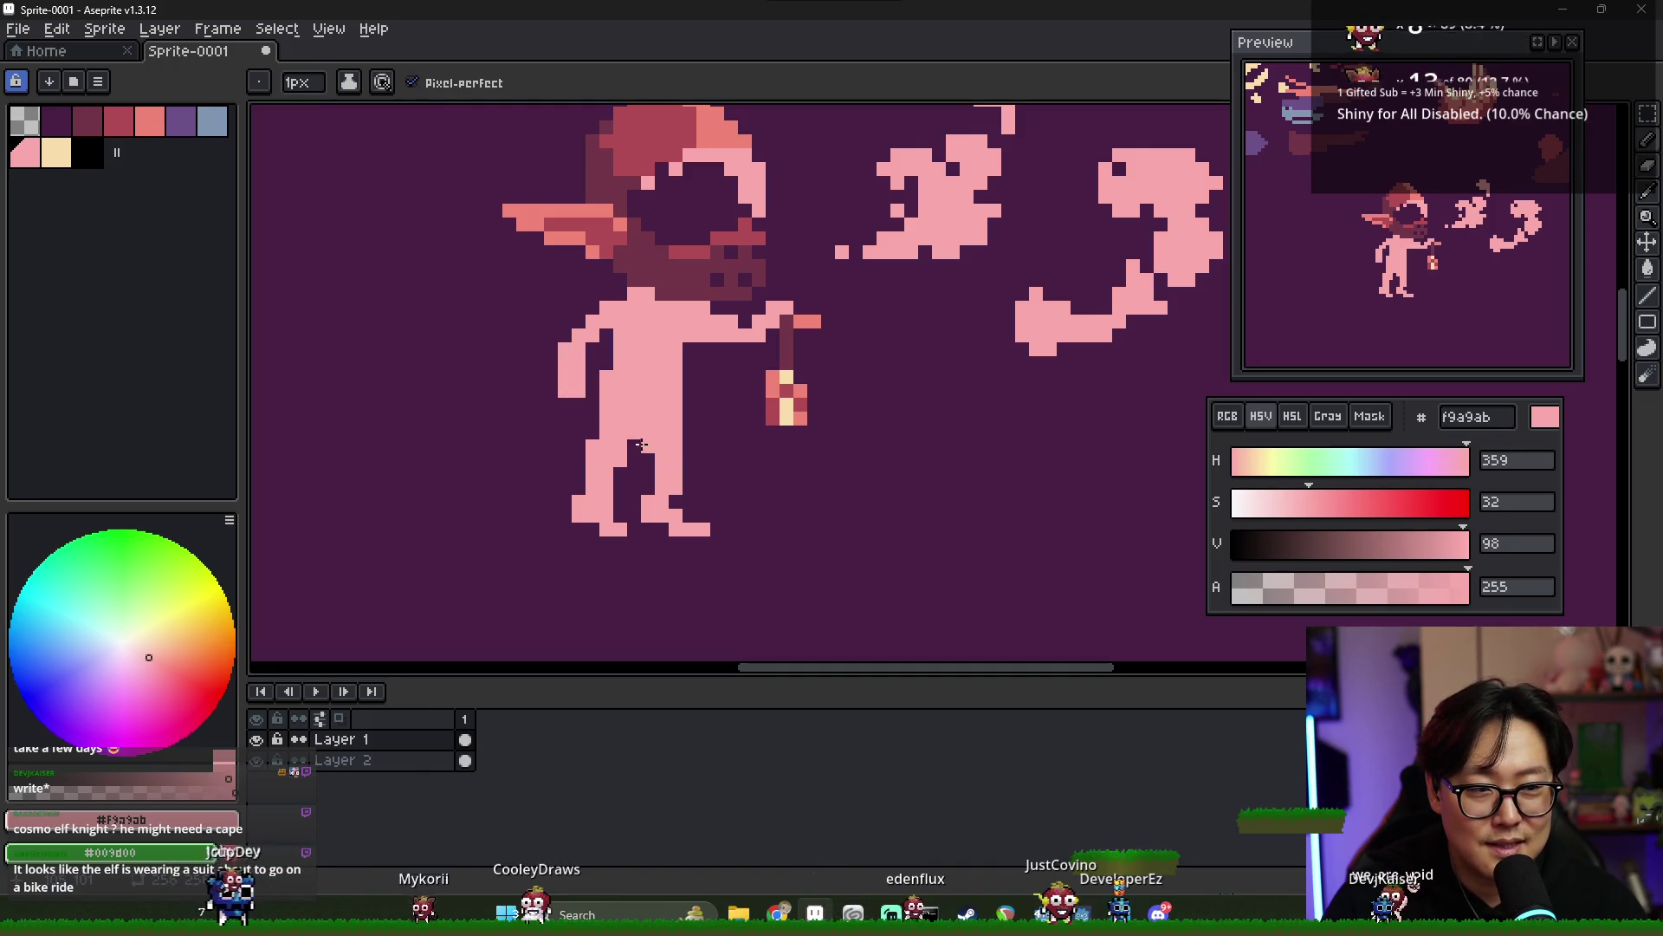
pyautogui.moveTo(574, 409)
pyautogui.mouseDown()
pyautogui.moveTo(554, 357)
pyautogui.moveTo(536, 381)
pyautogui.mouseUp()
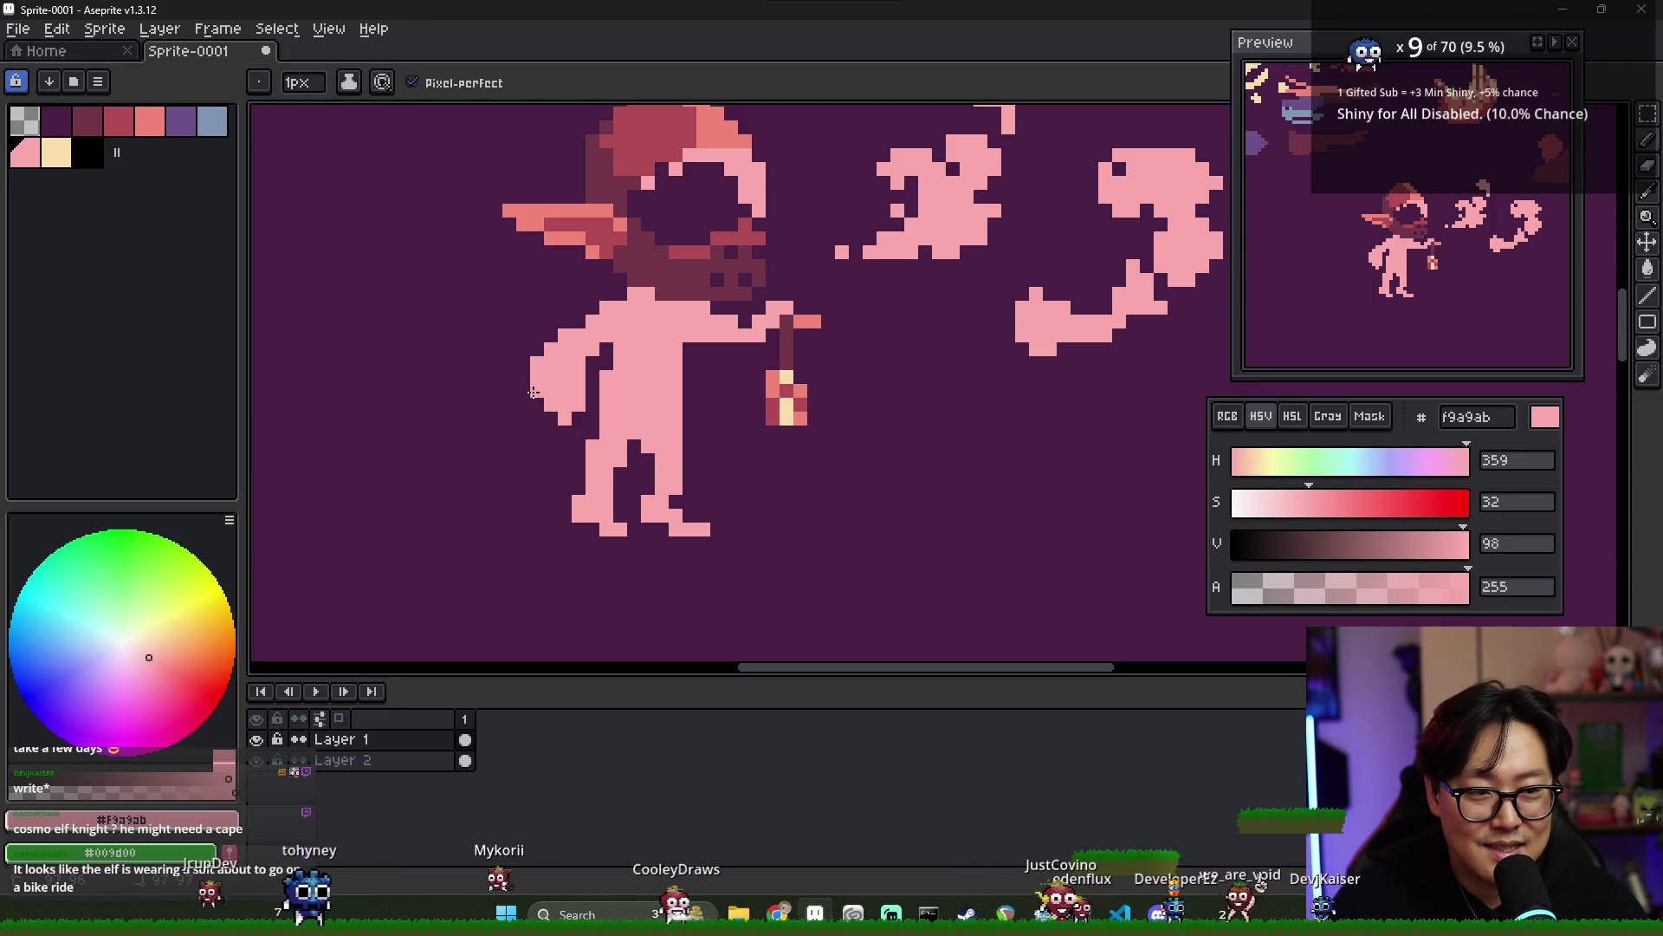
pyautogui.press('e')
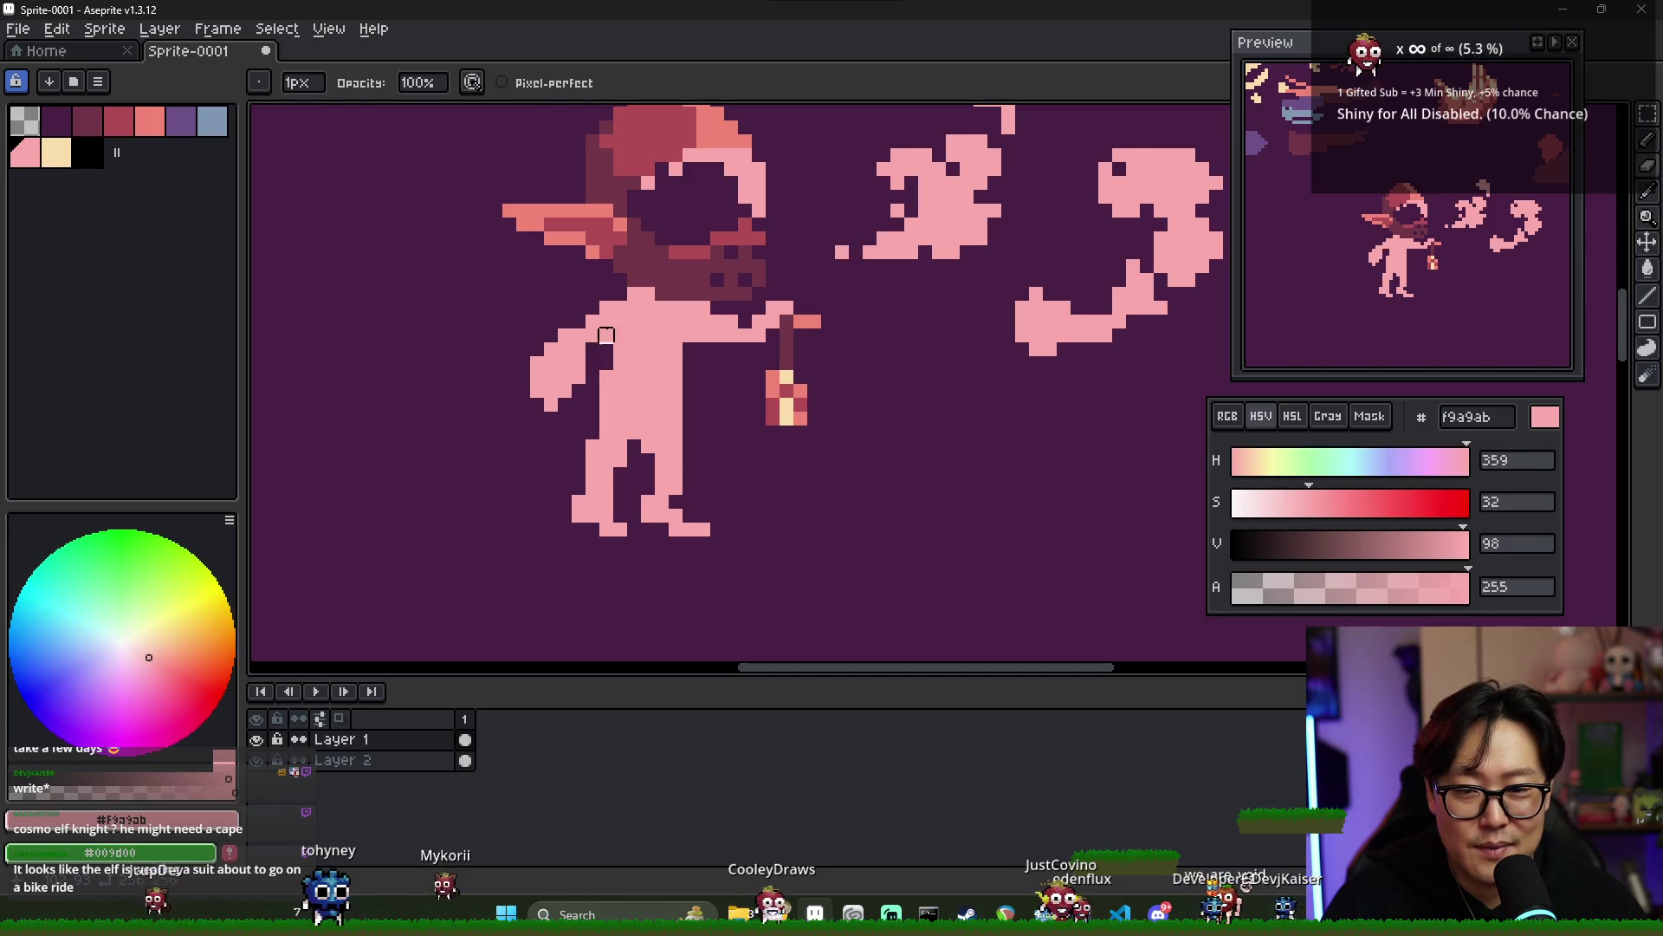
pyautogui.press('b')
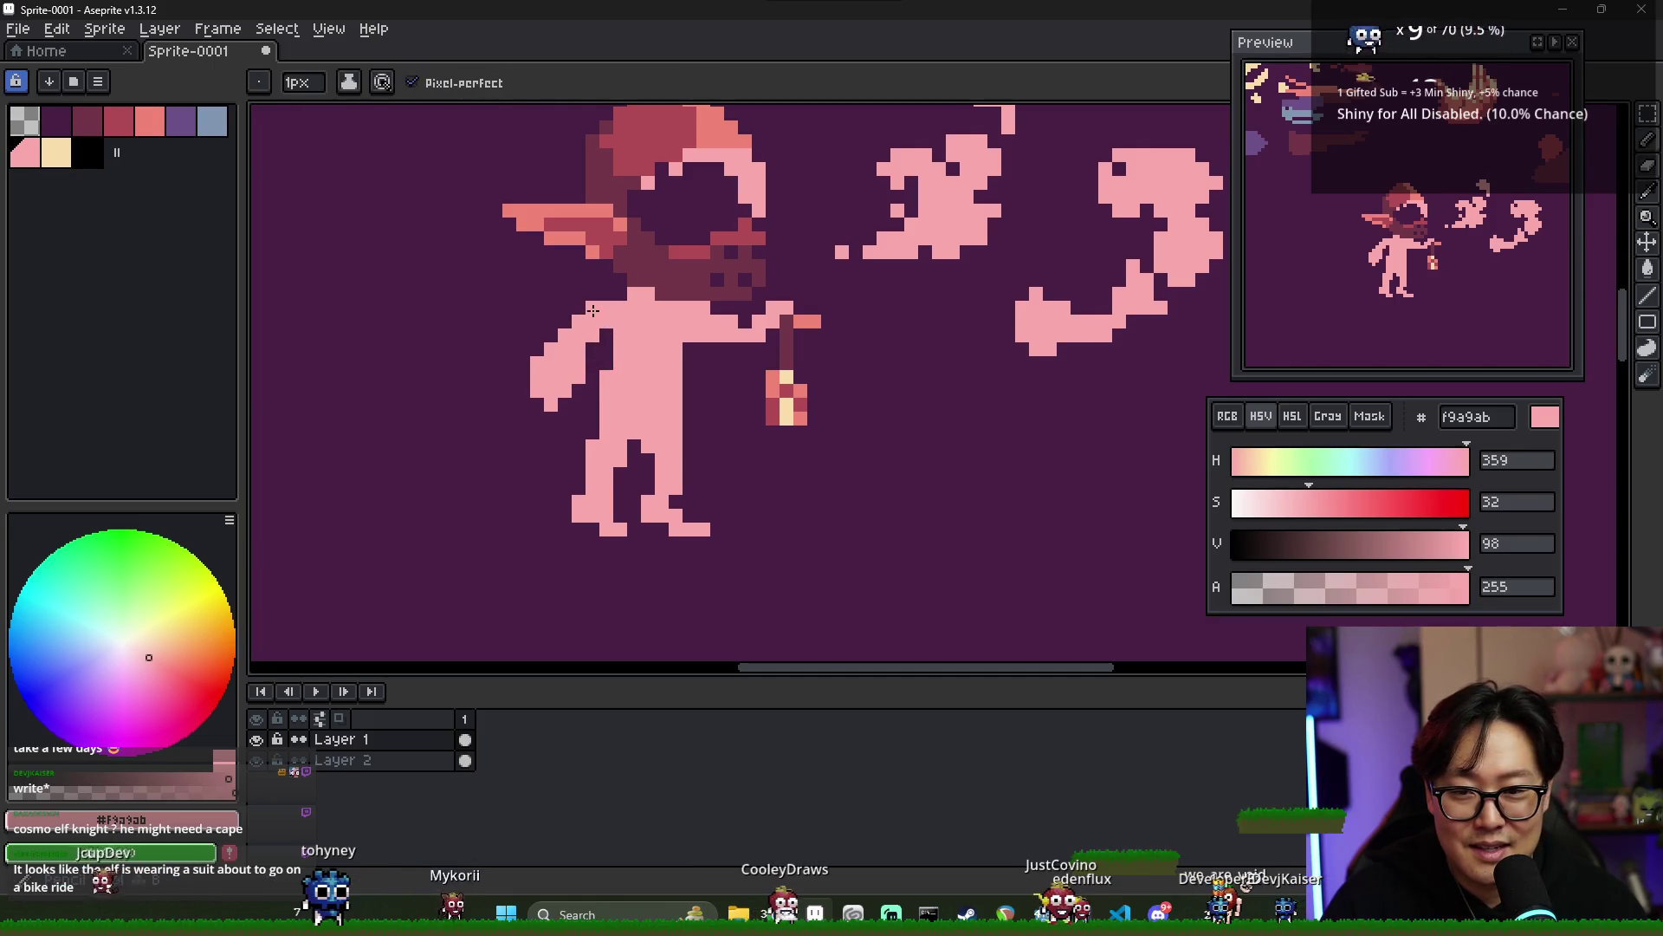
pyautogui.press('e')
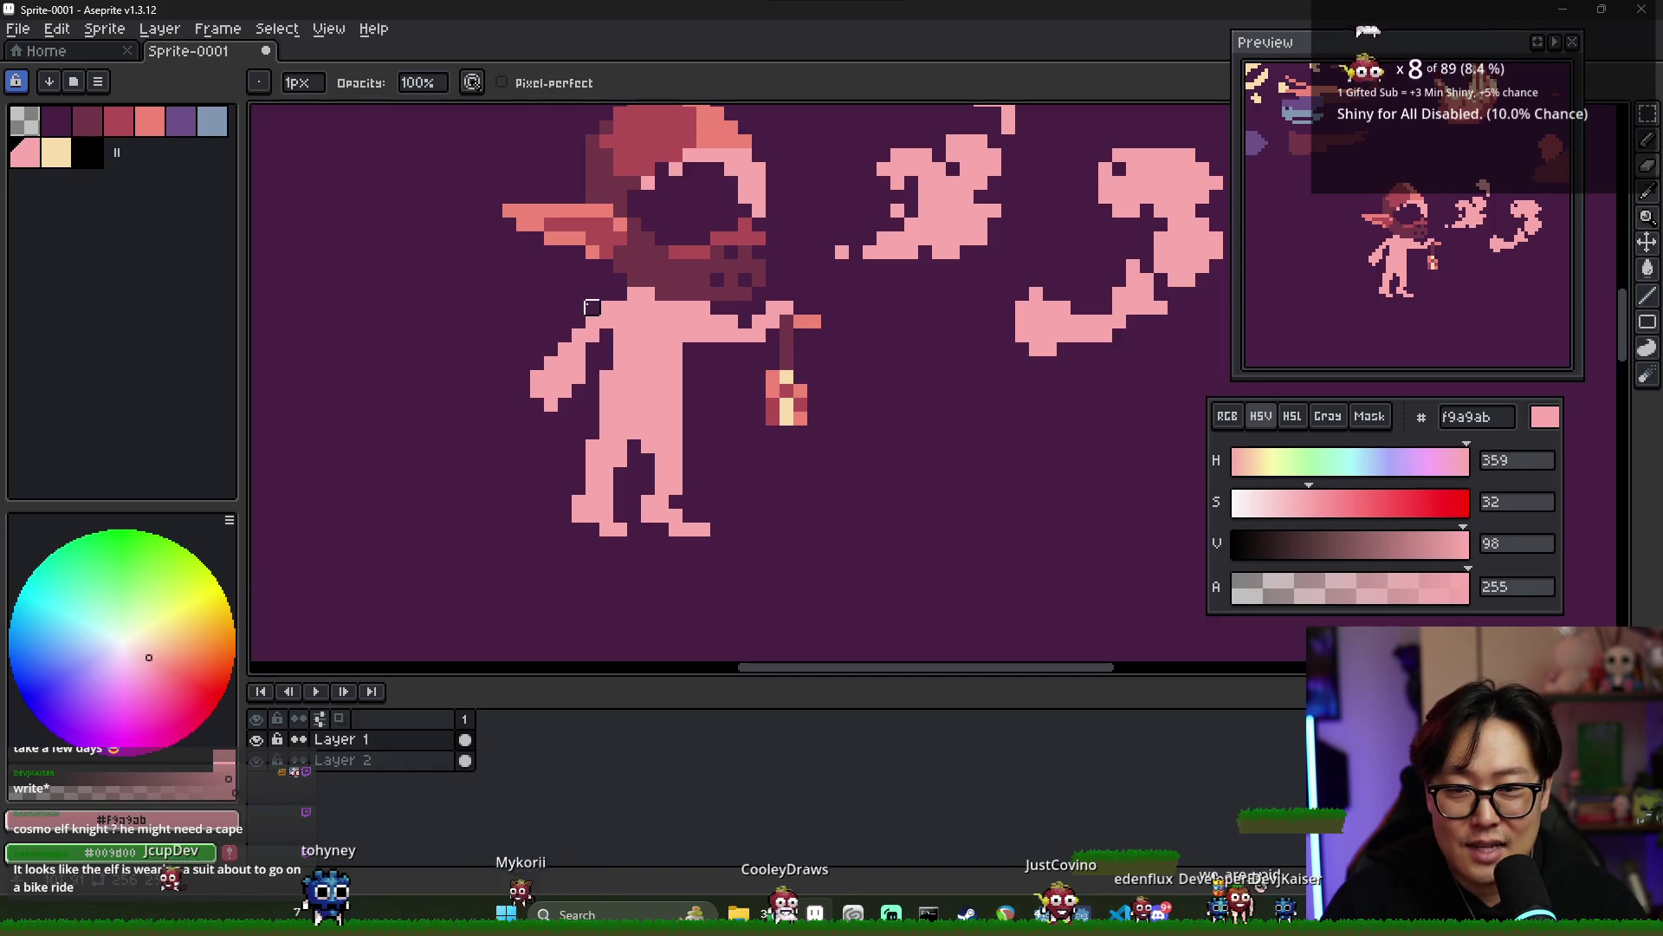
pyautogui.press('i')
pyautogui.press('b')
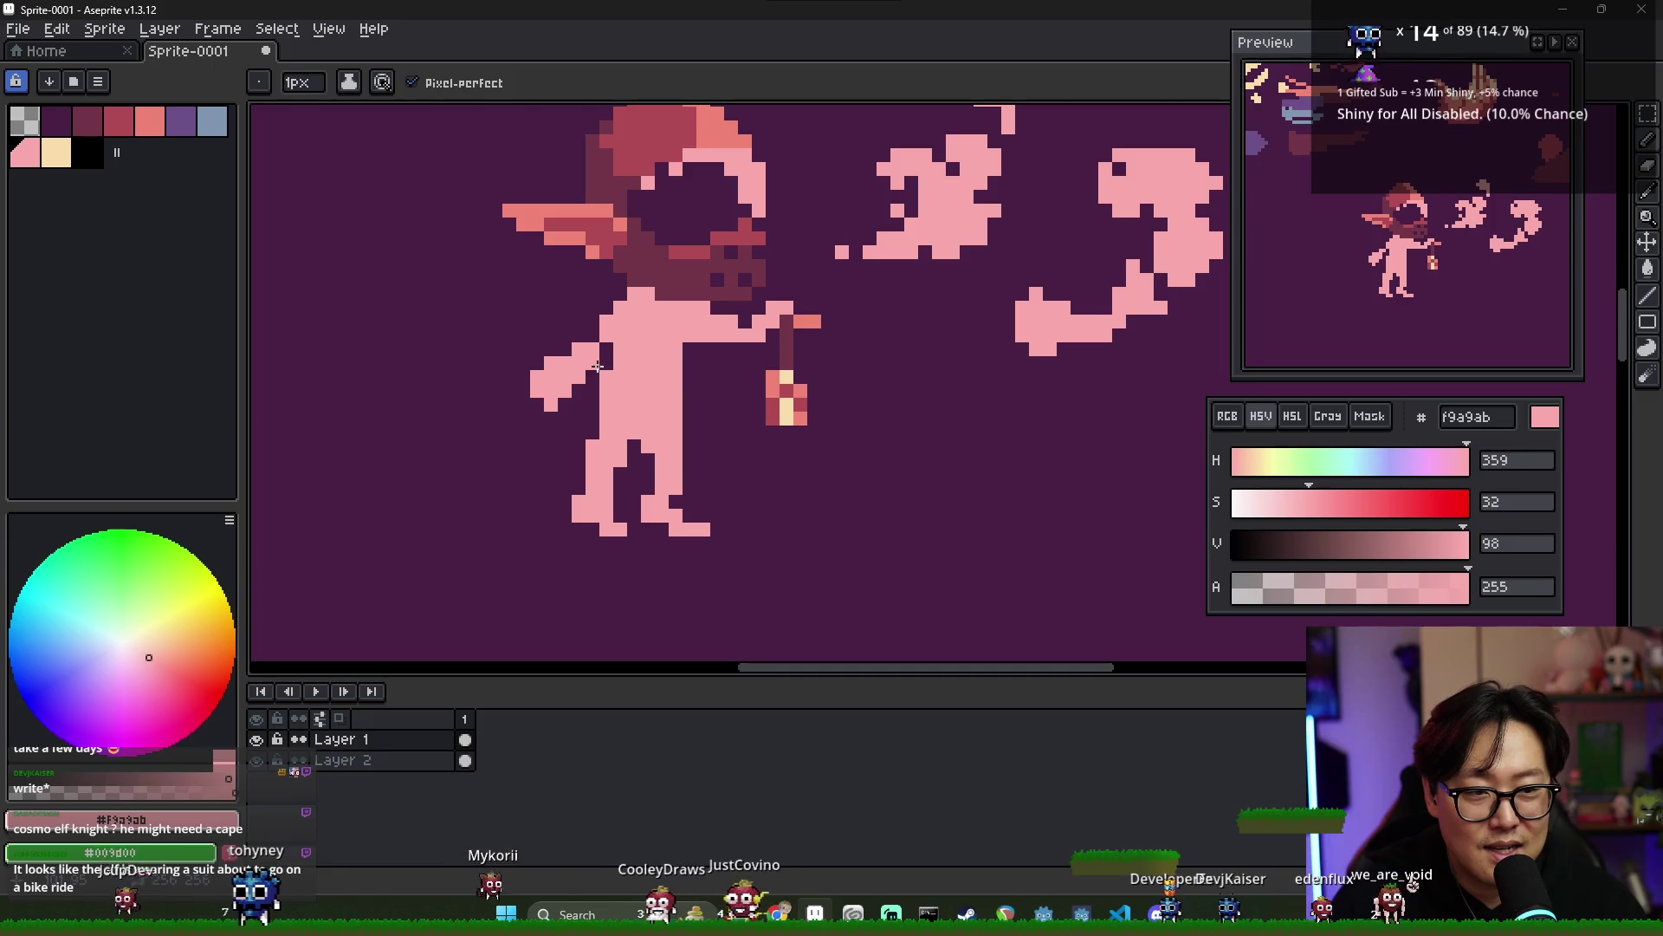
pyautogui.press('e')
pyautogui.moveTo(578, 348); pyautogui.dragTo(537, 381)
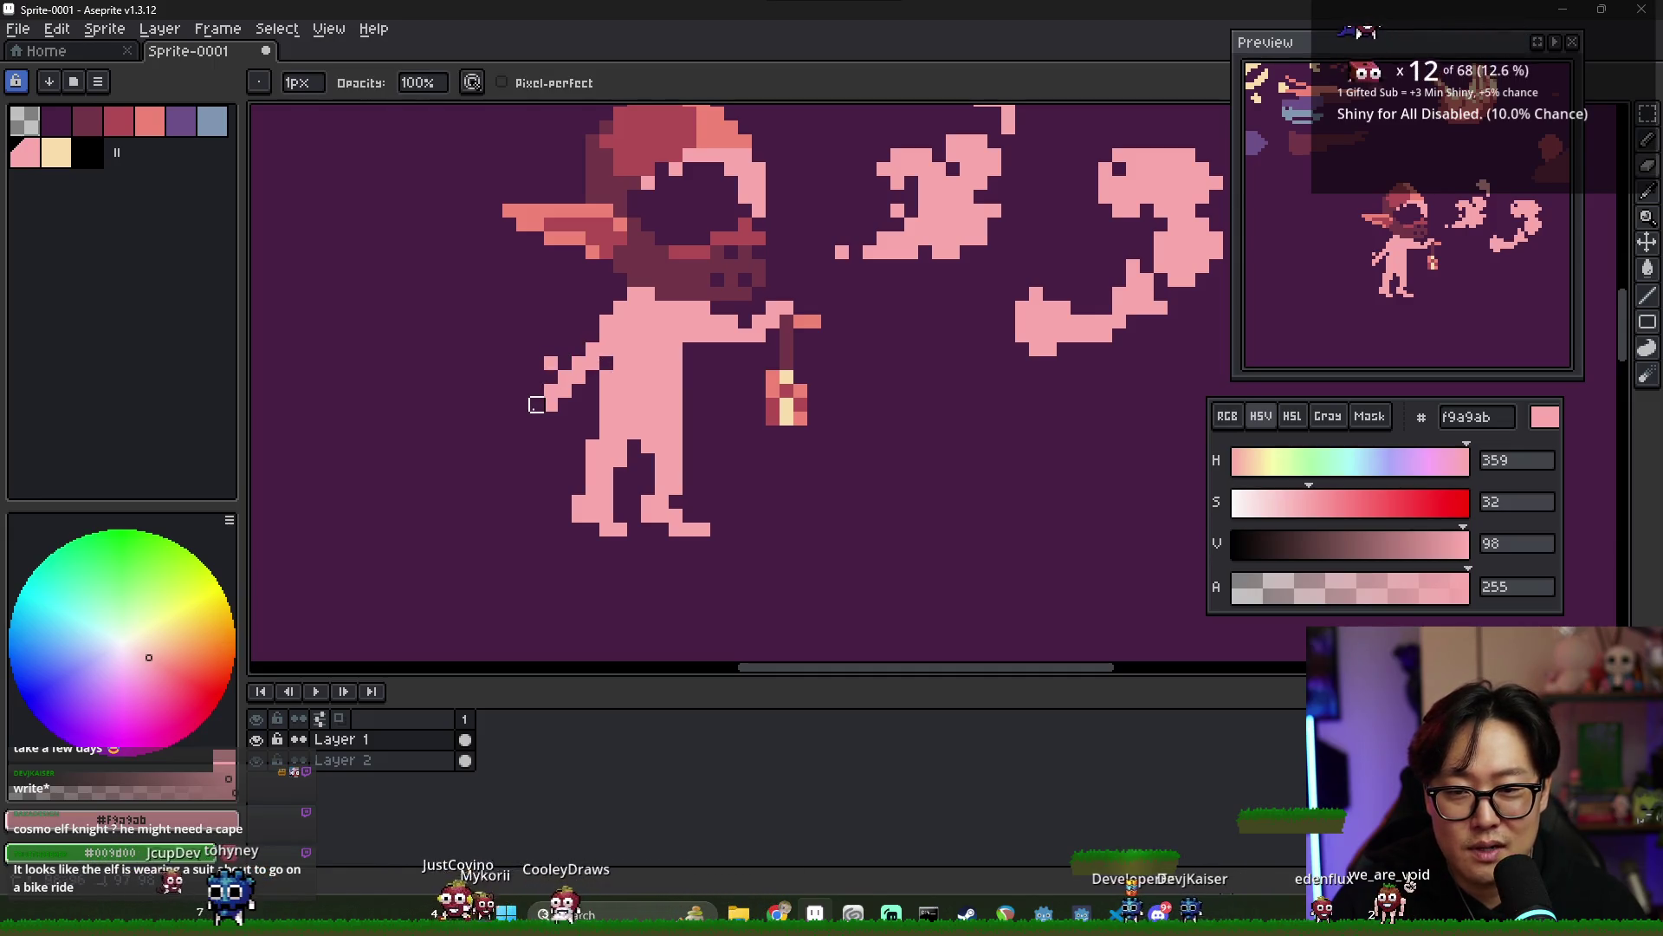
pyautogui.press('b')
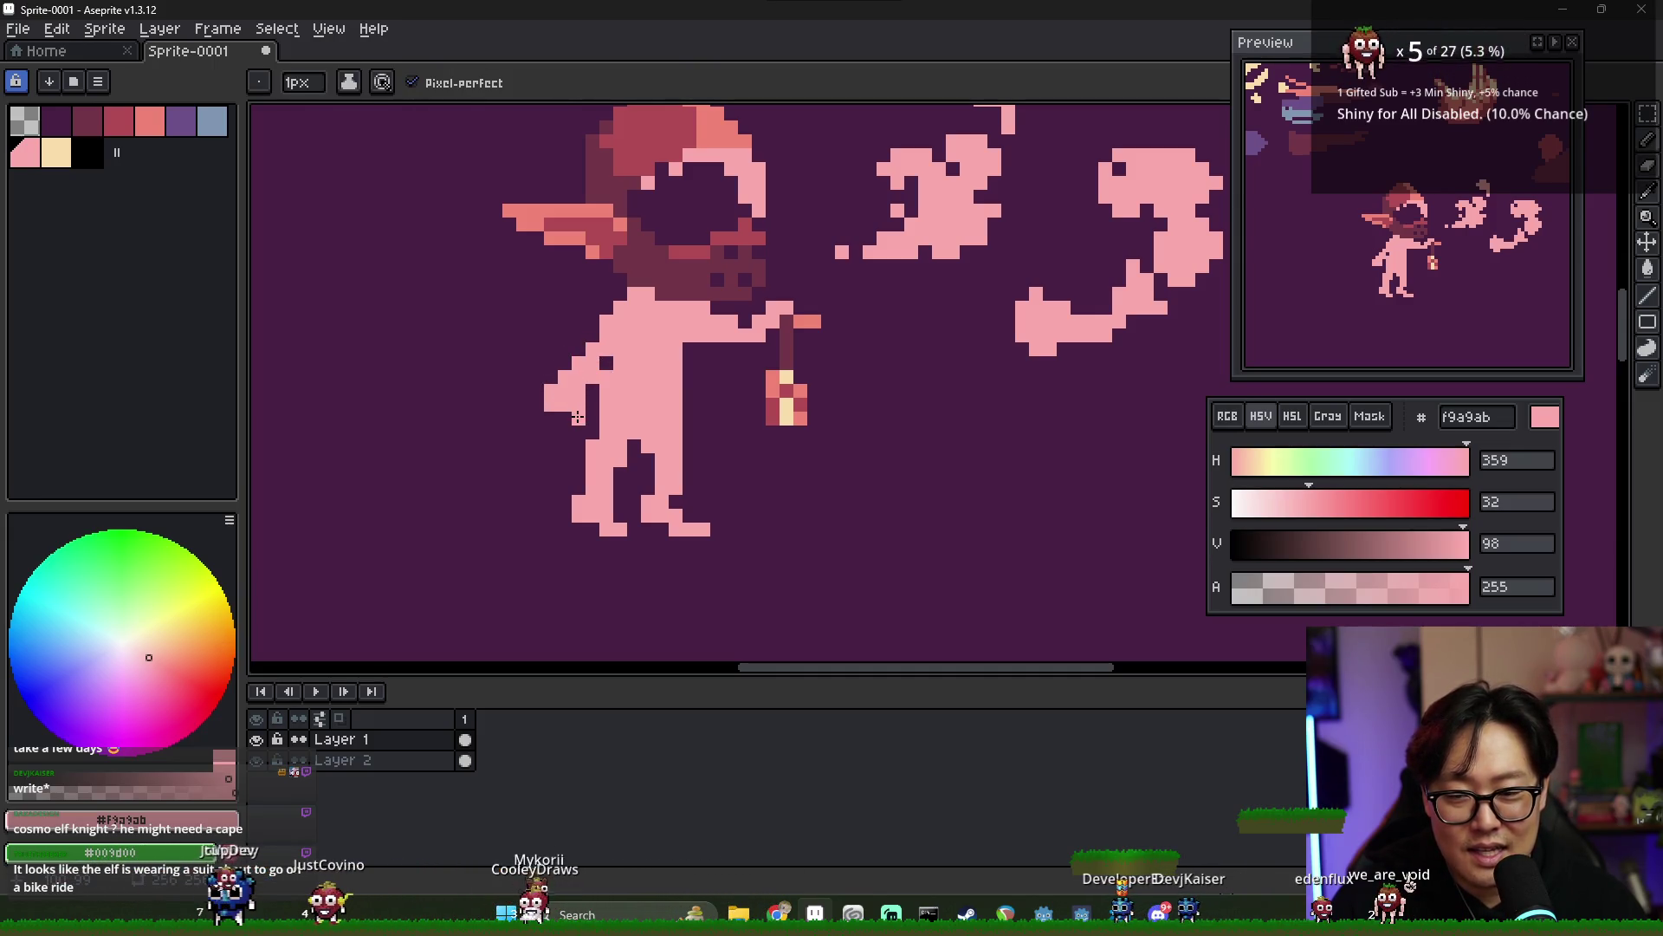
pyautogui.press('e')
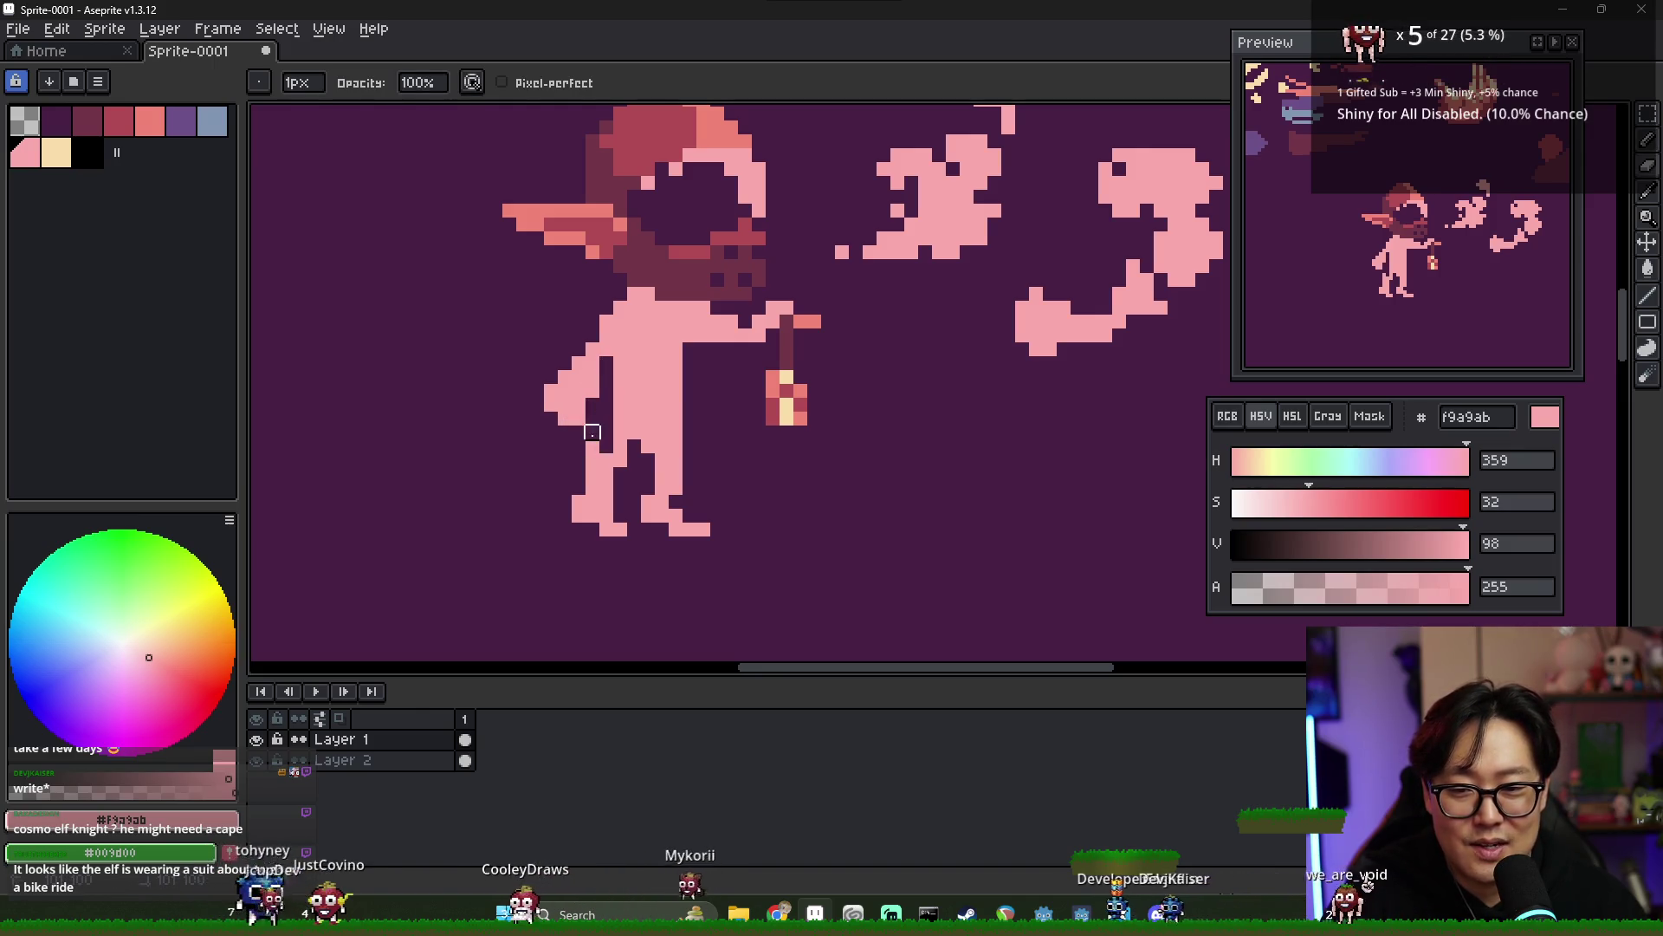
# - Erase a column of pink pixels down the elf's left side and select dark maroon #713547
pyautogui.moveTo(620, 347)
pyautogui.mouseDown()
pyautogui.moveTo(620, 460)
pyautogui.moveTo(650, 541)
pyautogui.mouseUp()
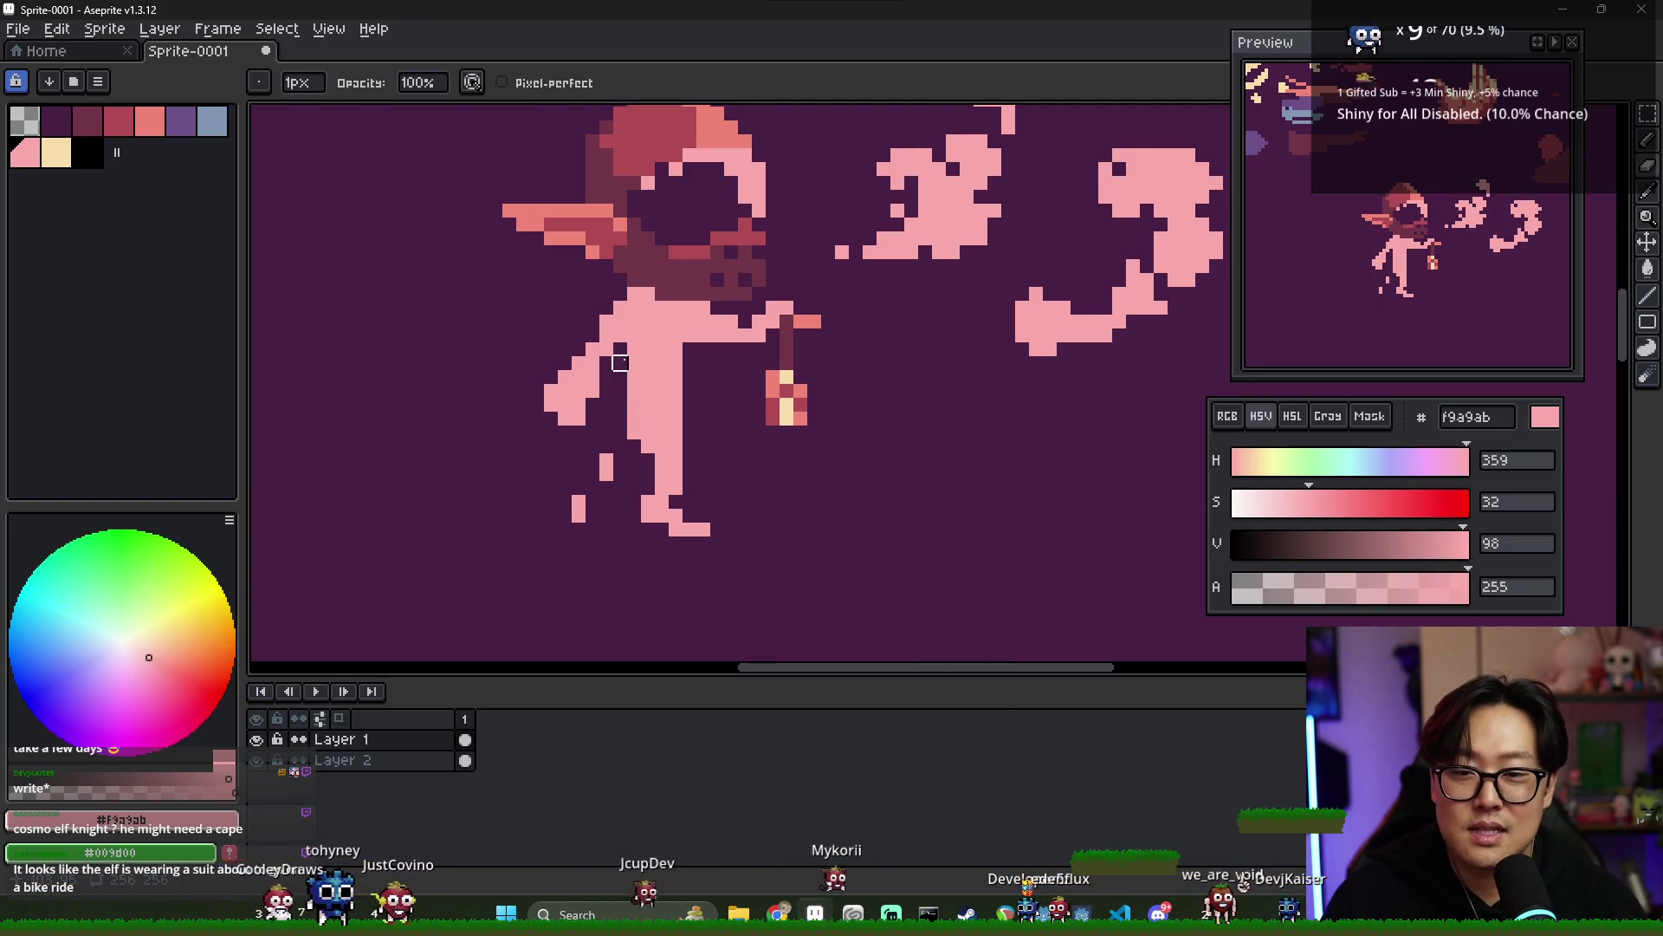
pyautogui.click(88, 121)
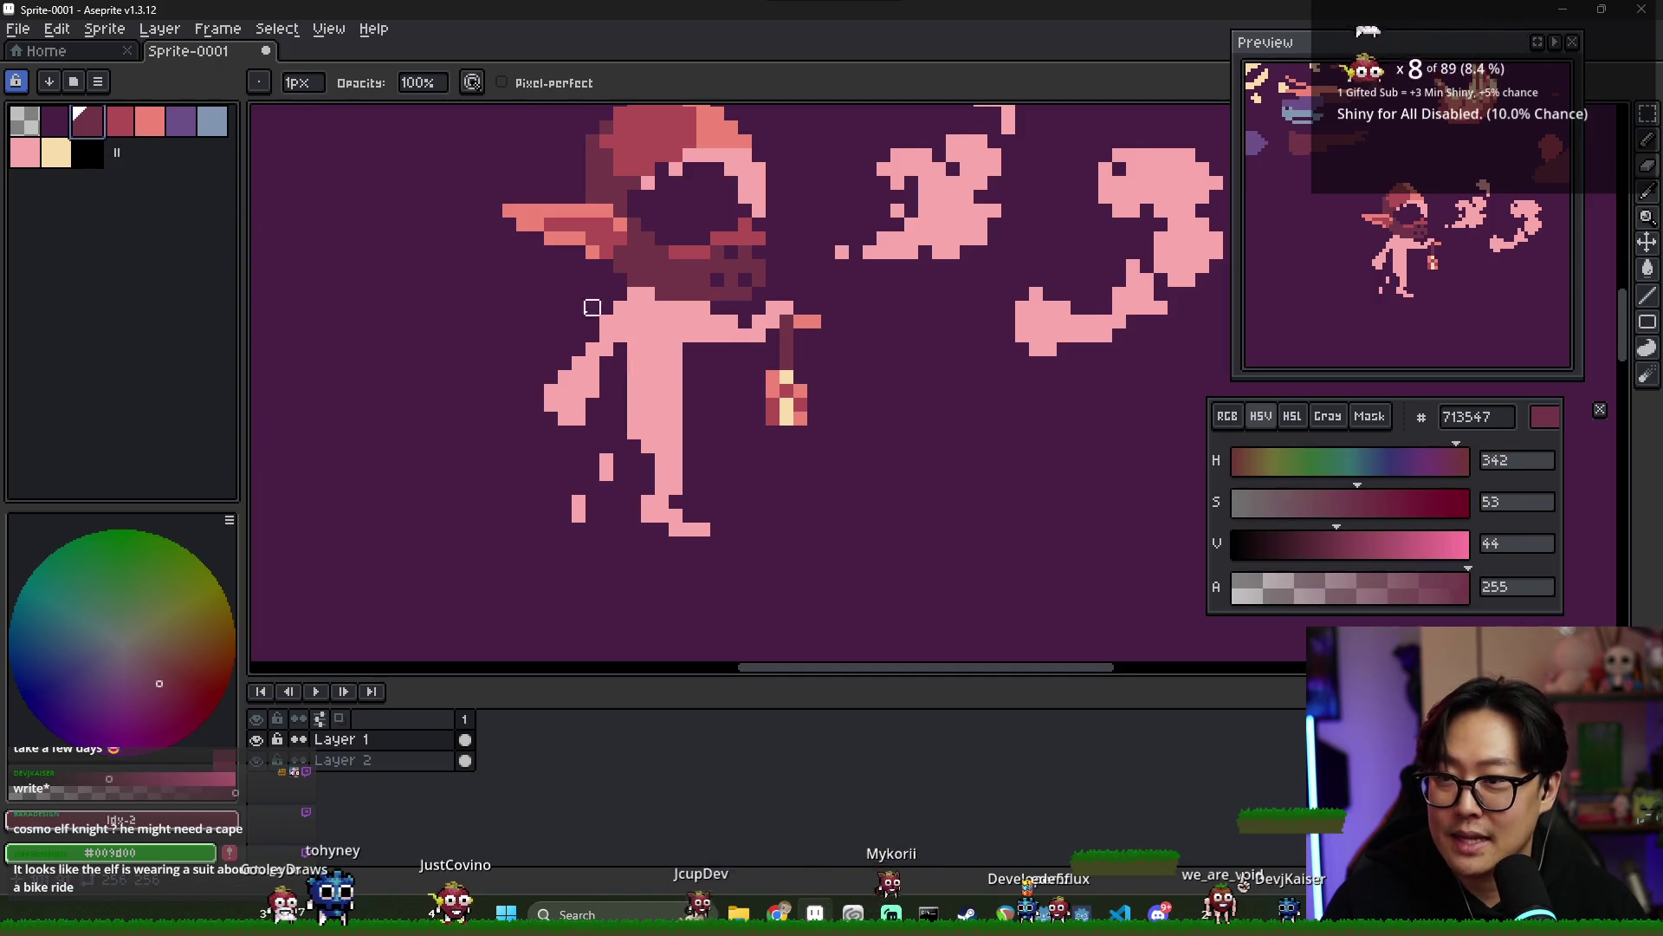
# - Draw crimson #b14b54 lines down the arm and right leg and fill the cloak crimson
pyautogui.press('b')
pyautogui.press(']')
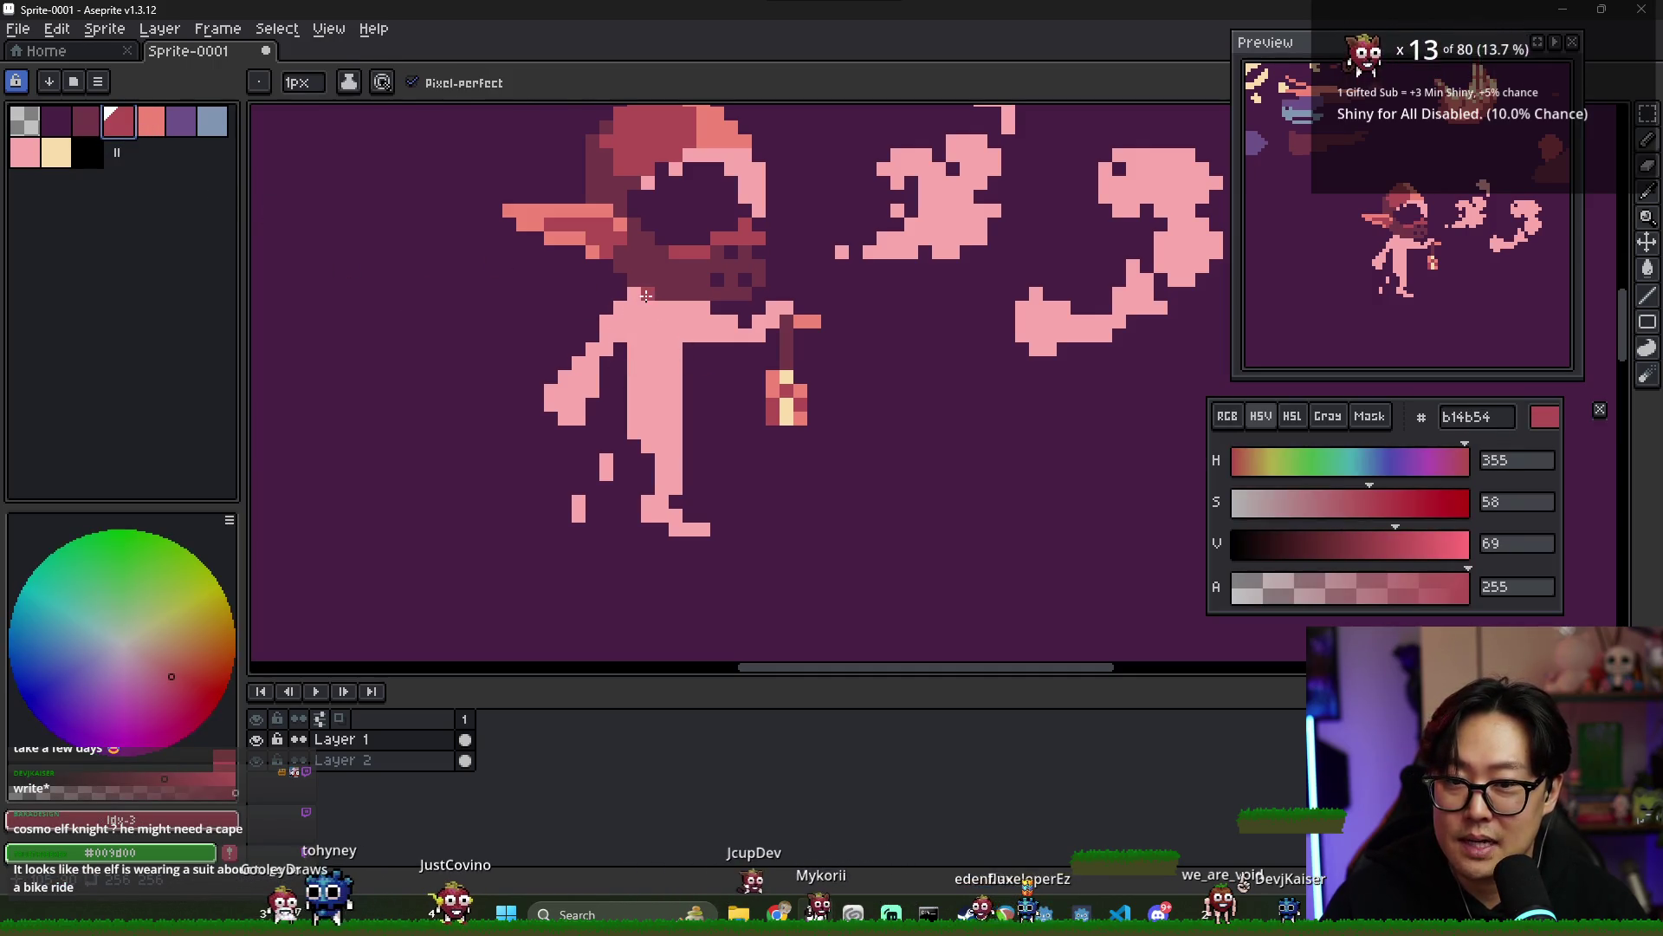
pyautogui.moveTo(532, 487)
pyautogui.mouseDown()
pyautogui.moveTo(620, 308)
pyautogui.moveTo(560, 408)
pyautogui.moveTo(537, 521)
pyautogui.mouseUp()
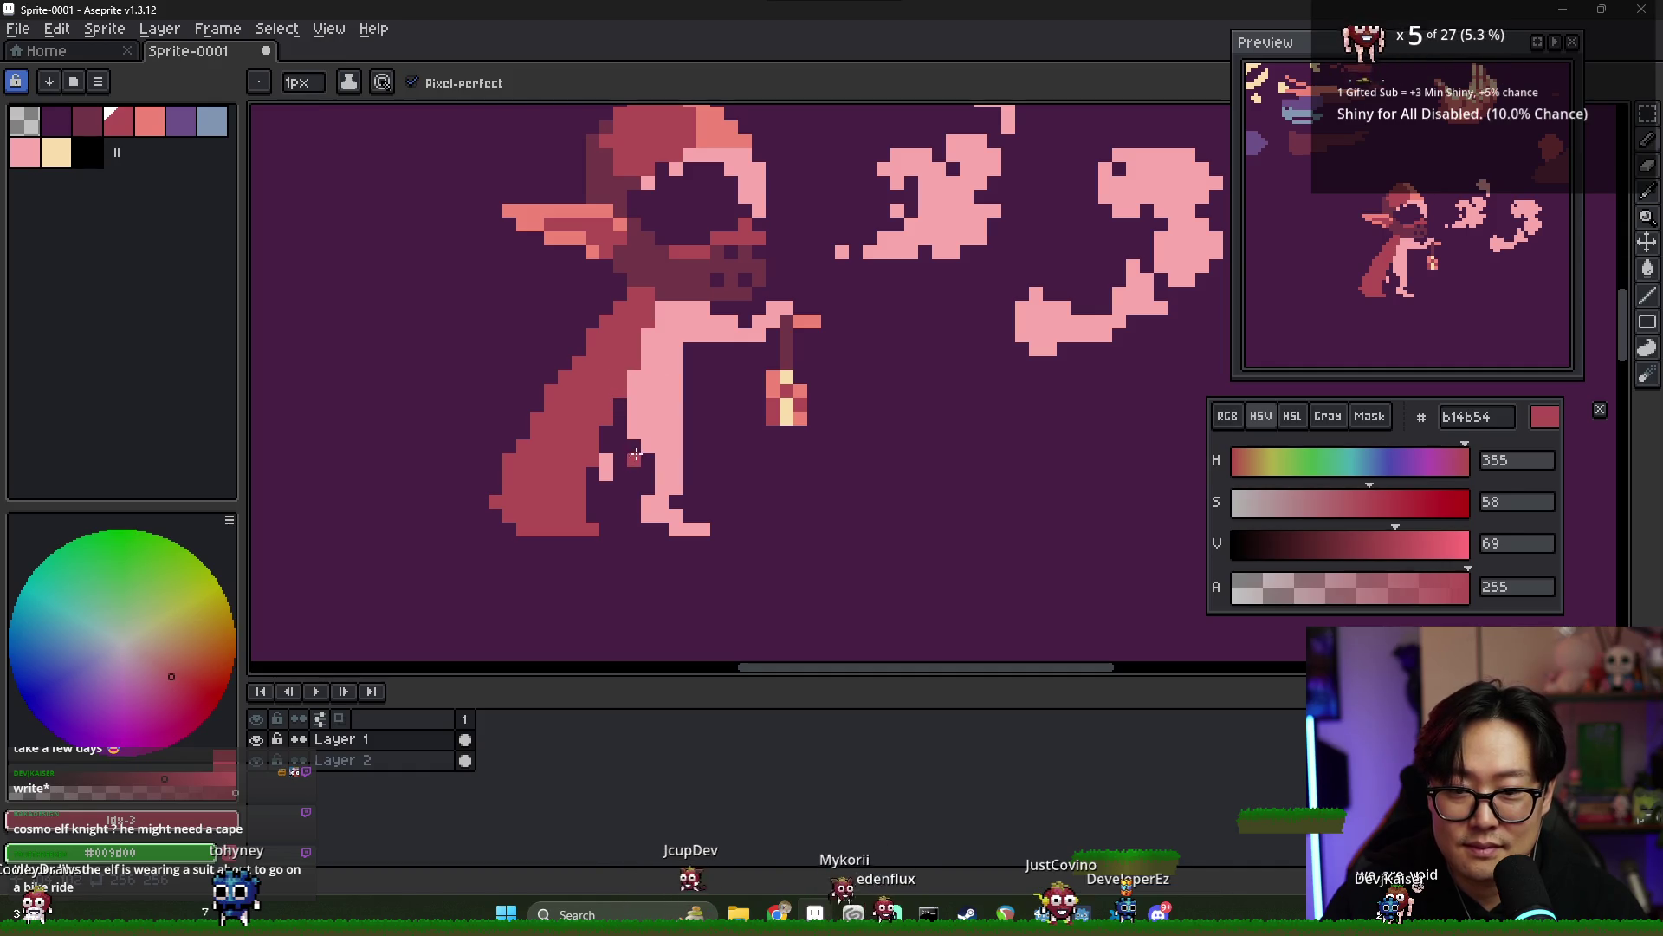
pyautogui.press('e')
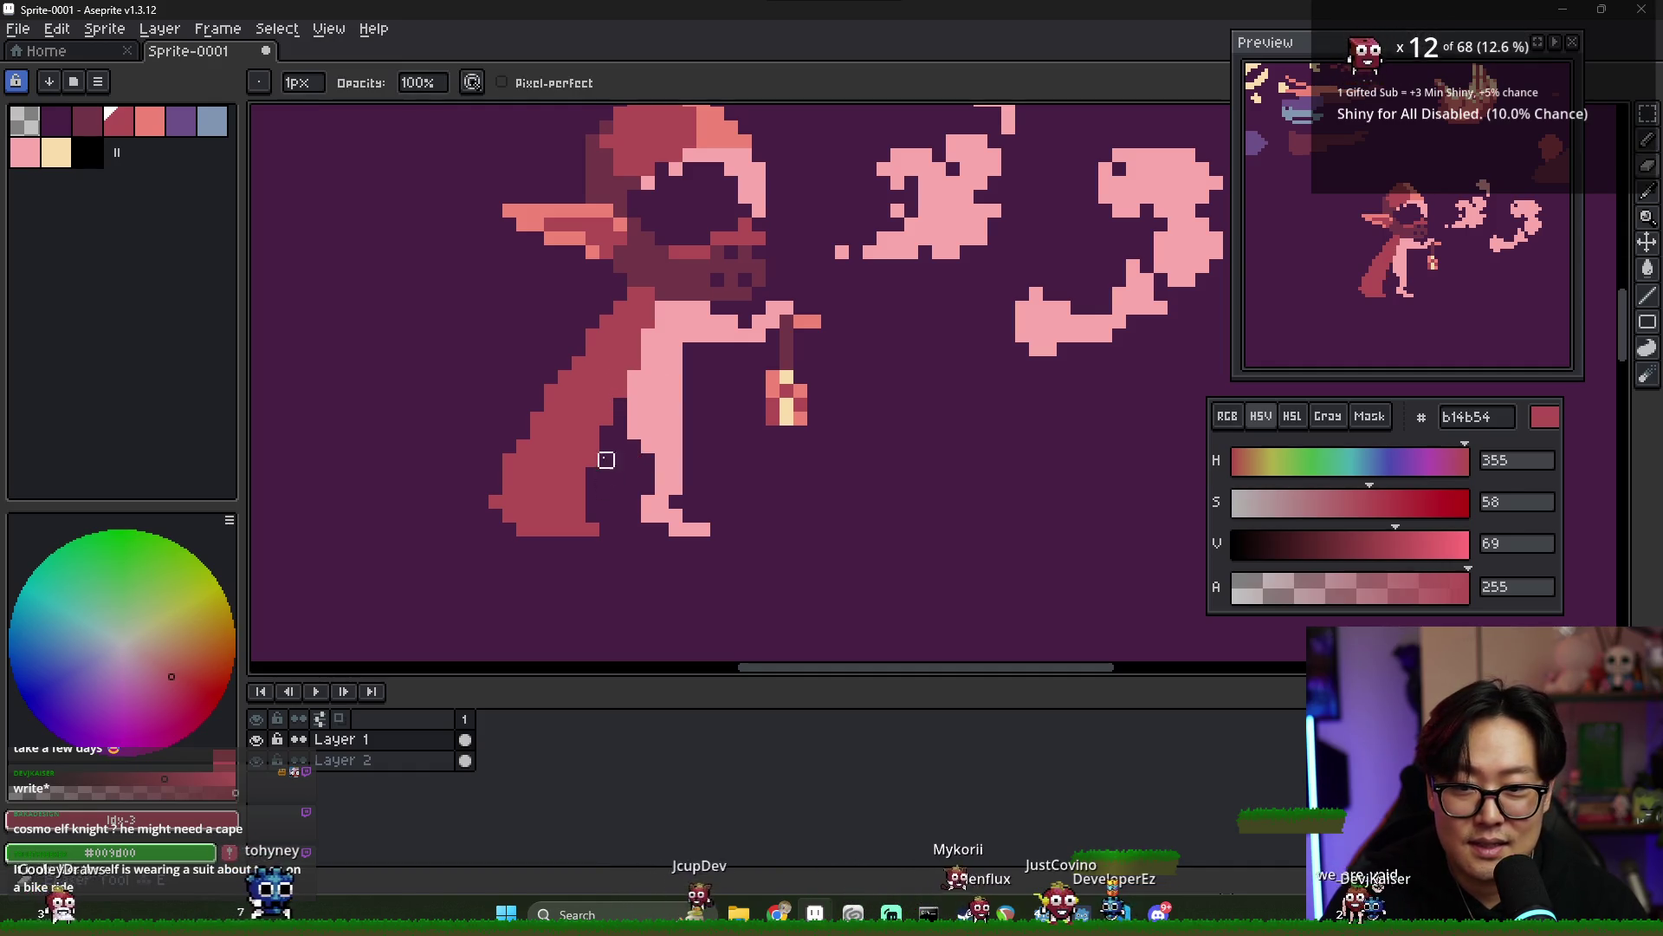
pyautogui.press('i')
pyautogui.press('b')
pyautogui.moveTo(690, 322)
pyautogui.mouseDown()
pyautogui.moveTo(717, 513)
pyautogui.moveTo(615, 524)
pyautogui.mouseUp()
pyautogui.press('g')
pyautogui.click(629, 493)
pyautogui.click(668, 438)
pyautogui.click(697, 504)
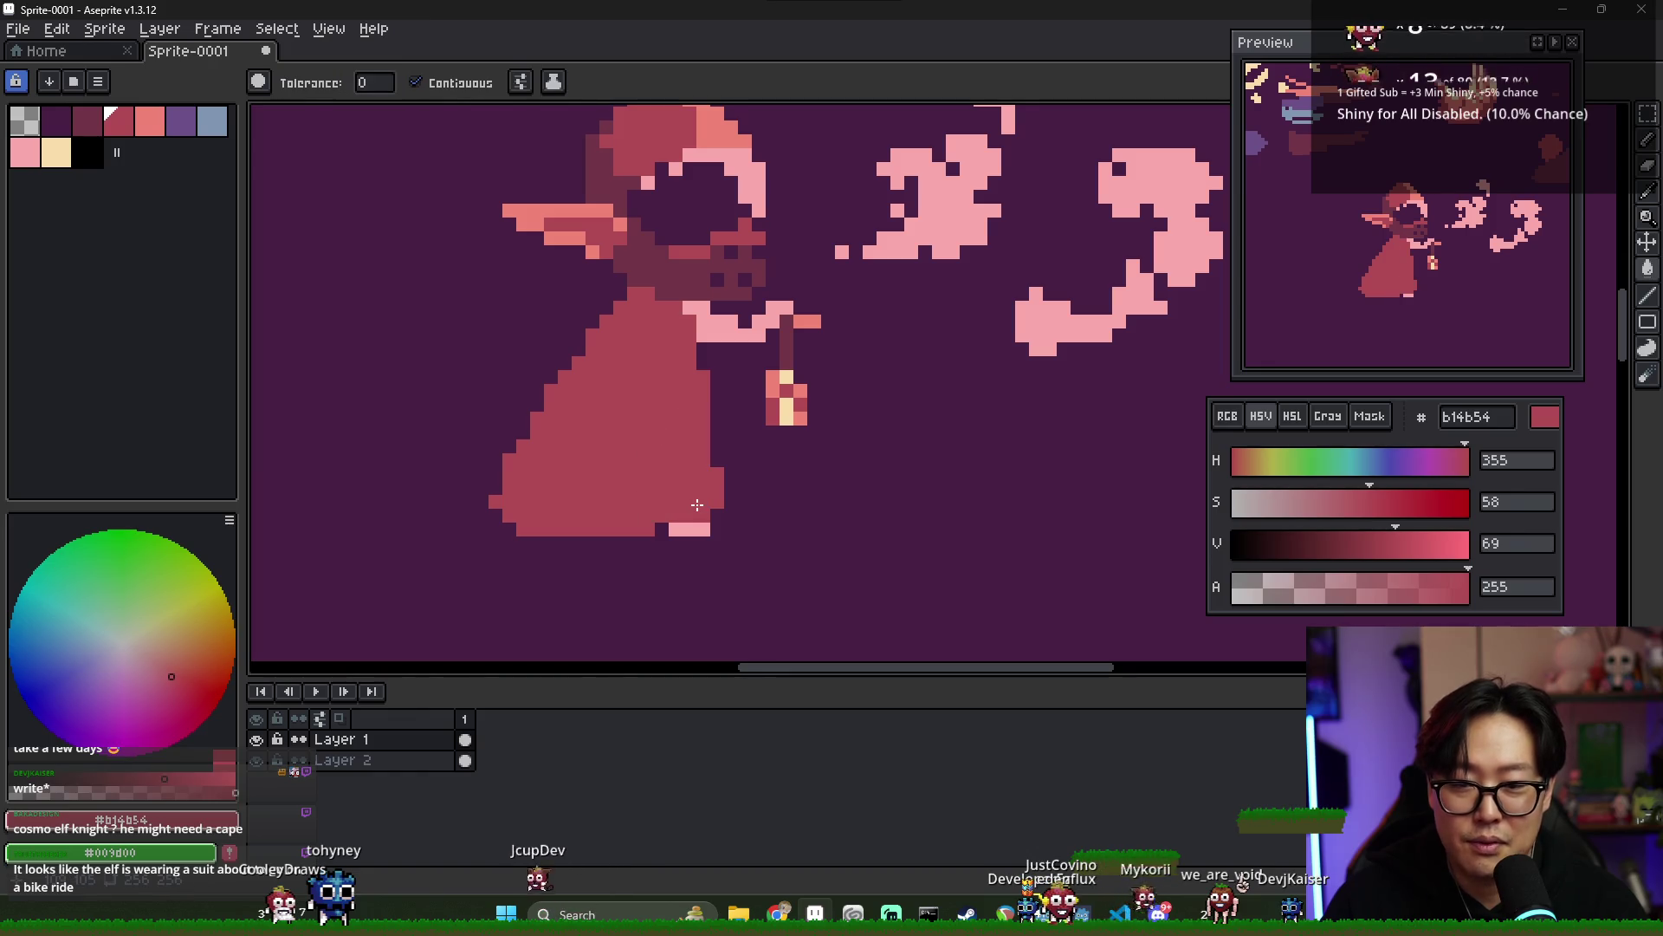
# - Recolour the pink arm pixels beside the body crimson and erase the pink hem strip
pyautogui.press('b')
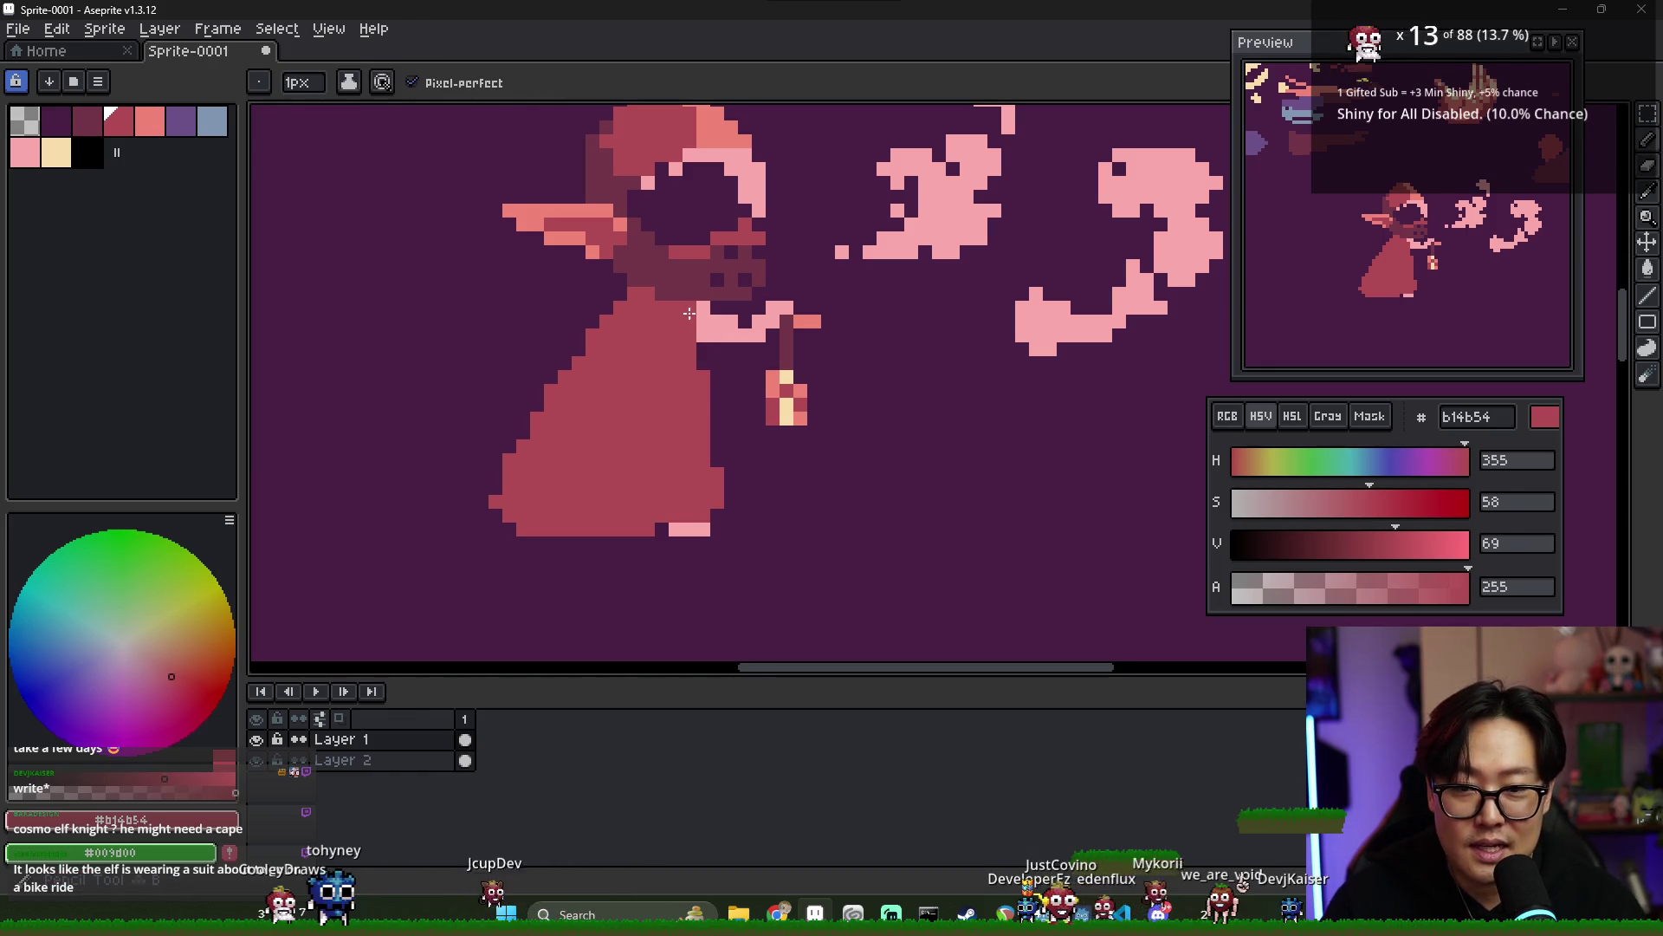
pyautogui.moveTo(701, 321); pyautogui.dragTo(702, 338)
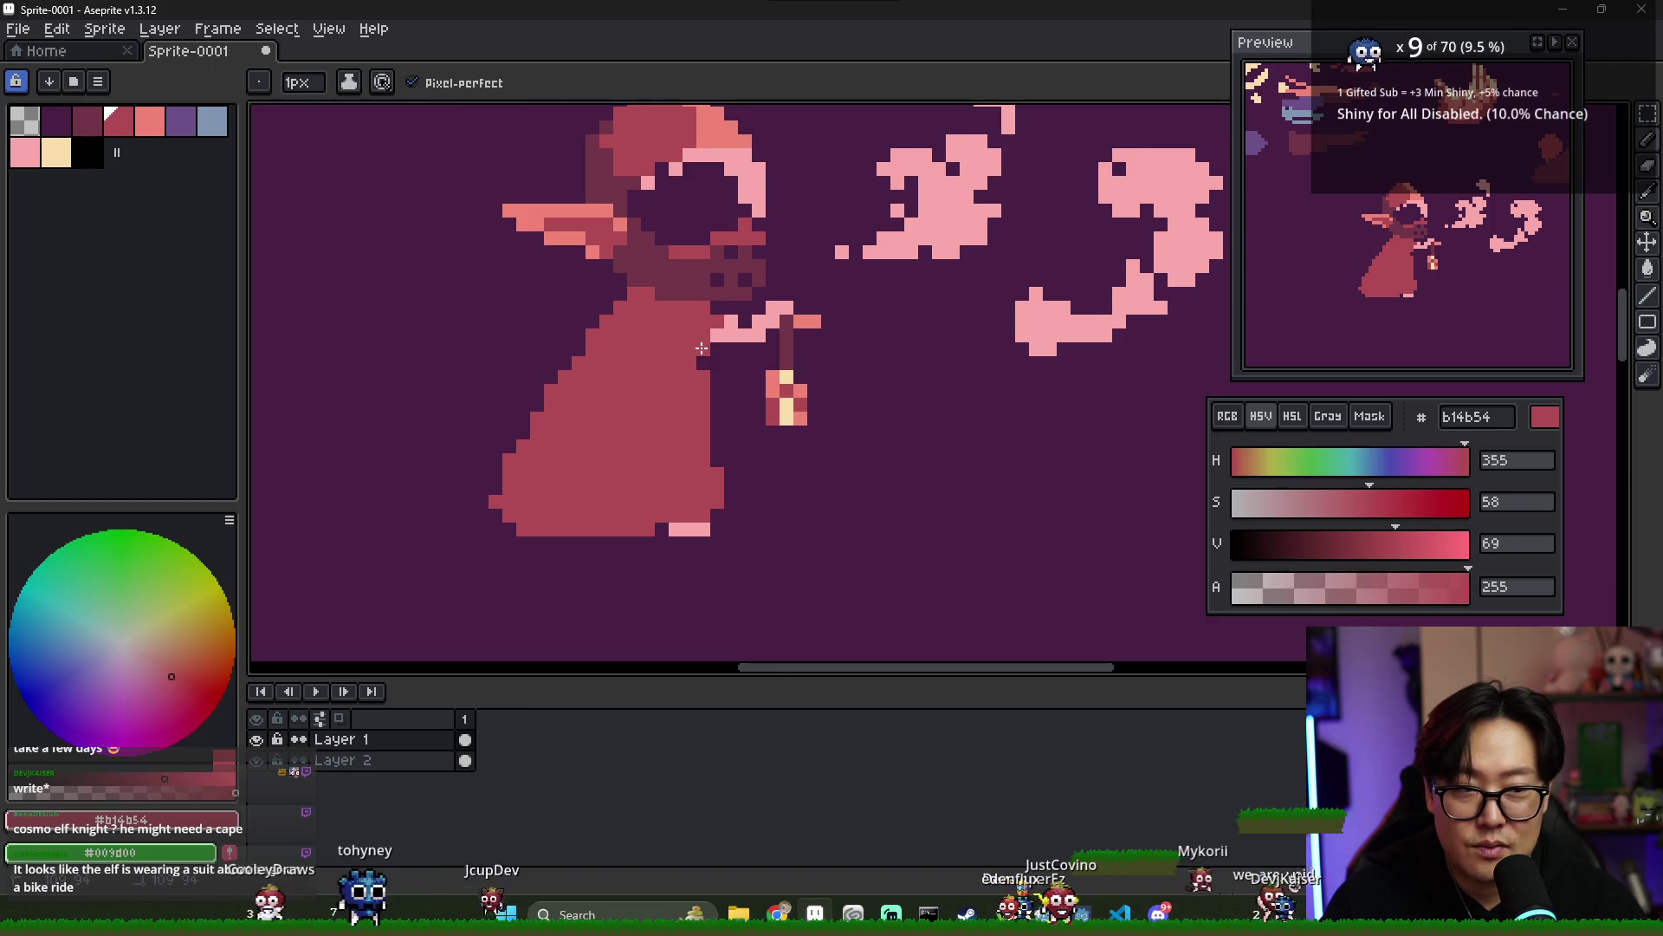
pyautogui.moveTo(715, 337); pyautogui.dragTo(756, 332)
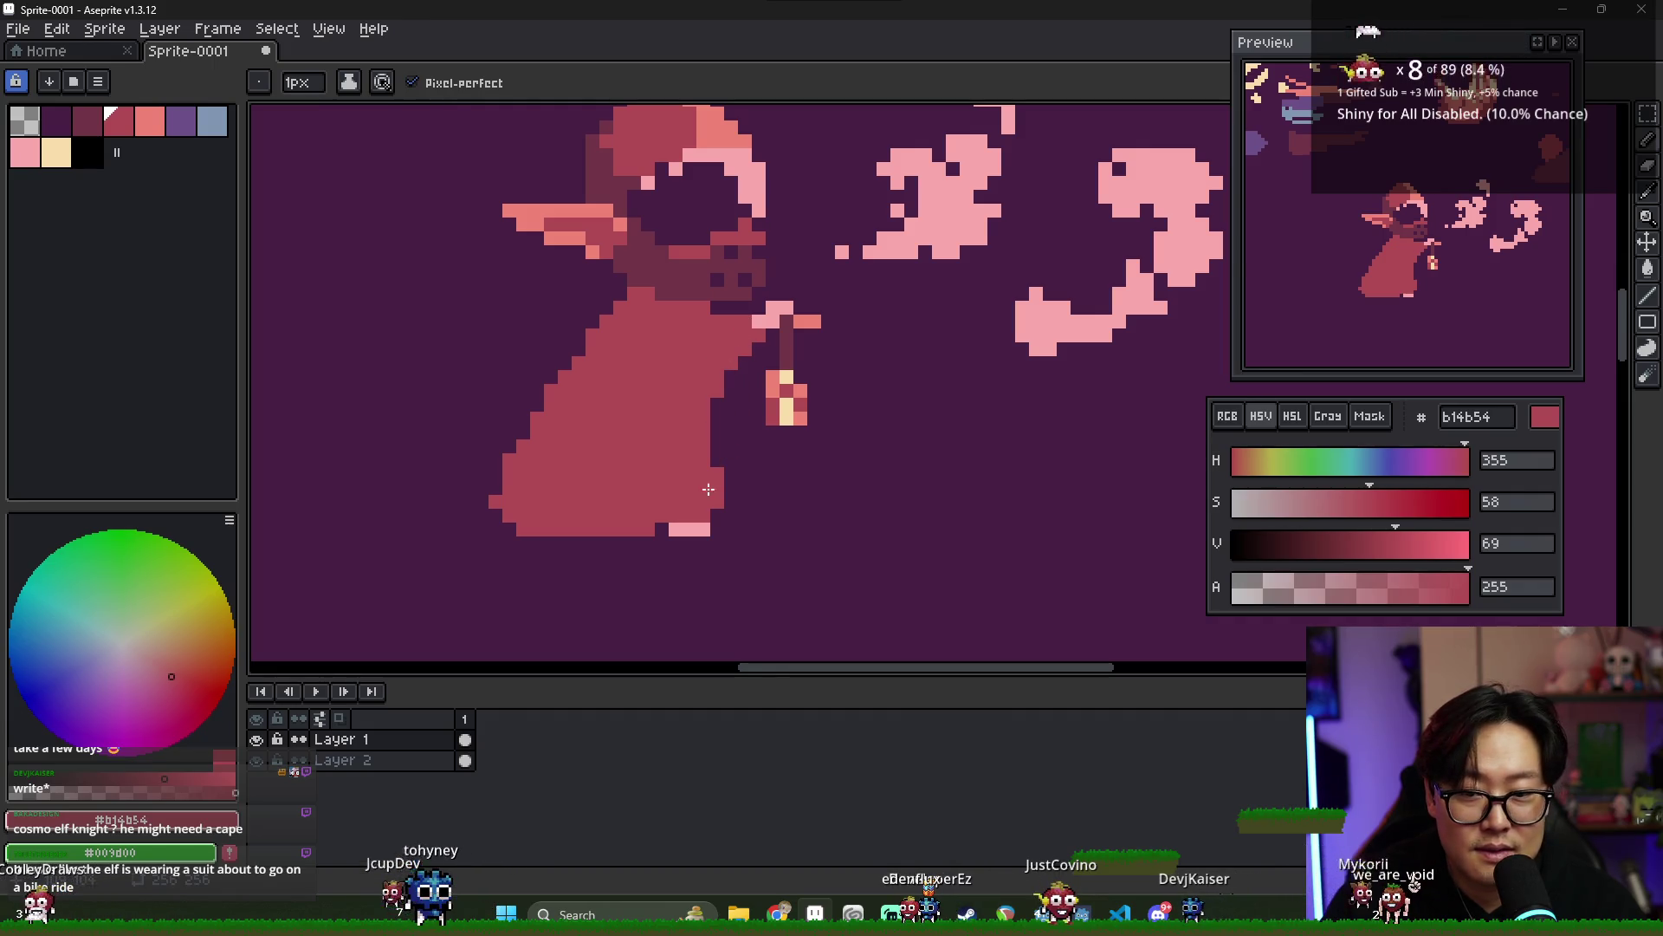
pyautogui.press('e')
pyautogui.moveTo(717, 528)
pyautogui.mouseDown()
pyautogui.moveTo(672, 528)
pyautogui.moveTo(690, 530)
pyautogui.mouseUp()
pyautogui.keyDown('alt'); pyautogui.click(775, 312); pyautogui.keyUp('alt')
pyautogui.press('b')
# - Draw two light pink #f9a9ab feet under the cloak's hem and zoom to check them
pyautogui.moveTo(567, 530); pyautogui.dragTo(624, 543)
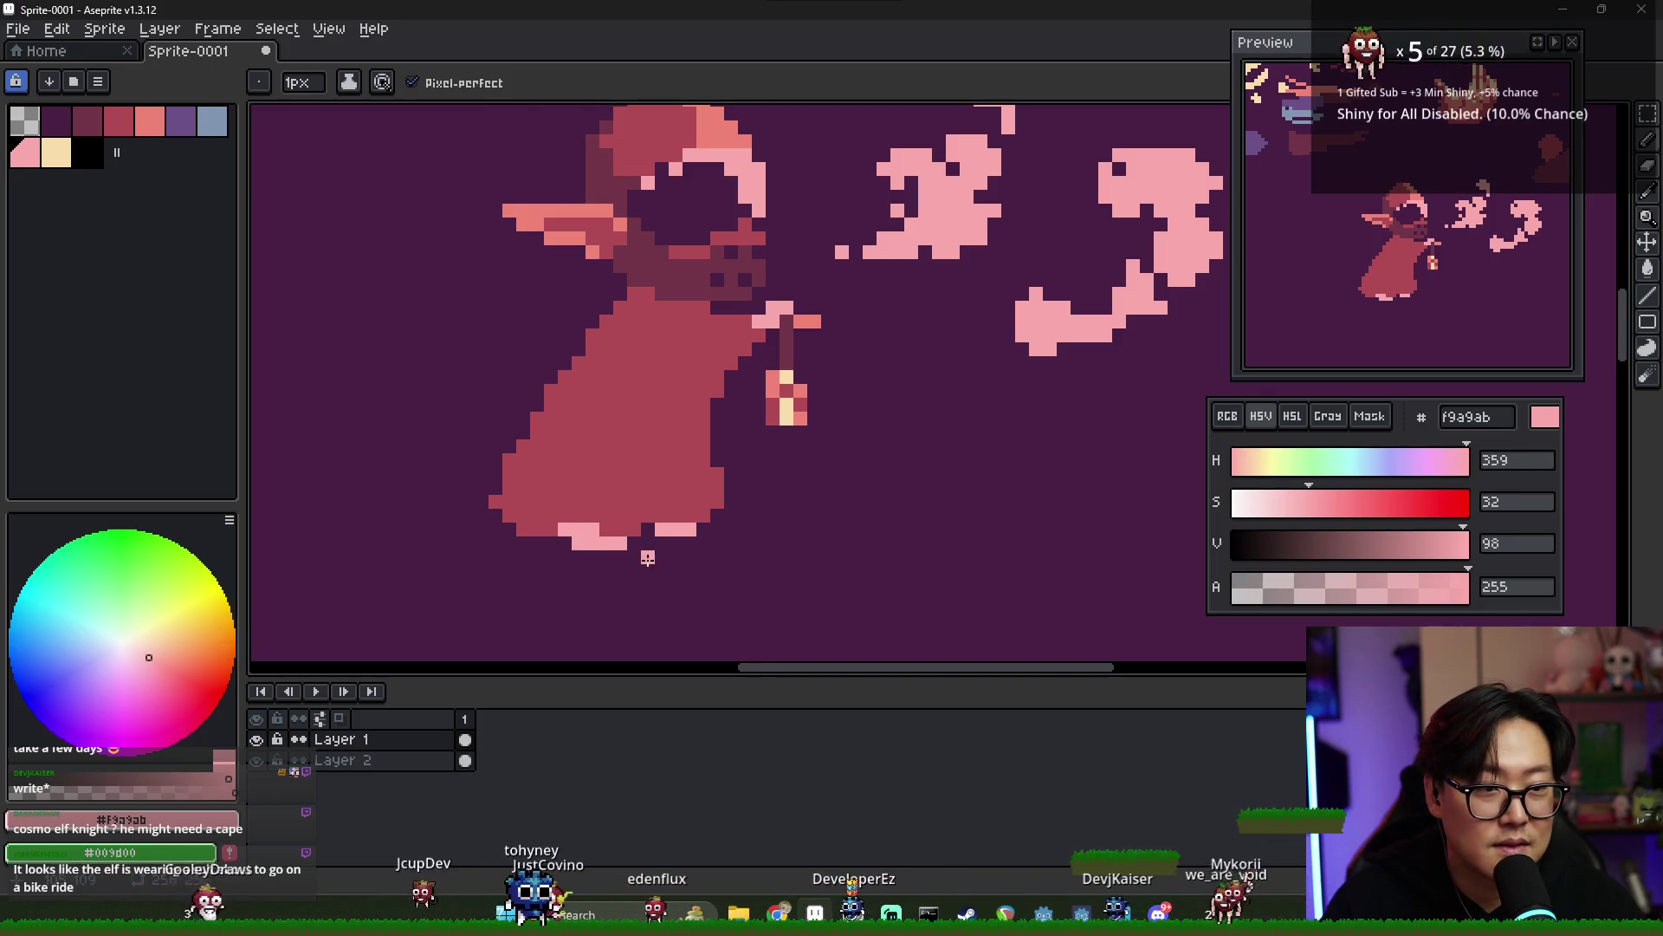
pyautogui.scroll(-2, 706, 542)
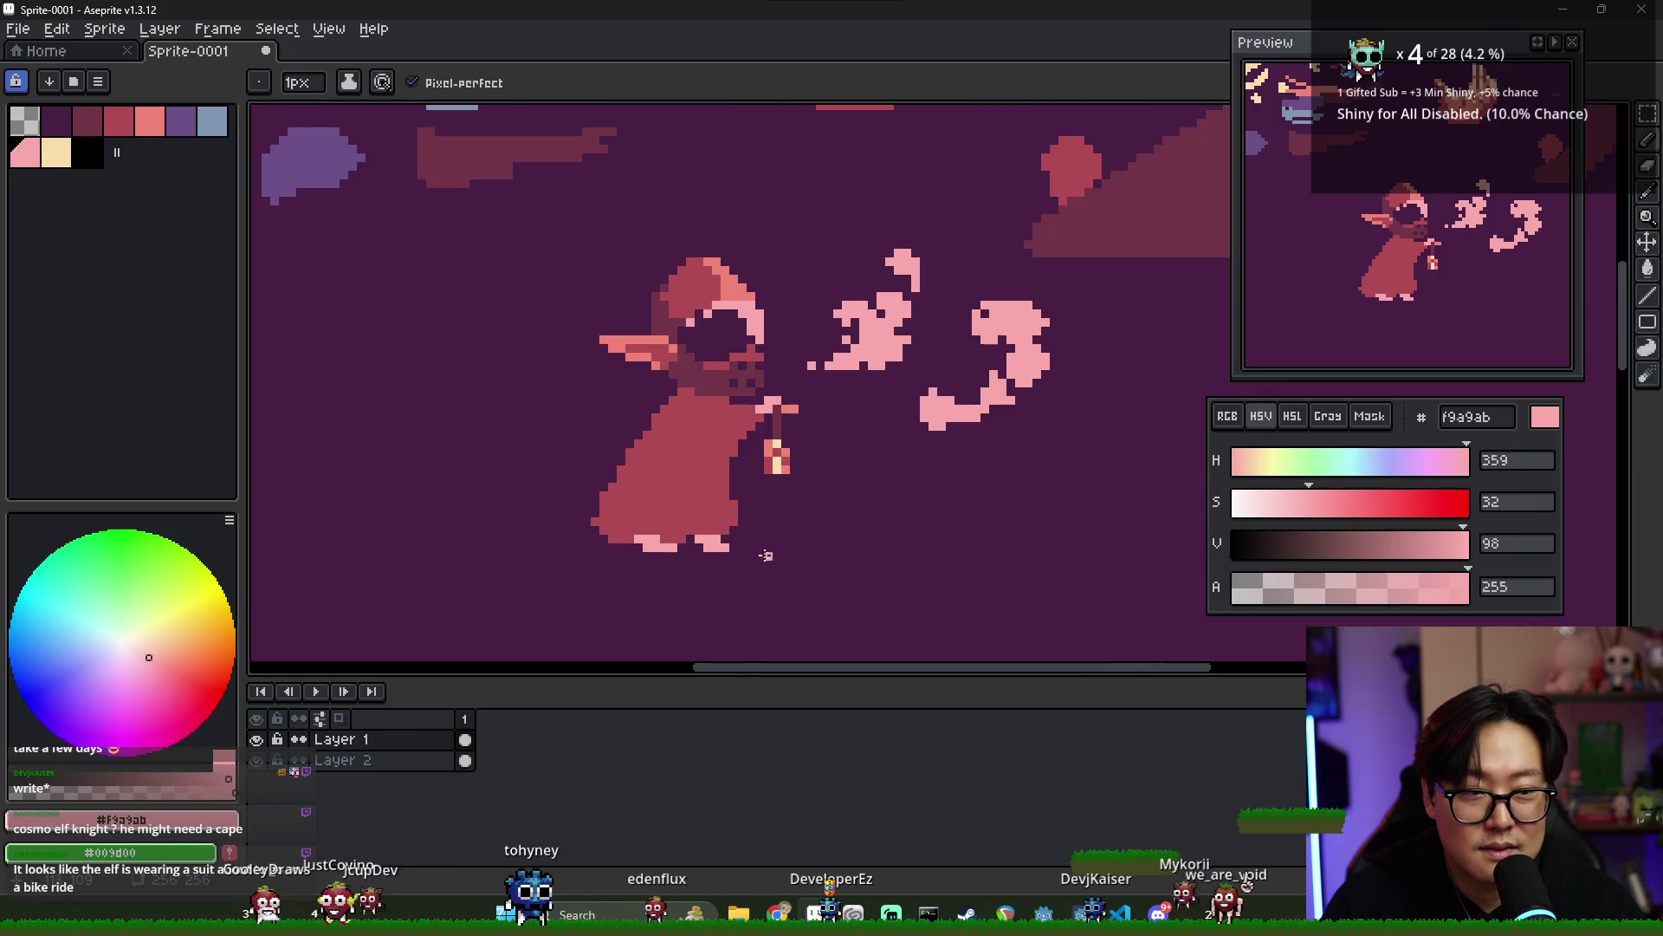
pyautogui.scroll(2, 797, 552)
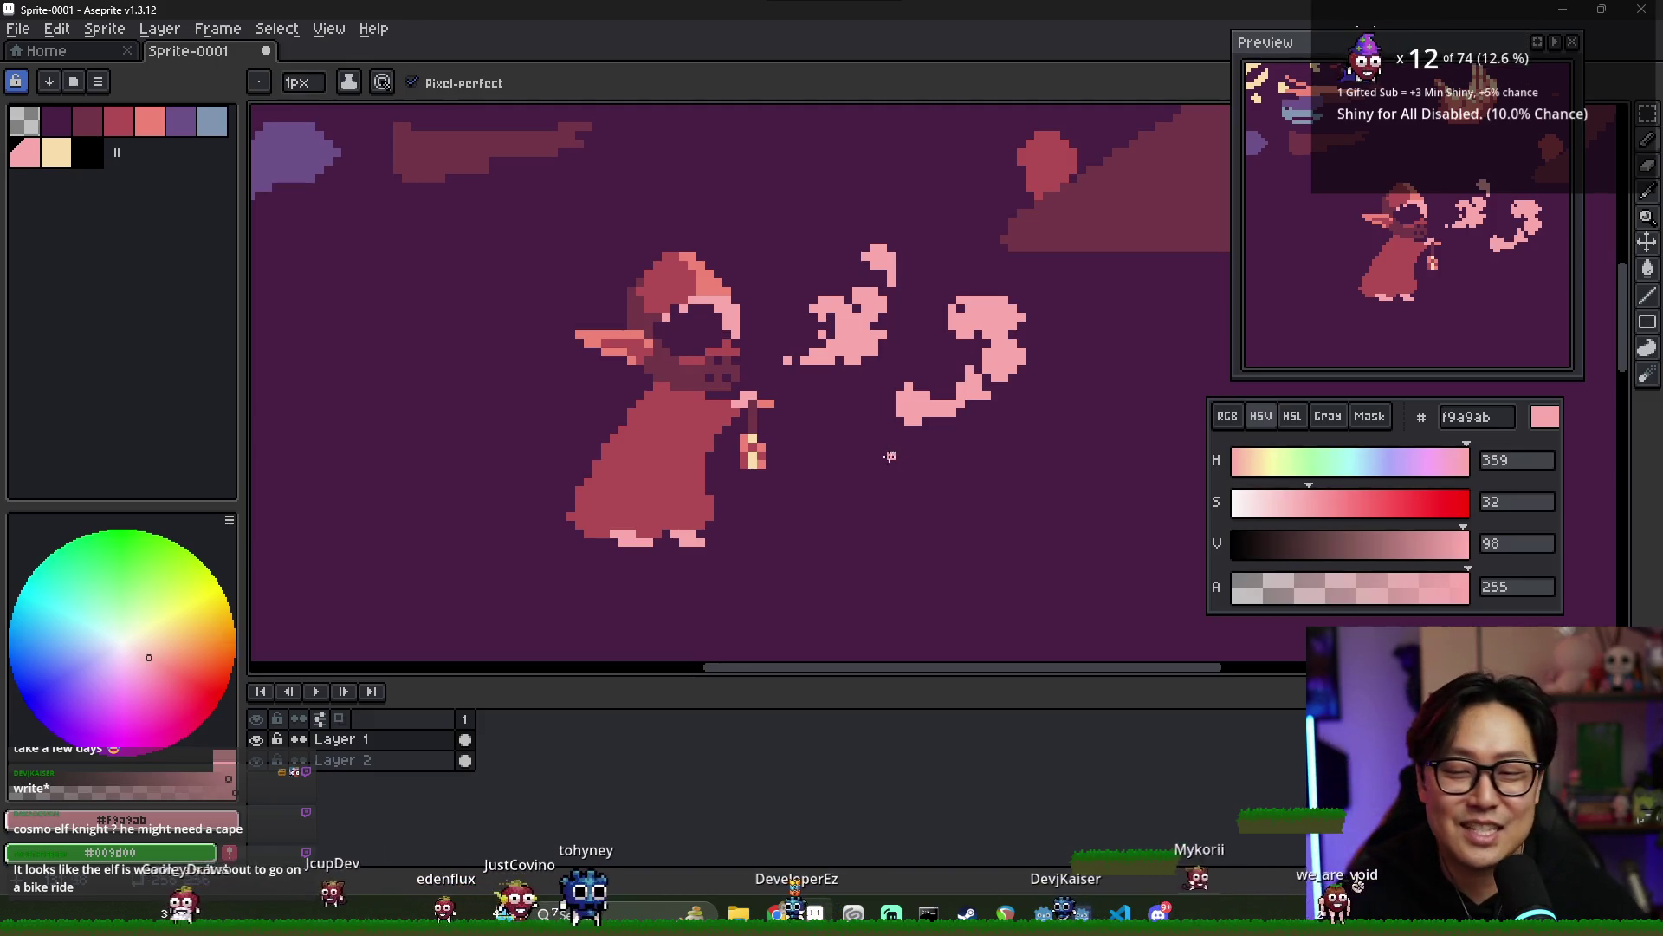
pyautogui.scroll(-2, 759, 417)
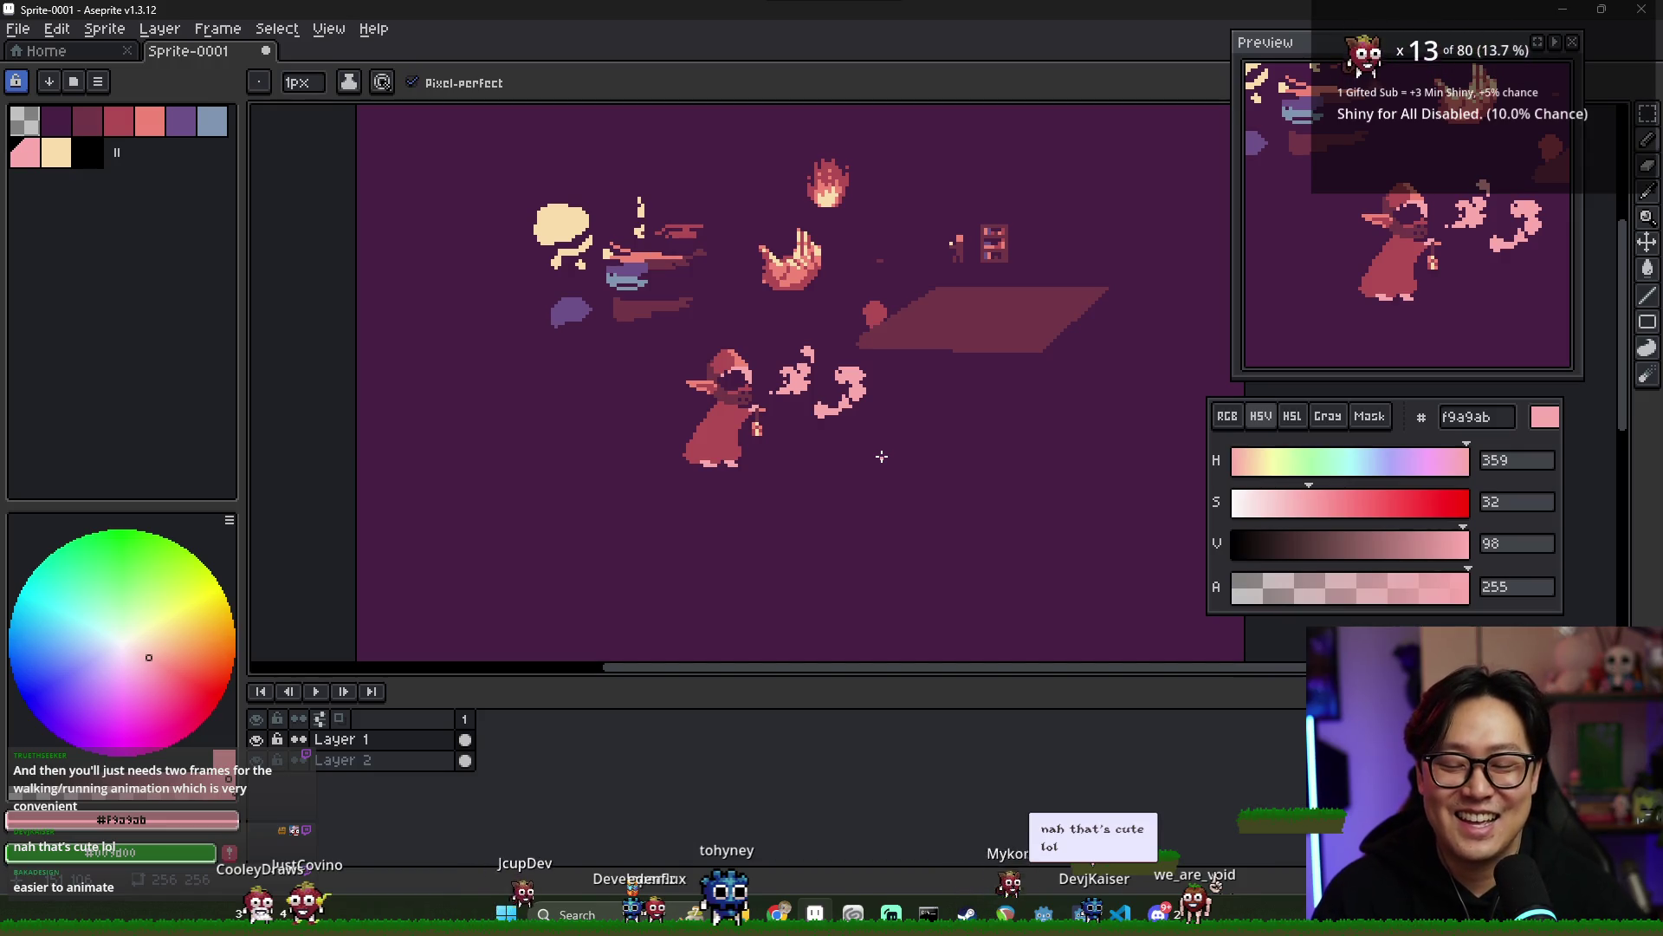
pyautogui.scroll(4, 806, 387)
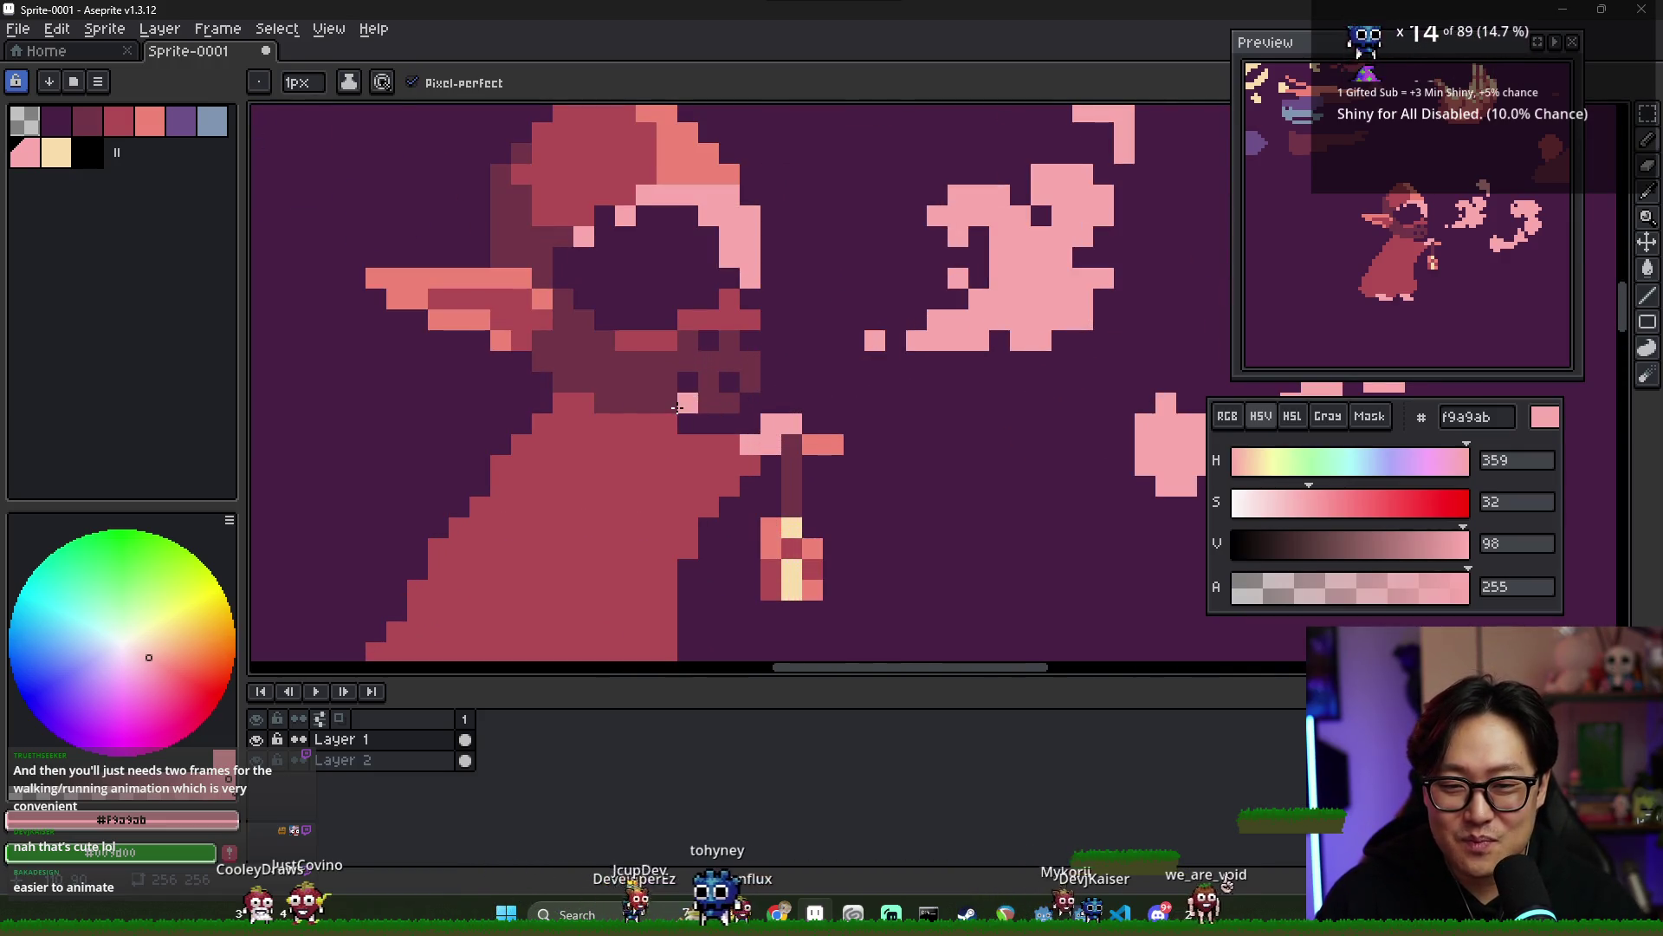
pyautogui.scroll(1, 777, 384)
pyautogui.scroll(-1, 780, 398)
pyautogui.scroll(1, 780, 407)
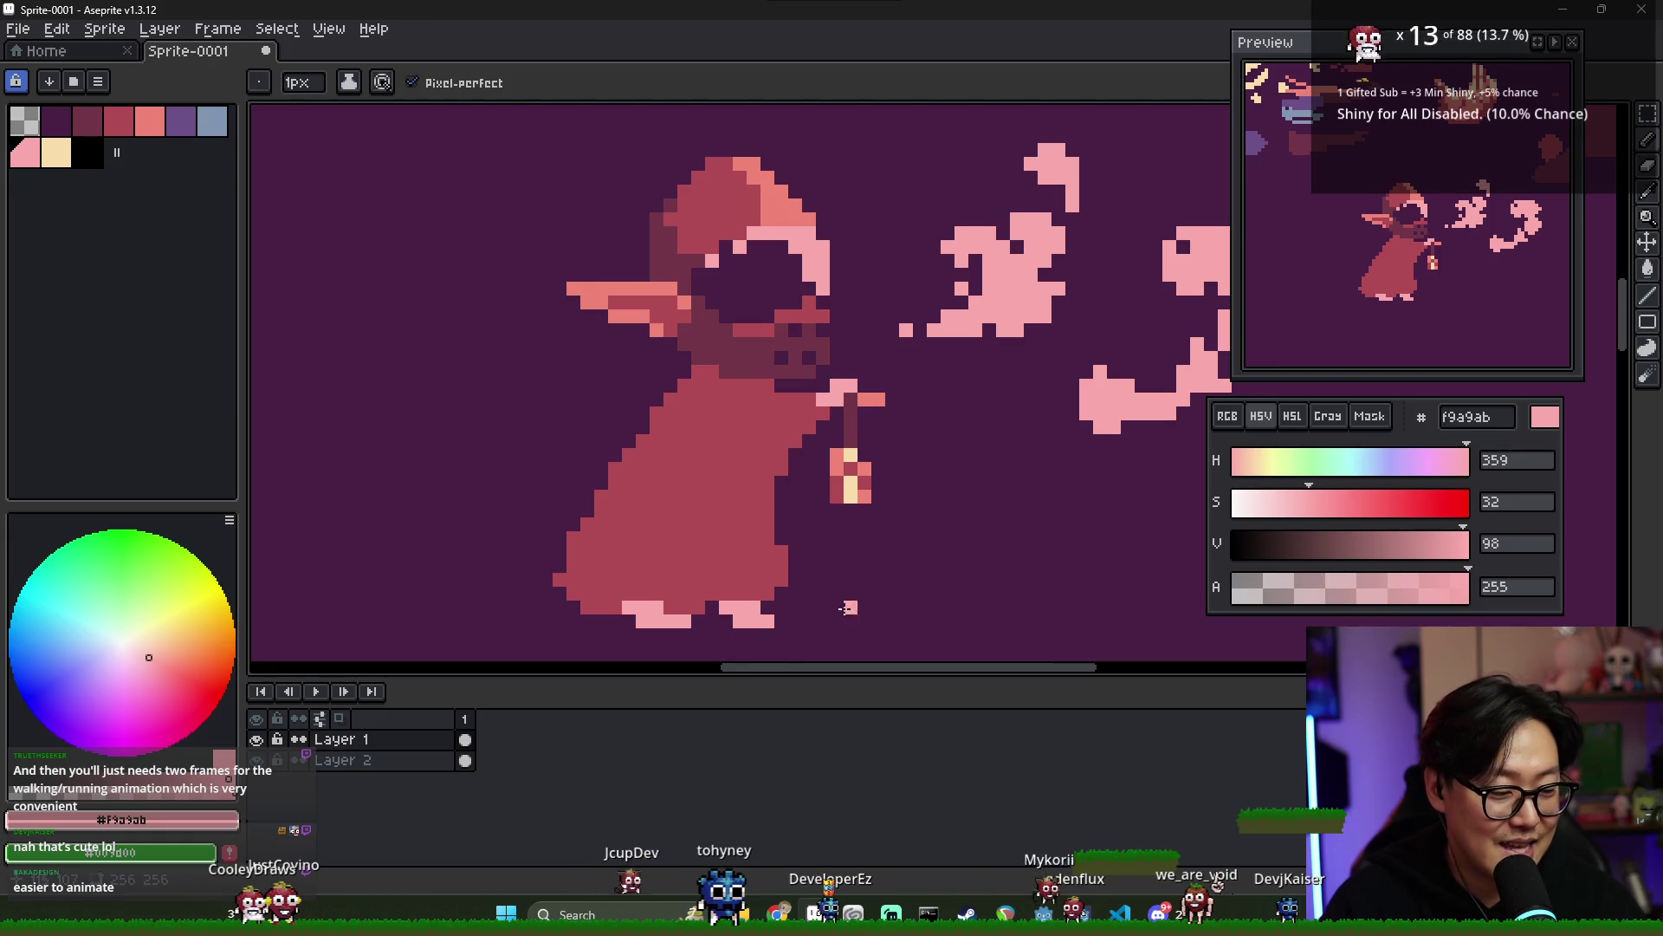
# - Paint the left foot's left pixels in cloak crimson #b14b54
pyautogui.scroll(-2, 820, 598)
pyautogui.scroll(2, 779, 606)
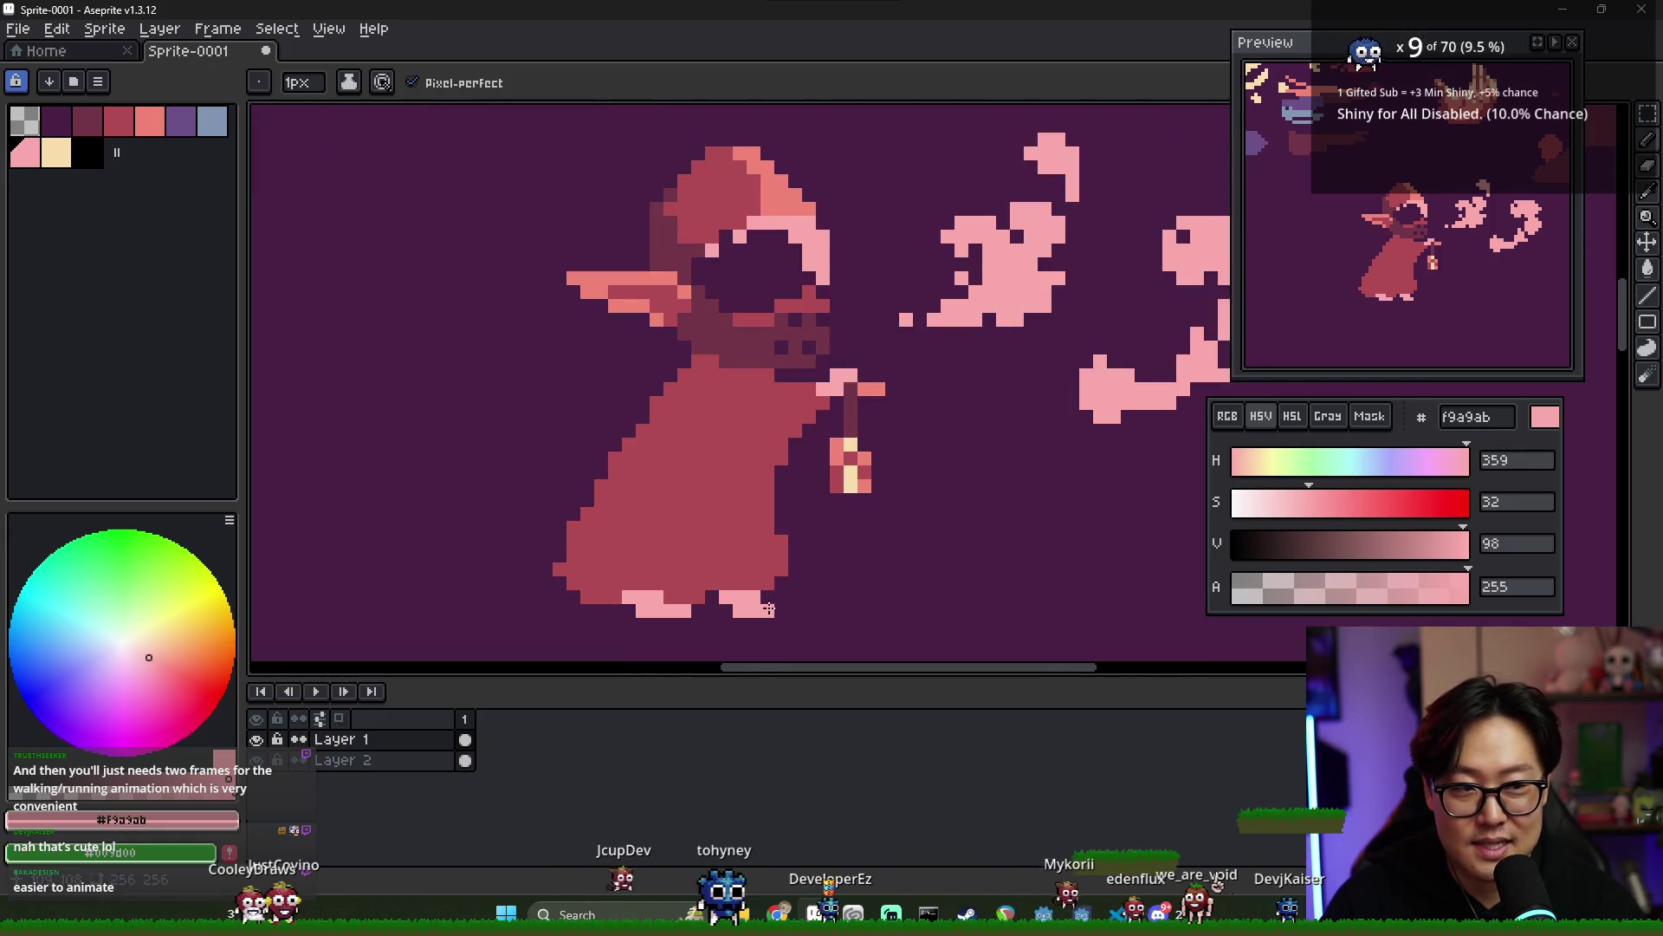
pyautogui.press('e')
pyautogui.keyDown('alt'); pyautogui.click(685, 554); pyautogui.keyUp('alt')
pyautogui.press('b')
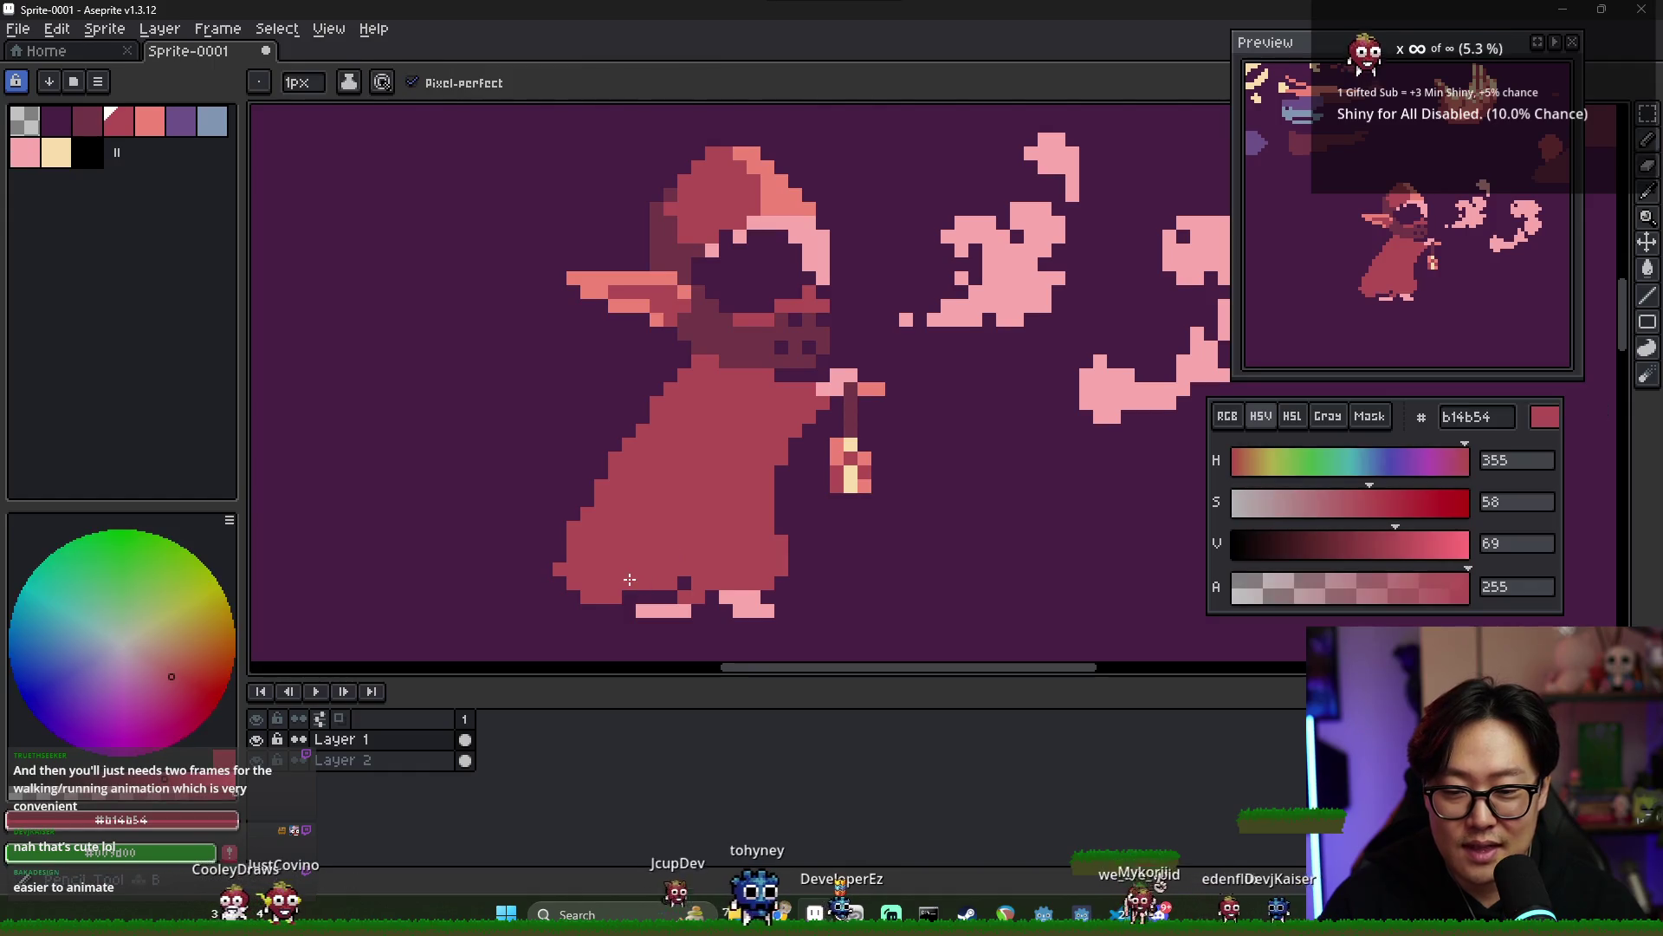
pyautogui.moveTo(641, 610)
pyautogui.mouseDown()
pyautogui.moveTo(685, 610)
pyautogui.moveTo(679, 625)
pyautogui.mouseUp()
pyautogui.press('e')
pyautogui.press('b')
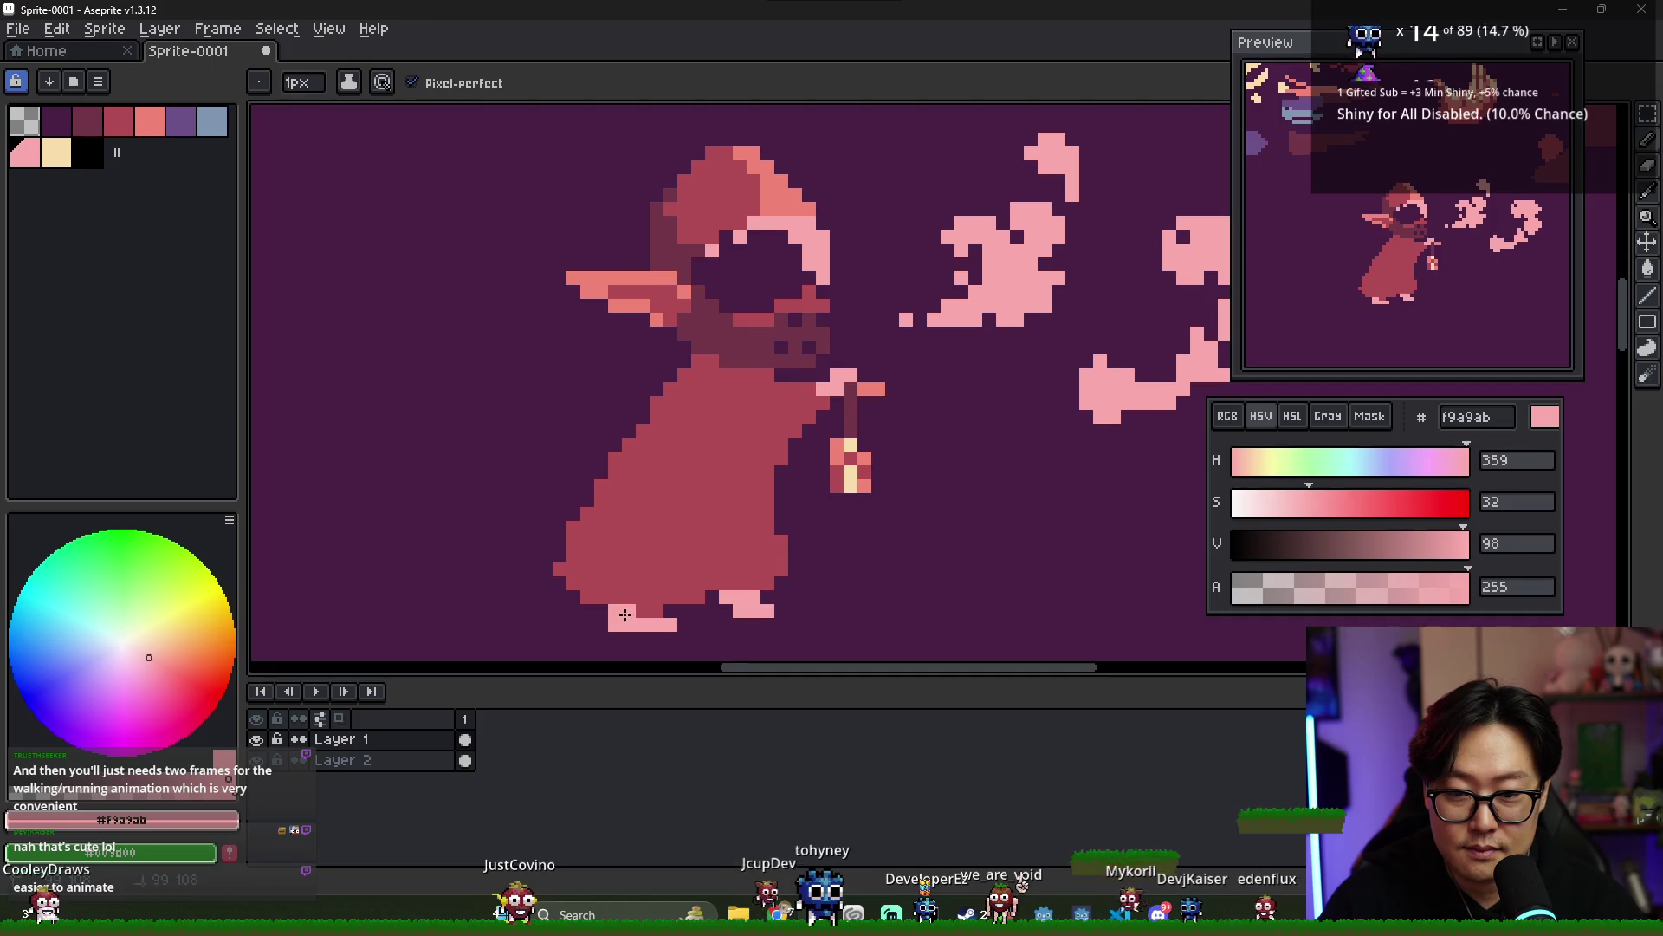
# - Erase the right foot's pink pixels and redraw it in light pink
pyautogui.press('e')
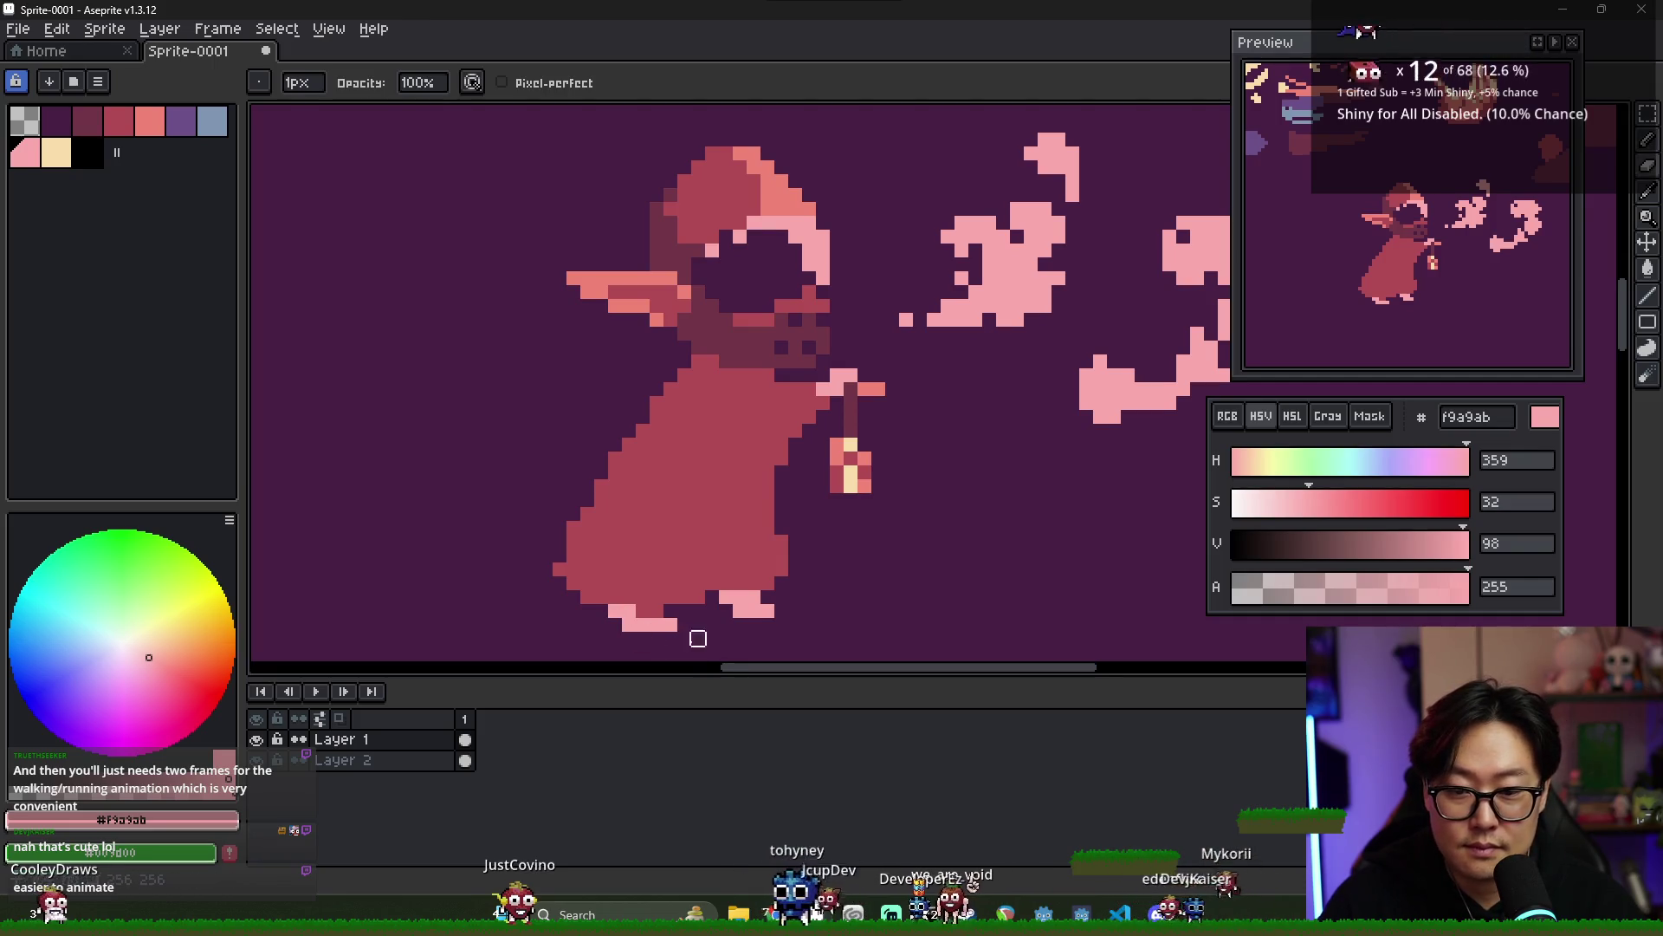
pyautogui.moveTo(706, 605)
pyautogui.mouseDown()
pyautogui.moveTo(716, 595)
pyautogui.moveTo(762, 625)
pyautogui.mouseUp()
pyautogui.keyDown('alt'); pyautogui.click(743, 576); pyautogui.keyUp('alt')
pyautogui.press('b')
pyautogui.keyDown('alt'); pyautogui.click(739, 610); pyautogui.keyUp('alt')
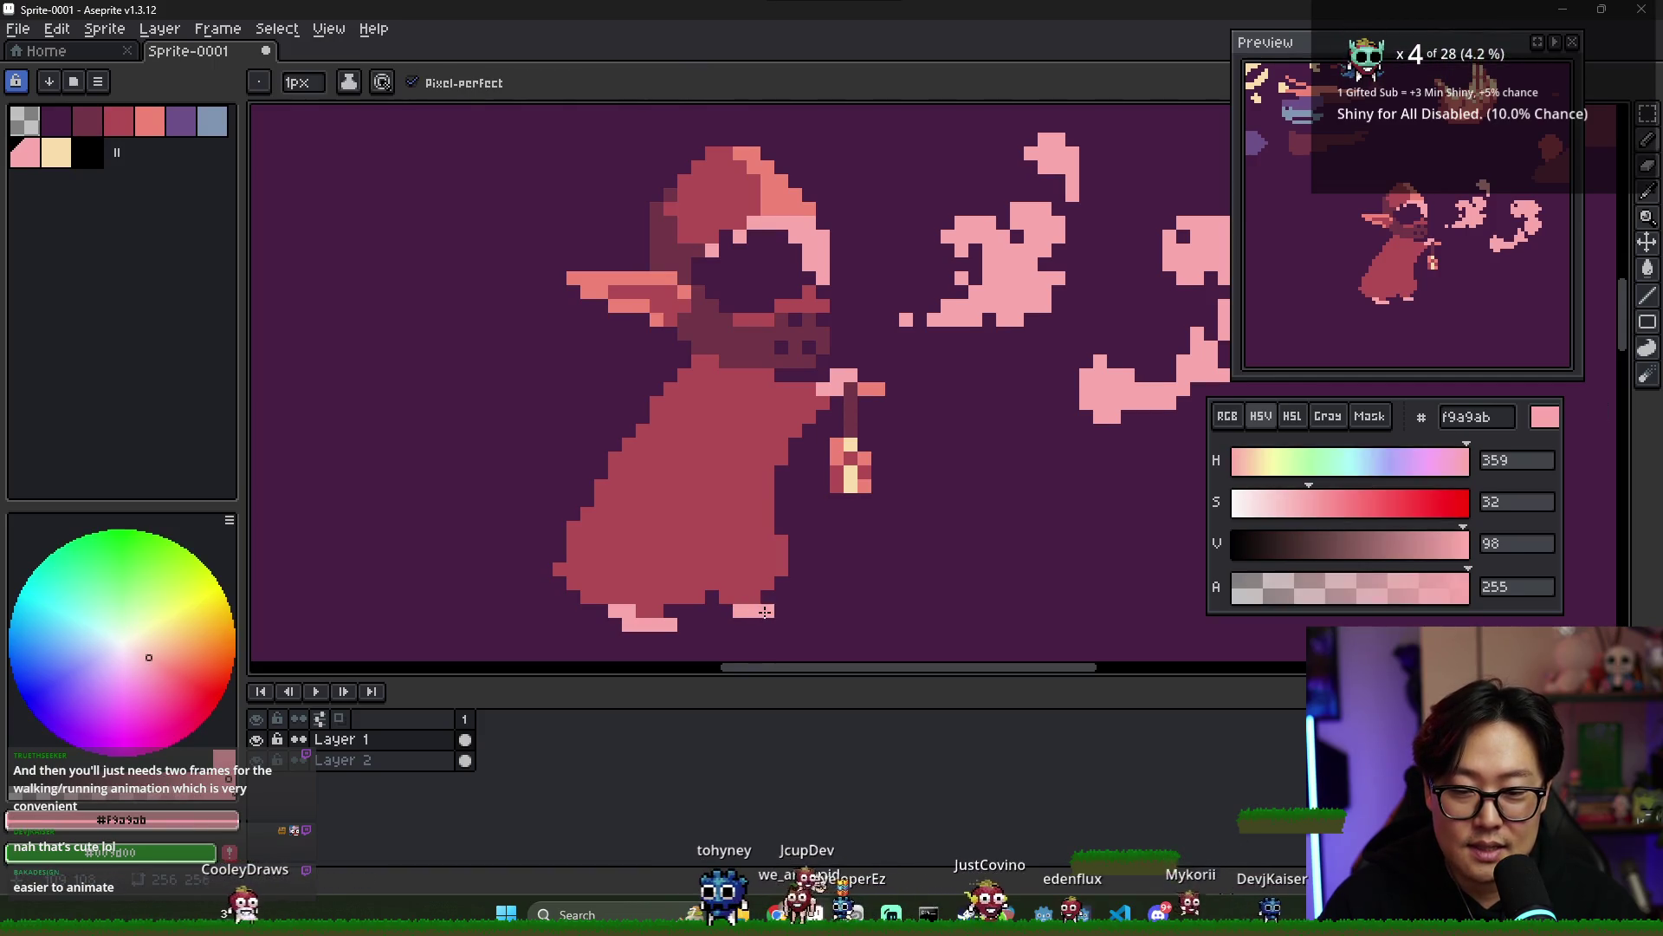
pyautogui.scroll(-4, 762, 626)
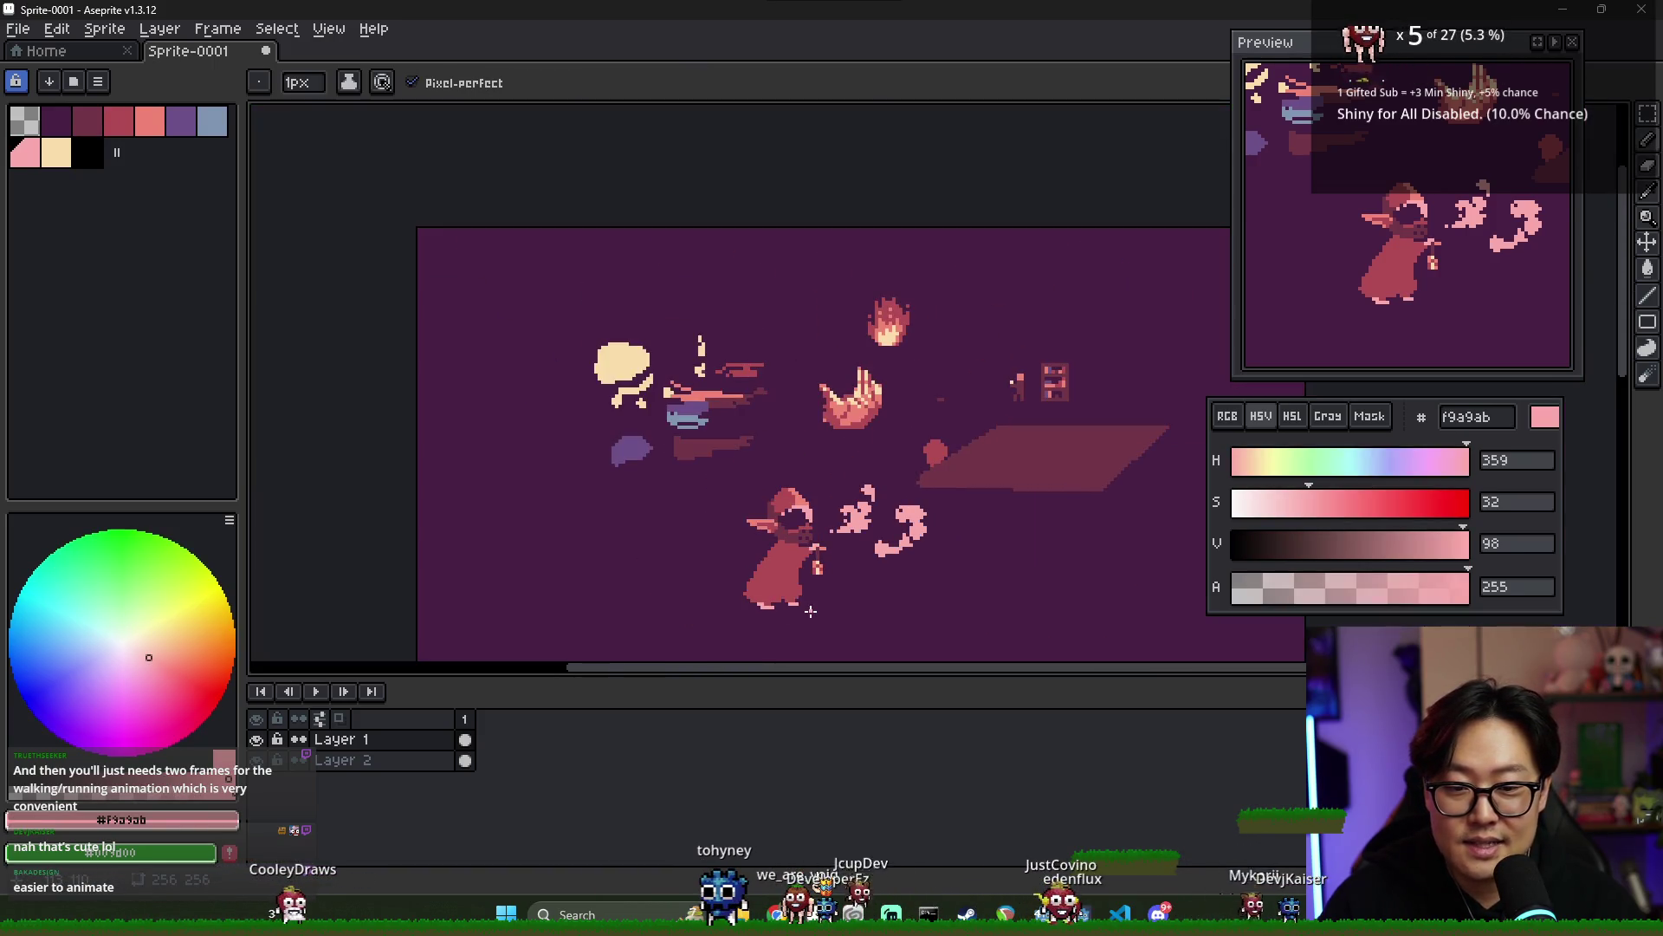
pyautogui.keyDown('alt'); pyautogui.click(747, 537); pyautogui.keyUp('alt')
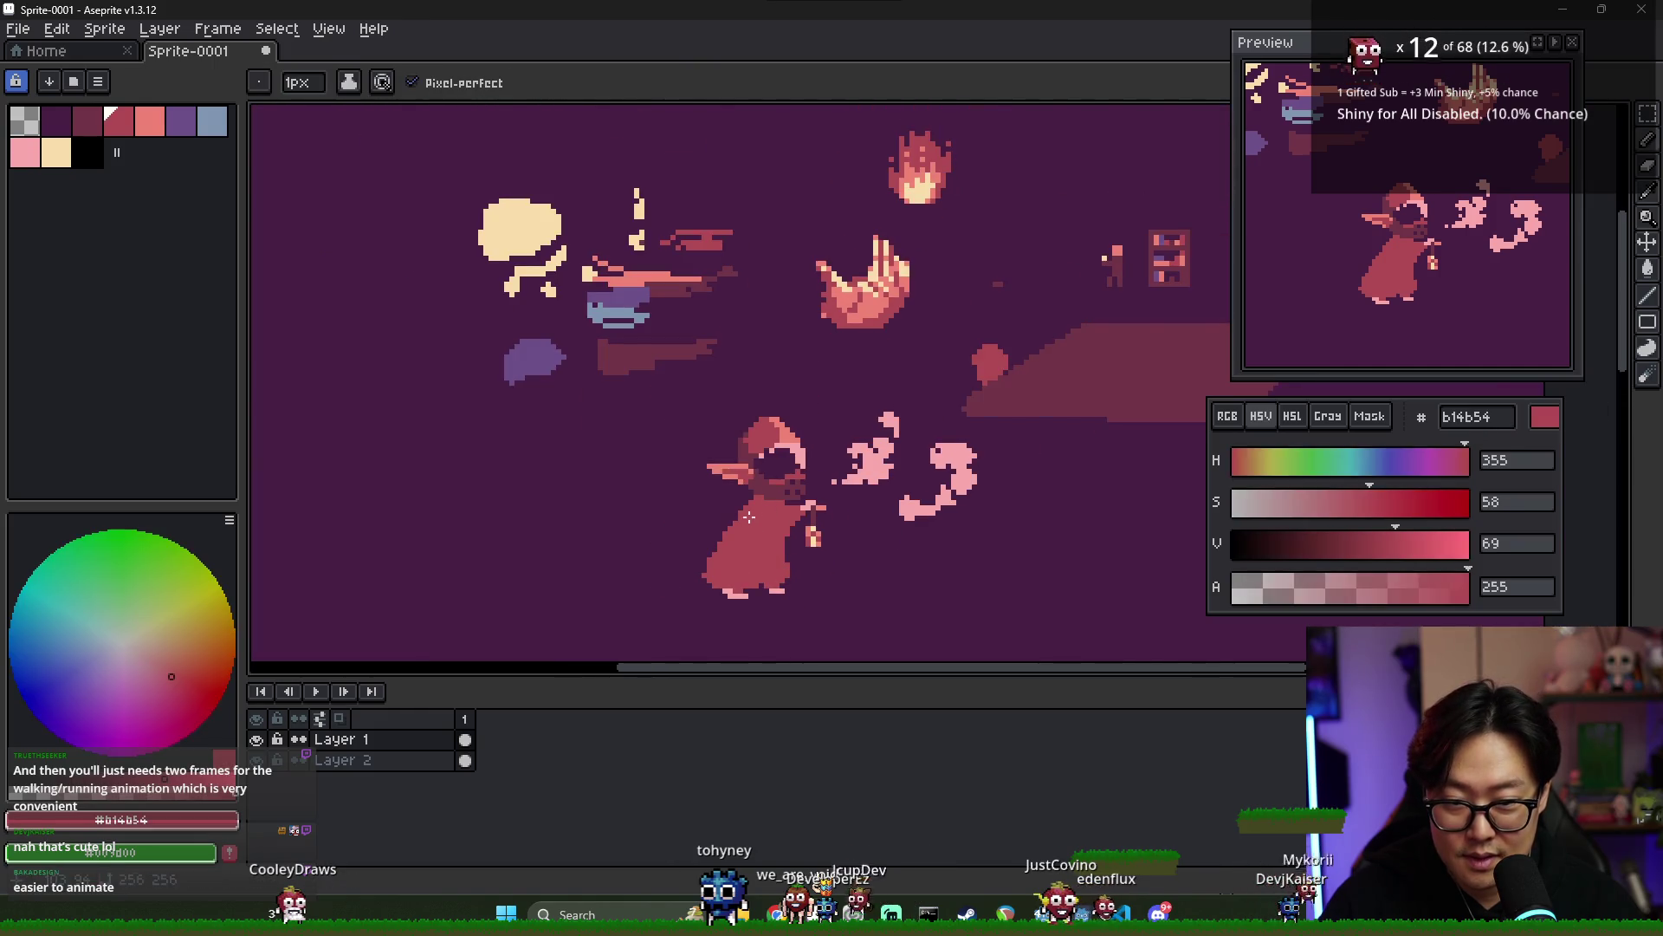
pyautogui.scroll(2, 735, 517)
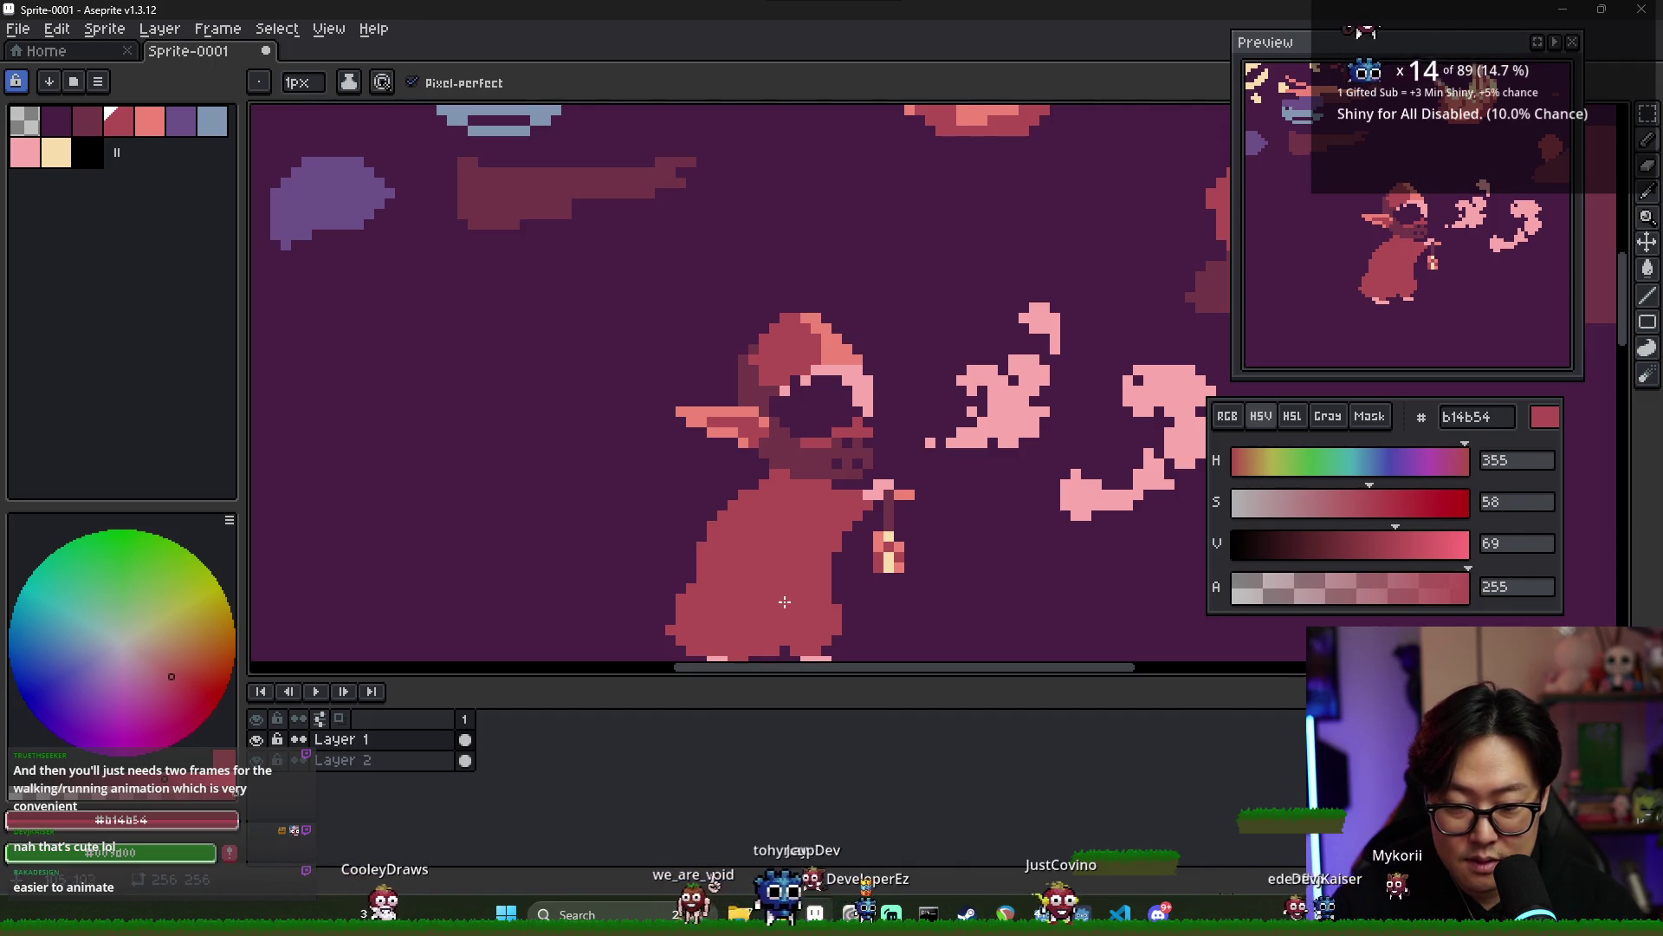
# - Place light pink highlight pixels on the left side of the cloak
pyautogui.scroll(-2, 719, 558)
pyautogui.keyDown('alt'); pyautogui.click(743, 575); pyautogui.keyUp('alt')
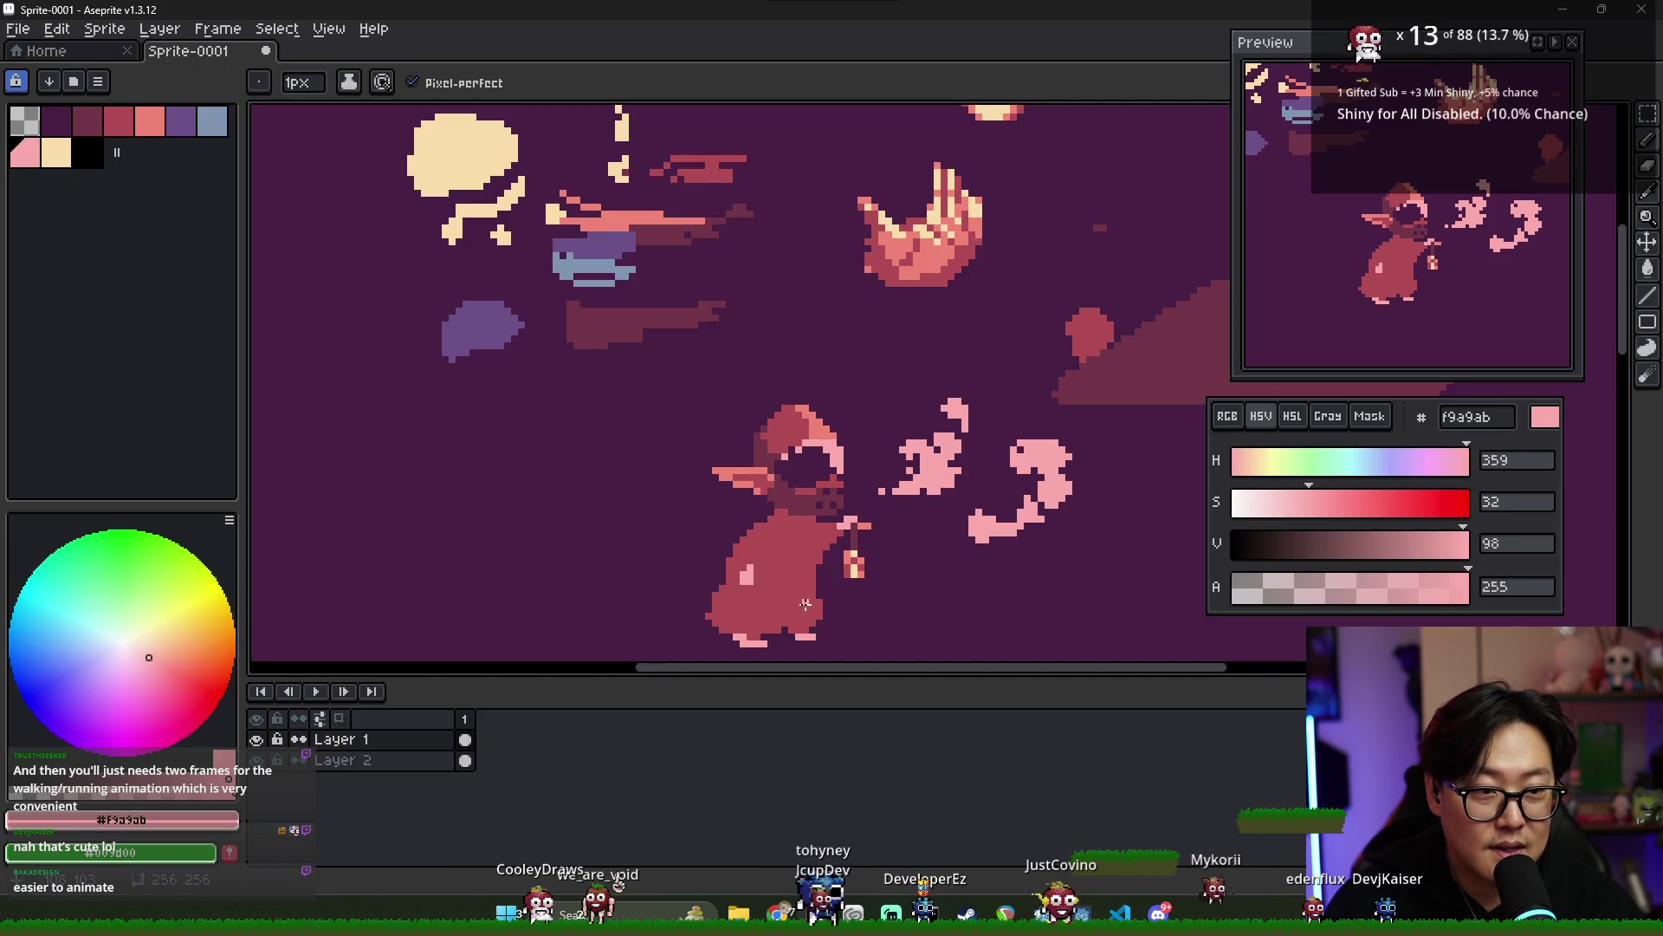
pyautogui.scroll(-2, 756, 574)
pyautogui.scroll(3, 761, 519)
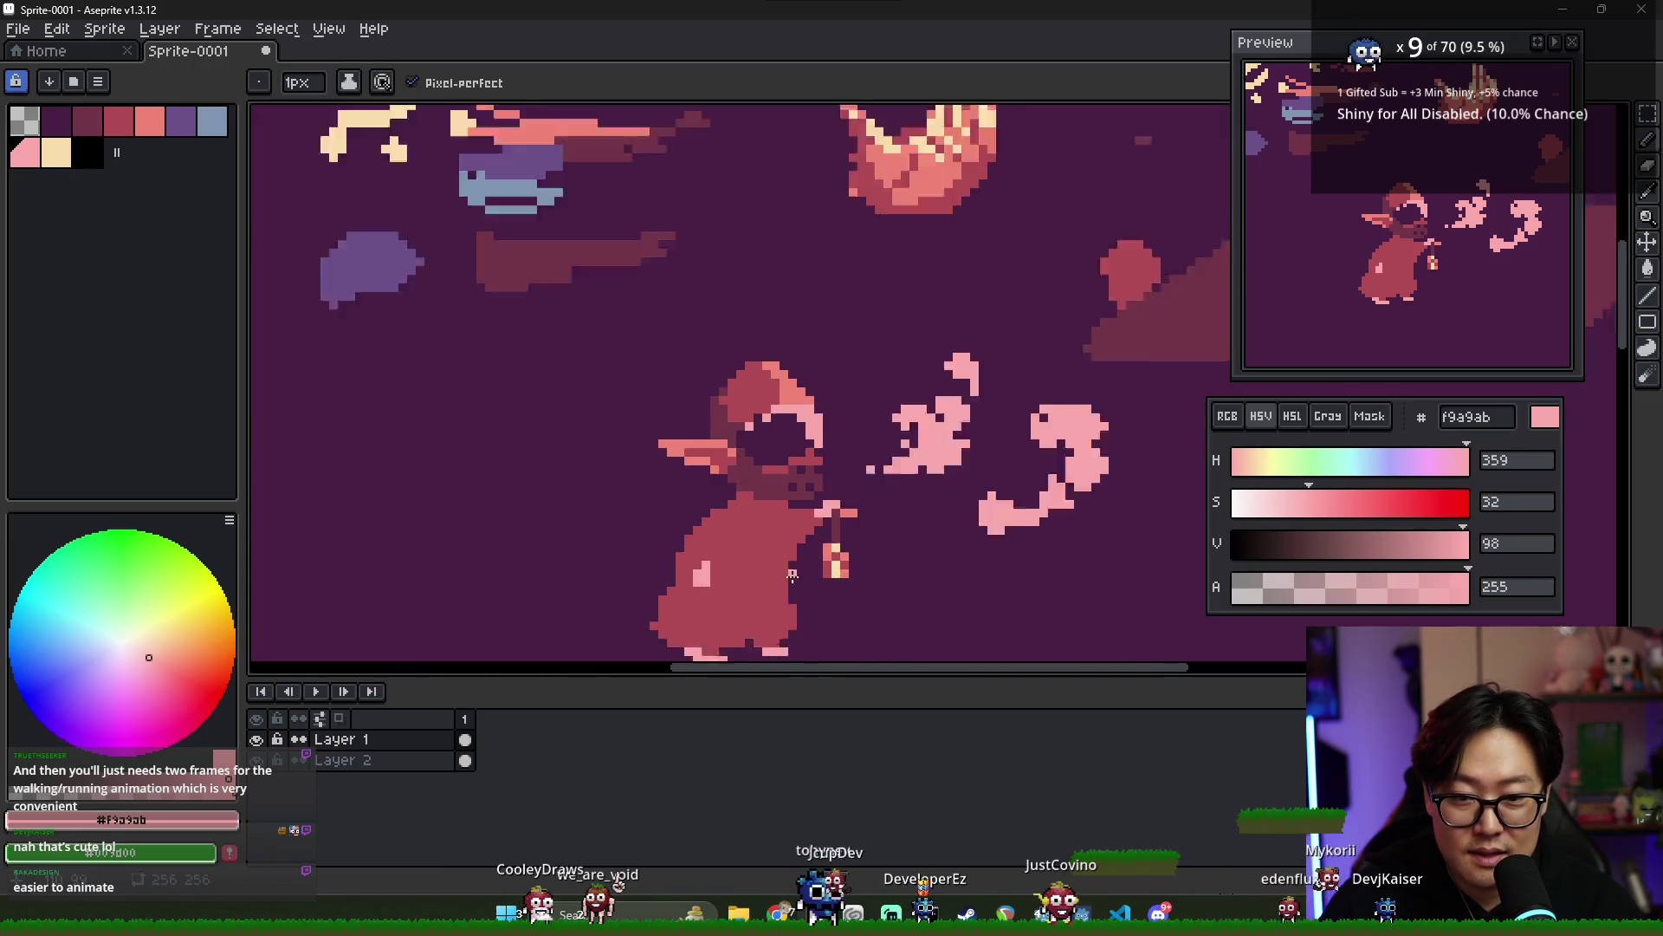
pyautogui.keyDown('alt'); pyautogui.click(786, 501); pyautogui.keyUp('alt')
pyautogui.scroll(-3, 799, 557)
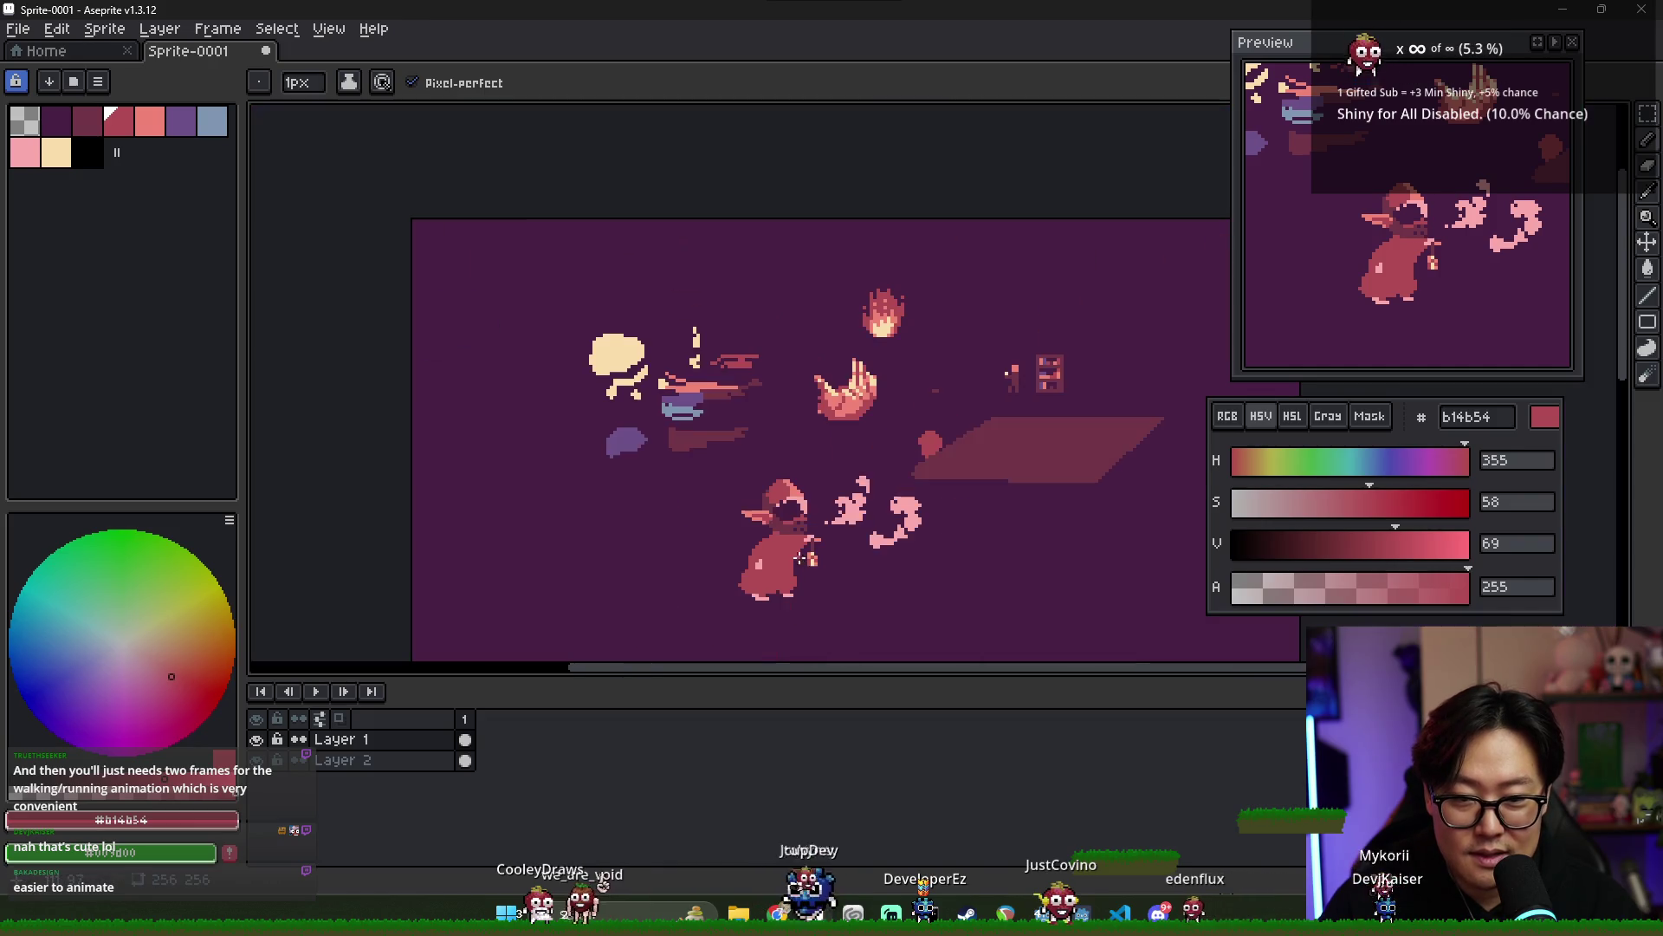
pyautogui.scroll(3, 811, 563)
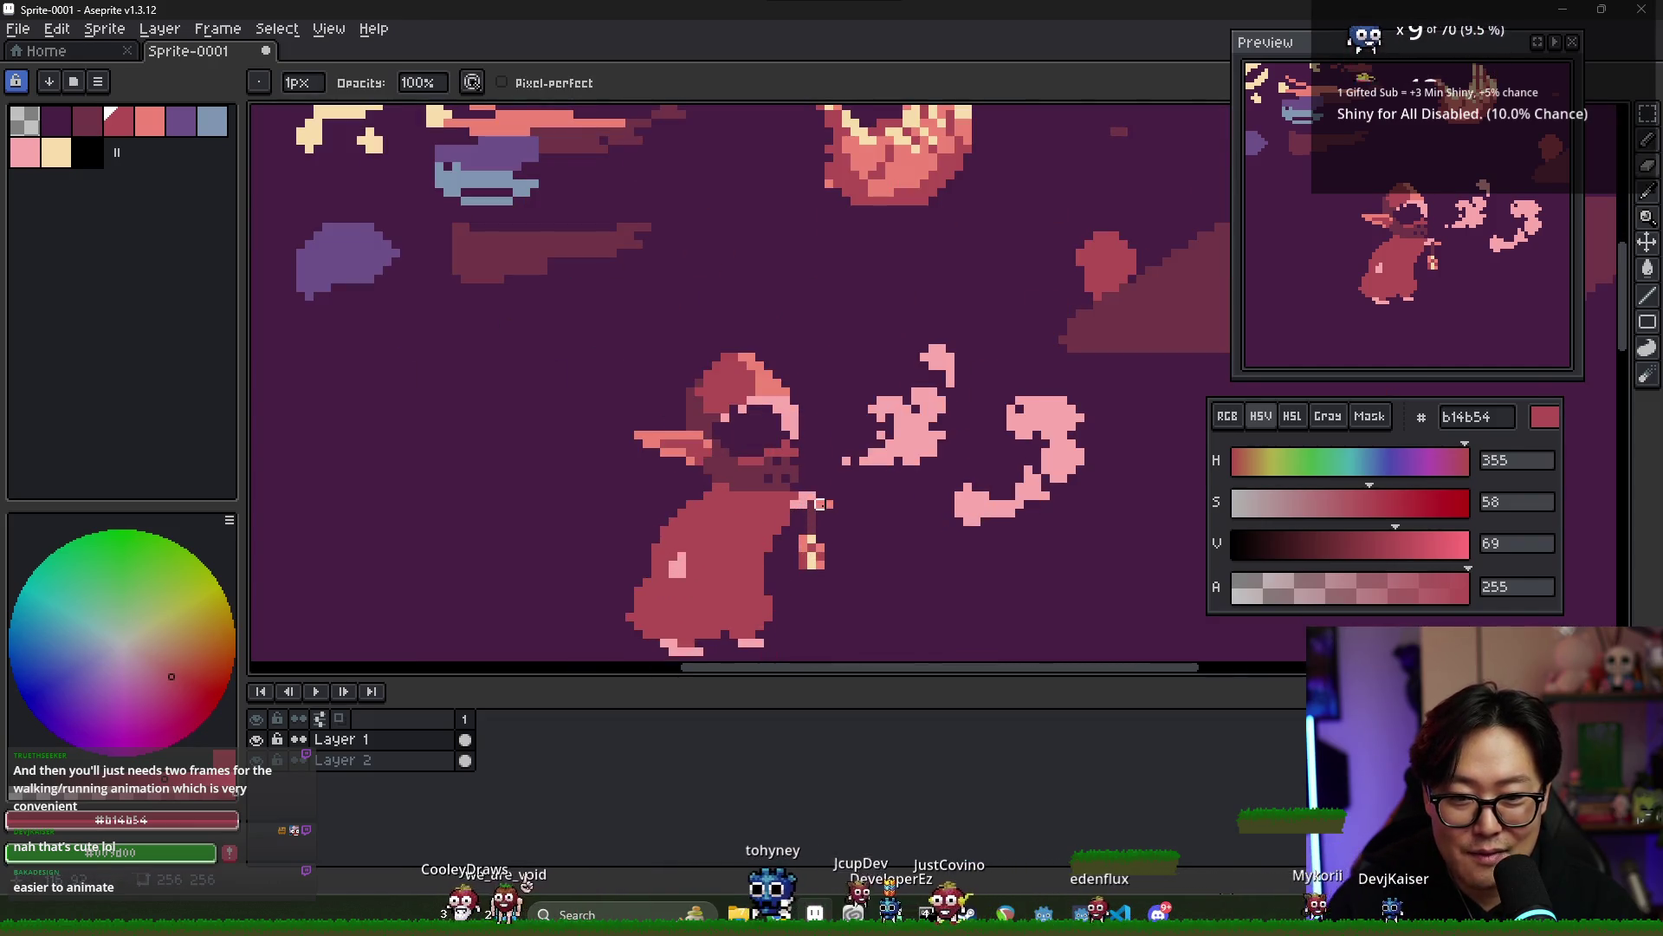
pyautogui.keyDown('alt'); pyautogui.click(812, 495); pyautogui.keyUp('alt')
pyautogui.press('b')
pyautogui.press('e')
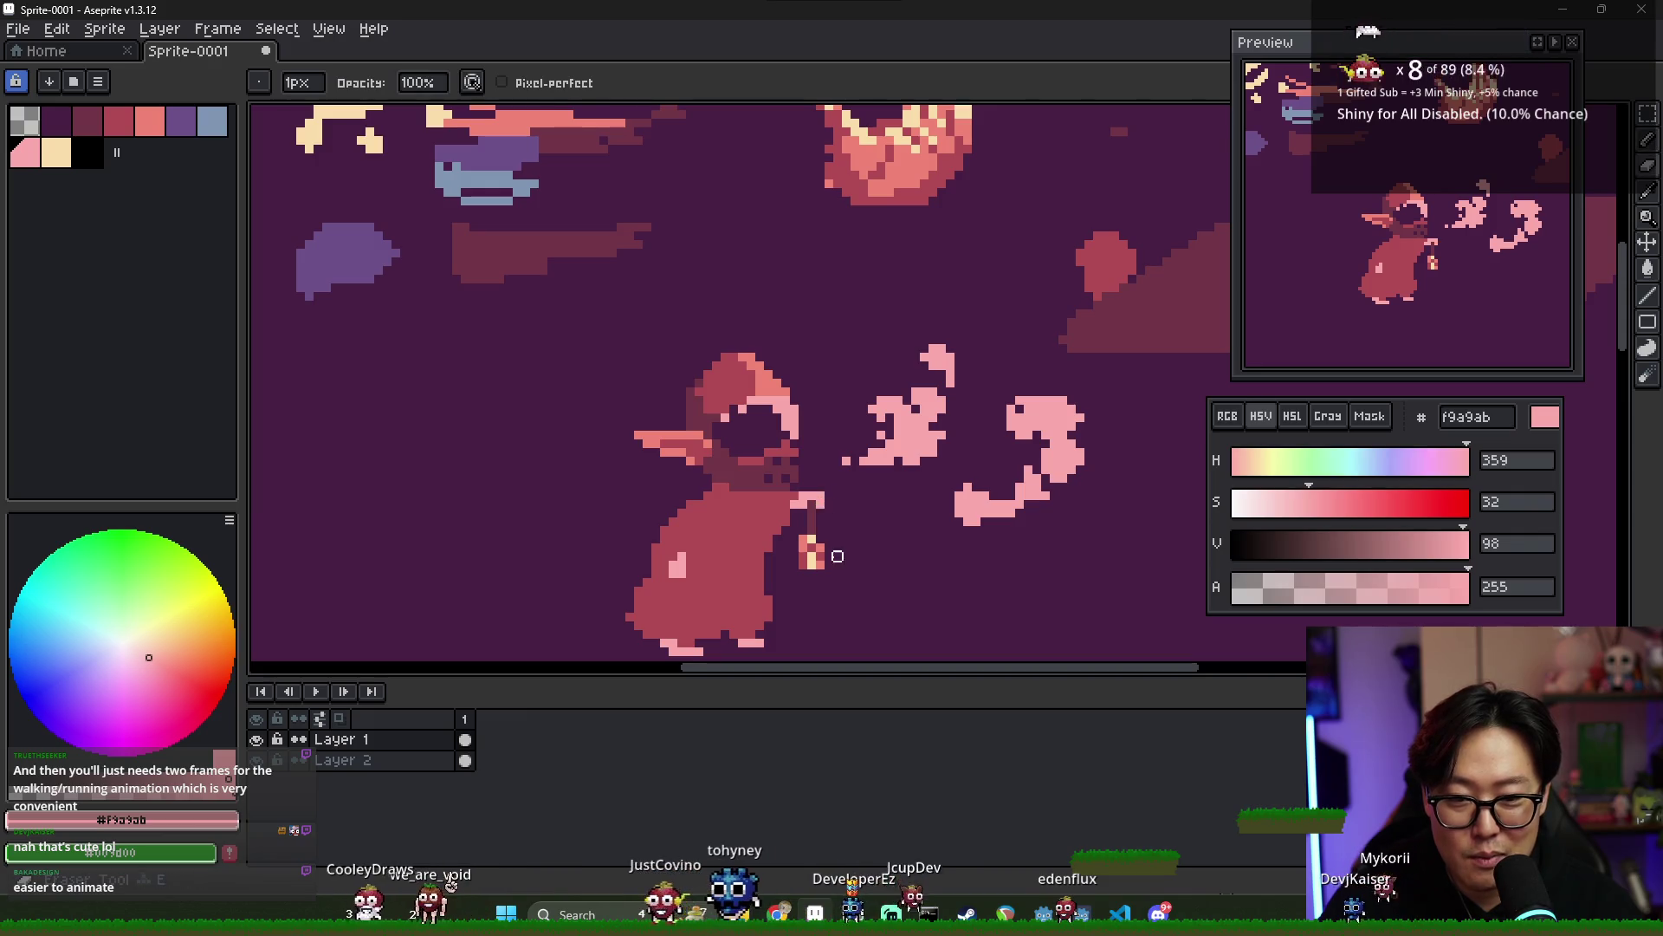
pyautogui.keyDown('alt'); pyautogui.click(793, 510); pyautogui.keyUp('alt')
pyautogui.press('b')
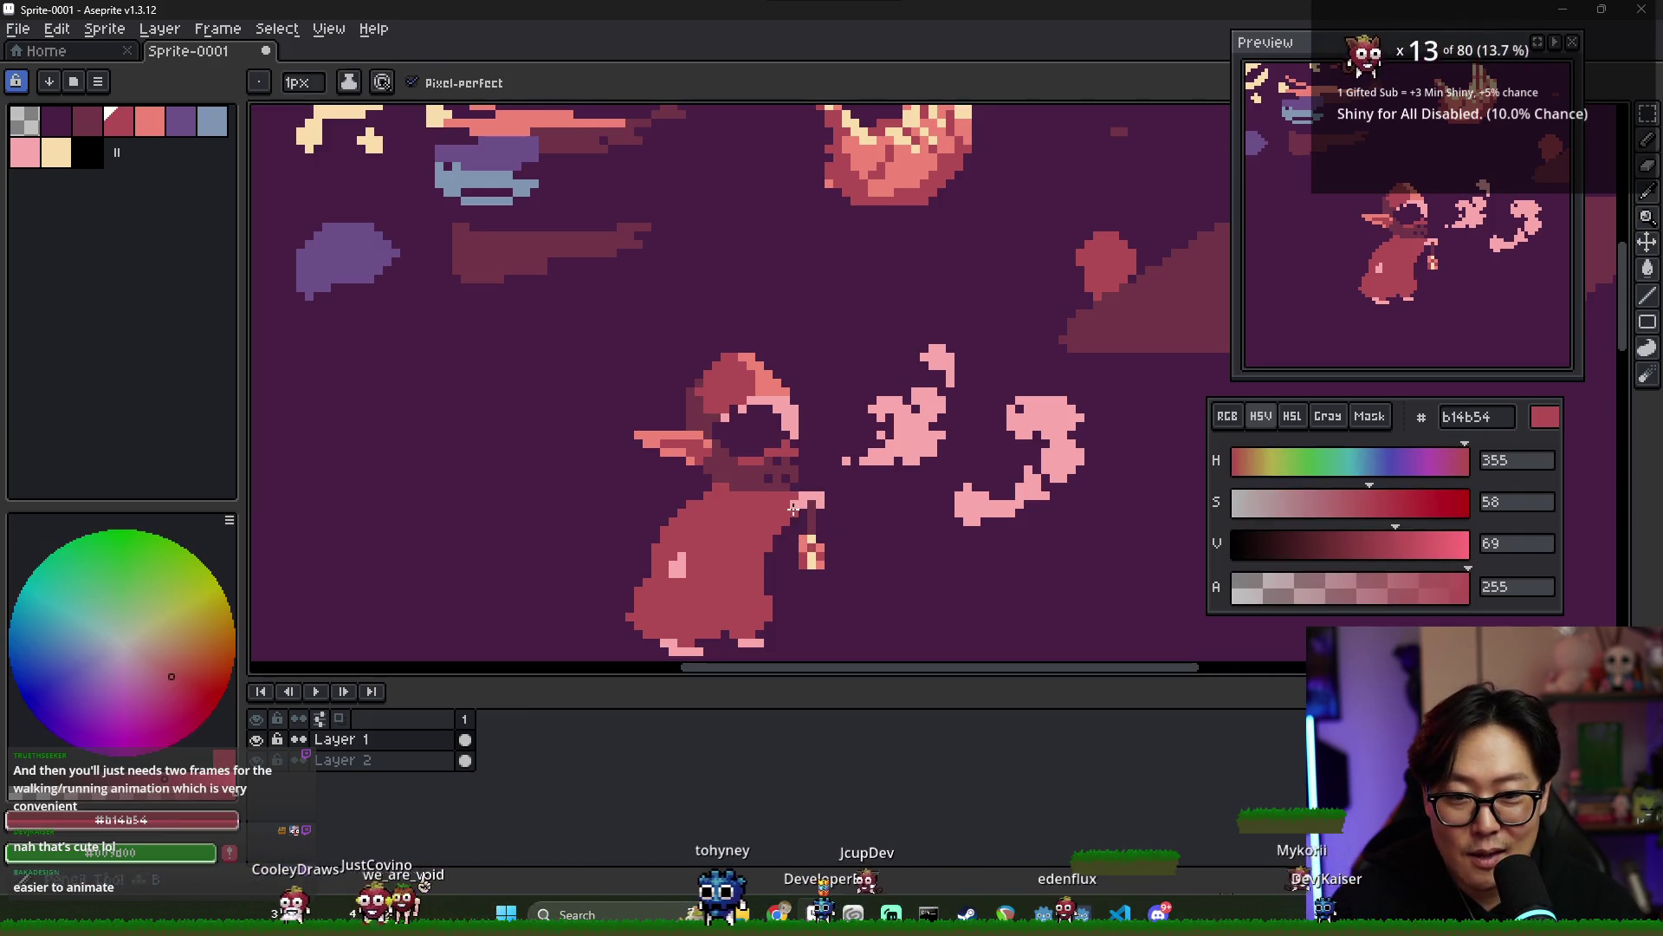
pyautogui.scroll(-2, 766, 586)
pyautogui.scroll(1, 771, 586)
pyautogui.press('e')
pyautogui.scroll(-2, 779, 583)
pyautogui.scroll(1, 787, 581)
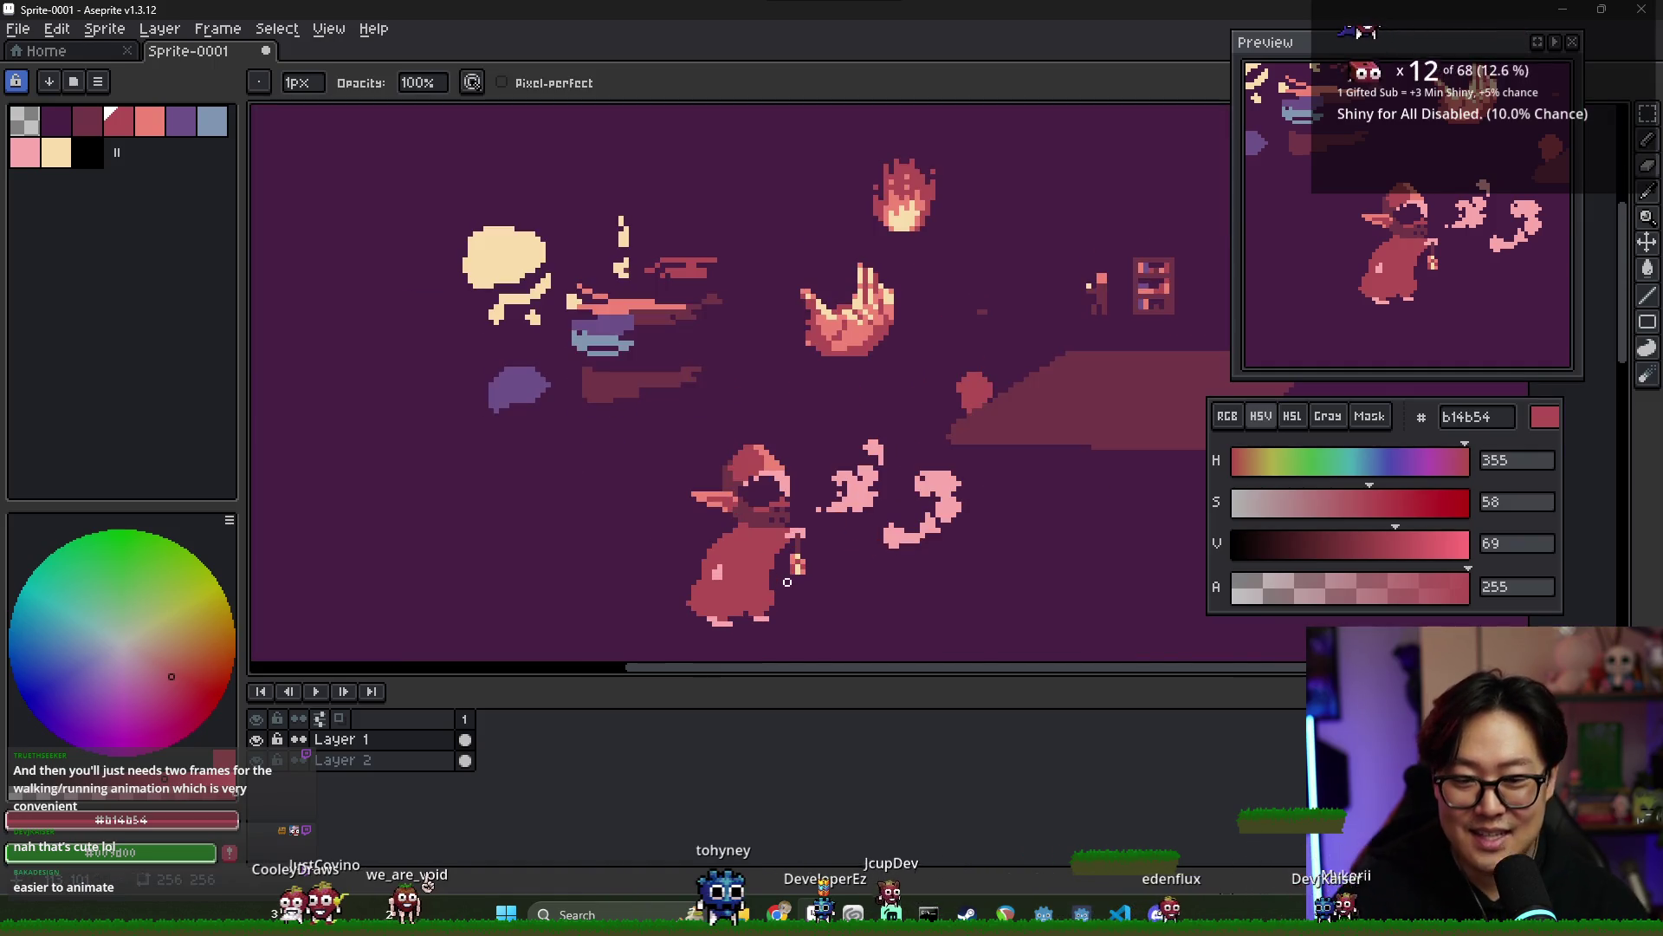
pyautogui.scroll(2, 745, 591)
pyautogui.press('b')
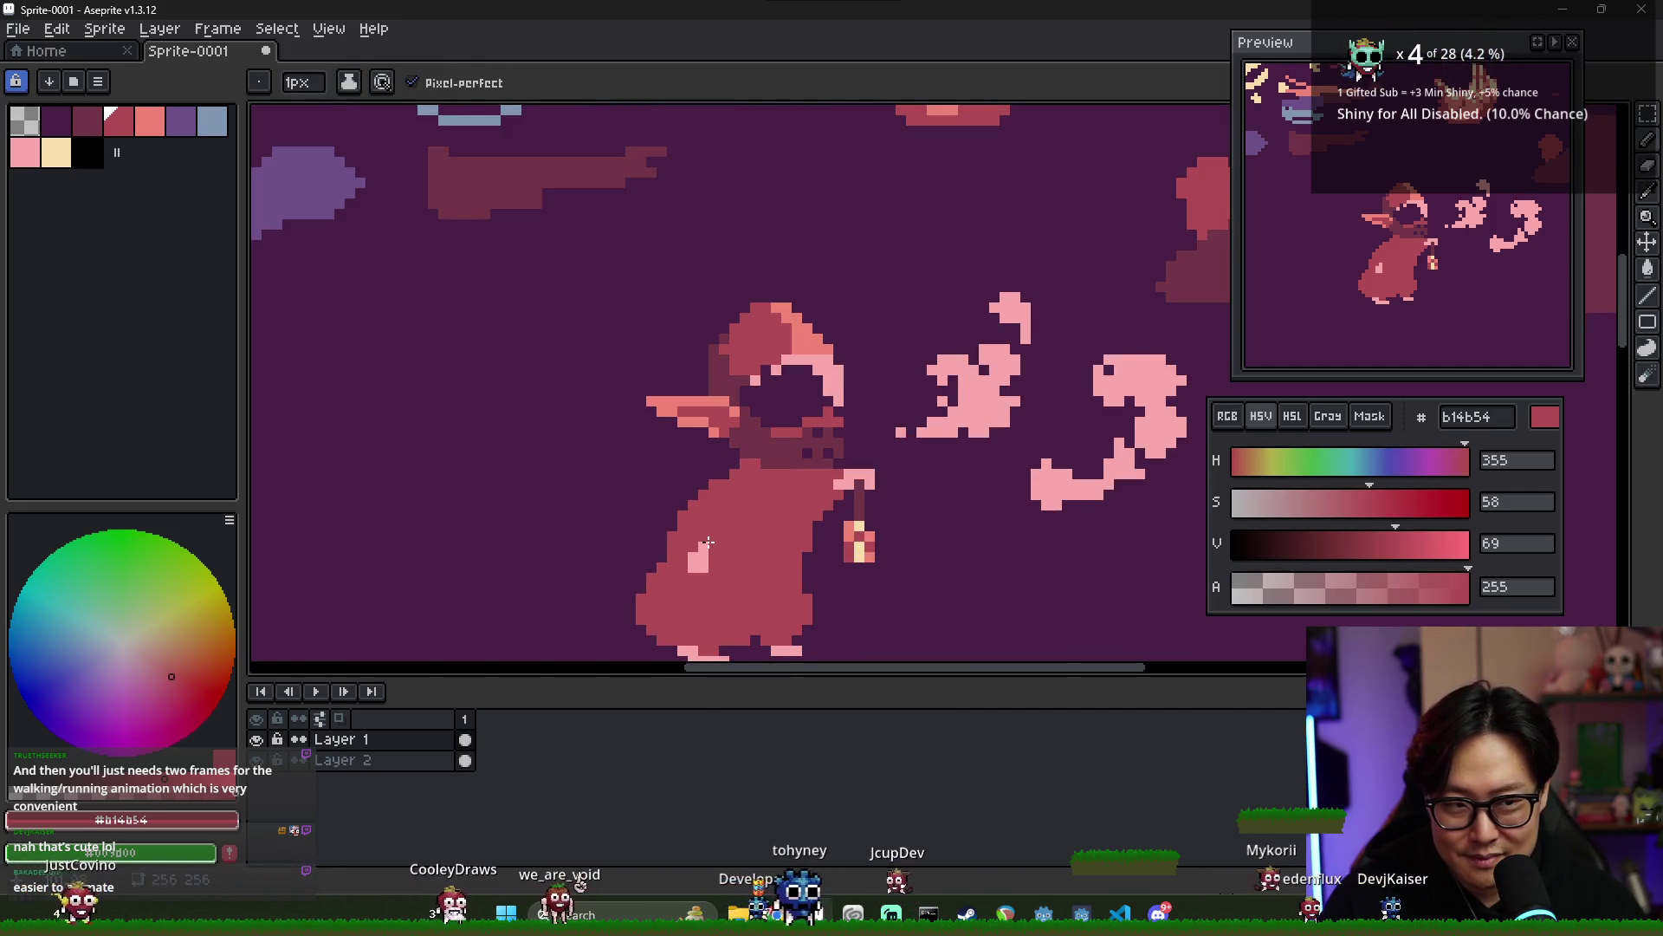
pyautogui.scroll(-1, 729, 592)
pyautogui.scroll(-2, 729, 592)
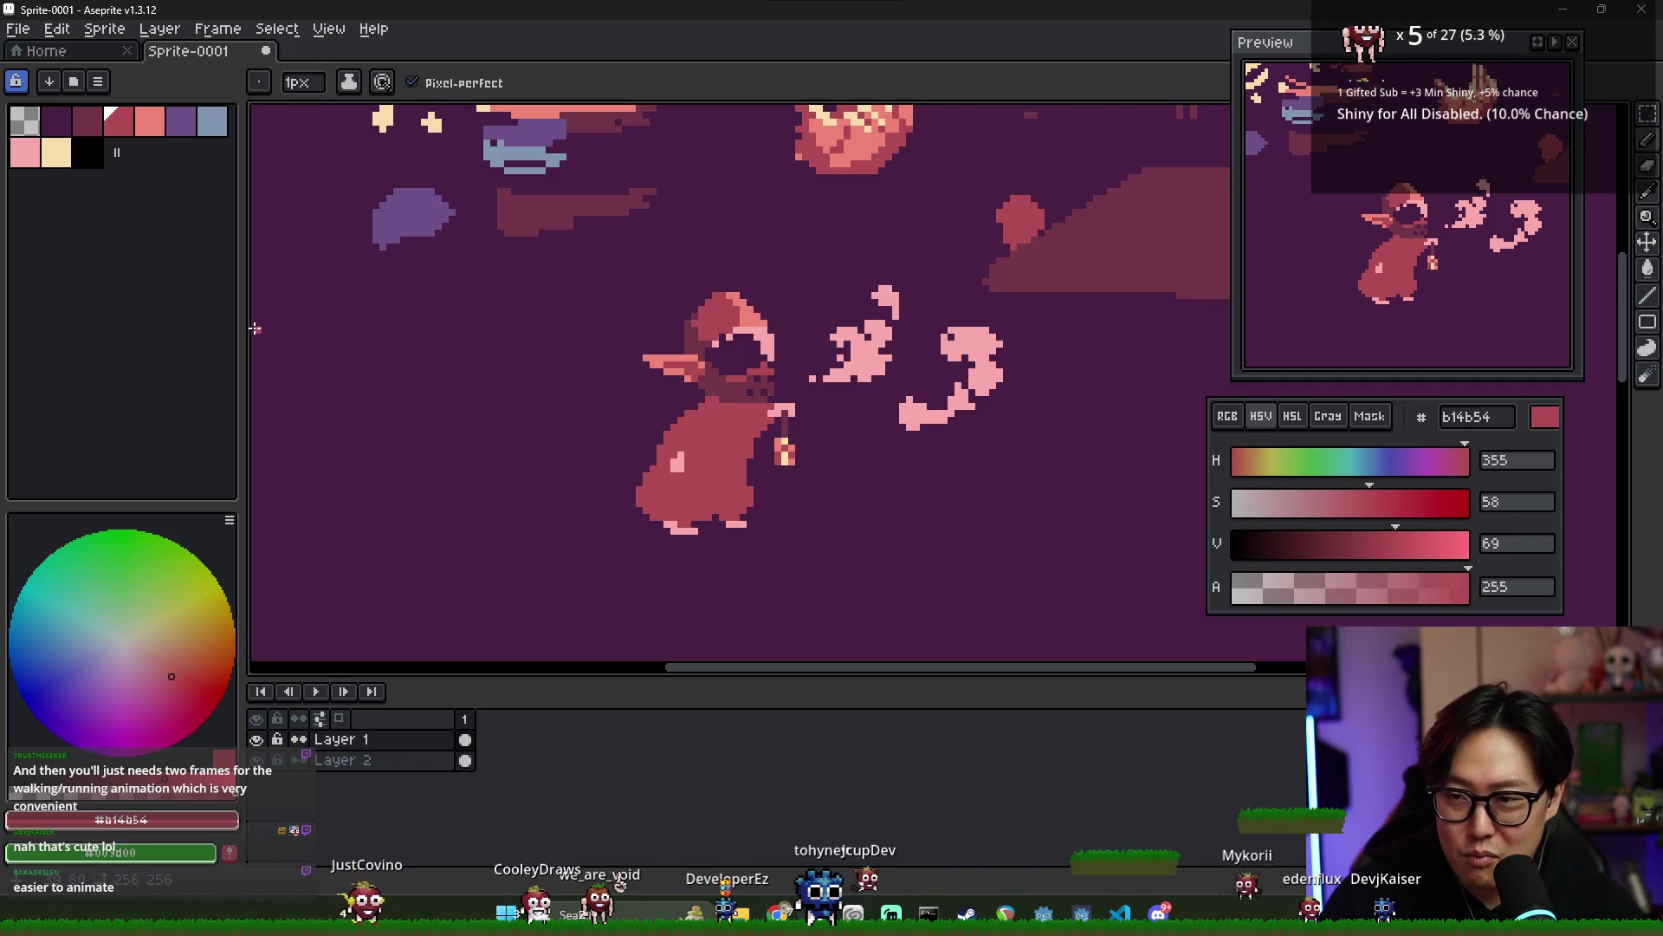
# - Select dark maroon #713547 from the palette
pyautogui.press('i')
pyautogui.click(88, 121)
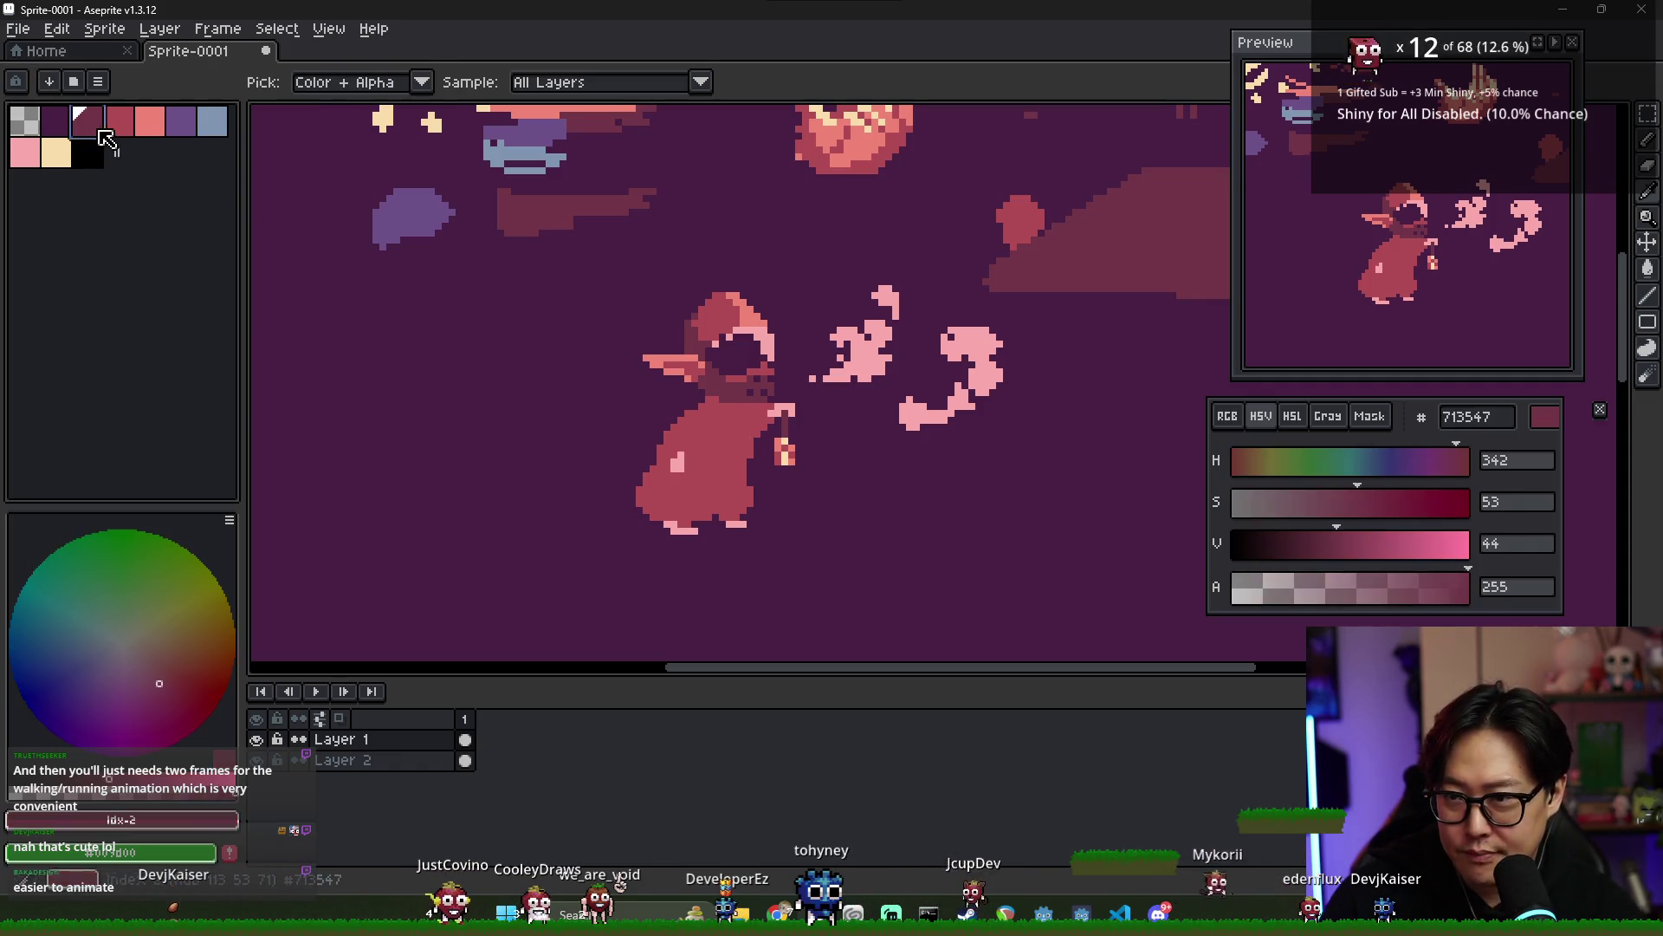
pyautogui.press('b')
pyautogui.scroll(1, 605, 392)
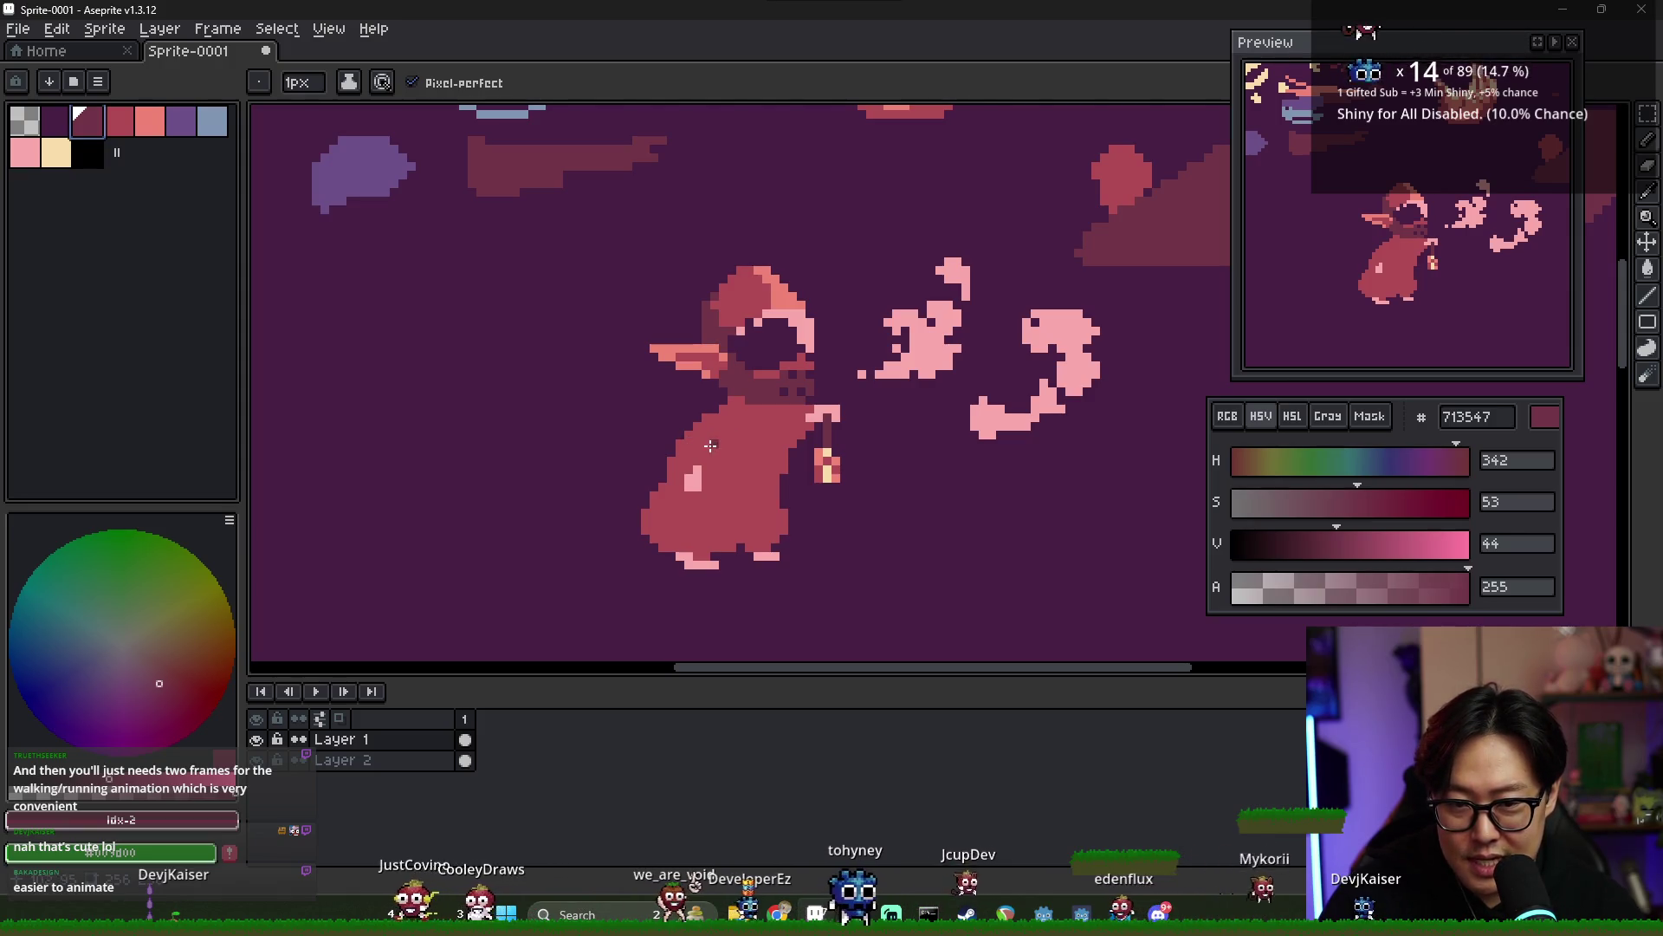
pyautogui.click(737, 402)
pyautogui.scroll(1, 737, 402)
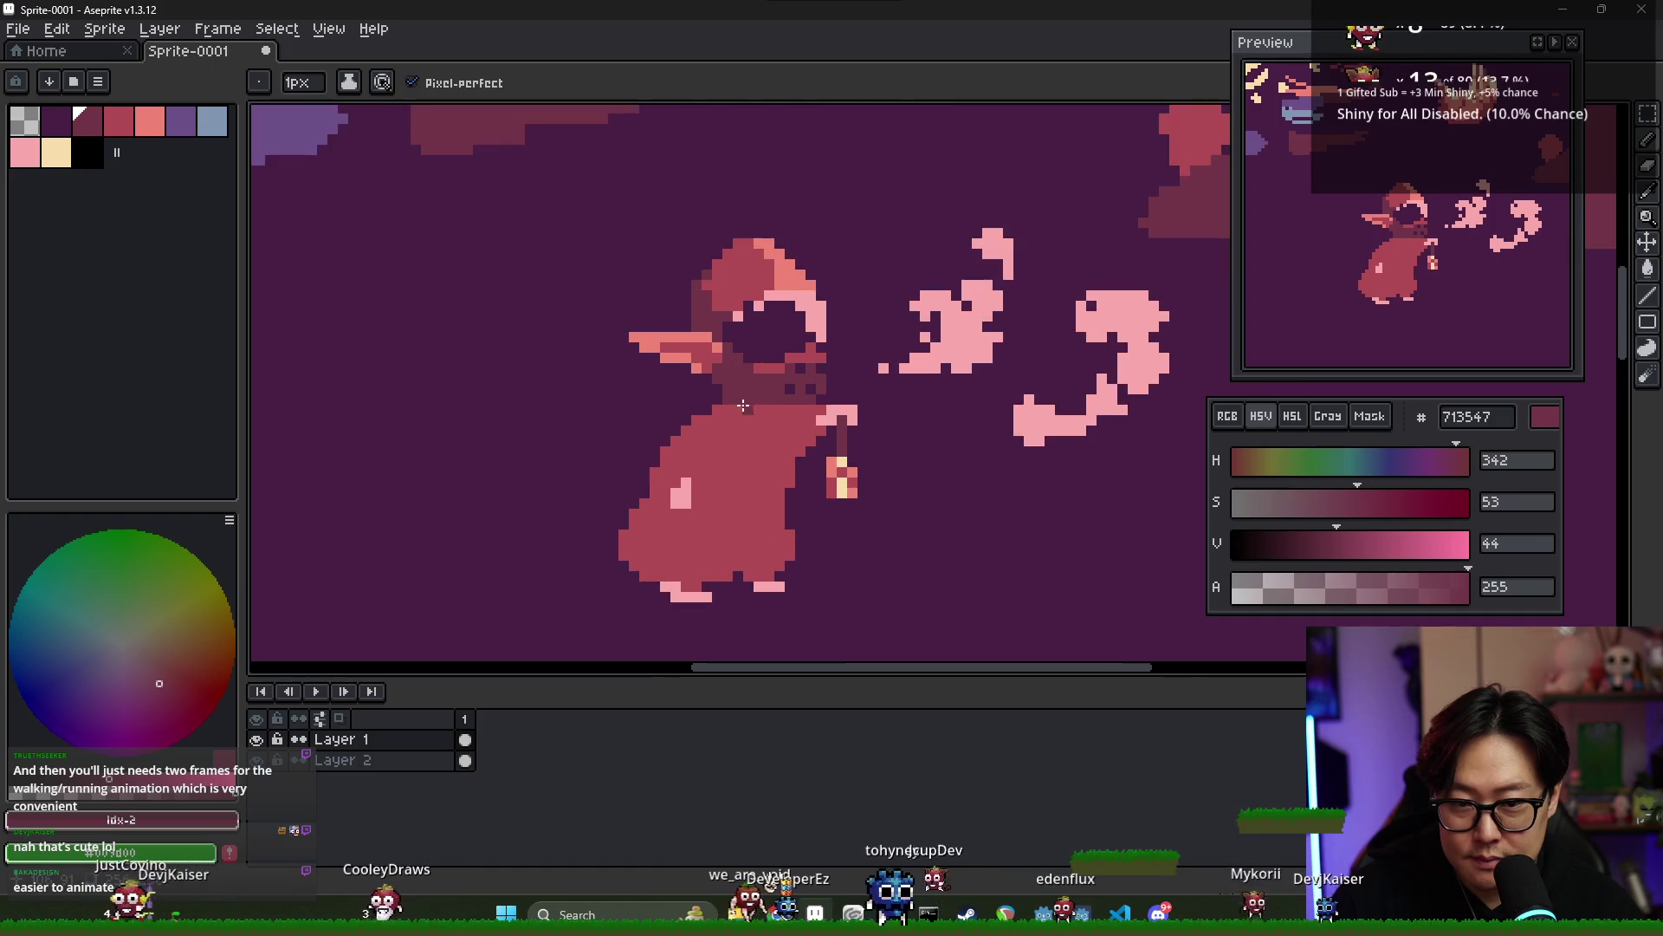
pyautogui.press('alt')
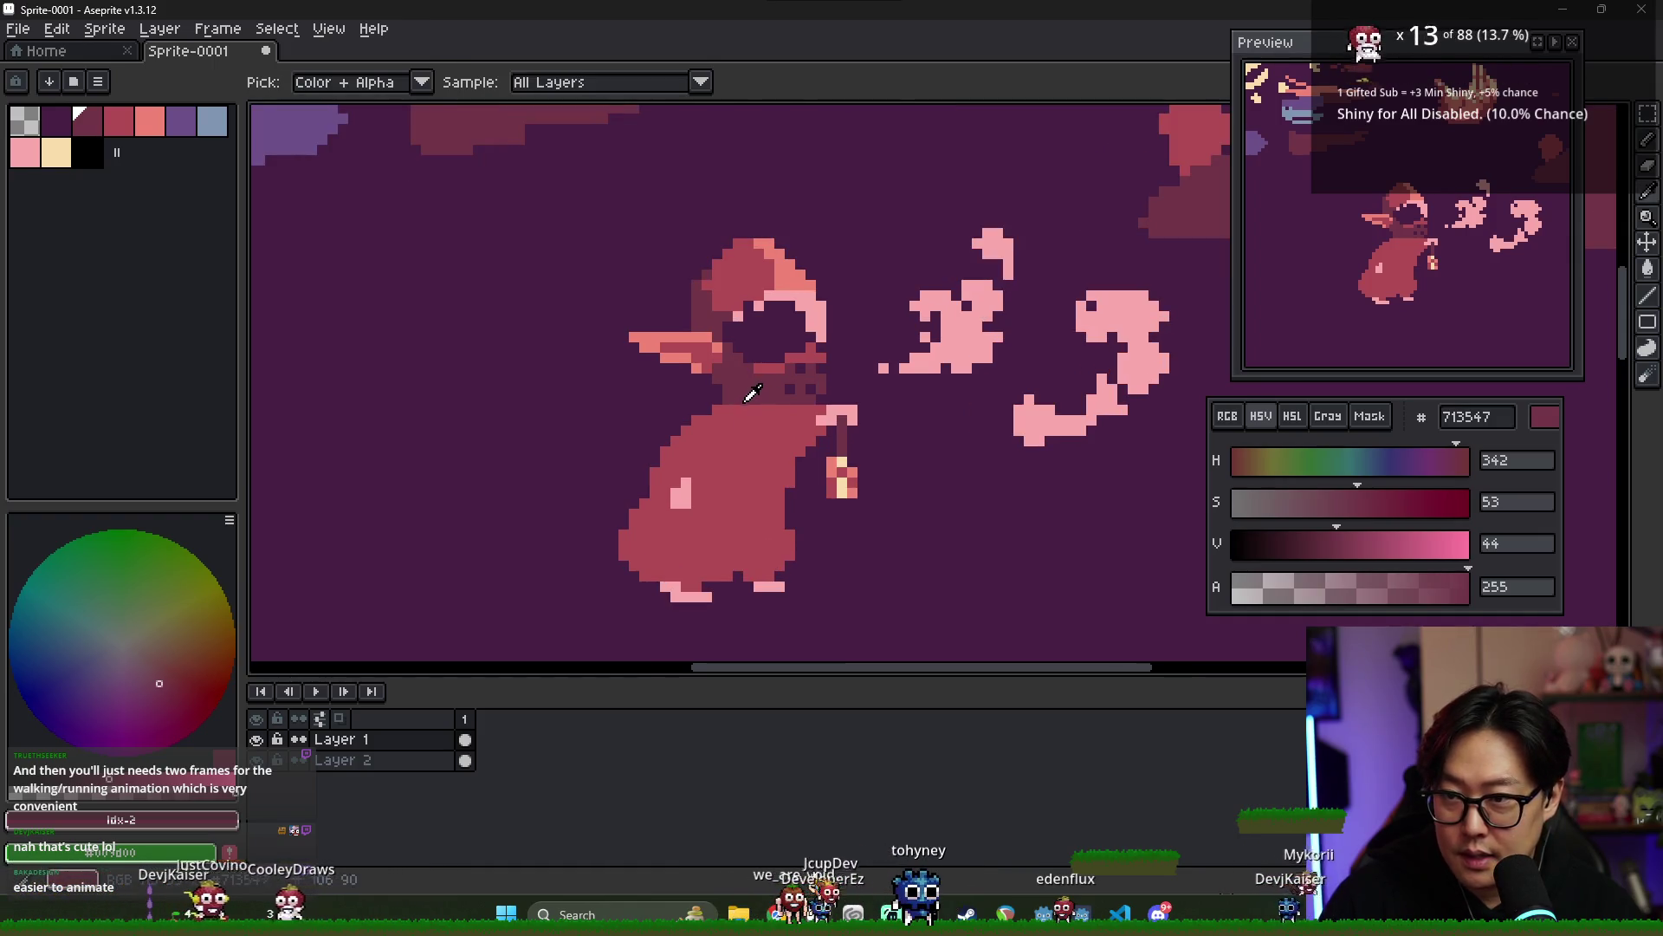
# - Draw a dark #713547 fold line across the robe and fill the area beside it
pyautogui.click(62, 126)
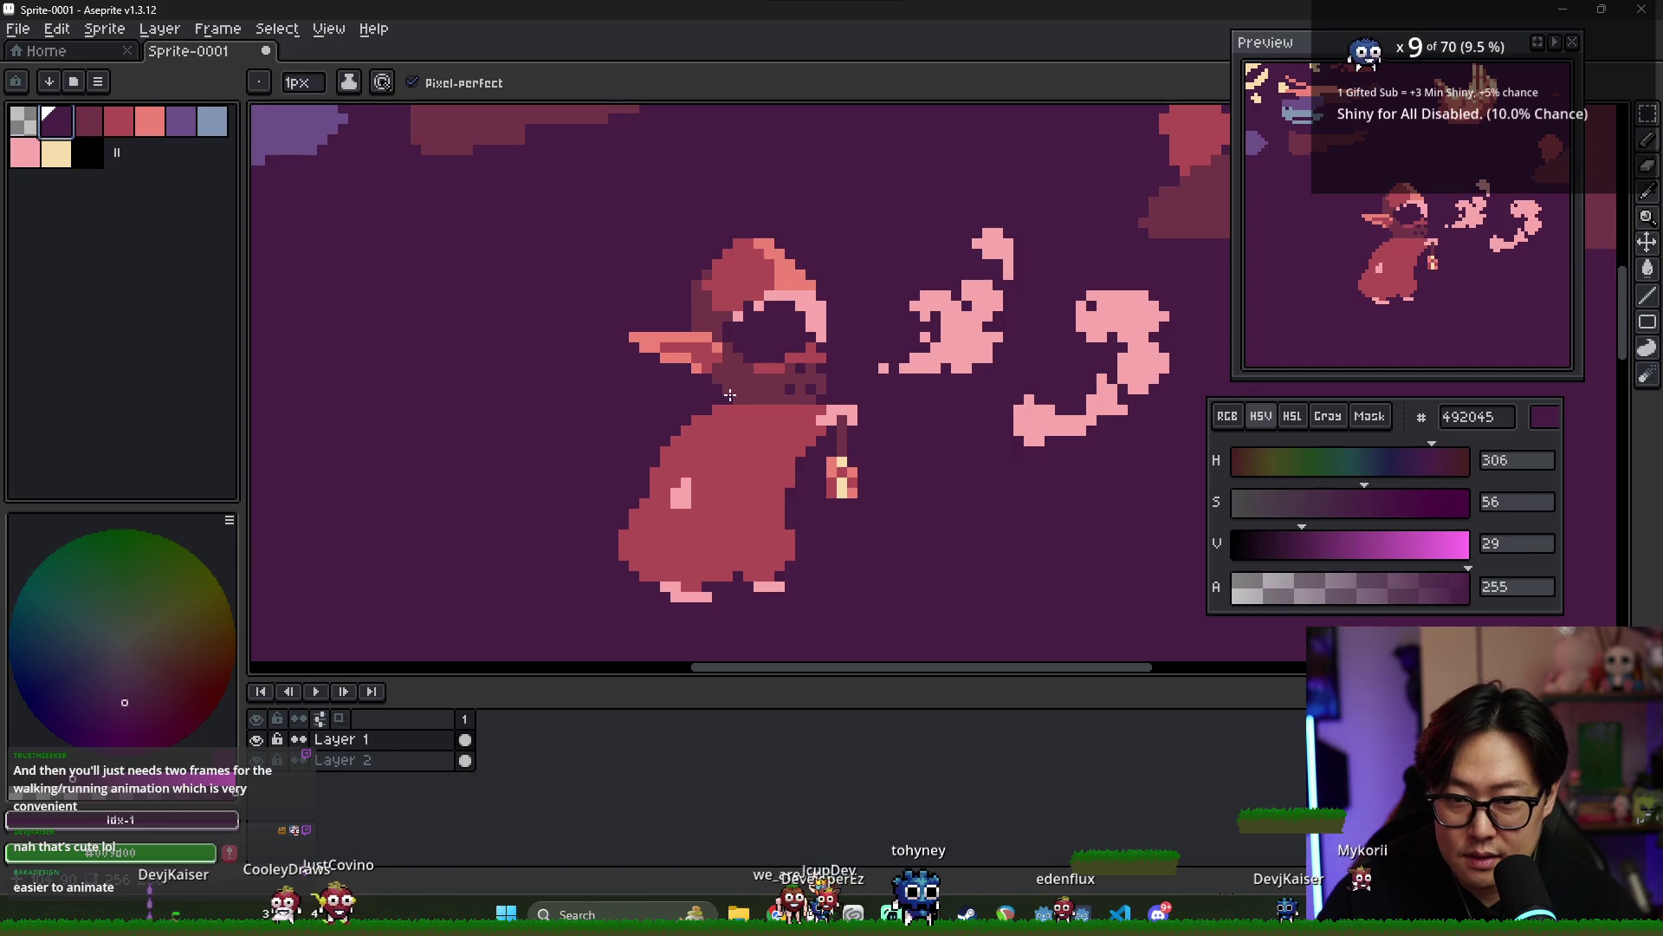
pyautogui.keyDown('alt'); pyautogui.click(729, 399); pyautogui.keyUp('alt')
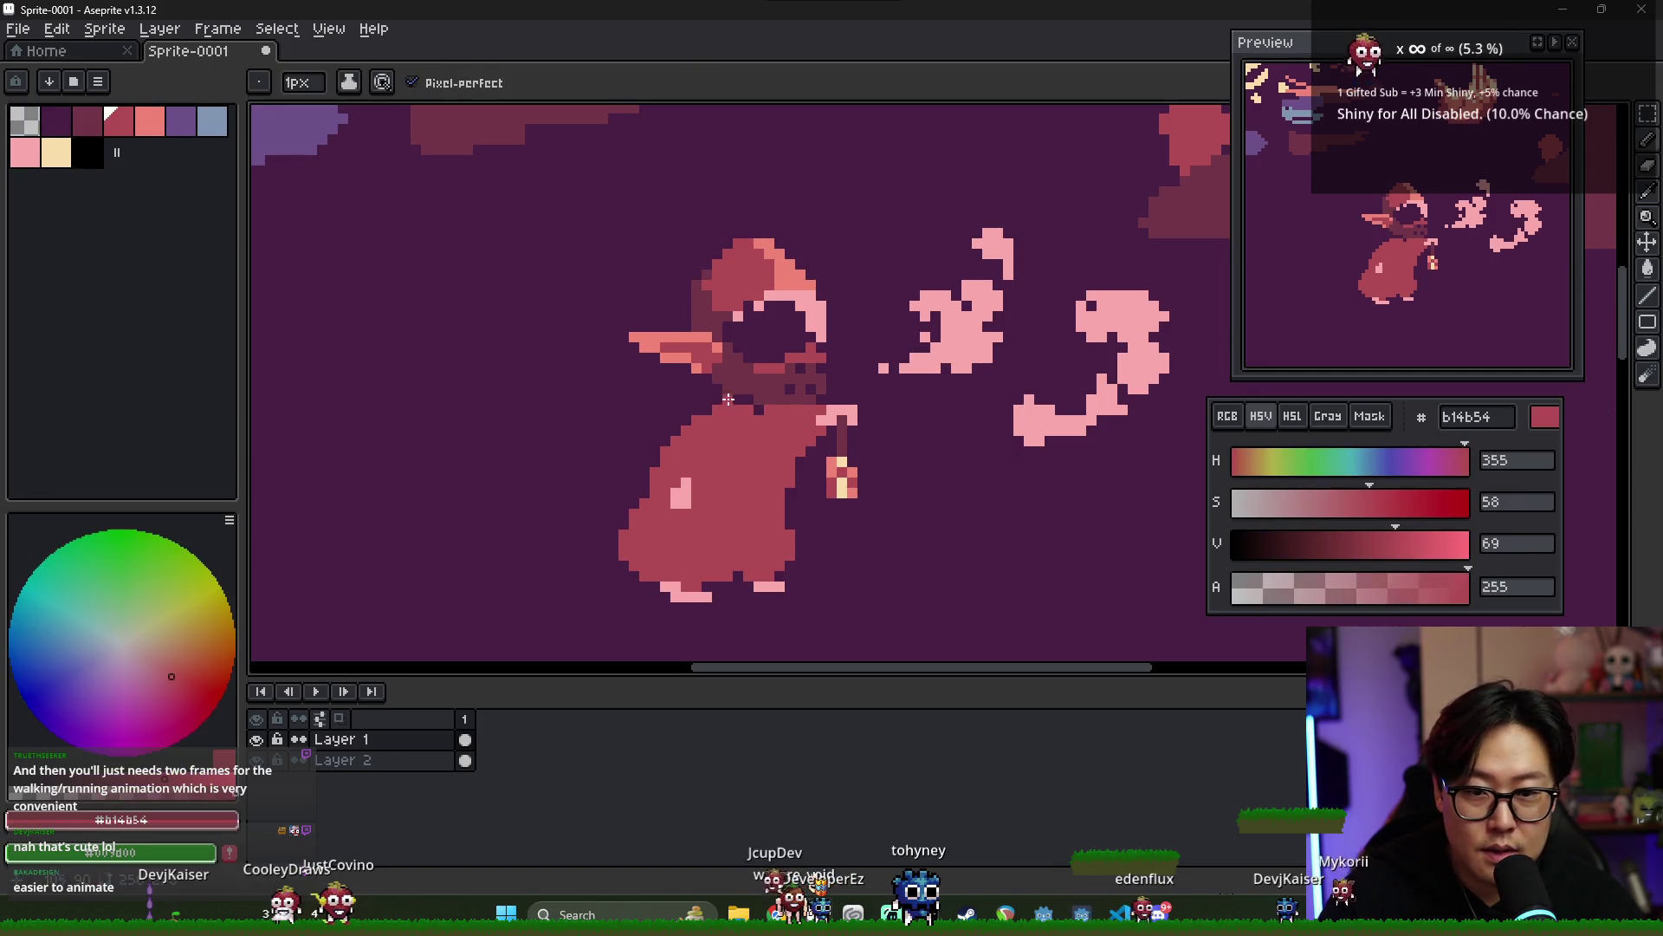
pyautogui.keyDown('alt'); pyautogui.click(731, 398); pyautogui.keyUp('alt')
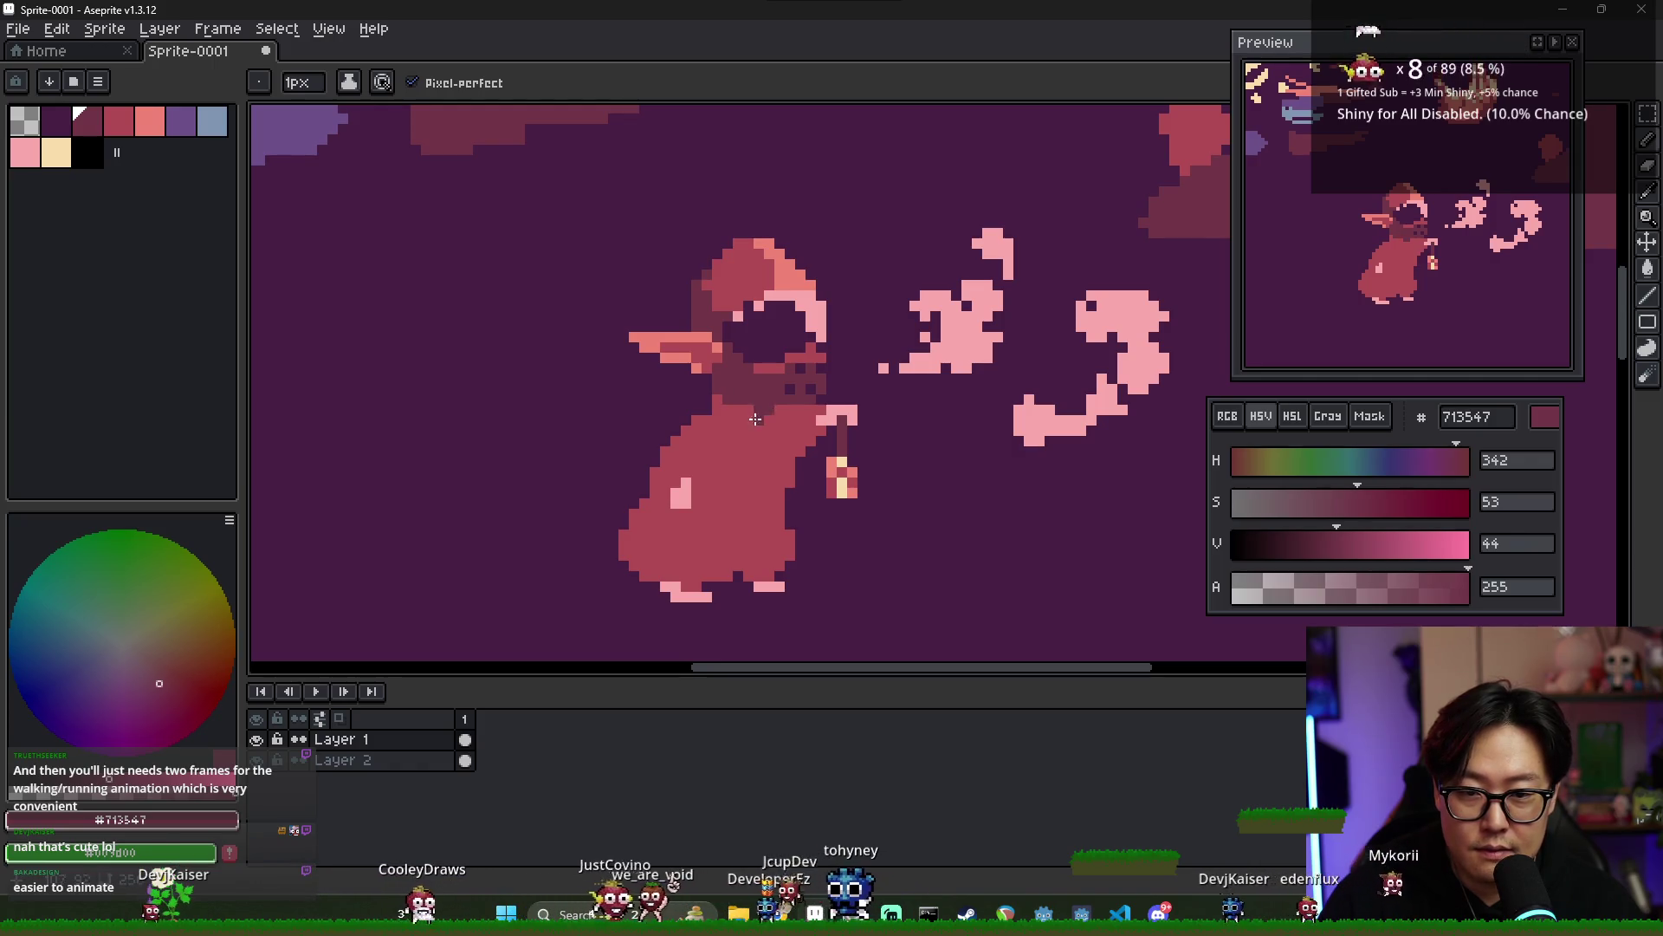
pyautogui.press('alt')
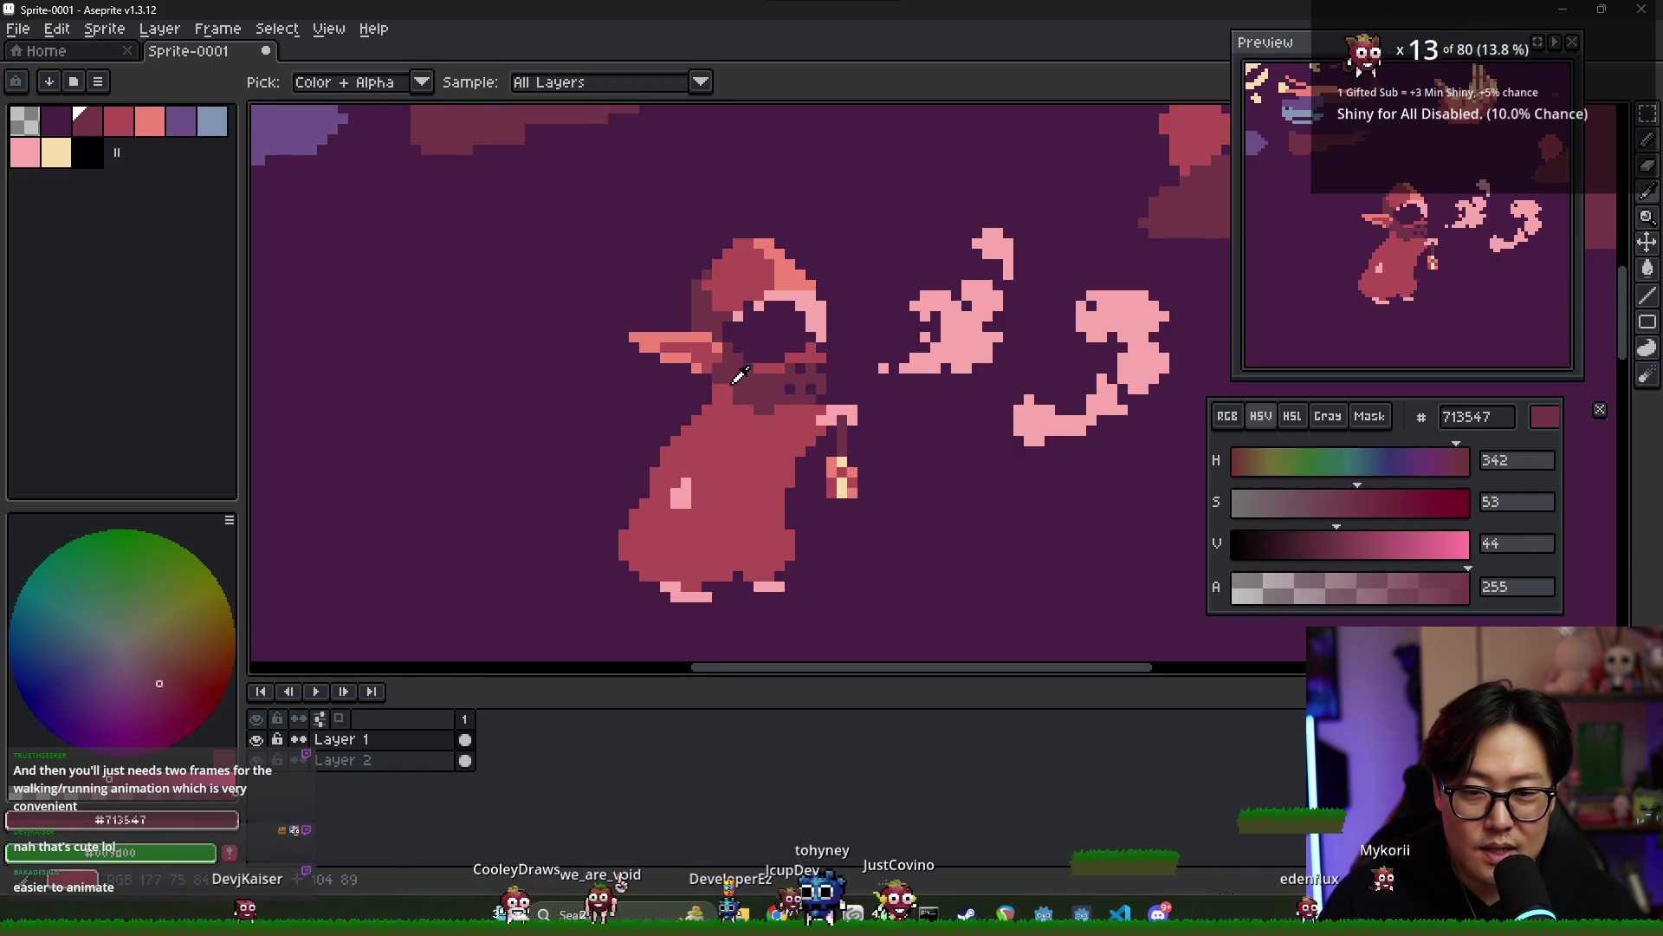
pyautogui.press('alt')
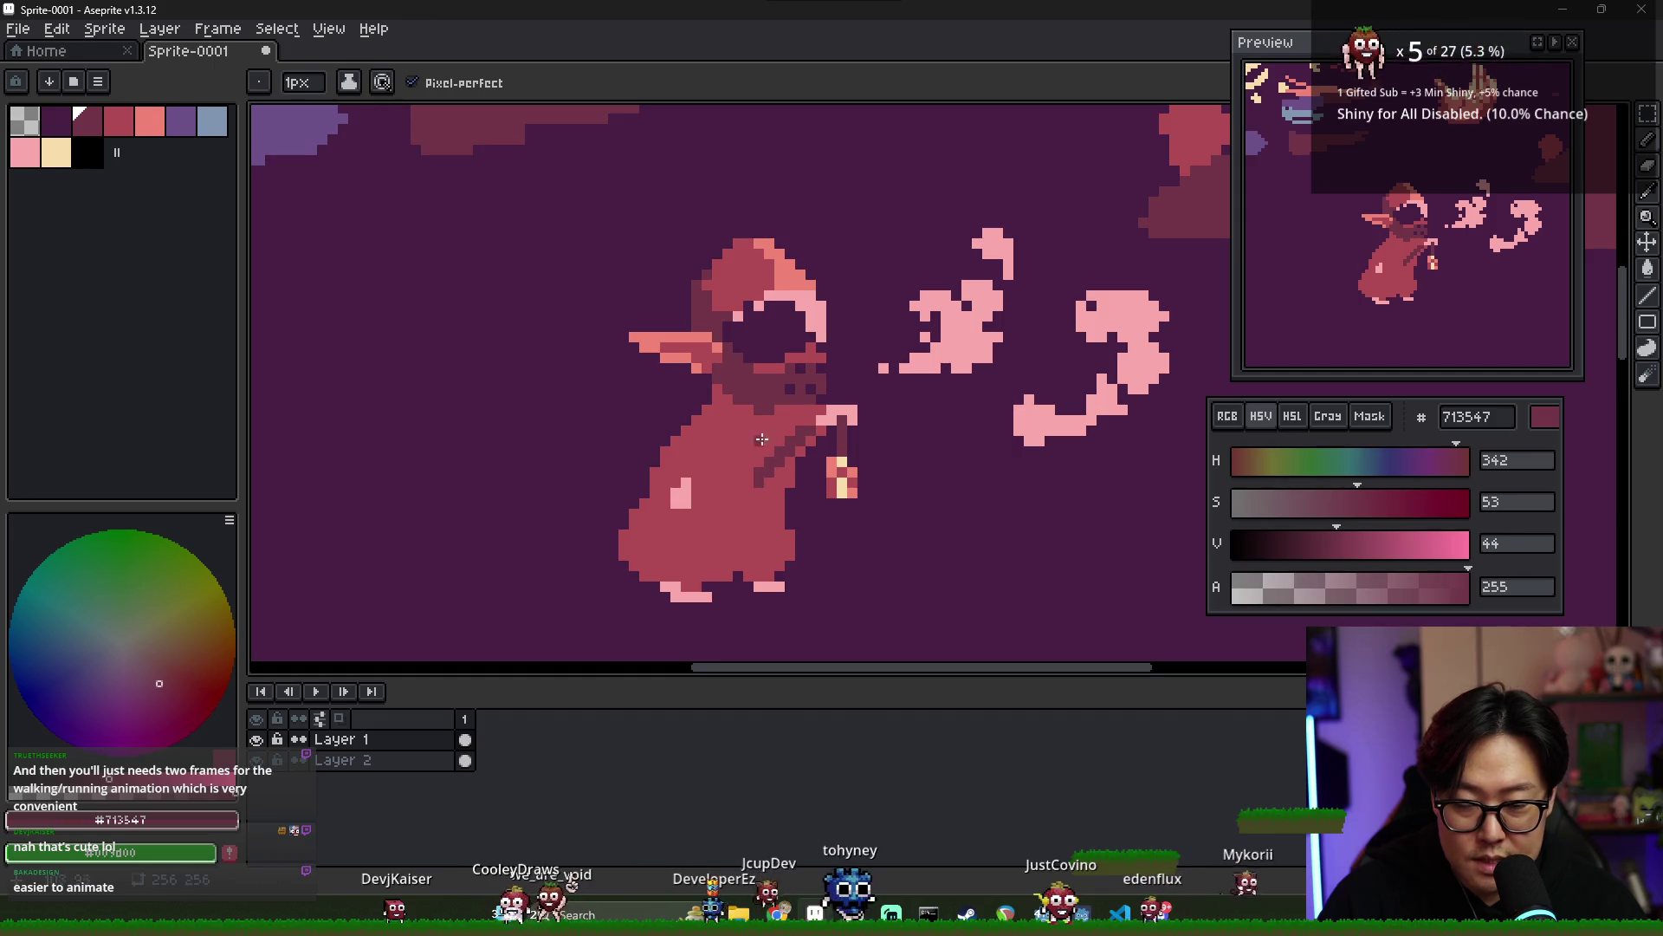
pyautogui.moveTo(734, 422); pyautogui.dragTo(686, 471)
pyautogui.press('g')
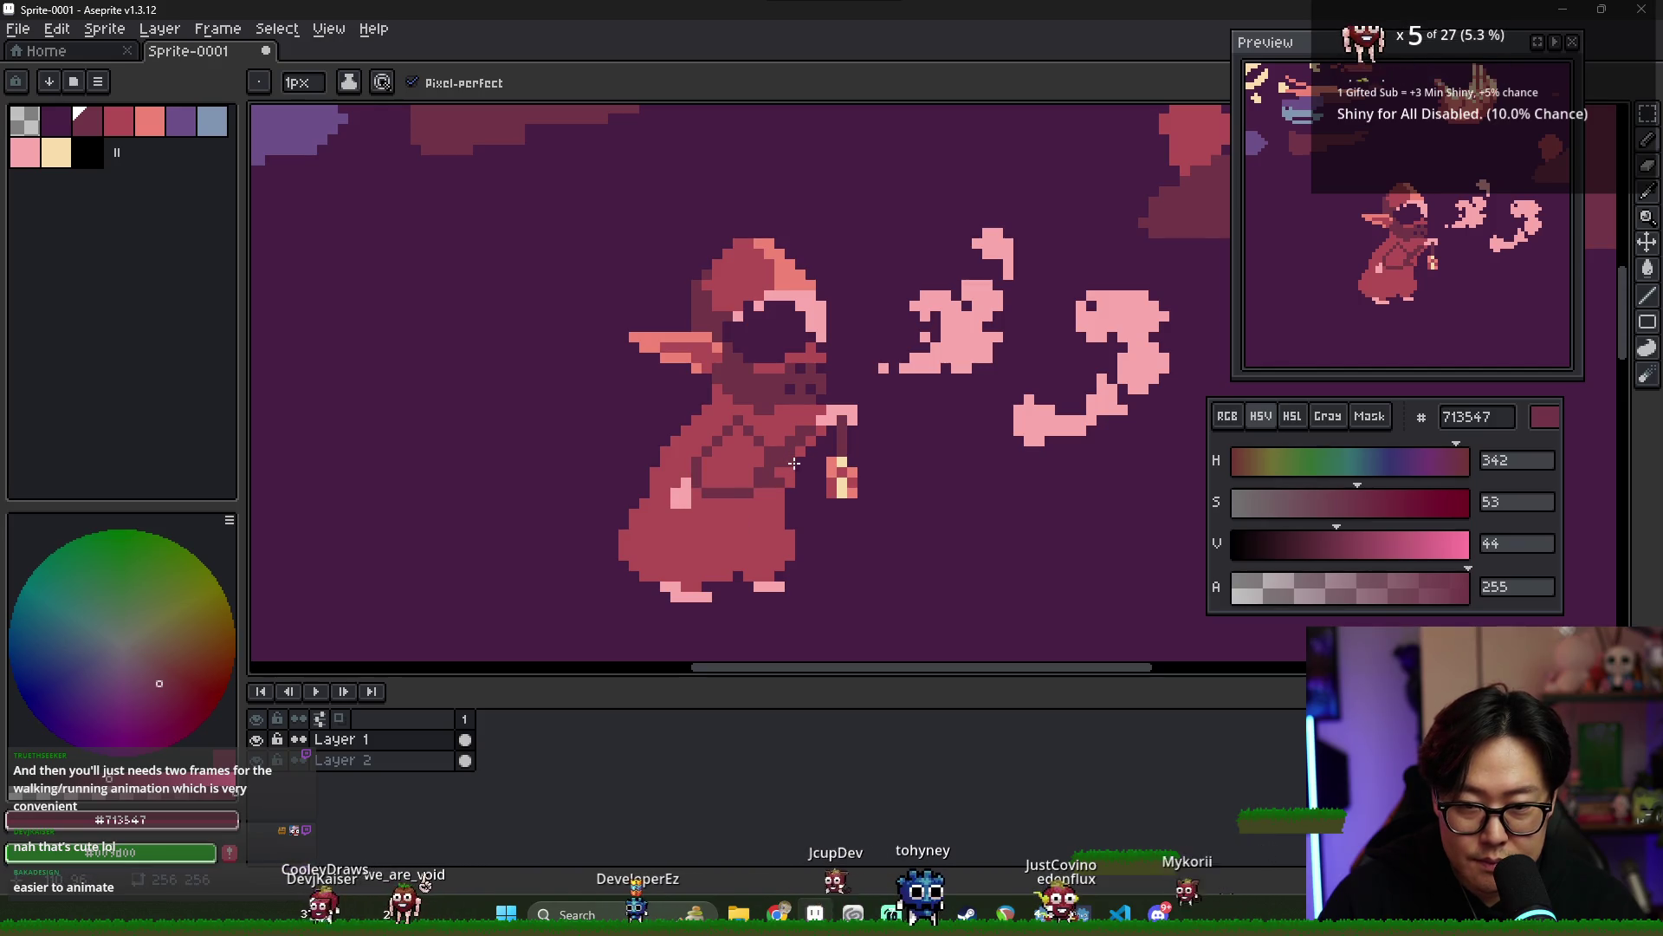
pyautogui.click(762, 468)
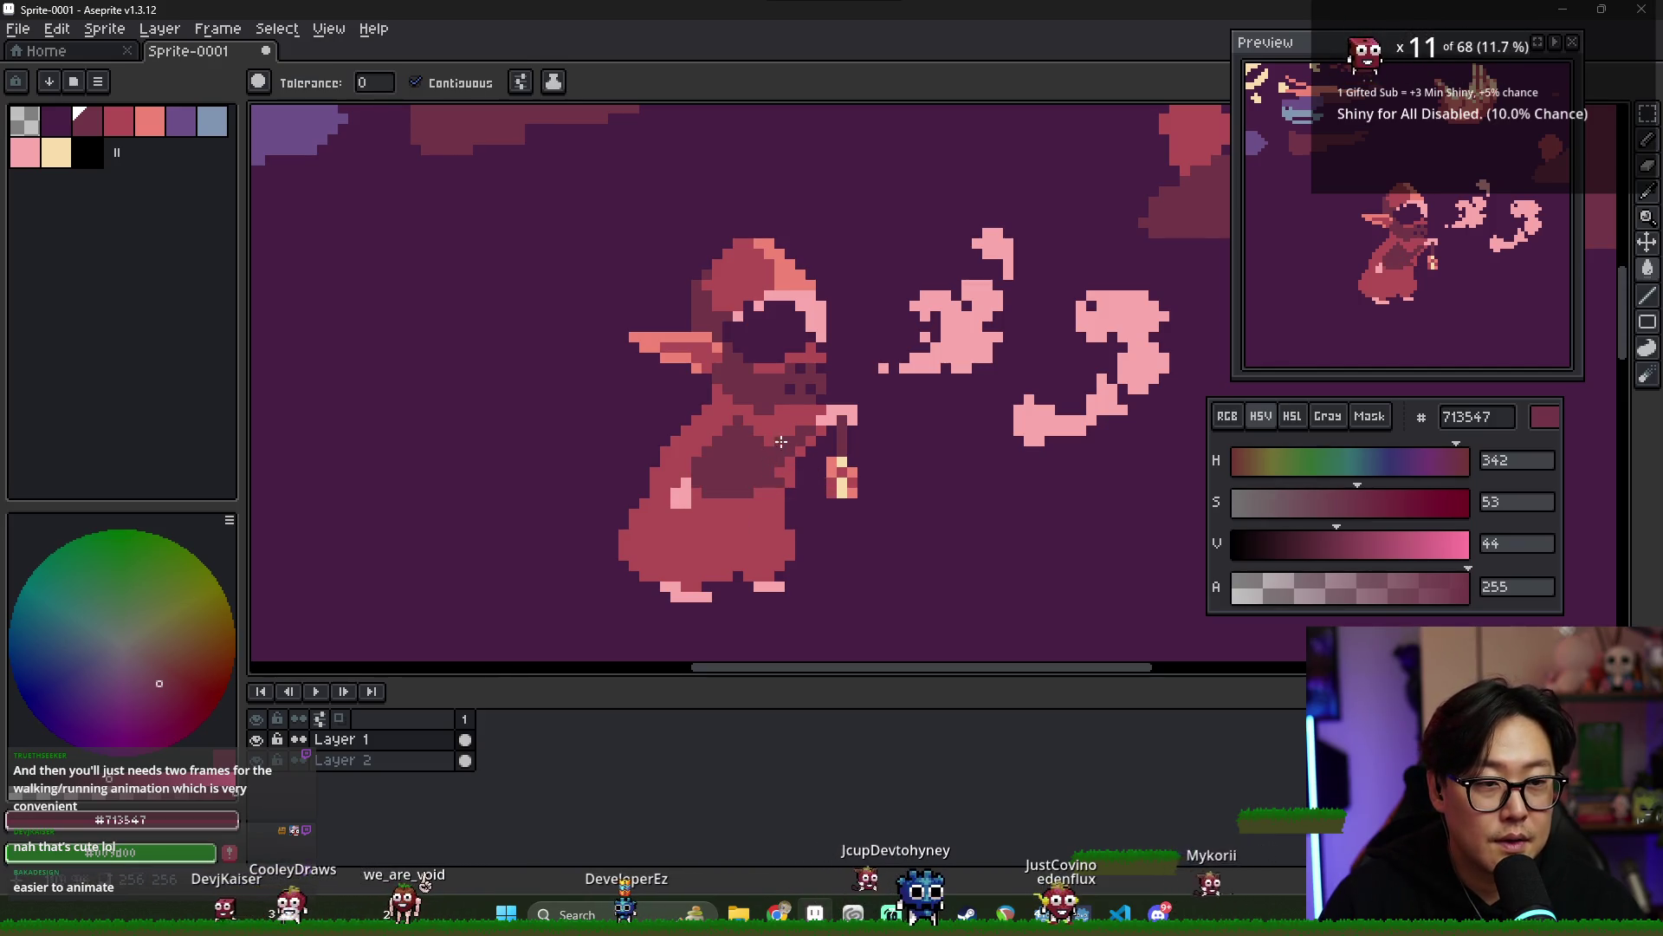
# - Add a short fold stroke and fill the remaining lighter cloak areas dark red
pyautogui.press('b')
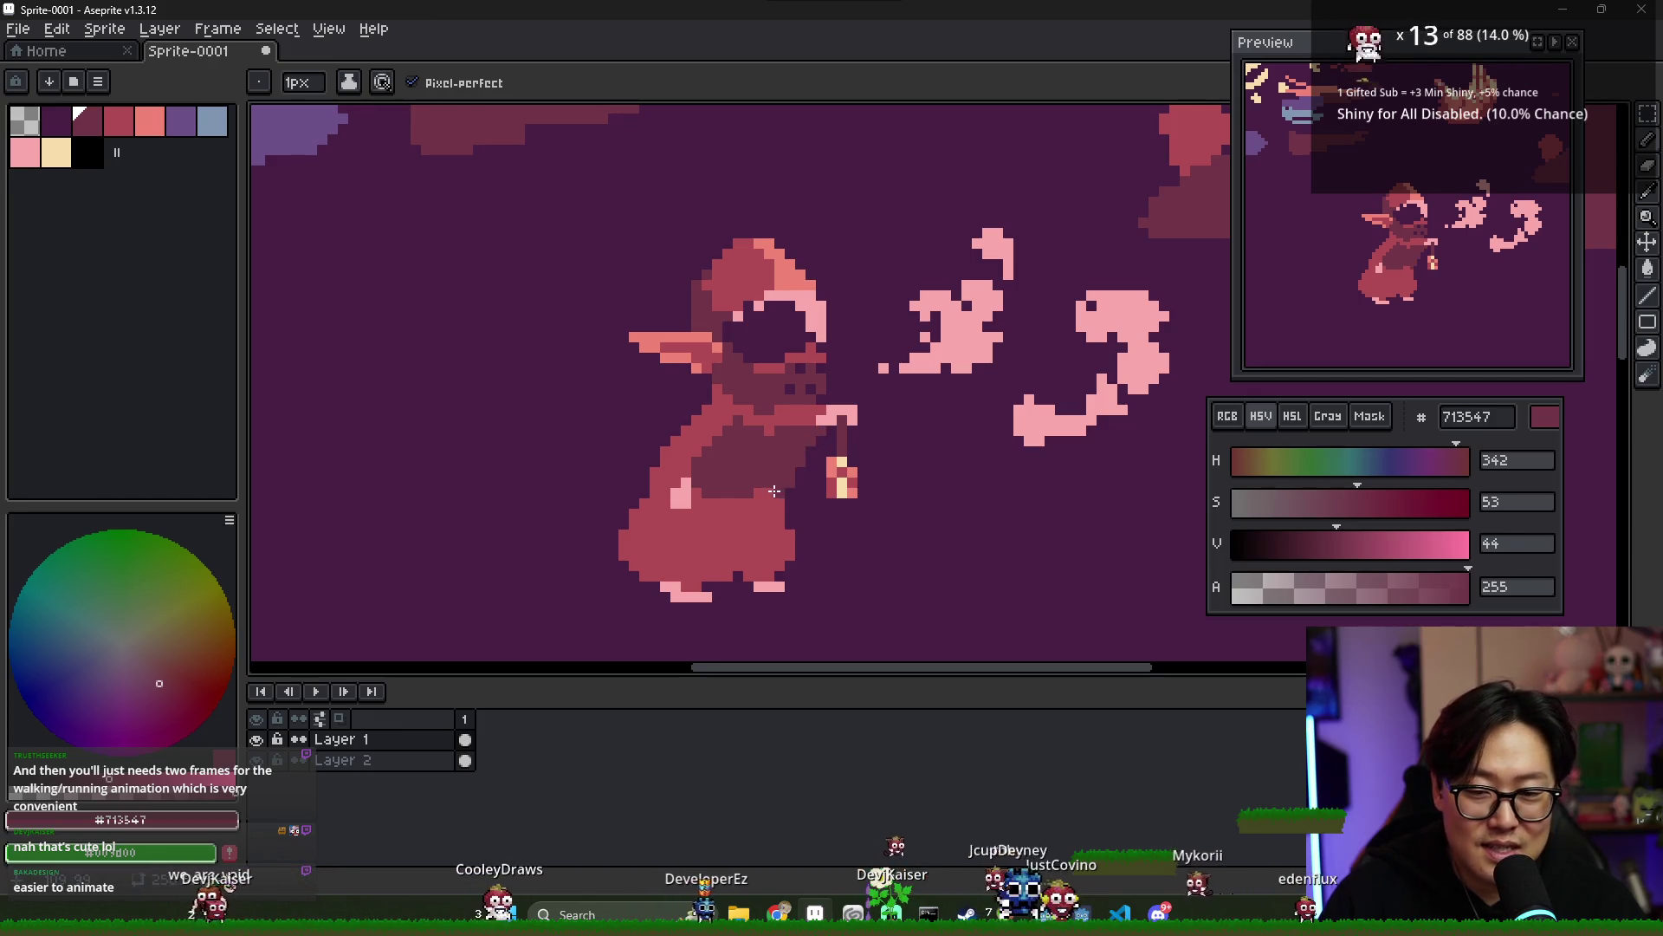
pyautogui.moveTo(751, 494); pyautogui.dragTo(736, 518)
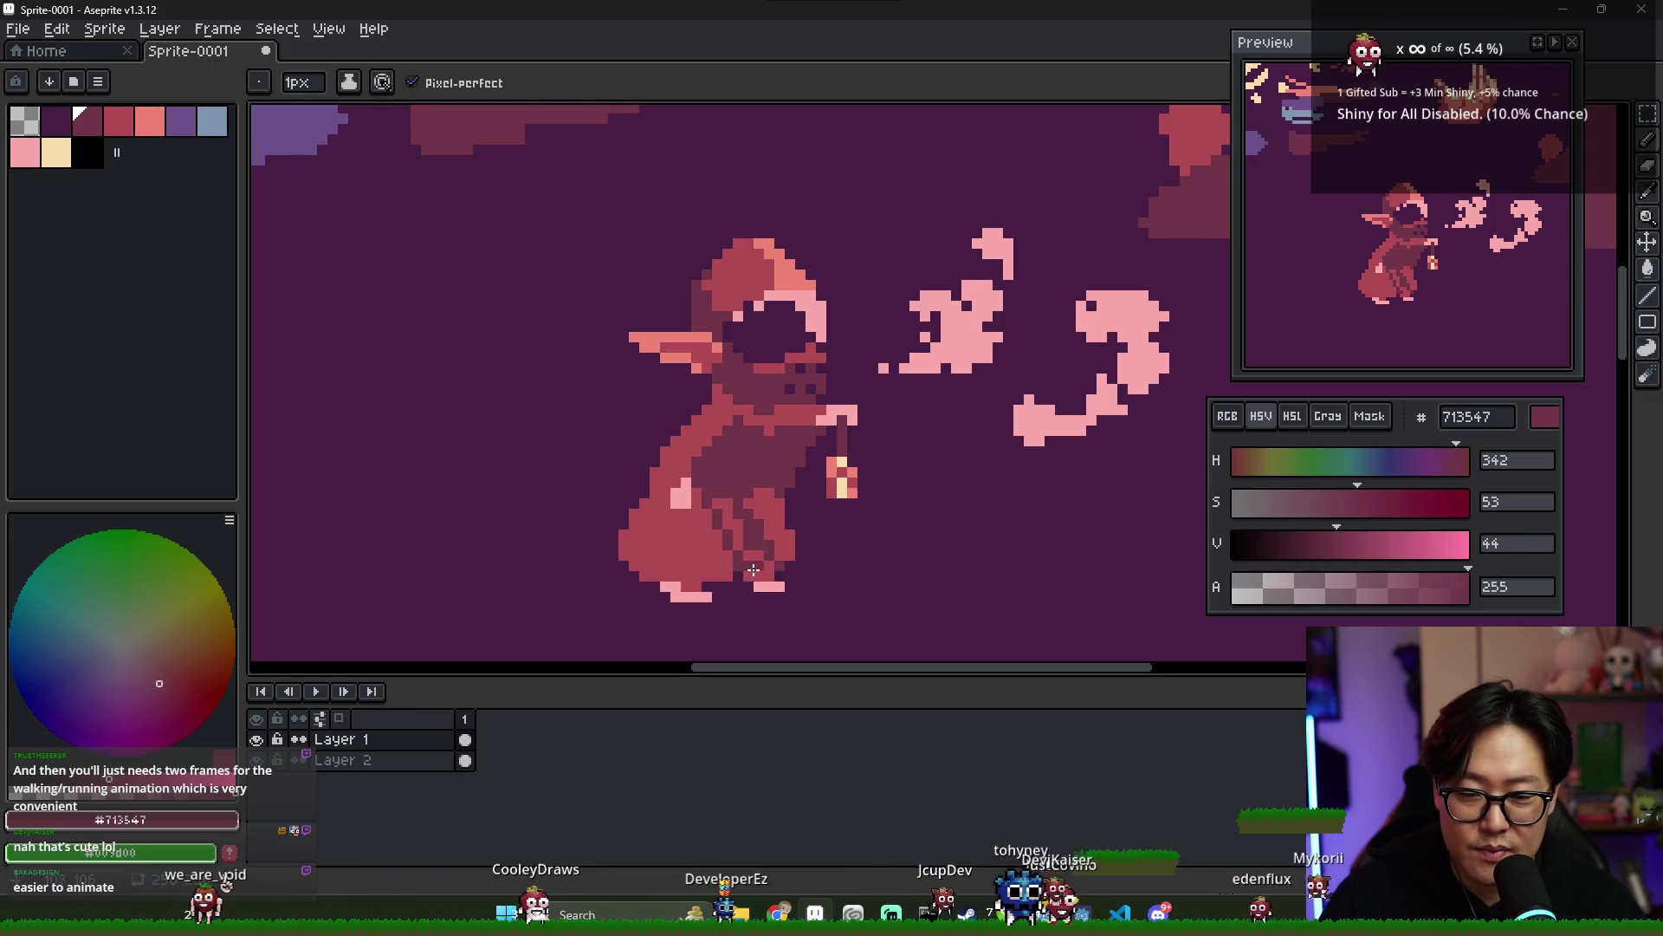
pyautogui.press('g')
pyautogui.click(754, 569)
pyautogui.click(737, 533)
pyautogui.press('b')
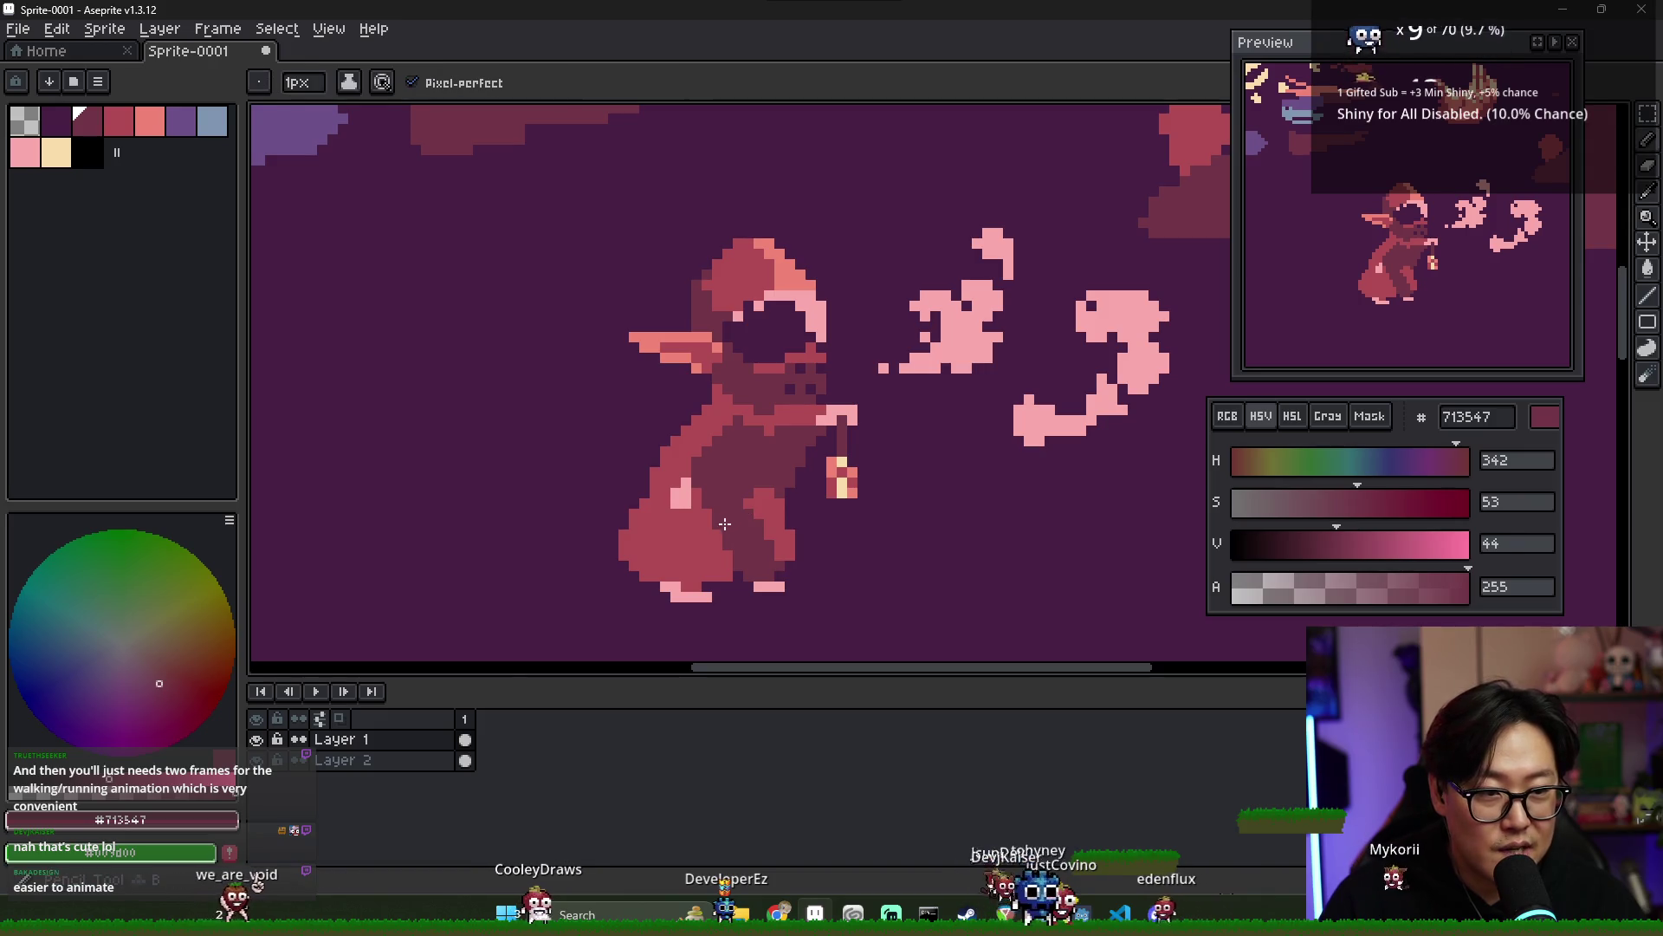
pyautogui.press('g')
pyautogui.click(702, 510)
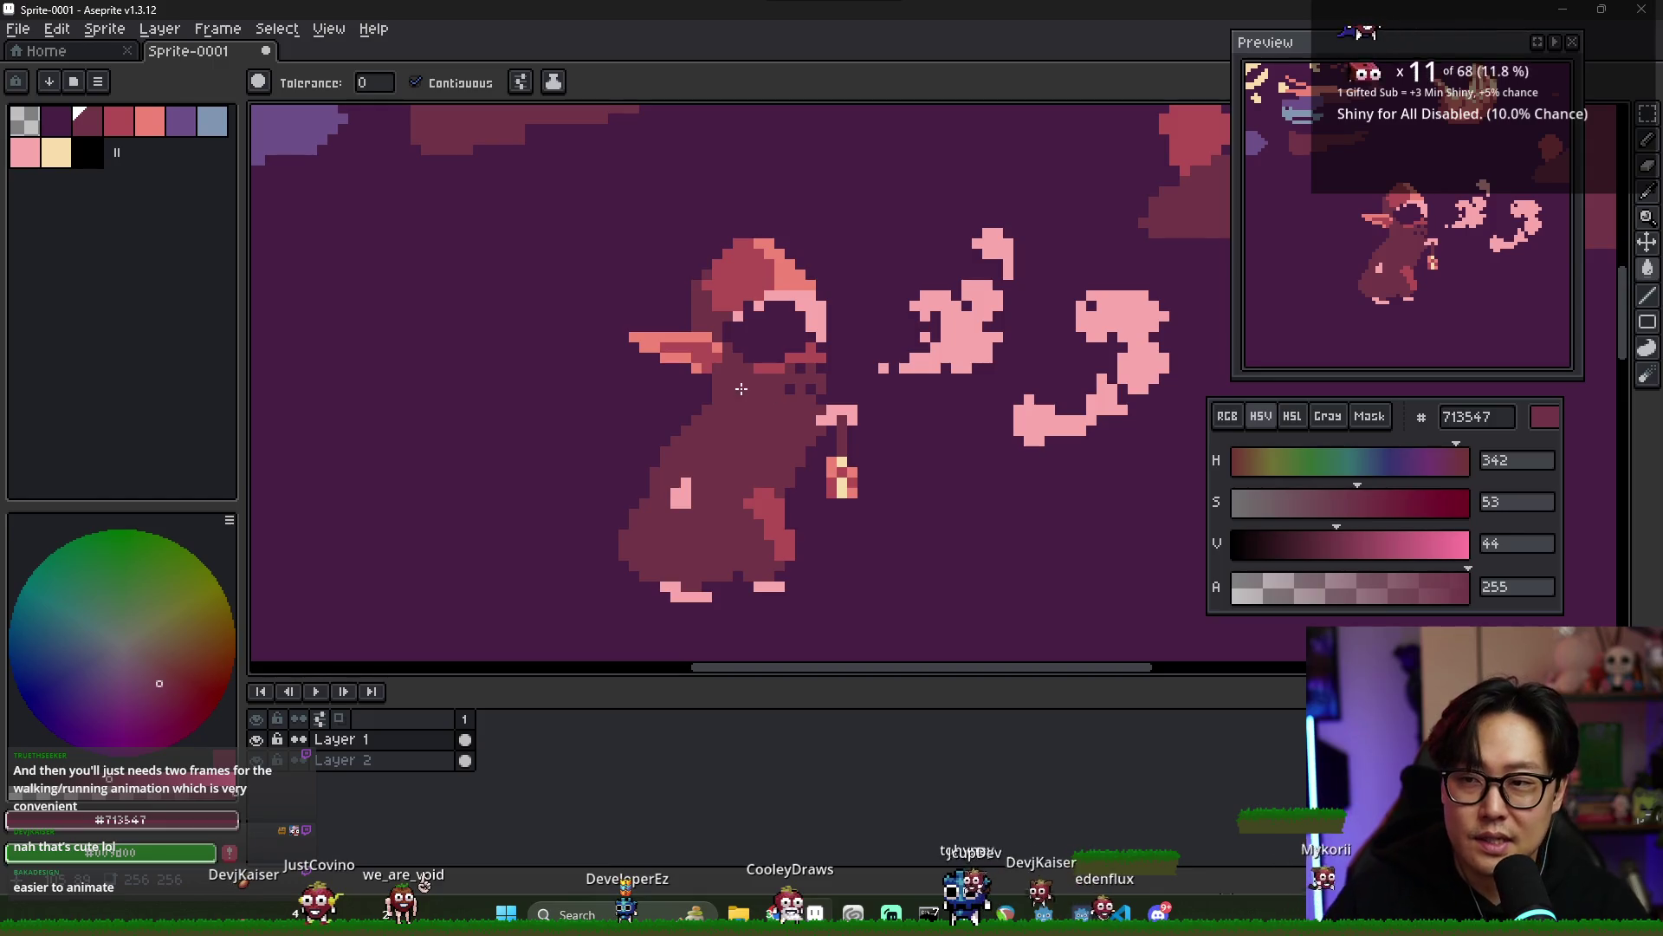
# - Try a purple #6d5089 fill on the cloak, compare it, and undo it
pyautogui.click(180, 130)
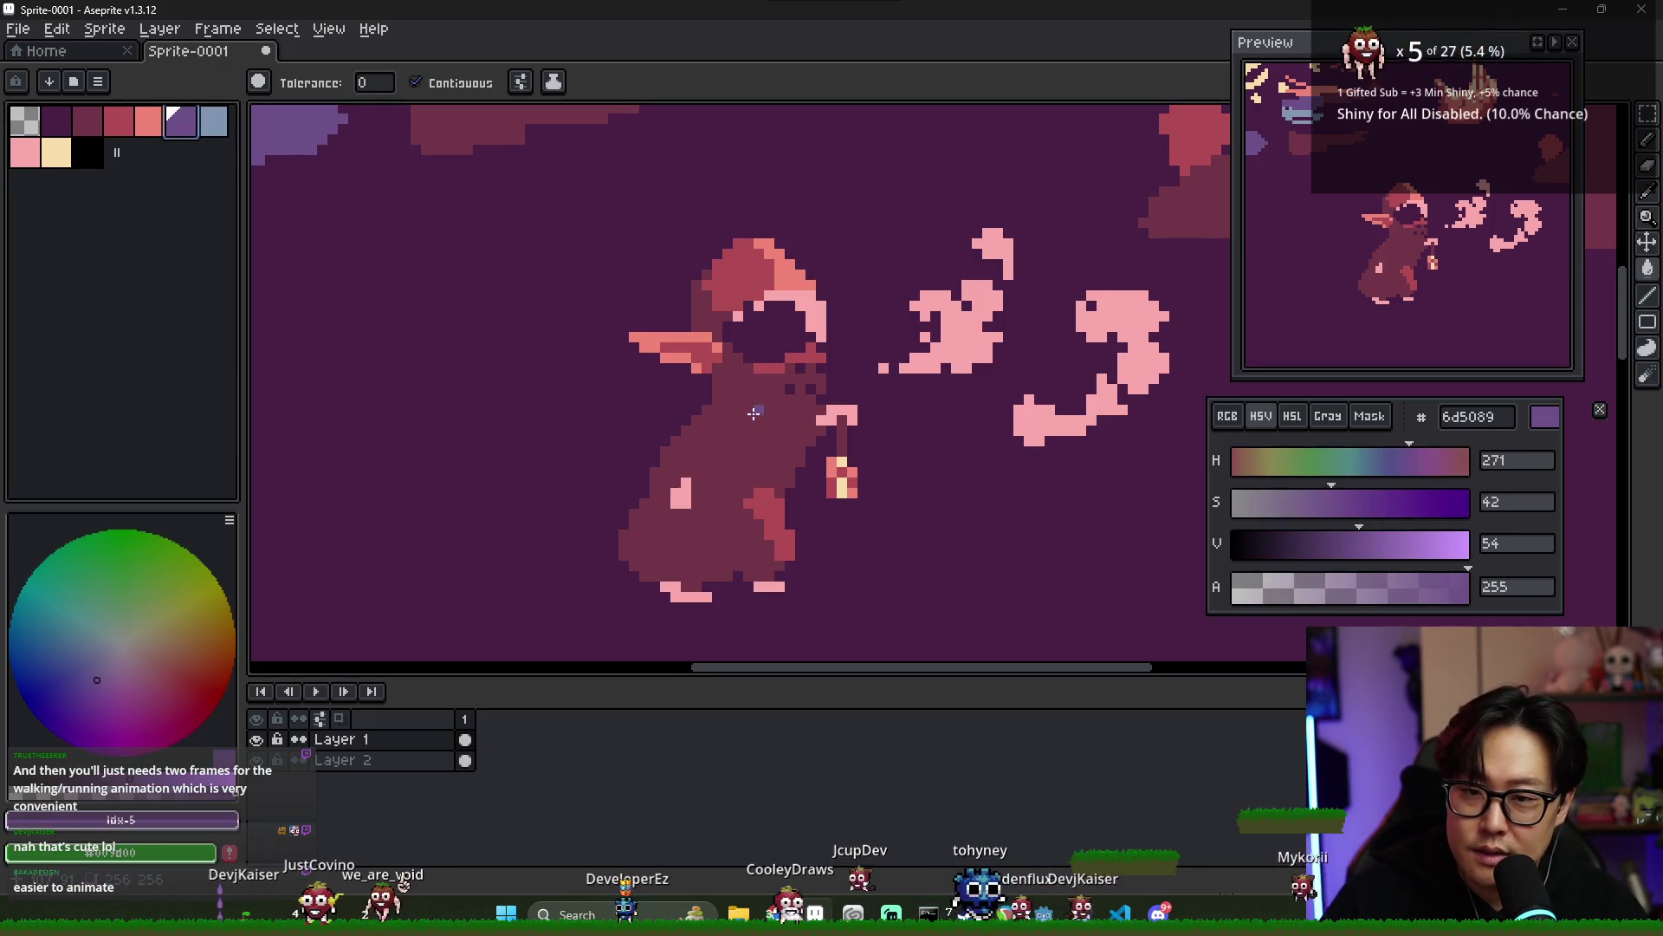
pyautogui.press('v')
pyautogui.press('g')
pyautogui.click(752, 426)
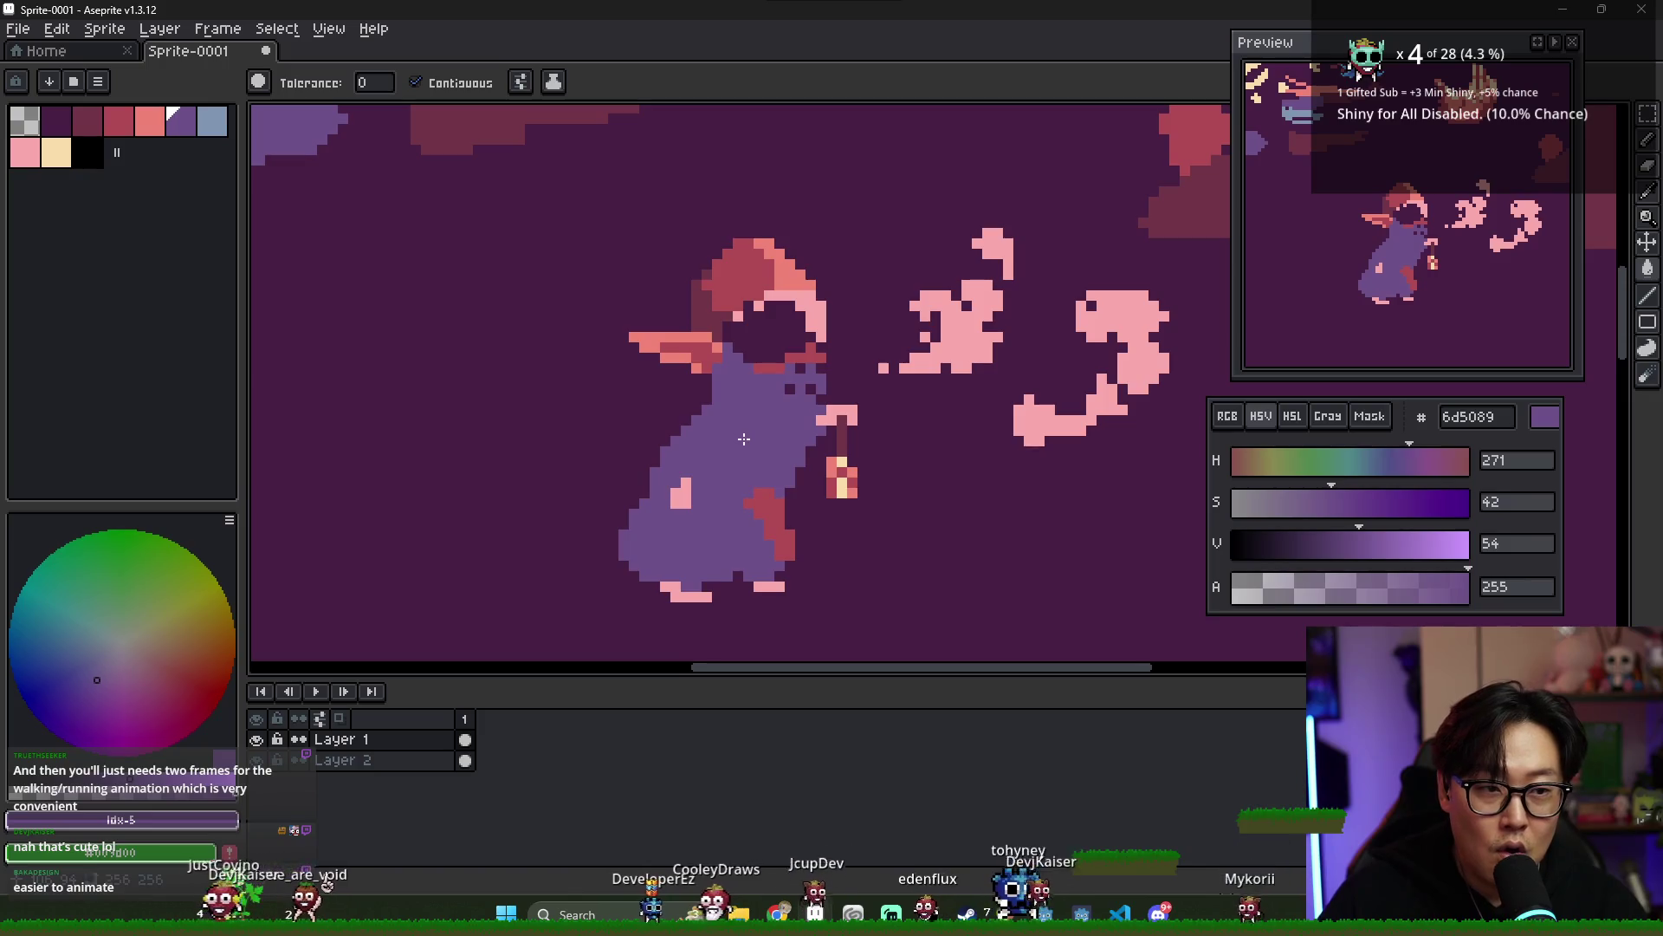
pyautogui.hotkey('ctrl', 'z')
pyautogui.click(750, 428)
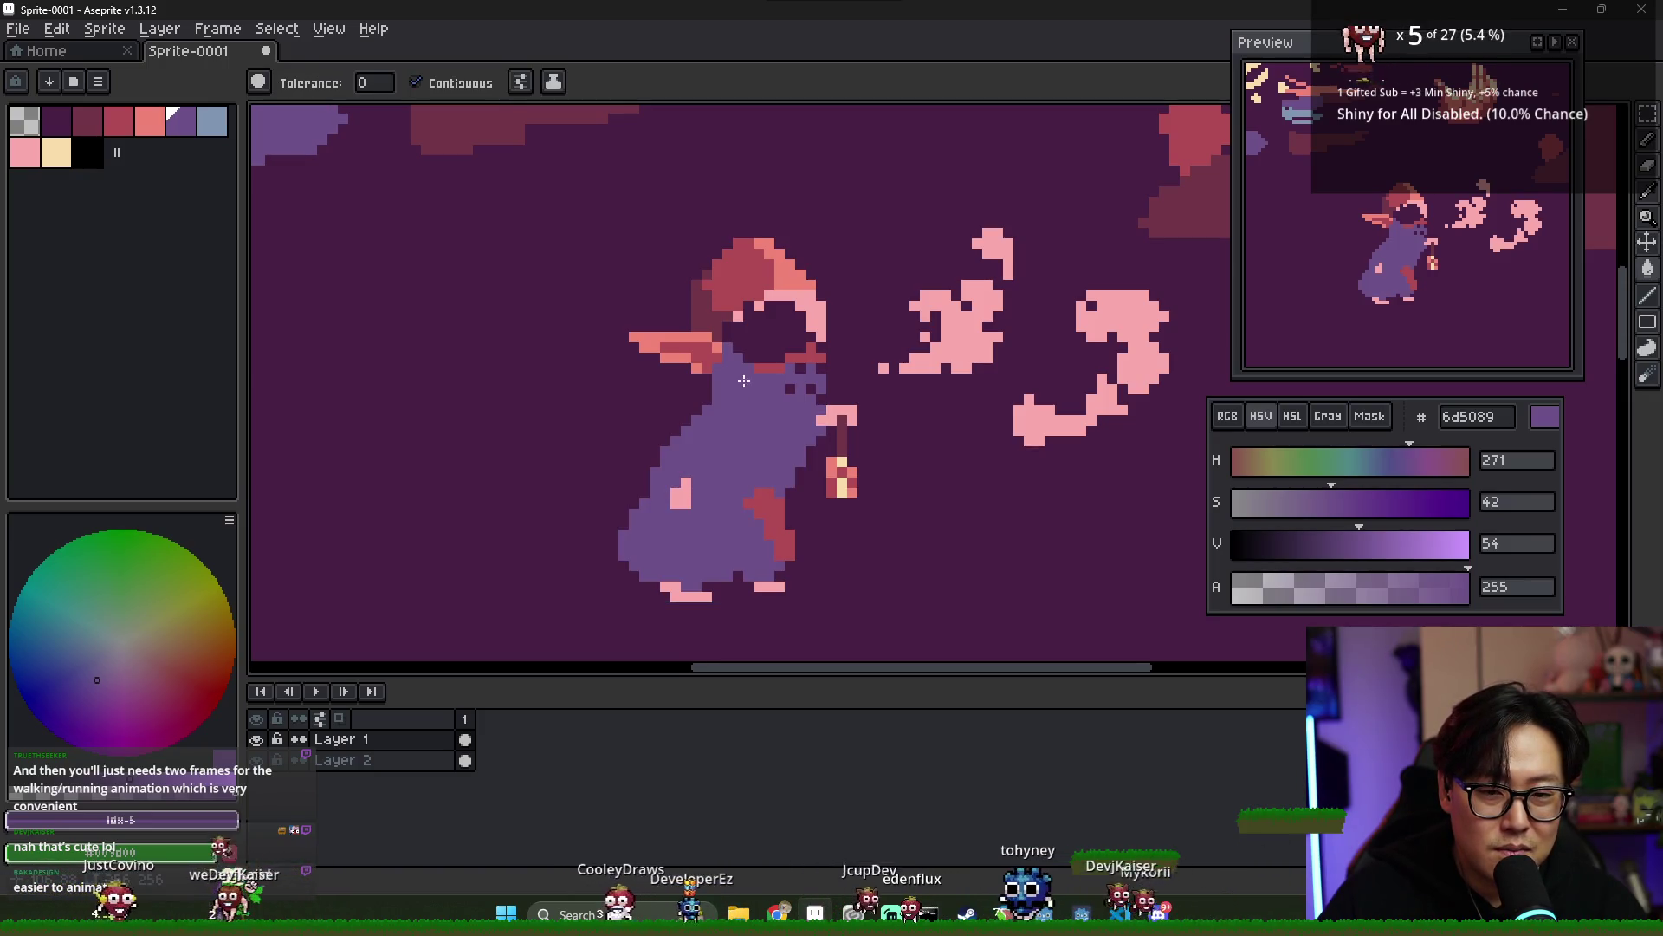
pyautogui.hotkey('ctrl', 'z')
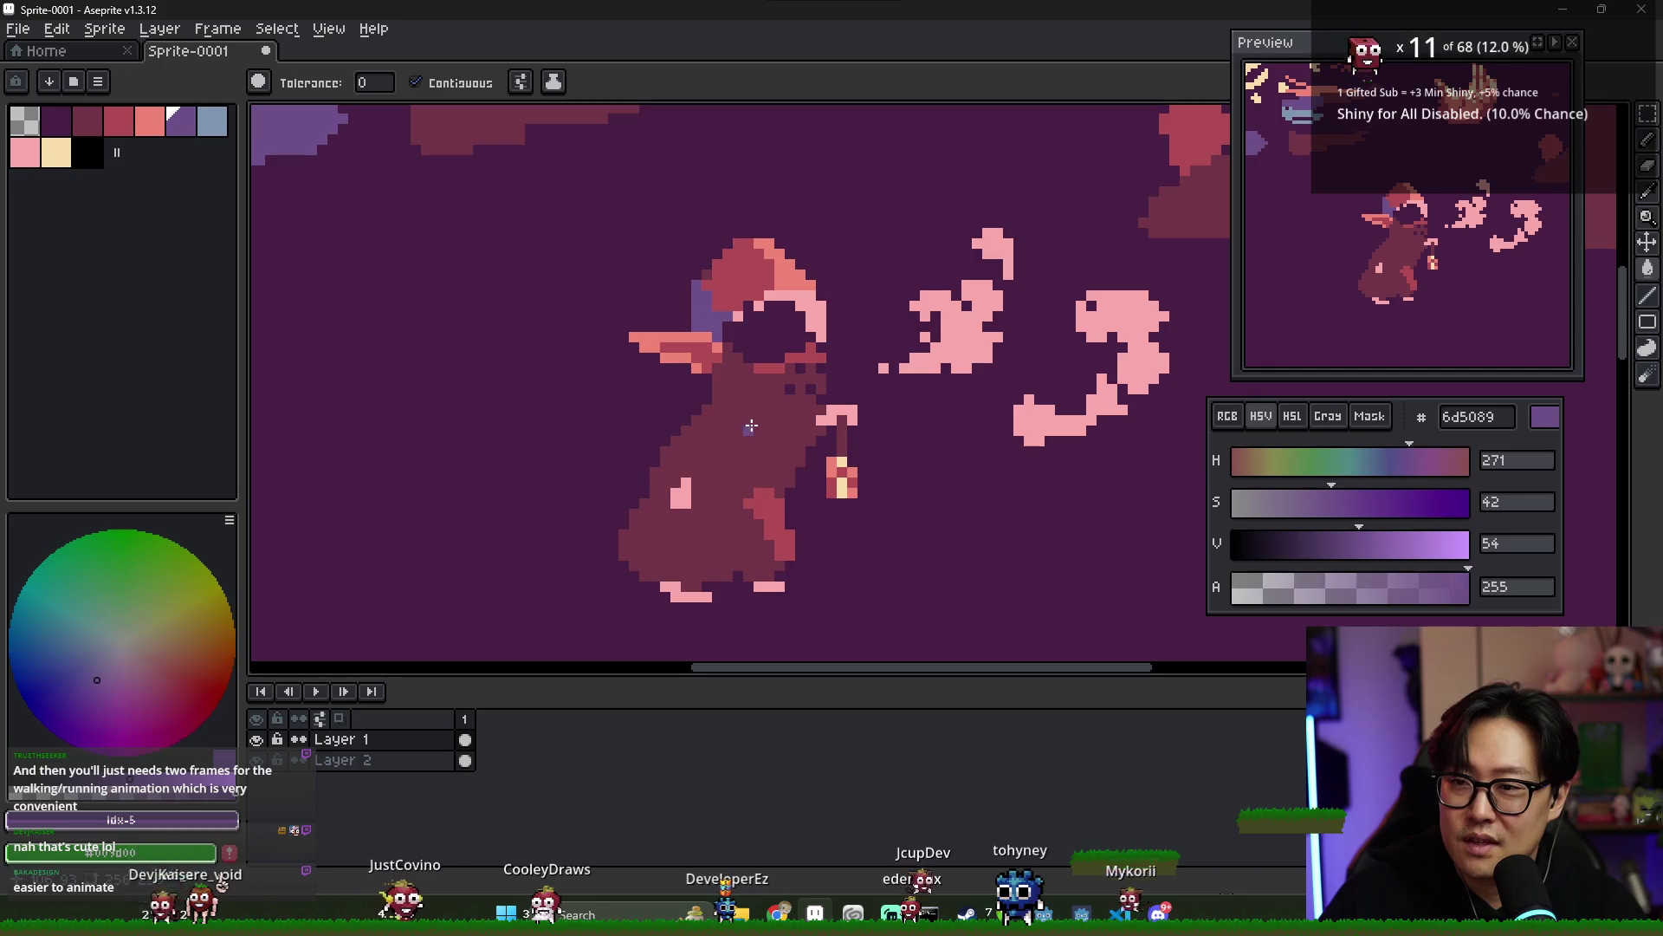
pyautogui.hotkey('ctrl', 'y')
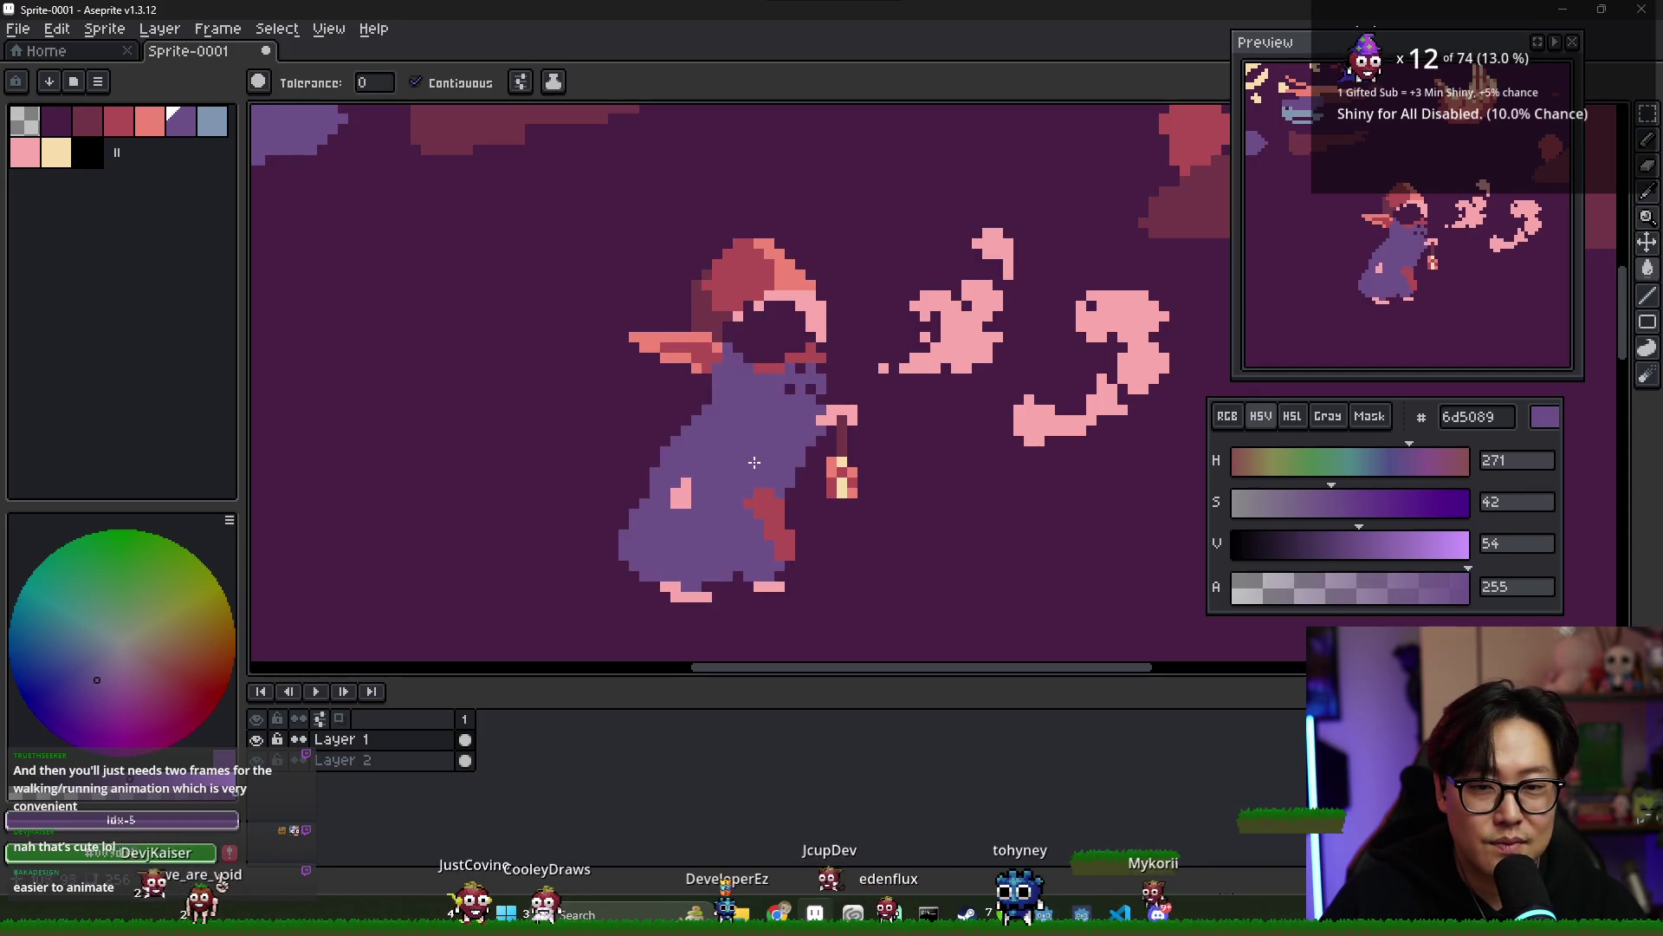
pyautogui.hotkey('ctrl', 'z')
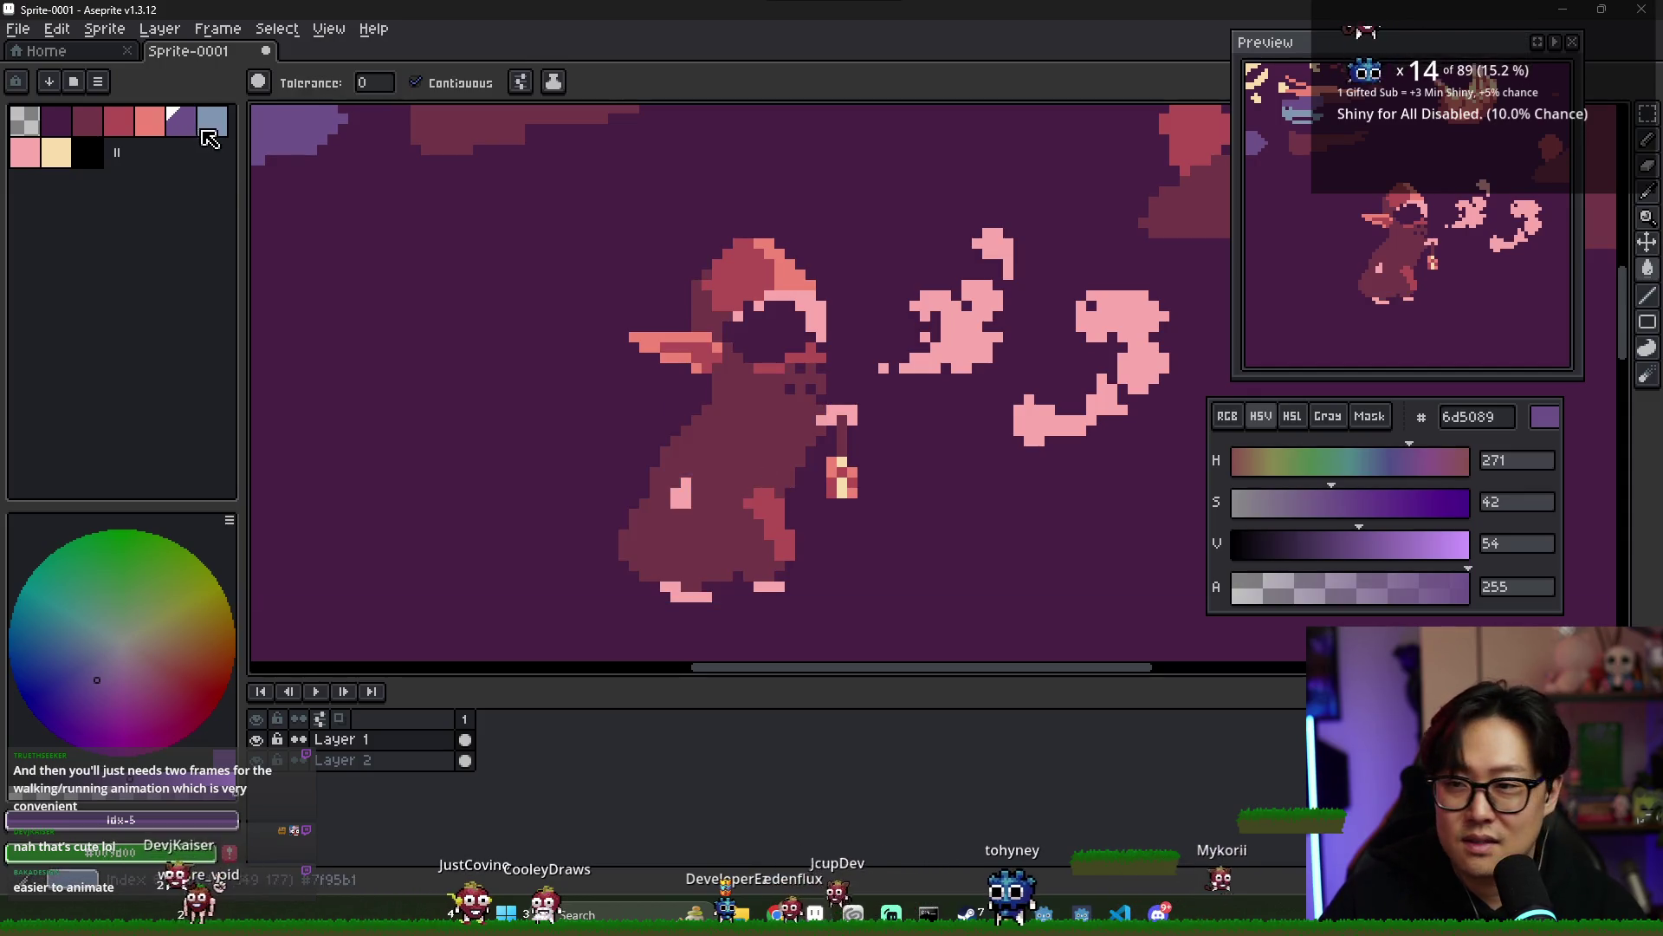
# - Draw purple shadow pixels along the hood's left edge
pyautogui.press('b')
pyautogui.scroll(1, 719, 381)
pyautogui.moveTo(734, 352)
pyautogui.mouseDown()
pyautogui.moveTo(782, 385)
pyautogui.moveTo(747, 375)
pyautogui.mouseUp()
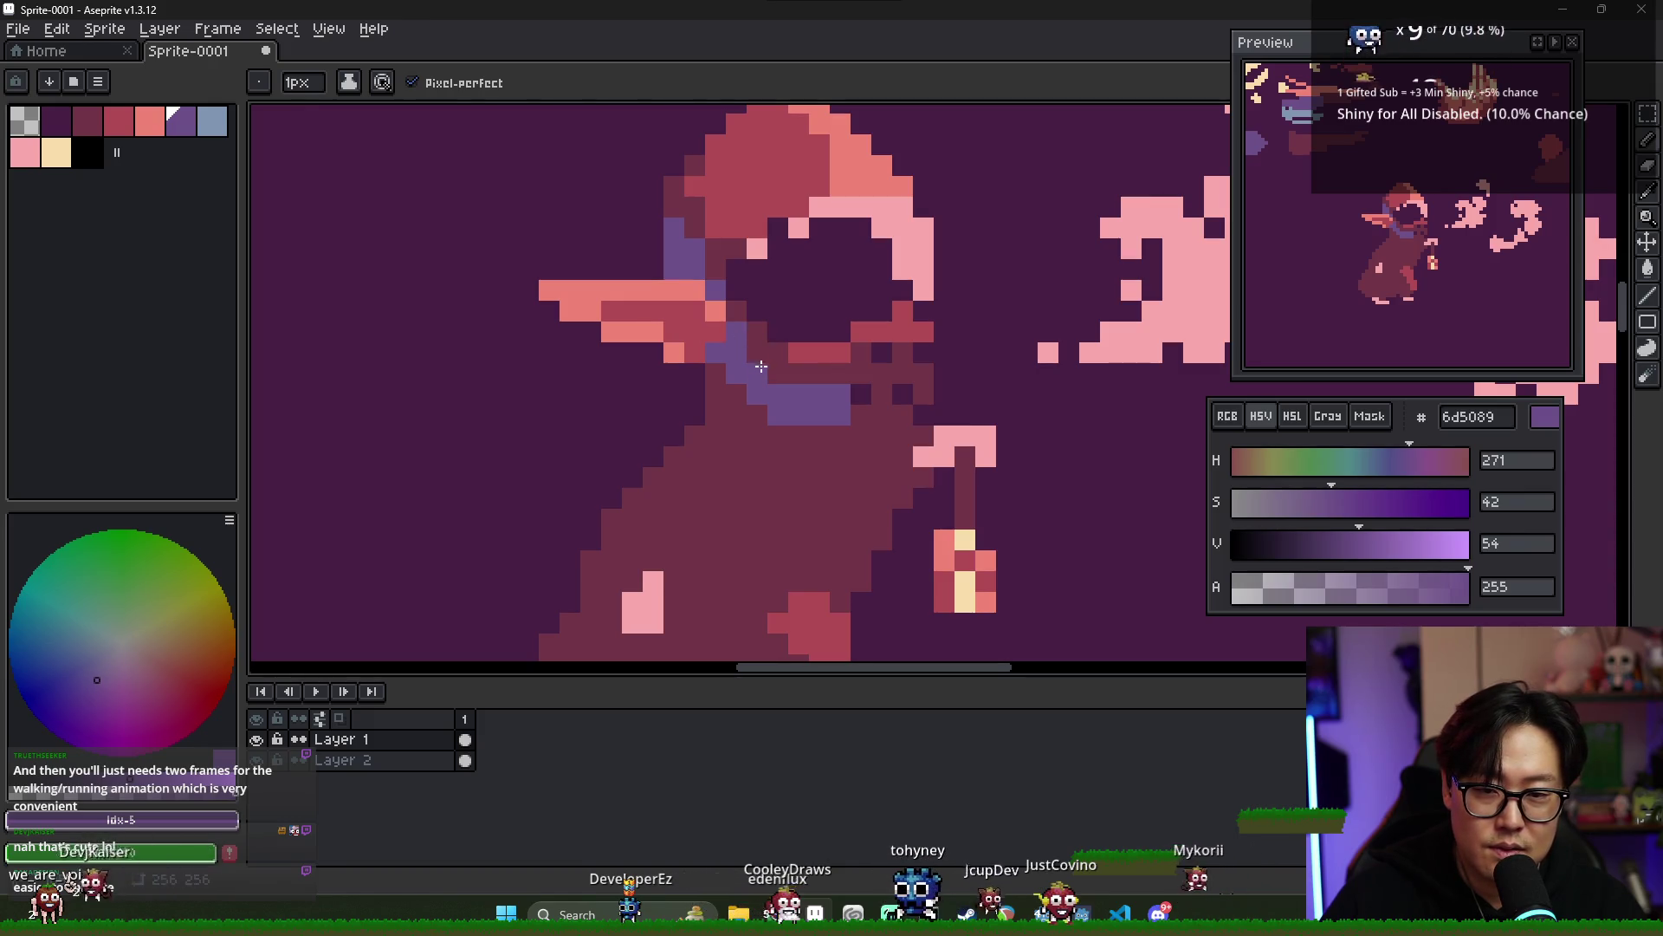
# - Draw purple #6d5089 shadow pixels down the cloak's left back edge
pyautogui.scroll(-3, 774, 375)
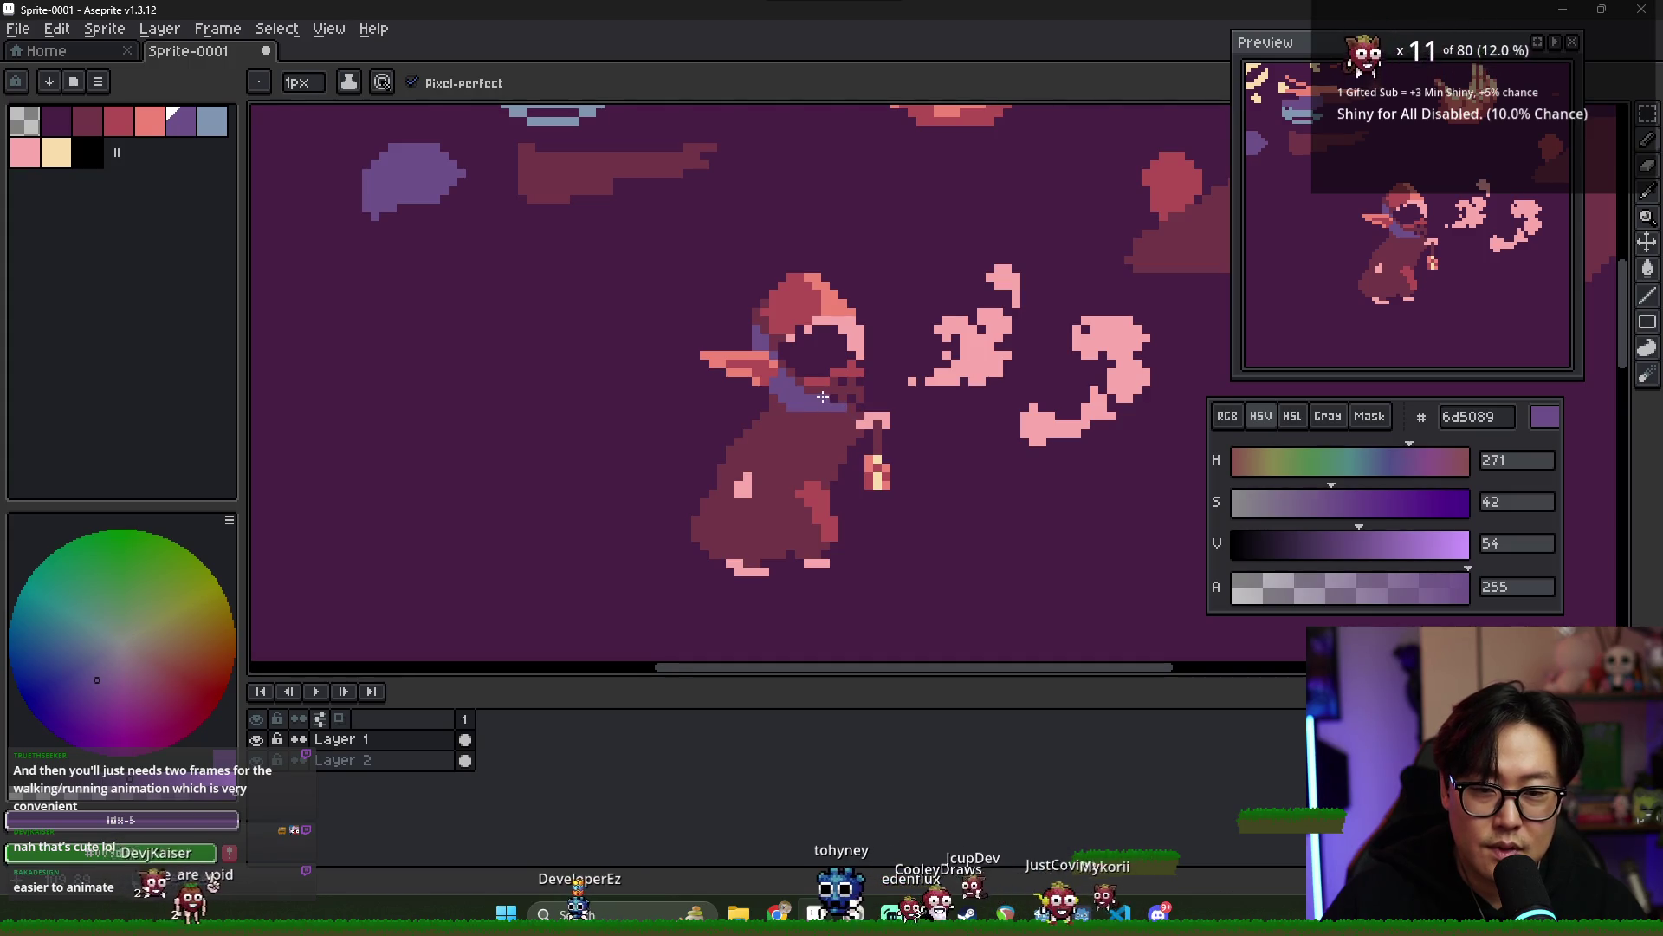
pyautogui.scroll(-3, 854, 422)
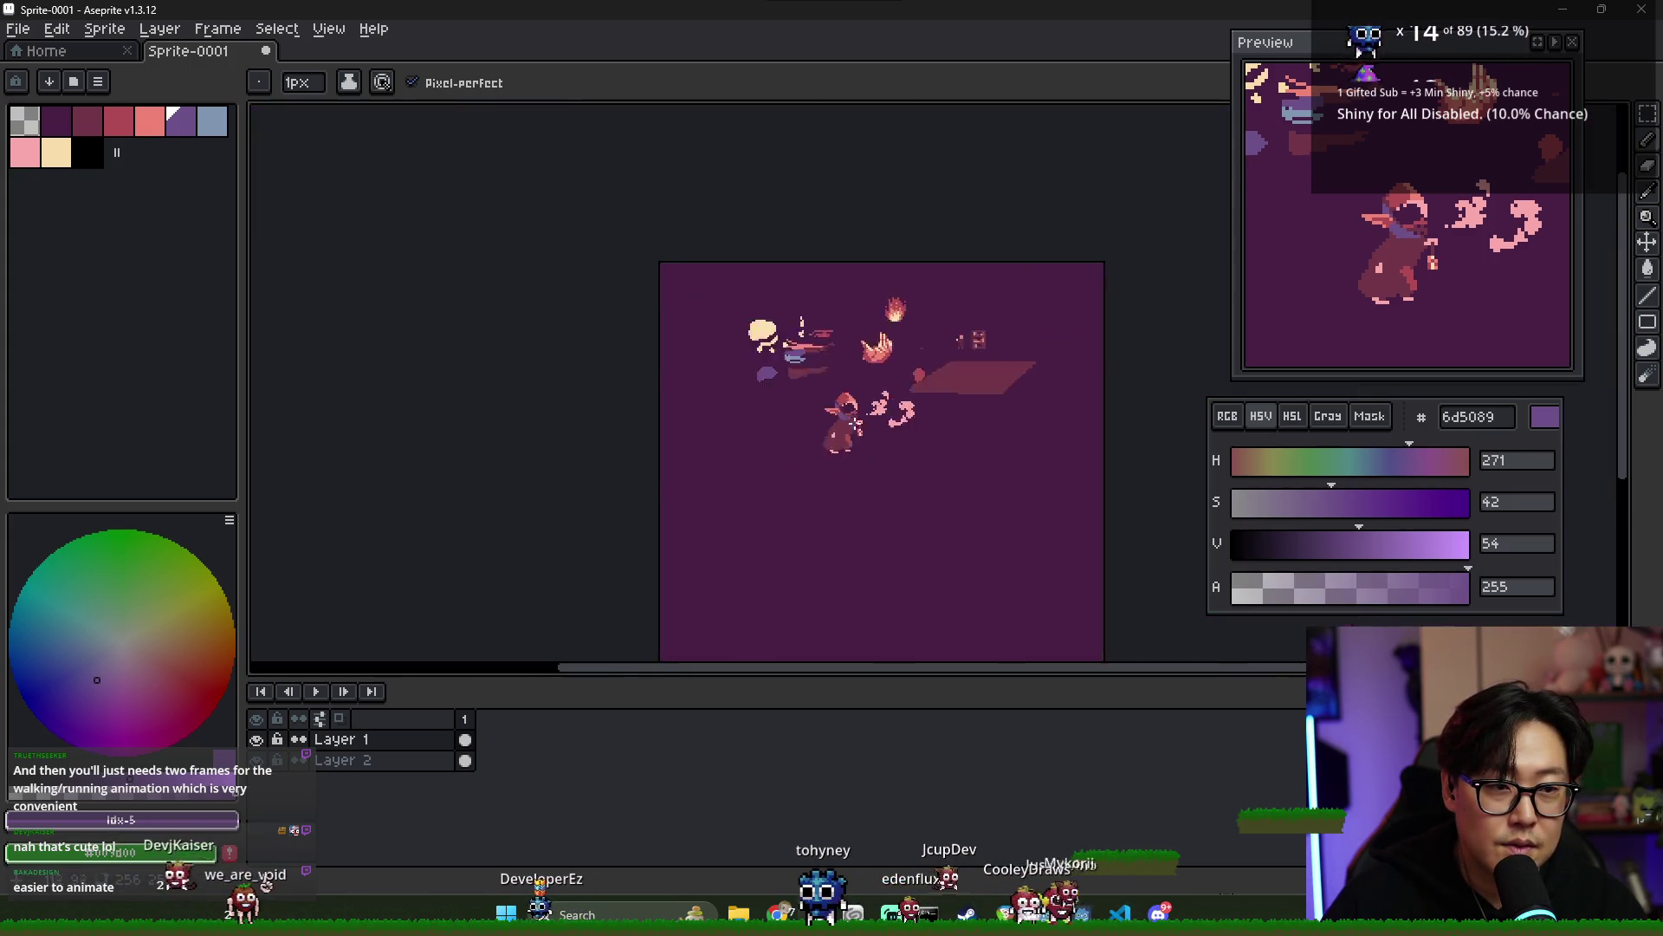
pyautogui.scroll(2, 856, 425)
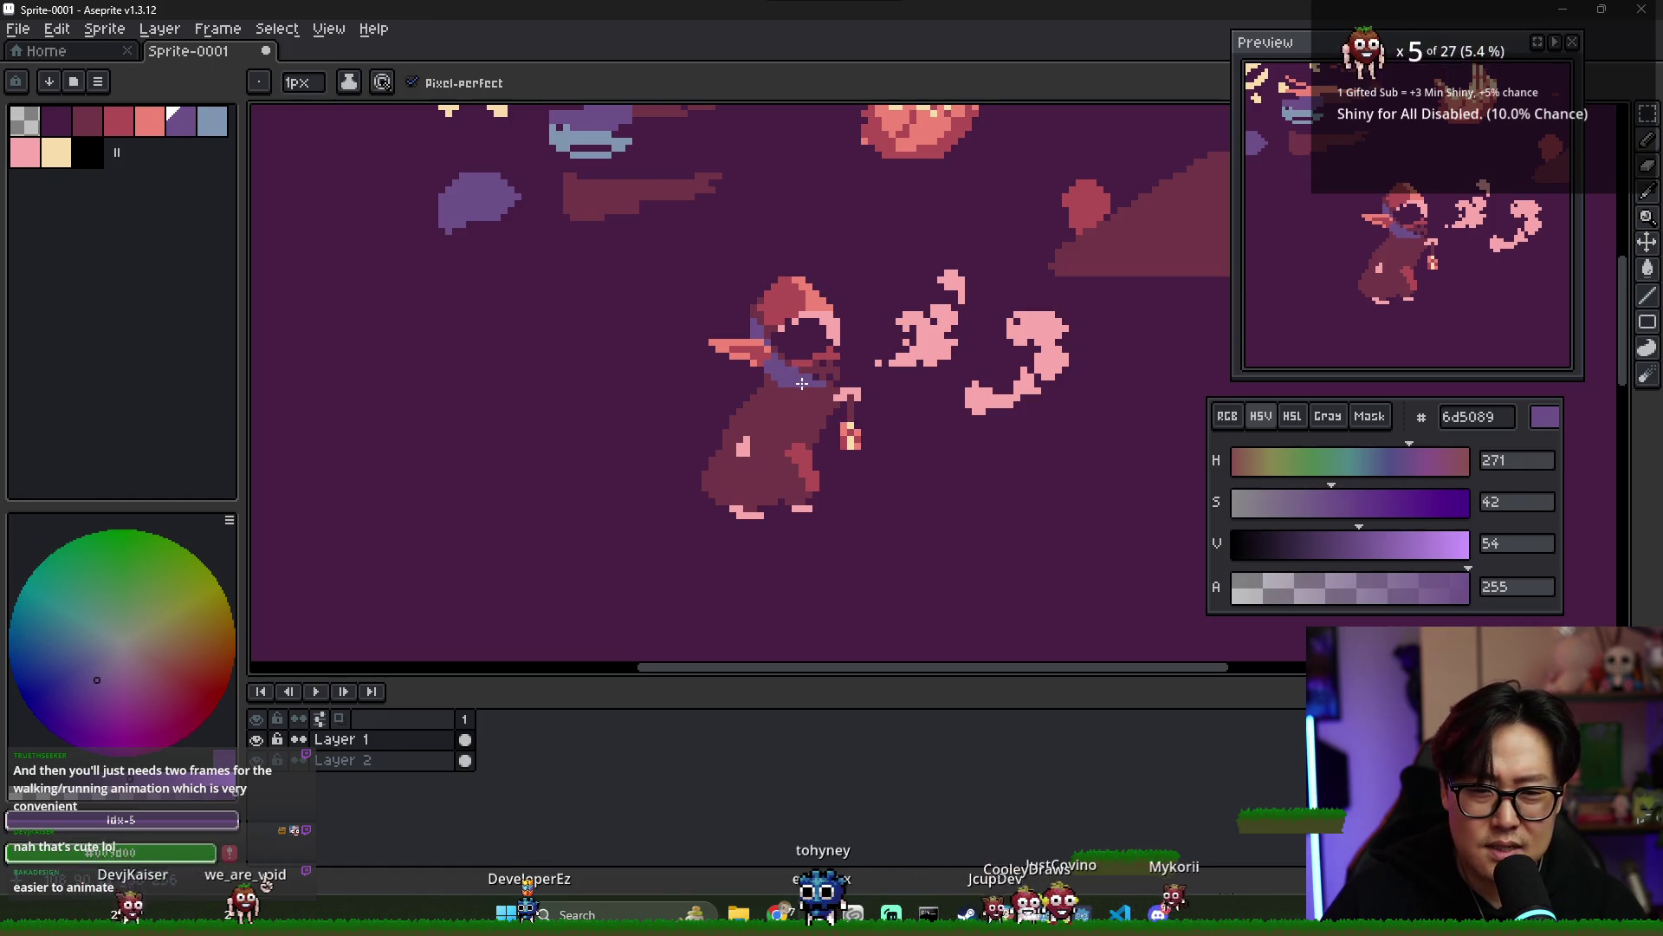
pyautogui.scroll(1, 786, 382)
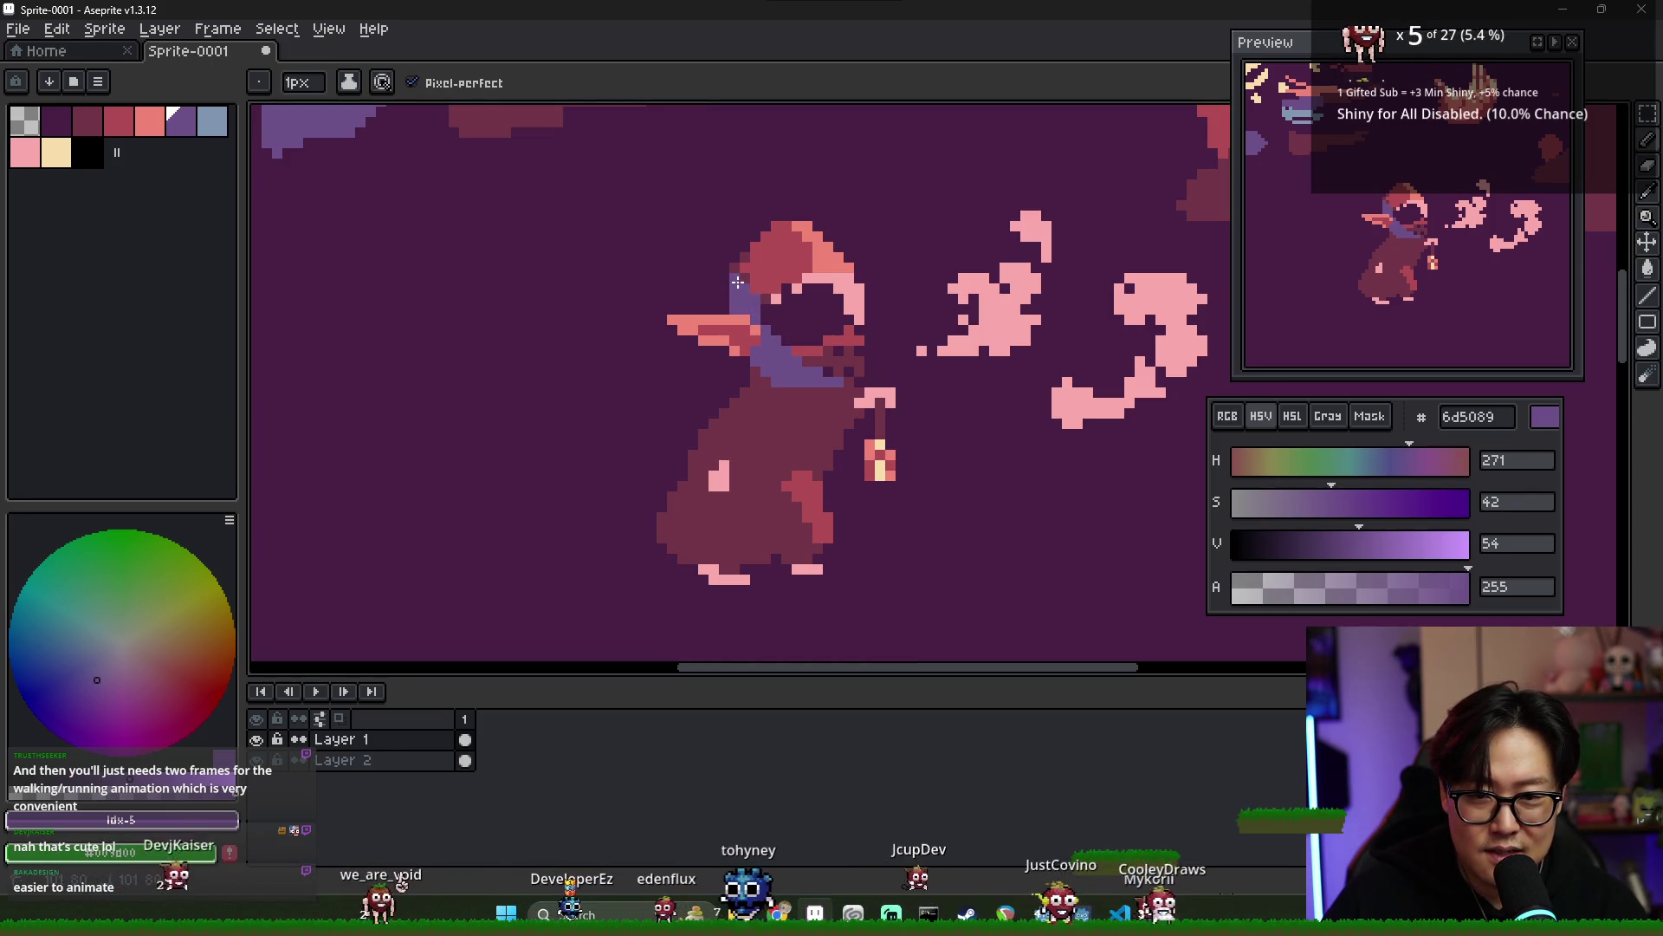
pyautogui.scroll(1, 826, 406)
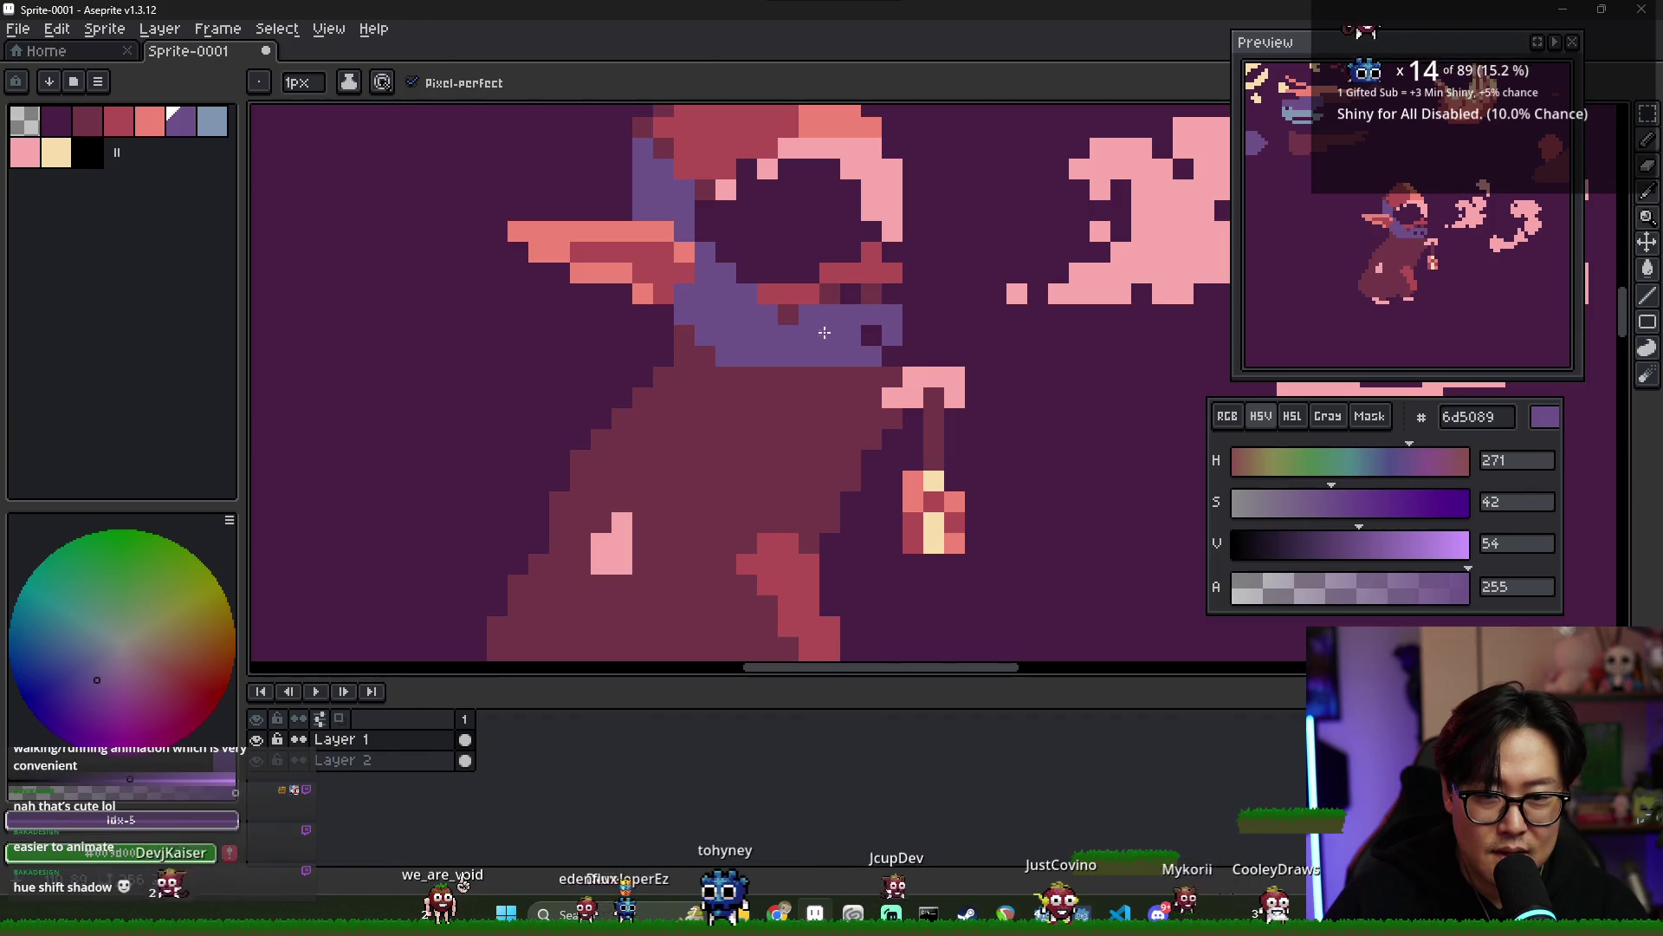
pyautogui.keyDown('alt'); pyautogui.click(708, 345); pyautogui.keyUp('alt')
pyautogui.keyDown('alt'); pyautogui.click(706, 348); pyautogui.keyUp('alt')
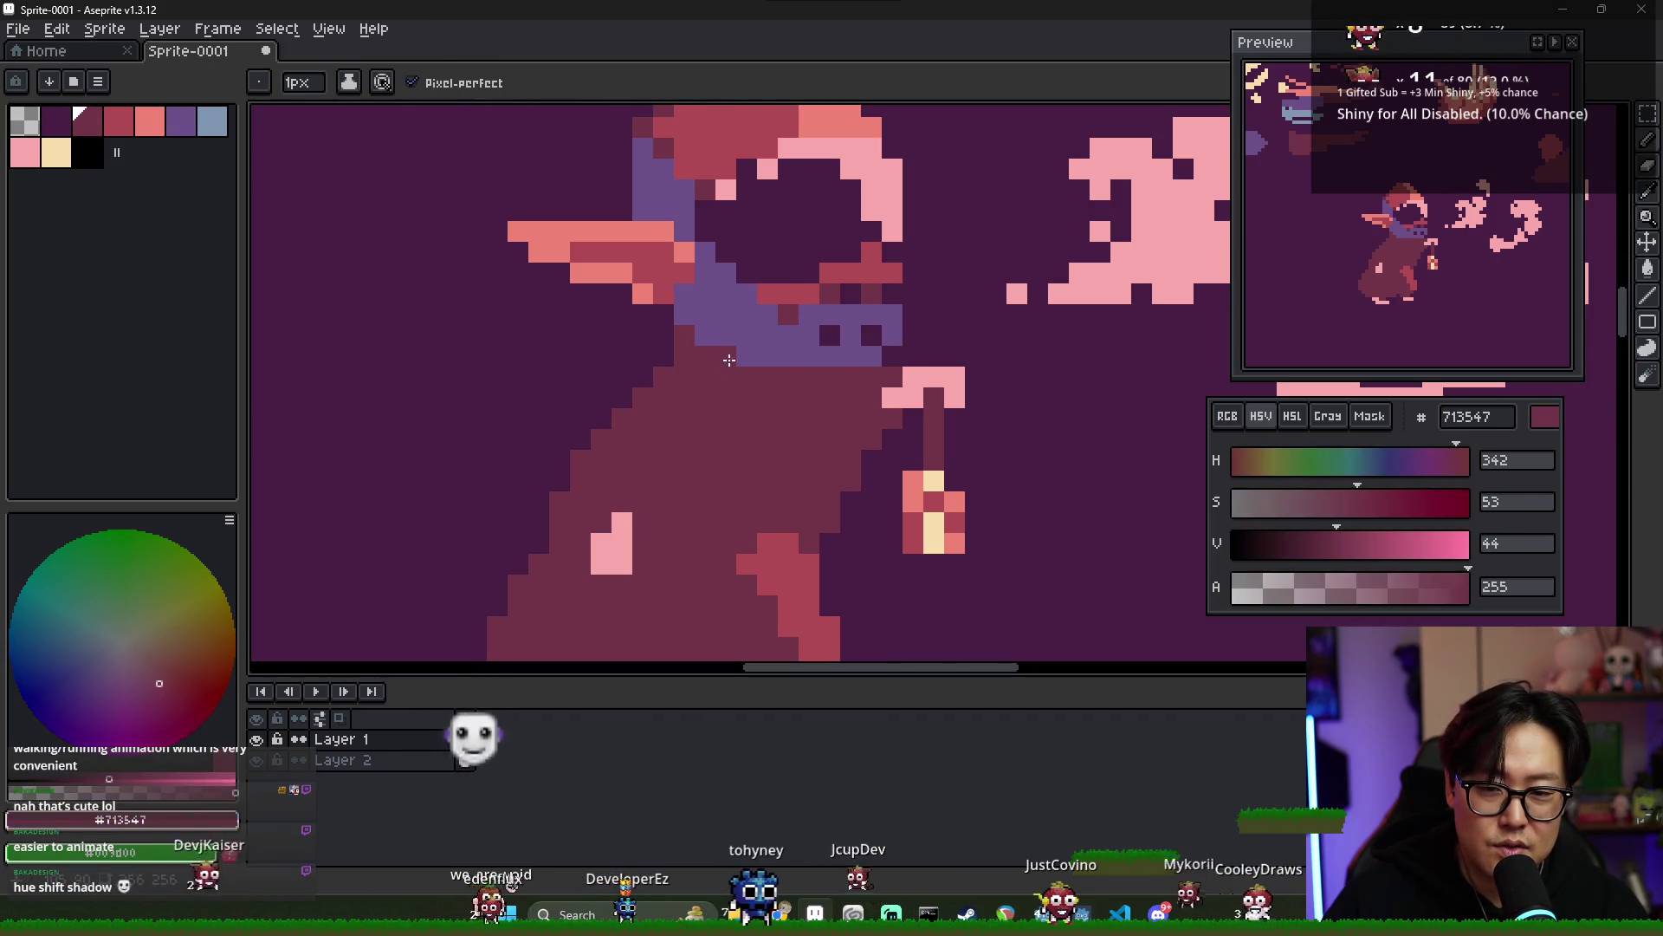
pyautogui.keyDown('alt'); pyautogui.click(727, 355); pyautogui.keyUp('alt')
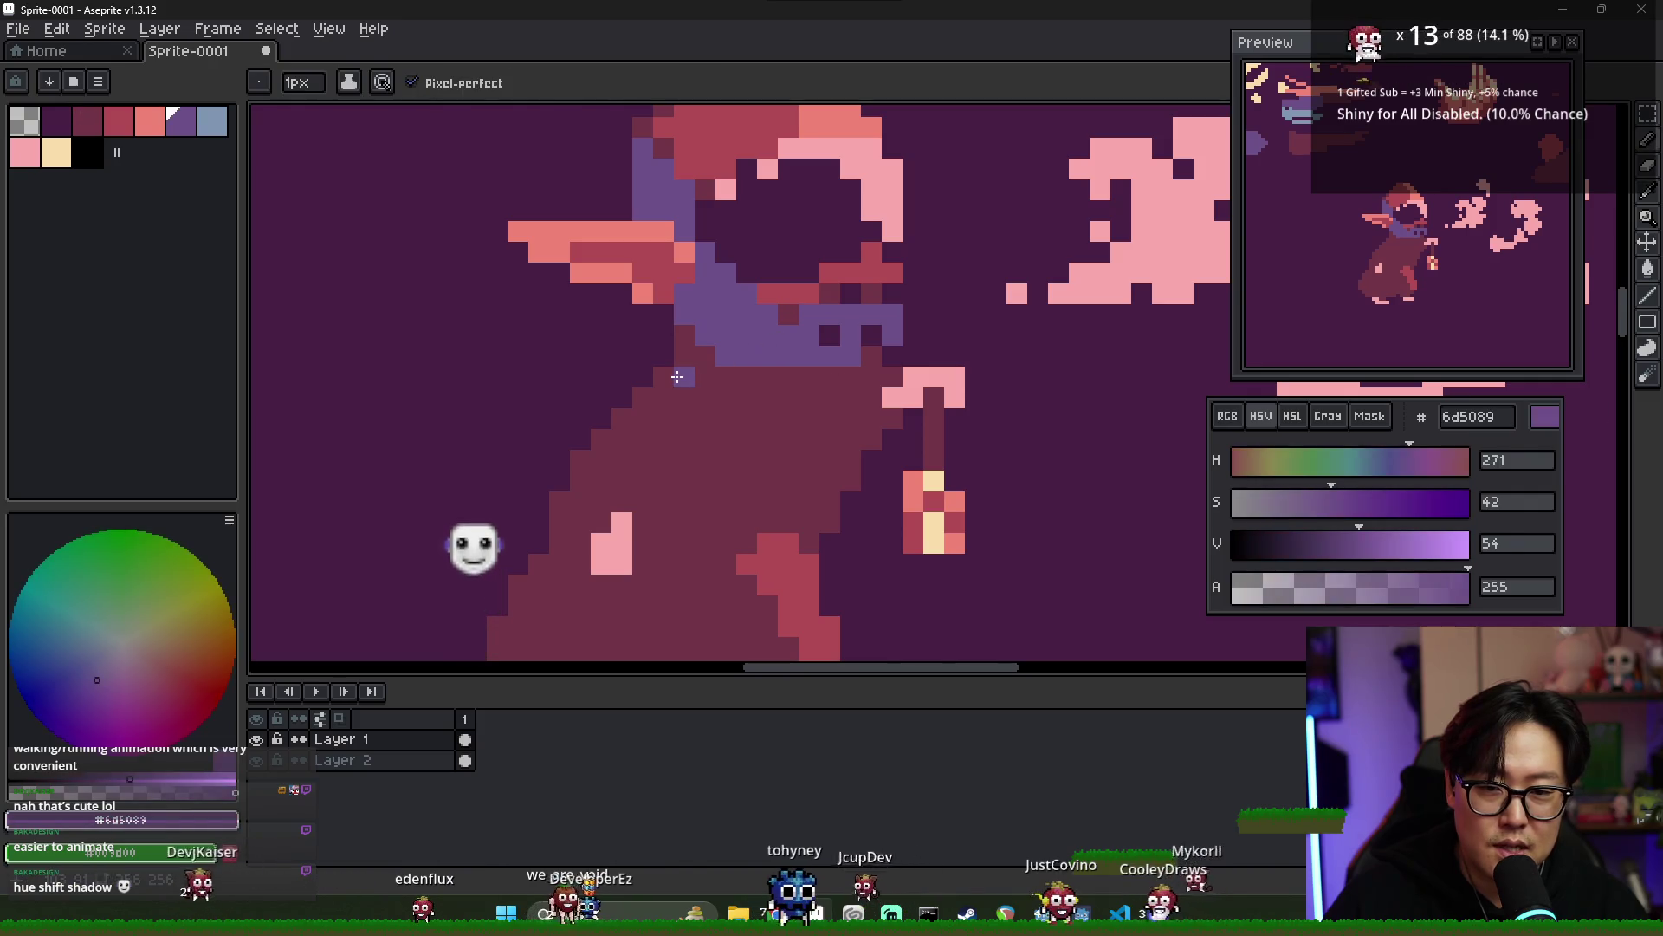
pyautogui.click(663, 397)
pyautogui.click(684, 365)
pyautogui.moveTo(684, 365); pyautogui.dragTo(623, 427)
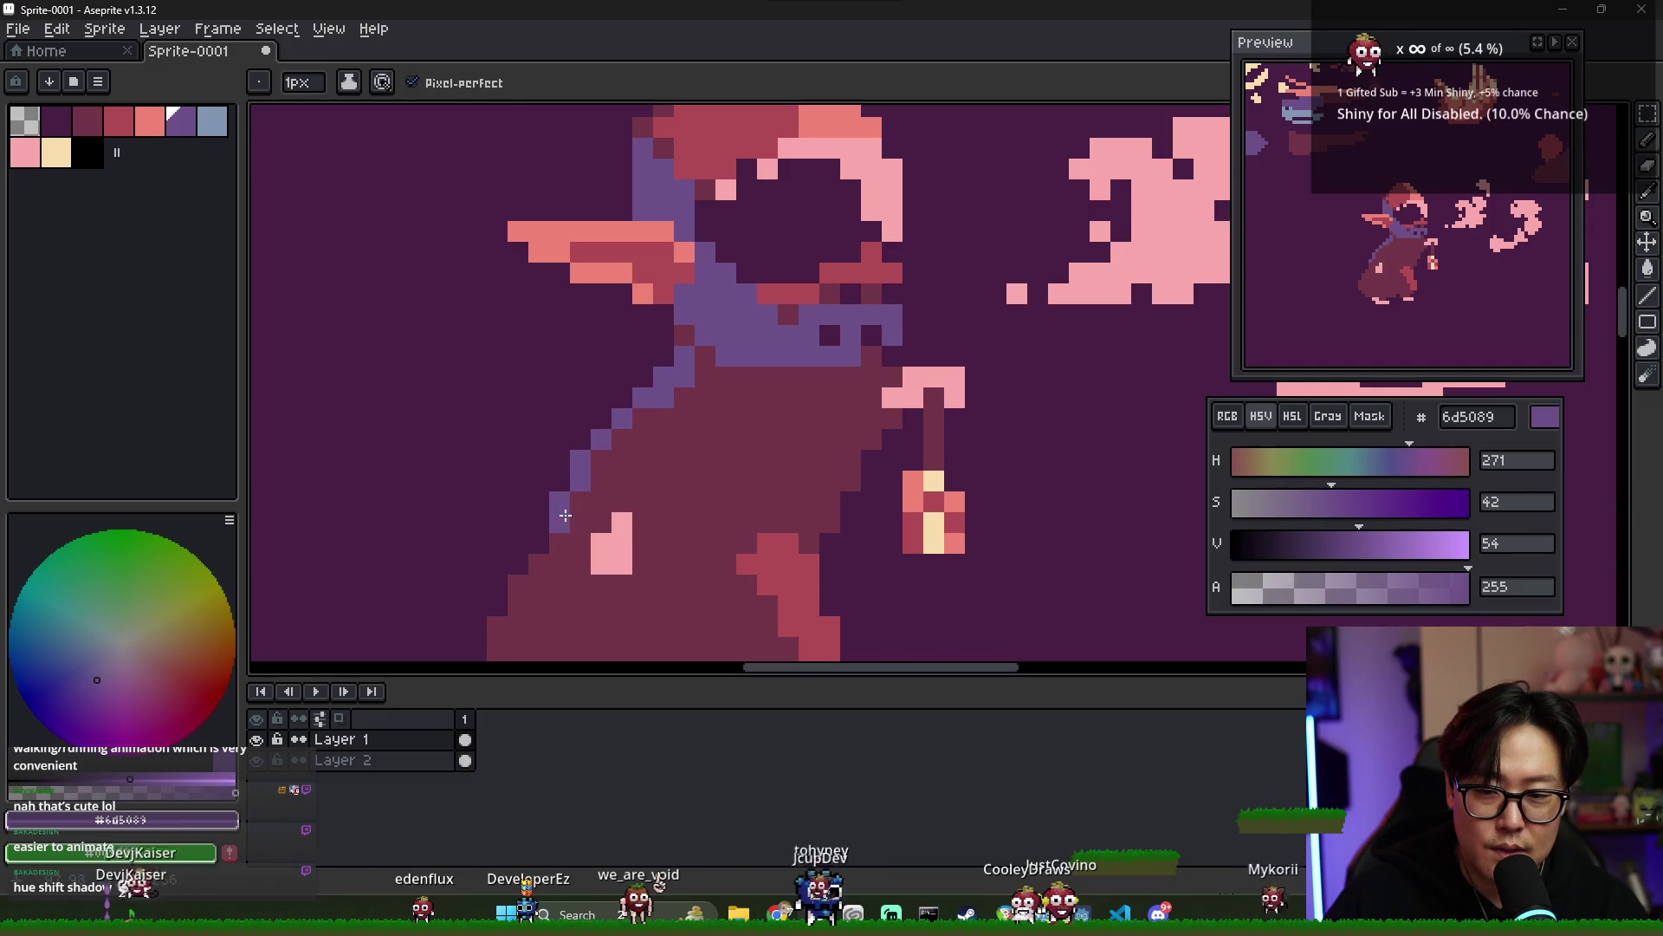
pyautogui.moveTo(579, 516); pyautogui.dragTo(628, 424)
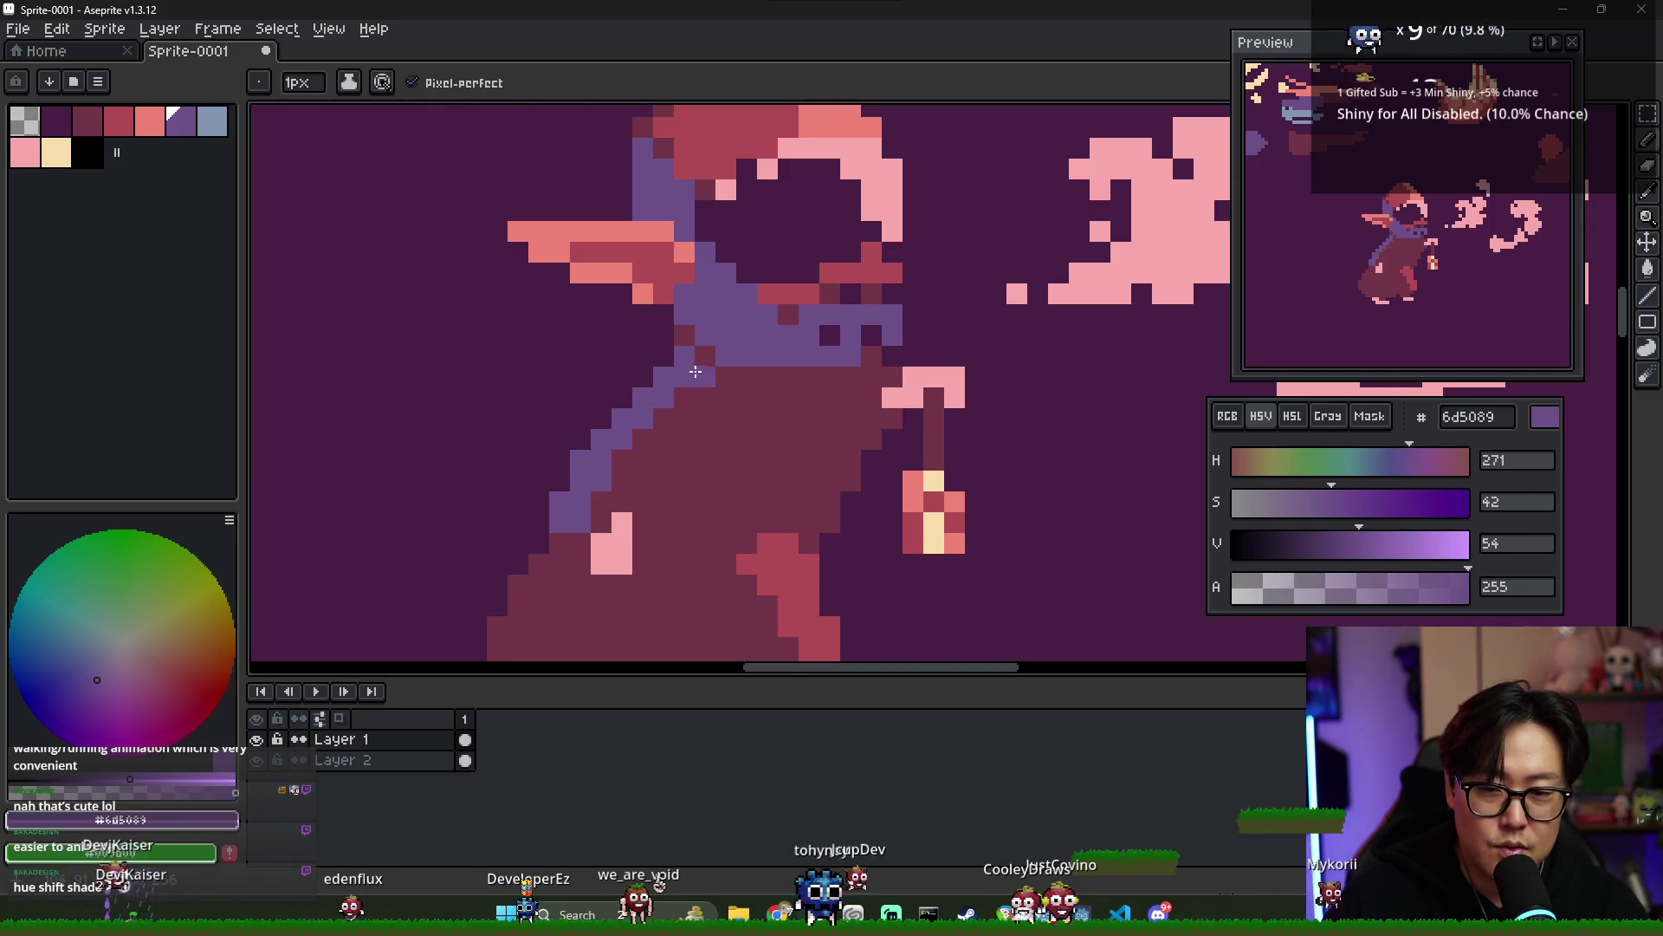
# - Extend the purple shadow line further down the cloak's back with the Pencil
pyautogui.scroll(-2, 702, 420)
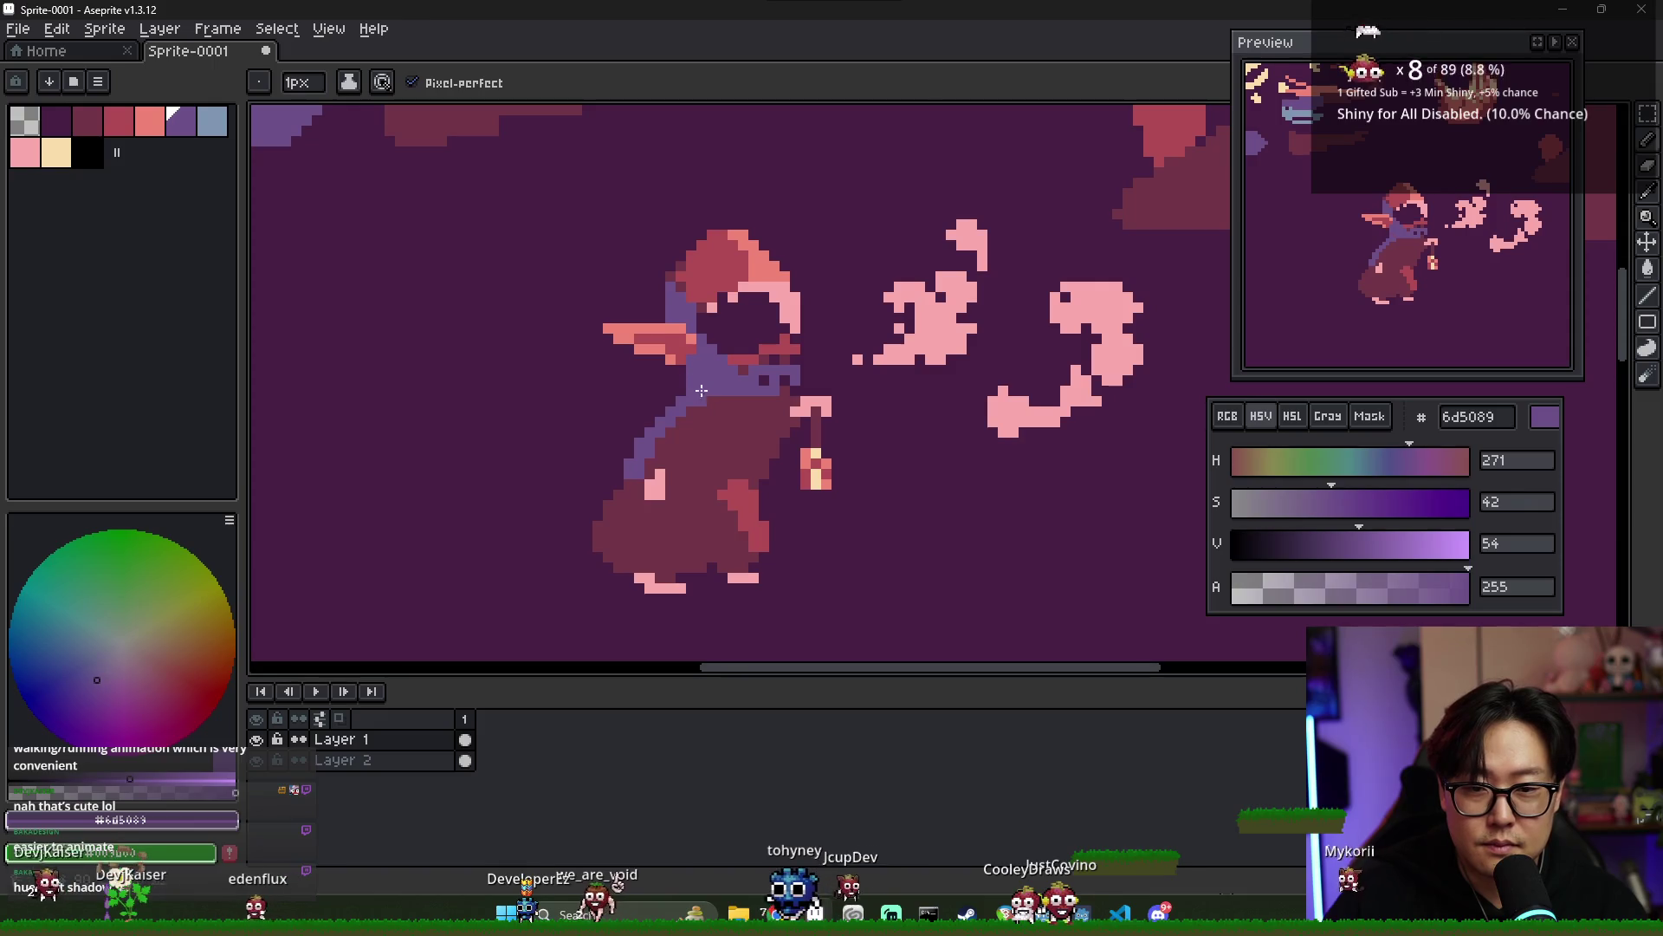
pyautogui.scroll(-1, 701, 391)
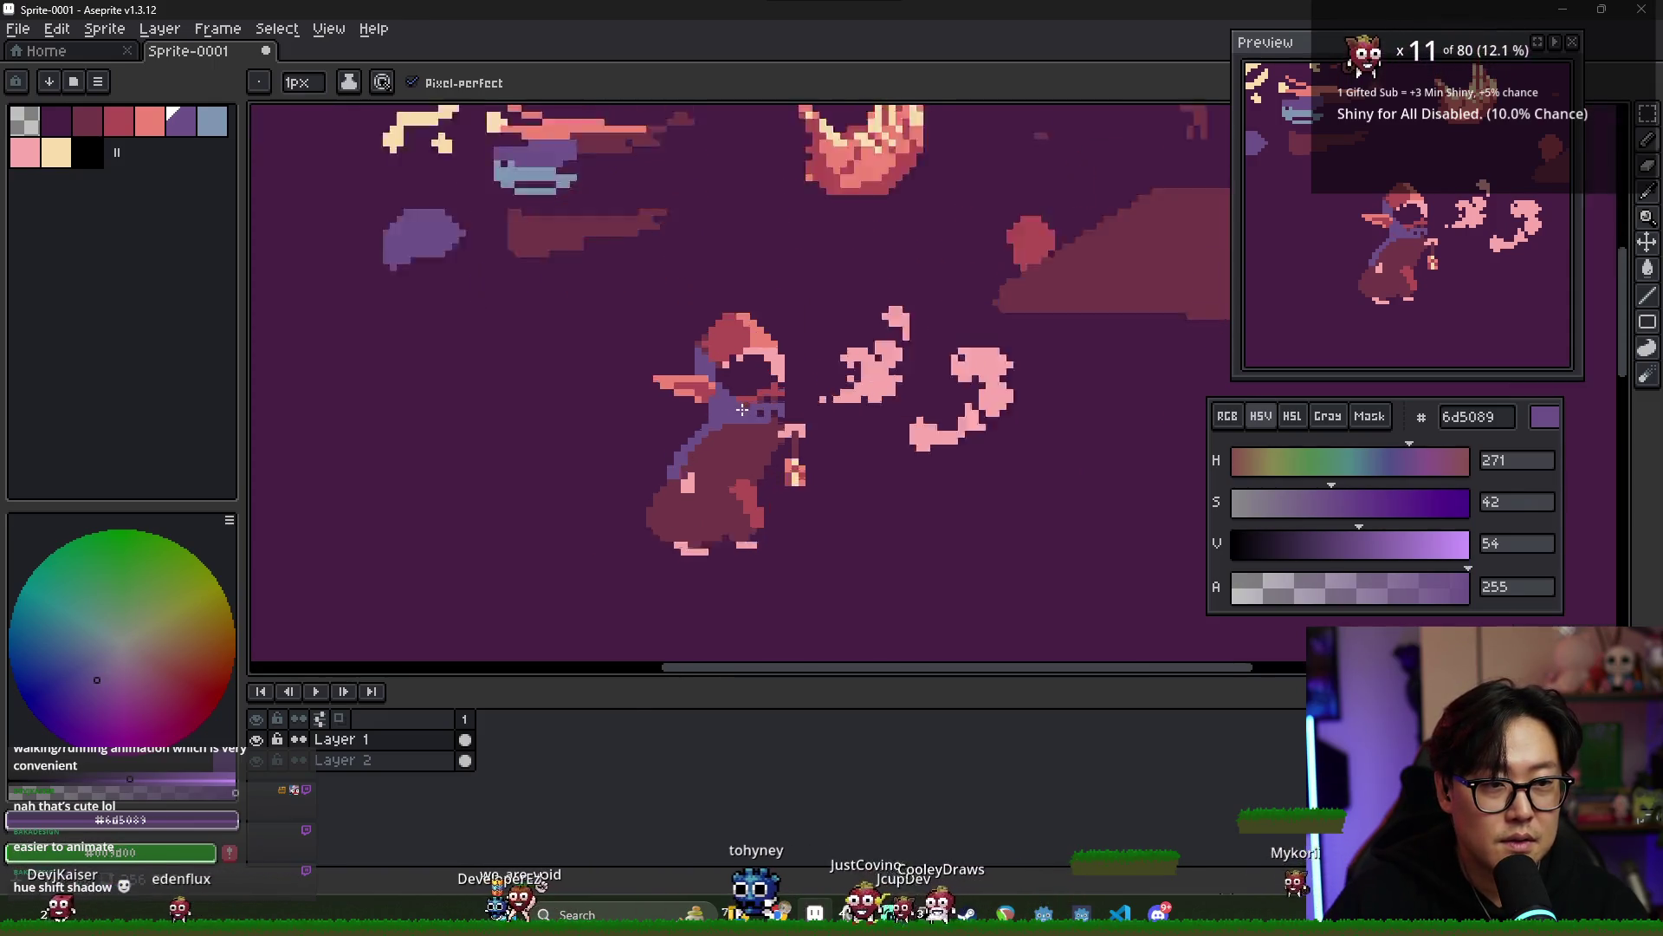
pyautogui.scroll(2, 742, 409)
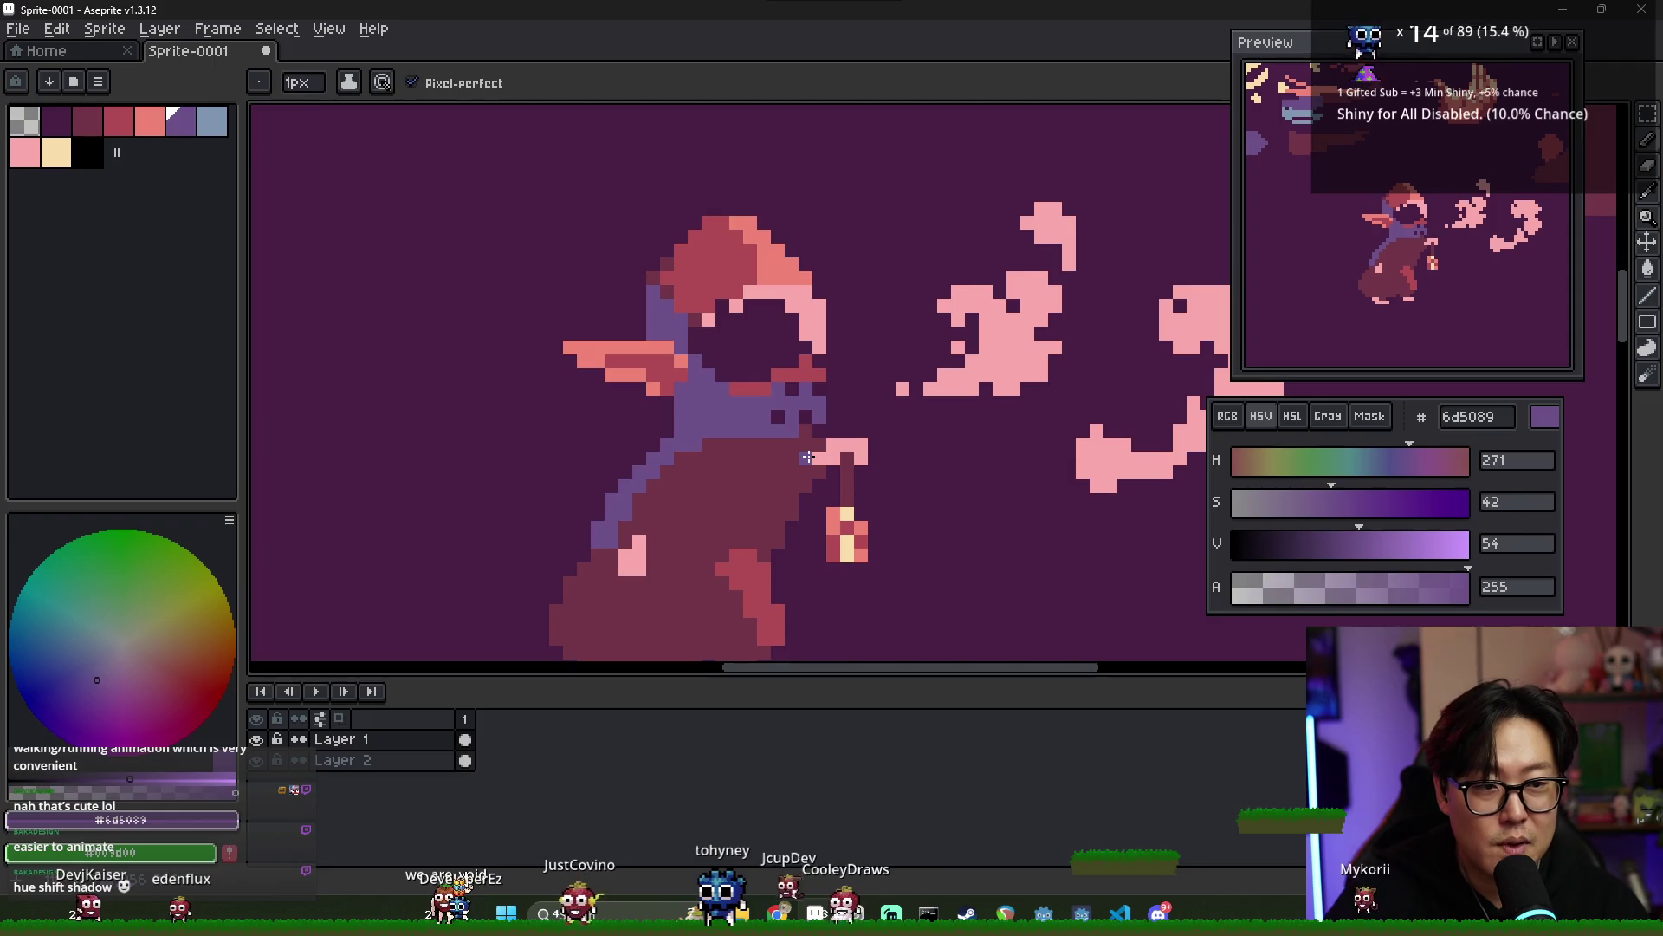
pyautogui.scroll(-1, 813, 454)
pyautogui.scroll(2, 698, 340)
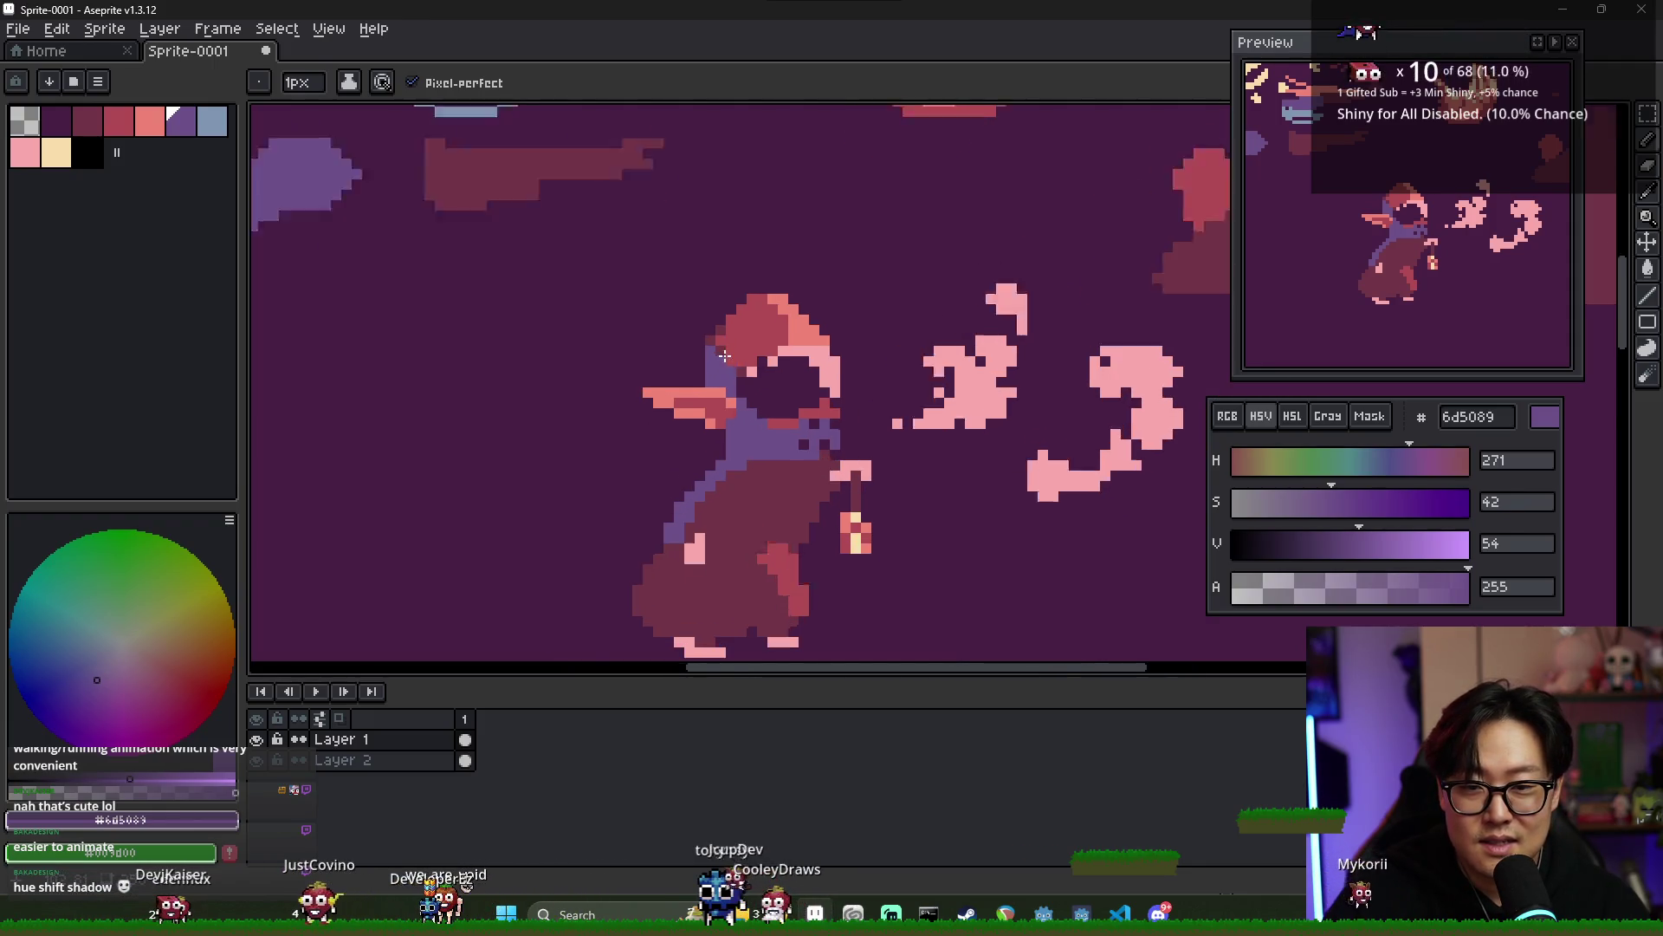
pyautogui.scroll(-3, 769, 438)
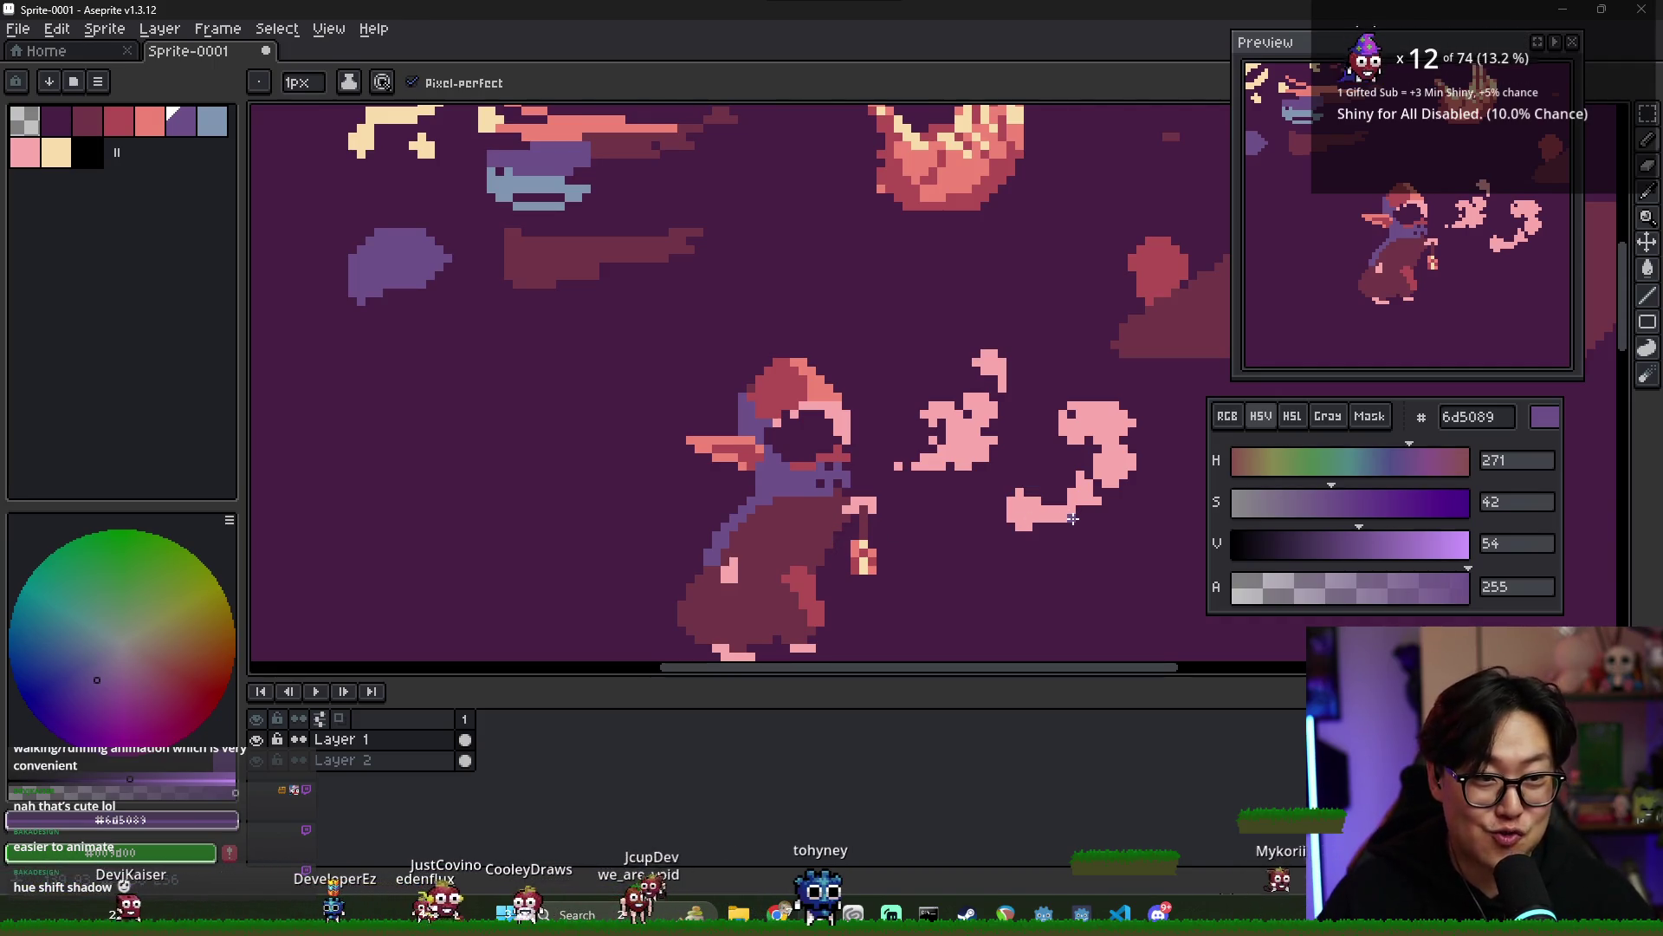
pyautogui.scroll(4, 740, 395)
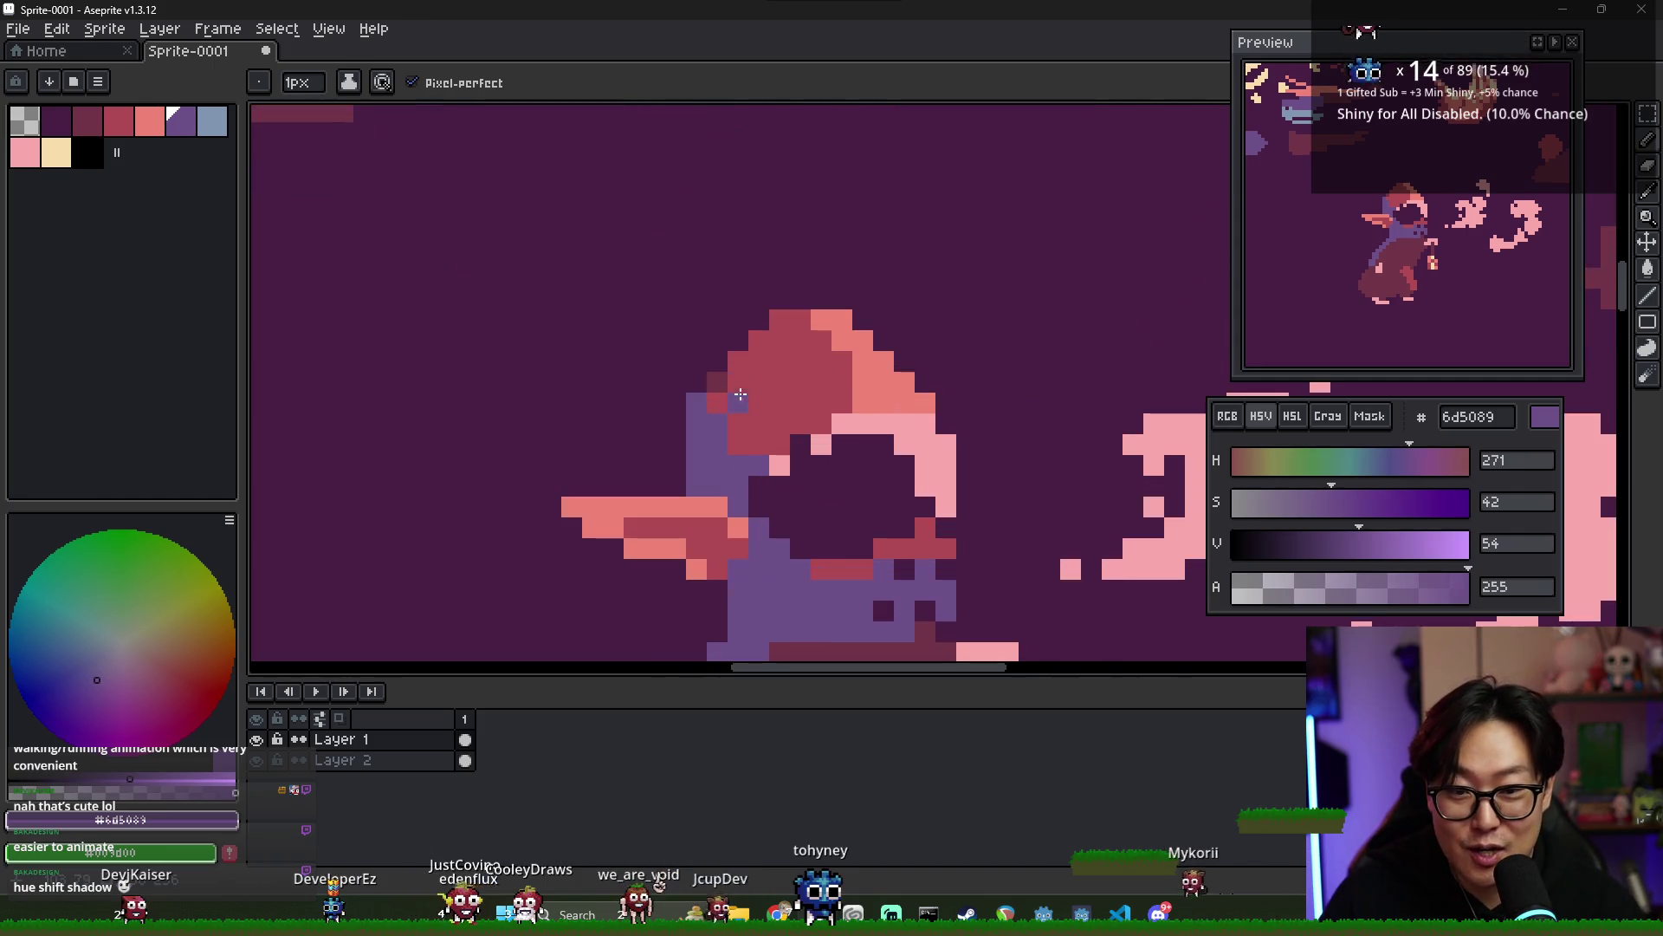
pyautogui.scroll(-4, 708, 405)
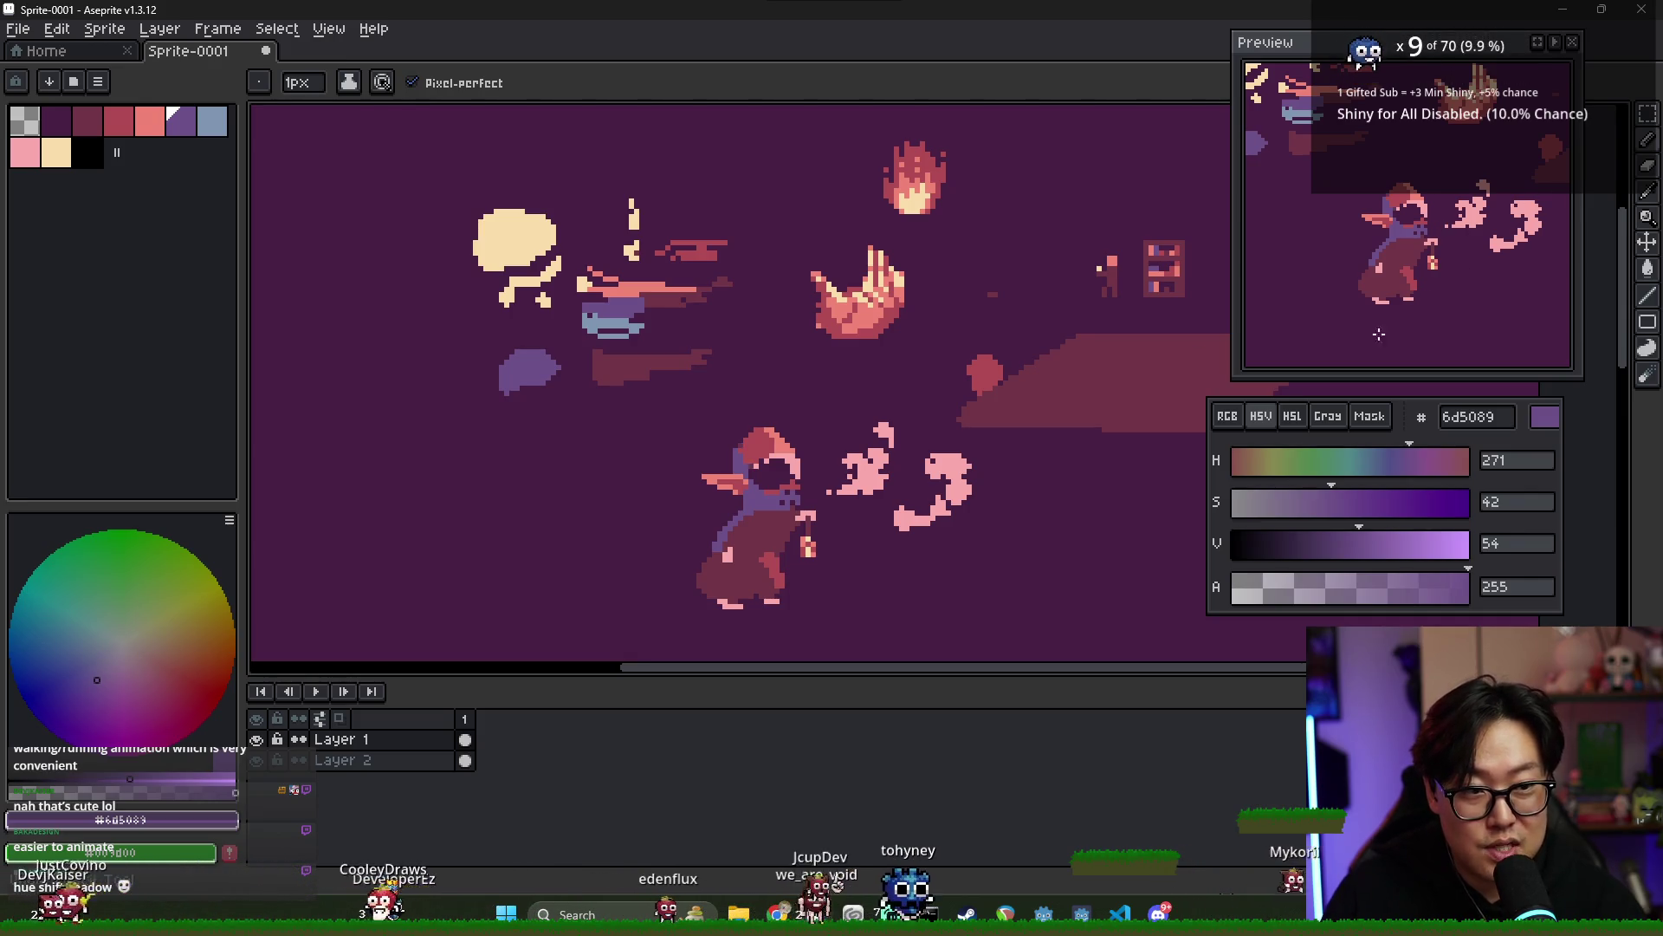
pyautogui.press('v')
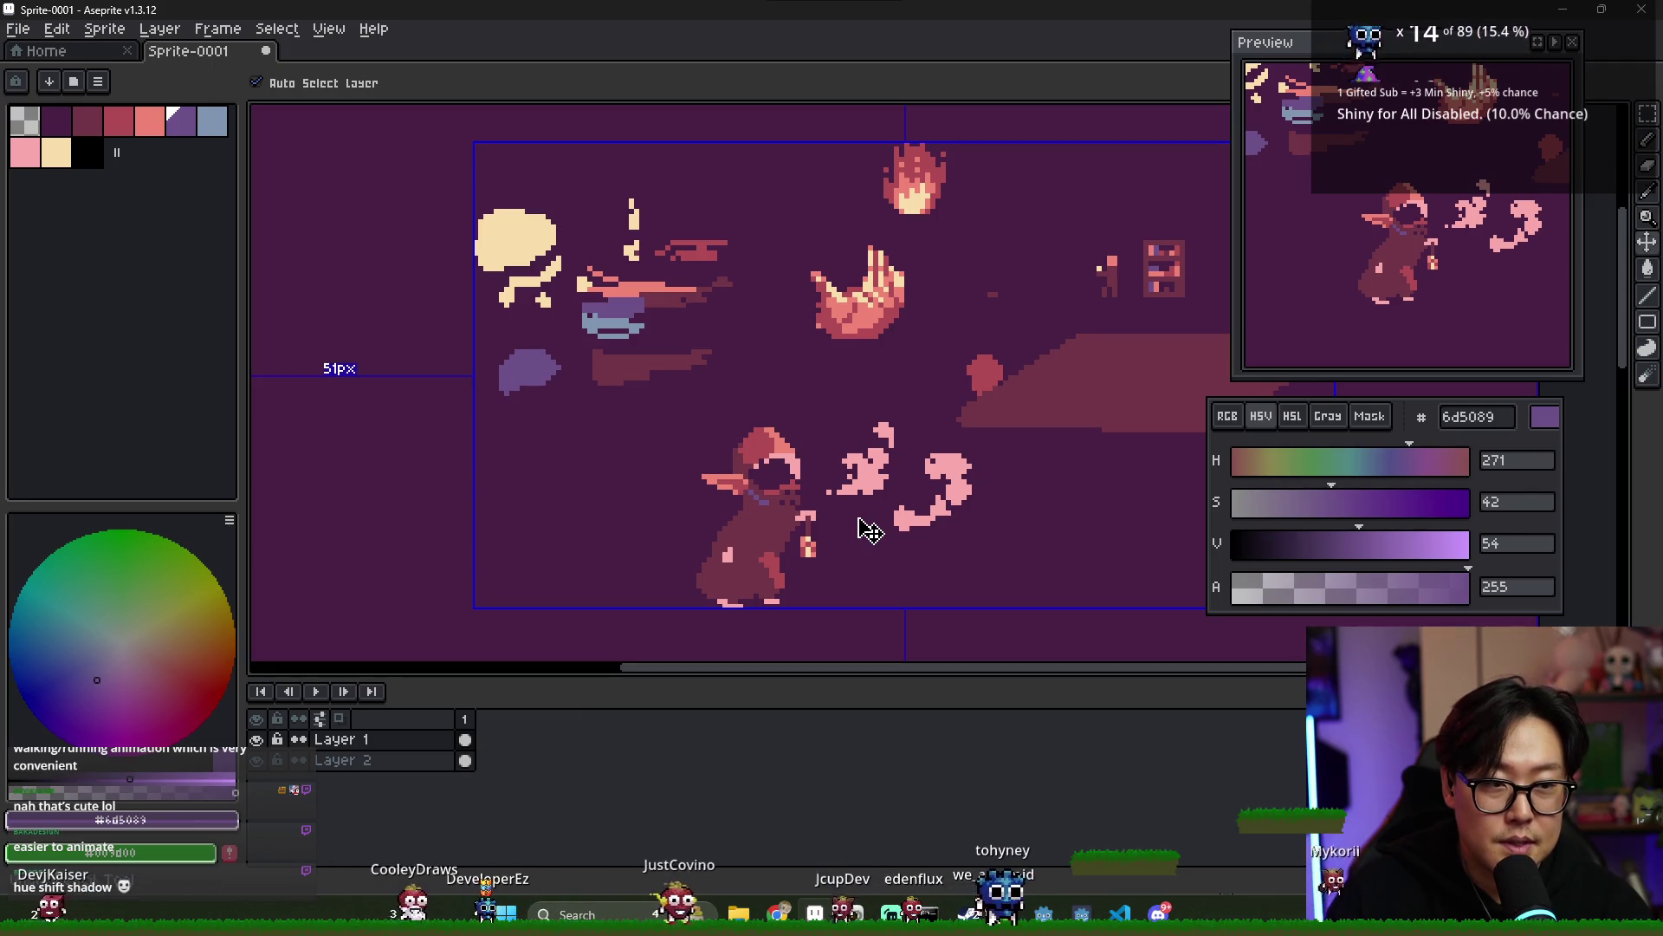
pyautogui.press('b')
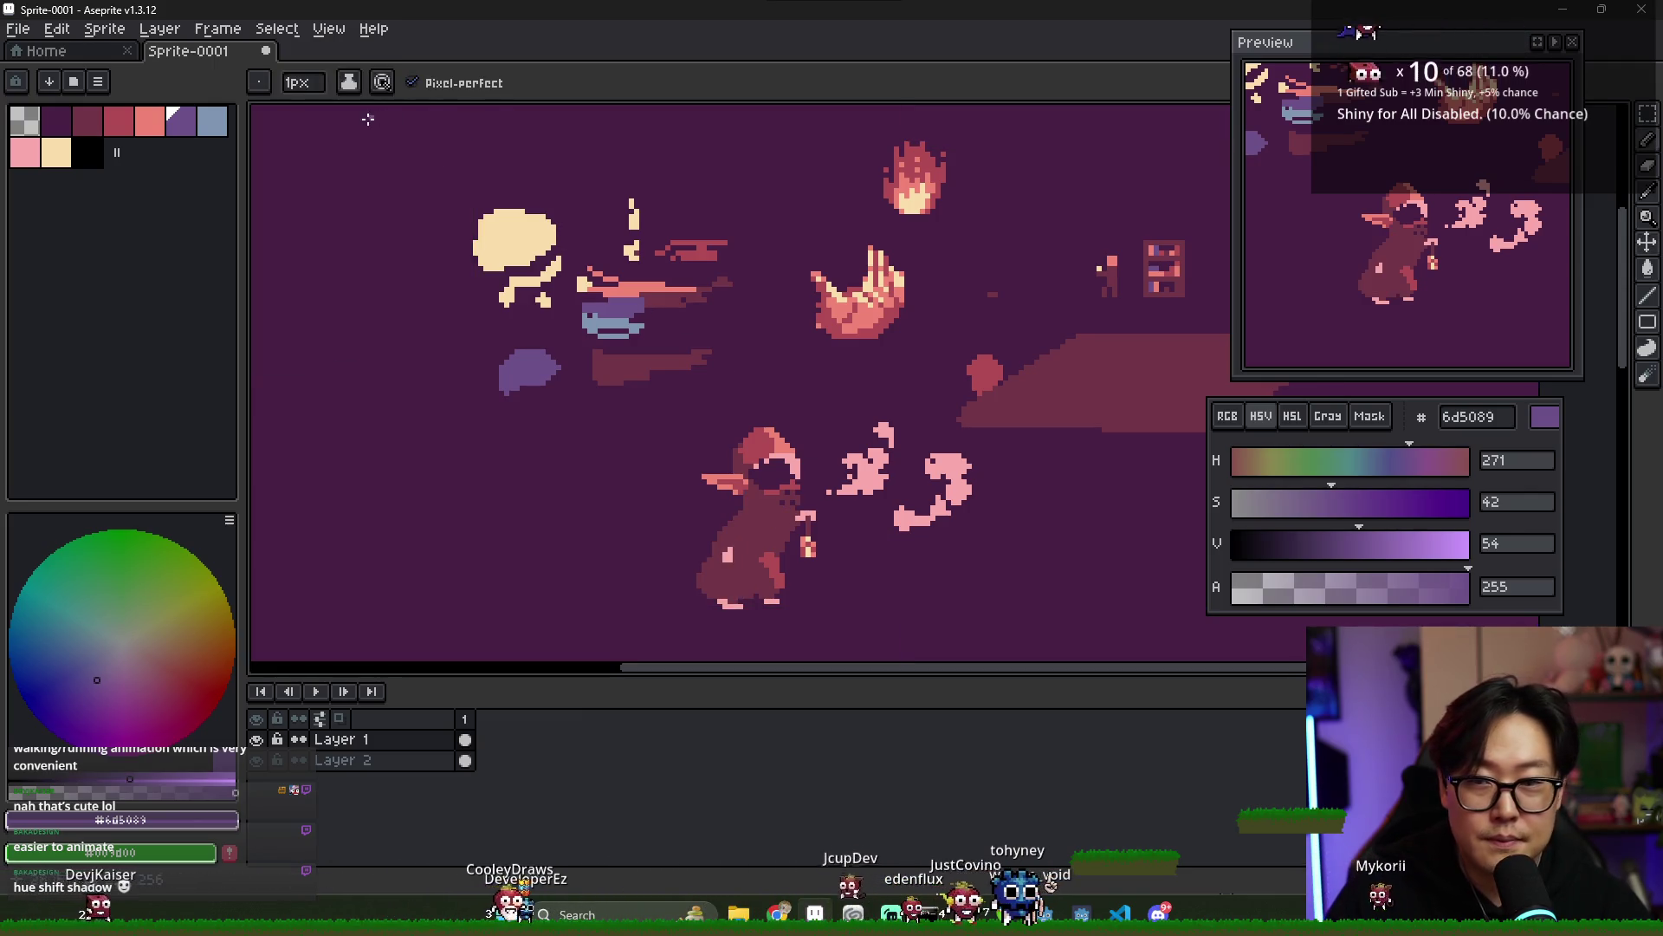
pyautogui.scroll(3, 678, 396)
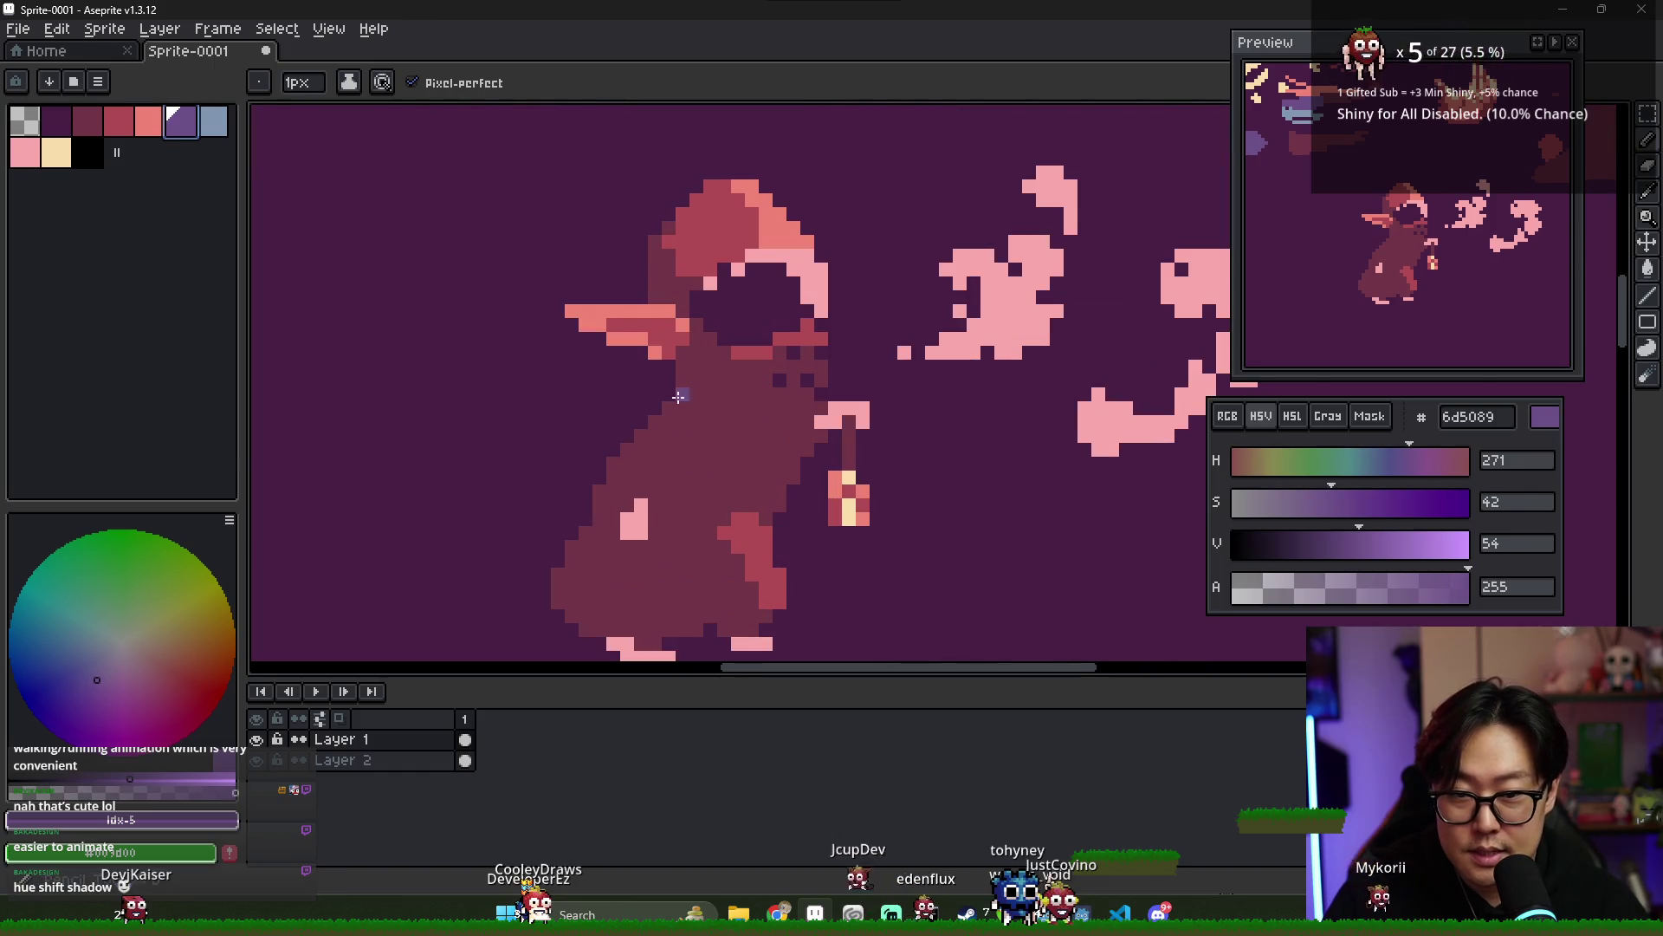
pyautogui.scroll(1, 678, 396)
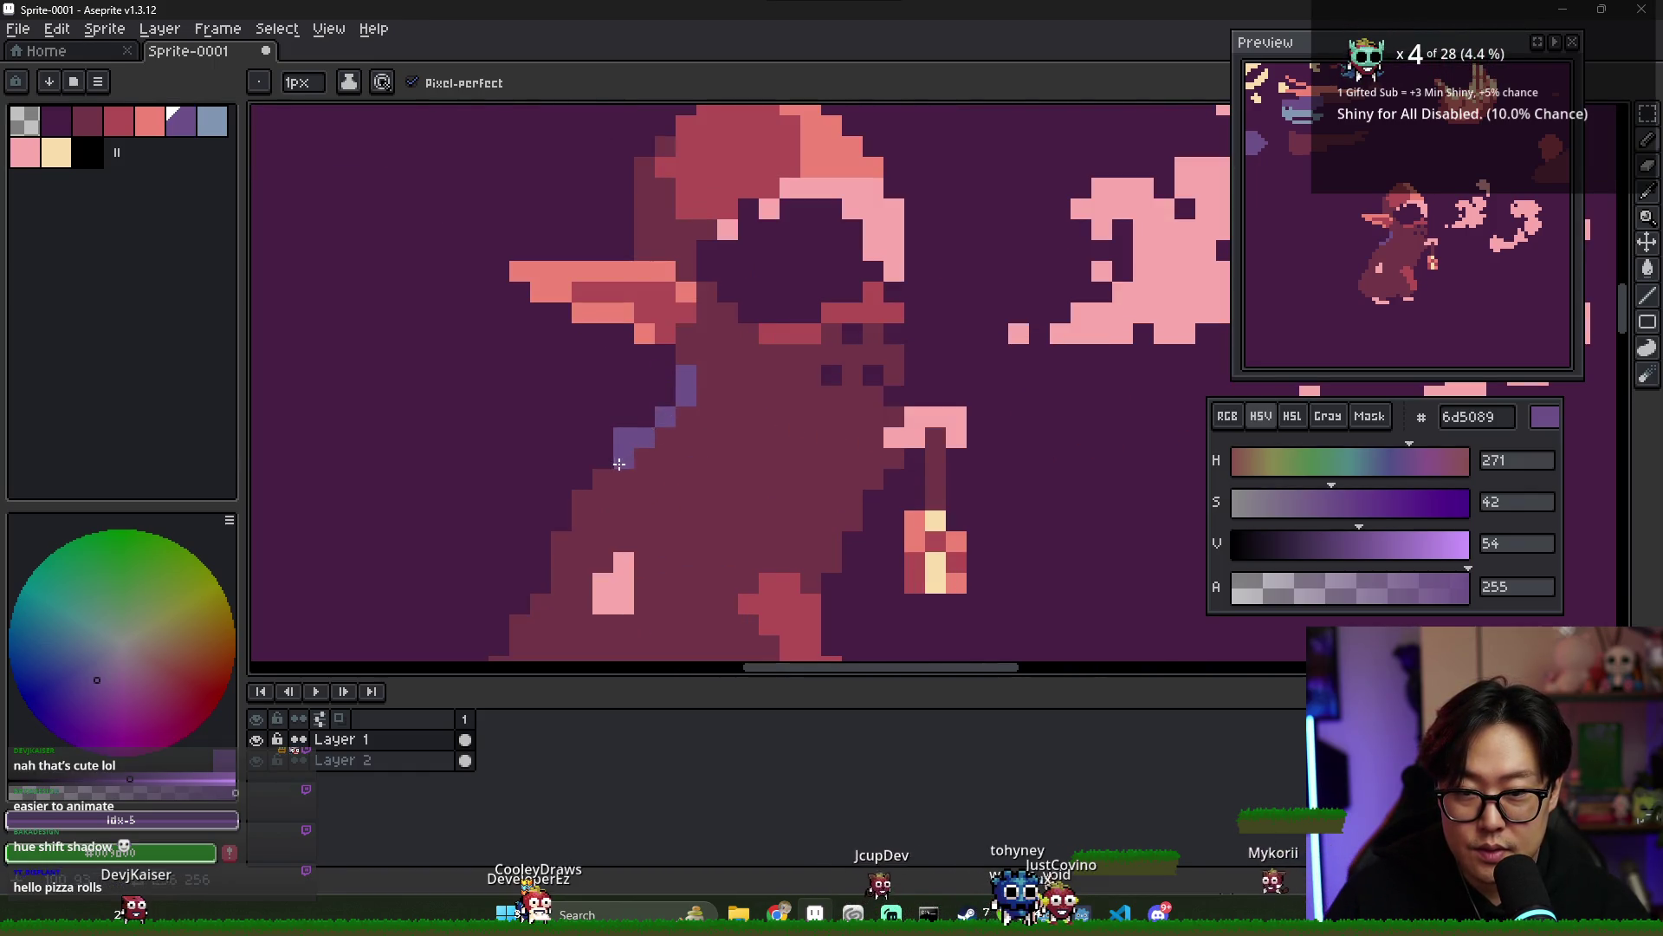
pyautogui.press('b')
pyautogui.moveTo(593, 489)
pyautogui.mouseDown()
pyautogui.moveTo(568, 541)
pyautogui.moveTo(598, 554)
pyautogui.mouseUp()
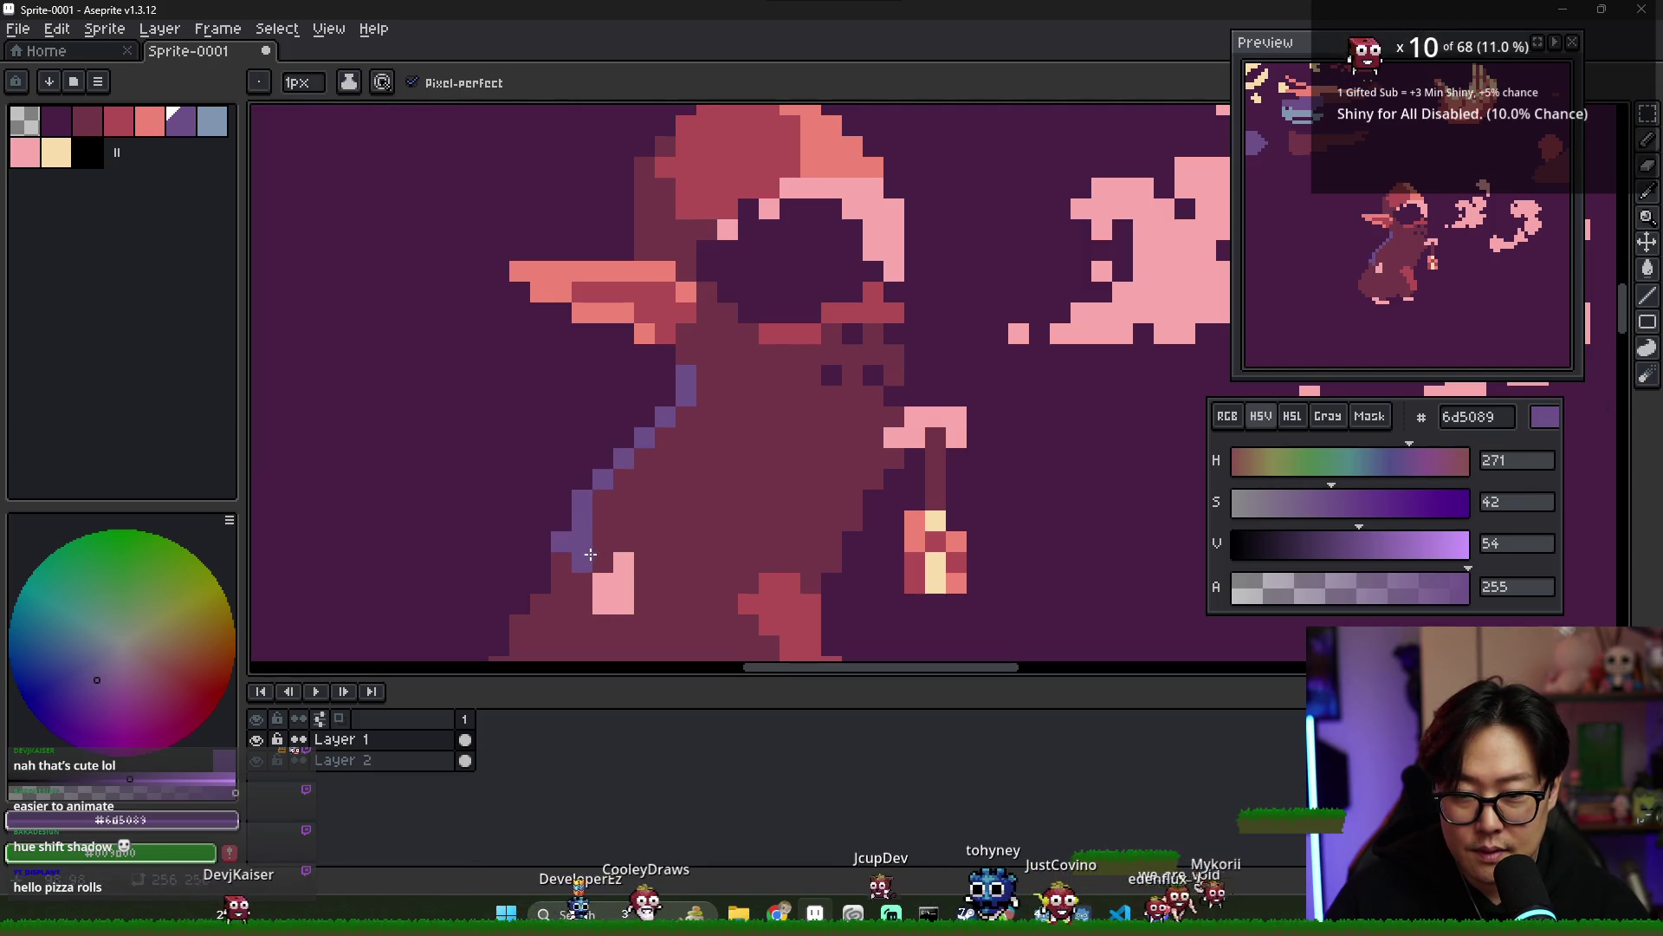
pyautogui.click(667, 546)
# - Re-pick the purple shadow colour and draw a thin diagonal trailing out at the lower left
pyautogui.scroll(-3, 668, 549)
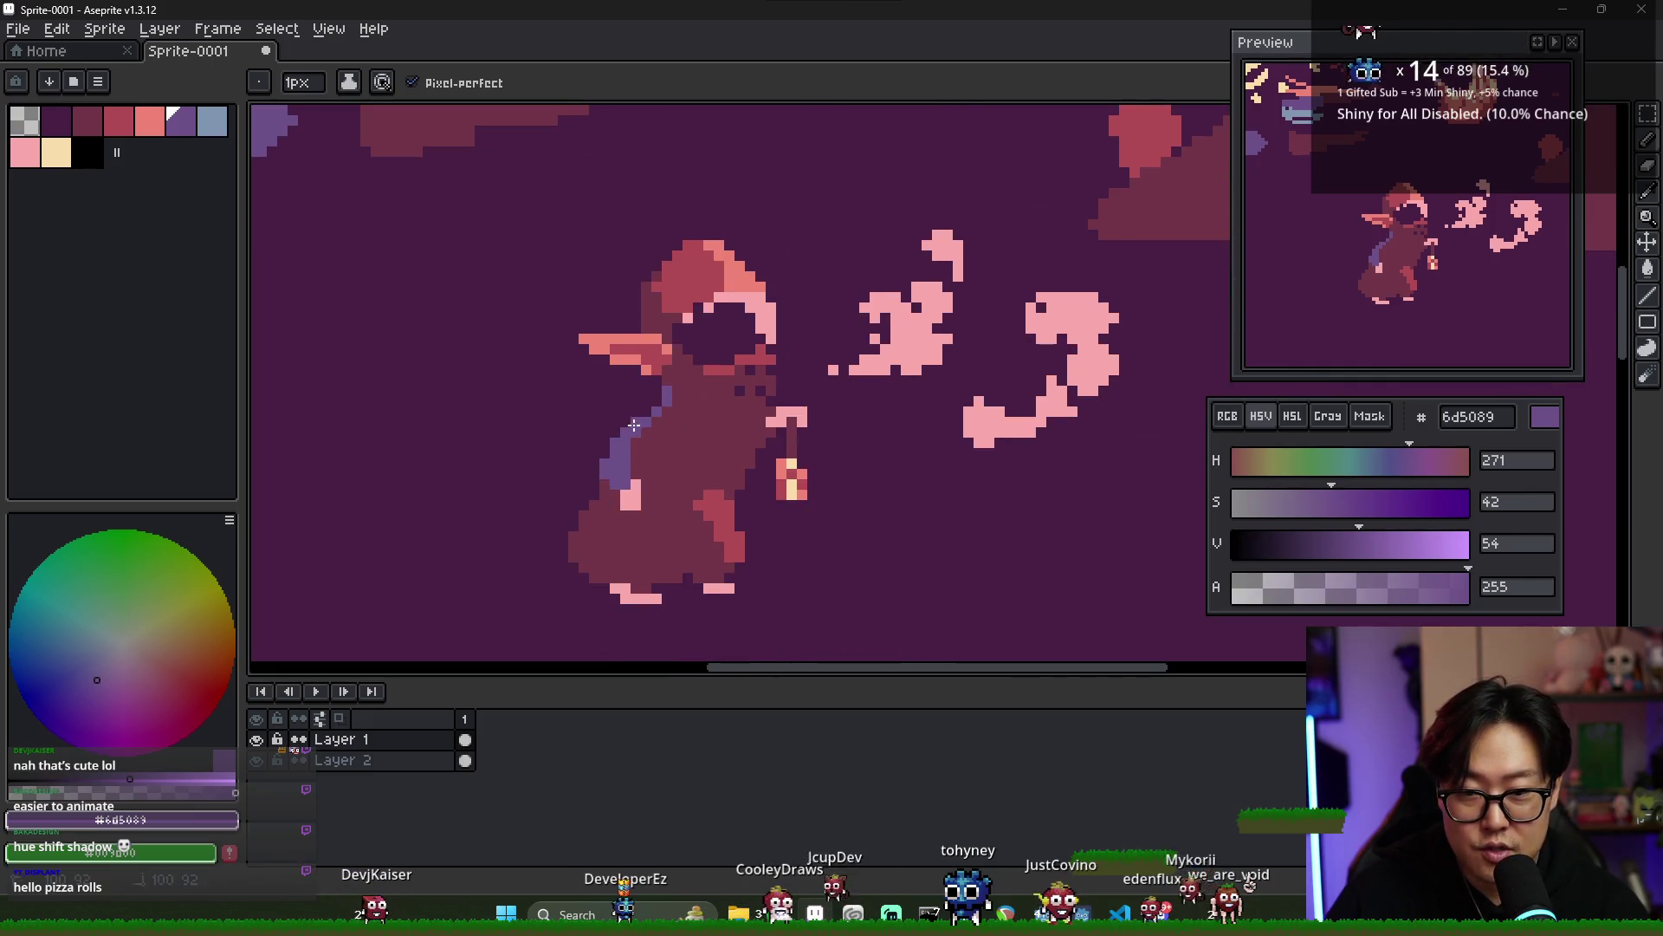
pyautogui.scroll(-1, 663, 468)
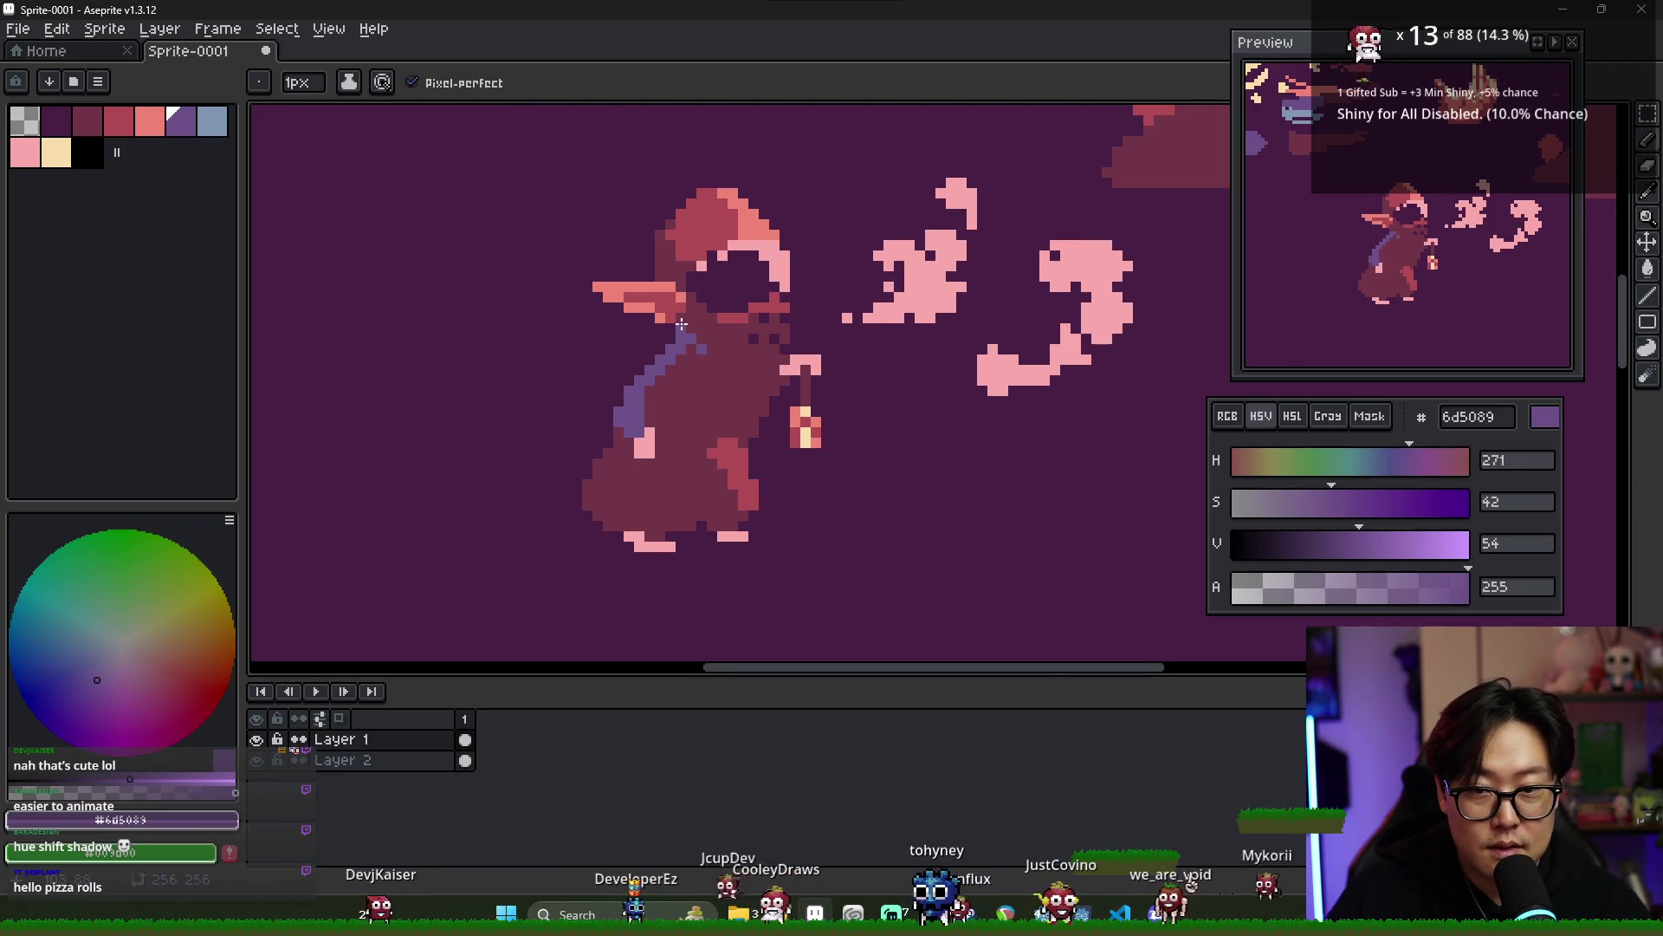
pyautogui.press('e')
pyautogui.press('b')
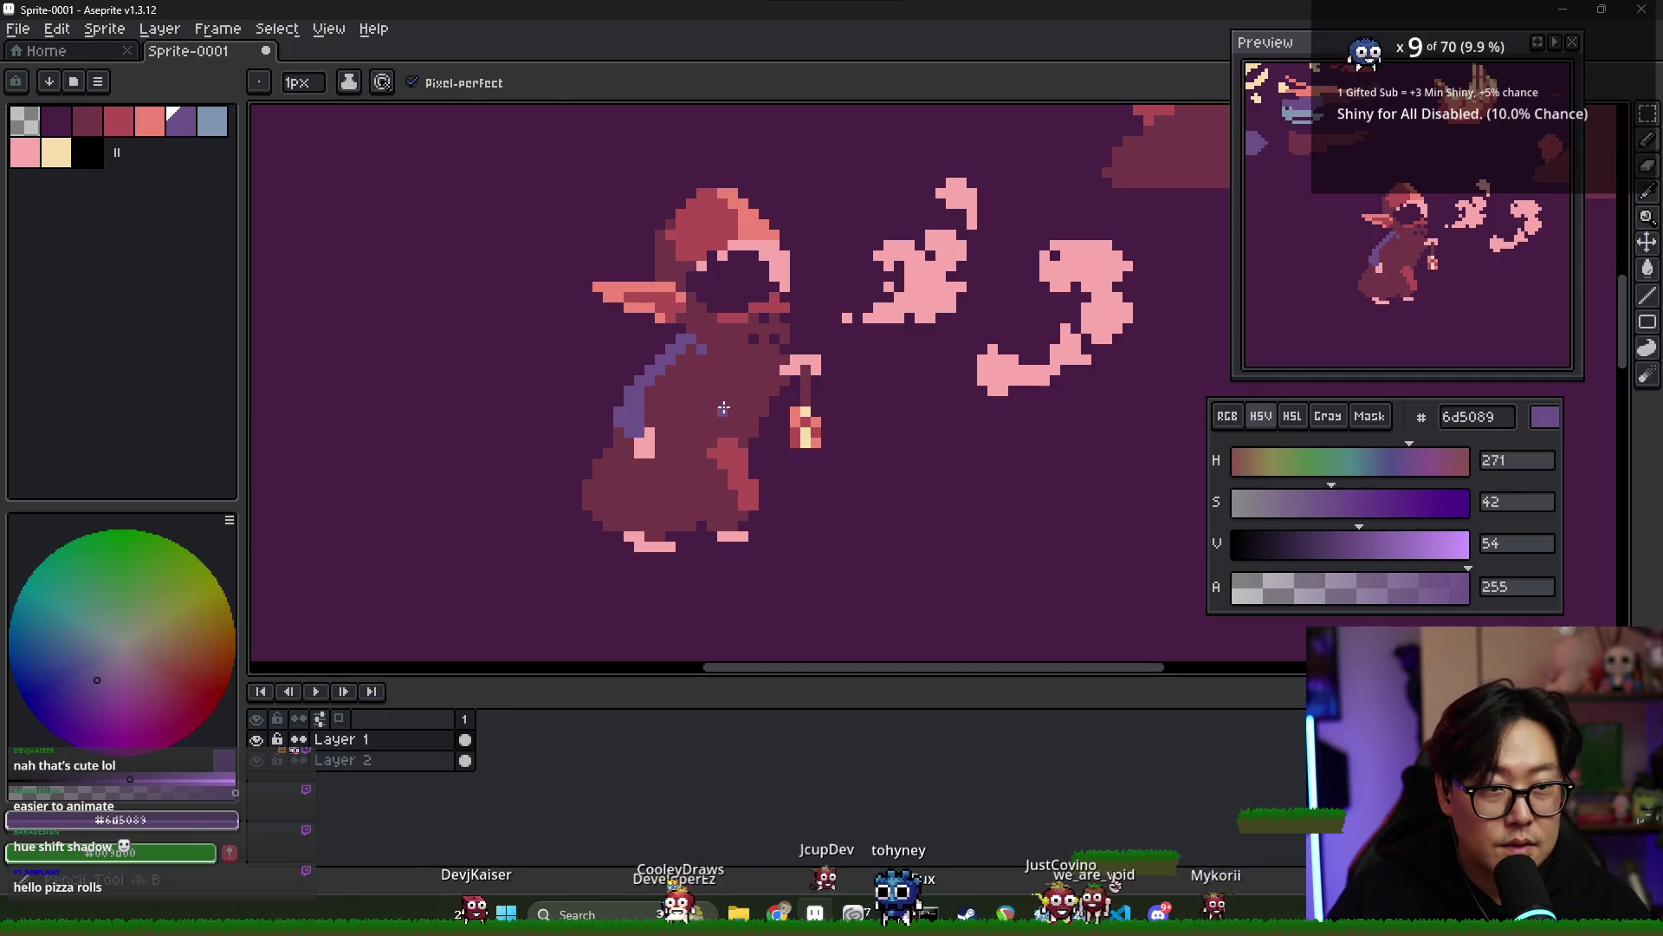
pyautogui.keyDown('alt'); pyautogui.click(702, 343); pyautogui.keyUp('alt')
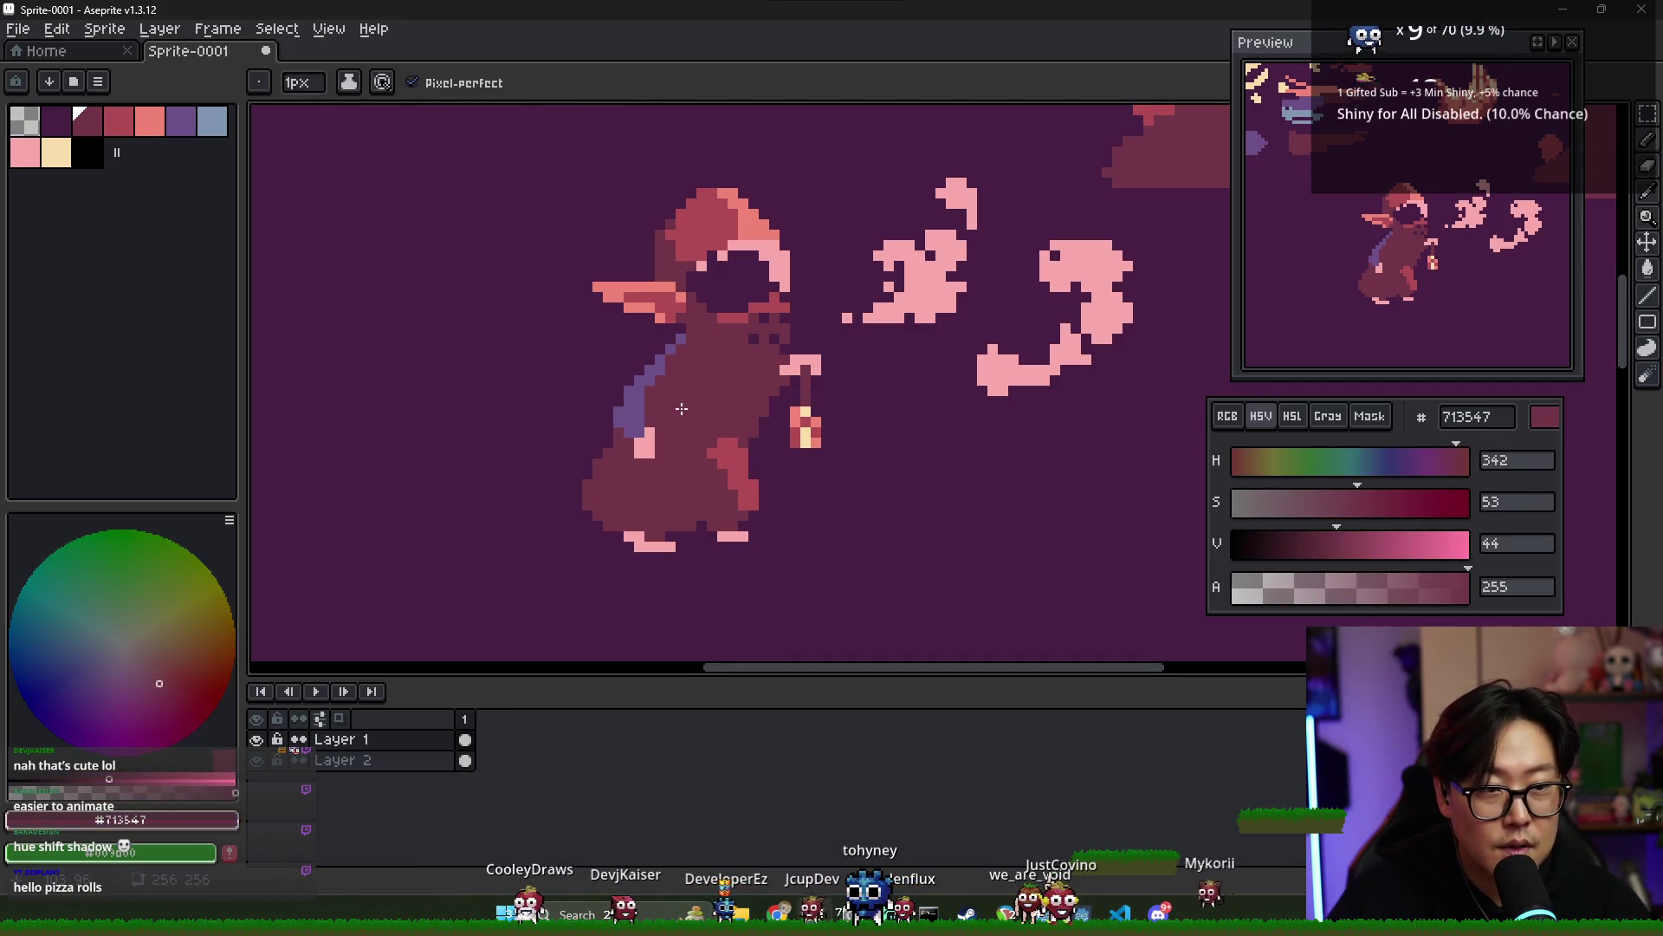
pyautogui.keyDown('alt'); pyautogui.click(633, 425); pyautogui.keyUp('alt')
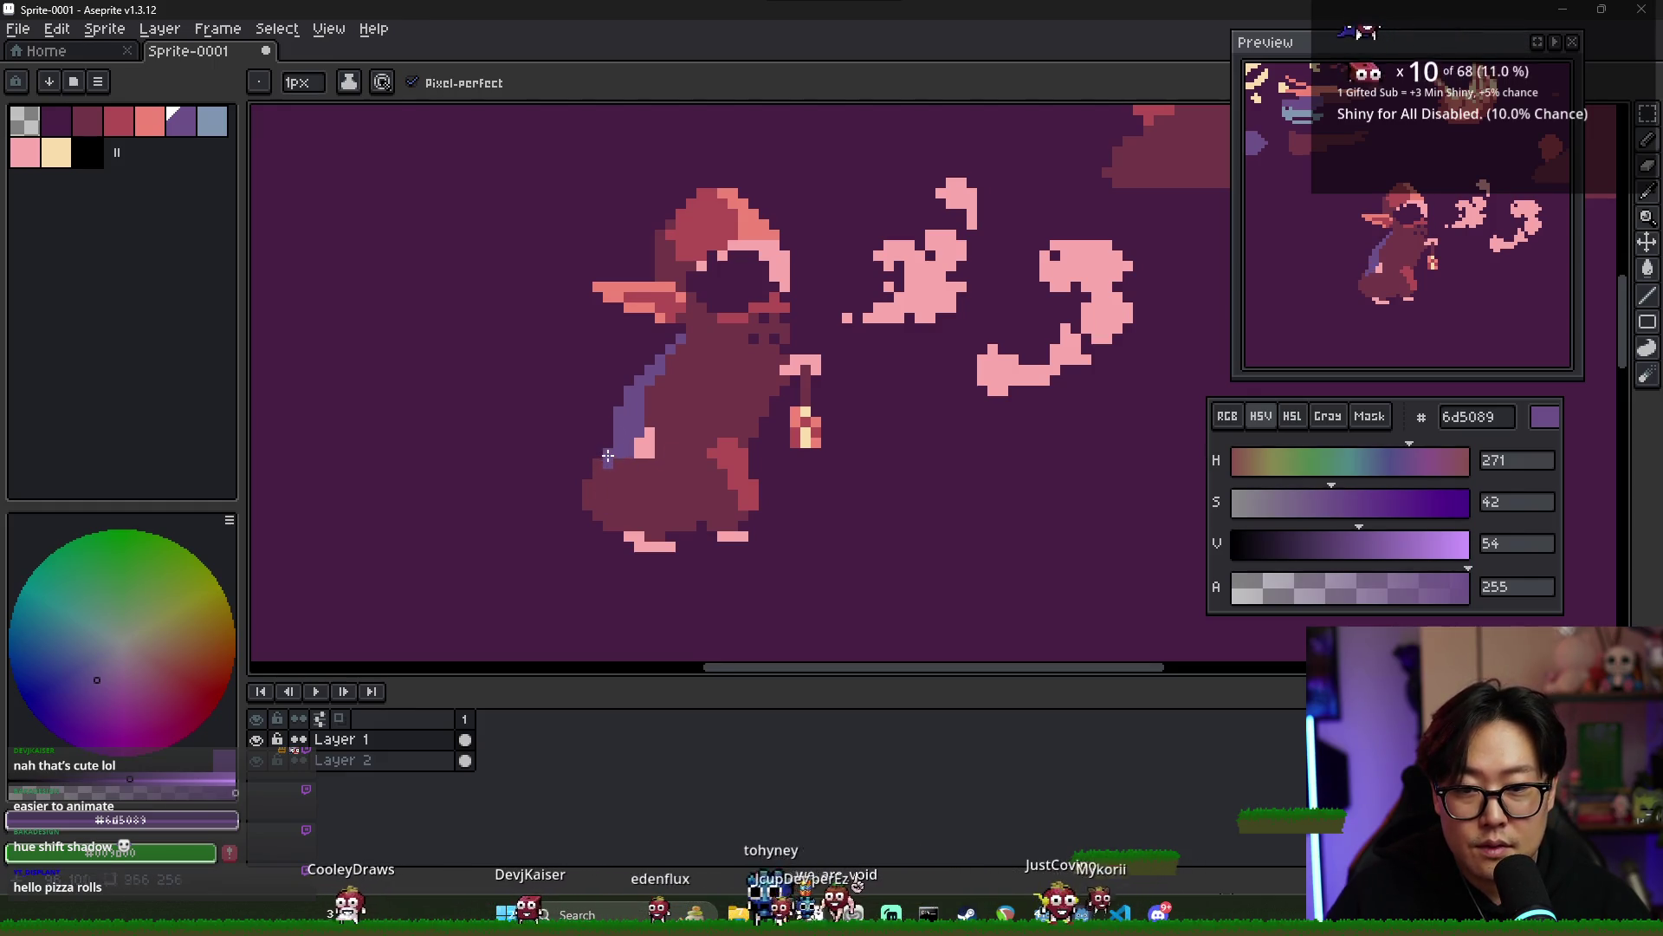
pyautogui.scroll(-1, 652, 540)
pyautogui.moveTo(661, 525); pyautogui.dragTo(786, 482)
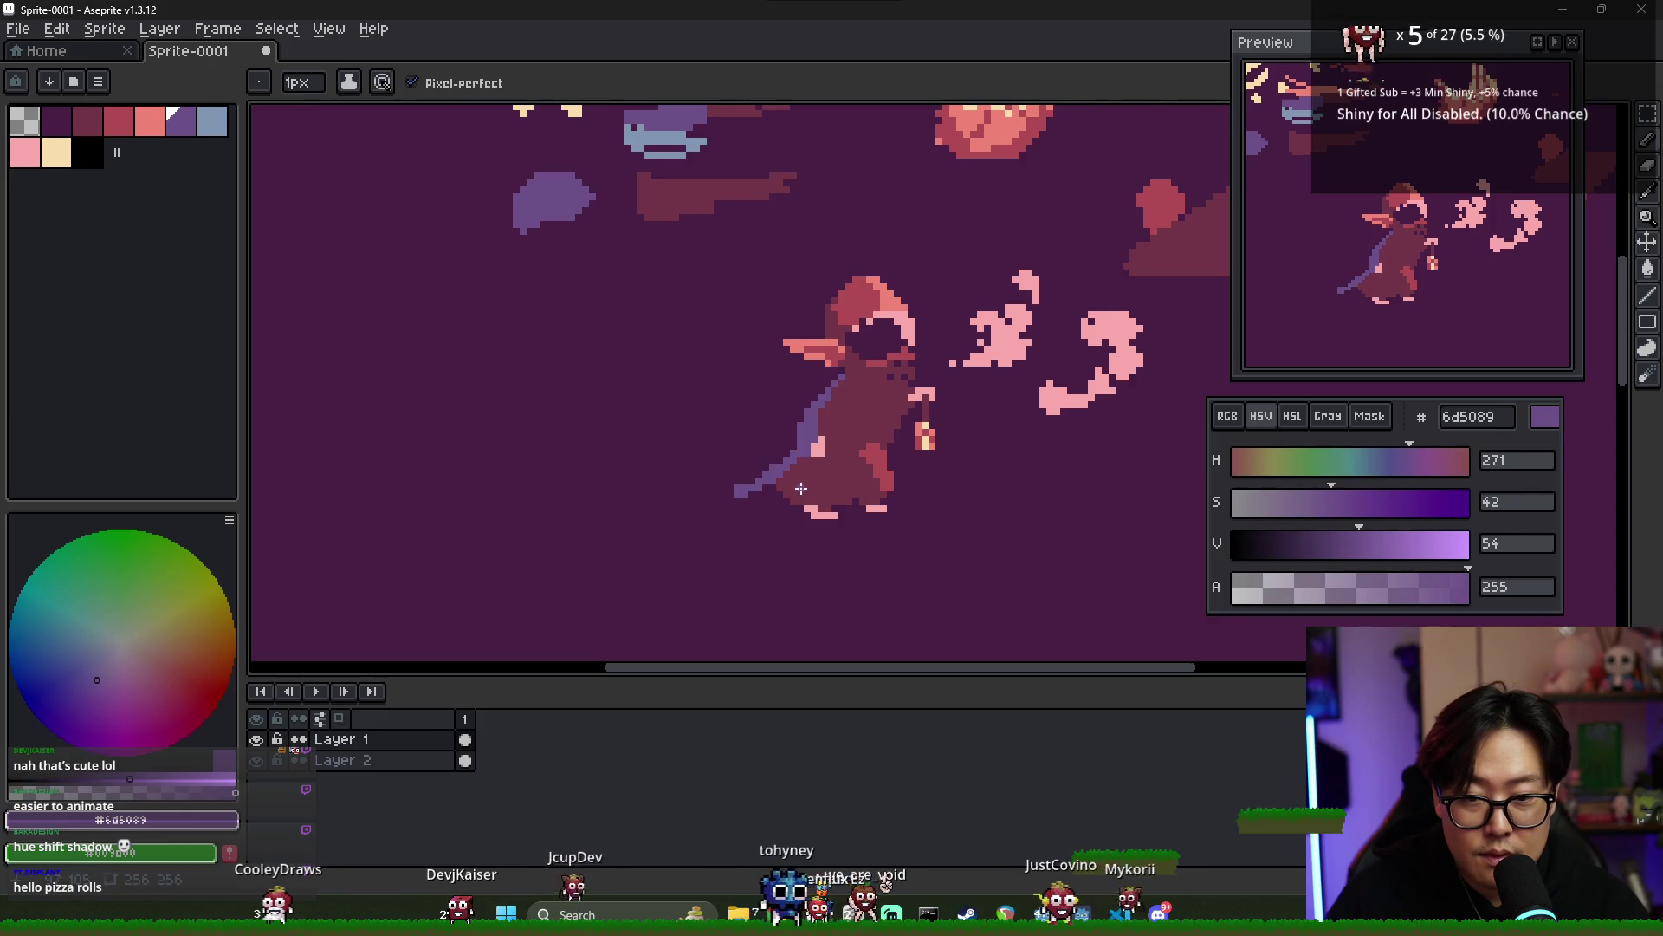
# - Repaint the cloak's lower edge maroon and erase its trailing lower-left tip
pyautogui.keyDown('alt'); pyautogui.click(801, 489); pyautogui.keyUp('alt')
pyautogui.moveTo(737, 495); pyautogui.dragTo(777, 482)
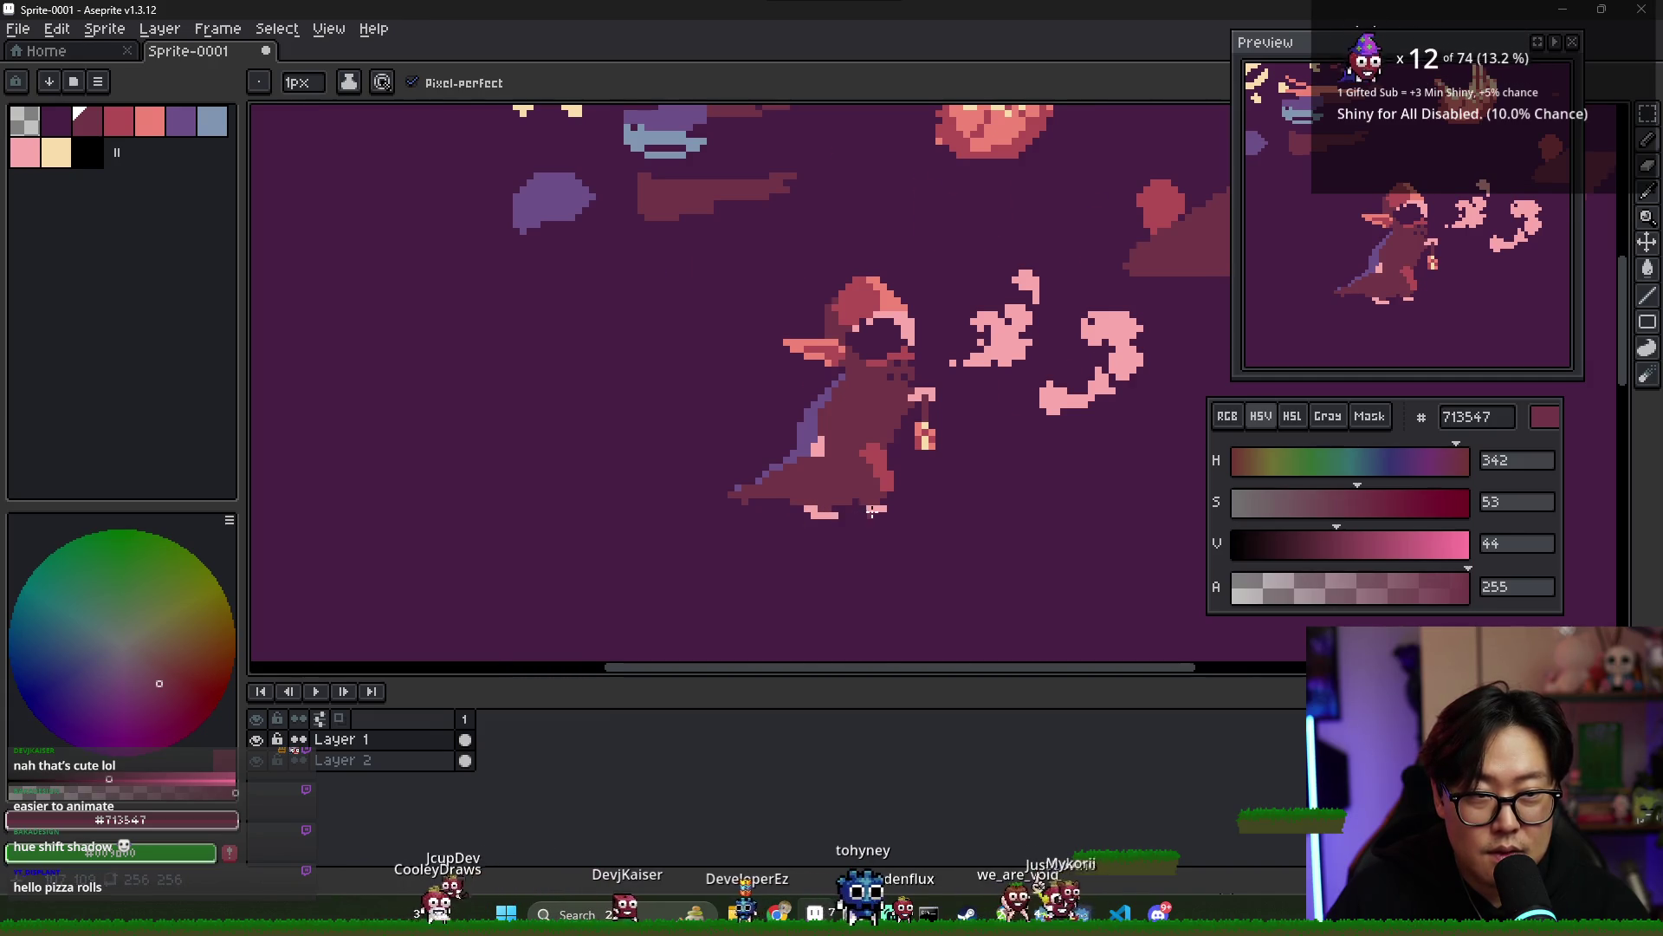
pyautogui.scroll(2, 871, 511)
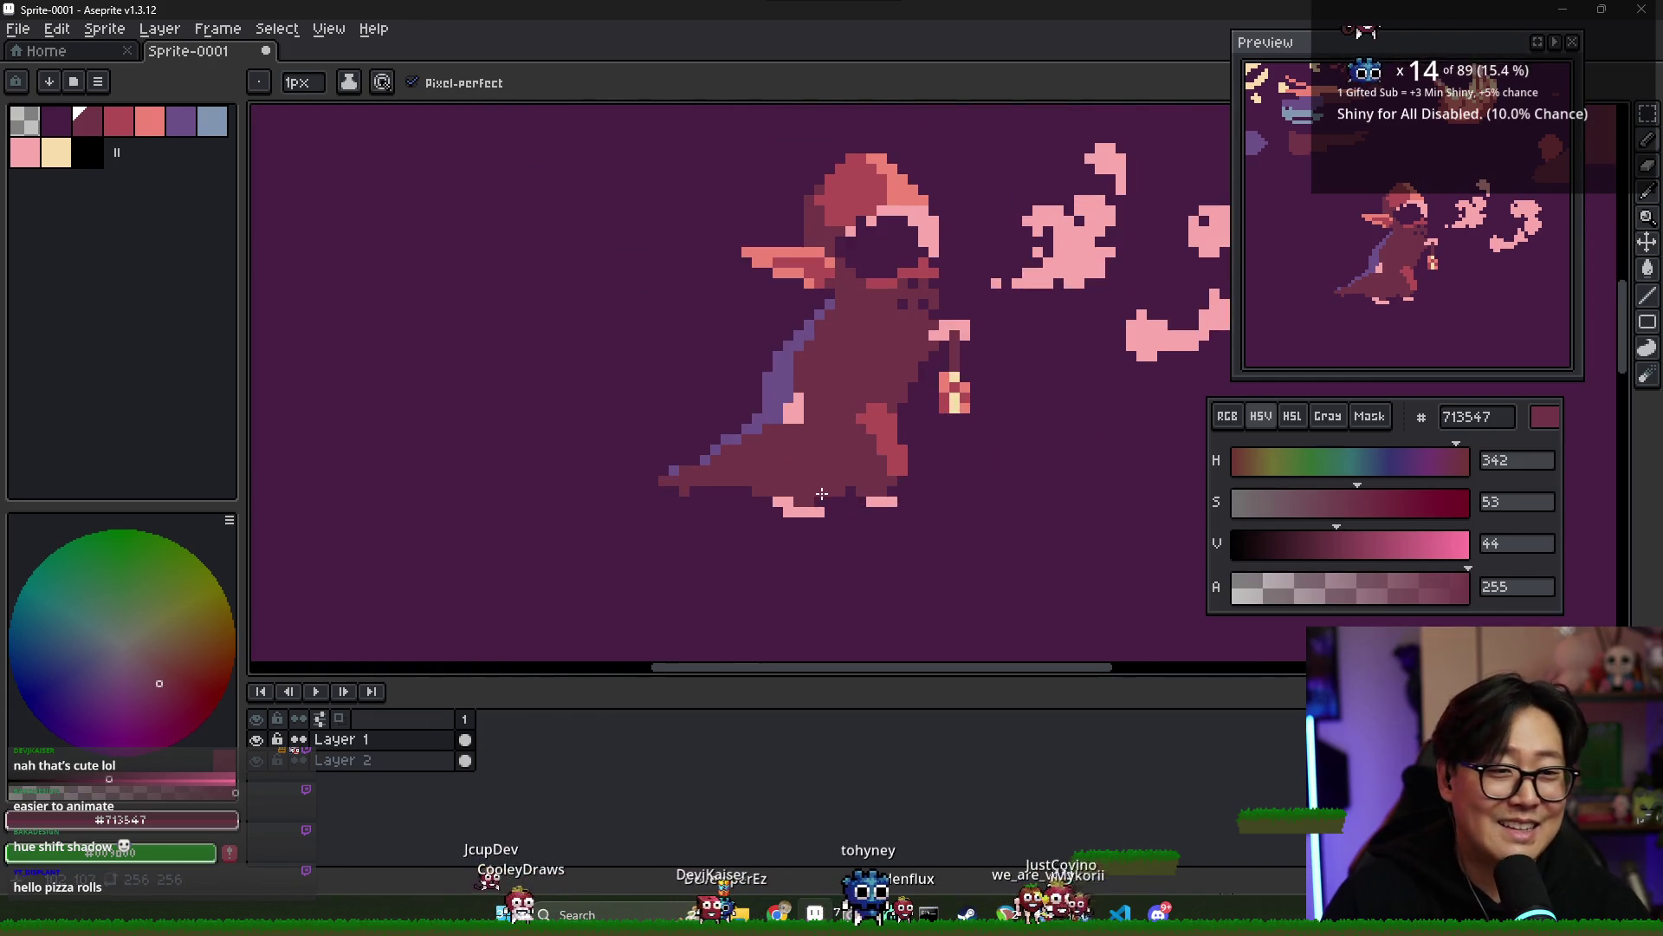
pyautogui.press('e')
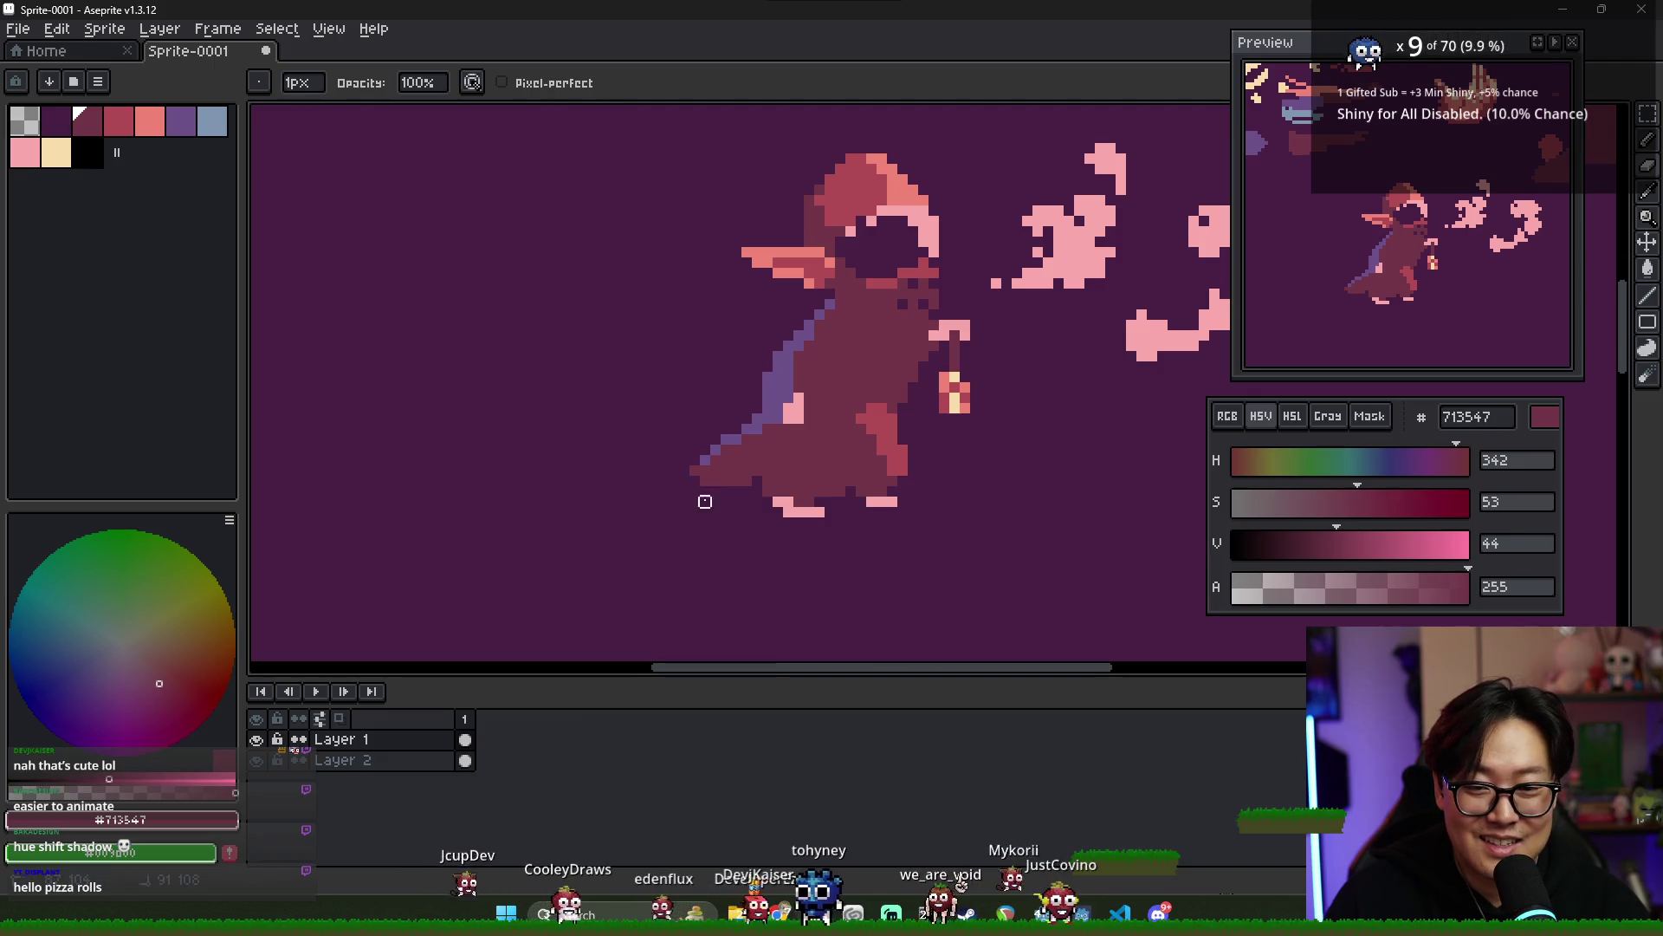
pyautogui.moveTo(715, 492); pyautogui.dragTo(736, 491)
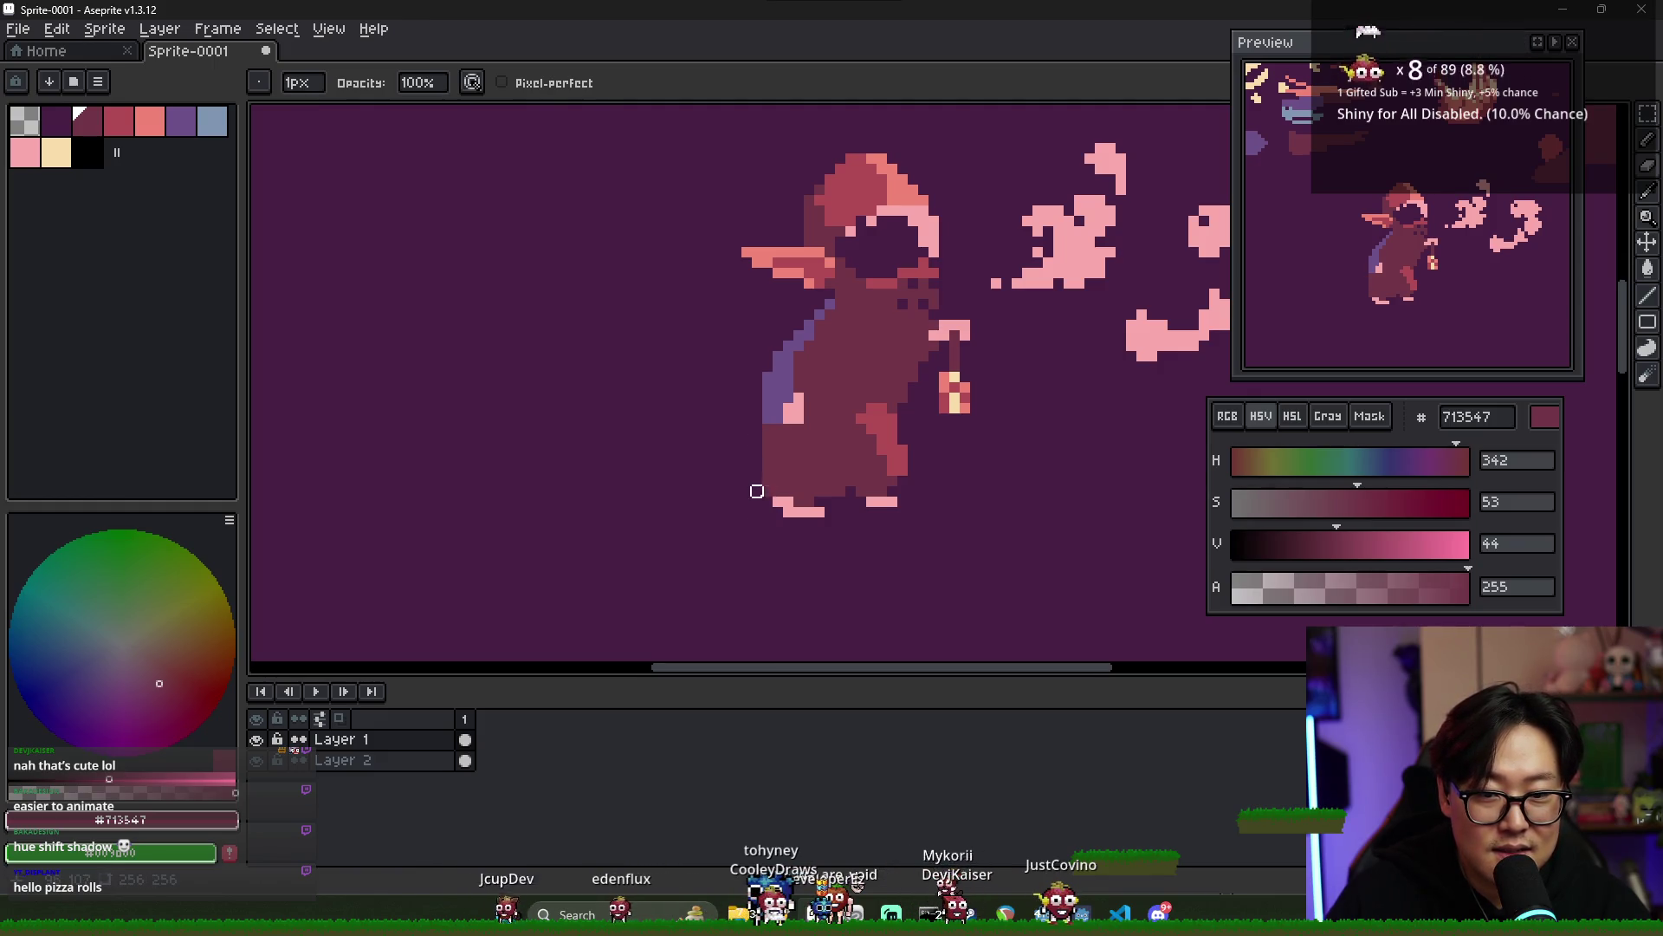
# - Touch up the back edge, re-sampling the purple shadow and ending on dark mauve #713547
pyautogui.press('b')
pyautogui.keyDown('alt'); pyautogui.click(775, 437); pyautogui.keyUp('alt')
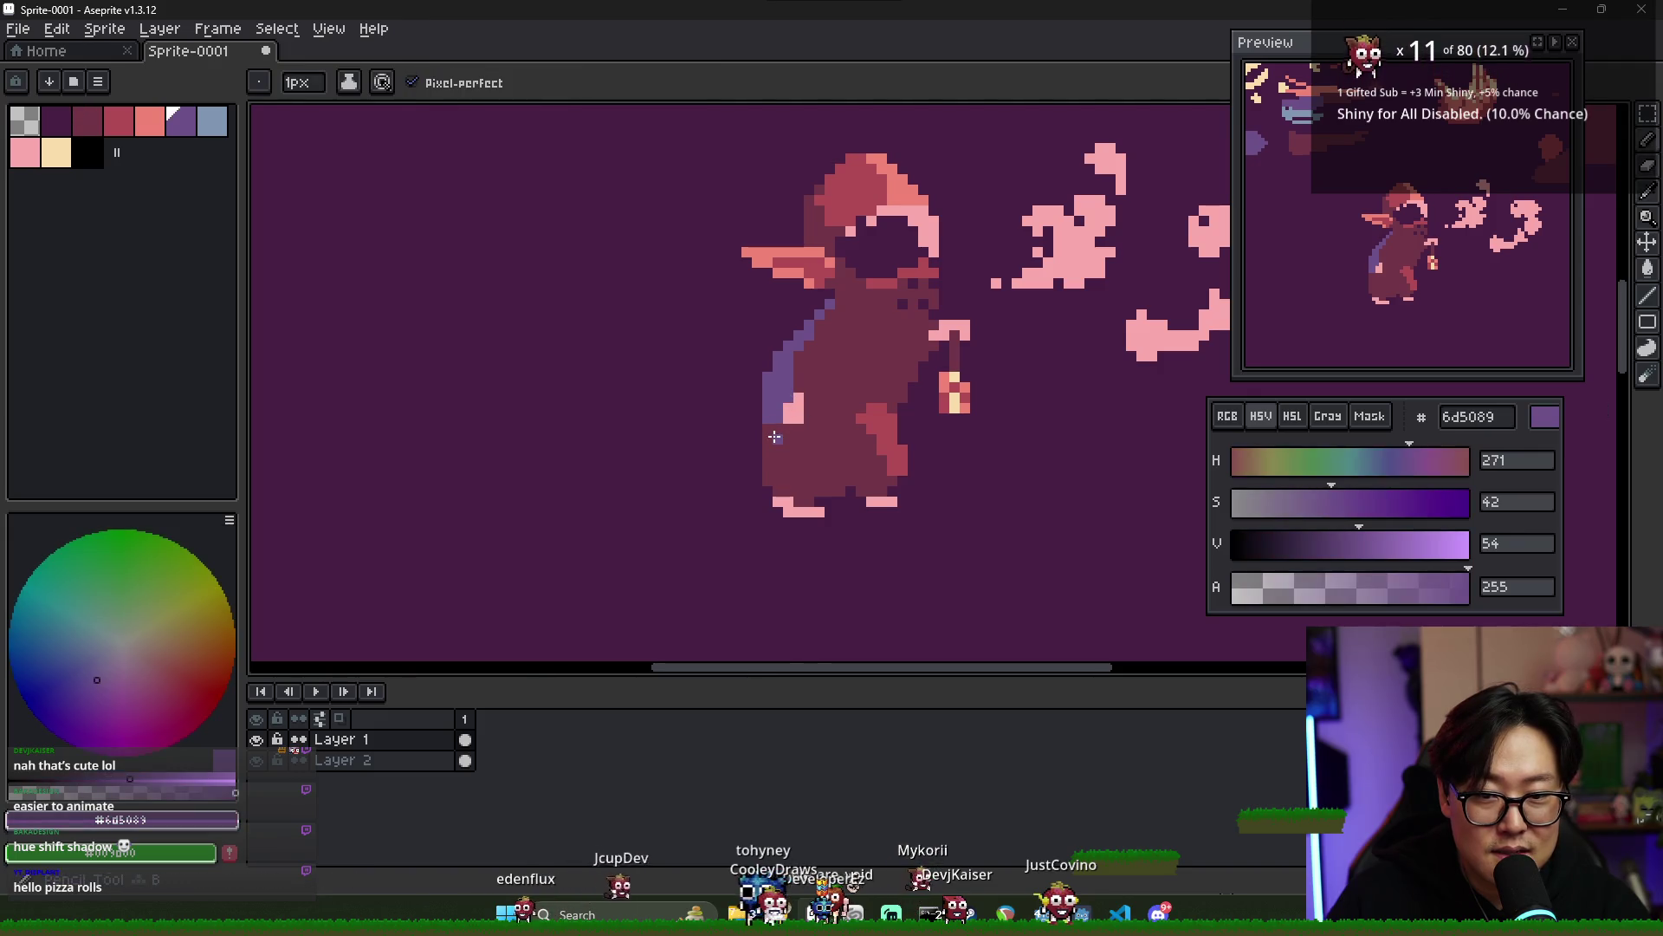
pyautogui.press('alt')
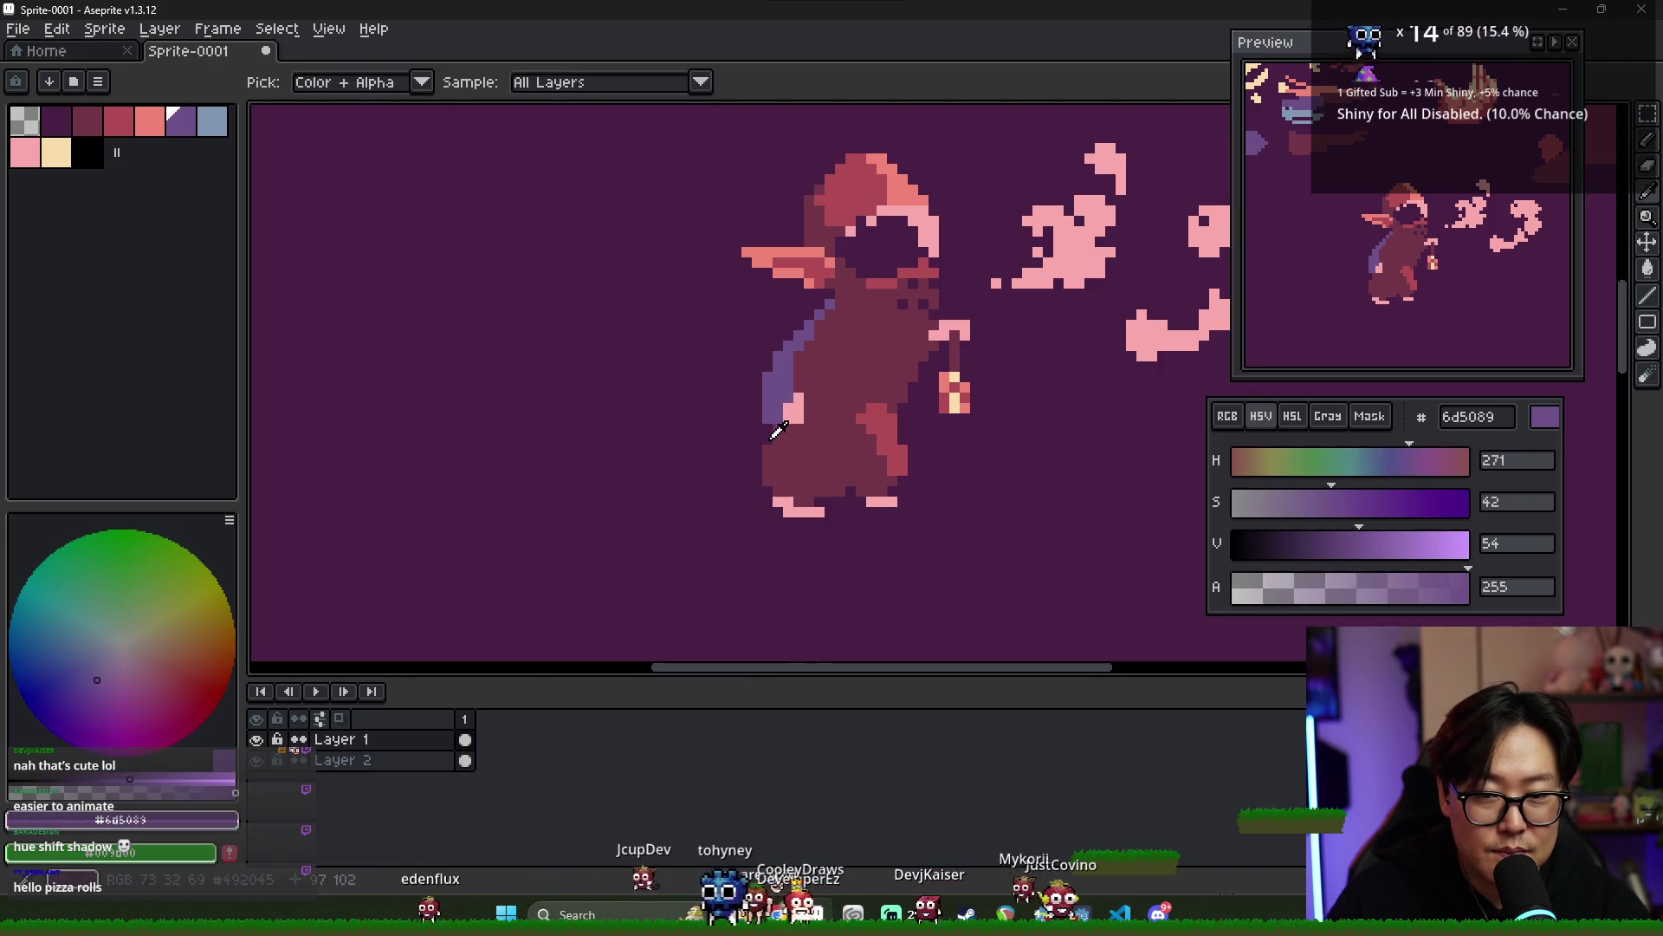
pyautogui.keyDown('alt'); pyautogui.click(777, 425); pyautogui.keyUp('alt')
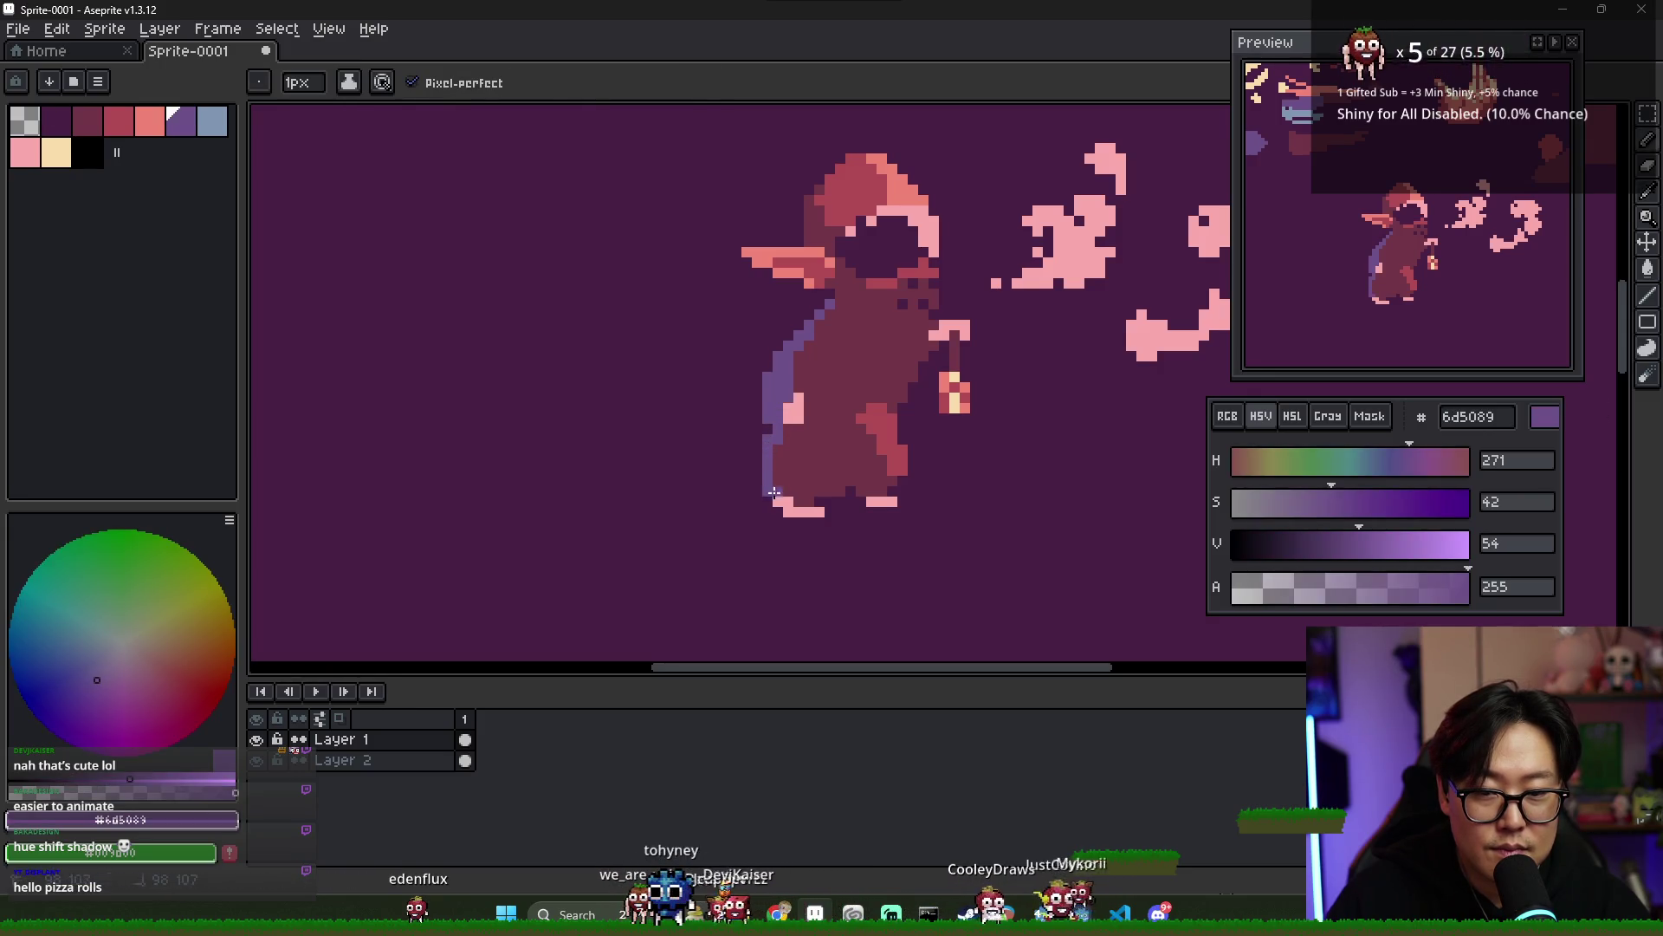
pyautogui.press('e')
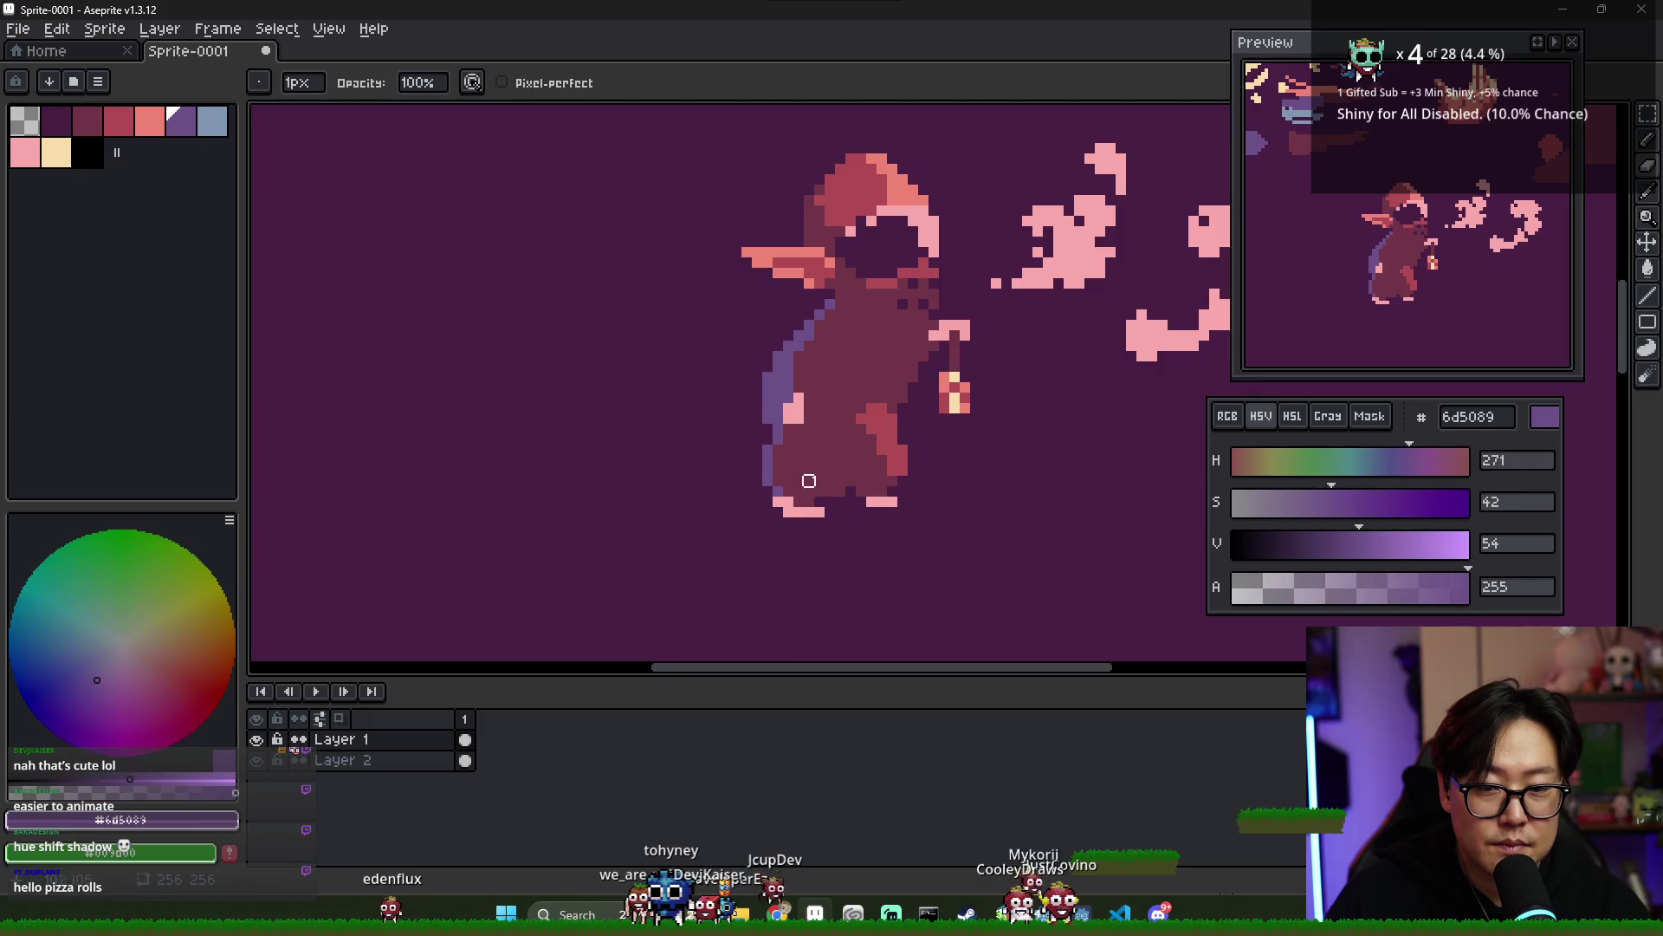
pyautogui.scroll(-4, 777, 460)
pyautogui.scroll(3, 806, 473)
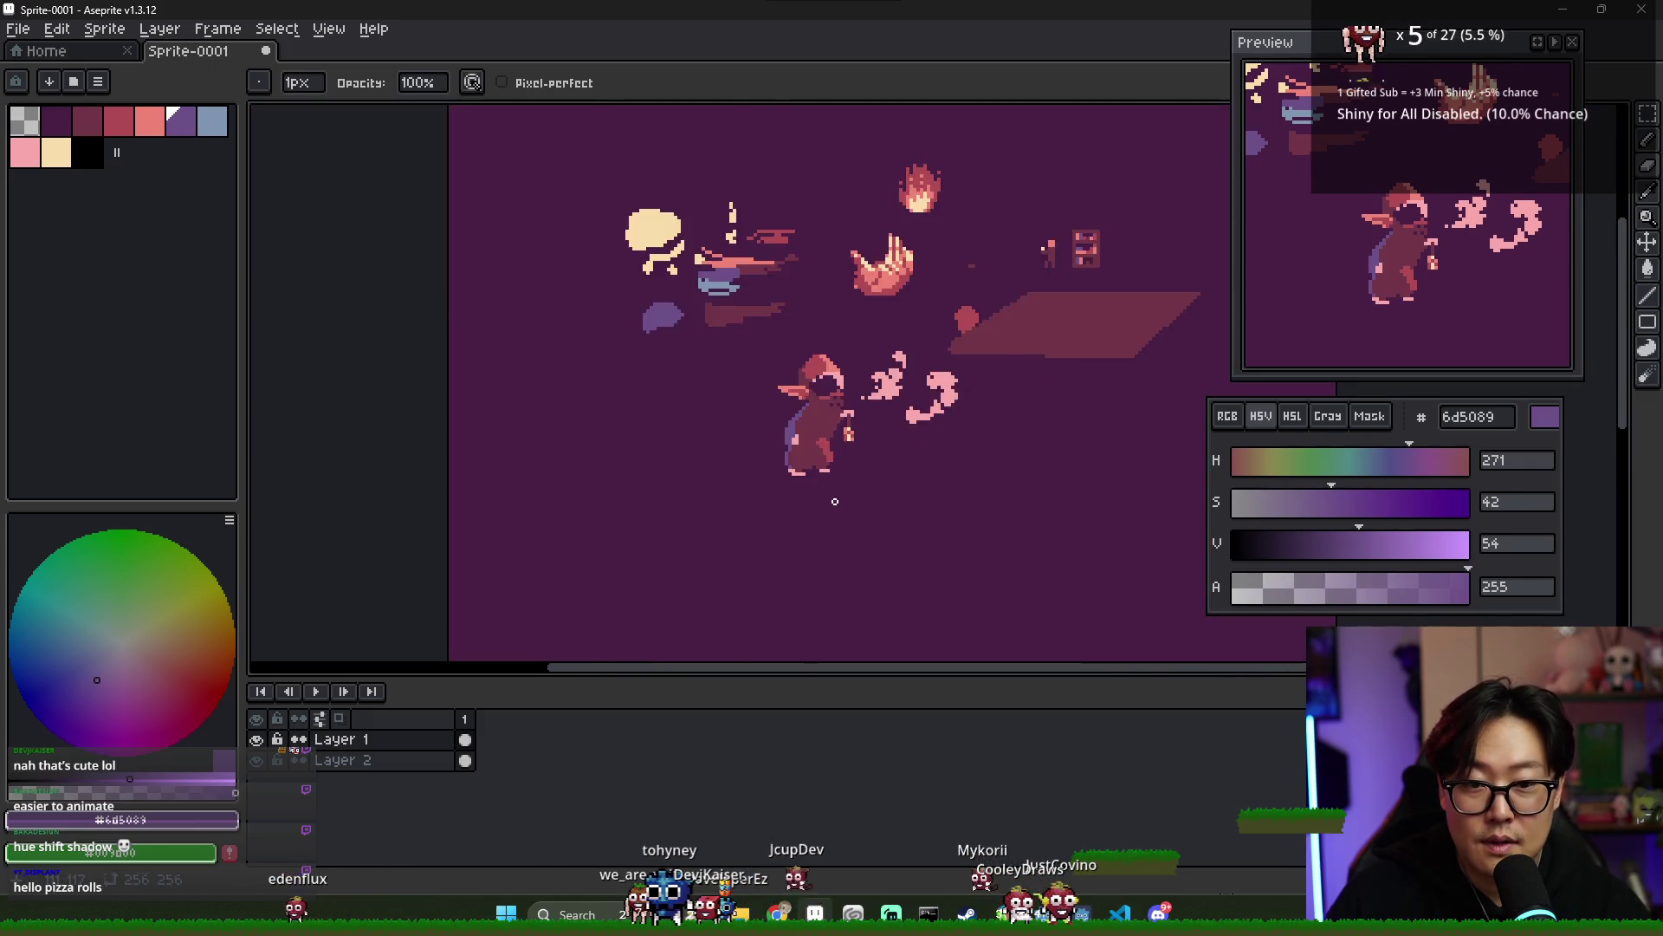
pyautogui.scroll(2, 854, 381)
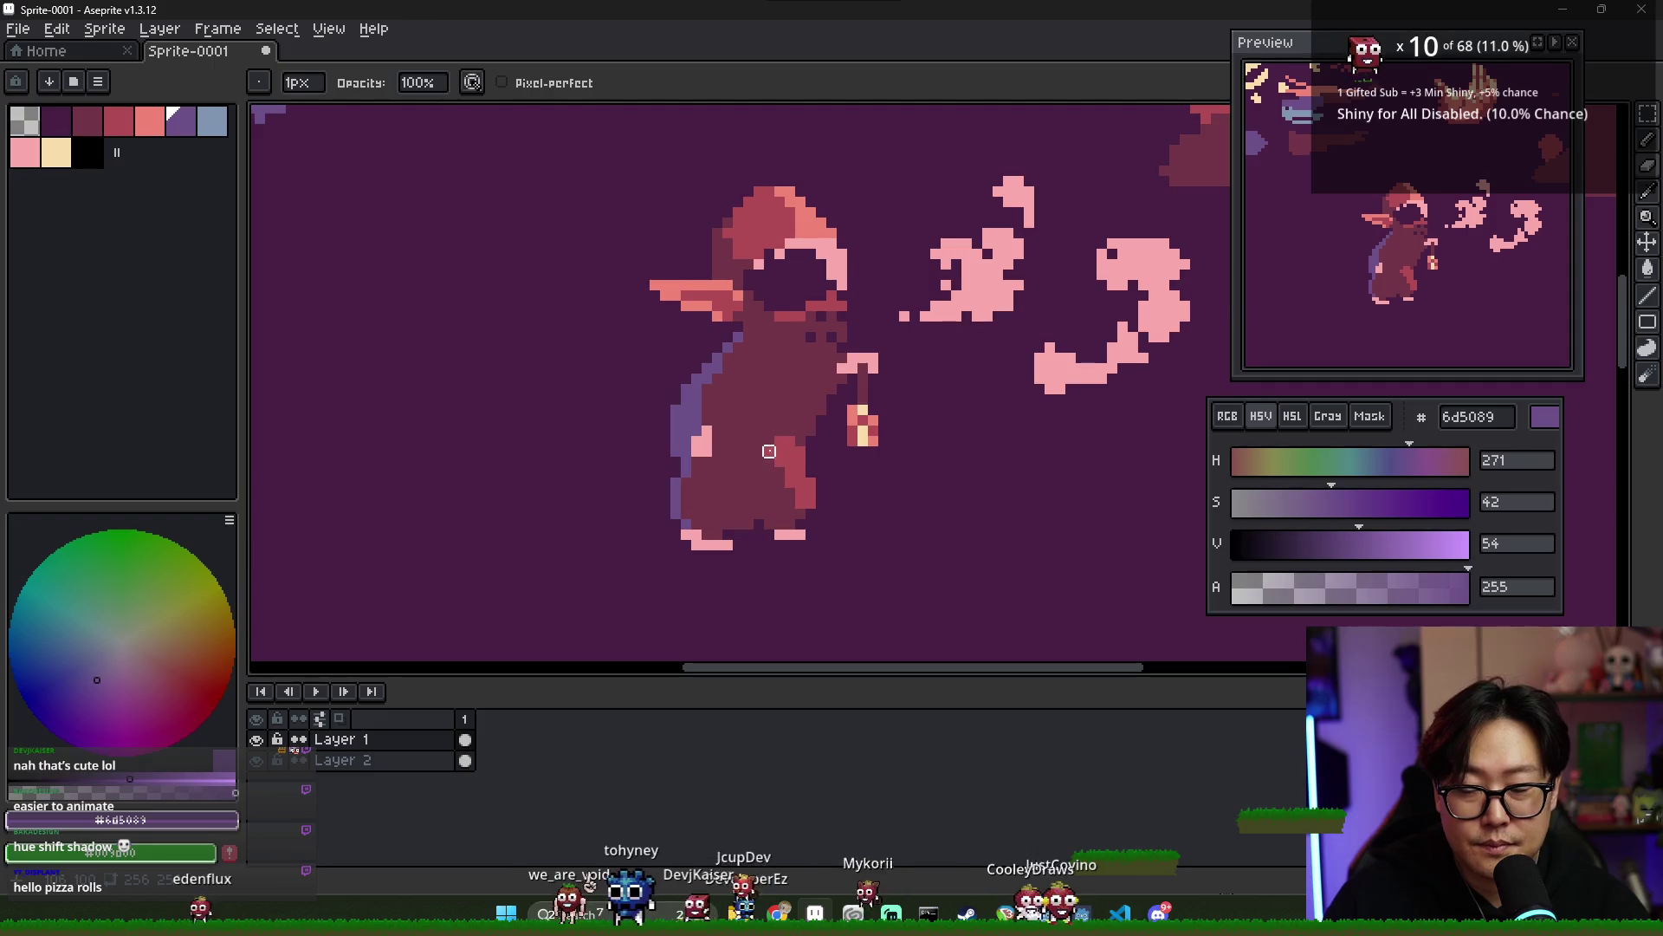
pyautogui.keyDown('alt'); pyautogui.click(696, 440); pyautogui.keyUp('alt')
pyautogui.keyDown('alt'); pyautogui.click(695, 439); pyautogui.keyUp('alt')
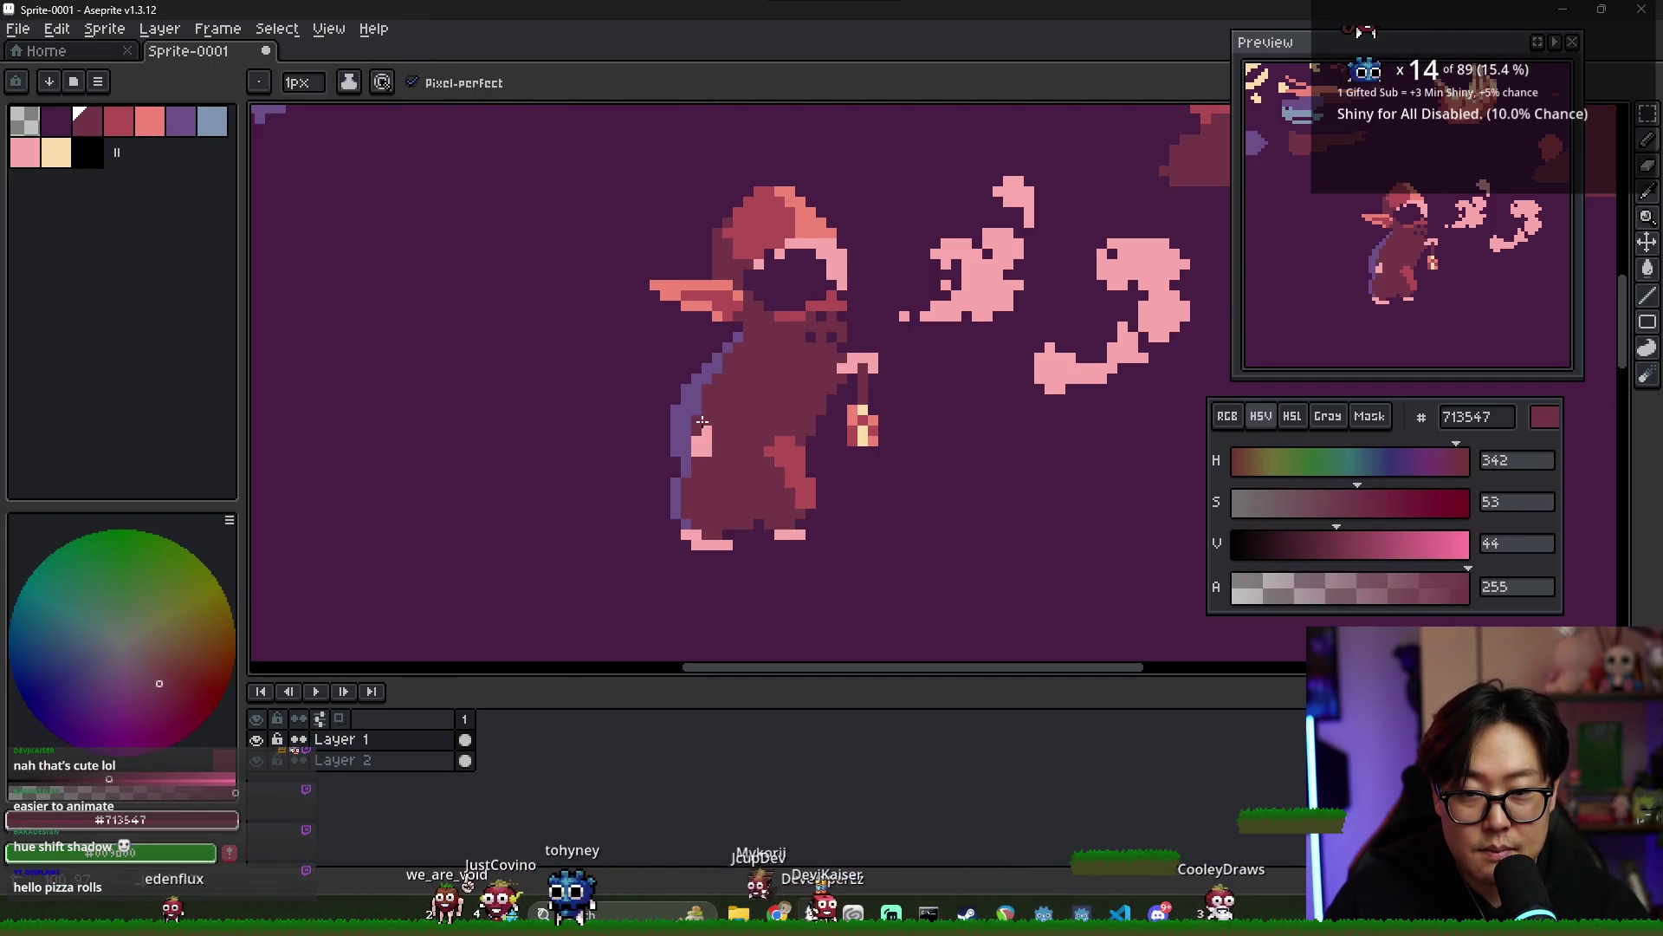
pyautogui.keyDown('alt'); pyautogui.click(687, 478); pyautogui.keyUp('alt')
pyautogui.keyDown('alt'); pyautogui.click(706, 479); pyautogui.keyUp('alt')
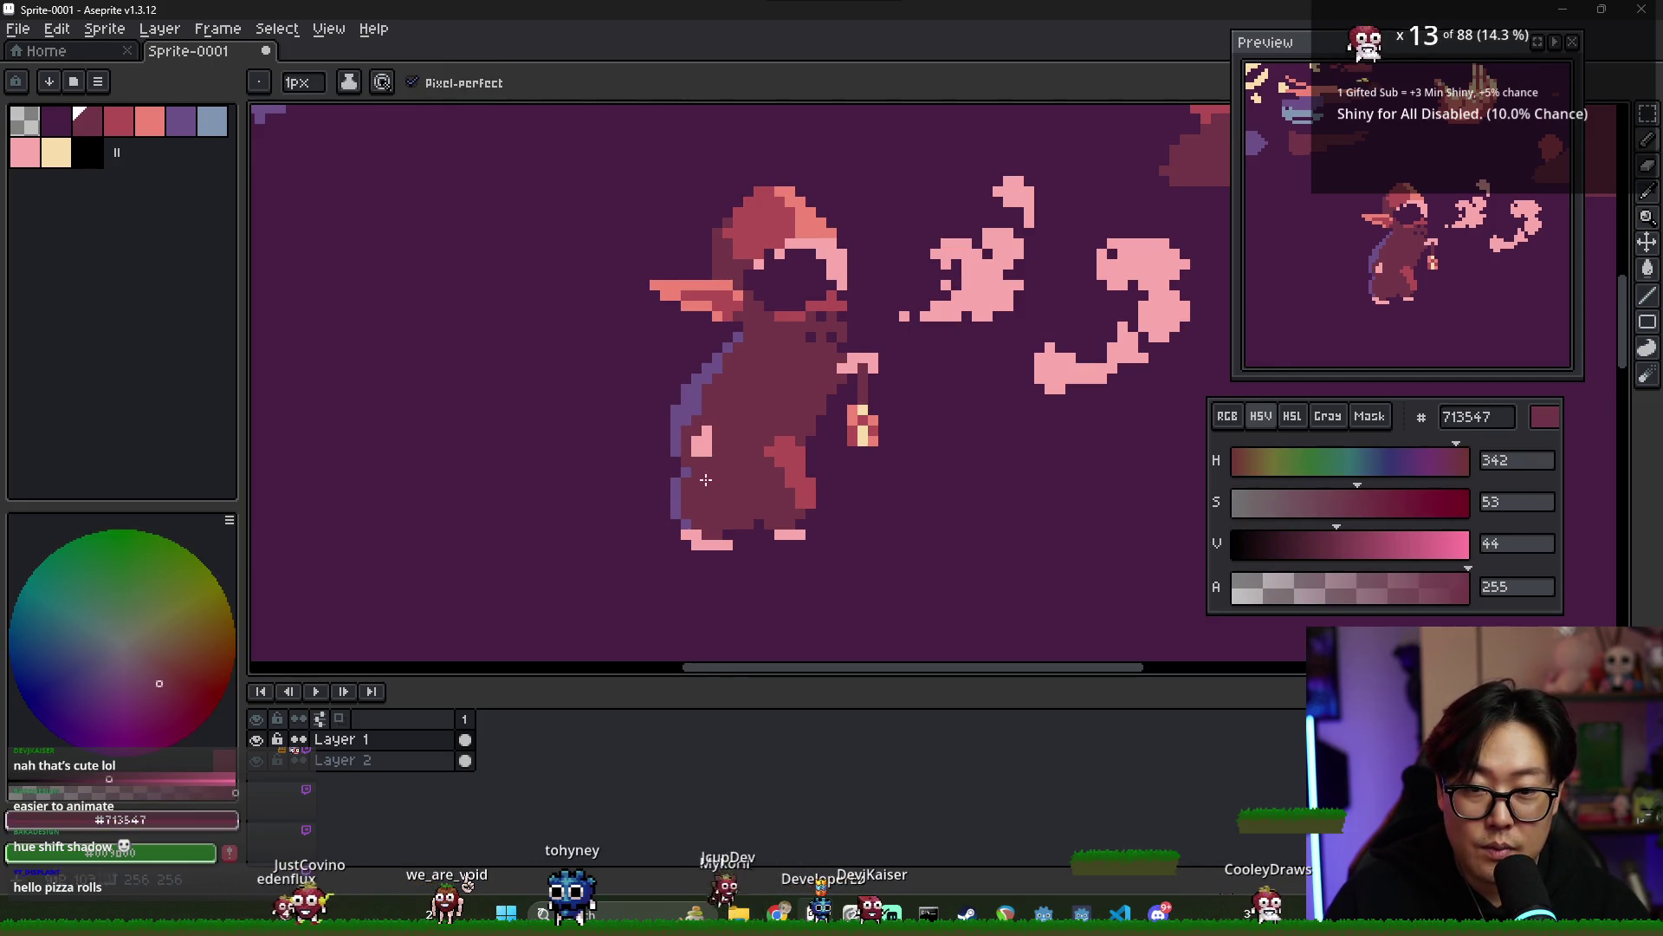
pyautogui.press('e')
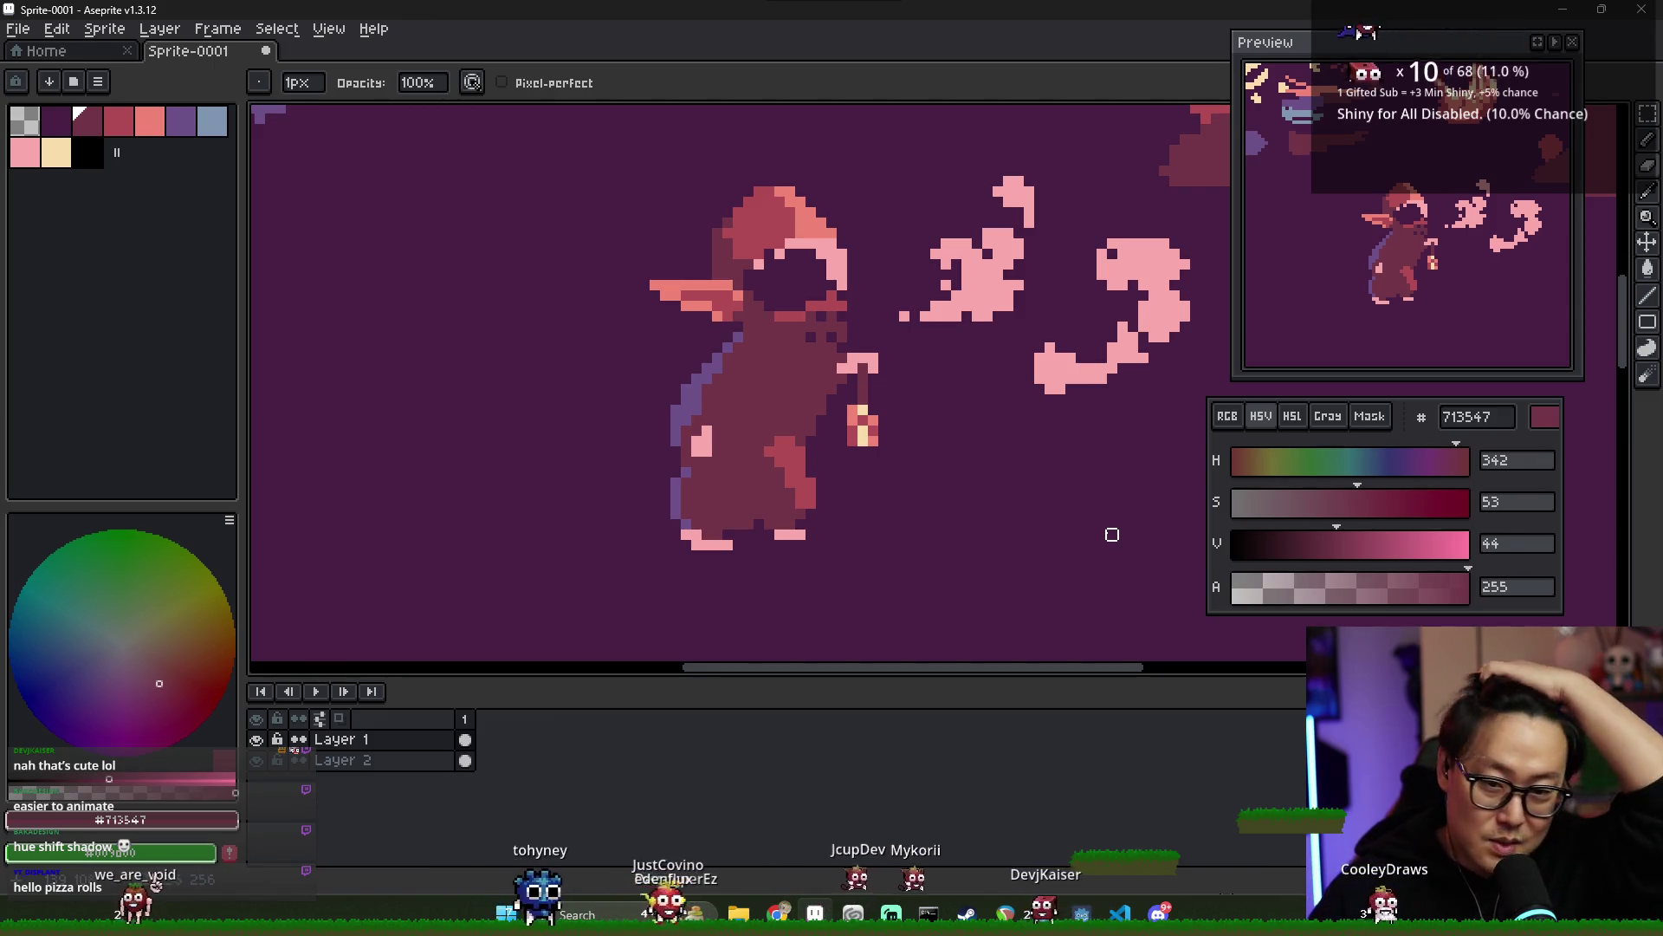
pyautogui.scroll(-1, 892, 390)
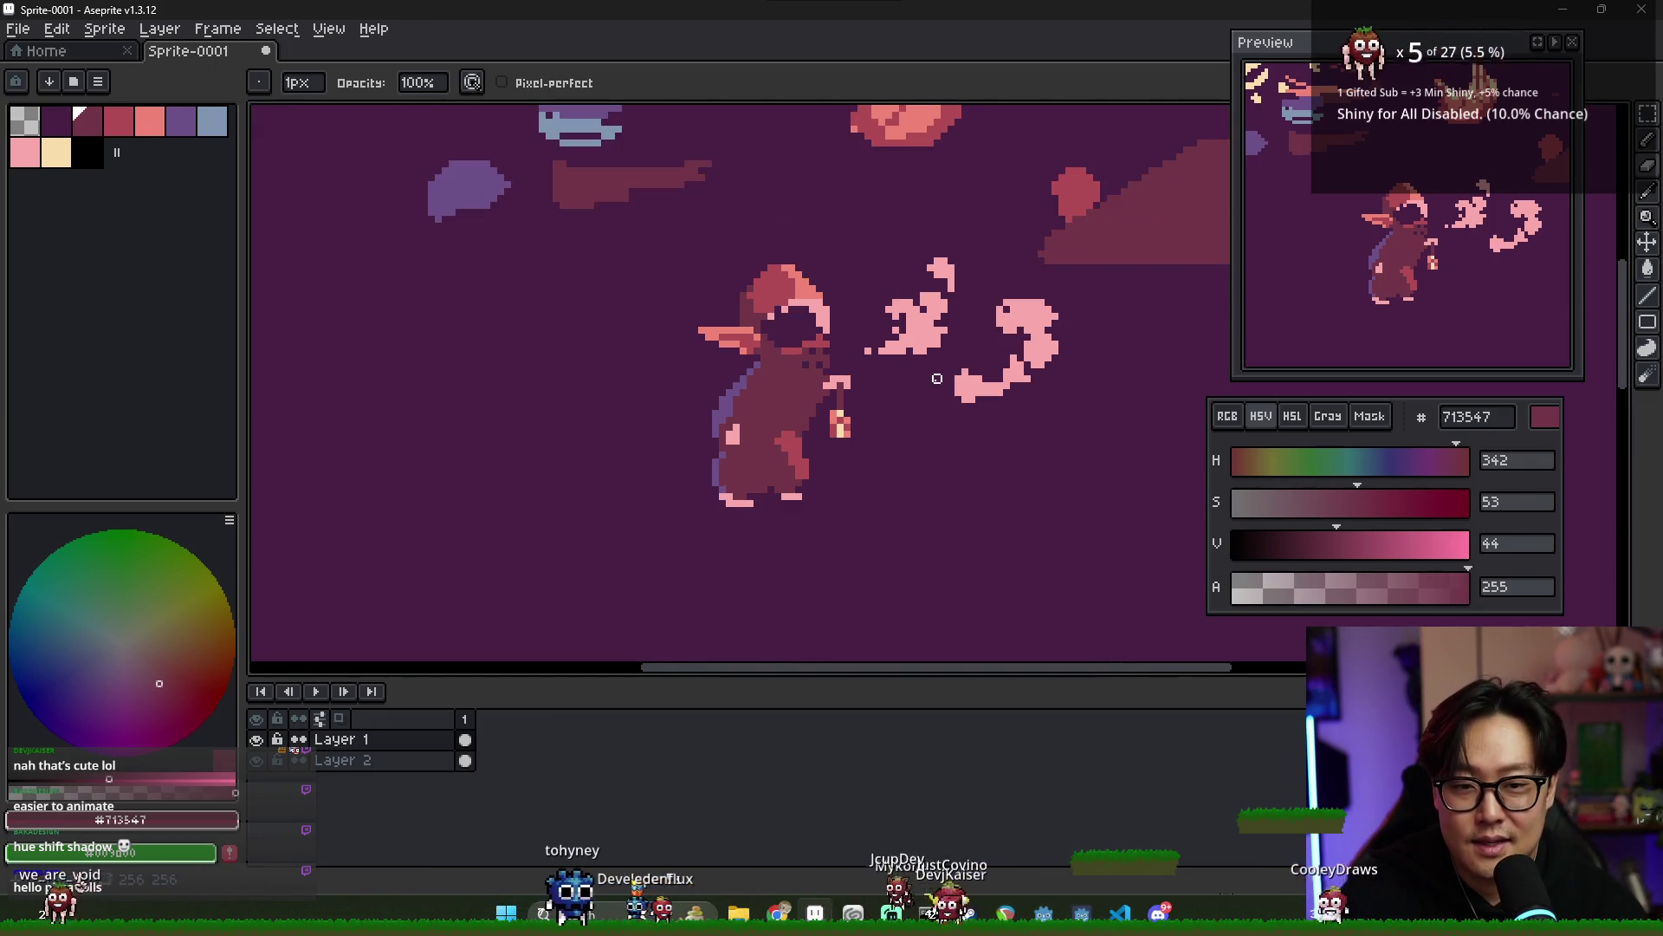
# - Marquee the right pink smoke swirl and cut it away
pyautogui.press('m')
pyautogui.moveTo(965, 297); pyautogui.dragTo(1125, 457)
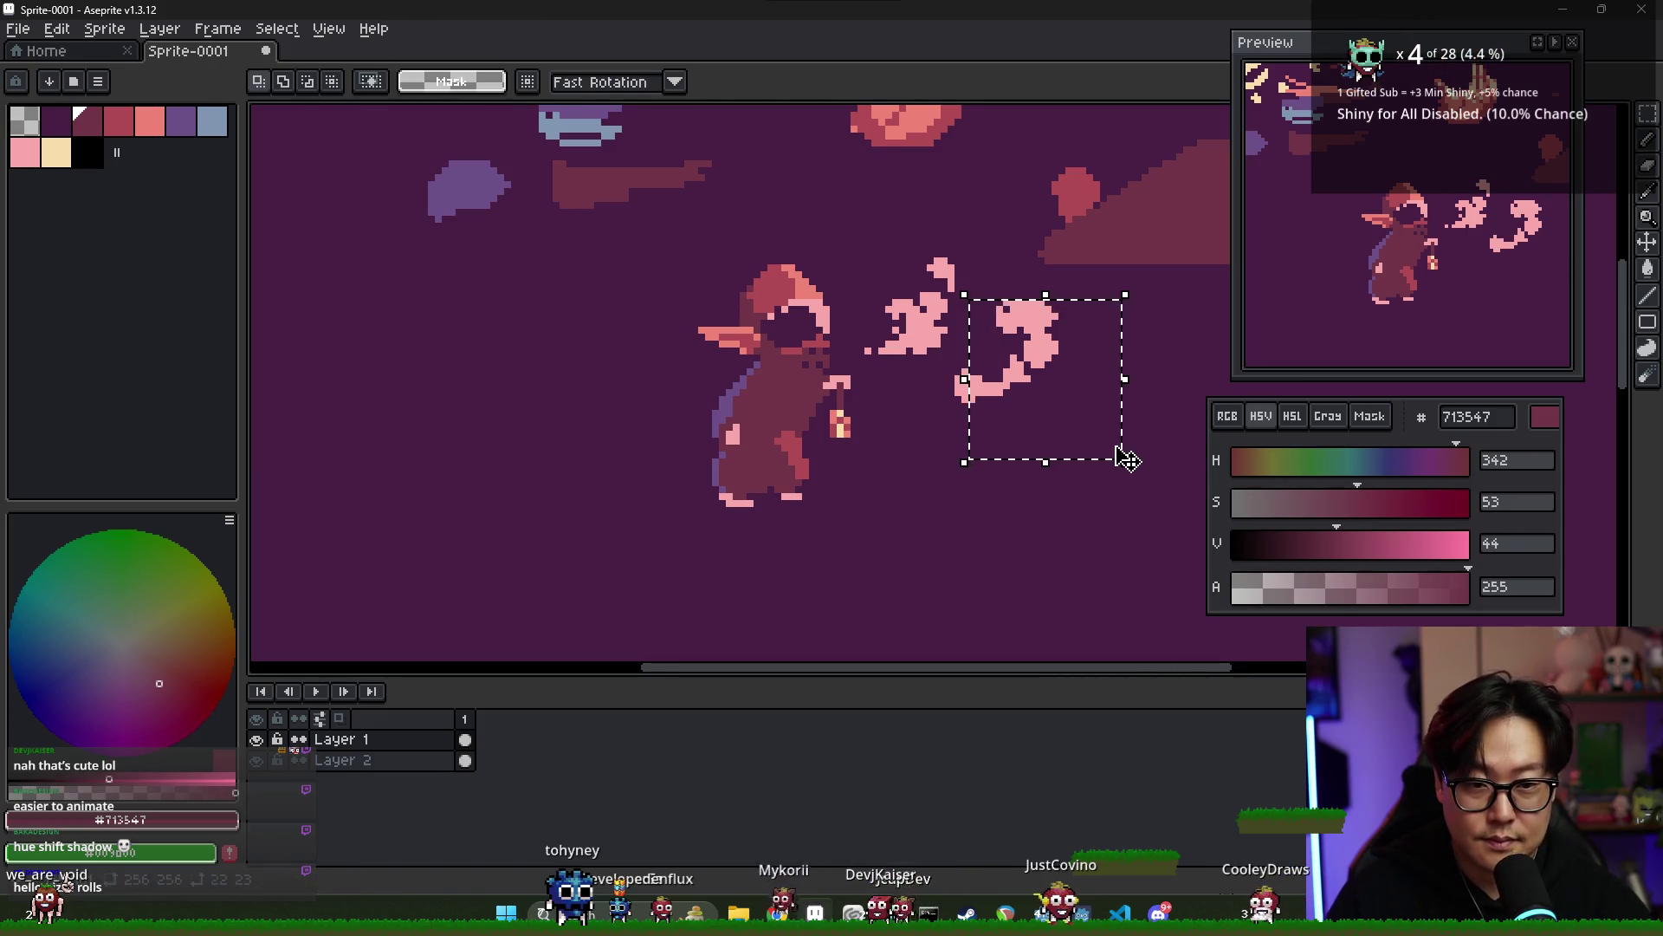
pyautogui.hotkey('ctrl', 'x')
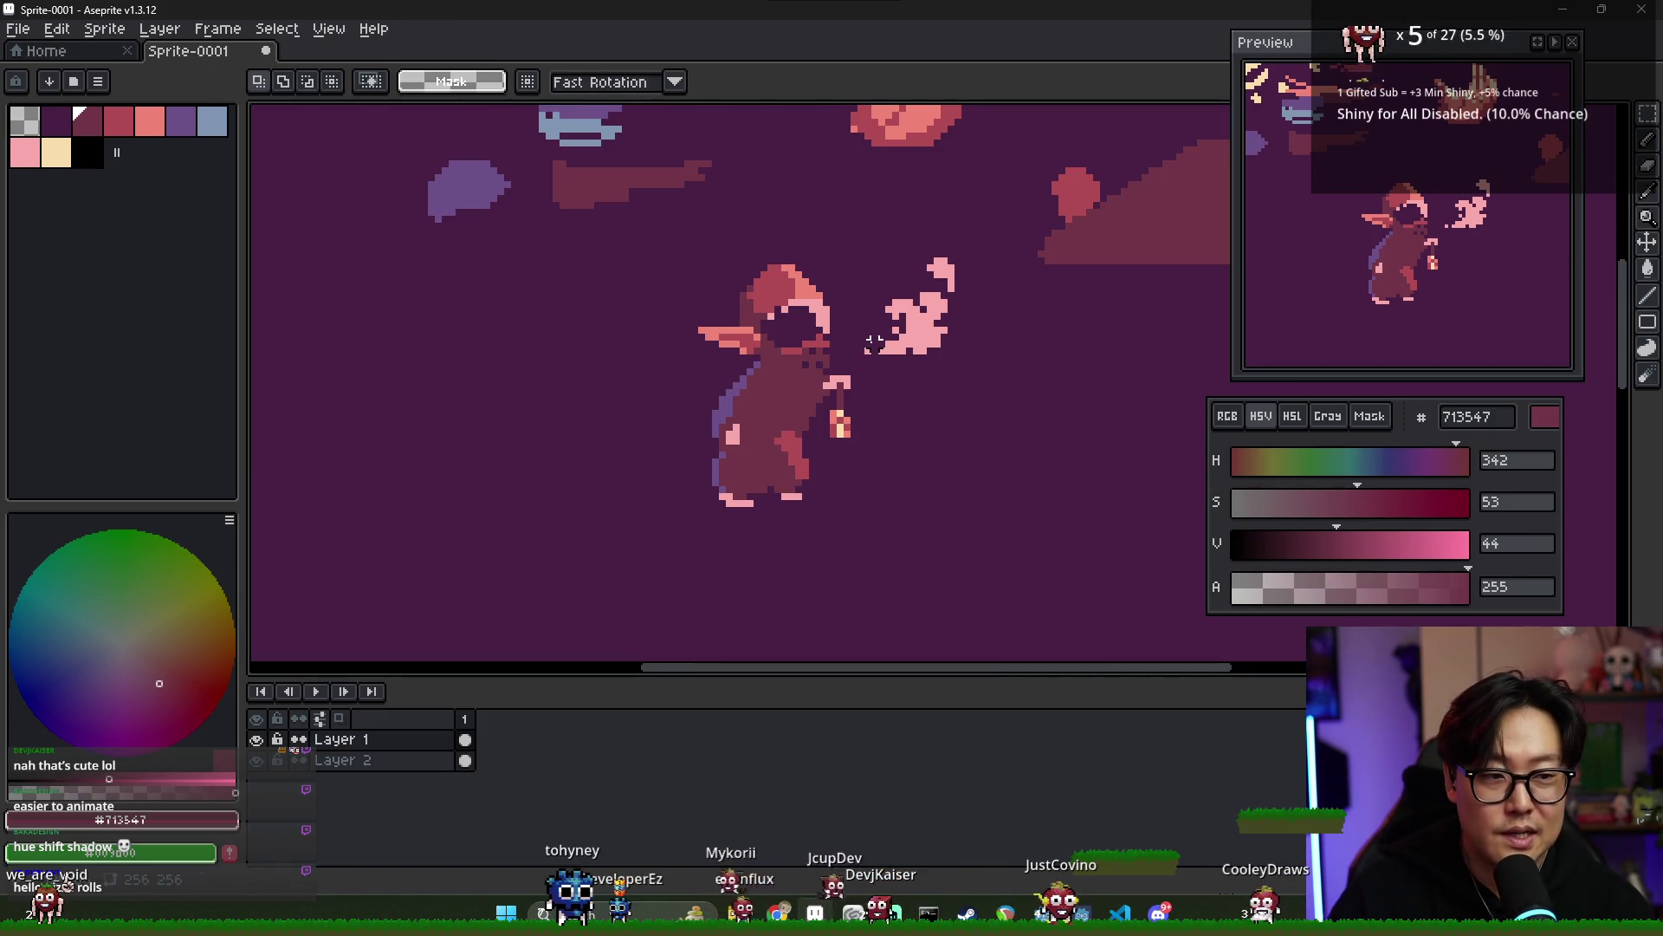
# - Move the remaining smoke puff up beside the lantern and sample salmon #f08477
pyautogui.moveTo(860, 253)
pyautogui.mouseDown()
pyautogui.moveTo(976, 364)
pyautogui.moveTo(928, 352)
pyautogui.mouseUp()
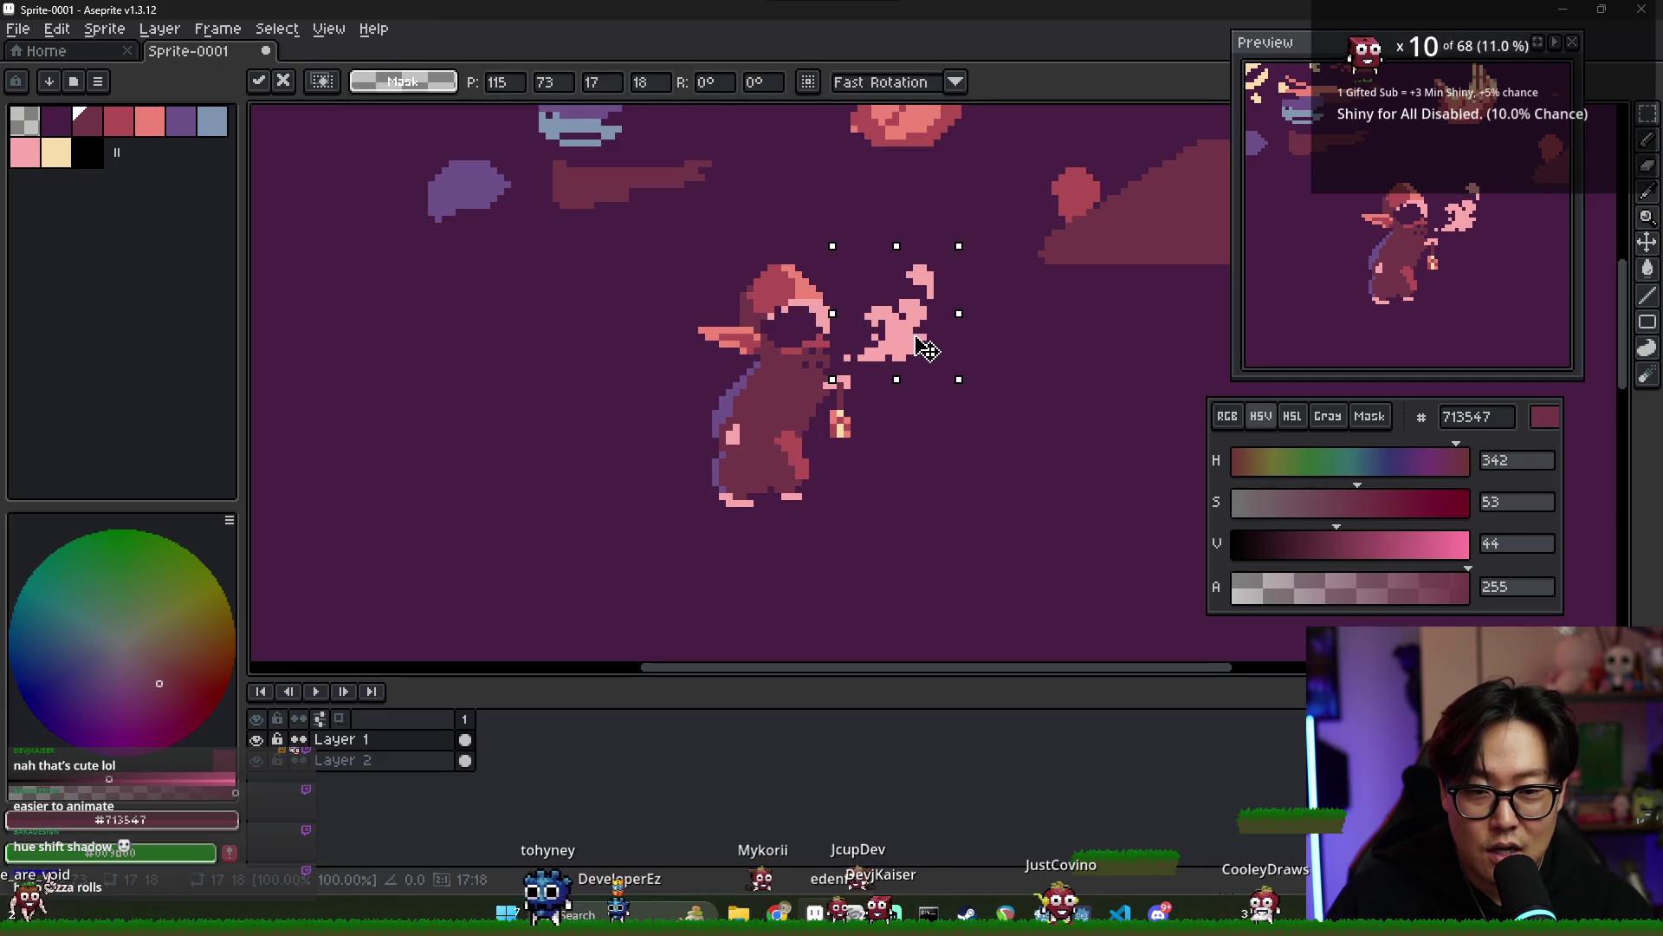
pyautogui.click(985, 384)
pyautogui.scroll(-1, 936, 408)
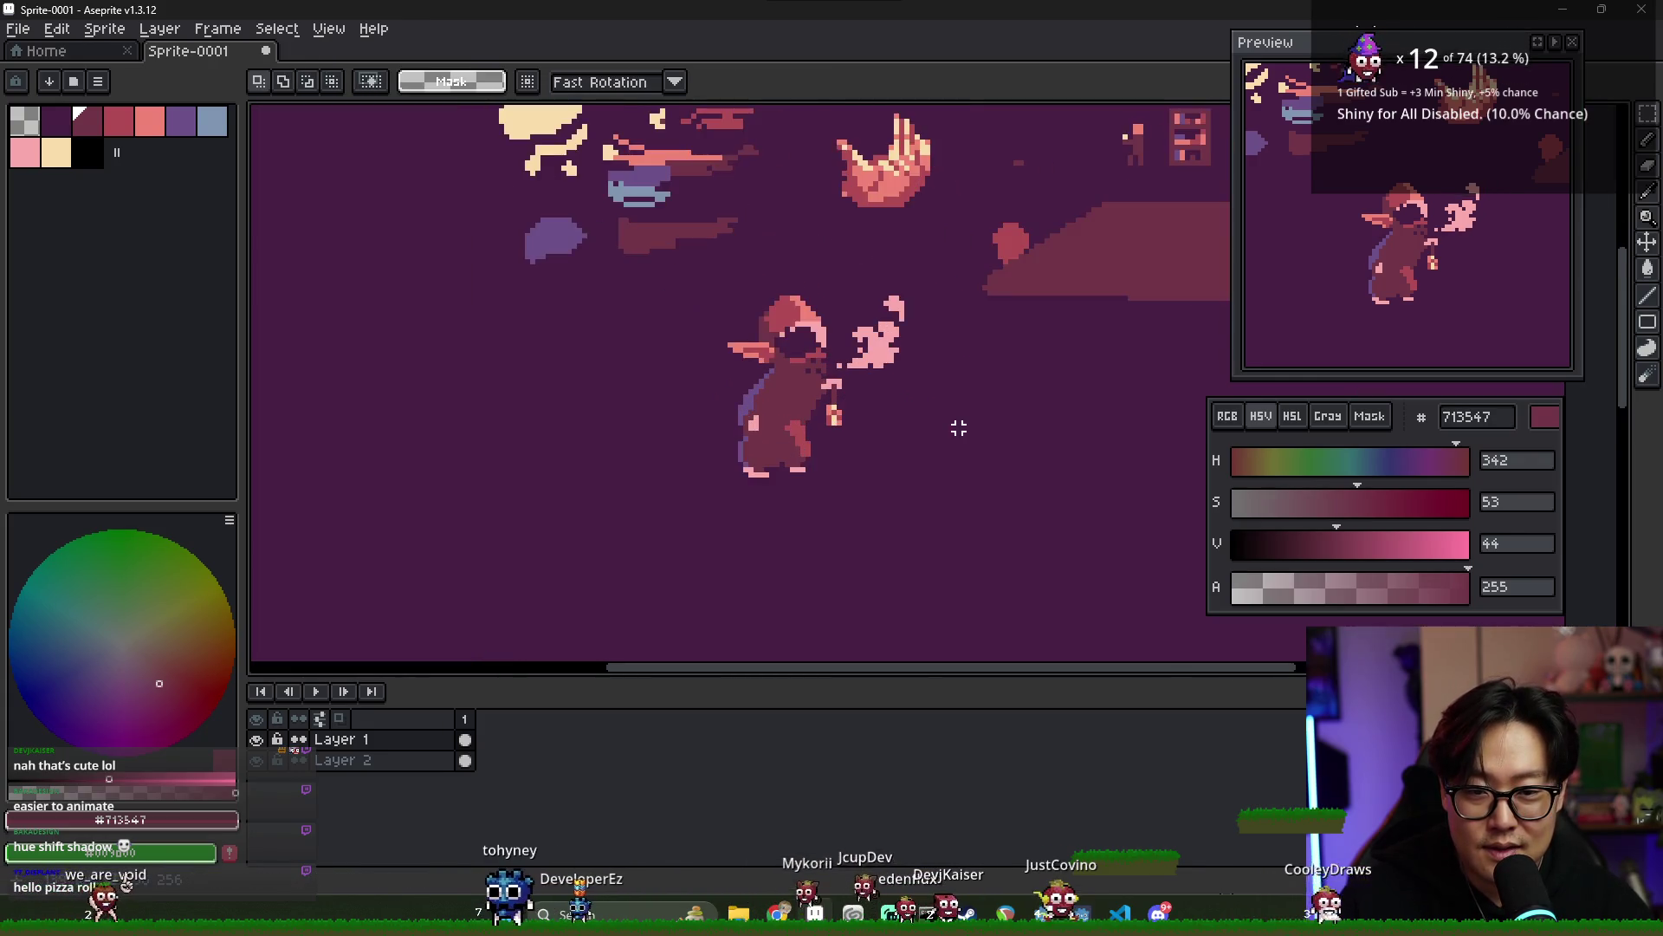
pyautogui.scroll(1, 957, 416)
pyautogui.scroll(1, 925, 429)
pyautogui.keyDown('alt'); pyautogui.click(765, 279); pyautogui.keyUp('alt')
pyautogui.keyDown('alt'); pyautogui.click(802, 382); pyautogui.keyUp('alt')
pyautogui.scroll(-1, 883, 457)
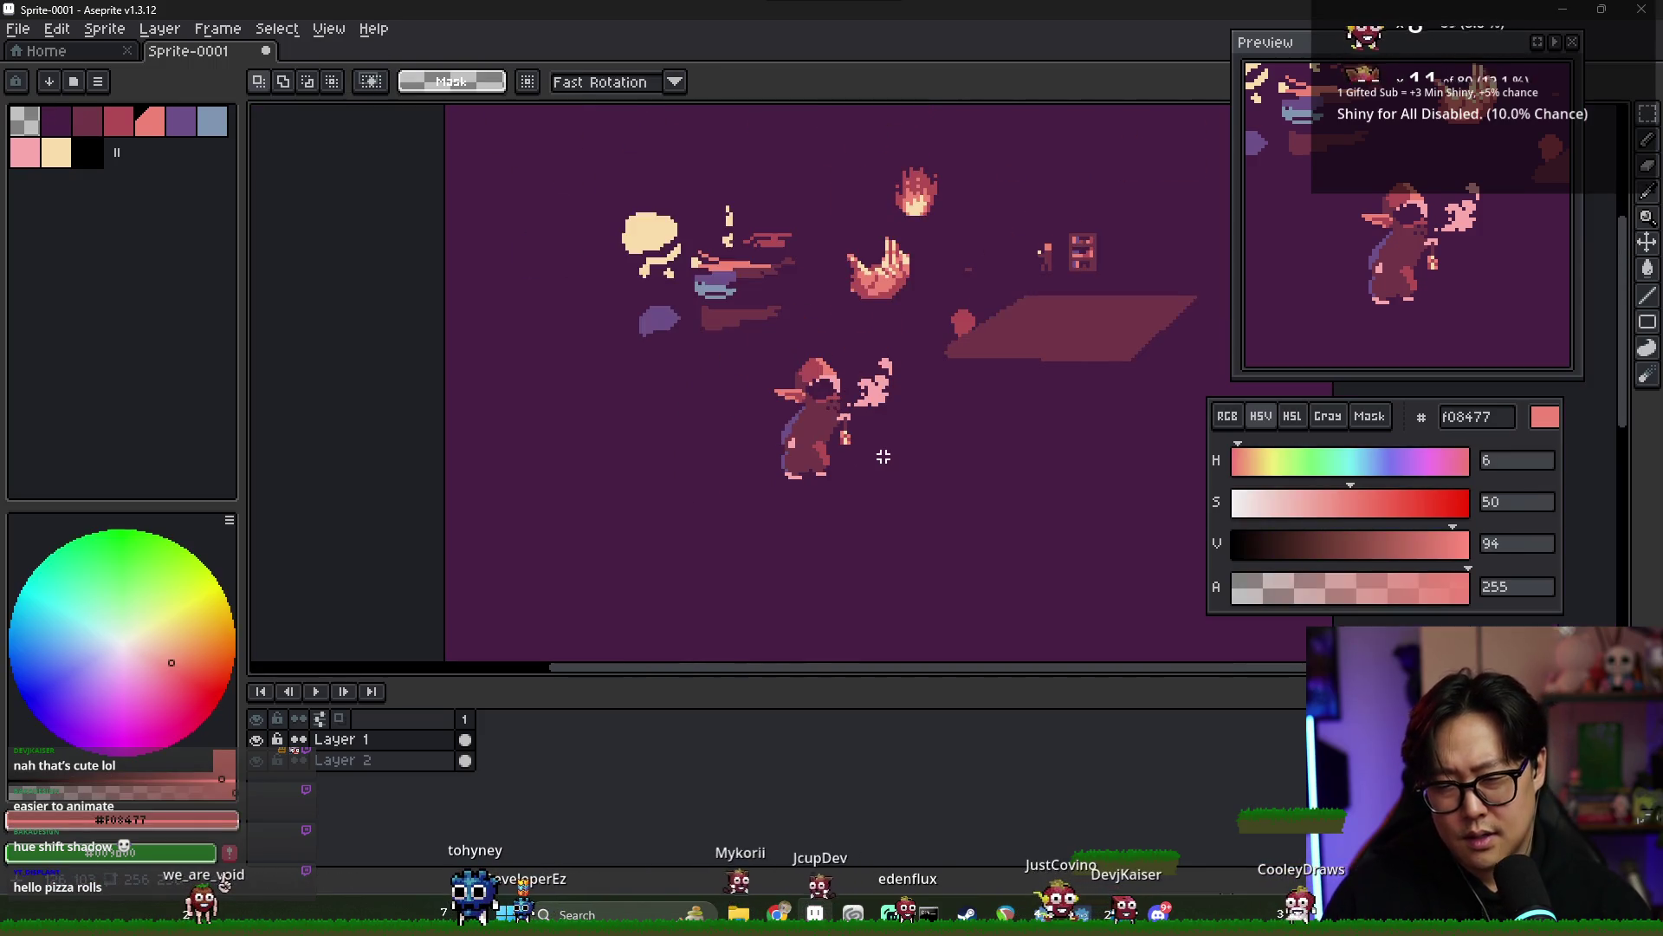
pyautogui.scroll(2, 872, 456)
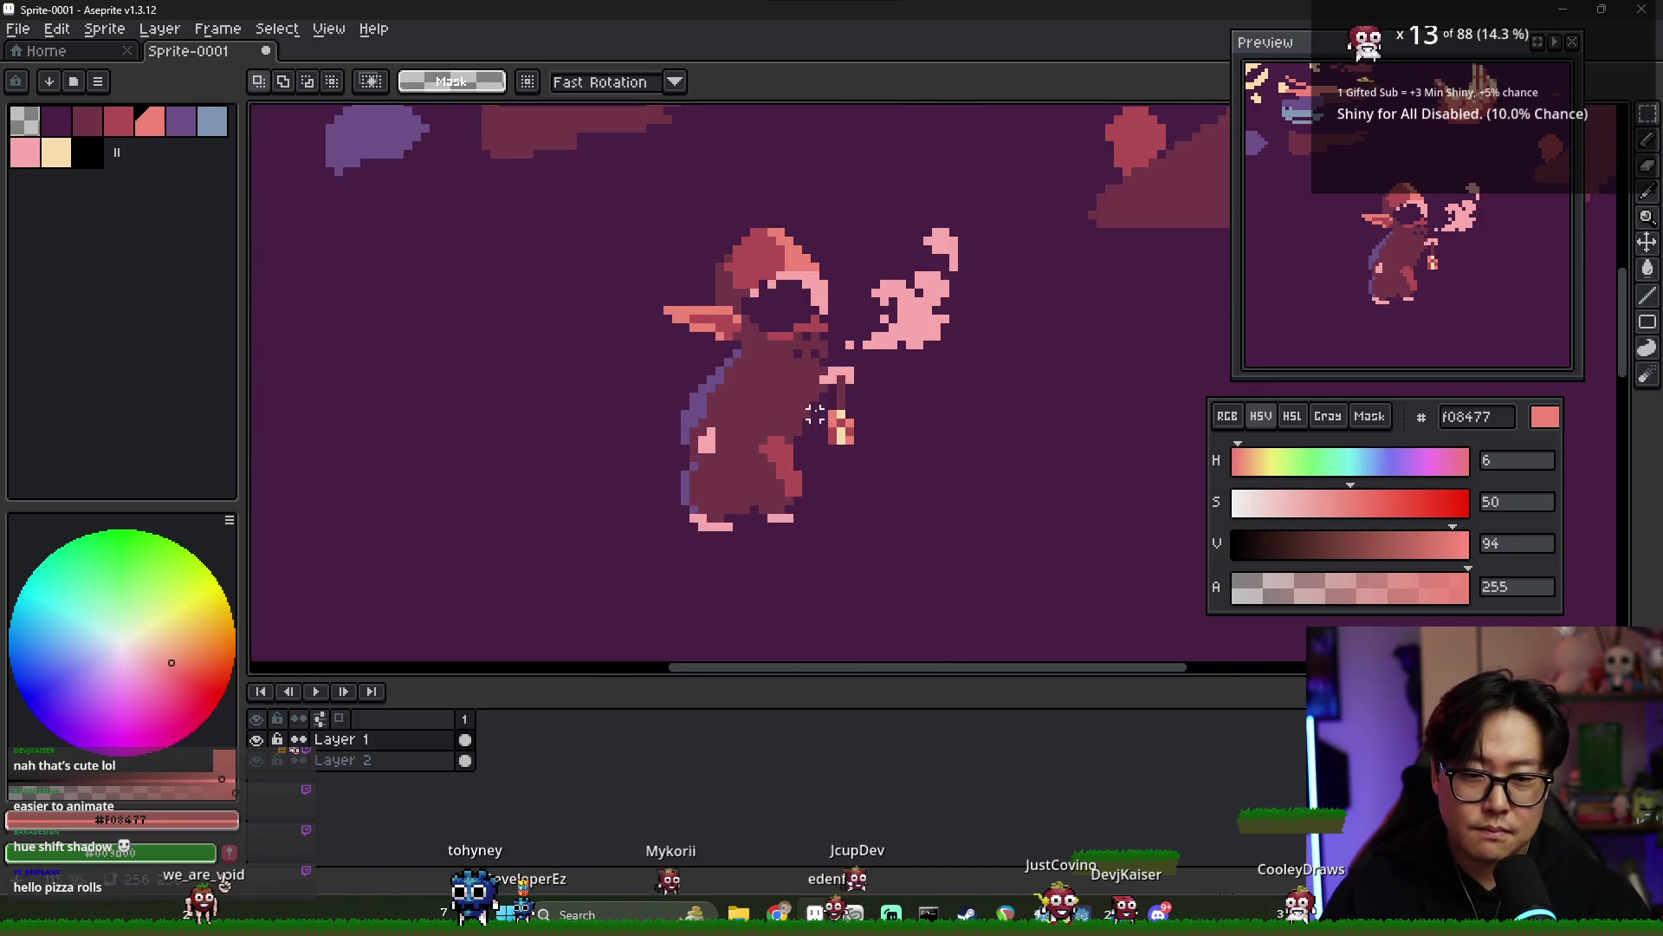
# - Select the hand and lantern and nudge them slightly down toward the body
pyautogui.keyDown('alt'); pyautogui.click(832, 398); pyautogui.keyUp('alt')
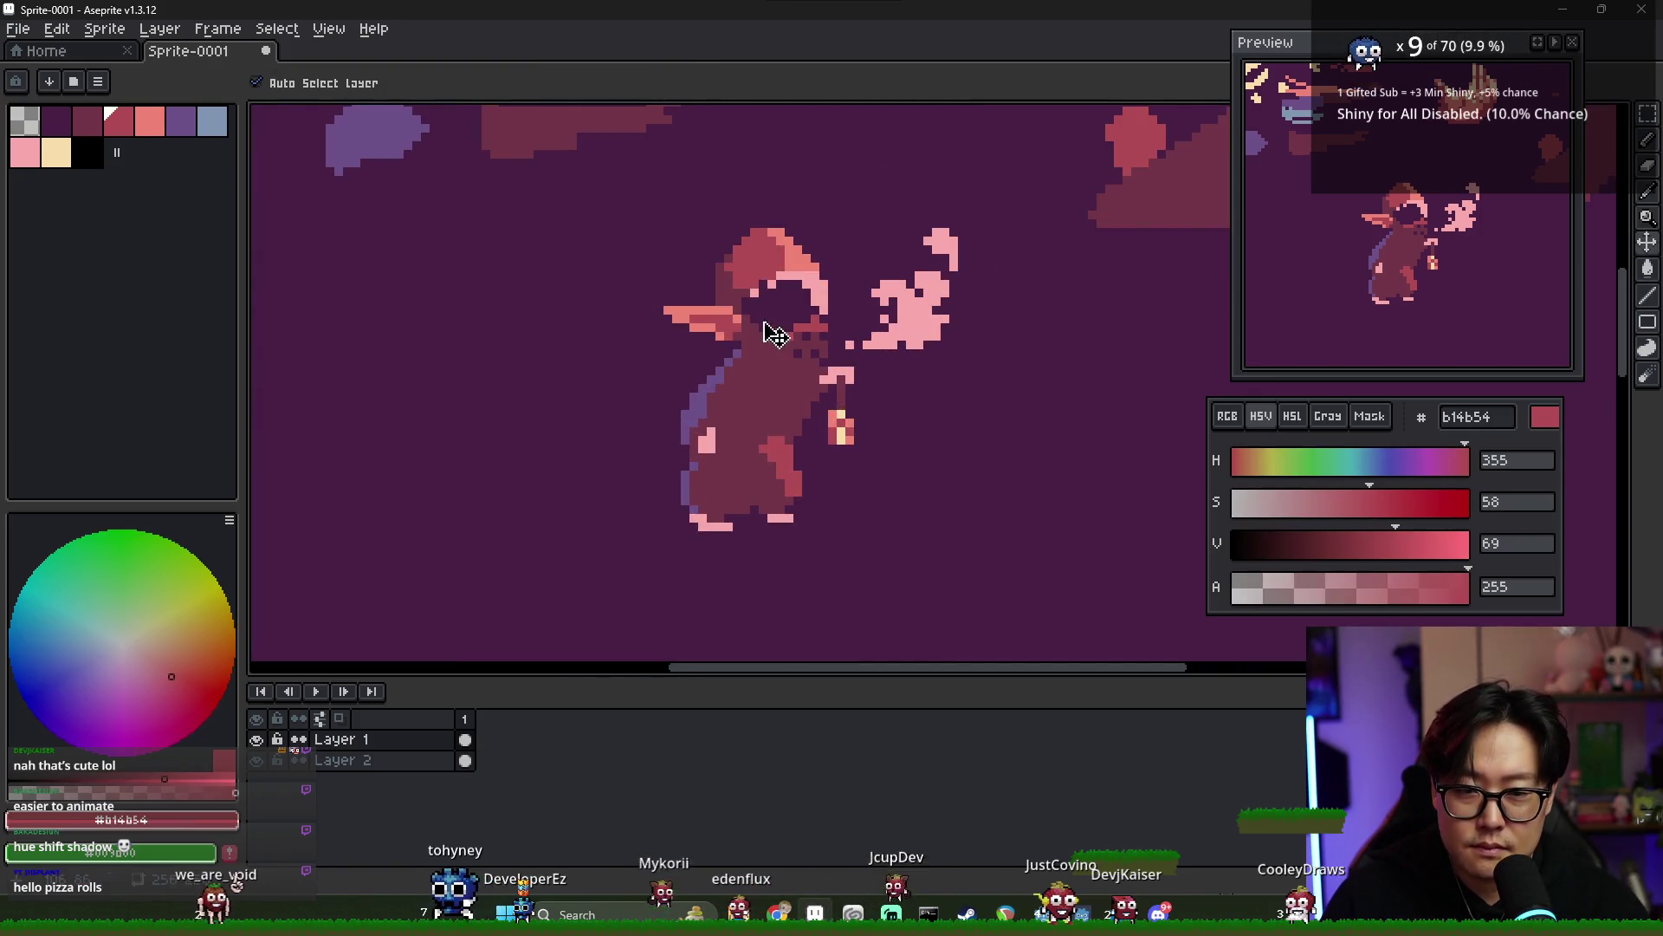
pyautogui.keyDown('alt'); pyautogui.click(814, 373); pyautogui.keyUp('alt')
pyautogui.keyDown('alt'); pyautogui.click(821, 362); pyautogui.keyUp('alt')
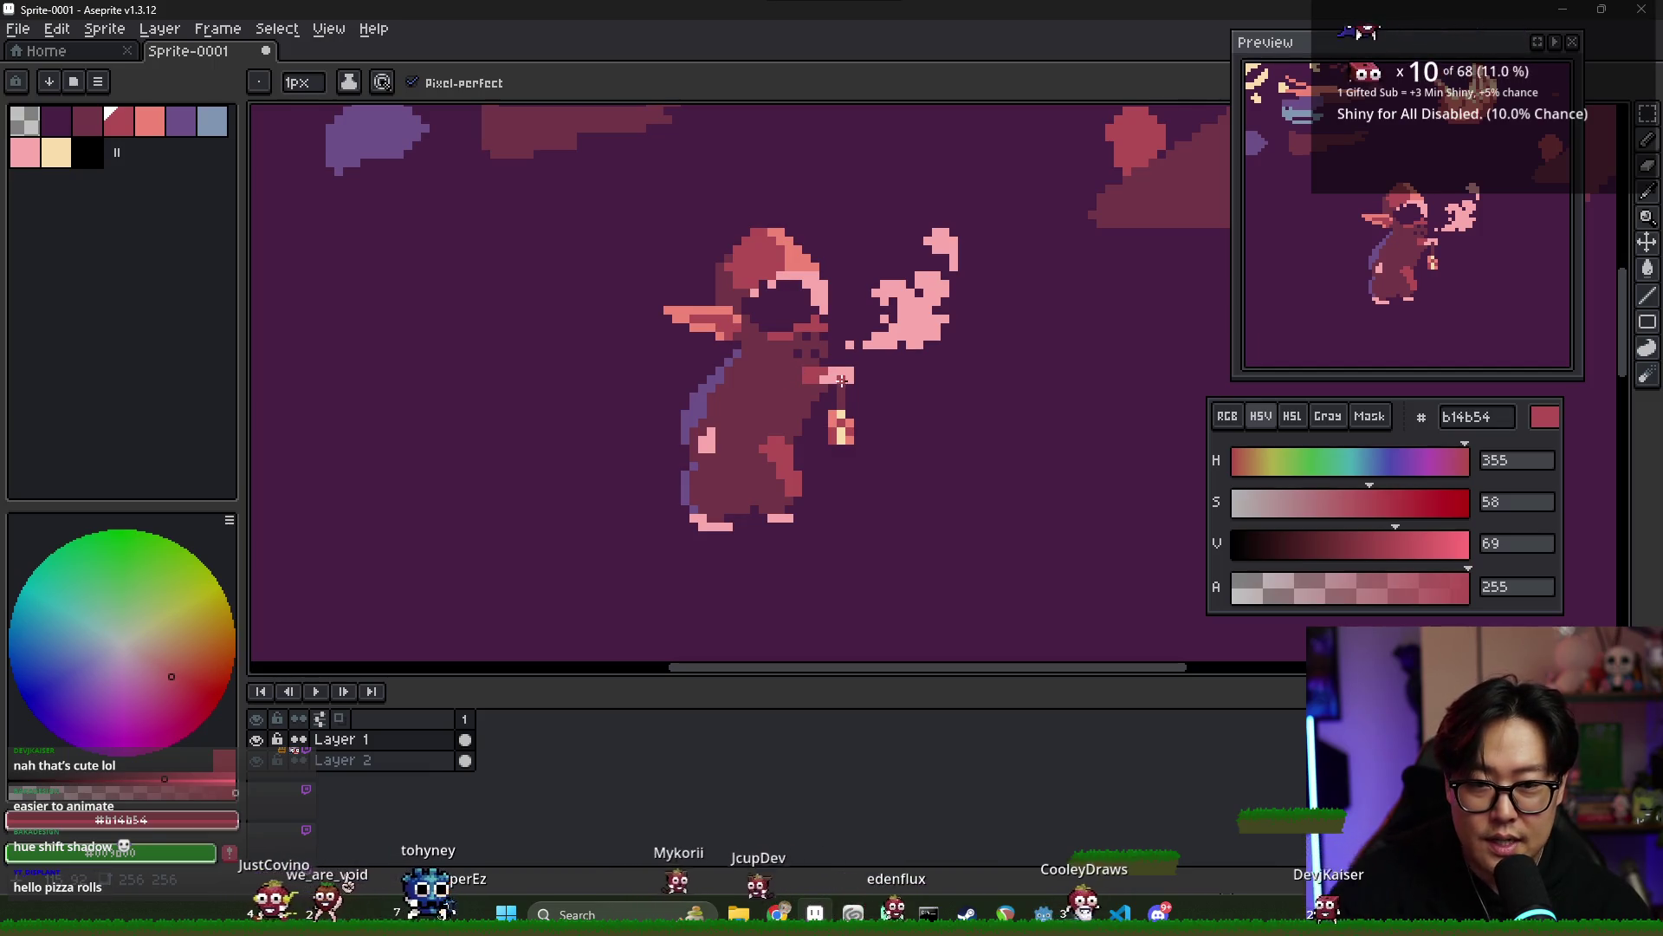
pyautogui.press('m')
pyautogui.moveTo(798, 363); pyautogui.dragTo(876, 449)
pyautogui.hotkey('ctrl', 't')
pyautogui.moveTo(827, 390); pyautogui.dragTo(818, 399)
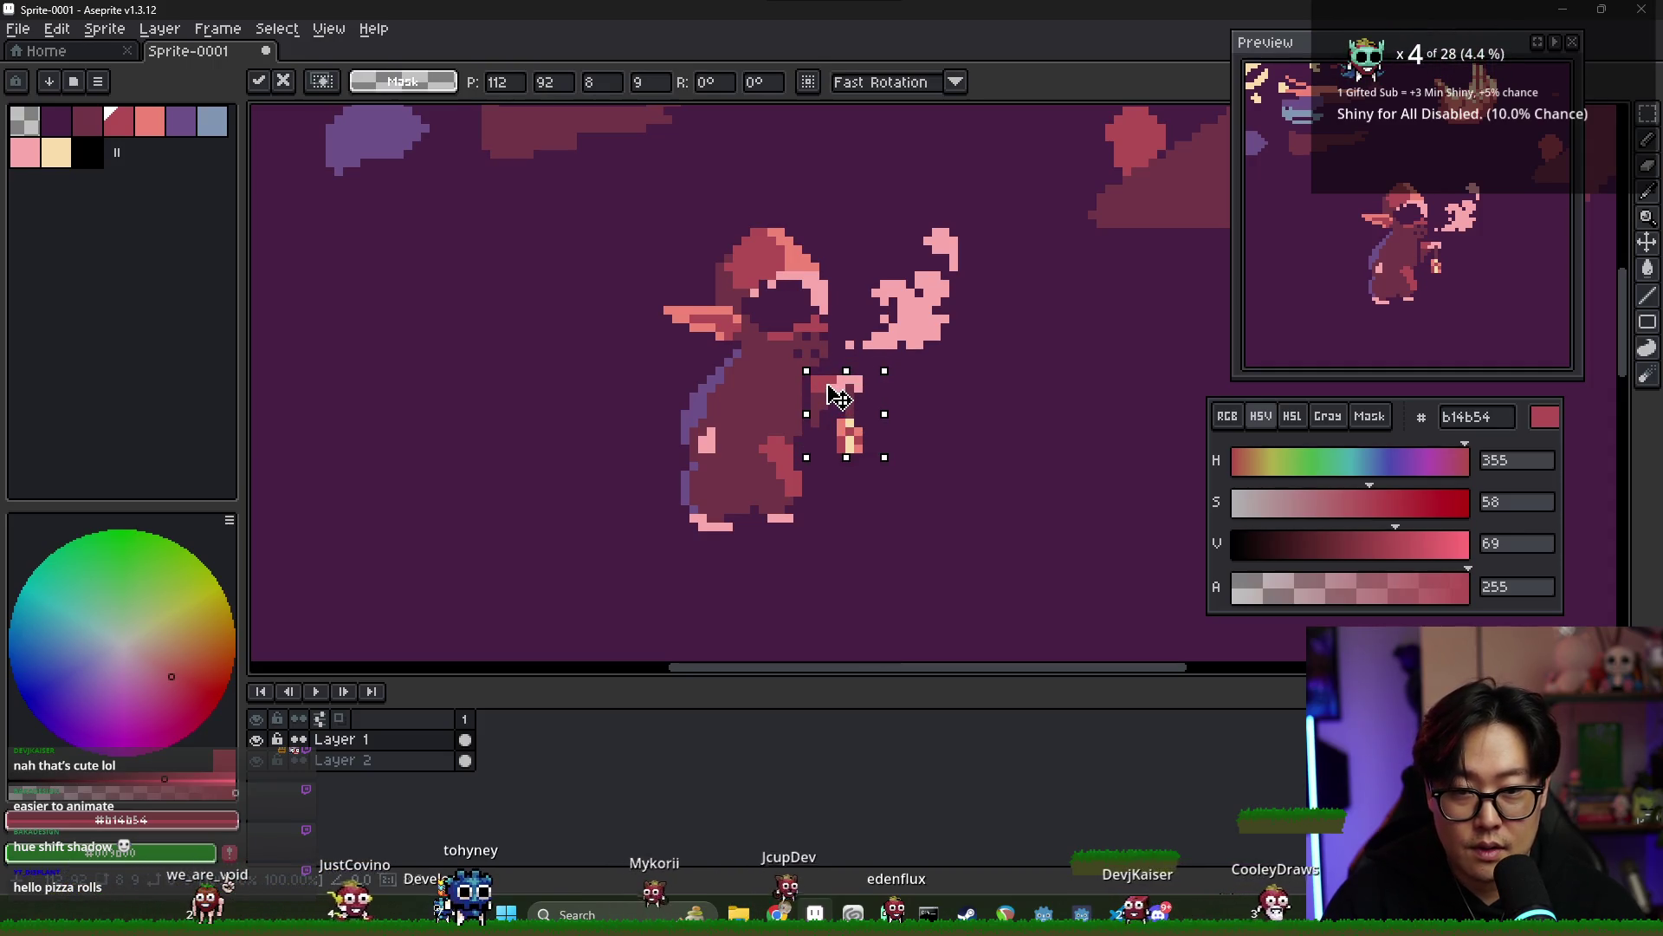
pyautogui.press('i')
# - Pick dark mauve #713547 with the Pencil to touch up the arm
pyautogui.press('b')
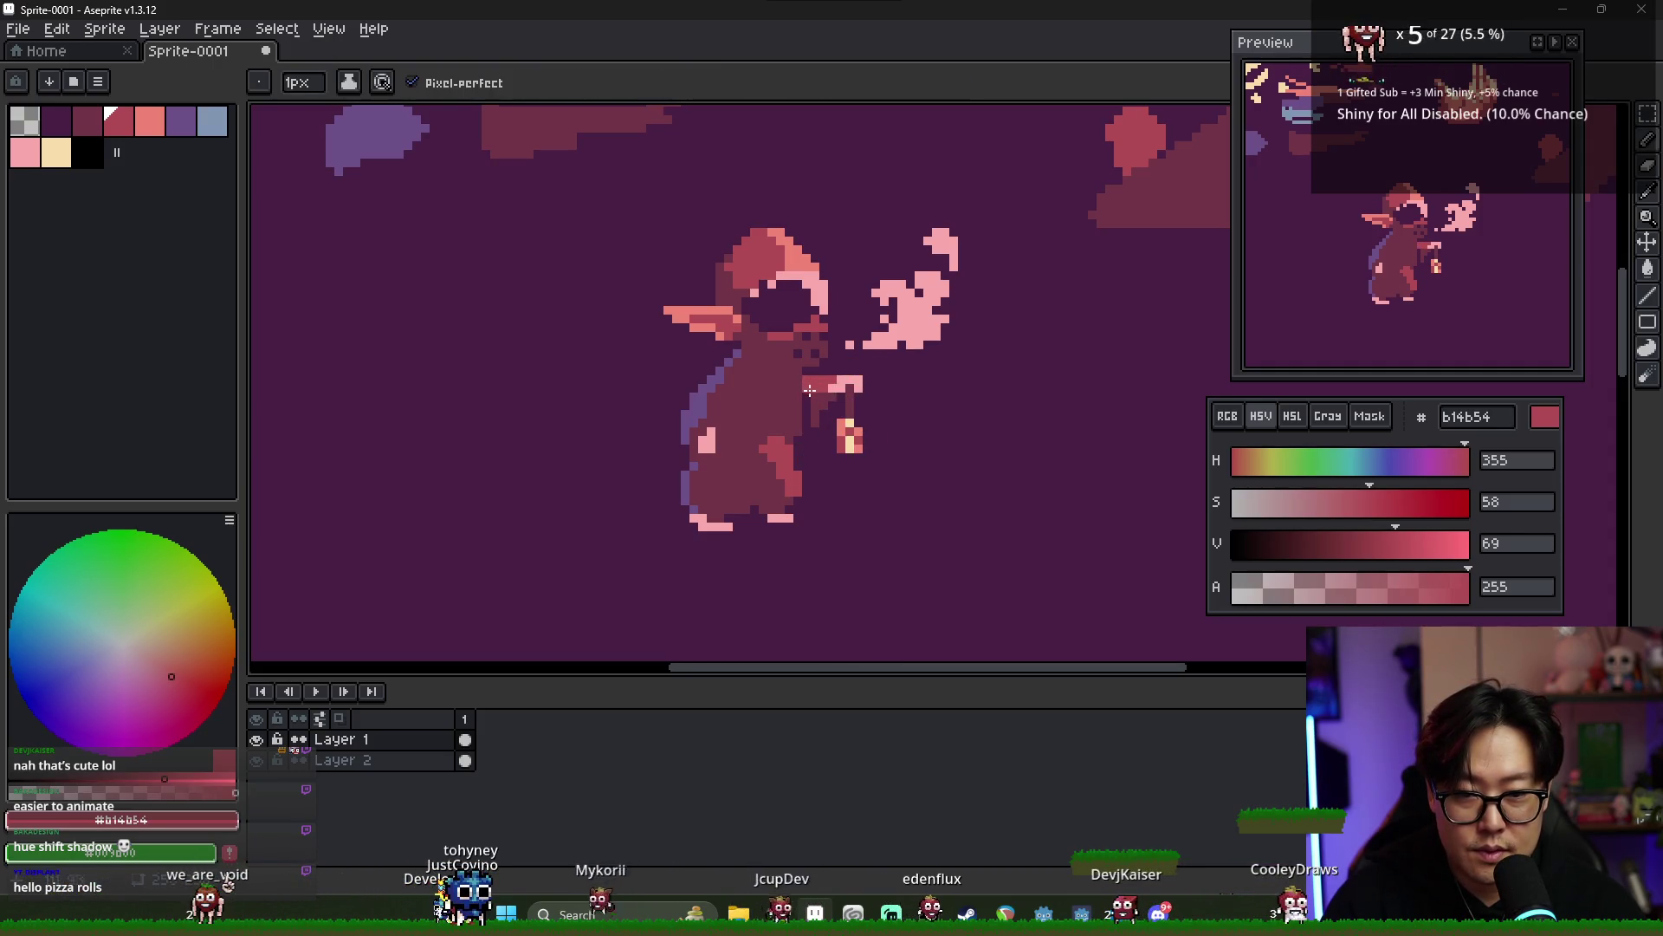
pyautogui.keyDown('alt'); pyautogui.click(800, 372); pyautogui.keyUp('alt')
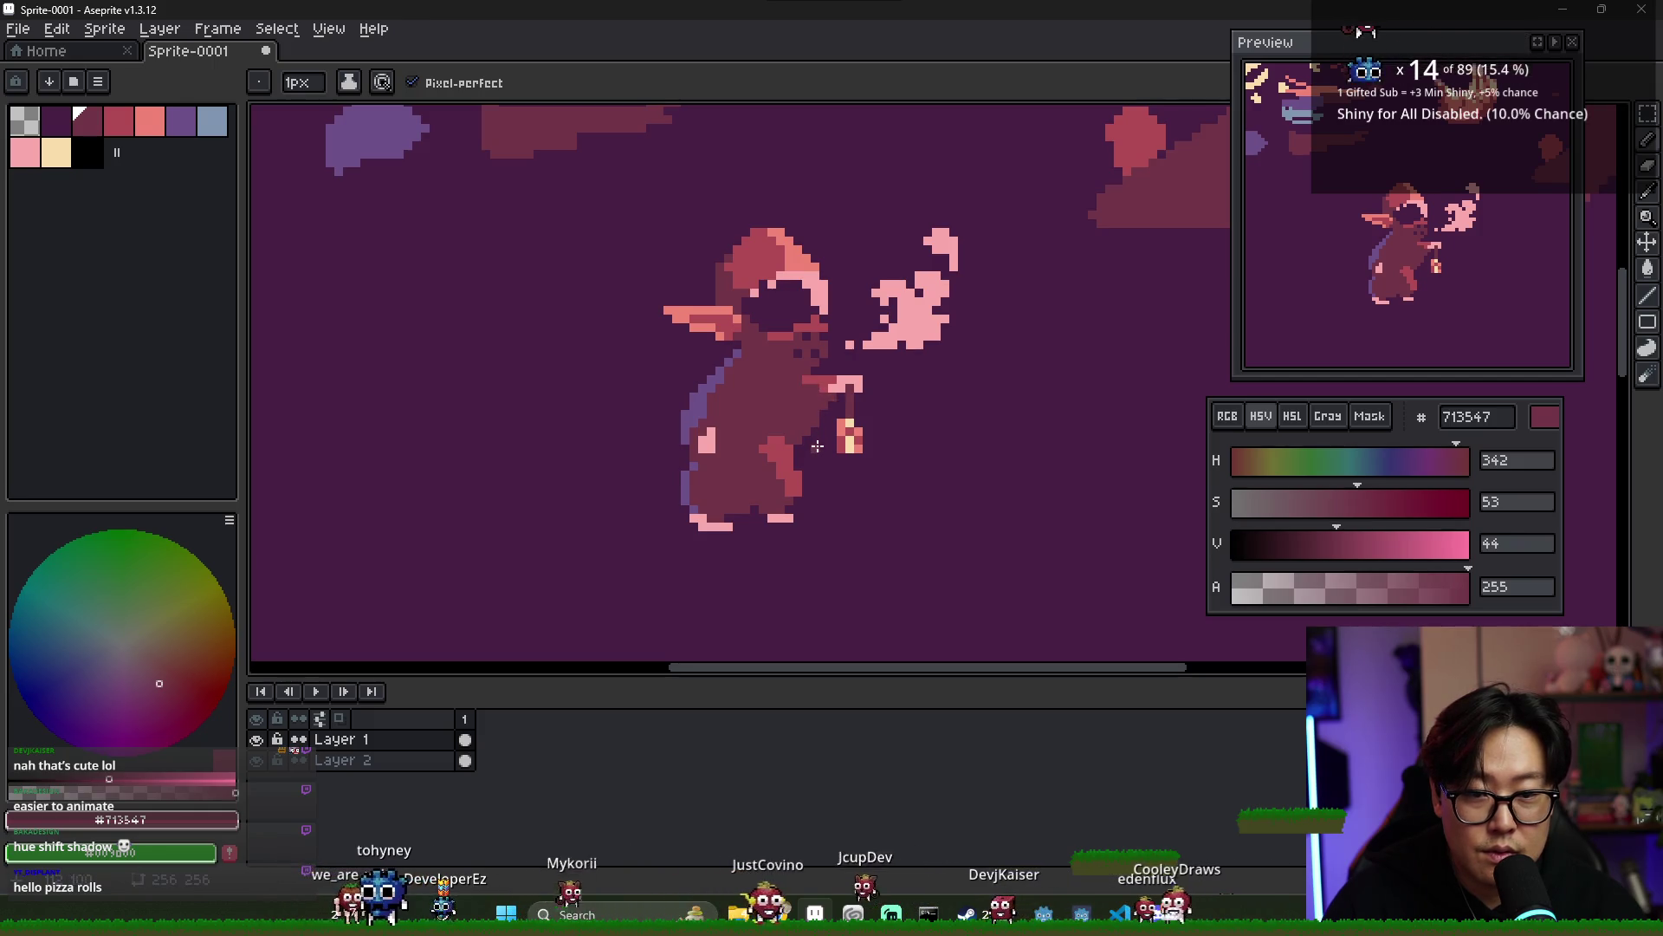
pyautogui.press('alt')
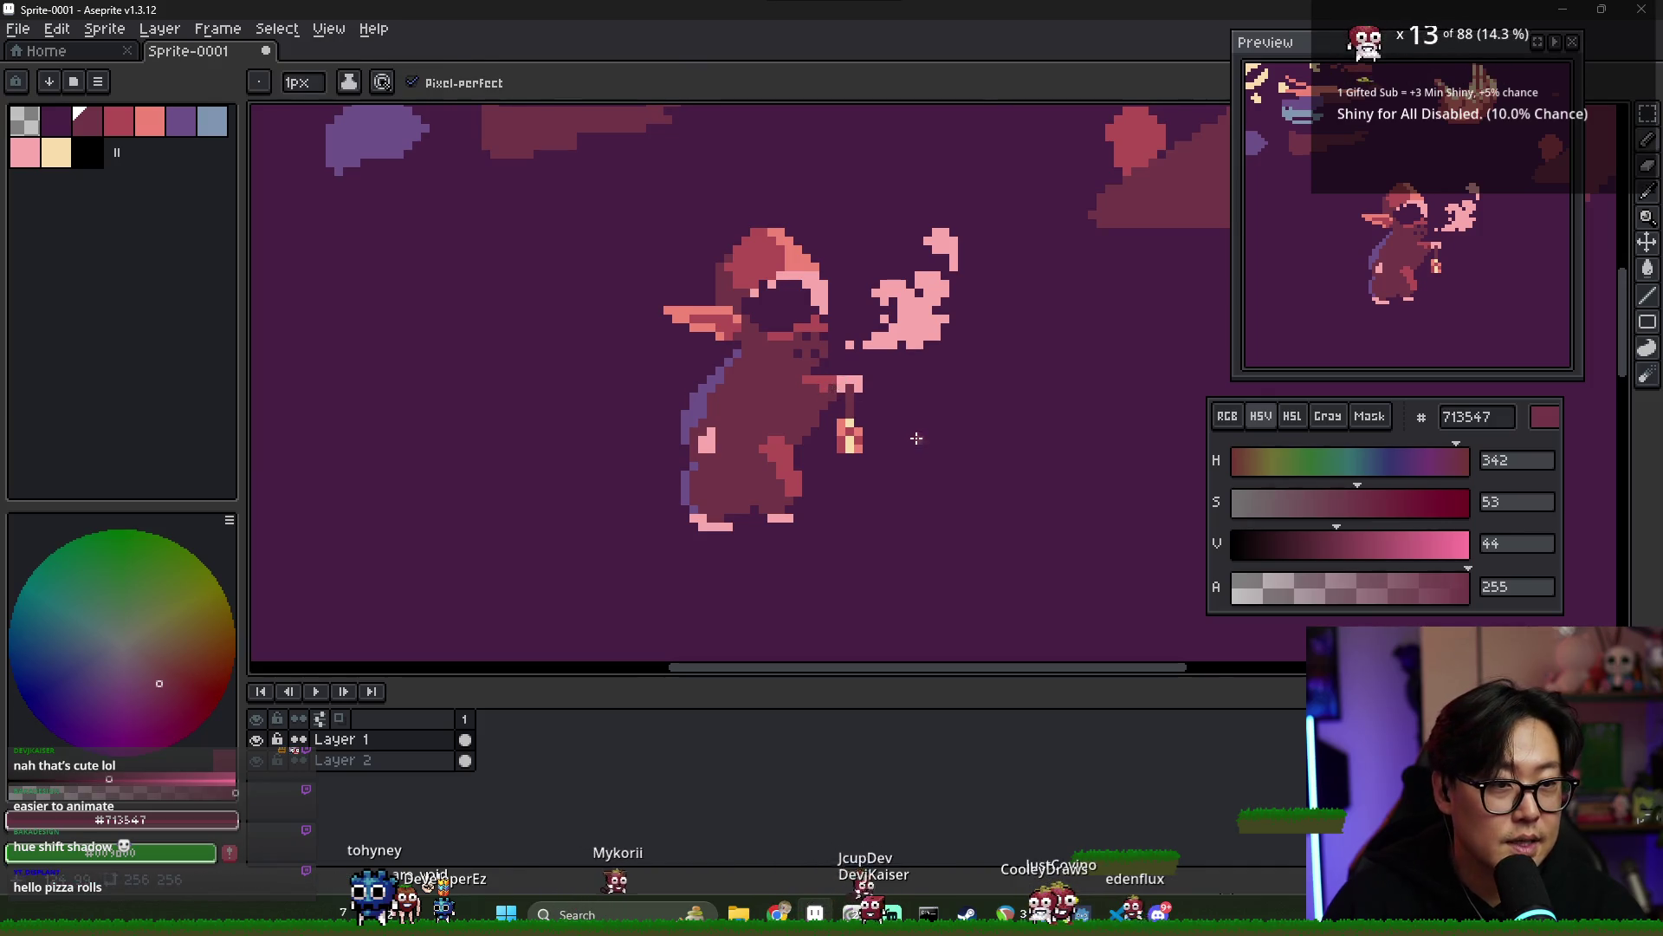
pyautogui.scroll(1, 821, 427)
# - Shade the cloak's lower front, alternating red #b14b54 and dark #713547 pixels
pyautogui.press('e')
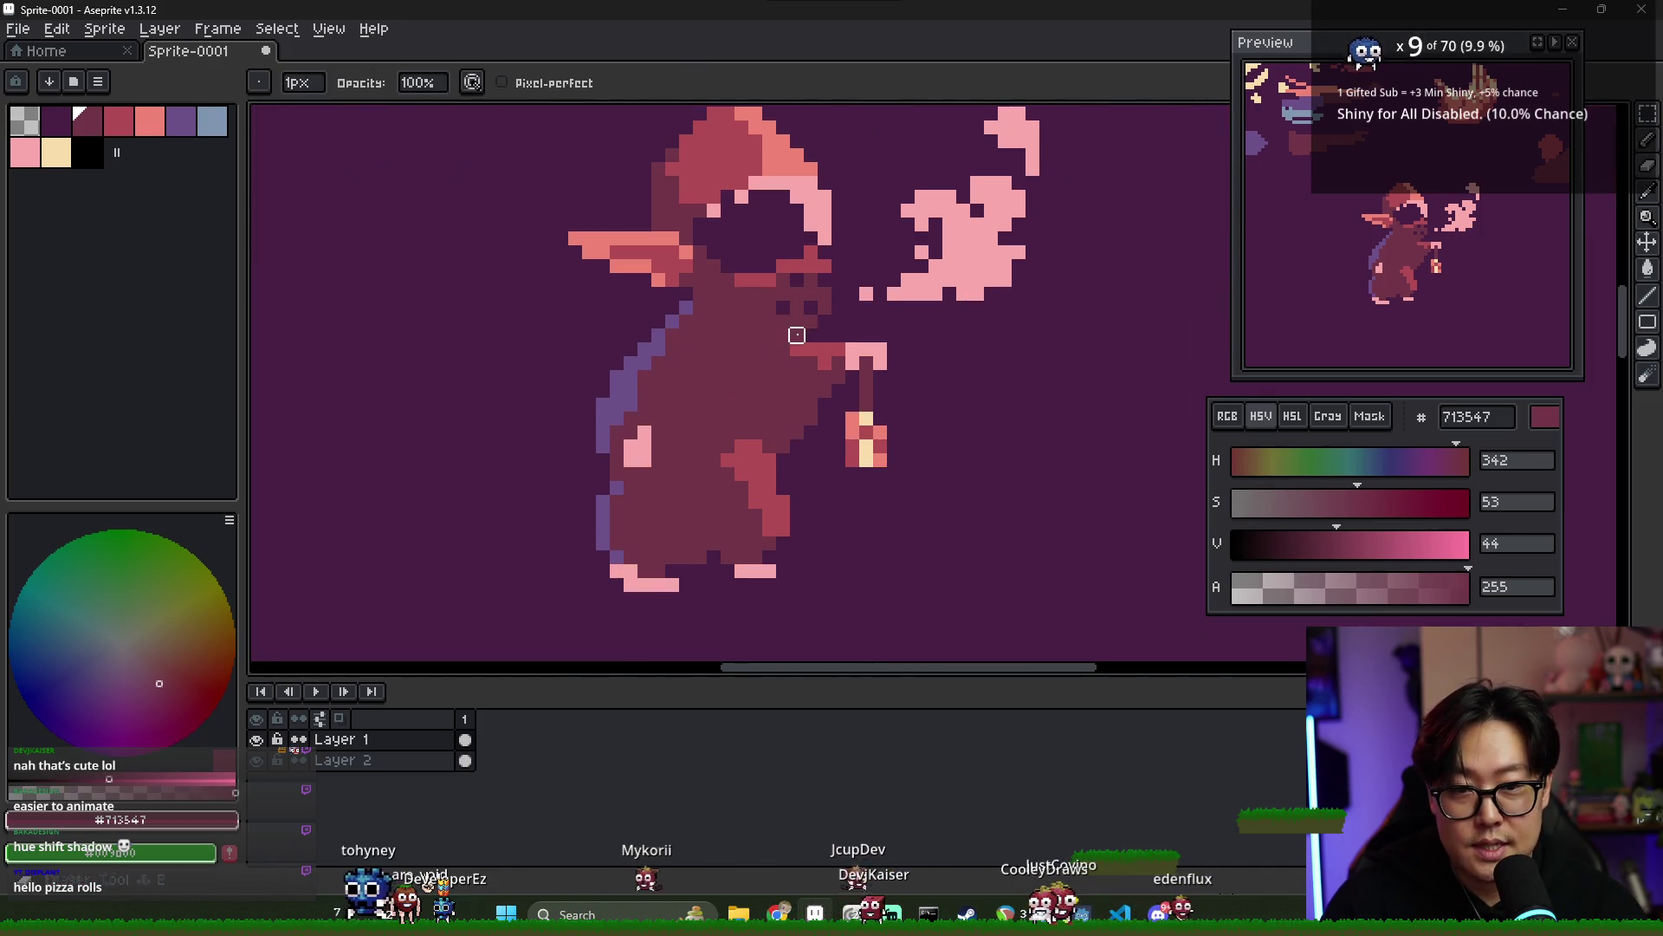
pyautogui.keyDown('alt'); pyautogui.click(805, 343); pyautogui.keyUp('alt')
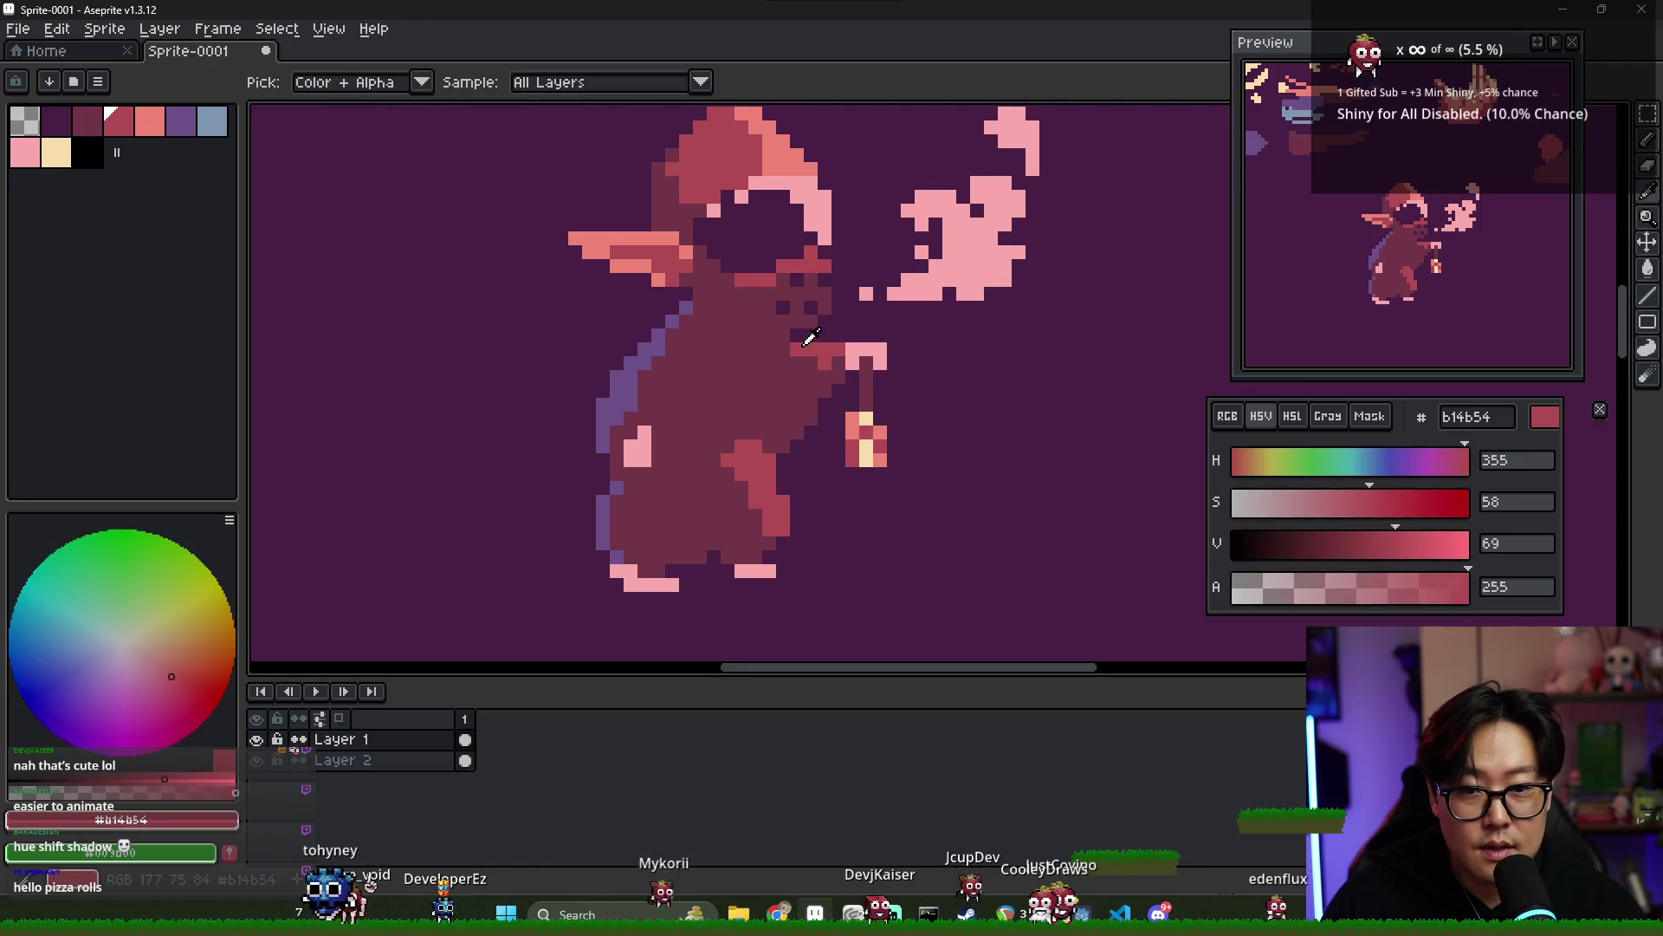
pyautogui.keyDown('alt'); pyautogui.click(813, 361); pyautogui.keyUp('alt')
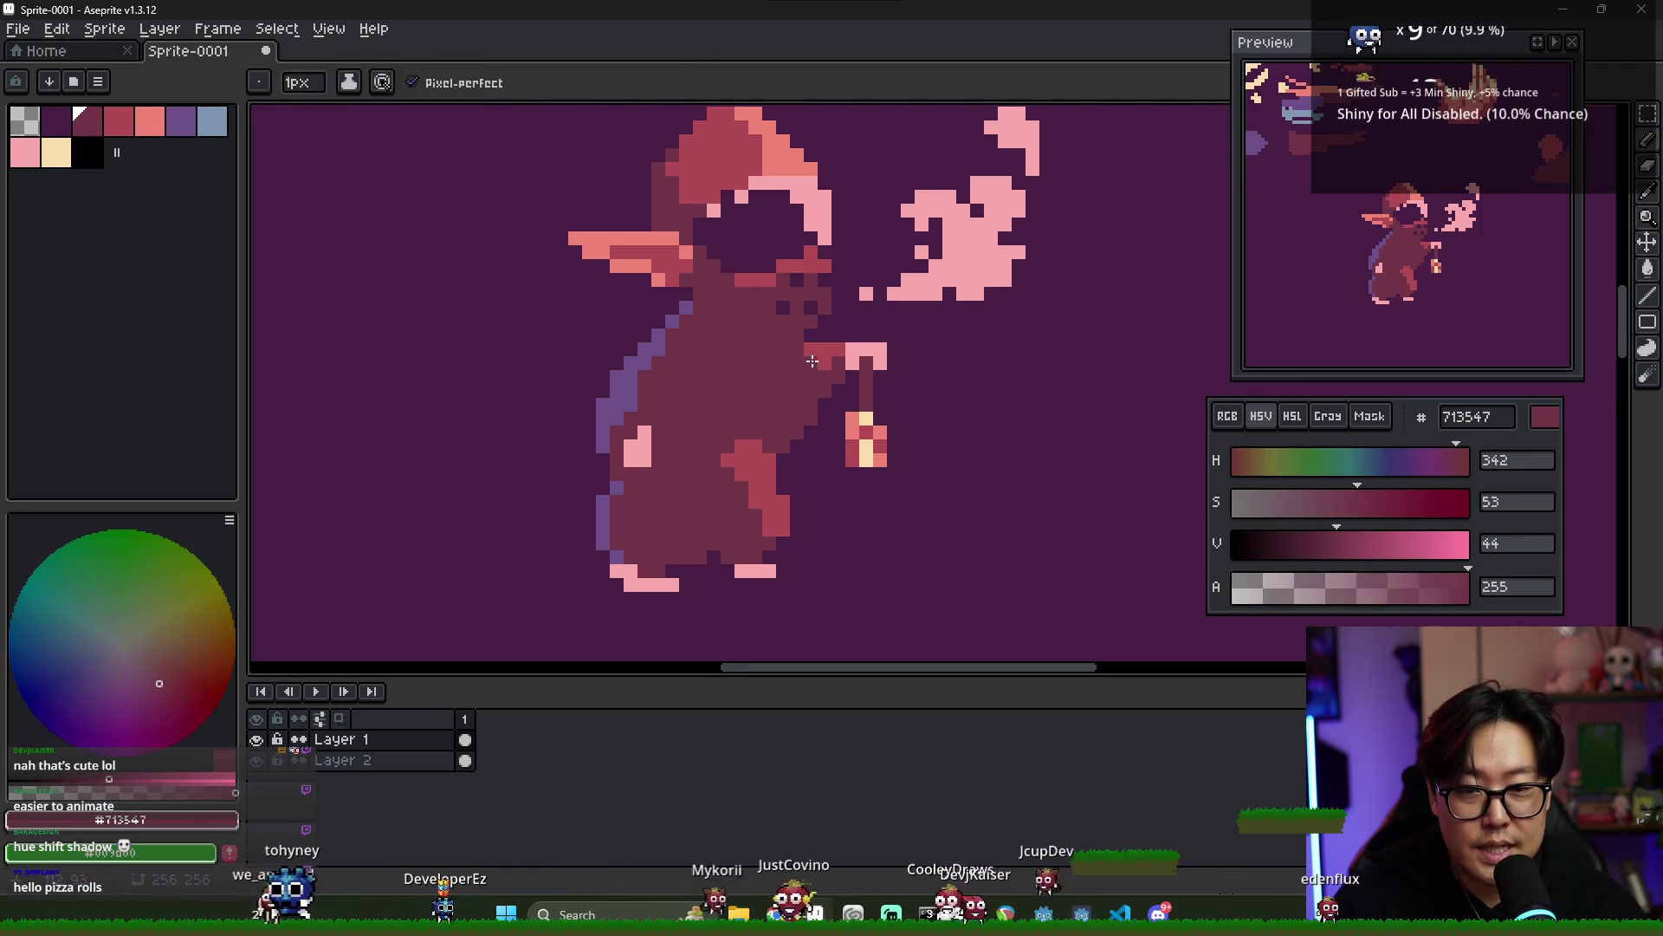
pyautogui.keyDown('alt'); pyautogui.click(811, 350); pyautogui.keyUp('alt')
pyautogui.scroll(-2, 823, 368)
pyautogui.scroll(1, 831, 376)
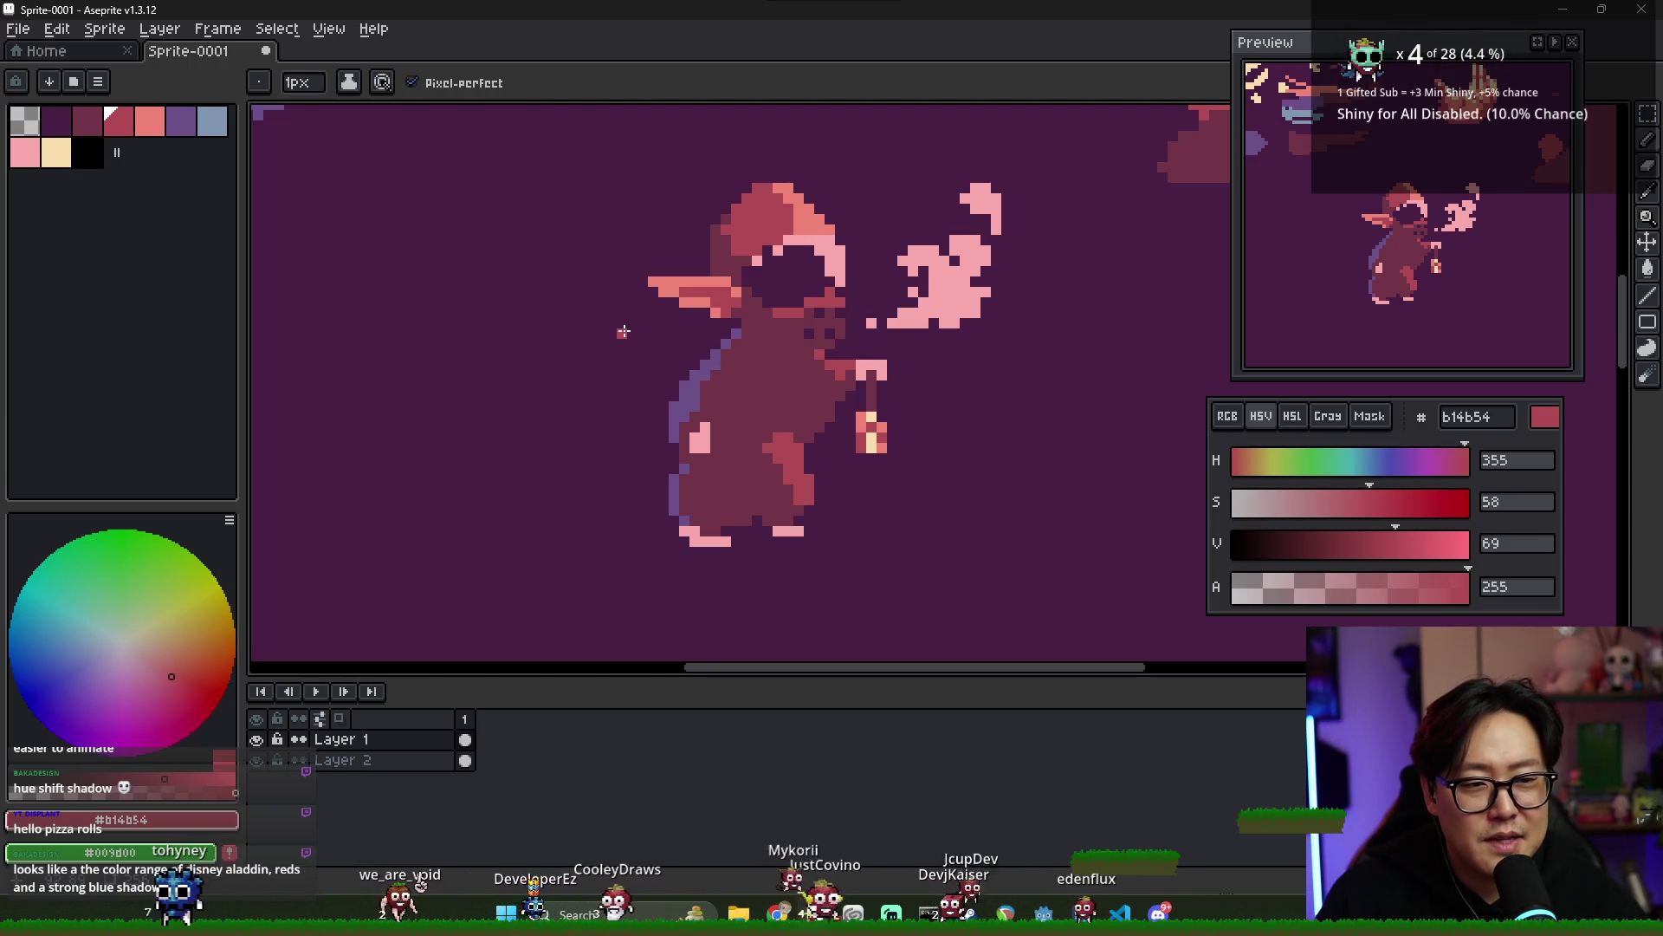
pyautogui.scroll(-3, 816, 363)
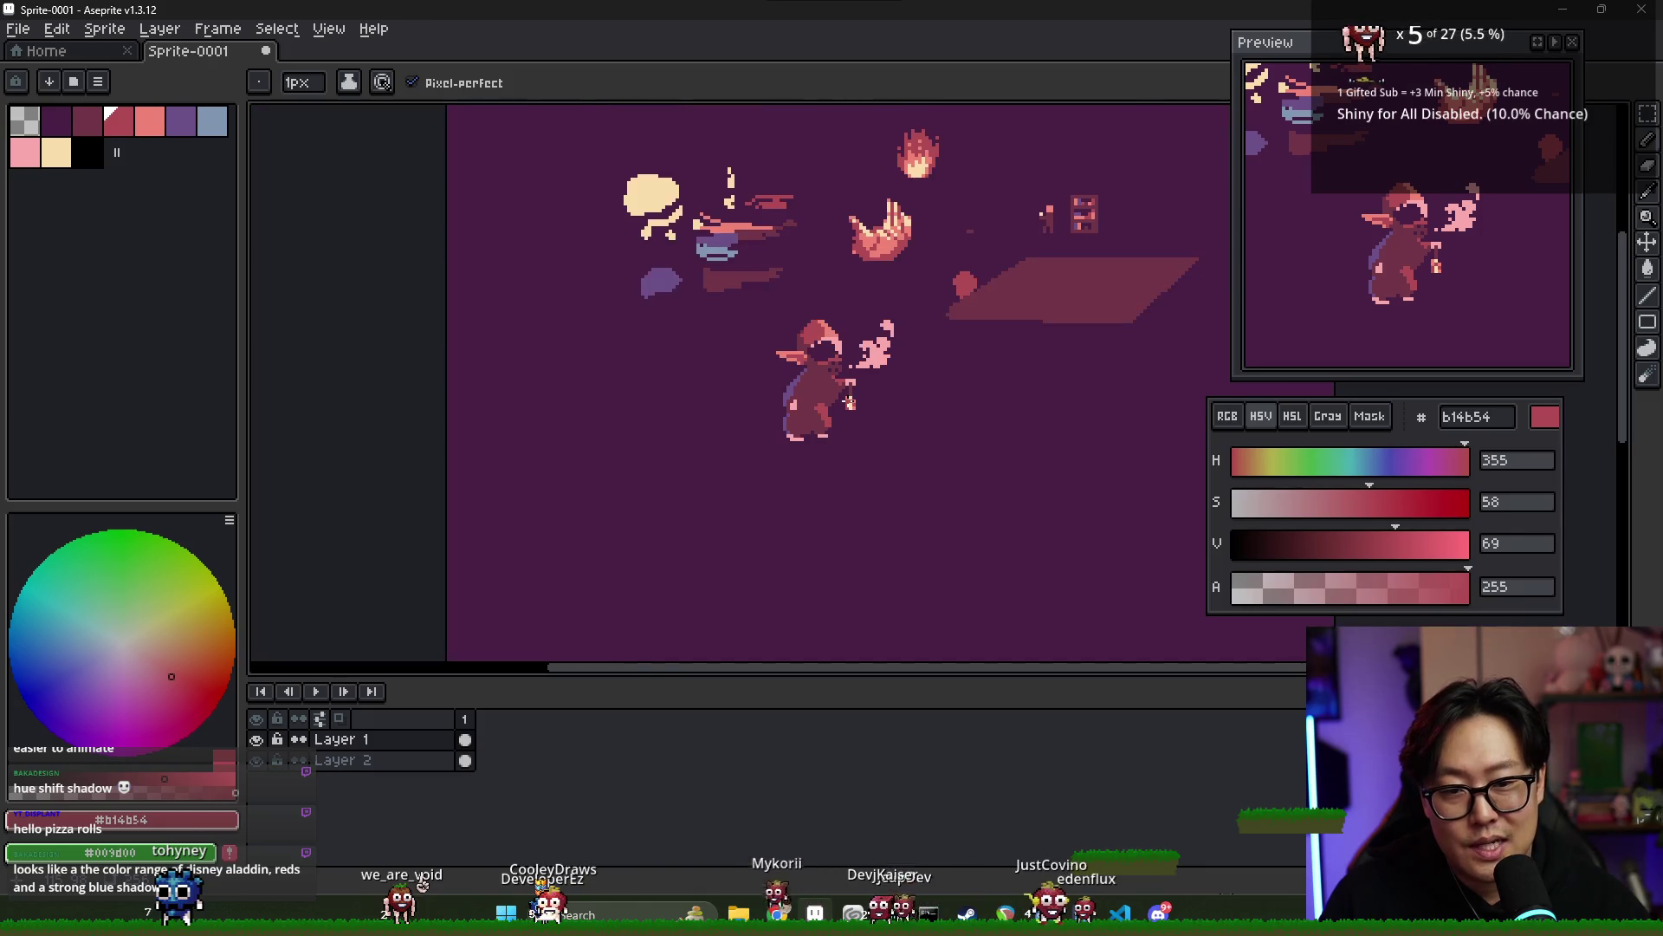
pyautogui.scroll(2, 795, 414)
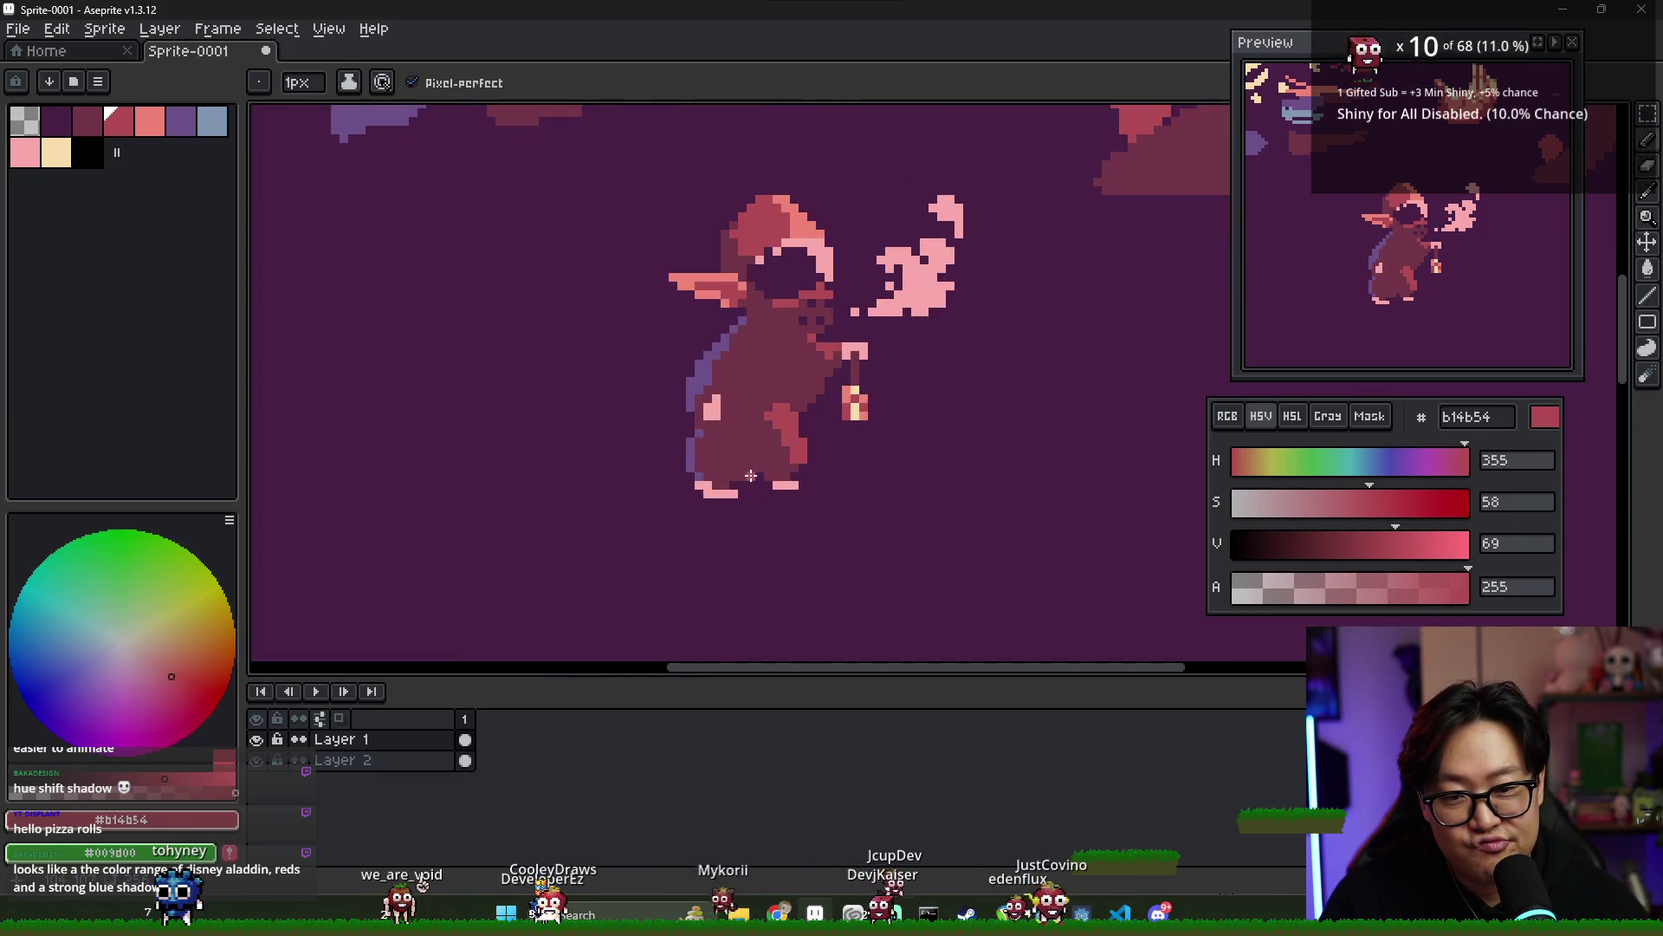
pyautogui.keyDown('alt'); pyautogui.click(786, 451); pyautogui.keyUp('alt')
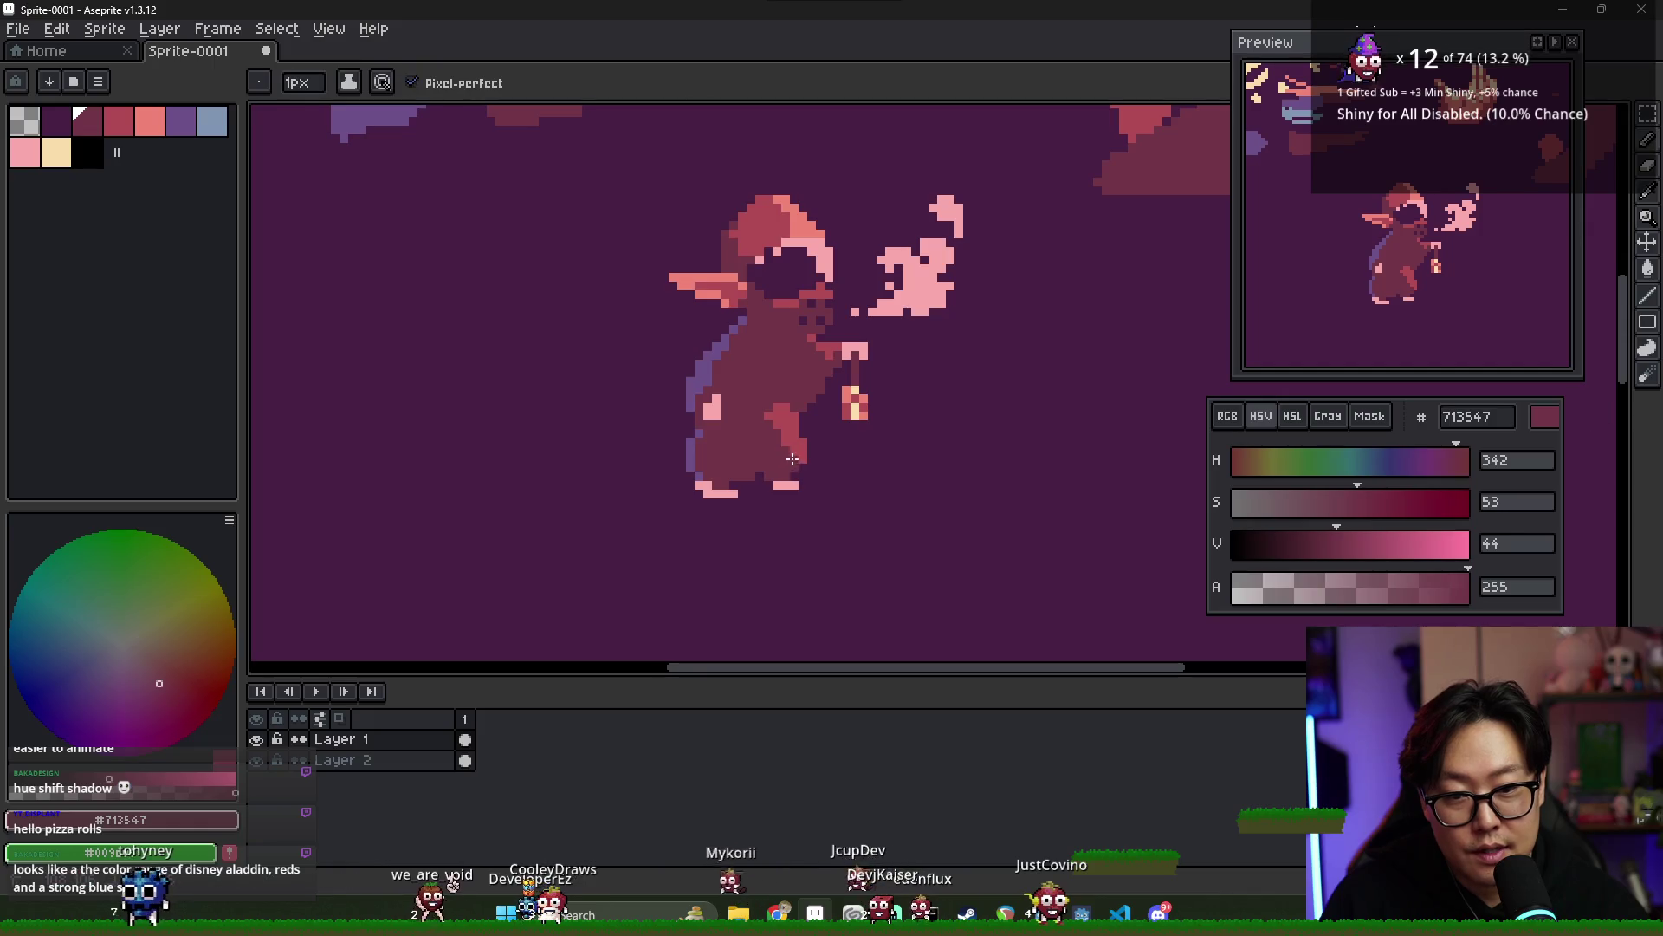
pyautogui.keyDown('alt'); pyautogui.click(771, 420); pyautogui.keyUp('alt')
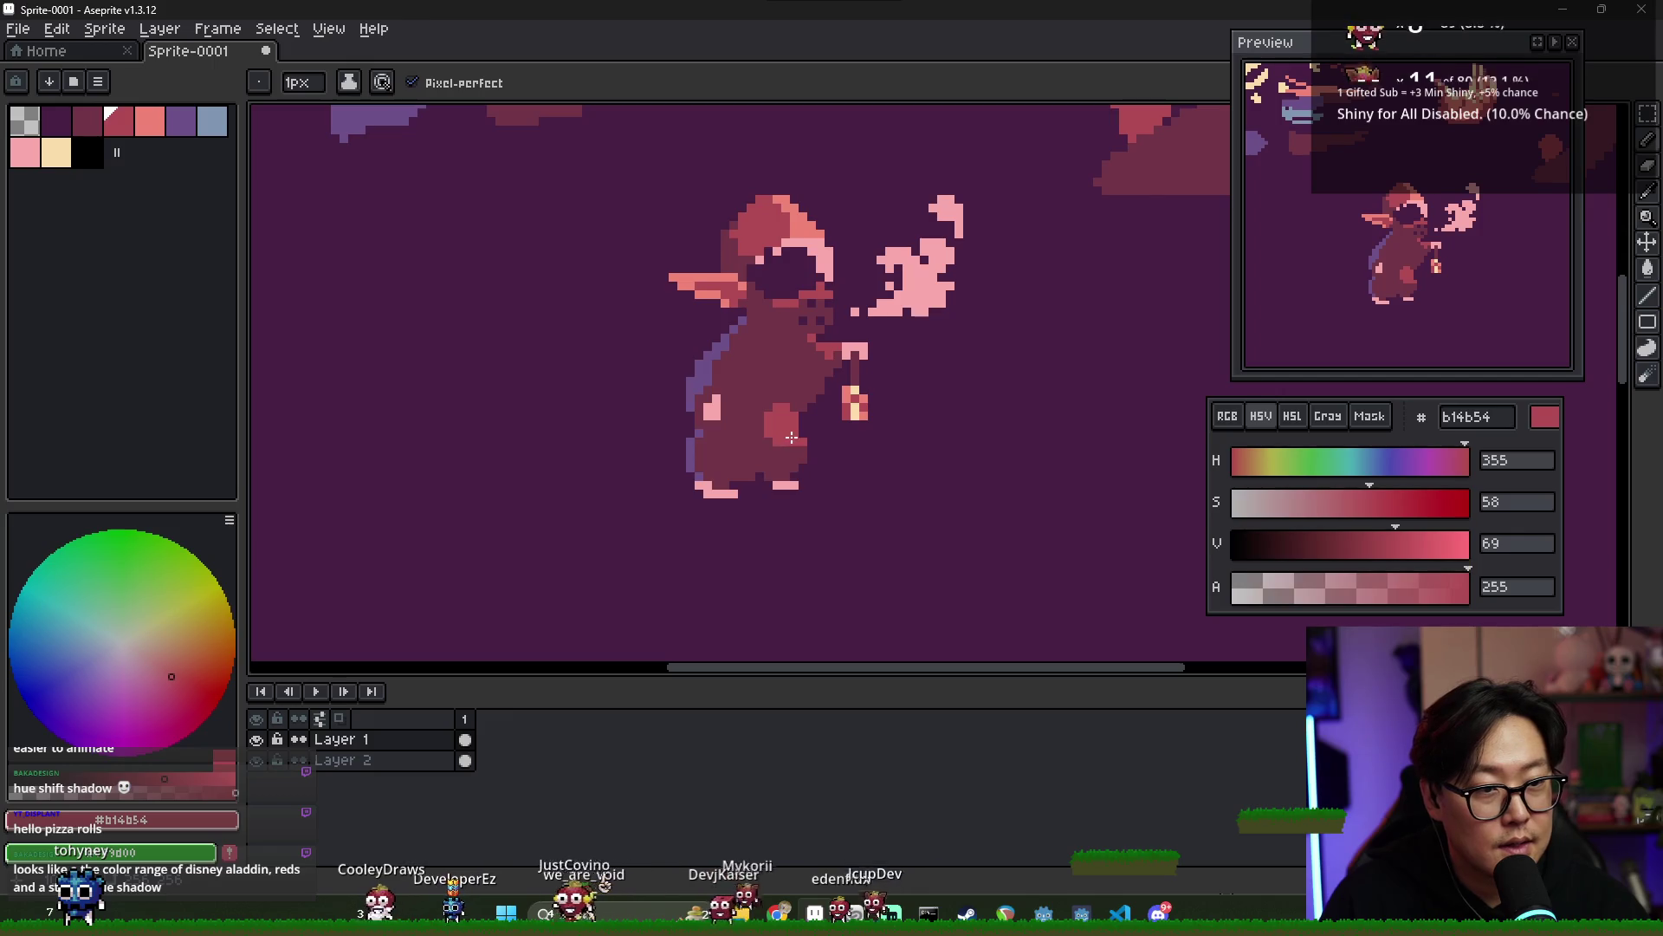
pyautogui.keyDown('alt'); pyautogui.click(803, 441); pyautogui.keyUp('alt')
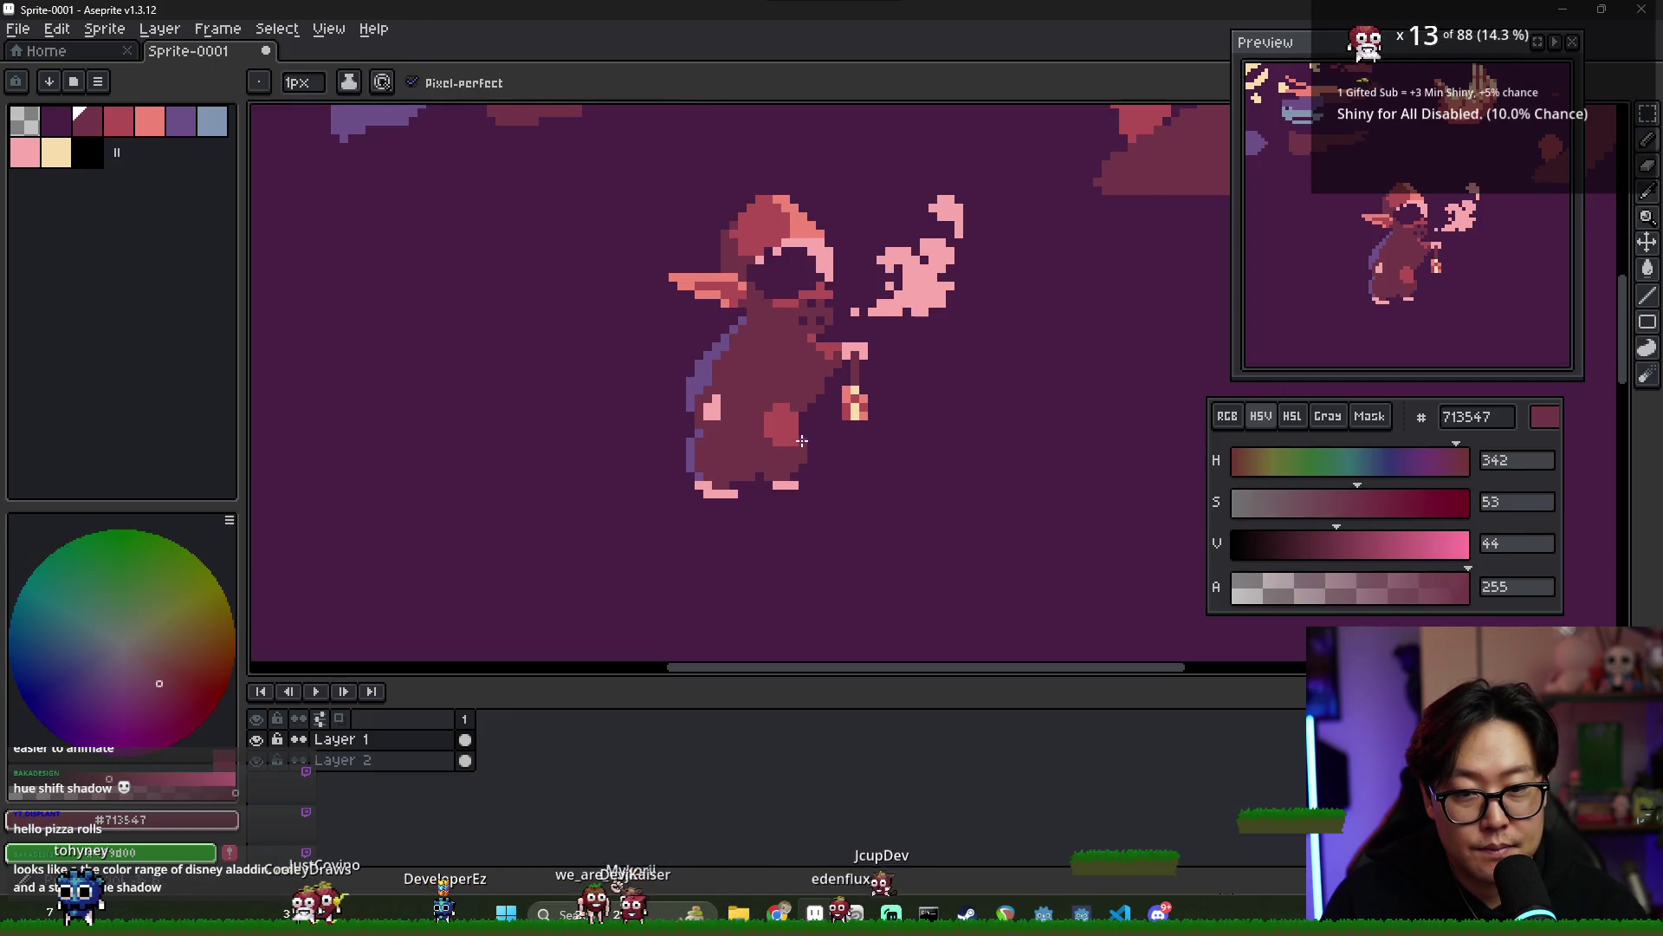
pyautogui.keyDown('alt'); pyautogui.click(801, 432); pyautogui.keyUp('alt')
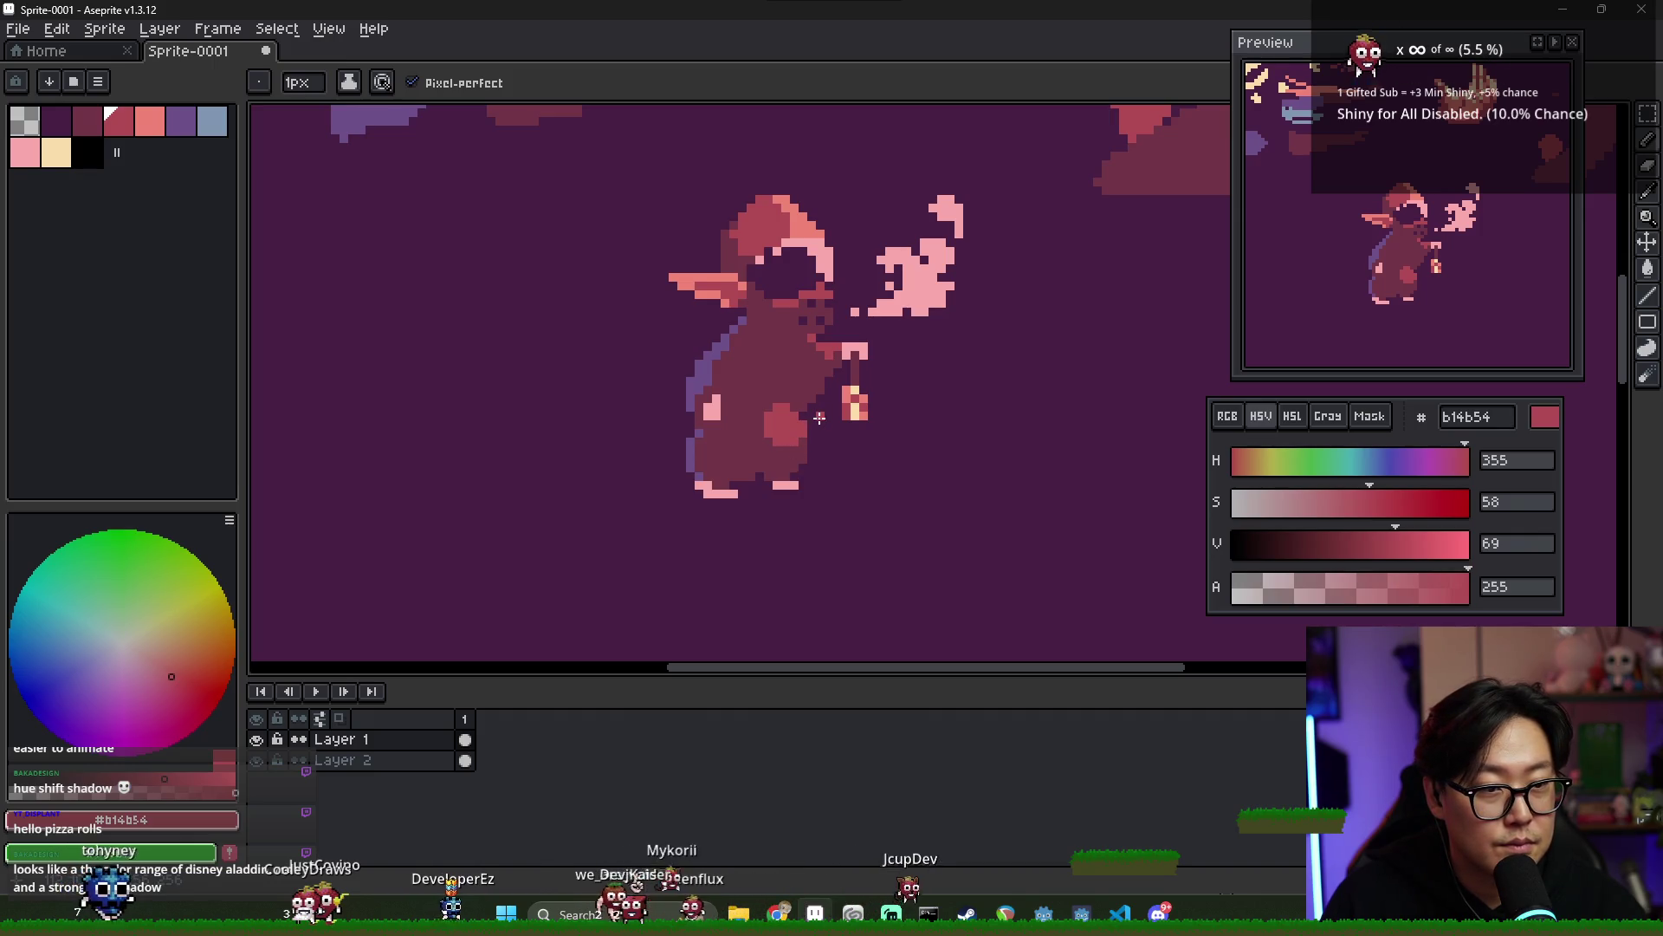
# - Rework the dark pixels around the arm, then pick purple #6d5089 from the cloak shadow
pyautogui.press('e')
pyautogui.keyDown('alt'); pyautogui.click(808, 409); pyautogui.keyUp('alt')
pyautogui.press('b')
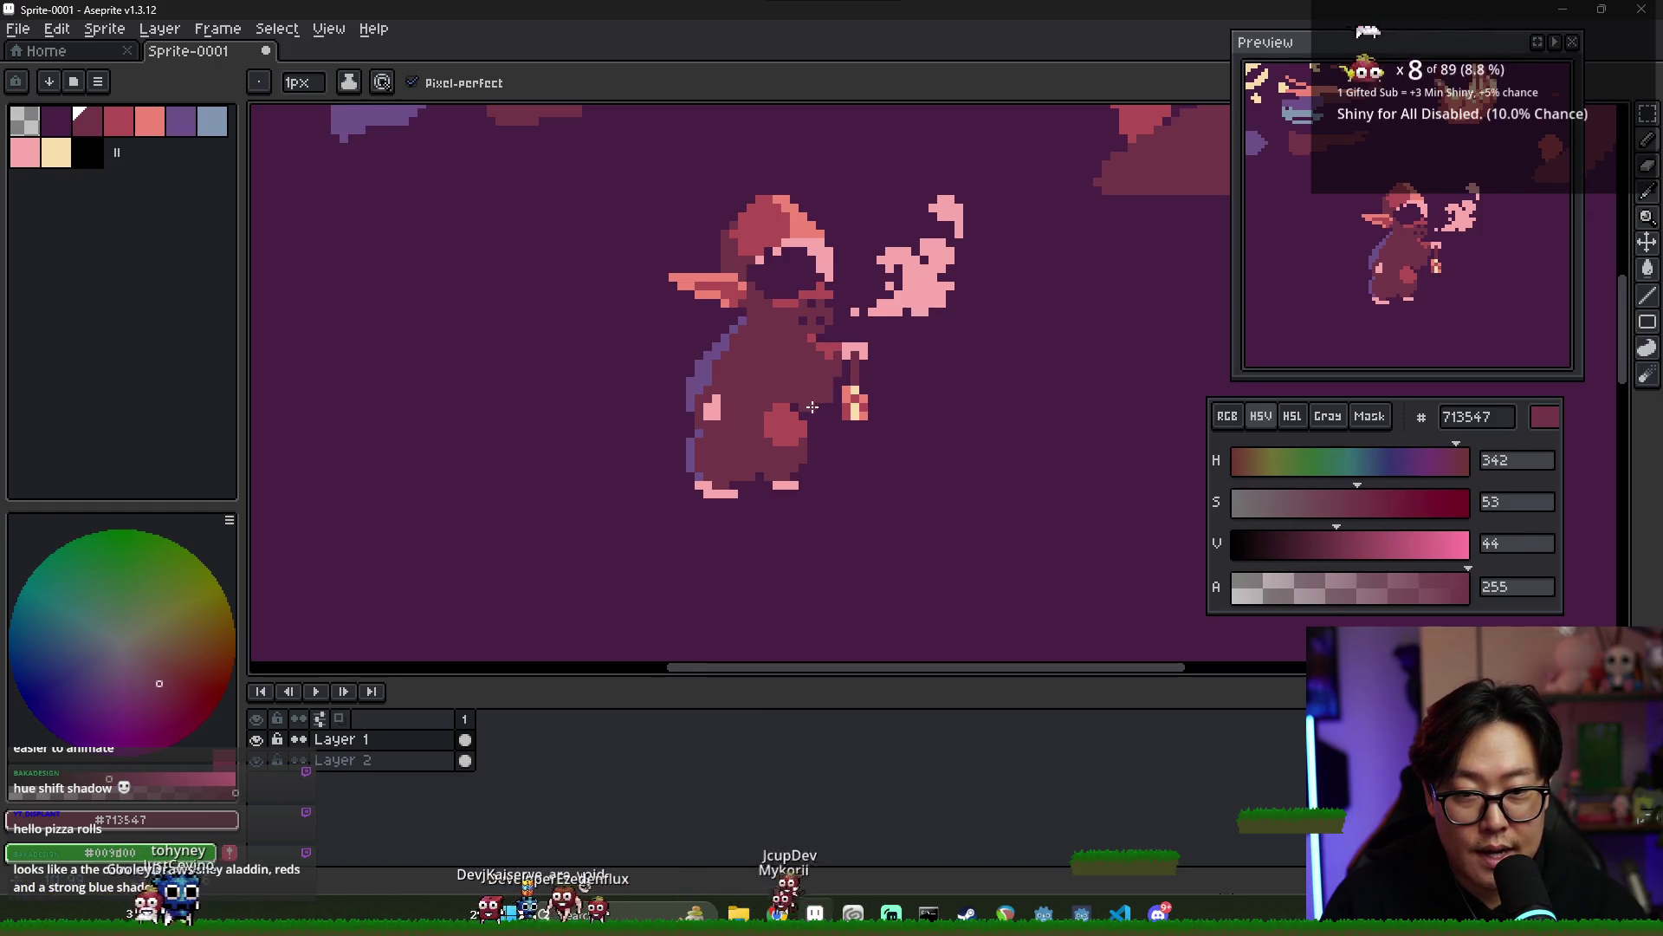
pyautogui.press('alt')
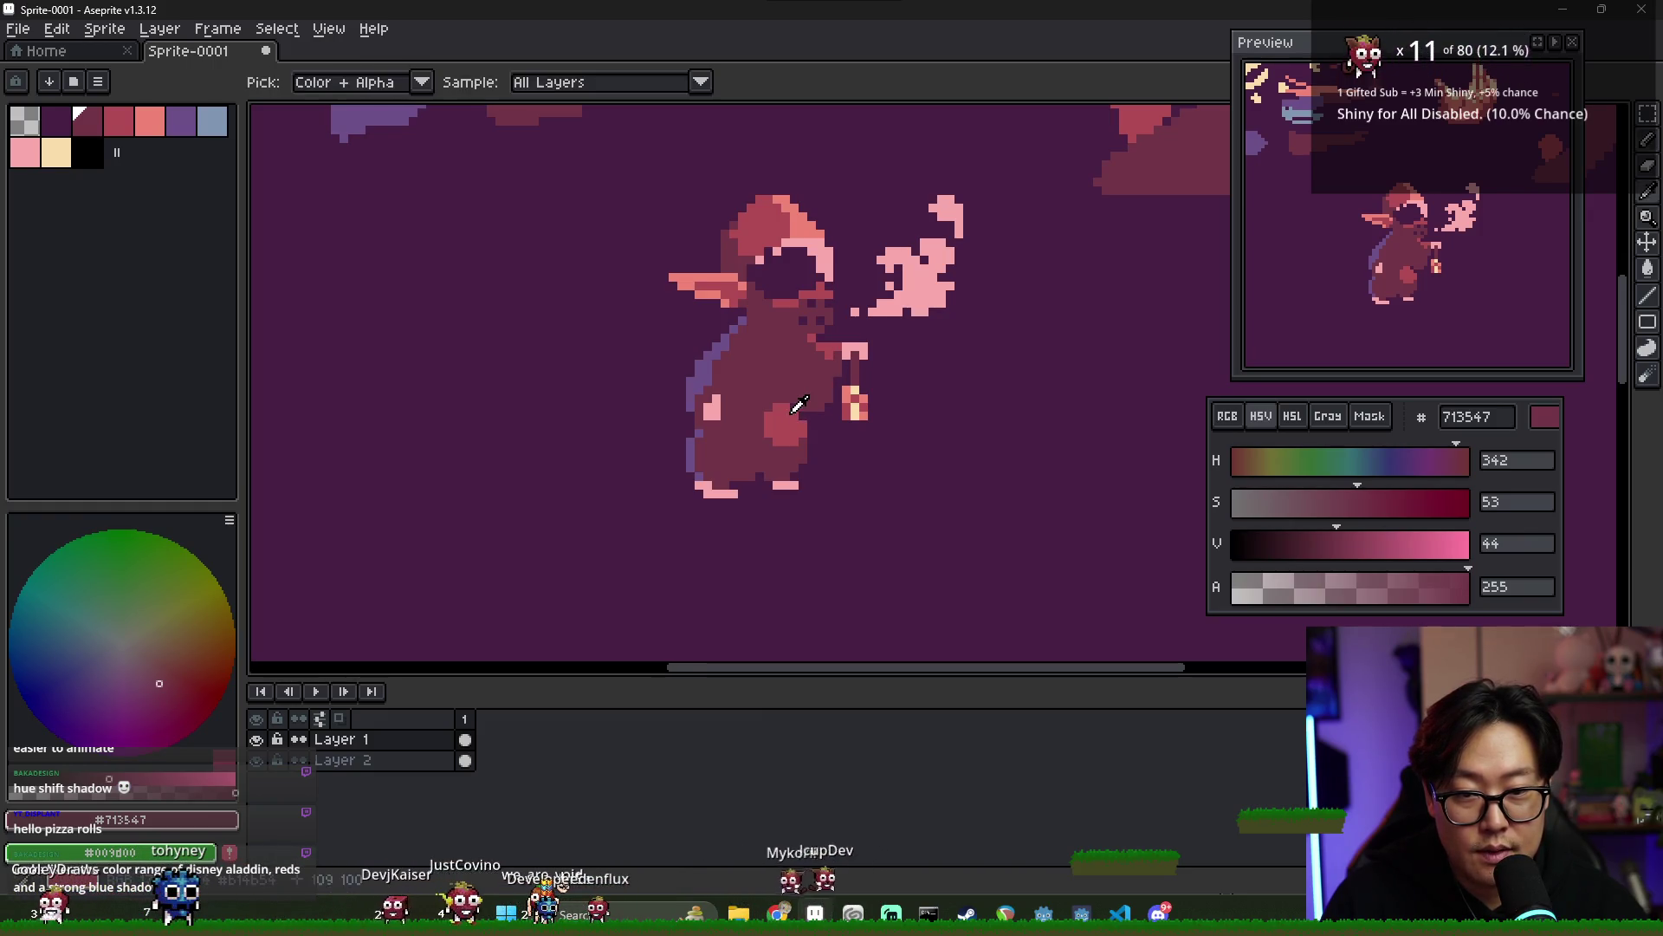
pyautogui.press('alt')
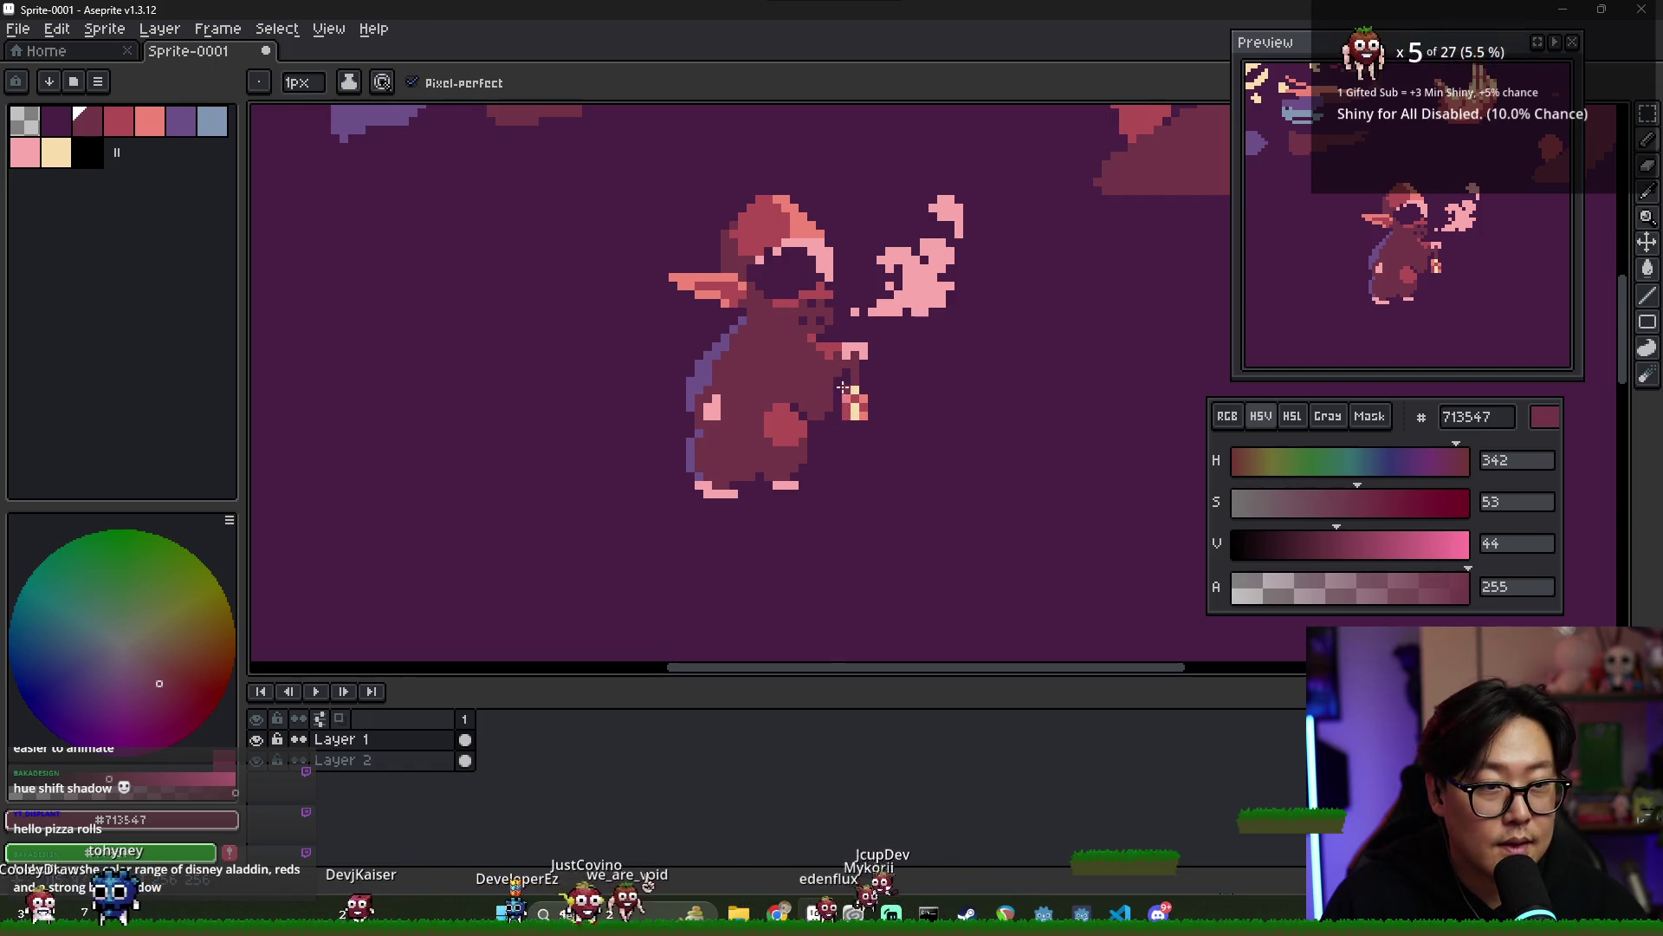
pyautogui.scroll(-2, 892, 406)
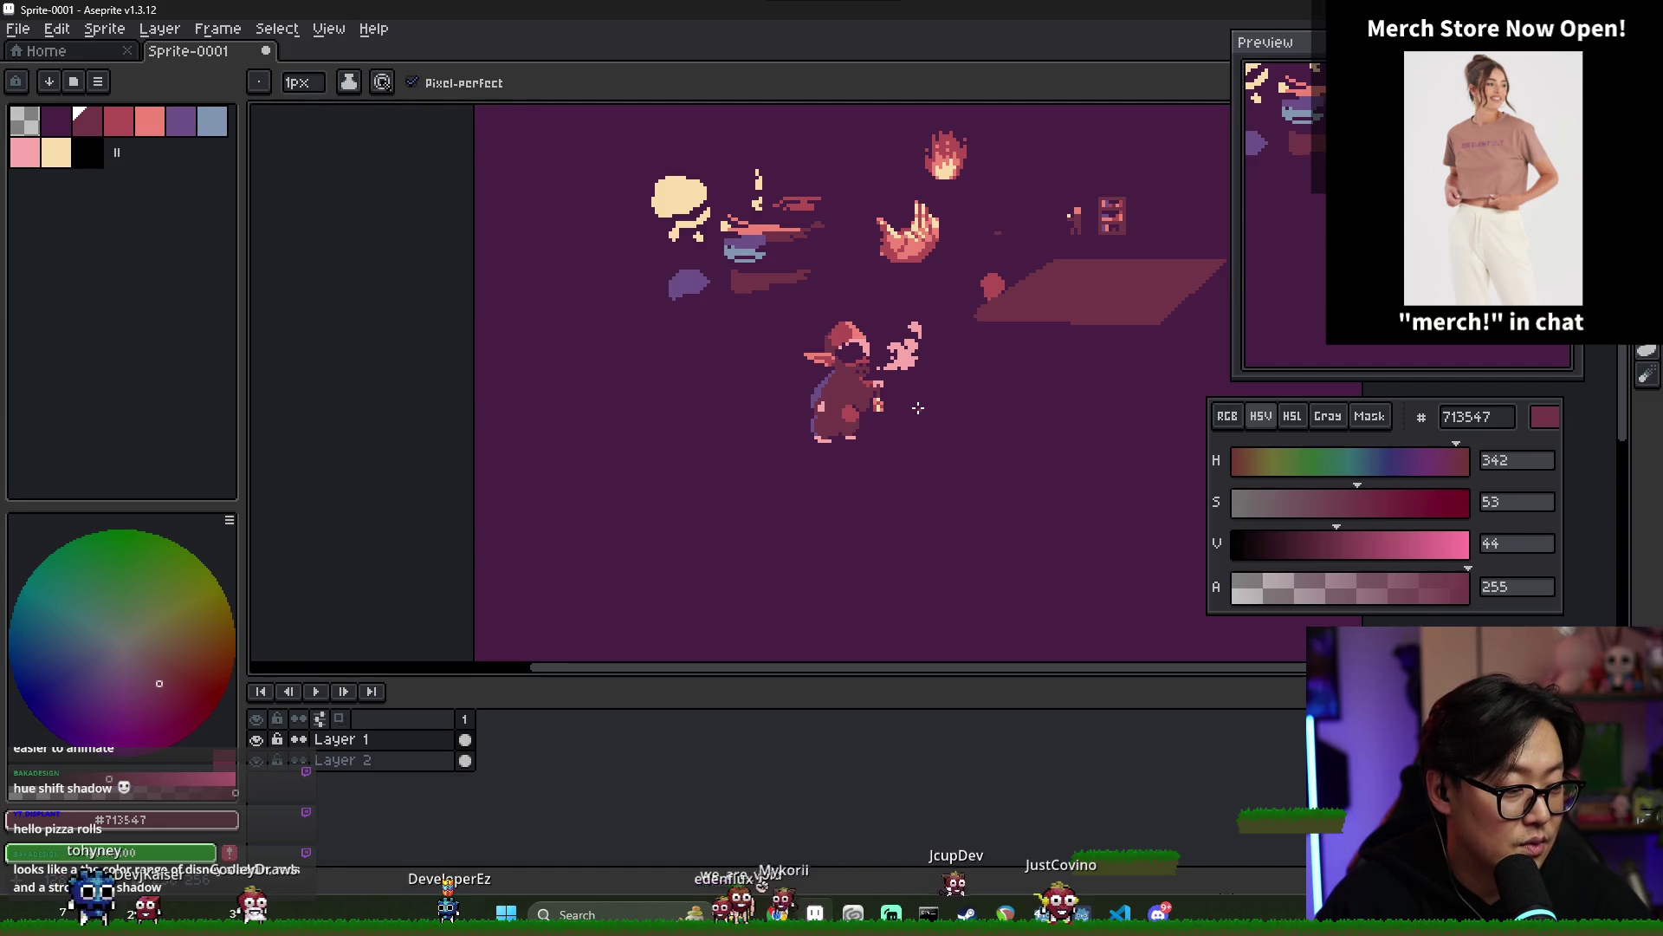
pyautogui.scroll(4, 918, 407)
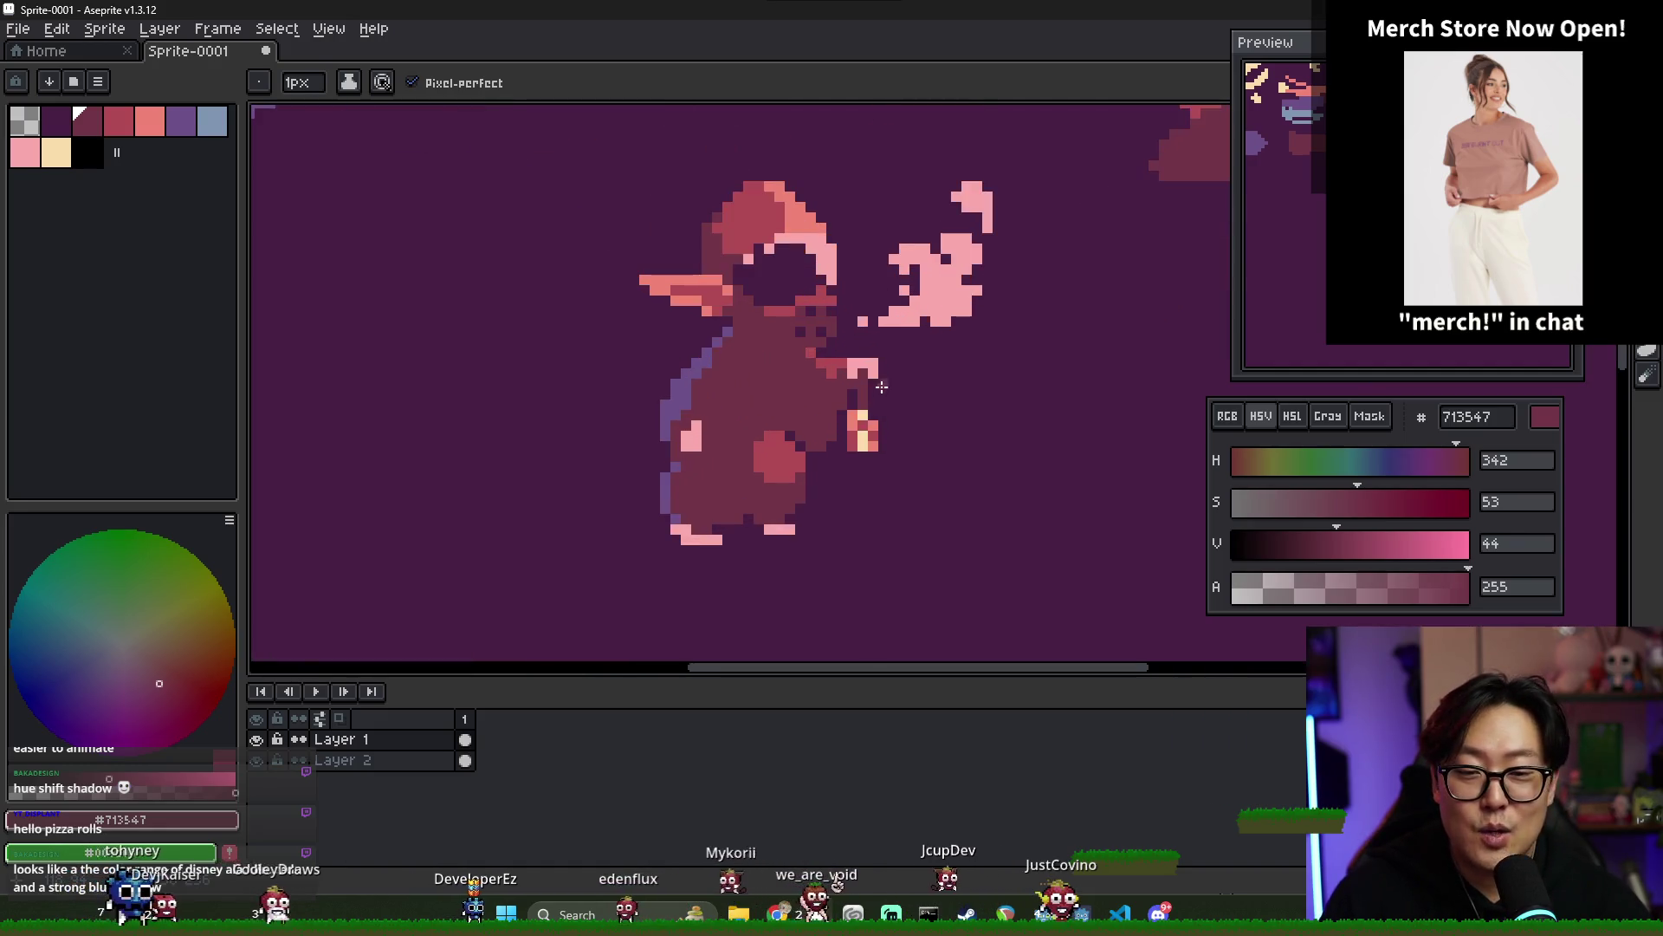
pyautogui.scroll(-1, 915, 401)
pyautogui.scroll(-3, 915, 401)
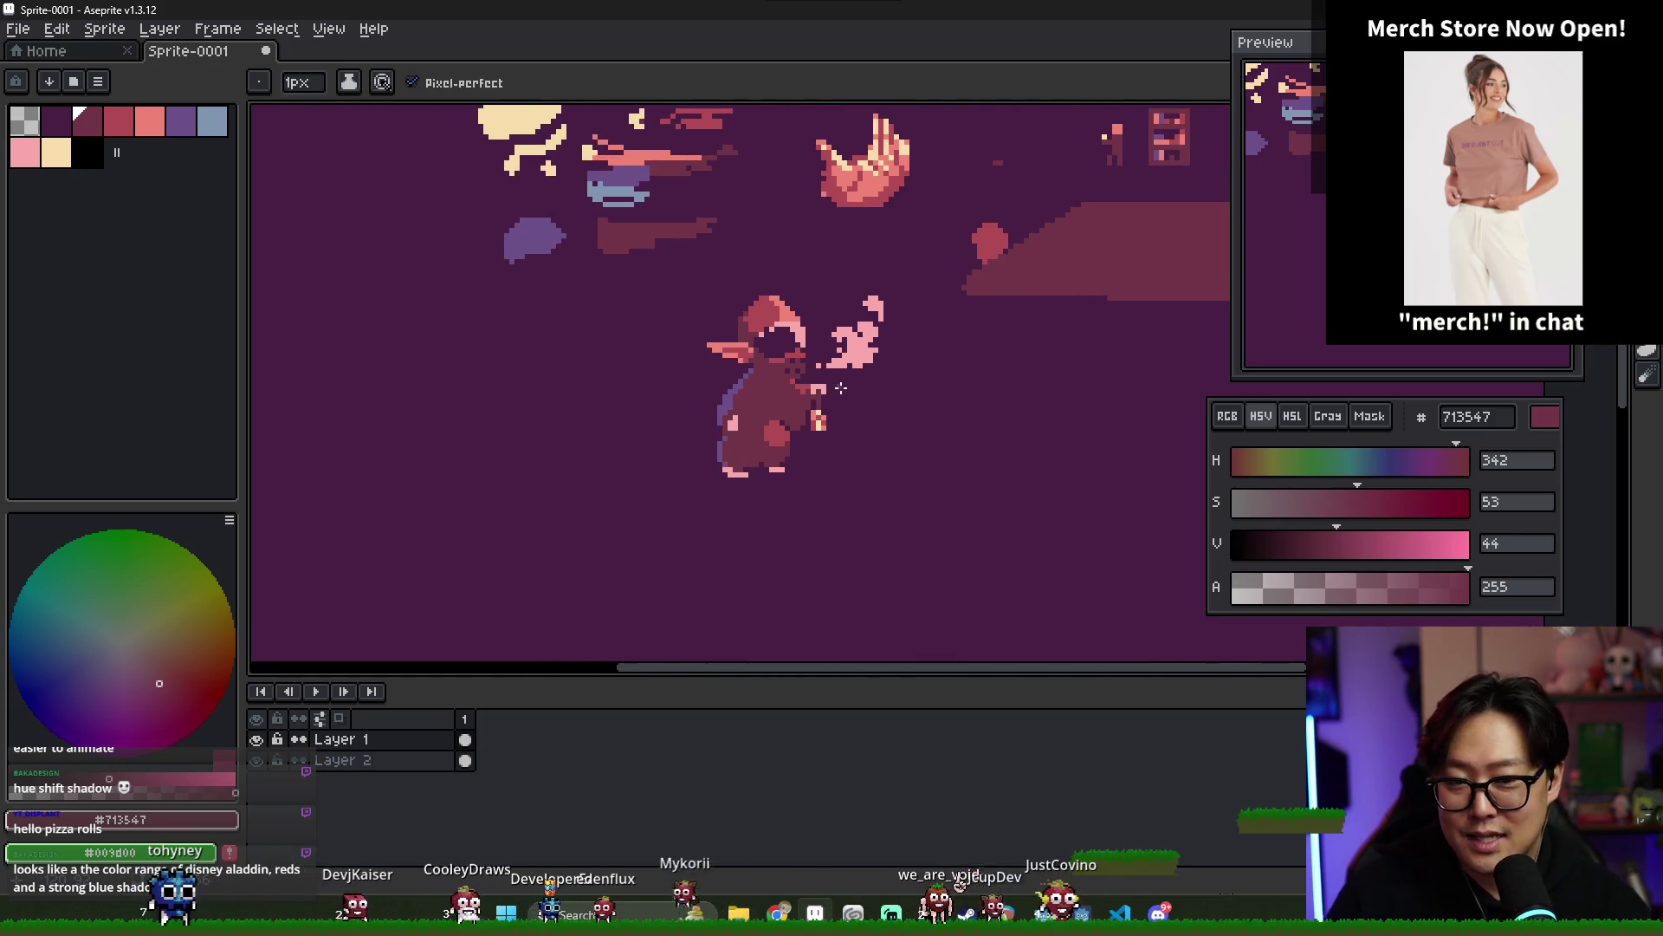
pyautogui.scroll(2, 782, 392)
pyautogui.scroll(2, 784, 402)
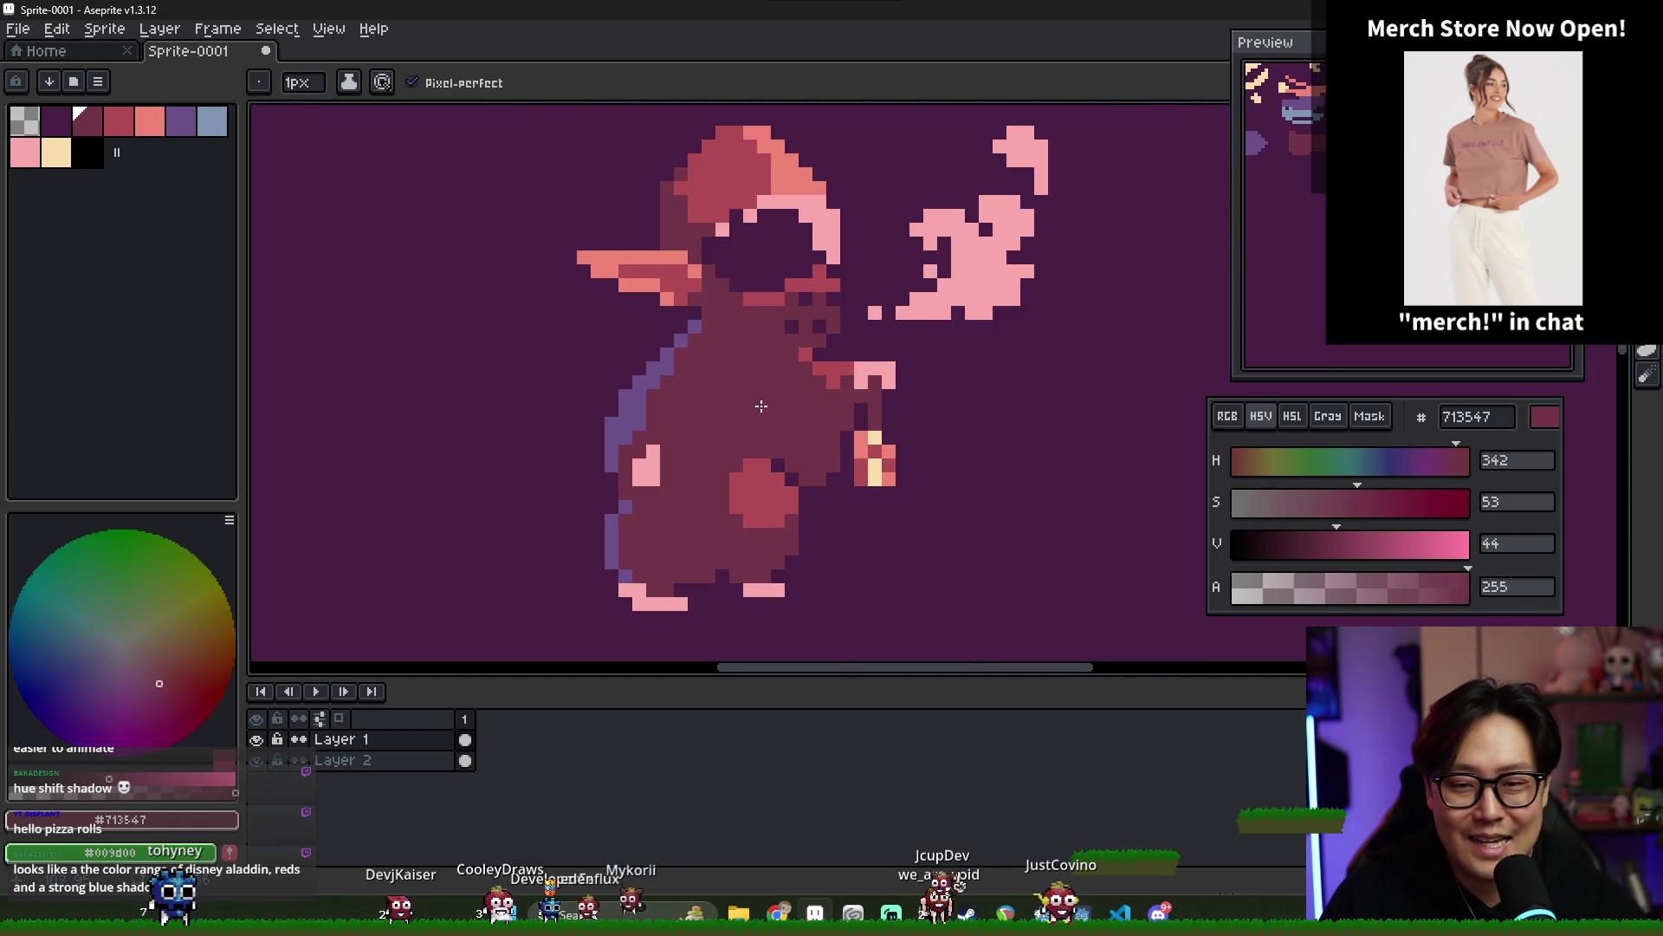
pyautogui.scroll(-2, 760, 406)
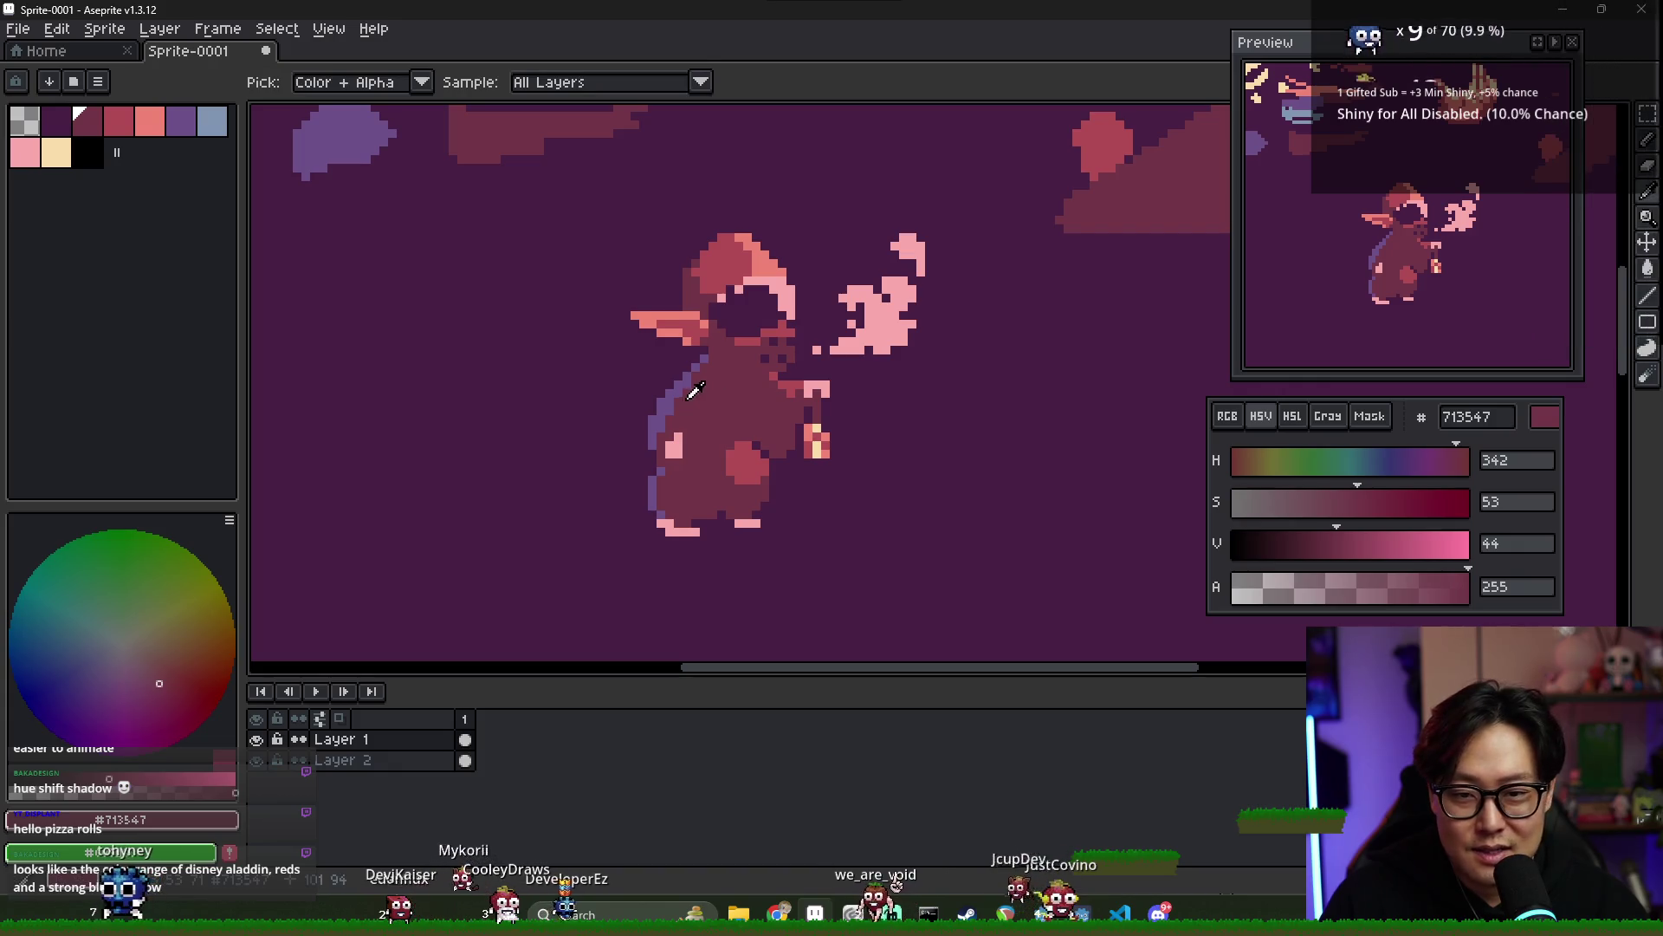
pyautogui.keyDown('alt'); pyautogui.click(703, 379); pyautogui.keyUp('alt')
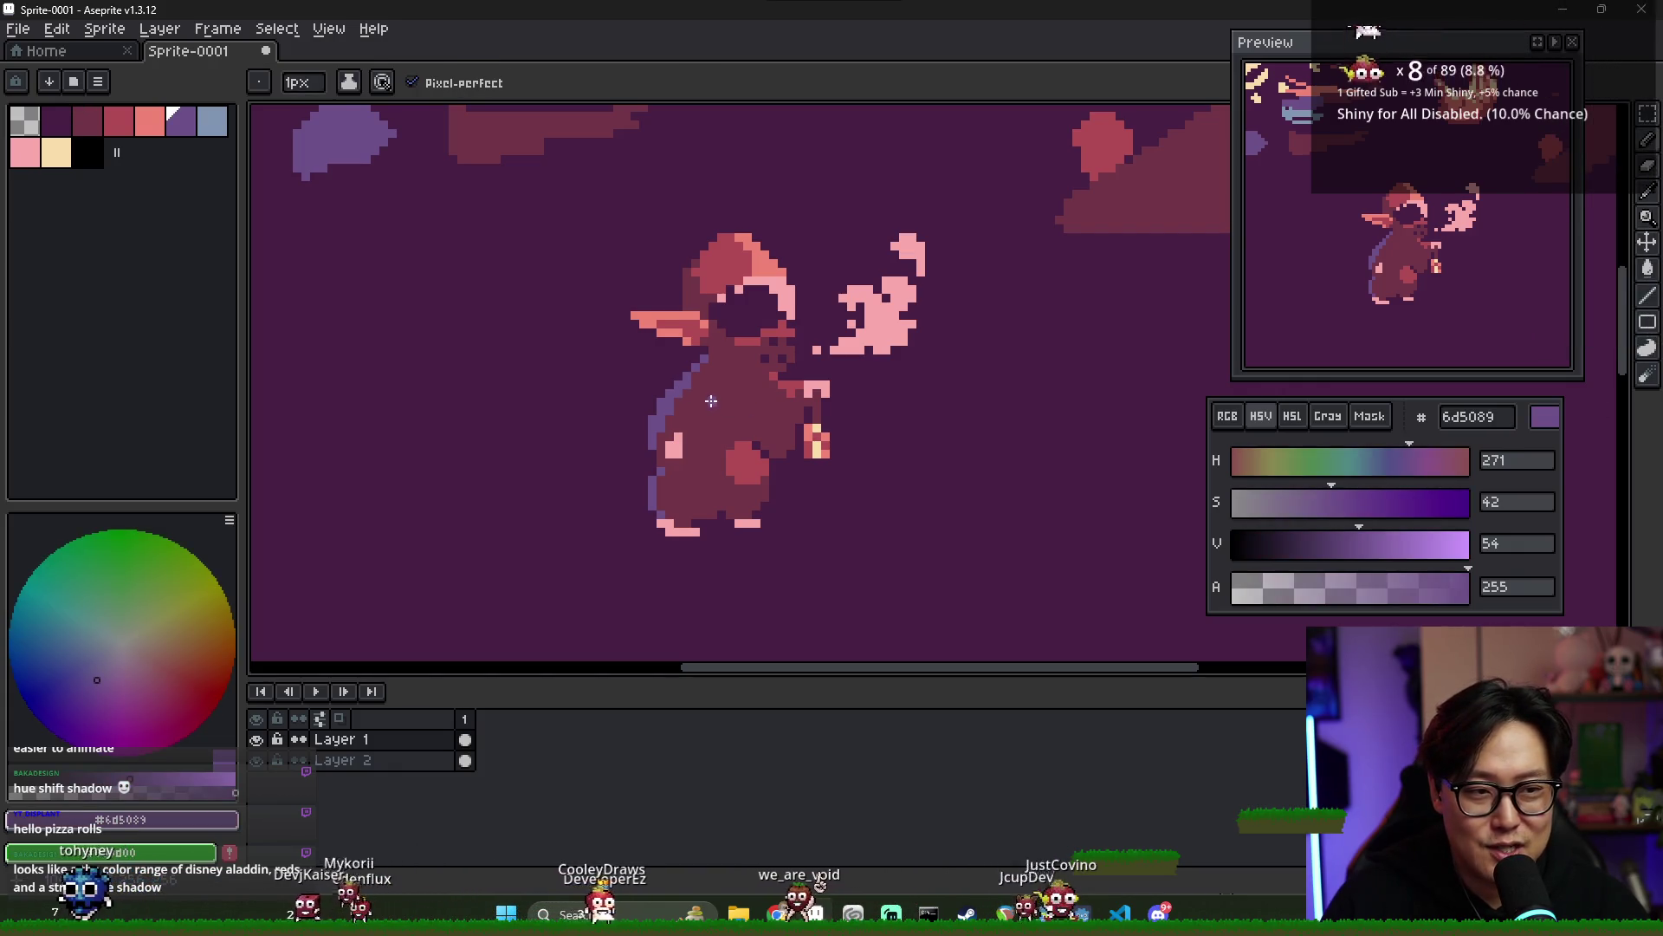
# - Touch up the cloak, alternating the red shading and dark cloak colours
pyautogui.press('alt')
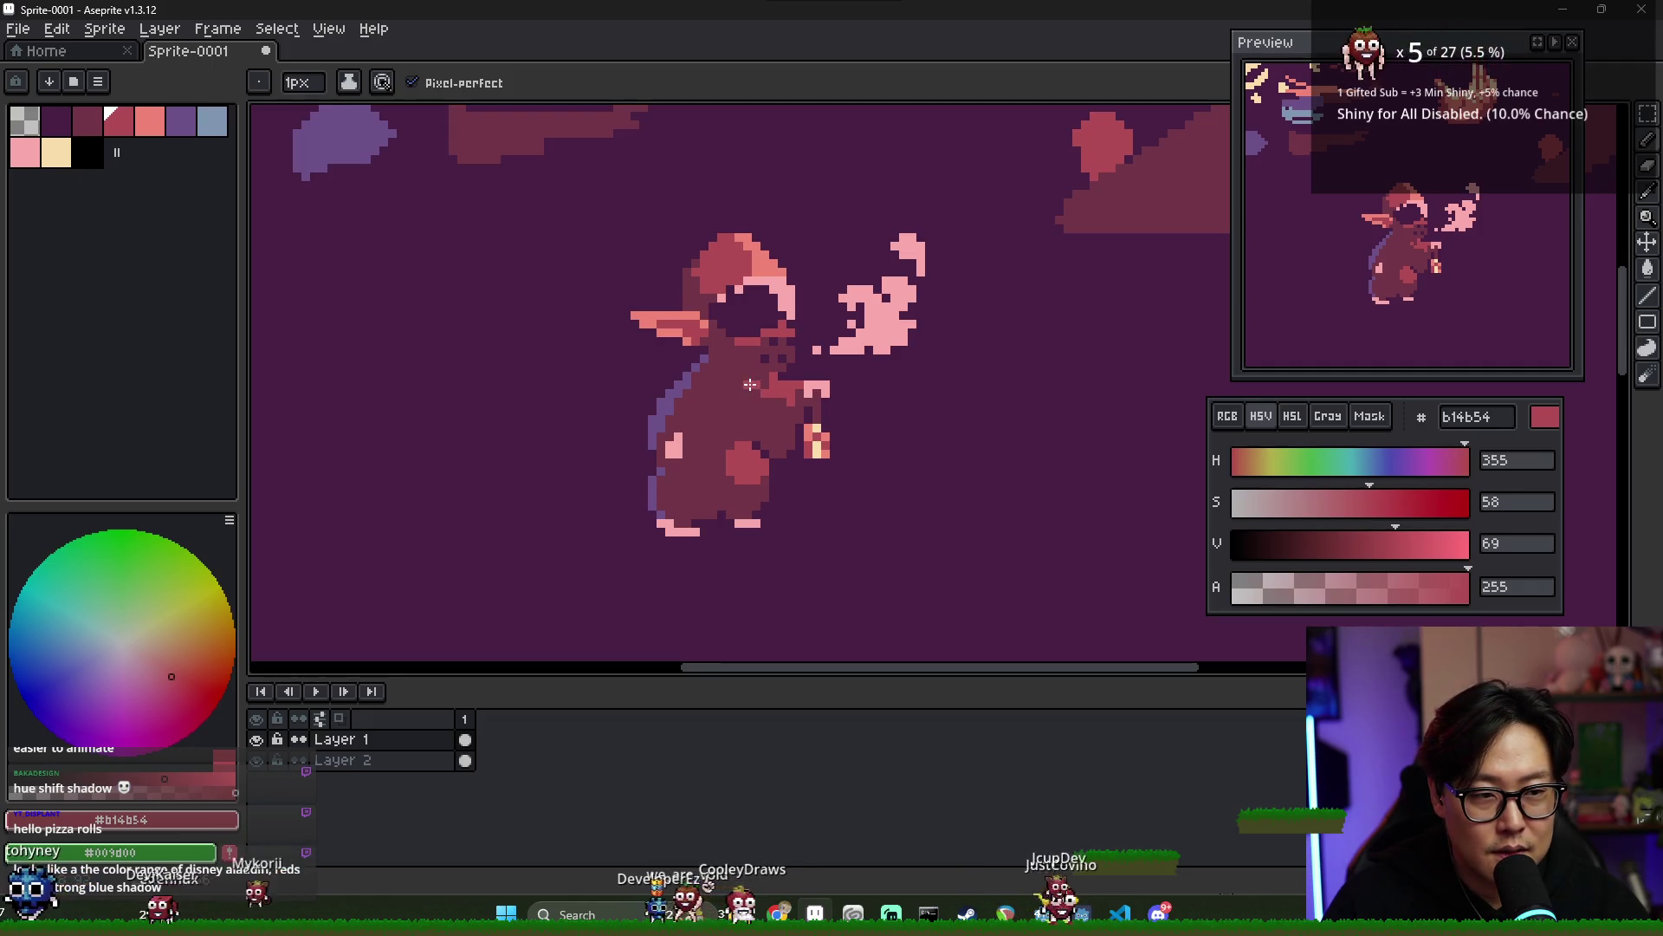
pyautogui.keyDown('alt'); pyautogui.click(771, 387); pyautogui.keyUp('alt')
pyautogui.keyDown('alt'); pyautogui.click(778, 390); pyautogui.keyUp('alt')
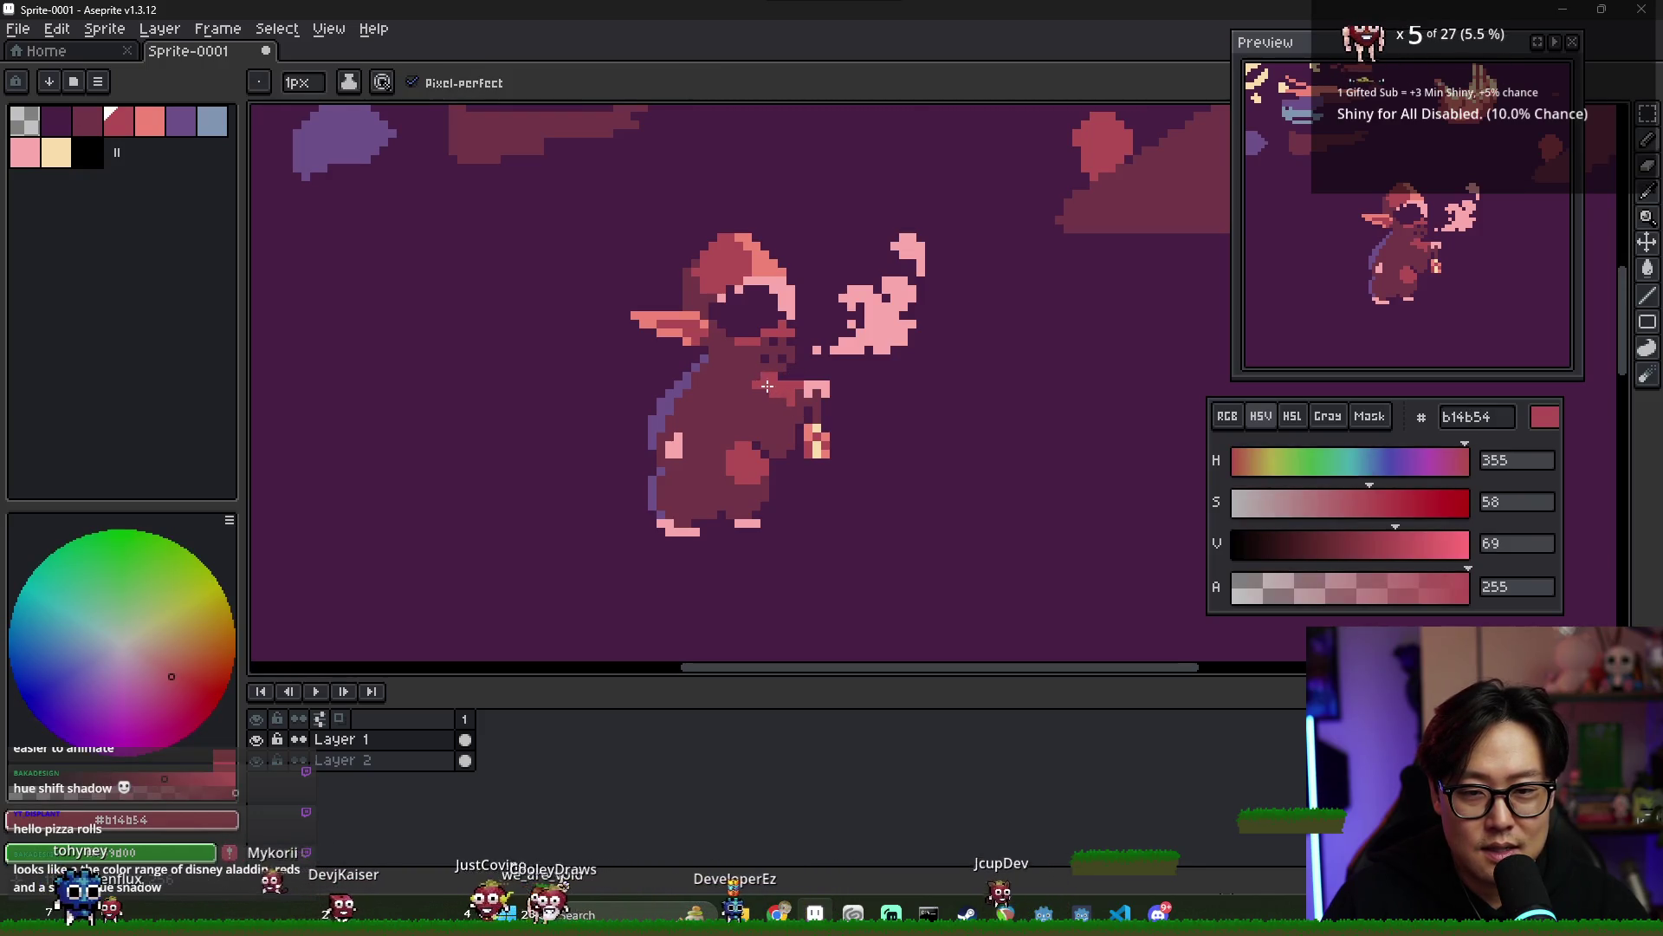
pyautogui.keyDown('alt'); pyautogui.click(771, 375); pyautogui.keyUp('alt')
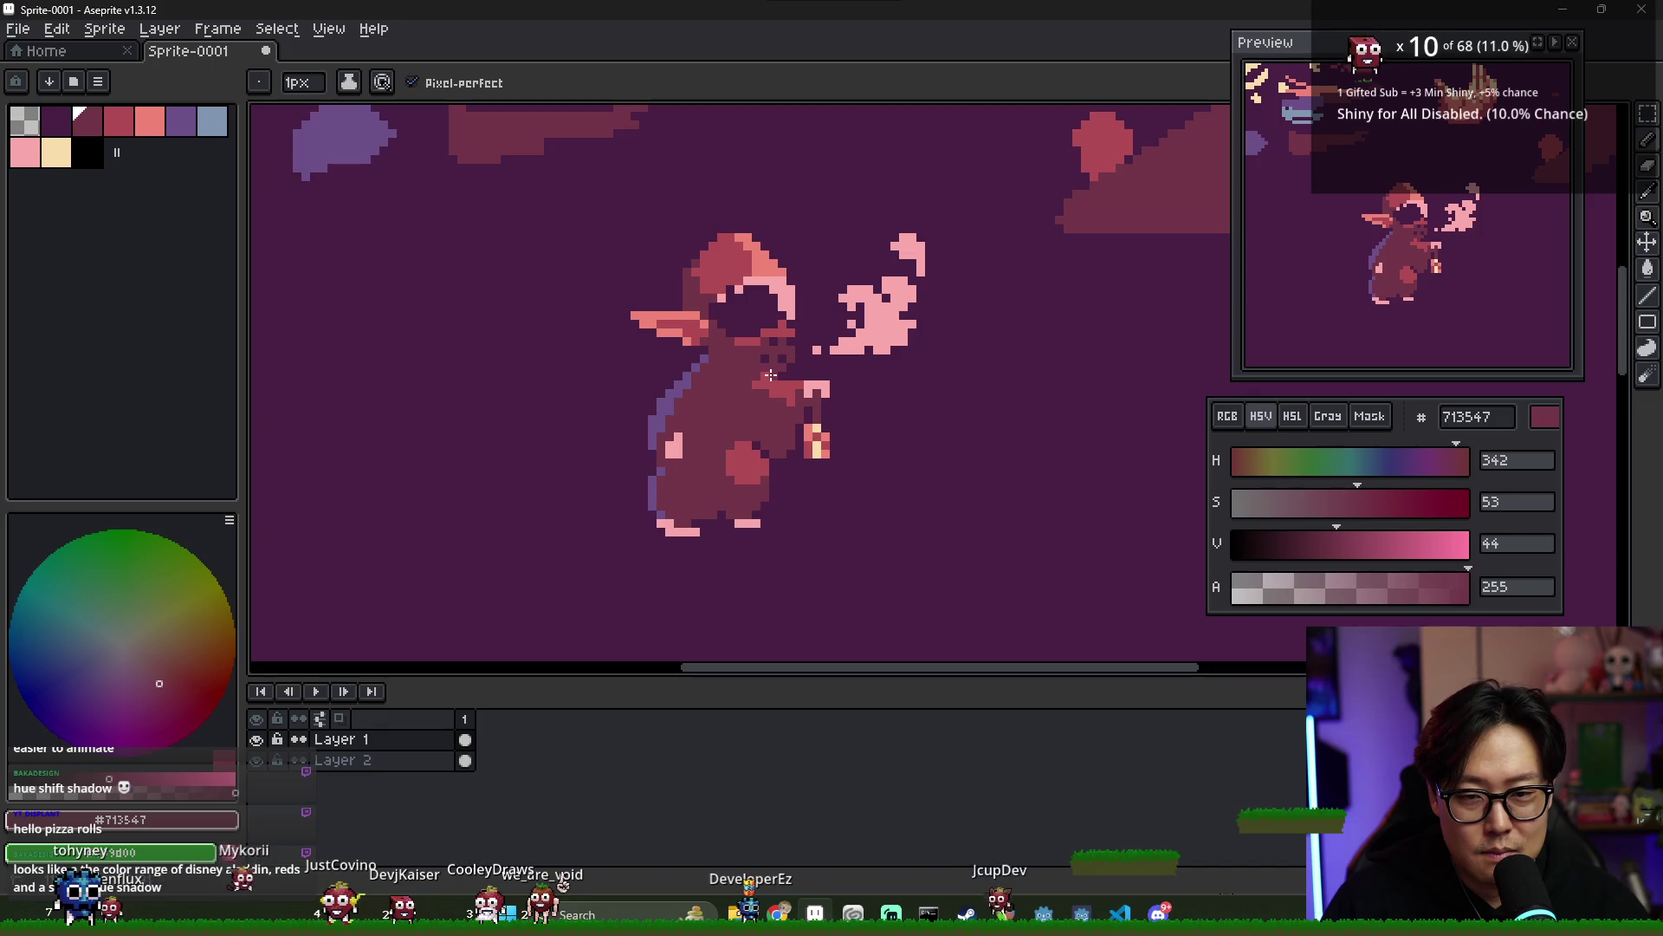
pyautogui.press('alt')
pyautogui.keyDown('alt'); pyautogui.click(784, 404); pyautogui.keyUp('alt')
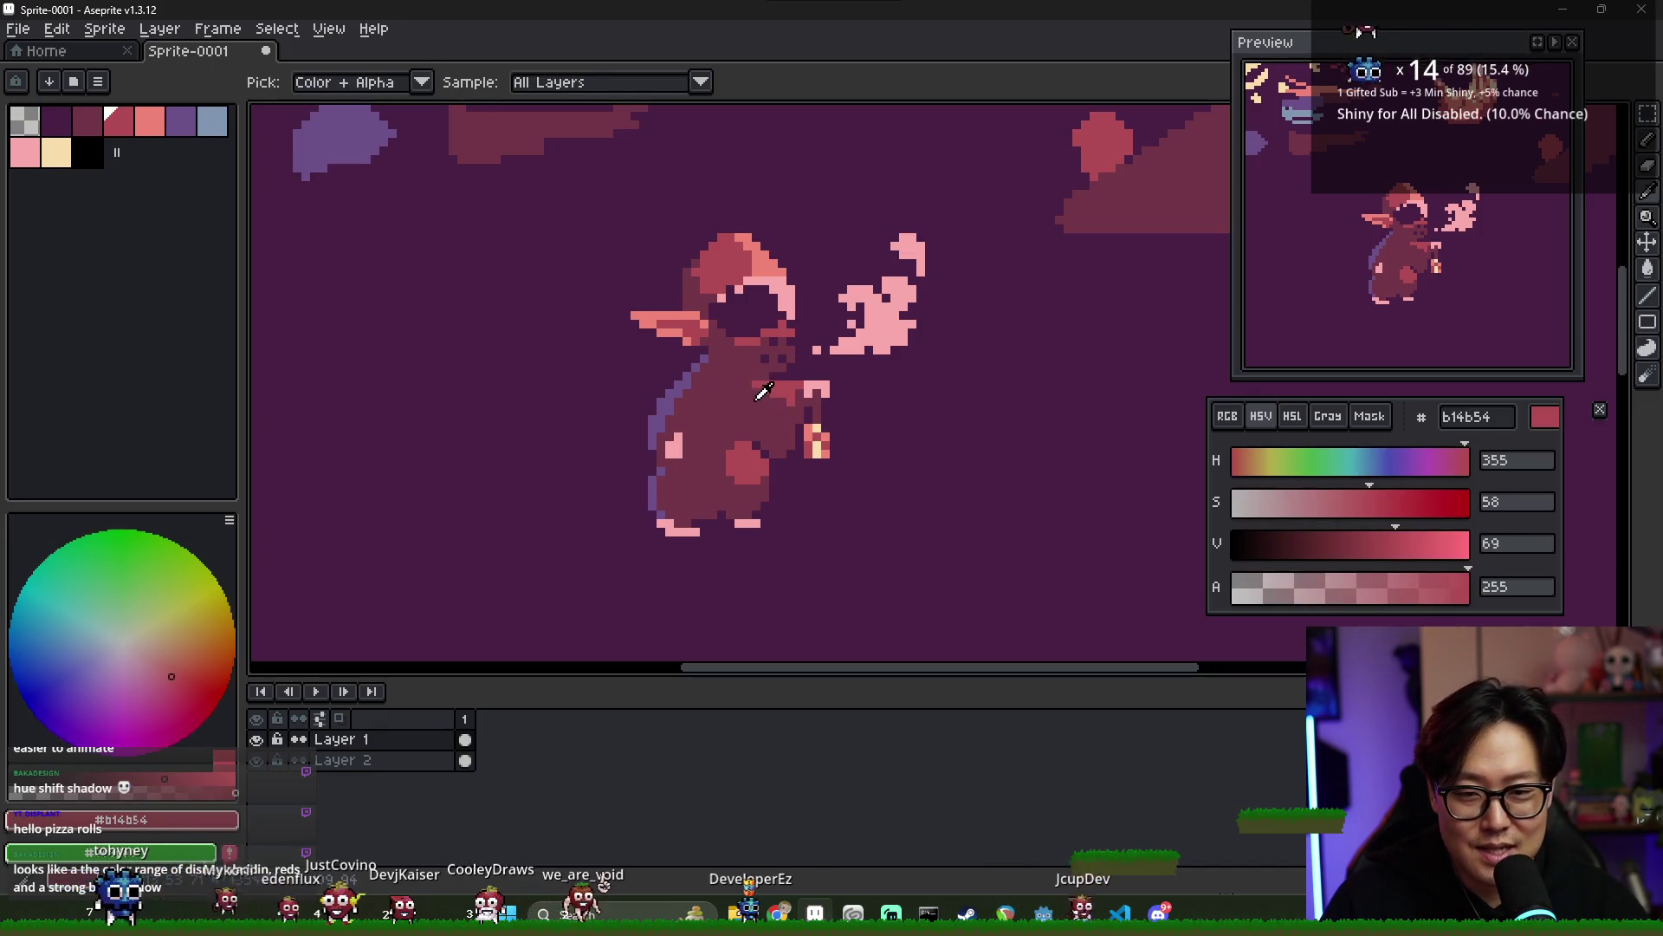
pyautogui.keyDown('alt'); pyautogui.click(761, 395); pyautogui.keyUp('alt')
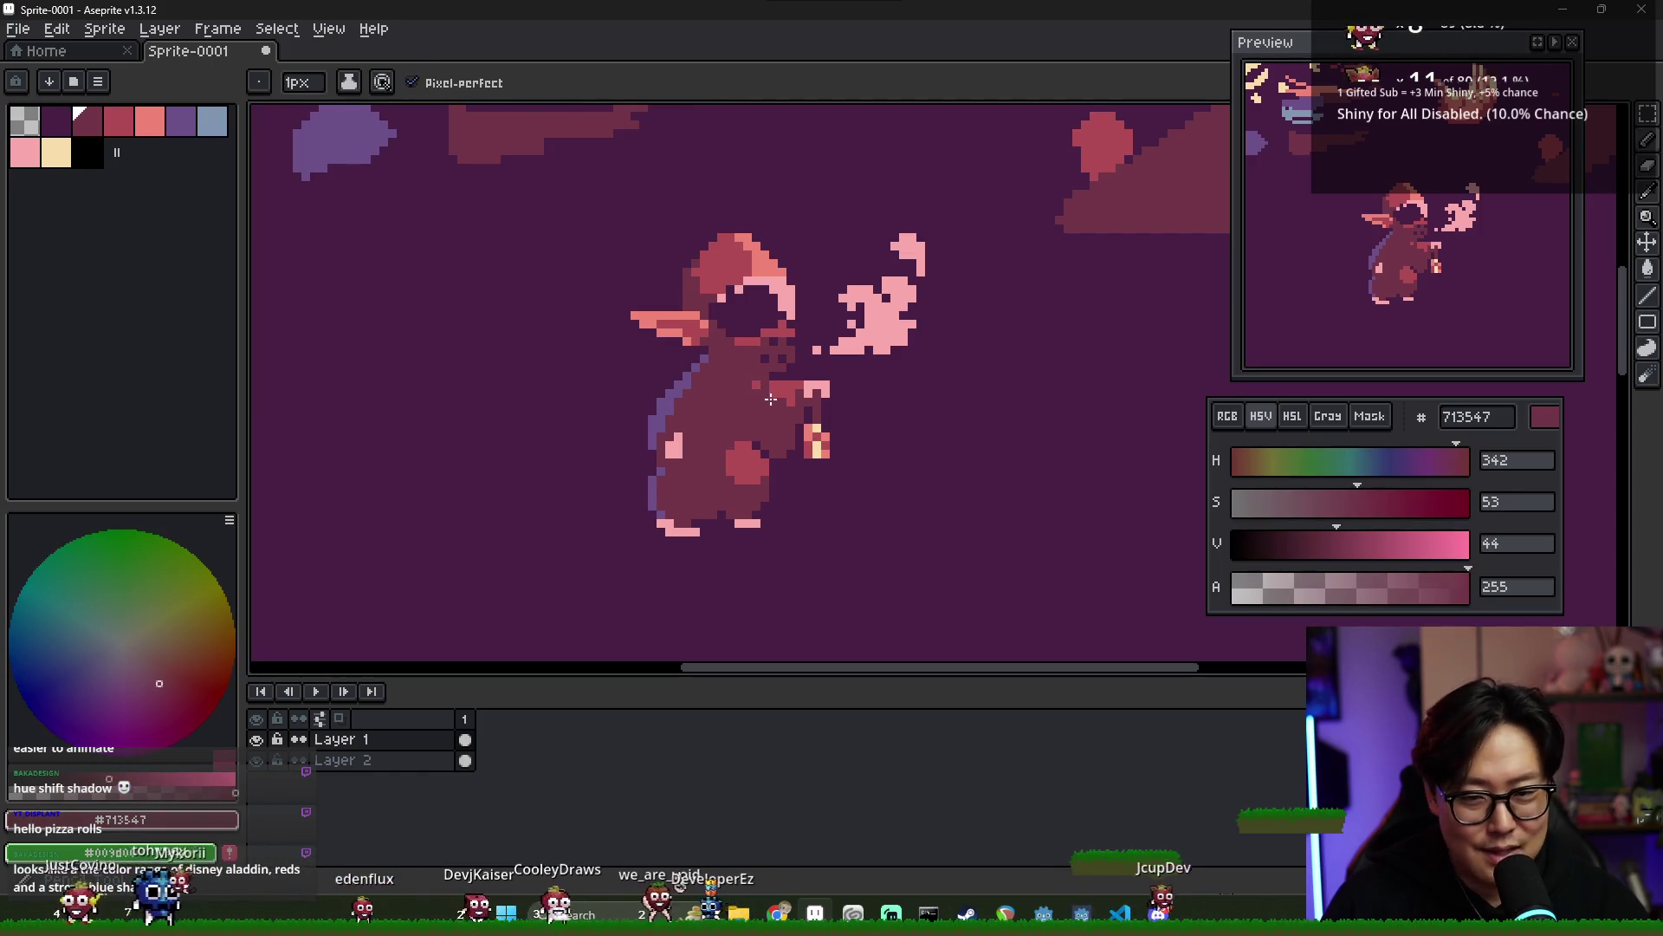
pyautogui.keyDown('alt'); pyautogui.click(785, 401); pyautogui.keyUp('alt')
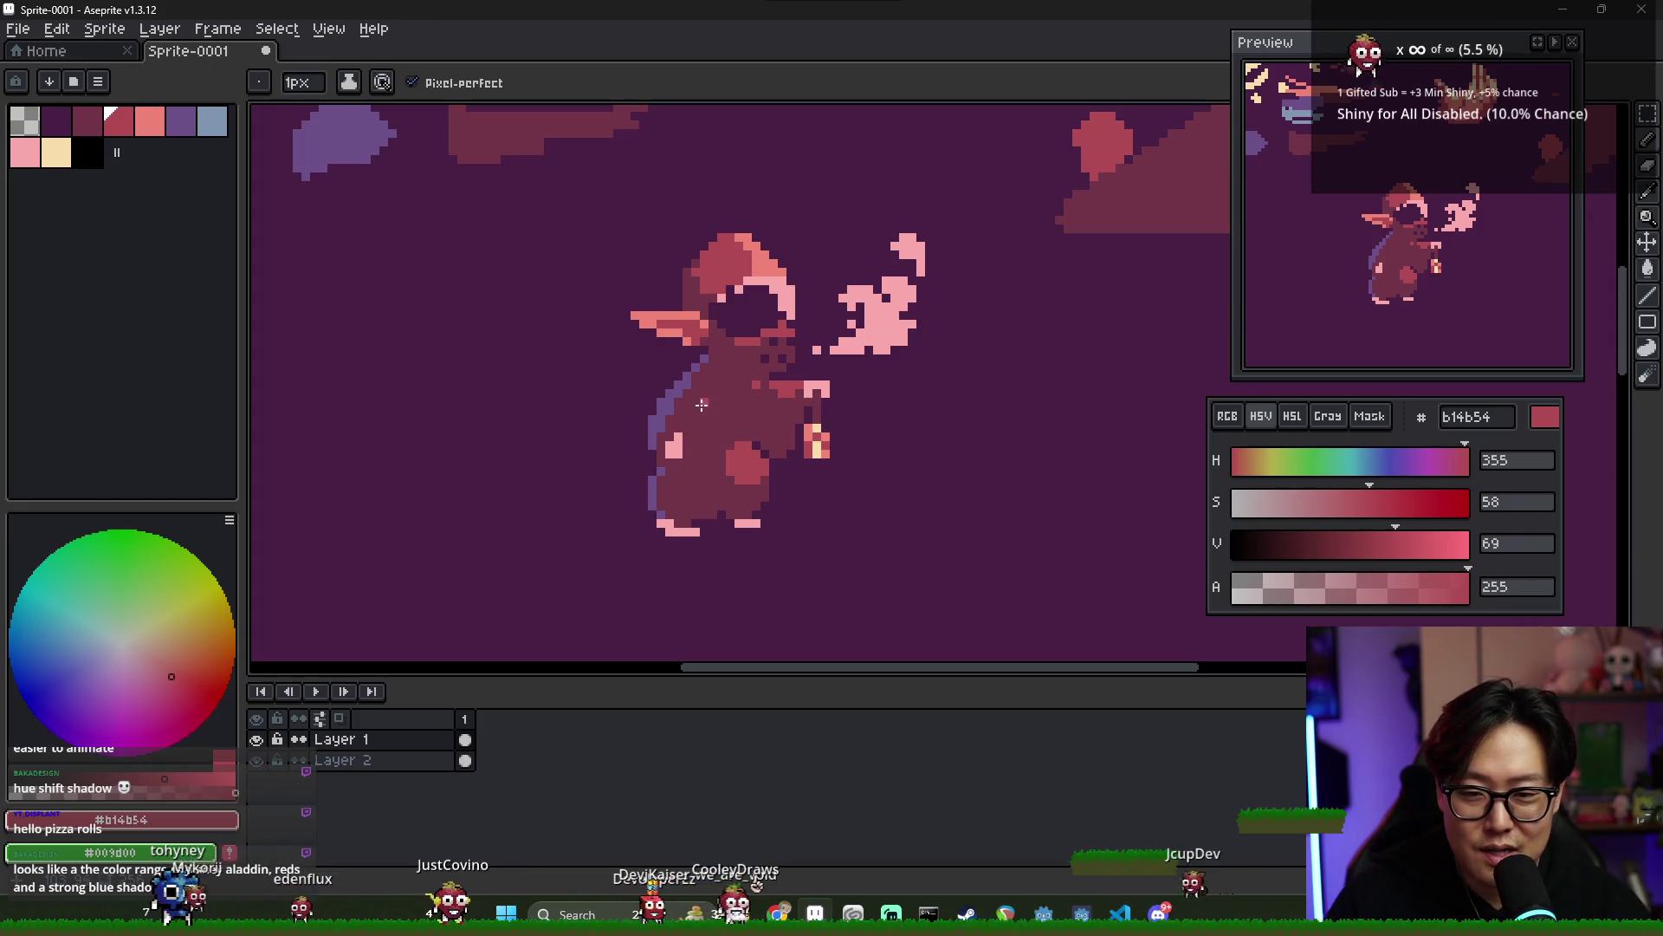
pyautogui.keyDown('alt'); pyautogui.click(703, 378); pyautogui.keyUp('alt')
pyautogui.keyDown('alt'); pyautogui.click(754, 393); pyautogui.keyUp('alt')
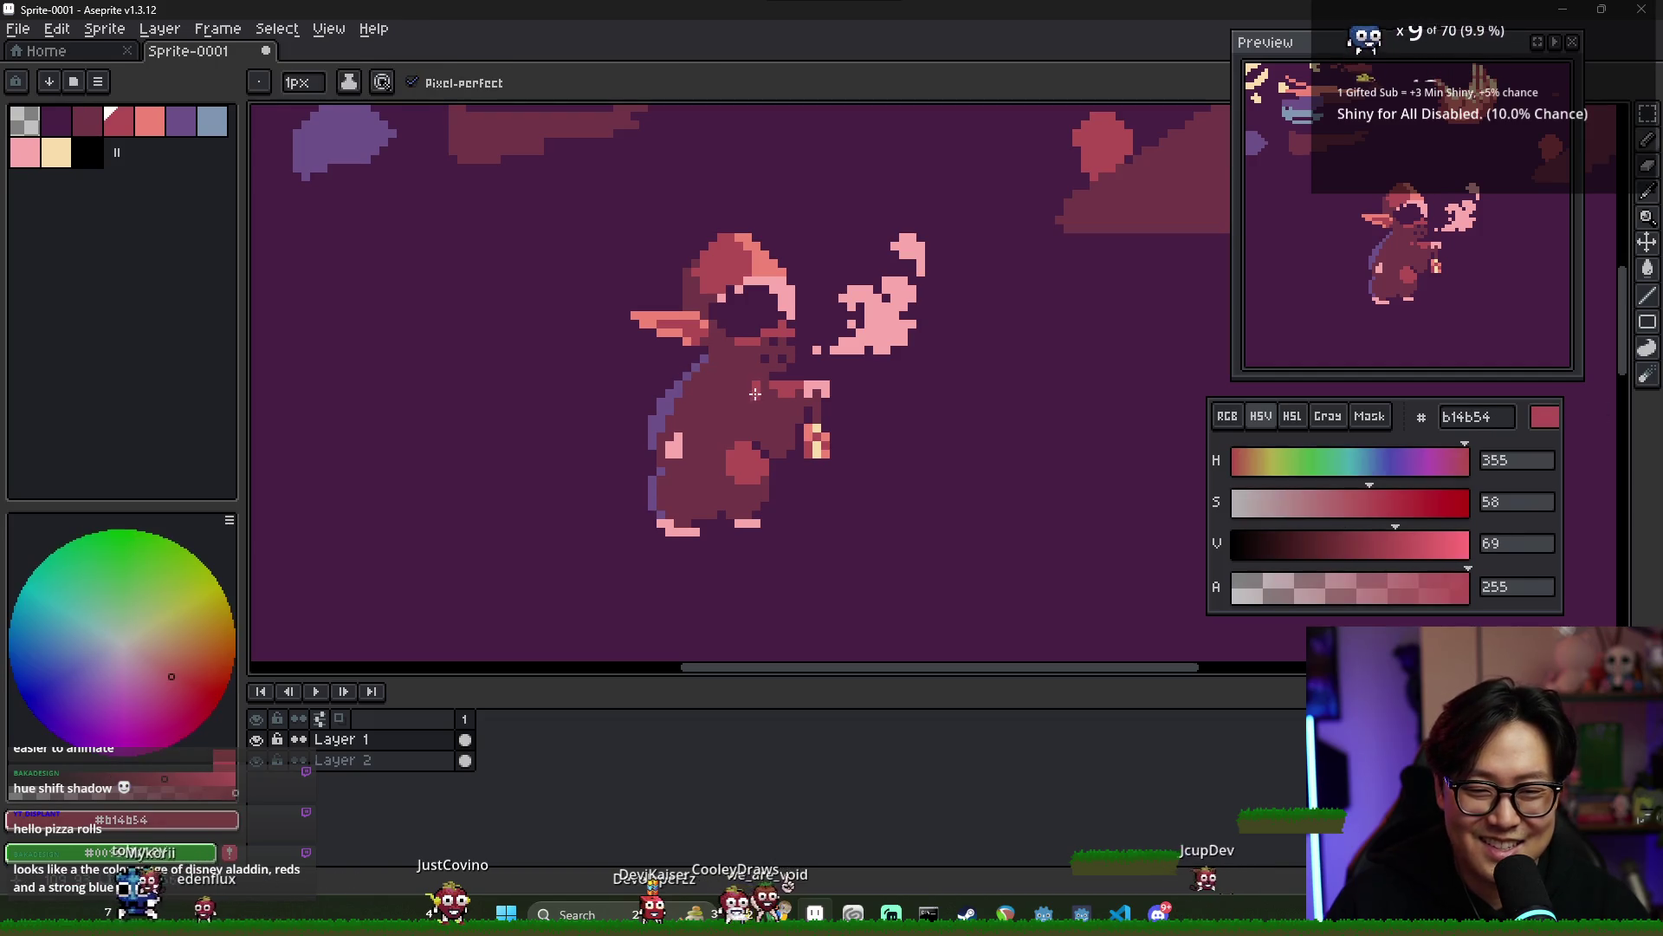
pyautogui.scroll(-5, 766, 421)
pyautogui.scroll(4, 814, 461)
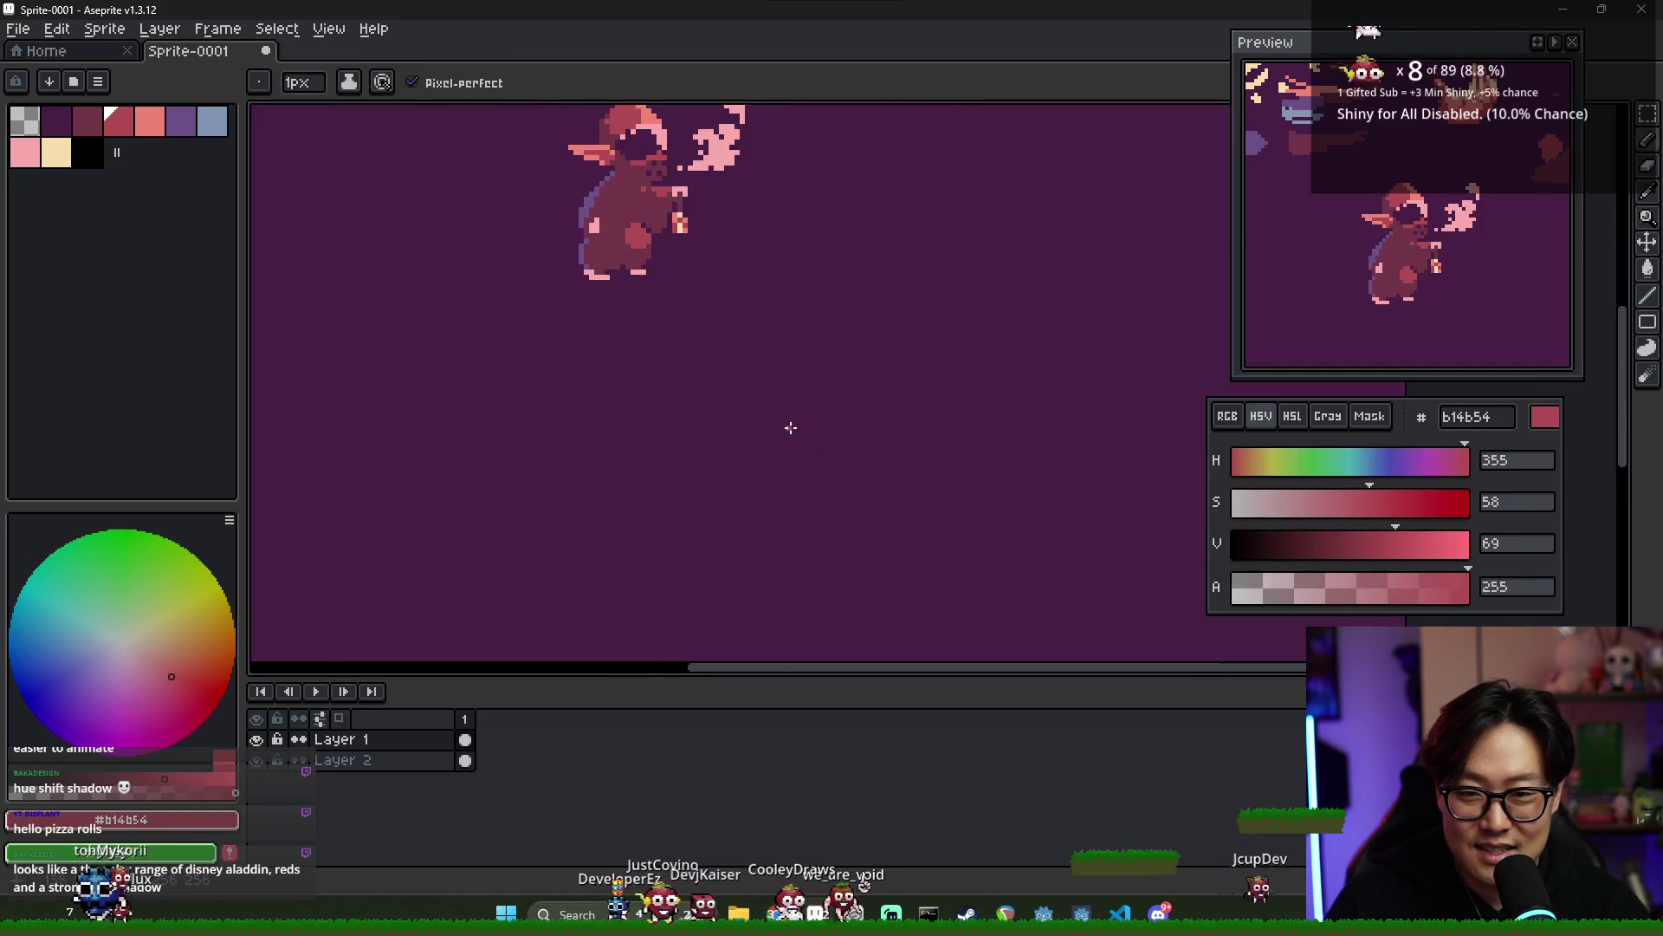
pyautogui.scroll(1, 724, 336)
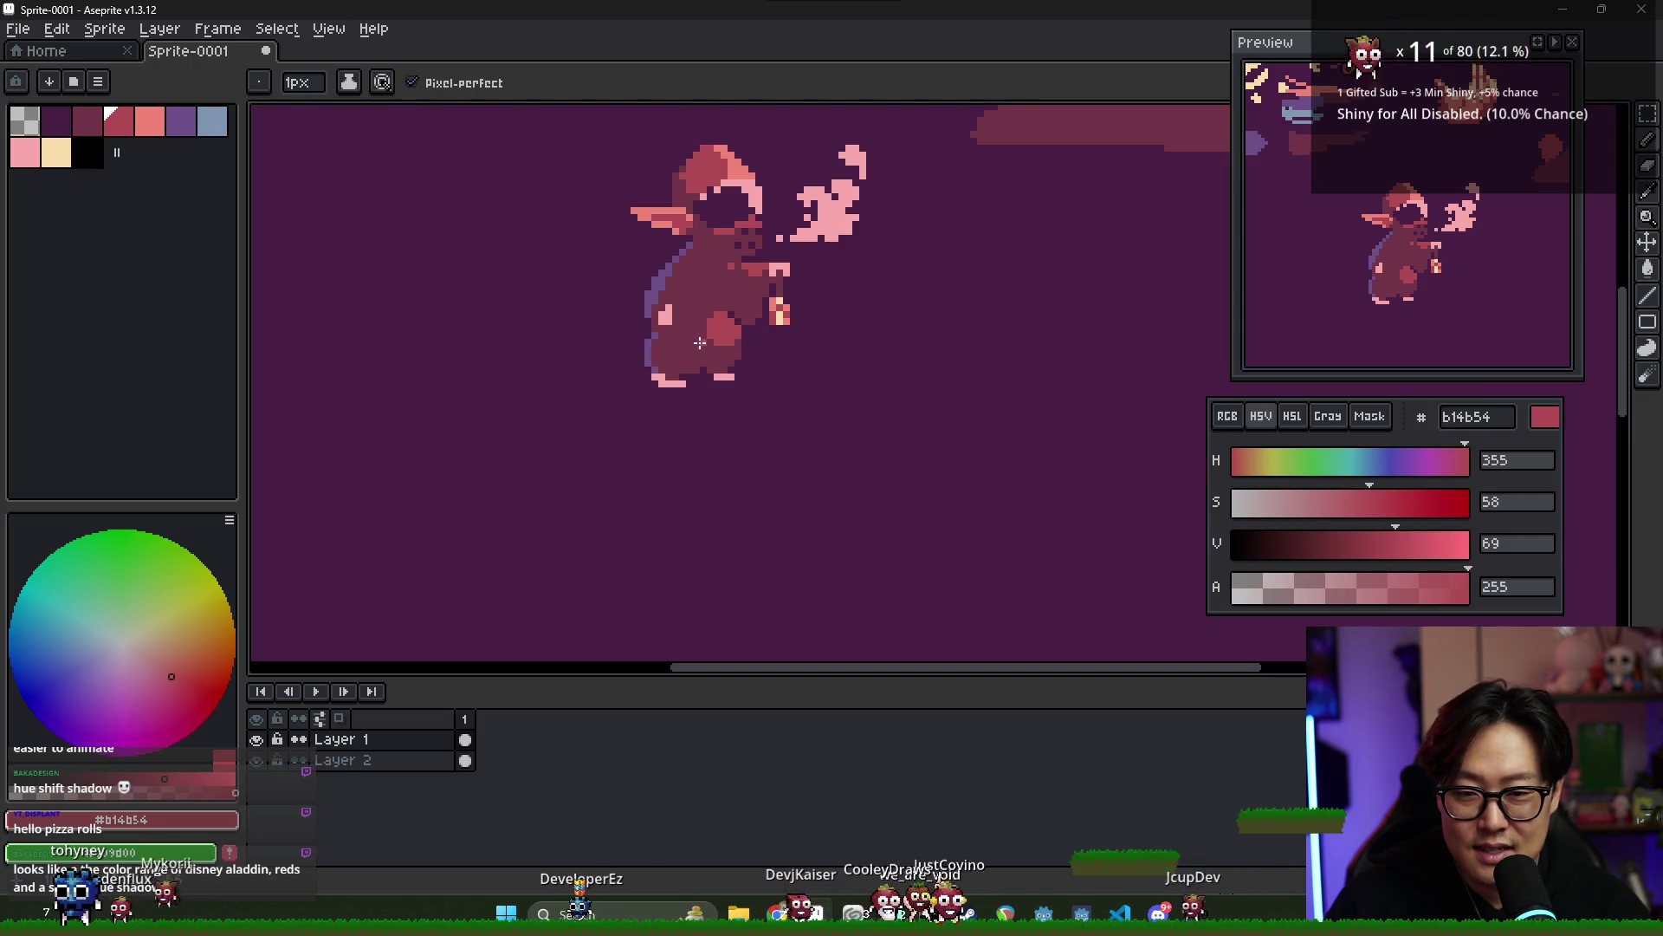
# - Sample the cloak's dark red #713547 as the drawing colour
pyautogui.keyDown('alt'); pyautogui.click(698, 317); pyautogui.keyUp('alt')
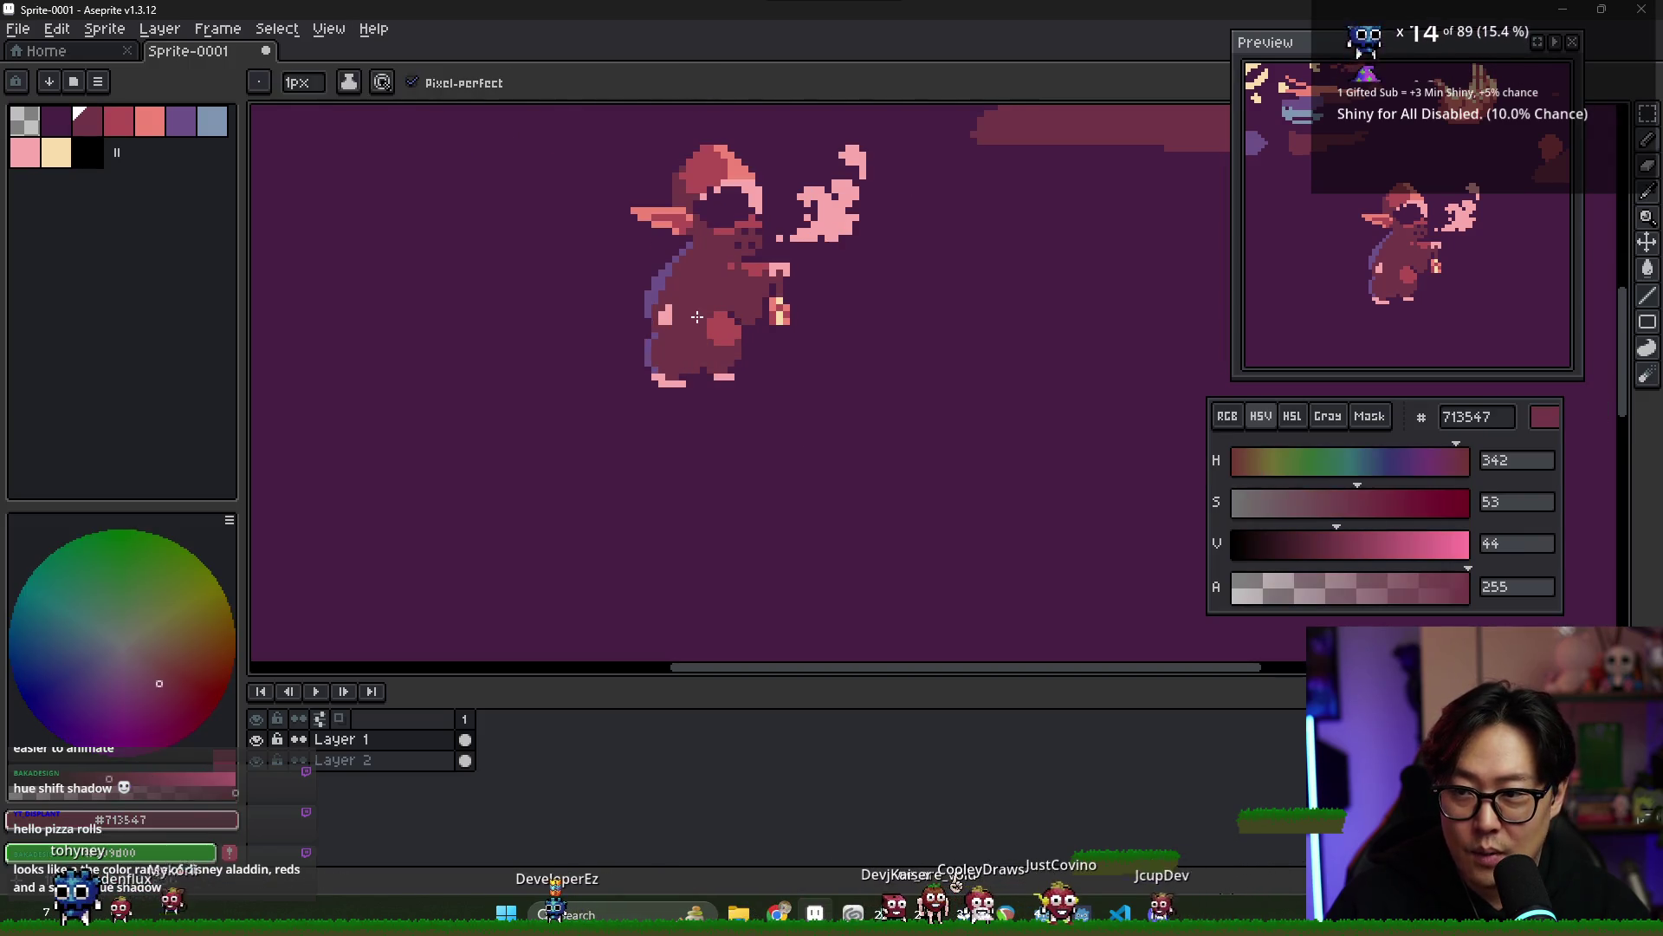
pyautogui.scroll(-3, 697, 324)
pyautogui.scroll(2, 717, 327)
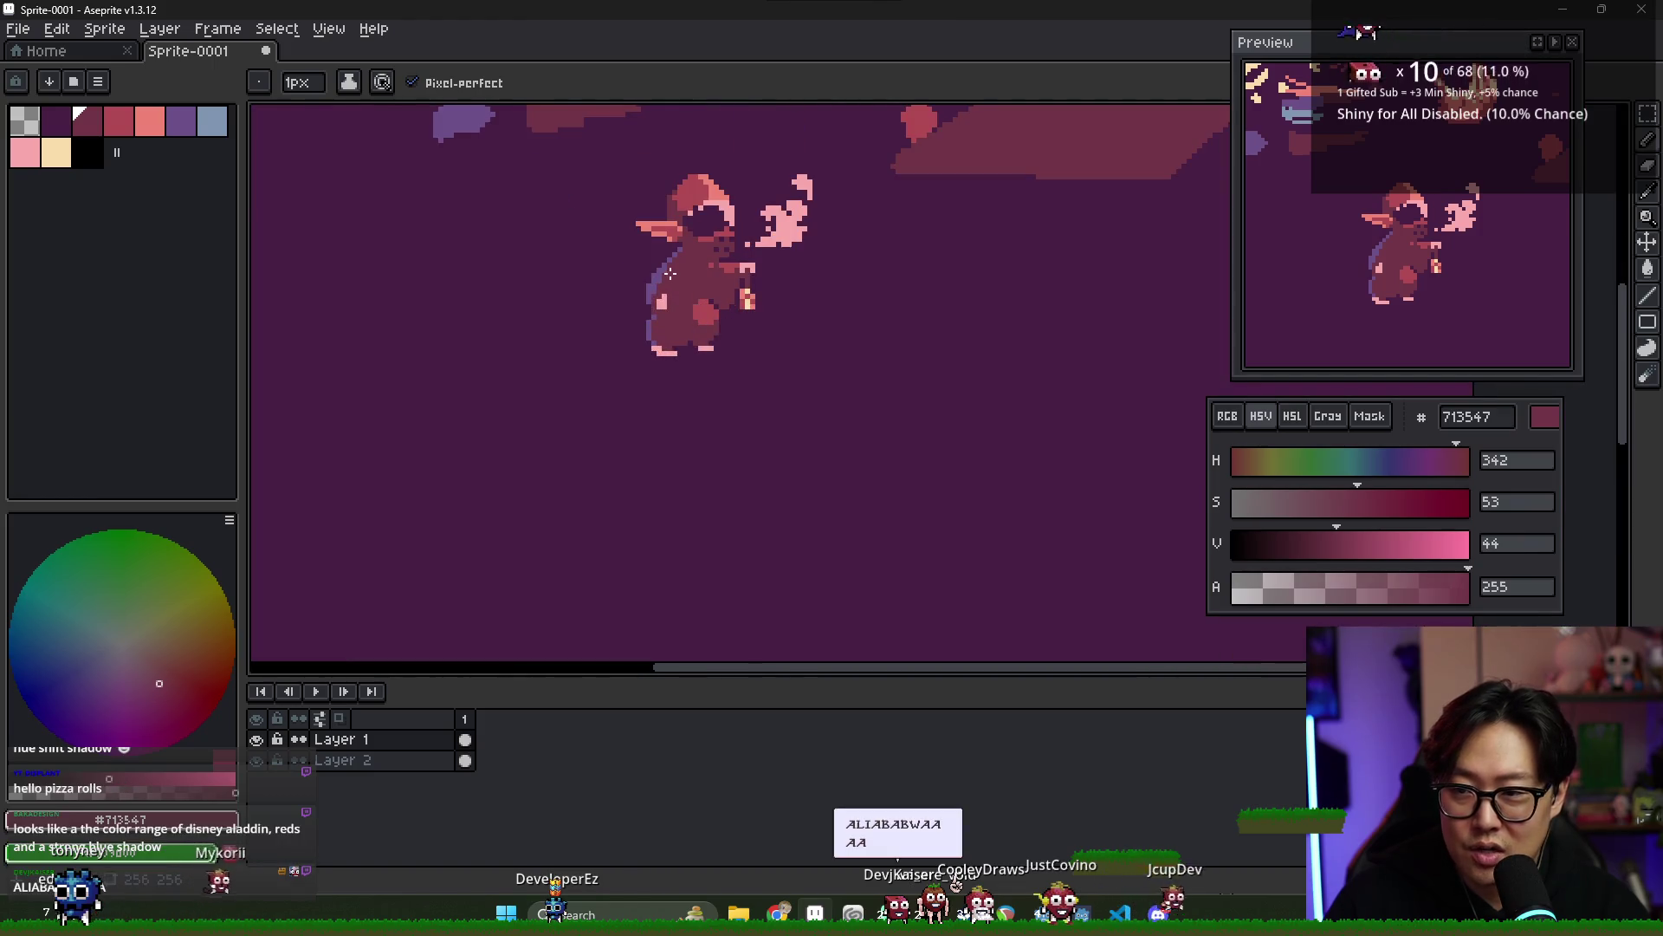
pyautogui.scroll(1, 700, 277)
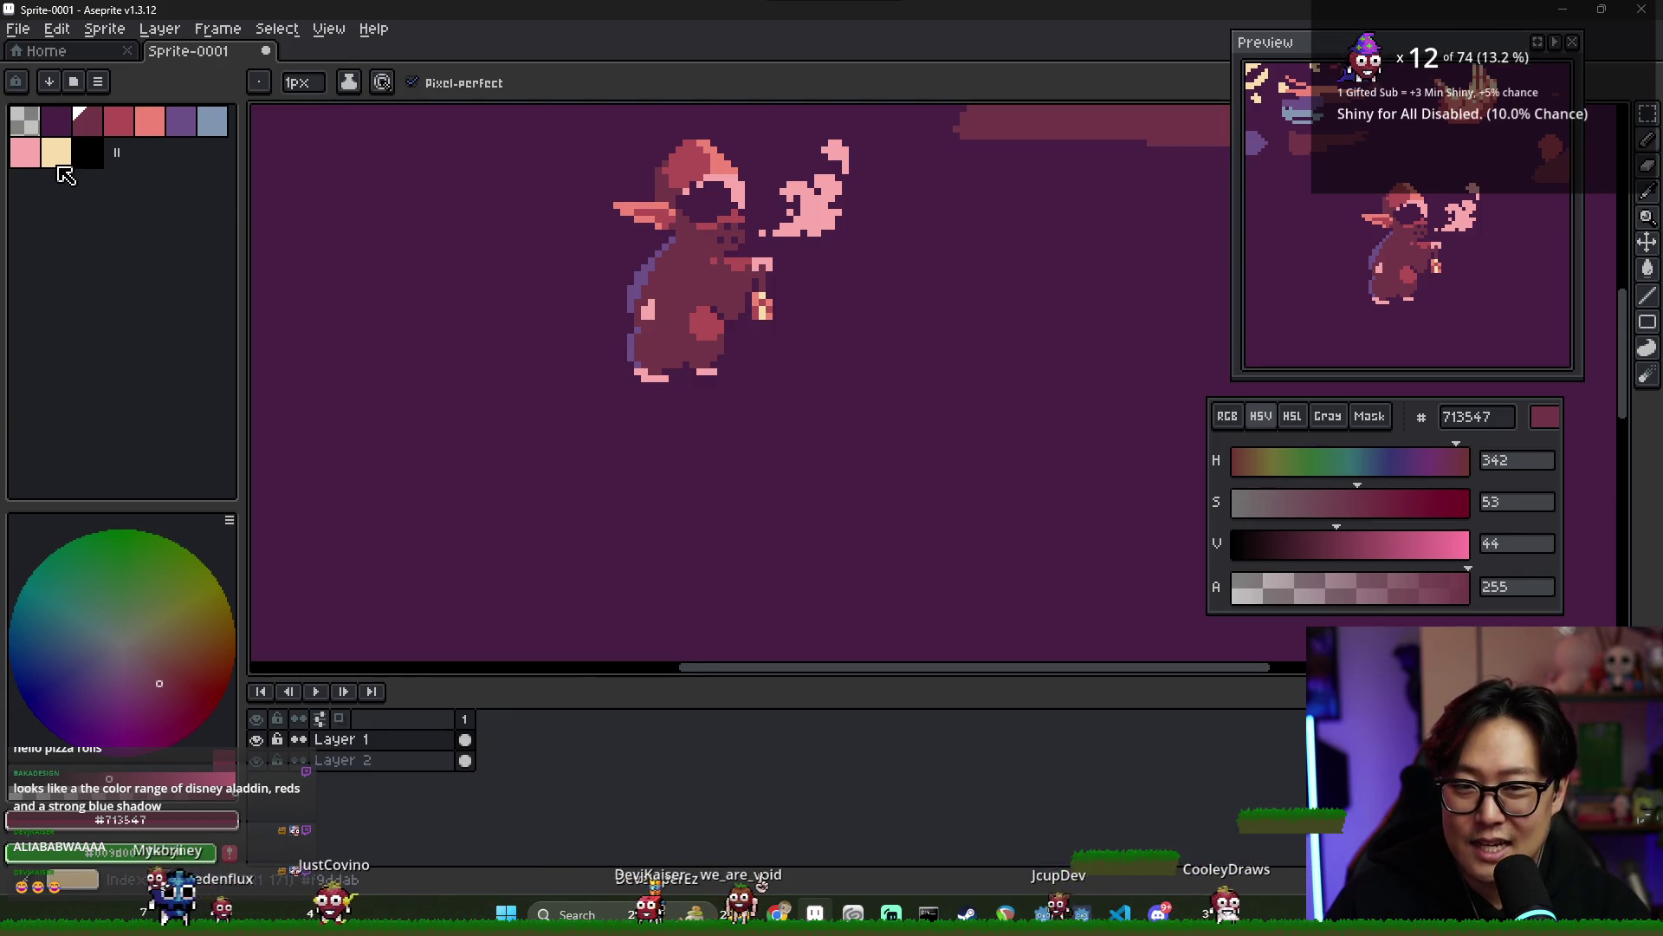
pyautogui.scroll(-1, 387, 235)
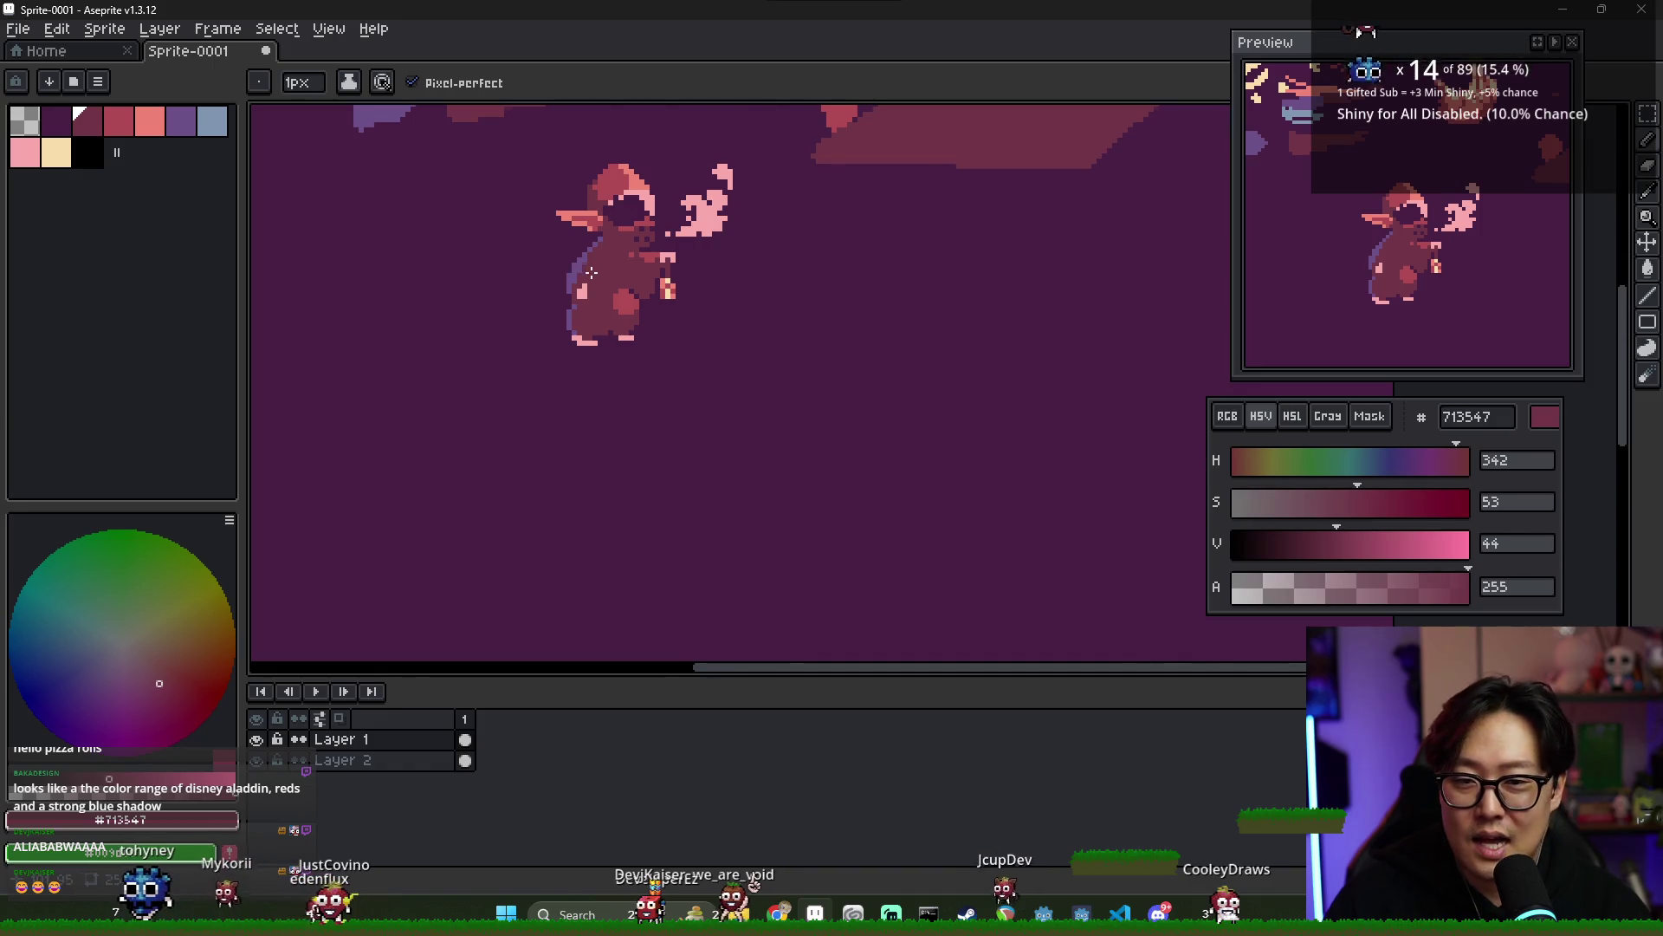
pyautogui.scroll(-1, 590, 272)
pyautogui.scroll(-1, 789, 336)
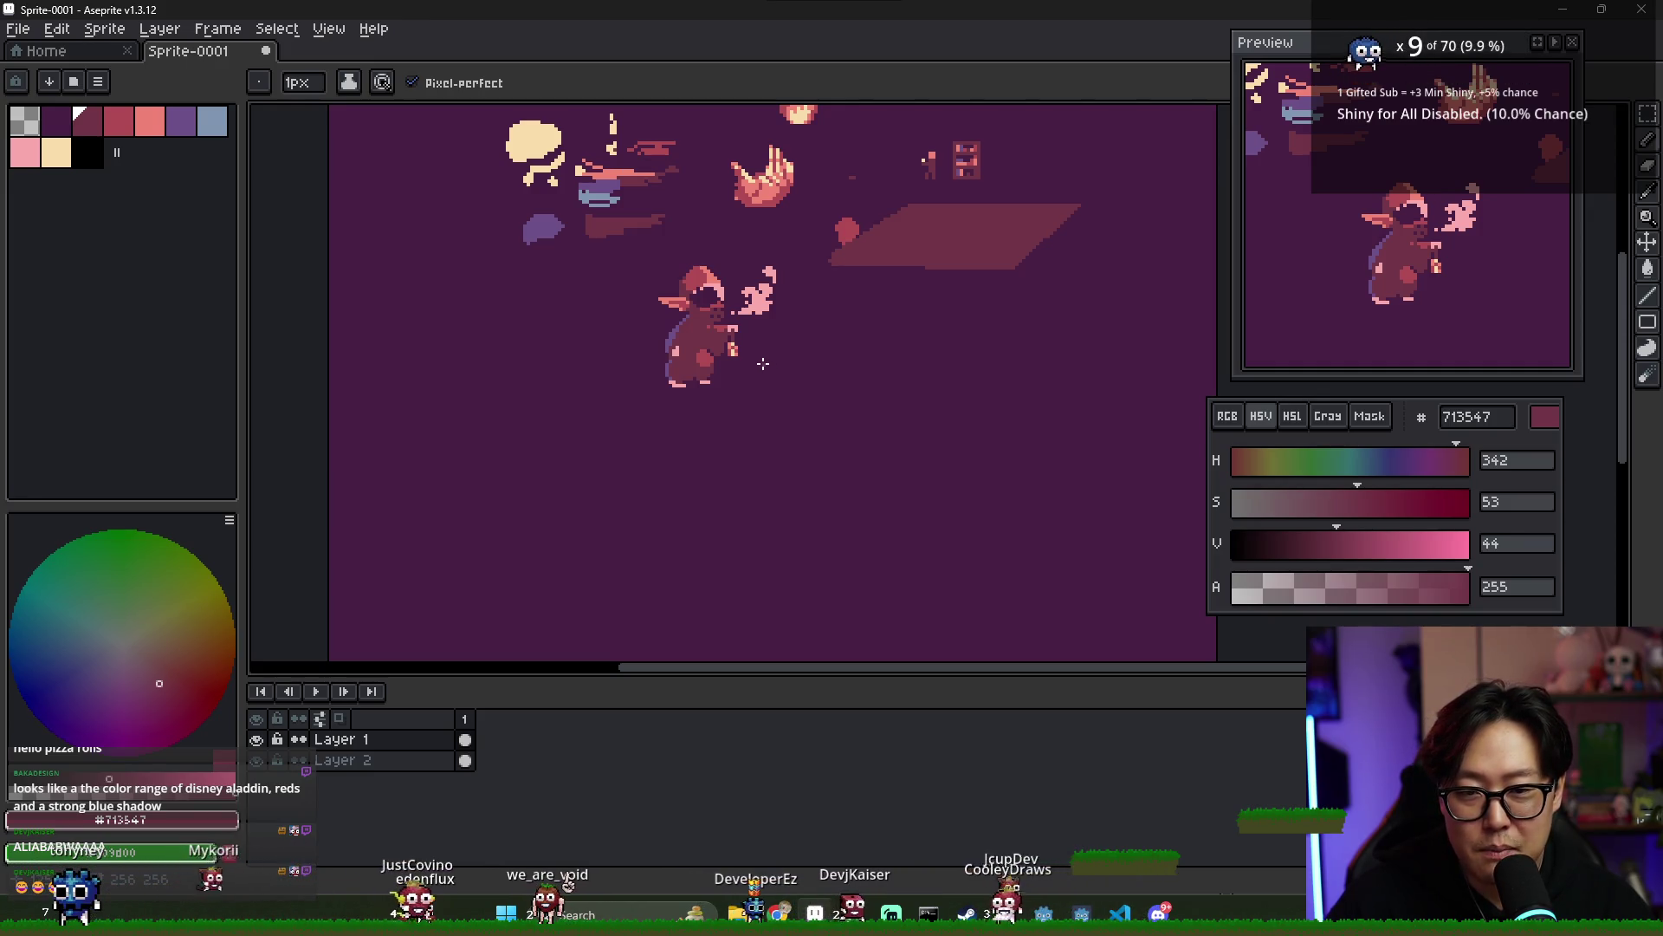
pyautogui.scroll(2, 758, 348)
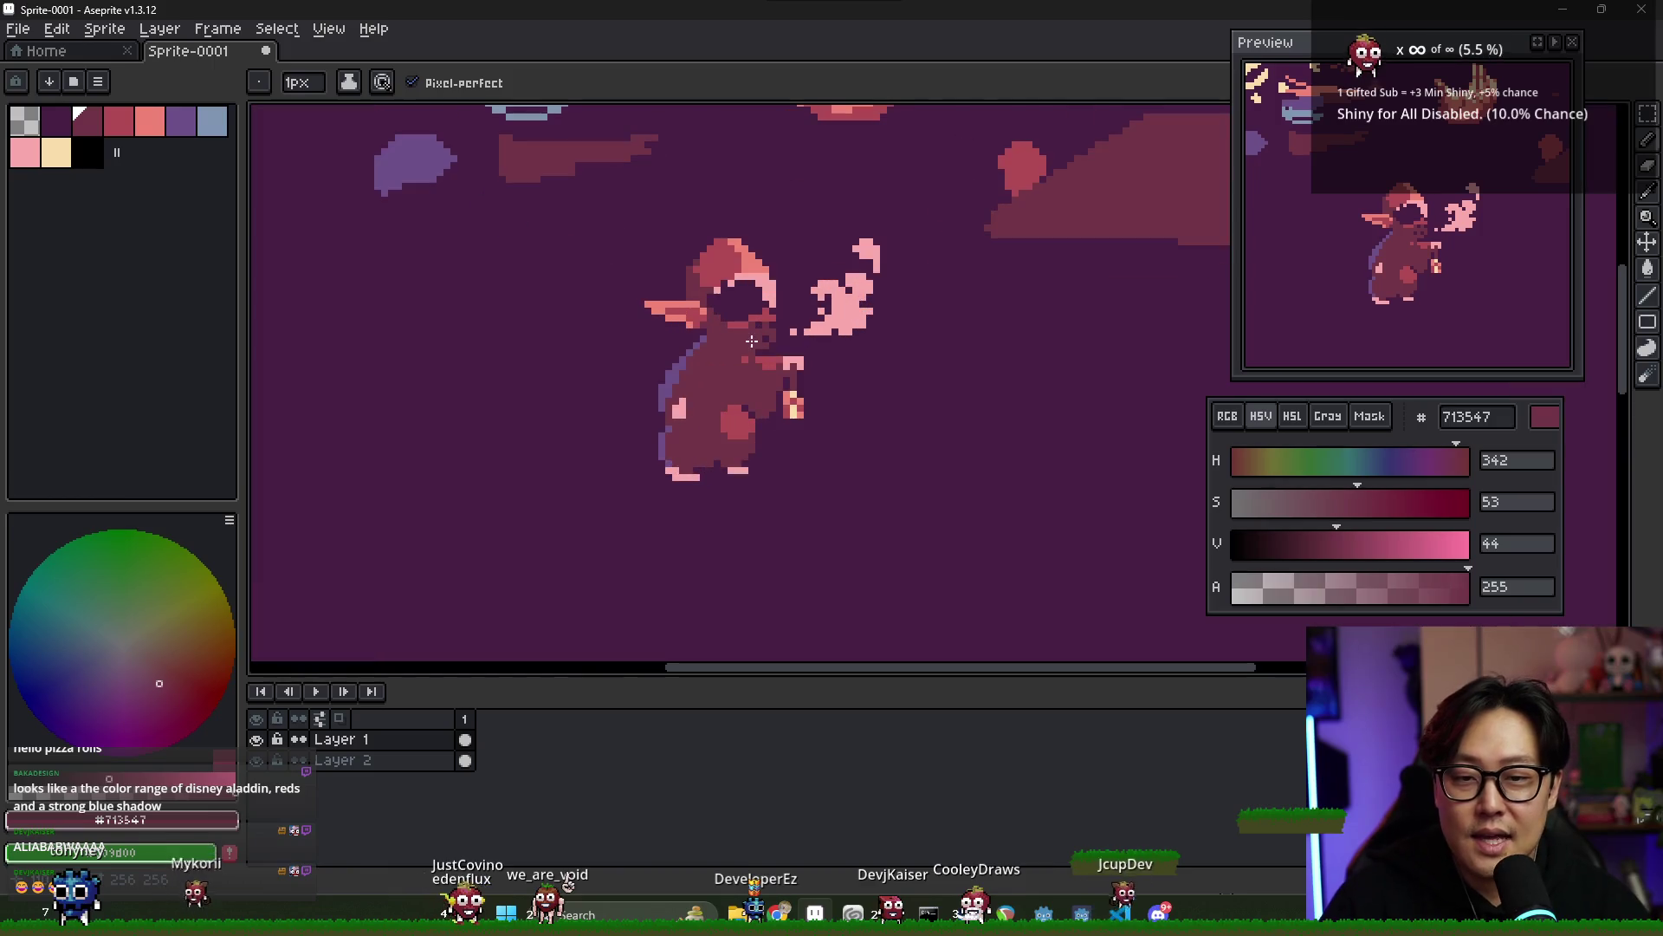
# - Duplicate the whole elf and place the copy to the left of the original
pyautogui.press('m')
pyautogui.moveTo(606, 227); pyautogui.dragTo(892, 505)
pyautogui.moveTo(746, 405)
pyautogui.keyDown('ctrl'); pyautogui.mouseDown()
pyautogui.moveTo(564, 424)
pyautogui.moveTo(445, 397)
pyautogui.mouseUp(); pyautogui.keyUp('ctrl')
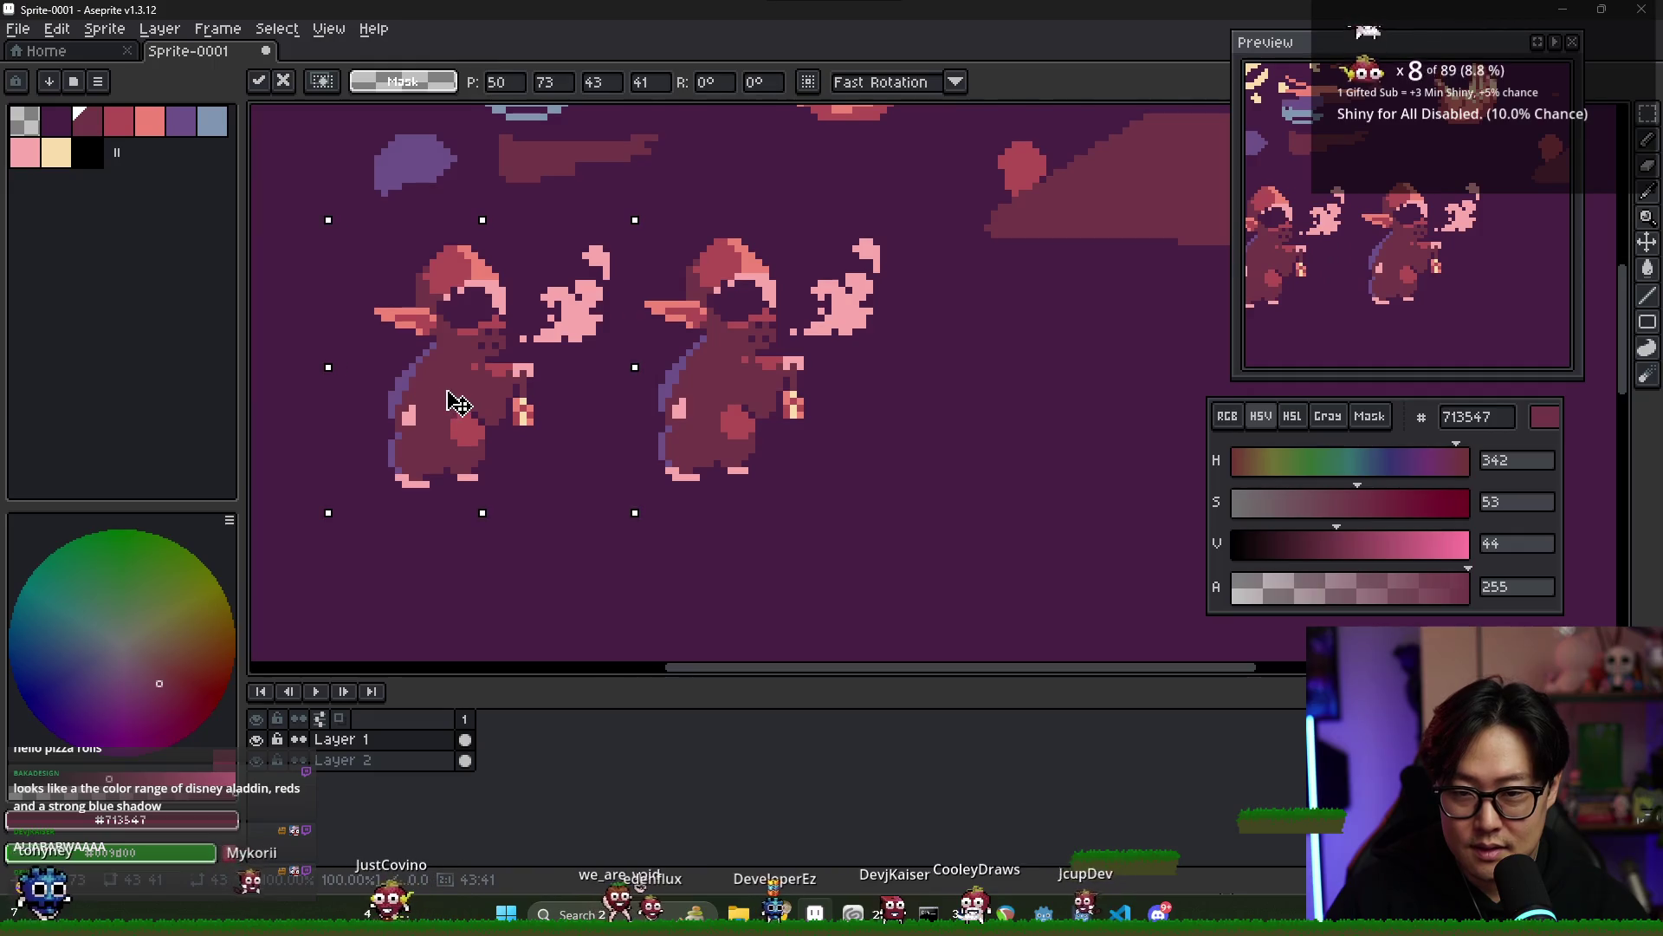
pyautogui.scroll(1, 671, 385)
pyautogui.hotkey('ctrl', 'd')
# - Erase the copy's hood and start a salmon #f08477 outline of a bare head
pyautogui.press('e')
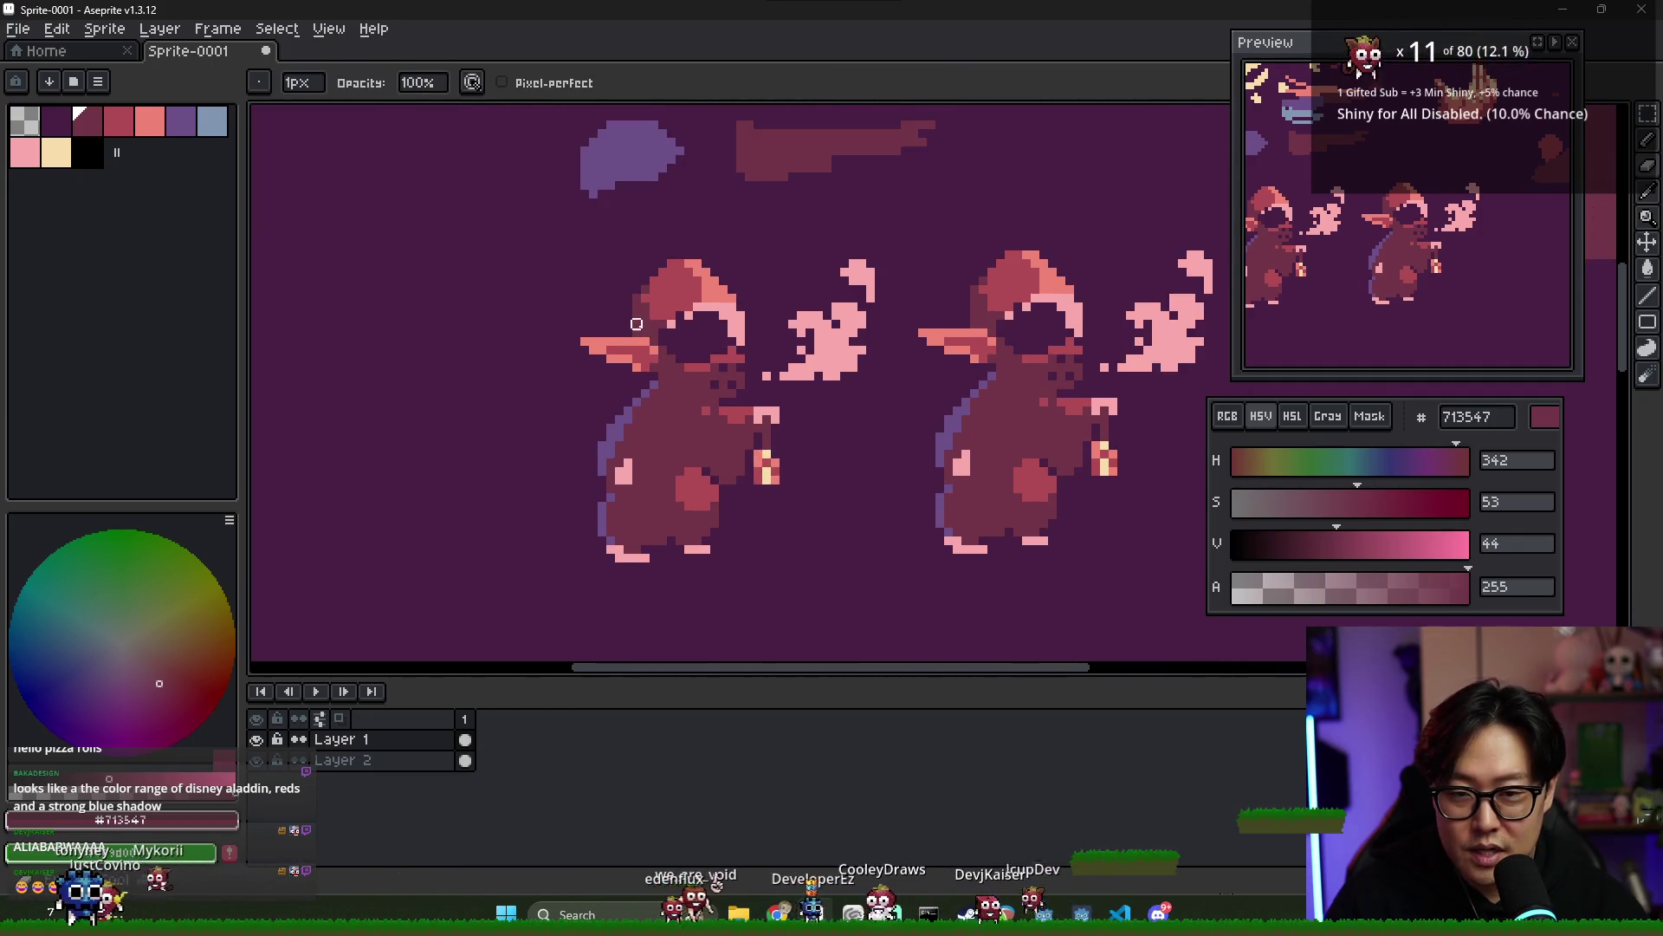
pyautogui.moveTo(711, 268)
pyautogui.mouseDown()
pyautogui.moveTo(663, 281)
pyautogui.moveTo(741, 350)
pyautogui.mouseUp()
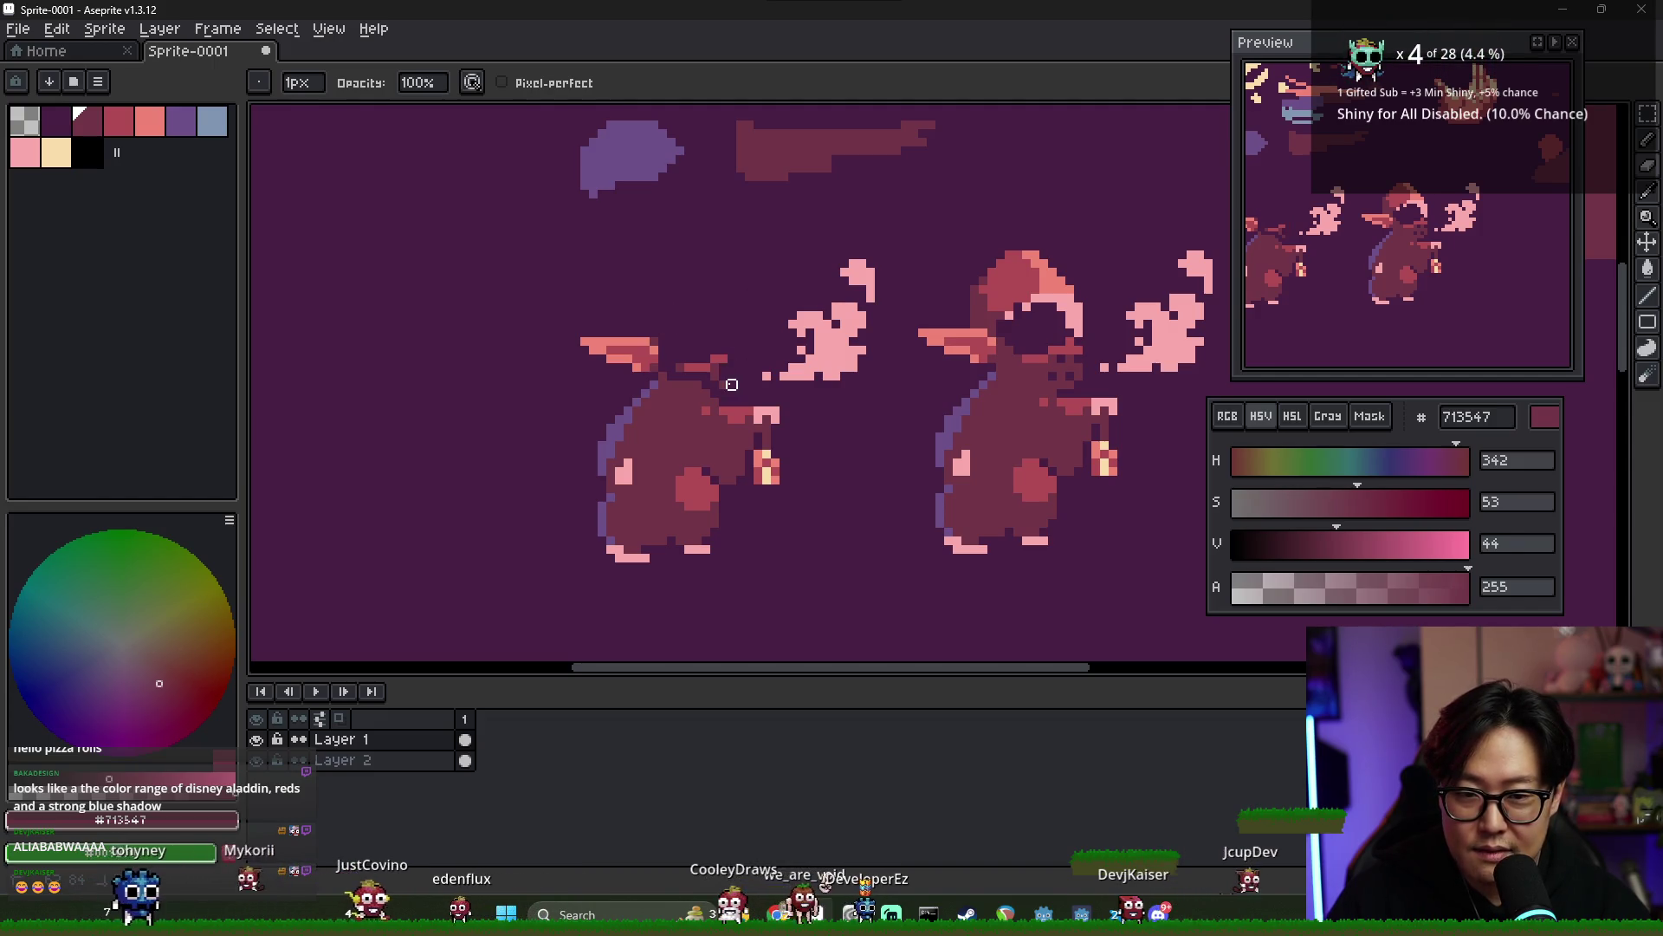
pyautogui.press('i')
pyautogui.click(661, 357)
pyautogui.press('b')
pyautogui.moveTo(665, 324); pyautogui.dragTo(677, 368)
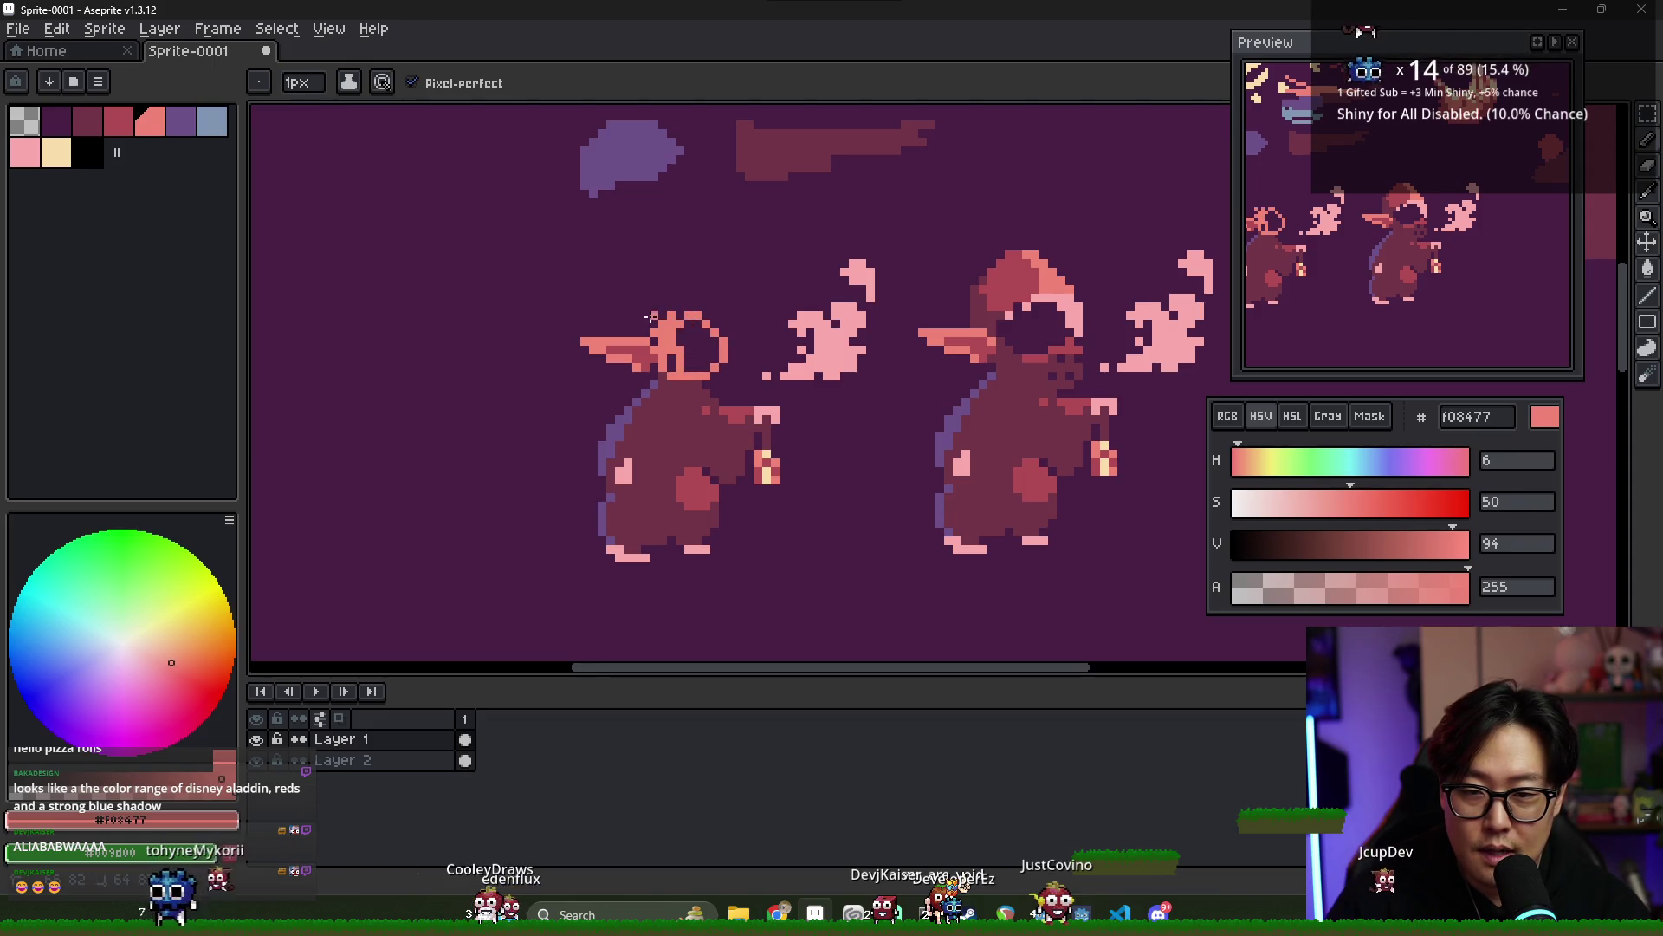
# - Flood-fill the outlined round head and its leftover dark pixels with salmon
pyautogui.press('g')
pyautogui.click(704, 344)
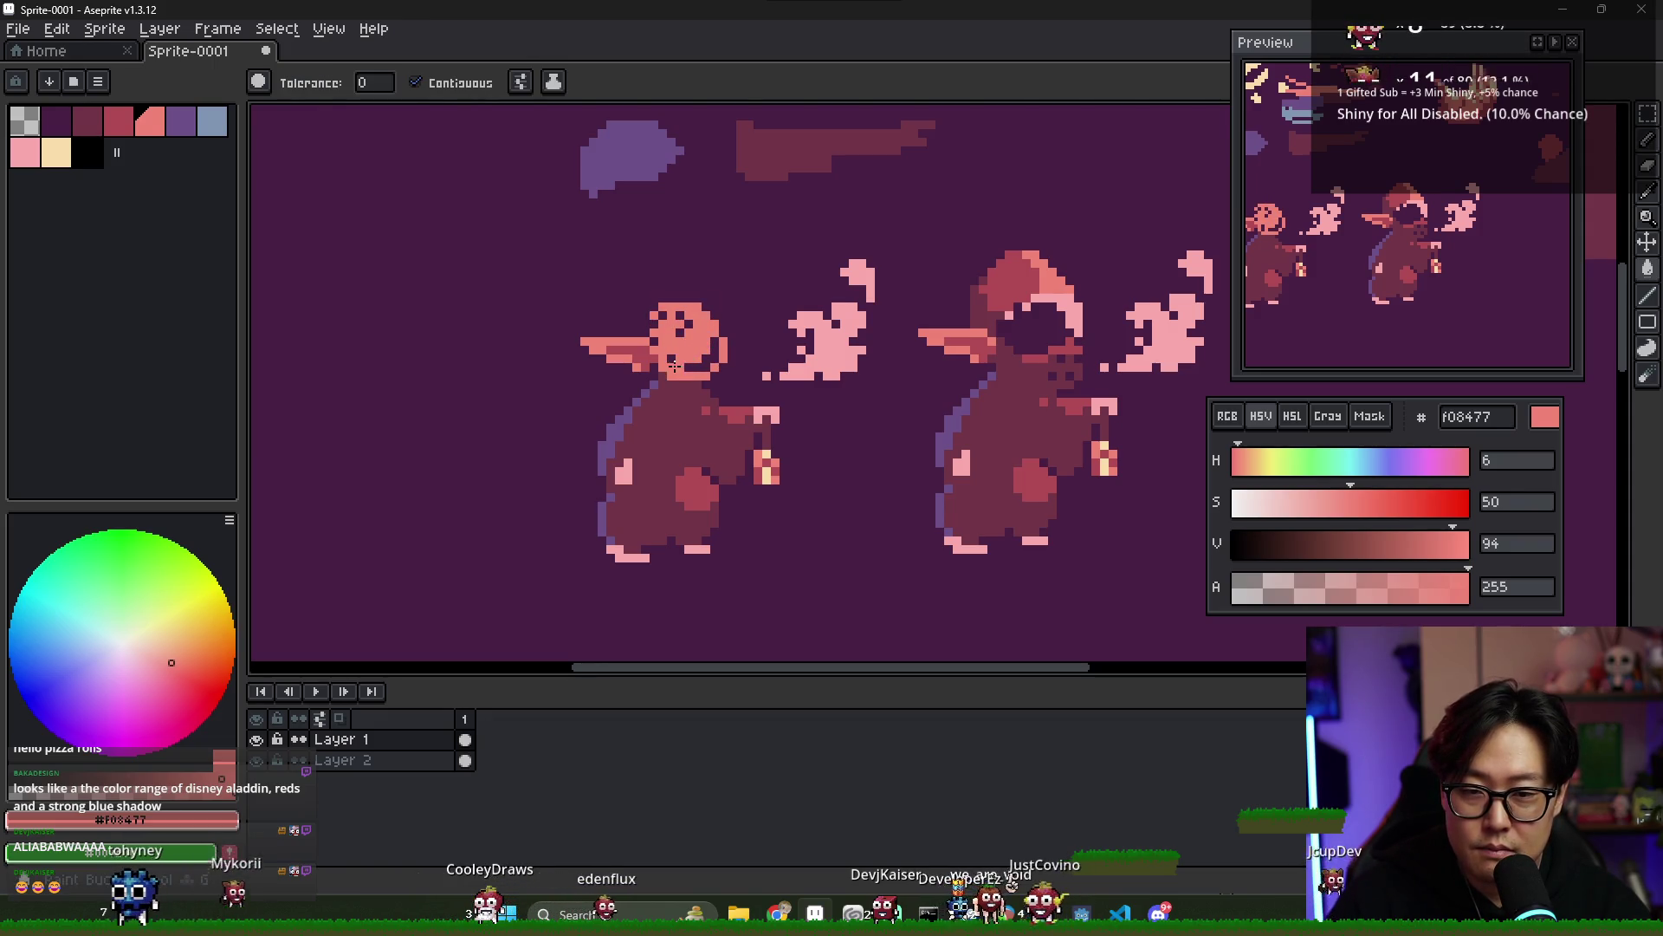
pyautogui.click(681, 327)
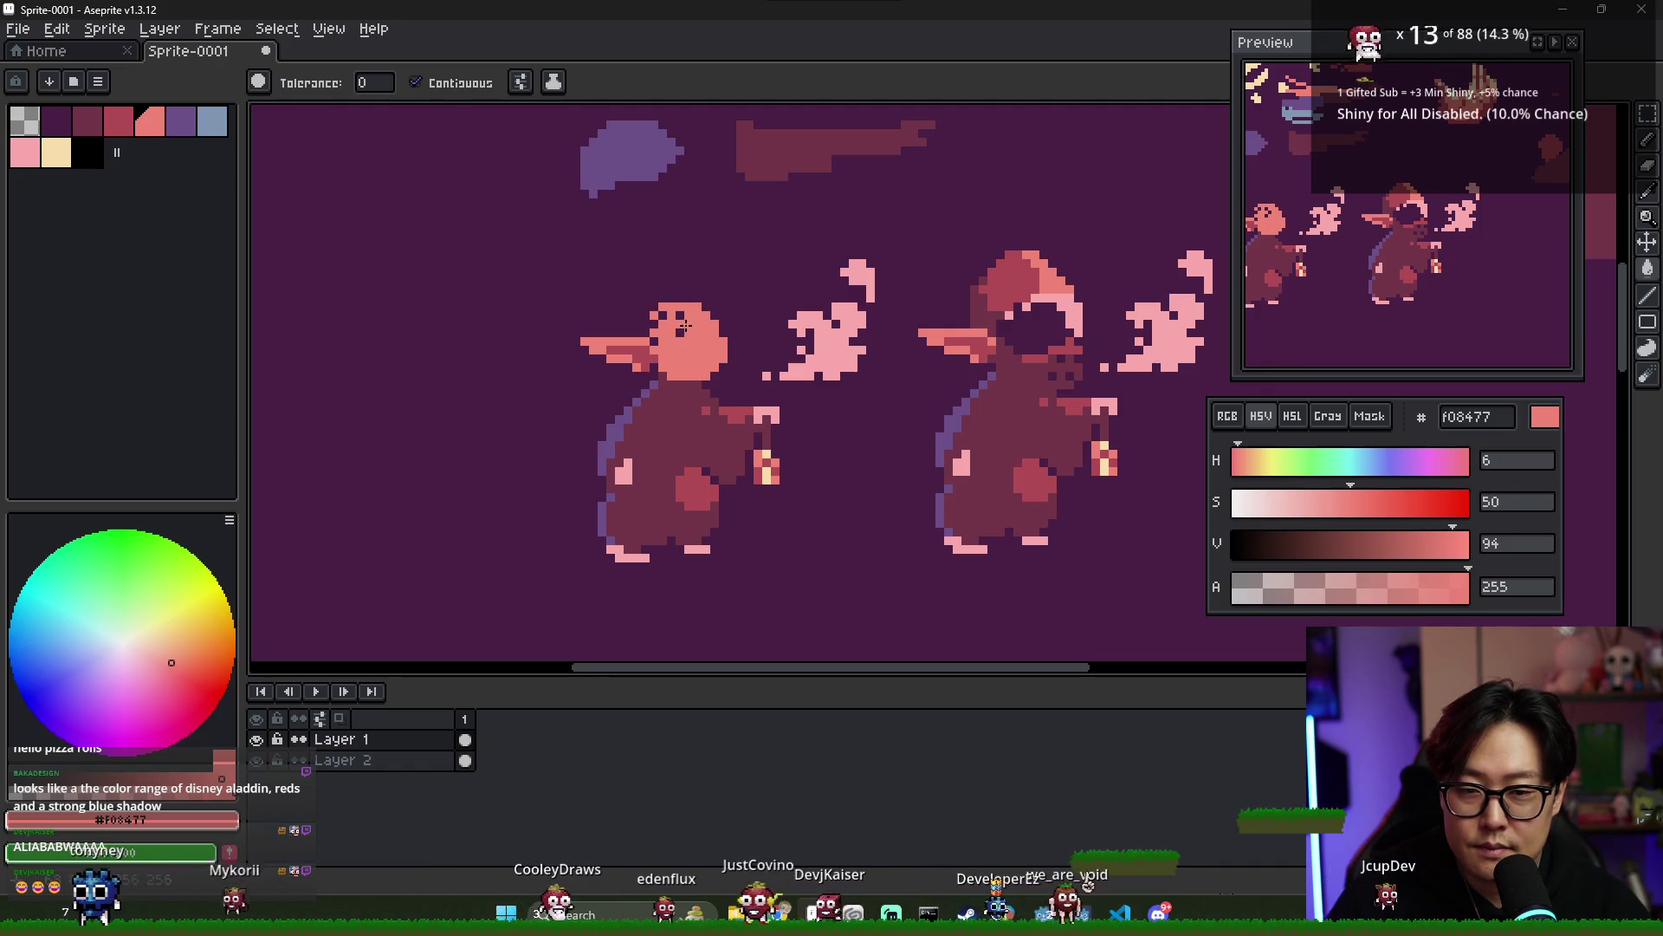
# - Toggle Layer 2's visibility to check the salmon head against transparency
pyautogui.click(257, 760)
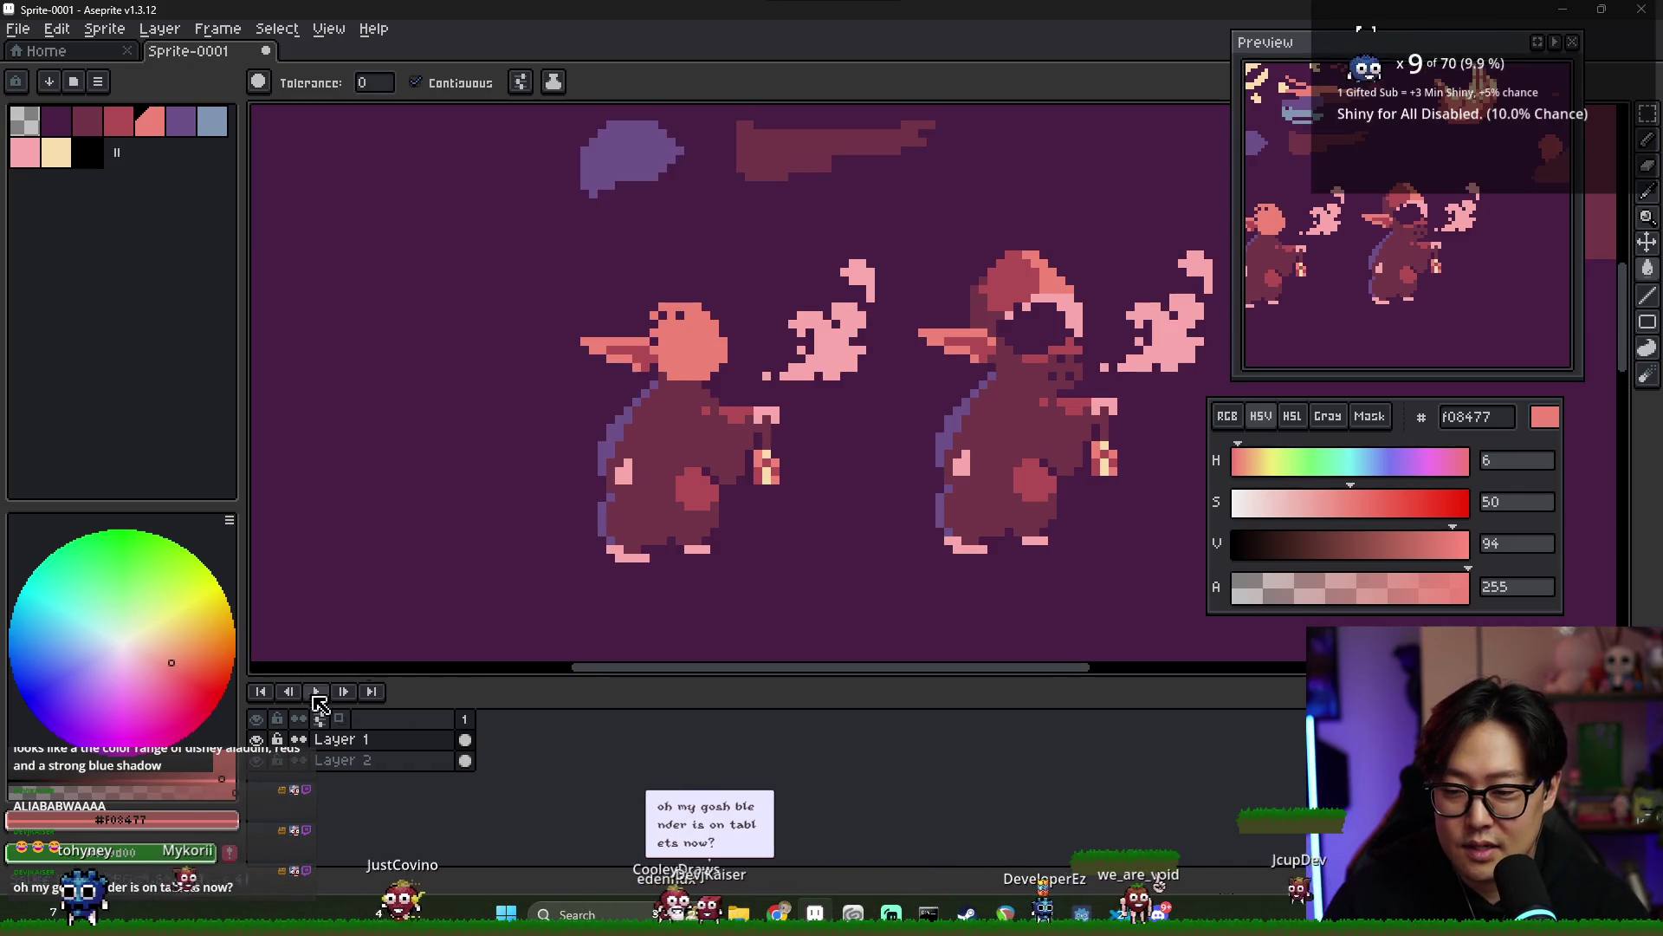
pyautogui.click(257, 760)
pyautogui.click(258, 762)
pyautogui.click(258, 761)
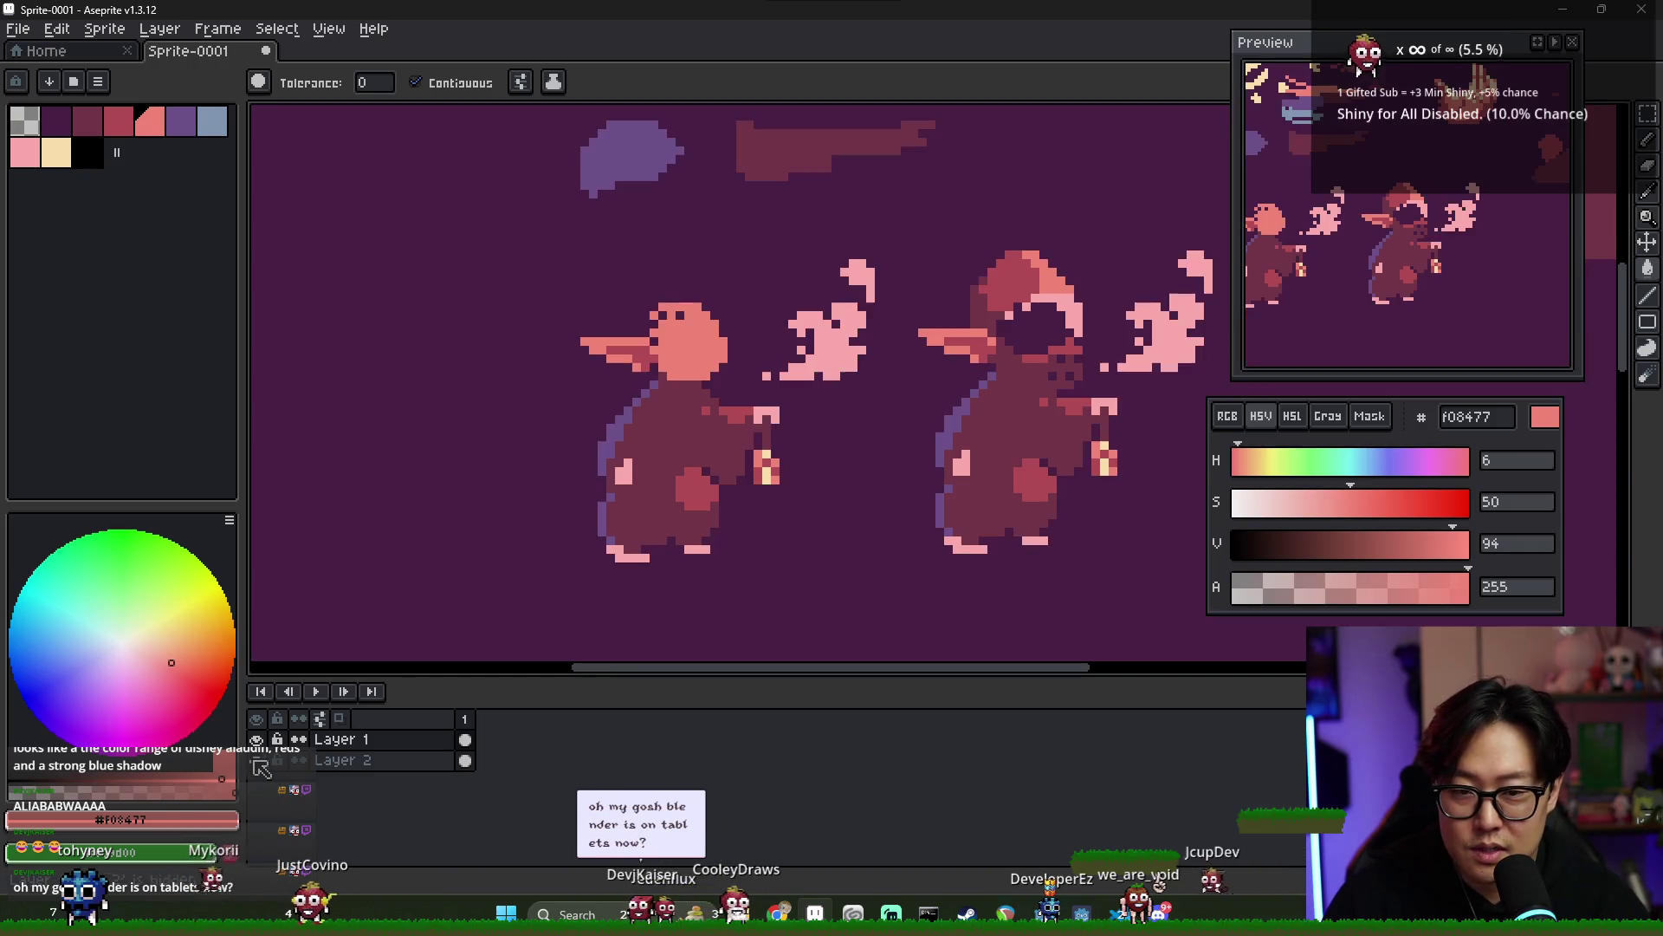
pyautogui.press('b')
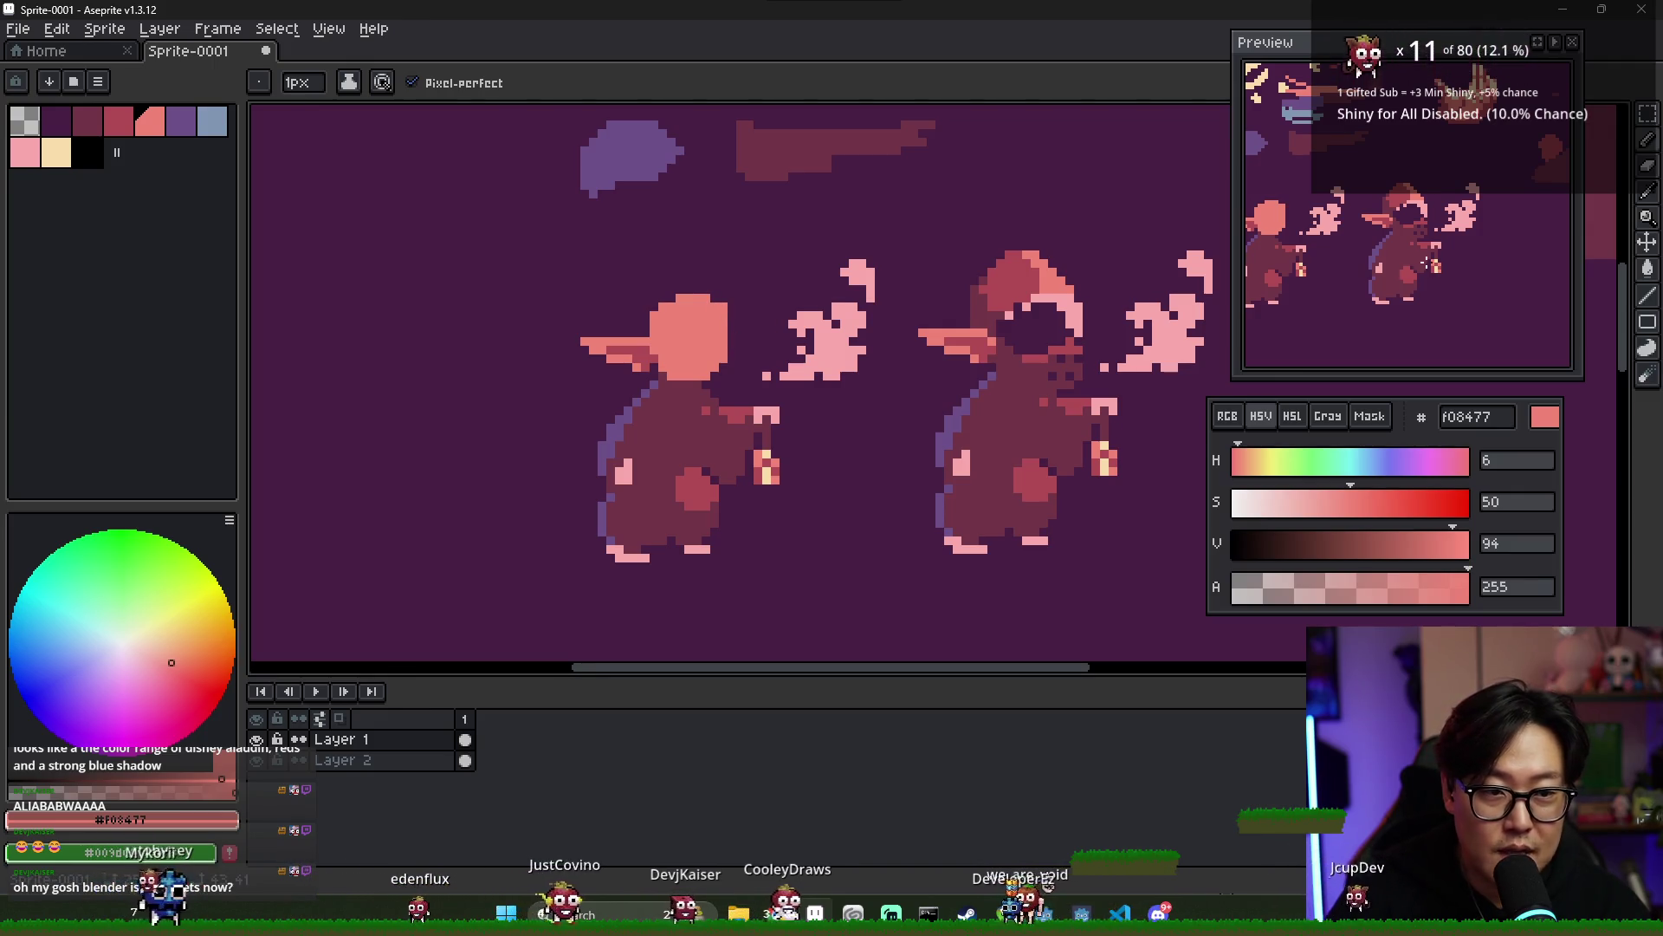
pyautogui.press('e')
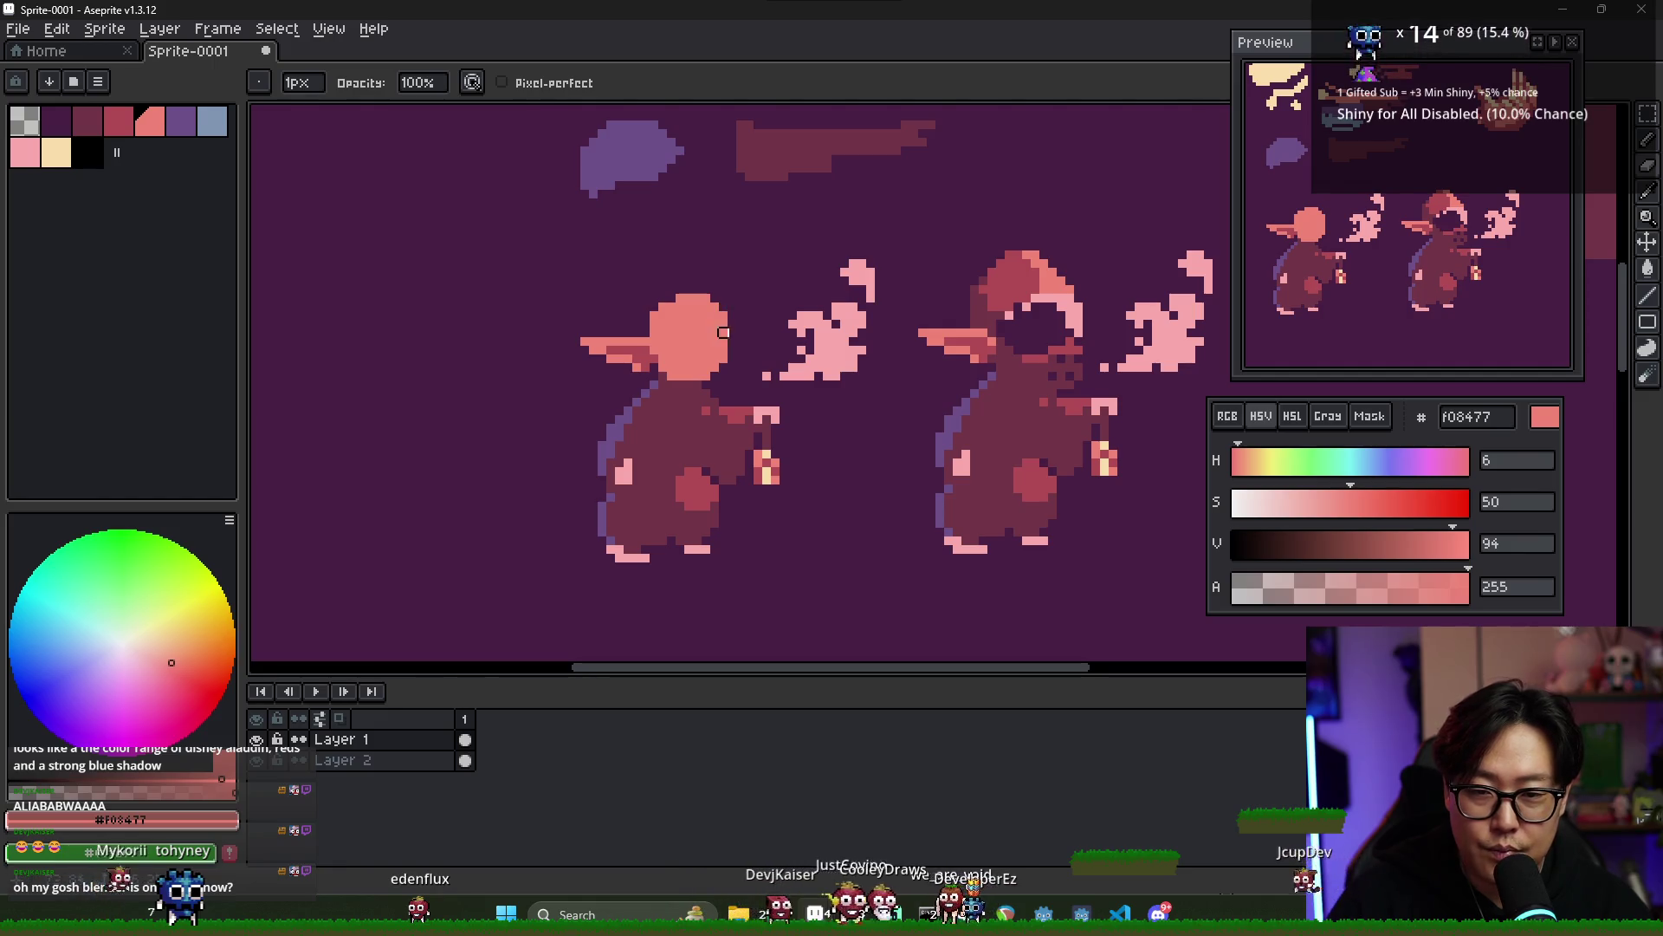
pyautogui.press('b')
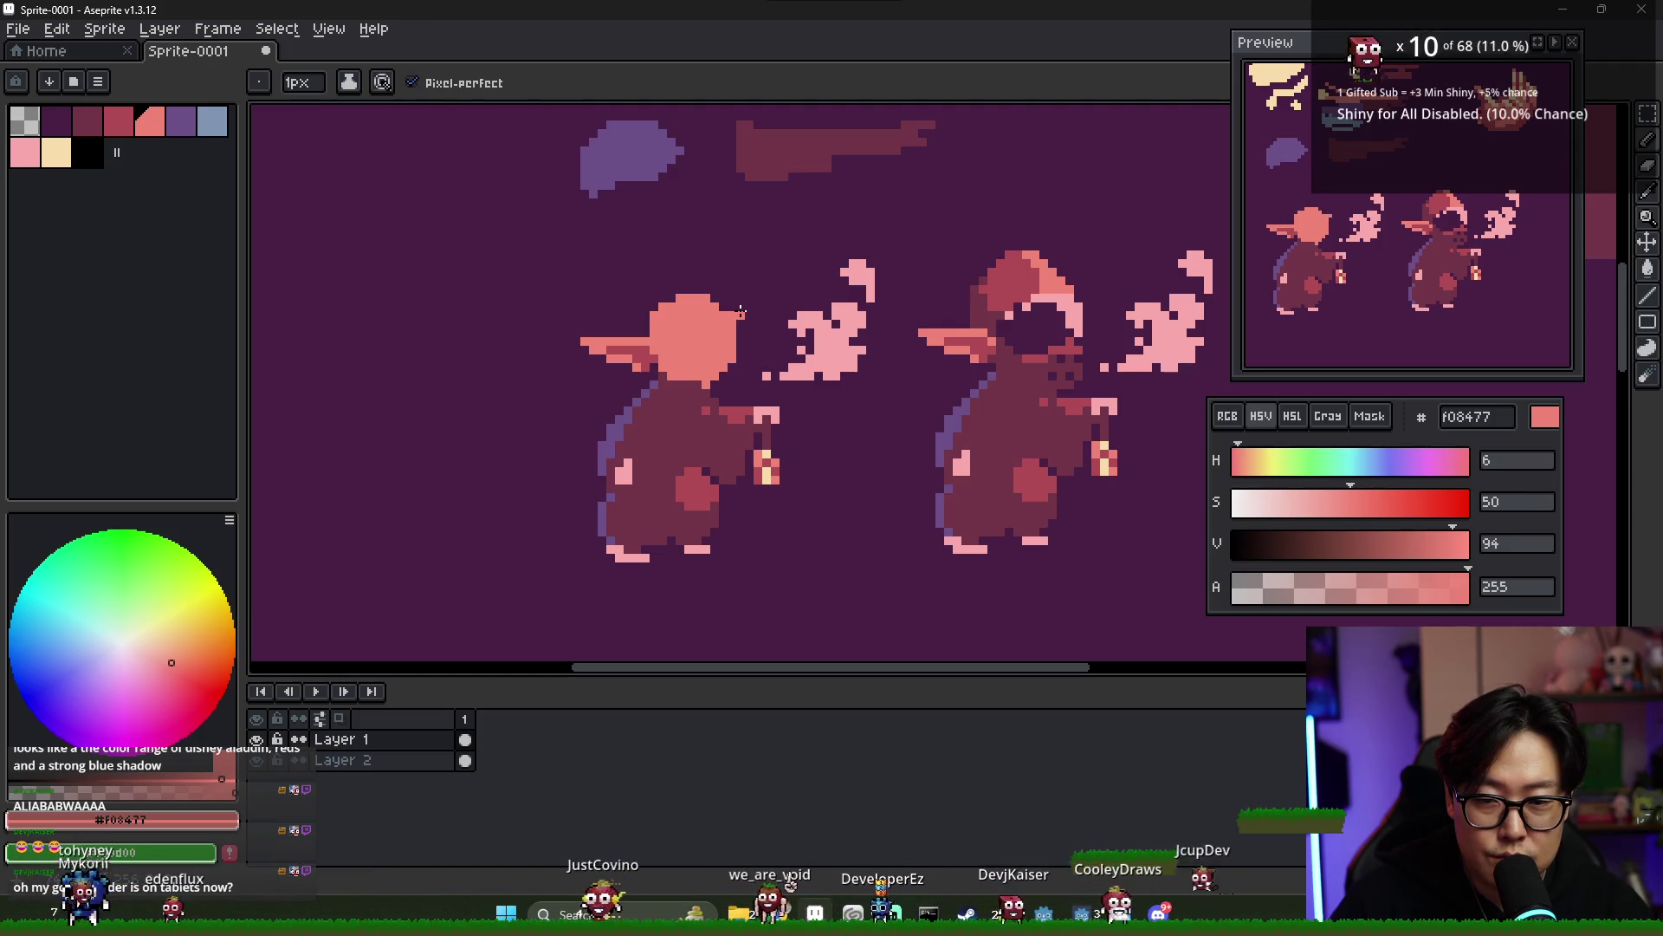
pyautogui.press('ctrl')
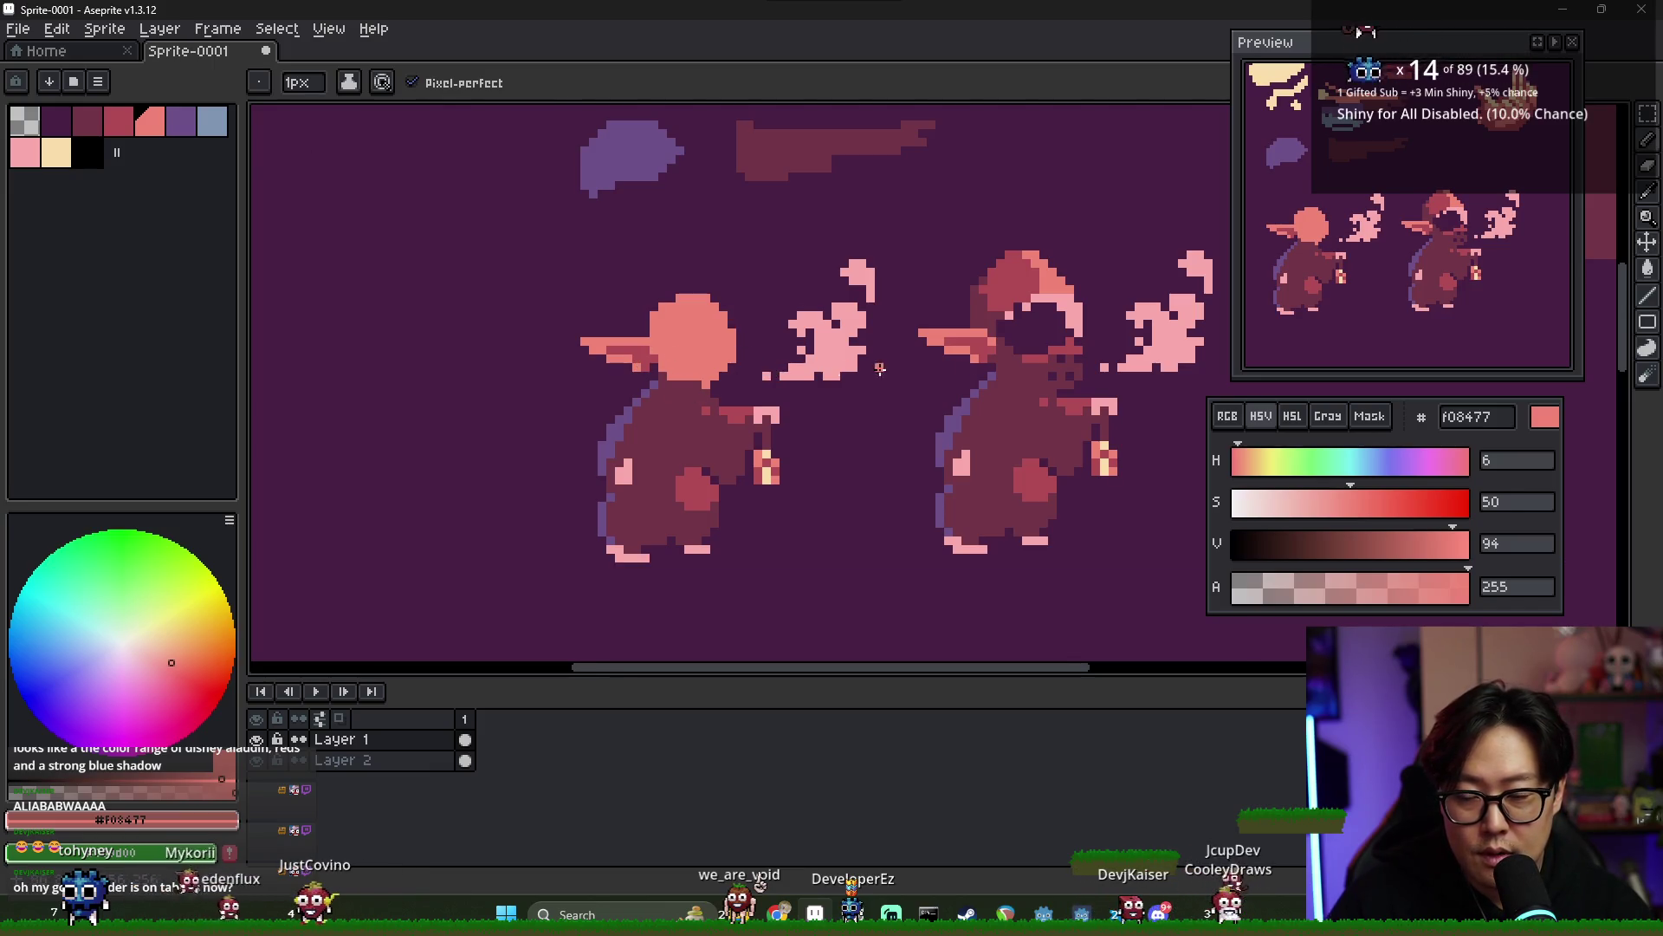
pyautogui.scroll(-4, 879, 368)
pyautogui.scroll(4, 717, 307)
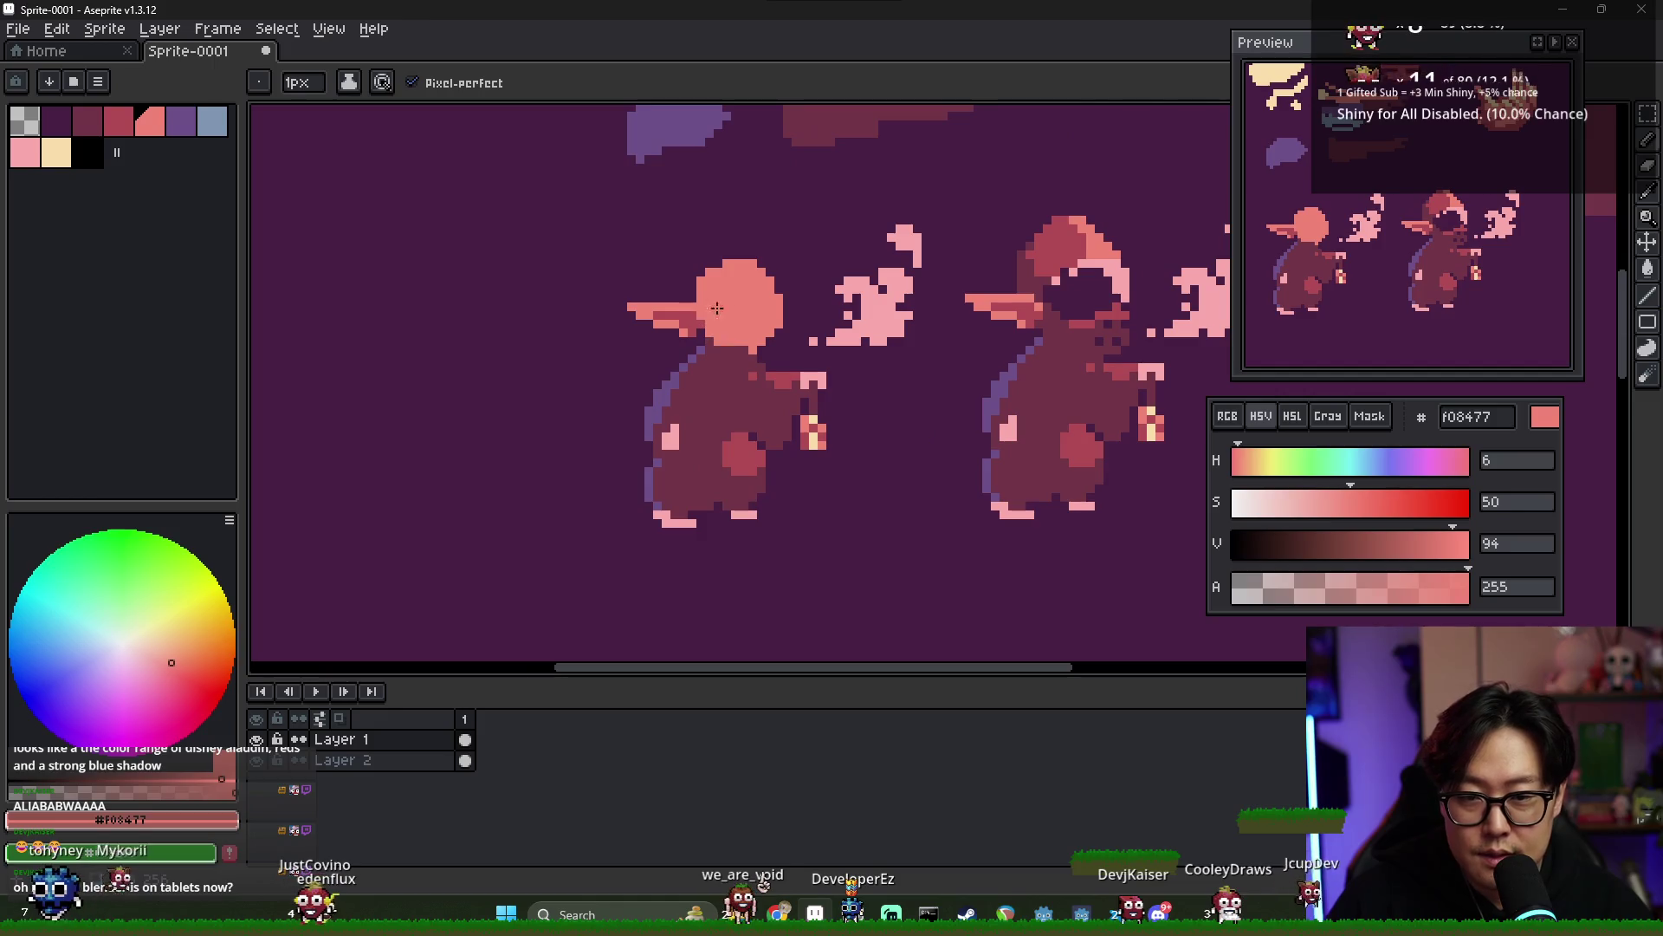
pyautogui.press('alt')
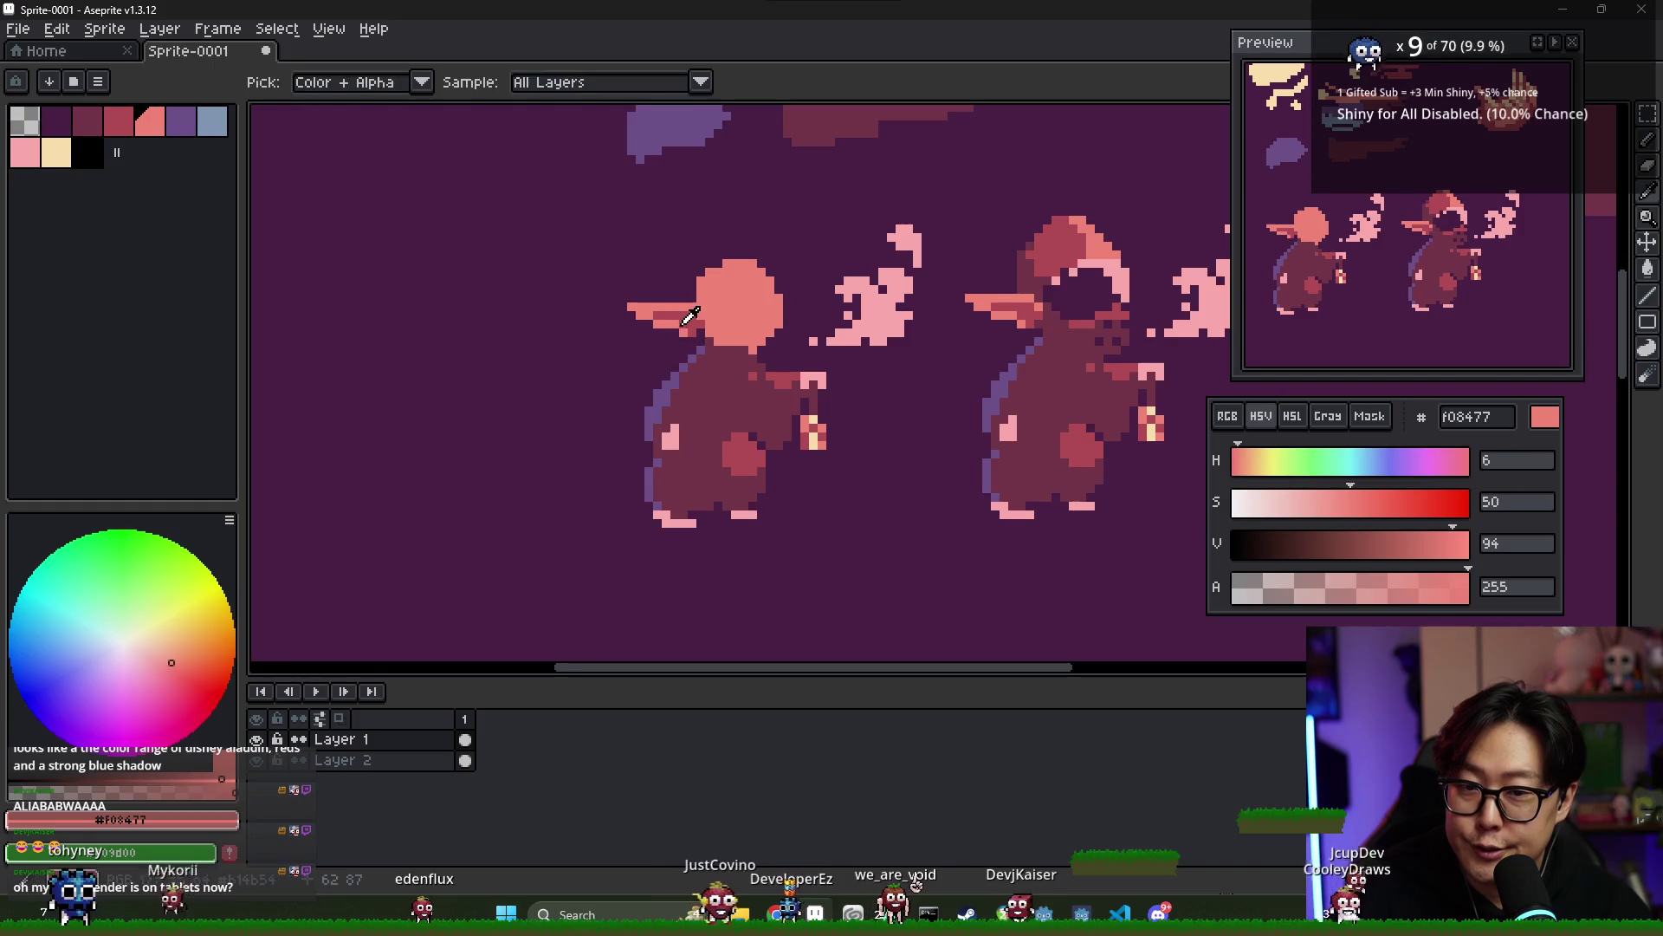
# - Try a dark red #b14b54 stroke across the head, undo it, and switch to dark purple 492045
pyautogui.keyDown('alt'); pyautogui.click(716, 314); pyautogui.keyUp('alt')
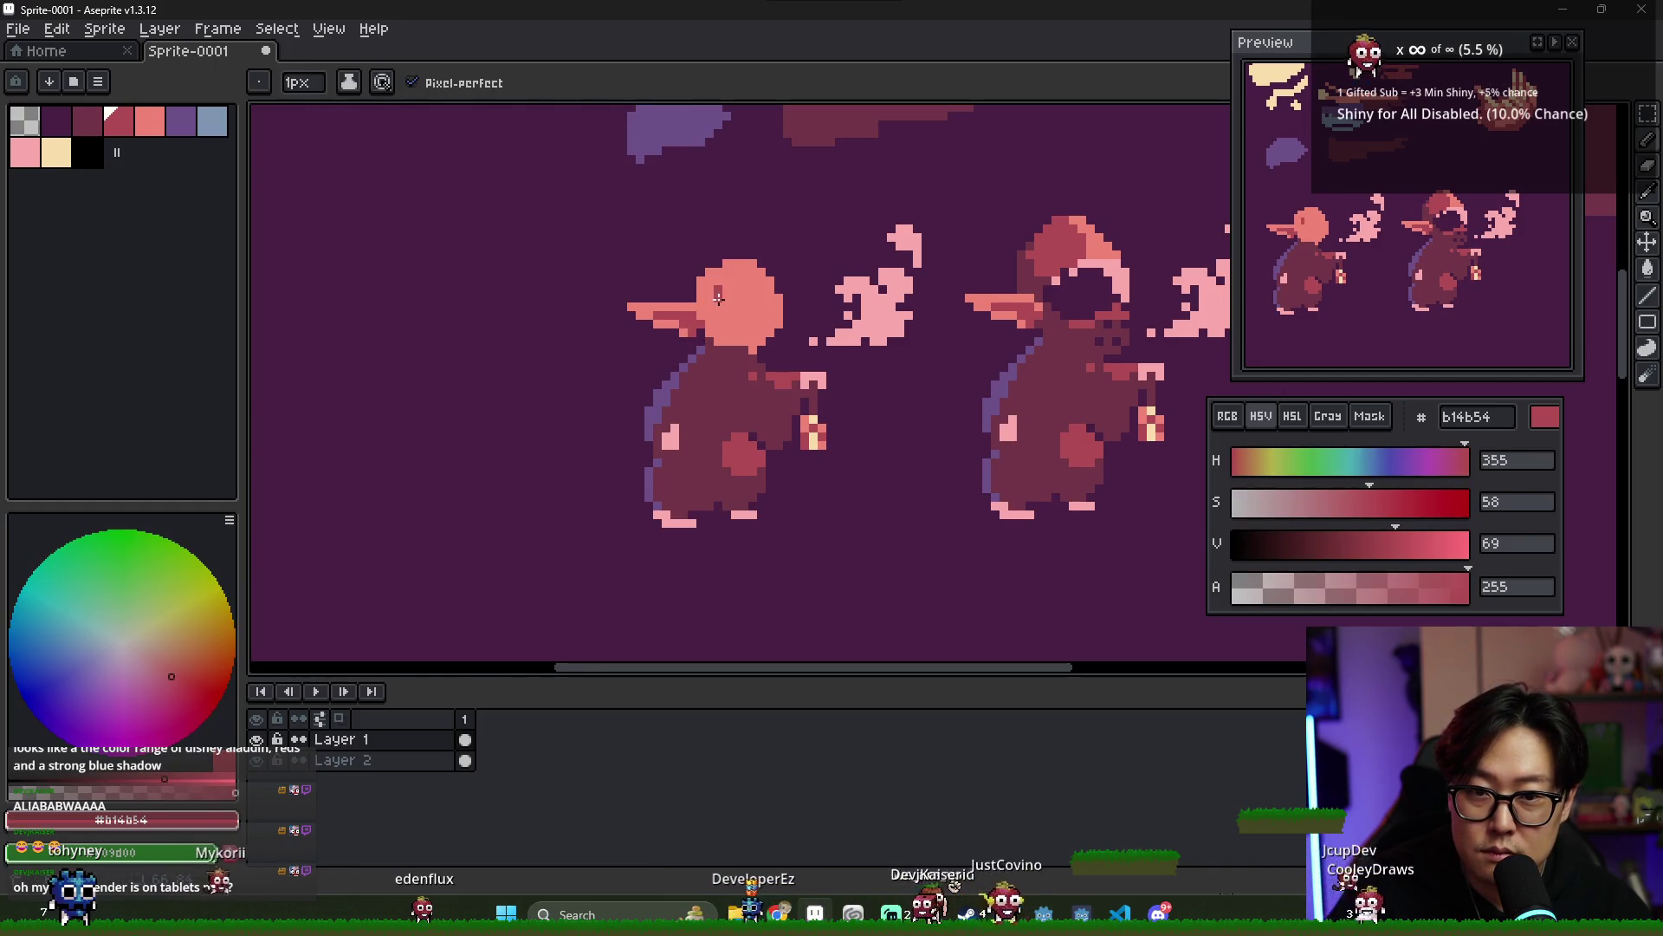
pyautogui.moveTo(715, 287); pyautogui.dragTo(746, 314)
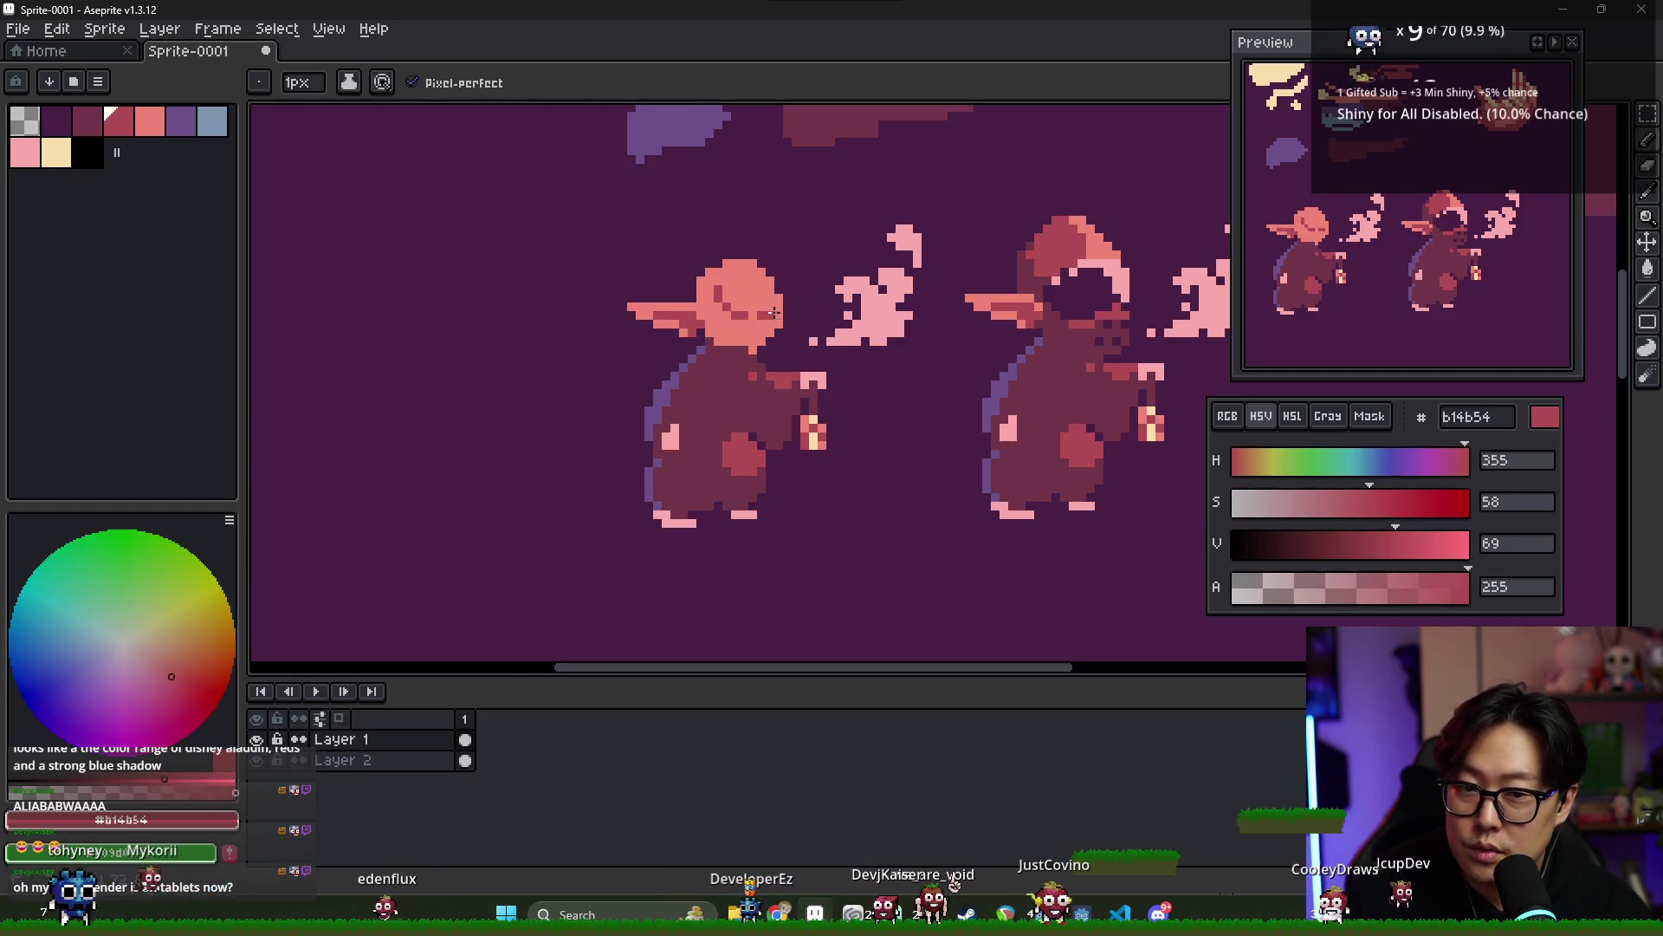
pyautogui.hotkey('ctrl', 'z')
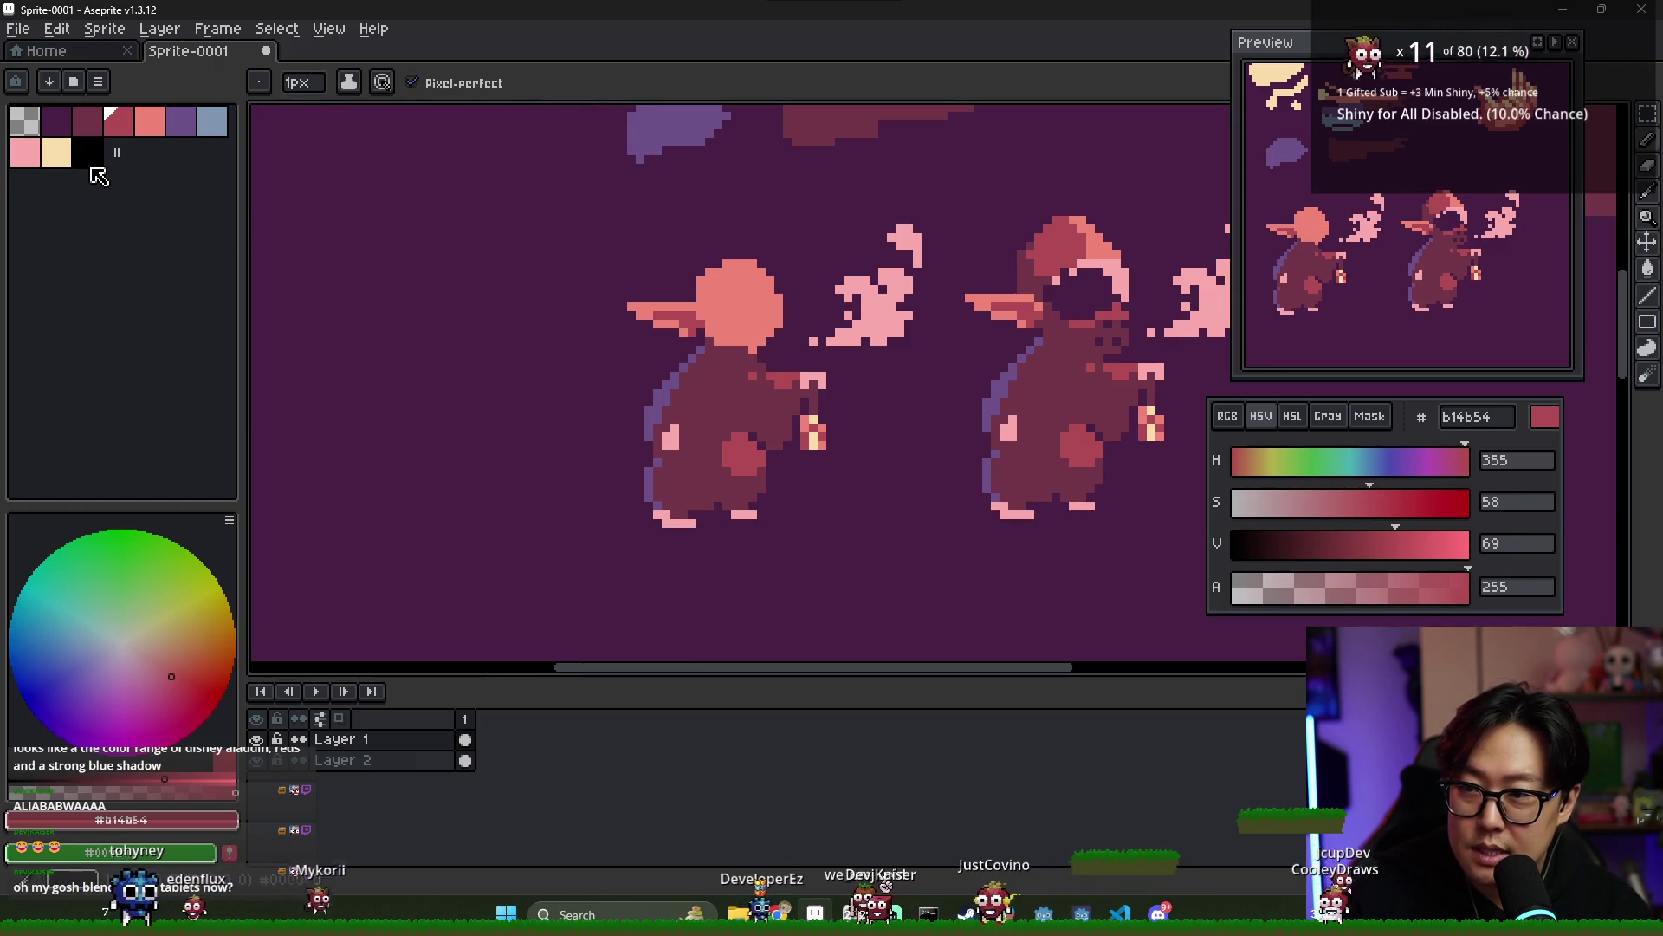
pyautogui.click(25, 161)
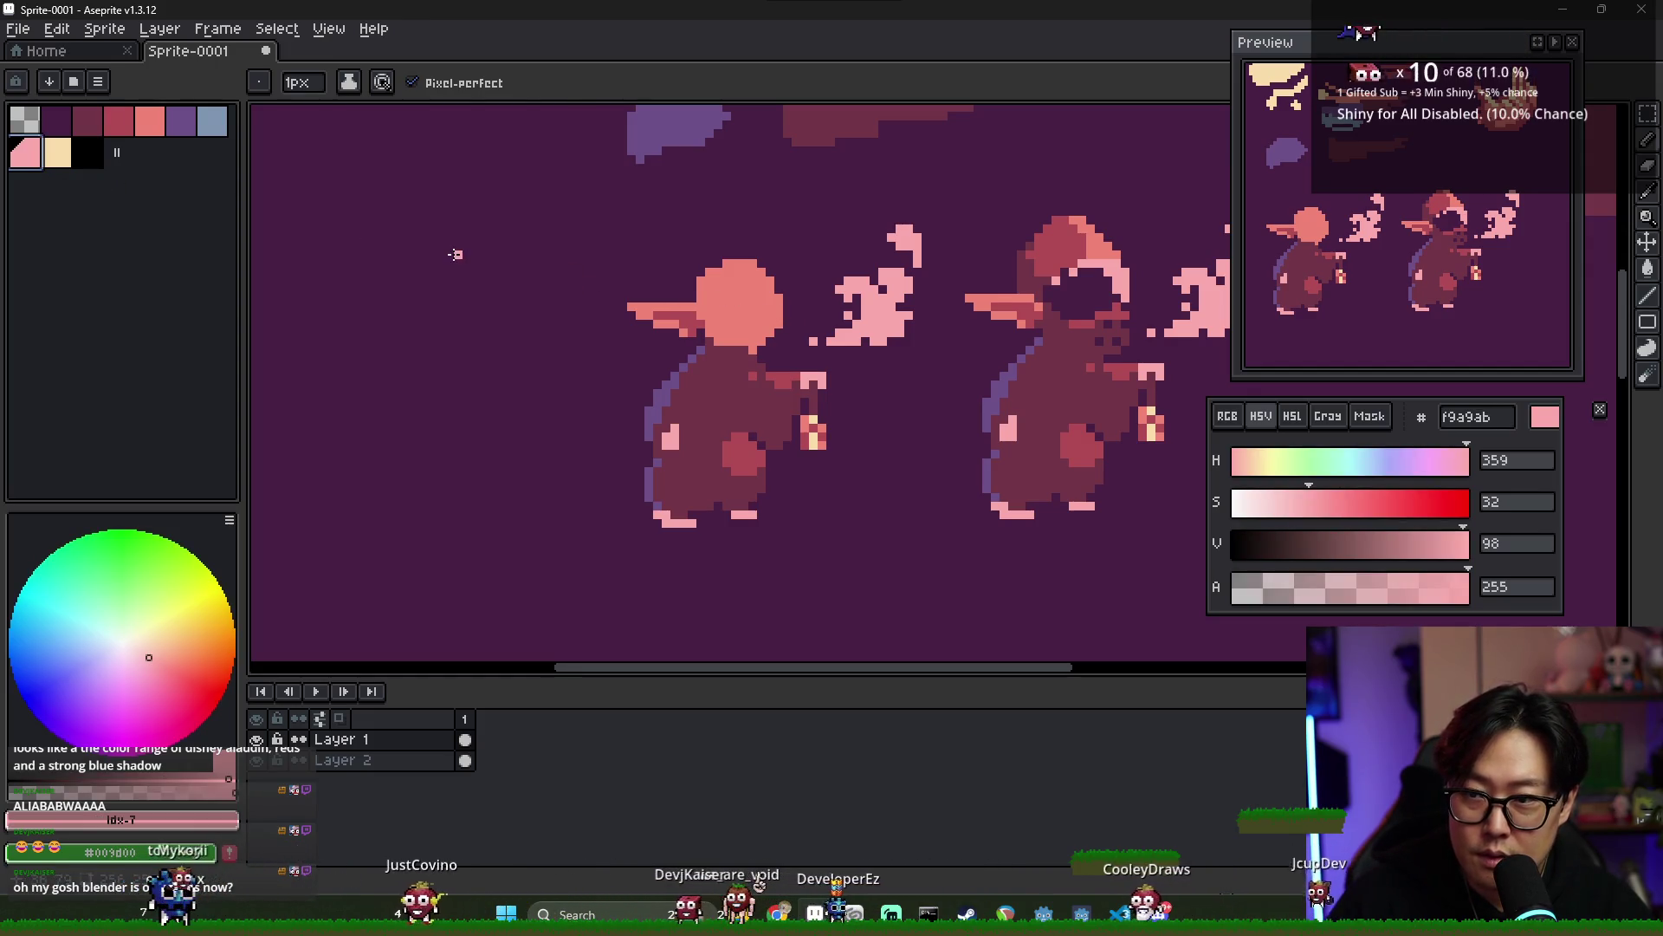
pyautogui.click(55, 120)
pyautogui.click(734, 297)
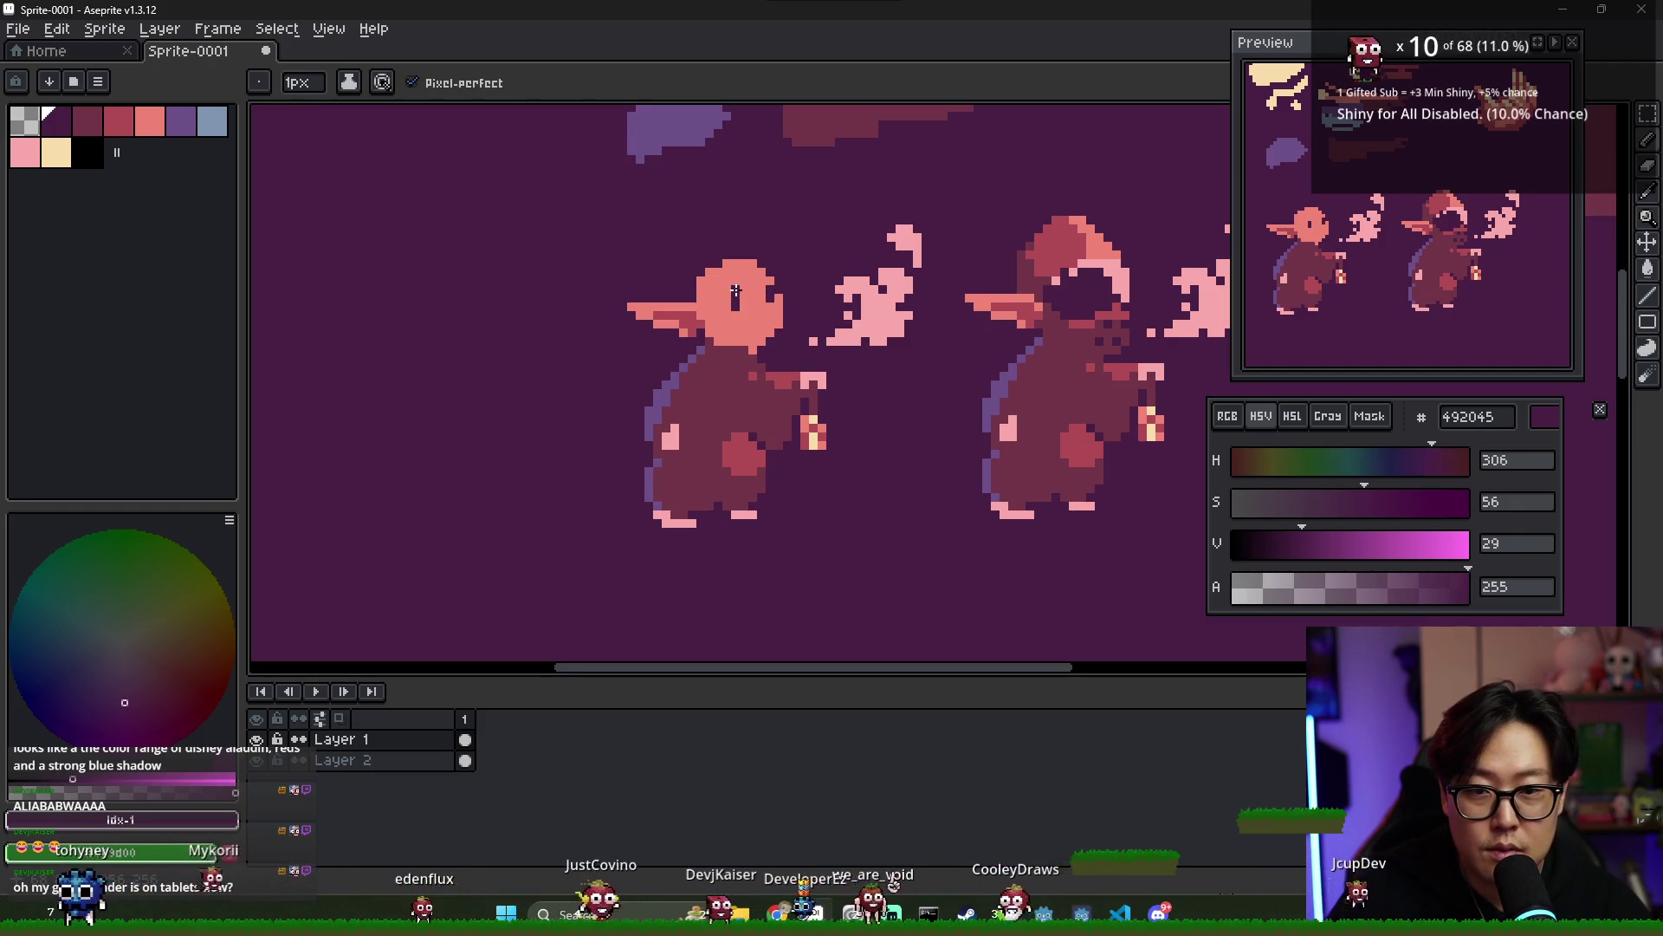
# - Repaint the dark purple eye pixels on the salmon face to shift the eyes right
pyautogui.press('alt')
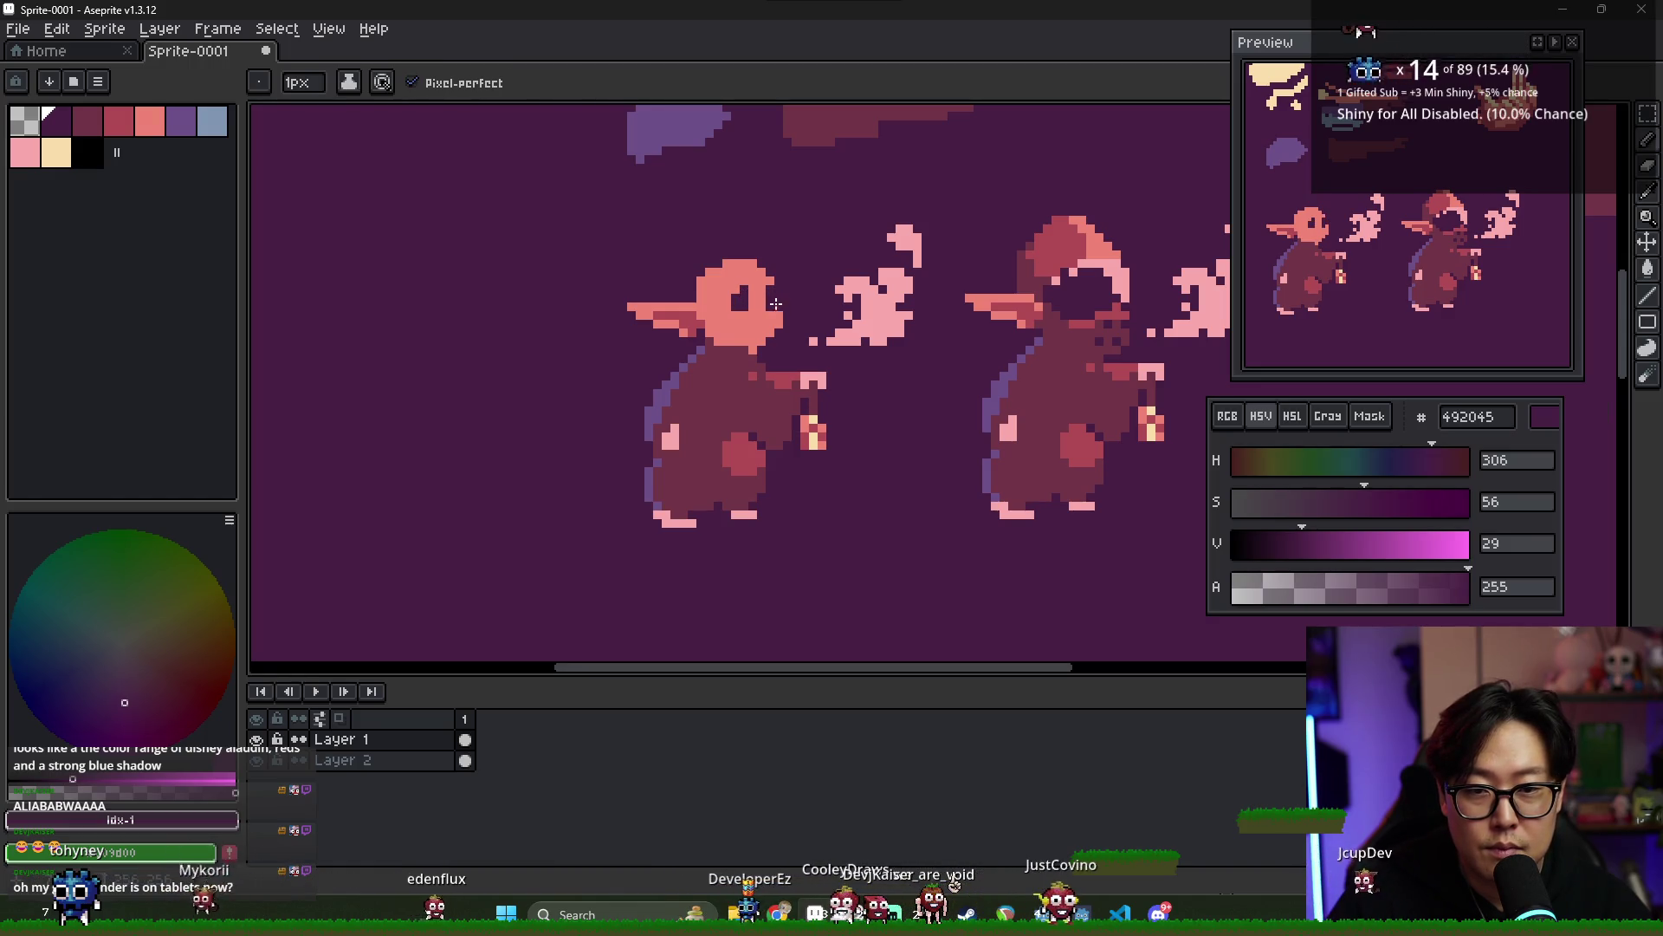
pyautogui.keyDown('alt'); pyautogui.click(779, 300); pyautogui.keyUp('alt')
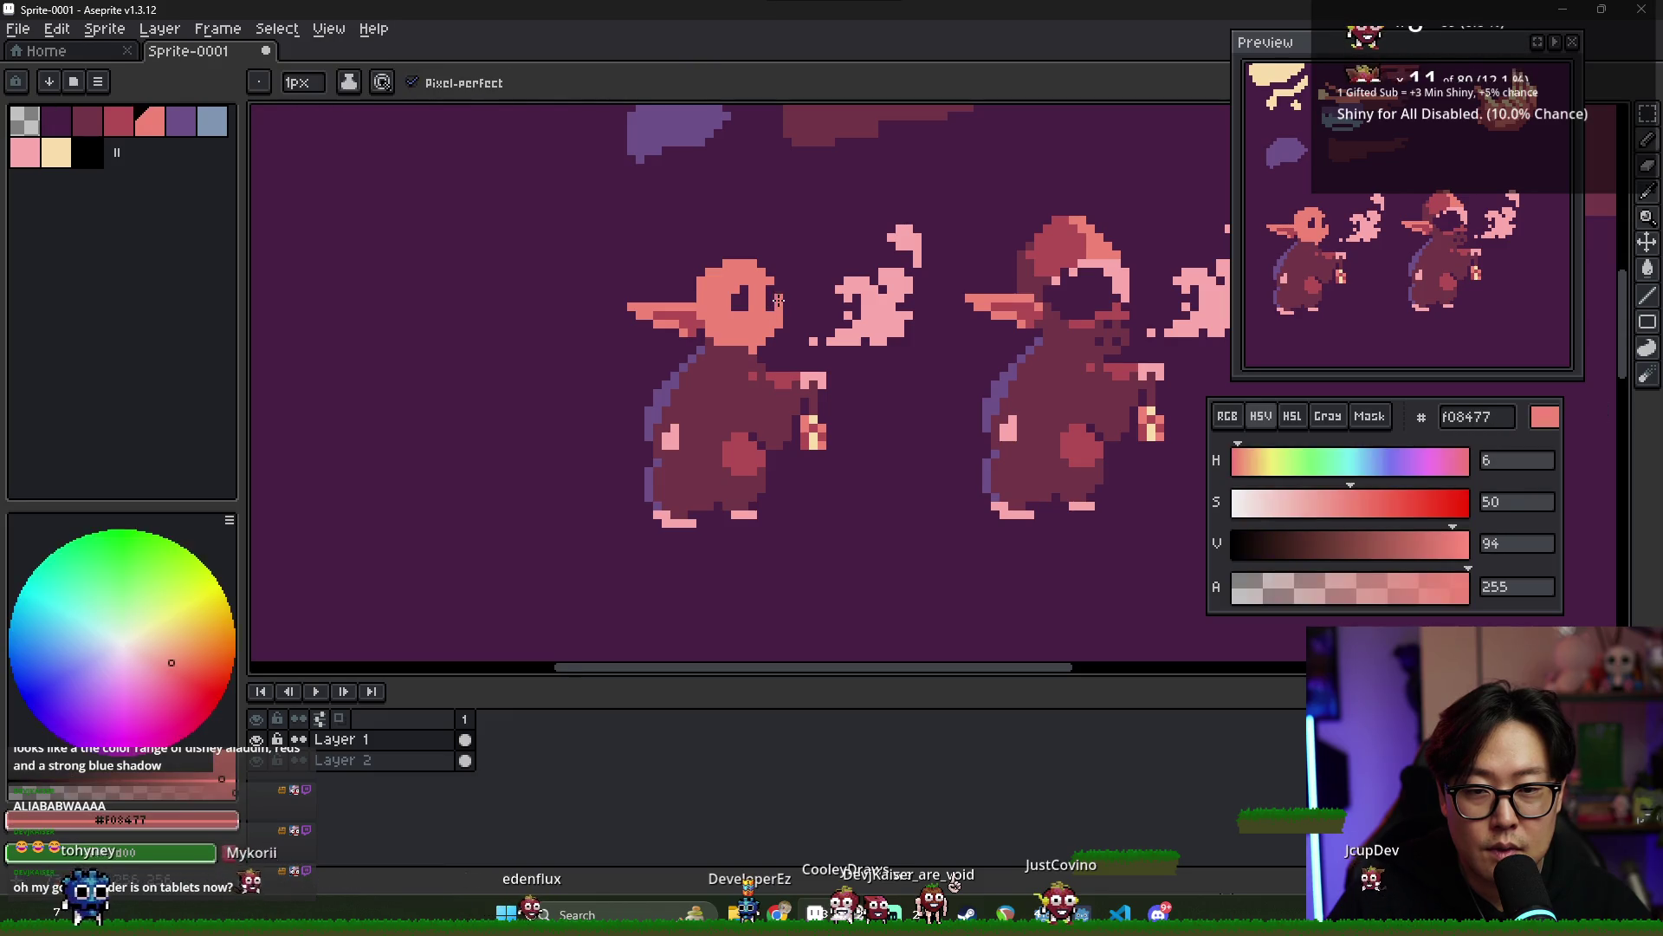
pyautogui.keyDown('alt'); pyautogui.click(764, 300); pyautogui.keyUp('alt')
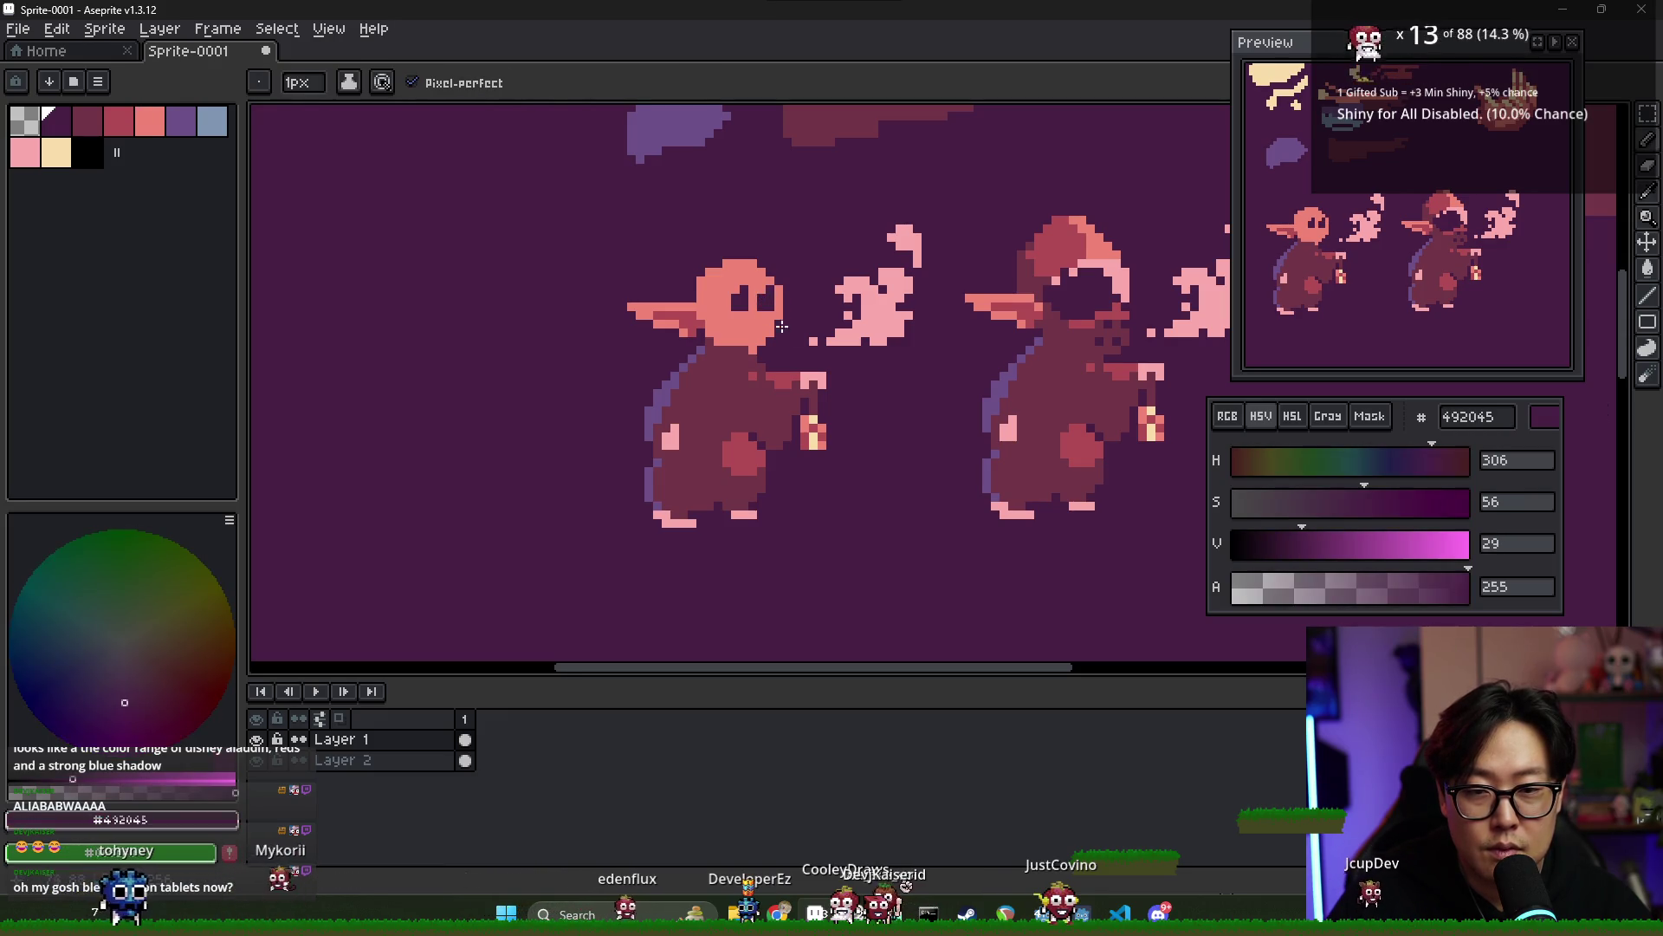
pyautogui.keyDown('alt'); pyautogui.click(759, 324); pyautogui.keyUp('alt')
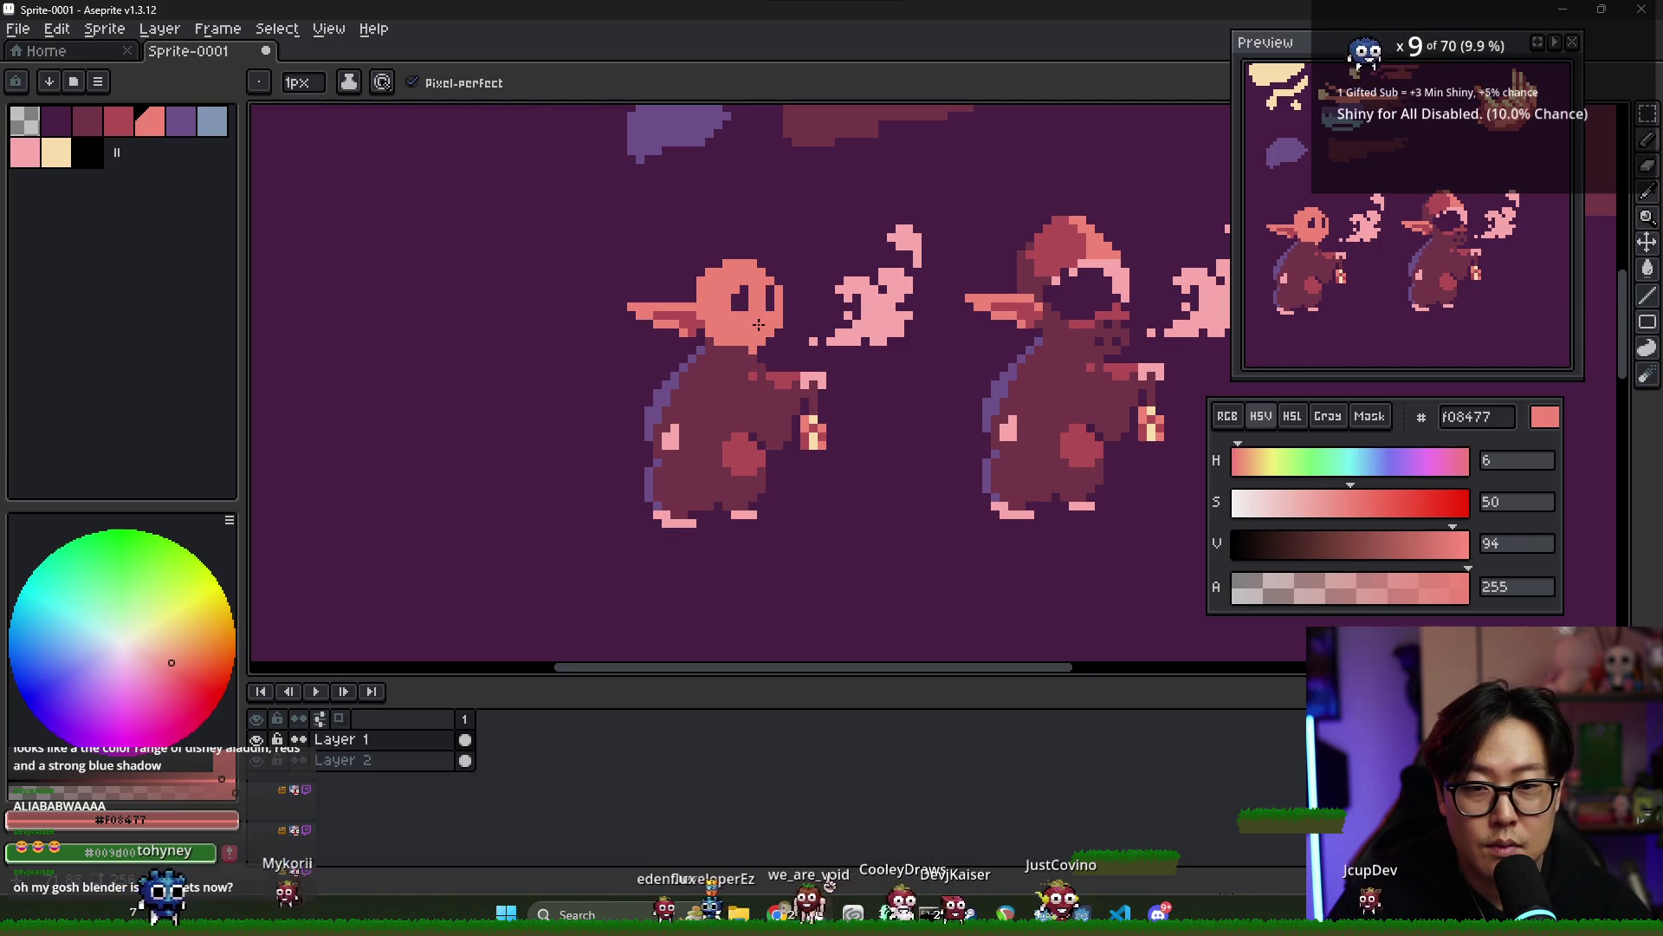
pyautogui.keyDown('alt'); pyautogui.click(767, 301); pyautogui.keyUp('alt')
pyautogui.click(757, 301)
pyautogui.keyDown('alt'); pyautogui.click(758, 324); pyautogui.keyUp('alt')
pyautogui.click(737, 302)
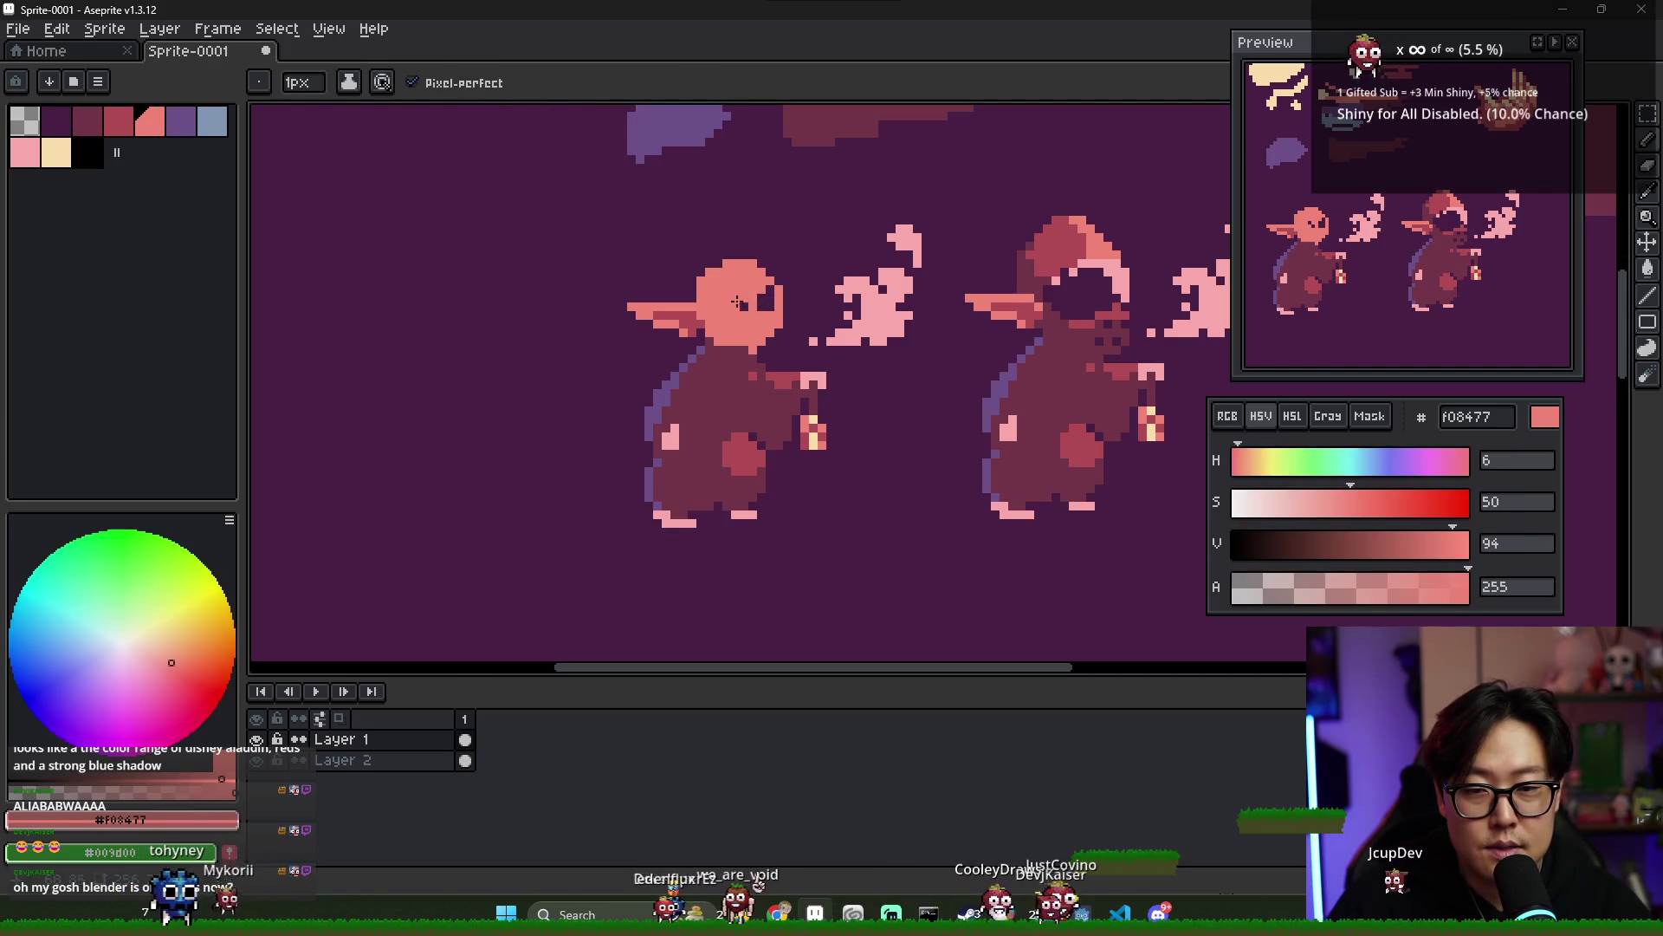
pyautogui.keyDown('alt'); pyautogui.click(735, 303); pyautogui.keyUp('alt')
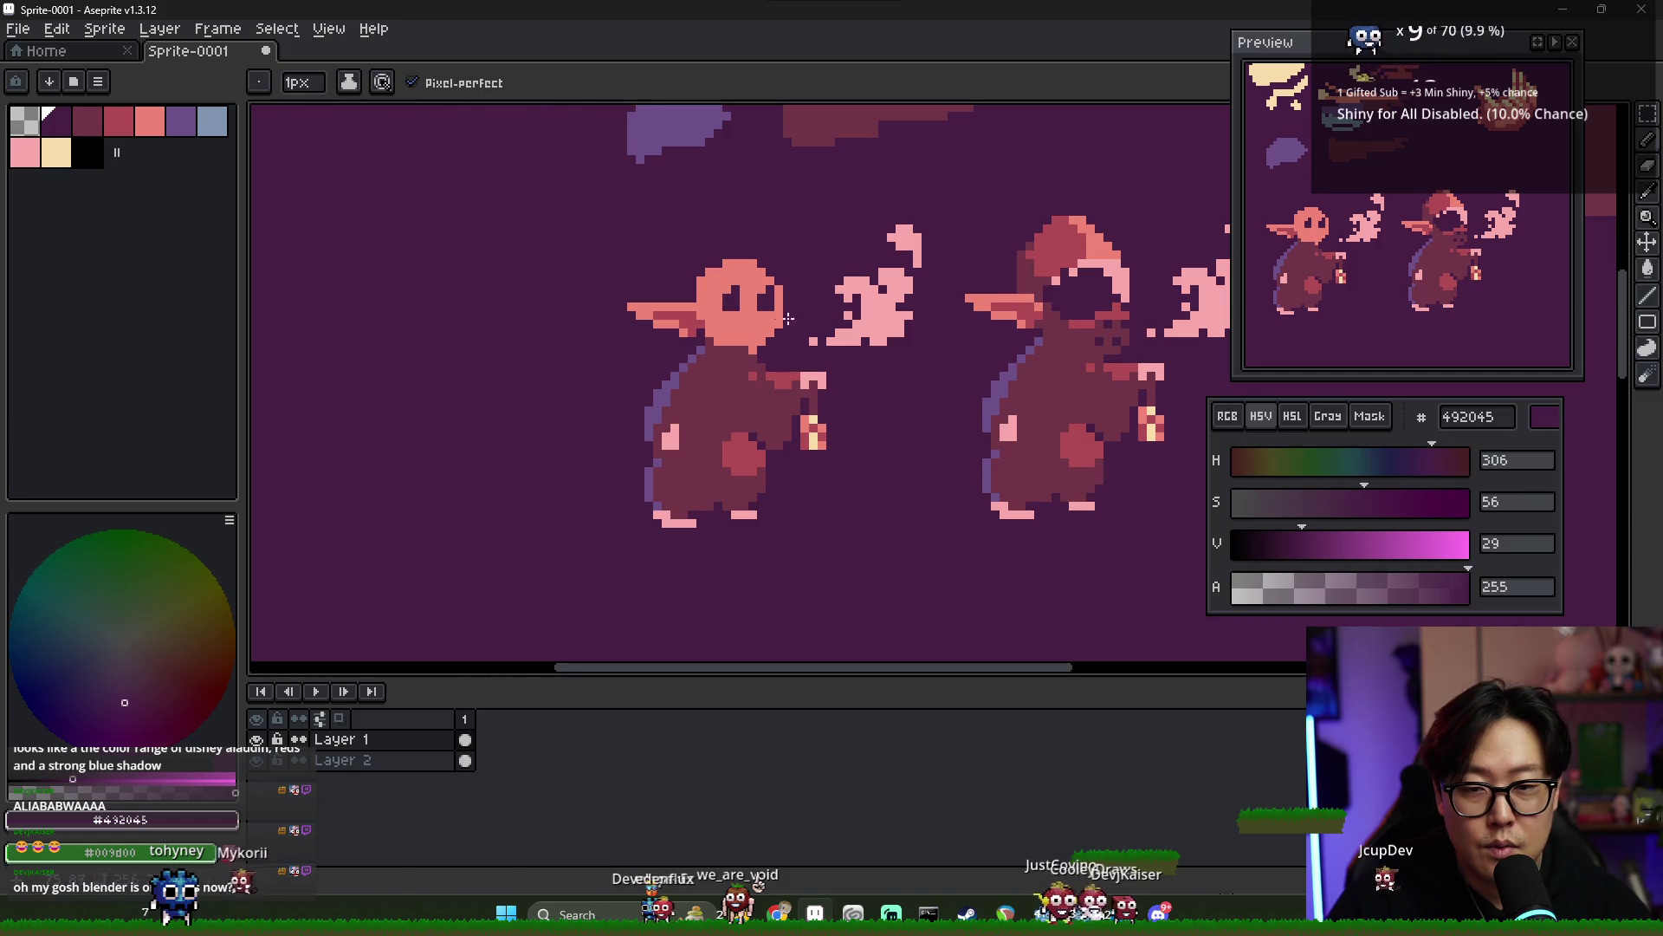
pyautogui.scroll(-1, 762, 323)
pyautogui.scroll(1, 855, 290)
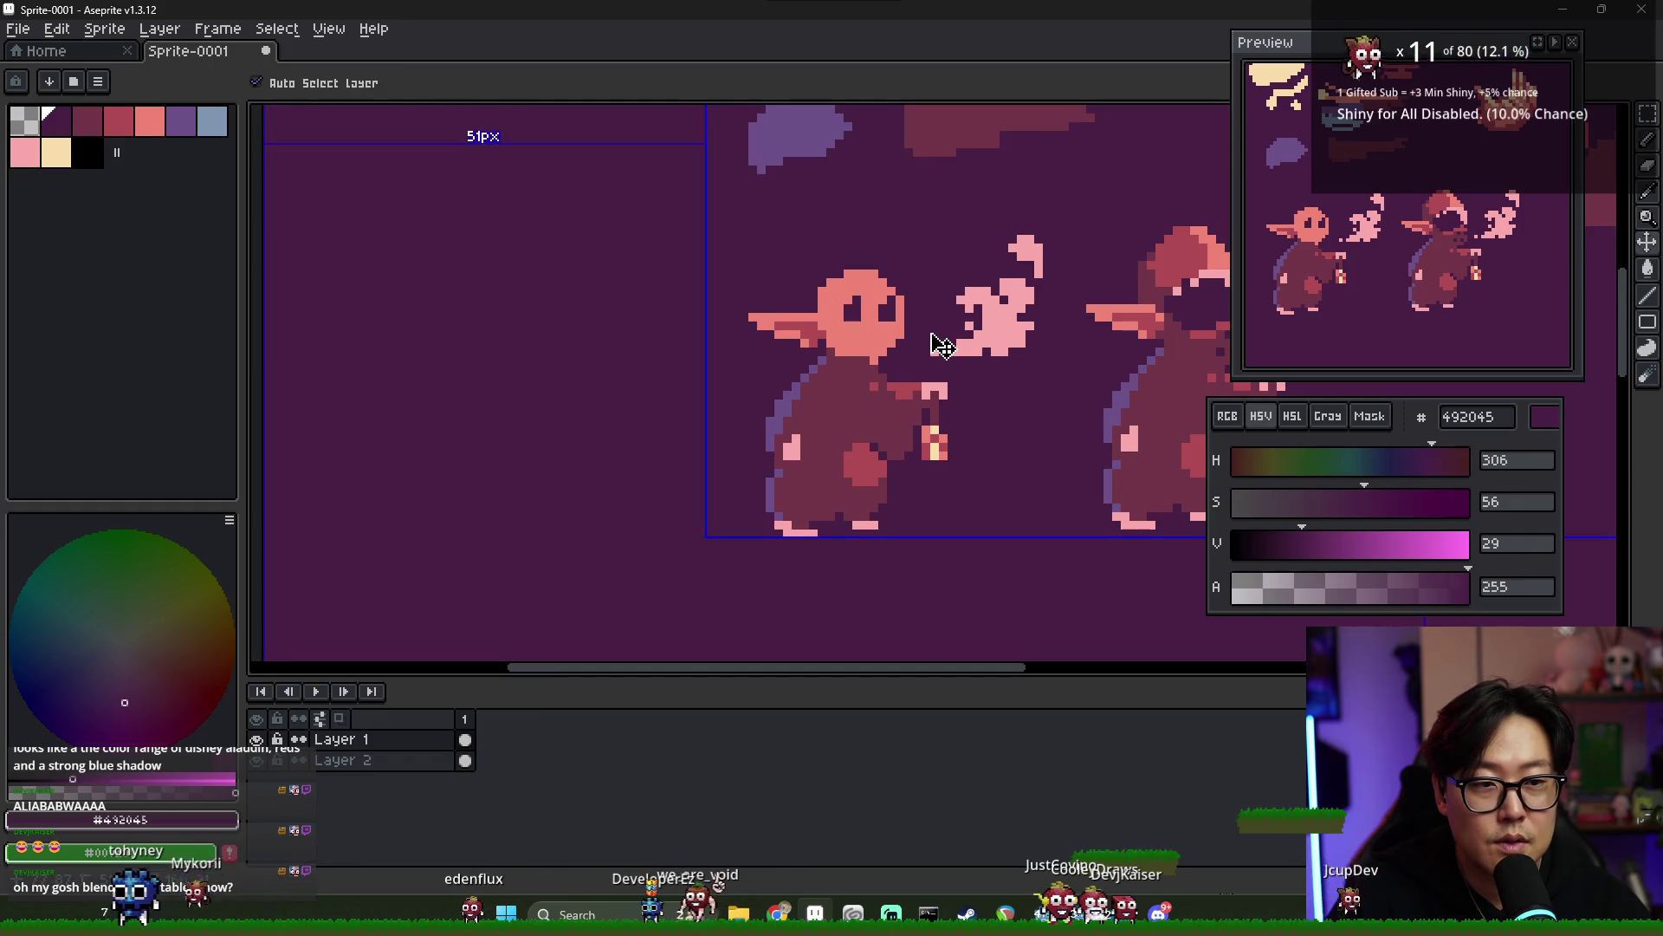
pyautogui.scroll(-1, 916, 353)
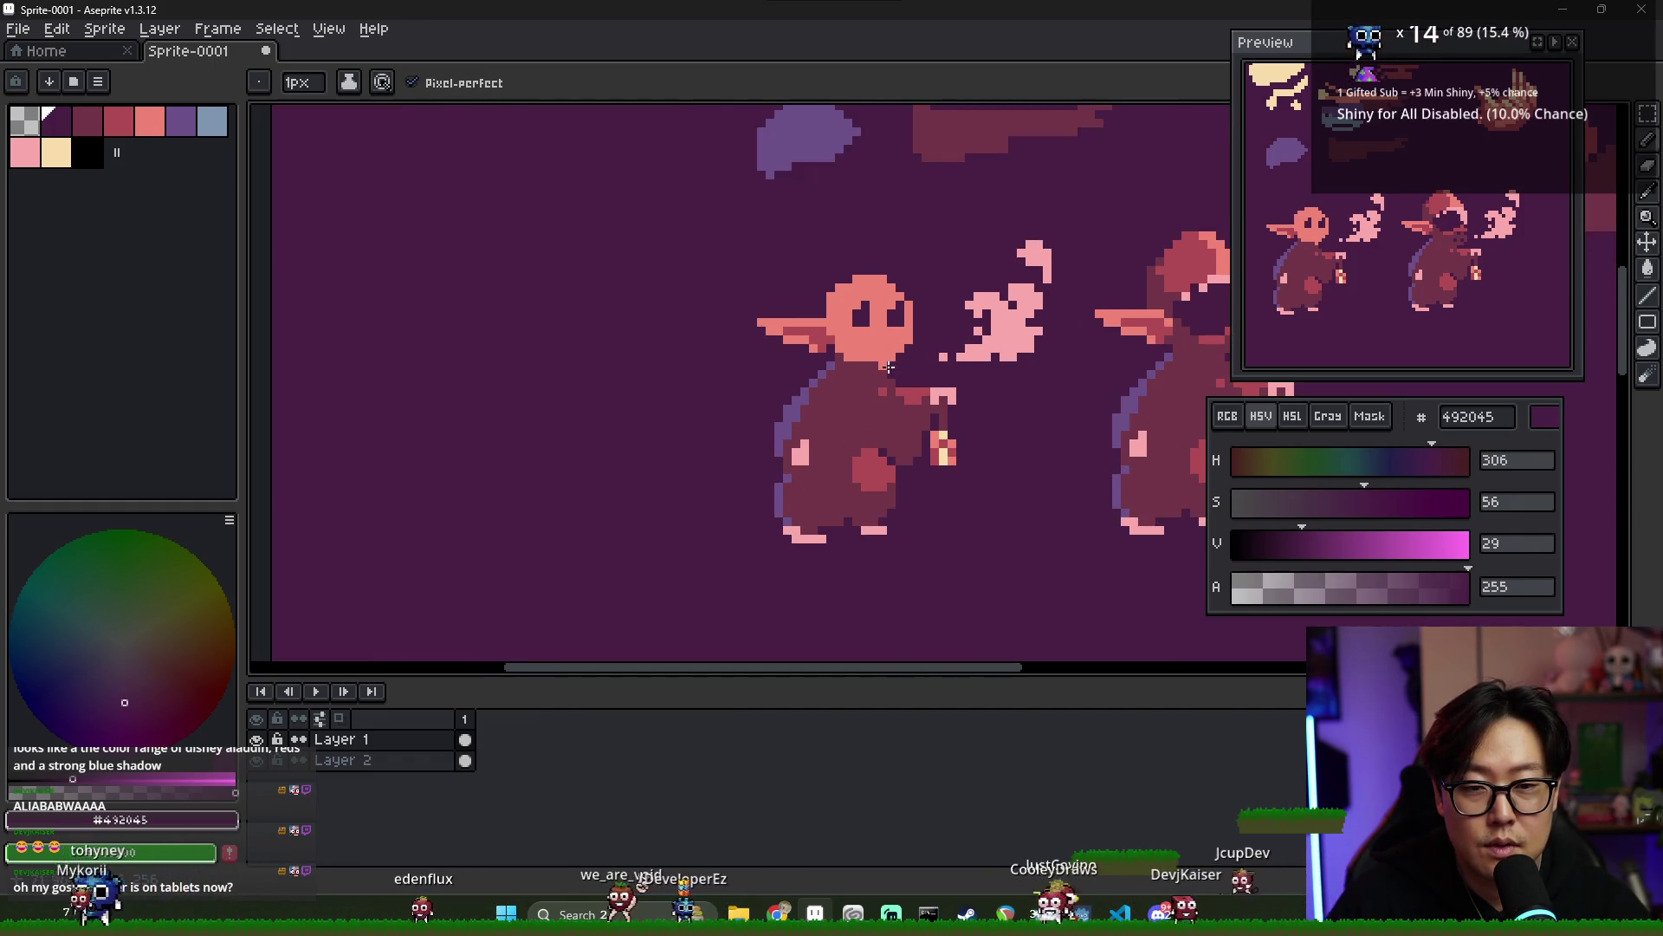
pyautogui.scroll(-1, 892, 339)
pyautogui.scroll(3, 893, 340)
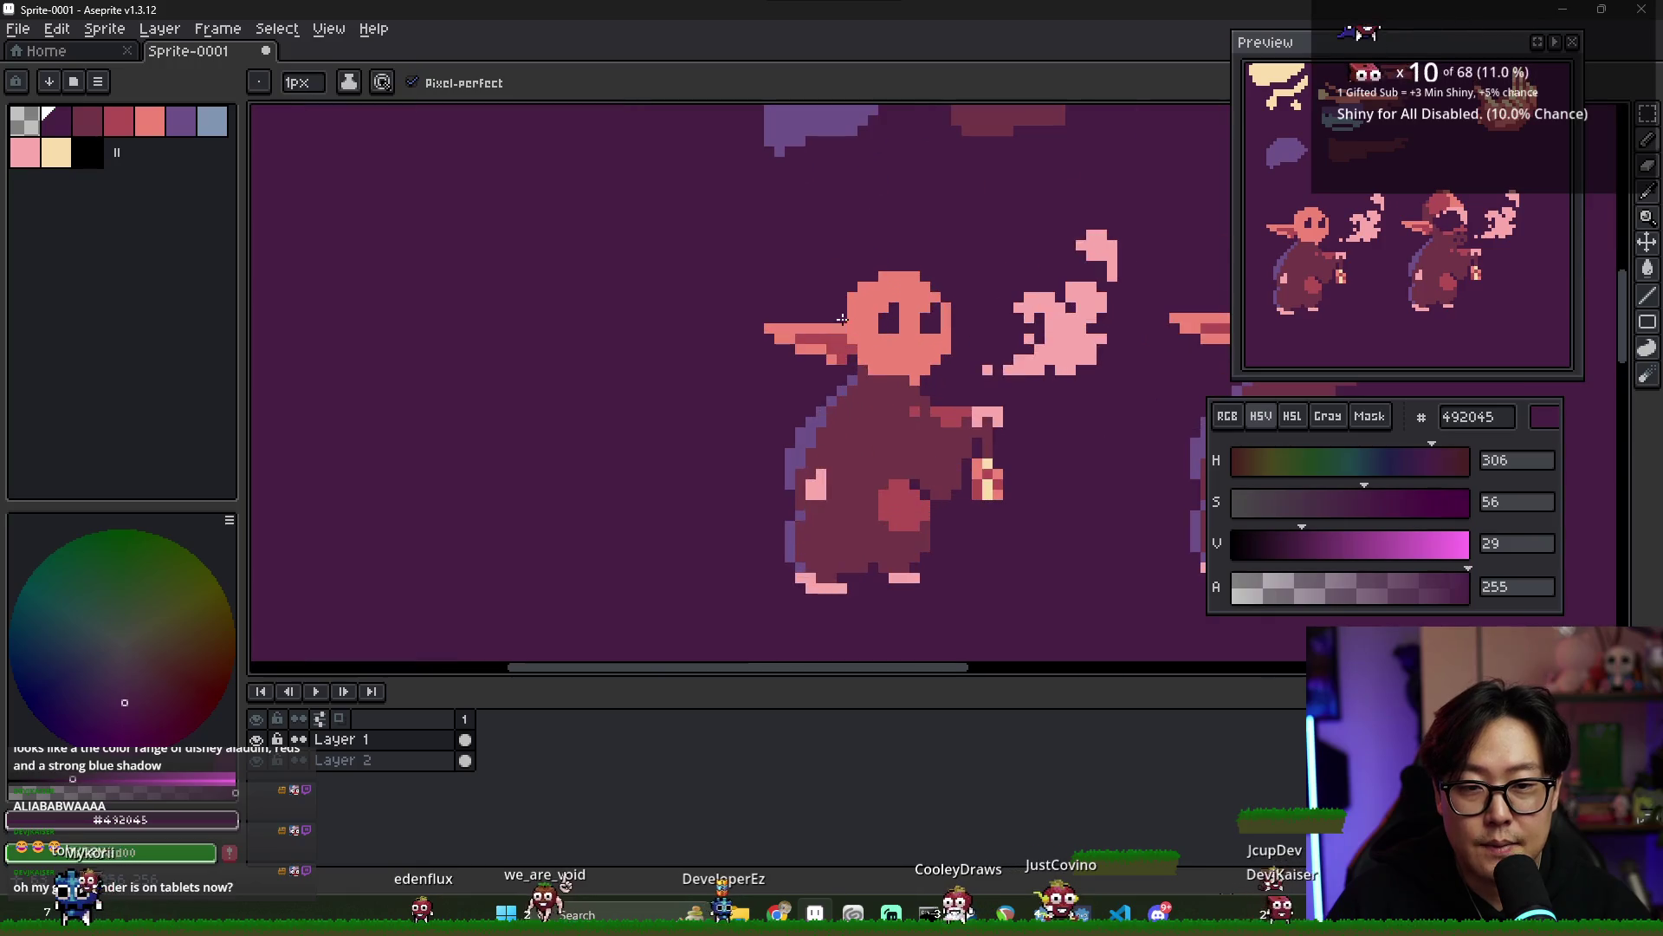
# - Paint cream highlights into the goblin's eyes
pyautogui.click(56, 152)
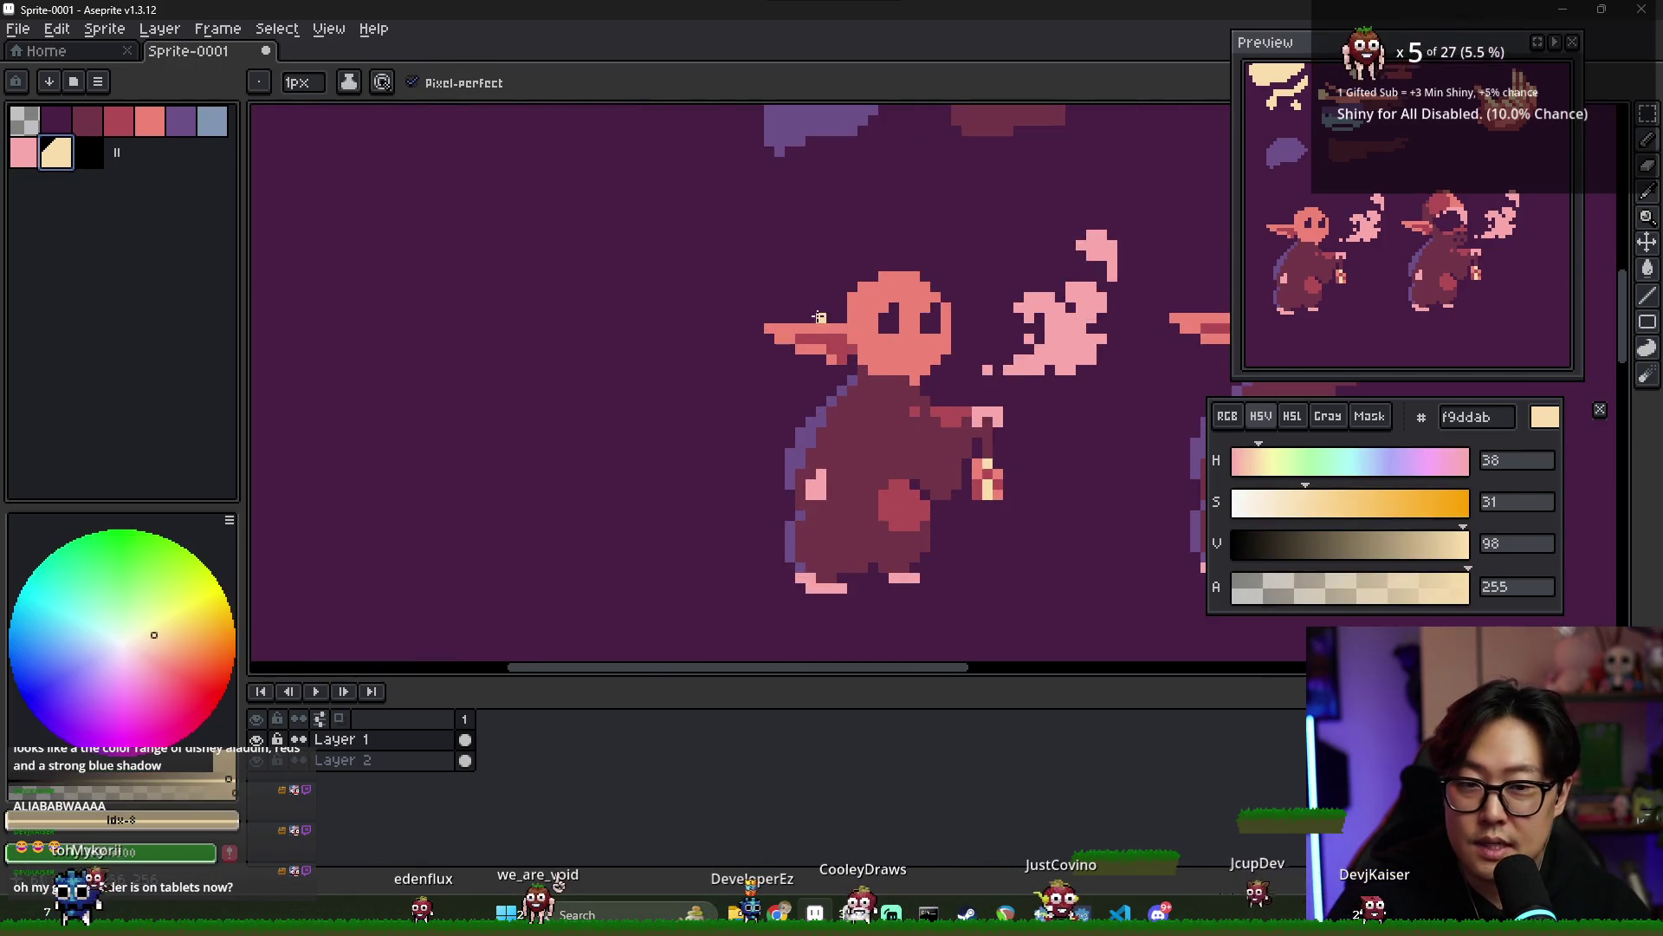
pyautogui.moveTo(875, 308); pyautogui.dragTo(899, 312)
pyautogui.scroll(-2, 925, 307)
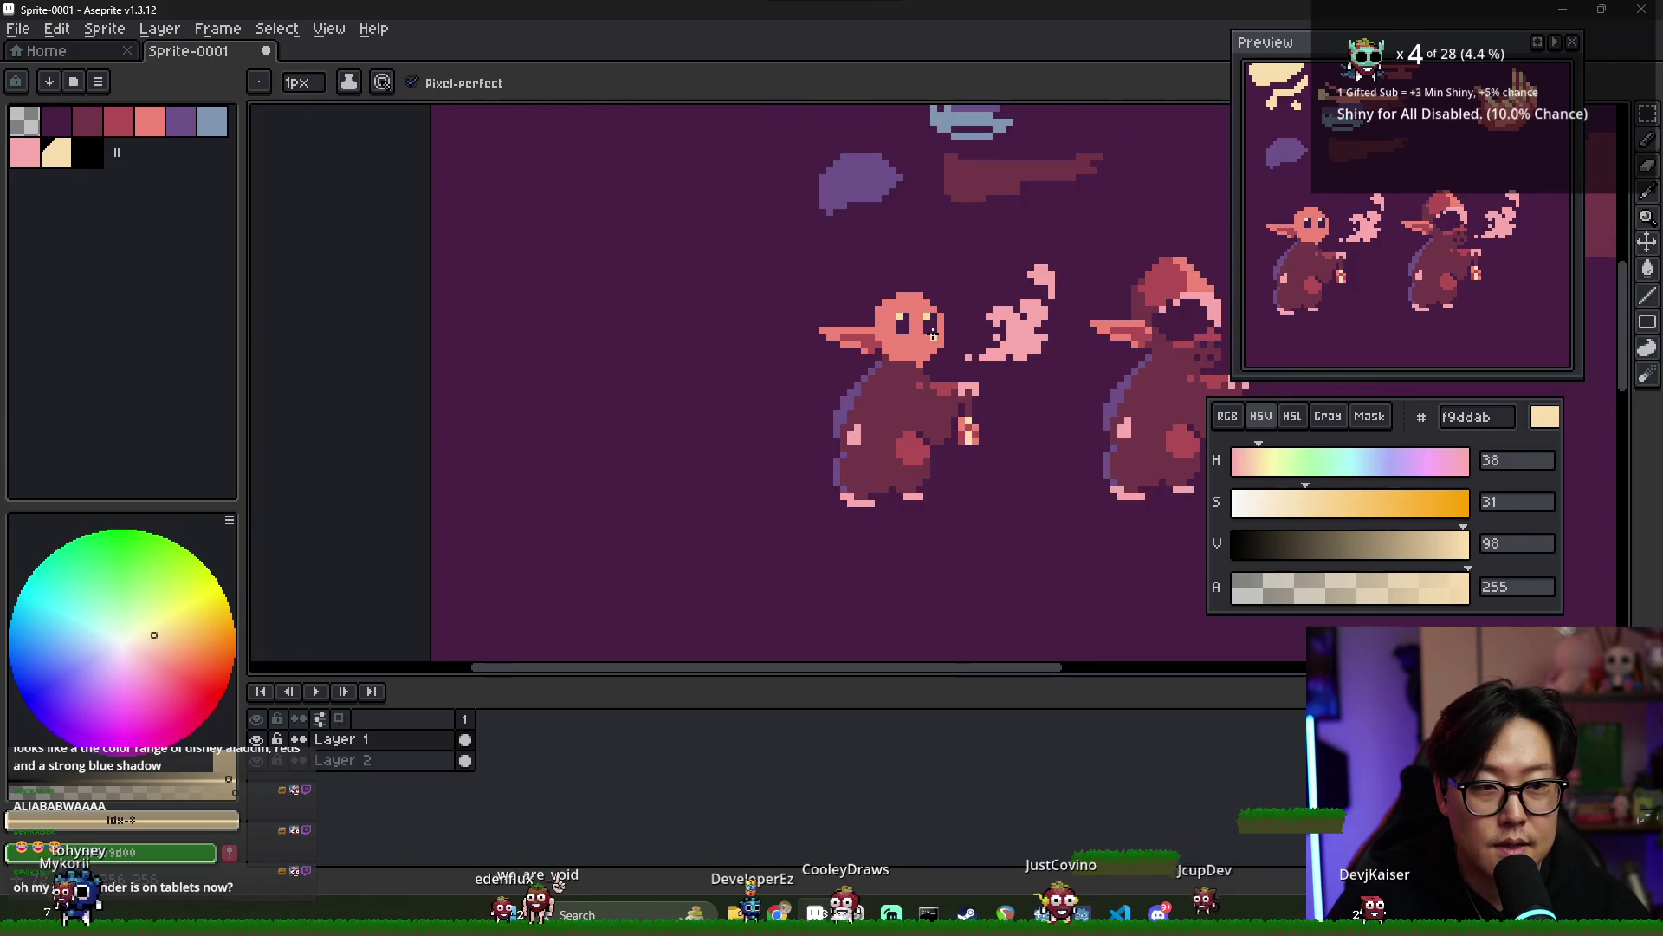
pyautogui.scroll(2, 905, 351)
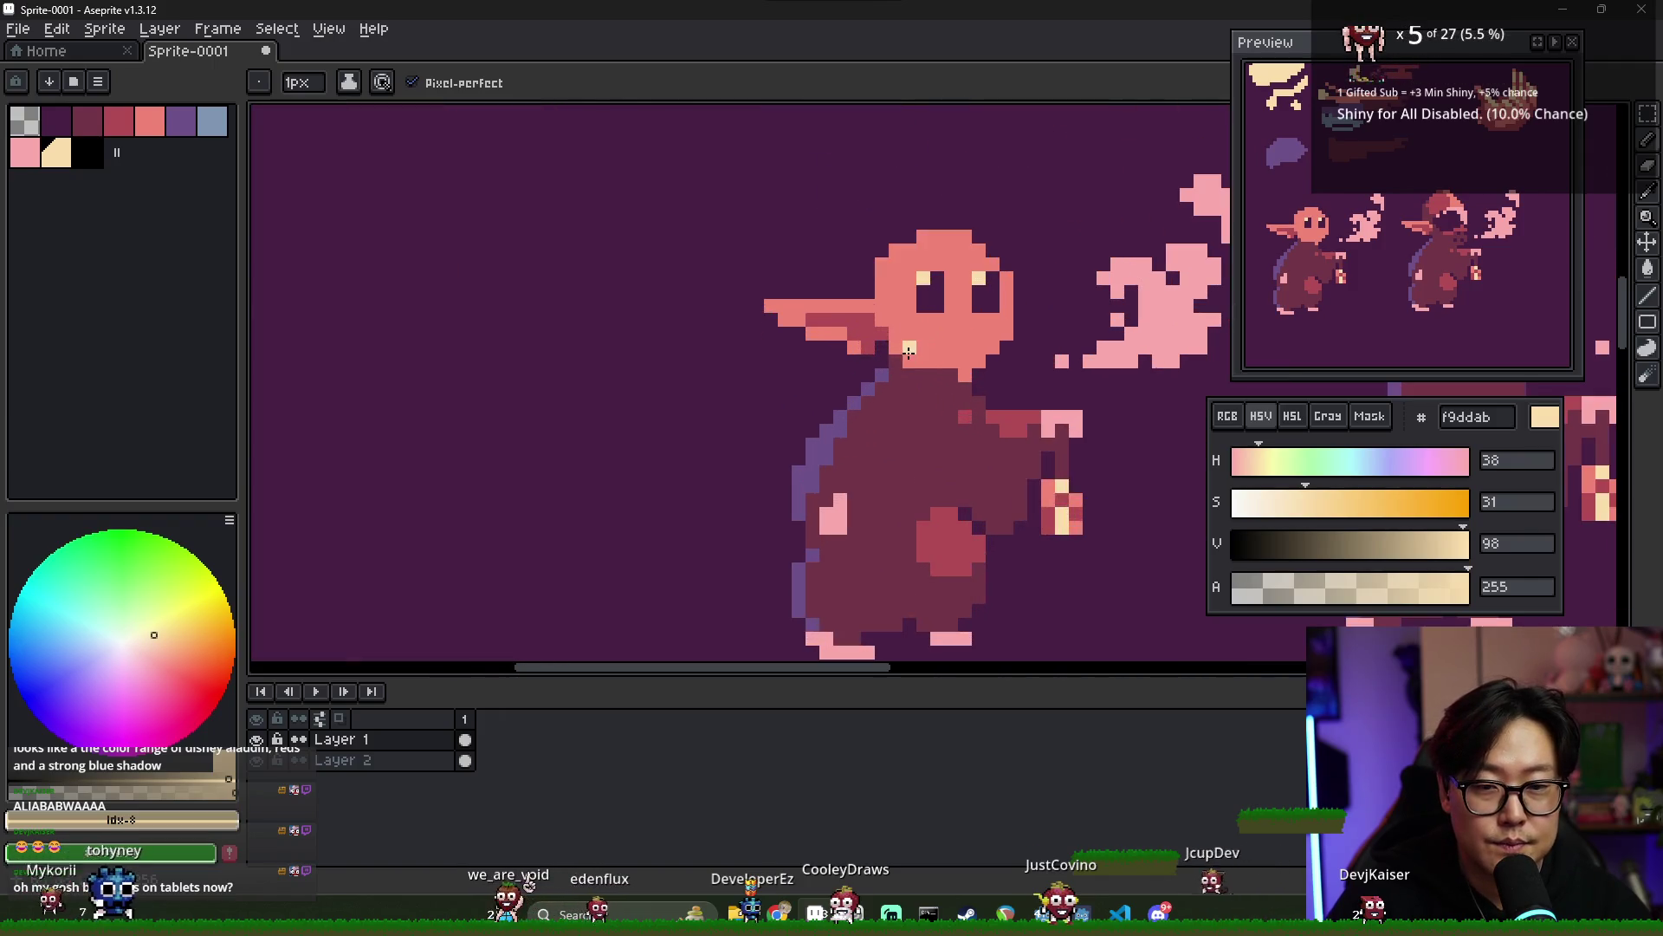
# - Shade the lower face with darker red like a mask, alternating with salmon and erasing stray pixels
pyautogui.keyDown('alt'); pyautogui.click(860, 344); pyautogui.keyUp('alt')
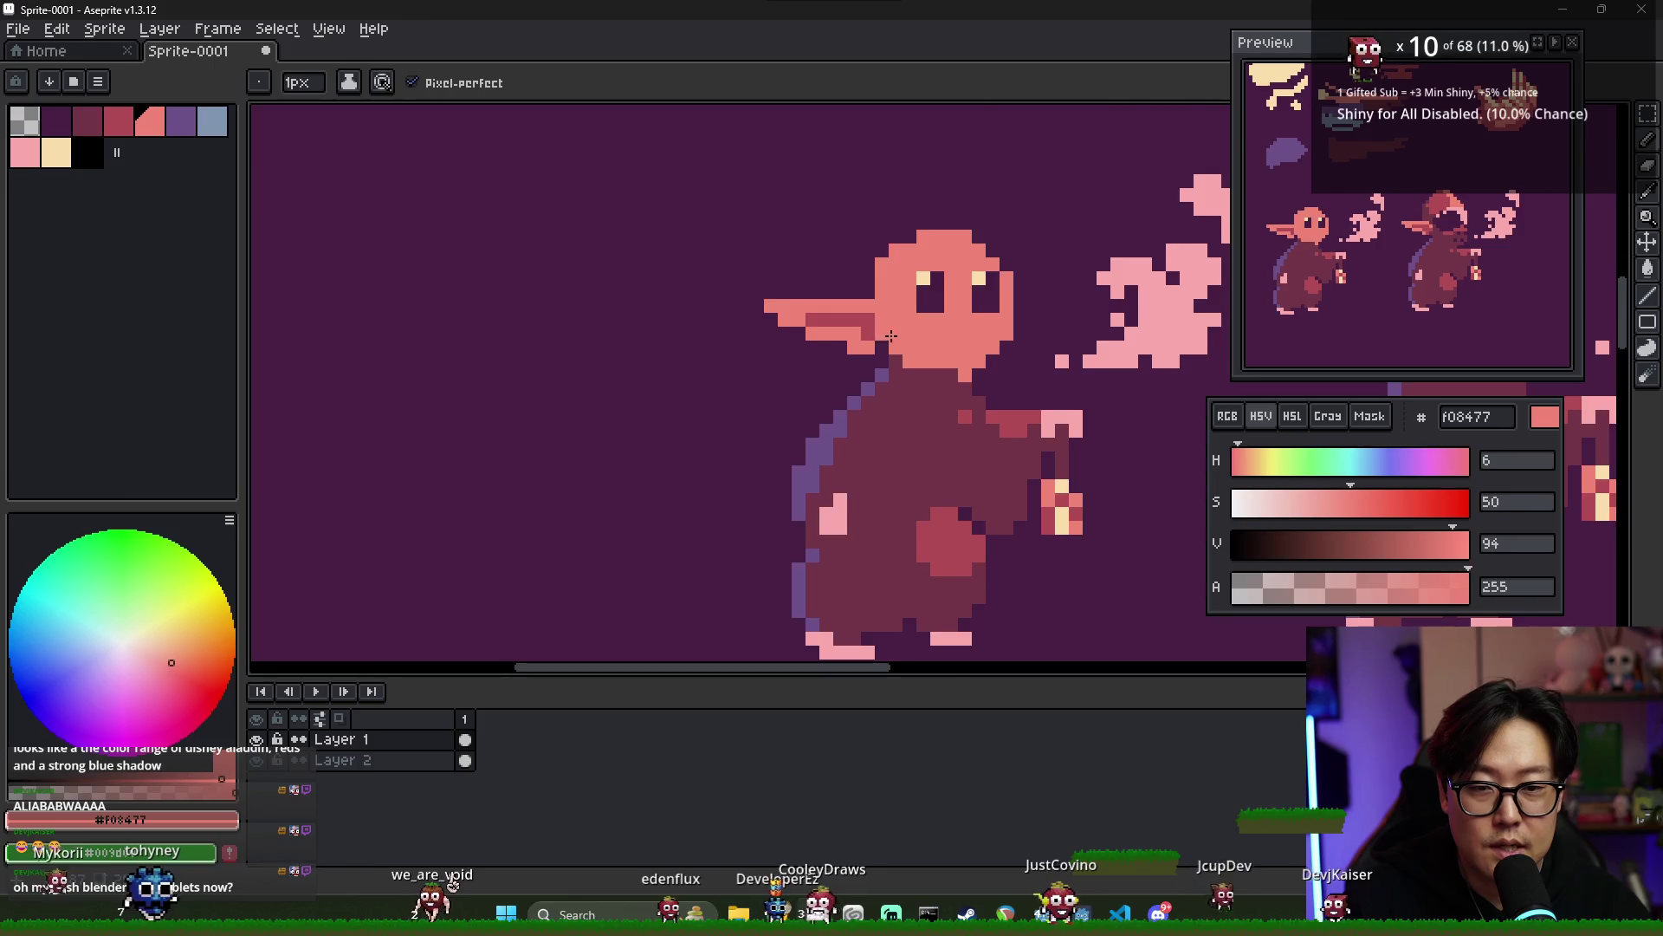
pyautogui.scroll(-1, 901, 351)
pyautogui.keyDown('alt'); pyautogui.click(913, 356); pyautogui.keyUp('alt')
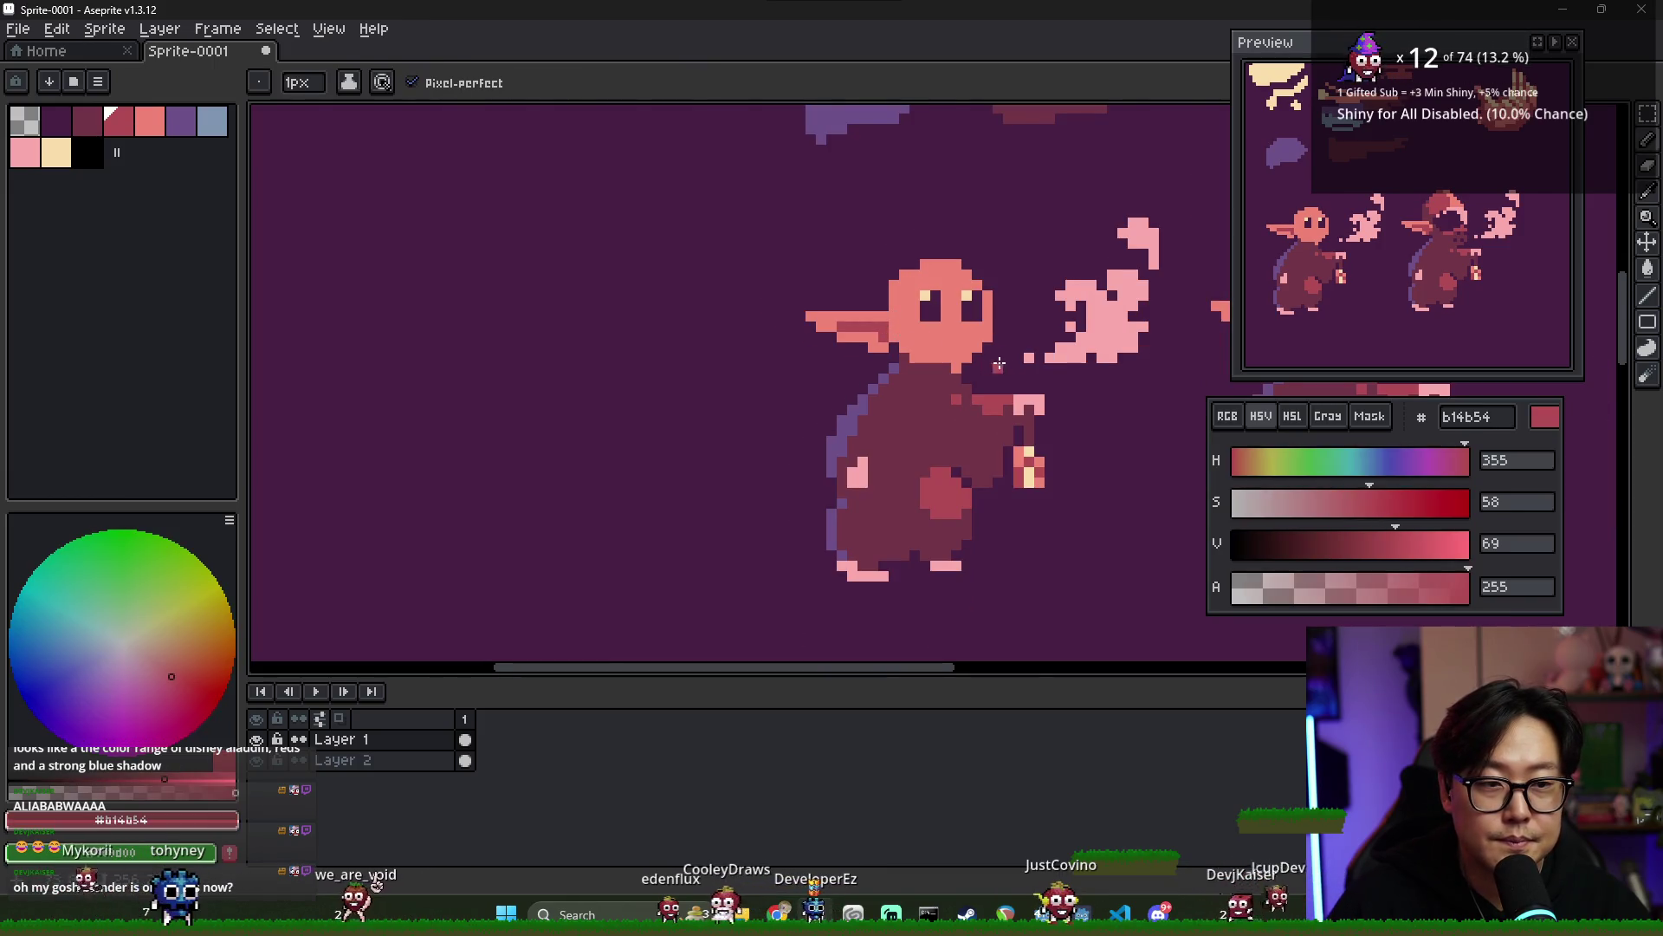
pyautogui.scroll(-1, 913, 355)
pyautogui.scroll(2, 944, 390)
pyautogui.keyDown('alt'); pyautogui.click(936, 336); pyautogui.keyUp('alt')
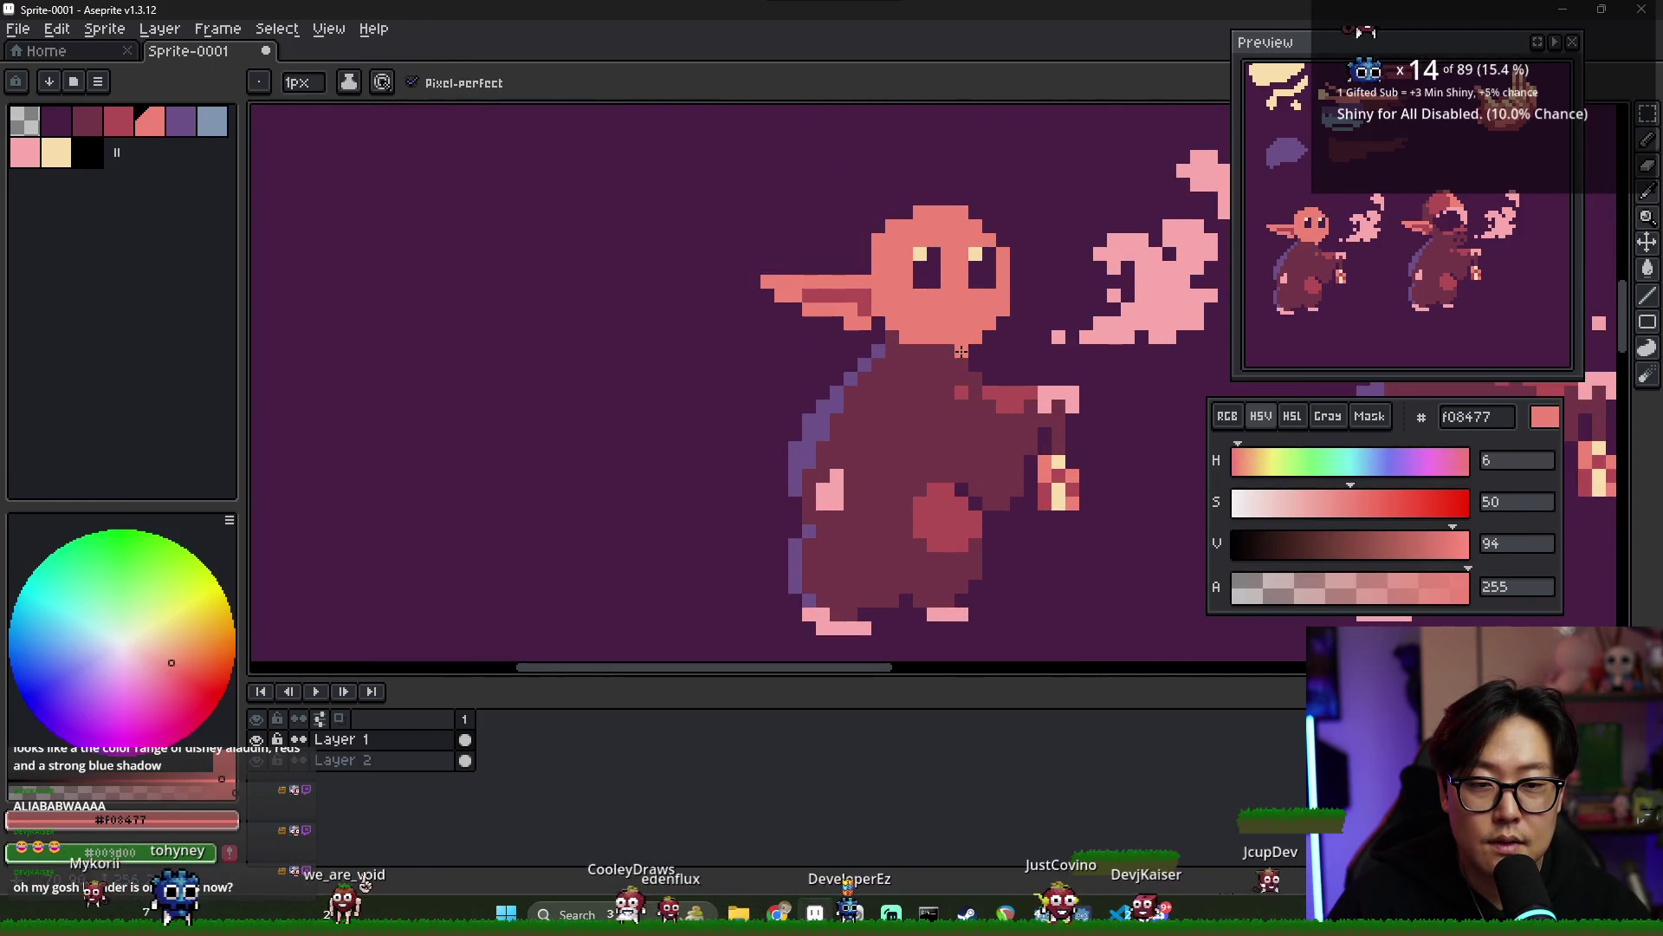
pyautogui.keyDown('alt'); pyautogui.click(879, 310); pyautogui.keyUp('alt')
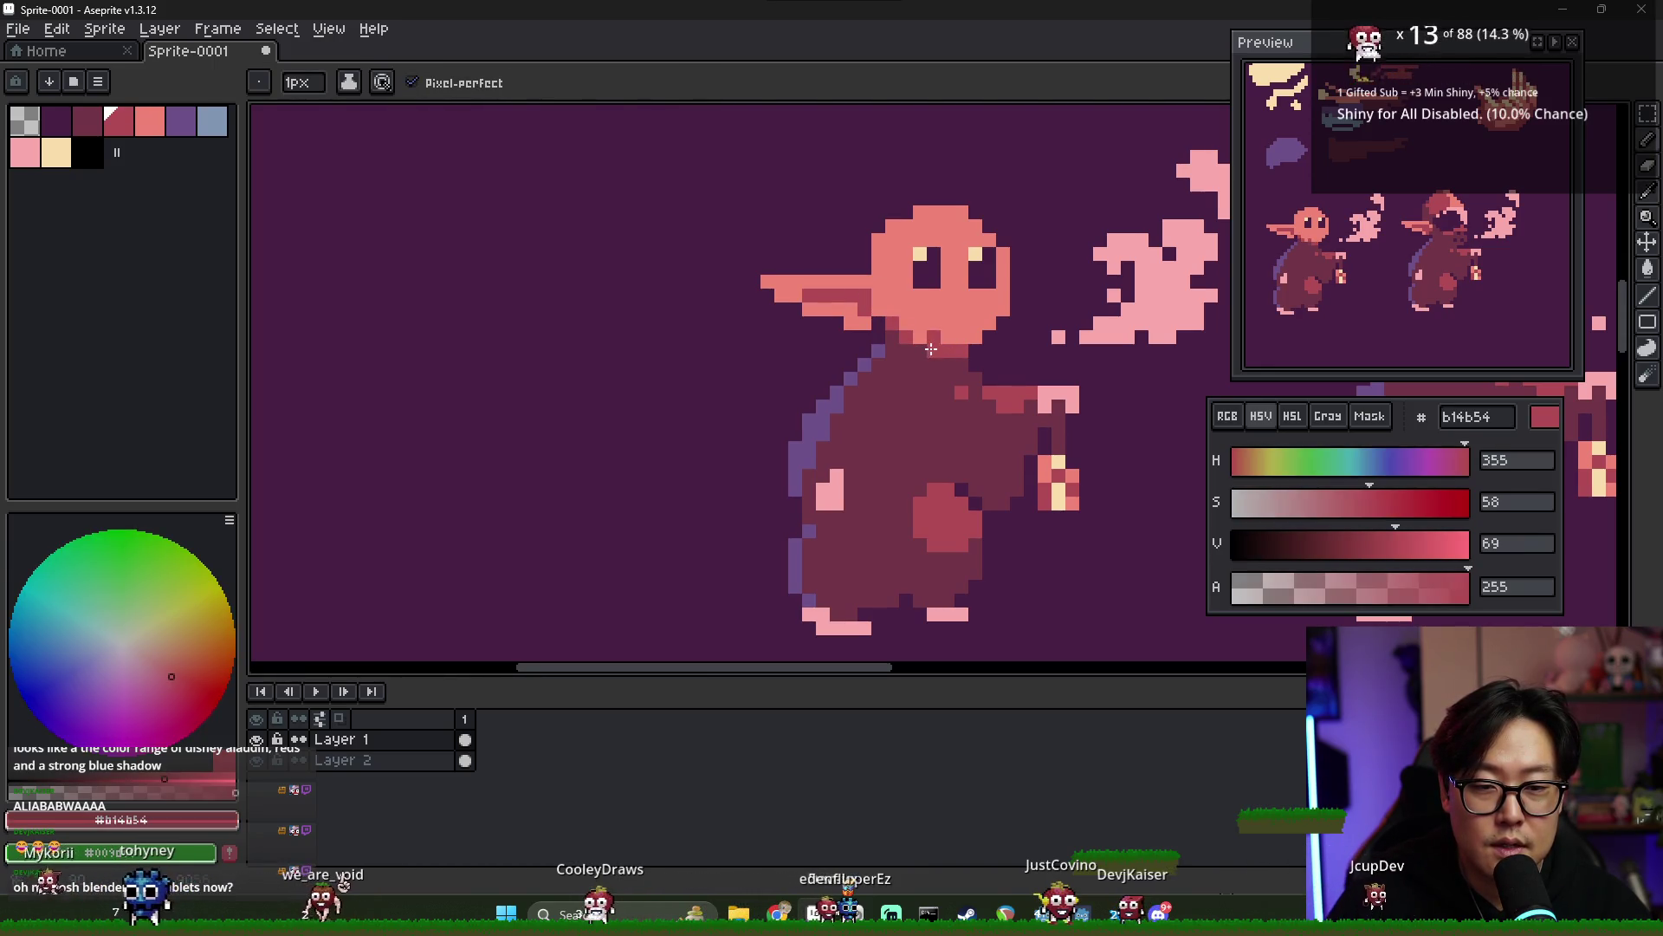
pyautogui.keyDown('alt'); pyautogui.click(984, 330); pyautogui.keyUp('alt')
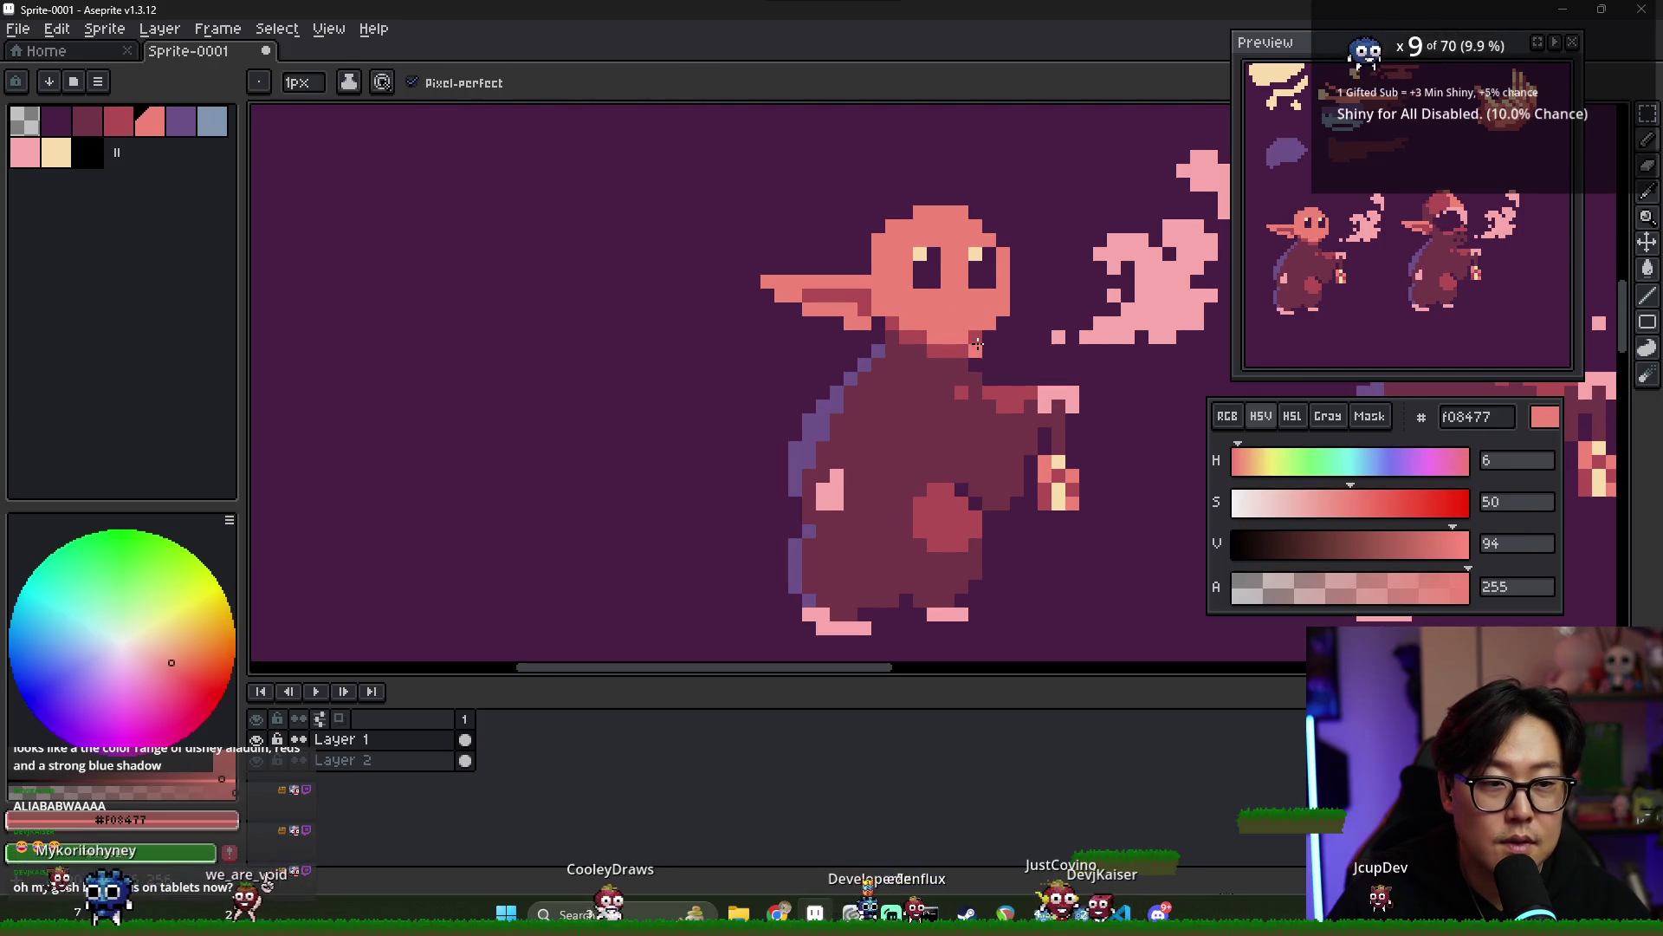
pyautogui.keyDown('alt'); pyautogui.click(917, 336); pyautogui.keyUp('alt')
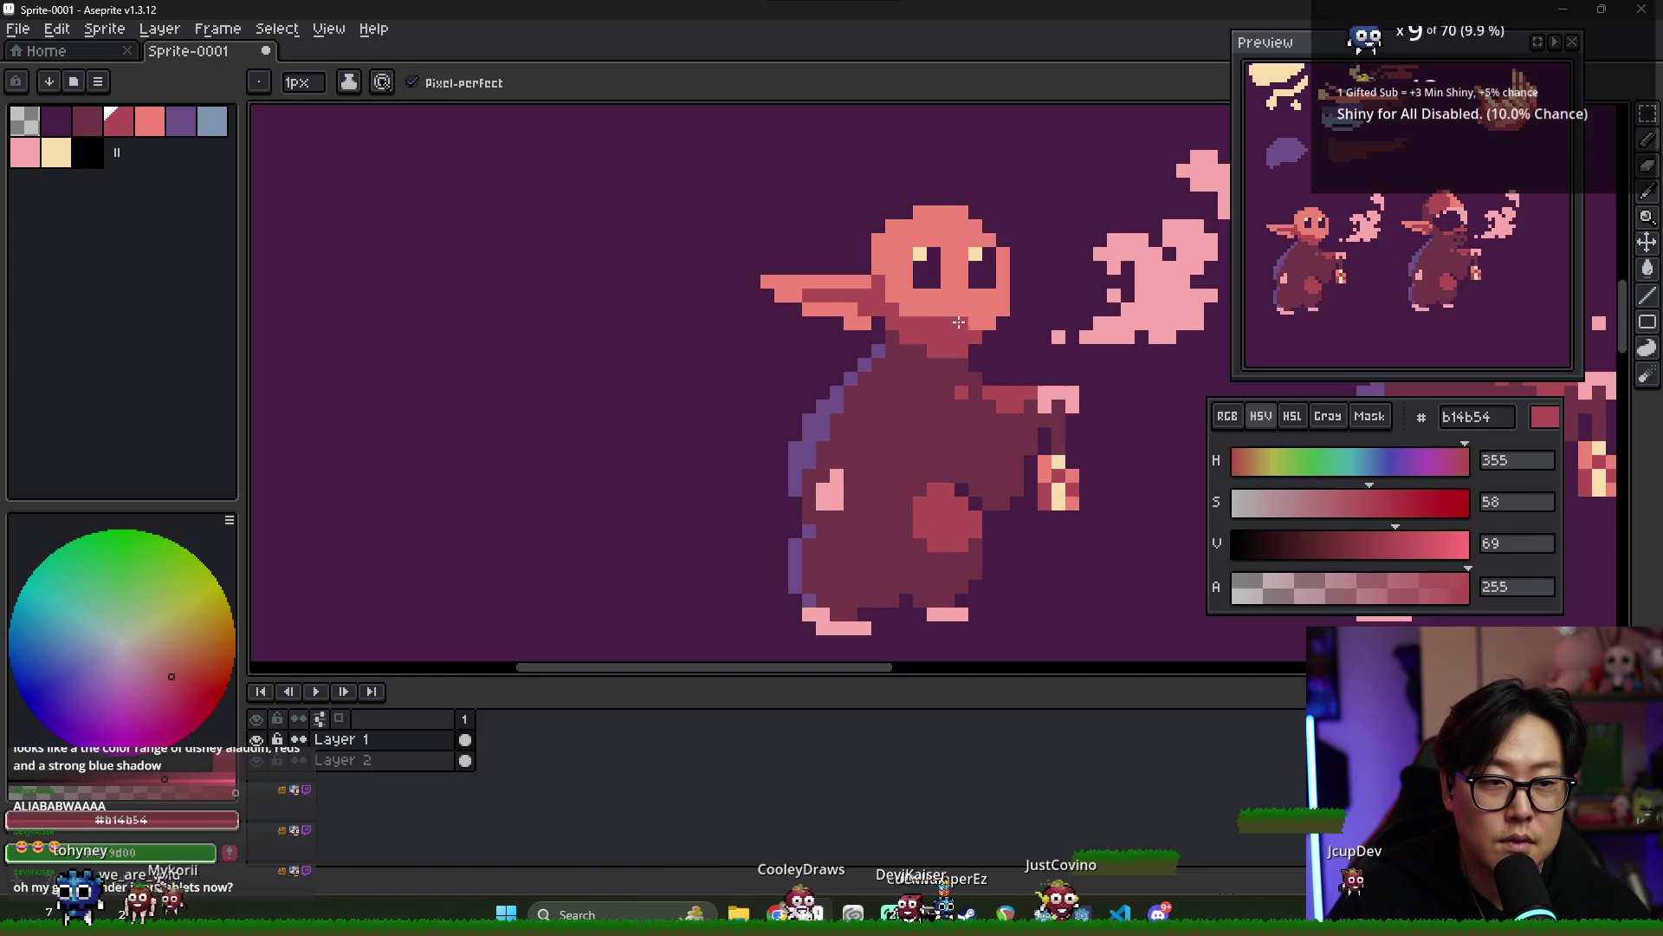
pyautogui.press('e')
pyautogui.press('b')
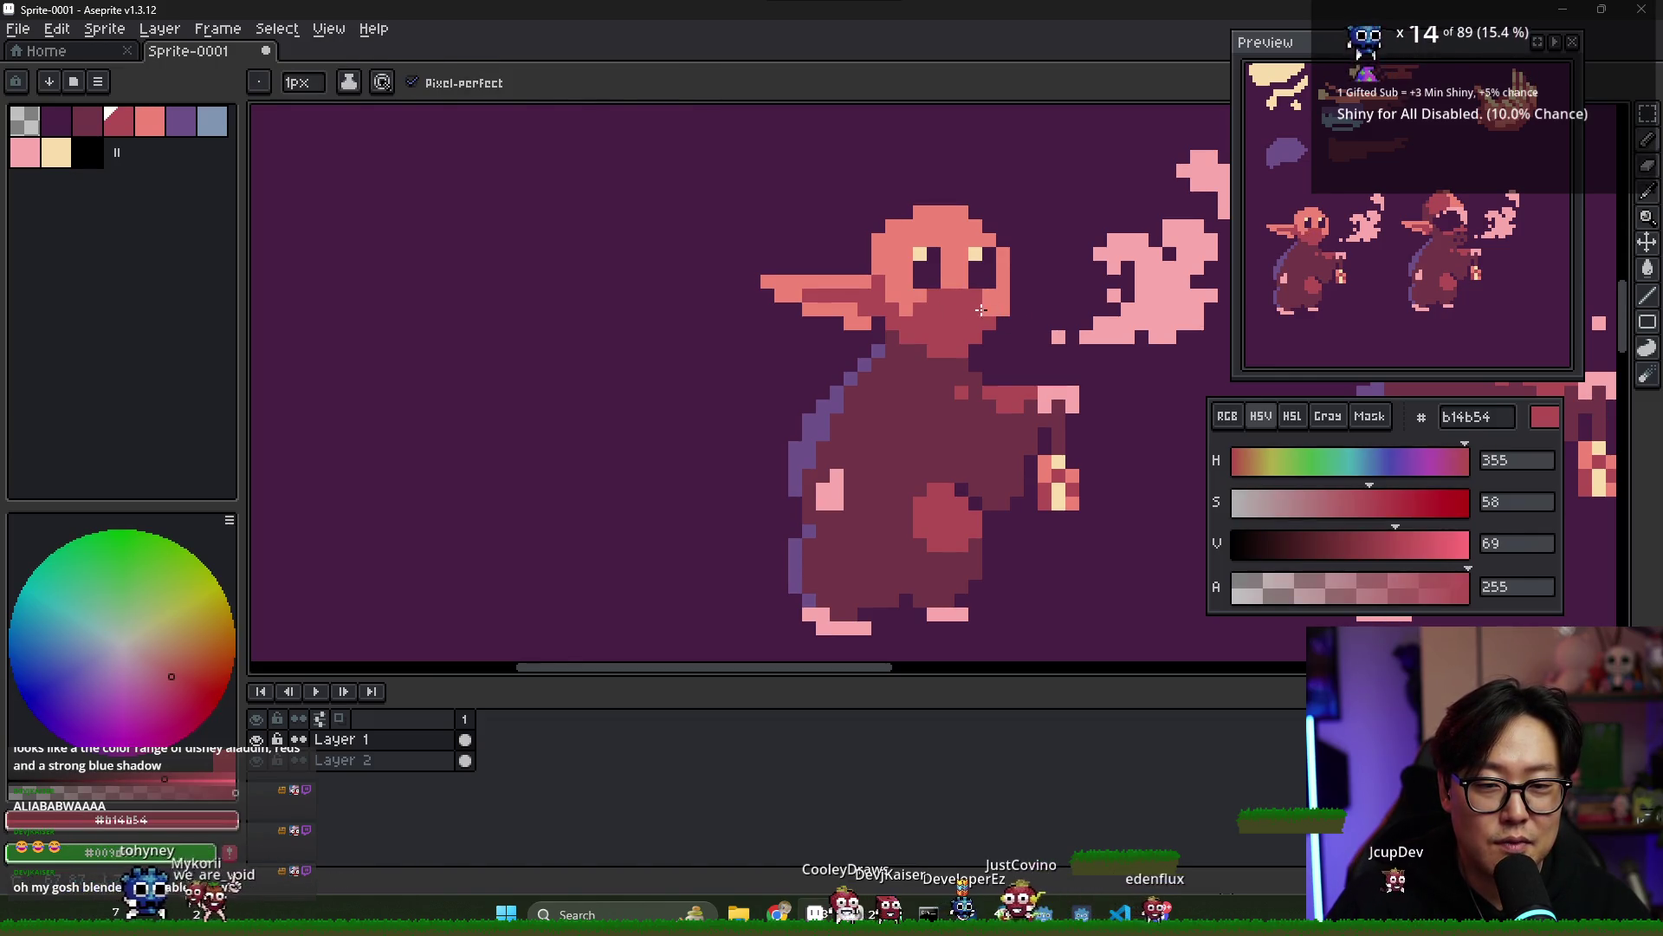
pyautogui.scroll(-2, 980, 309)
pyautogui.keyDown('alt'); pyautogui.click(953, 319); pyautogui.keyUp('alt')
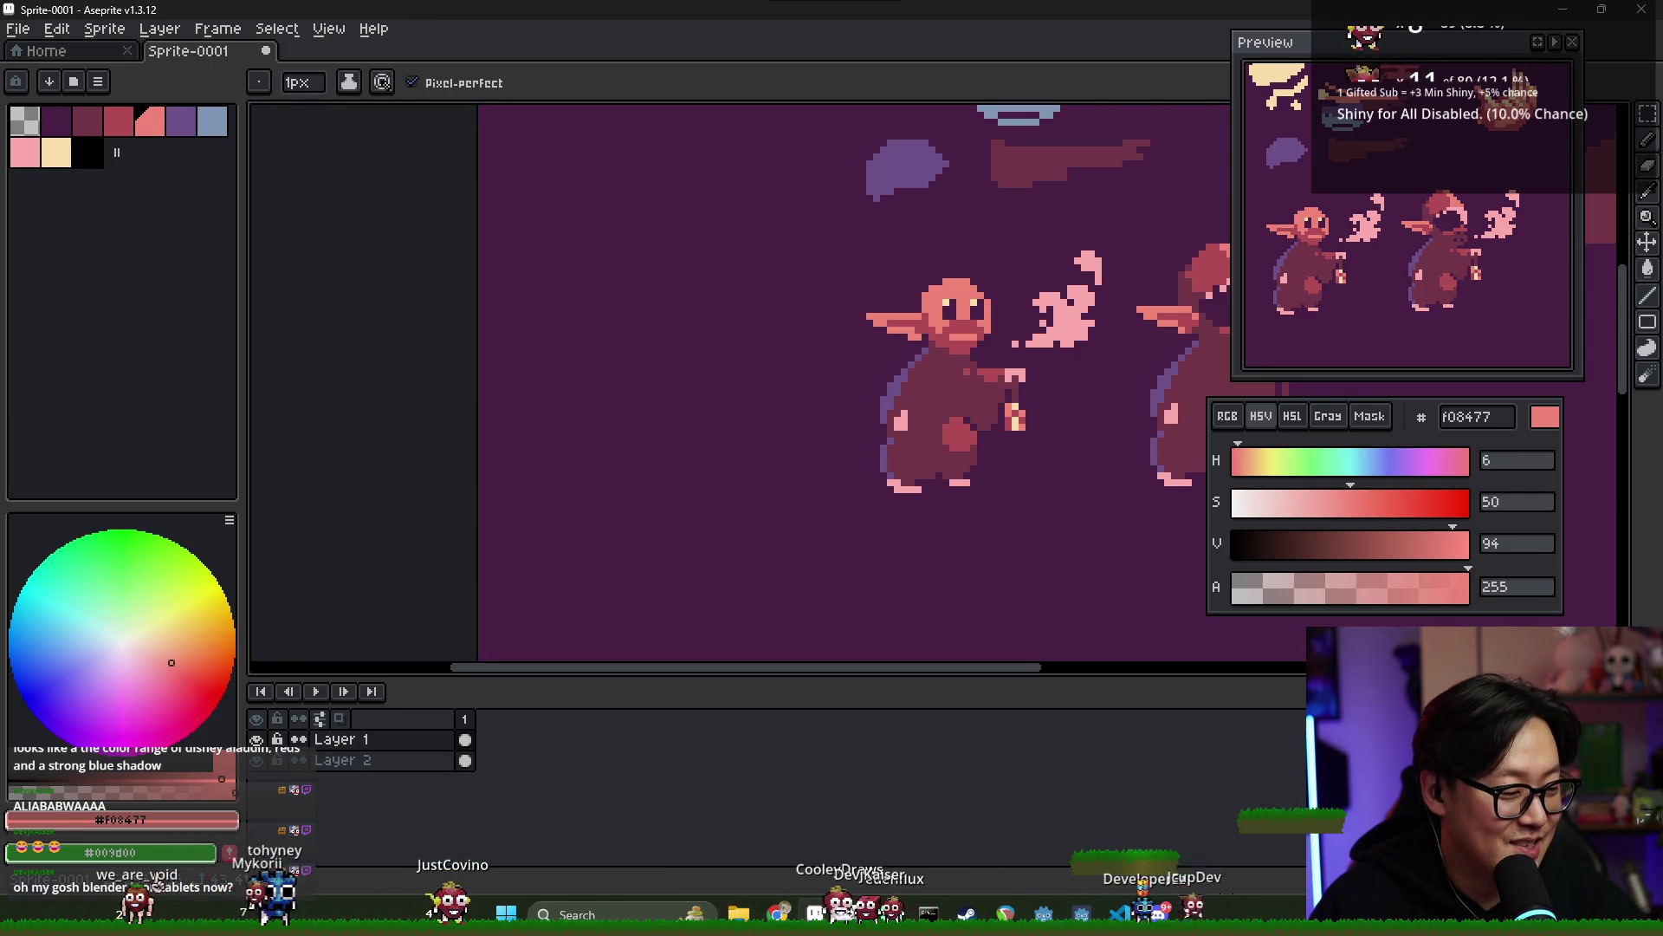
# - Repaint the dark face shading with salmon to leave a smaller mouth, then sample crimson #b14b54
pyautogui.hscroll(3, 802, 476)
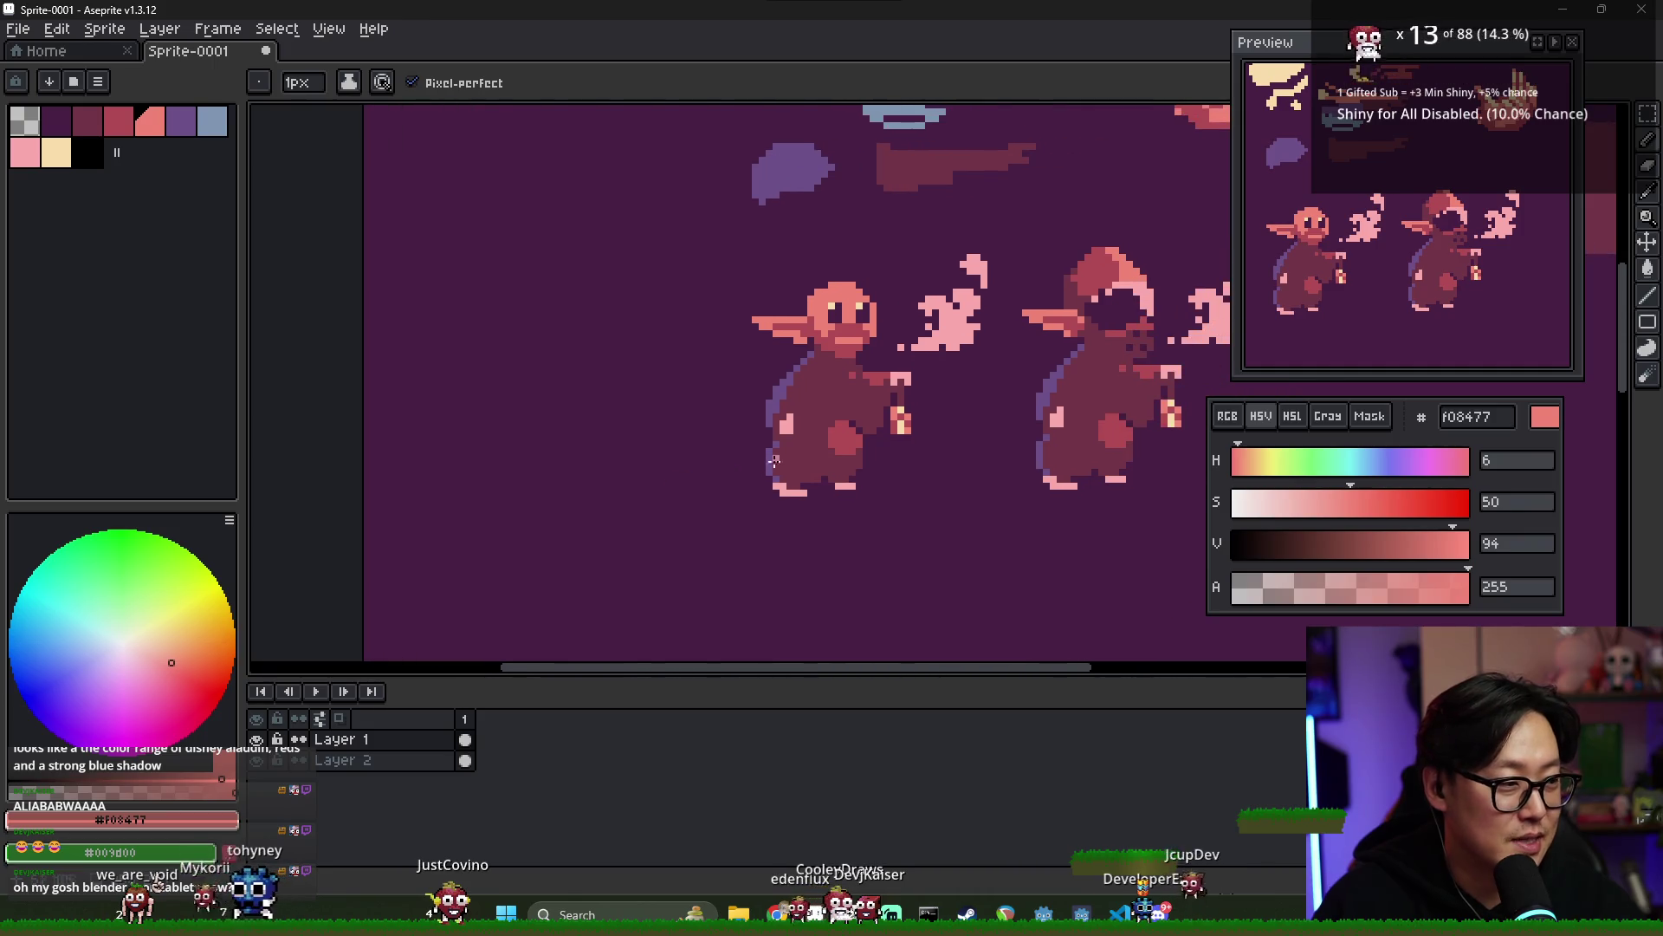
pyautogui.scroll(1, 864, 325)
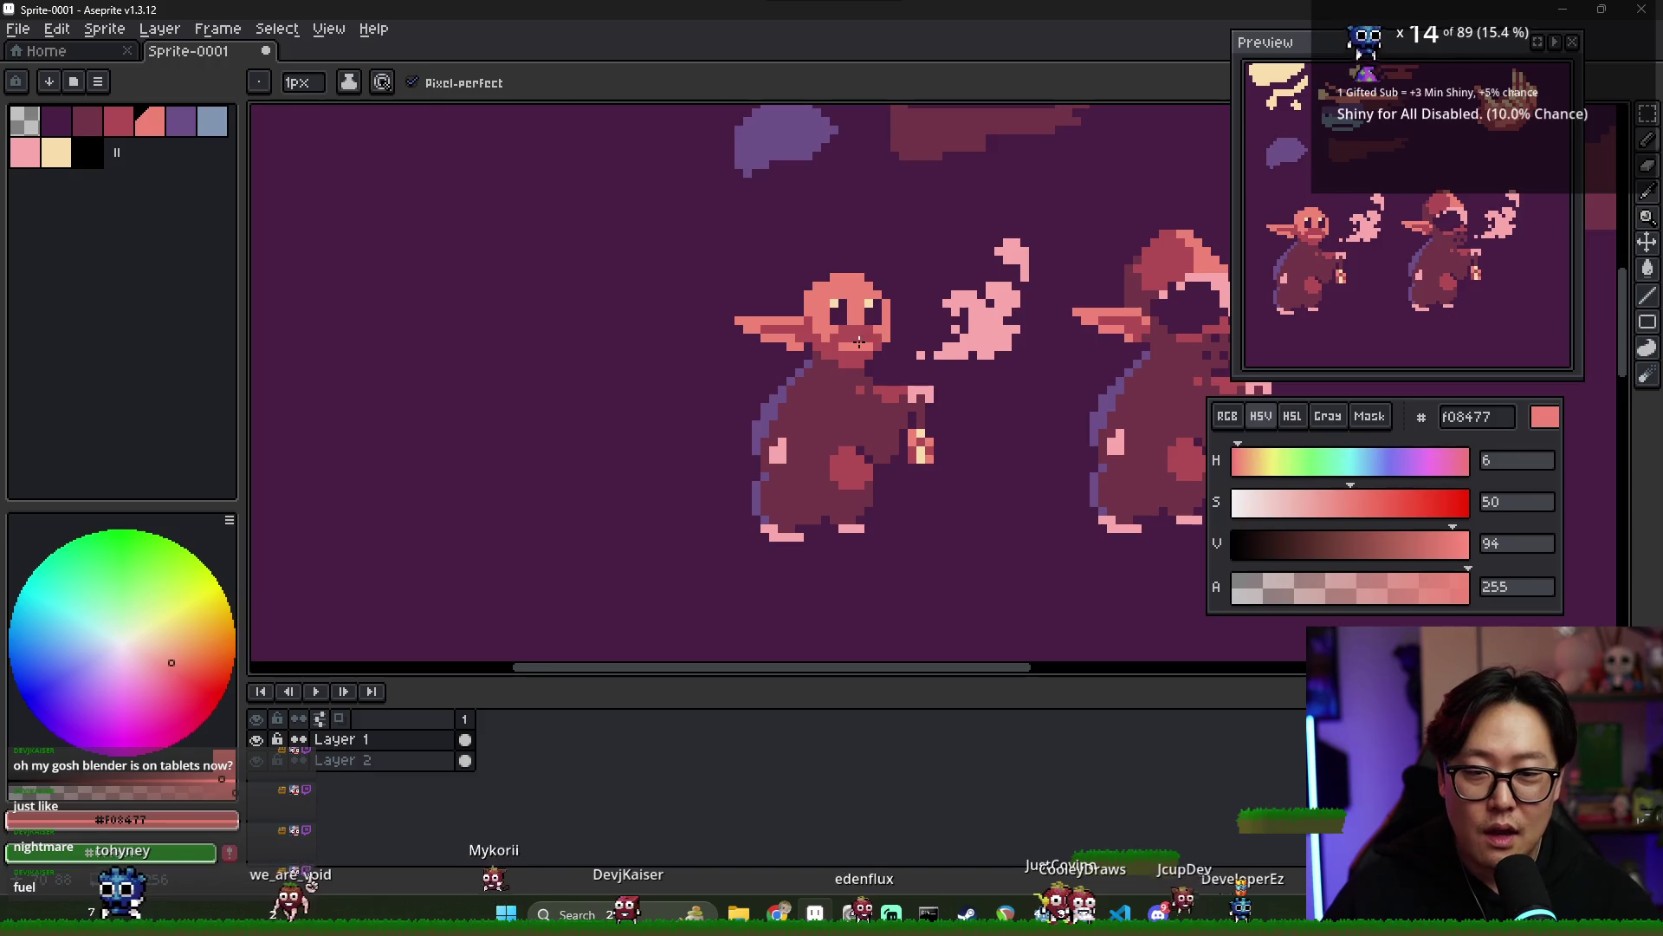
pyautogui.press('alt')
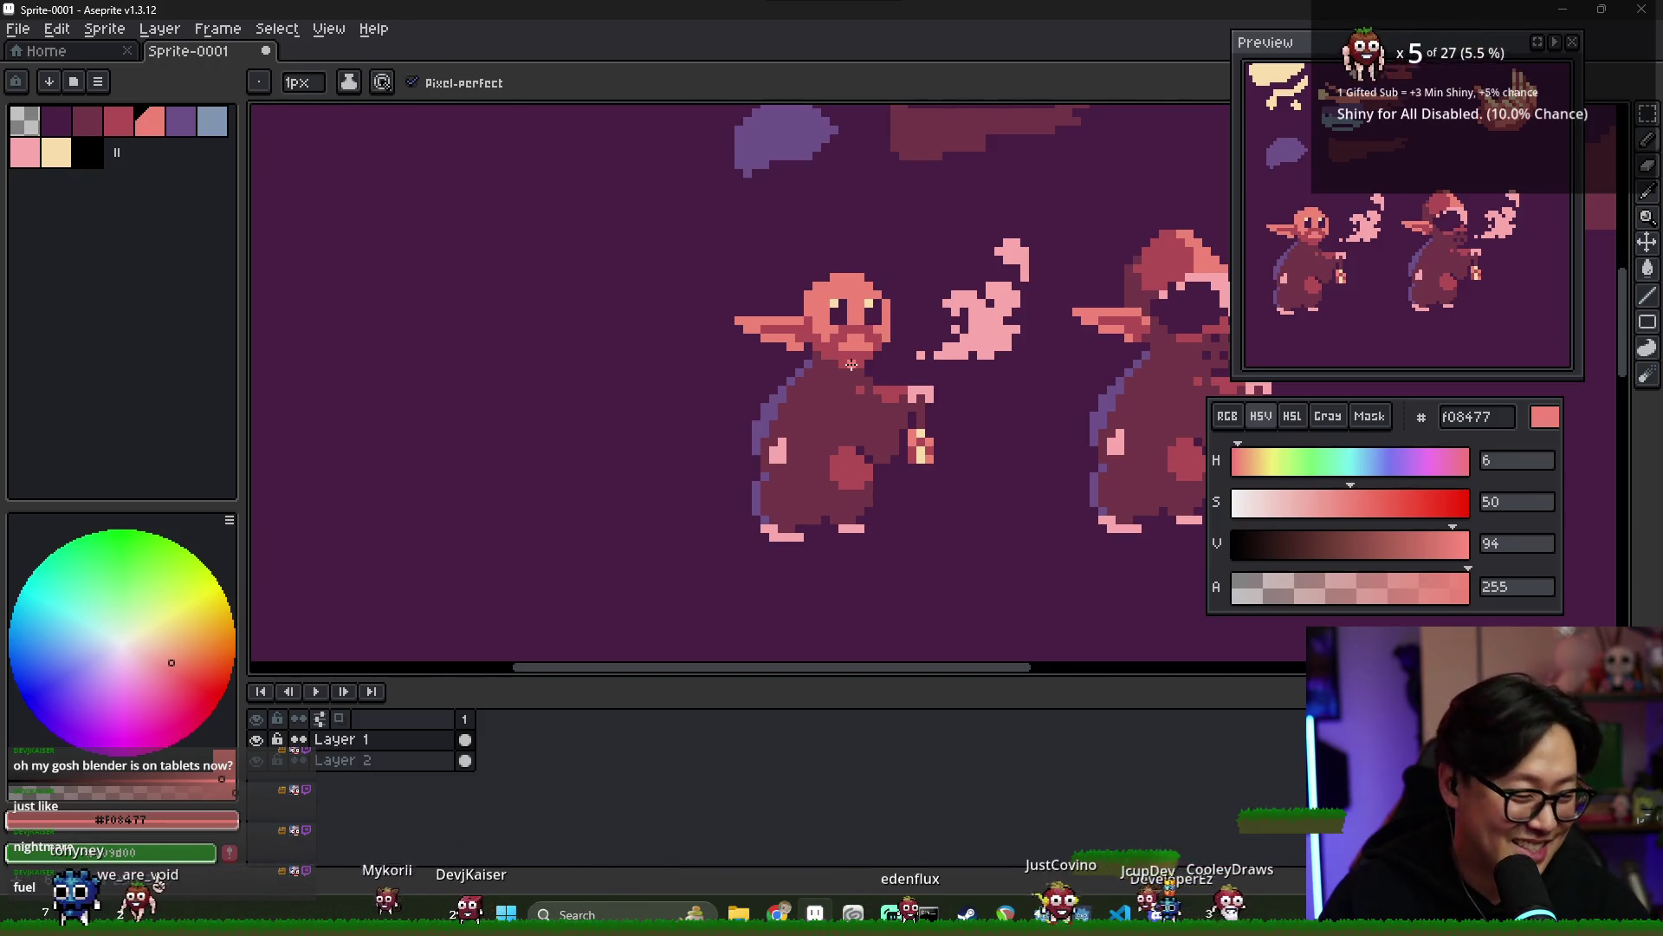
pyautogui.scroll(1, 852, 357)
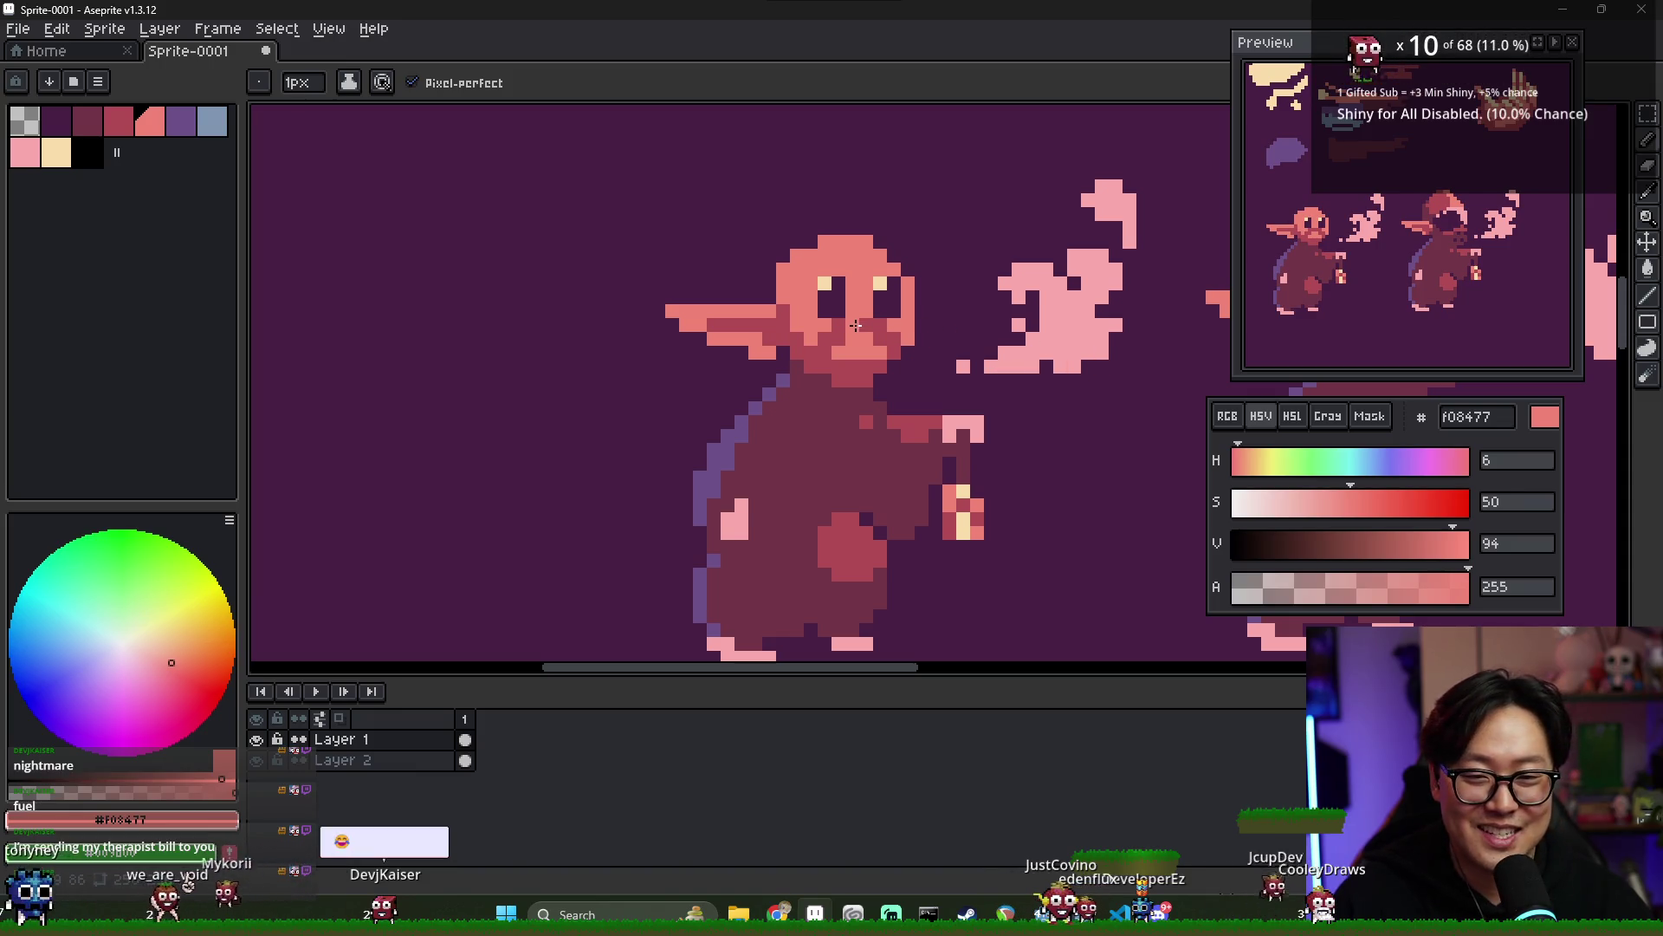
pyautogui.press('alt')
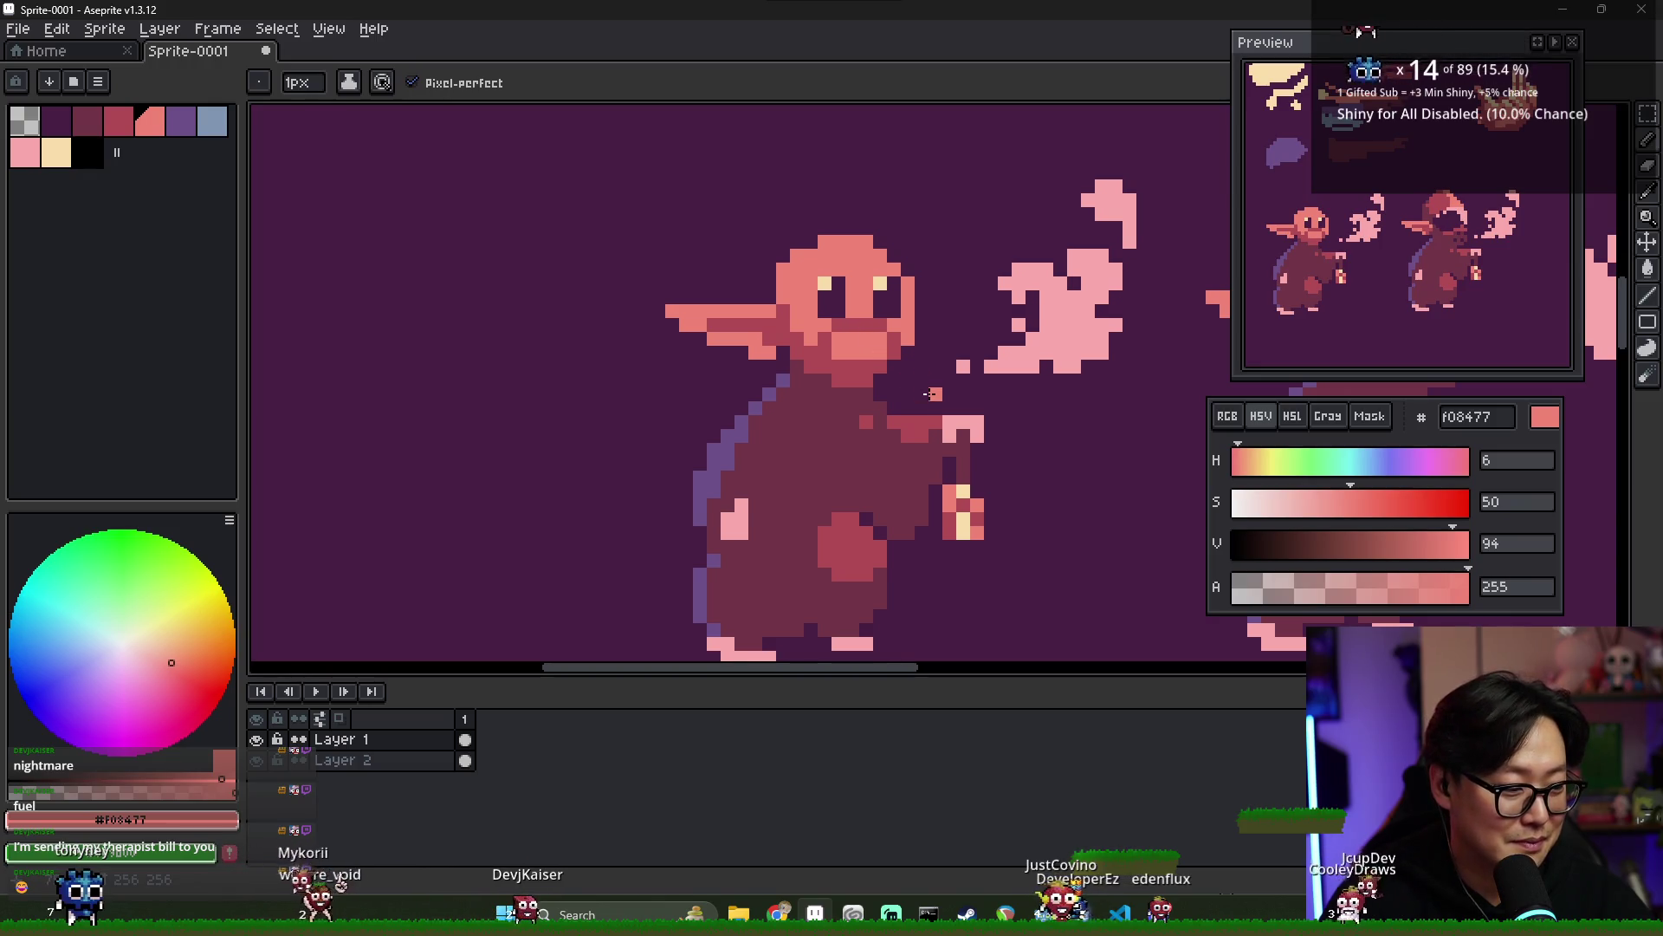
pyautogui.scroll(-2, 862, 352)
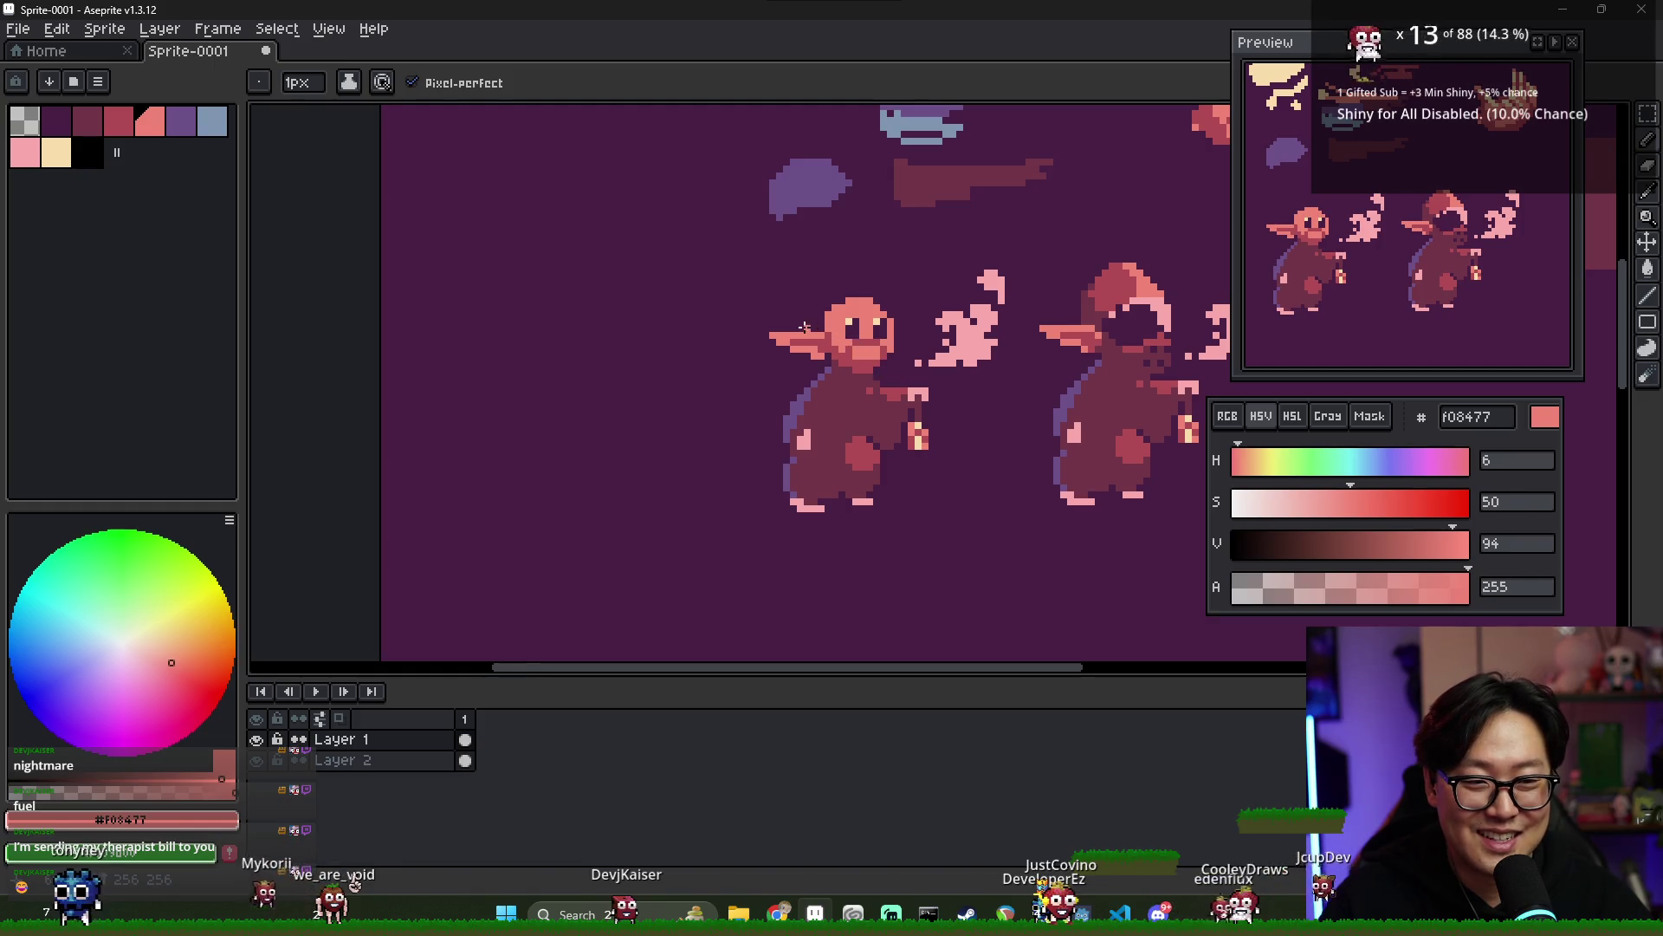
pyautogui.scroll(1, 805, 327)
pyautogui.keyDown('alt'); pyautogui.click(827, 322); pyautogui.keyUp('alt')
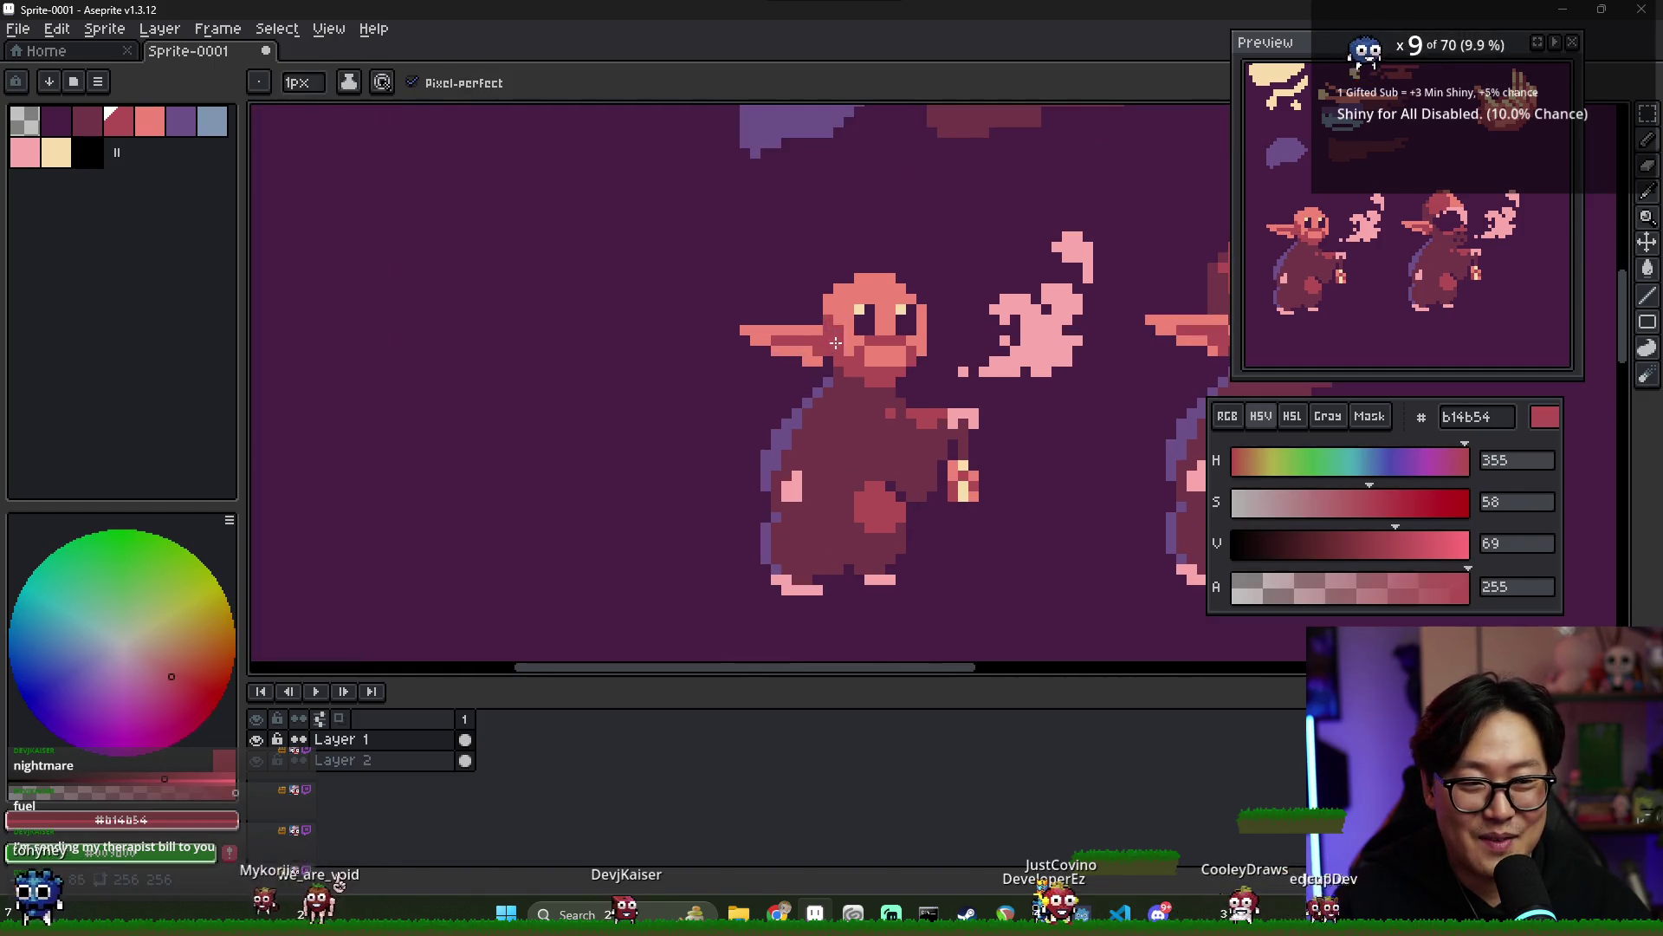
# - Deepen the mouth with #713547 and add a small #b14b54 tuft atop the head
pyautogui.keyDown('alt'); pyautogui.click(860, 360); pyautogui.keyUp('alt')
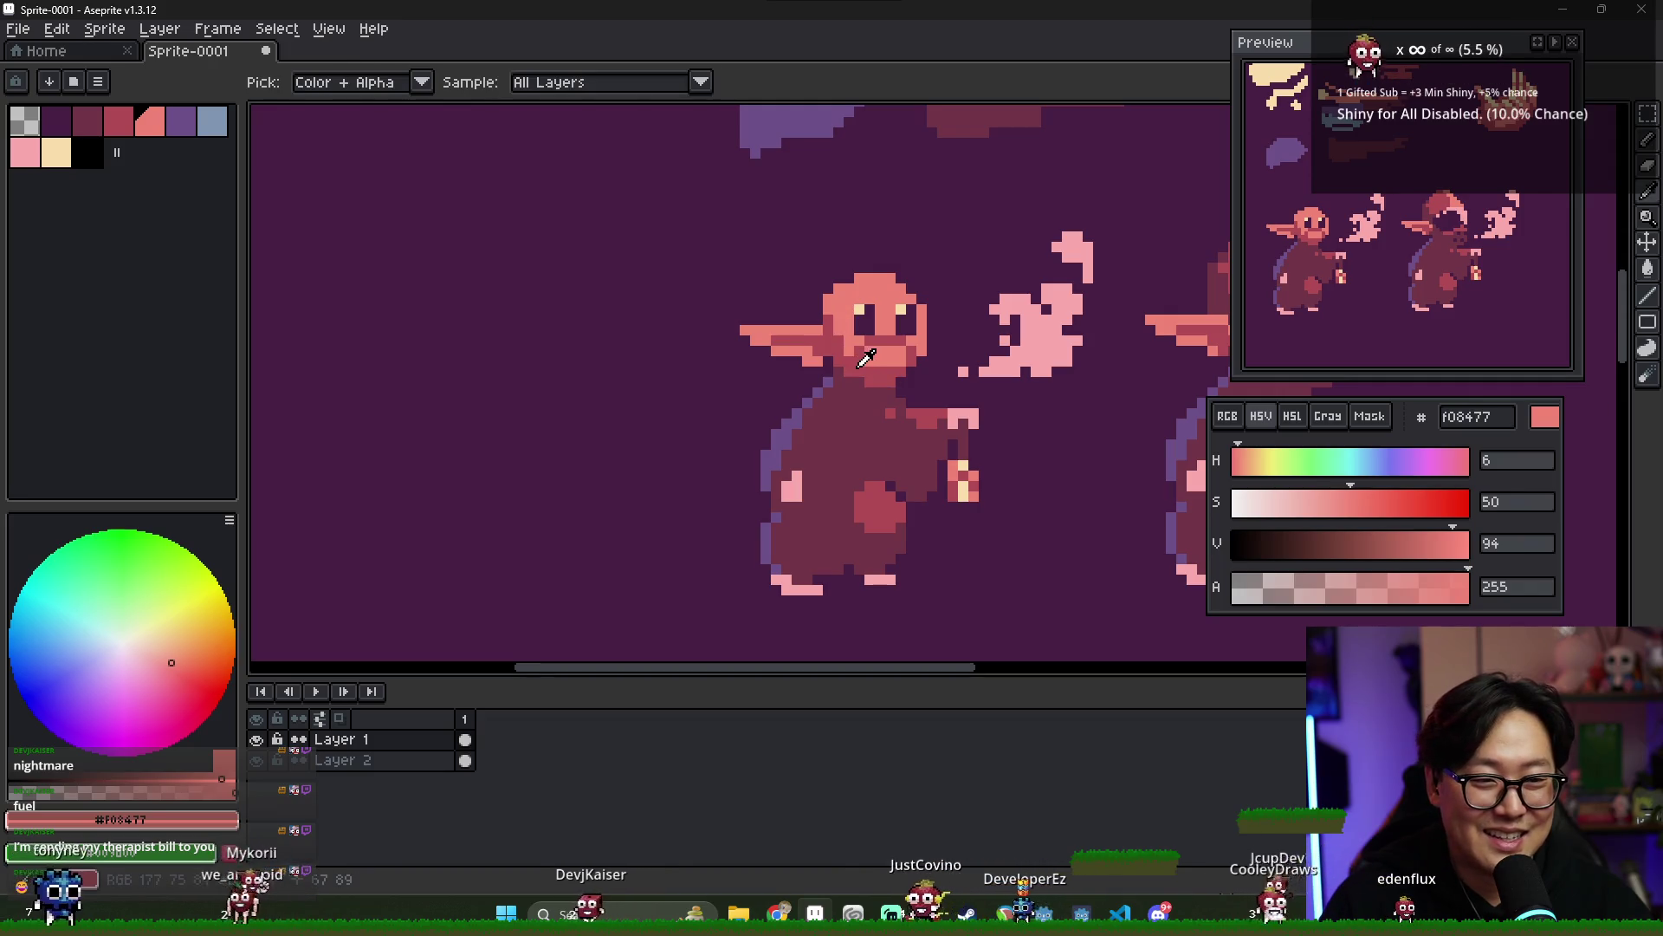
pyautogui.keyDown('alt'); pyautogui.click(875, 352); pyautogui.keyUp('alt')
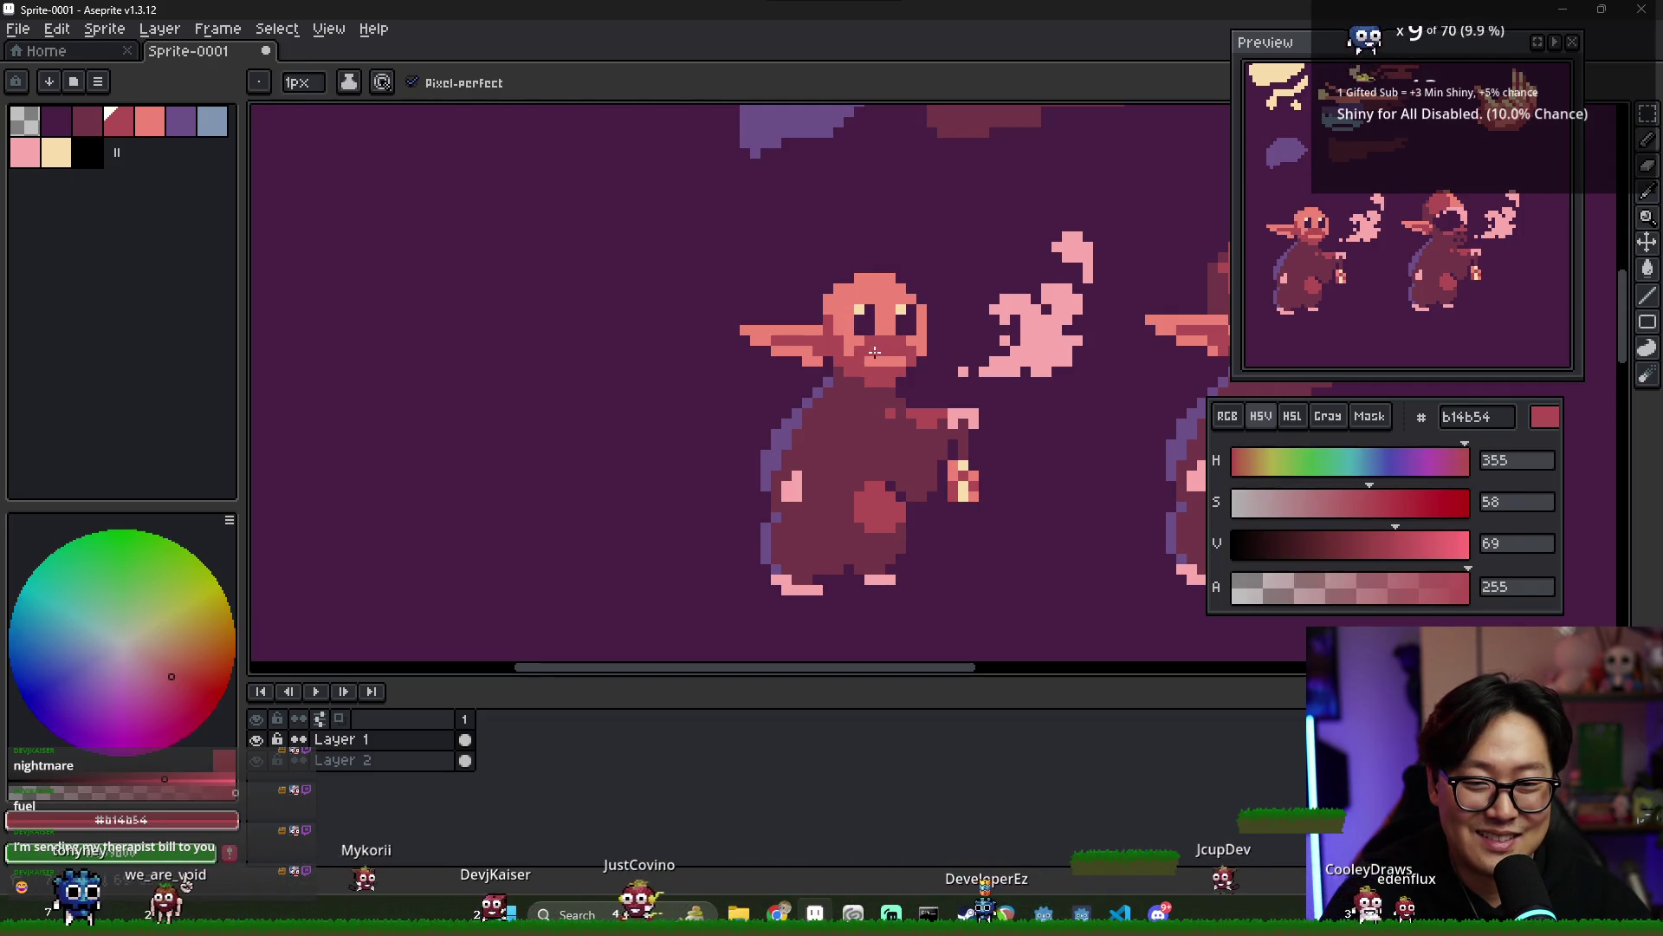
pyautogui.keyDown('alt'); pyautogui.click(856, 338); pyautogui.keyUp('alt')
pyautogui.click(869, 354)
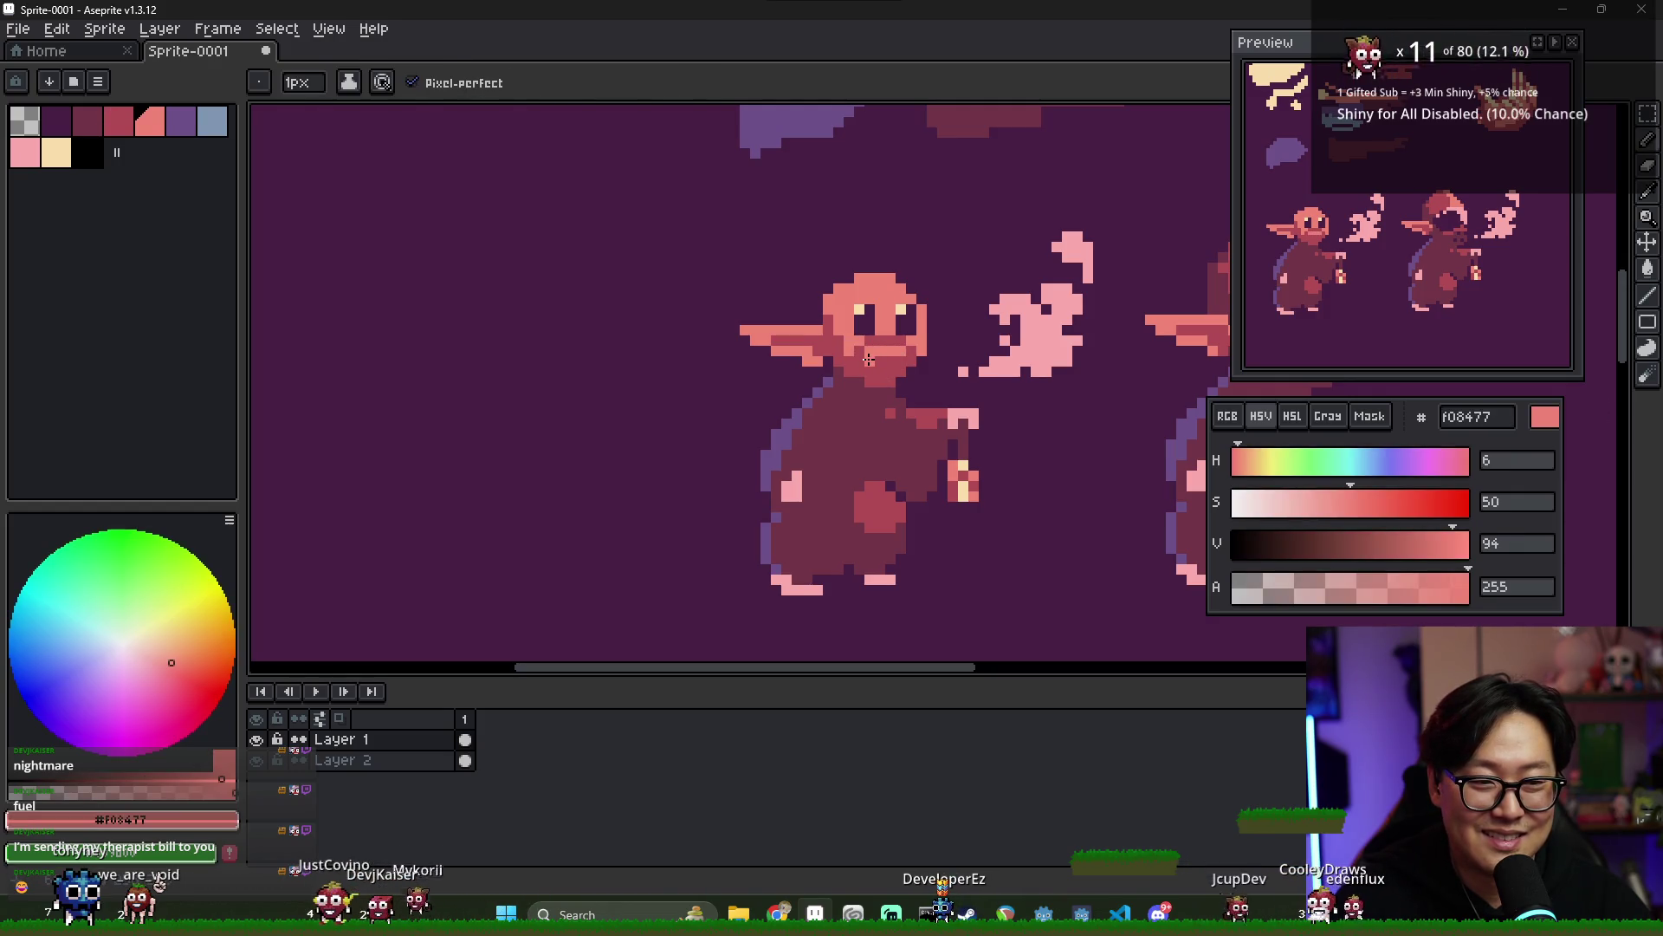
pyautogui.keyDown('alt'); pyautogui.click(875, 372); pyautogui.keyUp('alt')
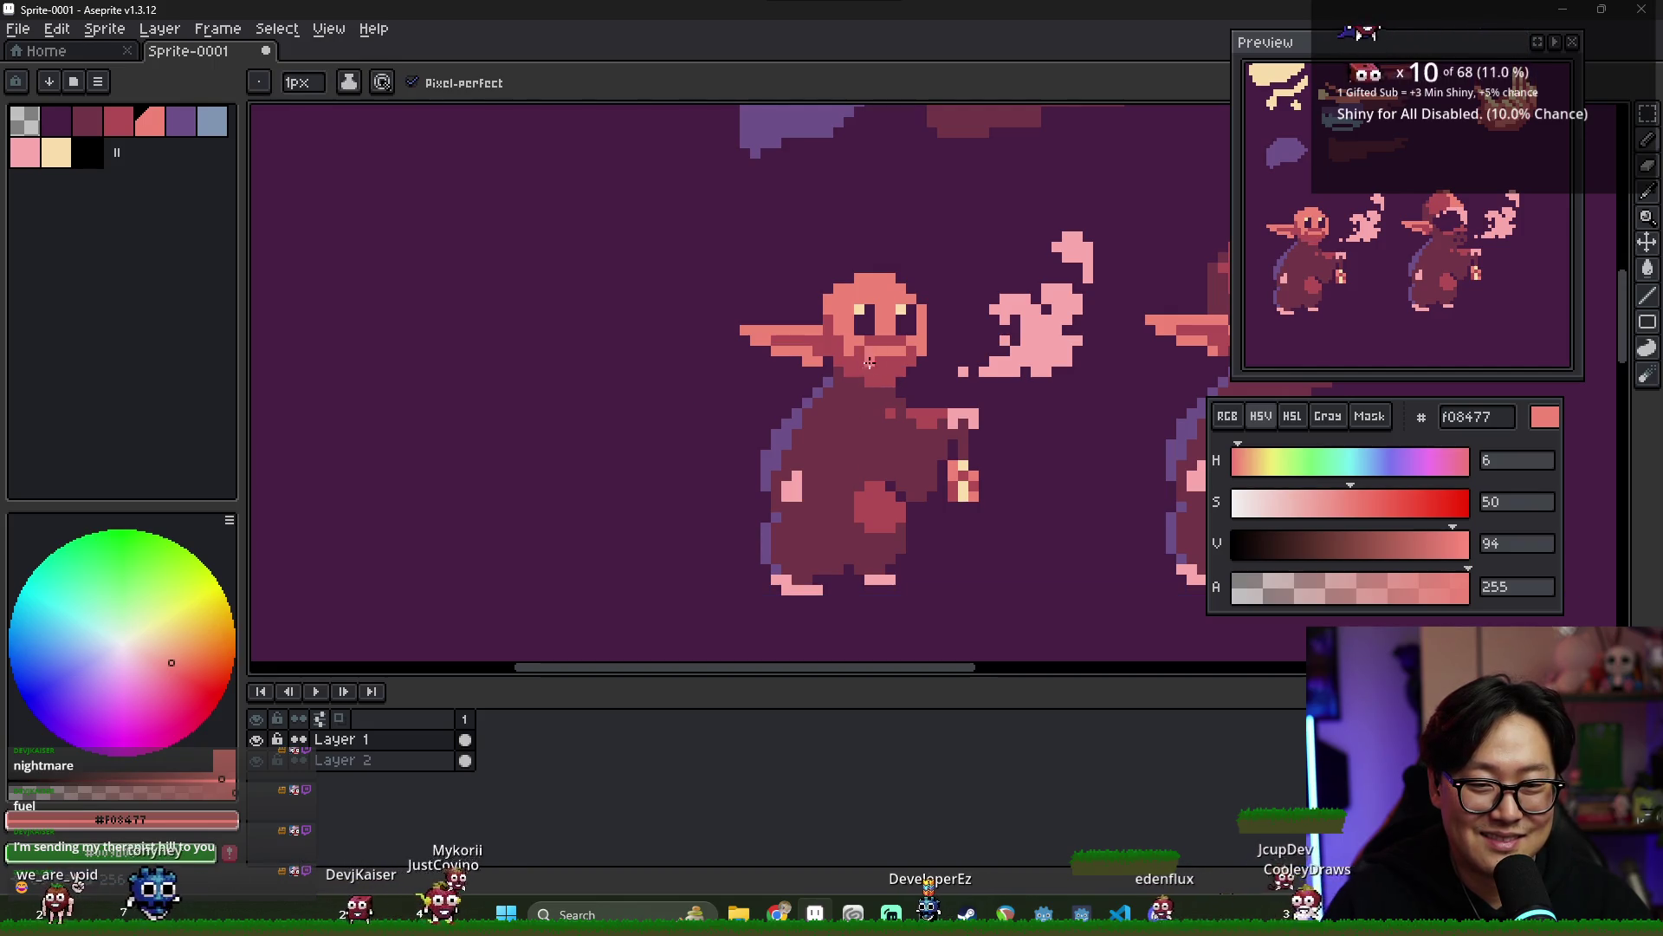
pyautogui.keyDown('alt'); pyautogui.click(892, 361); pyautogui.keyUp('alt')
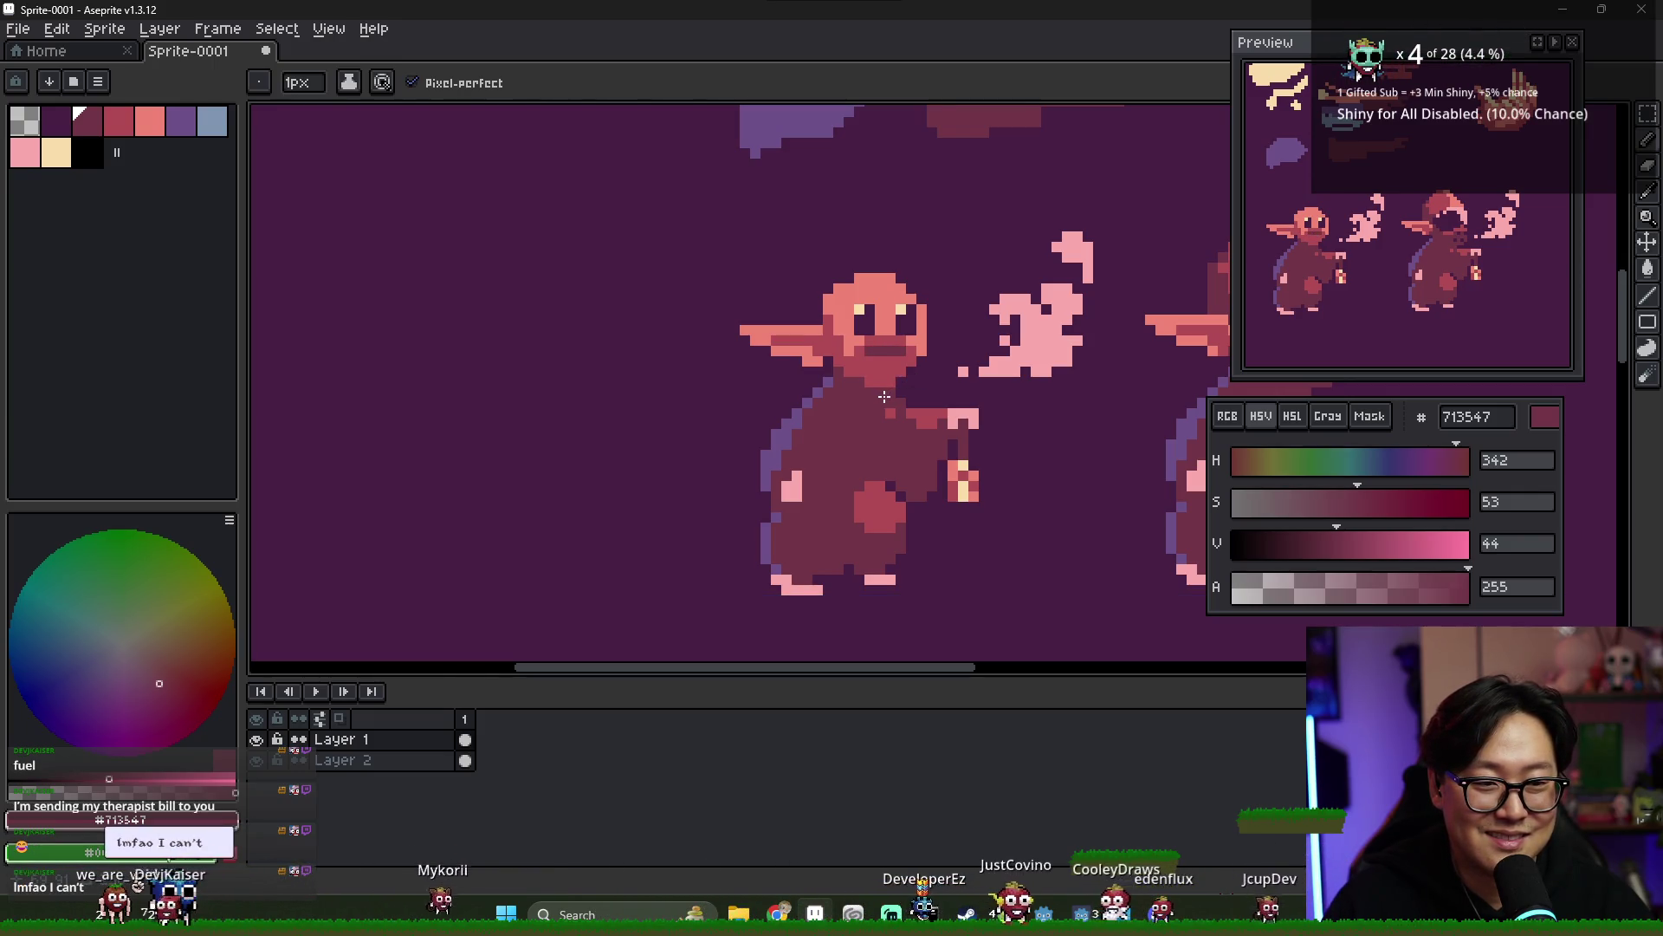
pyautogui.scroll(-1, 975, 427)
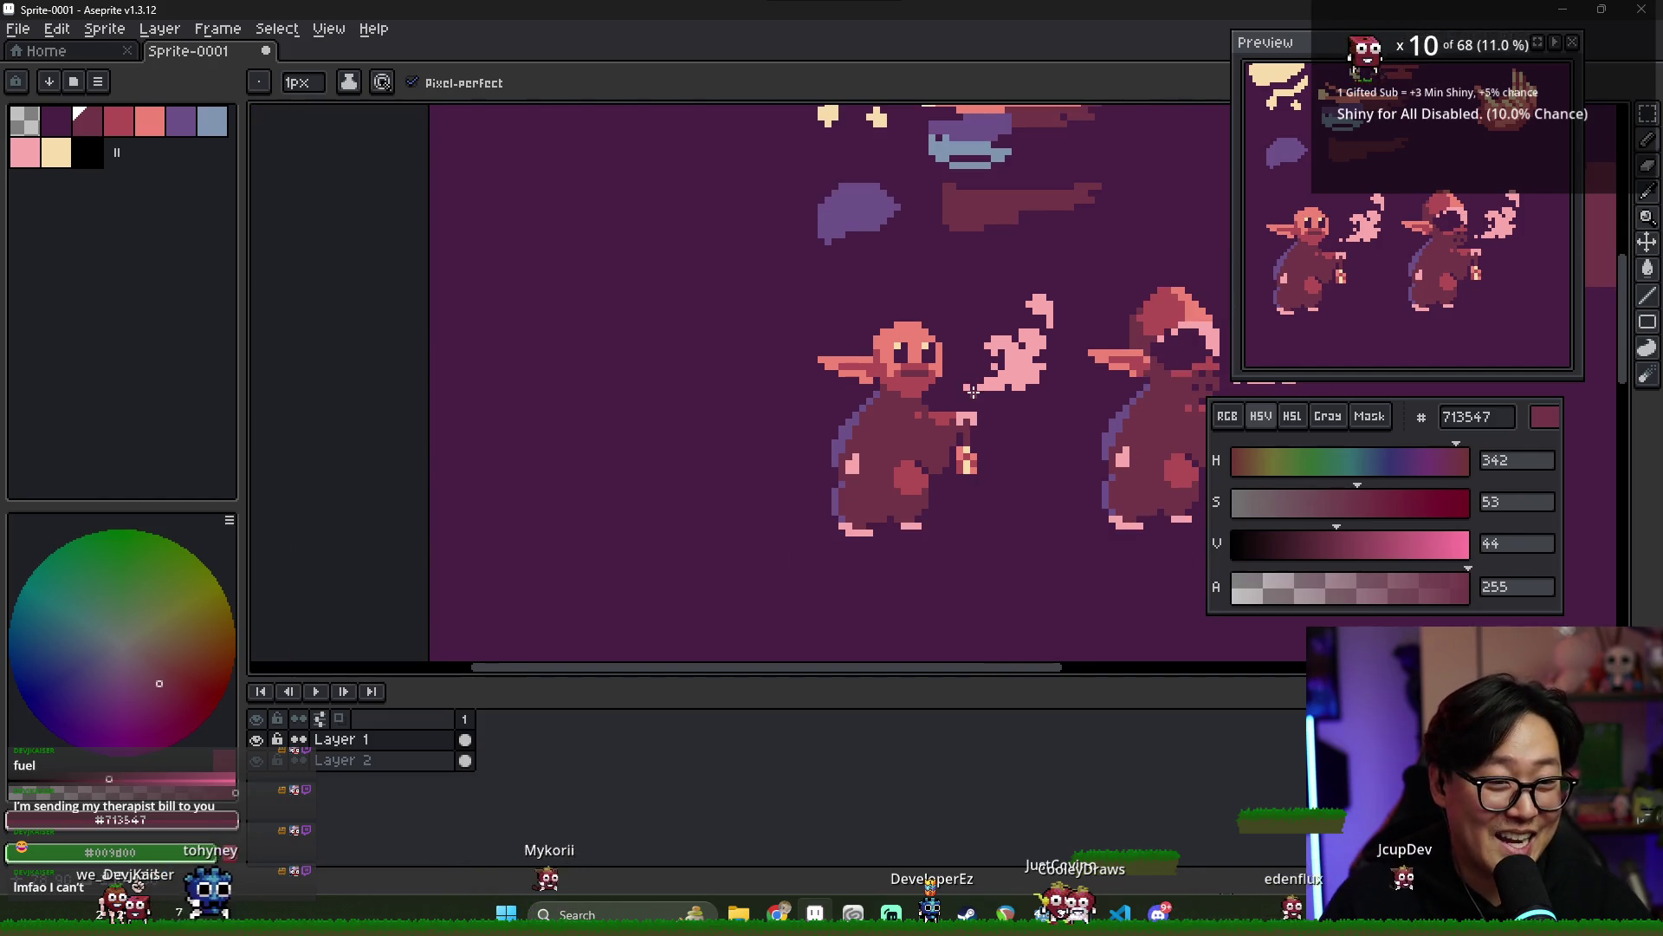
pyautogui.scroll(1, 973, 390)
pyautogui.keyDown('alt'); pyautogui.click(903, 362); pyautogui.keyUp('alt')
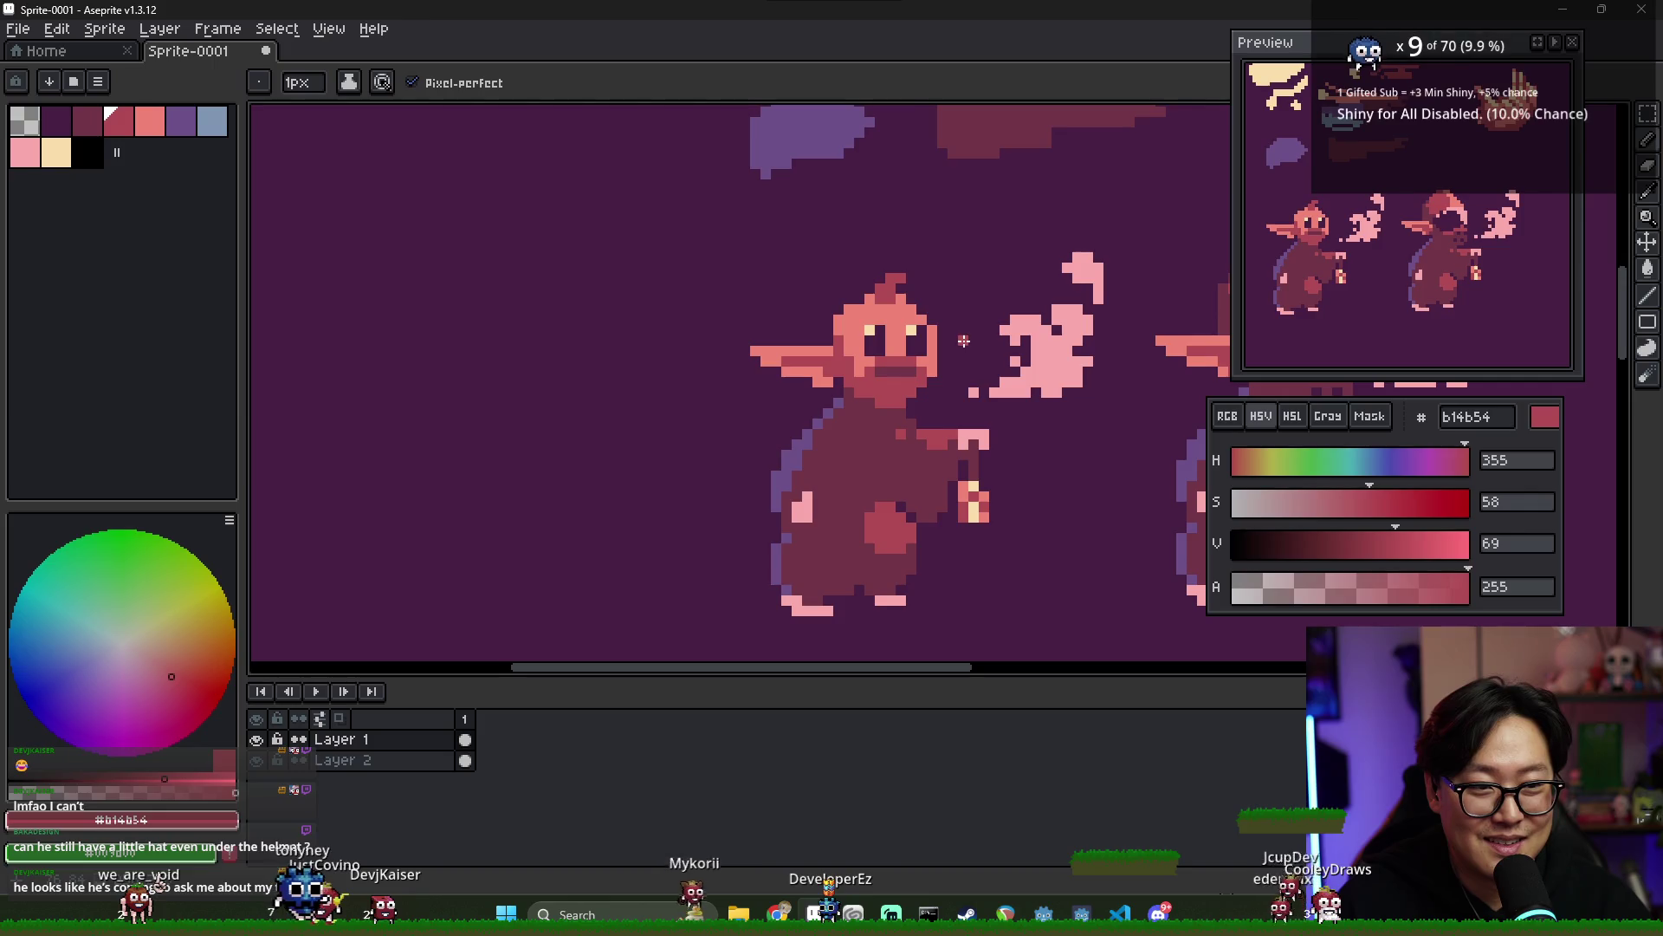
# - Touch up the dark red hair tuft, alternating deep red, medium red and skin colours
pyautogui.keyDown('alt'); pyautogui.click(887, 296); pyautogui.keyUp('alt')
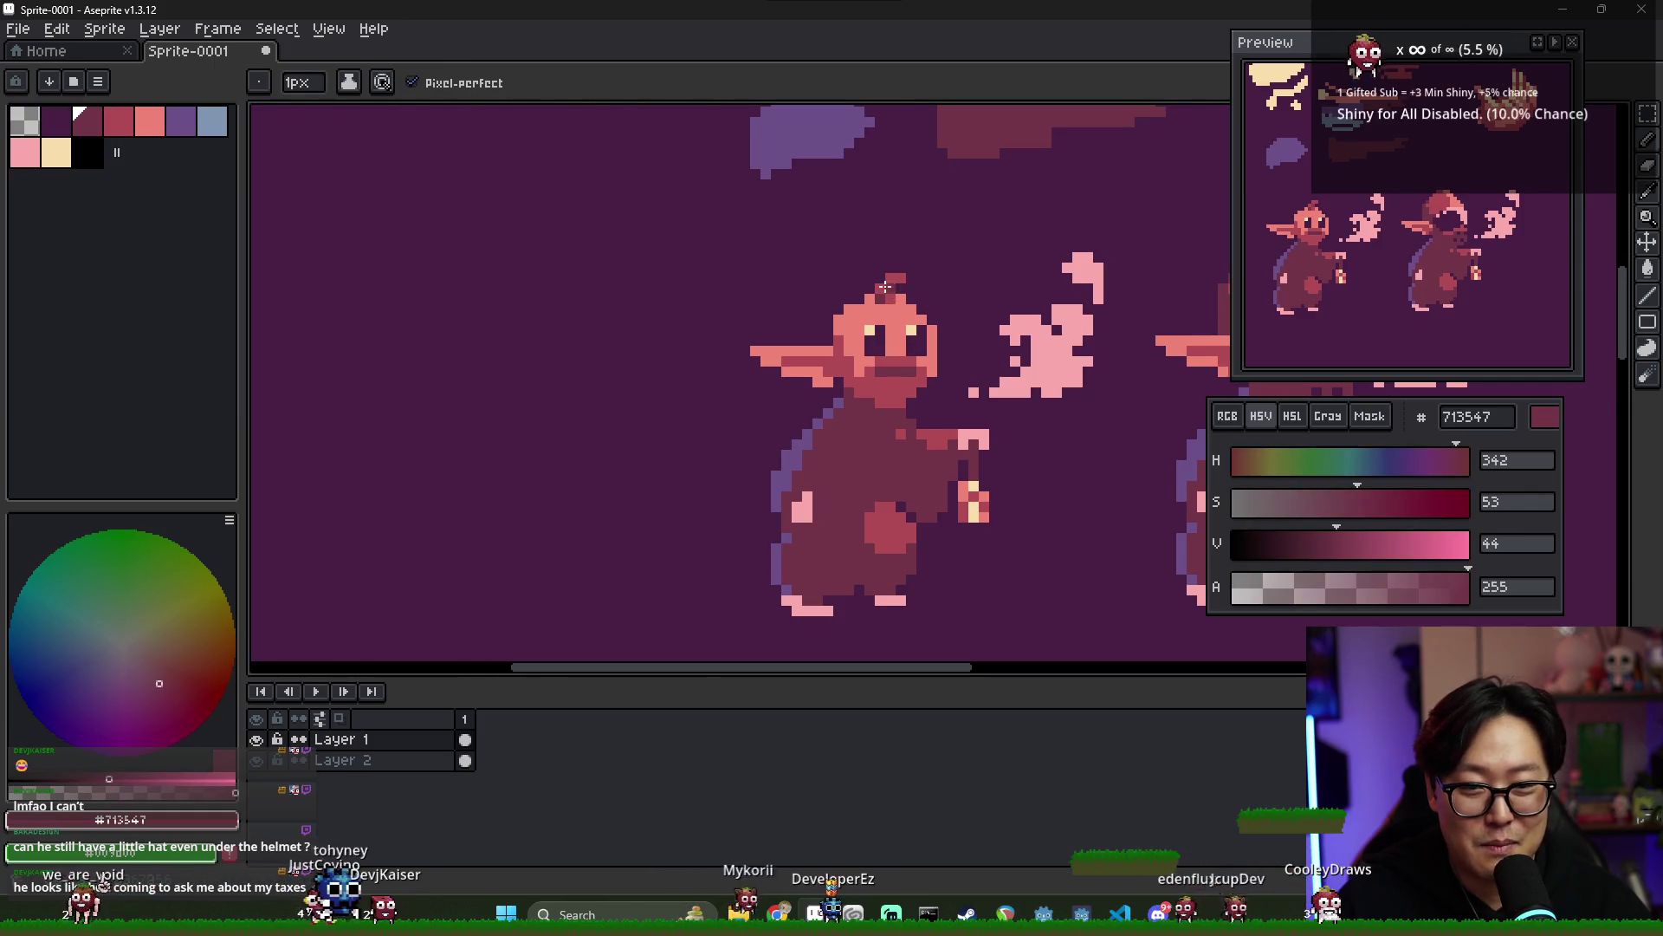
pyautogui.scroll(-1, 941, 320)
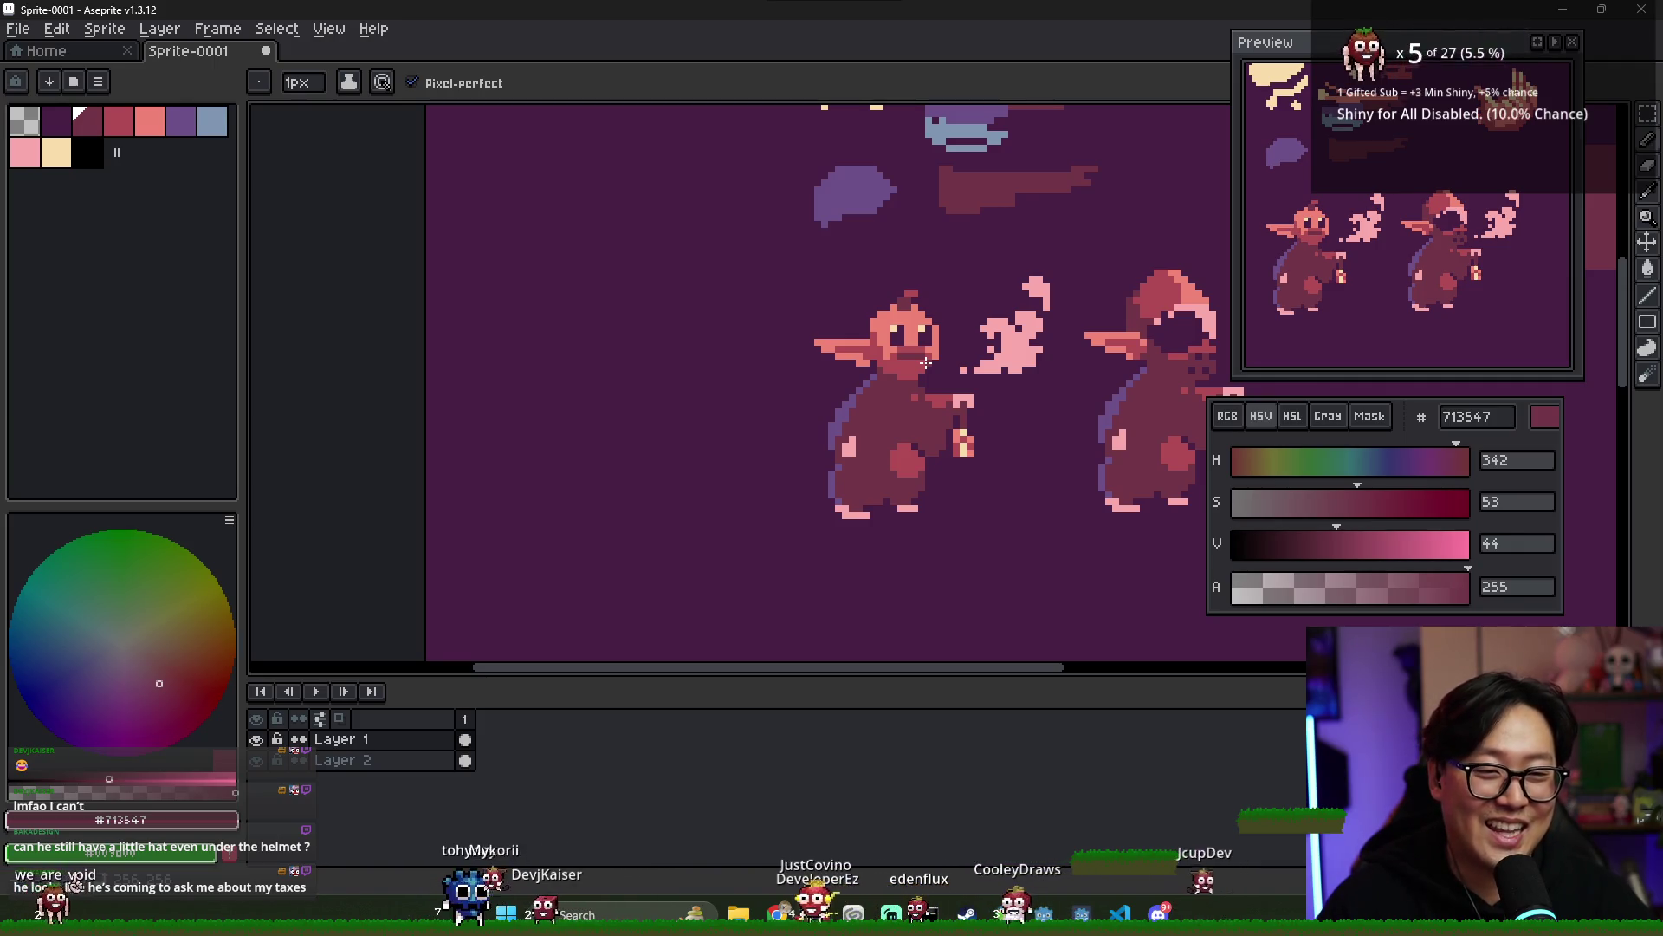
pyautogui.hscroll(2, 952, 381)
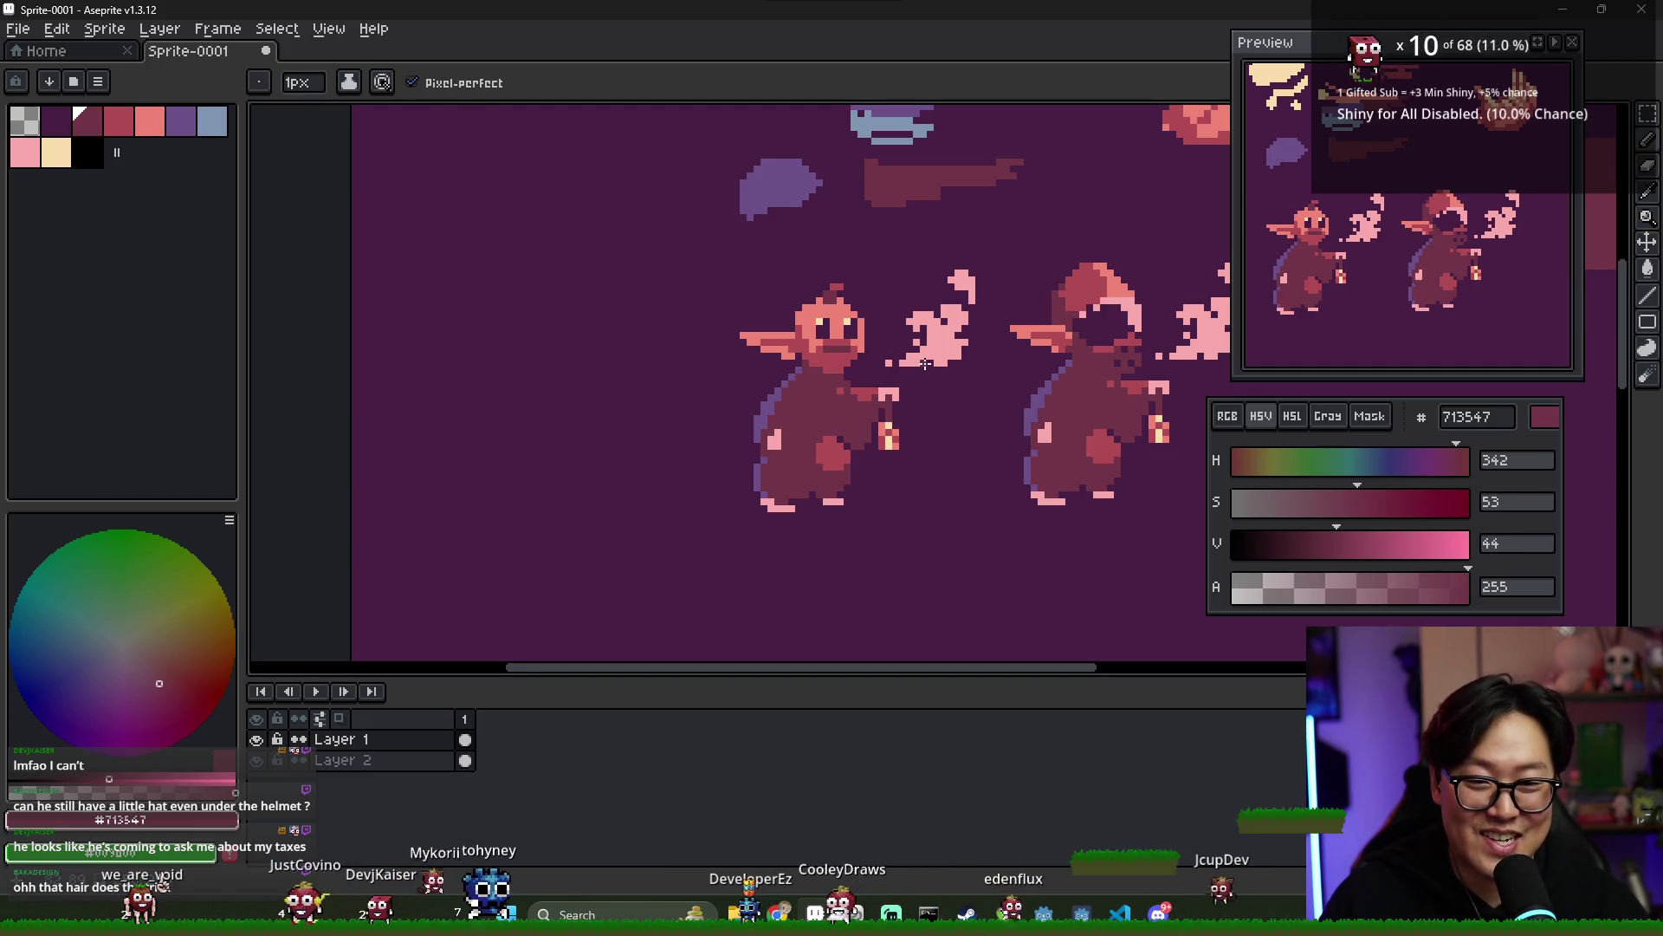
pyautogui.scroll(2, 846, 316)
pyautogui.keyDown('alt'); pyautogui.click(837, 279); pyautogui.keyUp('alt')
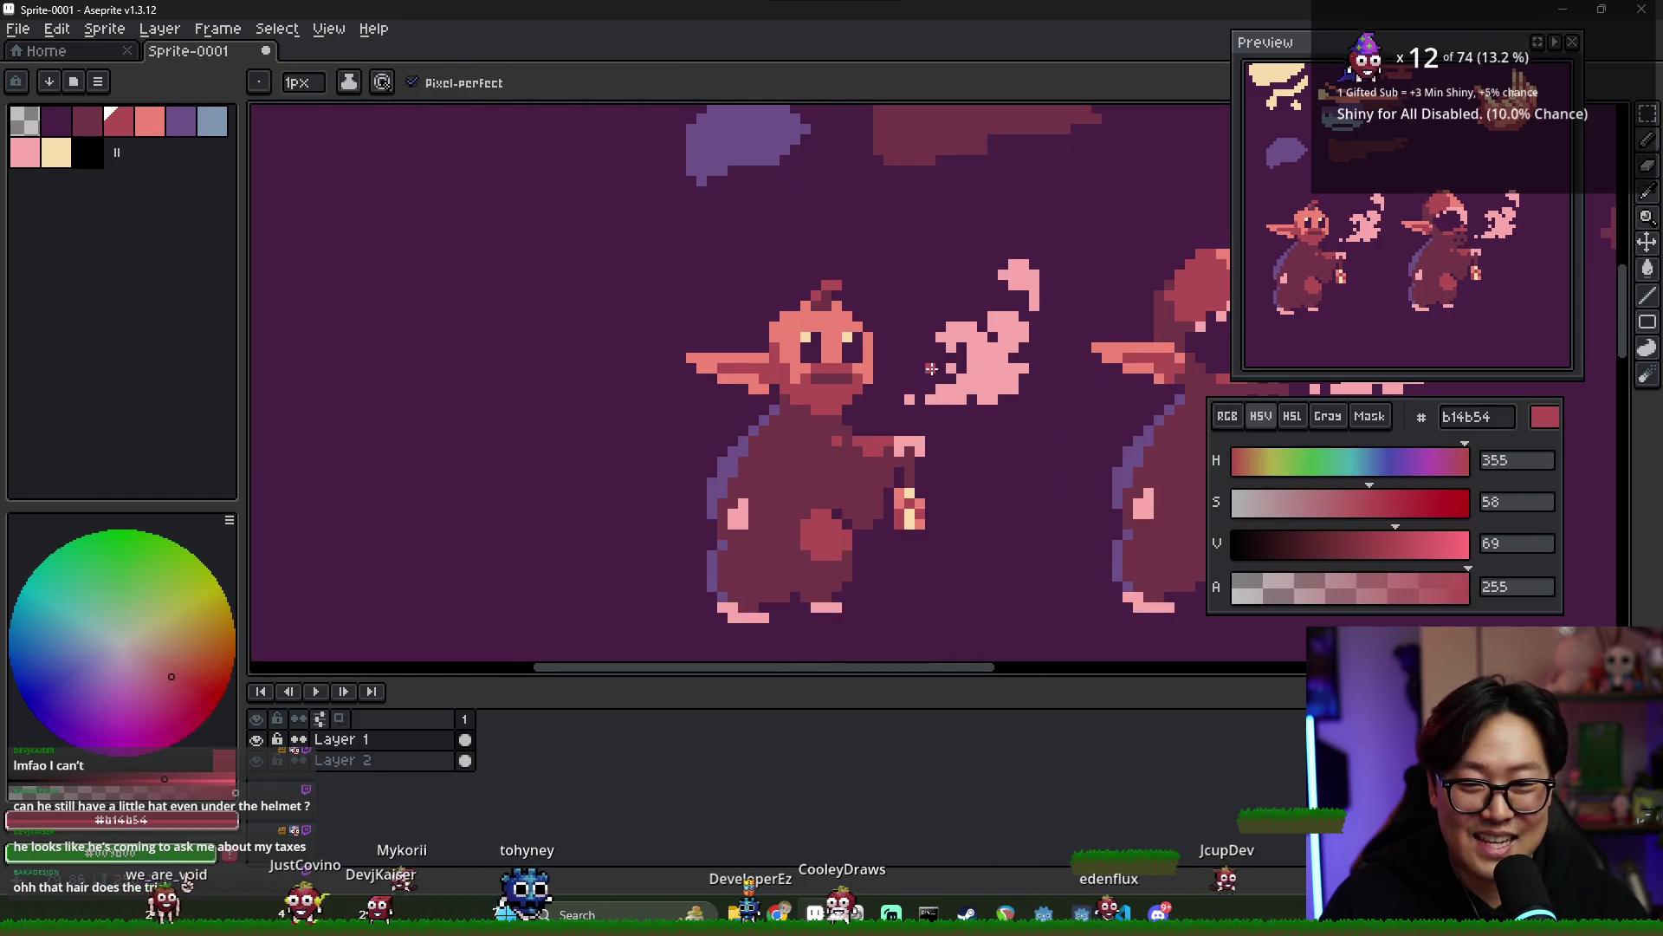
pyautogui.scroll(-1, 906, 341)
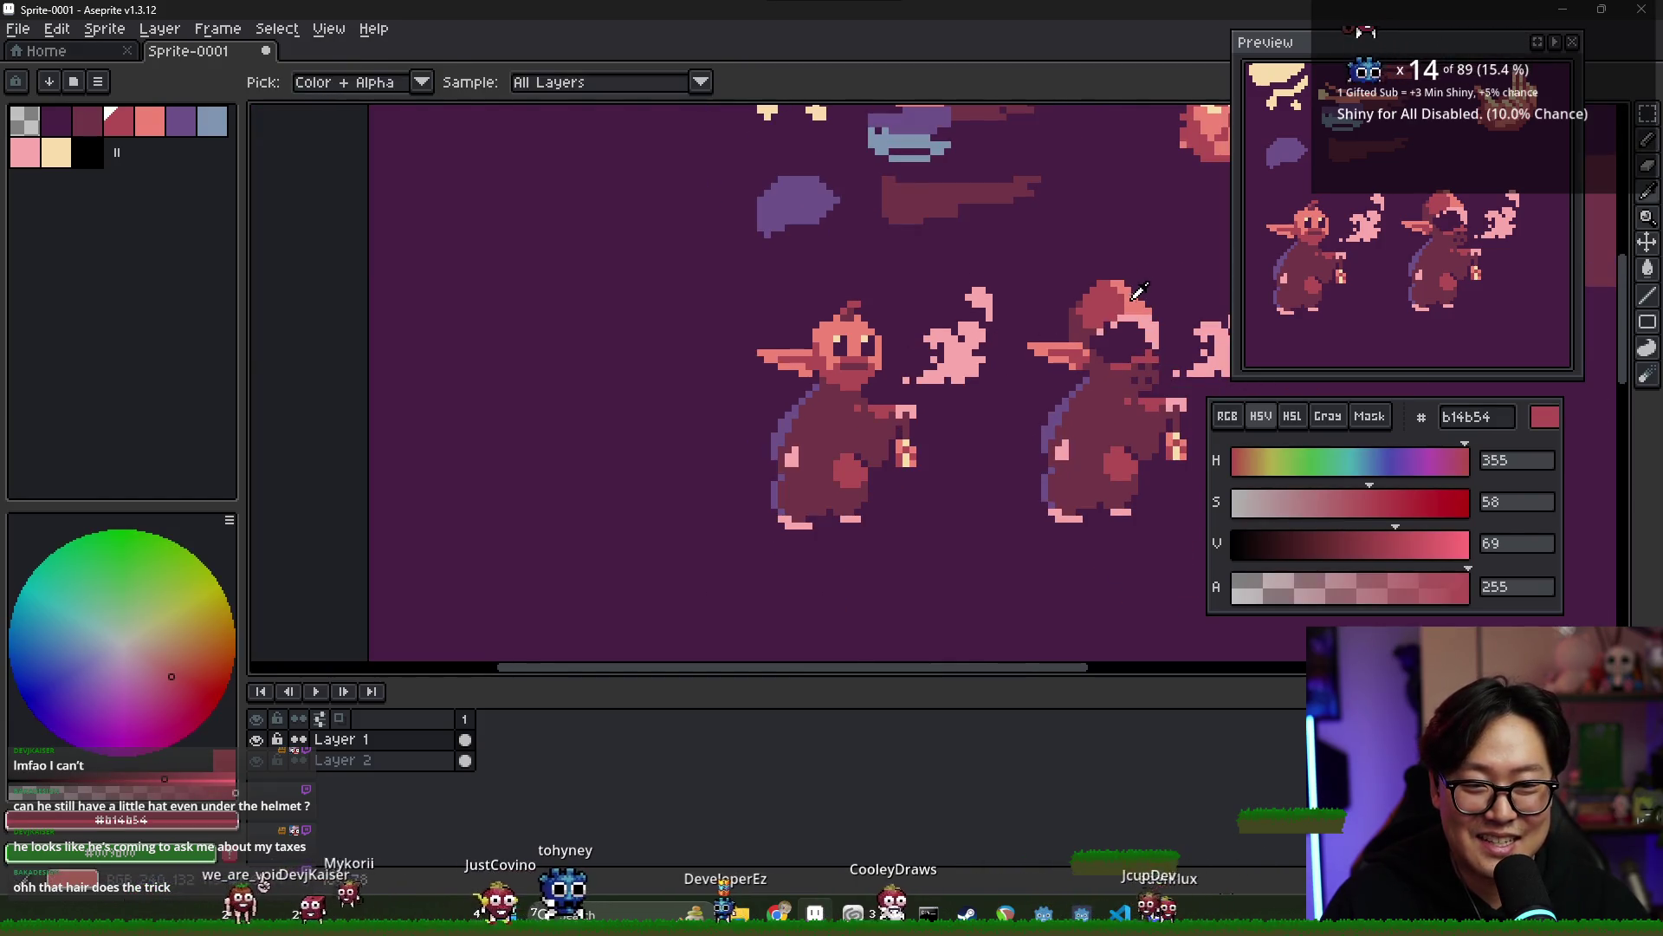
pyautogui.keyDown('alt'); pyautogui.click(906, 297); pyautogui.keyUp('alt')
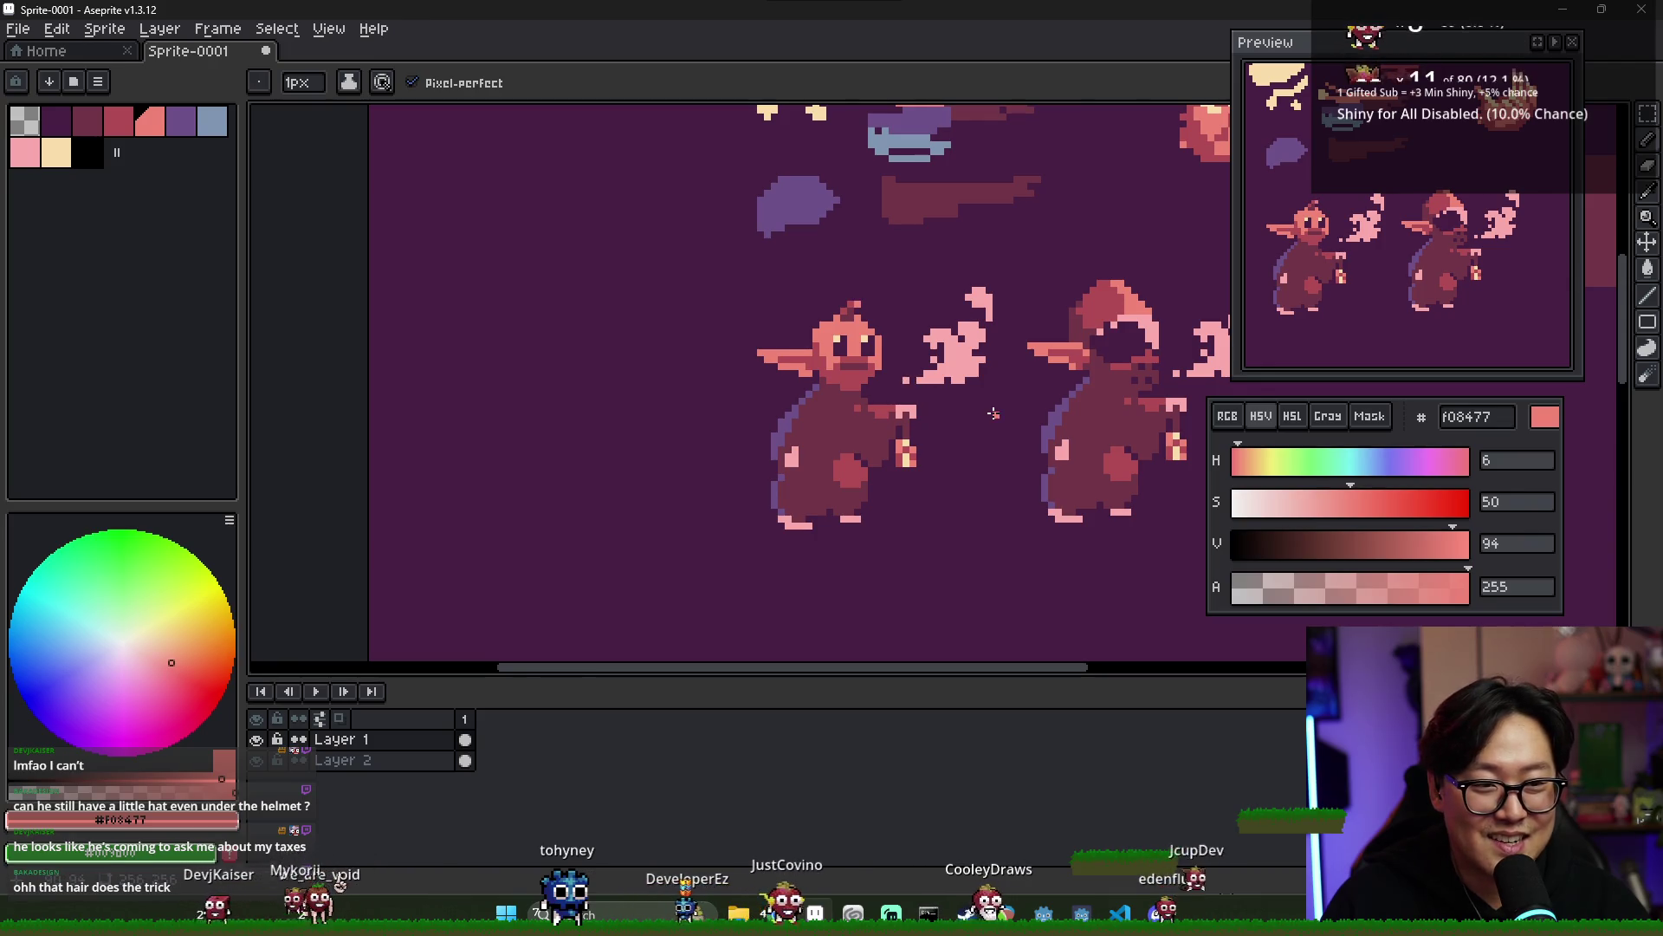
pyautogui.scroll(1, 915, 362)
pyautogui.keyDown('alt'); pyautogui.click(907, 380); pyautogui.keyUp('alt')
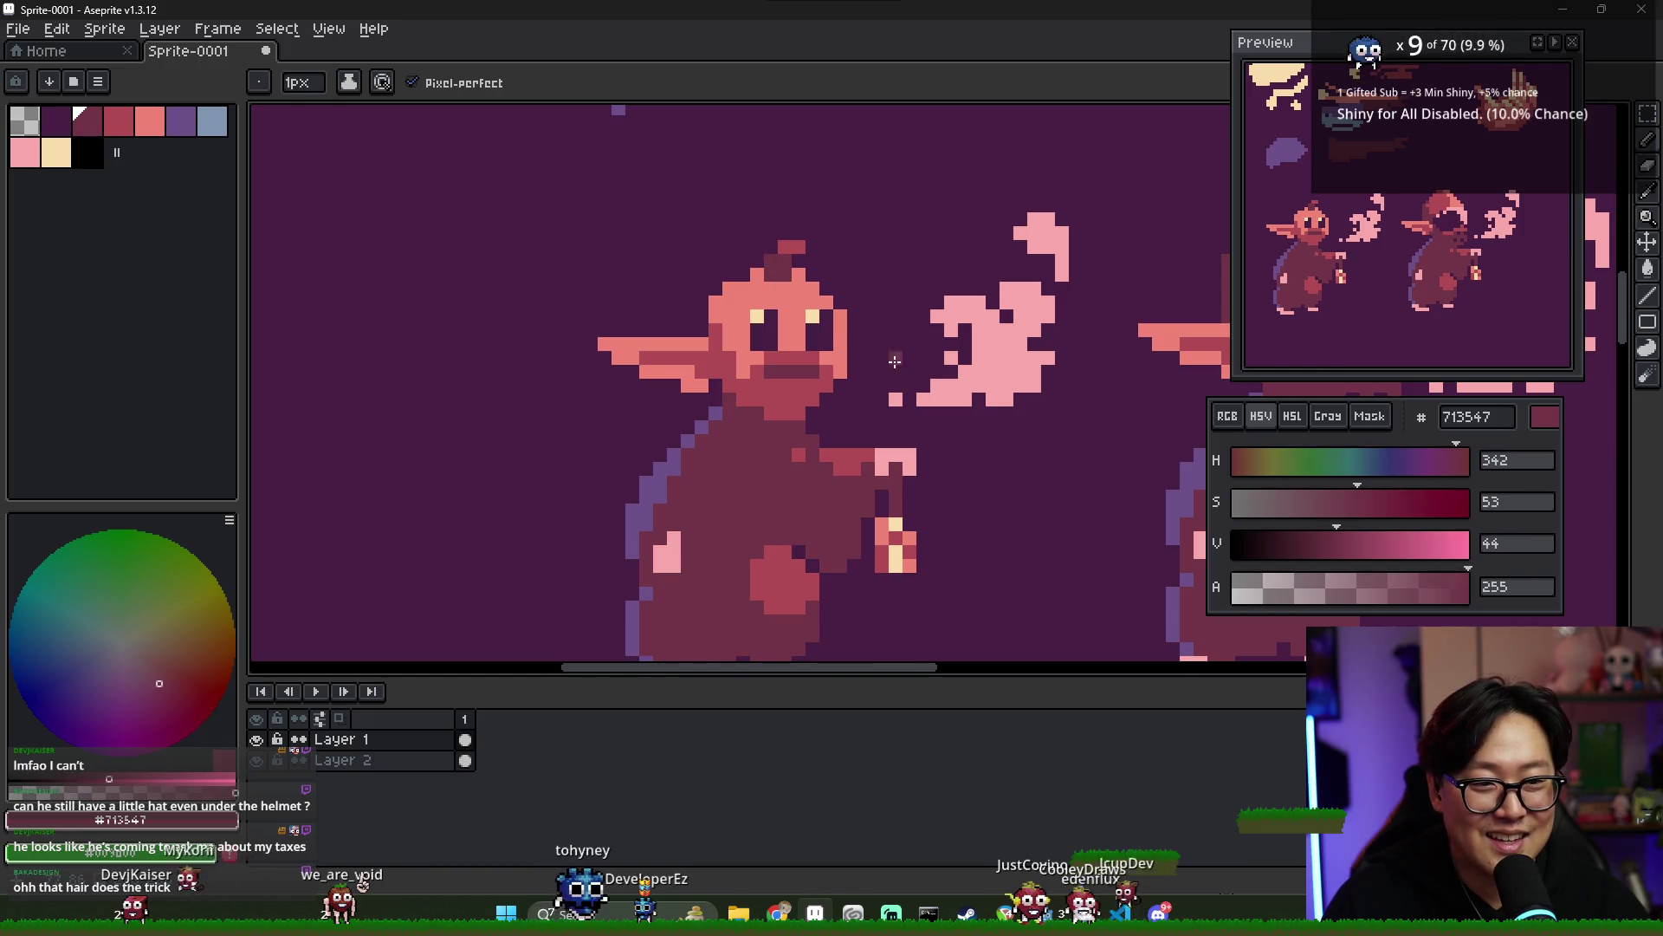
pyautogui.scroll(-1, 865, 325)
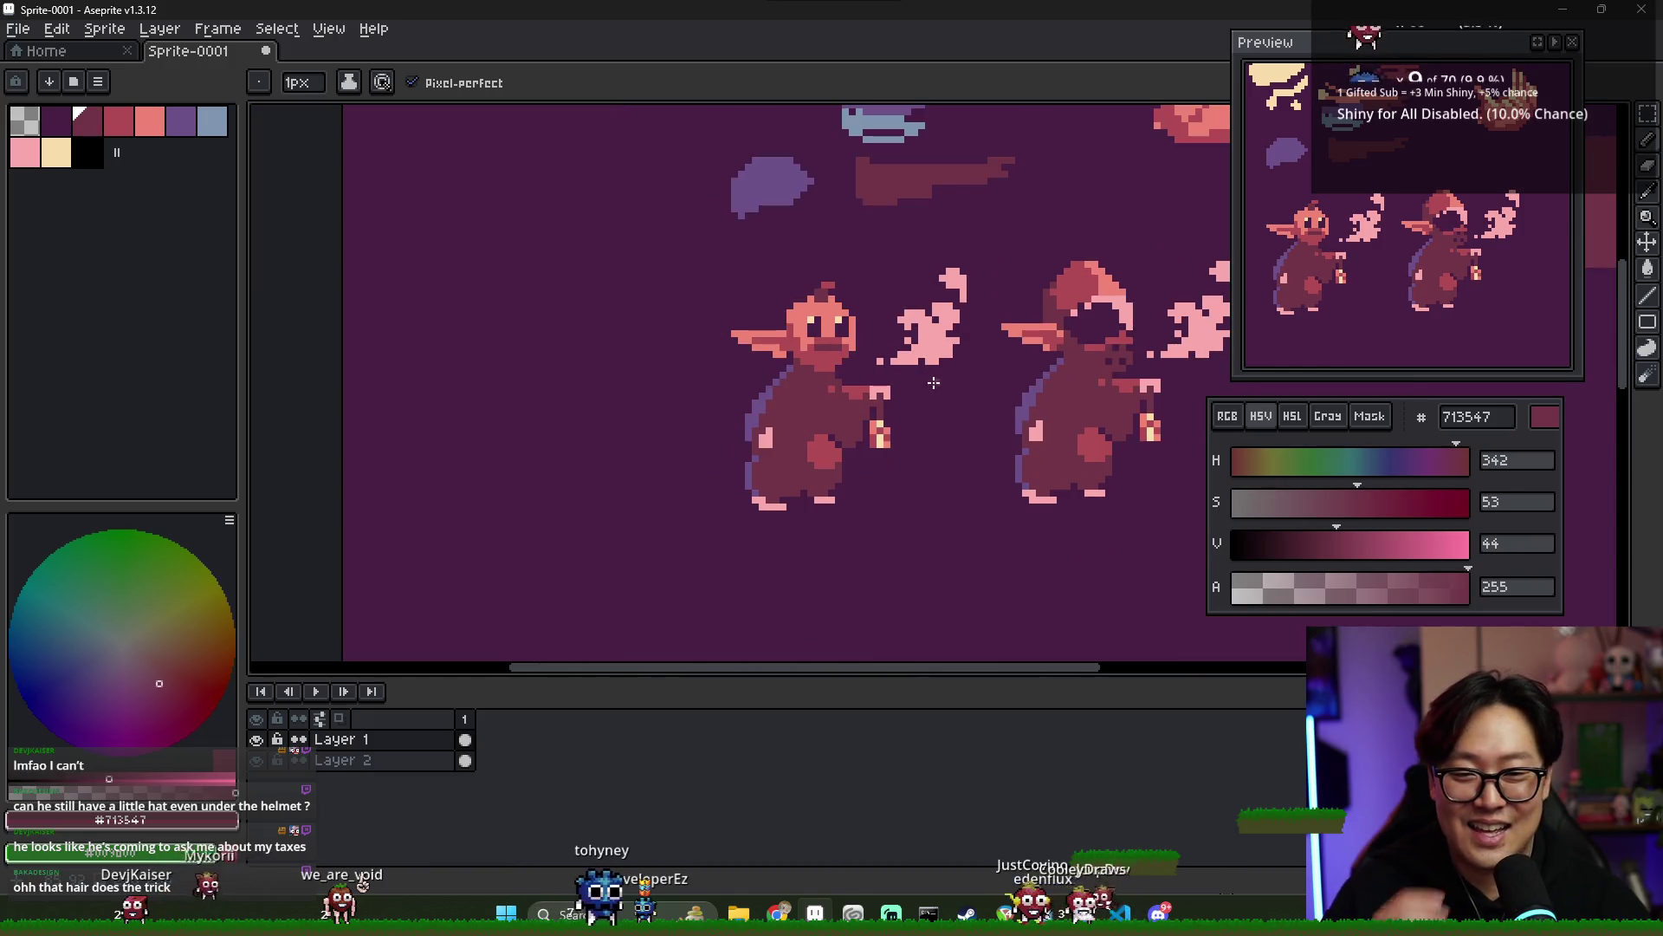
pyautogui.keyDown('alt'); pyautogui.click(829, 287); pyautogui.keyUp('alt')
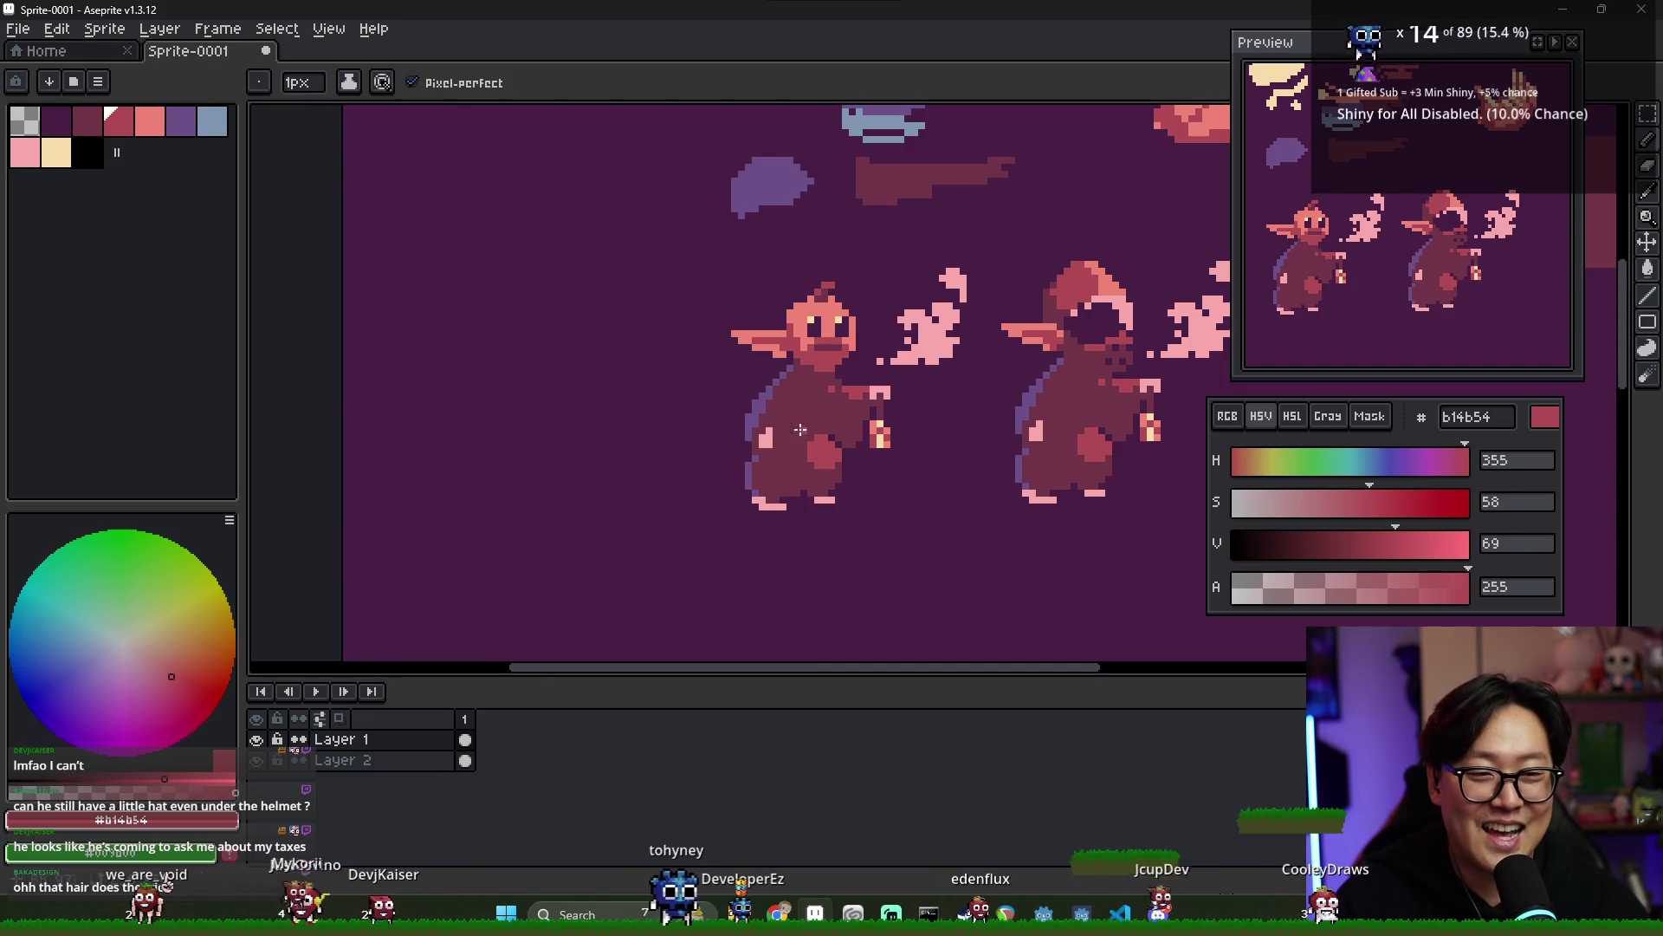
# - Clean up the head around the tuft using the face colour and the eraser
pyautogui.scroll(1, 795, 373)
pyautogui.keyDown('alt'); pyautogui.click(807, 237); pyautogui.keyUp('alt')
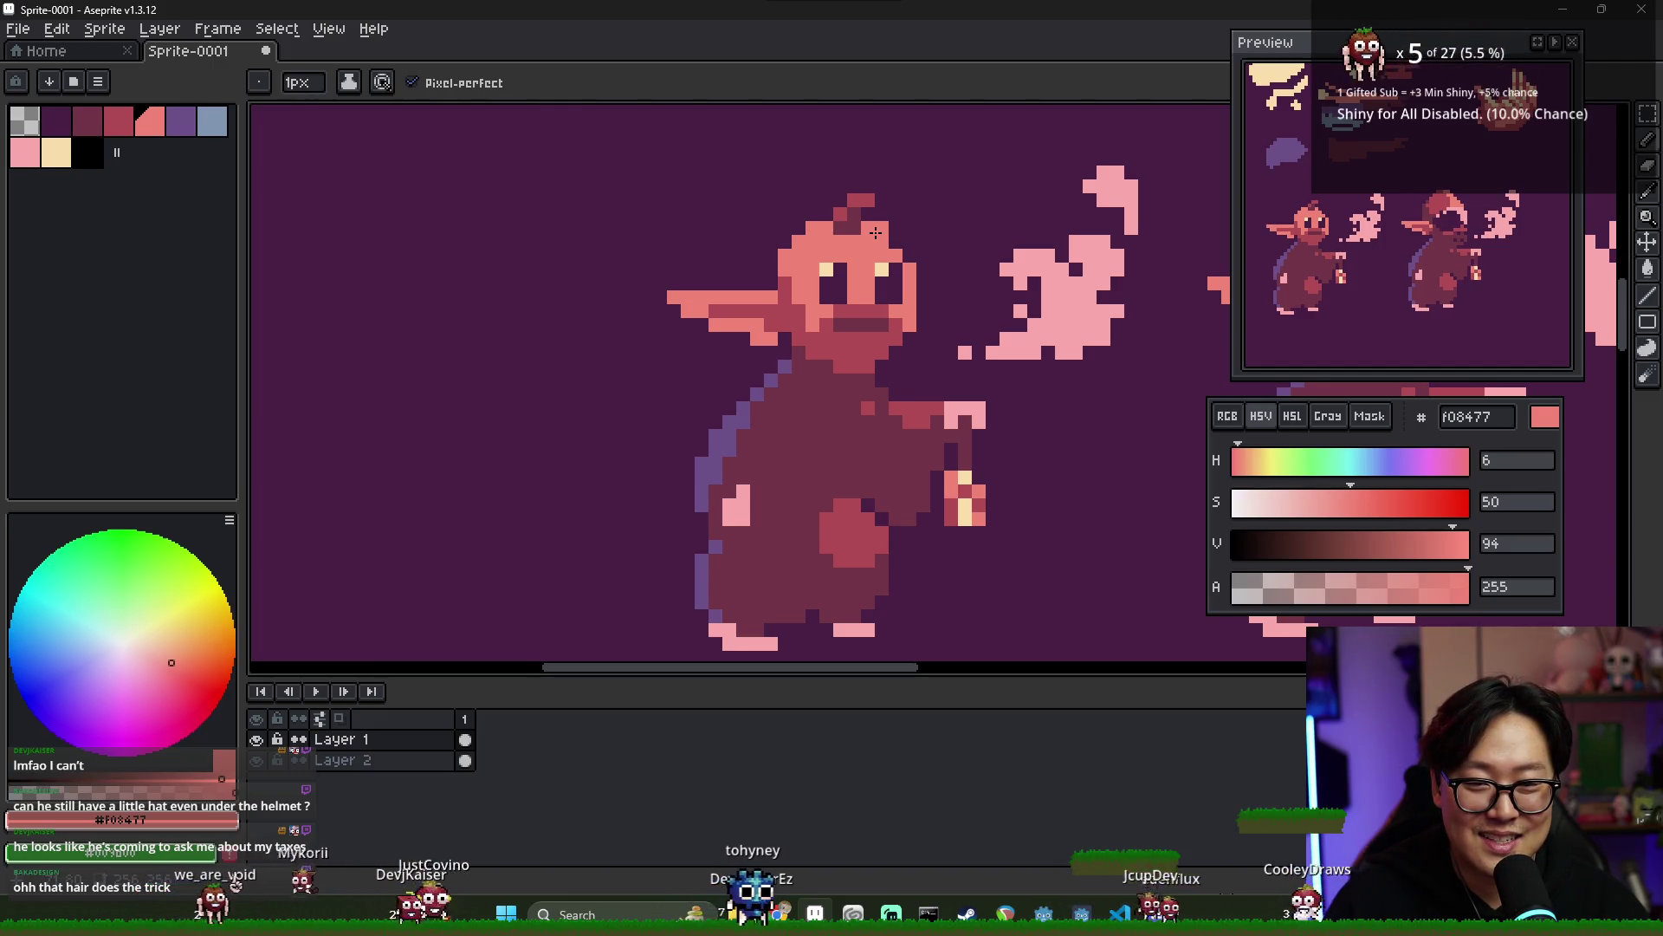
pyautogui.press('e')
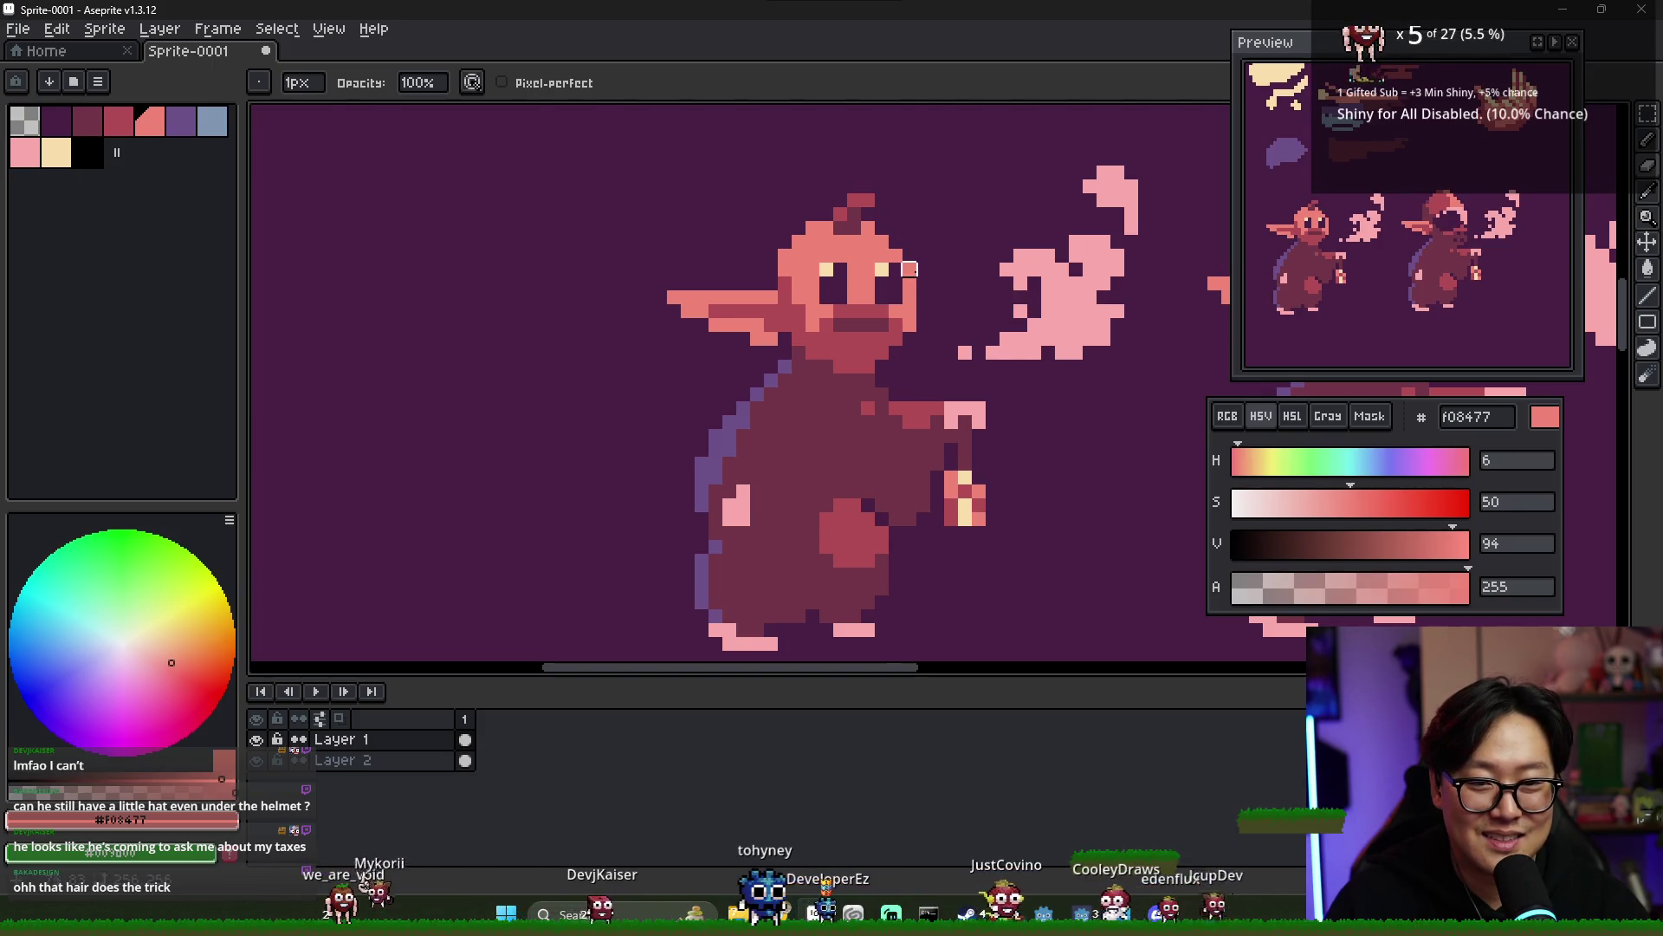
pyautogui.press('b')
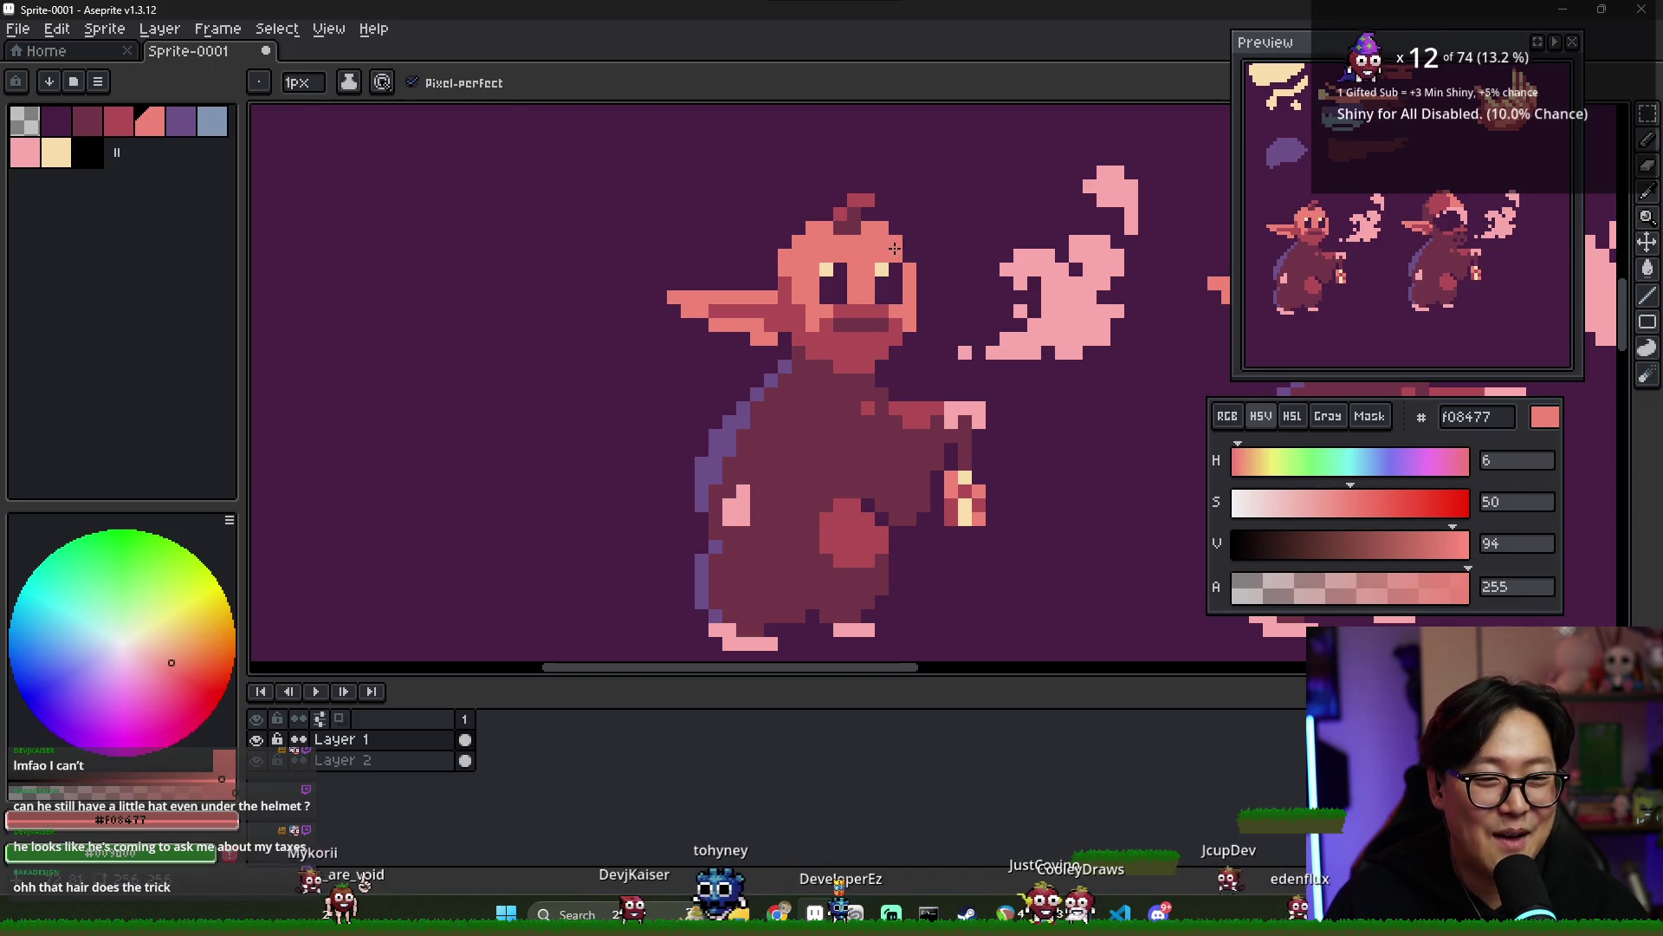
pyautogui.press('e')
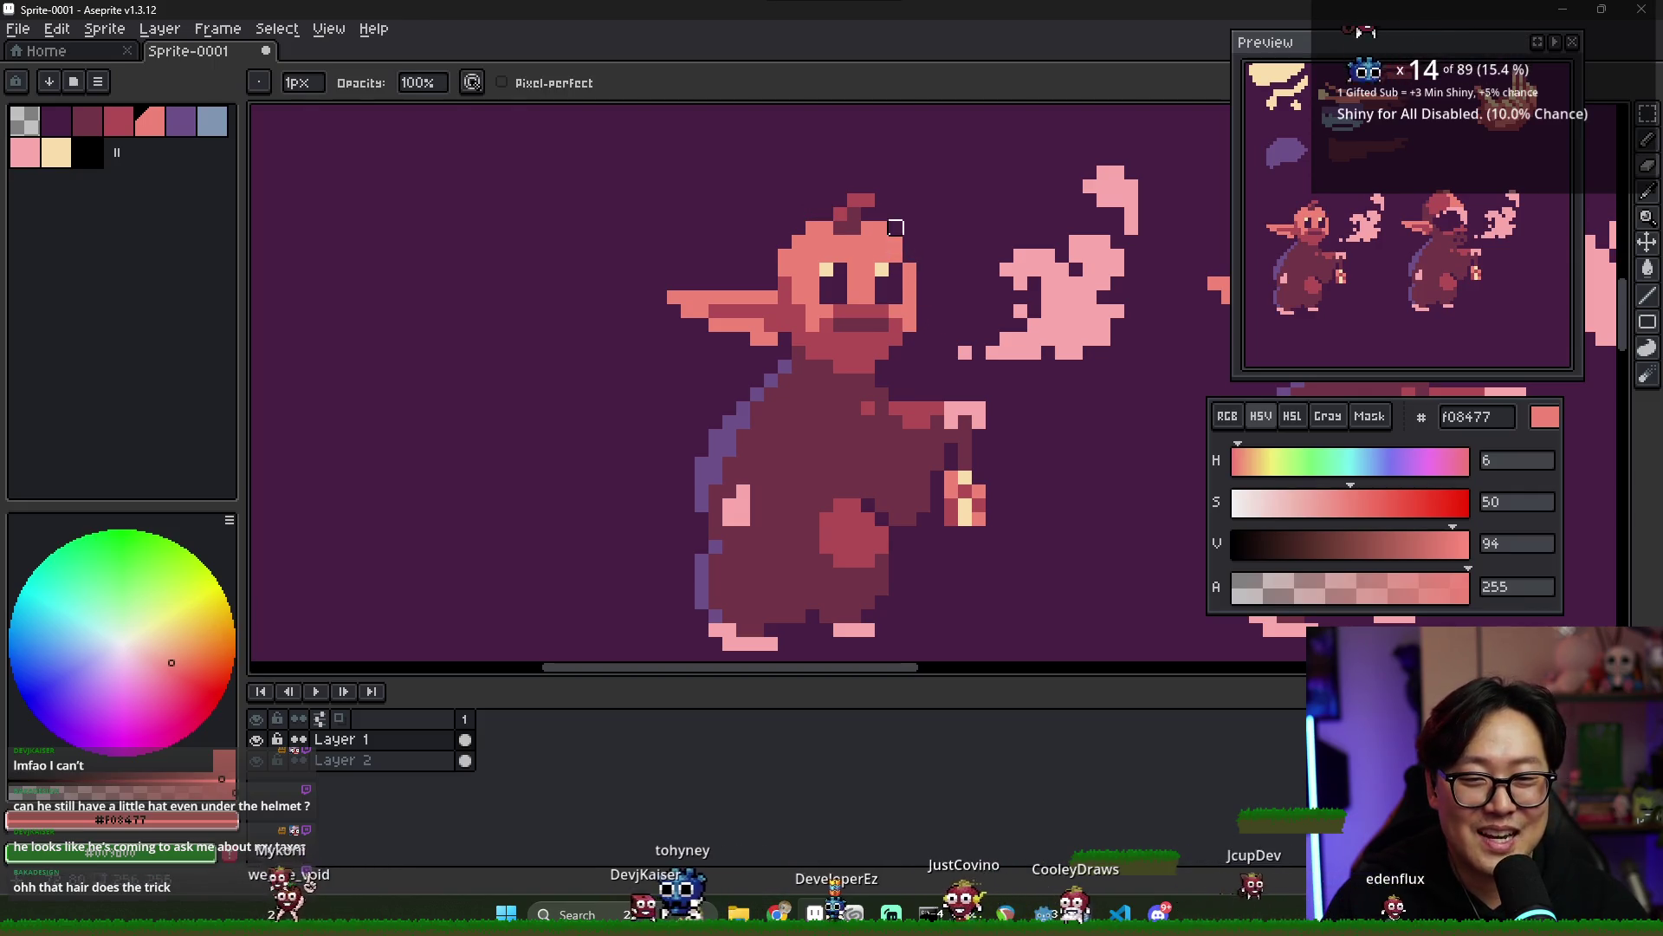
pyautogui.scroll(-3, 962, 309)
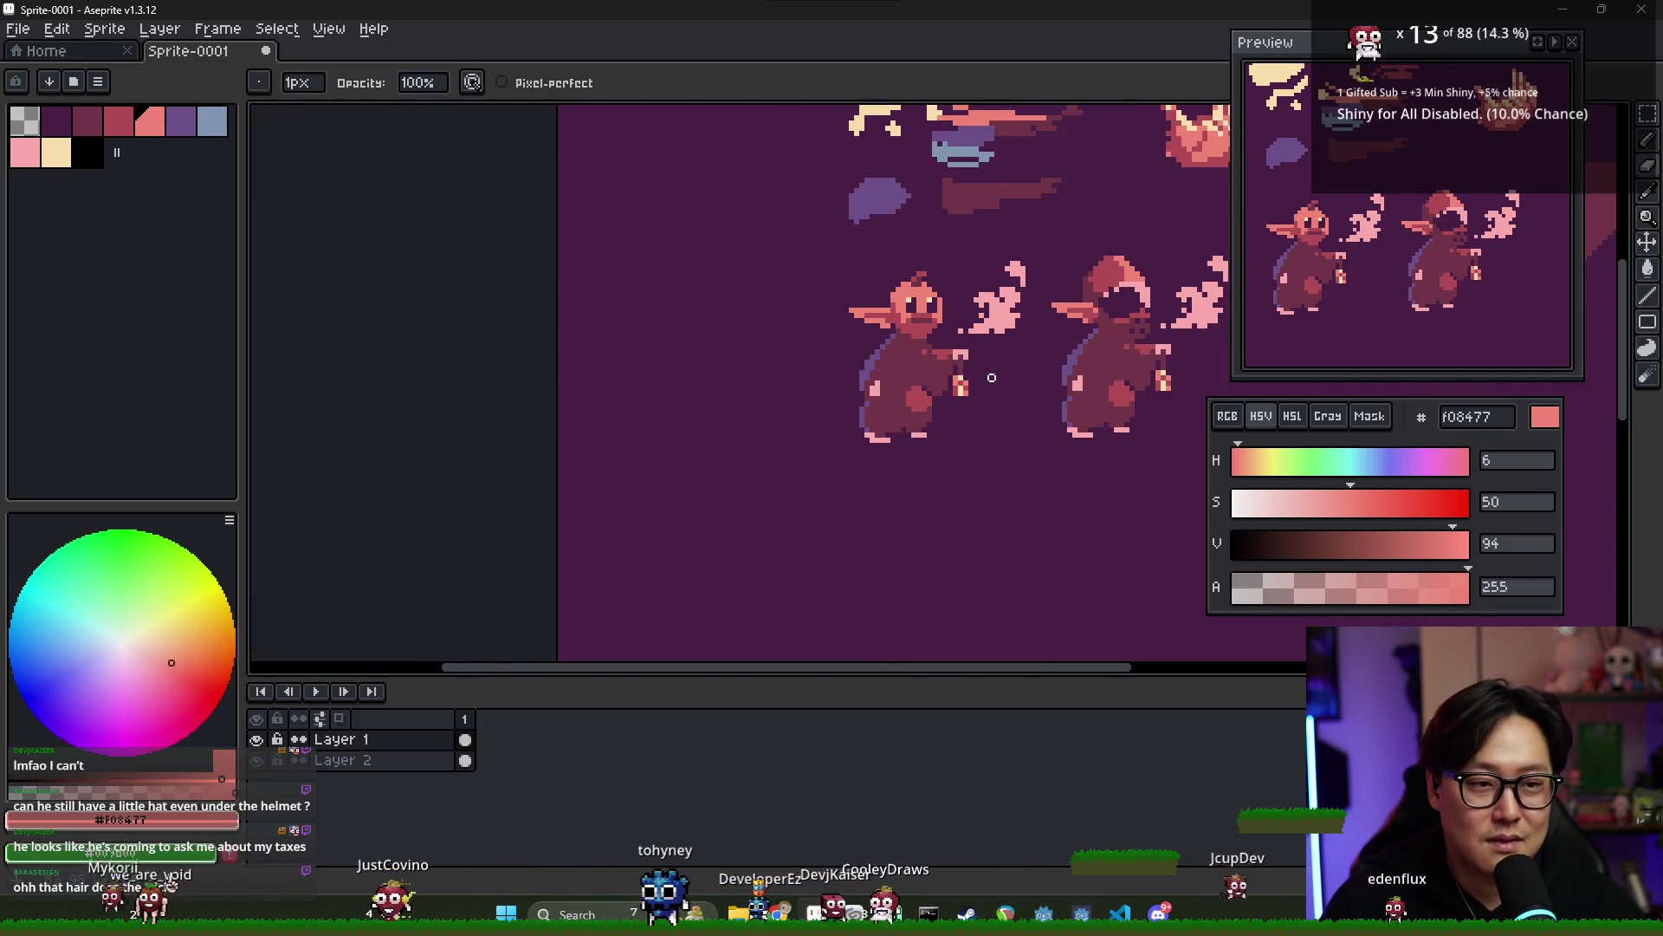
pyautogui.scroll(-3, 988, 380)
pyautogui.scroll(1, 1004, 391)
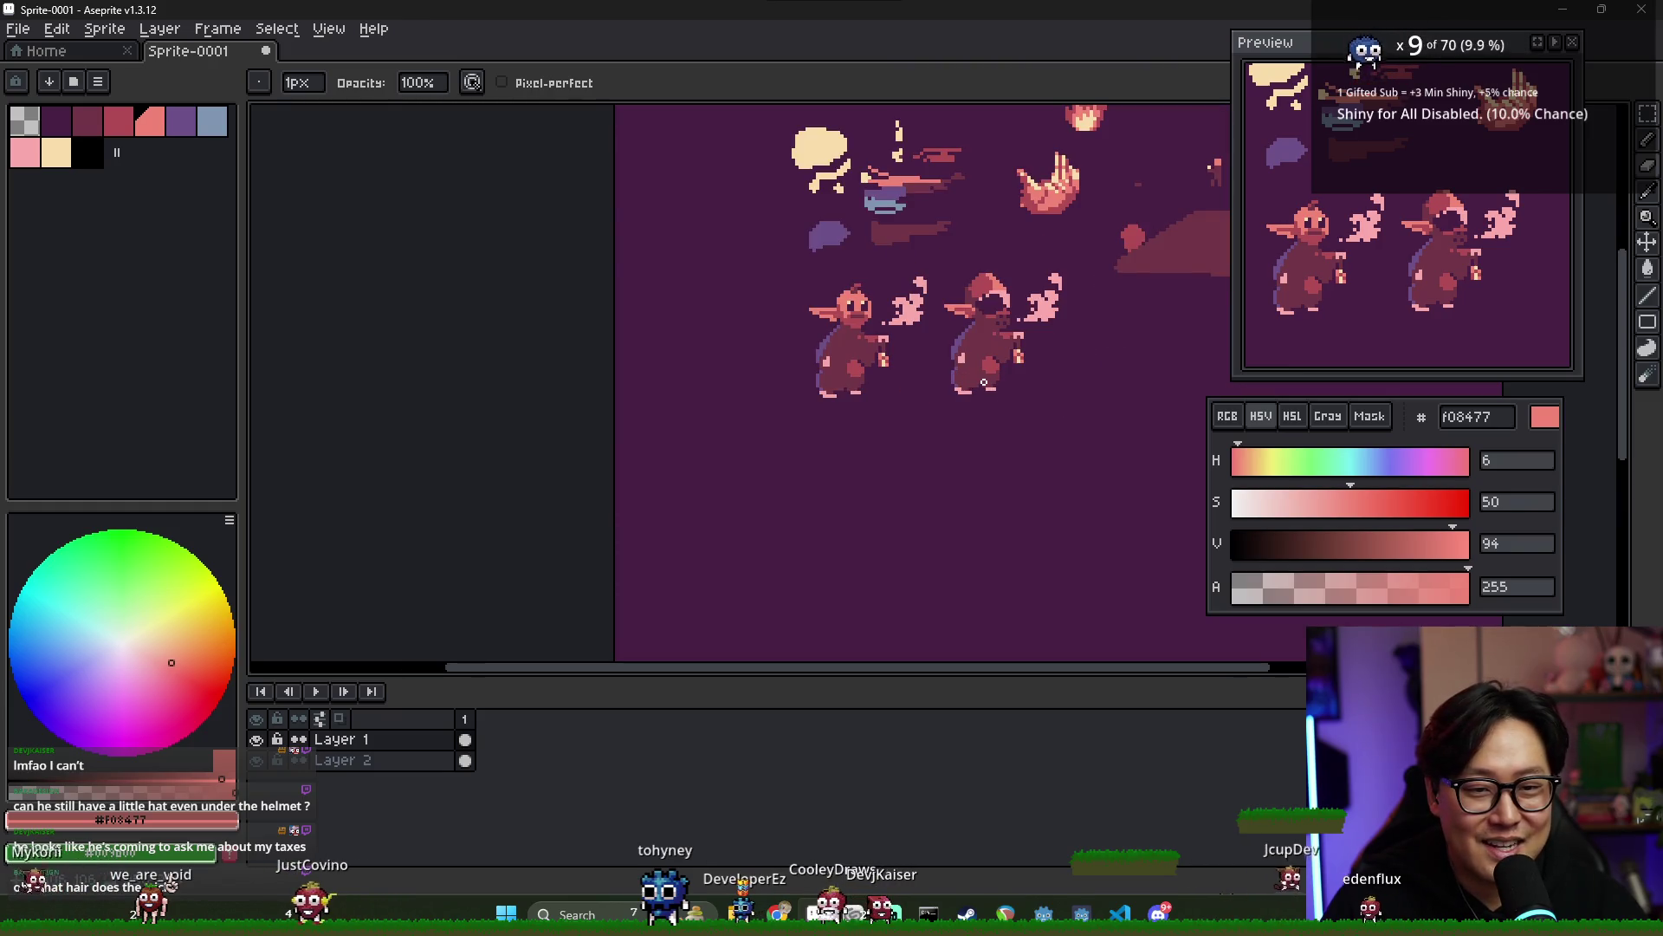
pyautogui.moveTo(1067, 386); pyautogui.dragTo(1036, 379)
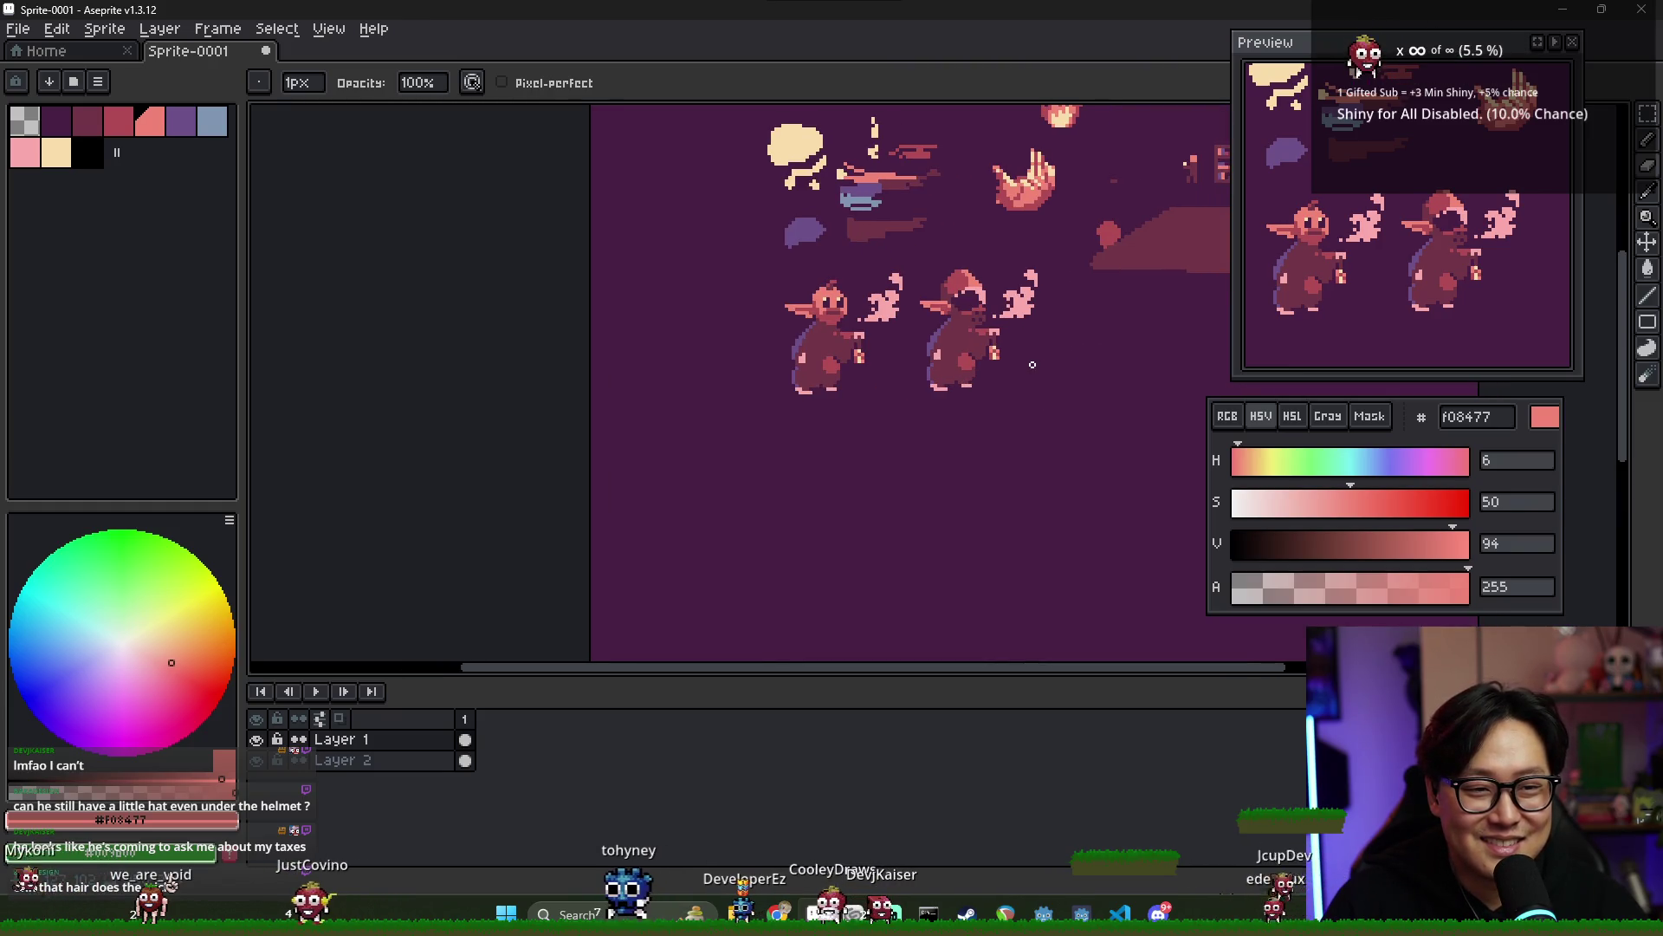
pyautogui.moveTo(945, 347); pyautogui.dragTo(947, 353)
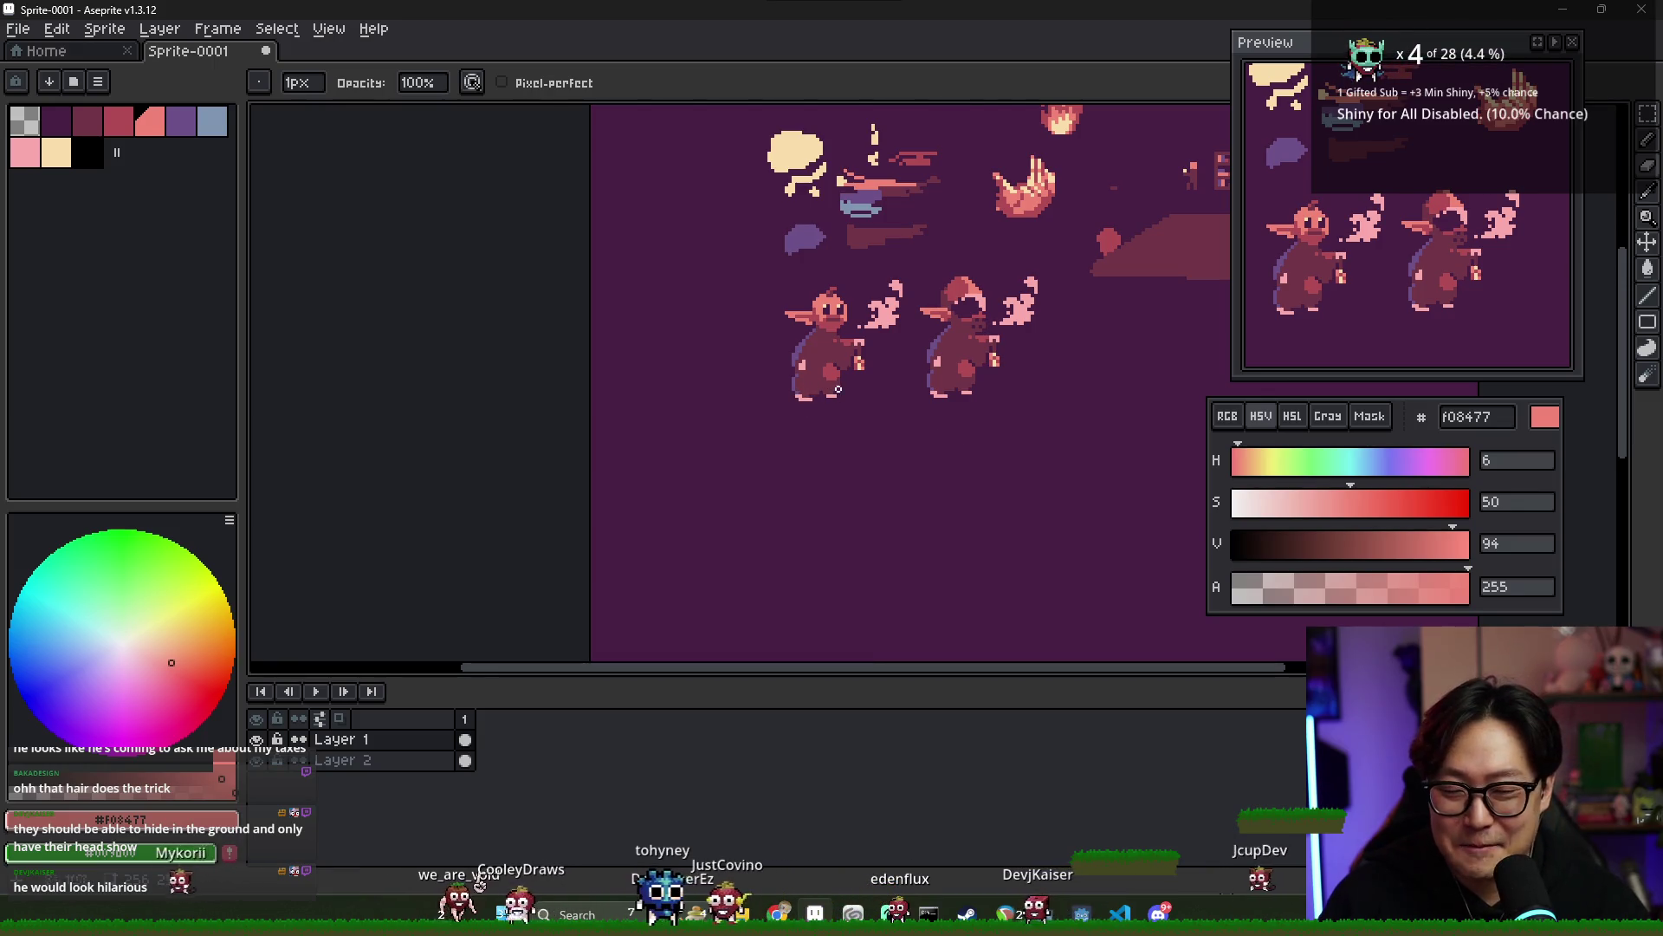
pyautogui.hscroll(1, 665, 370)
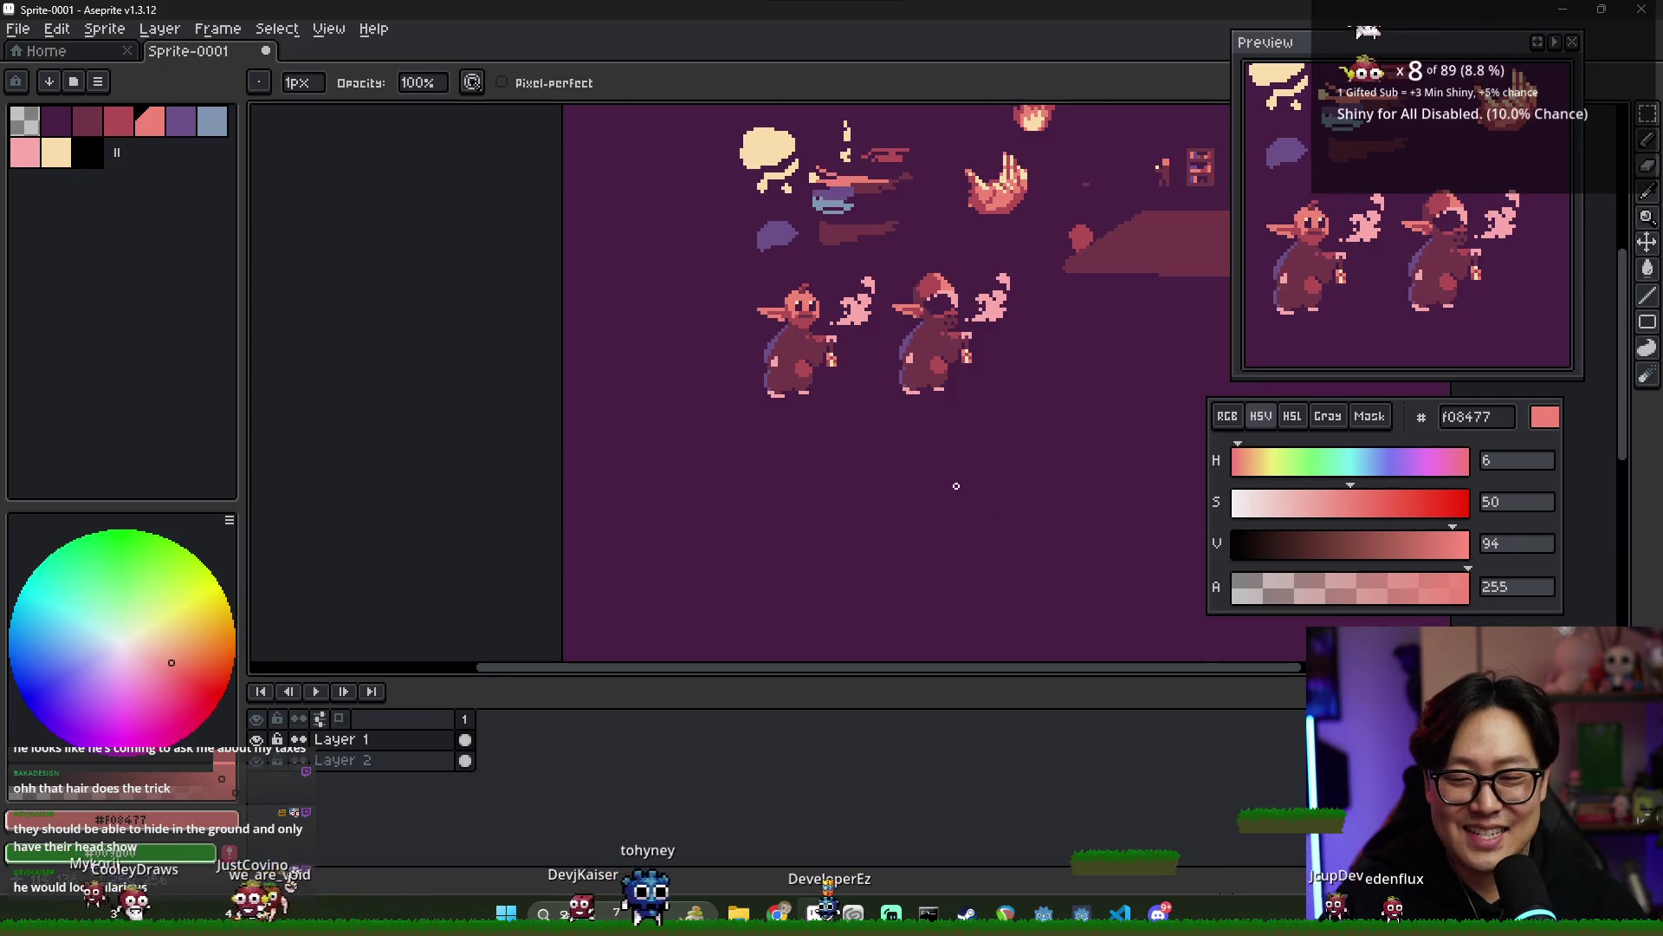
pyautogui.scroll(-2, 957, 487)
pyautogui.scroll(2, 957, 487)
# - Select both elves with the rectangular marquee and move them down and left
pyautogui.press('m')
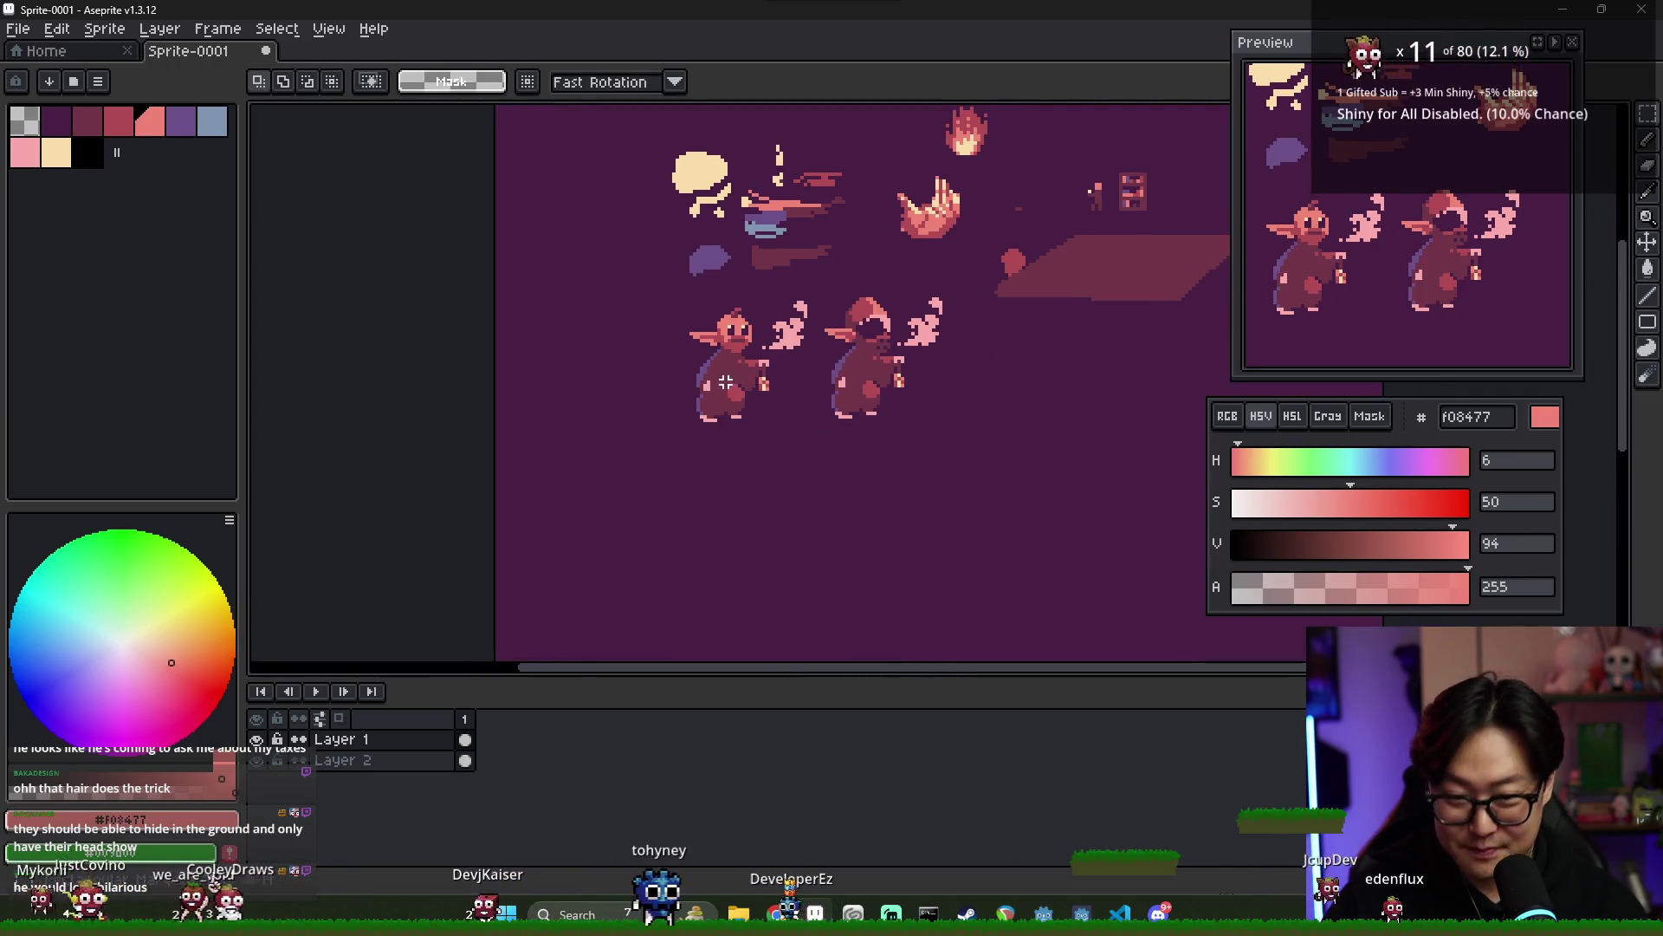
pyautogui.moveTo(674, 292); pyautogui.dragTo(958, 460)
pyautogui.moveTo(861, 420); pyautogui.dragTo(739, 471)
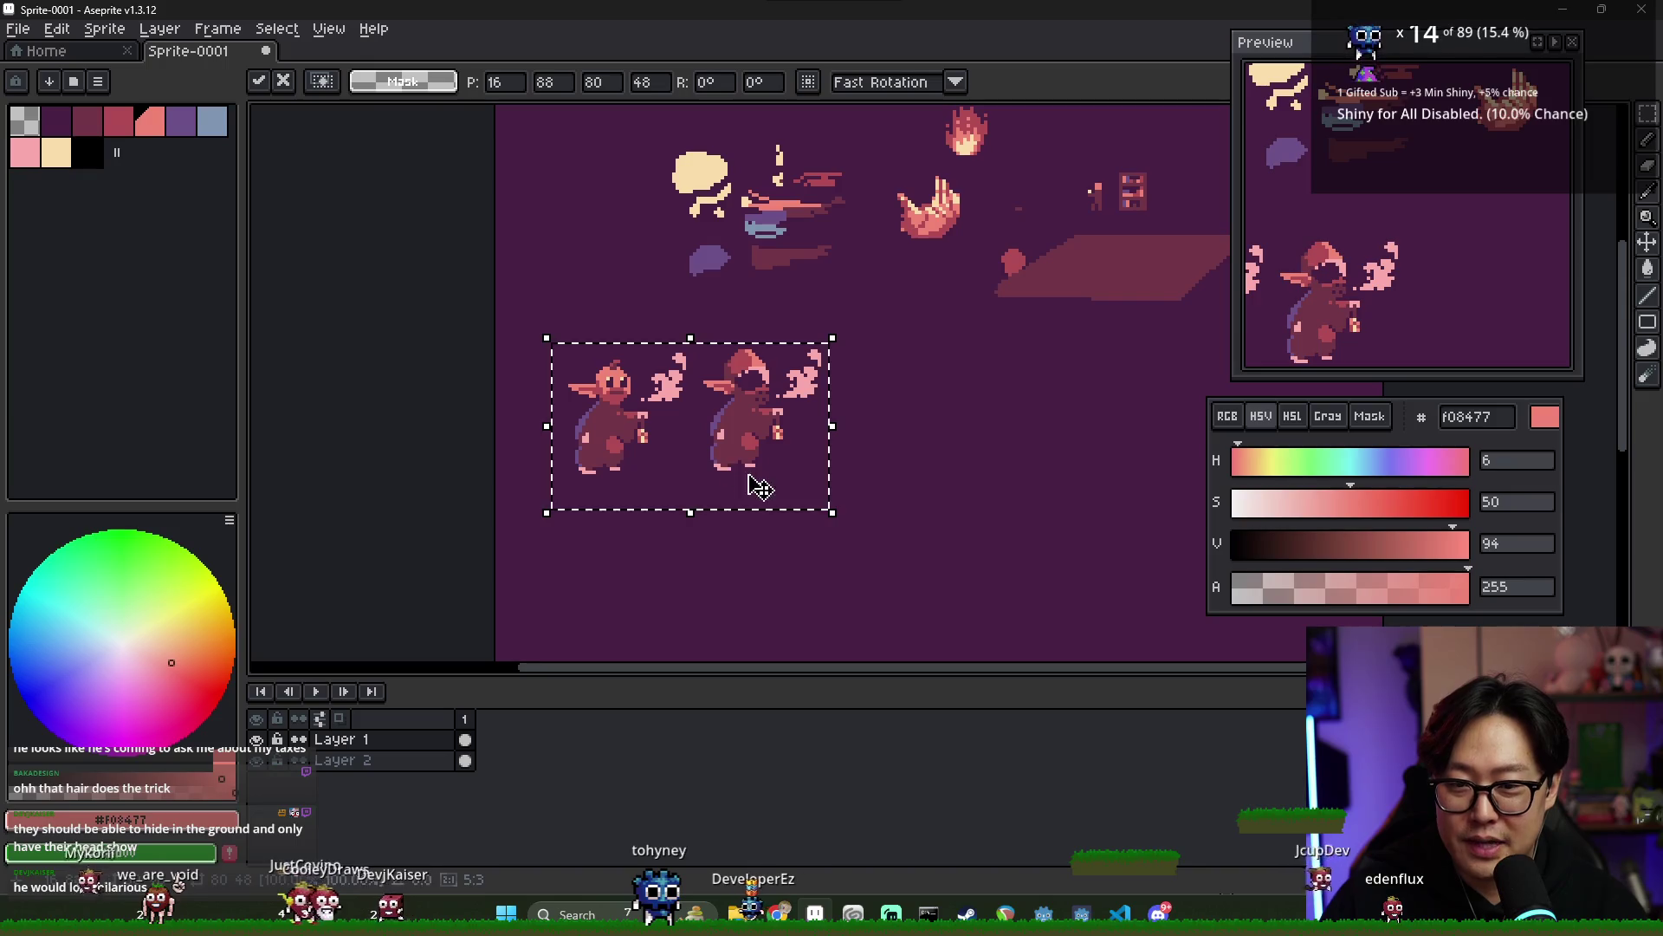
pyautogui.hotkey('ctrl', 'd')
pyautogui.scroll(2, 674, 425)
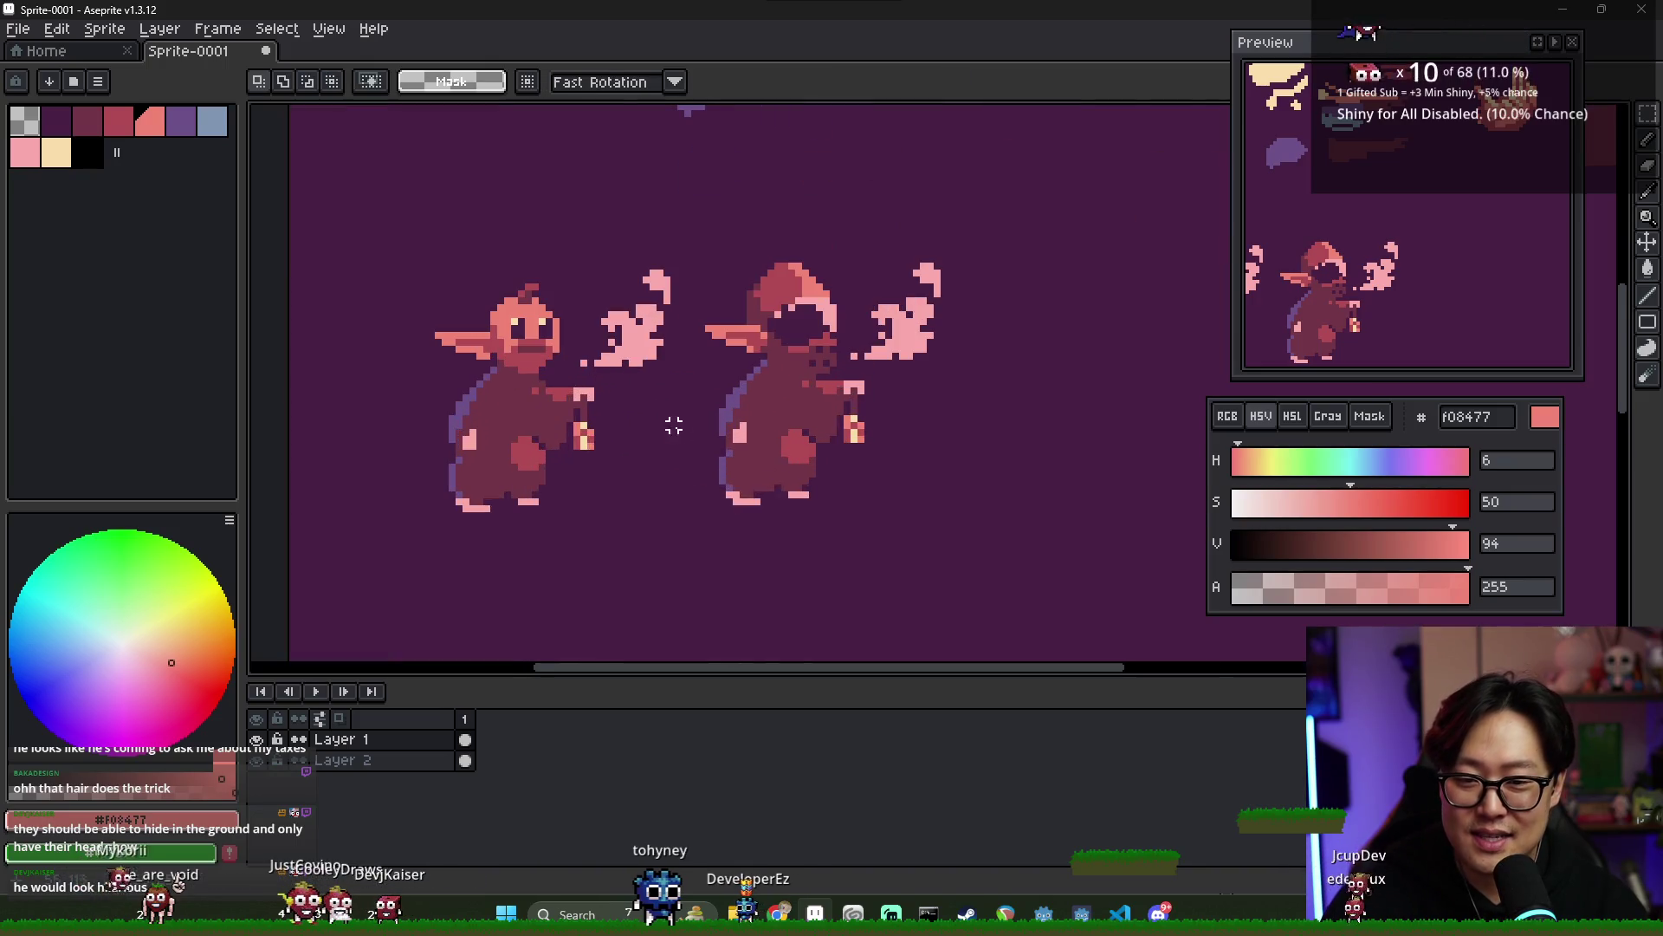
# - Select the hooded elf alone and move it right, away from its twin
pyautogui.moveTo(701, 258); pyautogui.dragTo(962, 535)
pyautogui.moveTo(711, 260); pyautogui.dragTo(953, 526)
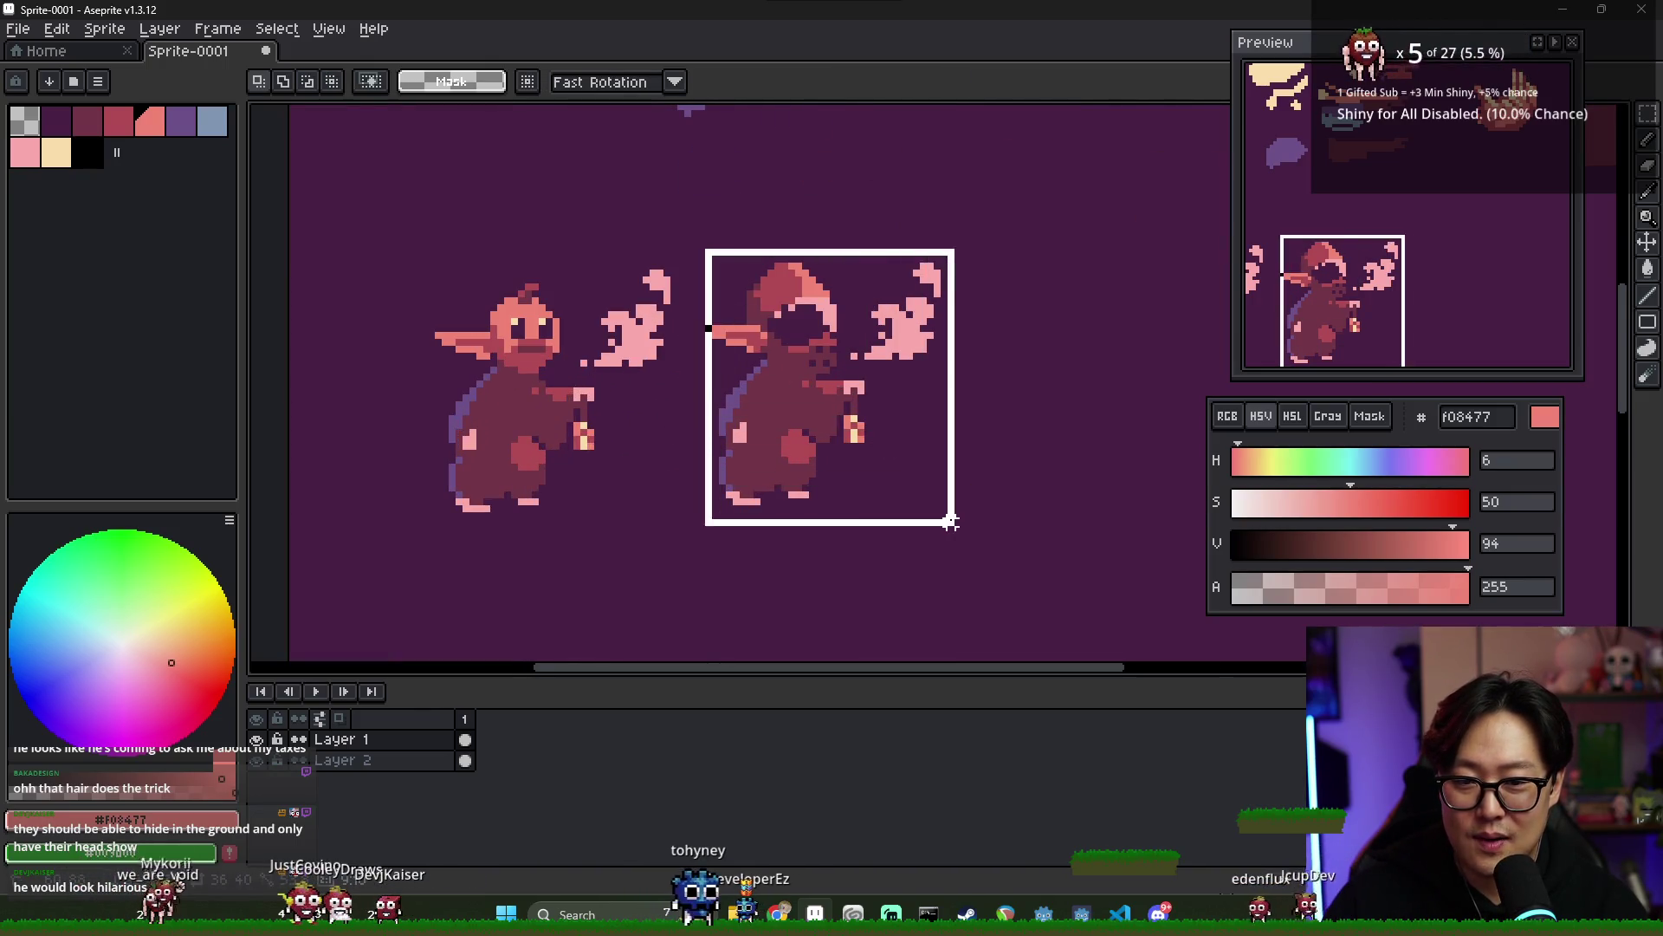
pyautogui.moveTo(802, 456); pyautogui.dragTo(858, 483)
pyautogui.hotkey('ctrl', 'd')
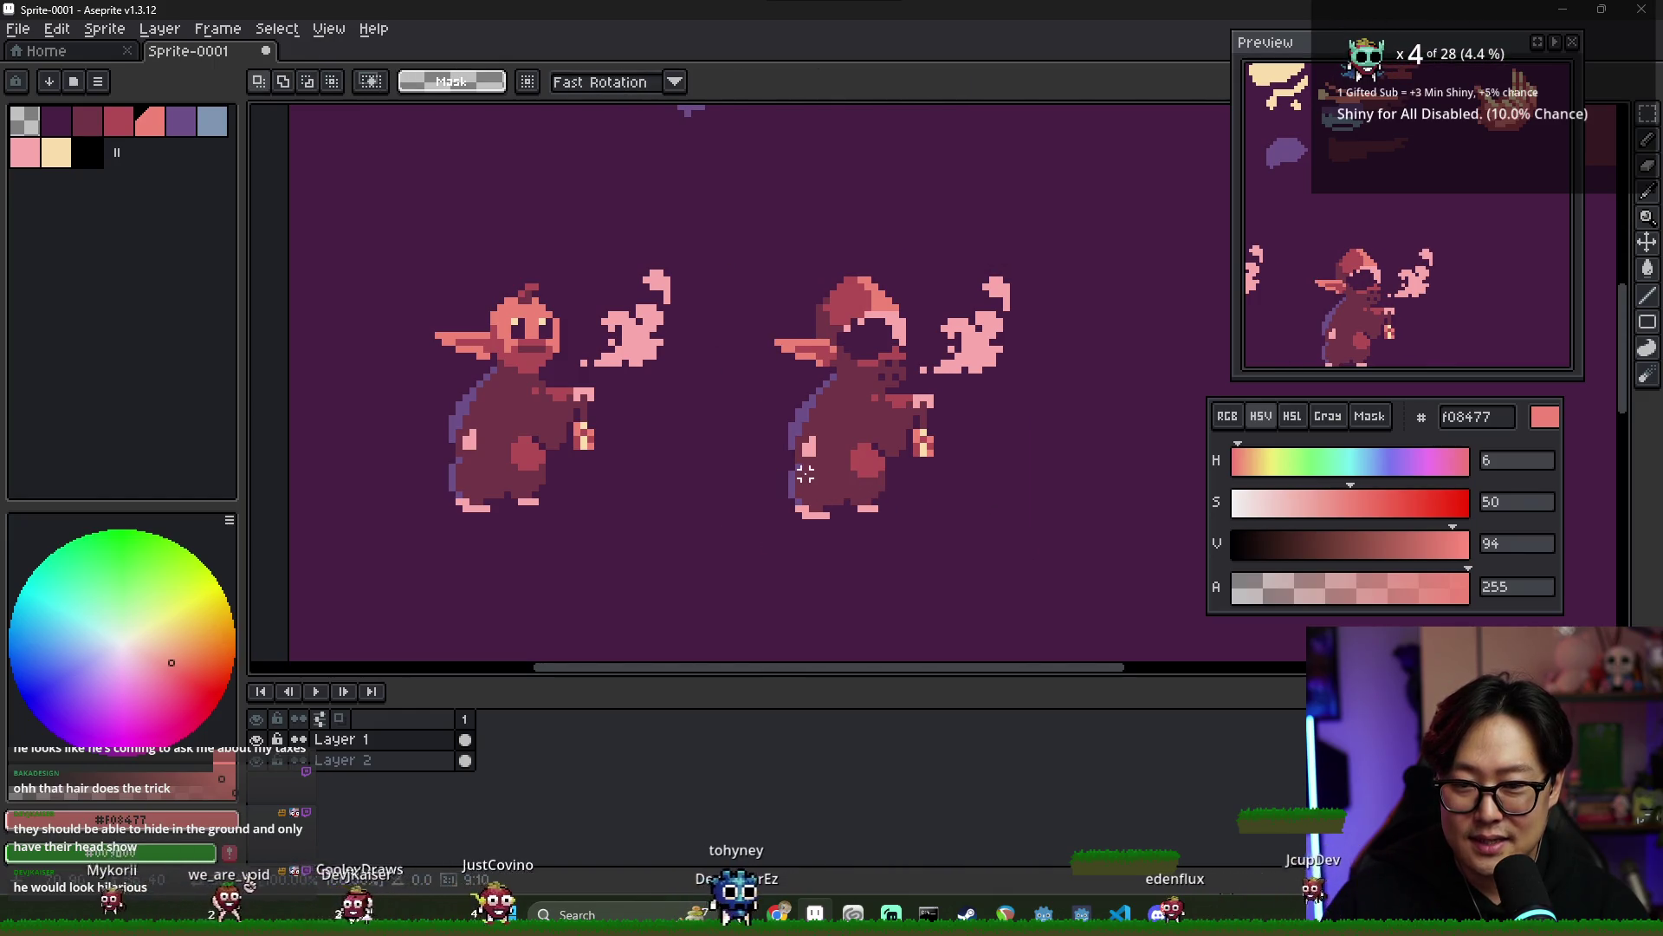
pyautogui.scroll(-1, 804, 467)
pyautogui.scroll(-1, 841, 480)
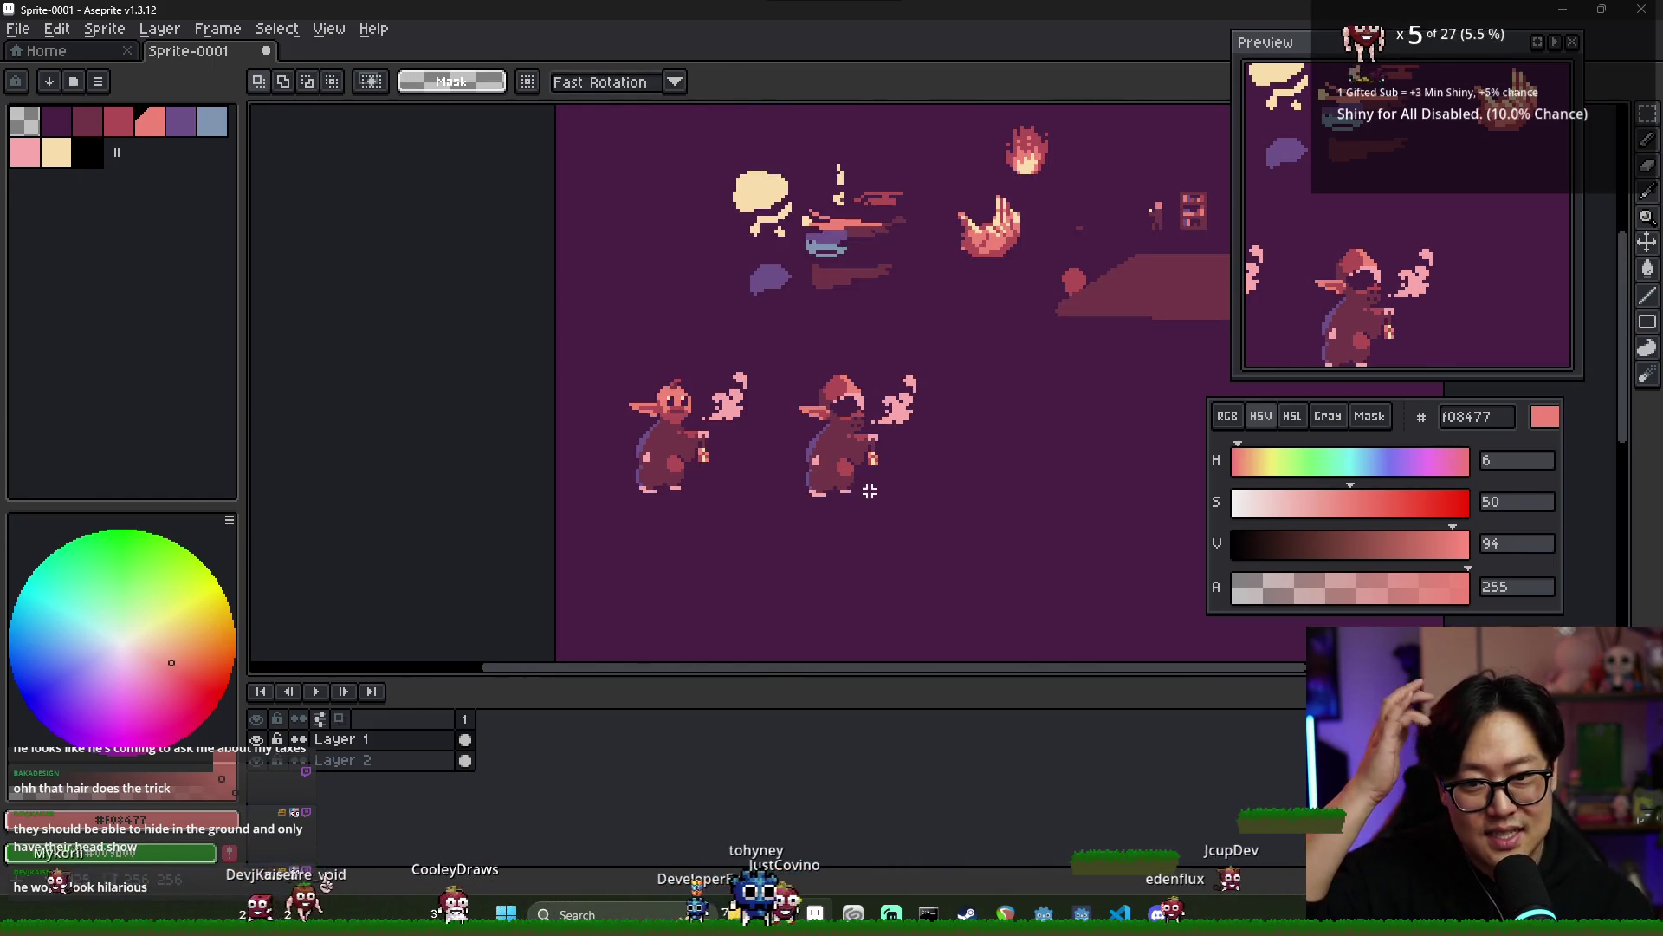
# - Pan and zoom around the repositioned elves, returning to the pencil
pyautogui.moveTo(887, 491)
pyautogui.mouseDown()
pyautogui.moveTo(909, 482)
pyautogui.moveTo(881, 475)
pyautogui.mouseUp()
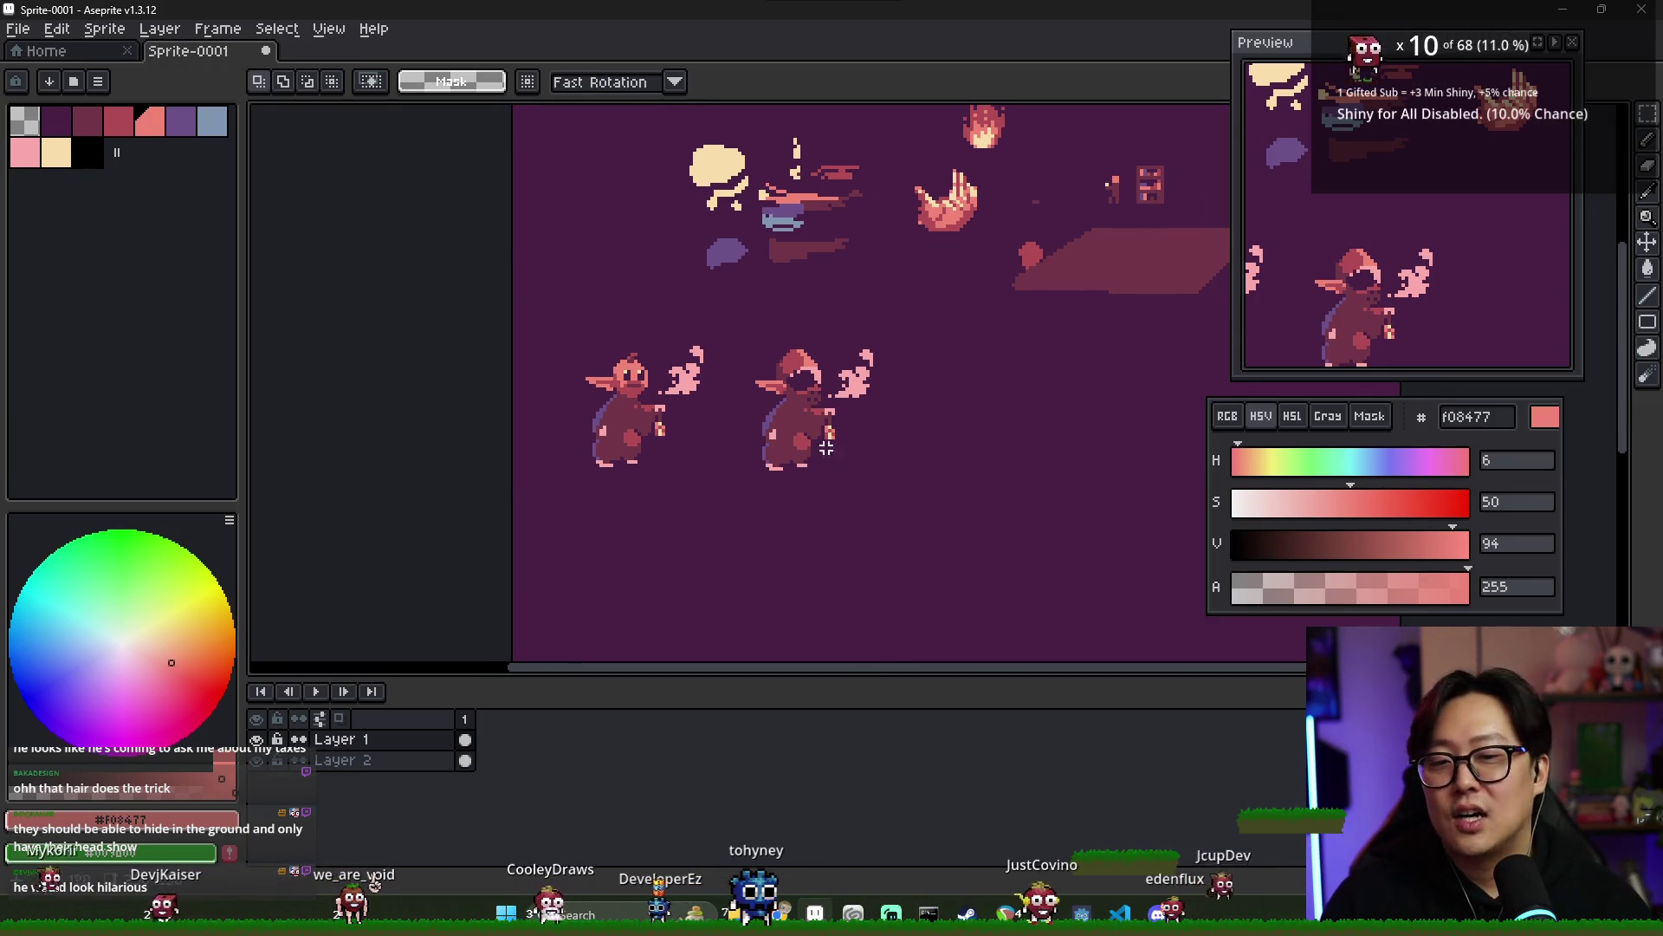
pyautogui.scroll(1, 684, 424)
pyautogui.scroll(-1, 754, 433)
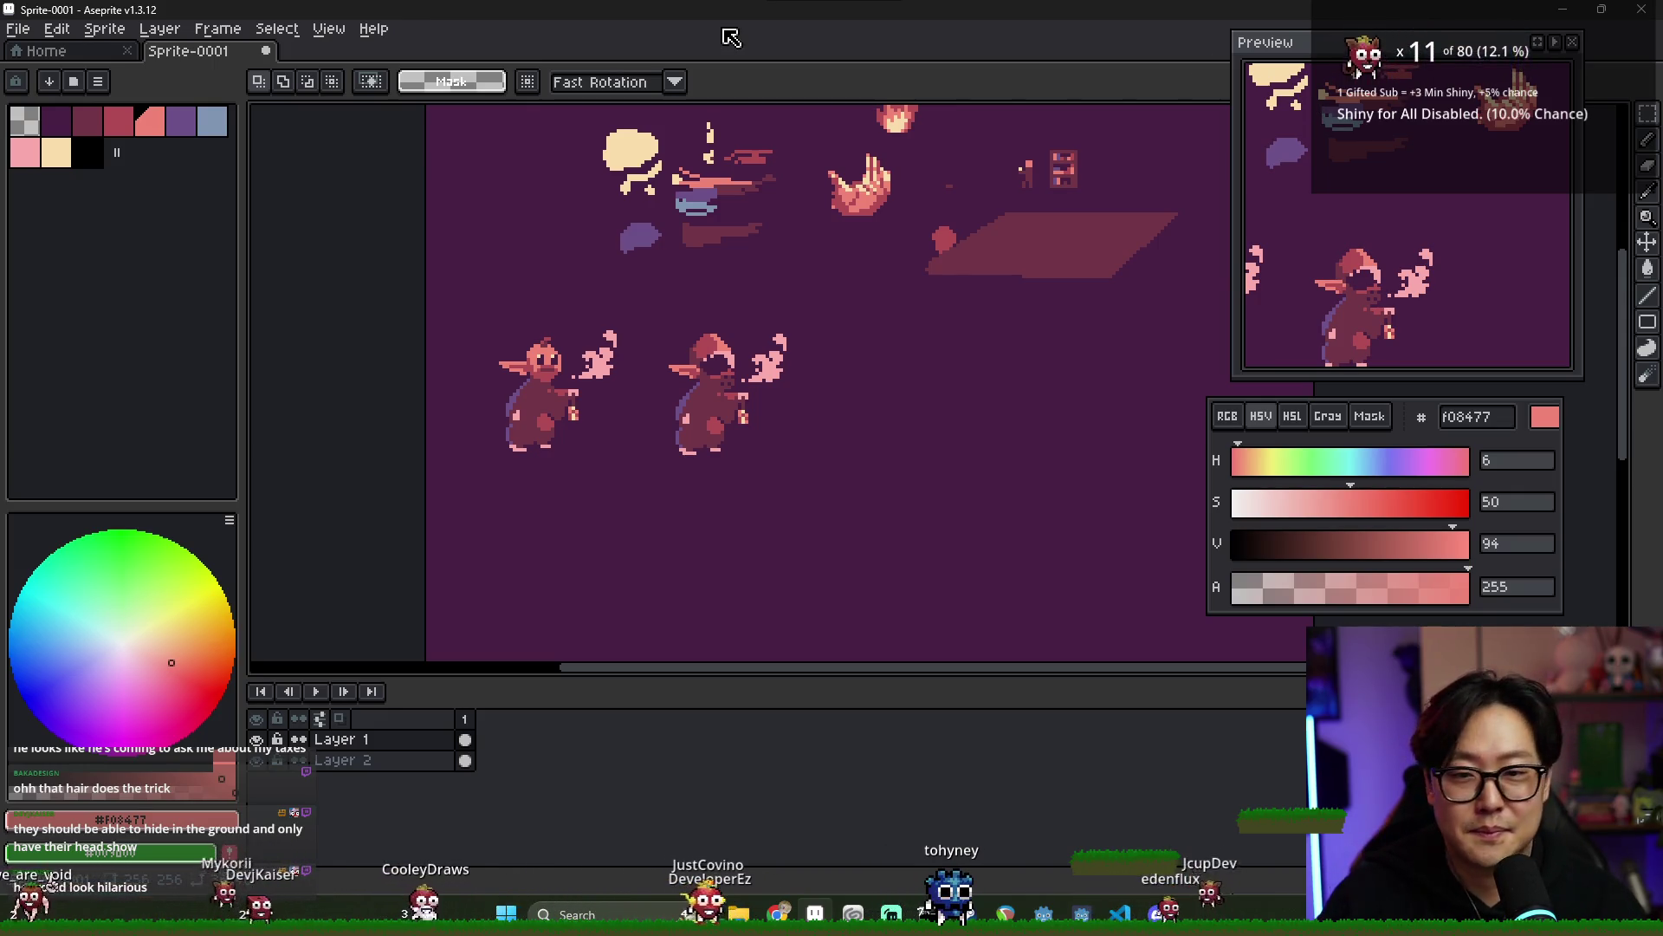
pyautogui.scroll(1, 789, 230)
pyautogui.scroll(-1, 736, 247)
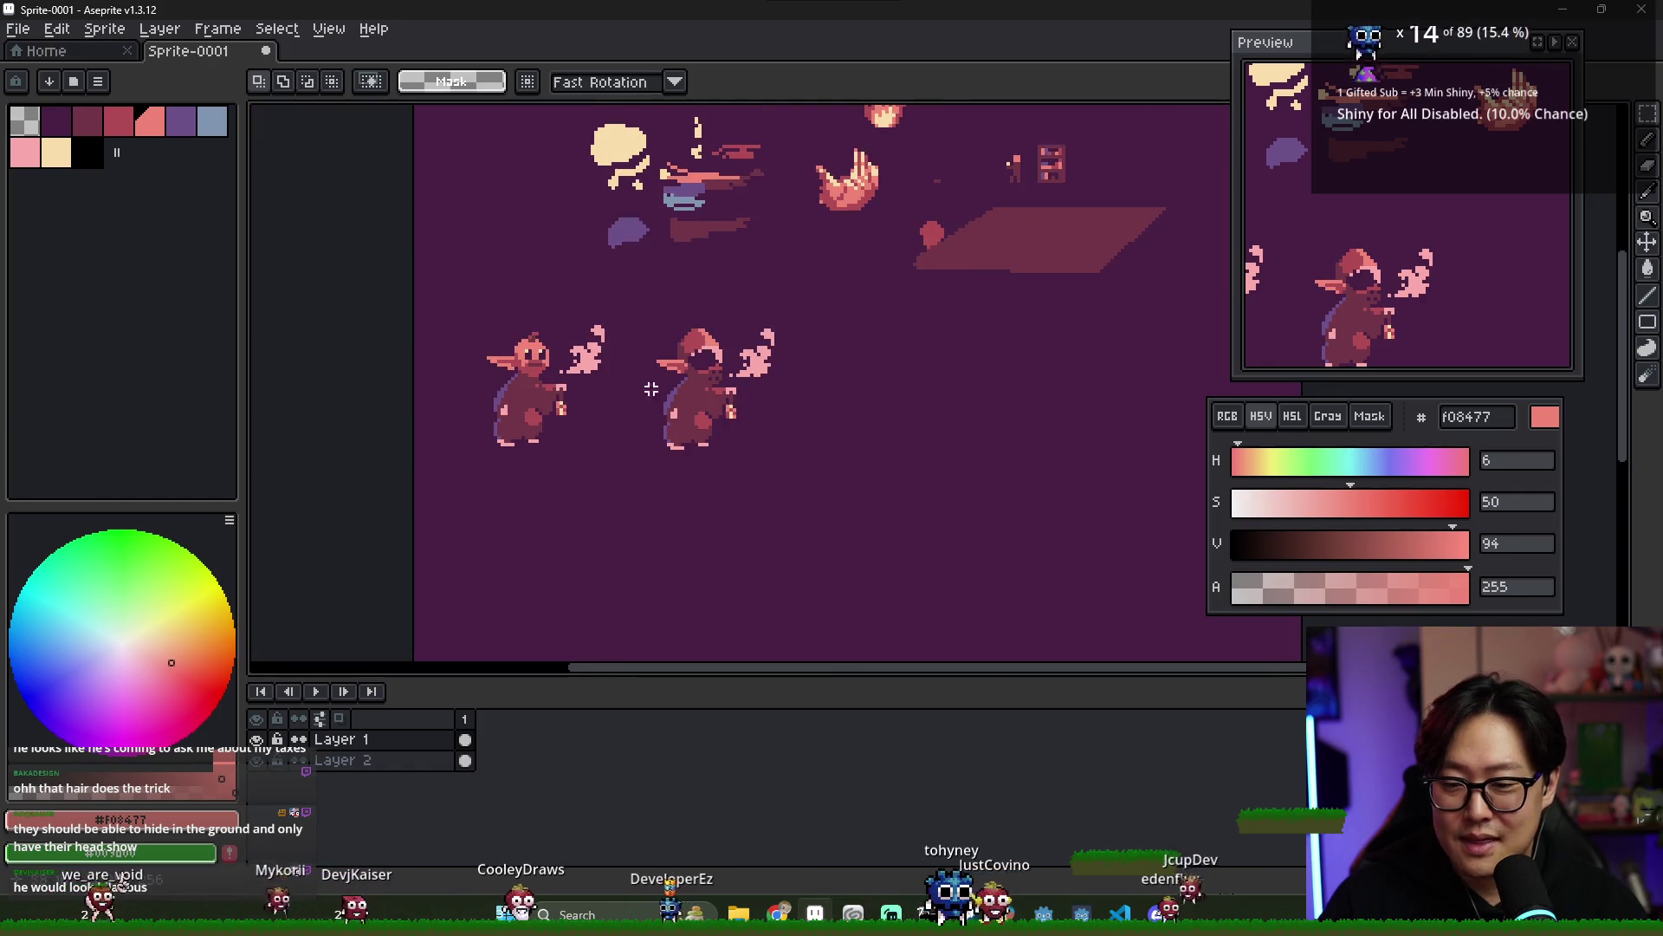
pyautogui.moveTo(398, 607); pyautogui.dragTo(460, 681)
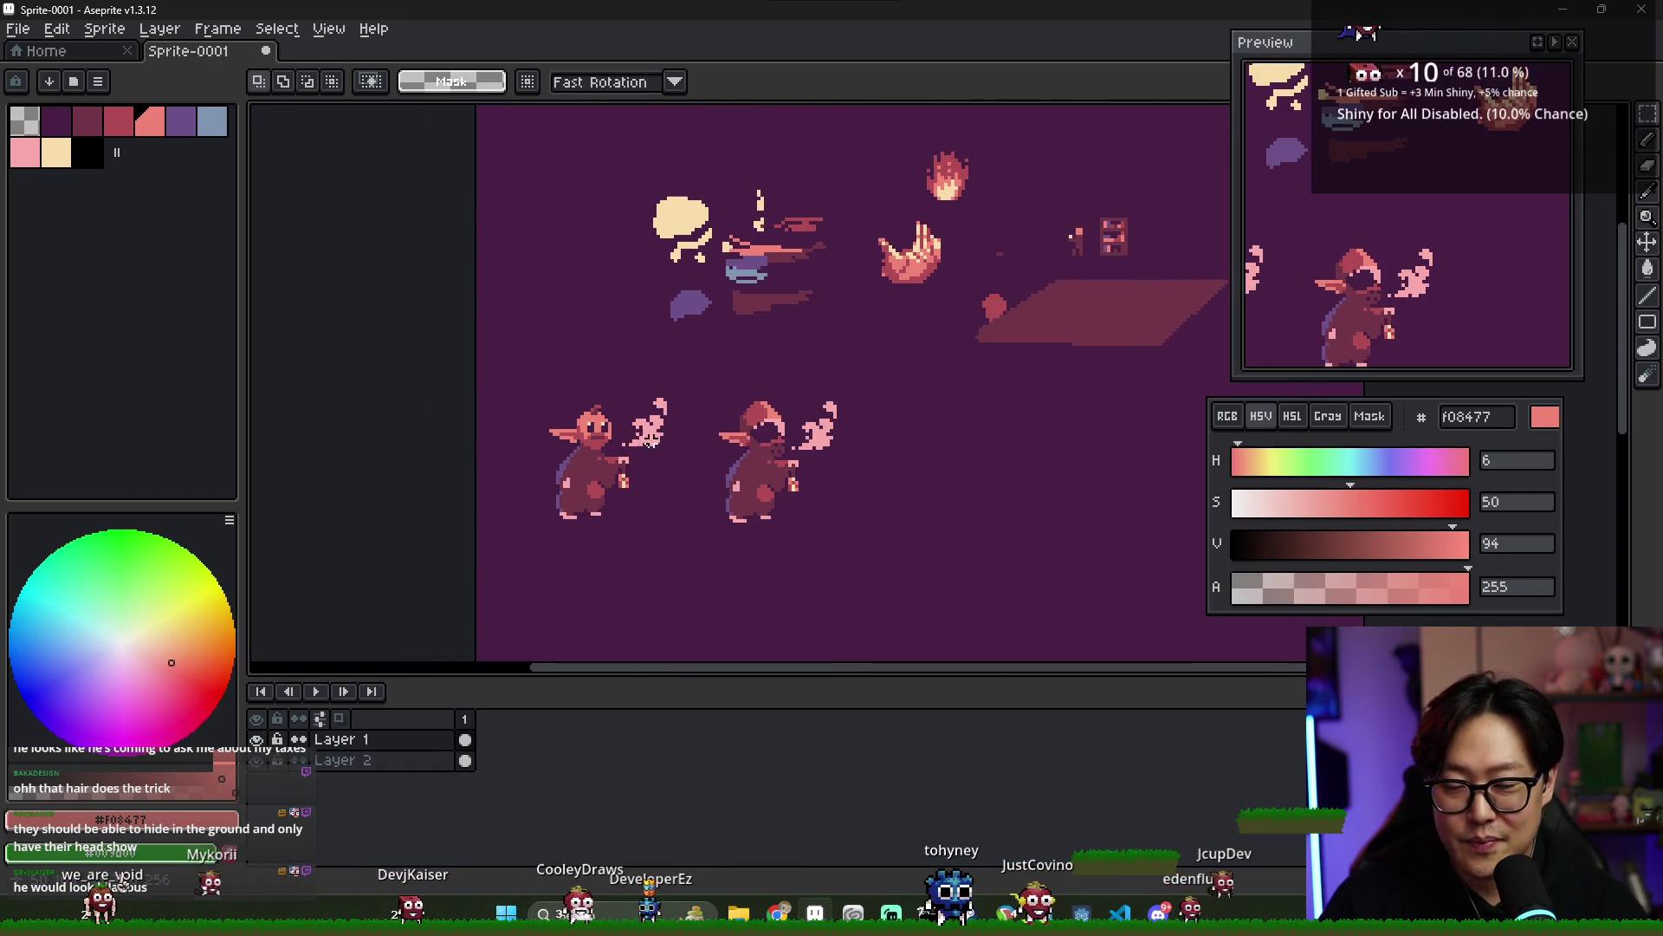
pyautogui.press('b')
pyautogui.scroll(2, 865, 443)
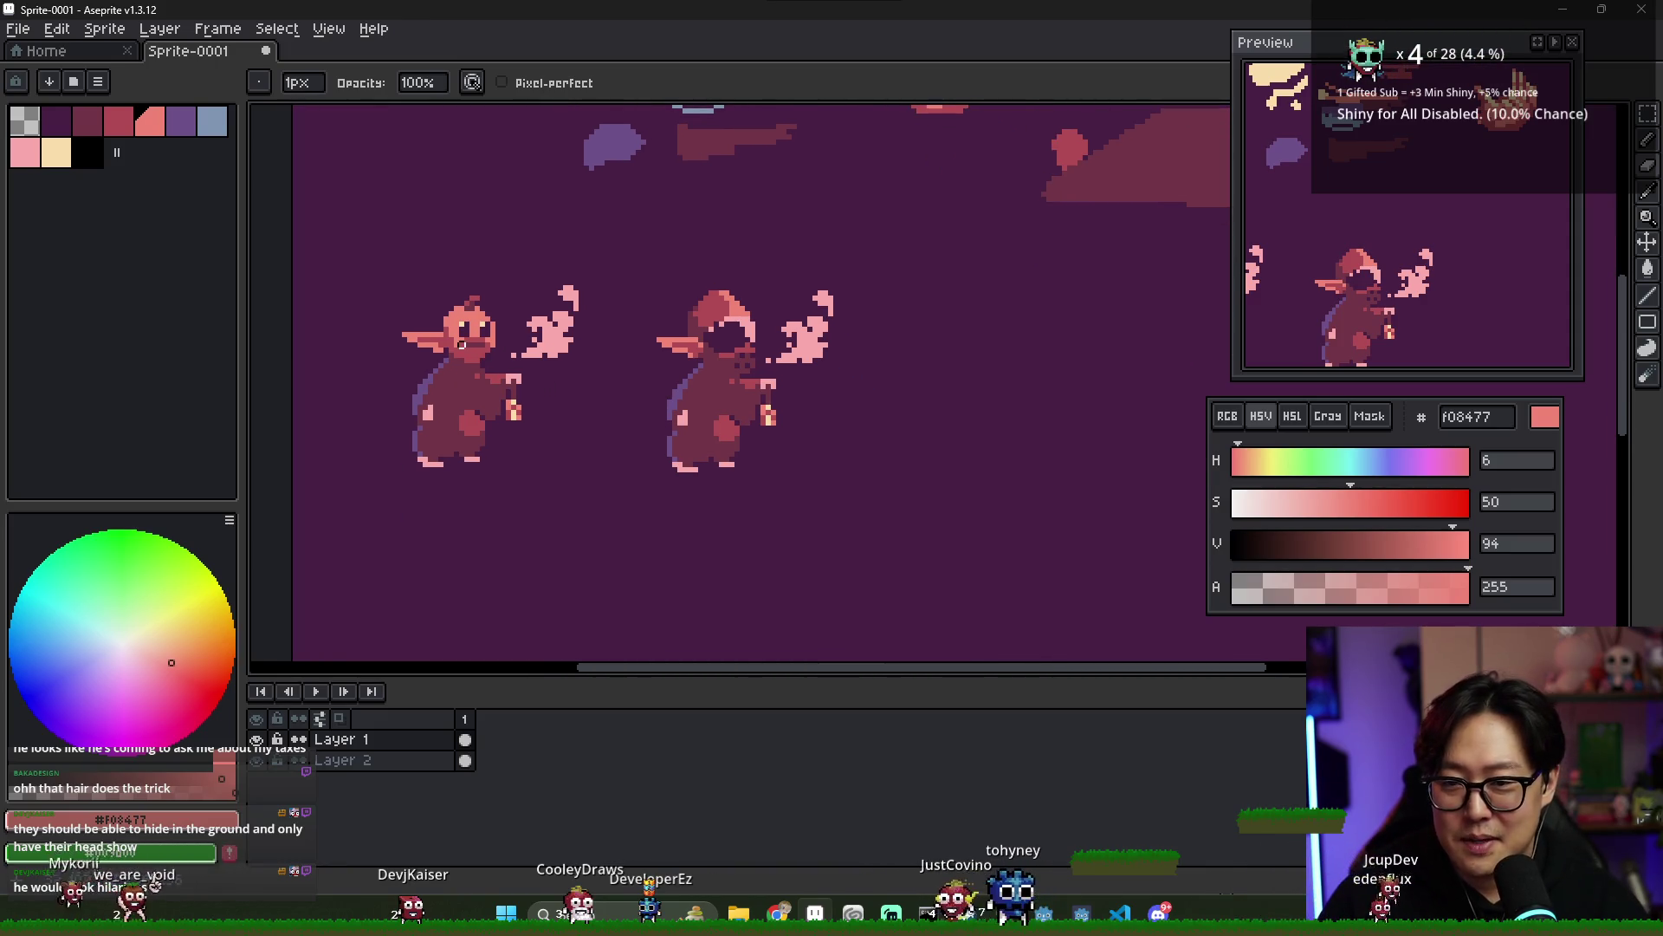
pyautogui.scroll(3, 554, 339)
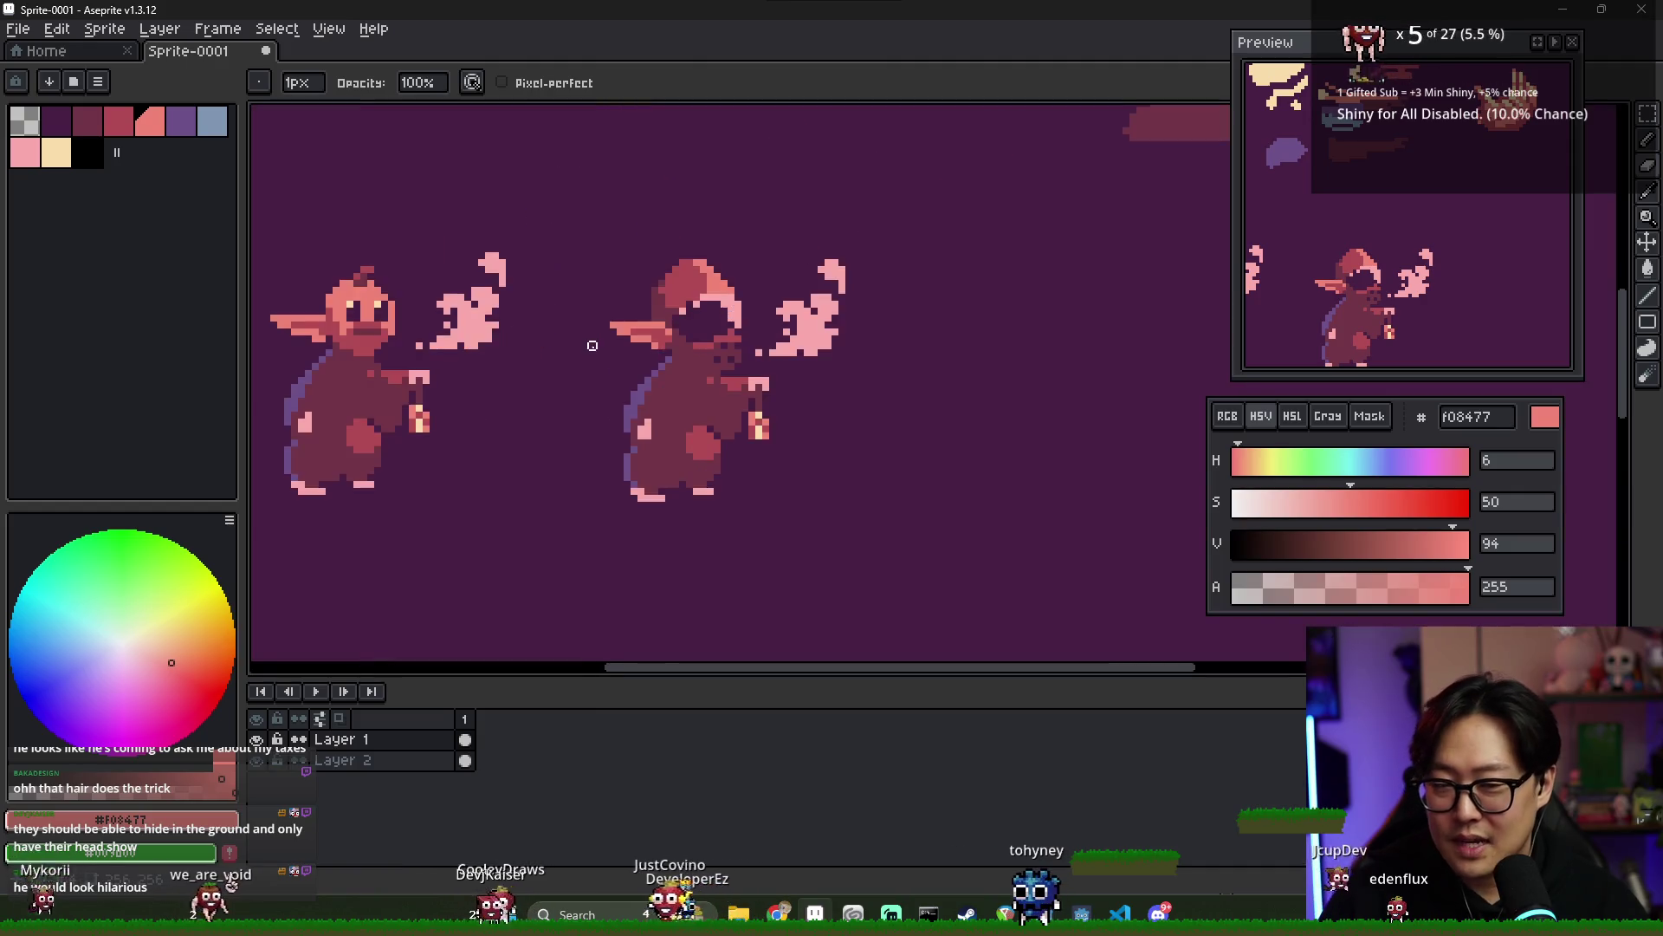
pyautogui.scroll(-1, 584, 346)
pyautogui.scroll(-1, 583, 356)
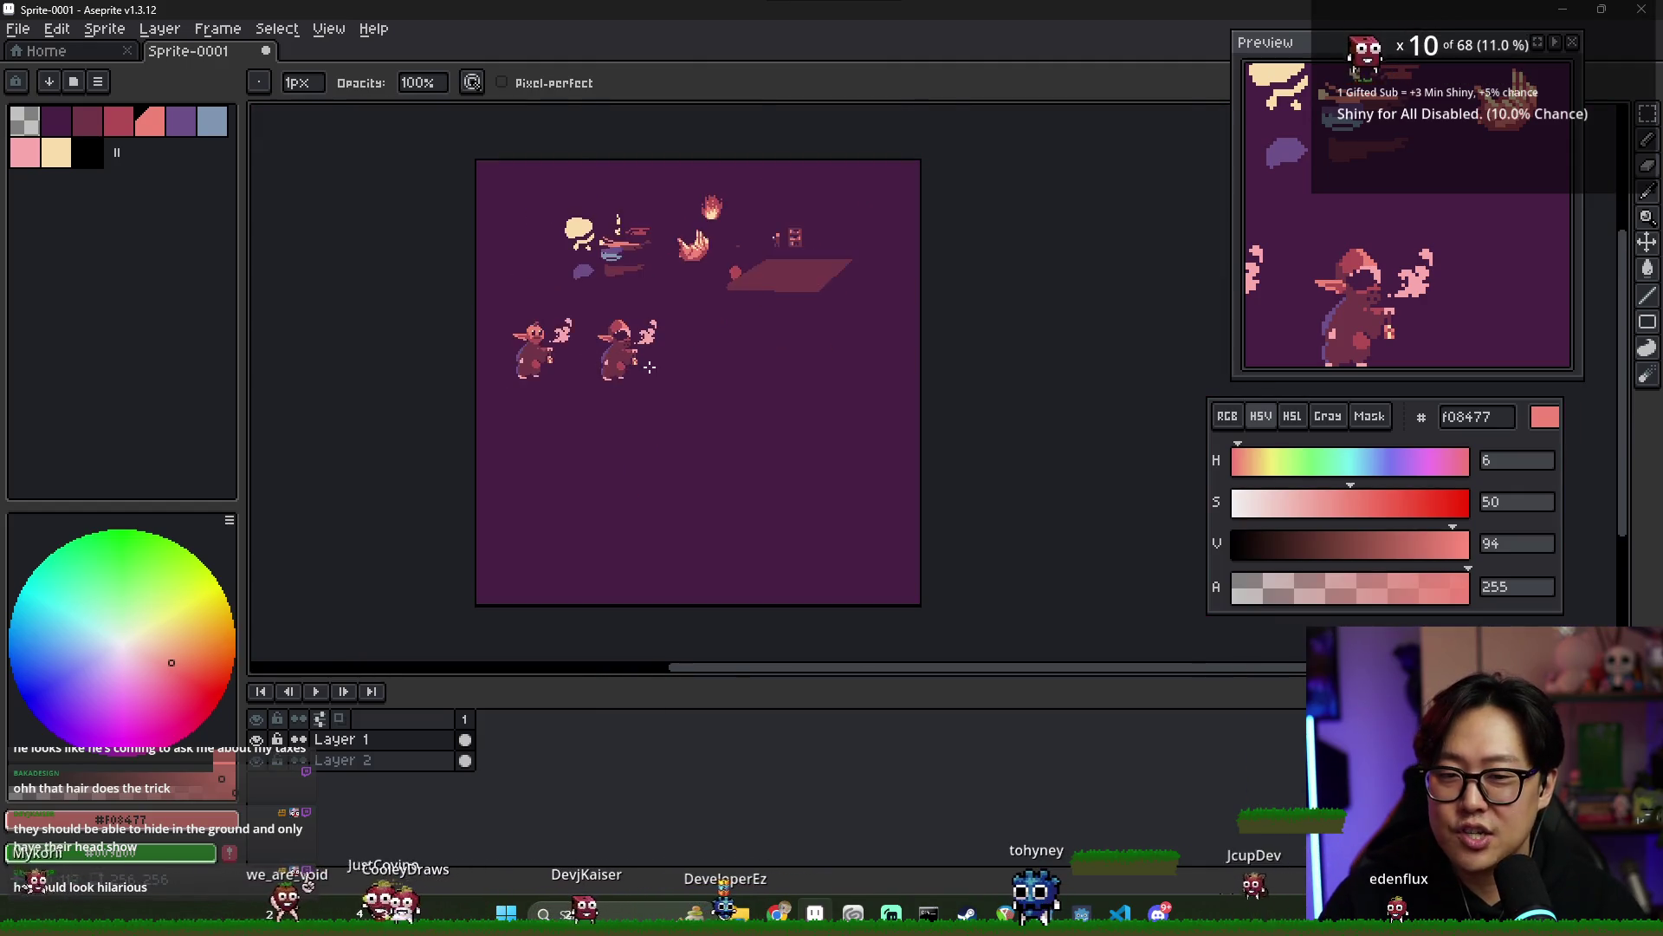
pyautogui.scroll(1, 640, 360)
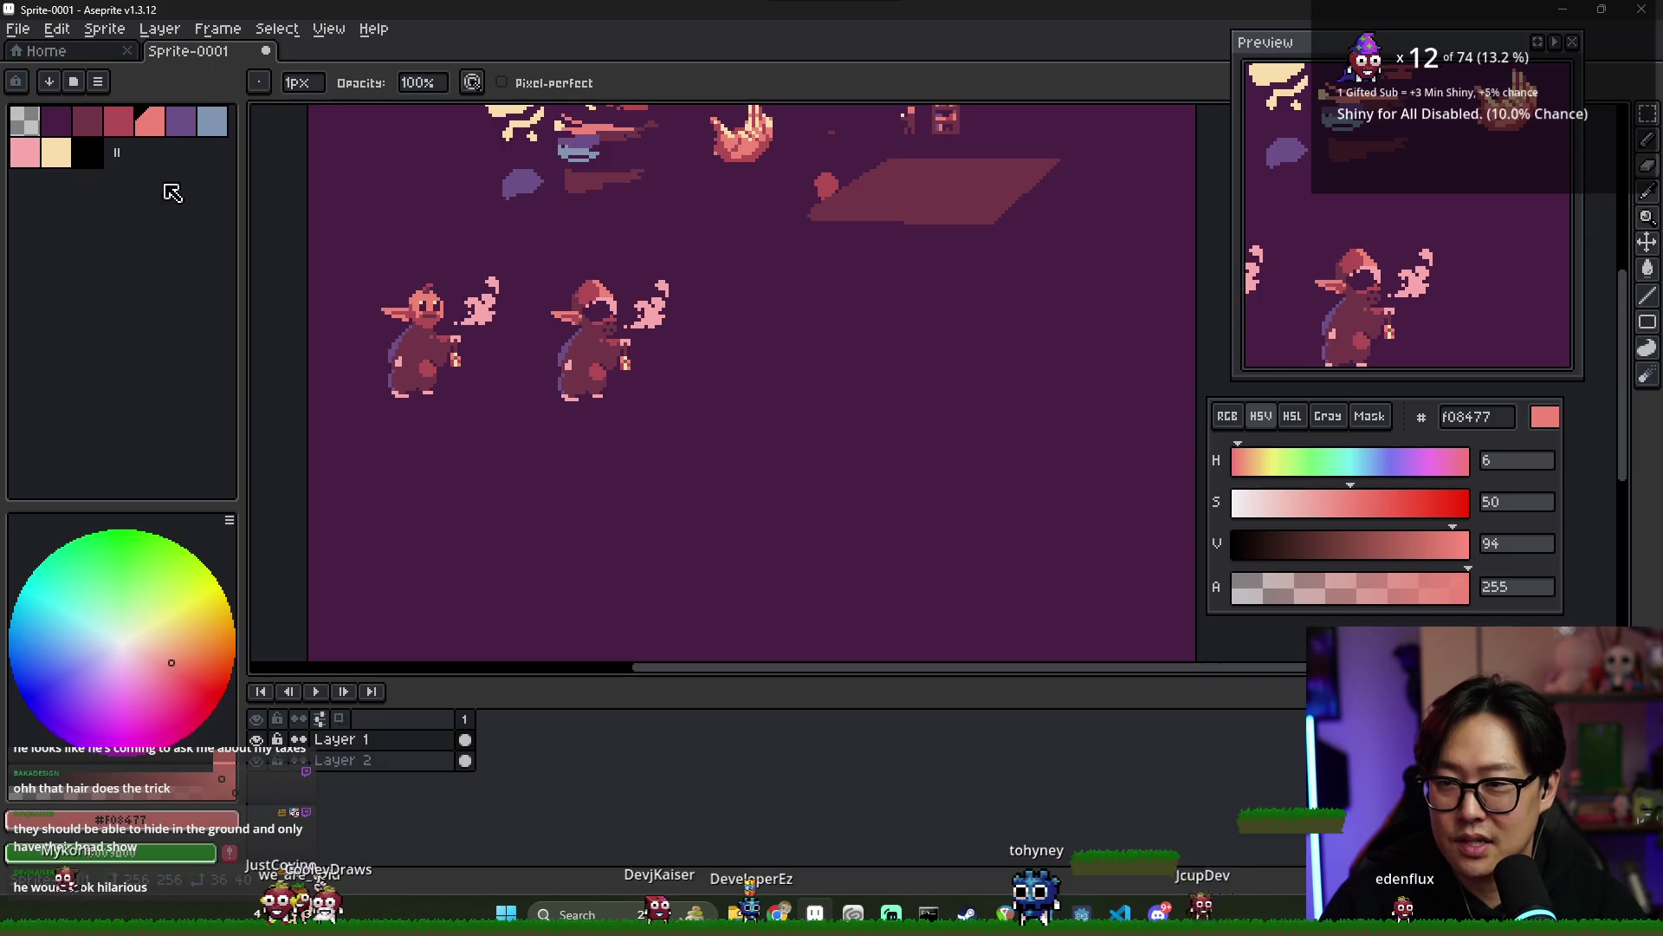
# - Pick dark red and paint strokes shaping the platform smudge right of the hooded elf
pyautogui.click(92, 126)
pyautogui.scroll(1, 671, 389)
pyautogui.scroll(-2, 765, 375)
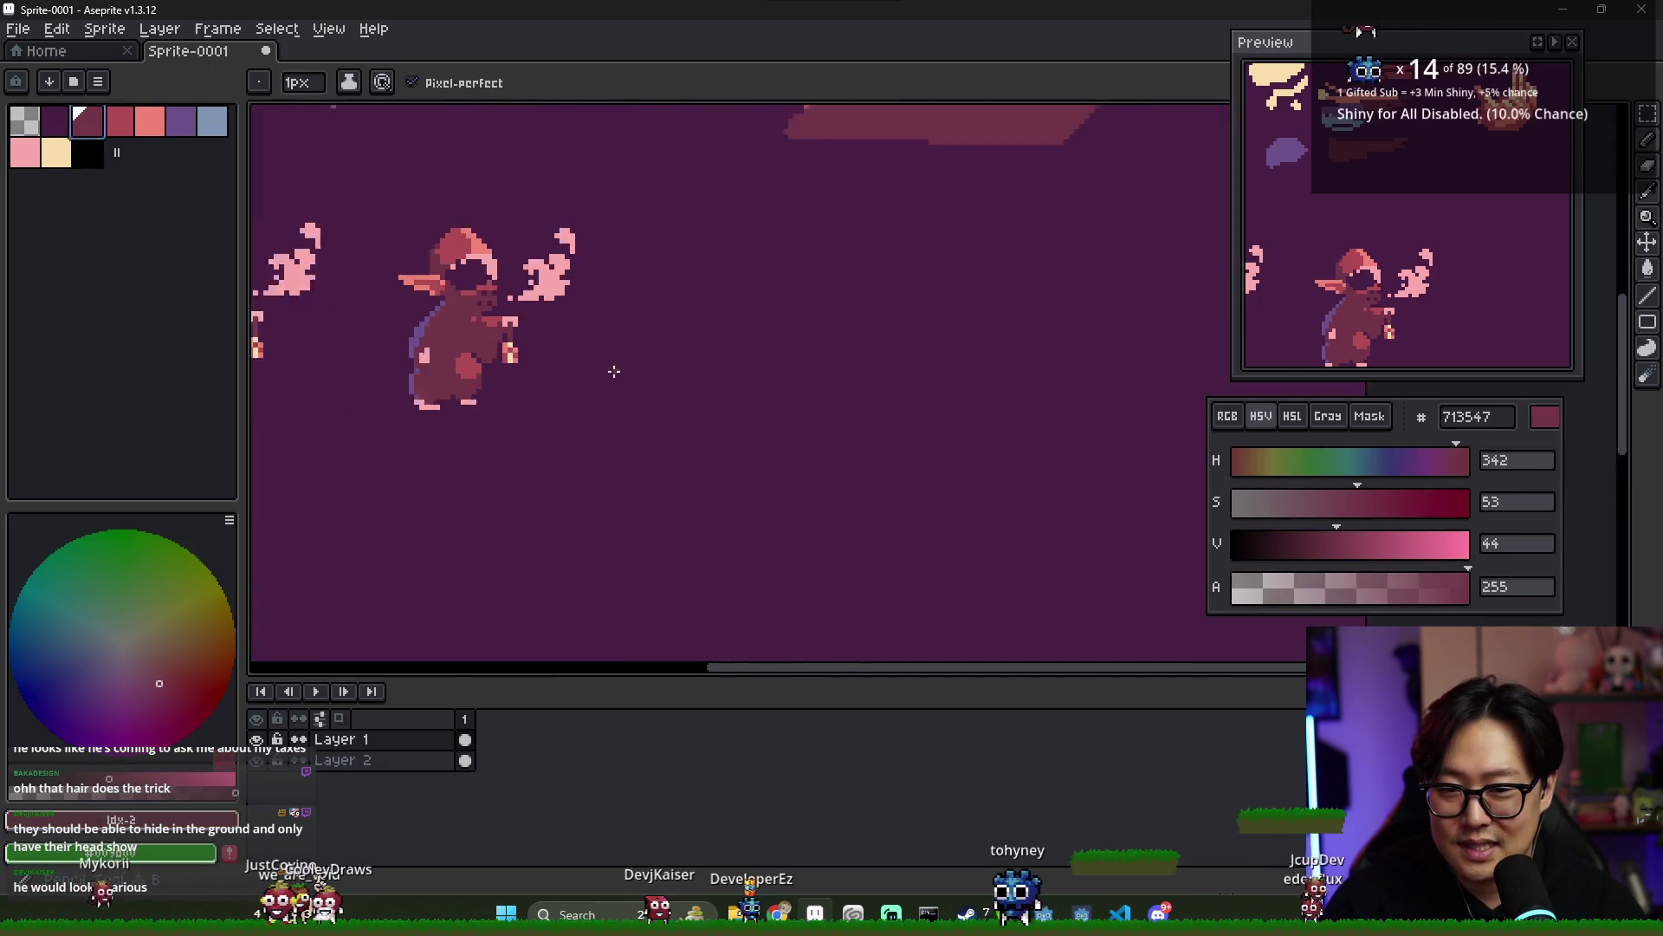
pyautogui.scroll(1, 613, 367)
pyautogui.press('b')
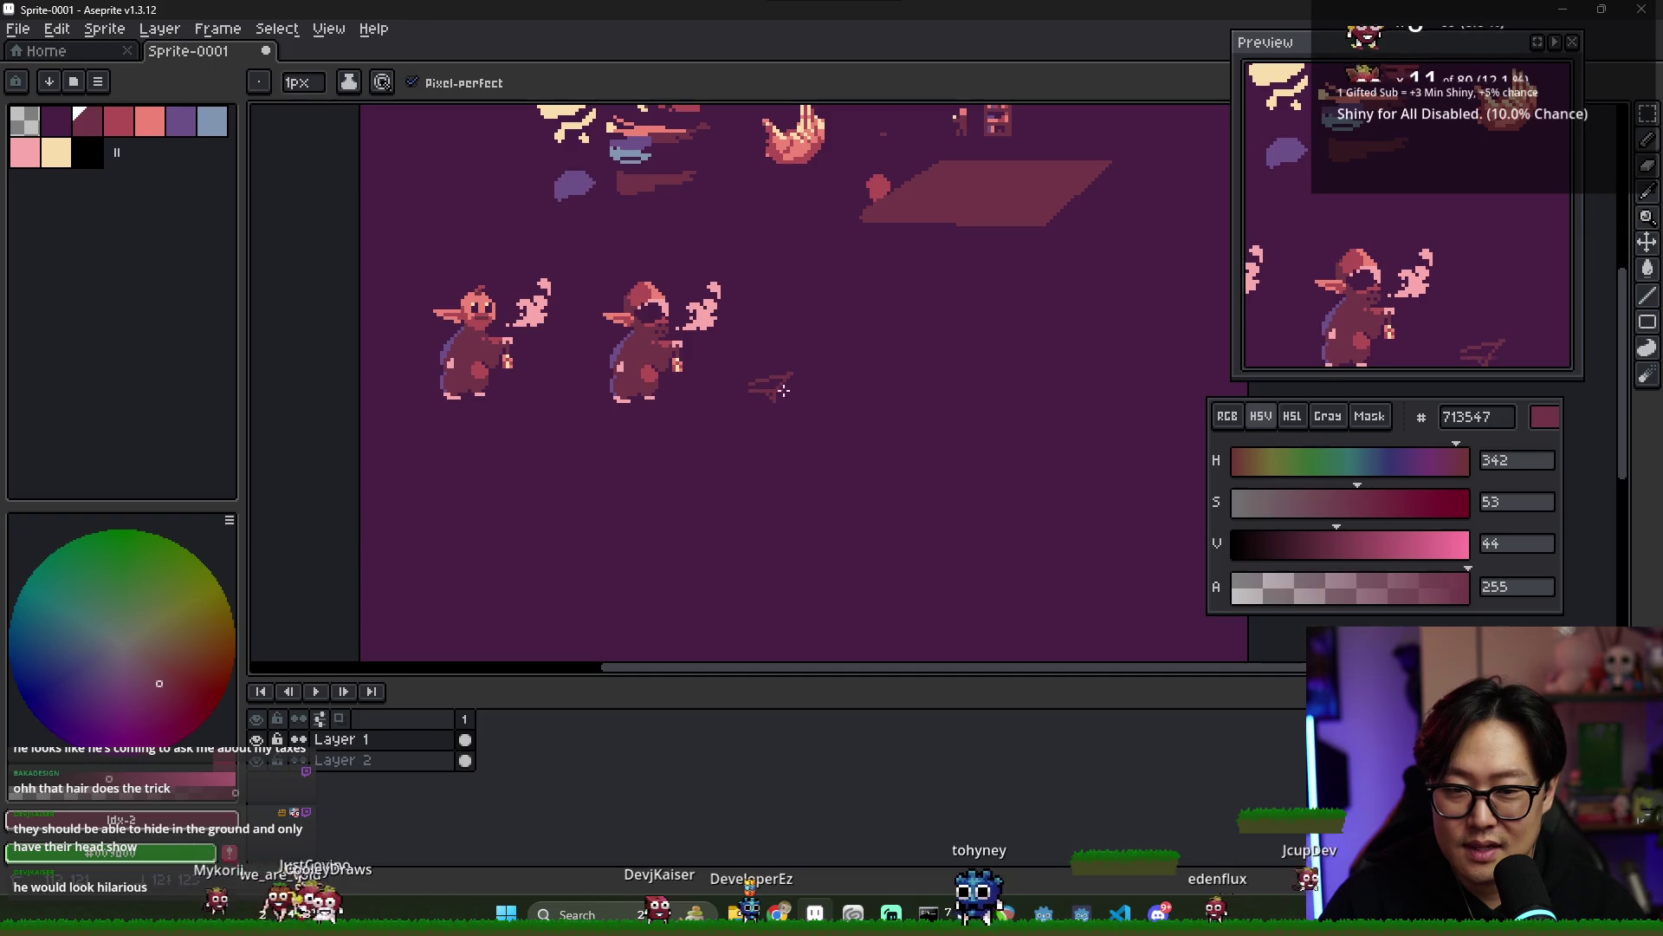
pyautogui.moveTo(751, 386); pyautogui.dragTo(783, 392)
pyautogui.scroll(-1, 788, 399)
pyautogui.scroll(1, 788, 401)
pyautogui.scroll(1, 788, 401)
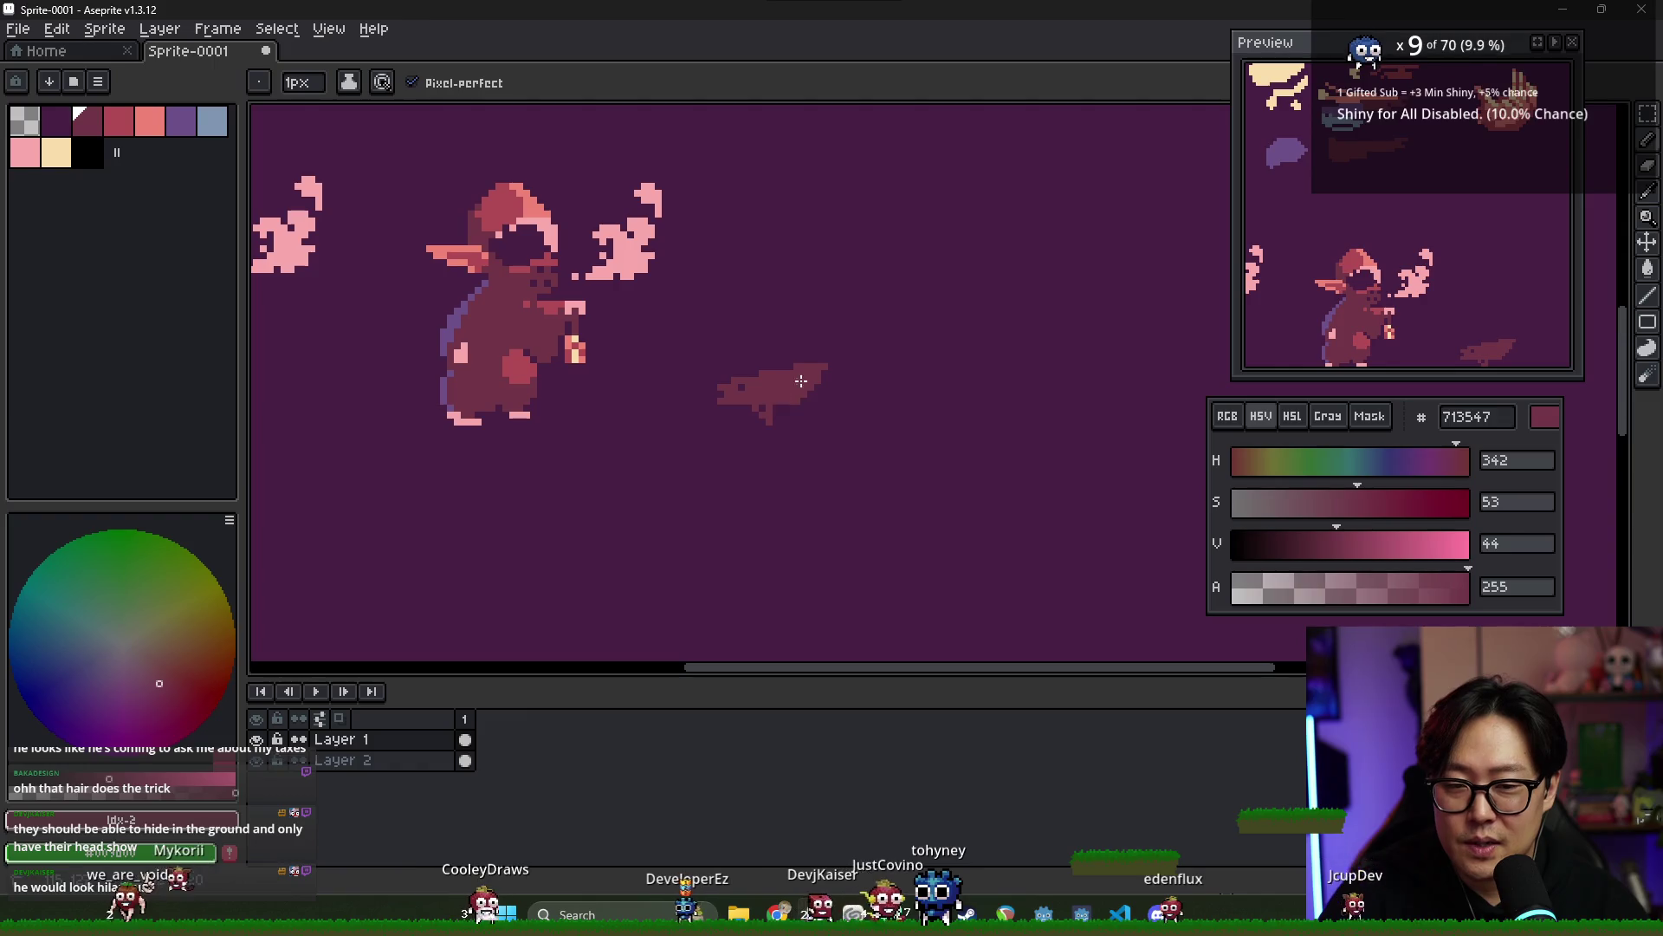
pyautogui.moveTo(727, 403)
pyautogui.mouseDown()
pyautogui.moveTo(784, 400)
pyautogui.moveTo(802, 434)
pyautogui.mouseUp()
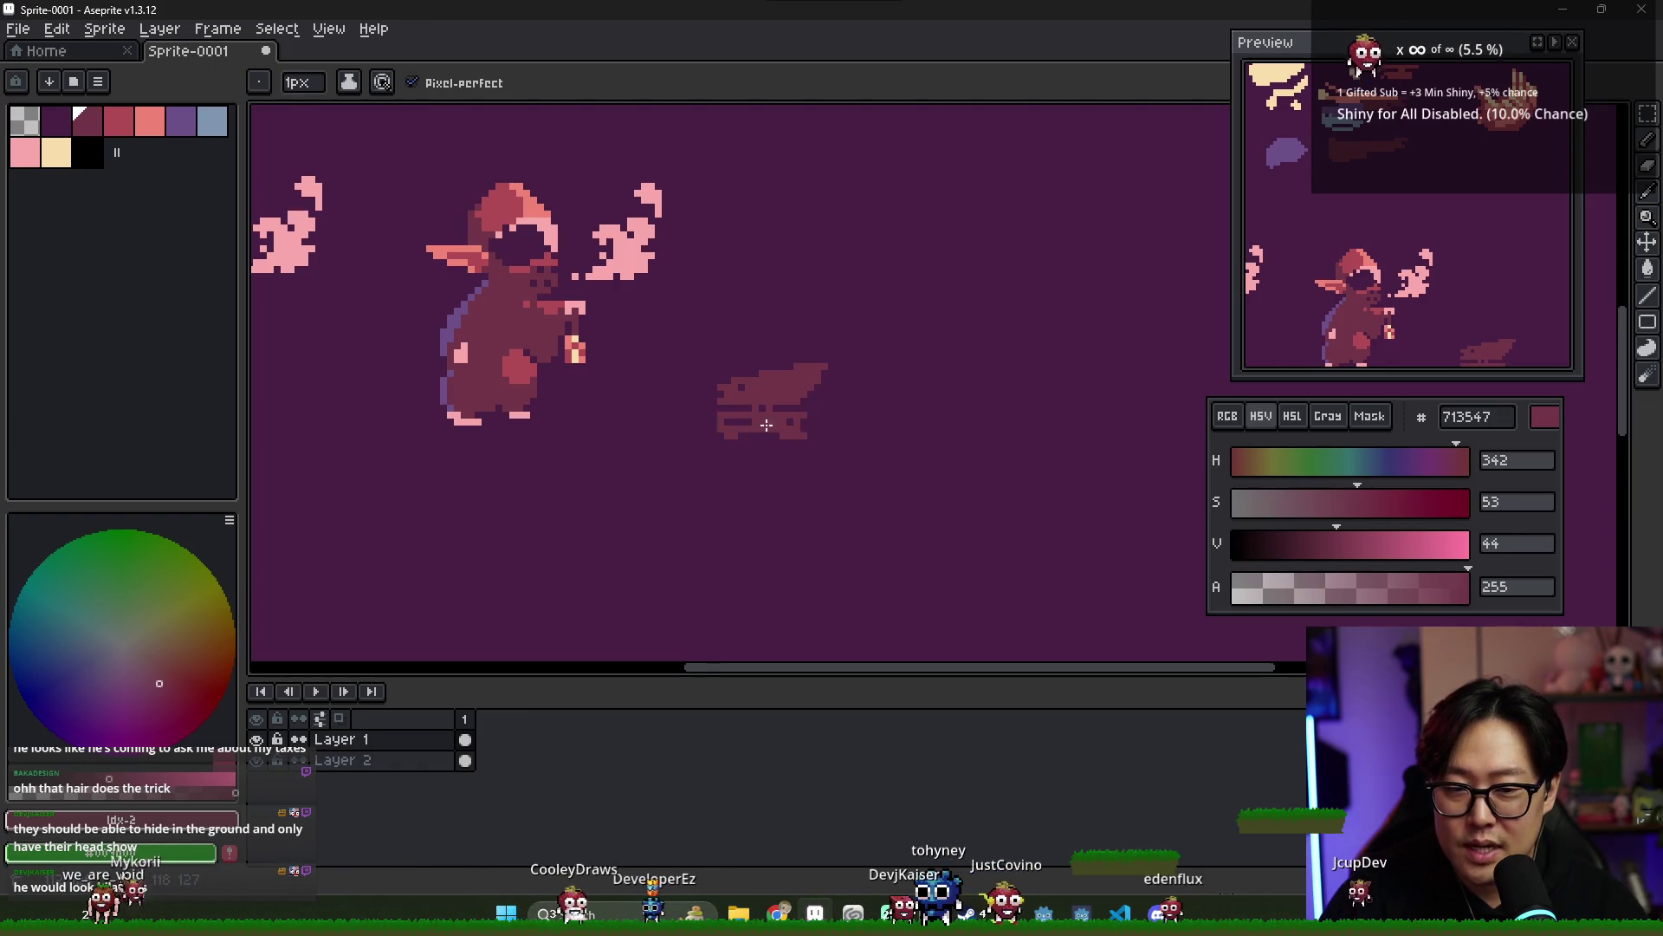
pyautogui.scroll(-3, 797, 434)
pyautogui.scroll(2, 797, 415)
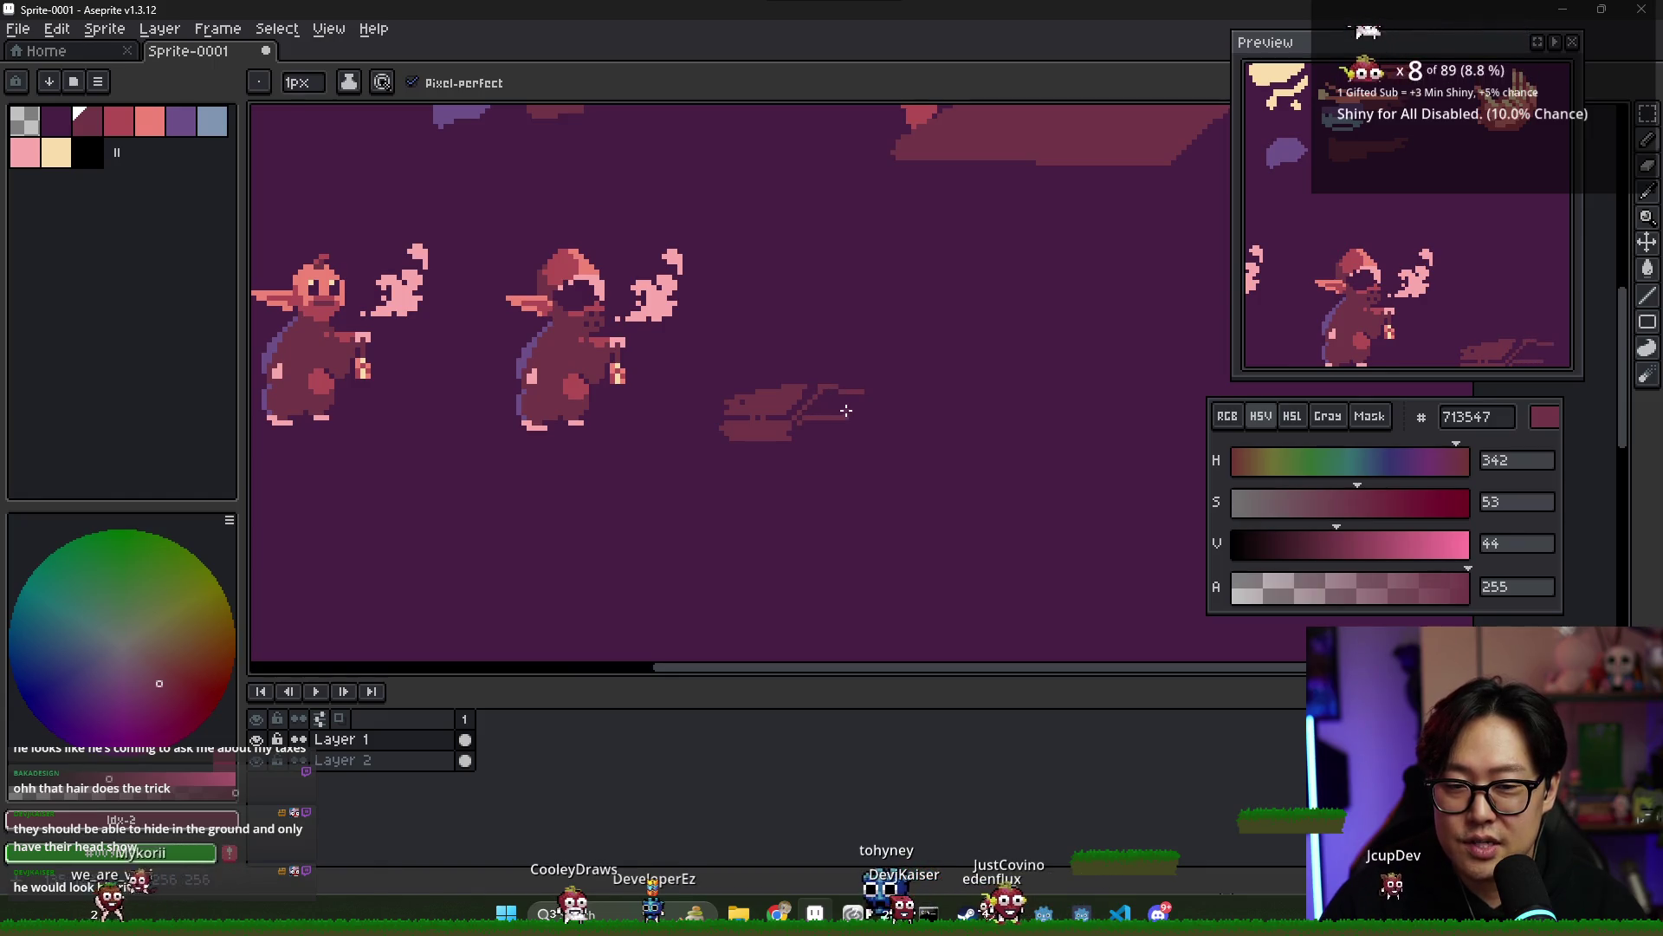
# - Fill the gaps in the platform's right end and extend it with a thin rightward line
pyautogui.moveTo(856, 395); pyautogui.dragTo(800, 418)
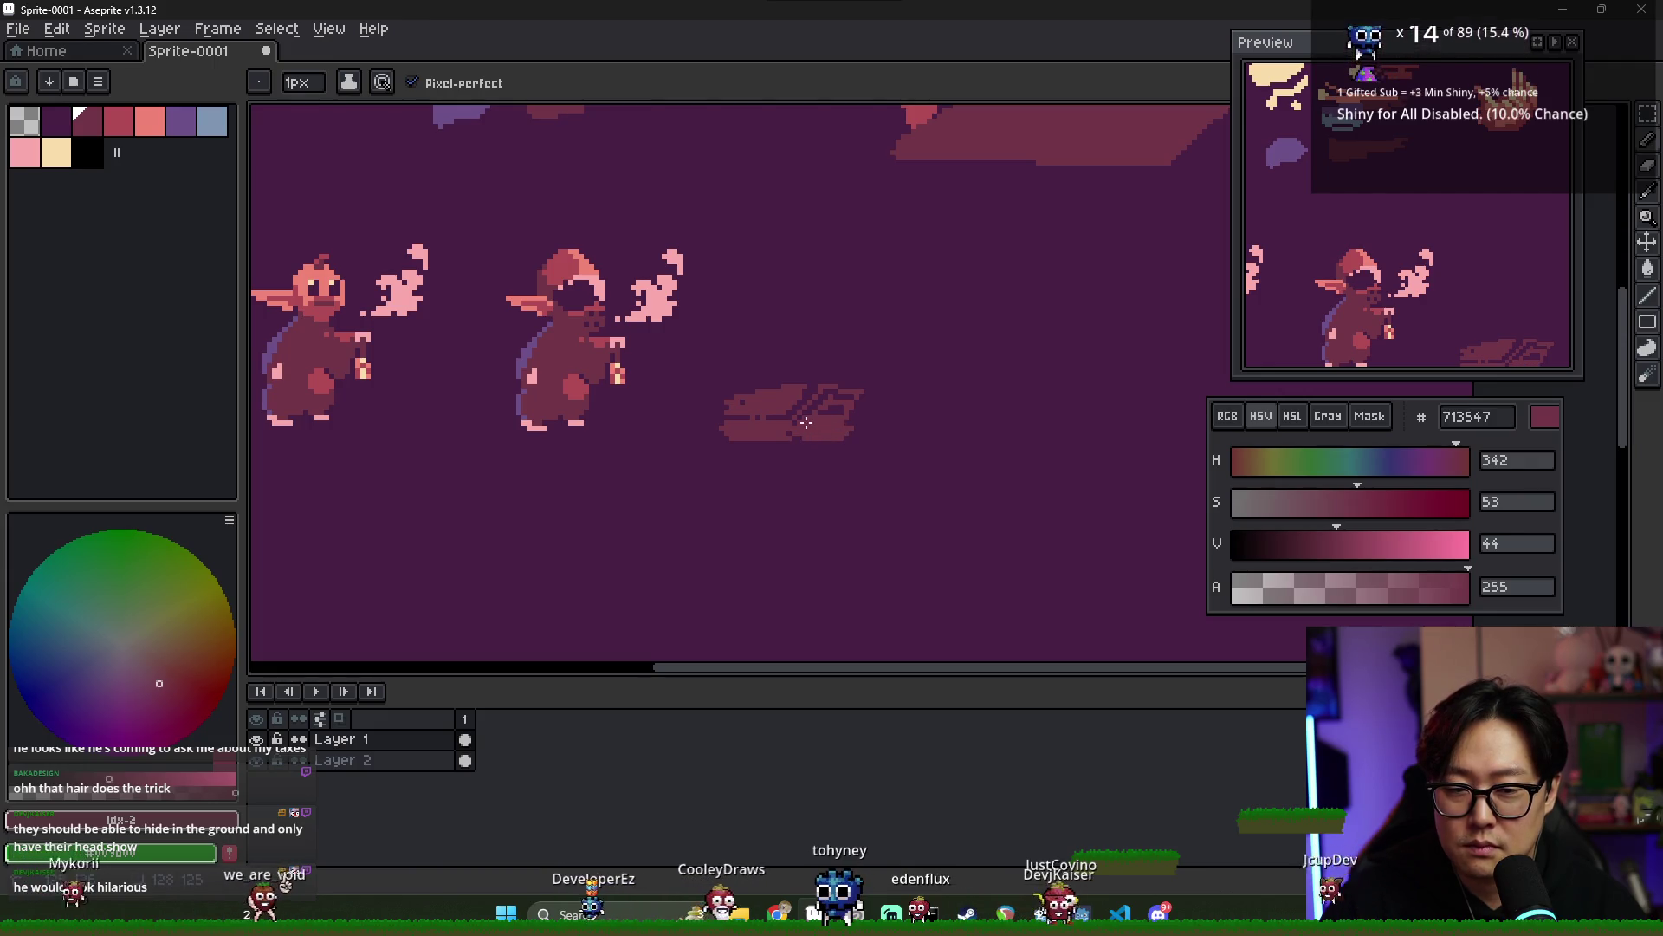
pyautogui.moveTo(811, 431); pyautogui.dragTo(819, 414)
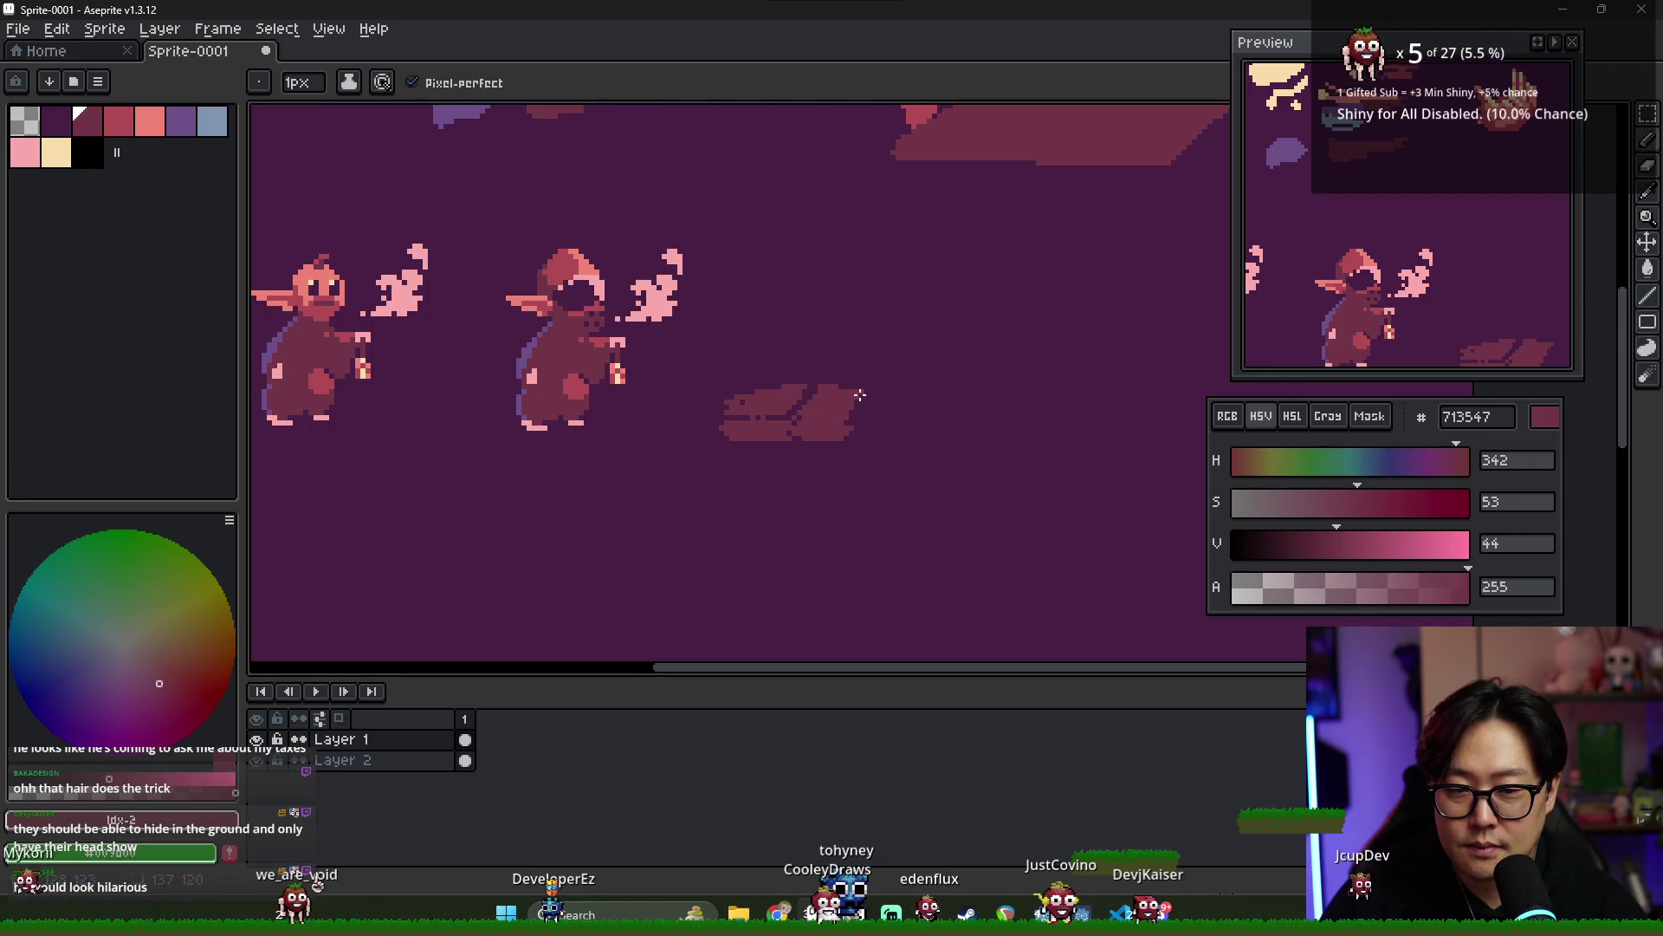
pyautogui.scroll(-4, 827, 415)
pyautogui.scroll(2, 811, 438)
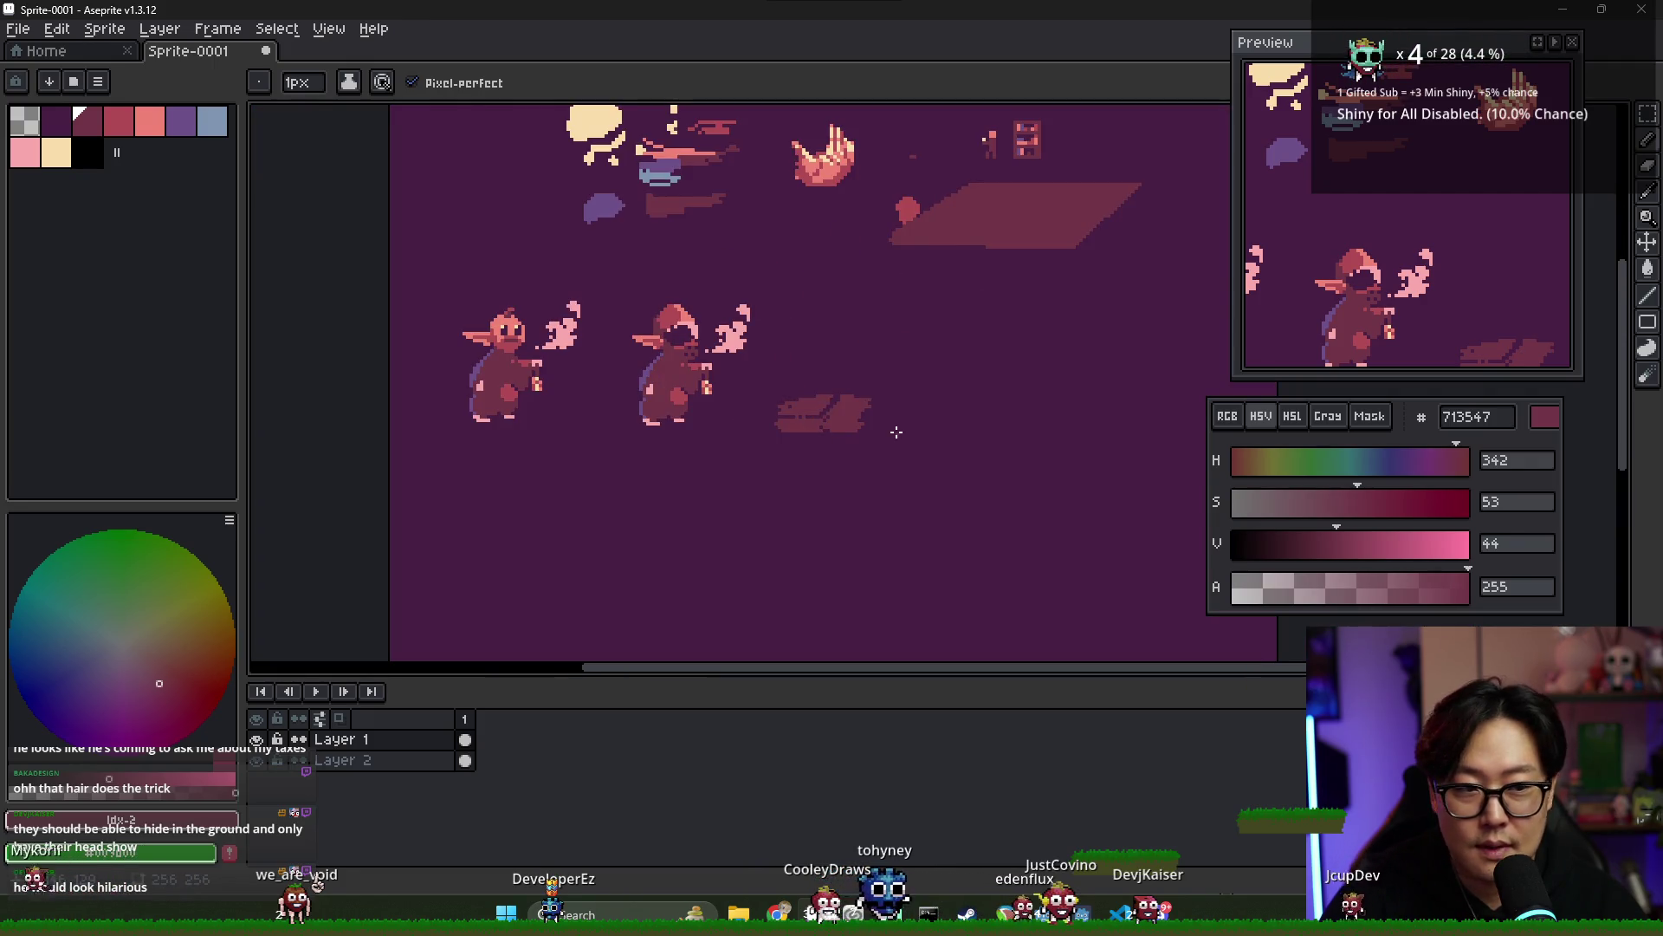
pyautogui.scroll(1, 866, 420)
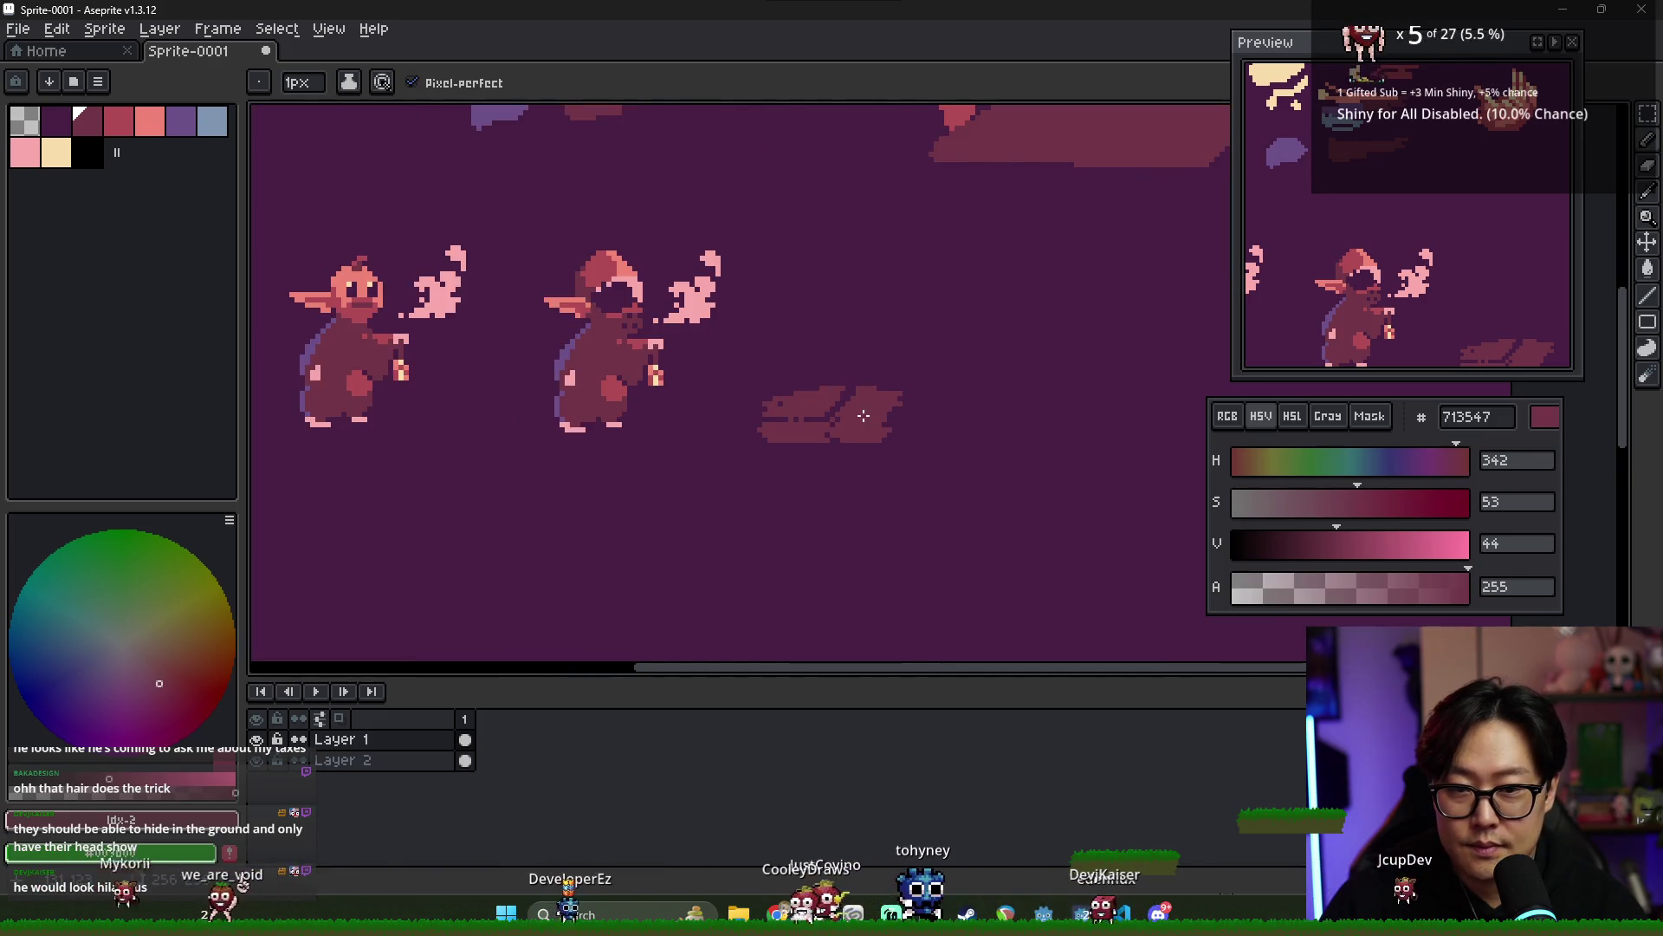
pyautogui.scroll(-1, 859, 416)
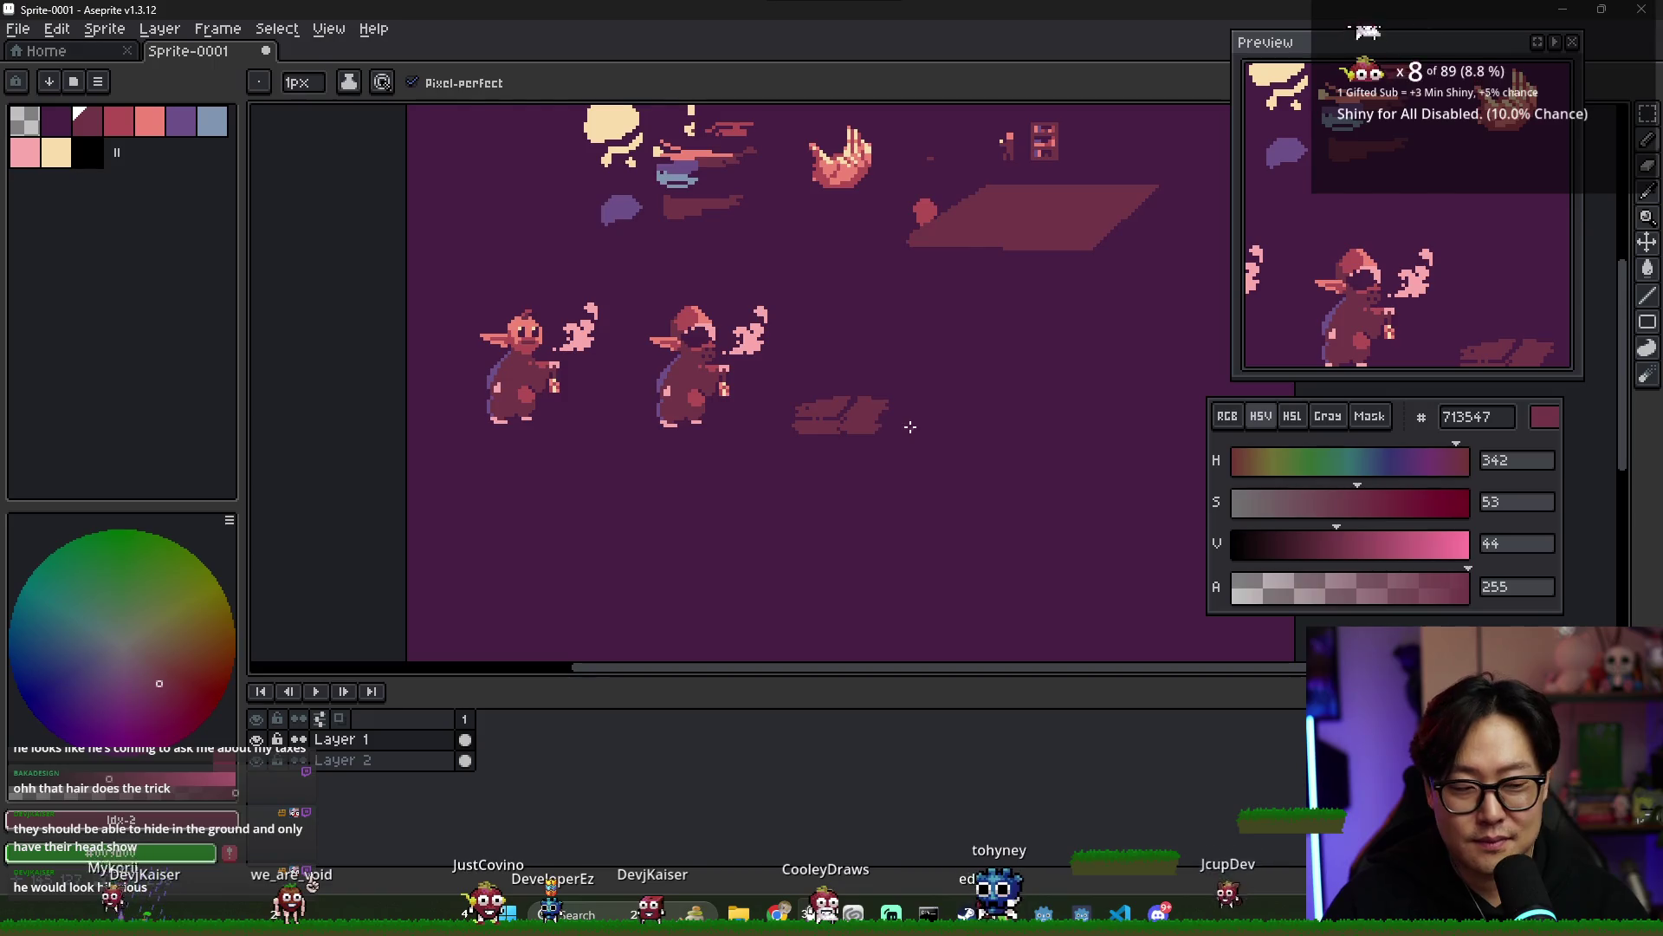
pyautogui.scroll(1, 853, 382)
pyautogui.scroll(-4, 845, 383)
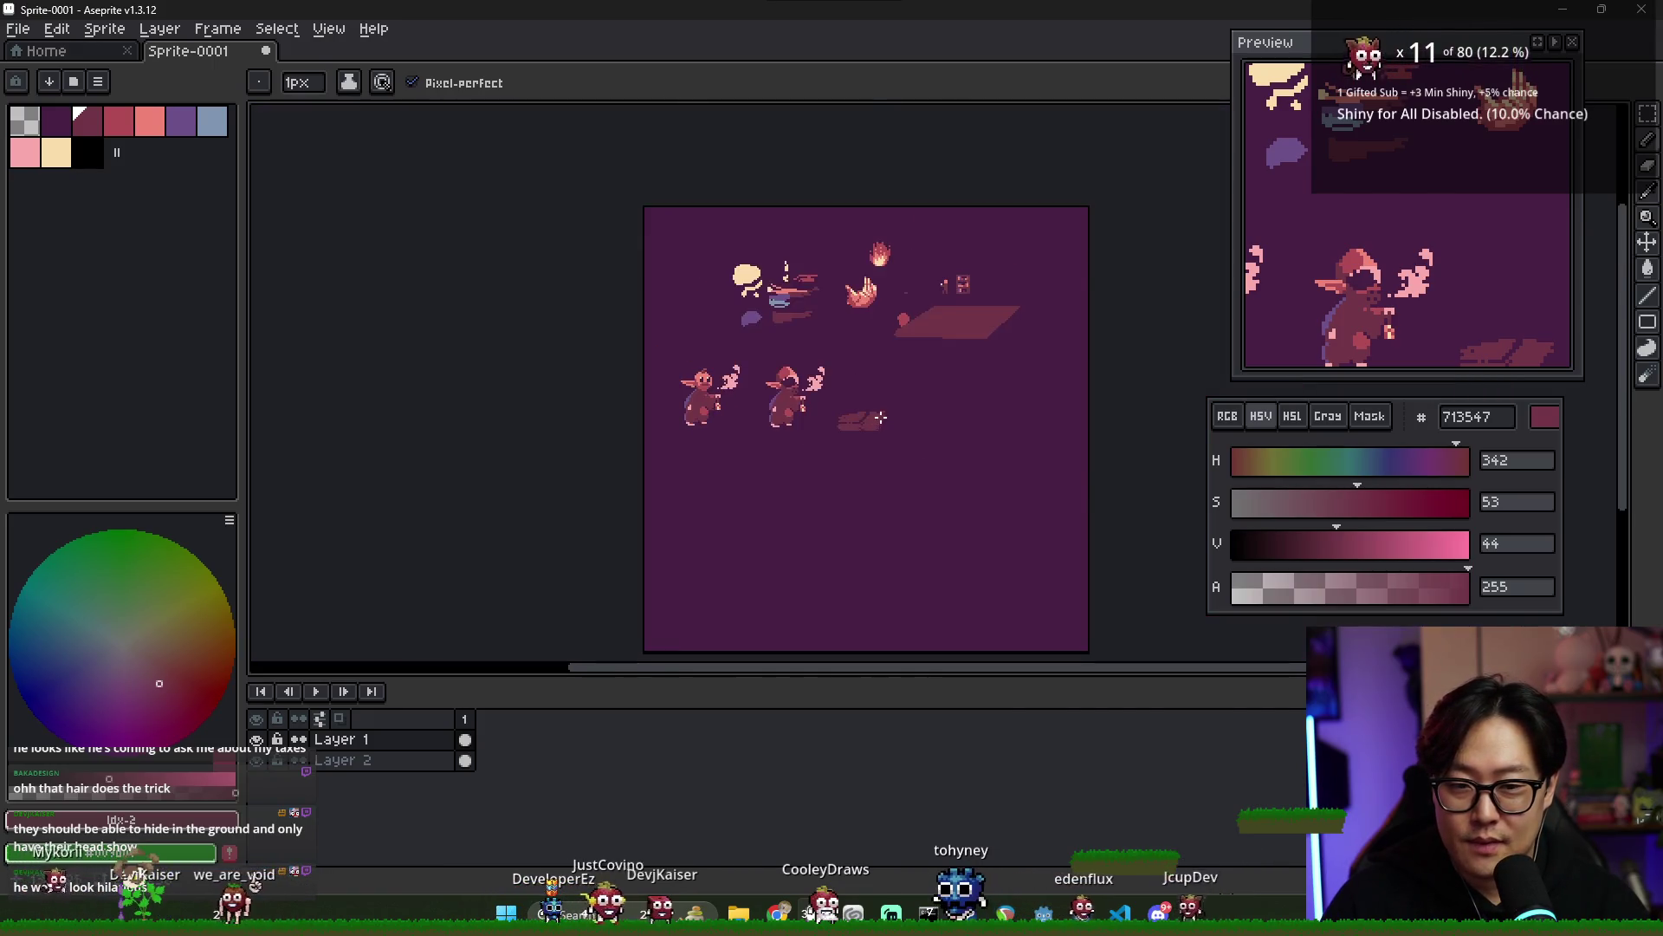
pyautogui.scroll(4, 836, 384)
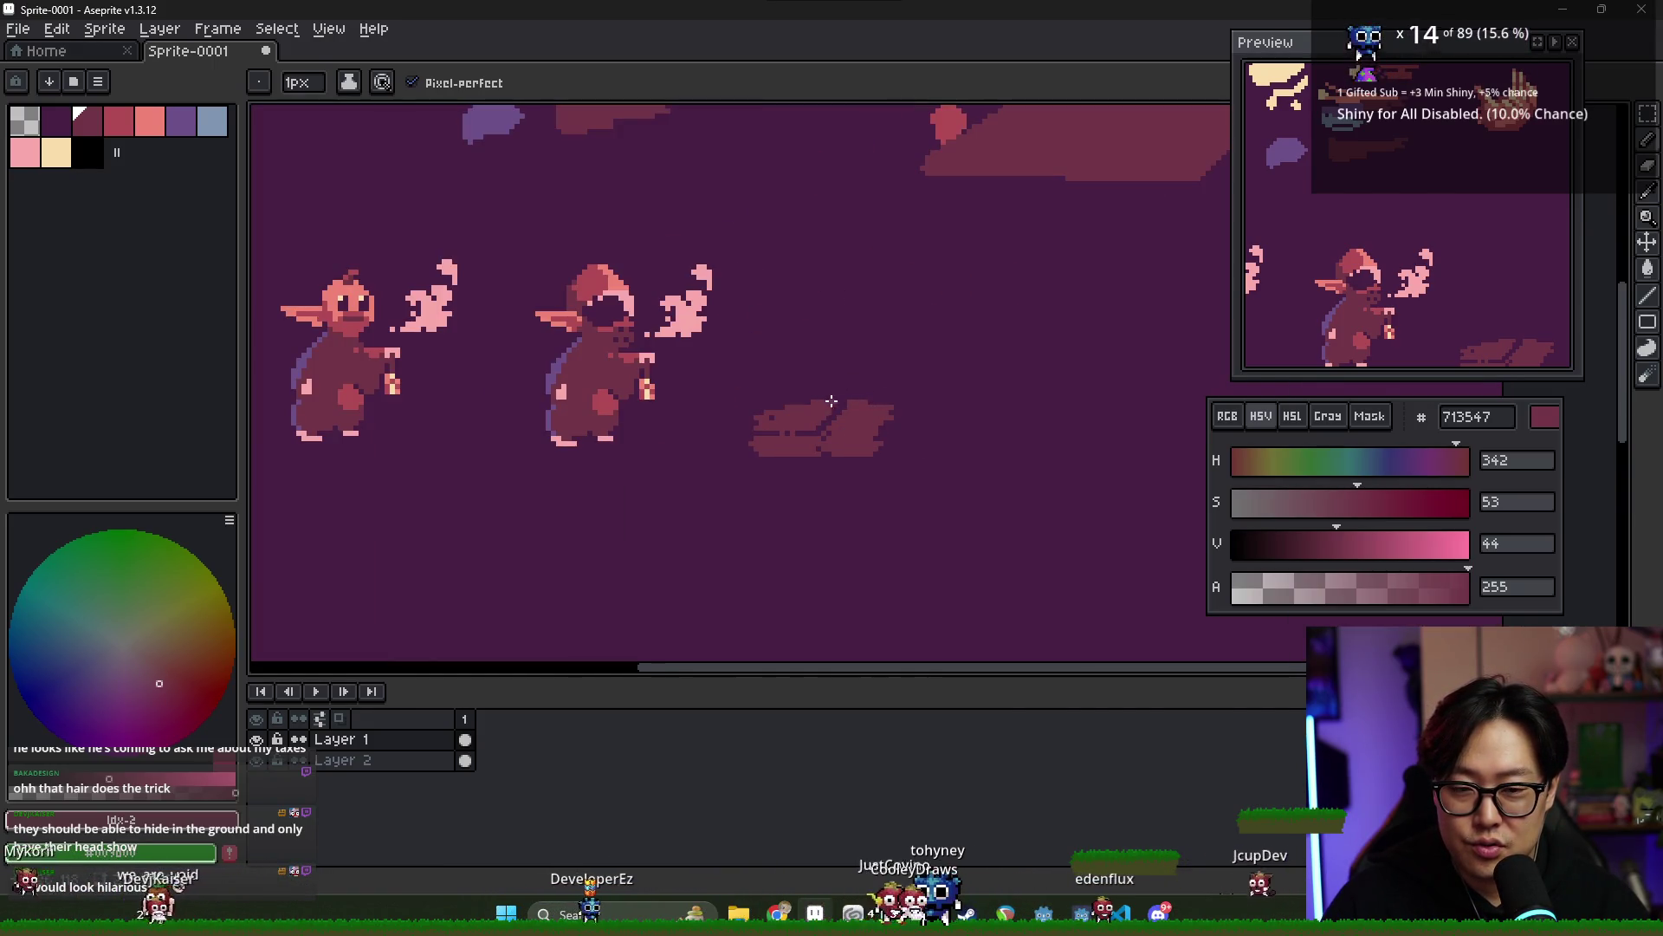
pyautogui.scroll(-1, 840, 405)
pyautogui.scroll(1, 814, 405)
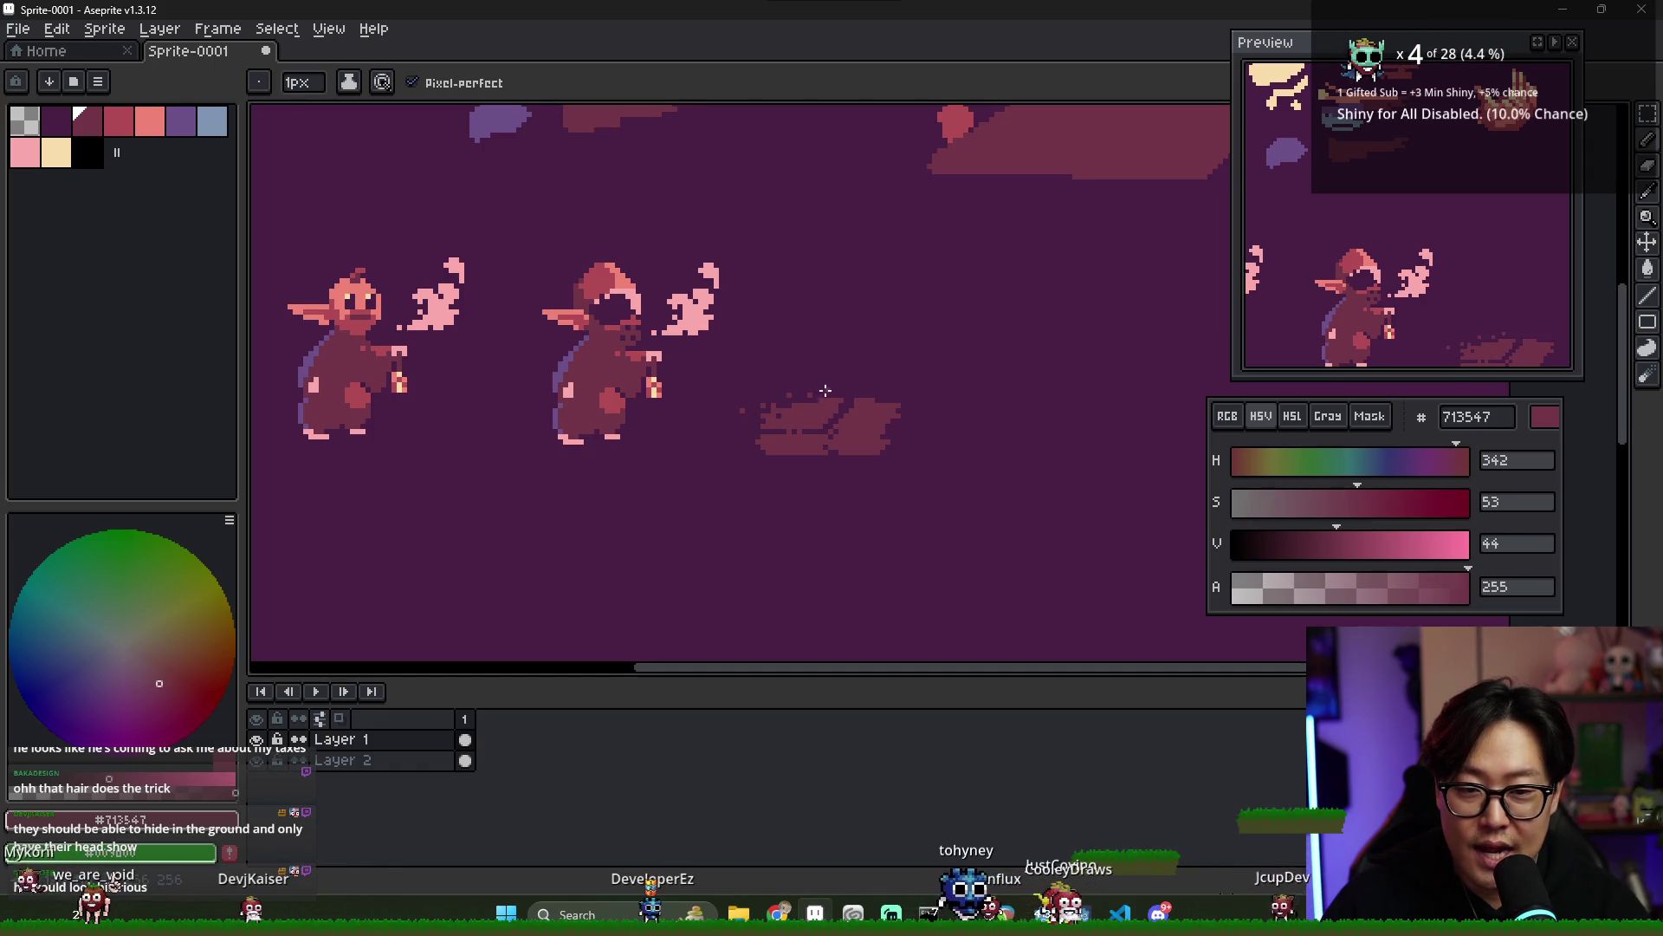
pyautogui.scroll(-3, 940, 399)
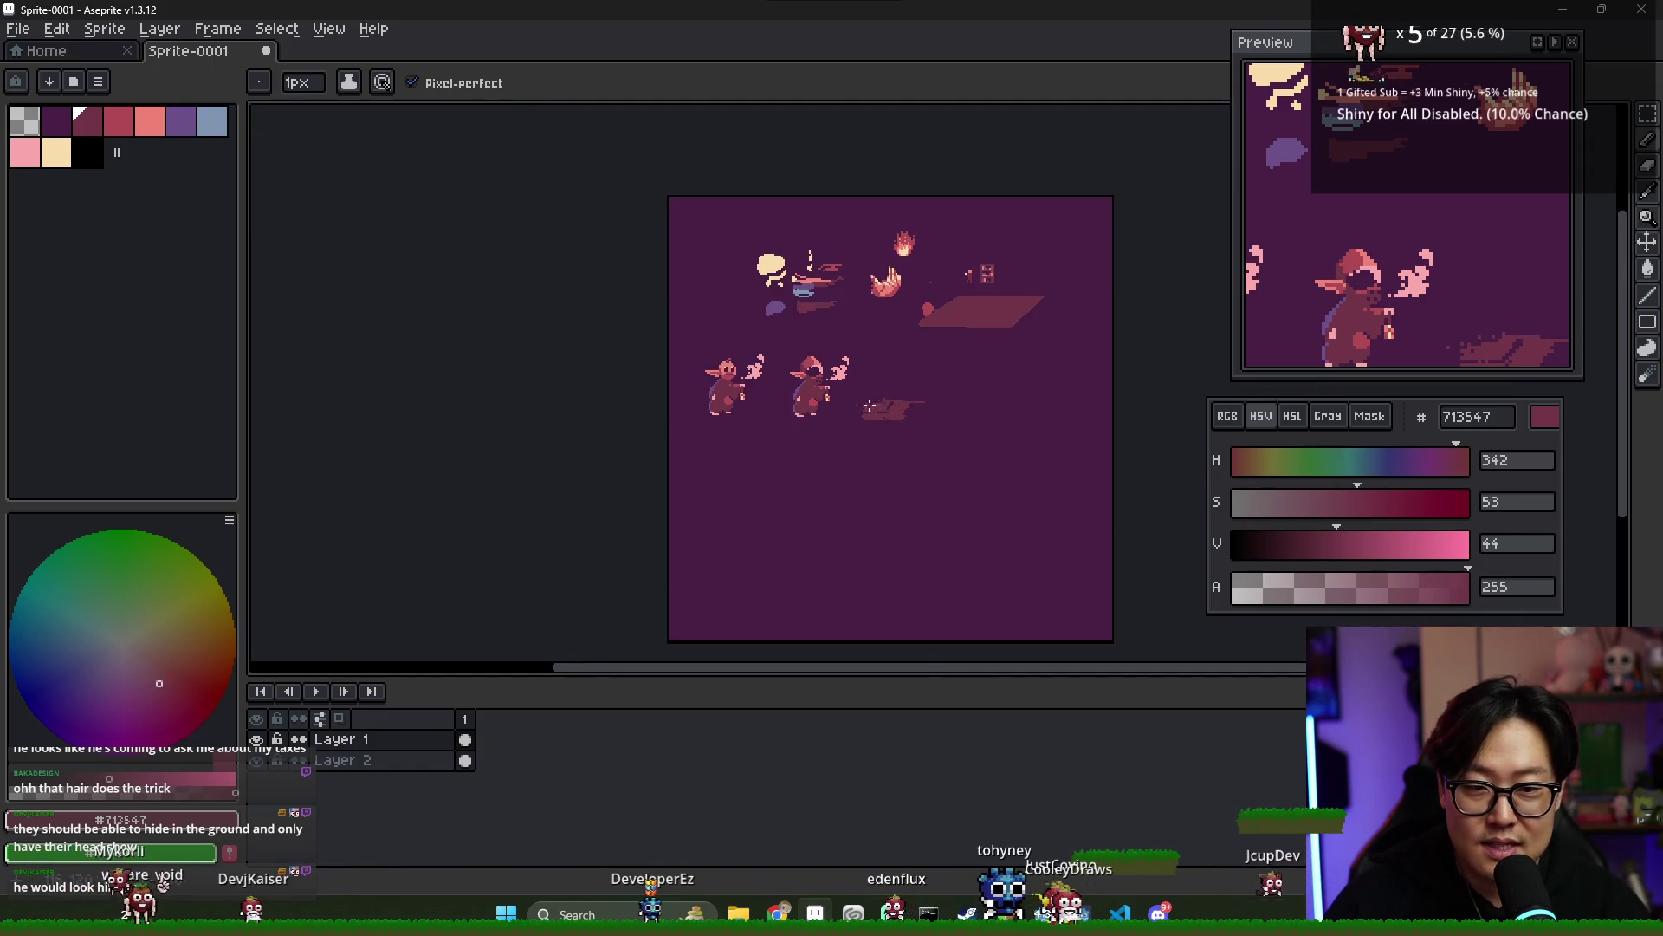
pyautogui.scroll(3, 897, 414)
pyautogui.hscroll(2, 995, 389)
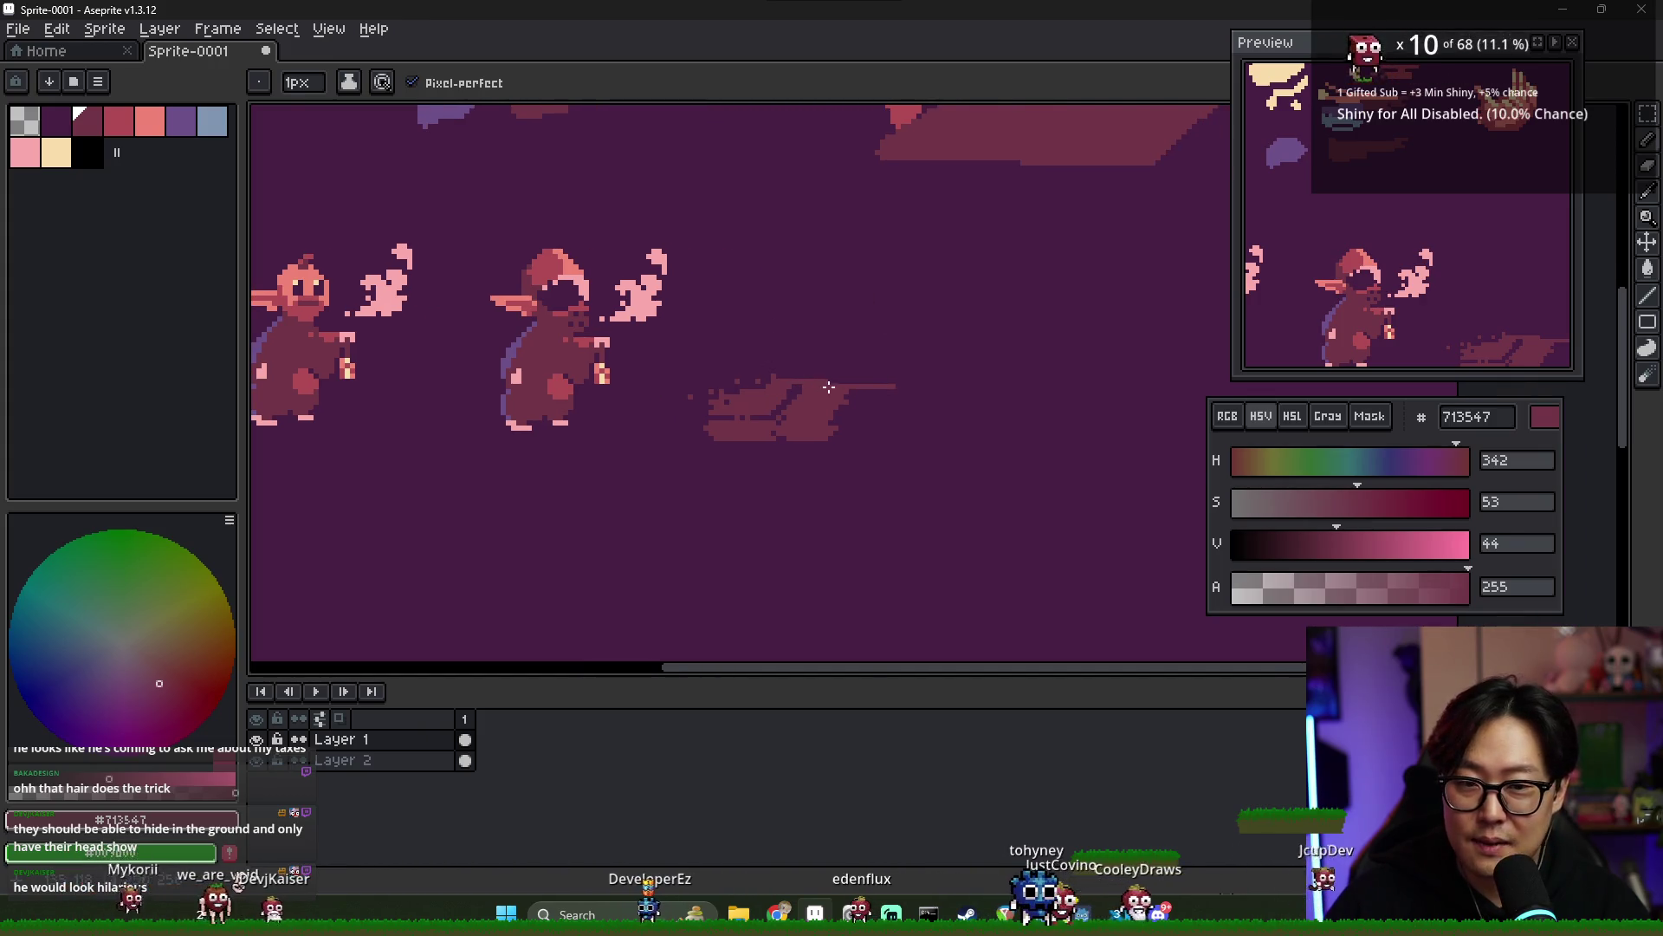
# - Draw three horizontal lines that stretch the platform into a long, flat plank
pyautogui.moveTo(895, 385); pyautogui.dragTo(999, 382)
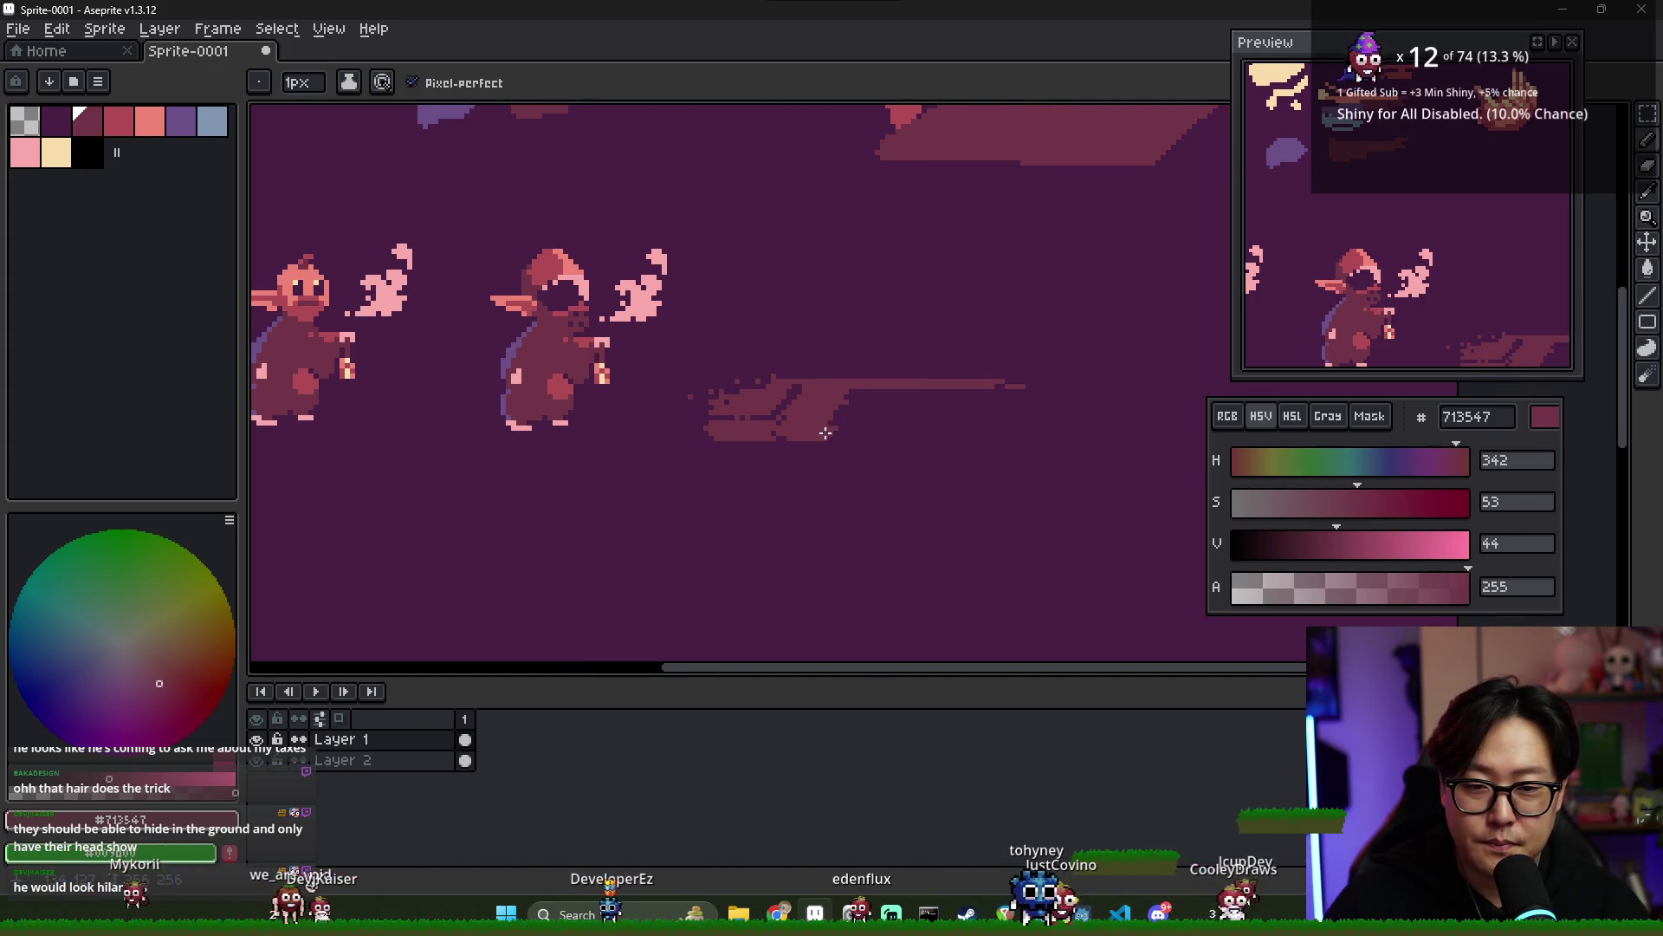
pyautogui.scroll(-1, 917, 435)
pyautogui.moveTo(879, 433); pyautogui.dragTo(1026, 432)
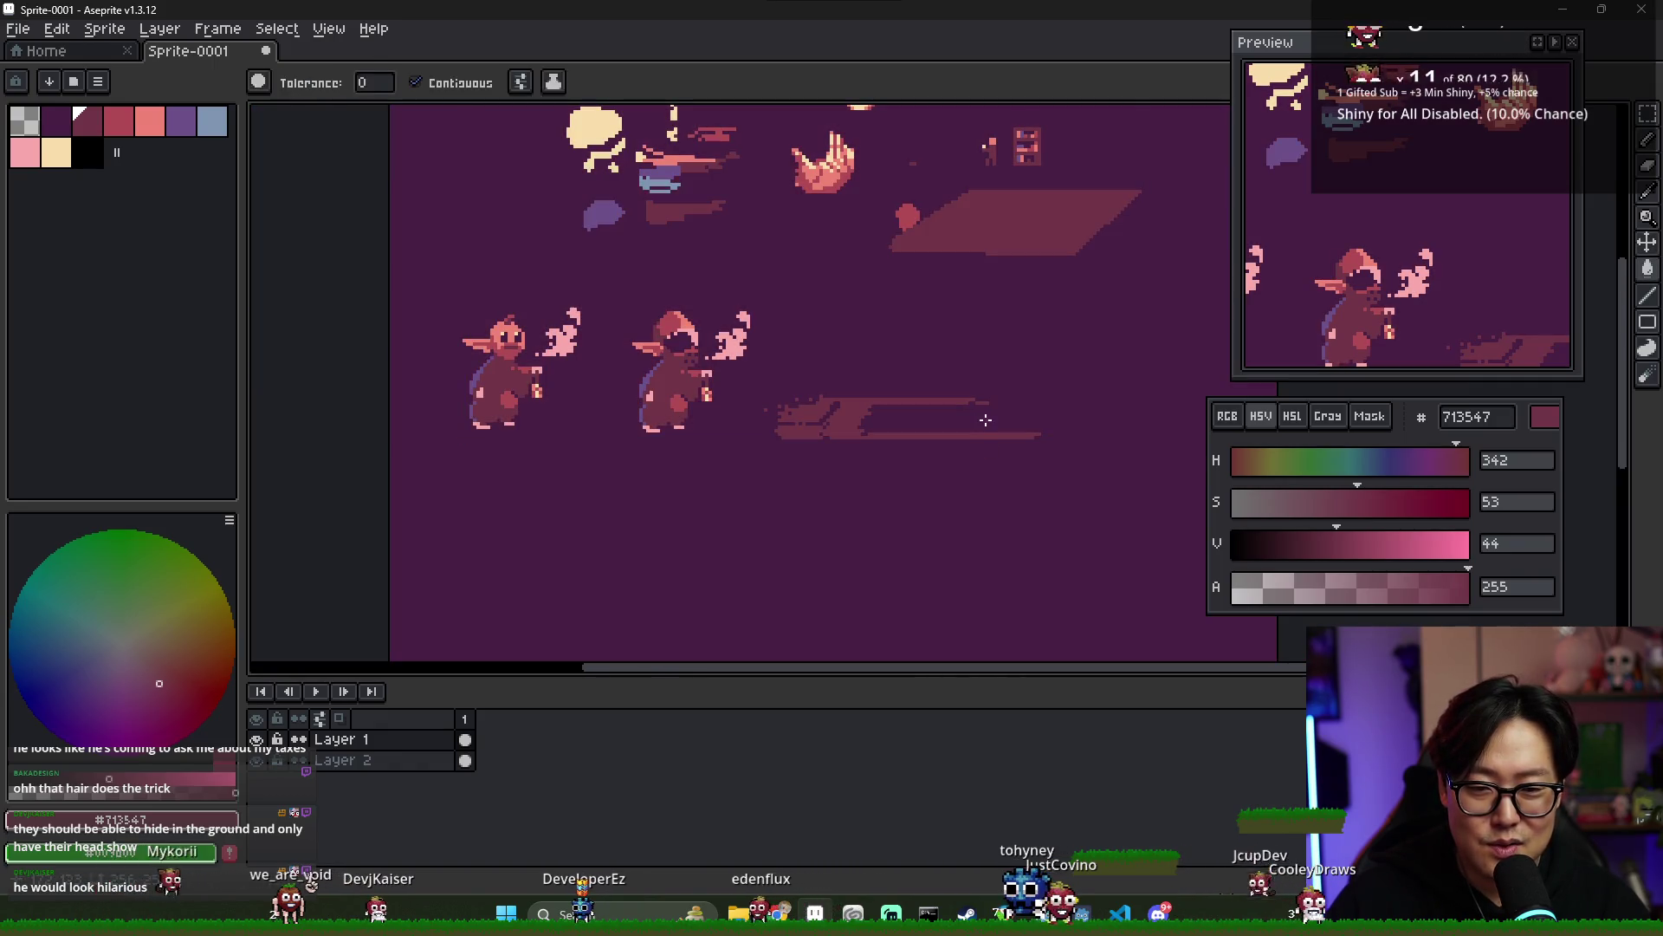
pyautogui.moveTo(866, 404); pyautogui.dragTo(988, 403)
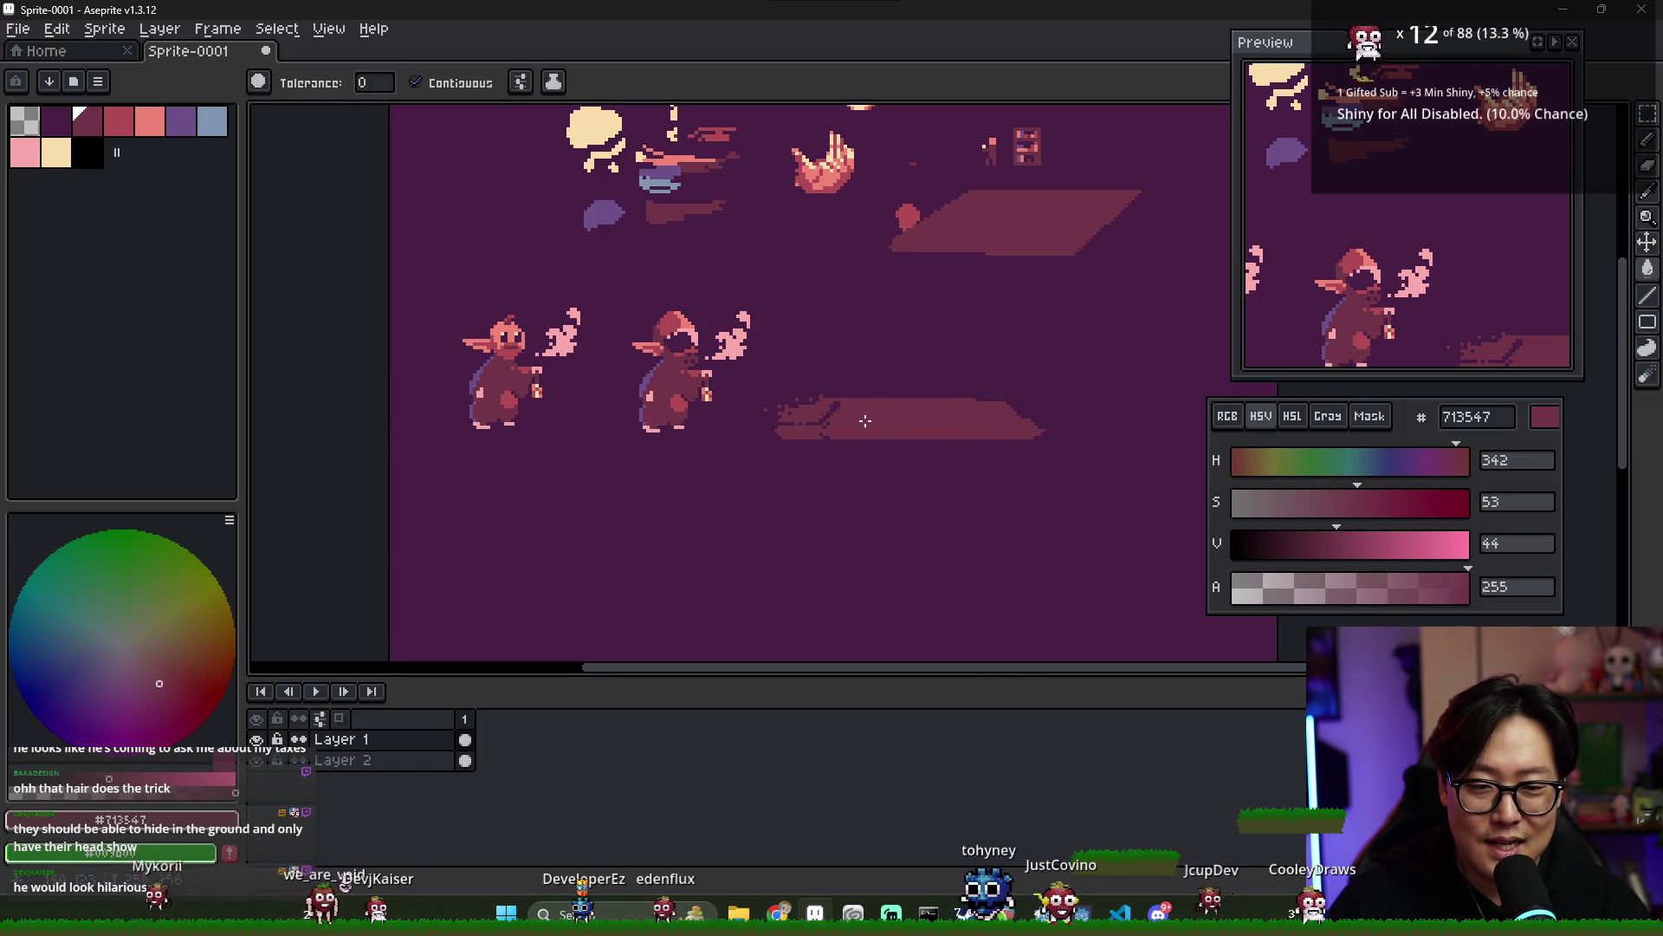
# - Eyedrop the dark background purple and the platform red, then bring up the window switcher
pyautogui.keyDown('alt'); pyautogui.click(835, 401); pyautogui.keyUp('alt')
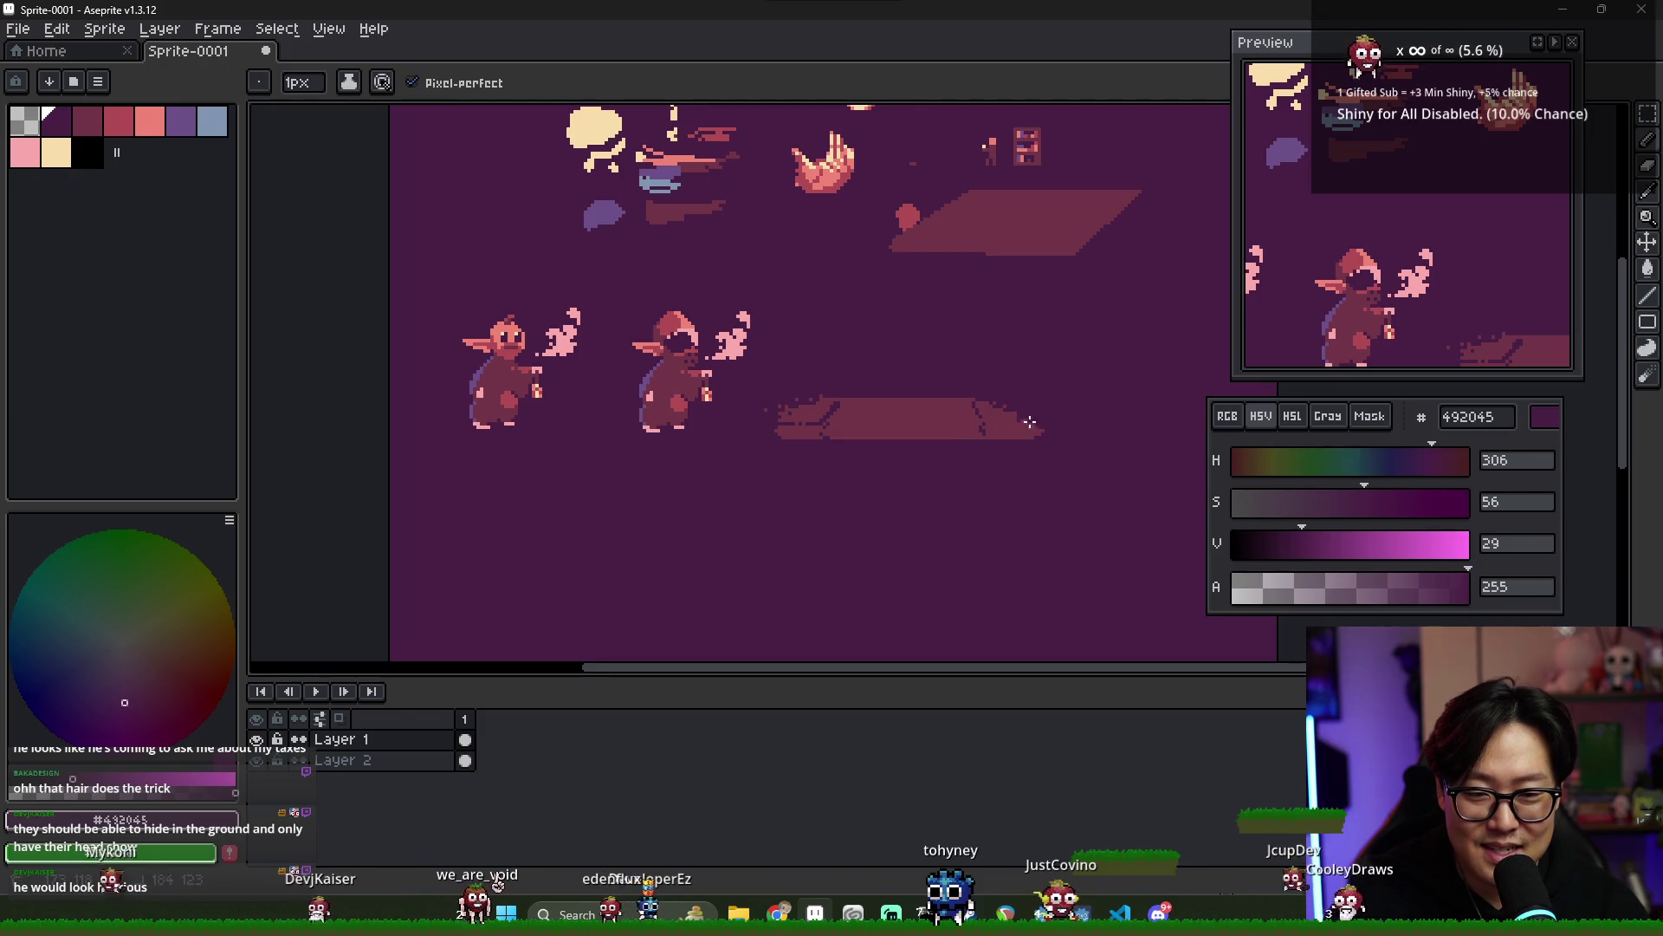
pyautogui.scroll(2, 1039, 433)
pyautogui.keyDown('alt'); pyautogui.click(999, 421); pyautogui.keyUp('alt')
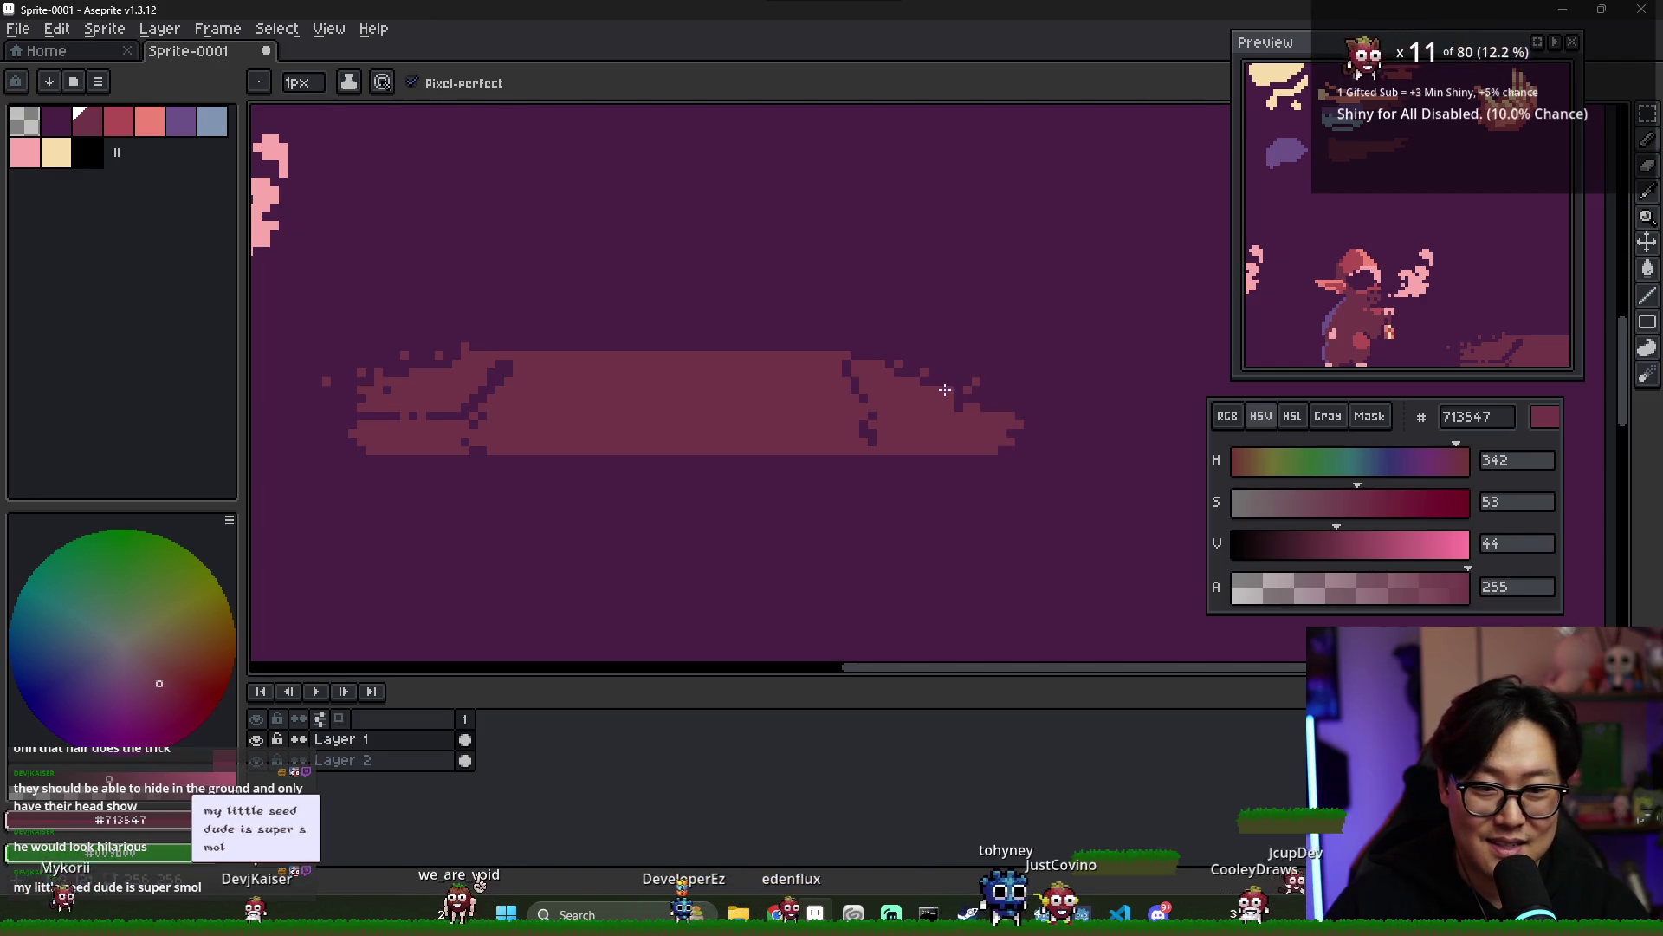
pyautogui.scroll(-2, 945, 394)
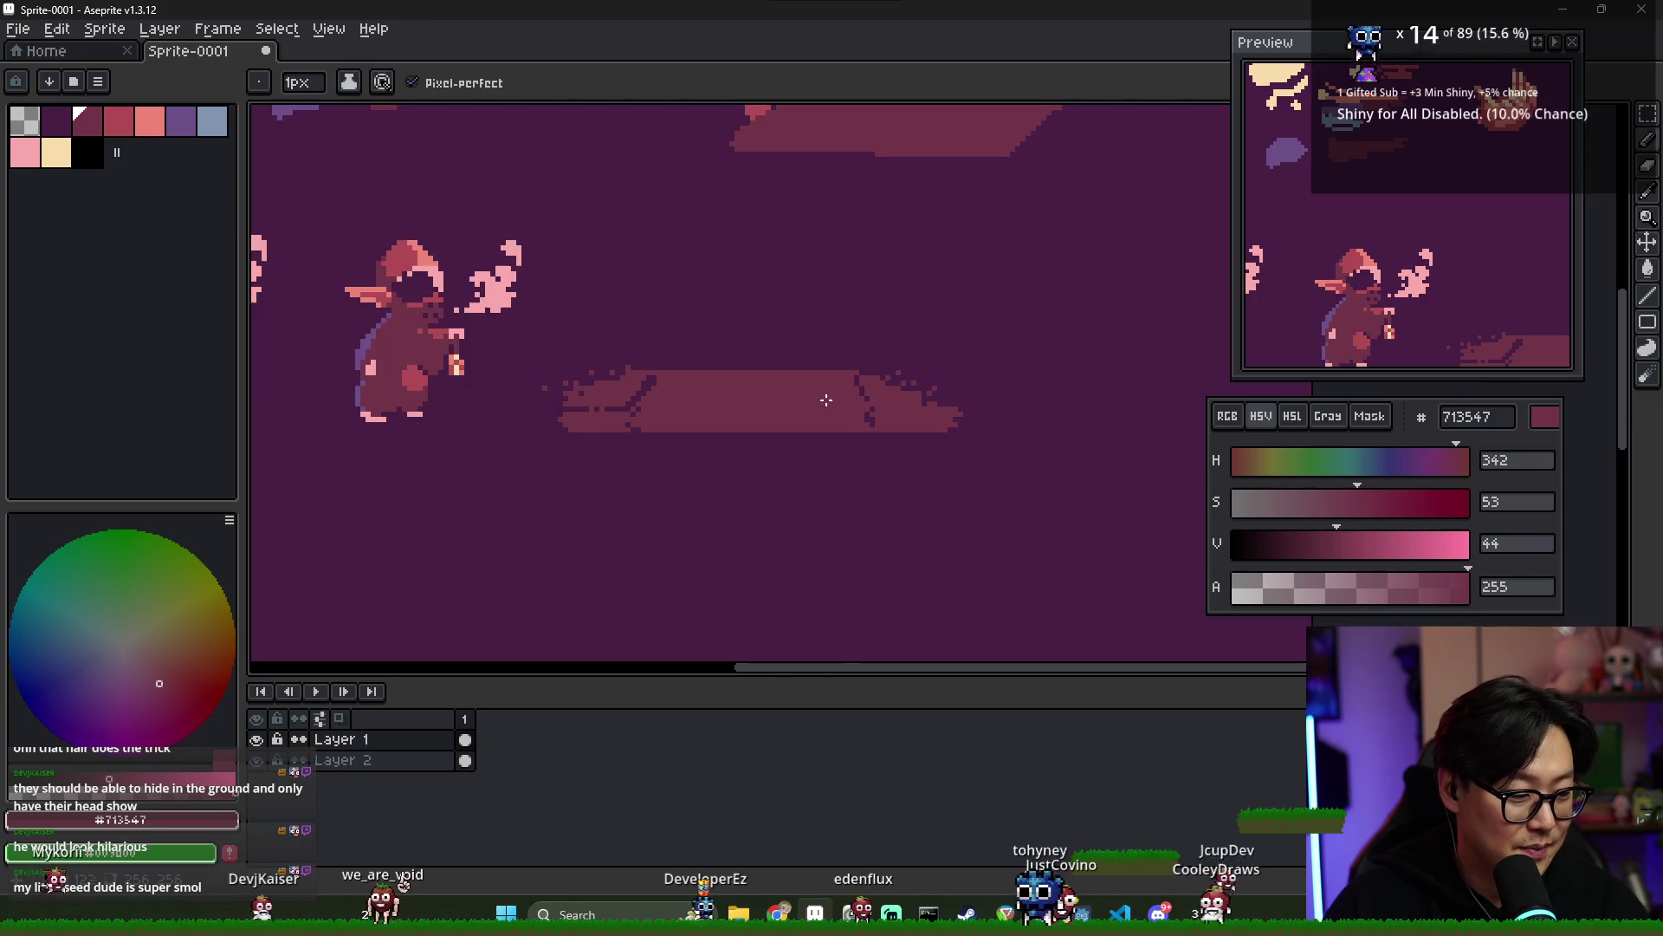
pyautogui.hotkey('alt', 'Tab')
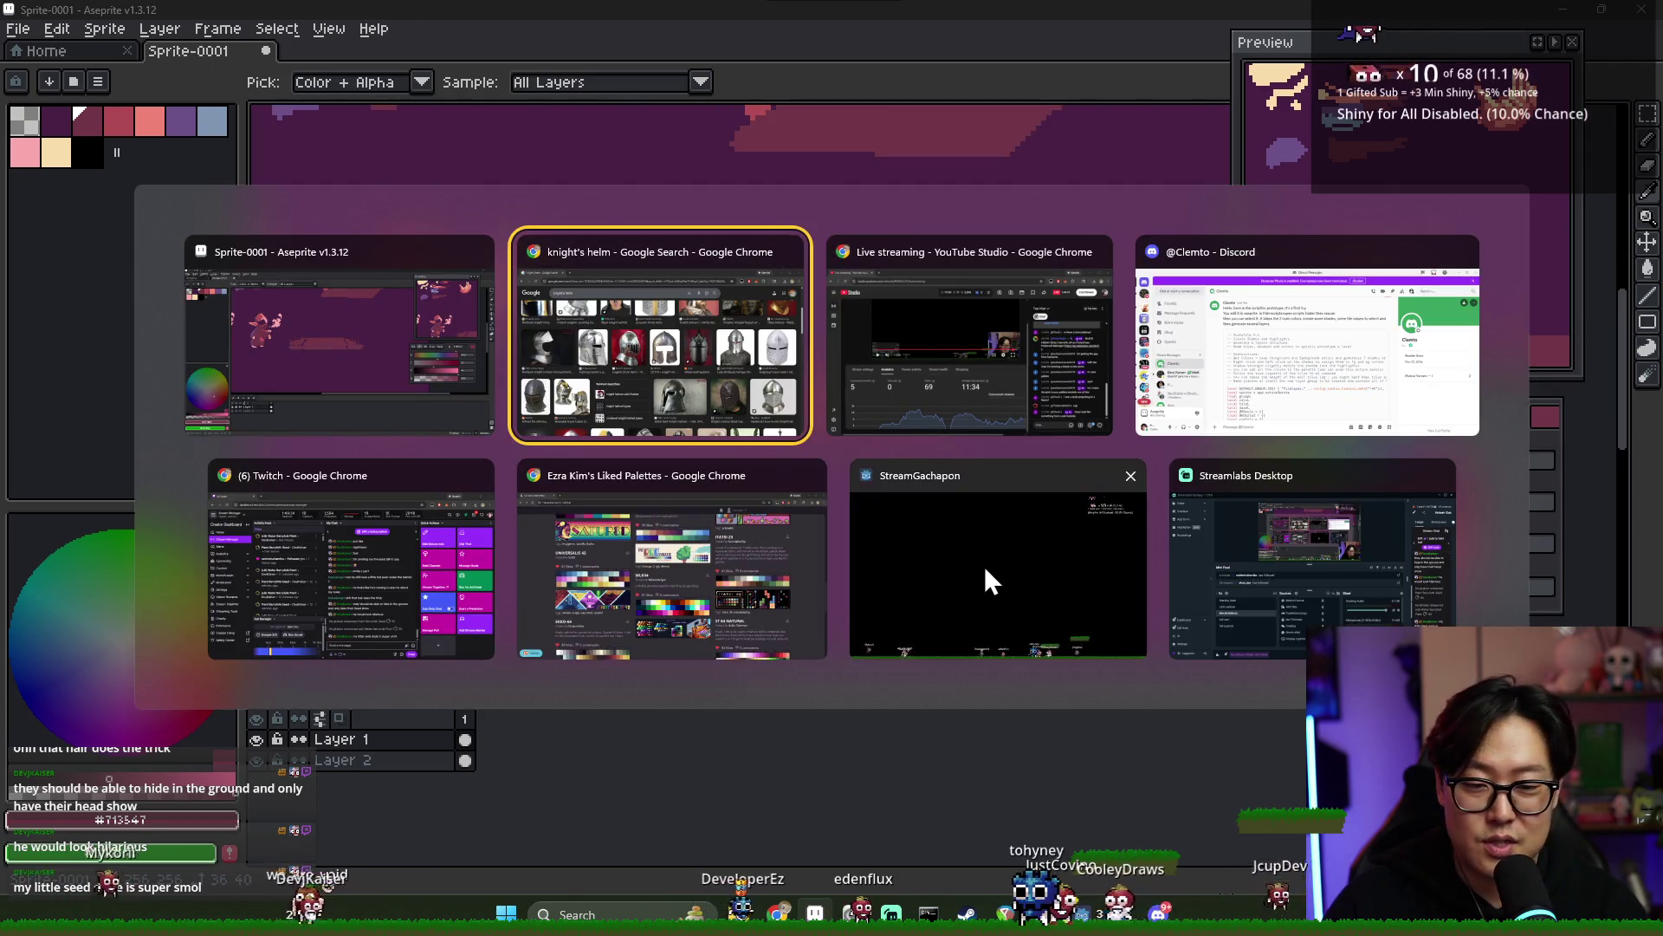
# - Detour to the StreamGachapon window, then switch back to Aseprite
pyautogui.click(985, 564)
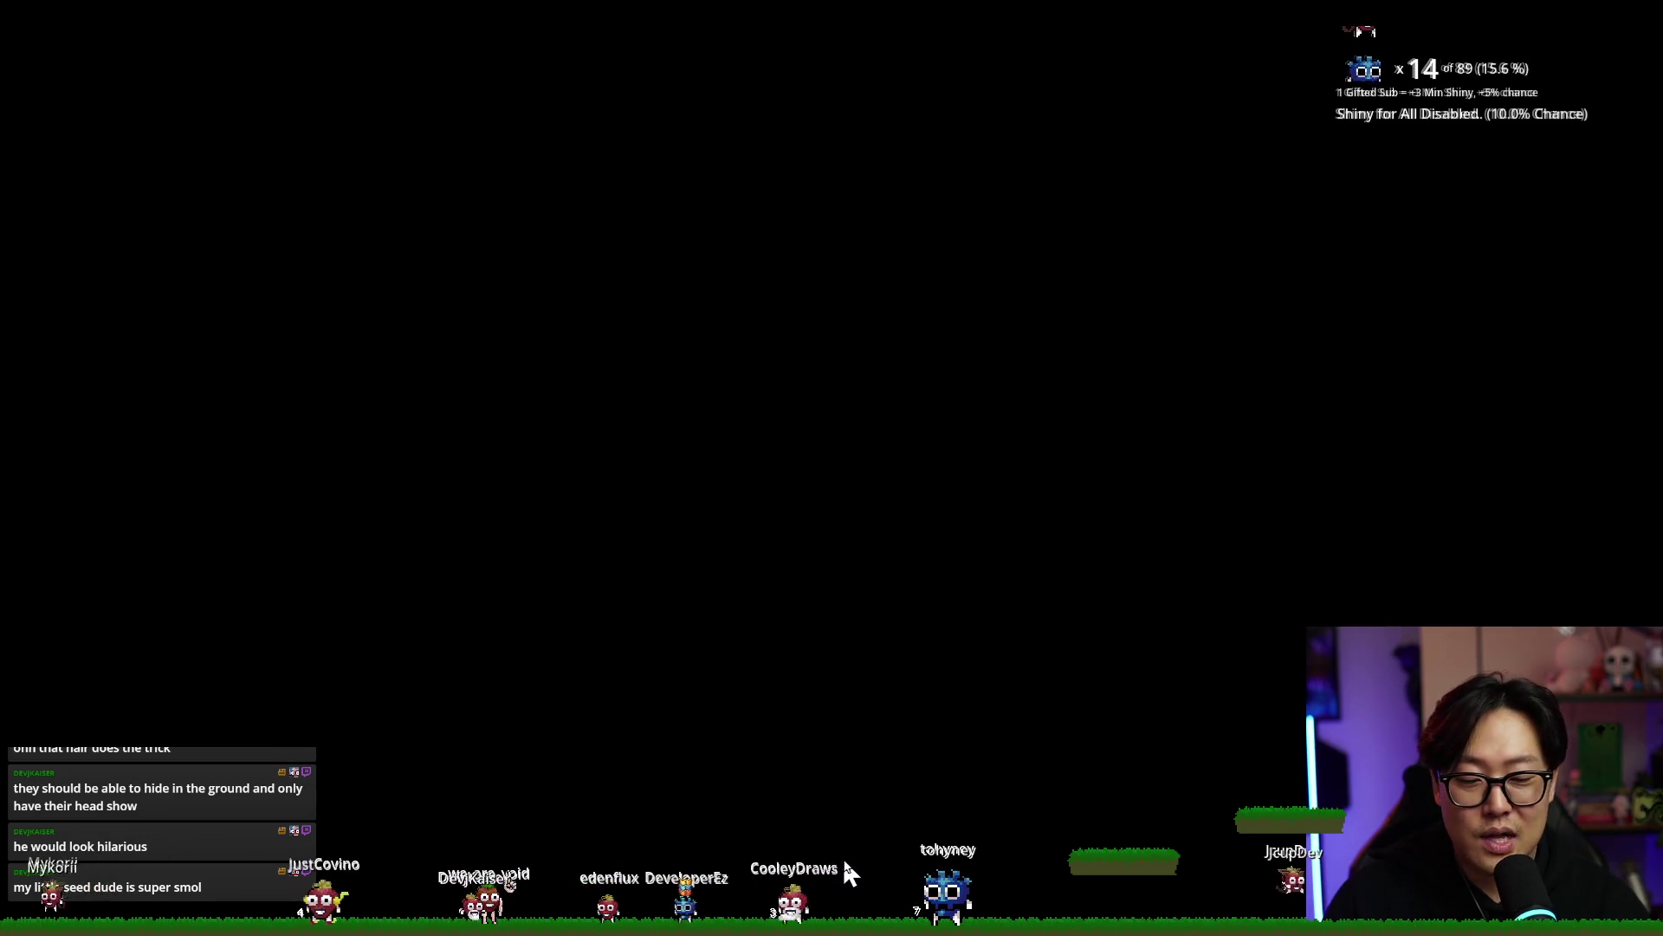
pyautogui.hotkey('alt', 'Tab')
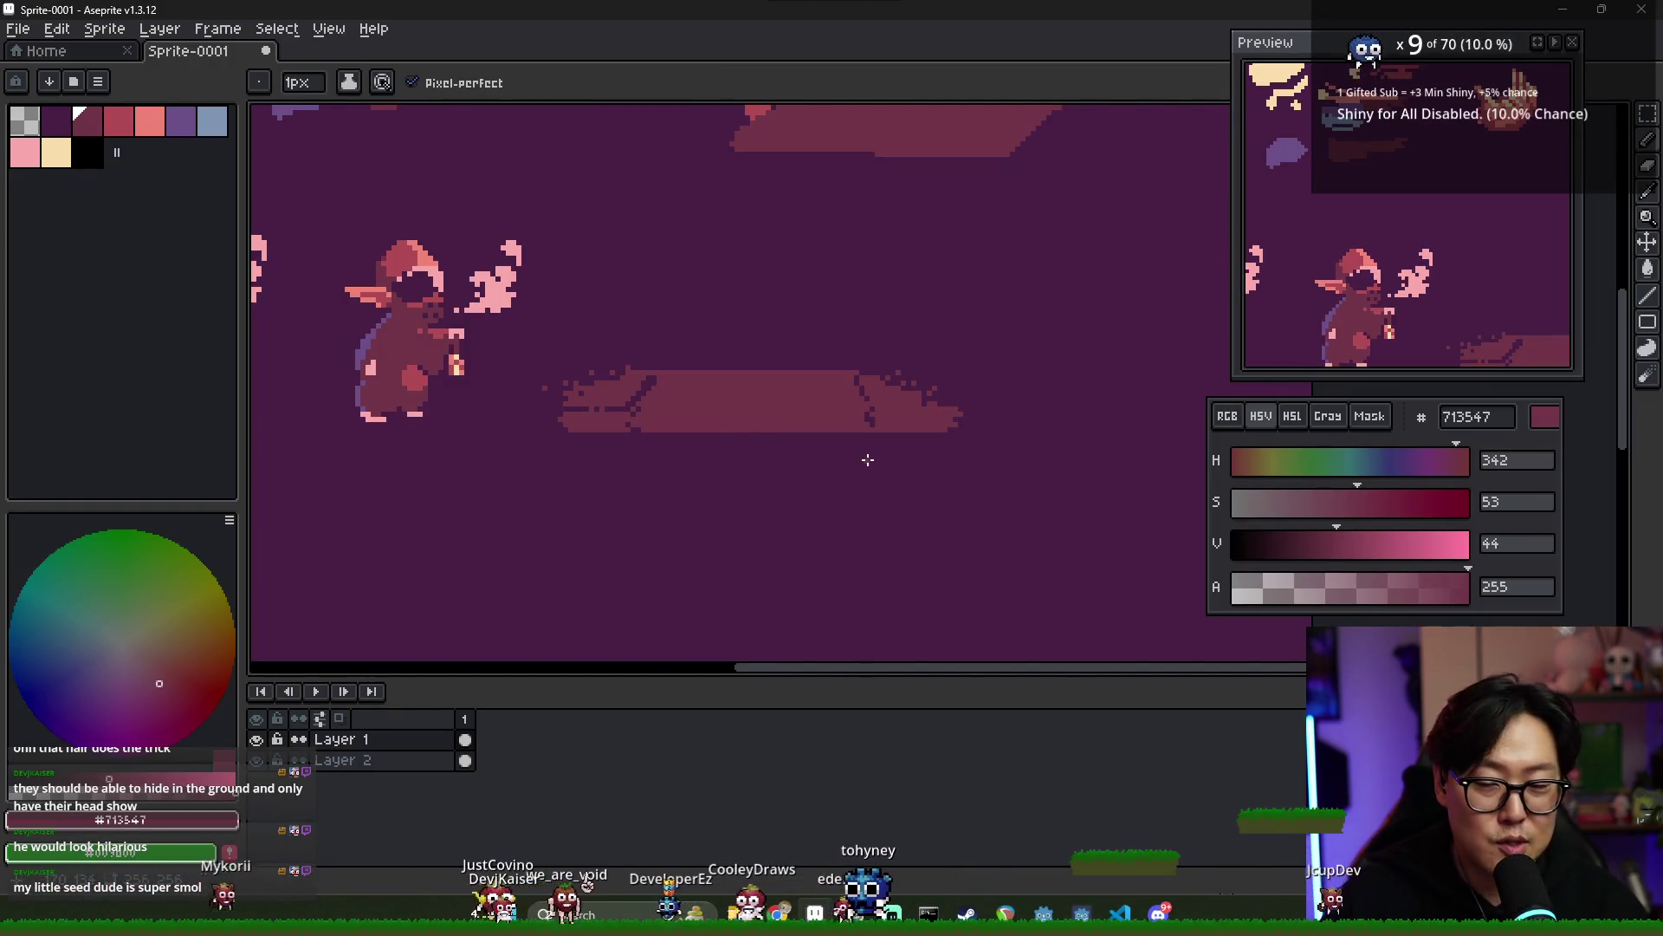
# - Pick background purple #492045 and draw a vertical seam splitting the plank
pyautogui.keyDown('alt'); pyautogui.click(854, 368); pyautogui.keyUp('alt')
pyautogui.moveTo(746, 381); pyautogui.dragTo(745, 375)
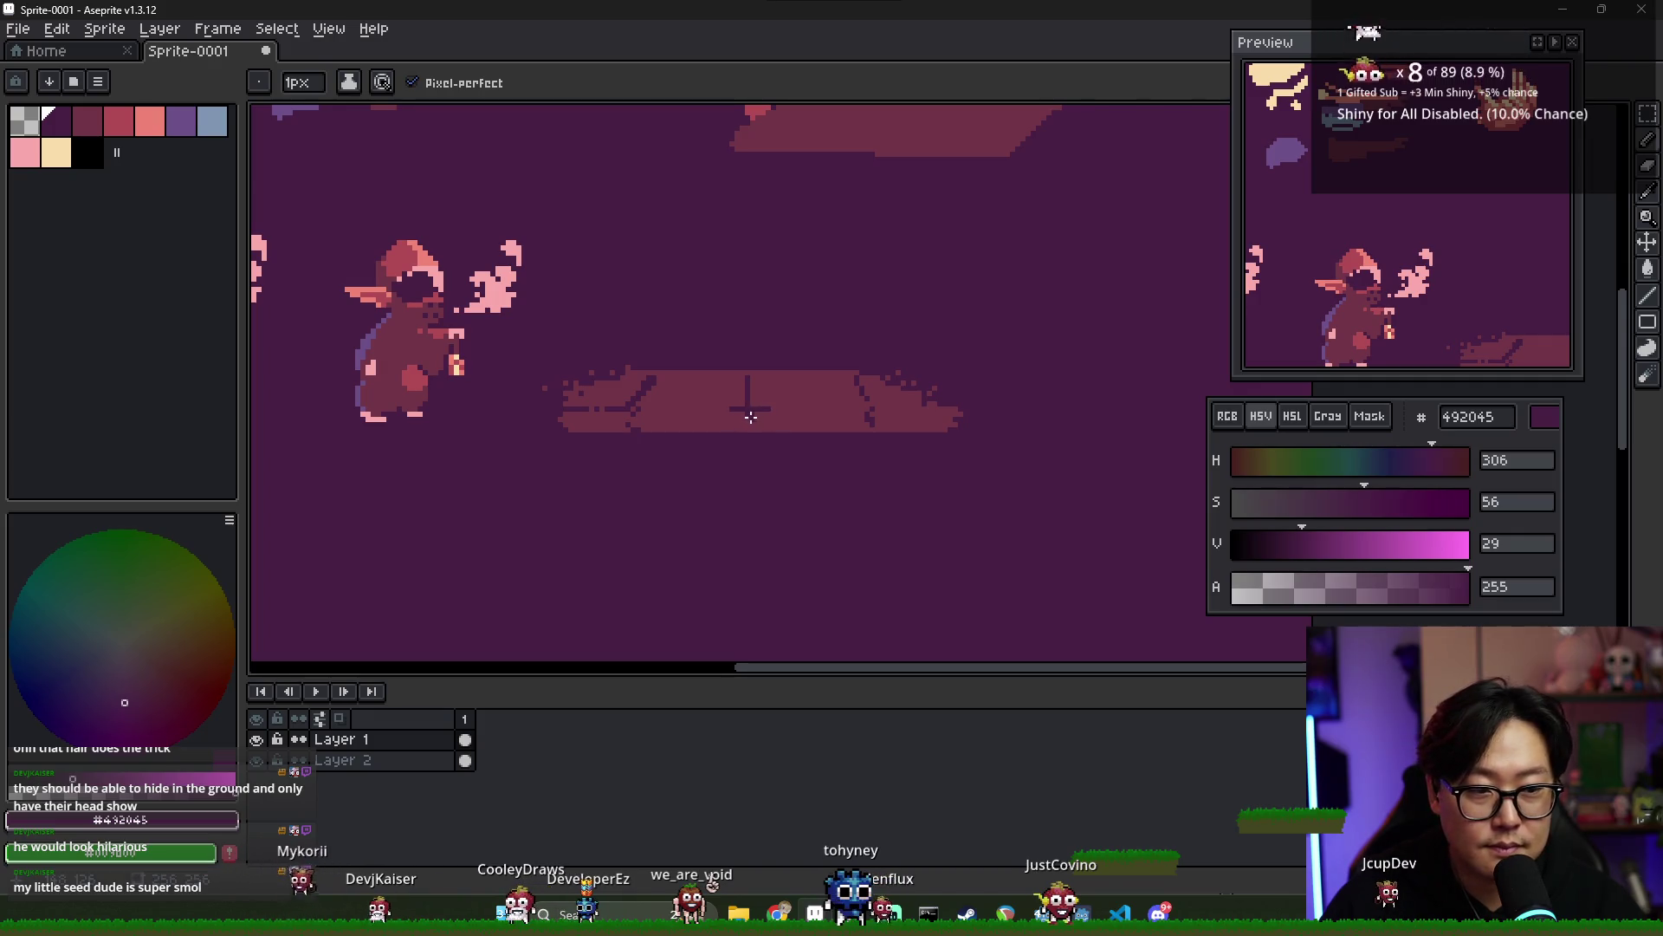
pyautogui.scroll(-3, 821, 423)
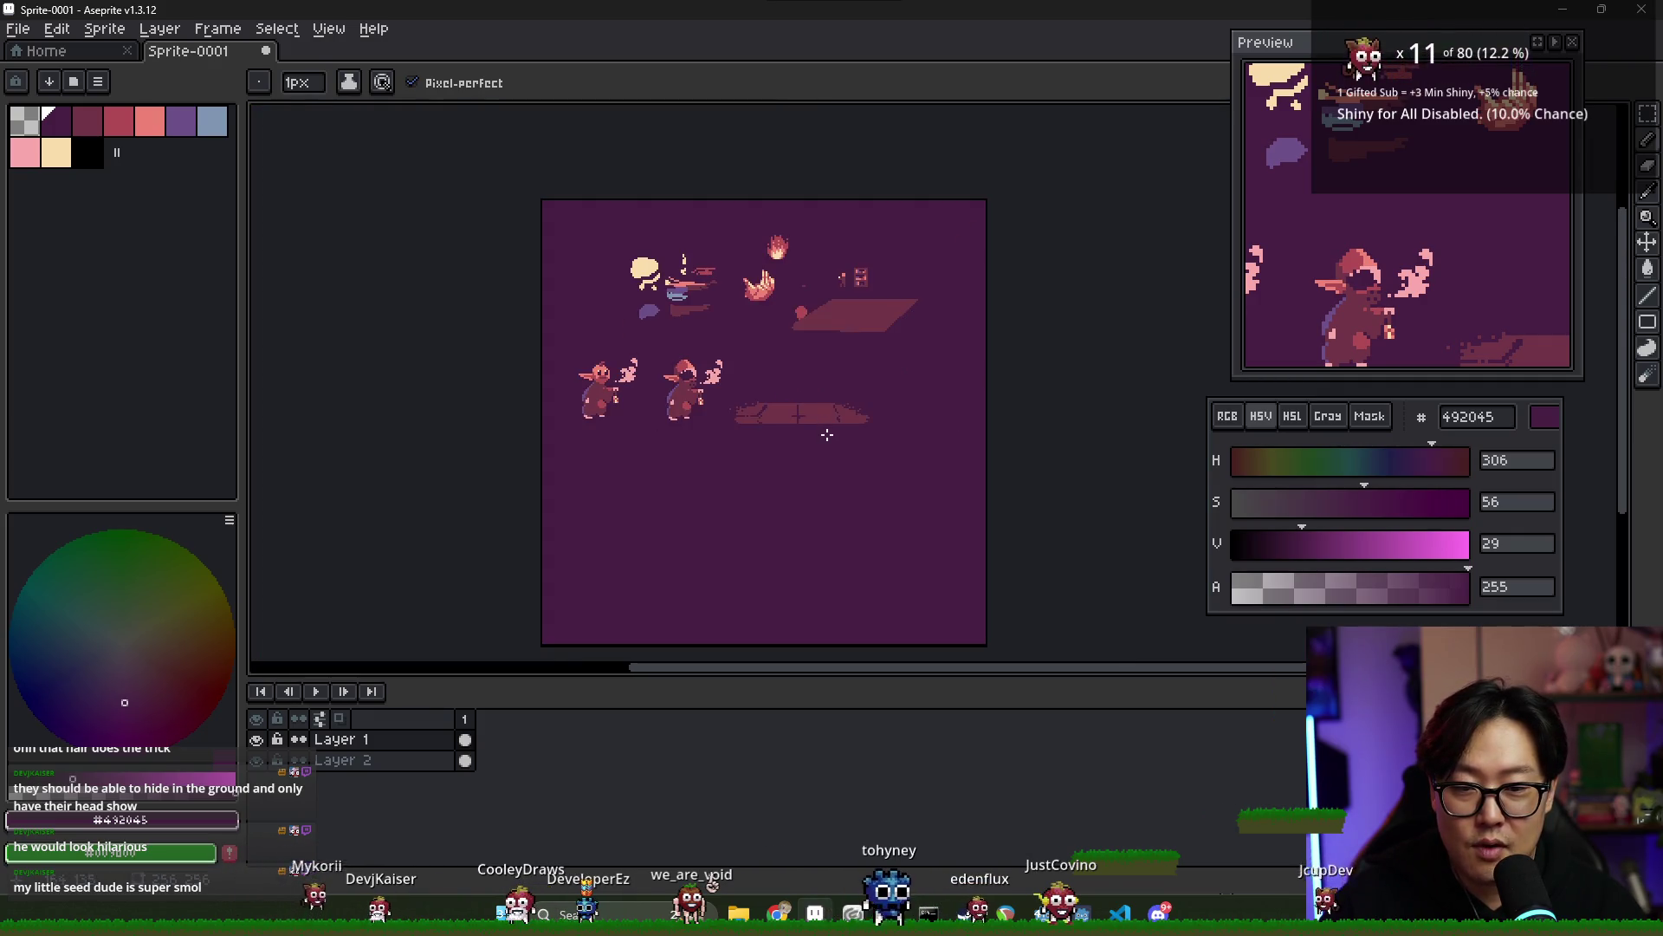
pyautogui.scroll(2, 828, 435)
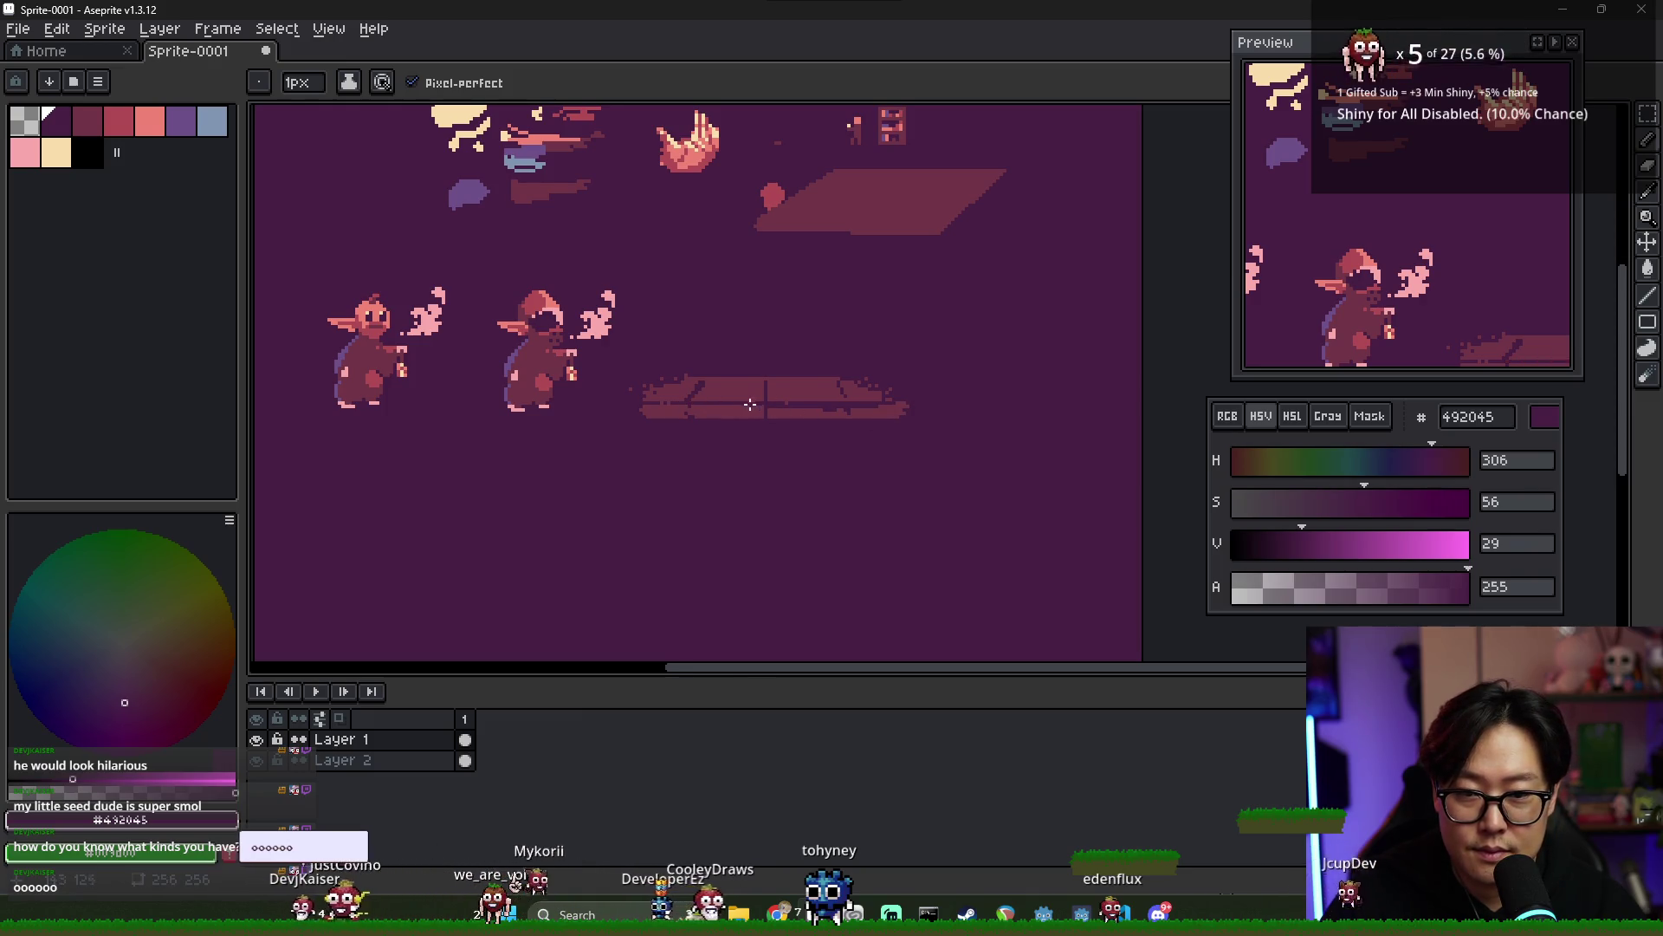
pyautogui.scroll(-3, 750, 404)
pyautogui.scroll(3, 745, 420)
pyautogui.scroll(2, 685, 380)
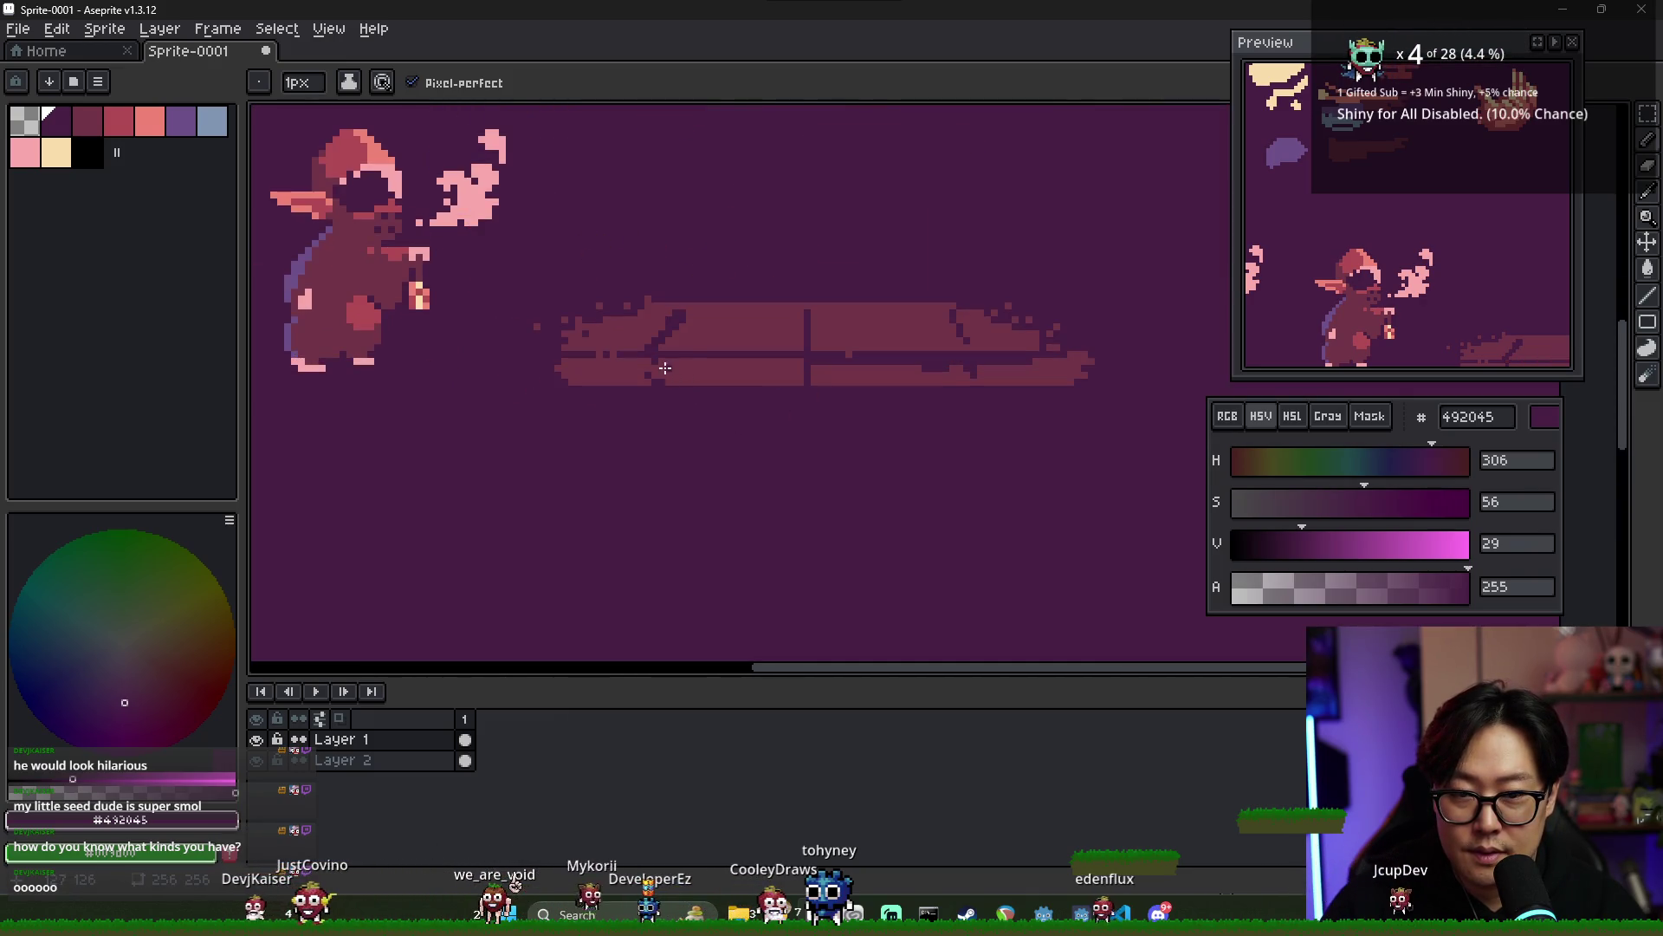
# - Try a paint-bucket fill on the platform and undo it
pyautogui.press('g')
pyautogui.click(693, 379)
pyautogui.hotkey('ctrl', 'z')
pyautogui.scroll(-2, 745, 378)
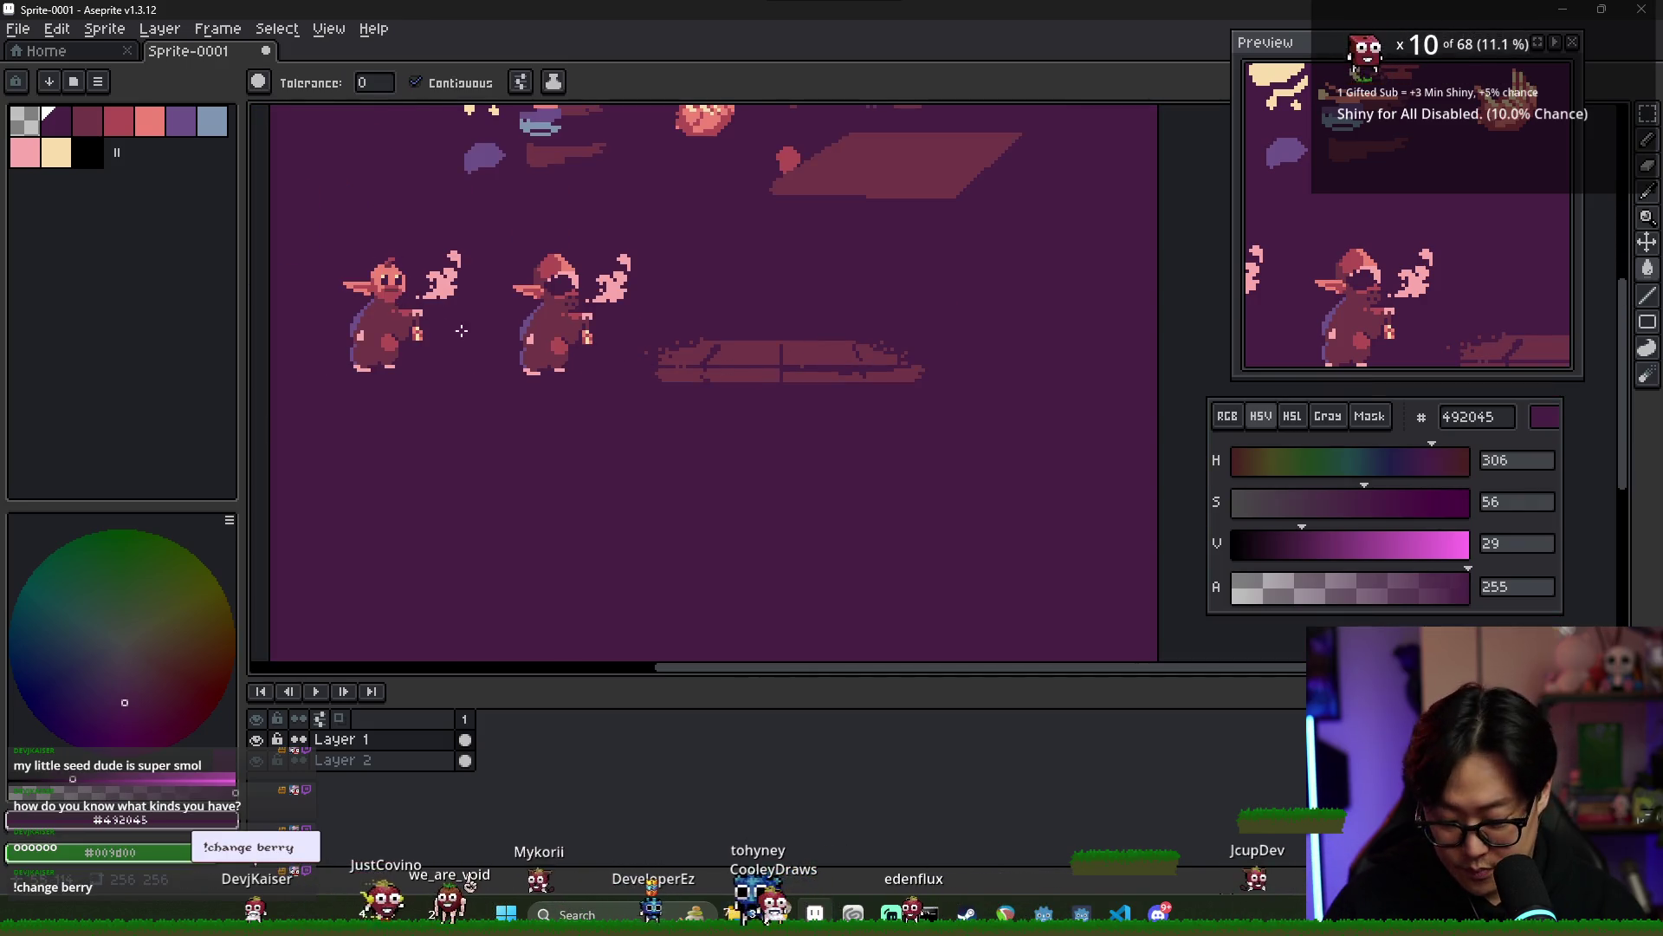
# - Marquee-select both elves and drag them slightly lower and to the left
pyautogui.press('m')
pyautogui.moveTo(630, 380)
pyautogui.mouseDown()
pyautogui.moveTo(529, 242)
pyautogui.moveTo(330, 230)
pyautogui.mouseUp()
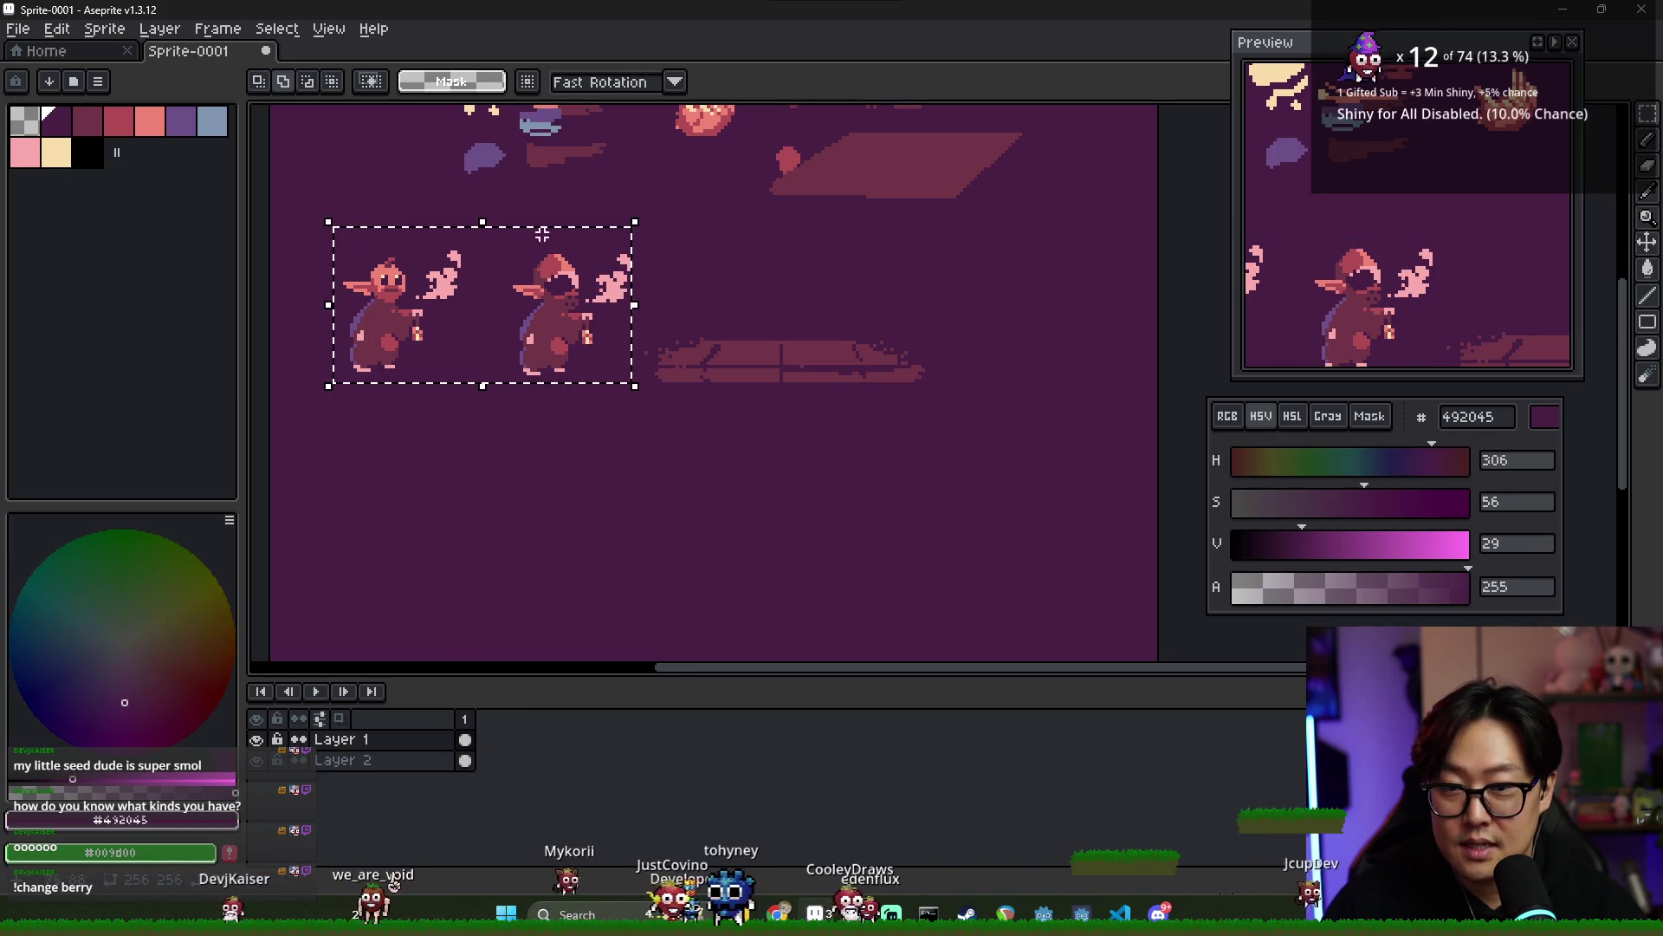
pyautogui.moveTo(549, 316)
pyautogui.mouseDown()
pyautogui.moveTo(920, 304)
pyautogui.moveTo(531, 326)
pyautogui.mouseUp()
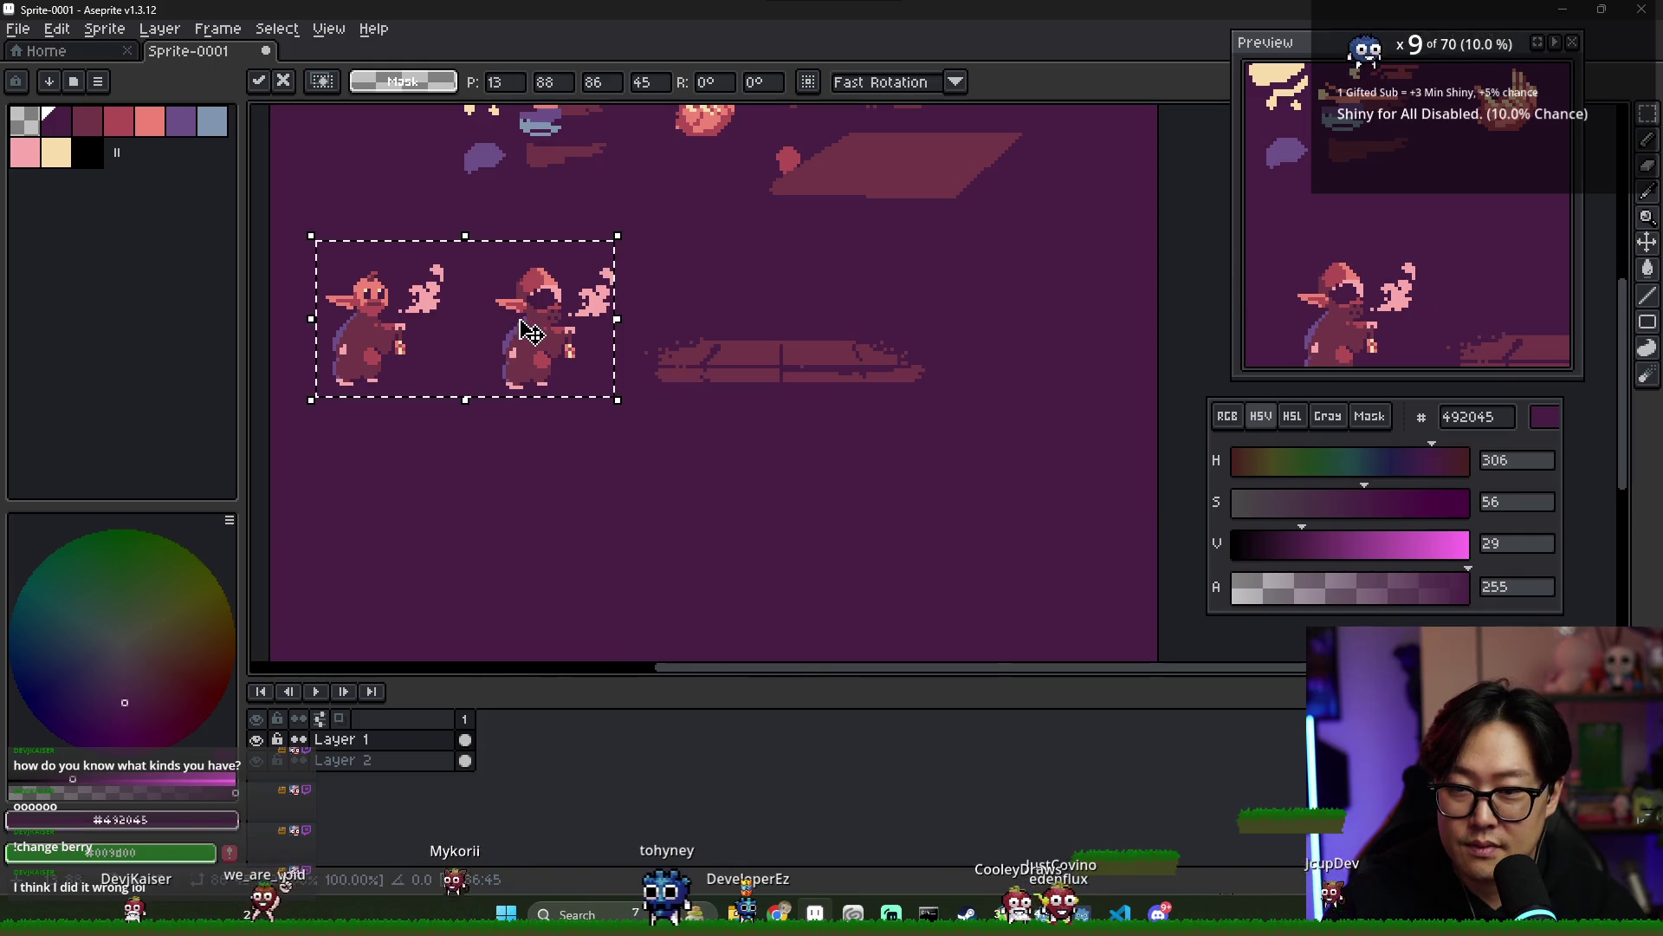
# - Commit the elves in their new position and zoom and pan to inspect them
pyautogui.press('Return')
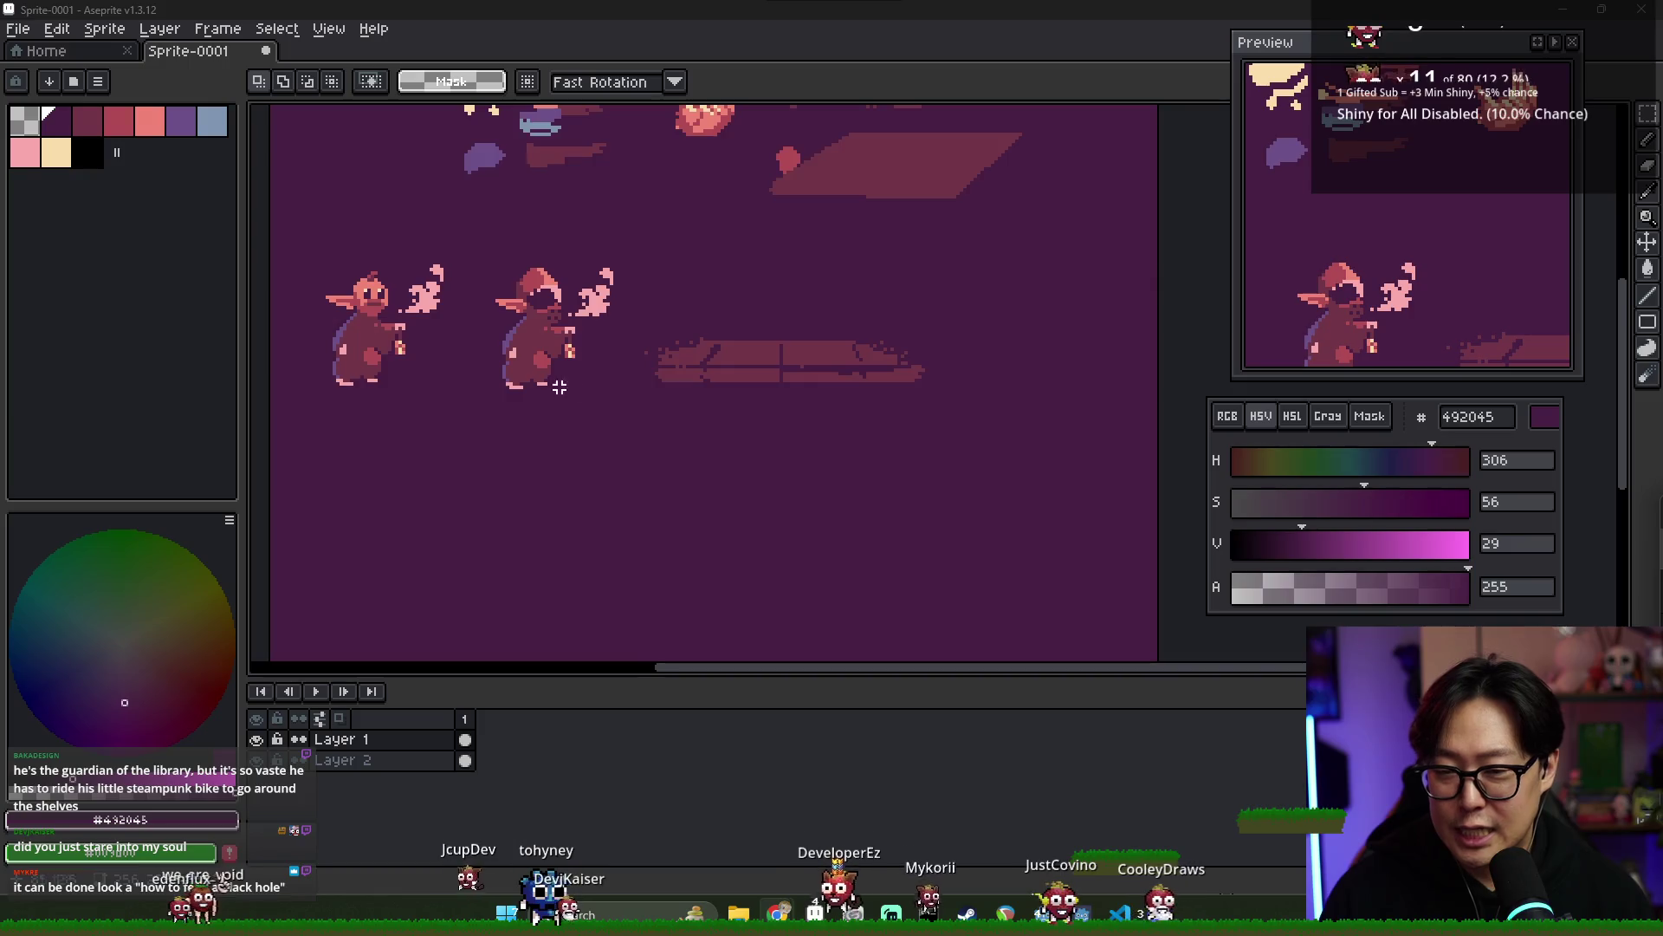
pyautogui.scroll(2, 515, 324)
pyautogui.scroll(-2, 514, 324)
pyautogui.scroll(3, 515, 324)
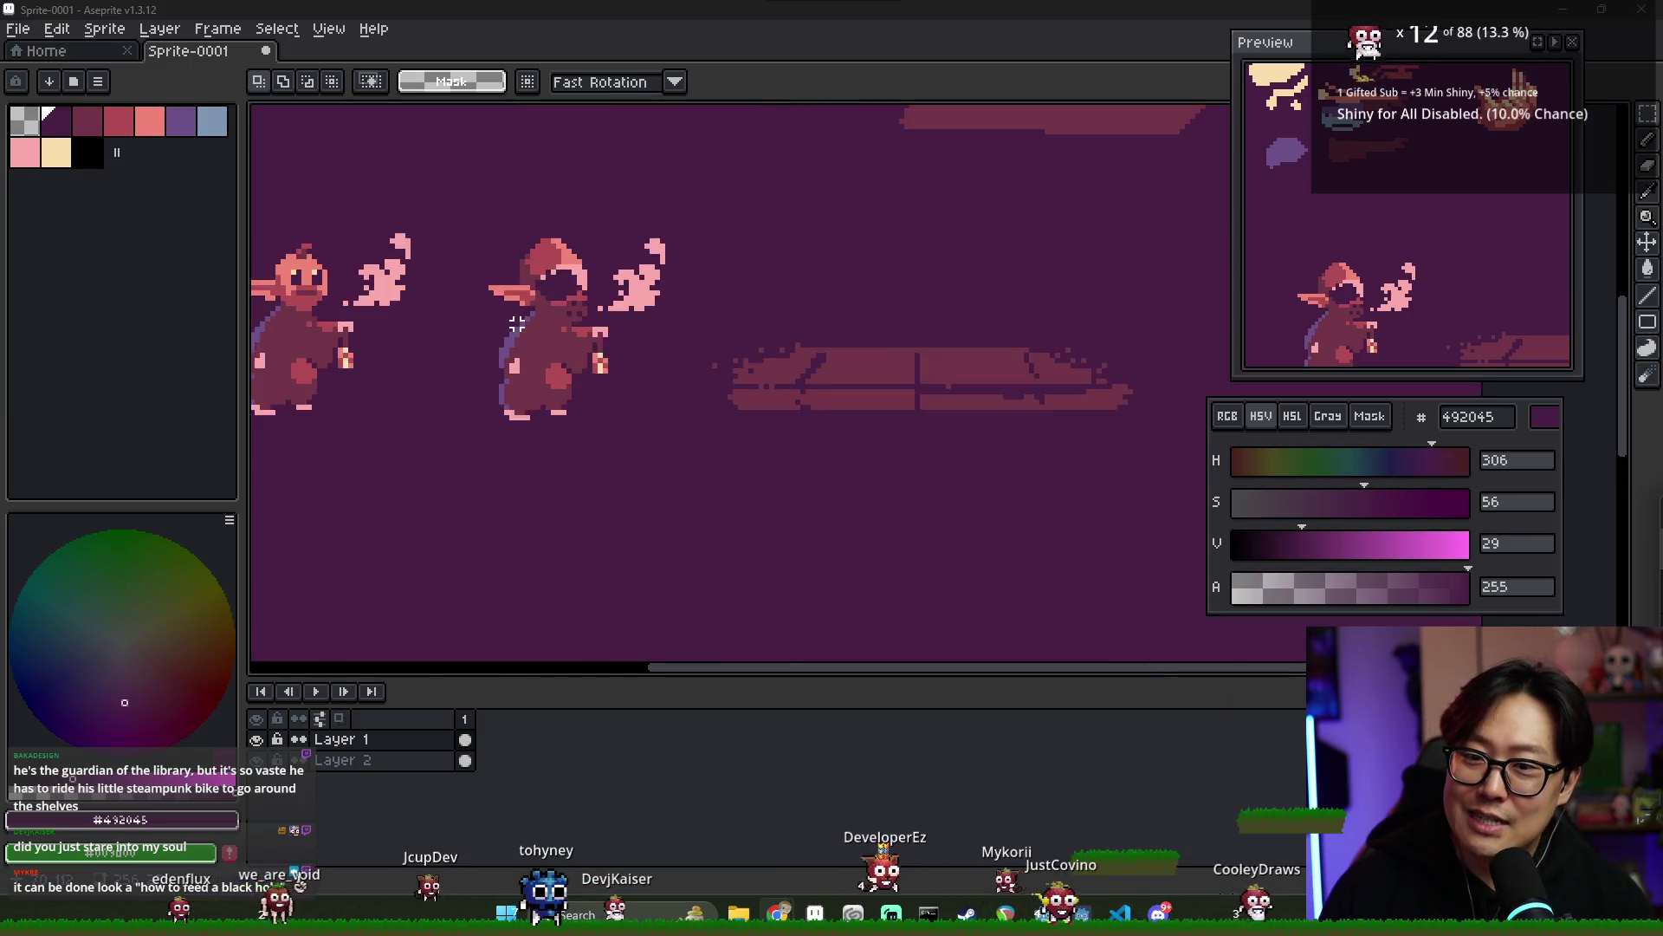
pyautogui.moveTo(544, 343); pyautogui.dragTo(603, 344)
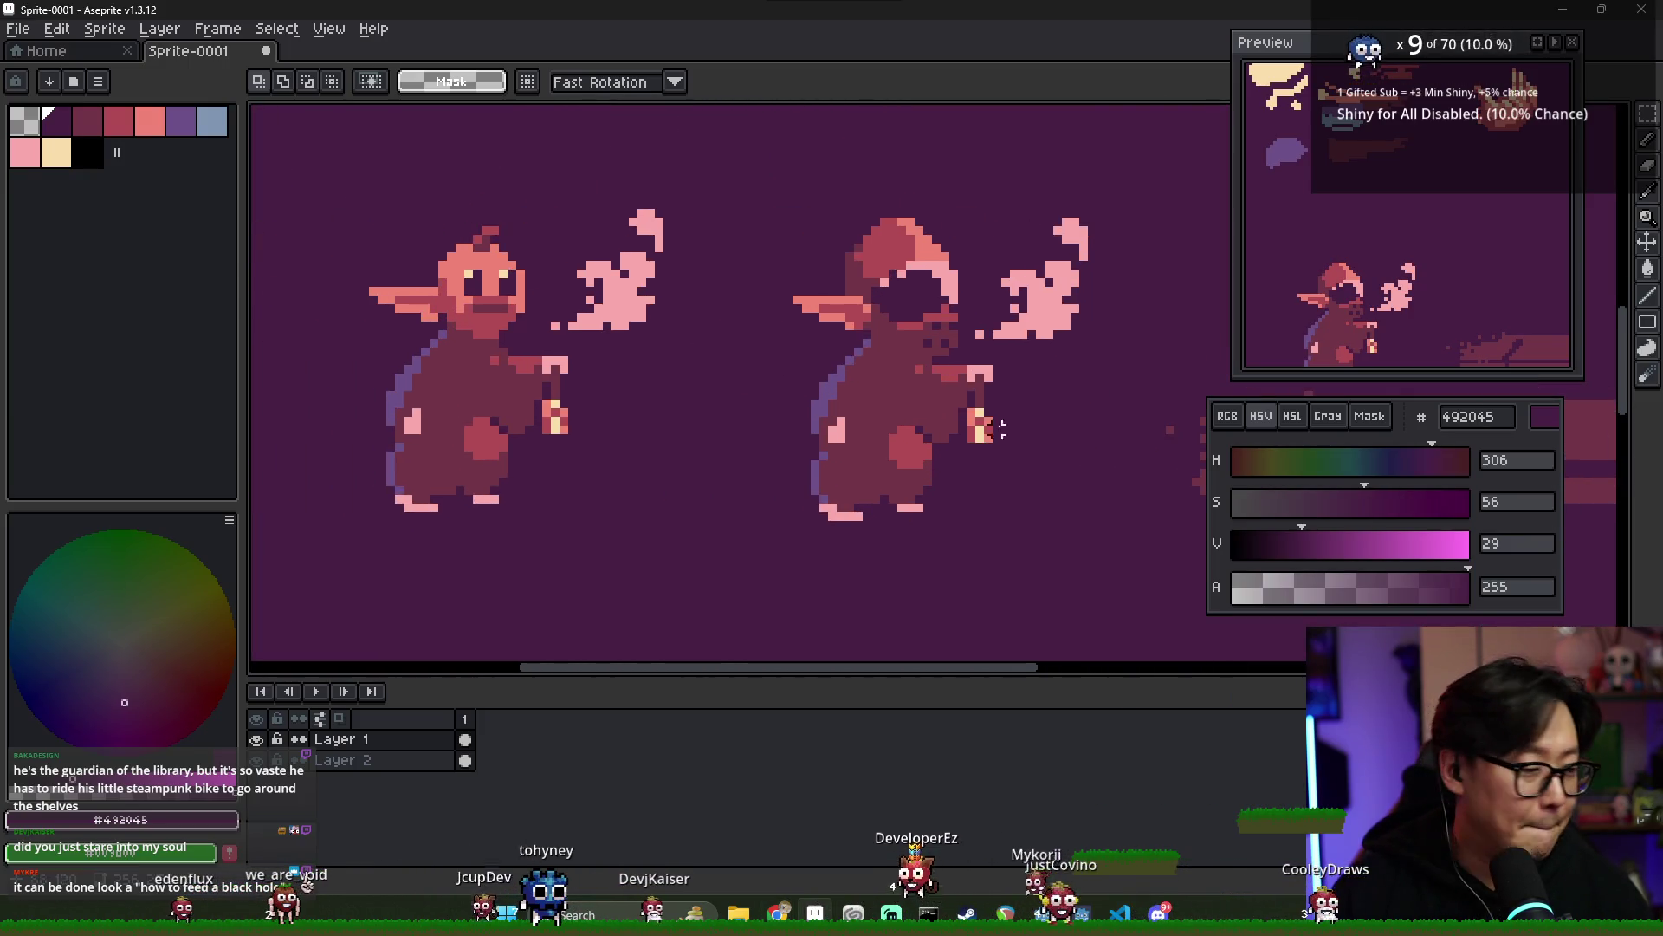
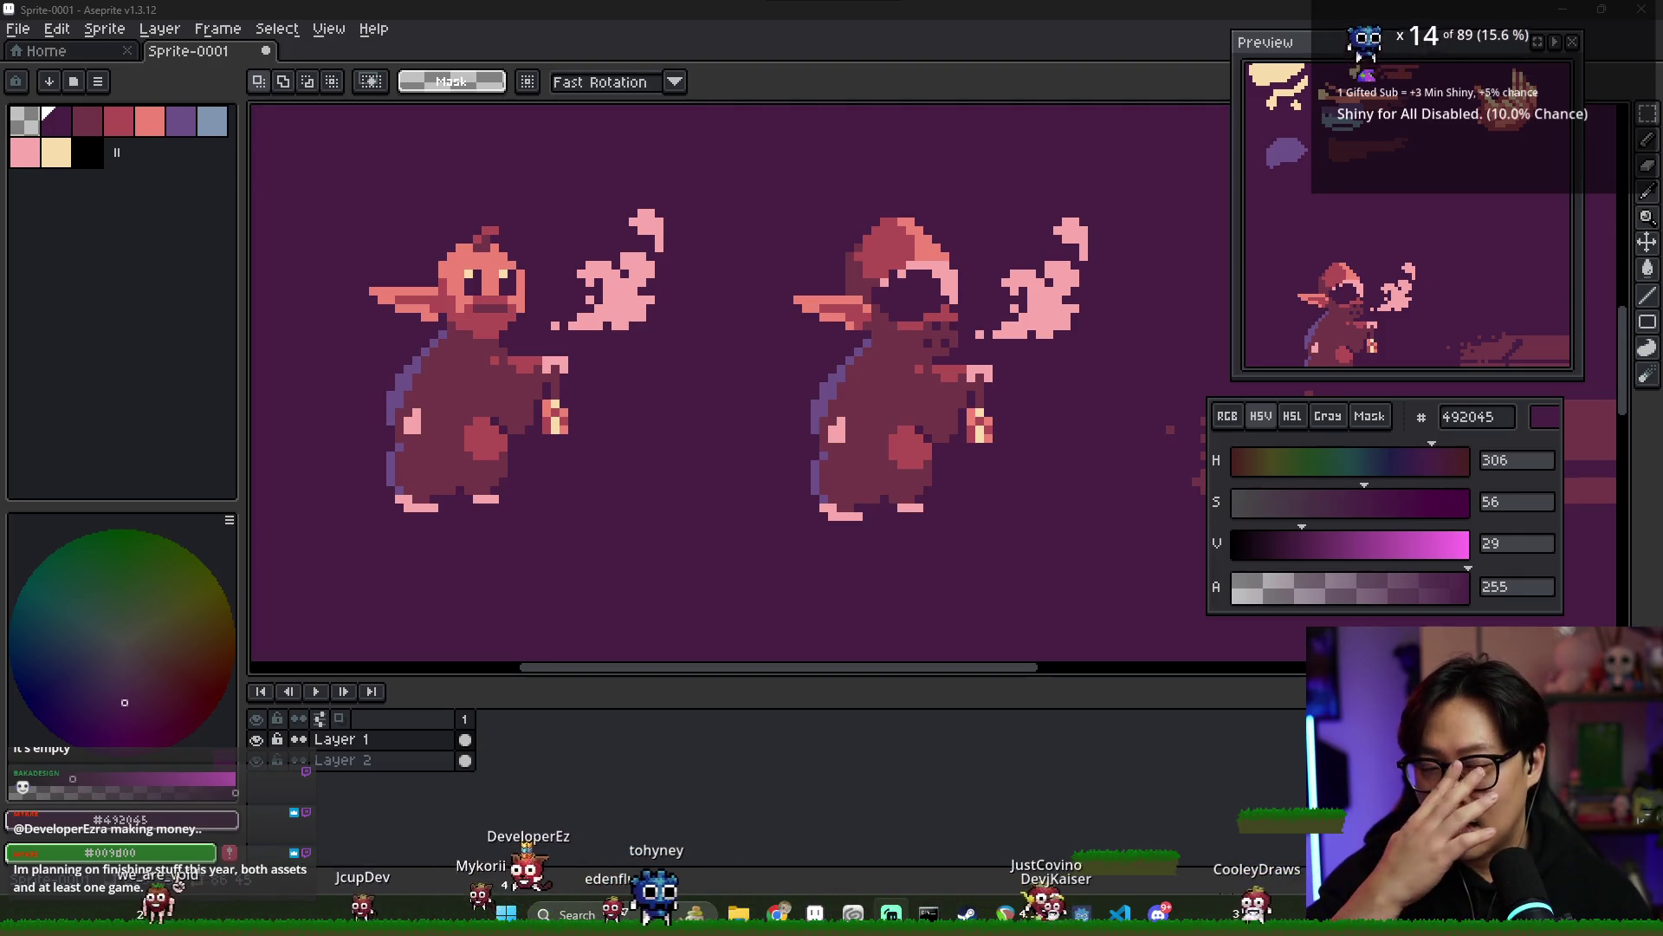
# - Pick dark rose 713547 from the palette and switch to the Pencil (B)
pyautogui.scroll(-2, 598, 364)
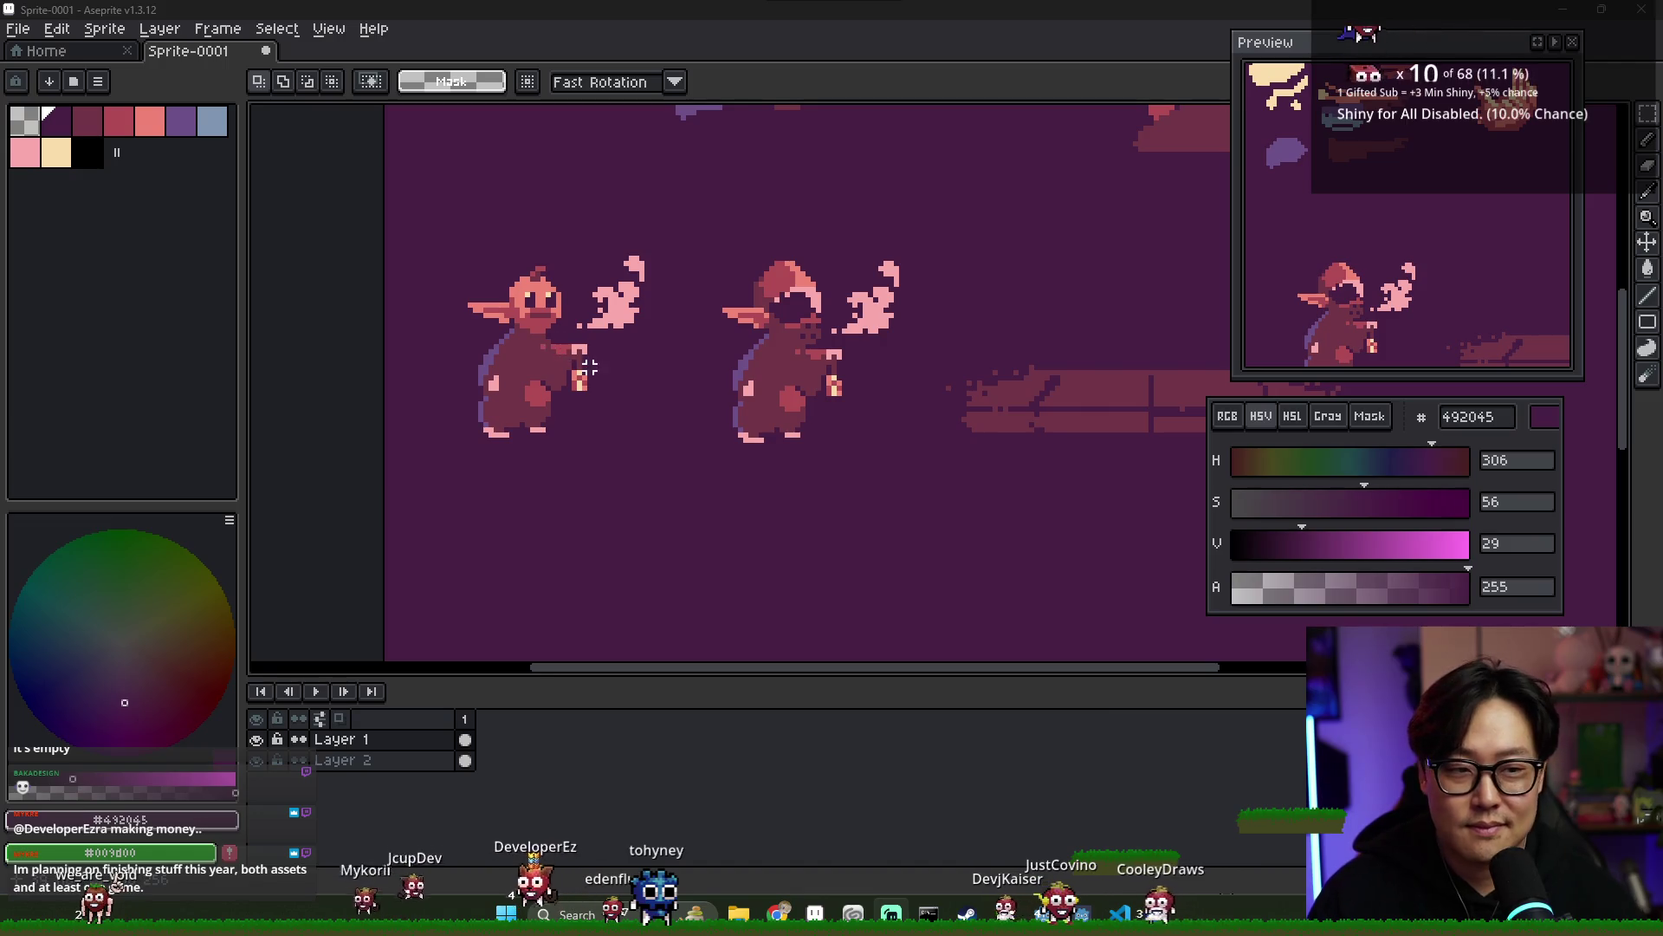
pyautogui.scroll(-1, 590, 368)
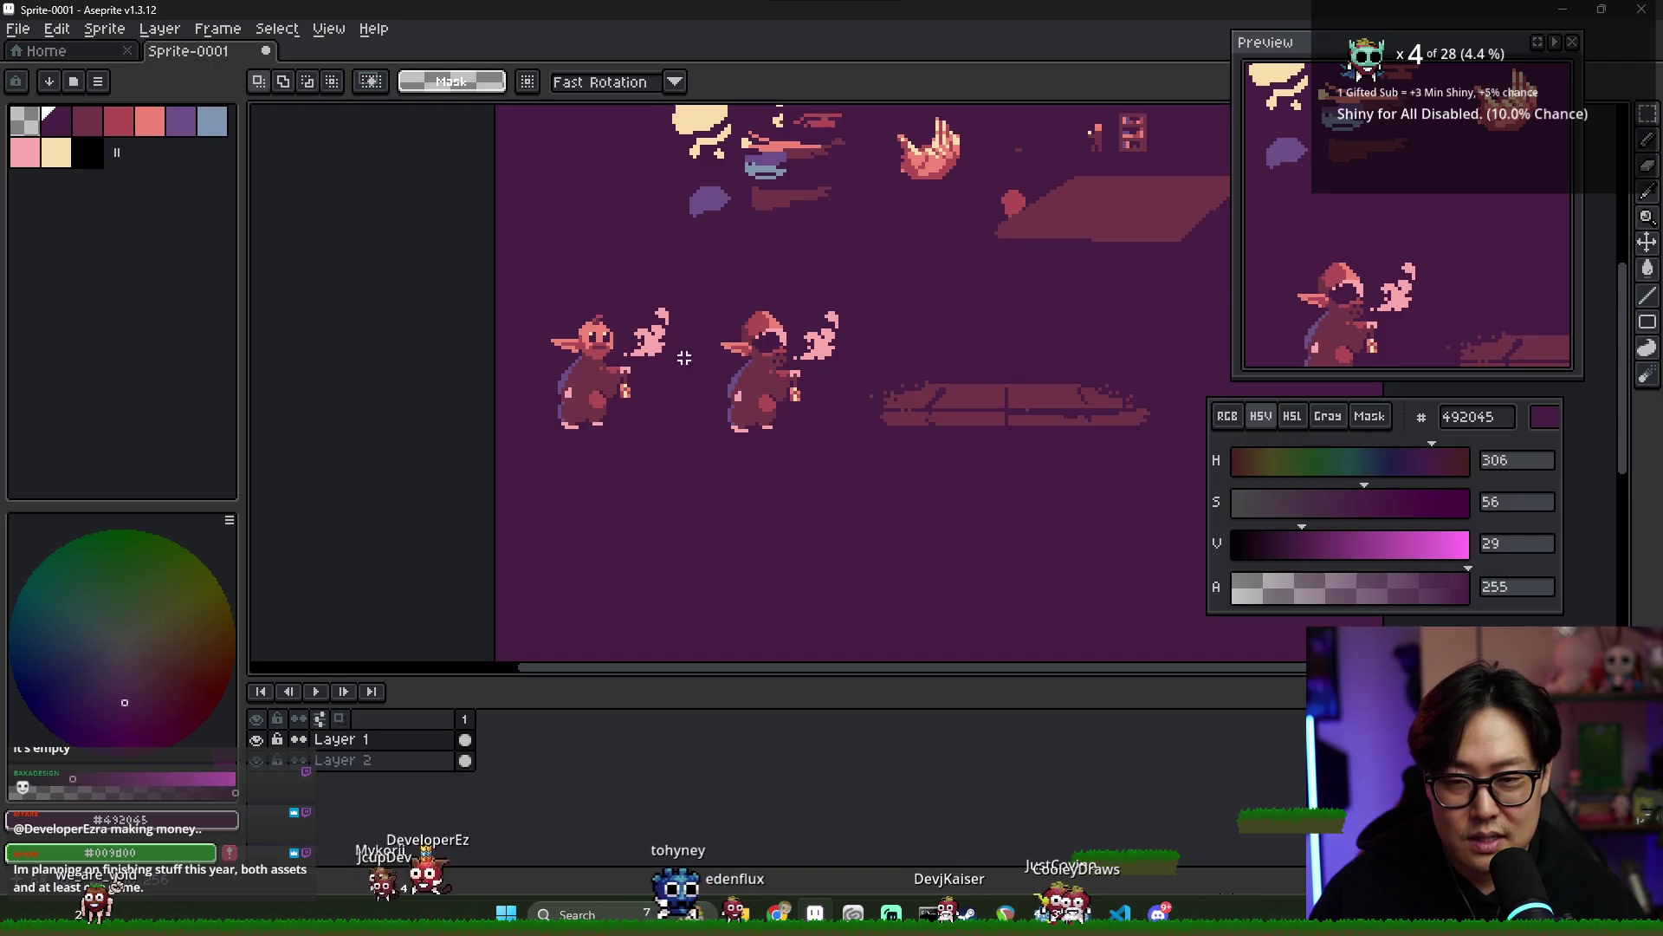
pyautogui.hscroll(3, 754, 438)
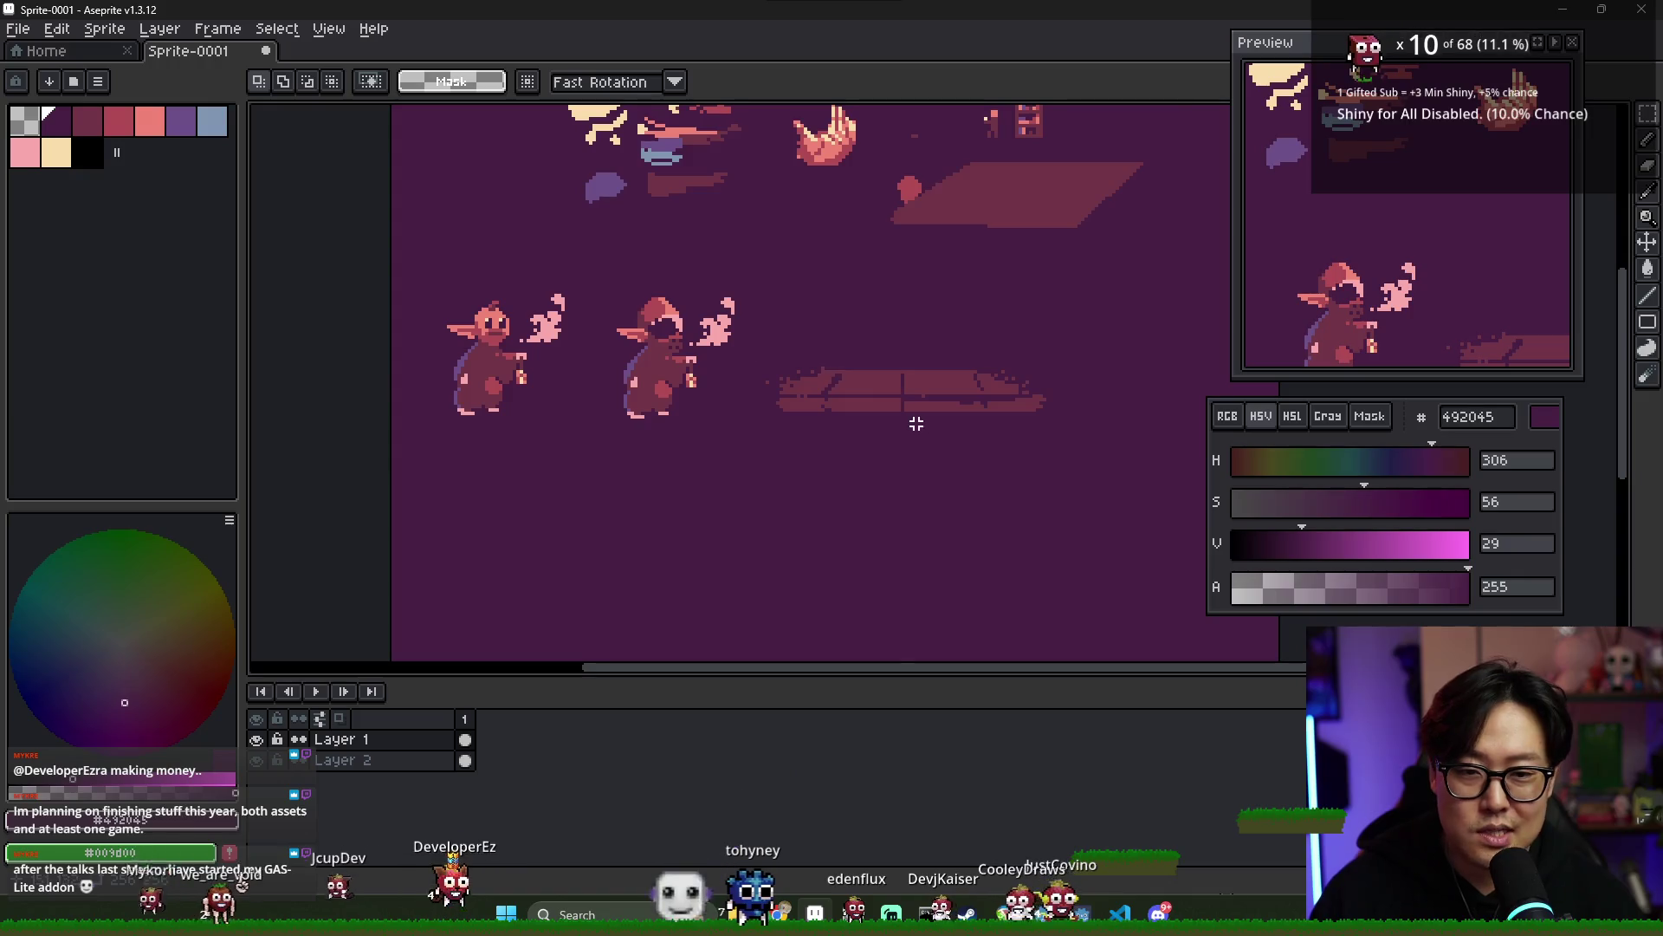
pyautogui.scroll(-1, 916, 423)
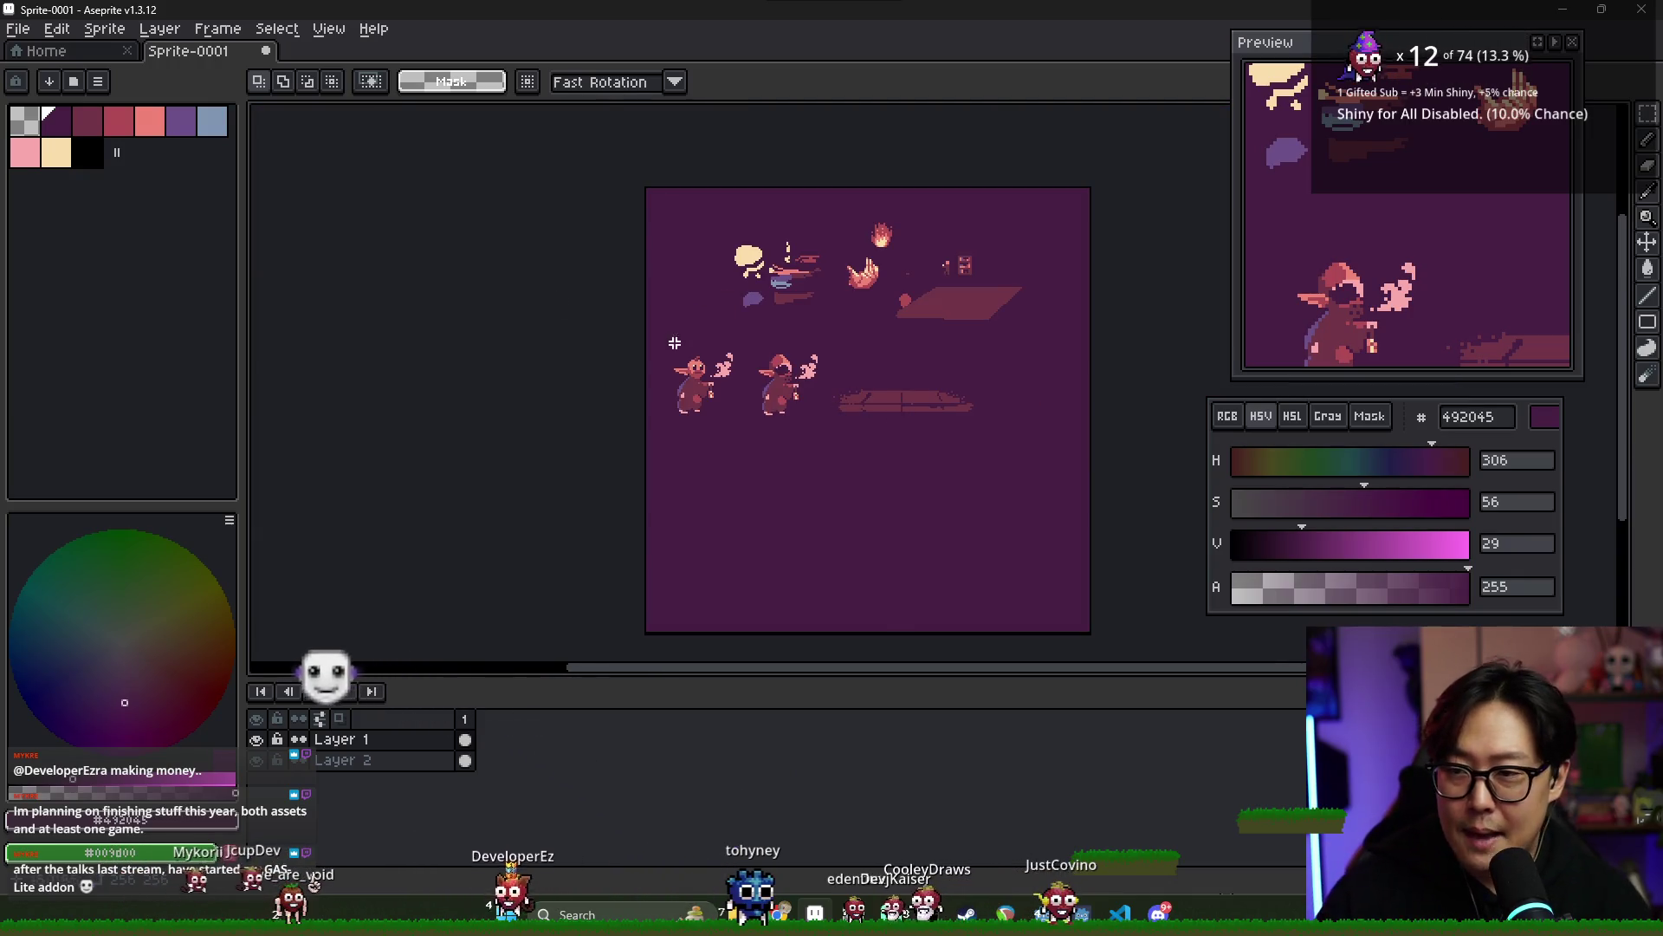
pyautogui.scroll(1, 906, 511)
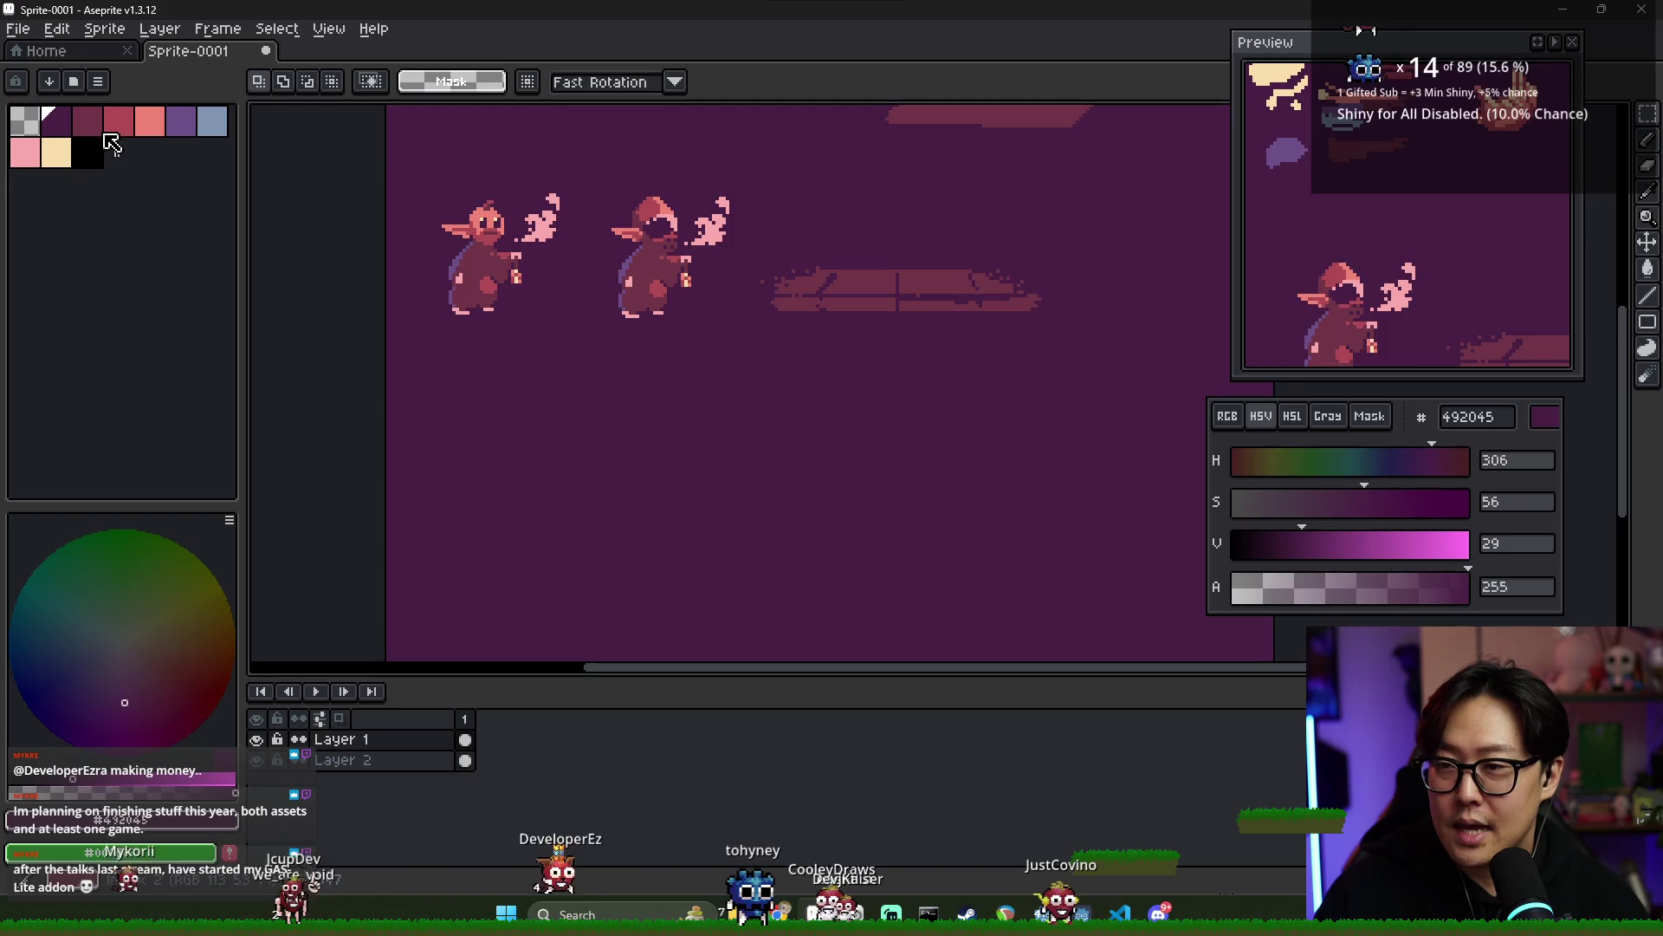
pyautogui.click(95, 126)
pyautogui.scroll(1, 512, 345)
pyautogui.scroll(-2, 512, 345)
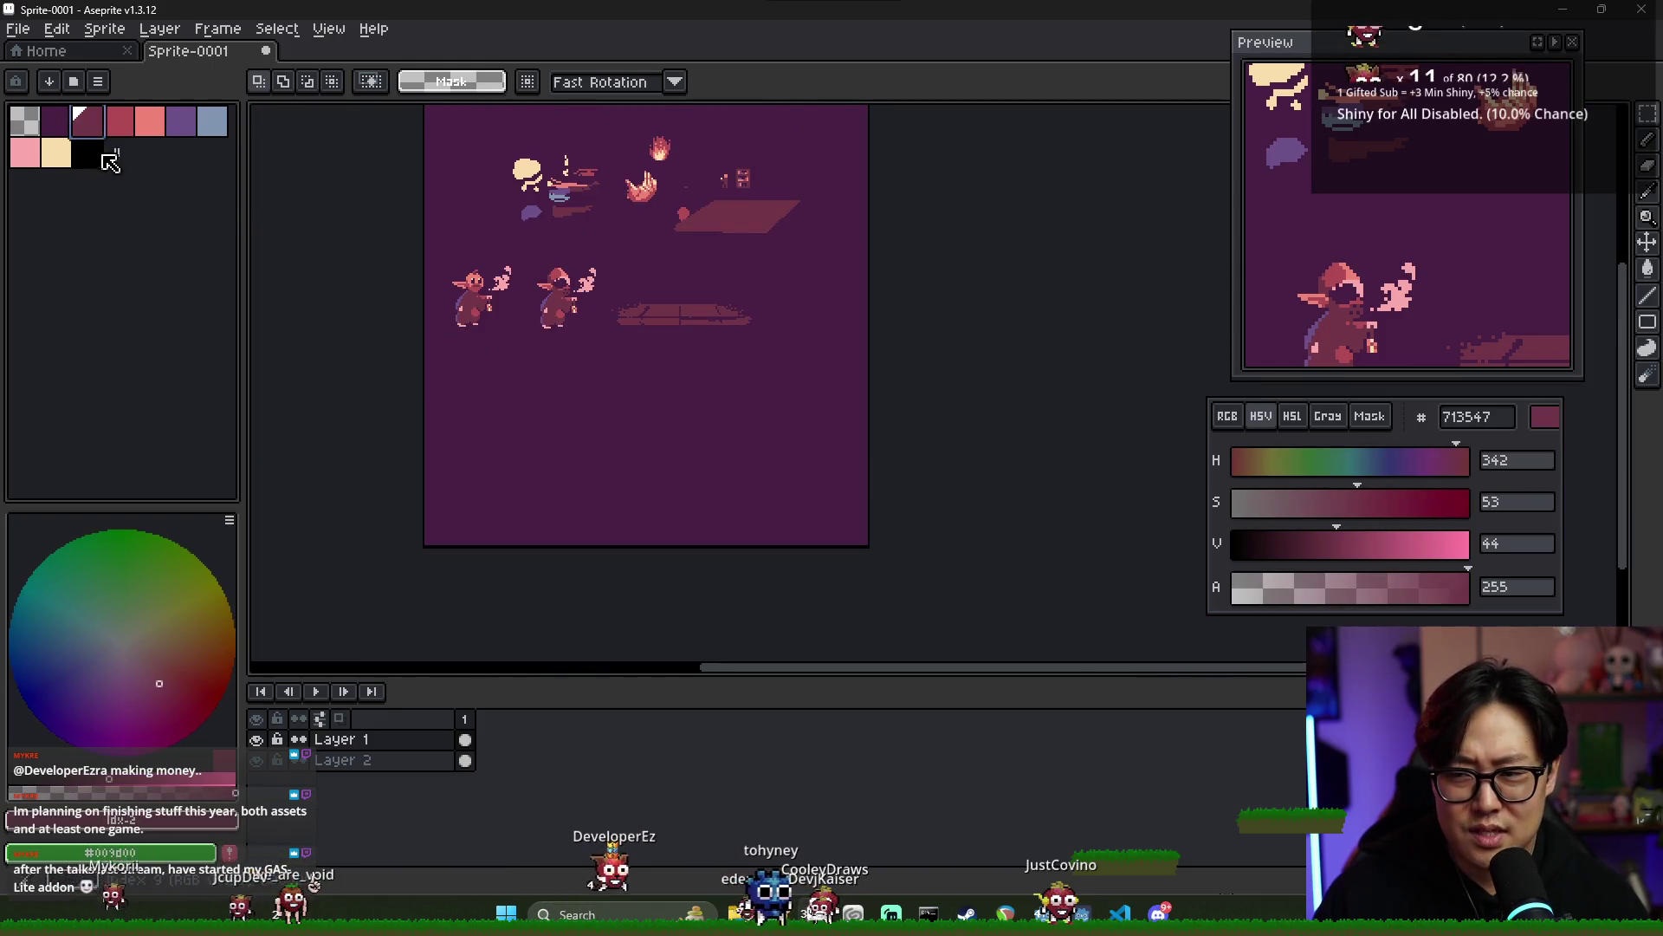
pyautogui.press('b')
pyautogui.scroll(2, 483, 358)
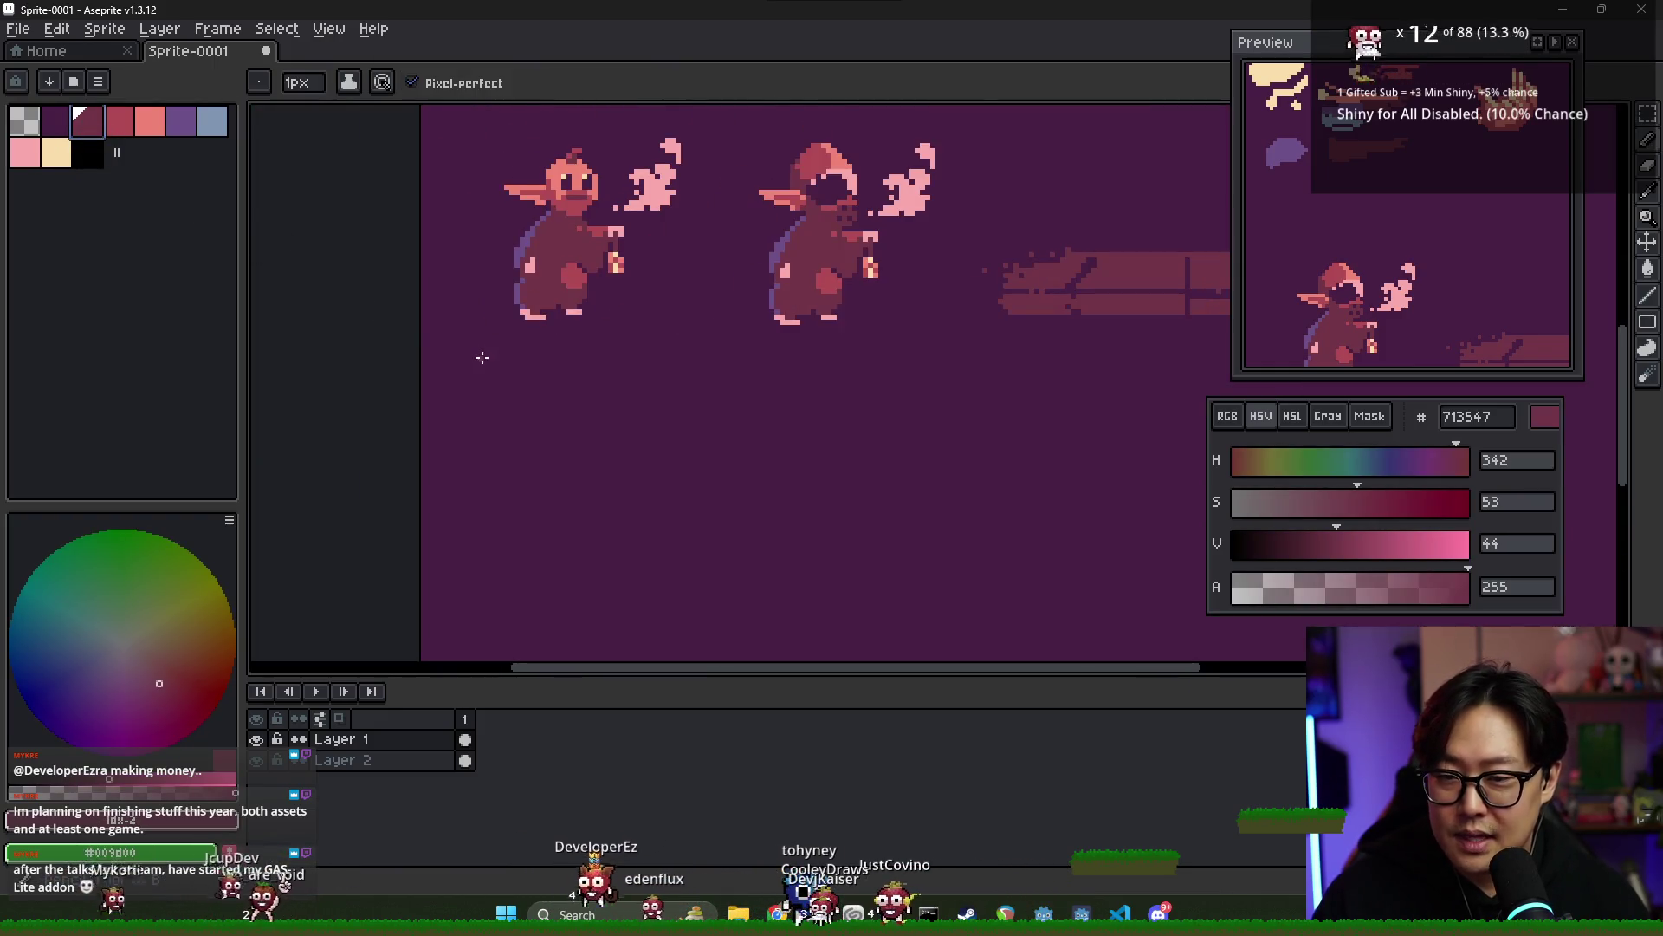
# - Draw a rectangular ledge outline below the goblins and bucket-fill it dark rose
pyautogui.scroll(-1, 483, 357)
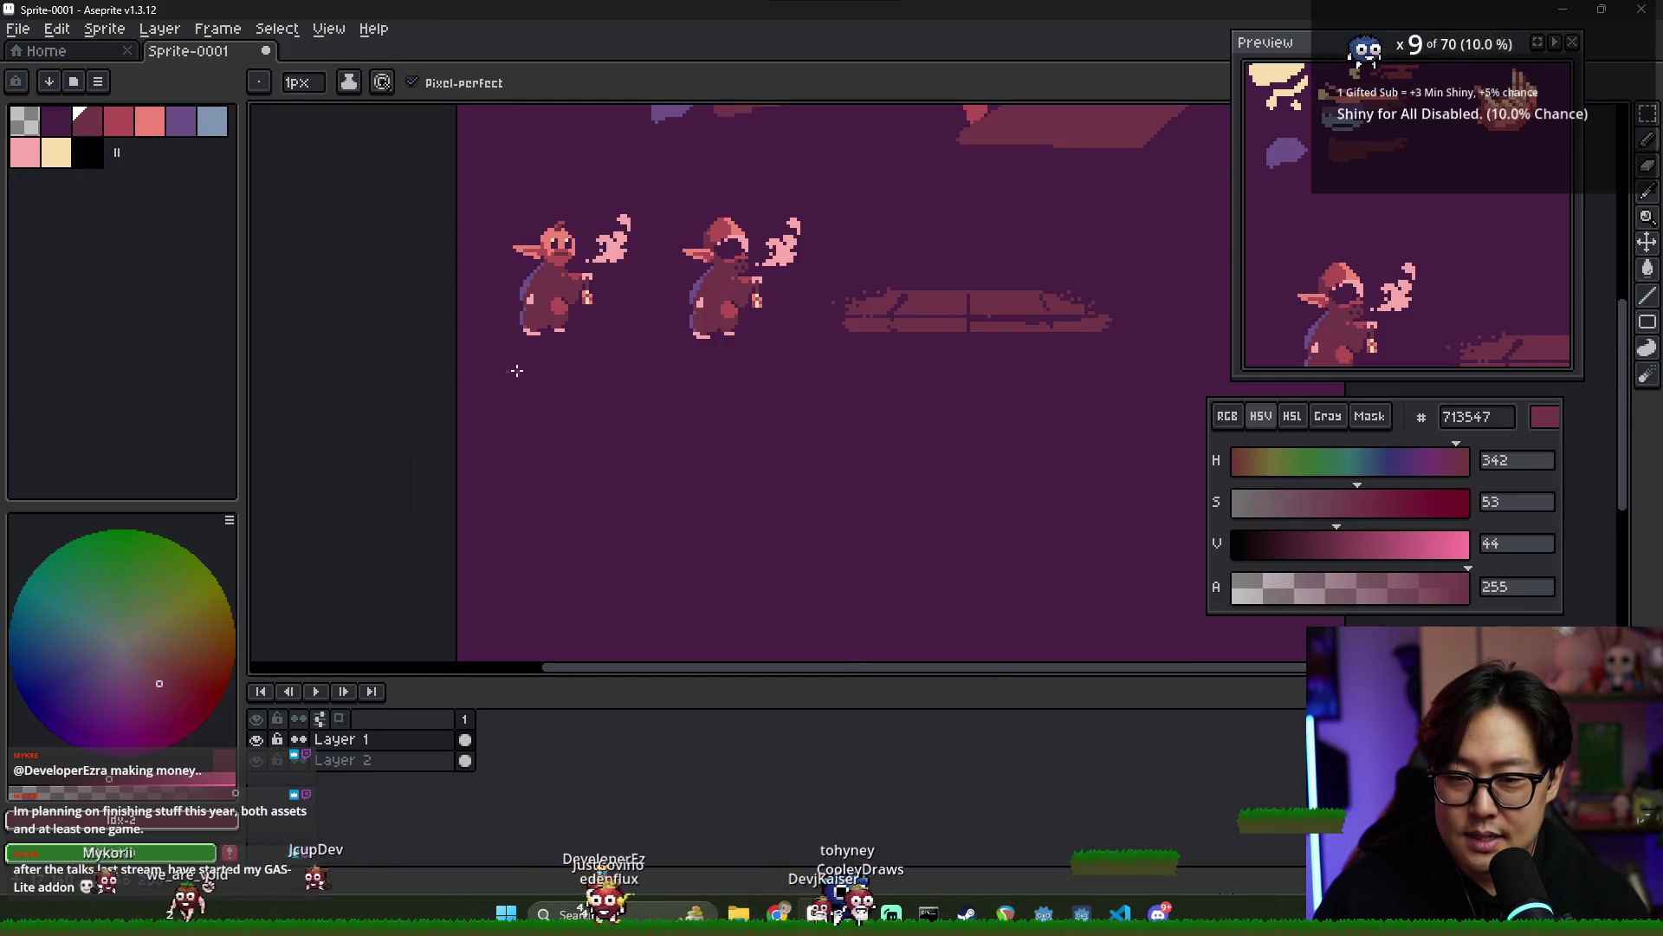
pyautogui.moveTo(507, 371); pyautogui.dragTo(826, 373)
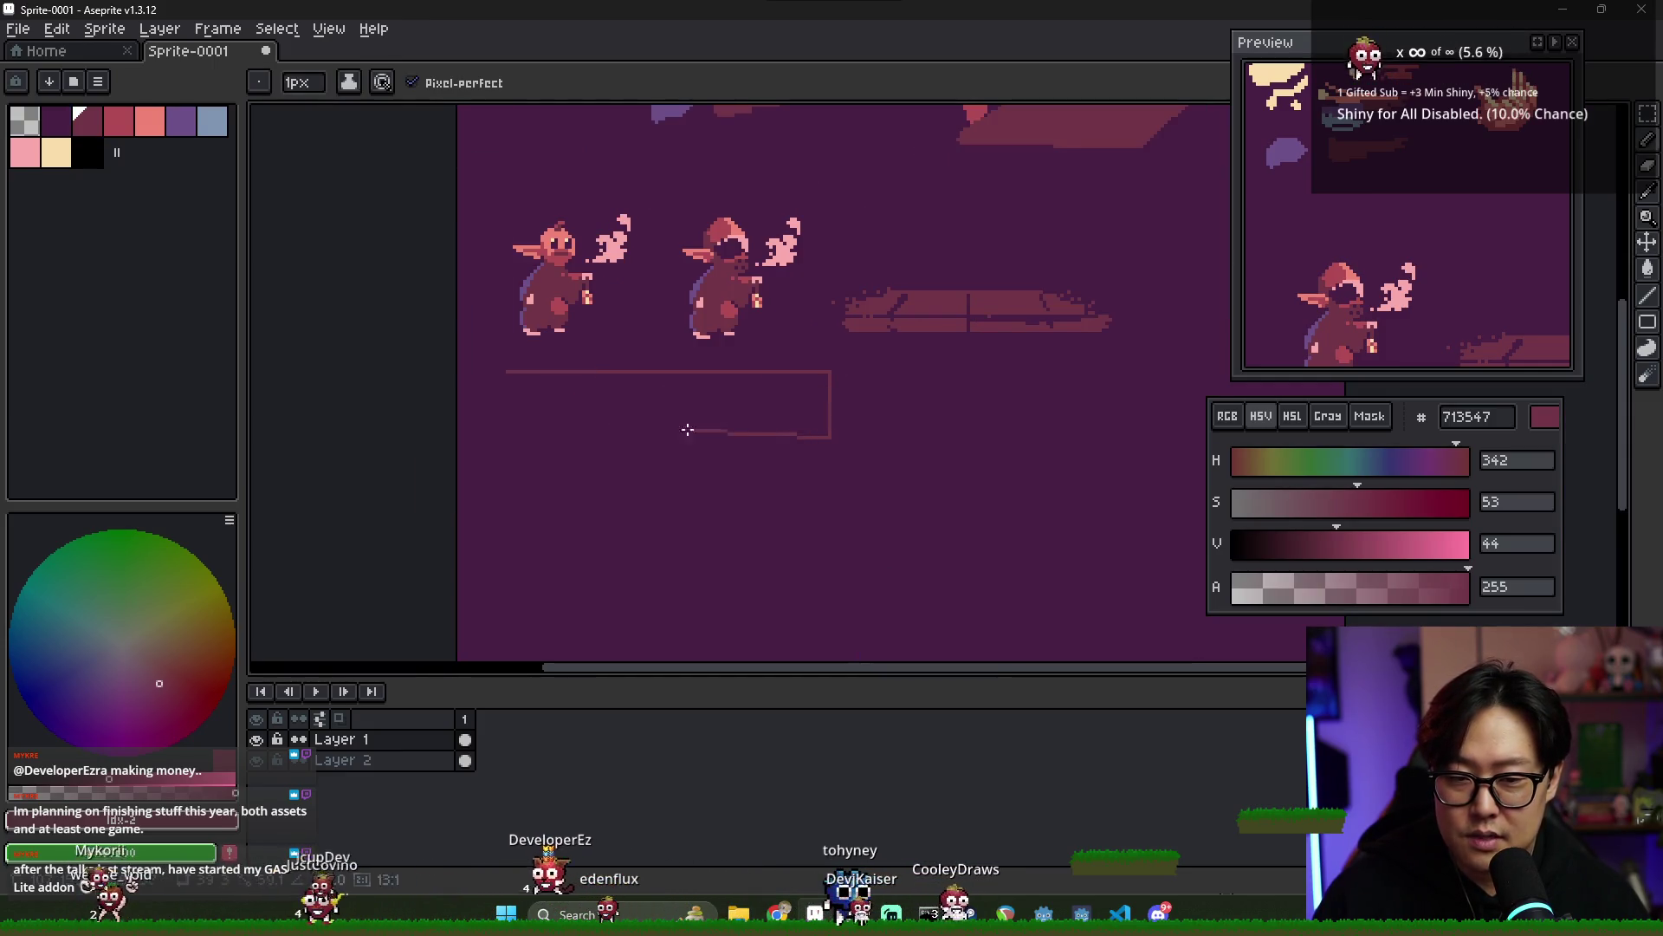
pyautogui.moveTo(687, 429)
pyautogui.mouseDown()
pyautogui.moveTo(508, 434)
pyautogui.moveTo(508, 378)
pyautogui.mouseUp()
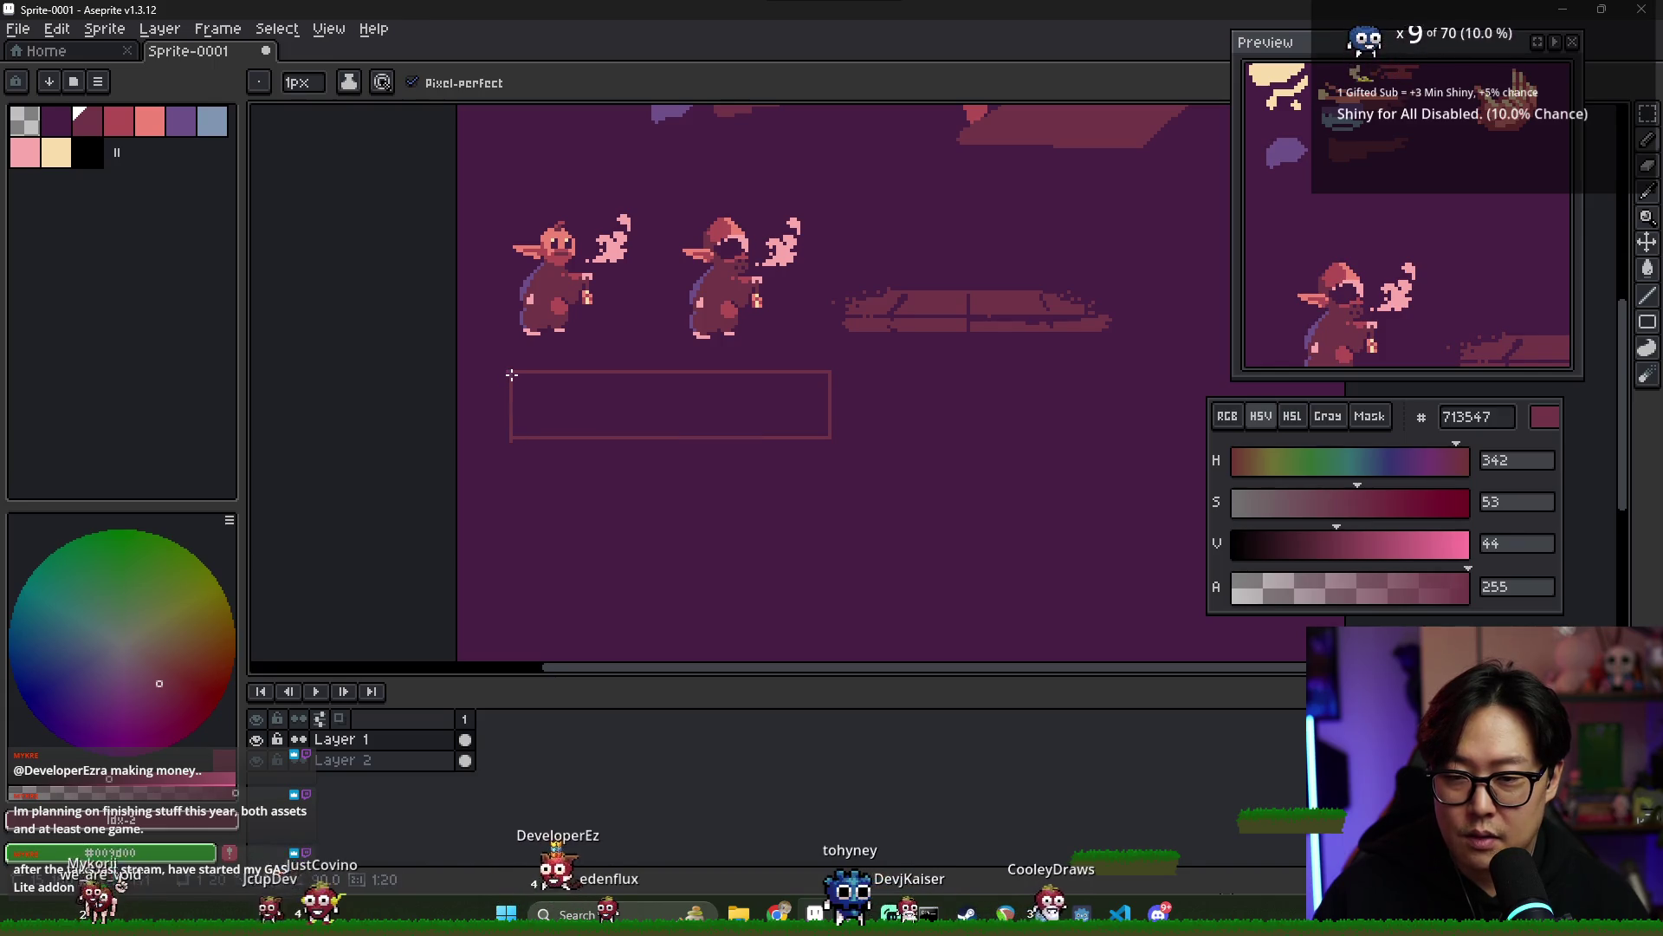
pyautogui.press('g')
pyautogui.click(638, 405)
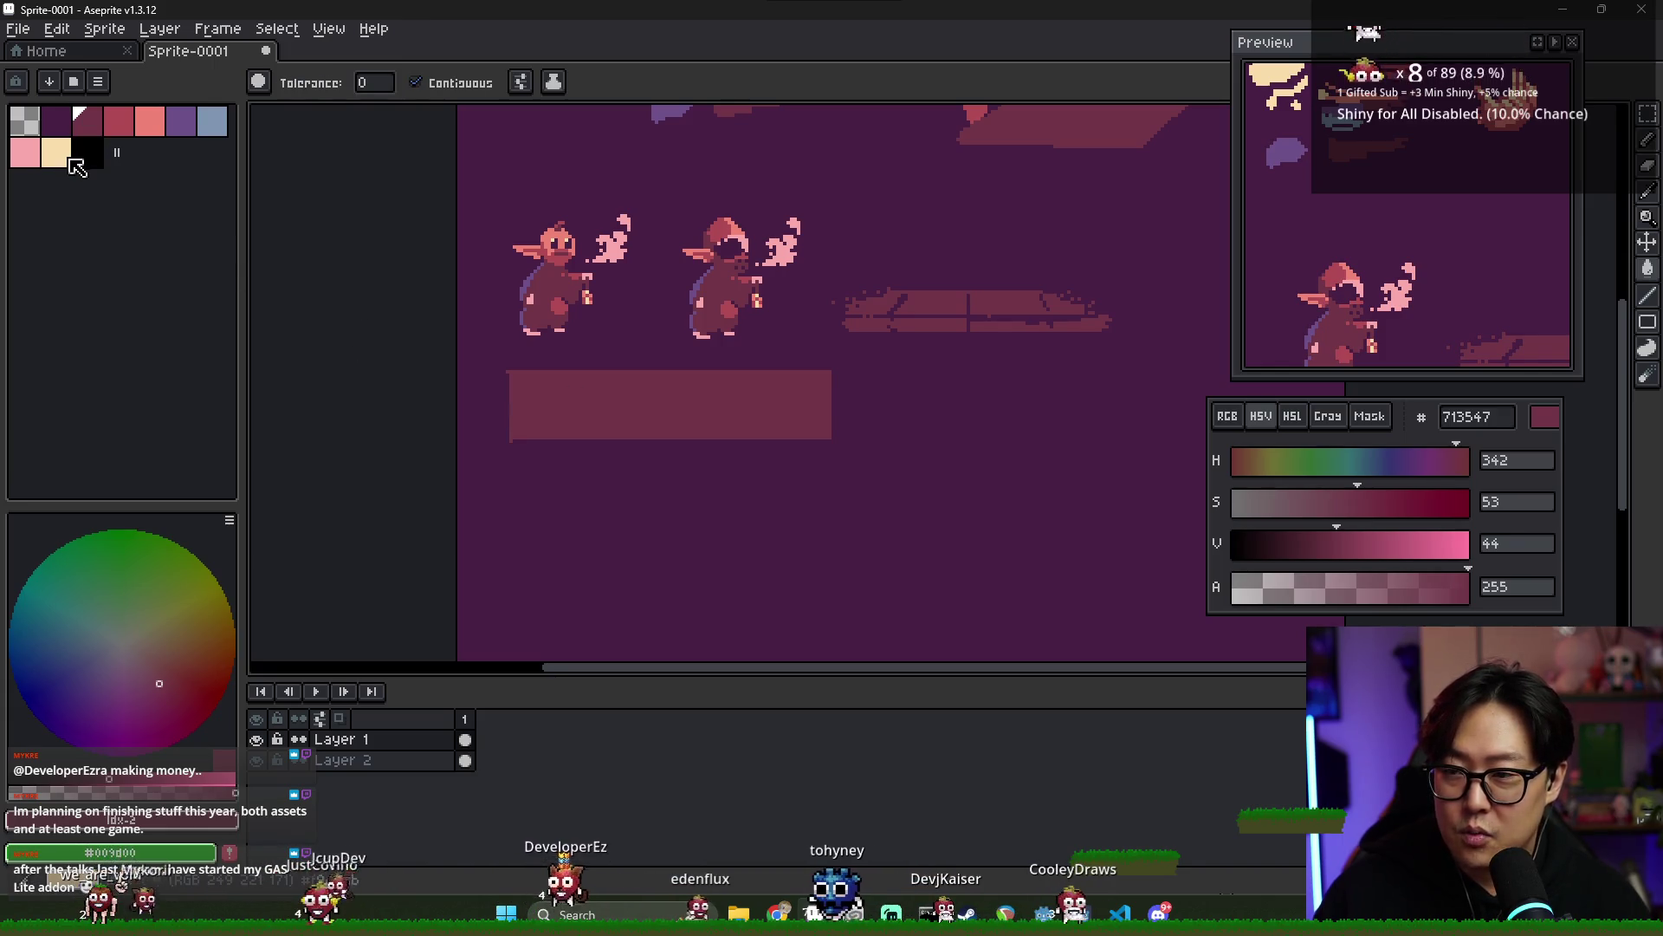
# - Pencil a light pink f08477 highlight line along the ledge's top edge
pyautogui.click(148, 141)
pyautogui.press('b')
pyautogui.scroll(2, 474, 340)
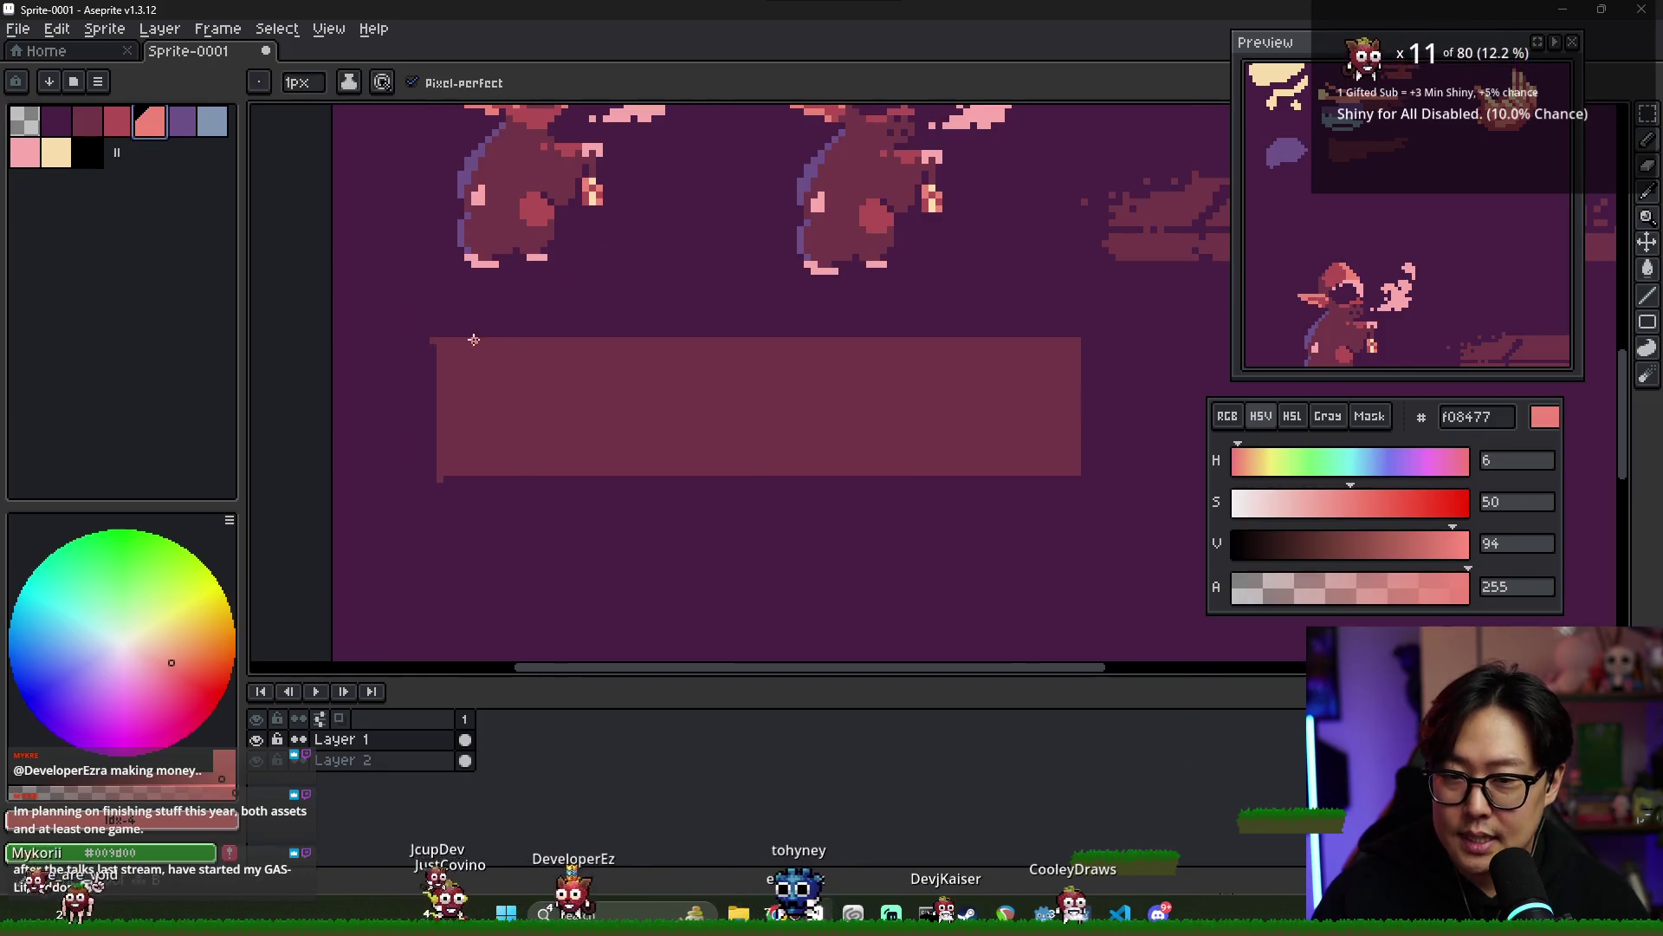
pyautogui.moveTo(443, 339); pyautogui.dragTo(1079, 339)
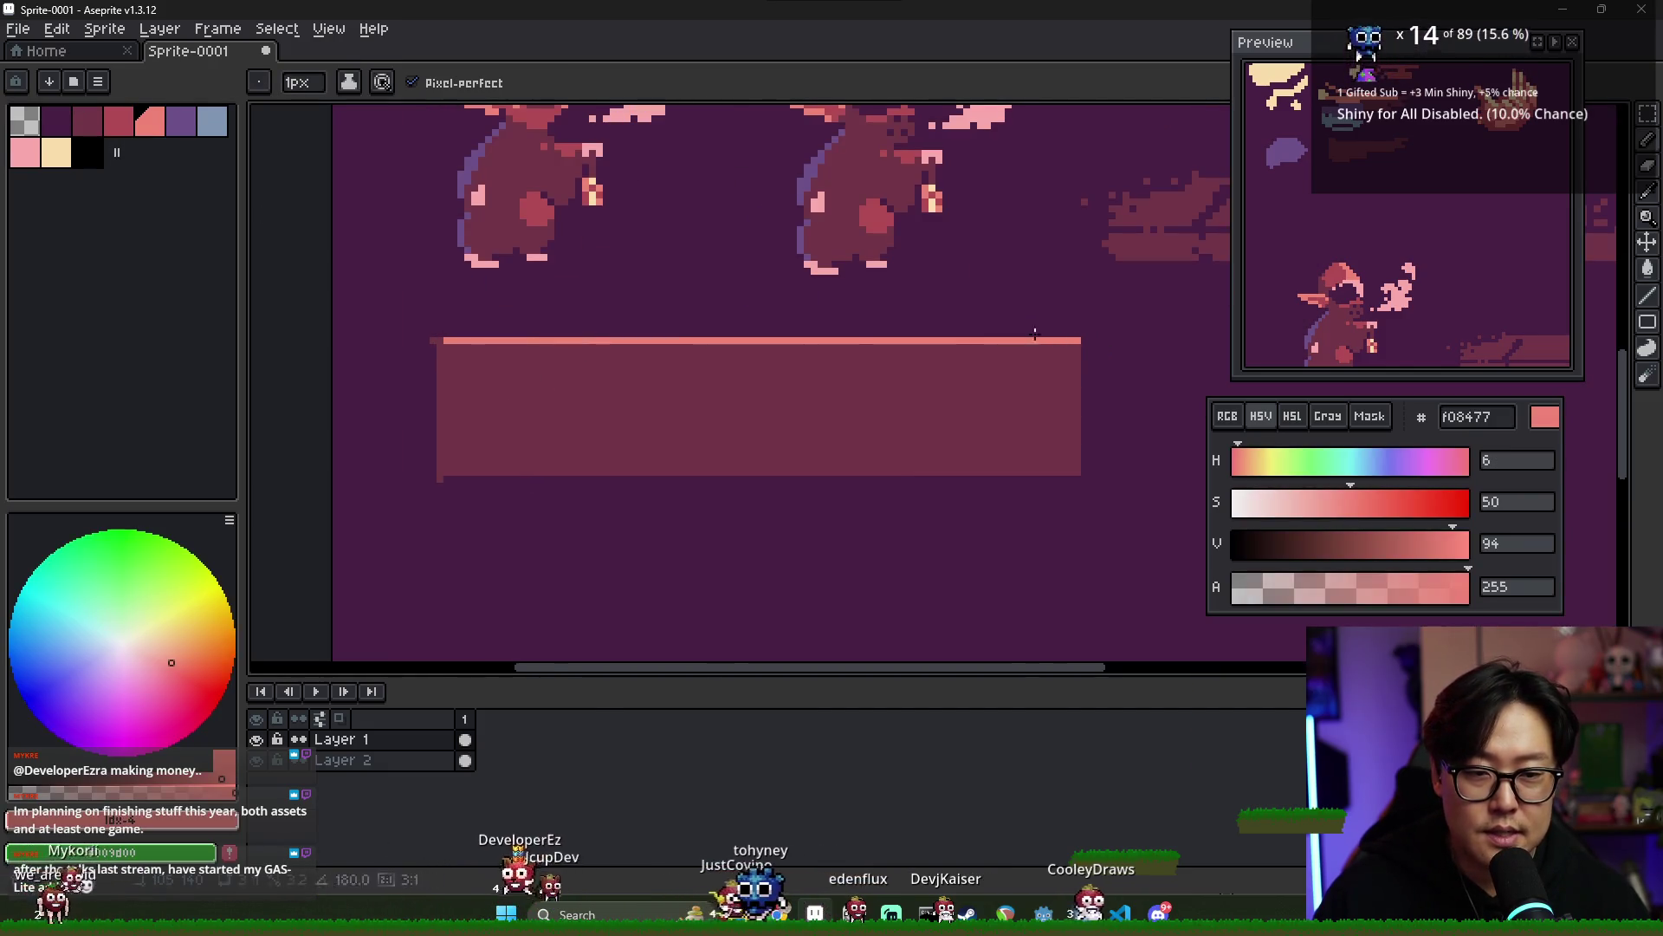
pyautogui.scroll(-3, 817, 334)
pyautogui.scroll(2, 769, 339)
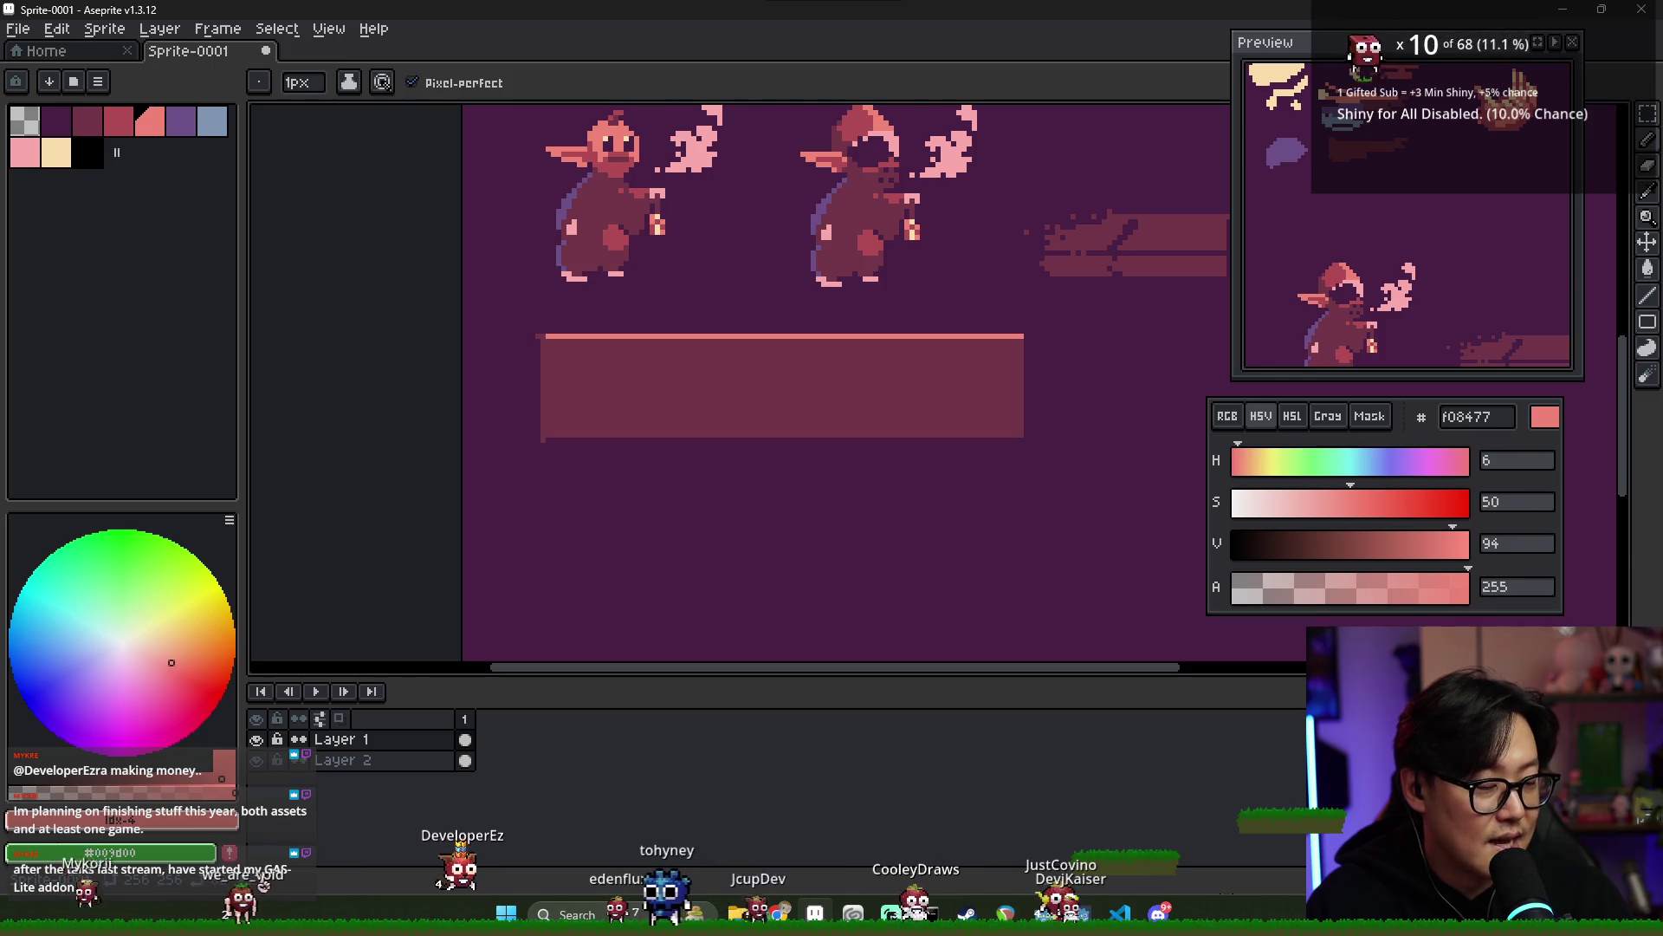
pyautogui.scroll(3, 694, 364)
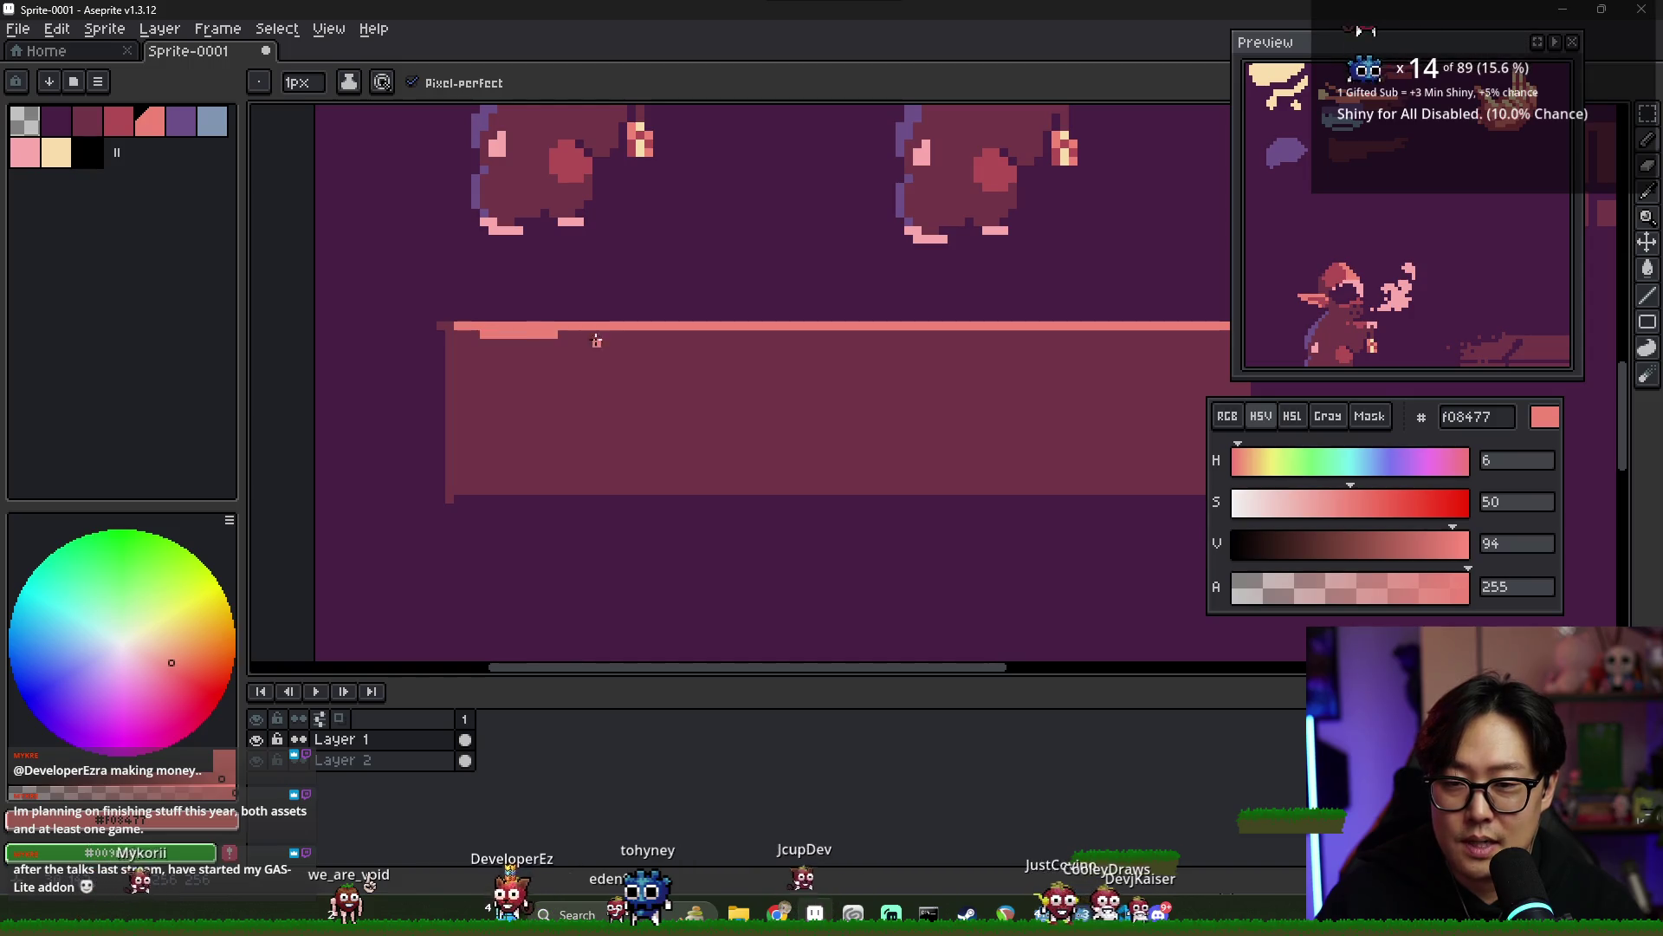
# - Extend the f08477 highlight along the ledge top, then center the goblins and ledge
pyautogui.moveTo(575, 333); pyautogui.dragTo(653, 333)
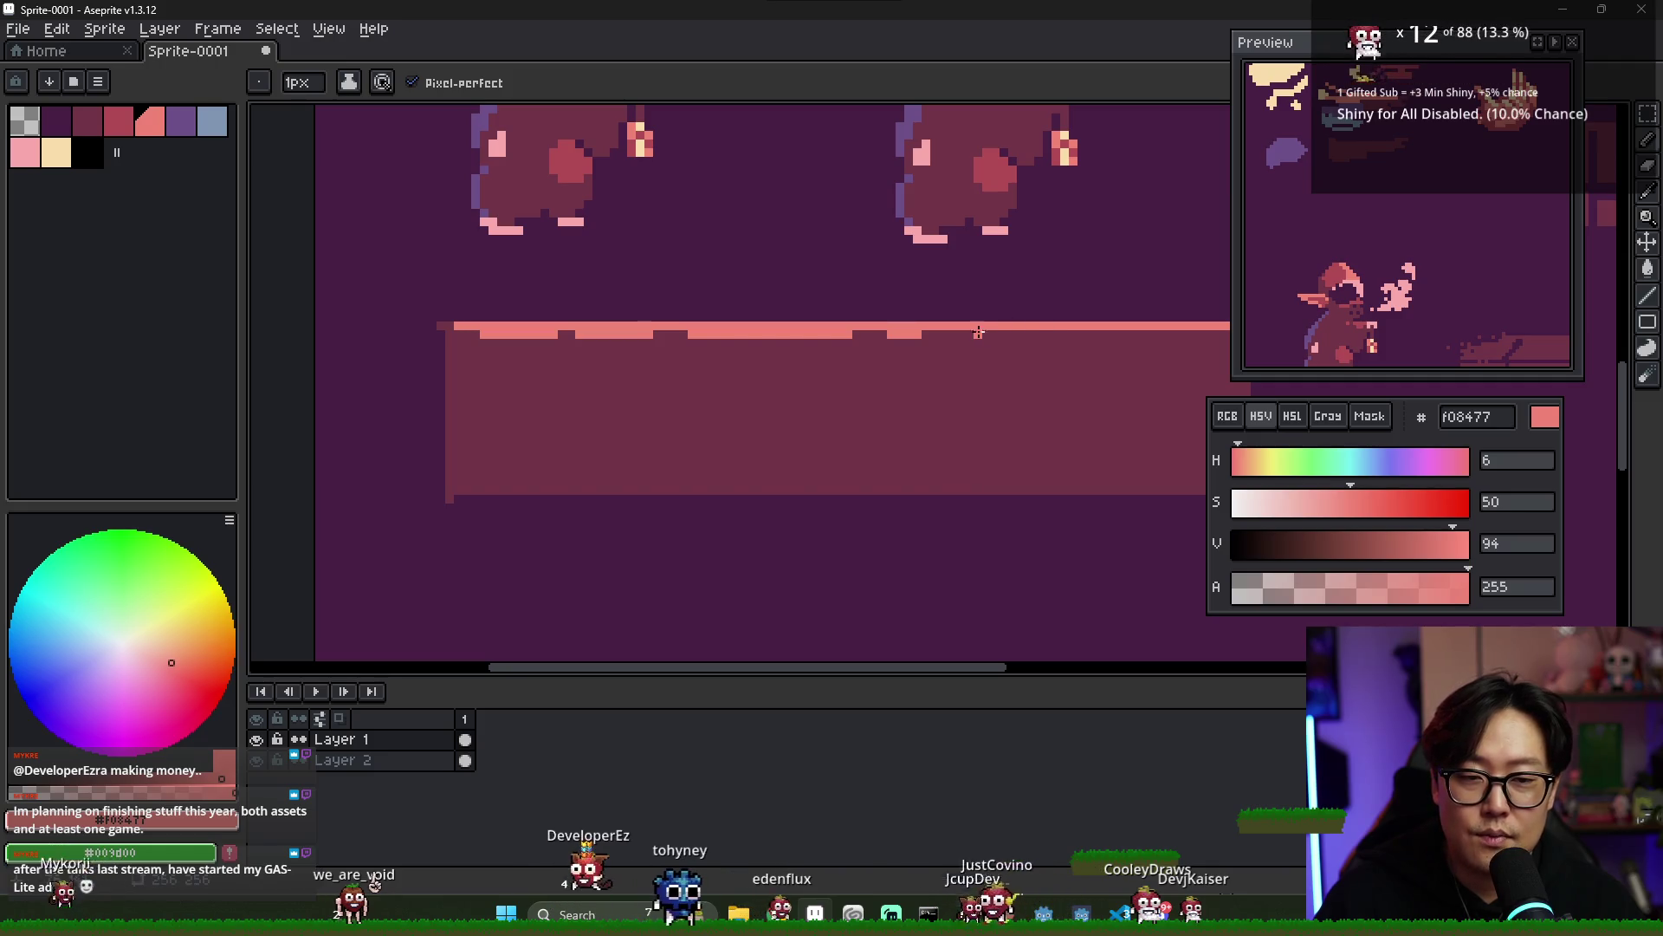
pyautogui.scroll(-2, 978, 333)
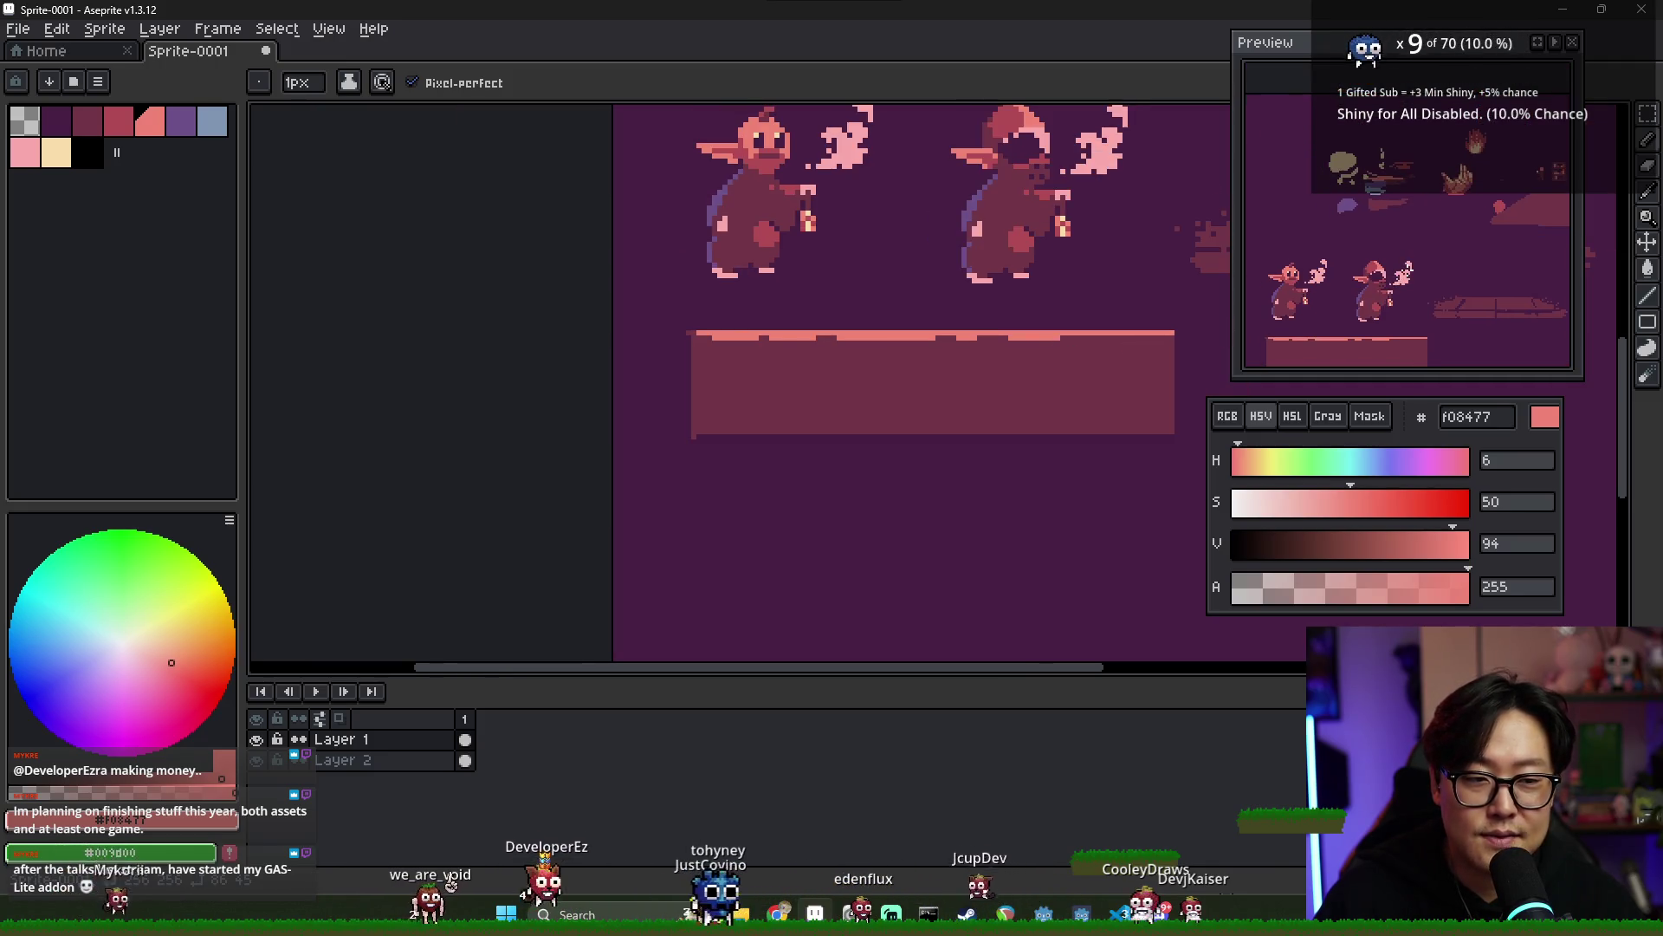
pyautogui.scroll(-2, 940, 321)
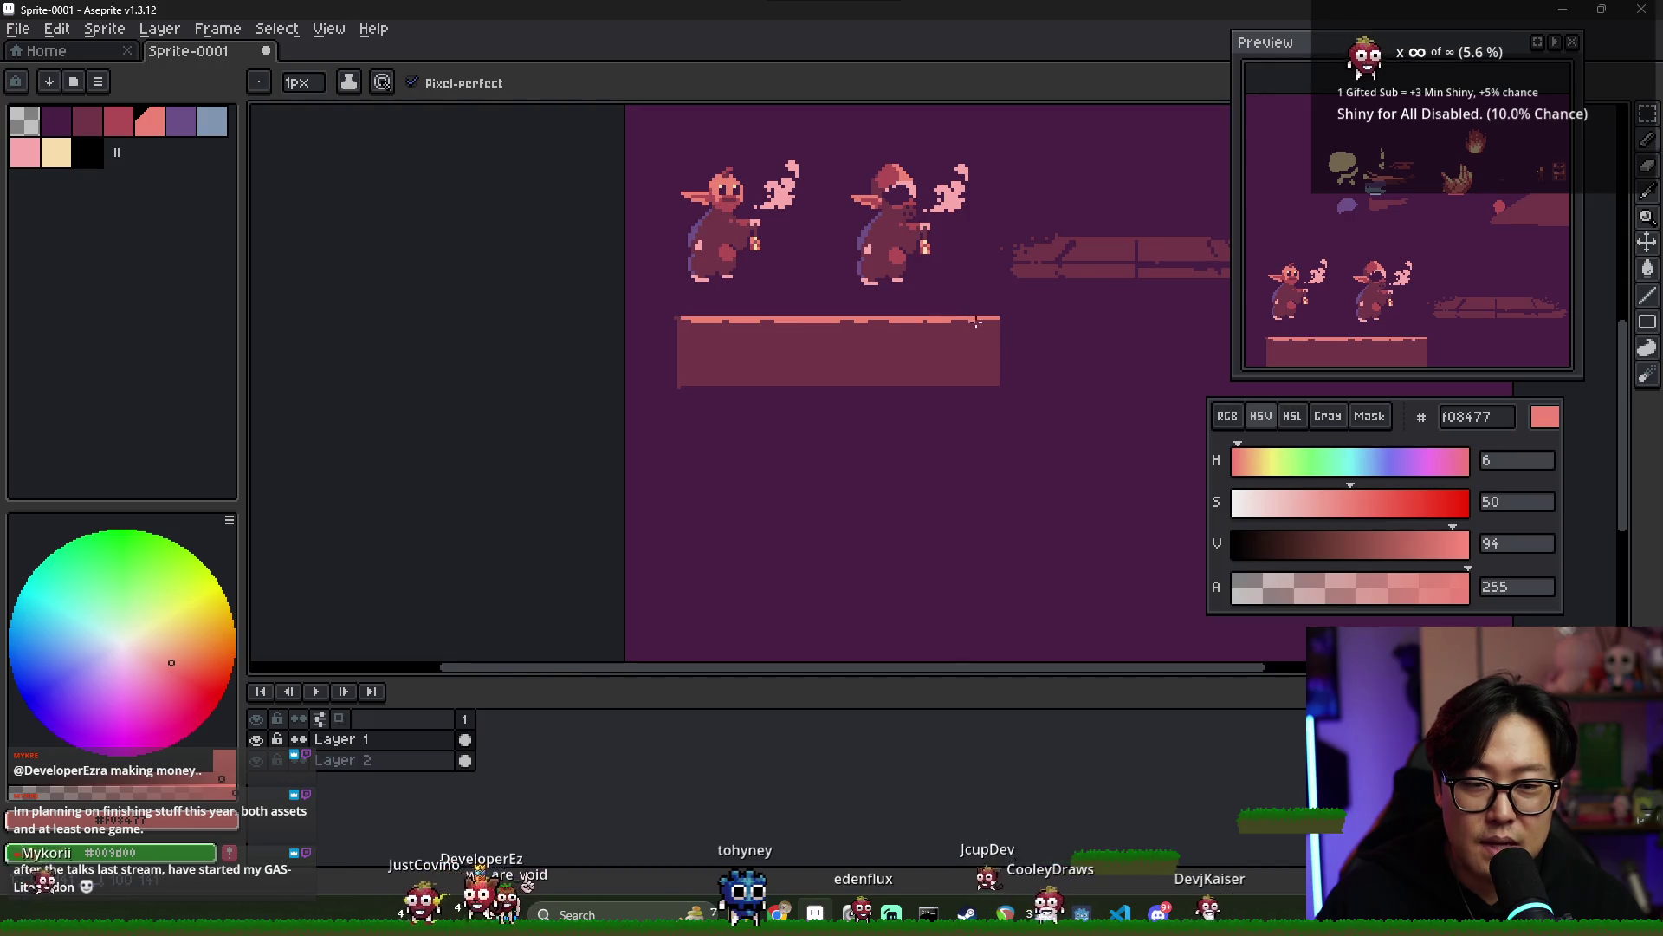
pyautogui.scroll(2, 798, 335)
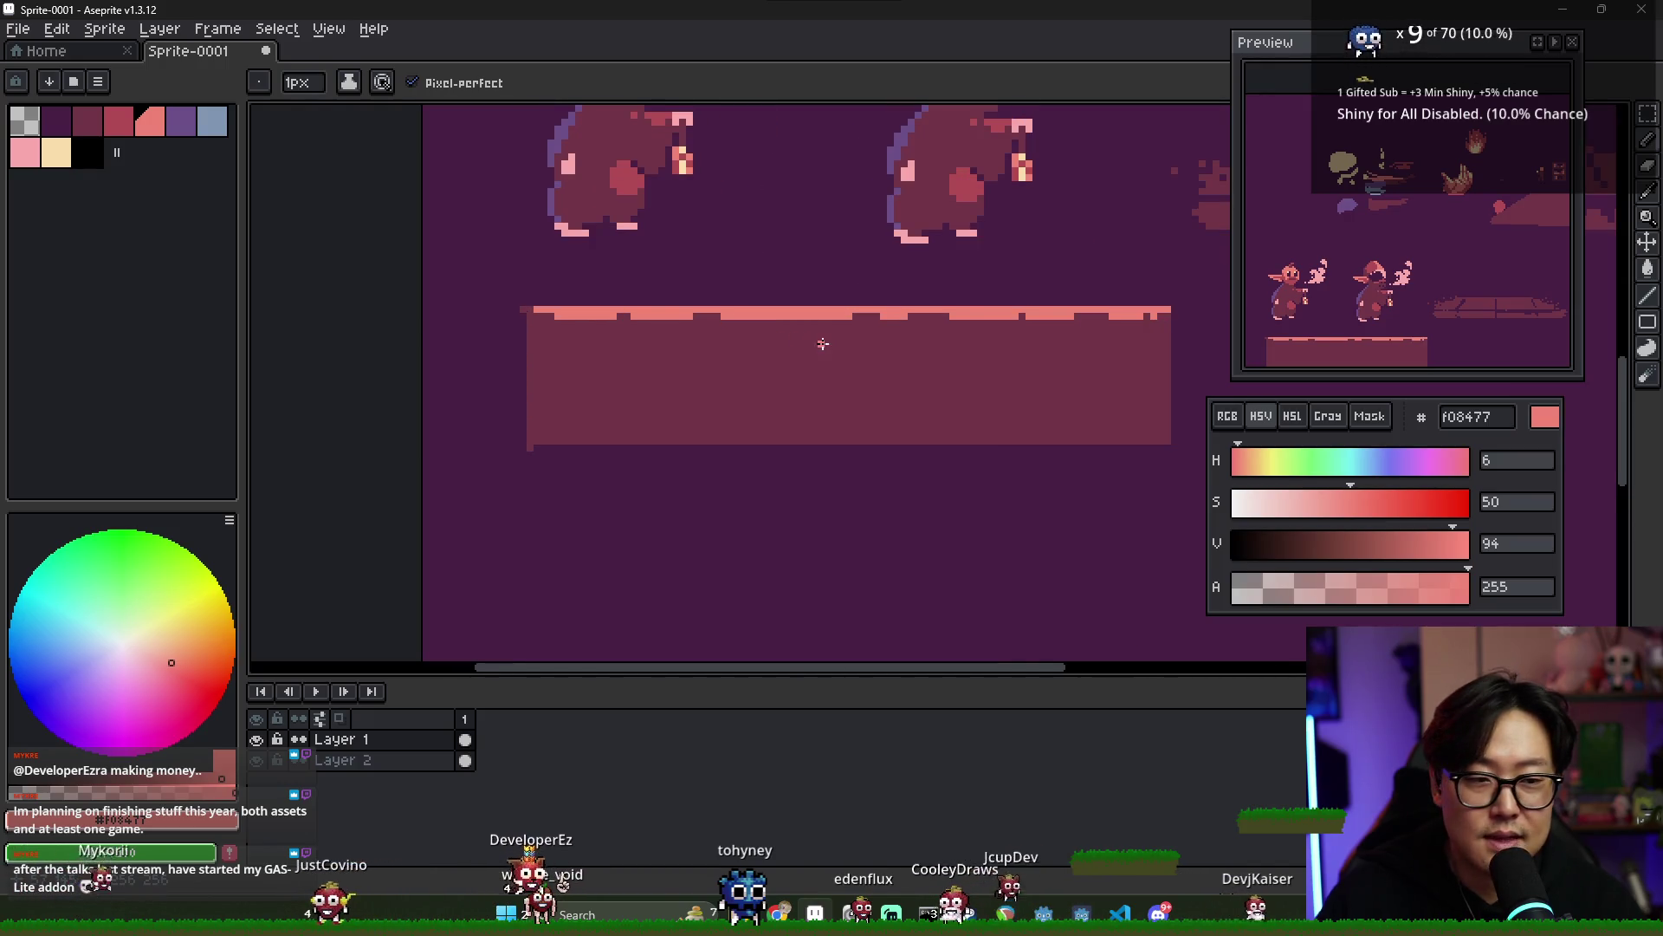
pyautogui.scroll(-1, 823, 344)
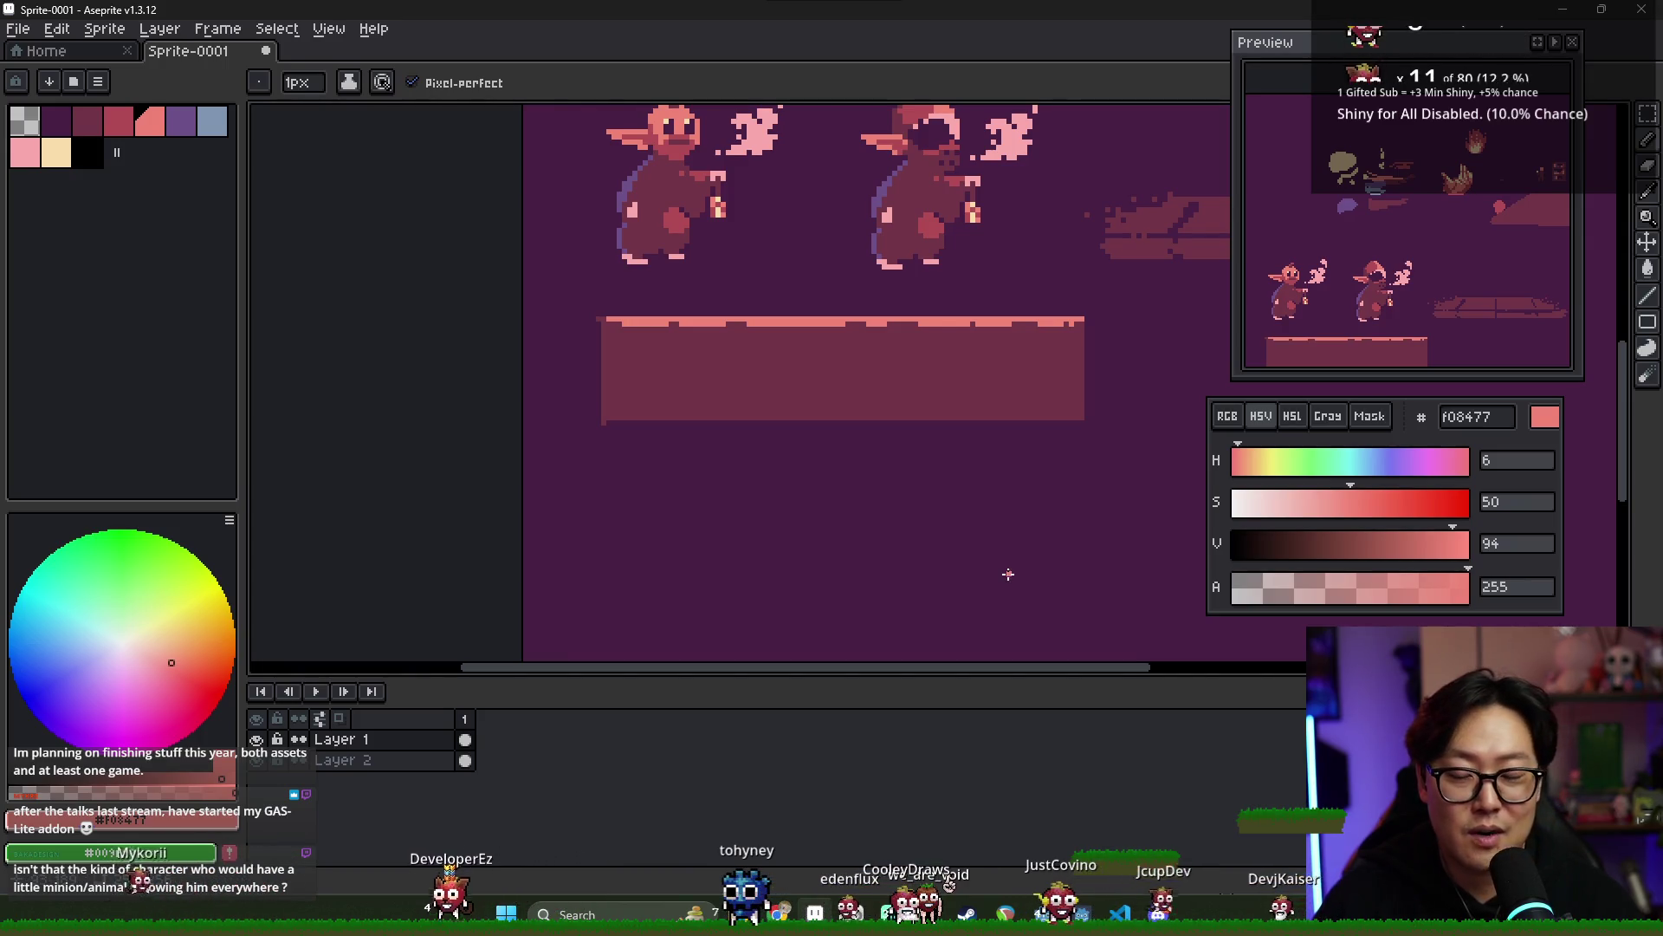
pyautogui.moveTo(732, 345); pyautogui.dragTo(825, 477)
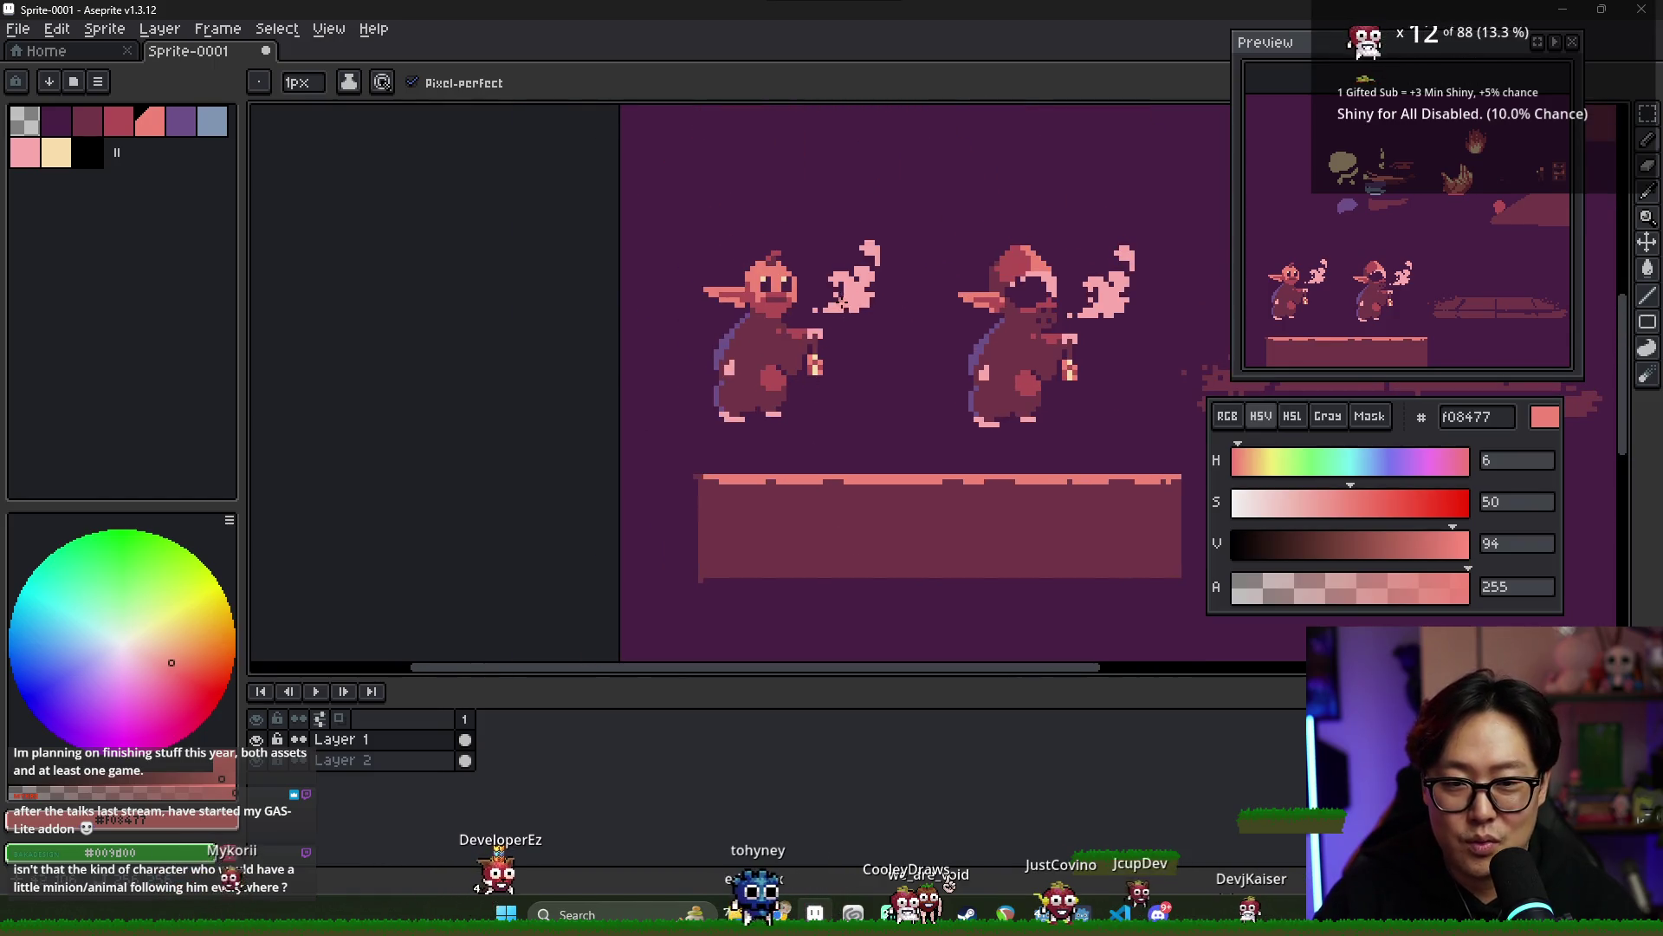
# - Sample pale pink f9a9ab and outline and fill a small round pet left of the goblin
pyautogui.scroll(1, 843, 322)
pyautogui.keyDown('alt'); pyautogui.click(857, 286); pyautogui.keyUp('alt')
pyautogui.moveTo(583, 424)
pyautogui.mouseDown()
pyautogui.moveTo(618, 452)
pyautogui.moveTo(589, 424)
pyautogui.mouseUp()
pyautogui.press('g')
pyautogui.click(596, 441)
pyautogui.scroll(1, 598, 443)
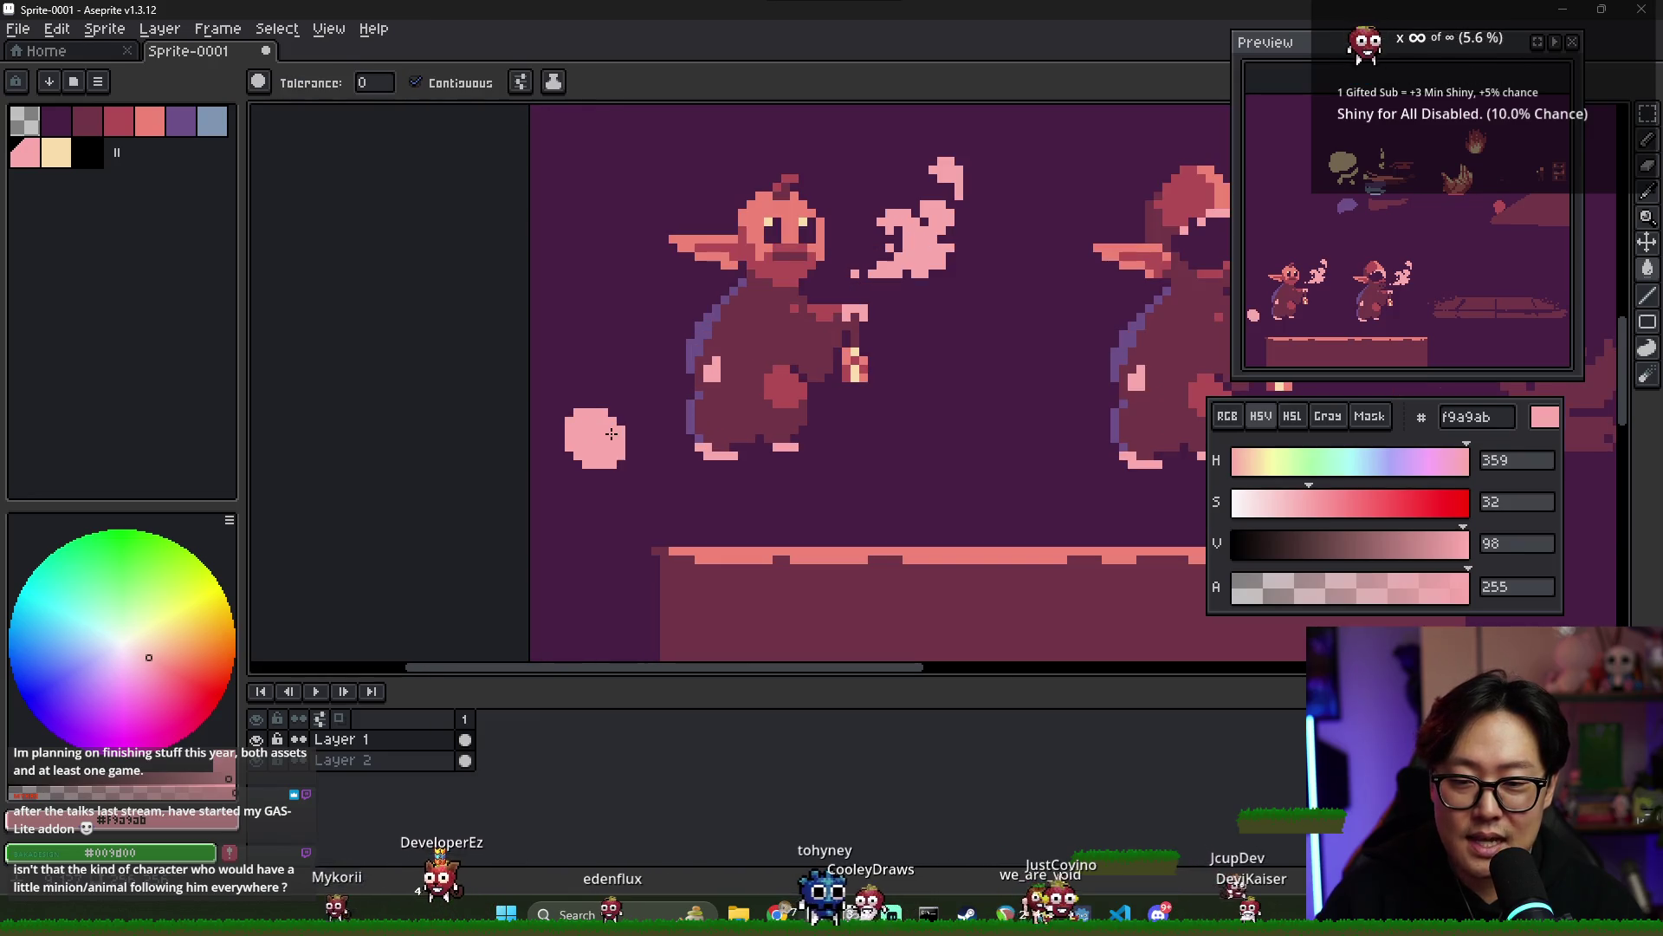
# - Dot a dark purple 492045 eye on the pet and widen its body with pink
pyautogui.keyDown('alt'); pyautogui.click(794, 256); pyautogui.keyUp('alt')
pyautogui.press('b')
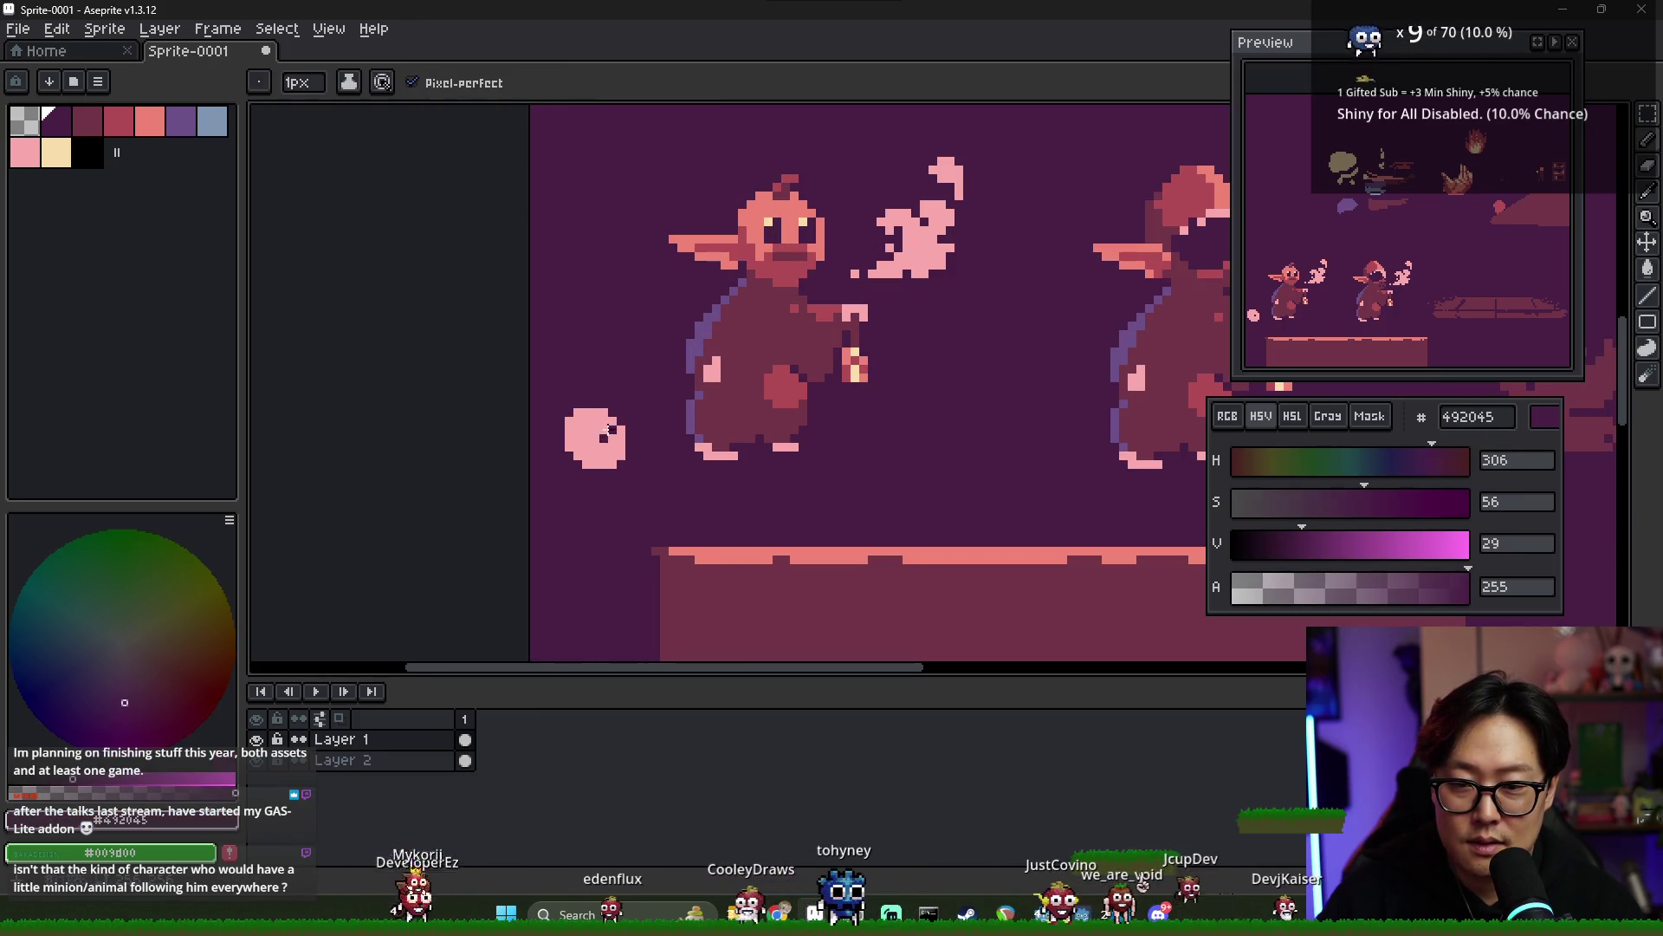
pyautogui.click(604, 437)
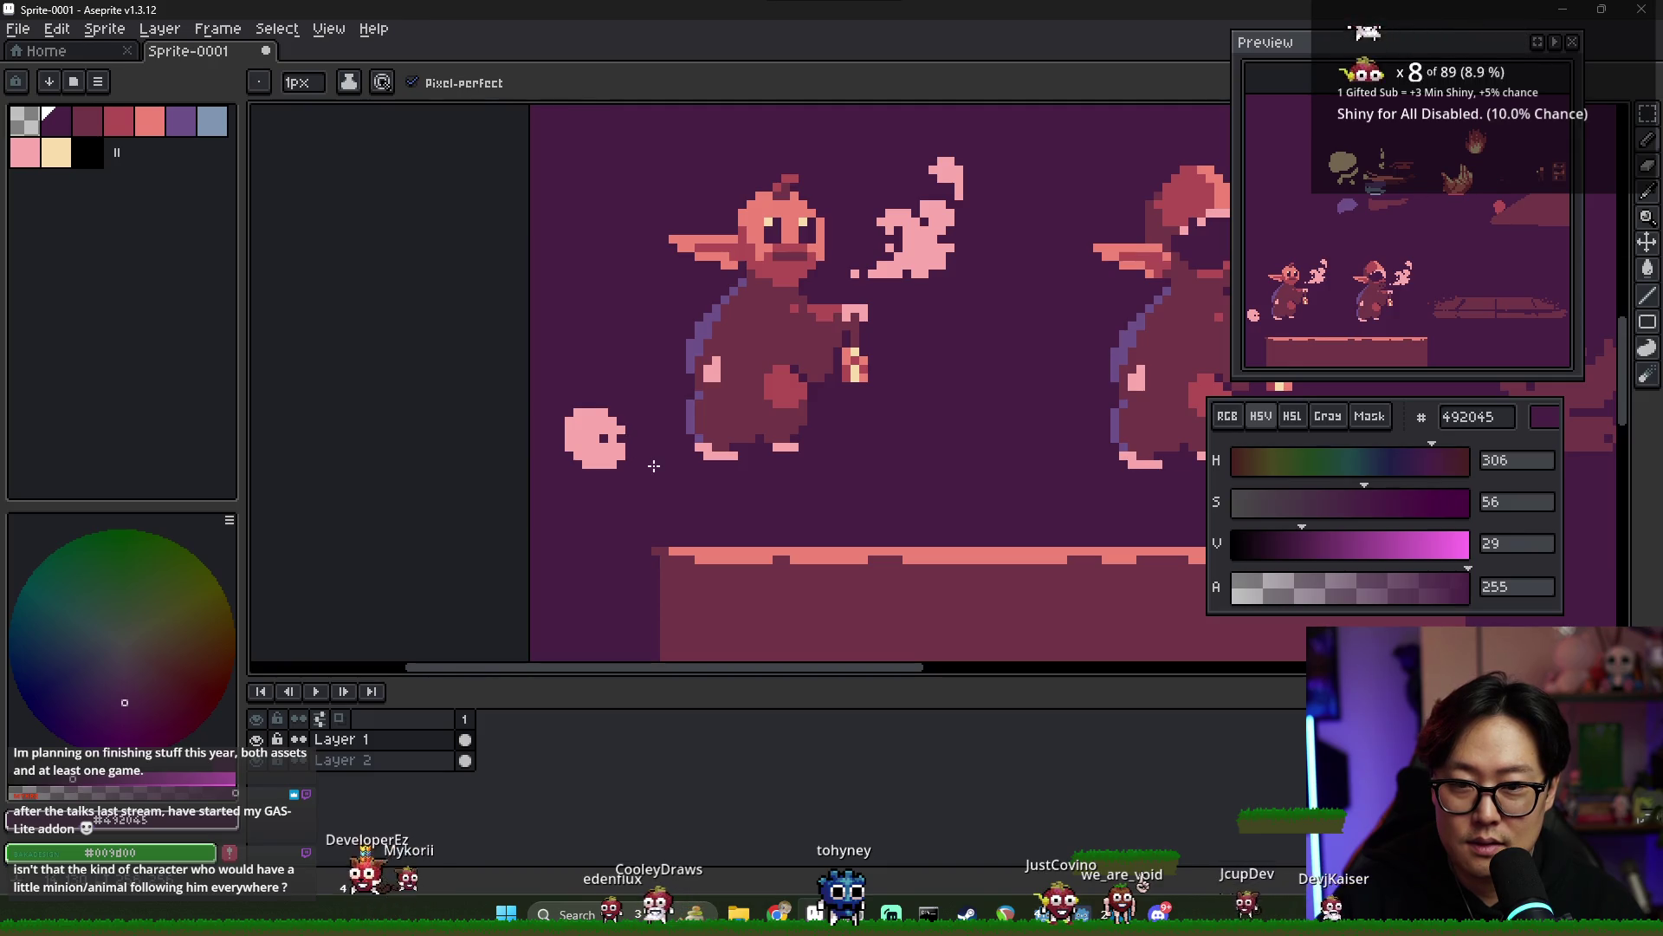
pyautogui.keyDown('alt'); pyautogui.click(568, 421); pyautogui.keyUp('alt')
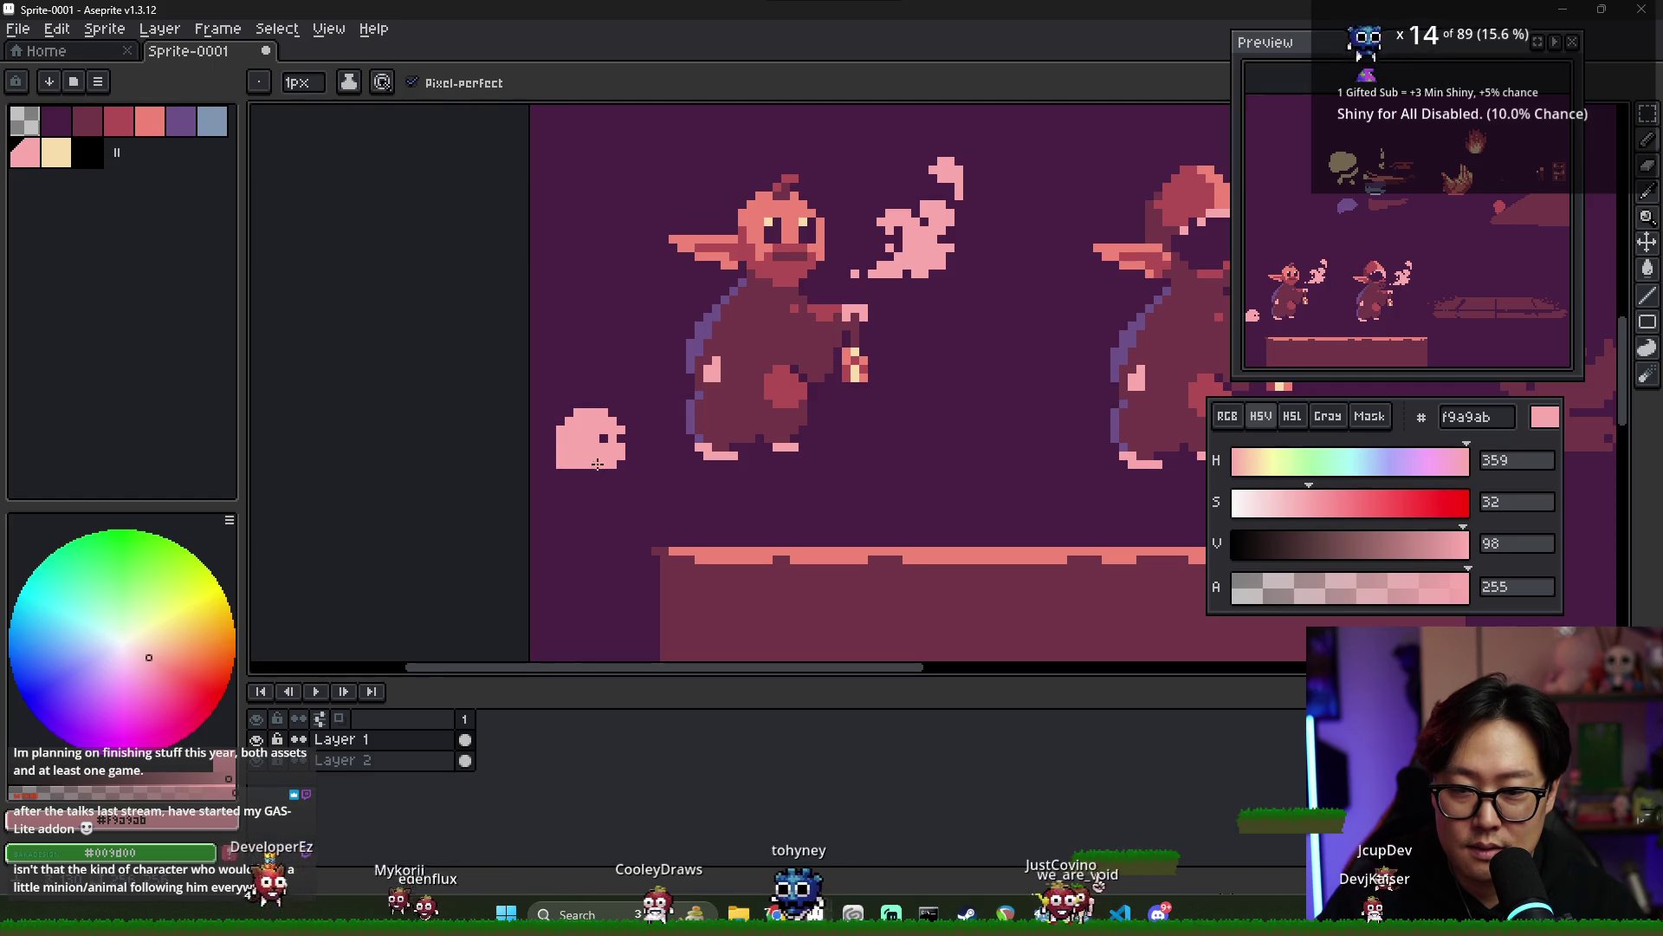
pyautogui.moveTo(625, 451); pyautogui.dragTo(631, 440)
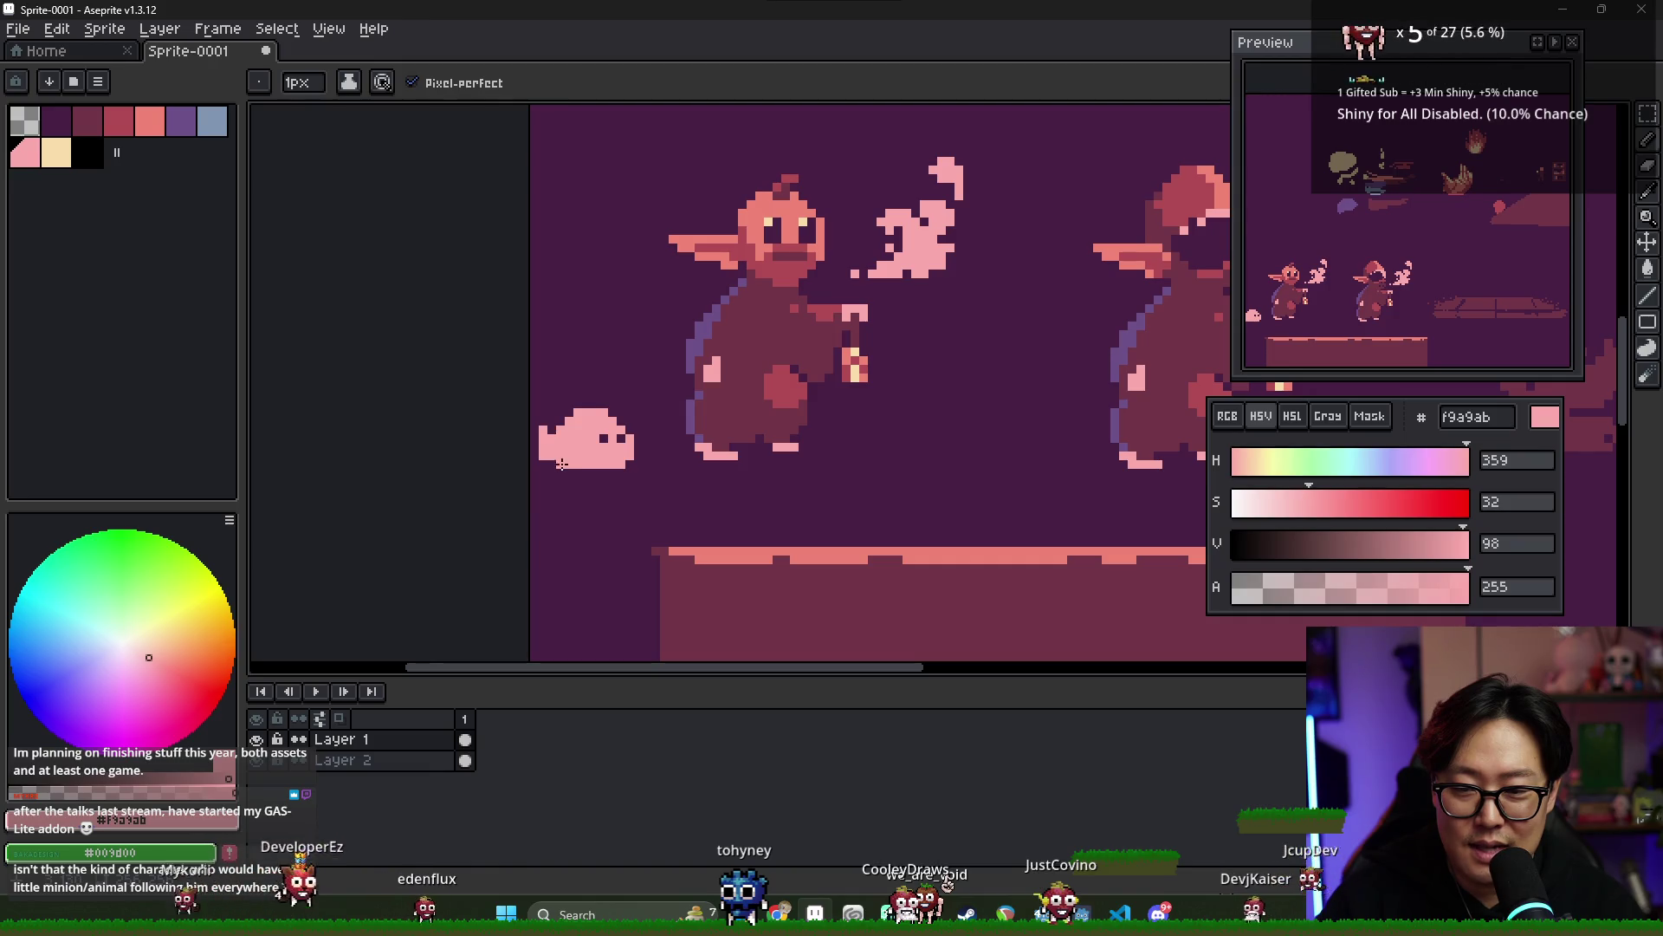
# - Erase notches in the pet's bottom edge to form little feet and tidy stray pixels
pyautogui.press('e')
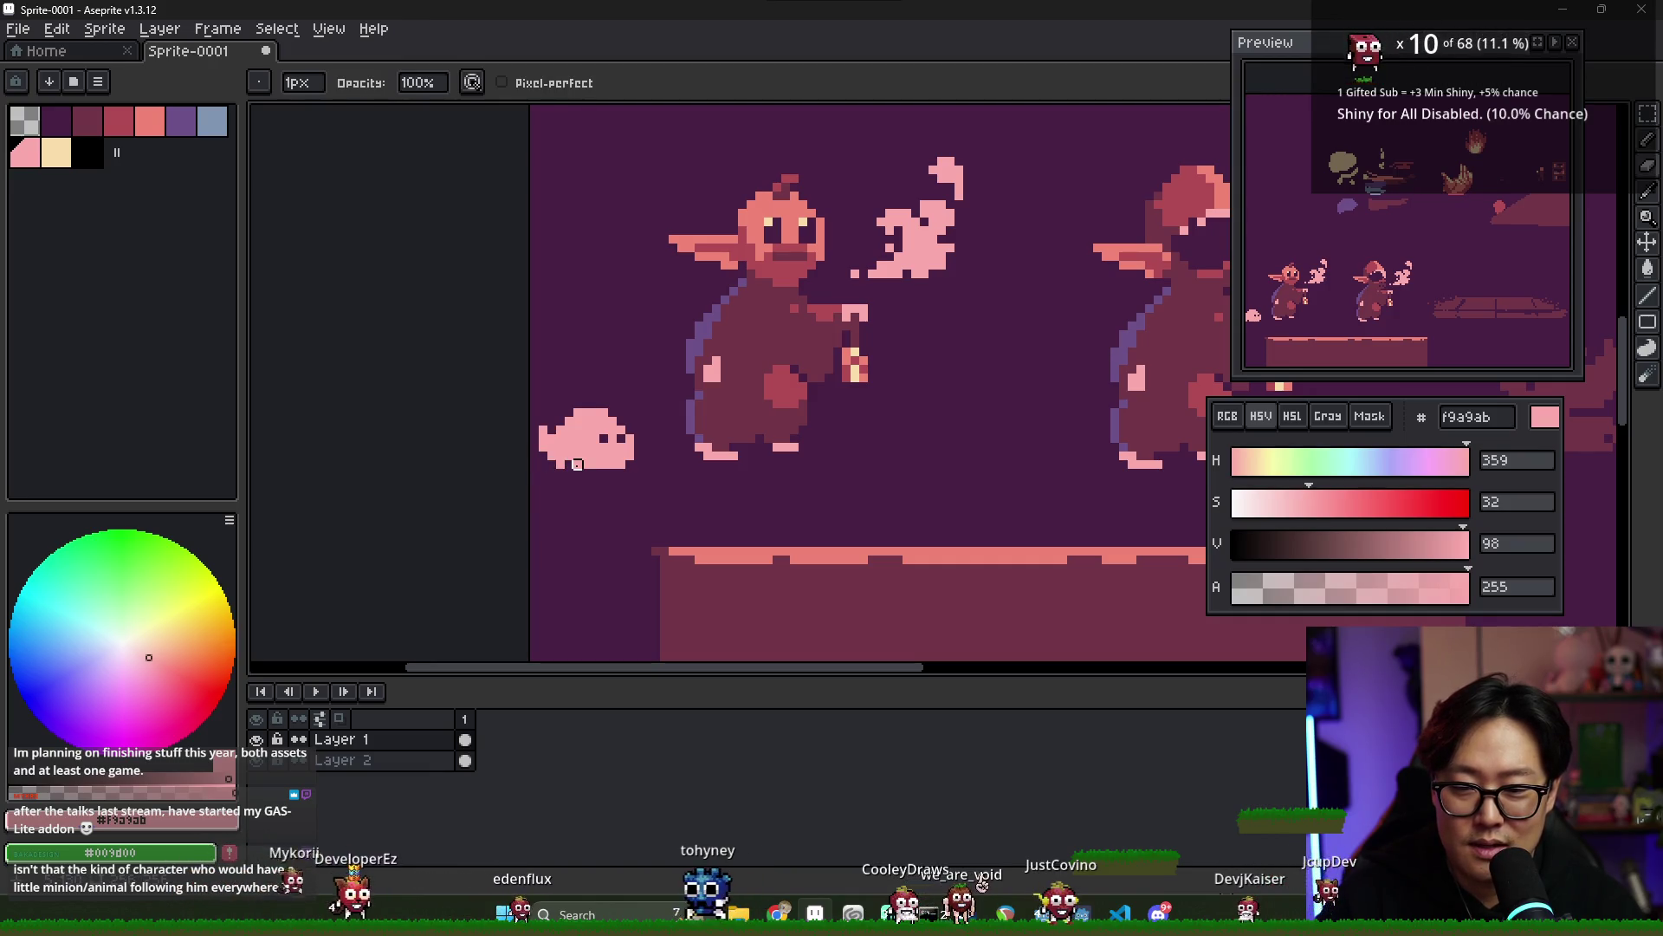
pyautogui.moveTo(559, 466); pyautogui.dragTo(596, 465)
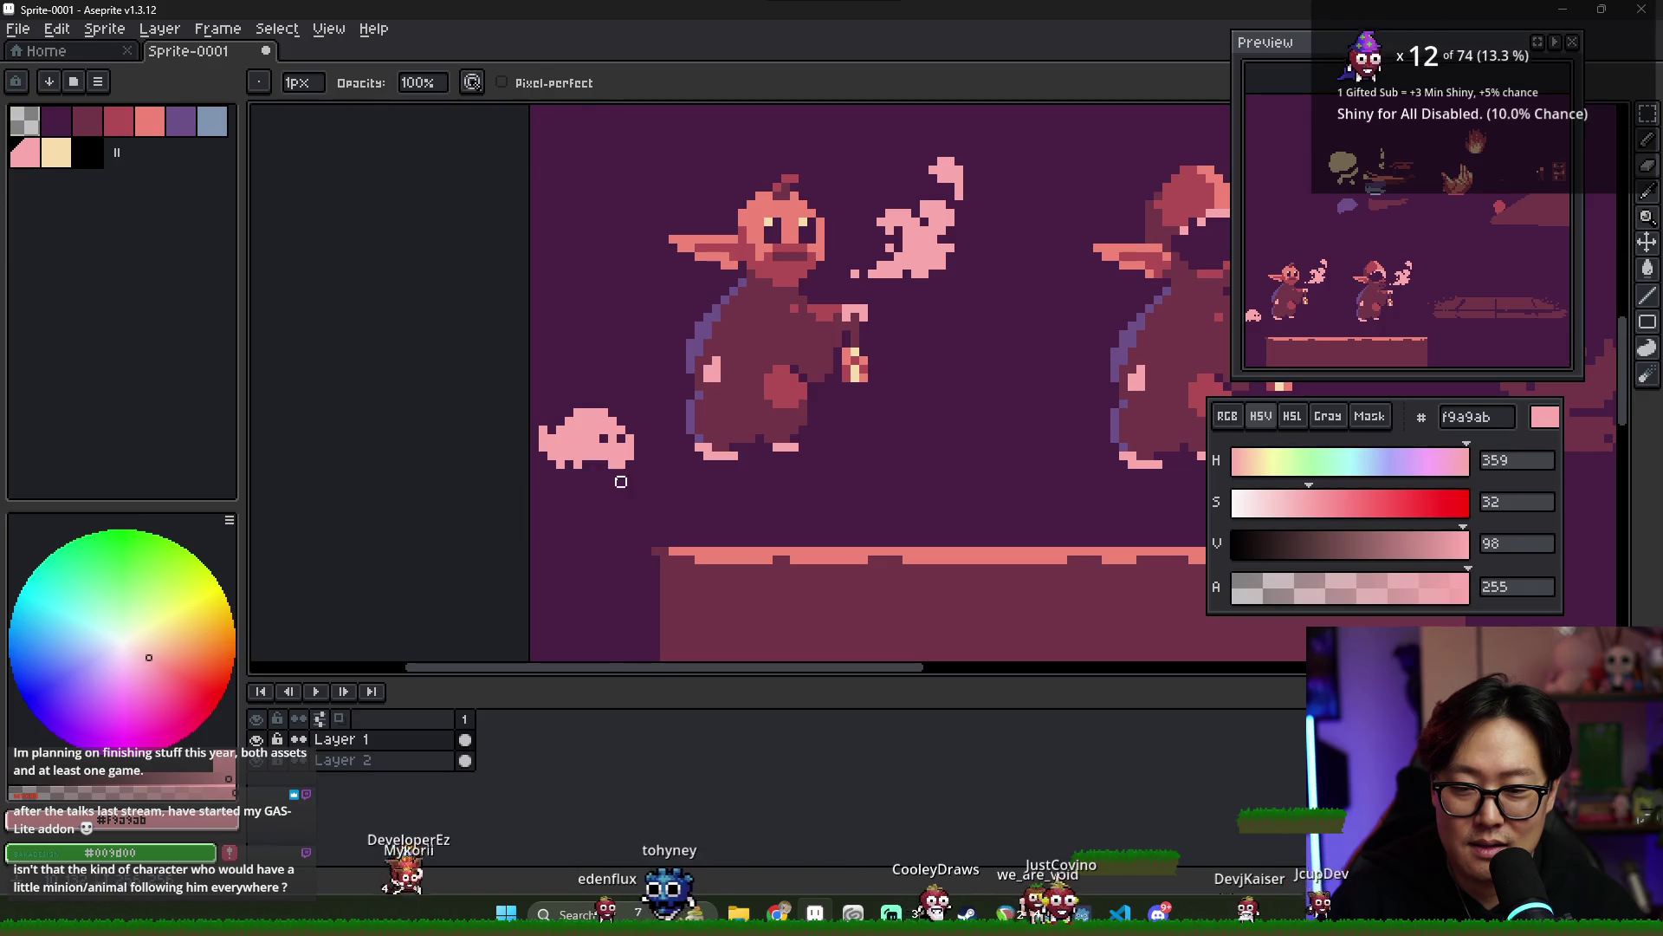
pyautogui.press('b')
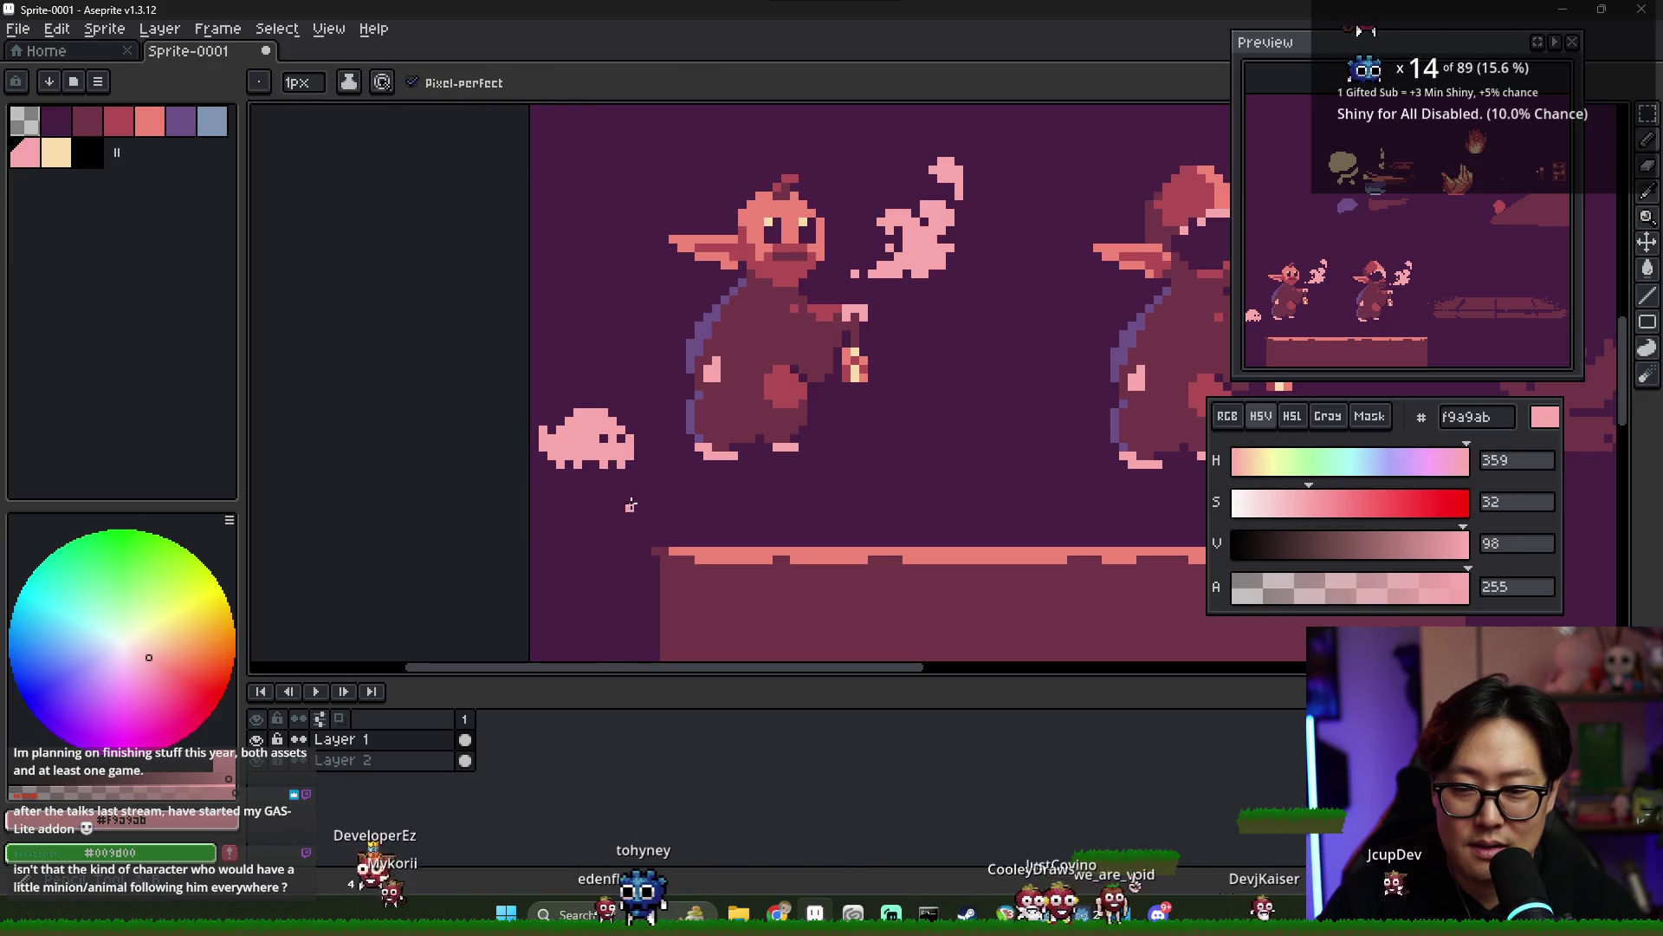
pyautogui.keyDown('alt'); pyautogui.click(605, 466); pyautogui.keyUp('alt')
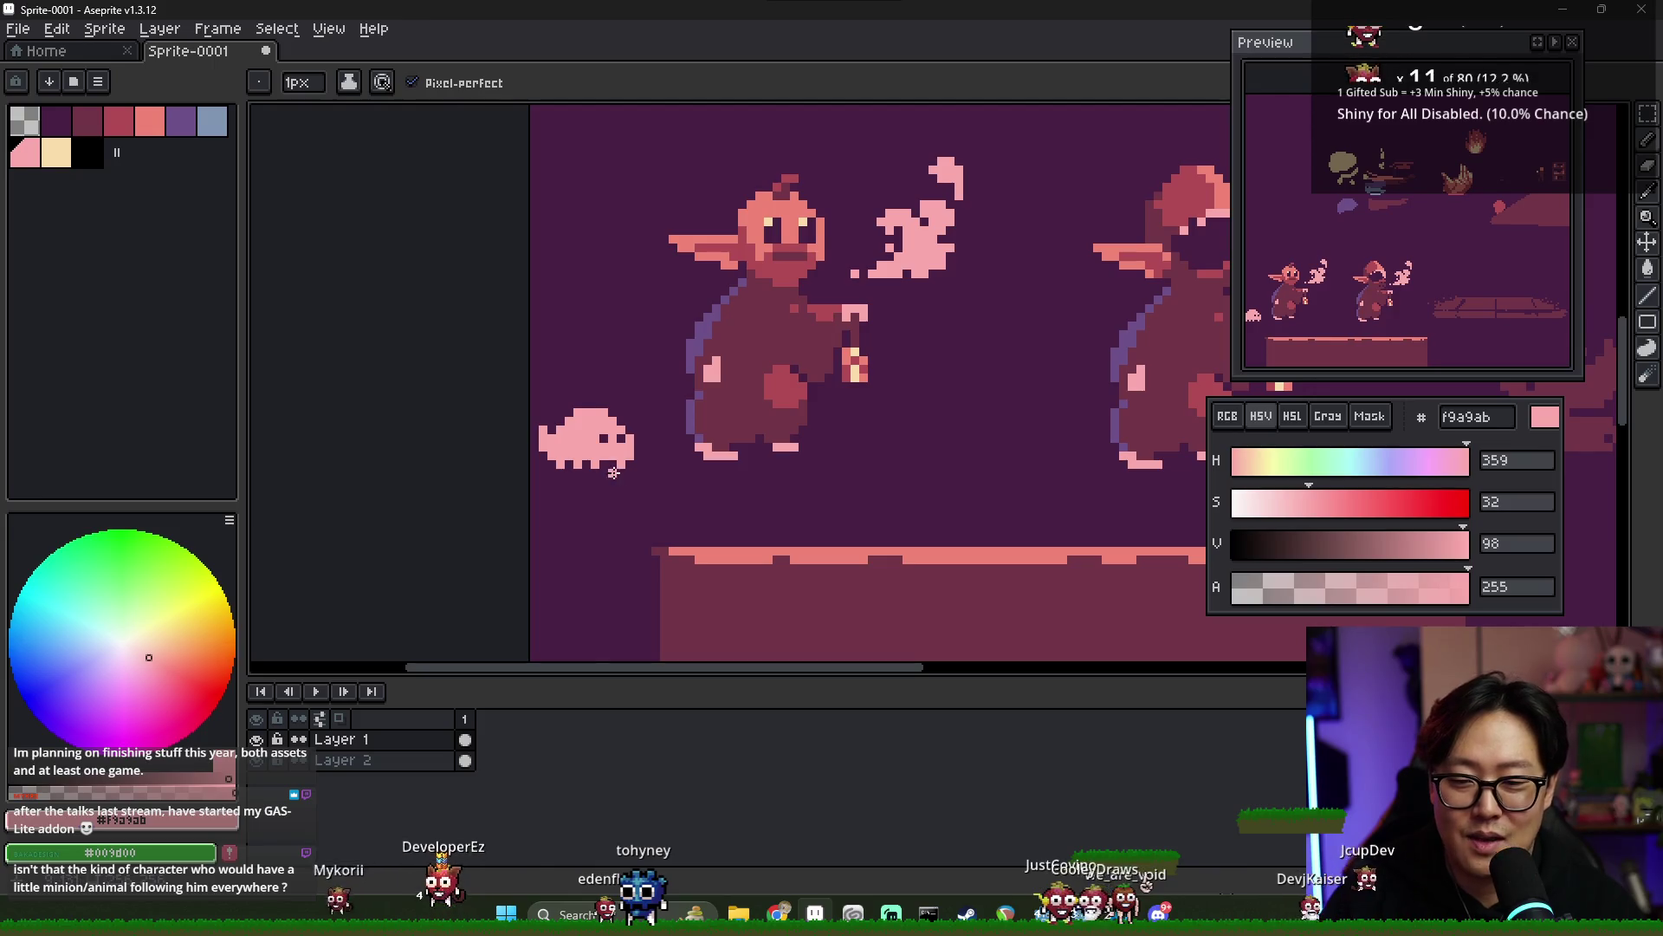
pyautogui.press('e')
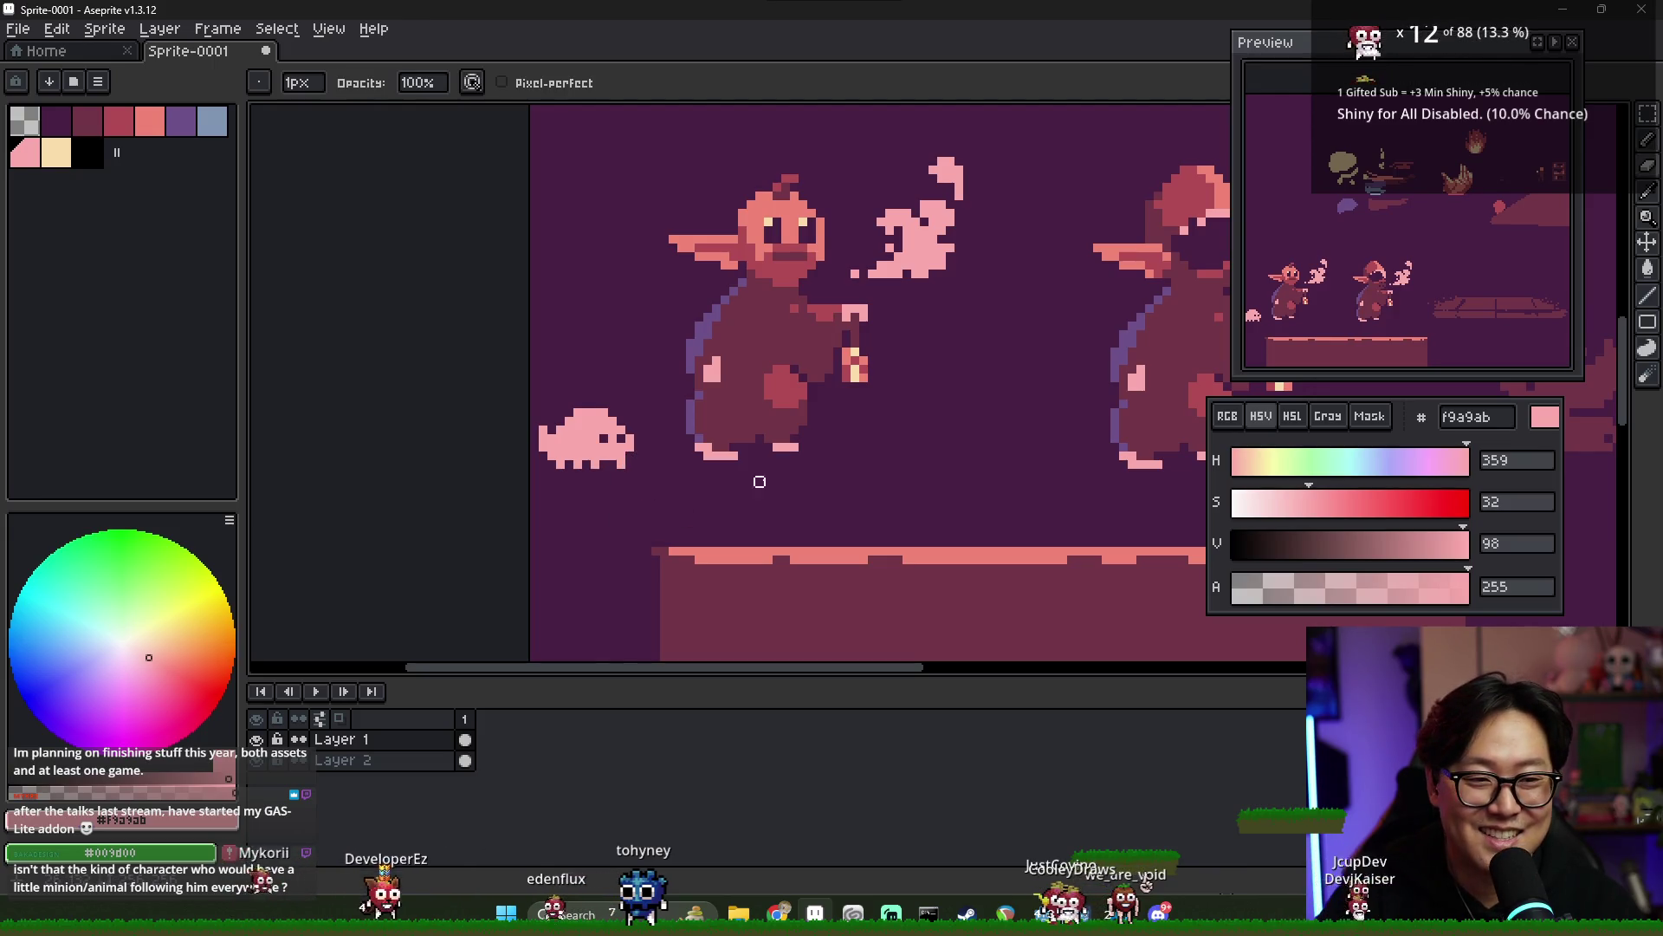
pyautogui.moveTo(1401, 279); pyautogui.dragTo(1418, 269)
pyautogui.keyDown('alt'); pyautogui.click(618, 417); pyautogui.keyUp('alt')
pyautogui.press('b')
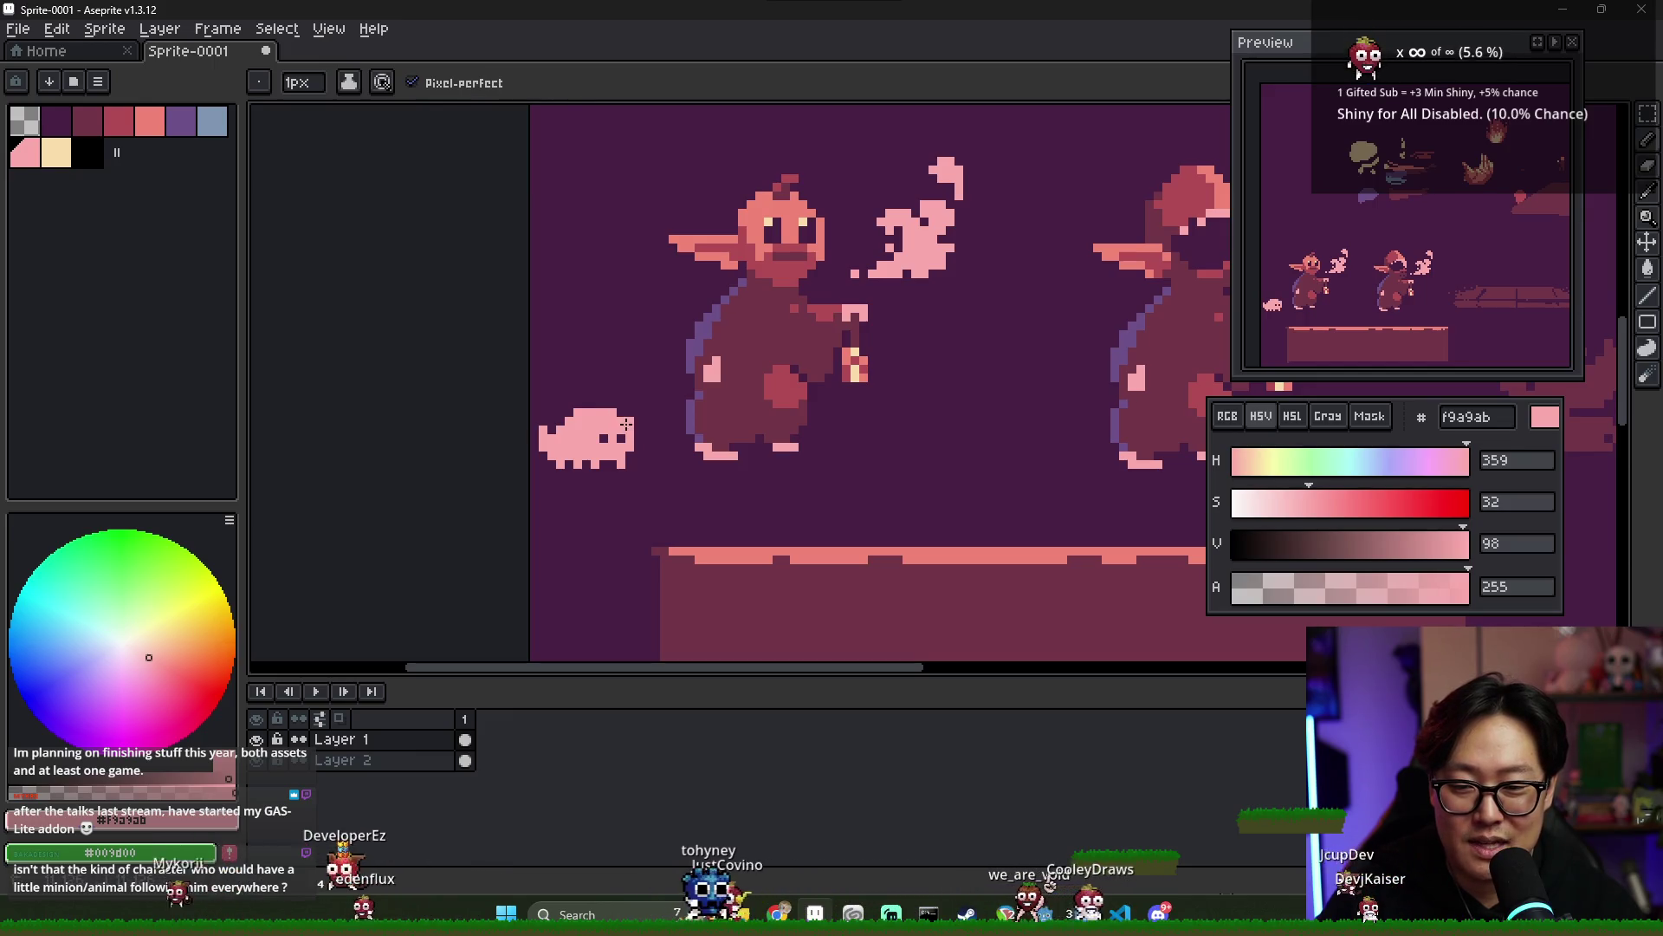
# - Draw a pointed ear on the pet's head and start placing dark purple eye pixels
pyautogui.moveTo(619, 406); pyautogui.dragTo(602, 403)
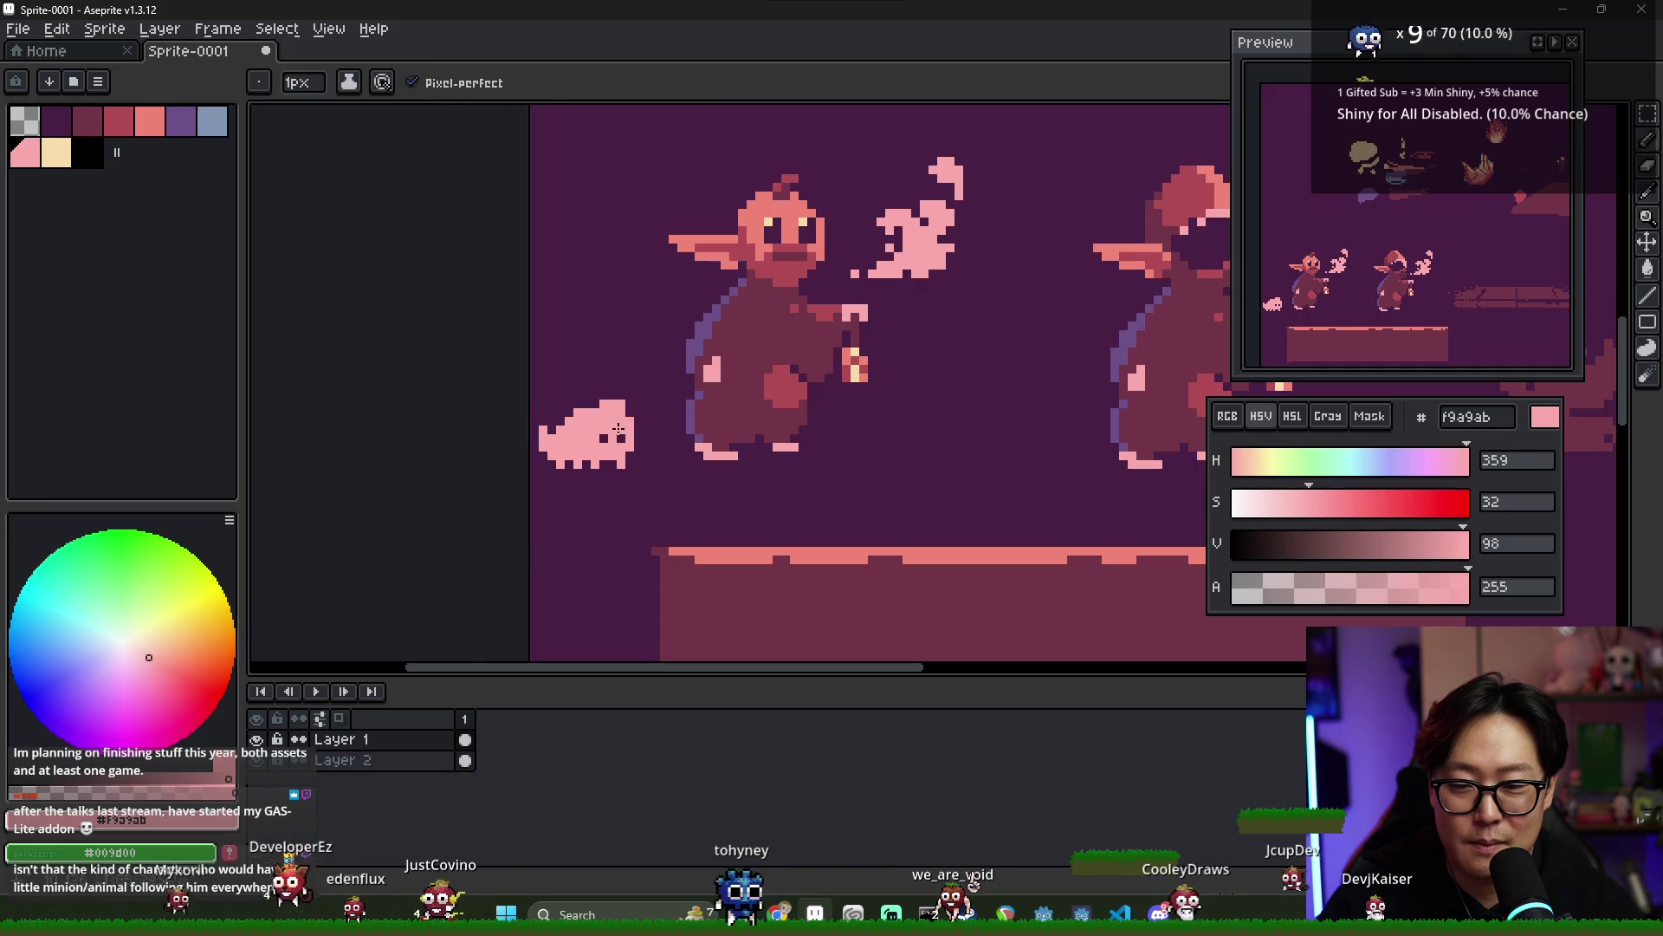
pyautogui.keyDown('alt'); pyautogui.click(639, 411); pyautogui.keyUp('alt')
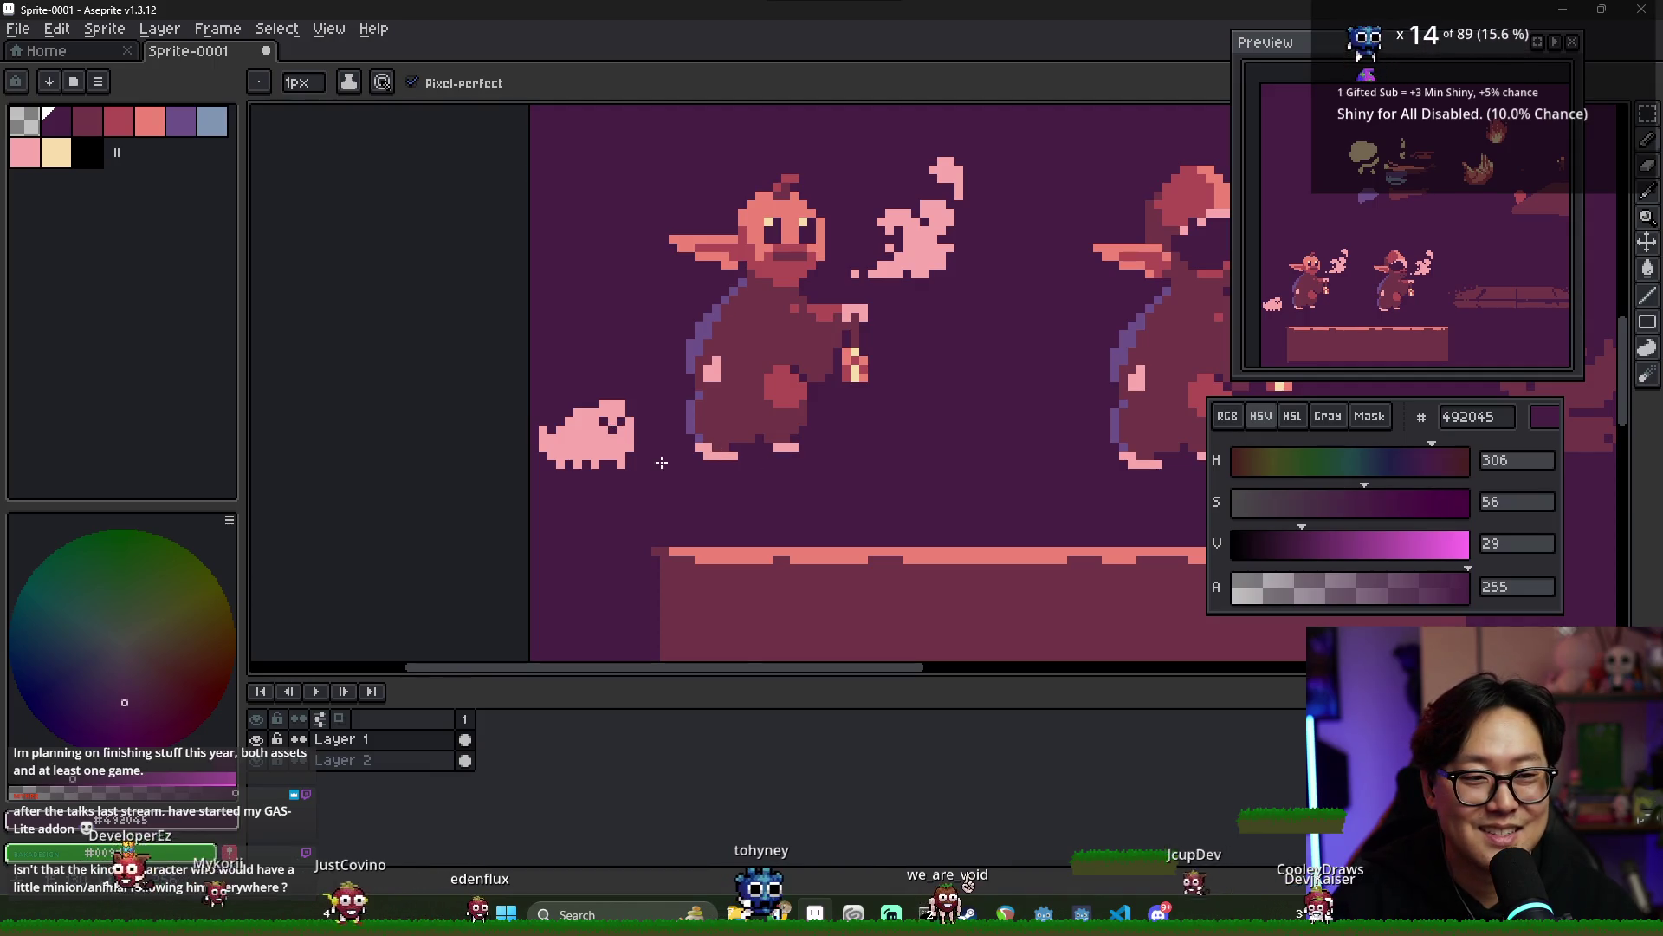
pyautogui.scroll(1, 601, 419)
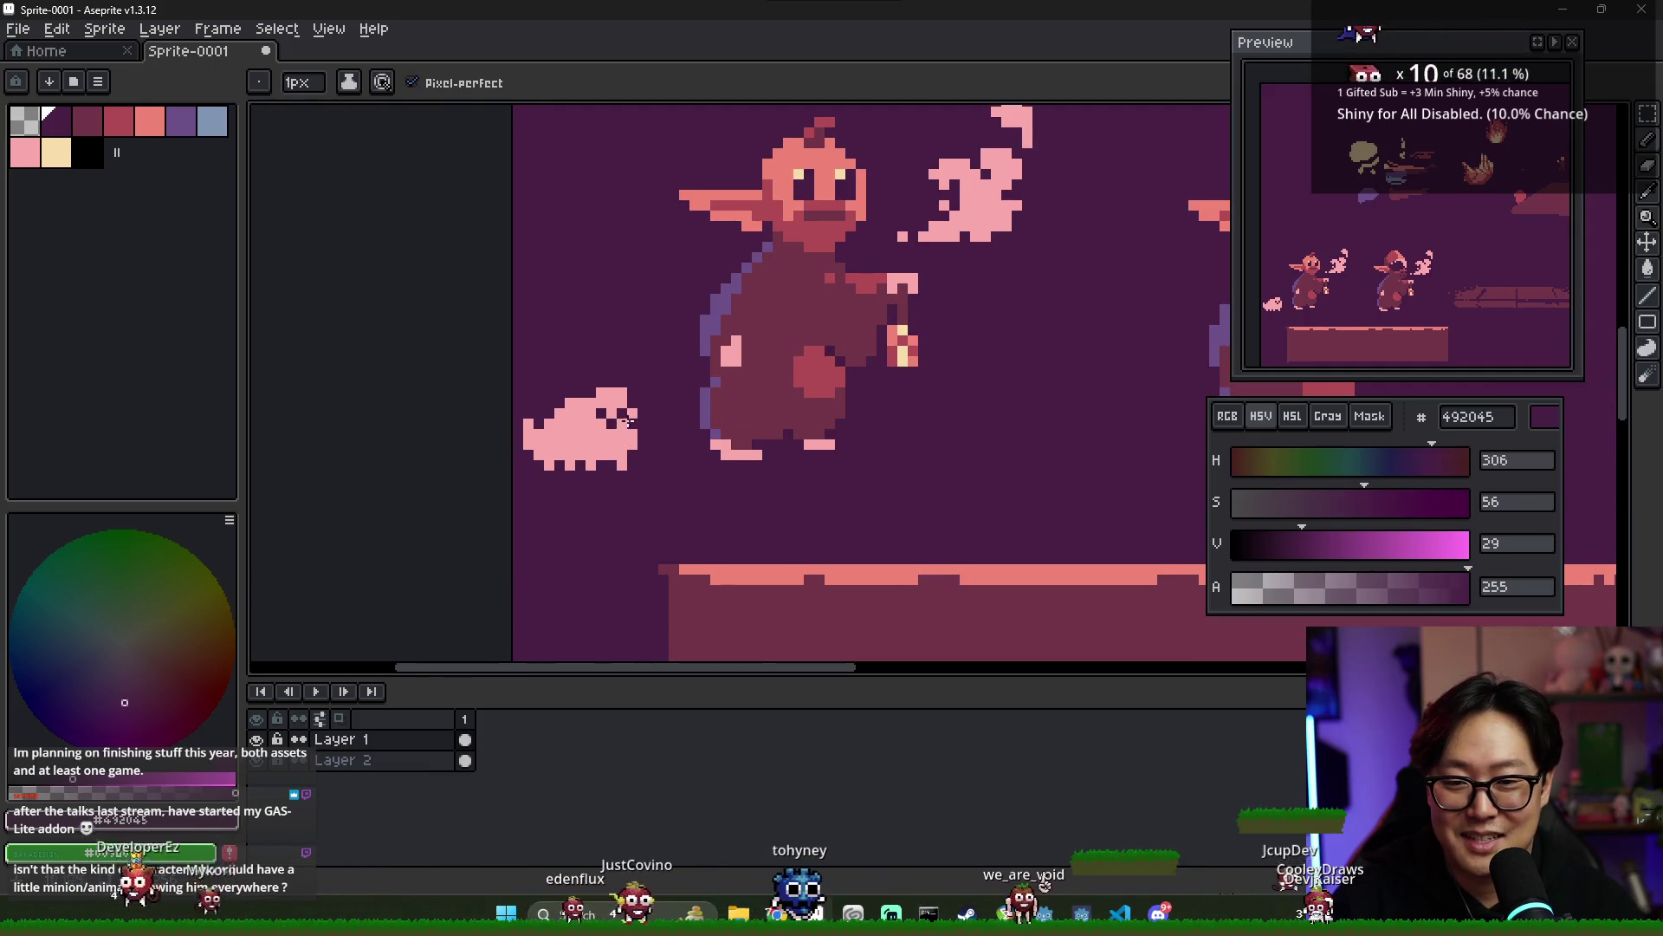
pyautogui.keyDown('alt'); pyautogui.click(611, 421); pyautogui.keyUp('alt')
pyautogui.keyDown('alt'); pyautogui.click(620, 420); pyautogui.keyUp('alt')
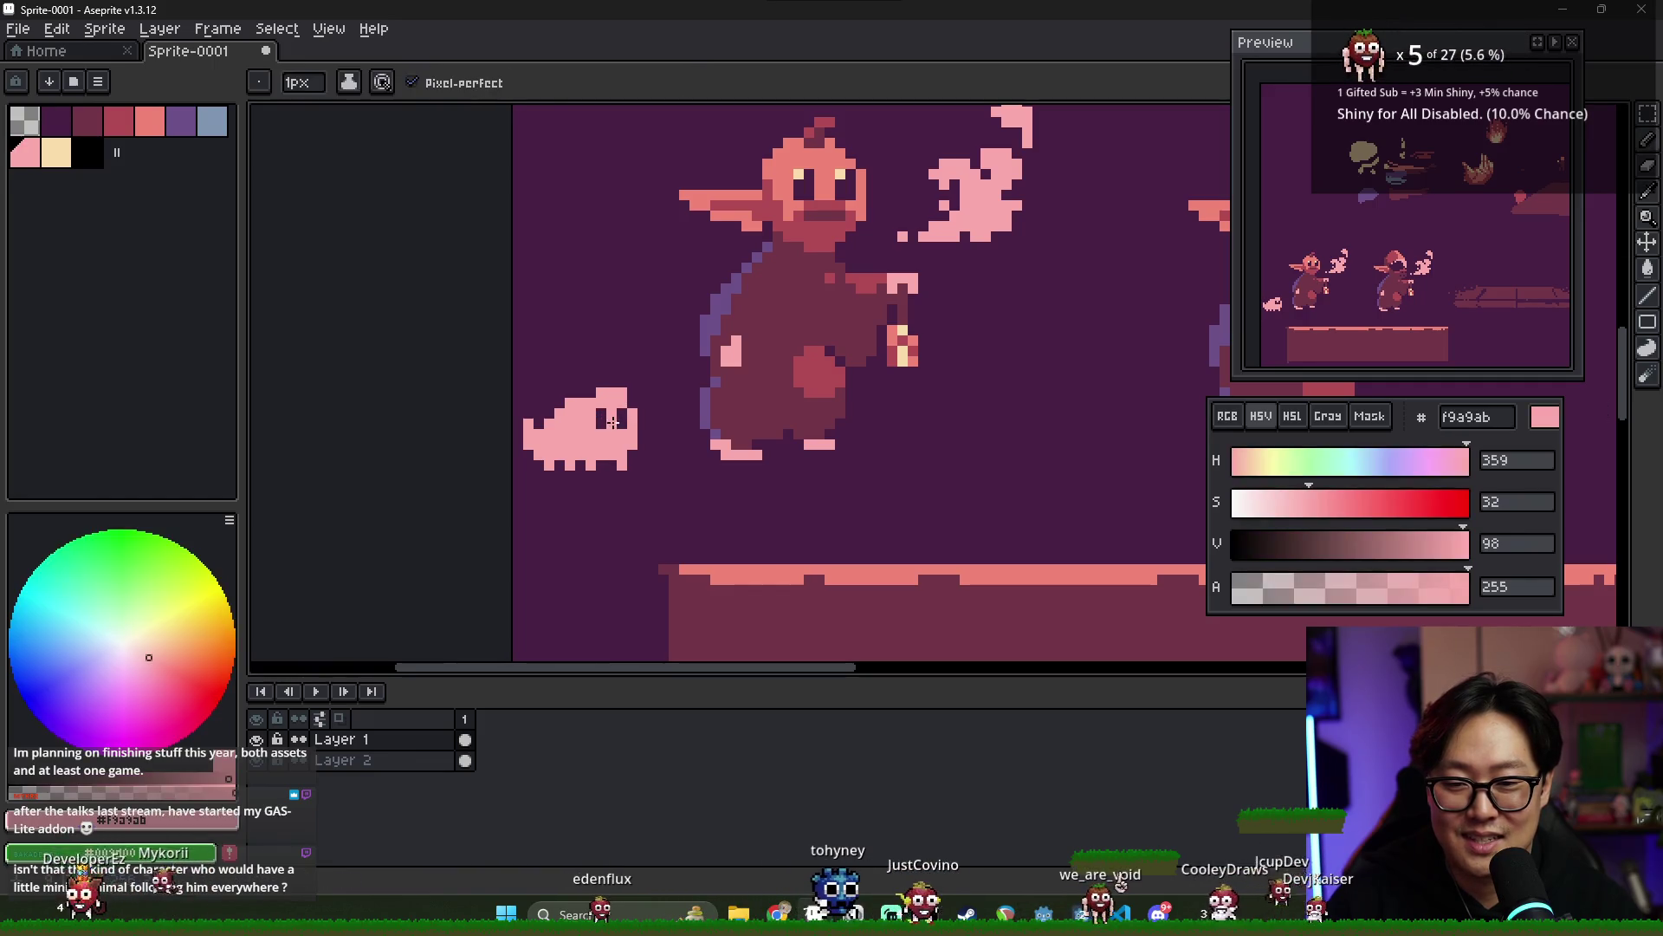
pyautogui.keyDown('alt'); pyautogui.click(611, 420); pyautogui.keyUp('alt')
pyautogui.keyDown('alt'); pyautogui.click(610, 432); pyautogui.keyUp('alt')
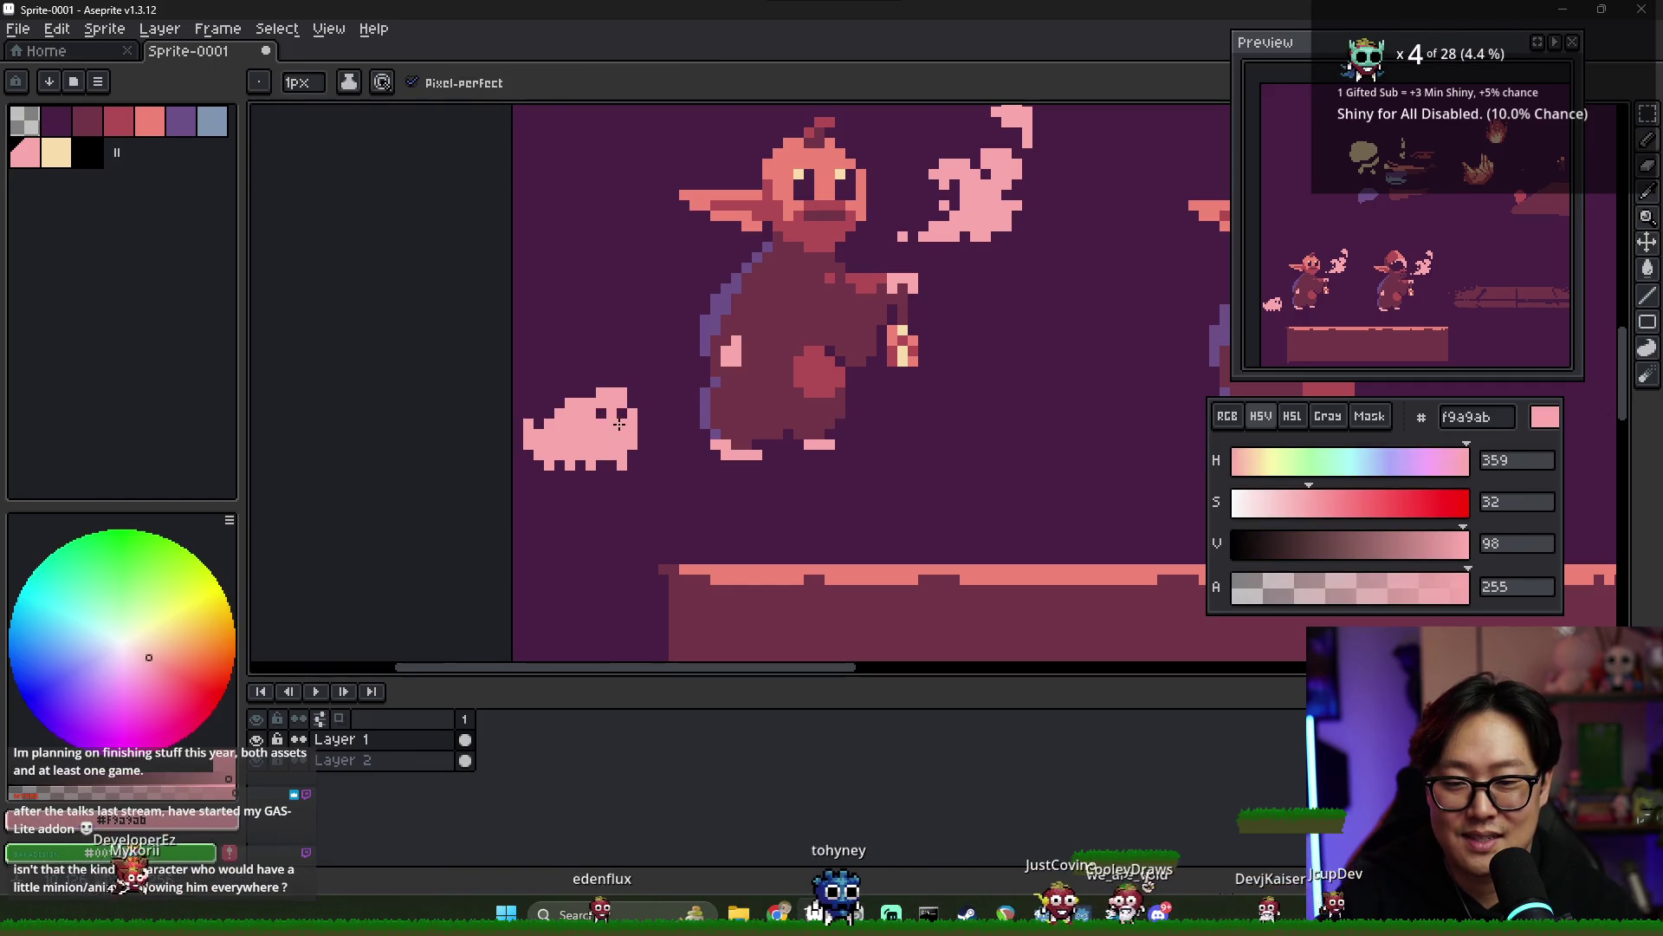
# - Refine the pet's eyes, alternating dark purple 492045 and pink f9a9ab pixels
pyautogui.keyDown('alt'); pyautogui.click(618, 422); pyautogui.keyUp('alt')
pyautogui.keyDown('alt'); pyautogui.click(610, 431); pyautogui.keyUp('alt')
pyautogui.keyDown('alt'); pyautogui.click(618, 423); pyautogui.keyUp('alt')
pyautogui.keyDown('alt'); pyautogui.click(618, 423); pyautogui.keyUp('alt')
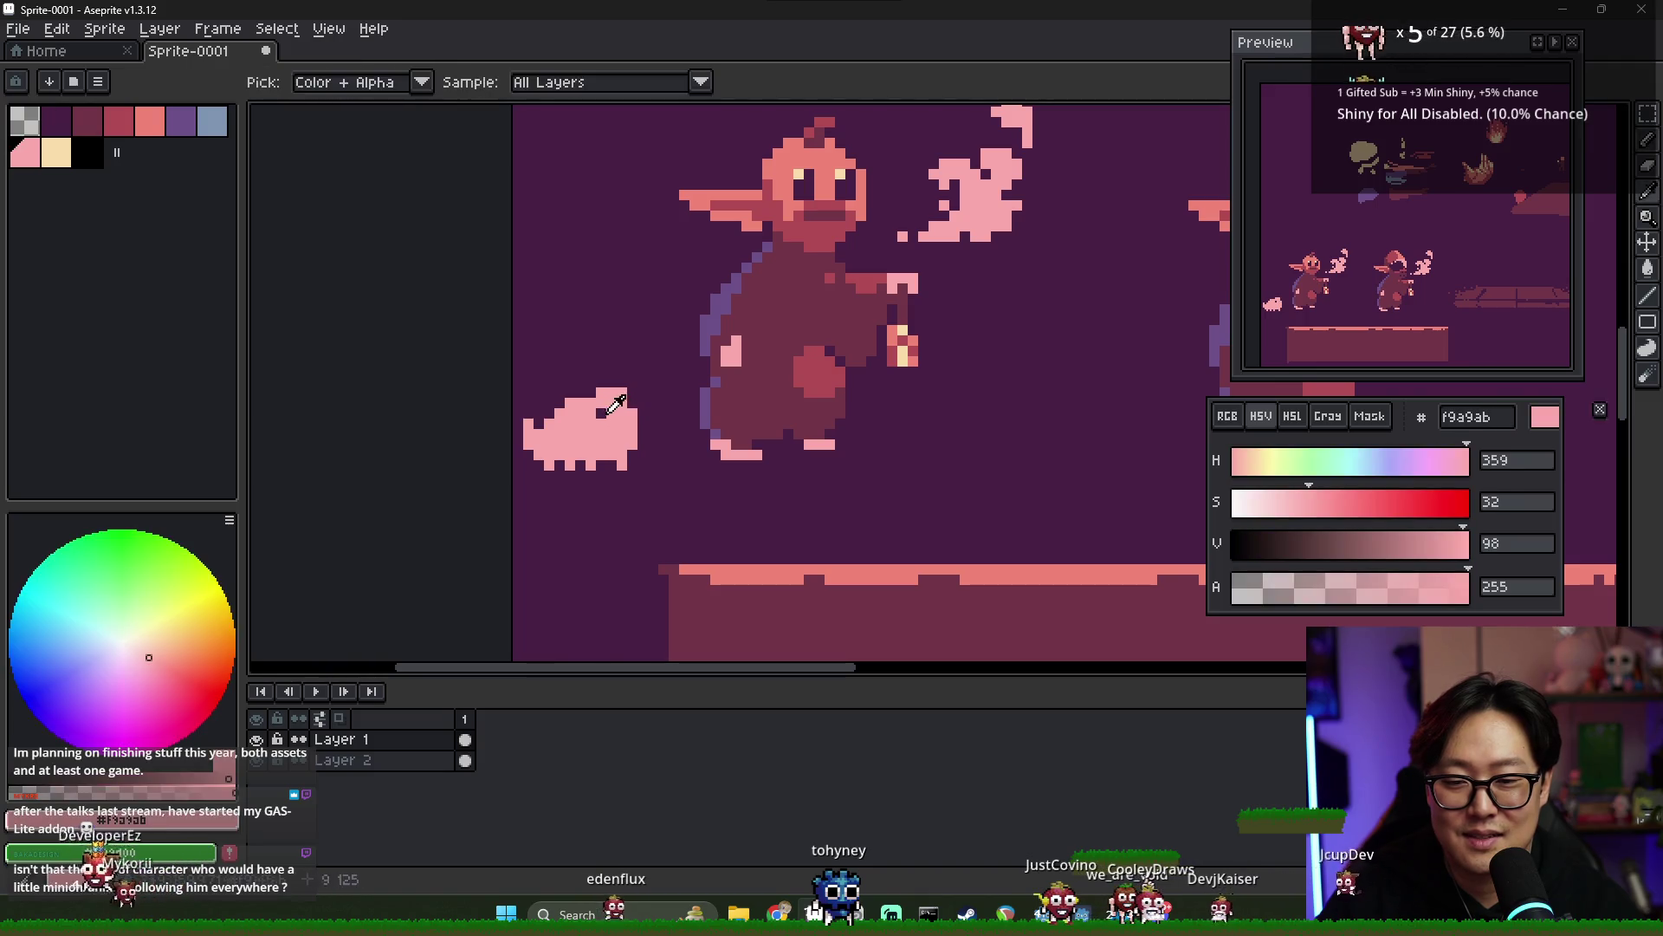
pyautogui.keyDown('alt'); pyautogui.click(627, 414); pyautogui.keyUp('alt')
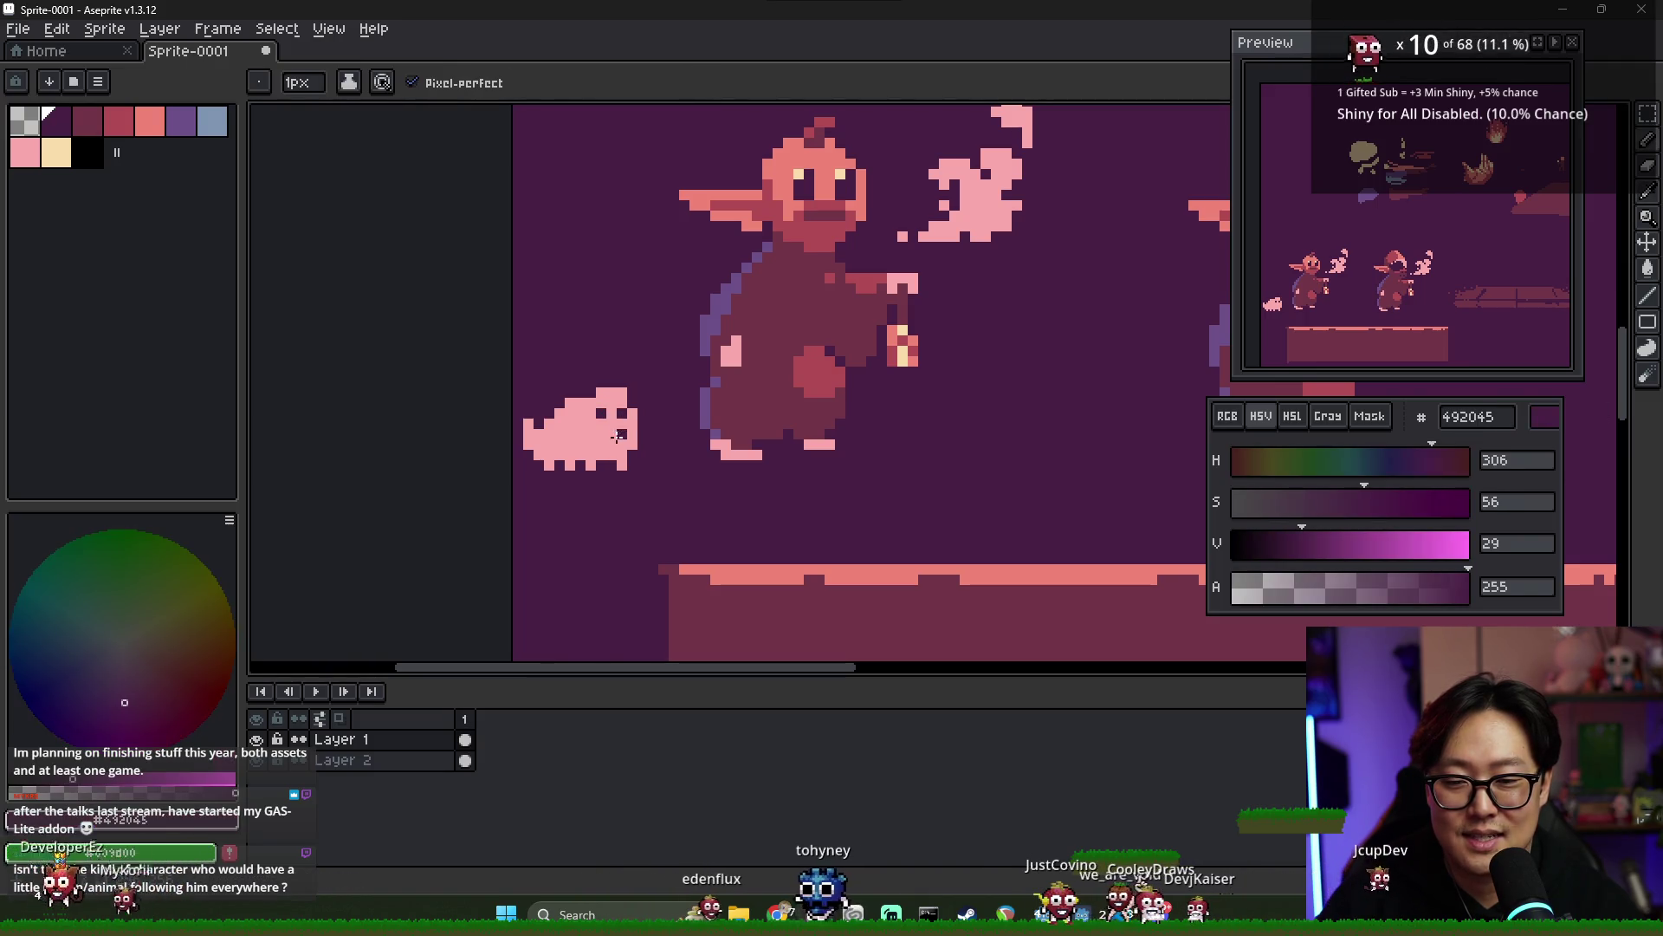
pyautogui.keyDown('alt'); pyautogui.click(612, 432); pyautogui.keyUp('alt')
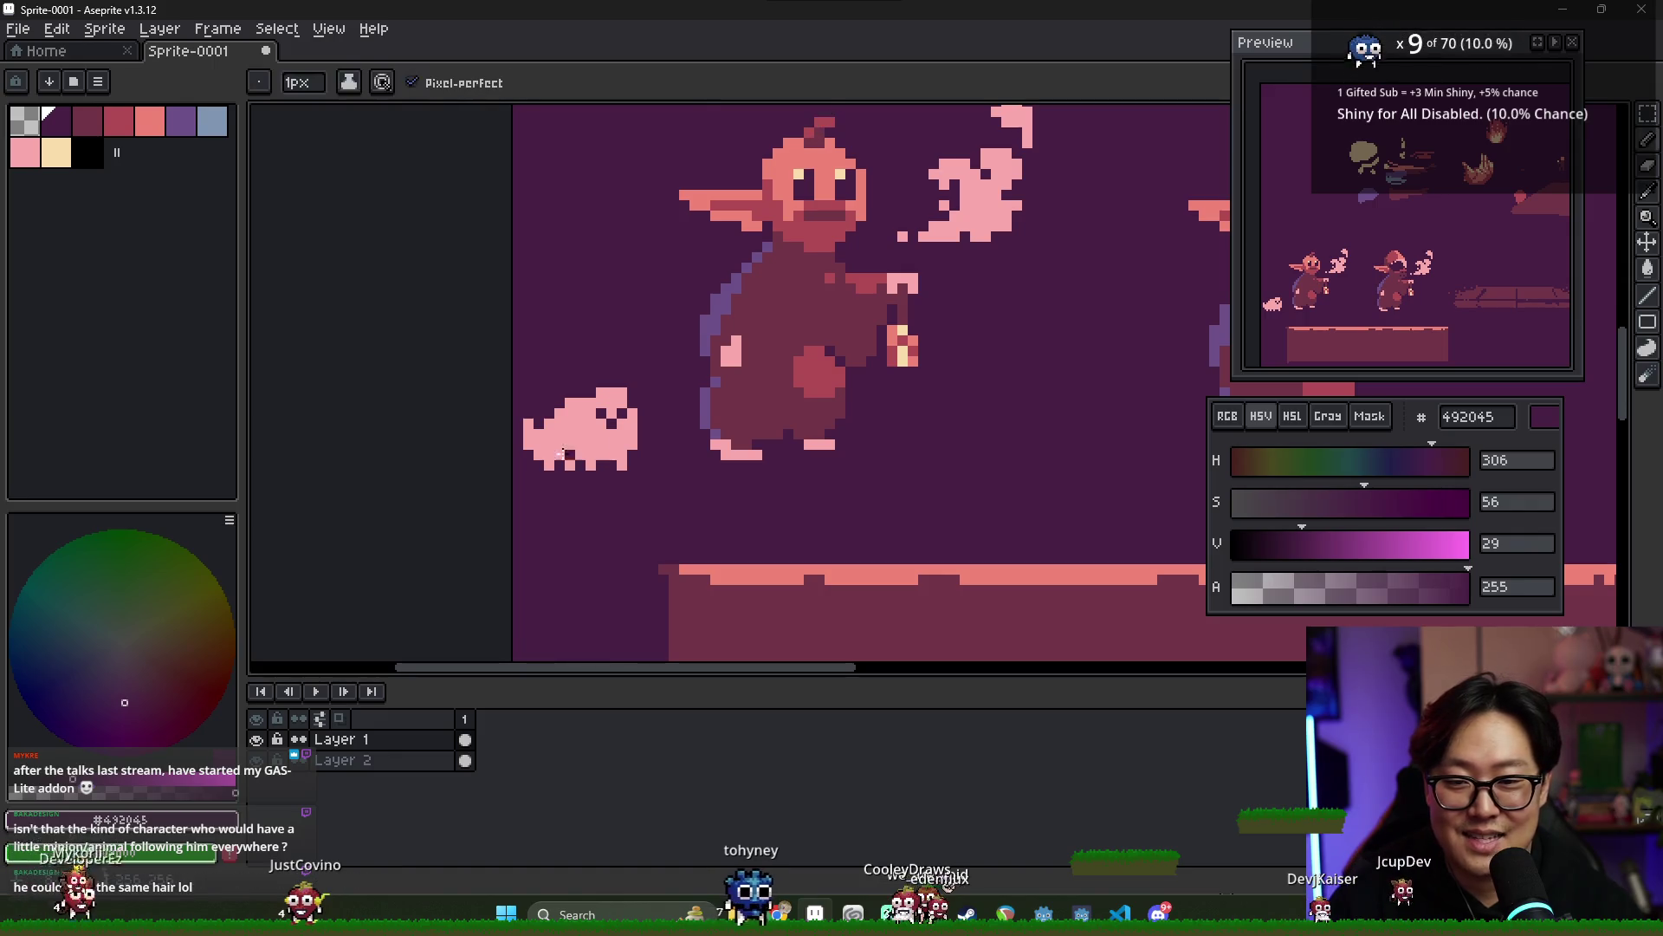
pyautogui.keyDown('alt'); pyautogui.click(611, 407); pyautogui.keyUp('alt')
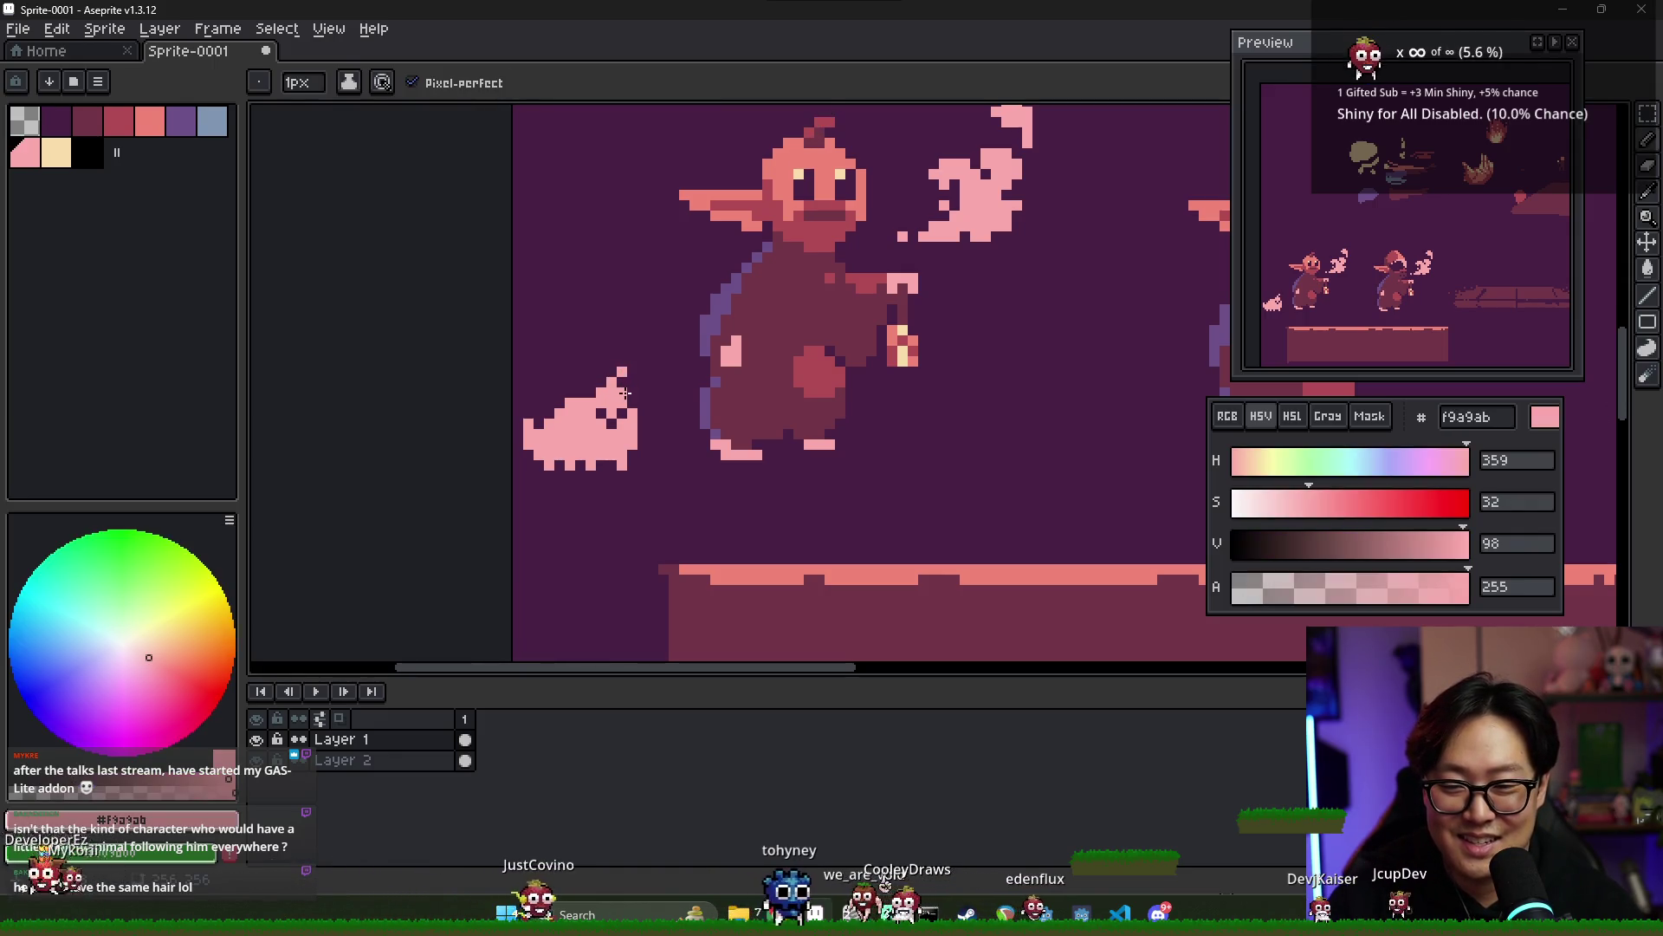
pyautogui.keyDown('alt'); pyautogui.click(614, 388); pyautogui.keyUp('alt')
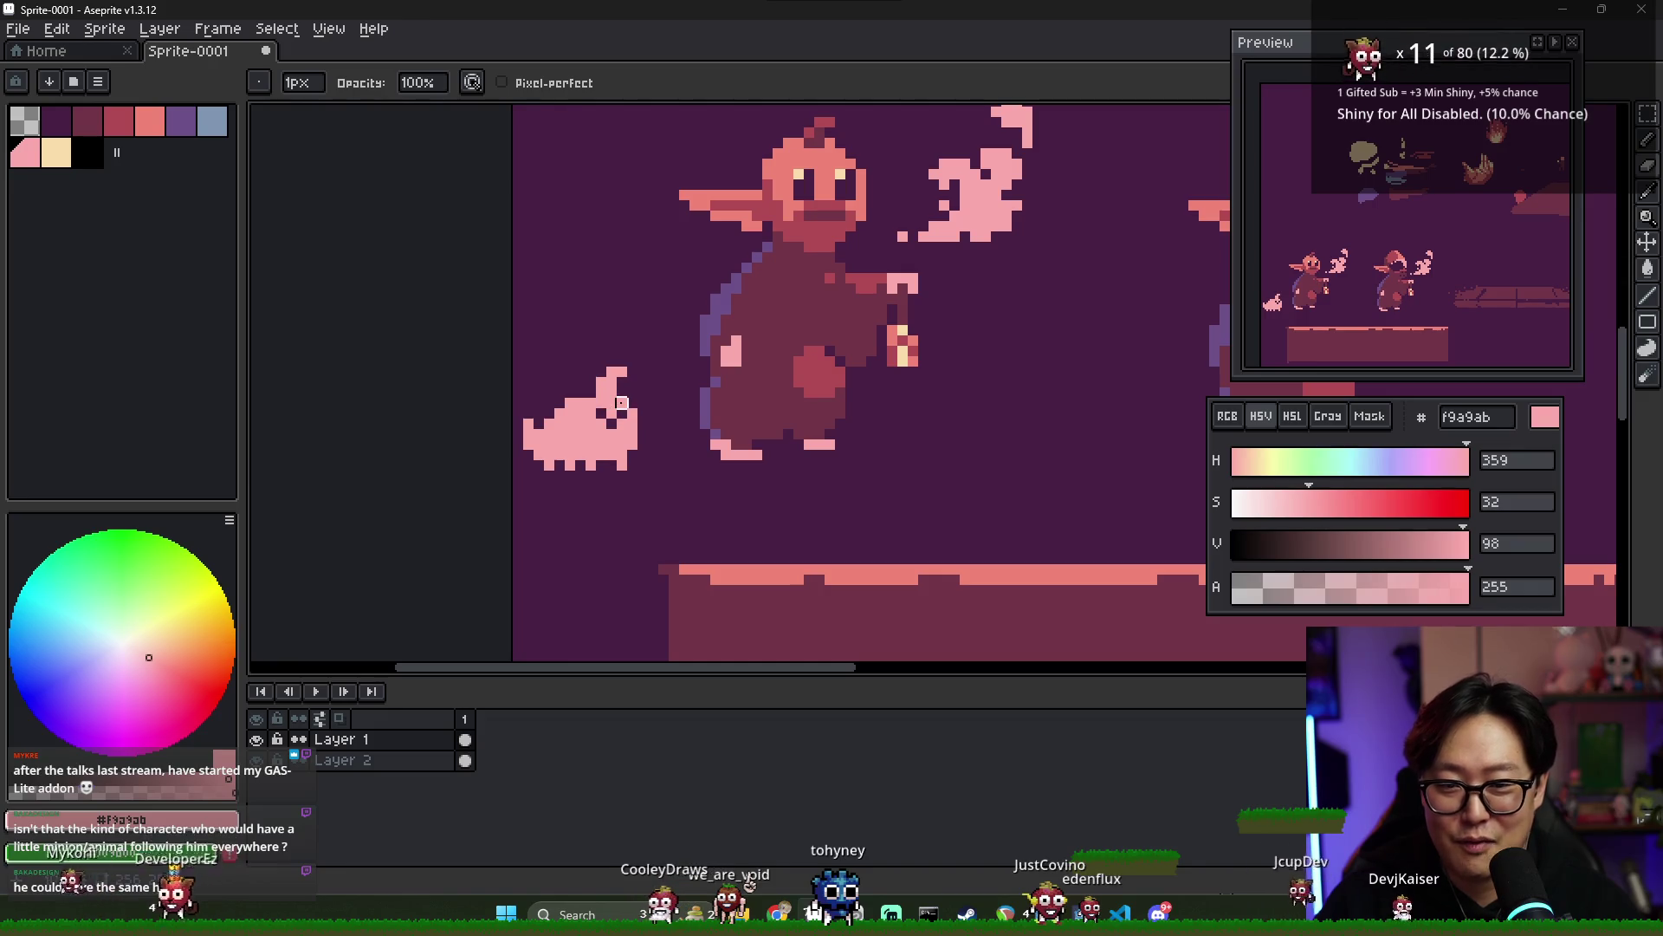
# - Paint a small red b14b54 mouth on the pink cat's face
pyautogui.press('b')
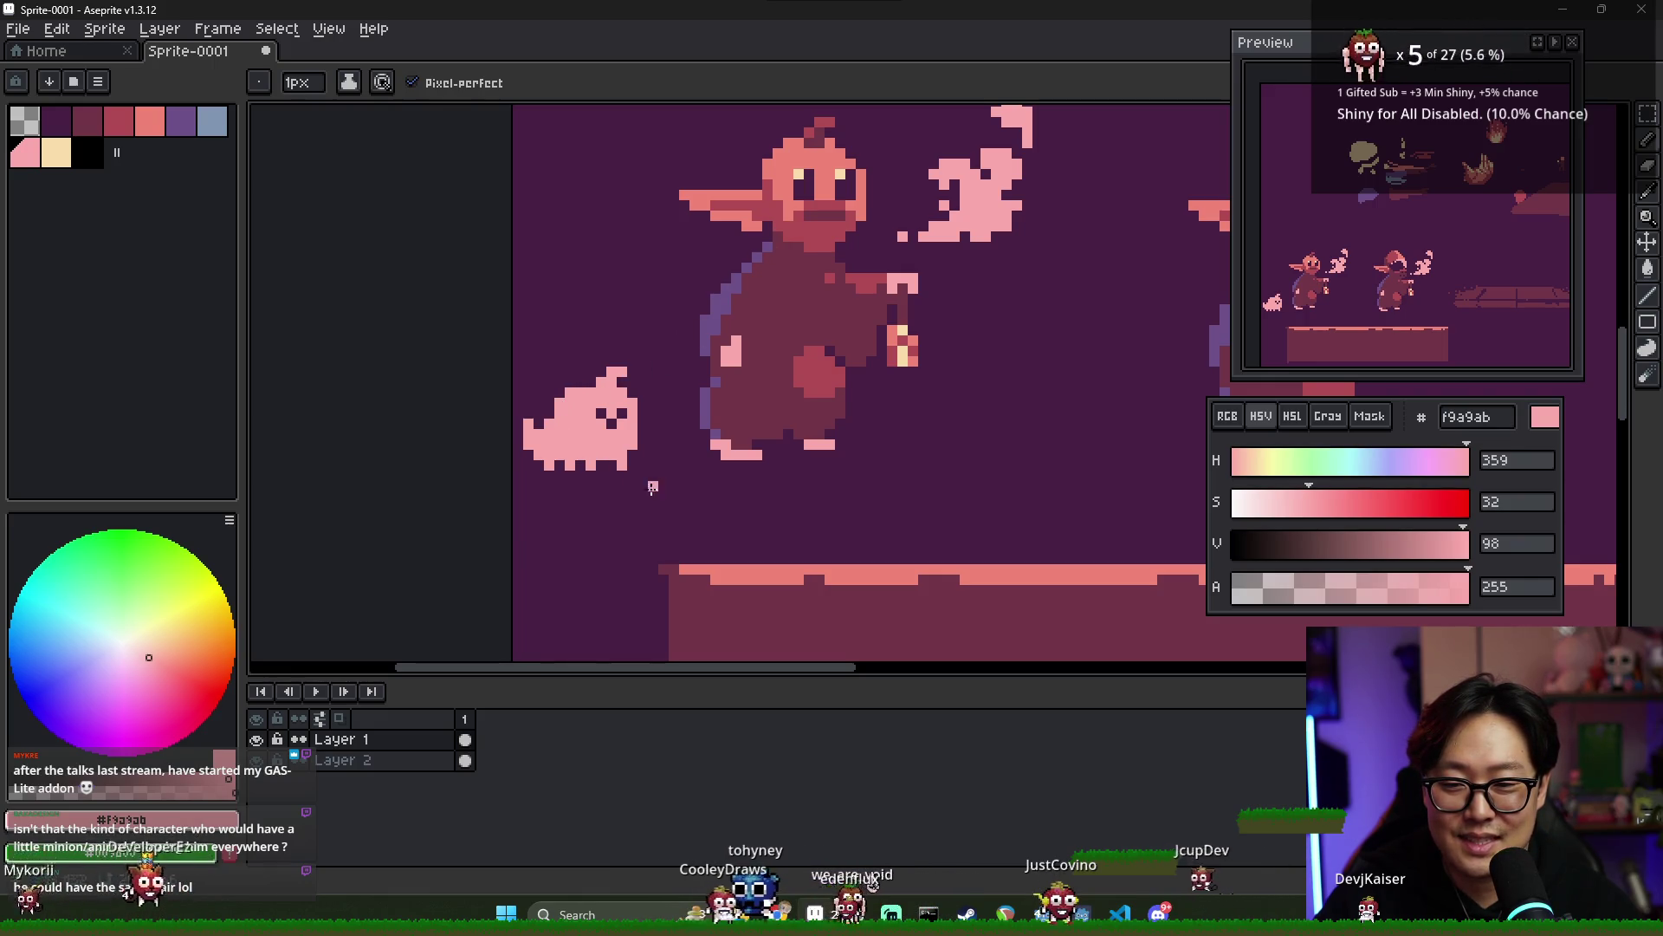
pyautogui.press('g')
pyautogui.press('b')
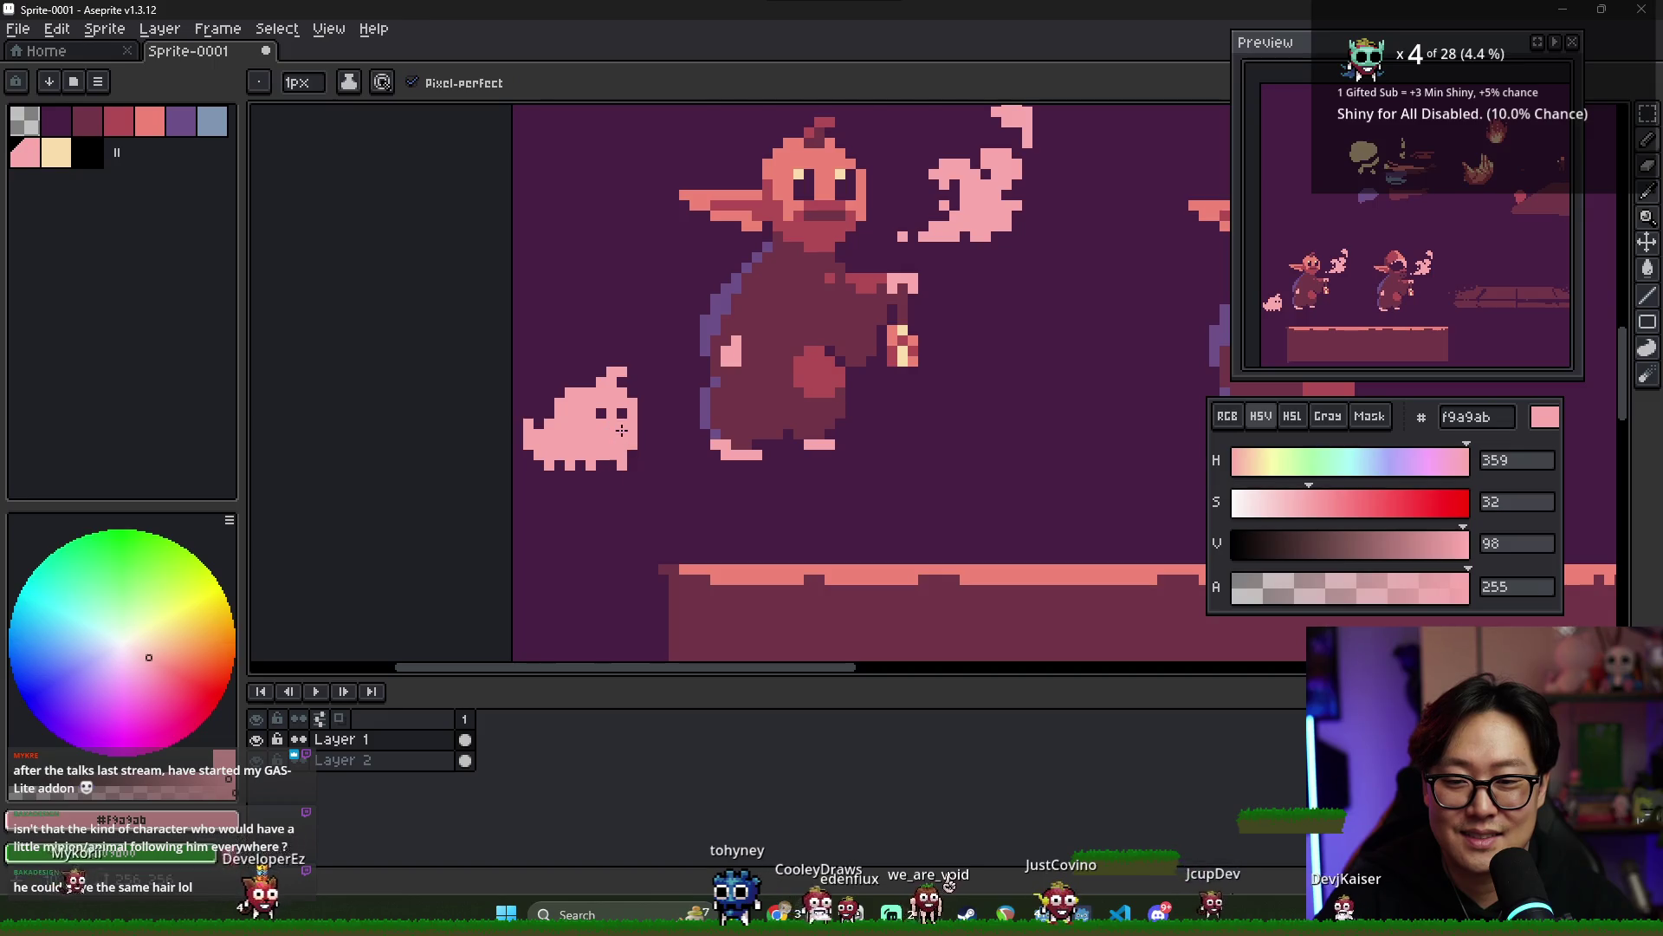
pyautogui.press('g')
pyautogui.press('b')
pyautogui.keyDown('alt'); pyautogui.click(618, 445); pyautogui.keyUp('alt')
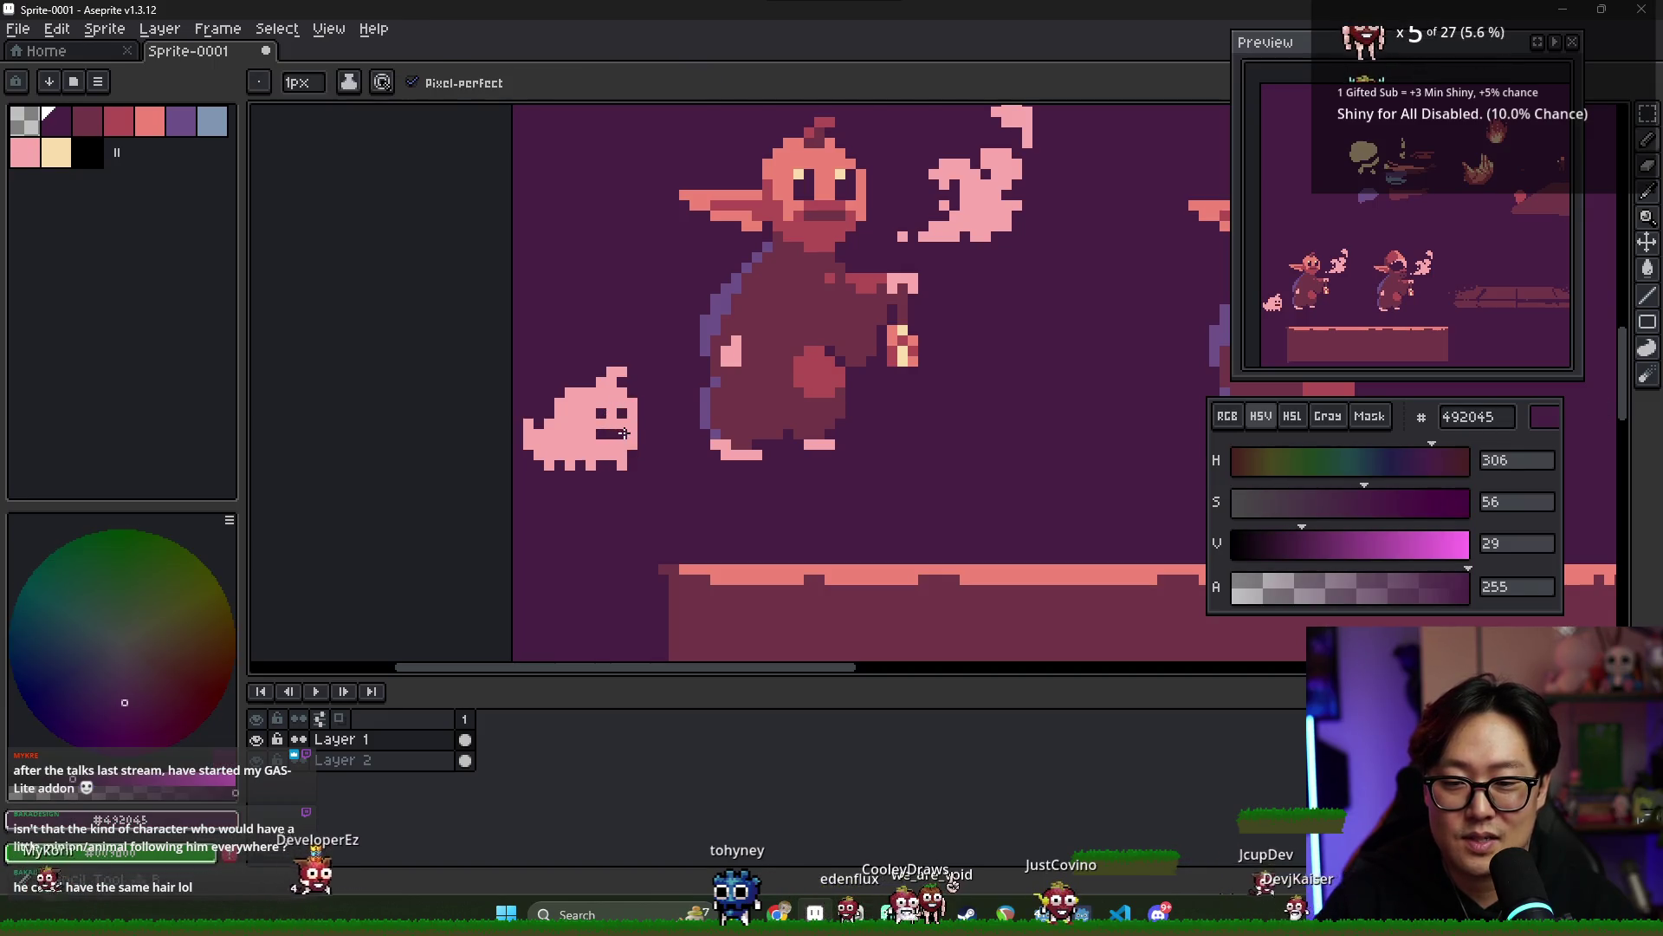
pyautogui.keyDown('alt'); pyautogui.click(625, 433); pyautogui.keyUp('alt')
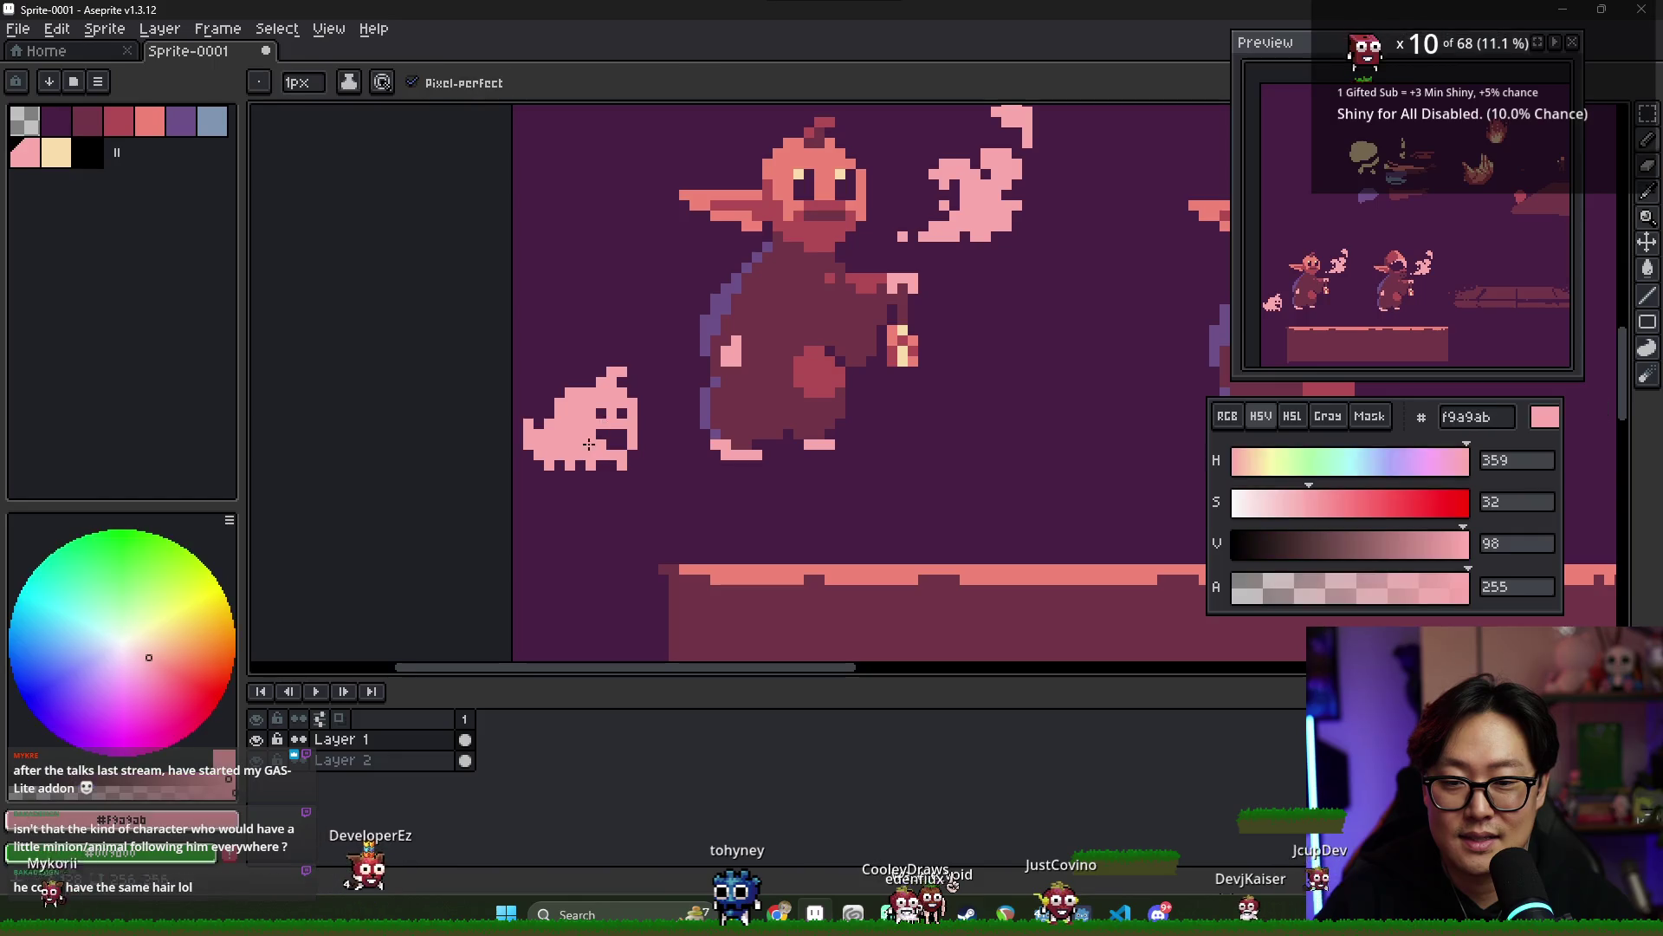
pyautogui.keyDown('alt'); pyautogui.click(705, 430); pyautogui.keyUp('alt')
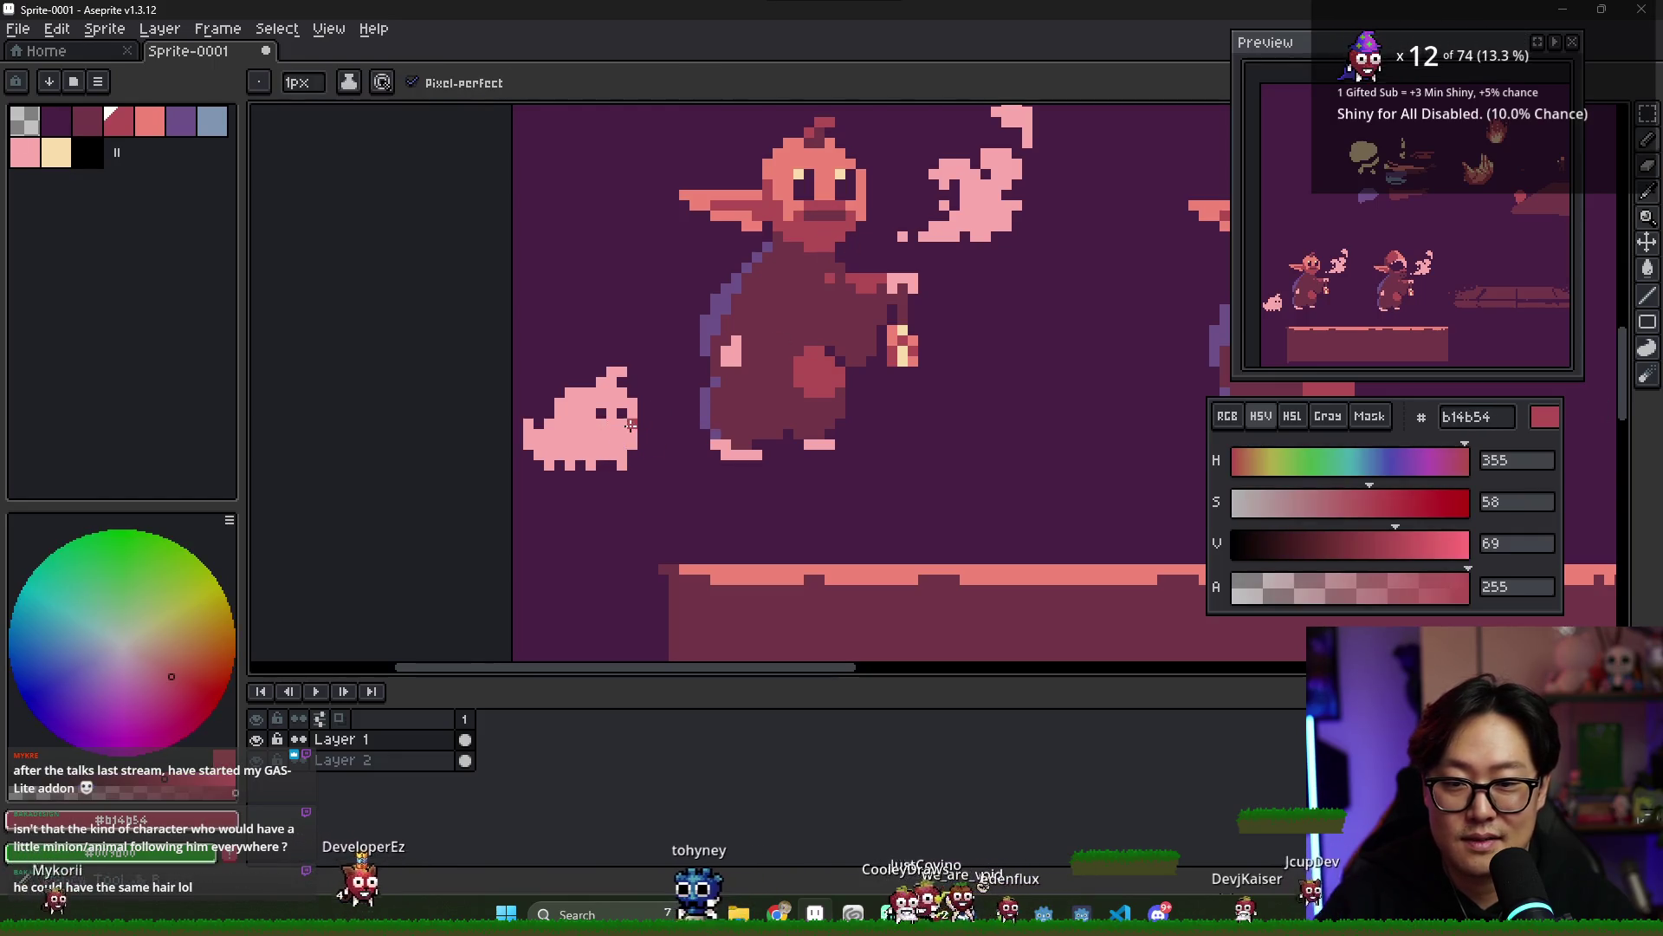
pyautogui.moveTo(615, 440); pyautogui.dragTo(622, 441)
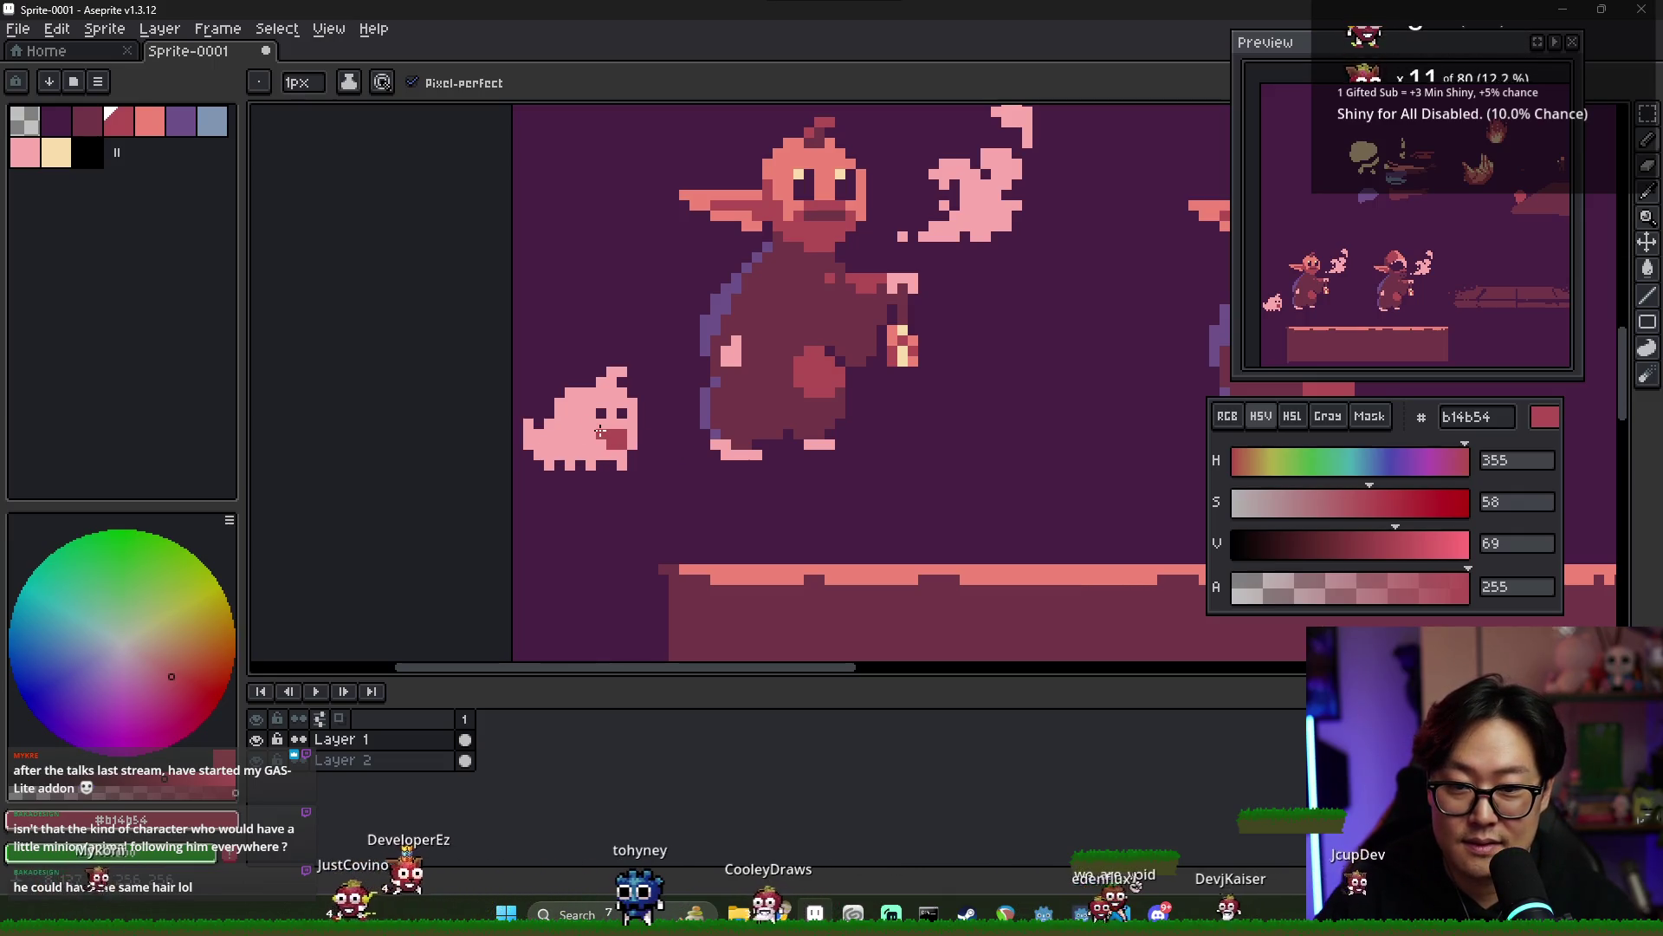
pyautogui.scroll(-2, 602, 431)
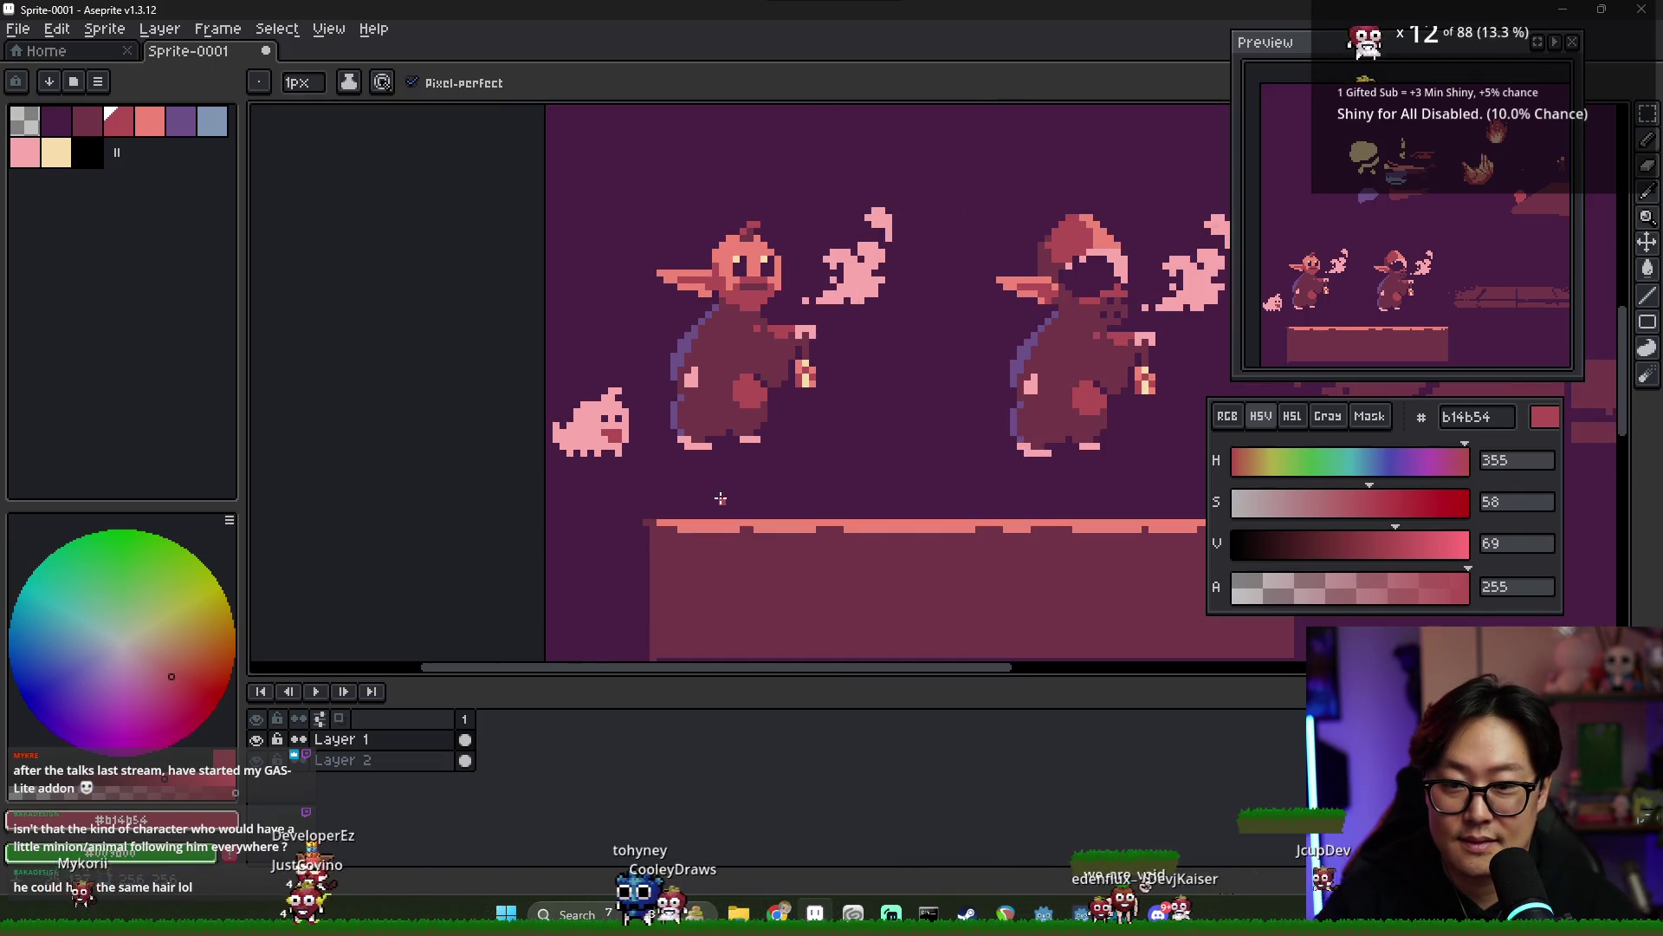
# - Add a second dark purple 492045 eye pixel to the pet
pyautogui.scroll(1, 635, 453)
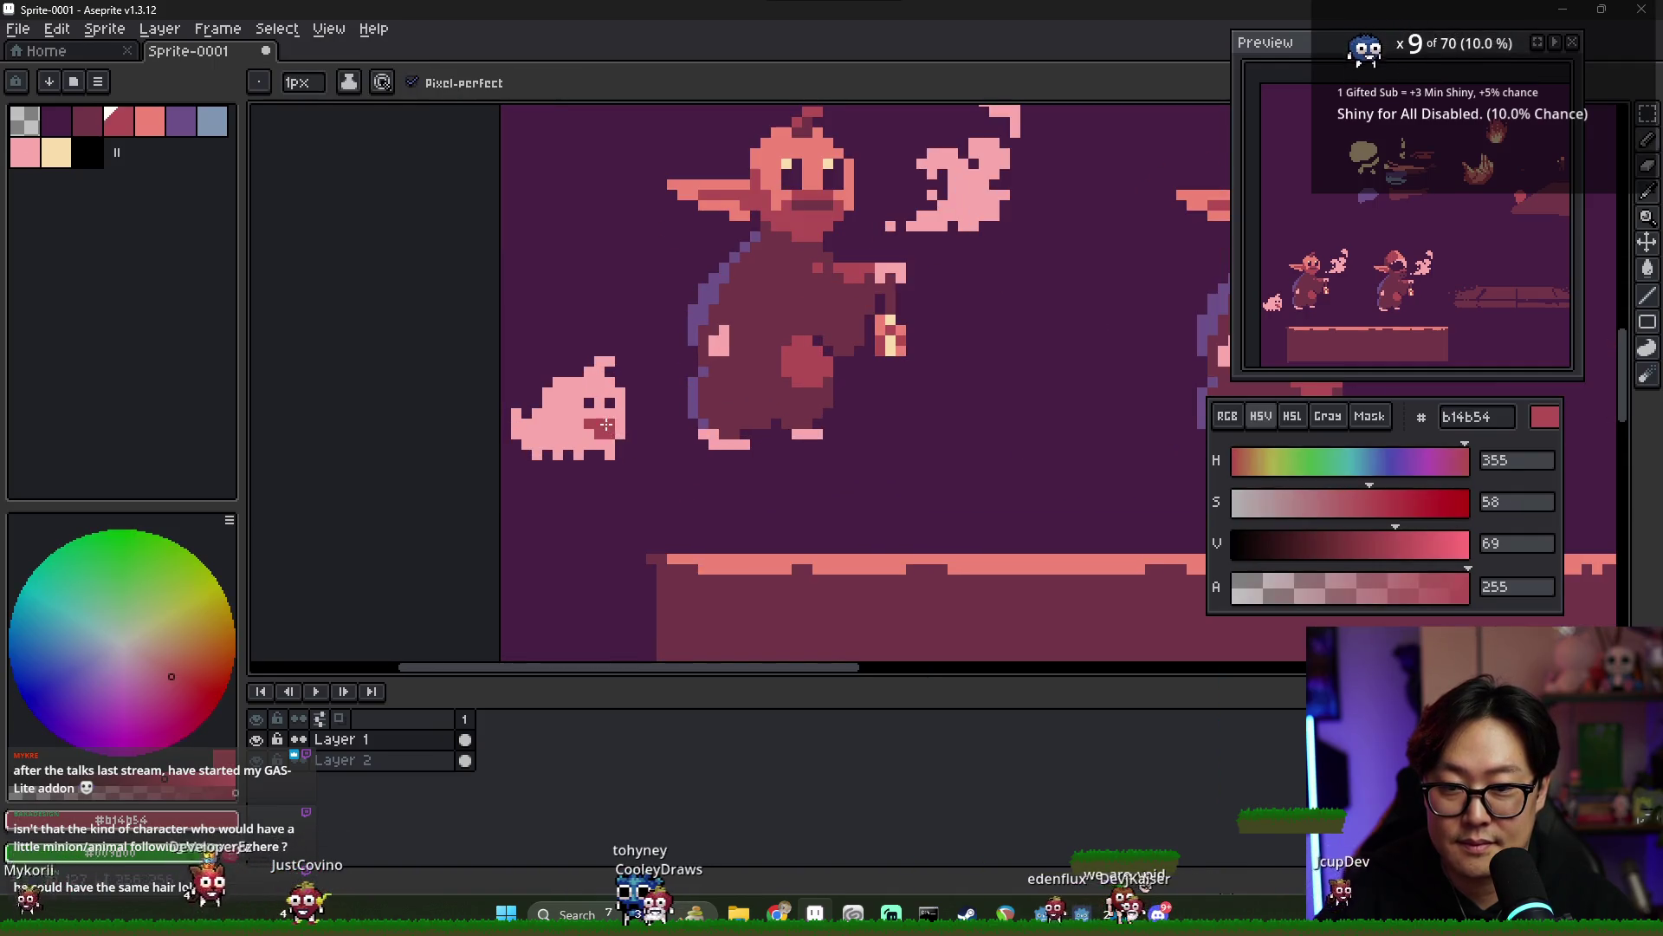
pyautogui.scroll(-2, 606, 424)
pyautogui.scroll(1, 622, 443)
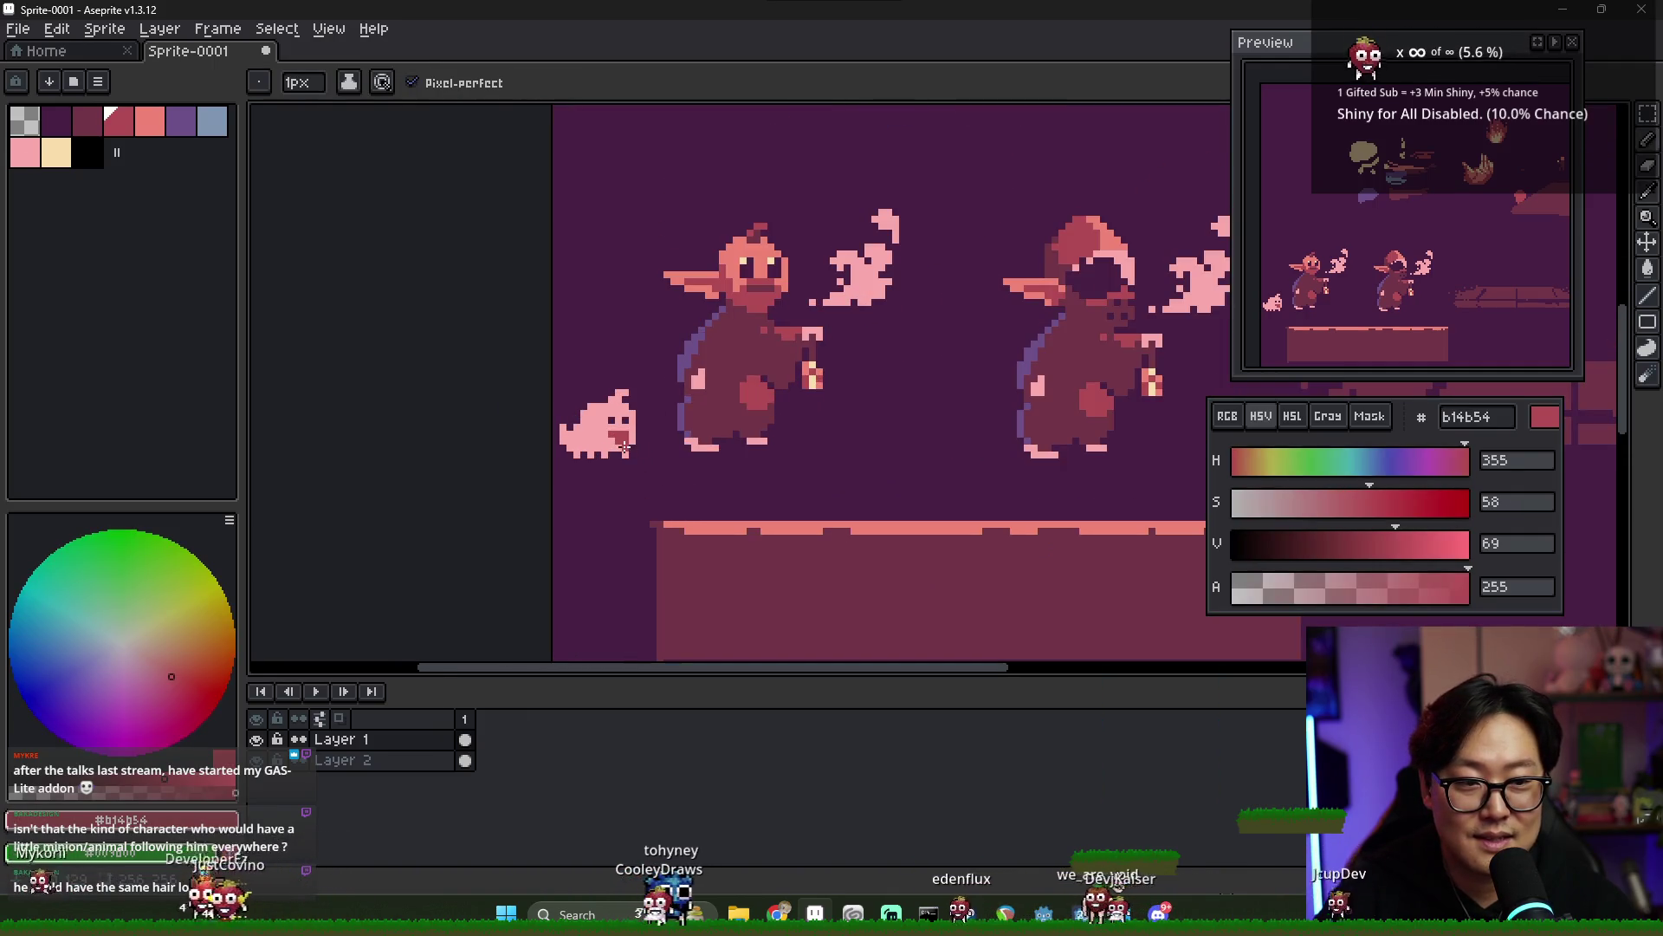
pyautogui.keyDown('alt'); pyautogui.click(627, 433); pyautogui.keyUp('alt')
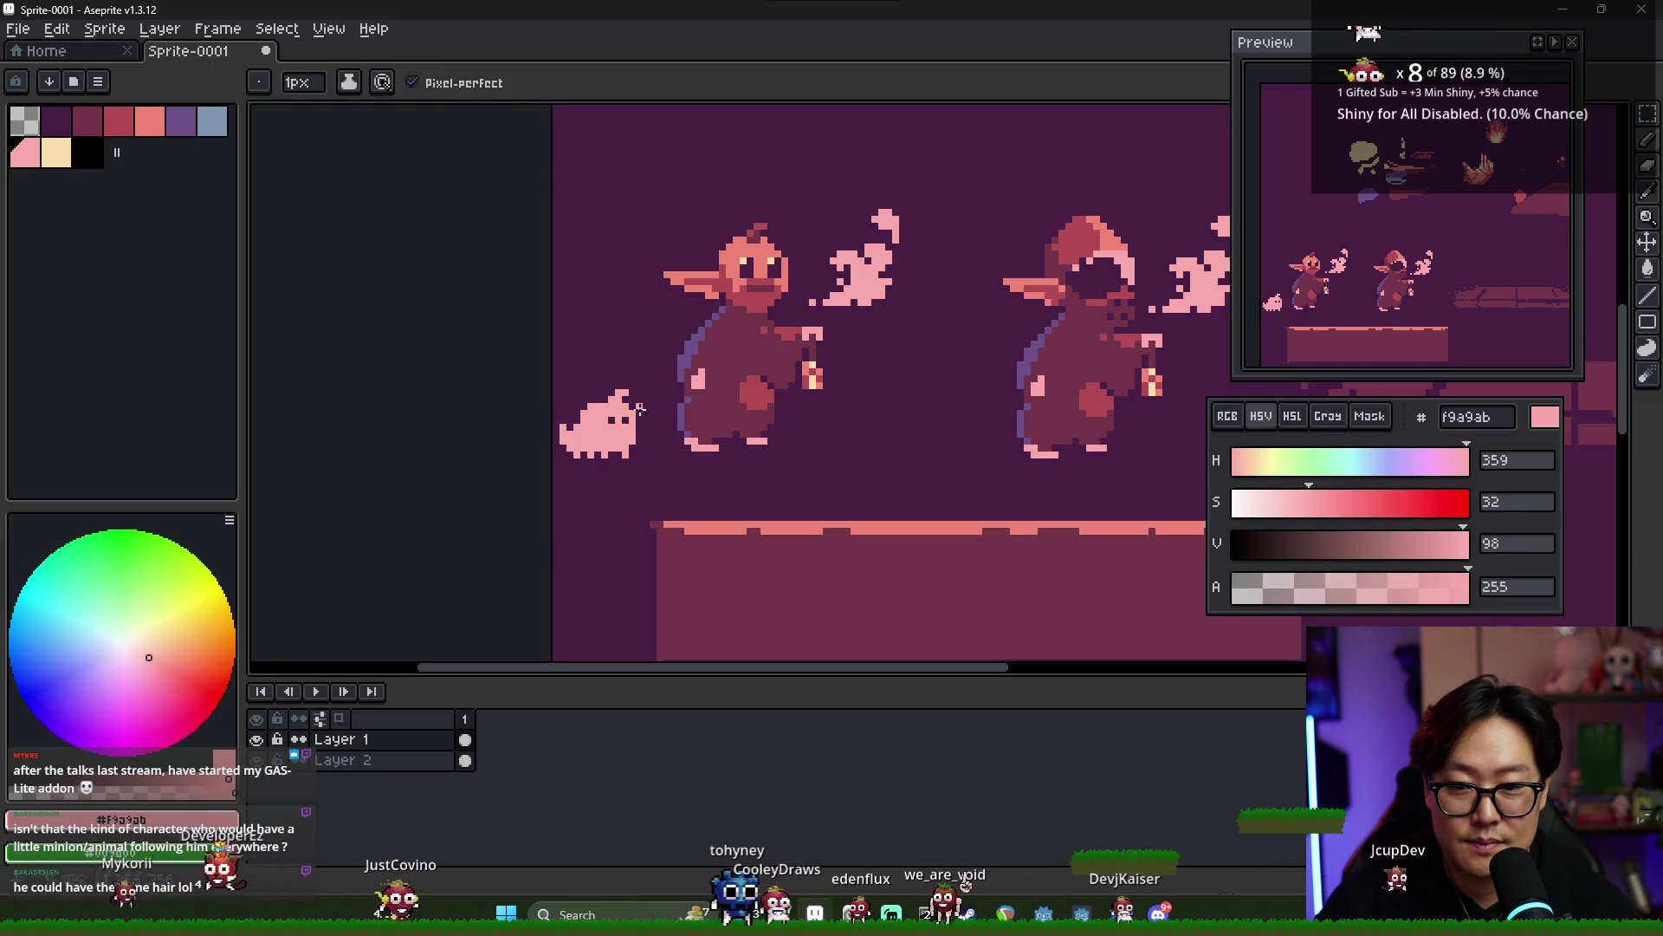
pyautogui.keyDown('alt'); pyautogui.click(622, 433); pyautogui.keyUp('alt')
pyautogui.scroll(1, 622, 433)
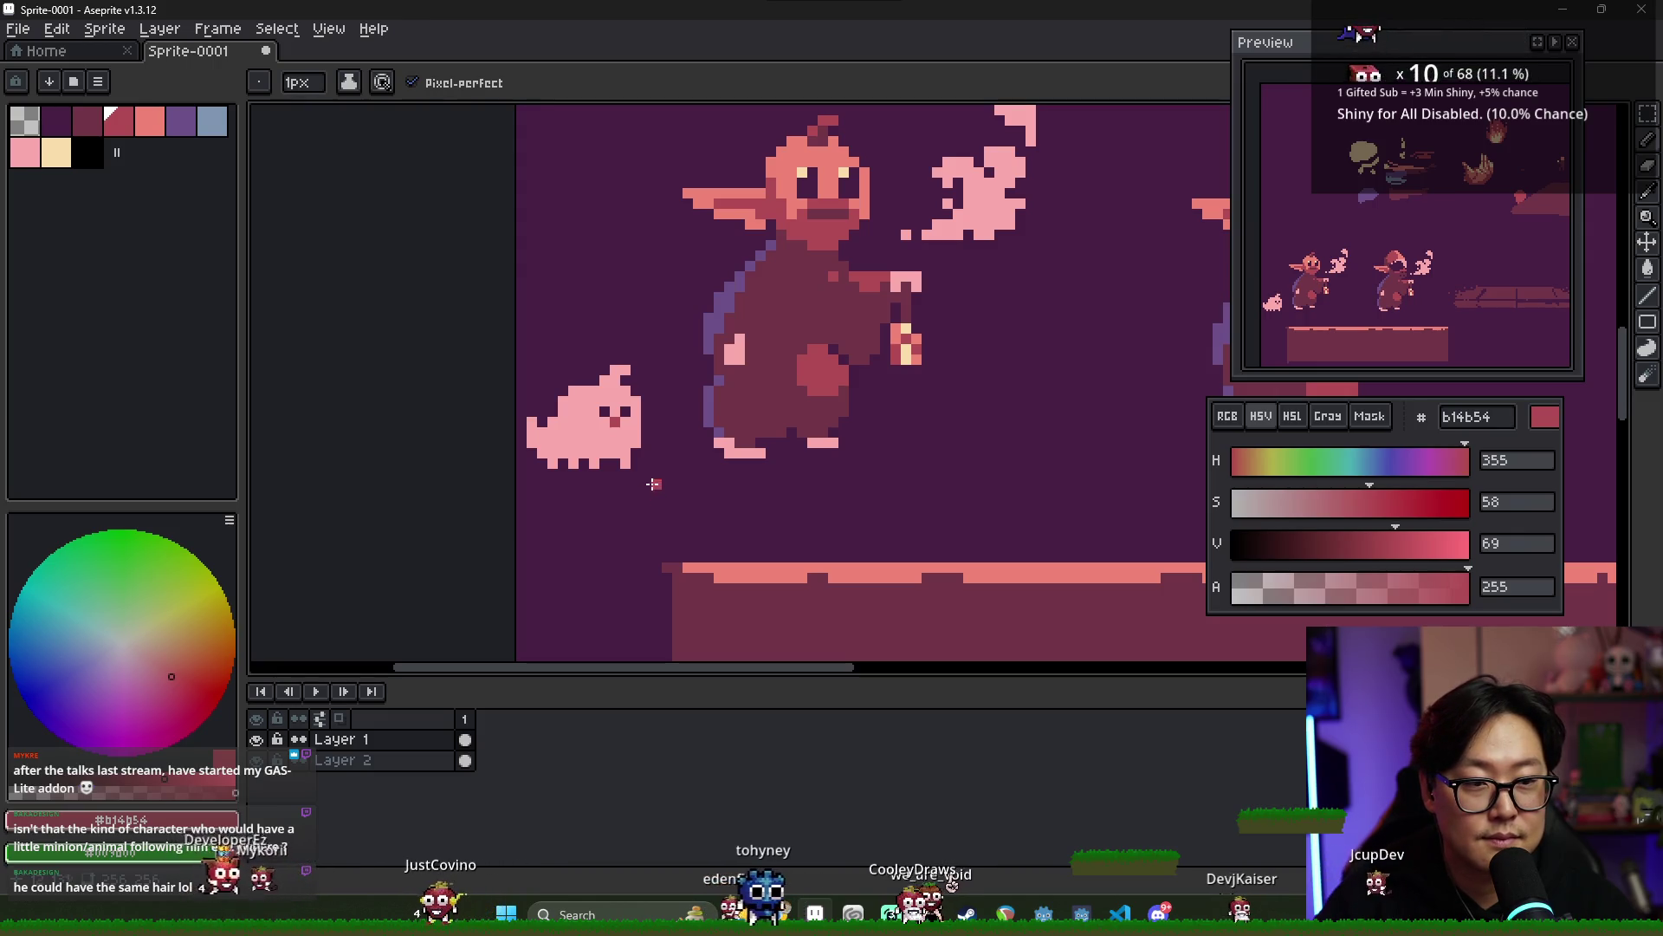
pyautogui.keyDown('alt'); pyautogui.click(732, 351); pyautogui.keyUp('alt')
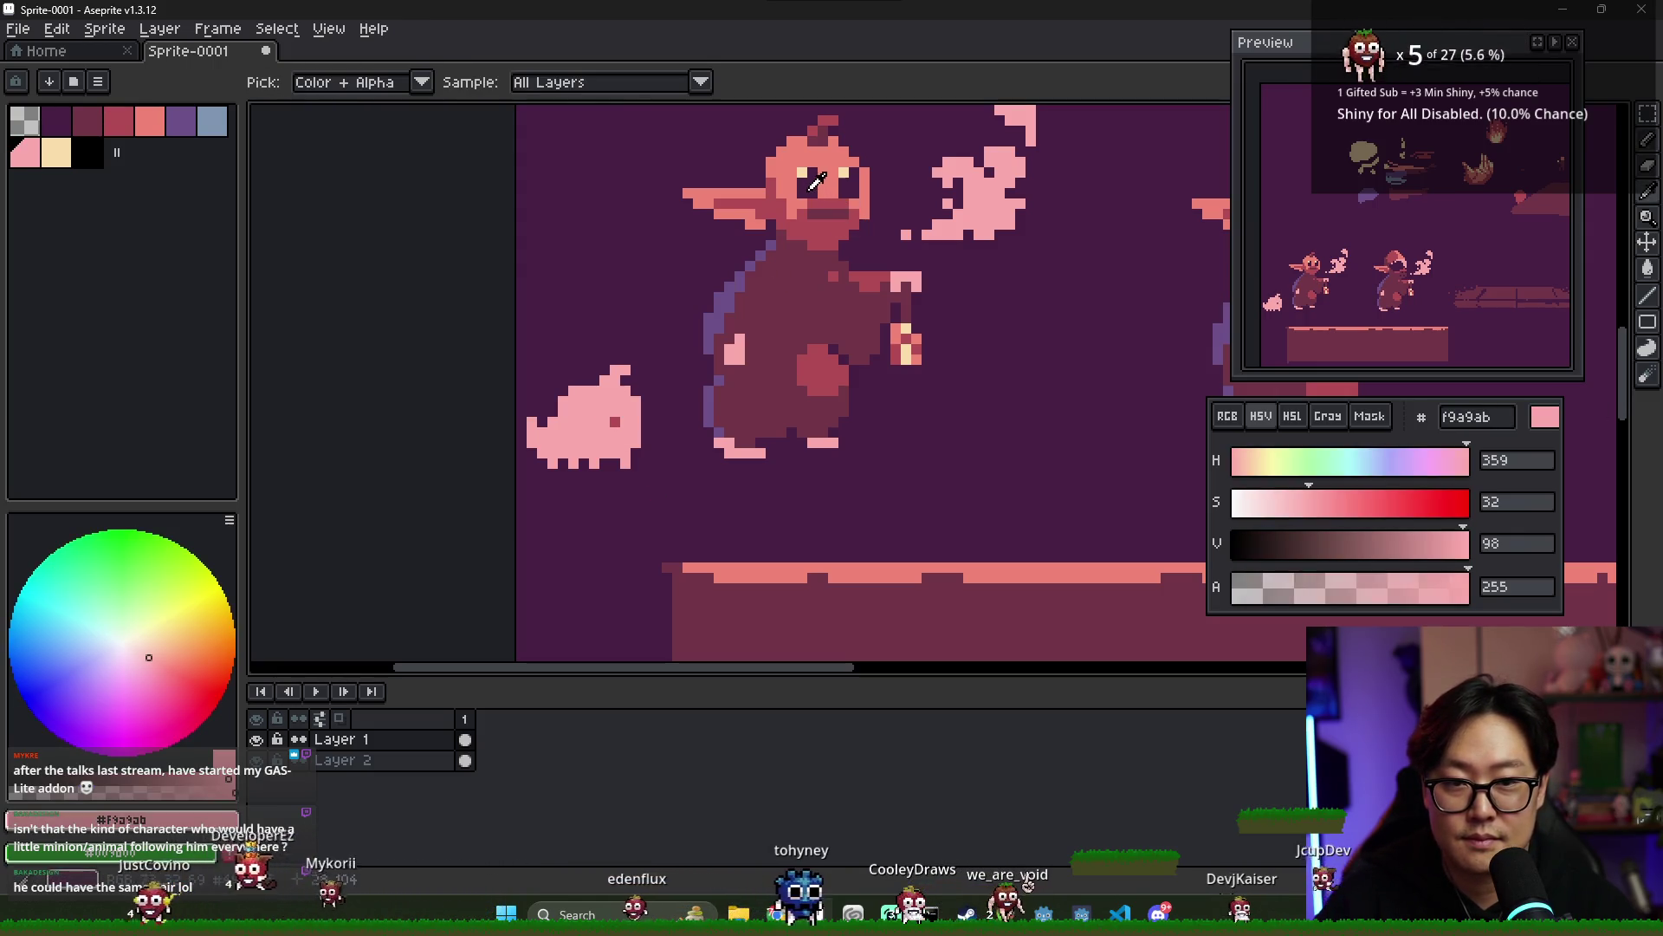
pyautogui.keyDown('alt'); pyautogui.click(676, 355); pyautogui.keyUp('alt')
pyautogui.click(625, 402)
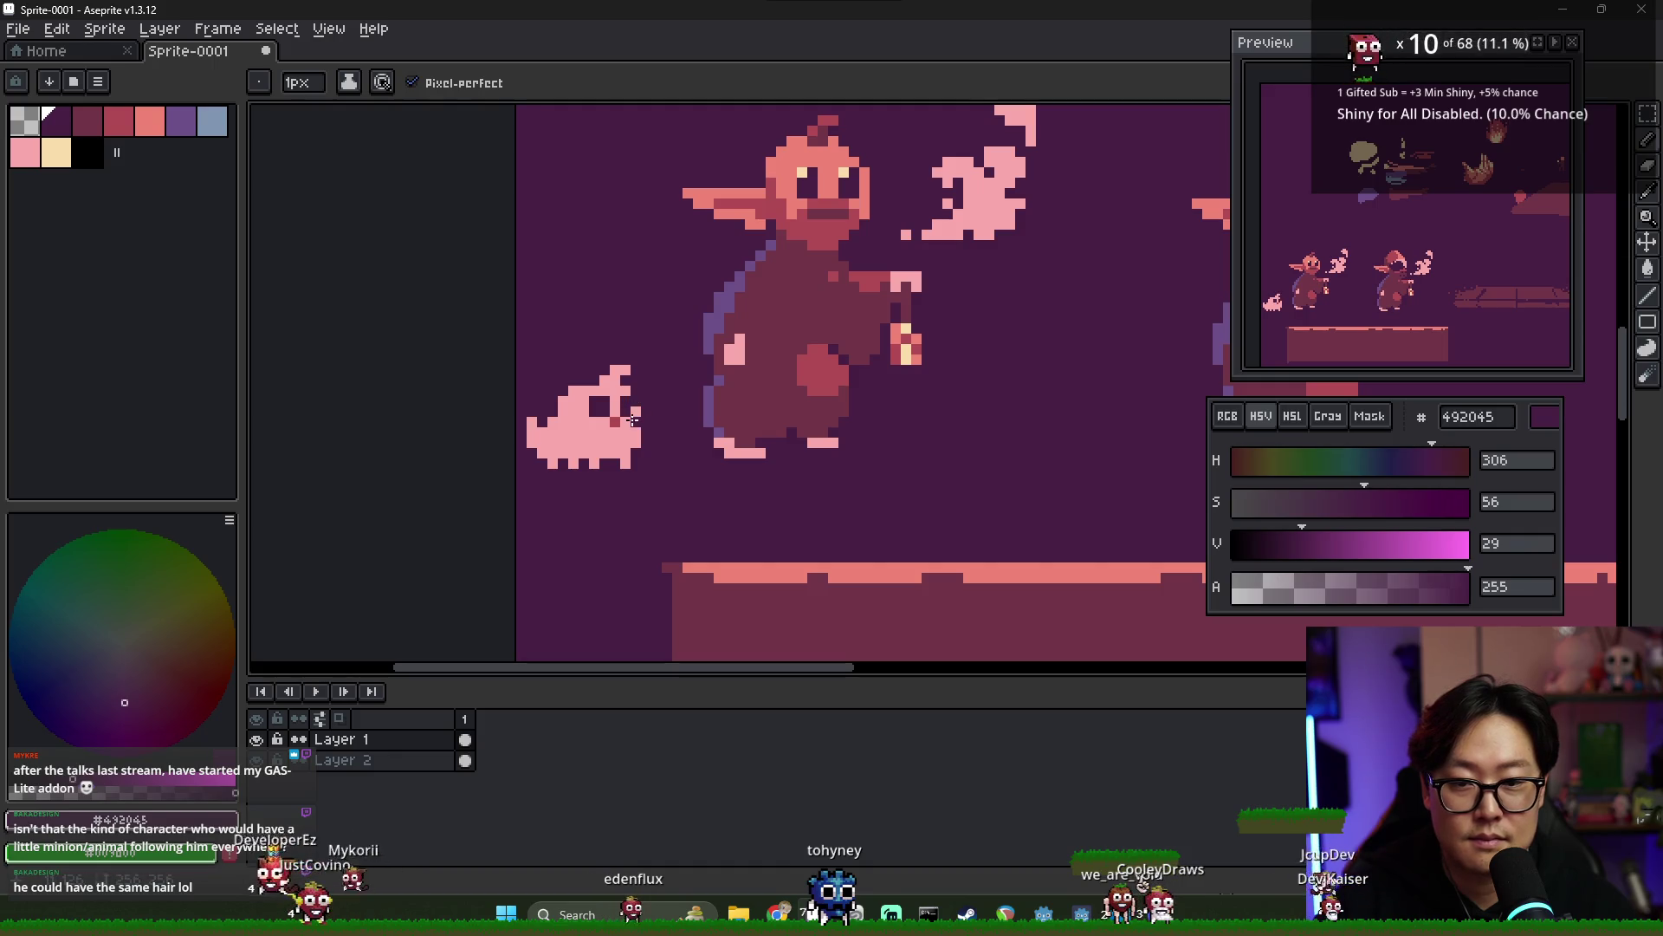
# - Paint red b14b54 pixels onto the pet's face
pyautogui.press('v')
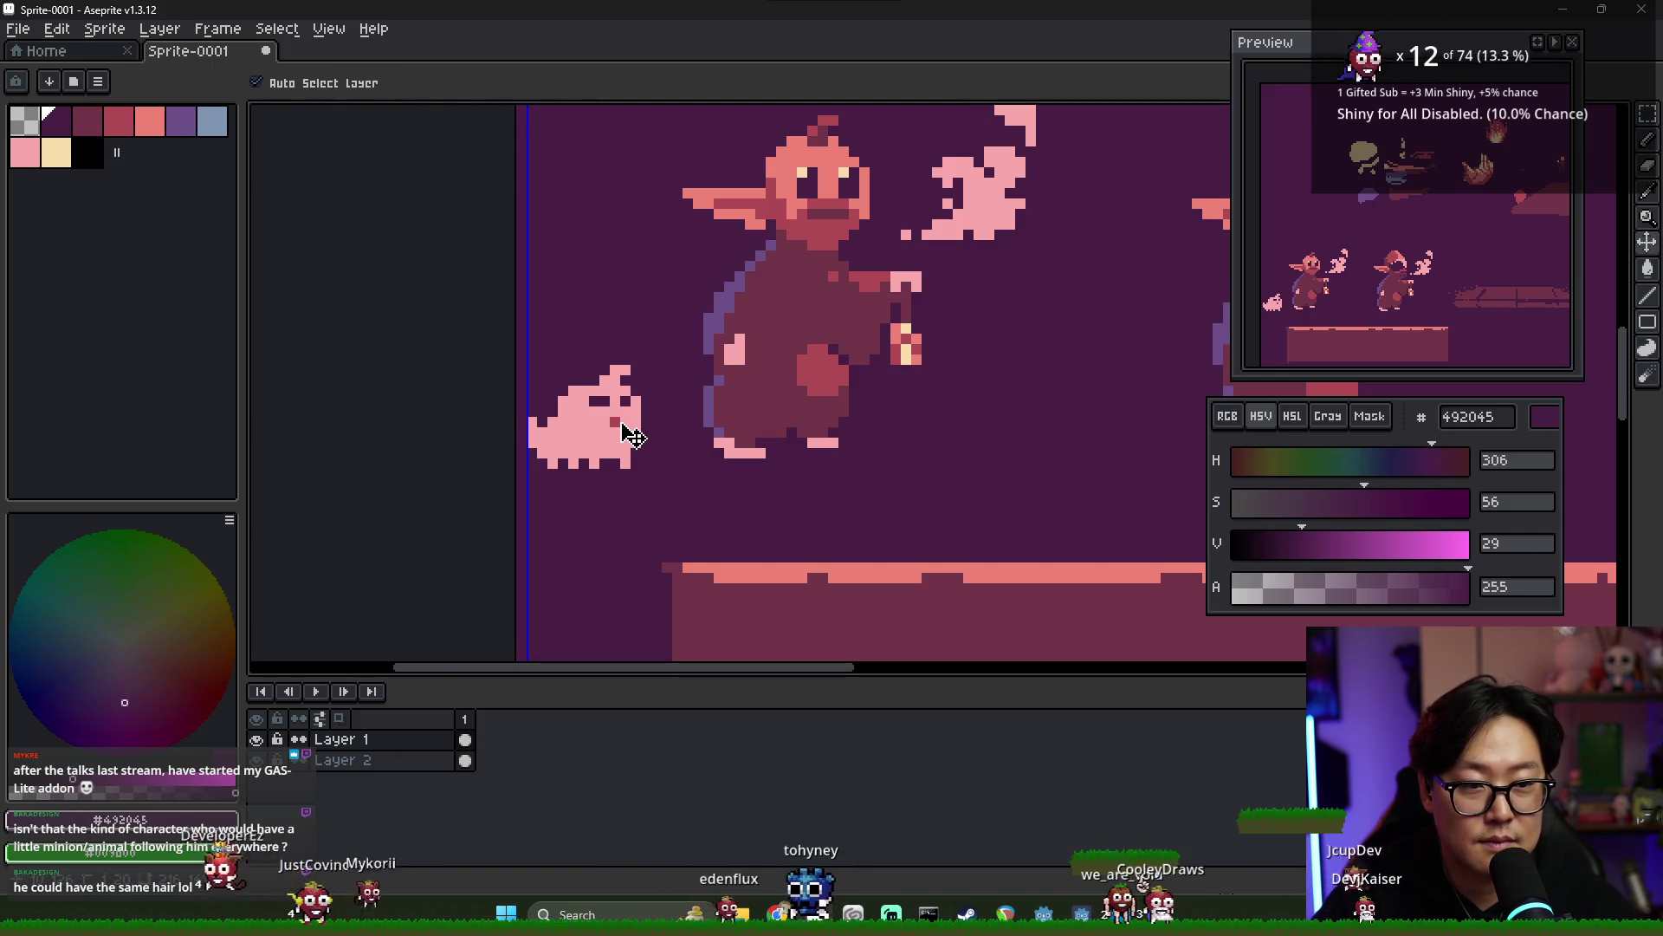
pyautogui.press('b')
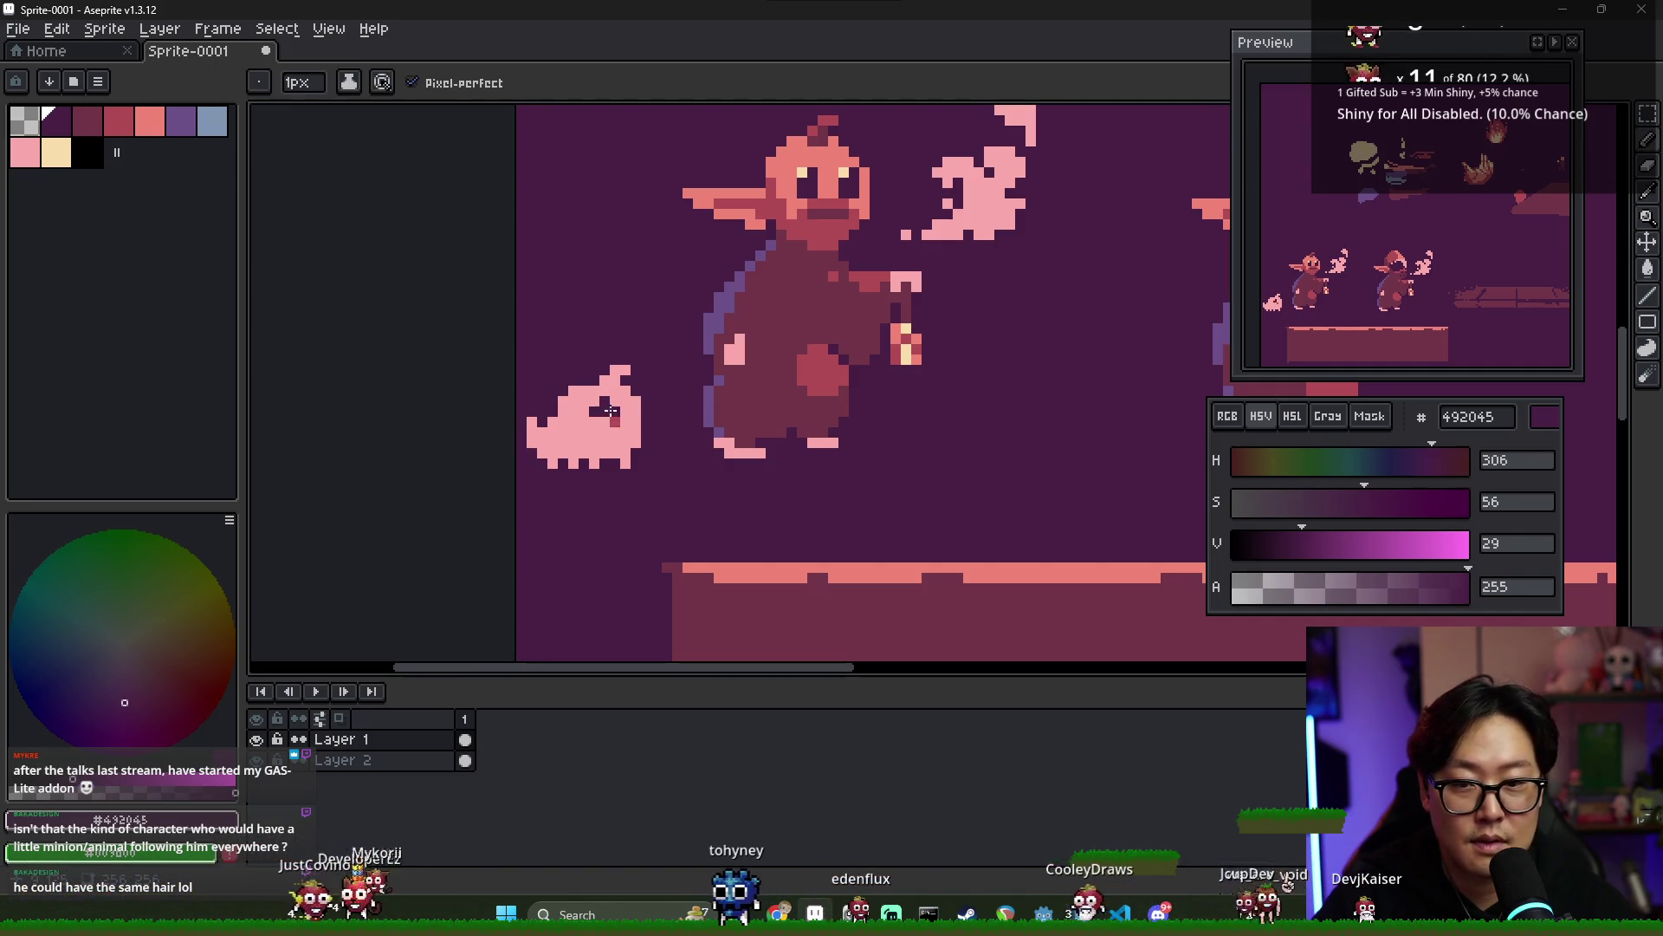
pyautogui.press('ctrl')
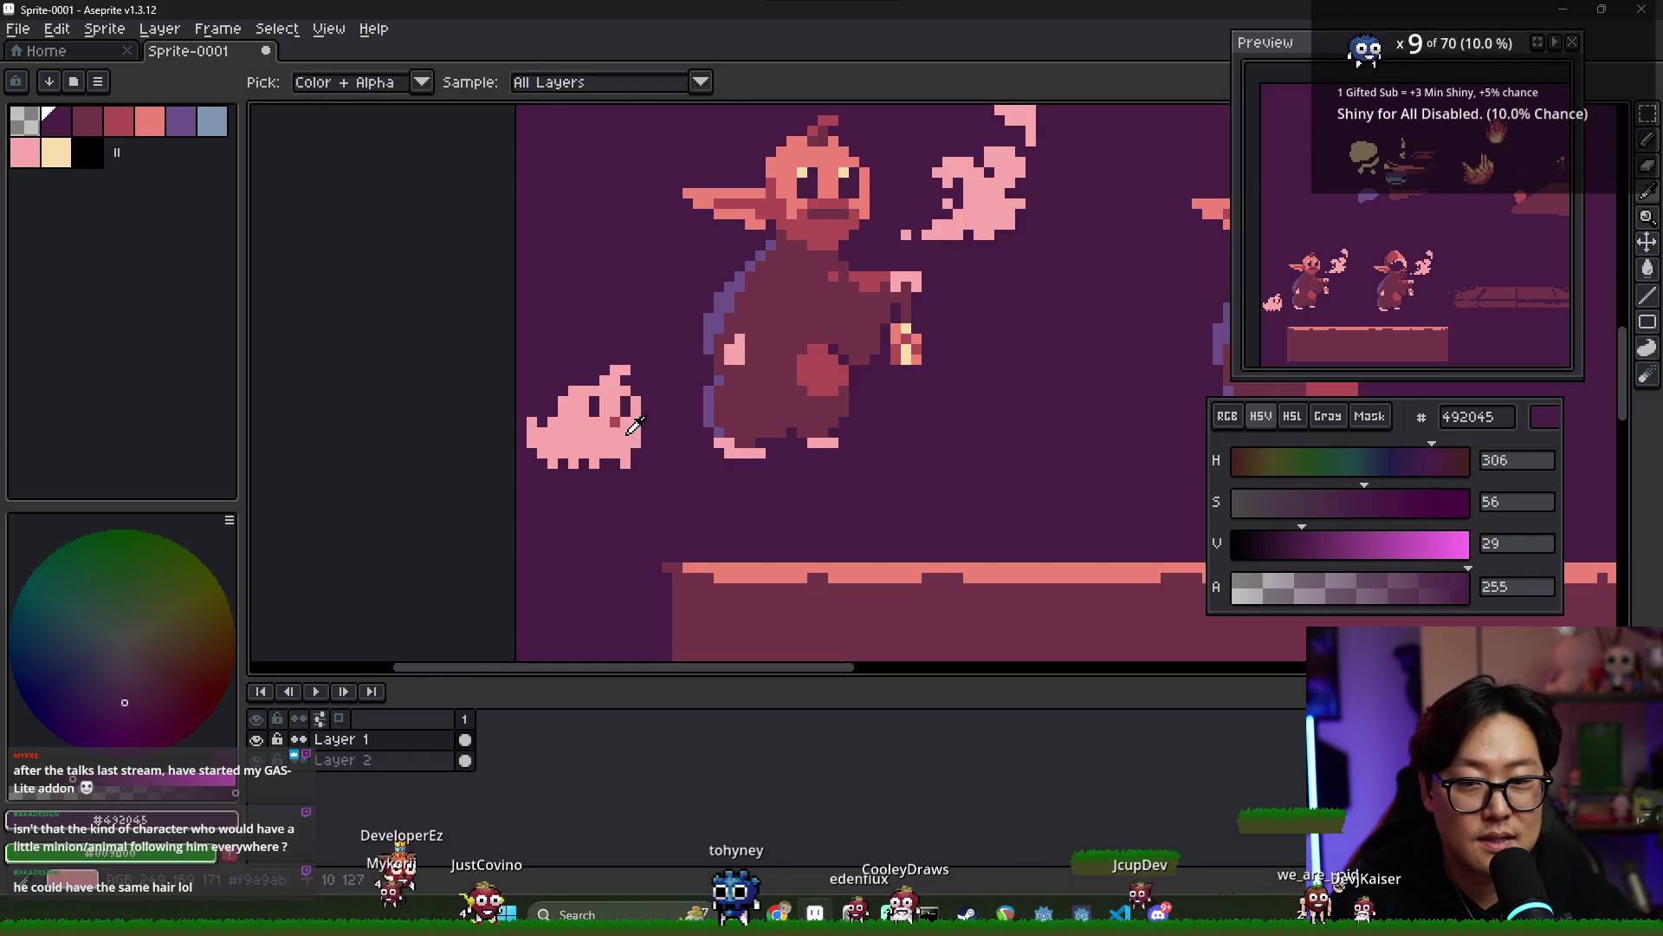
pyautogui.keyDown('alt'); pyautogui.click(616, 419); pyautogui.keyUp('alt')
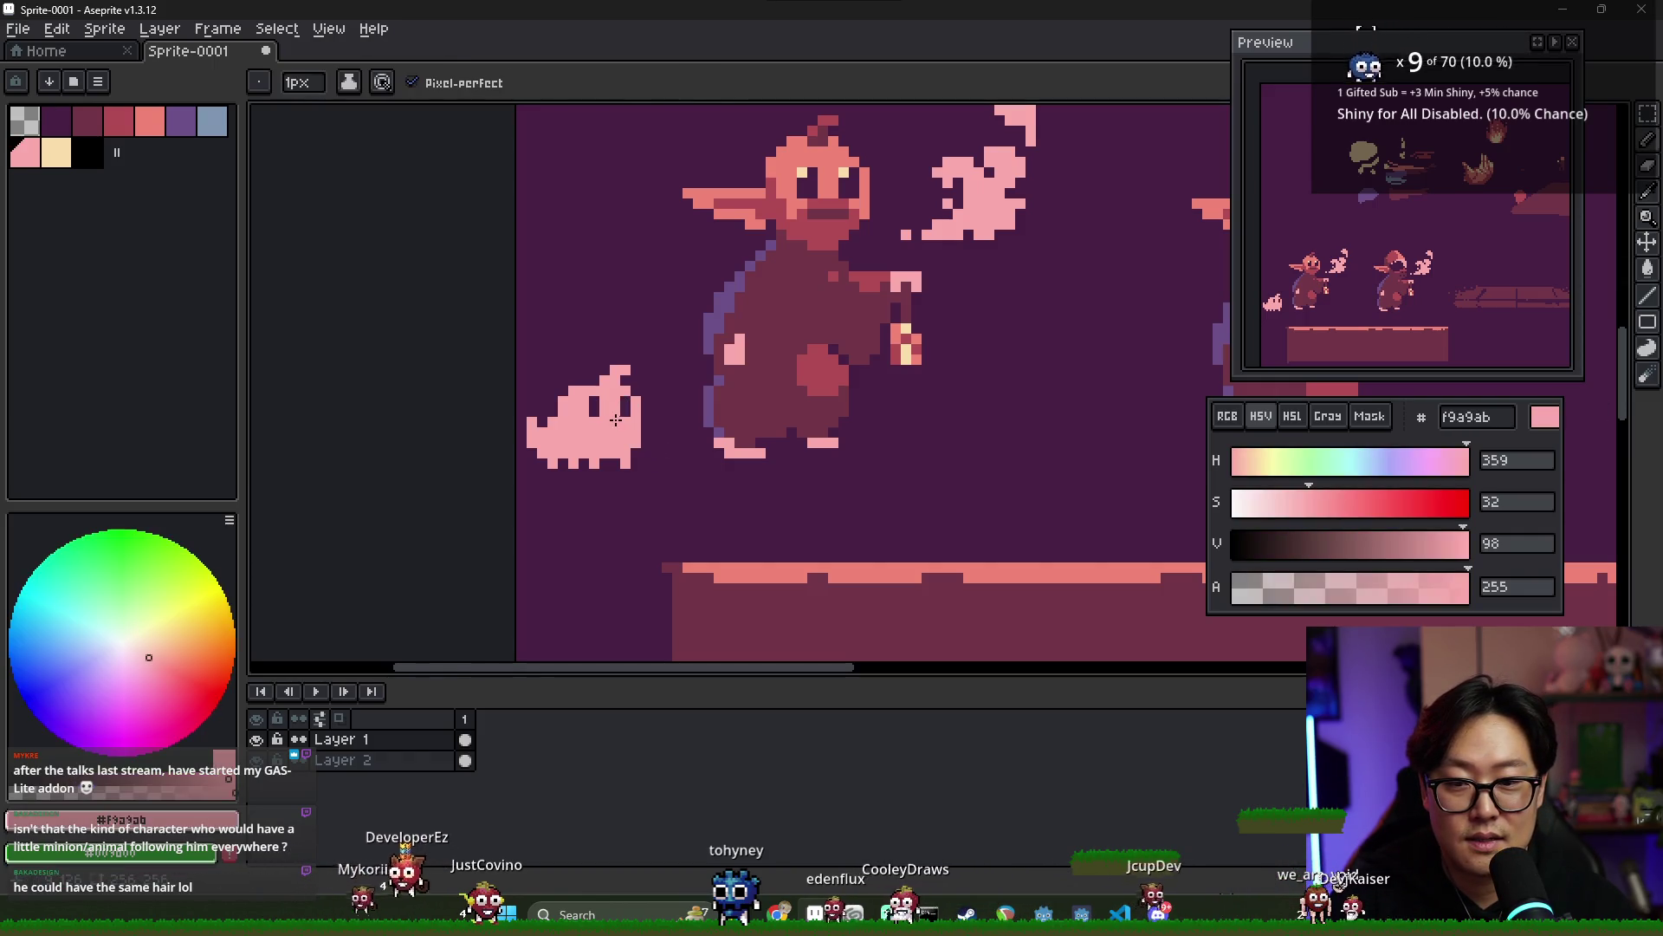
pyautogui.keyDown('alt'); pyautogui.click(834, 208); pyautogui.keyUp('alt')
pyautogui.moveTo(611, 422); pyautogui.dragTo(625, 431)
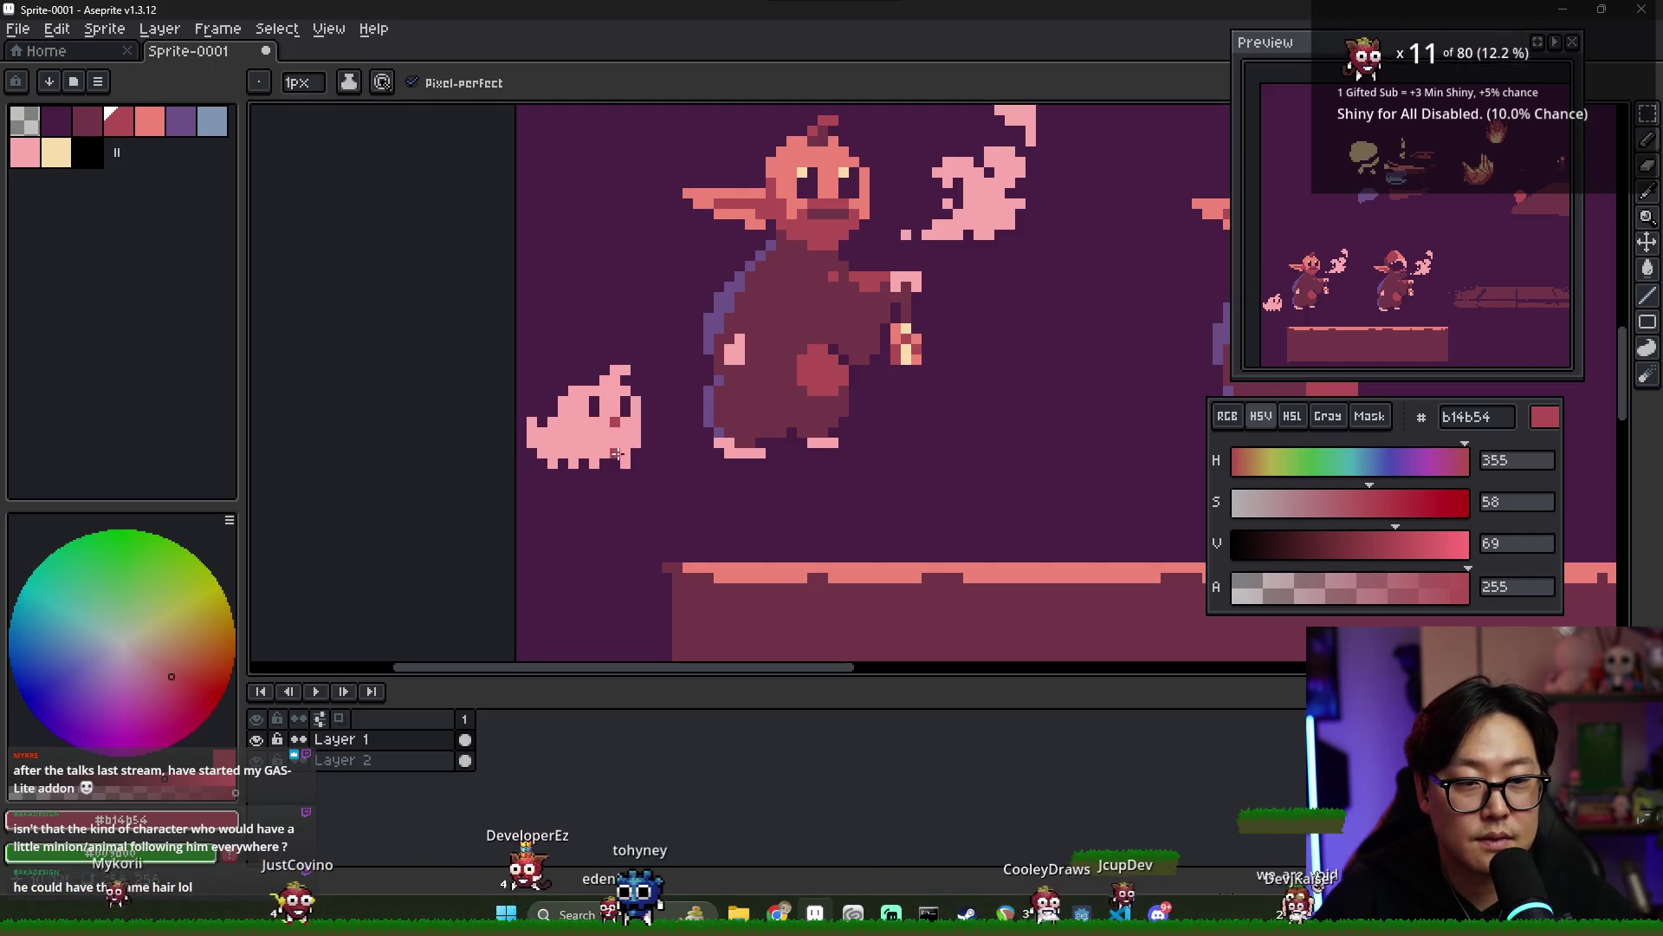
# - Select the blue-grey 7f95b1 as the drawing colour
pyautogui.scroll(-2, 739, 441)
pyautogui.scroll(1, 658, 431)
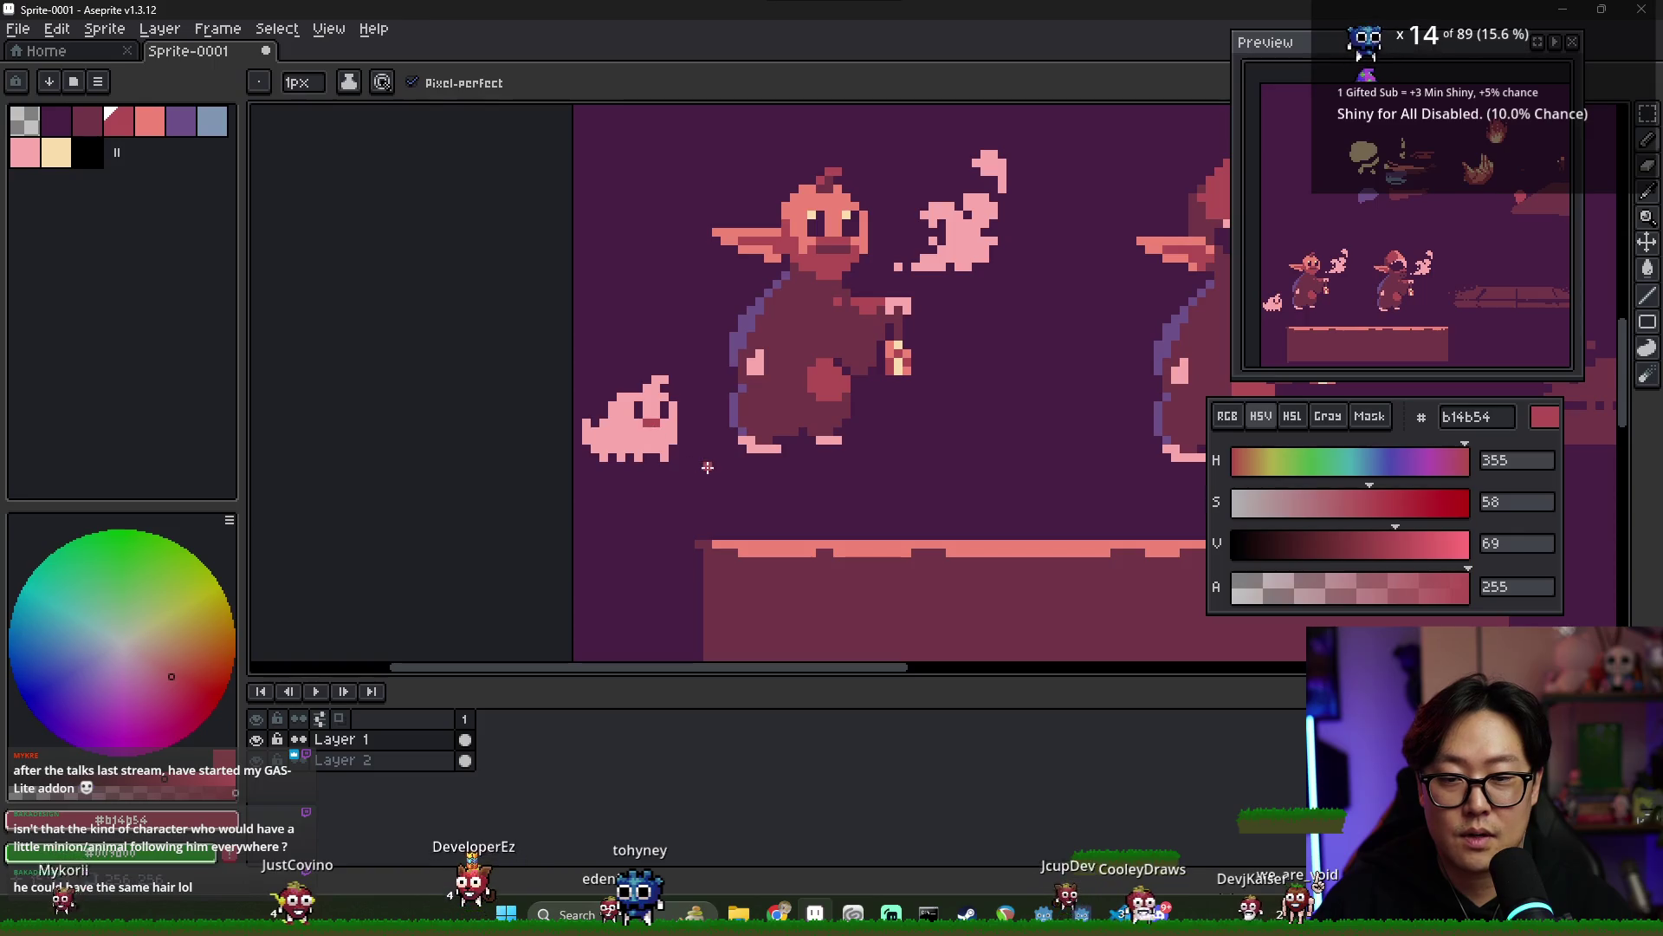
pyautogui.scroll(-2, 717, 472)
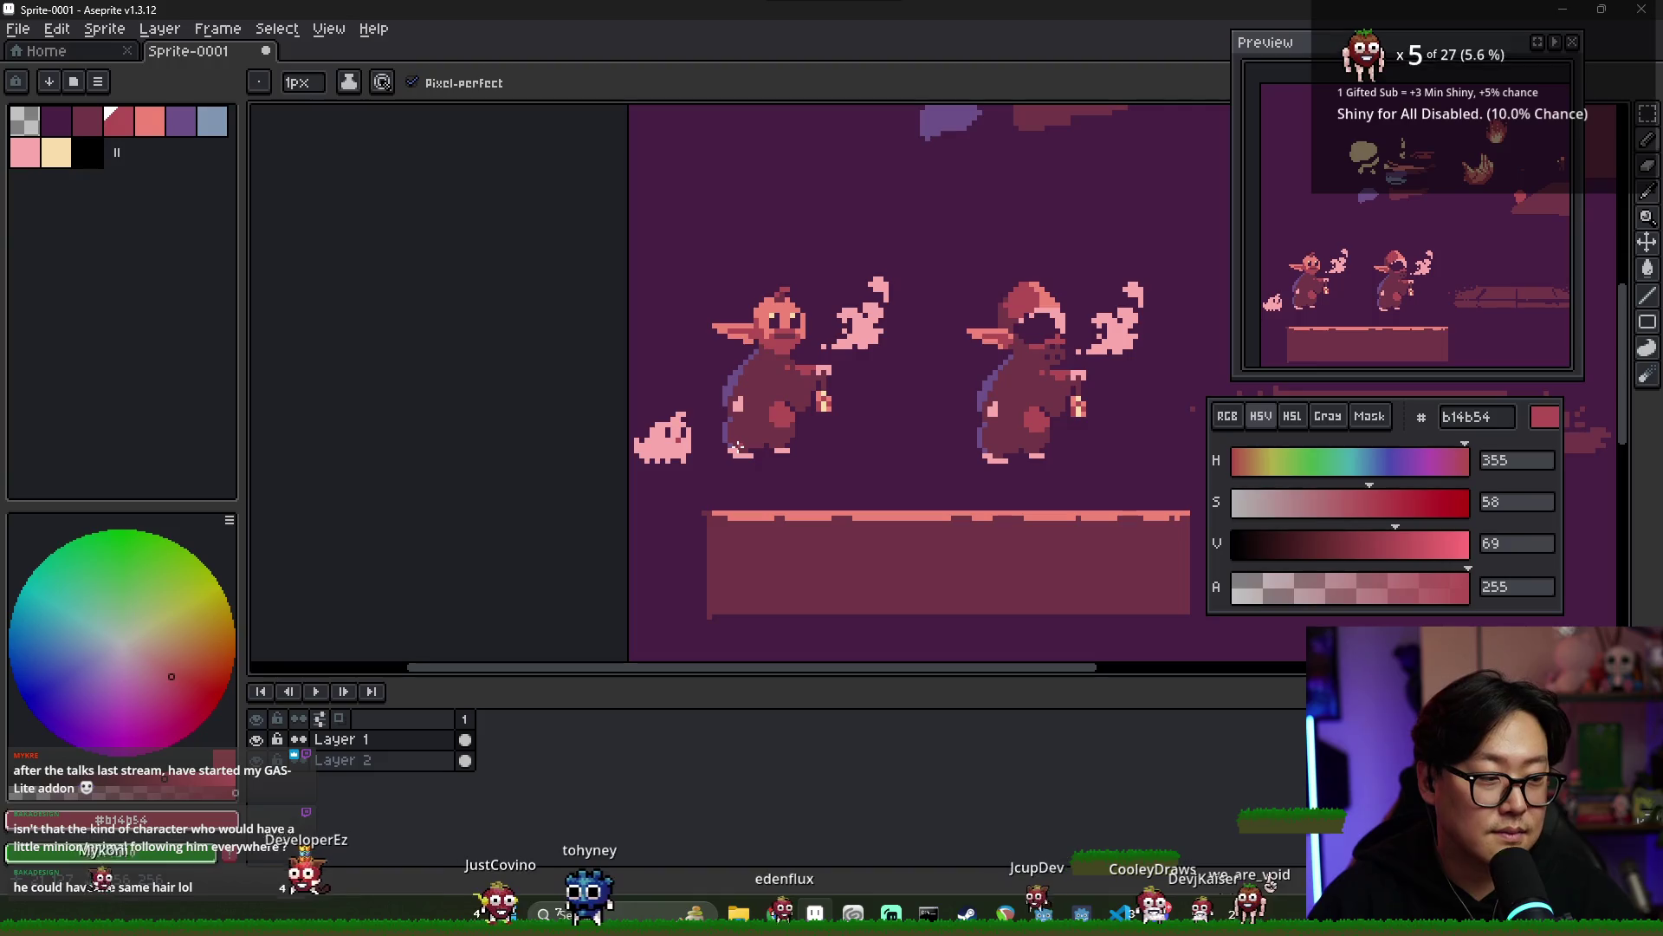
pyautogui.keyDown('alt'); pyautogui.click(660, 449); pyautogui.keyUp('alt')
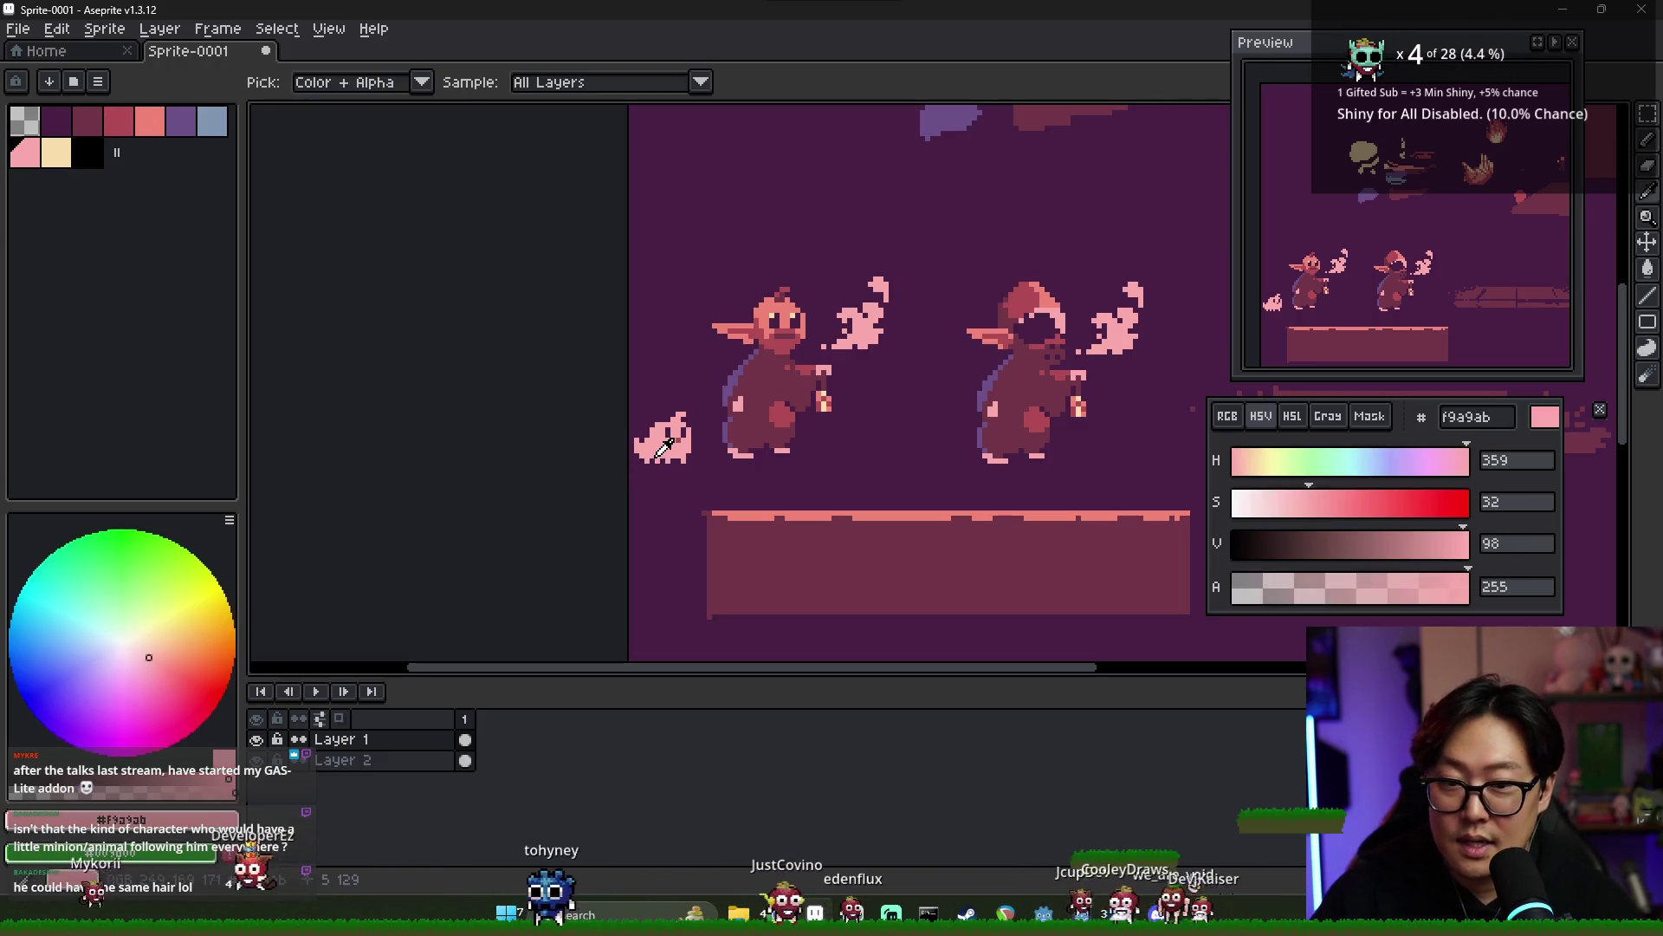
pyautogui.scroll(2, 671, 452)
pyautogui.click(212, 121)
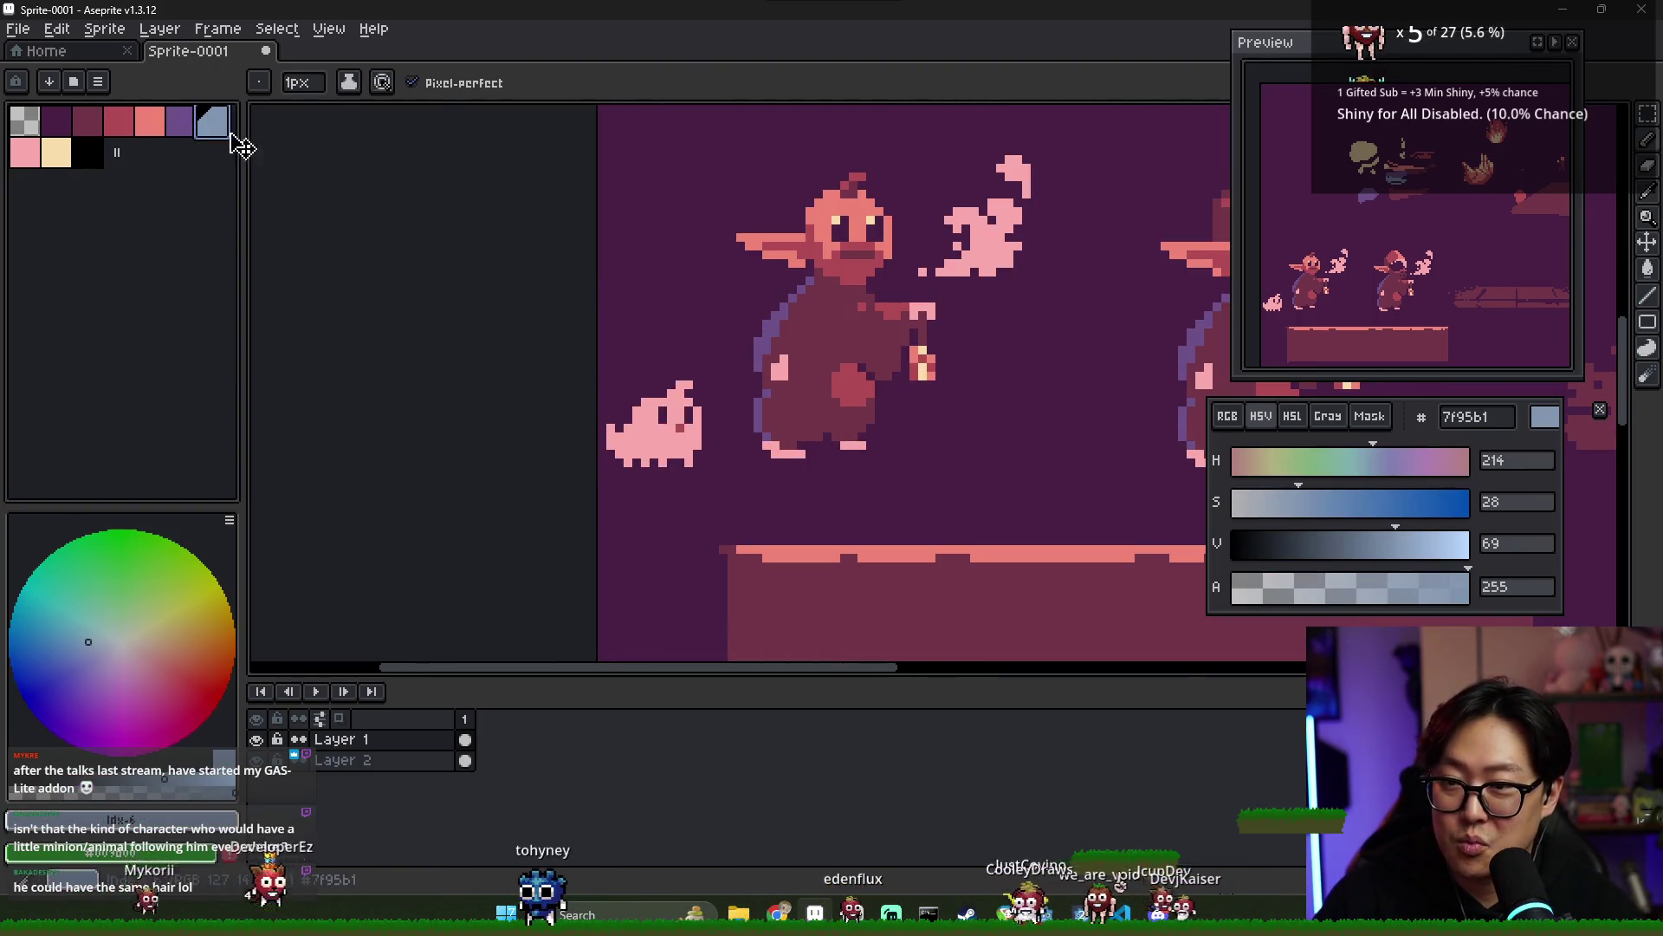
# - Paint and bucket-fill the pet's lower body in blue-grey 7f95b1
pyautogui.scroll(2, 620, 460)
pyautogui.moveTo(563, 383)
pyautogui.mouseDown()
pyautogui.moveTo(584, 404)
pyautogui.moveTo(675, 421)
pyautogui.mouseUp()
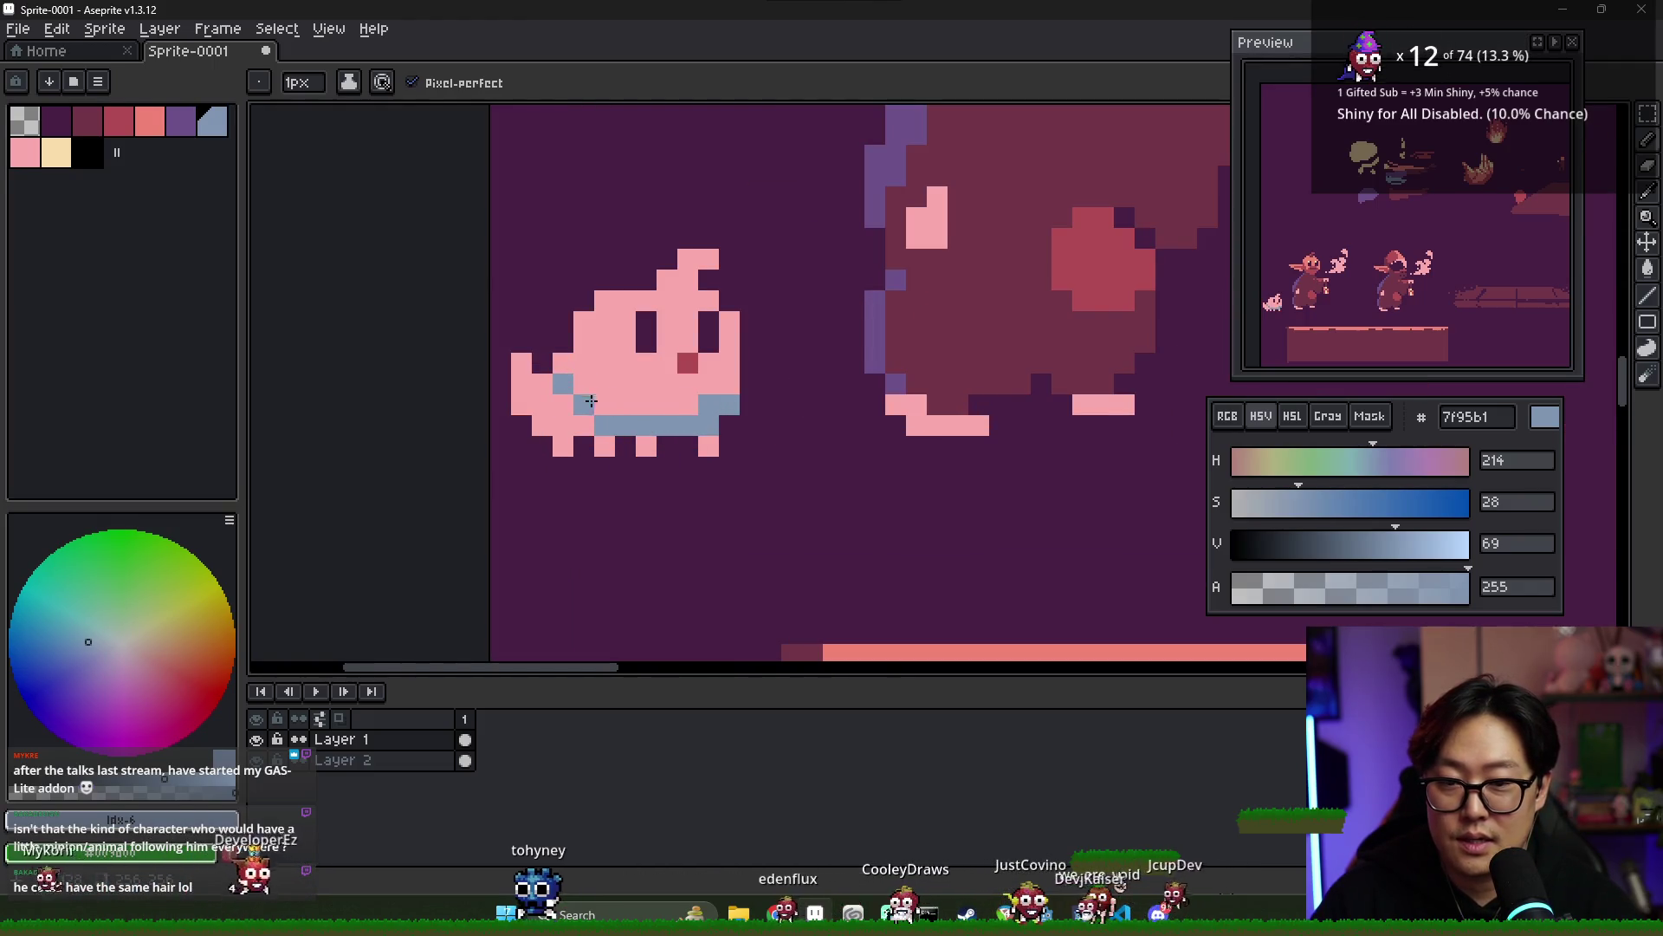
pyautogui.moveTo(605, 340); pyautogui.dragTo(610, 386)
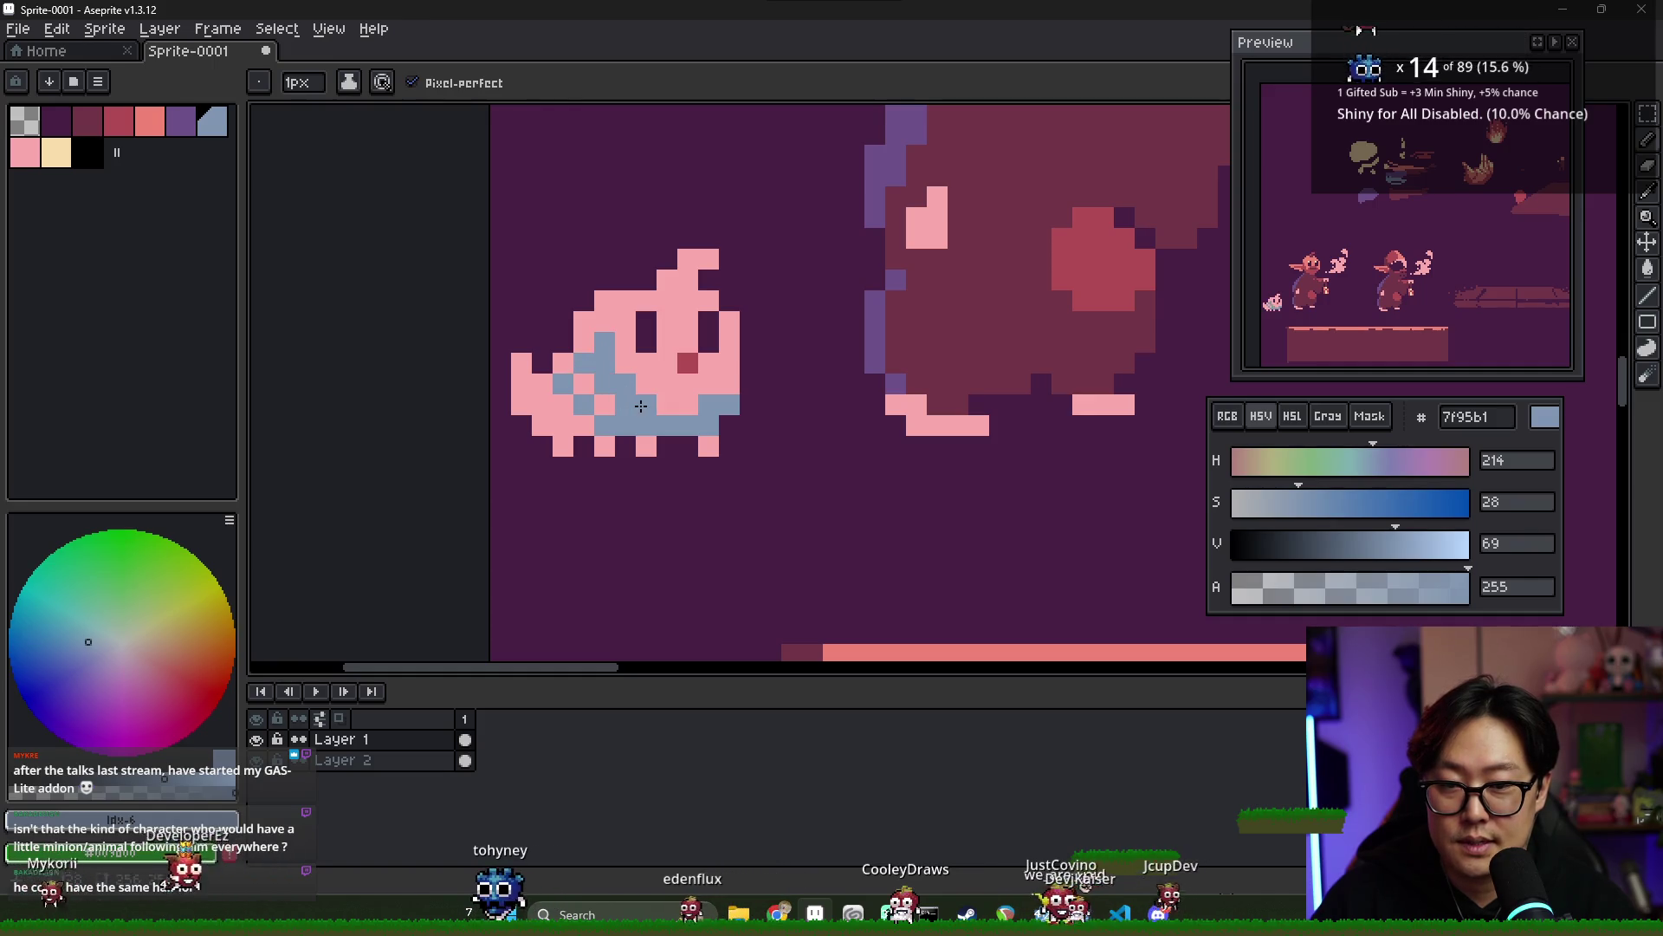
pyautogui.press('g')
pyautogui.click(610, 403)
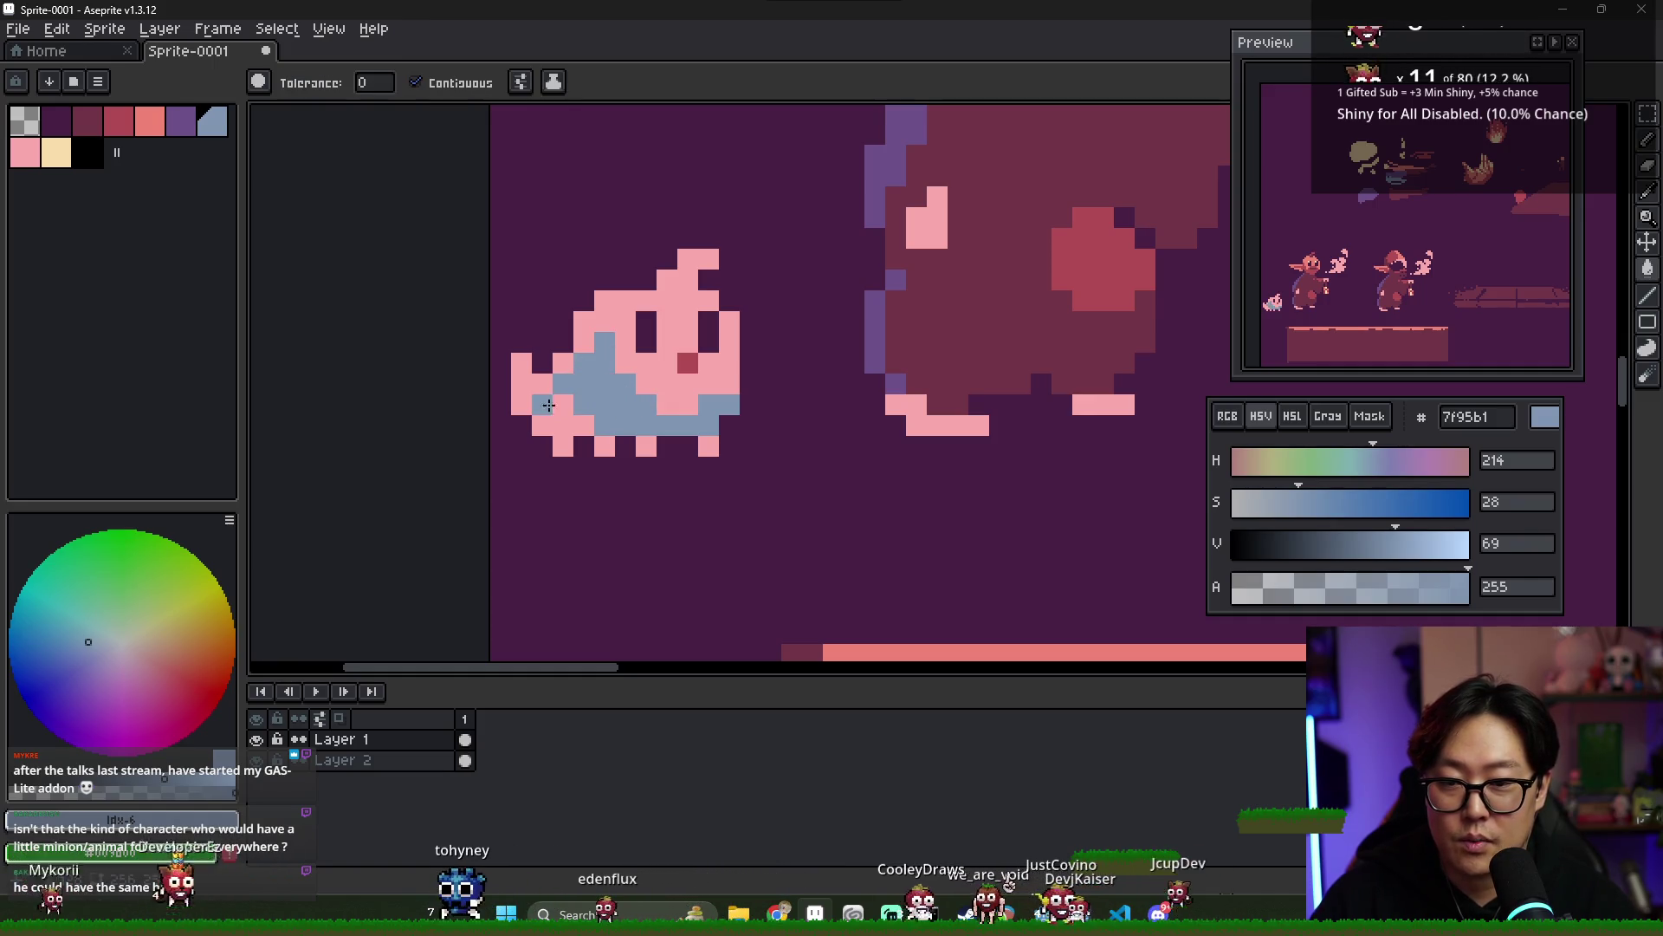
pyautogui.click(576, 425)
pyautogui.click(615, 443)
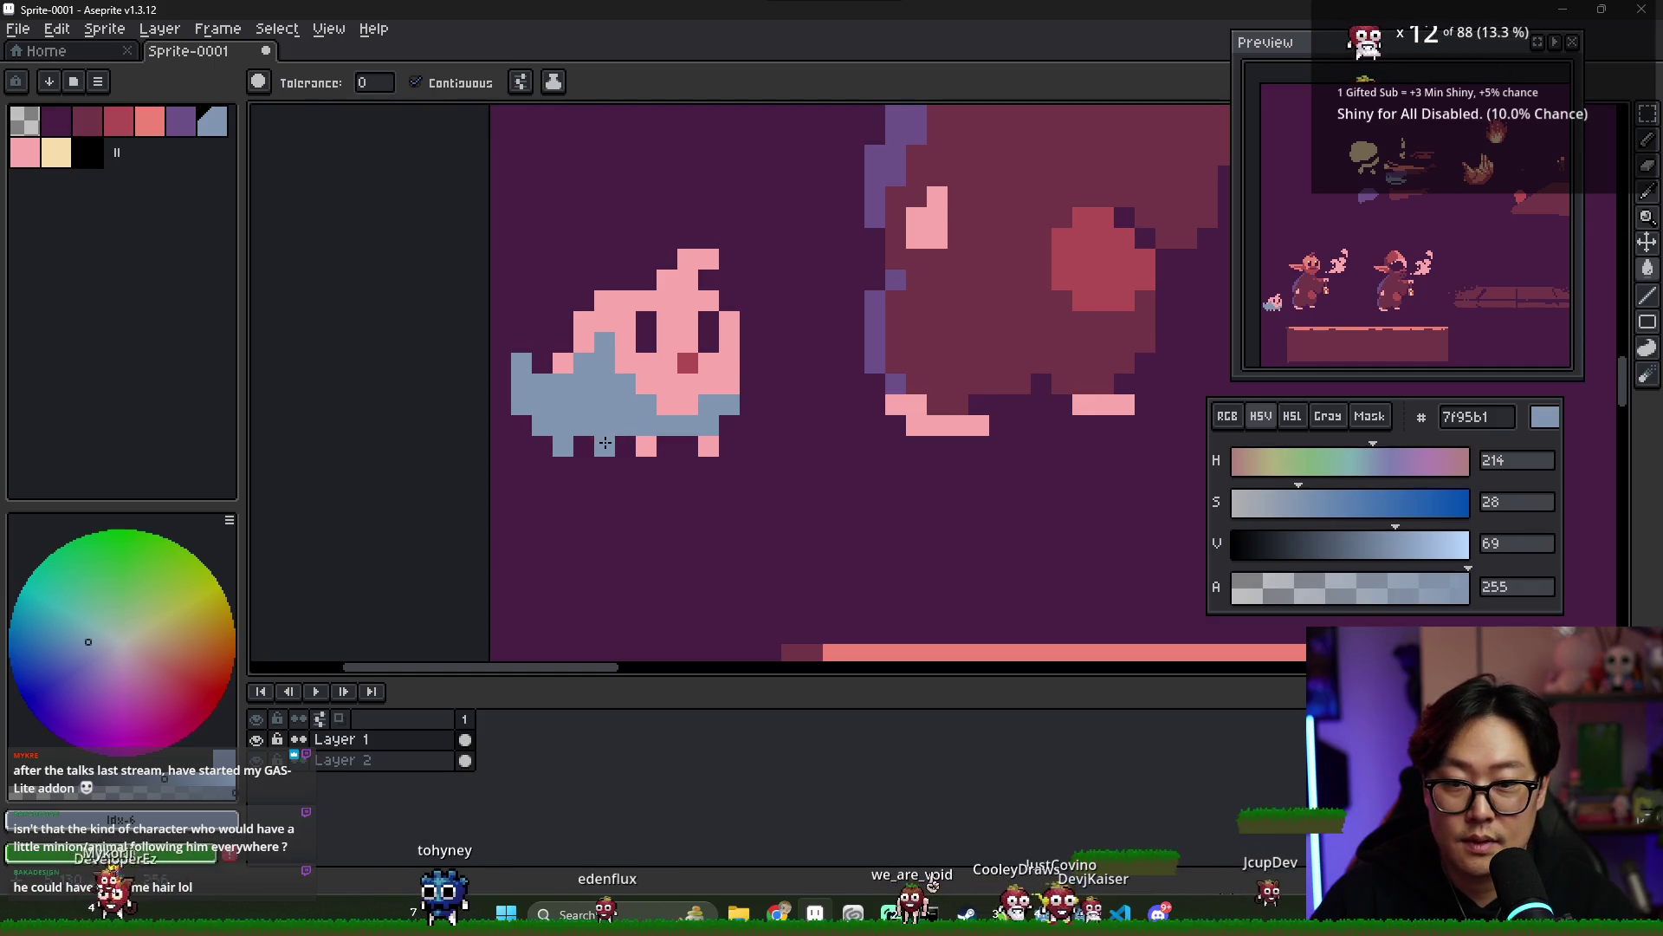
pyautogui.click(646, 446)
# - Colour the right-edge pixel blue-grey, then restore a few pink f9a9ab pixels along the boundary
pyautogui.press('b')
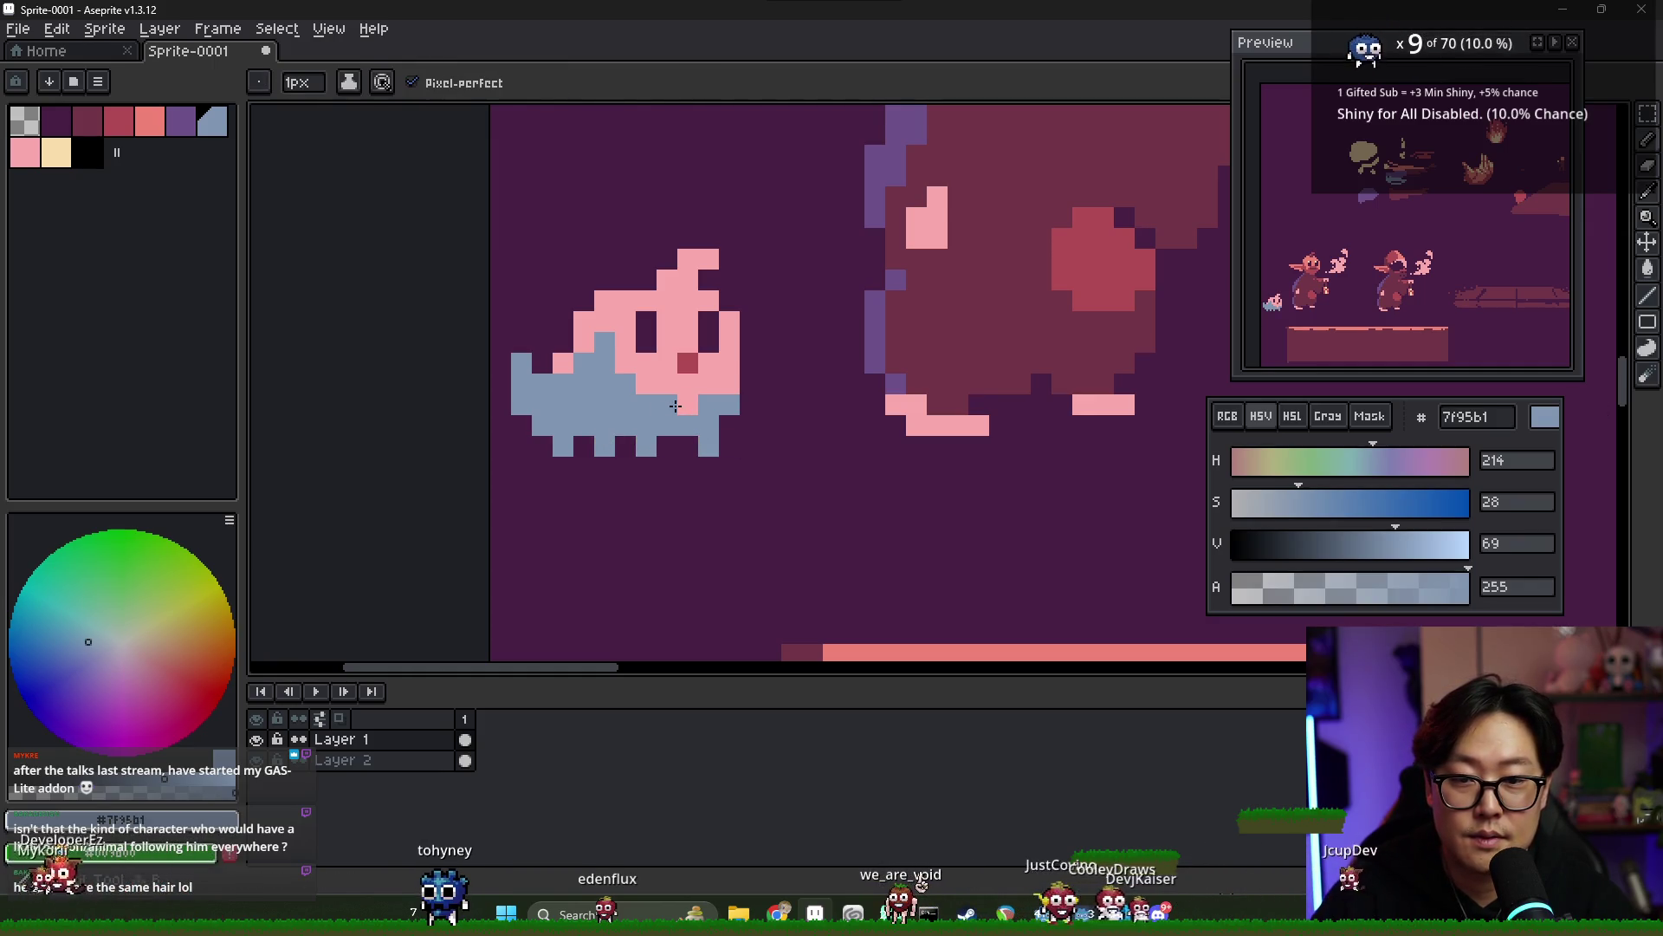
pyautogui.click(729, 384)
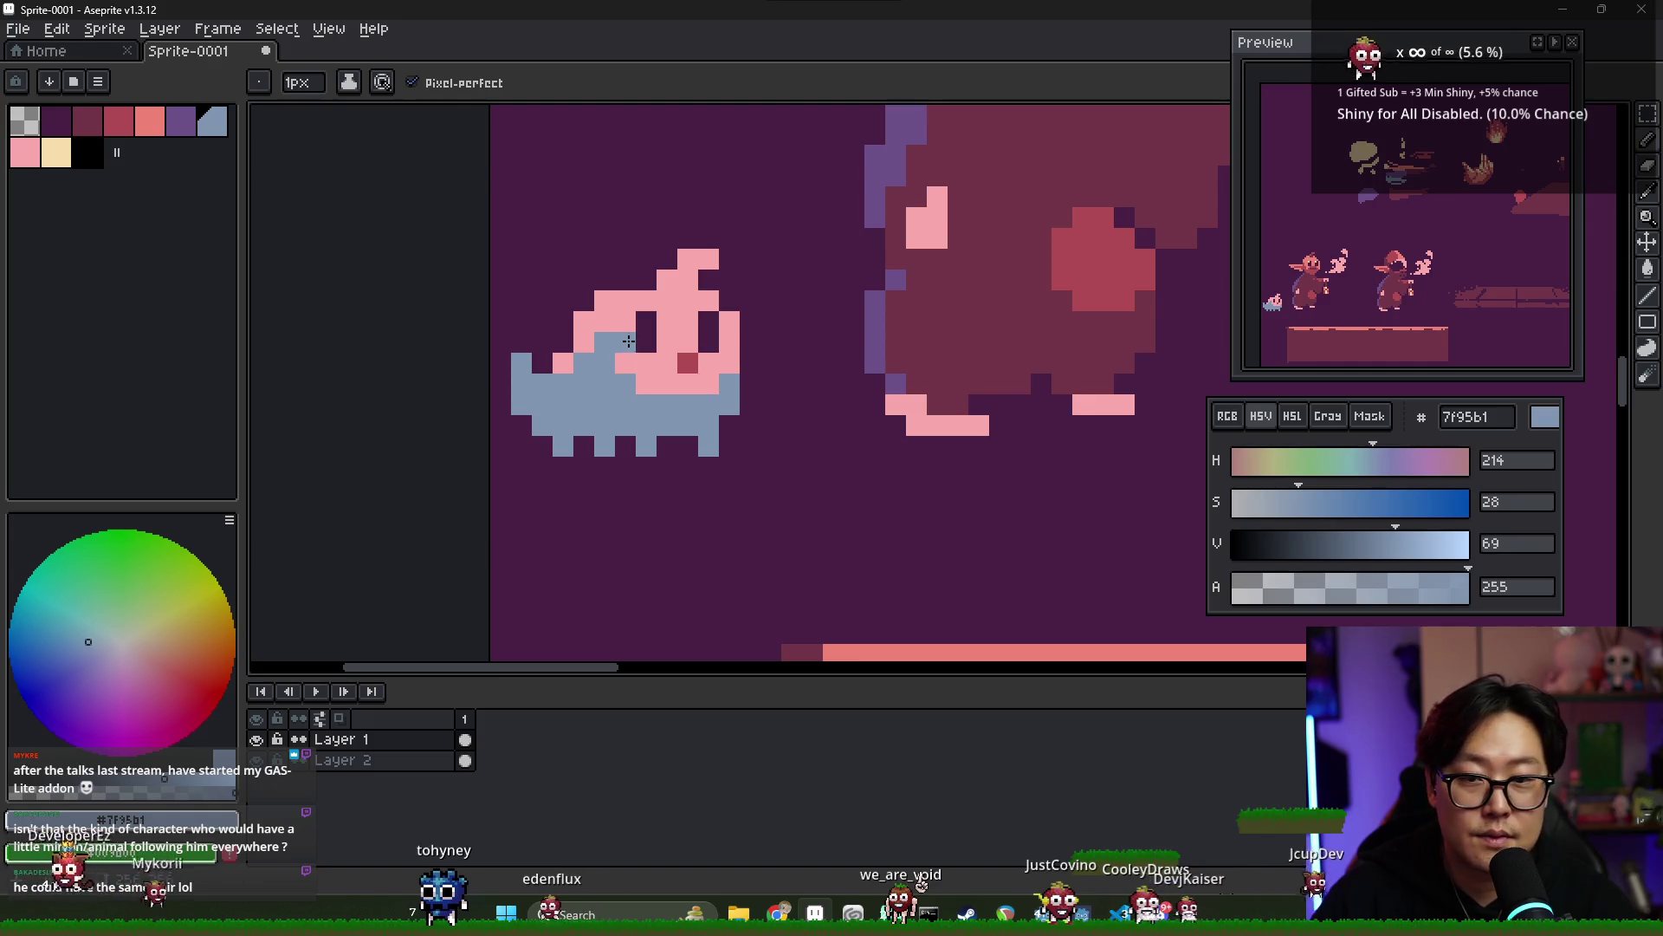
pyautogui.keyDown('alt'); pyautogui.click(581, 378); pyautogui.keyUp('alt')
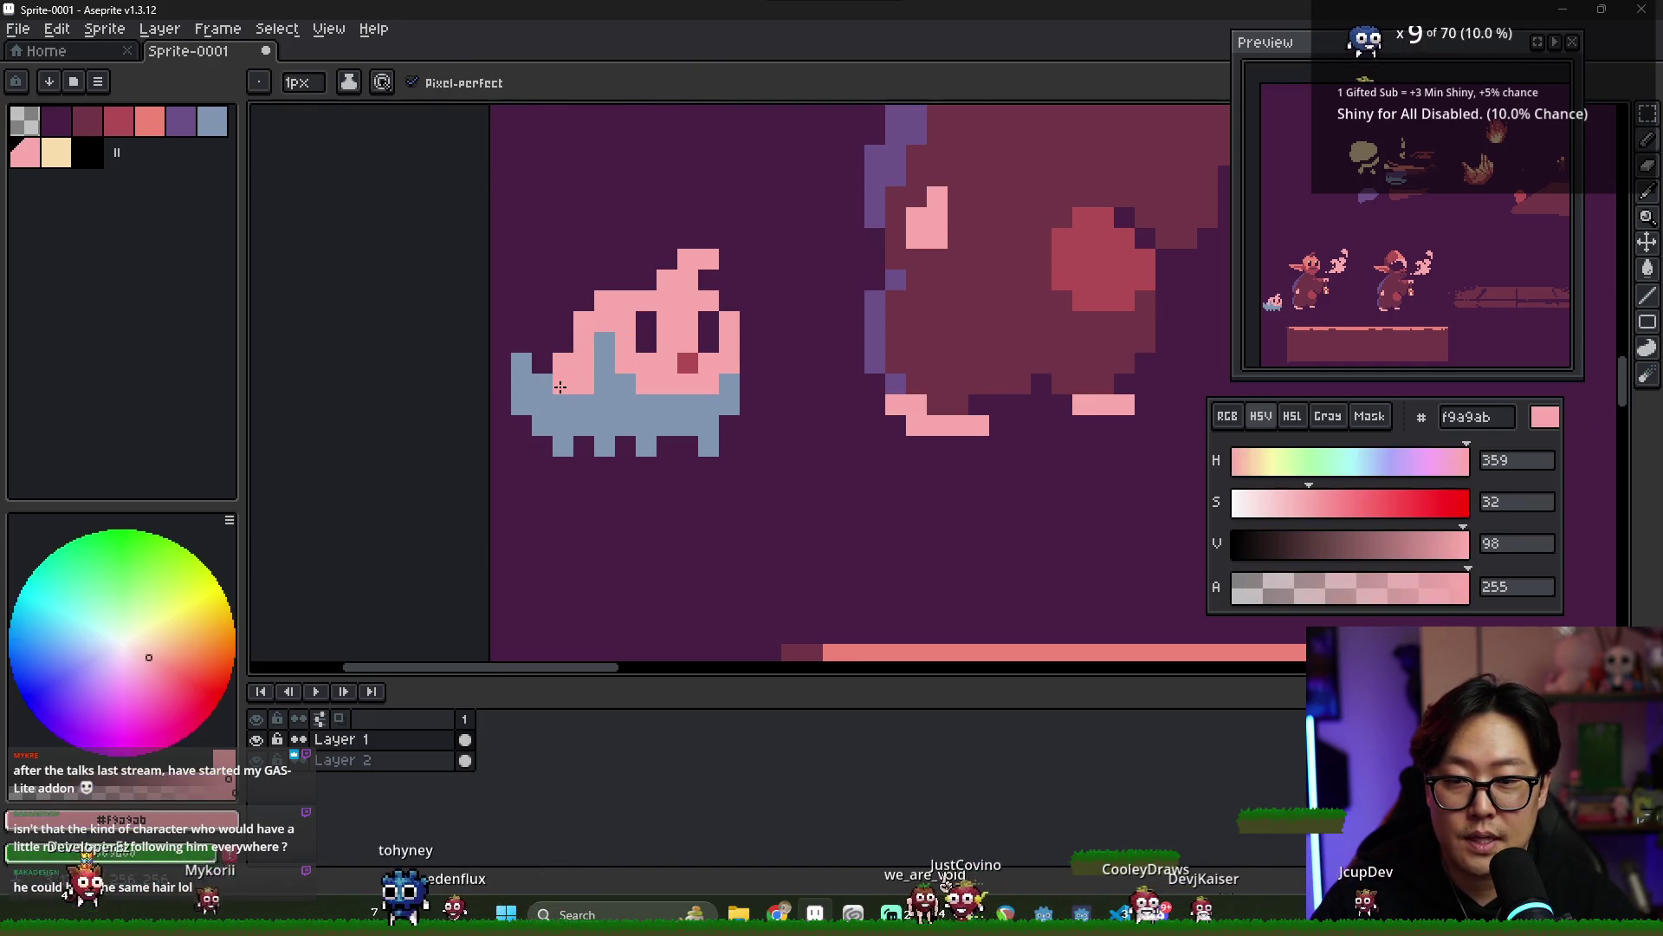
pyautogui.moveTo(522, 363)
pyautogui.mouseDown()
pyautogui.moveTo(542, 384)
pyautogui.moveTo(612, 374)
pyautogui.mouseUp()
pyautogui.click(606, 364)
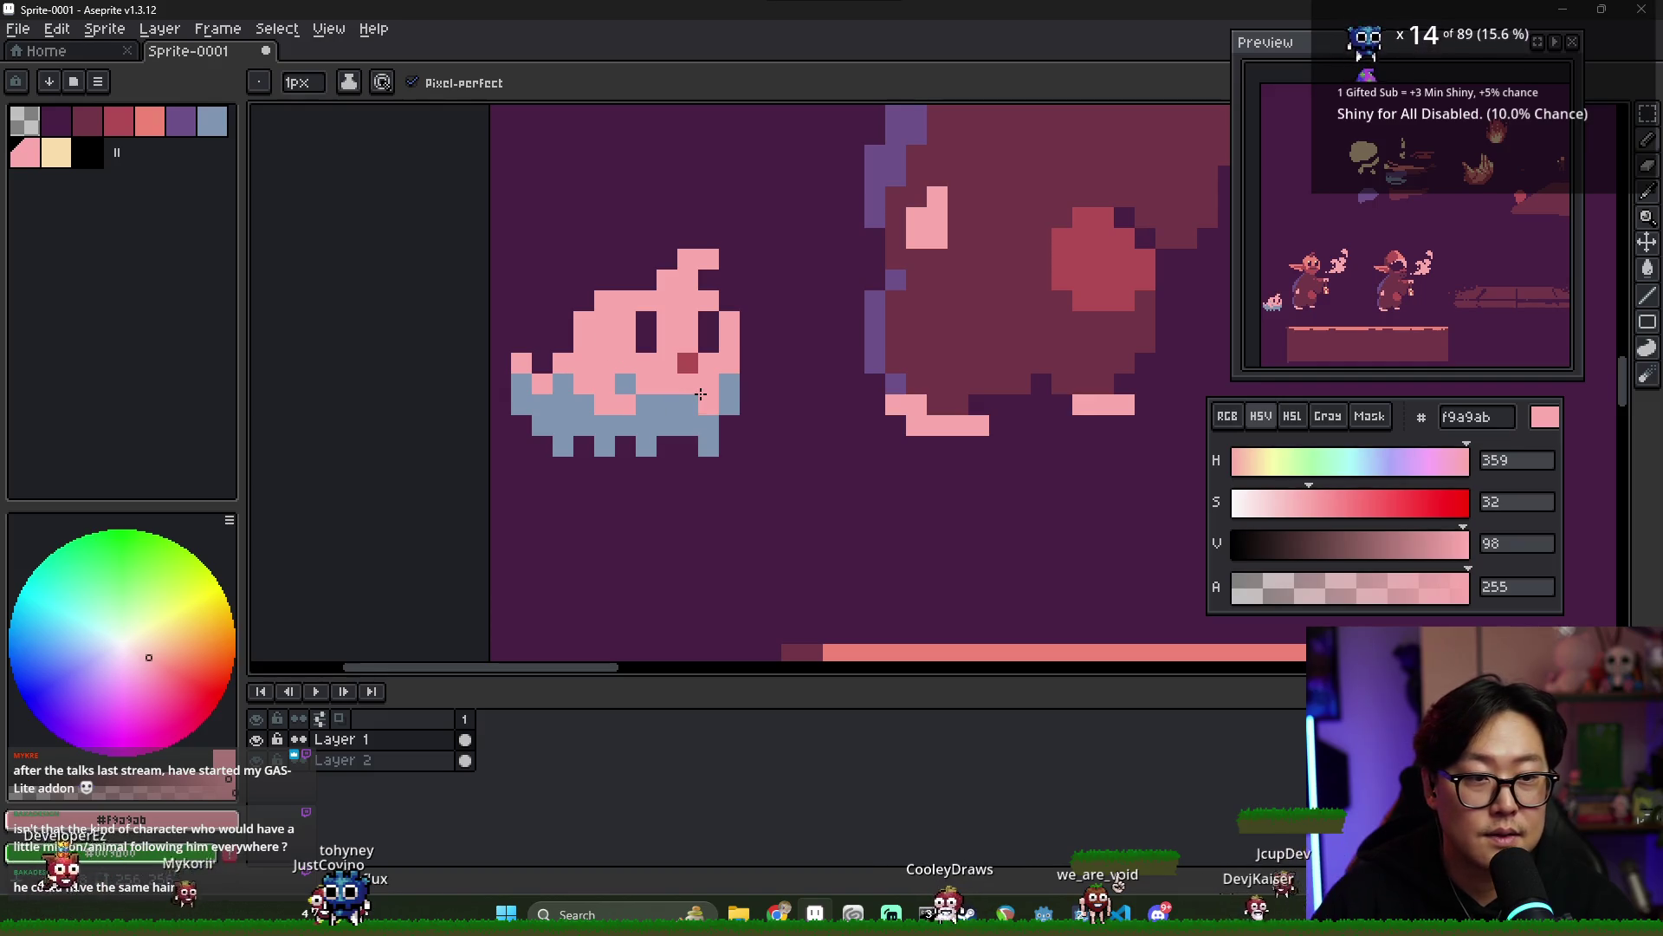
pyautogui.scroll(-3, 728, 400)
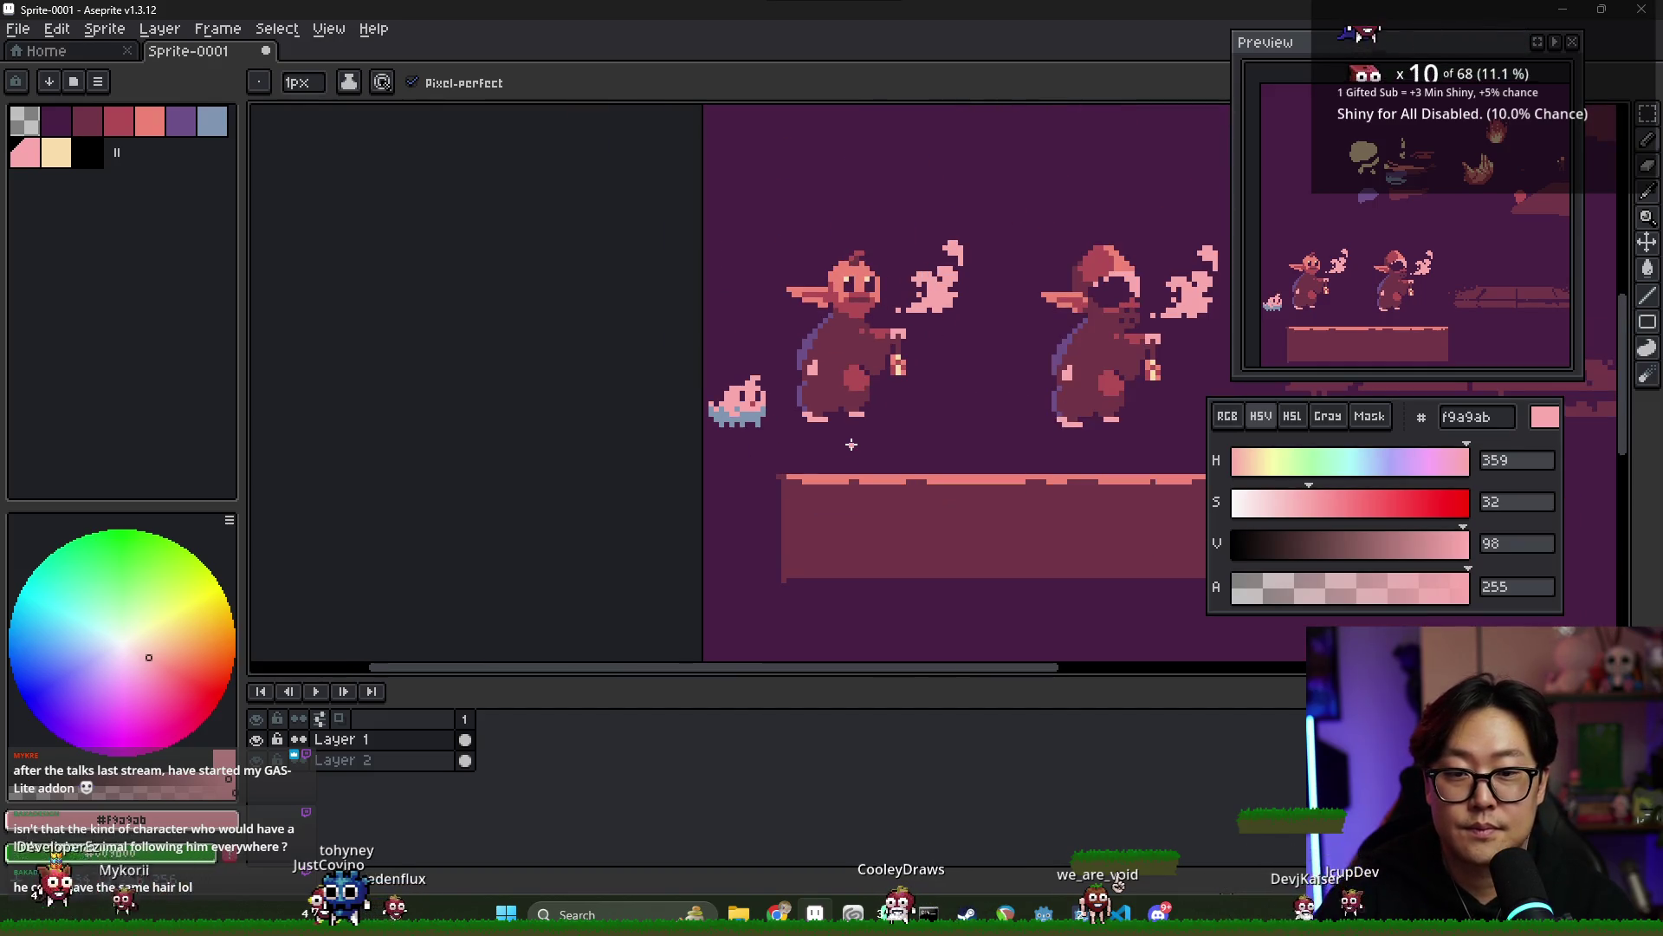
pyautogui.scroll(-1, 789, 452)
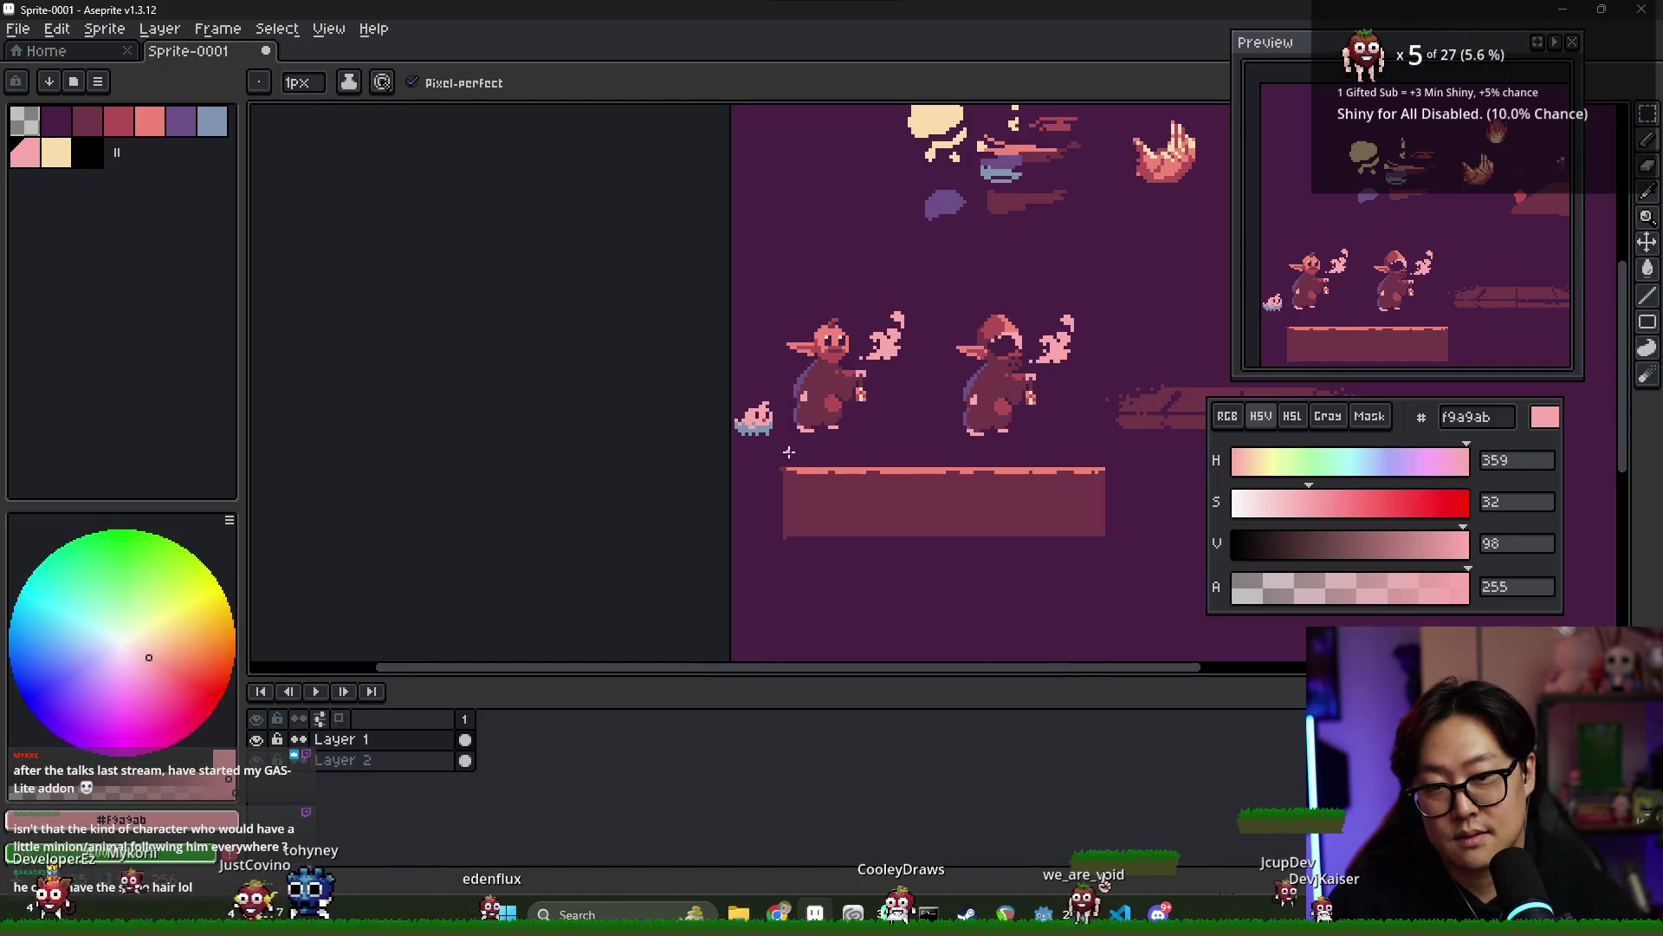
pyautogui.hscroll(-1, 810, 453)
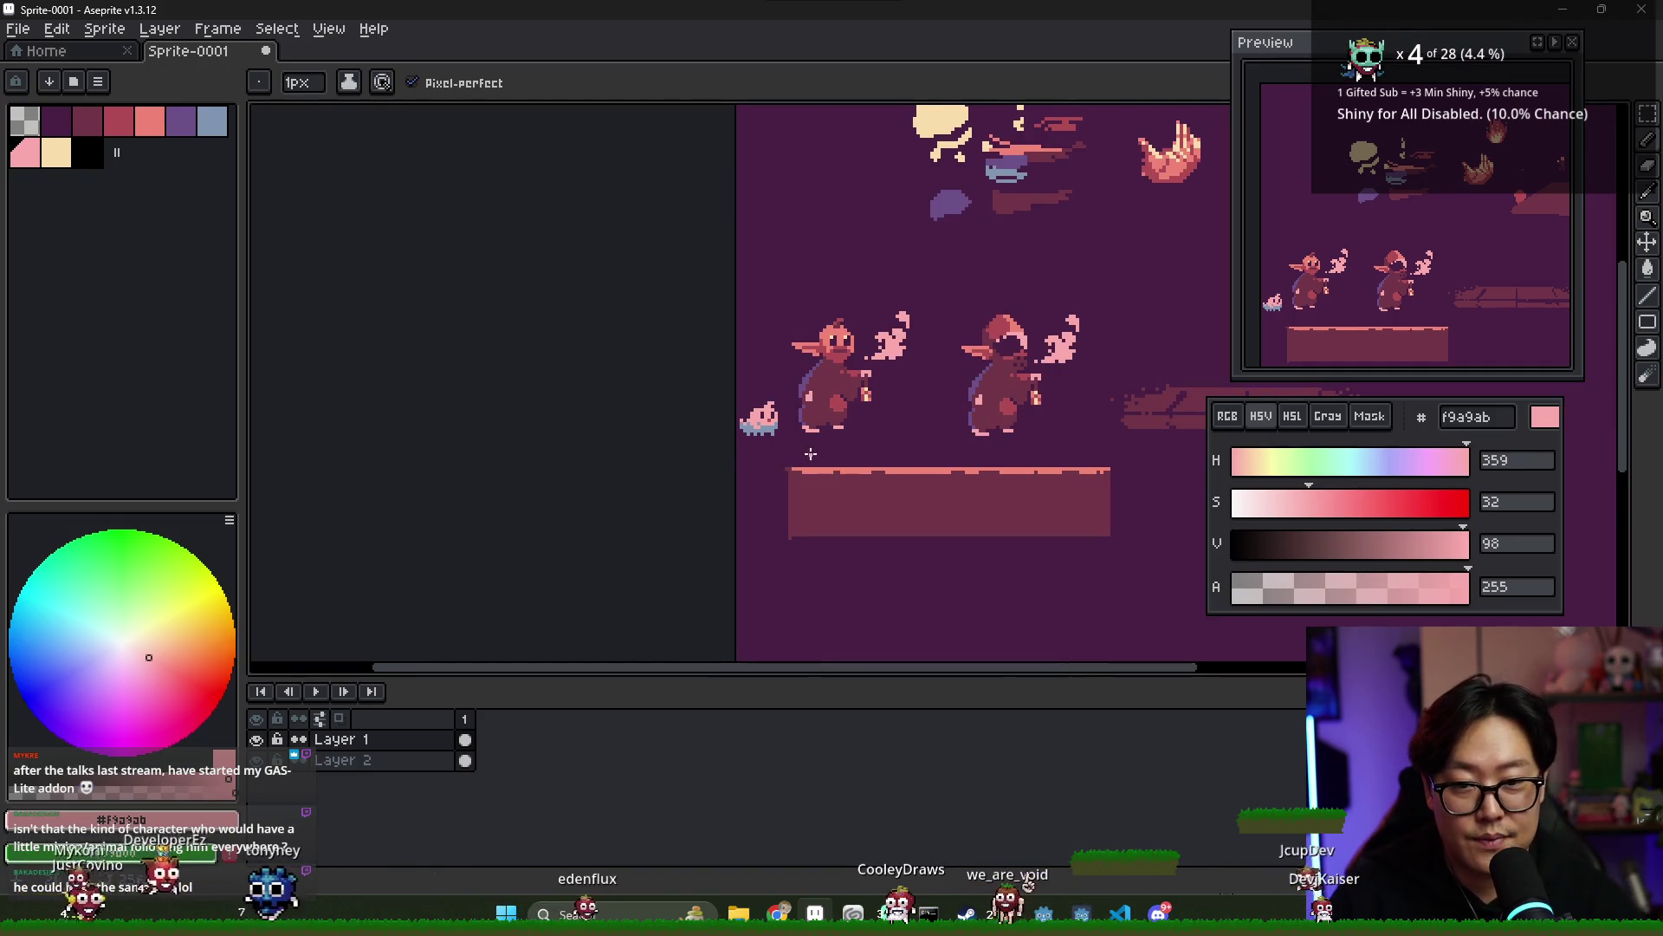
pyautogui.scroll(2, 810, 453)
pyautogui.press('m')
pyautogui.moveTo(700, 349); pyautogui.dragTo(805, 452)
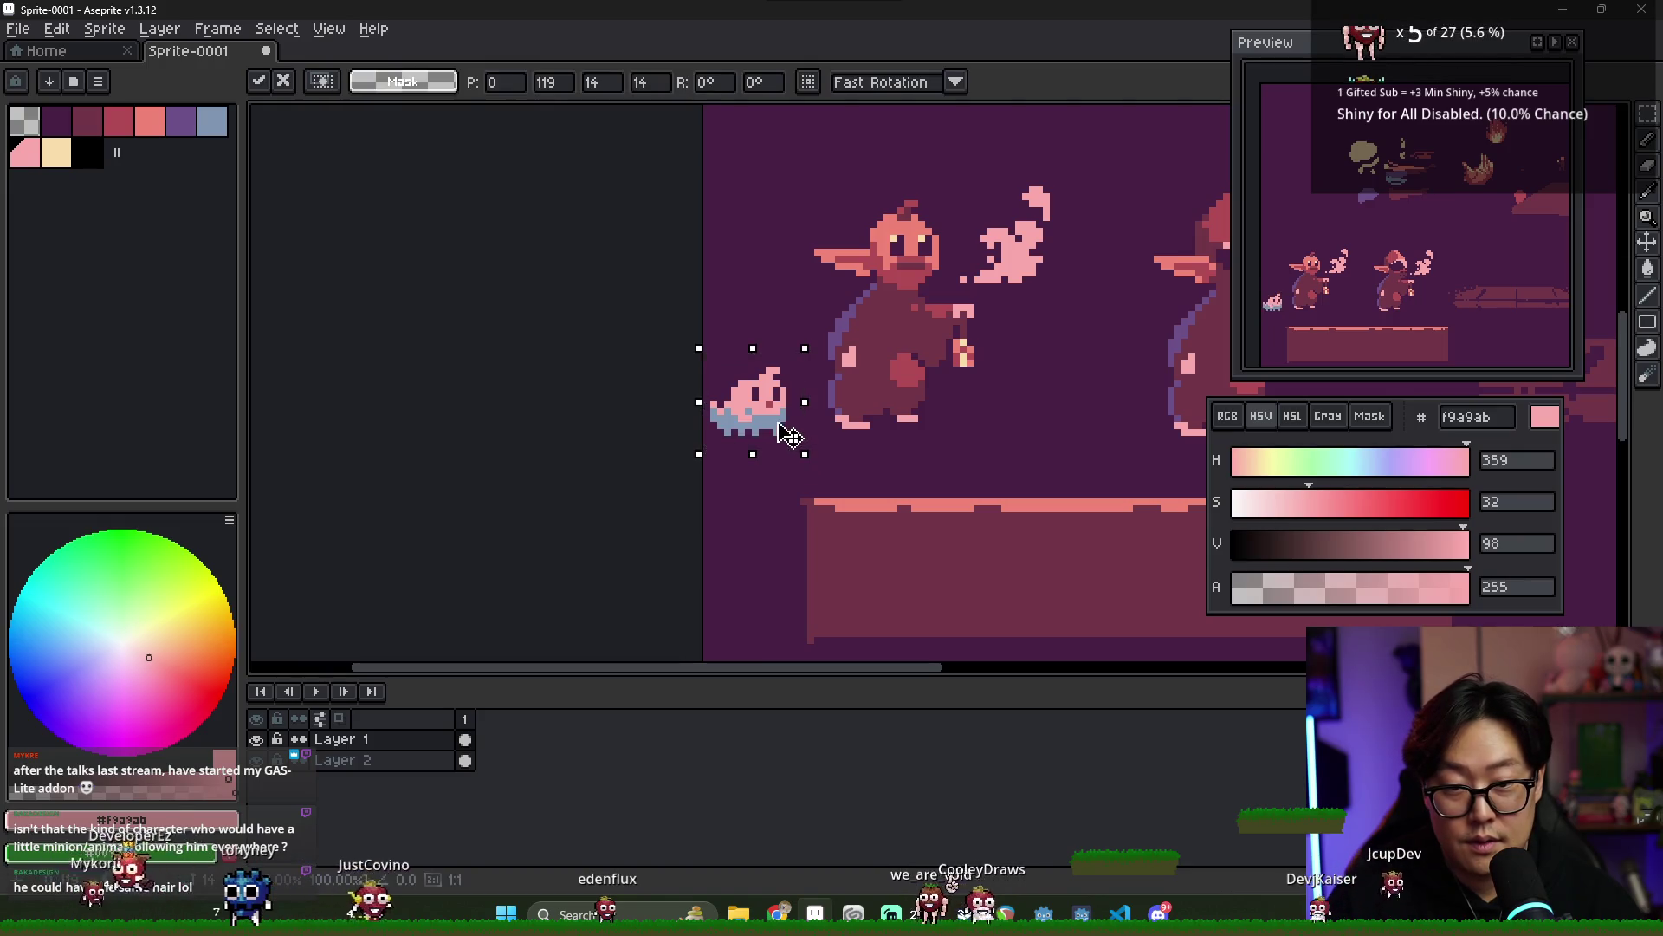
pyautogui.hotkey('ctrl', 'd')
pyautogui.scroll(-2, 968, 480)
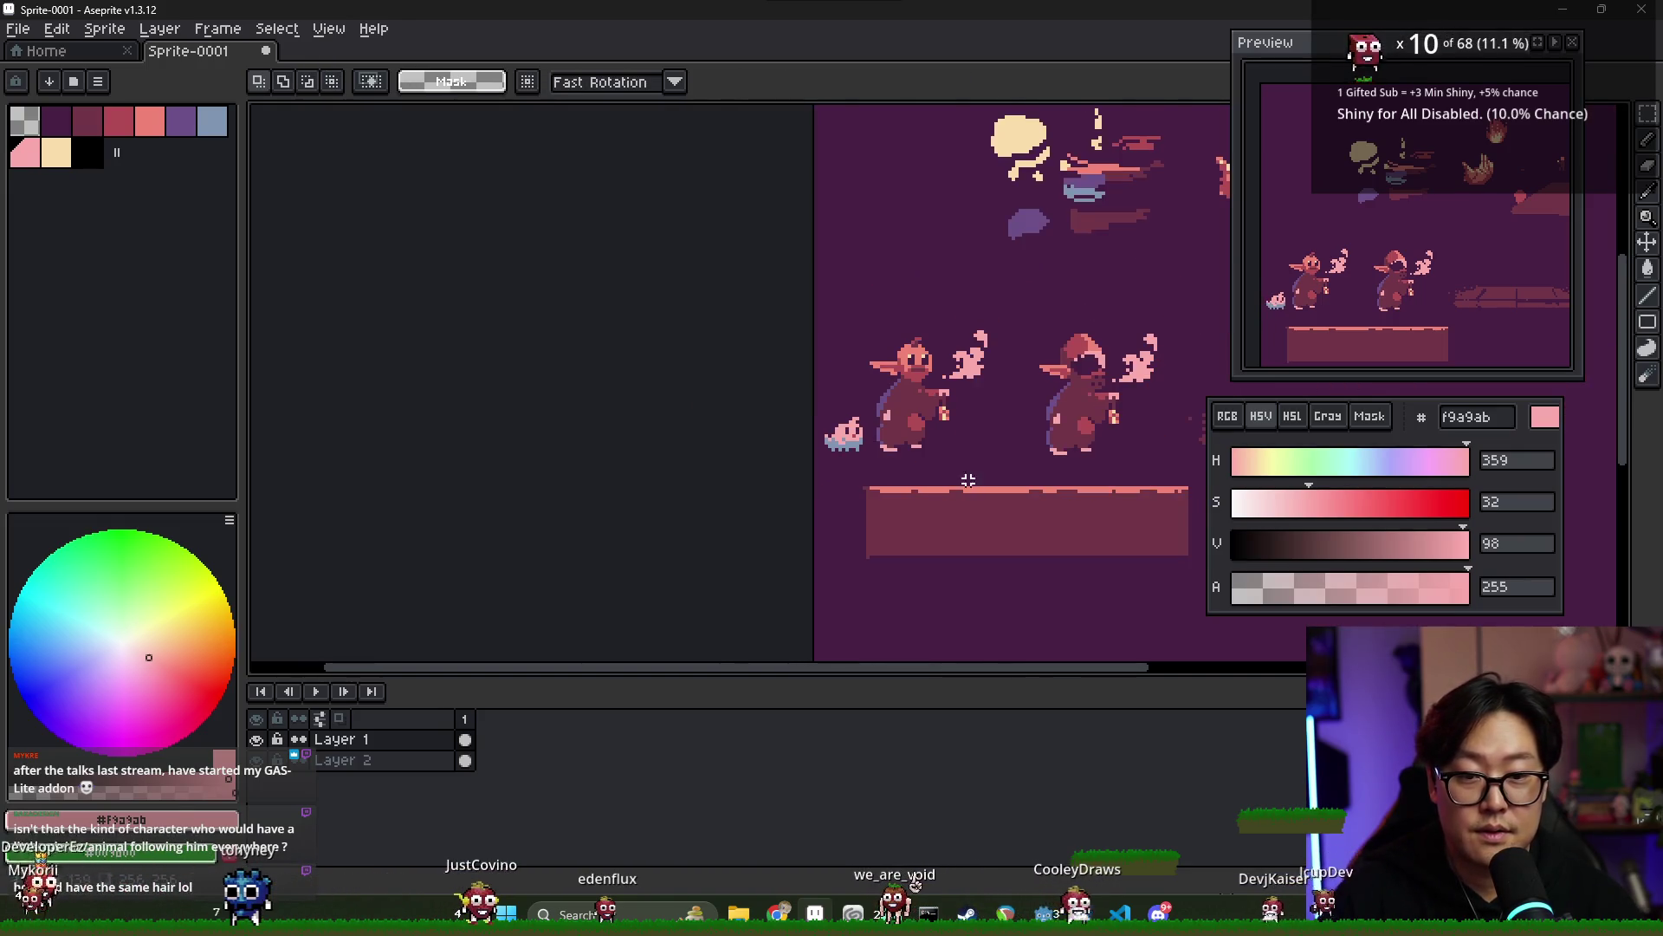
pyautogui.hscroll(2, 840, 460)
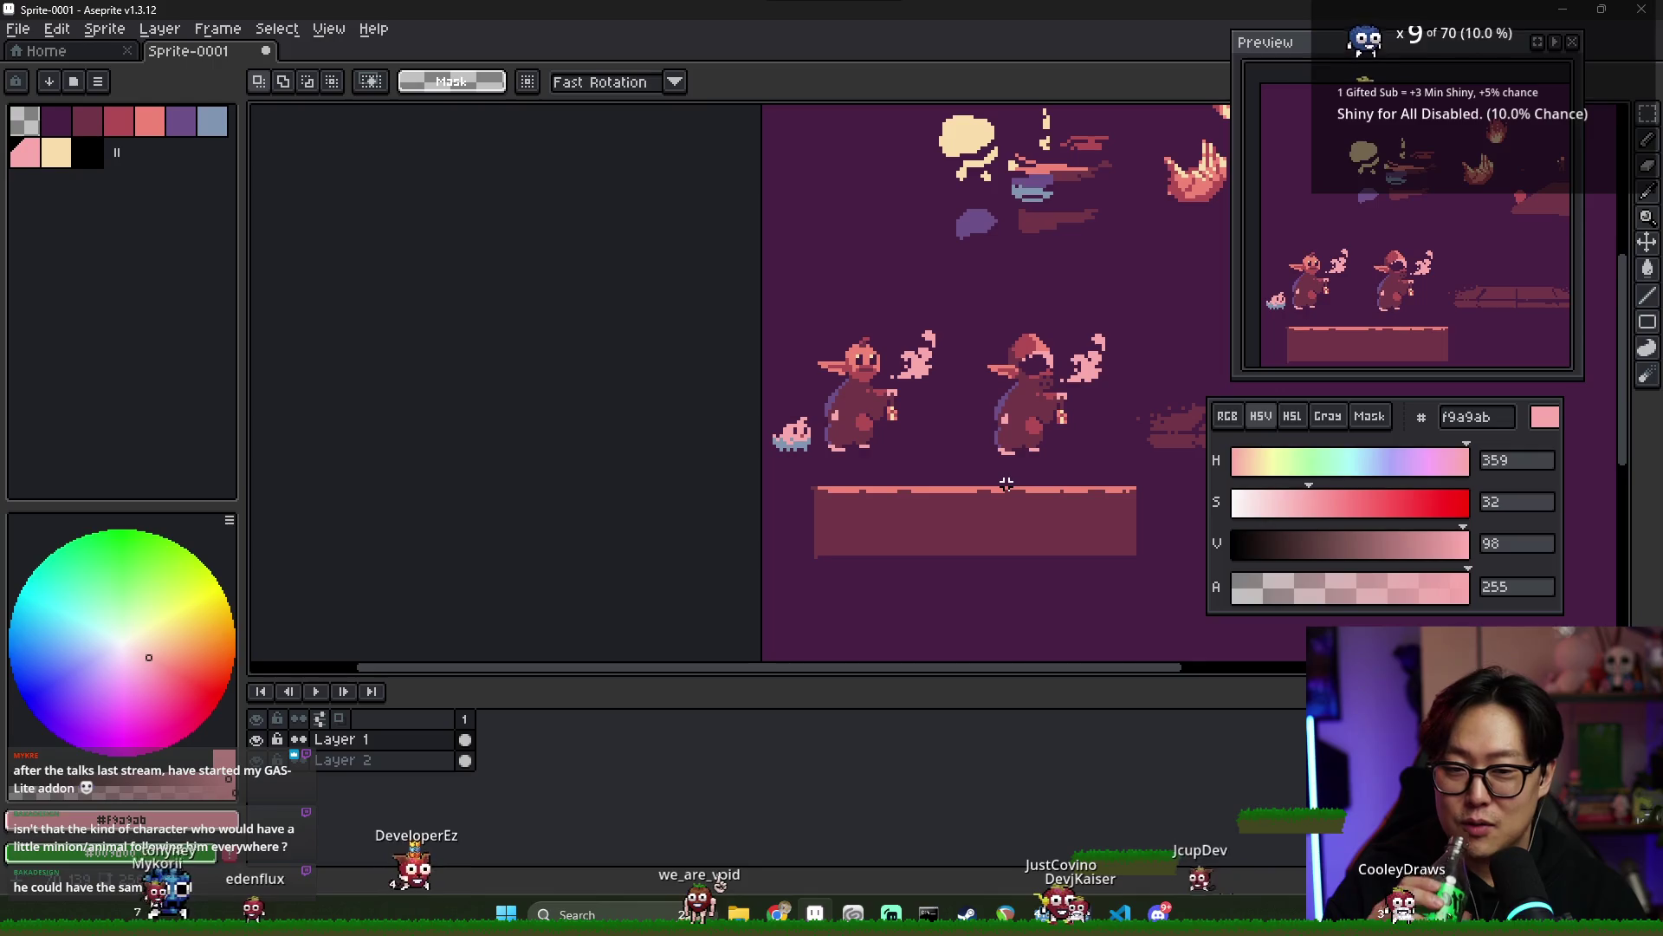
# - Return to the Pencil and zoom around to review the goblins, pet and ledge
pyautogui.scroll(3, 842, 448)
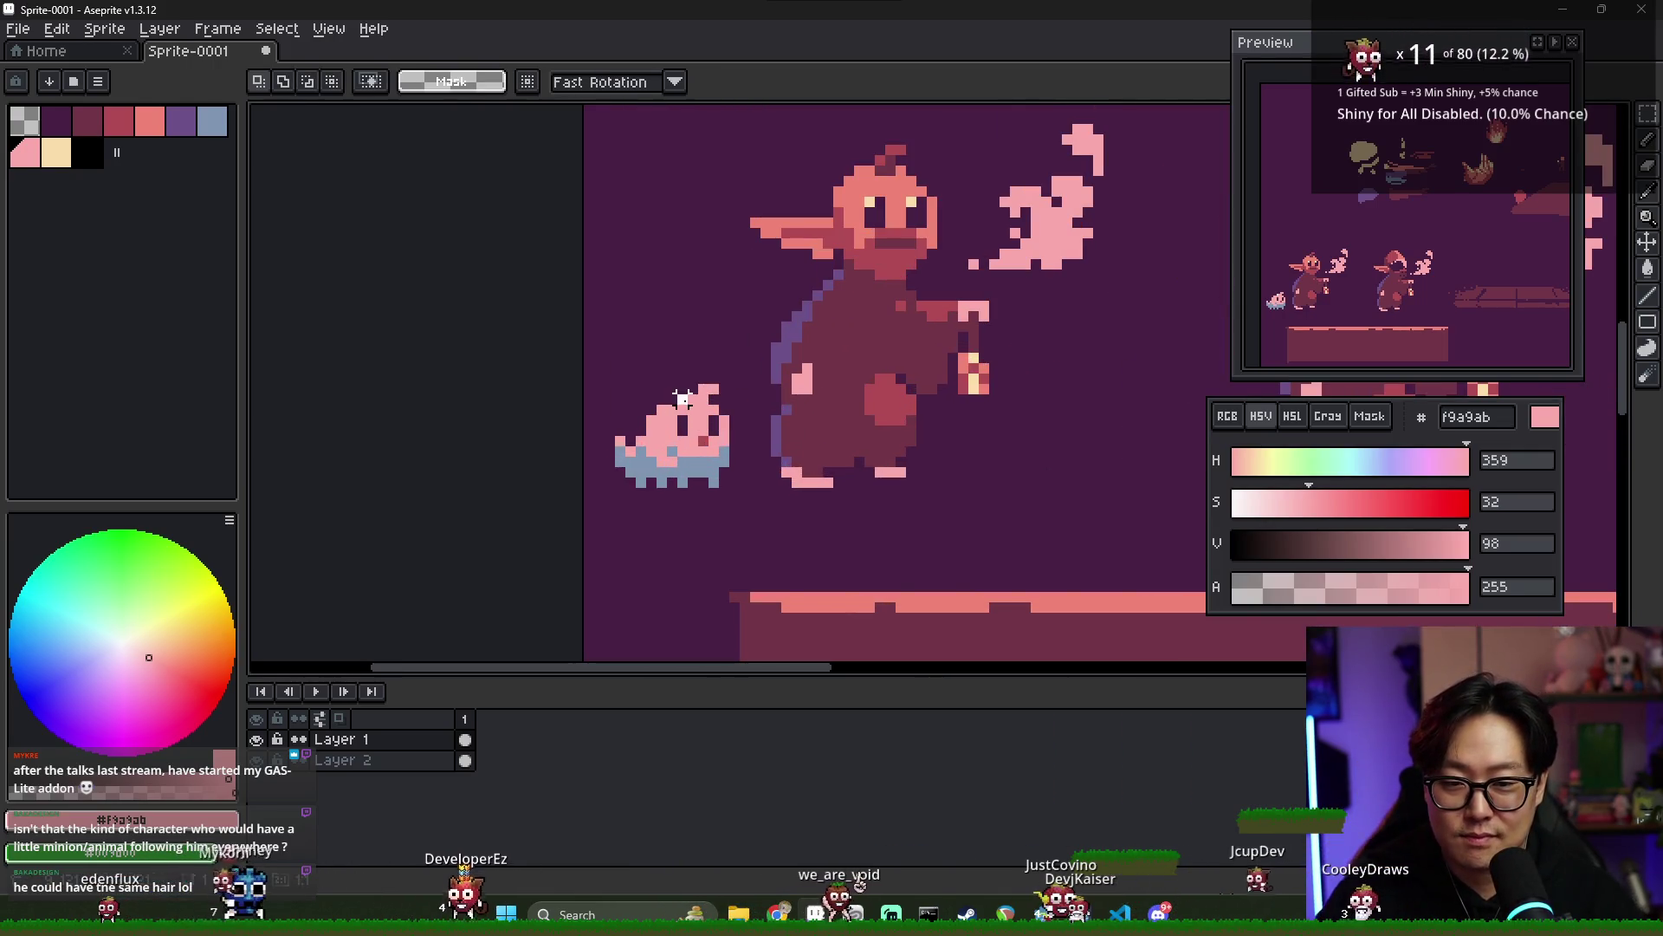
pyautogui.press('b')
pyautogui.scroll(-2, 768, 456)
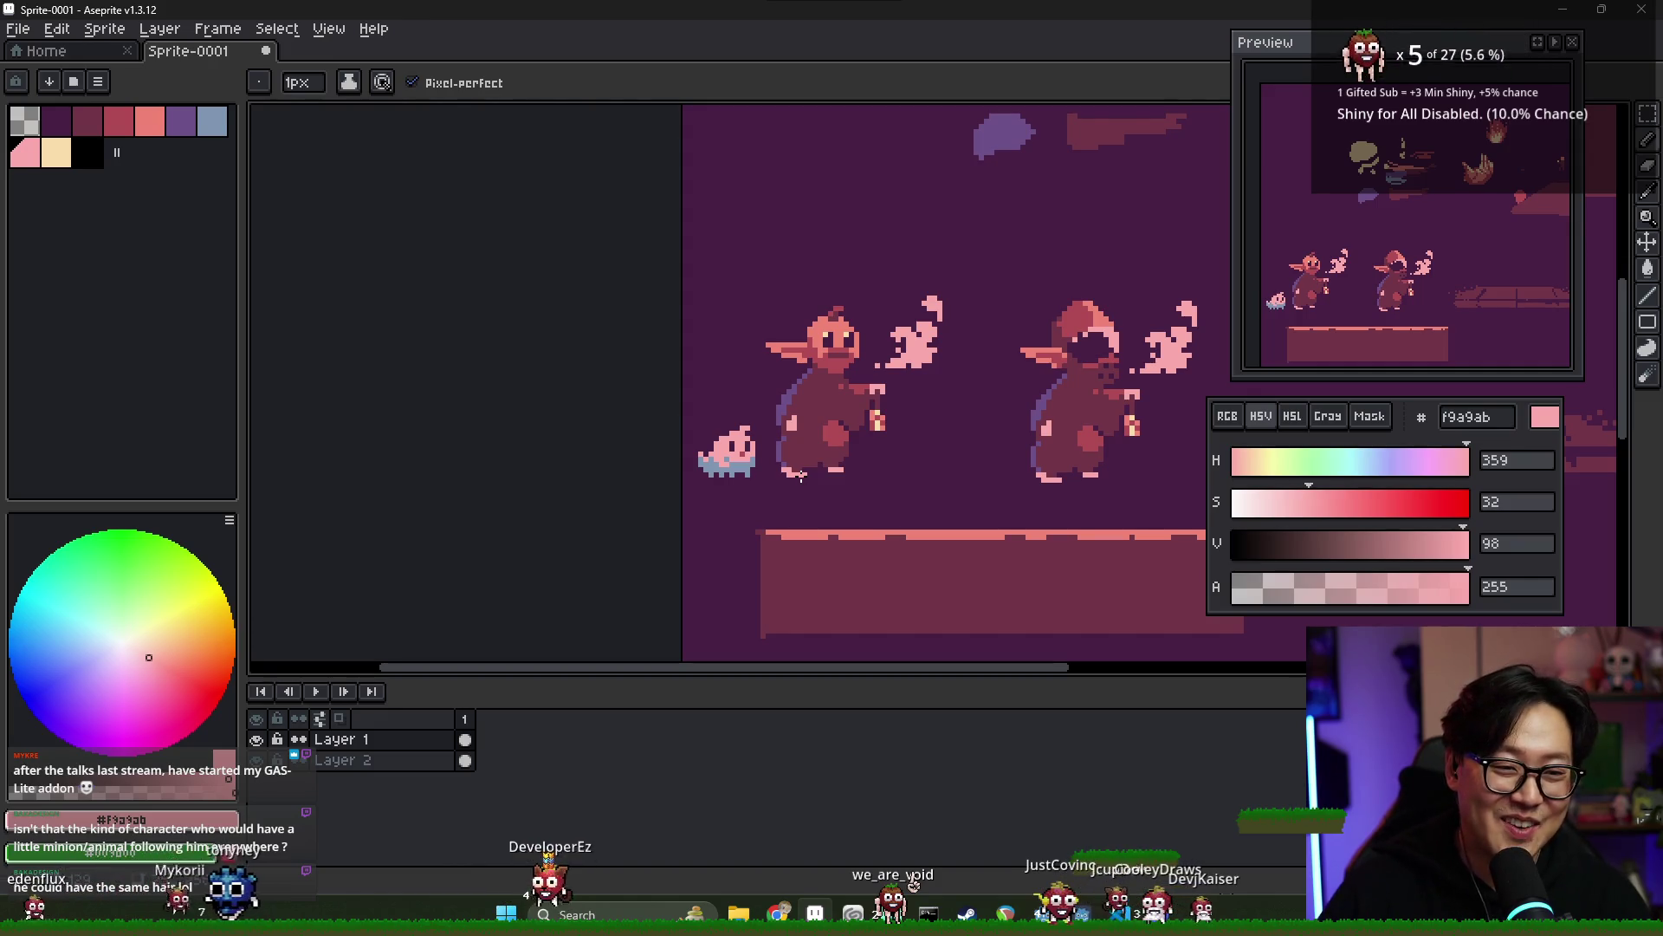
pyautogui.scroll(-1, 832, 495)
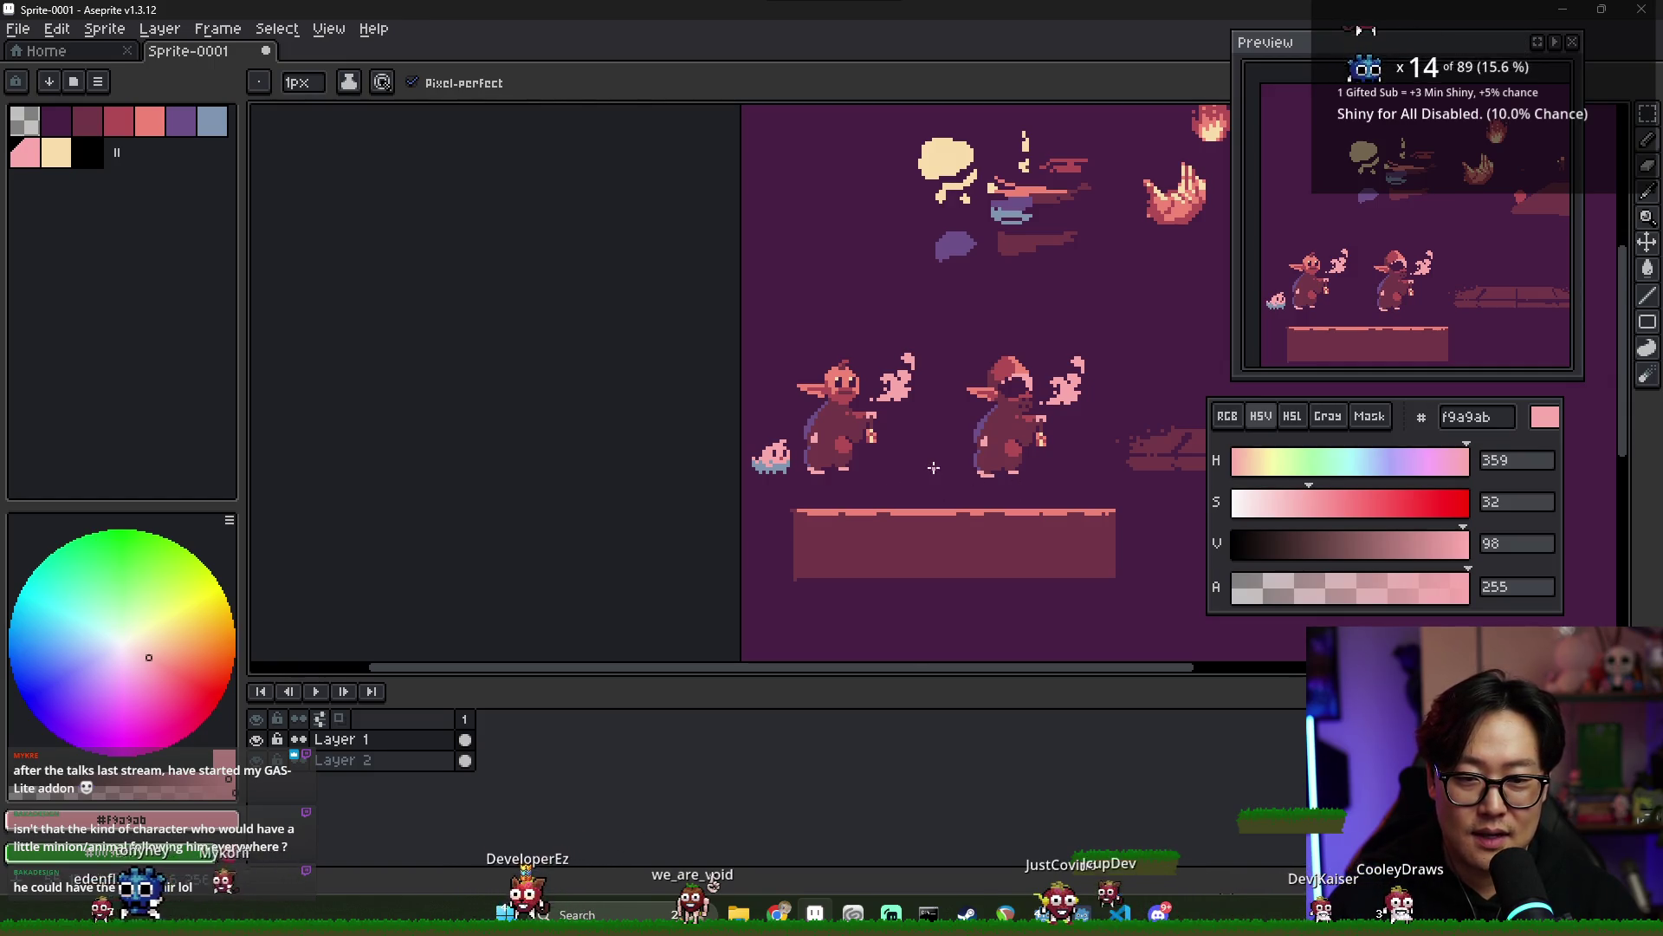
pyautogui.scroll(1, 933, 468)
pyautogui.hscroll(2, 847, 425)
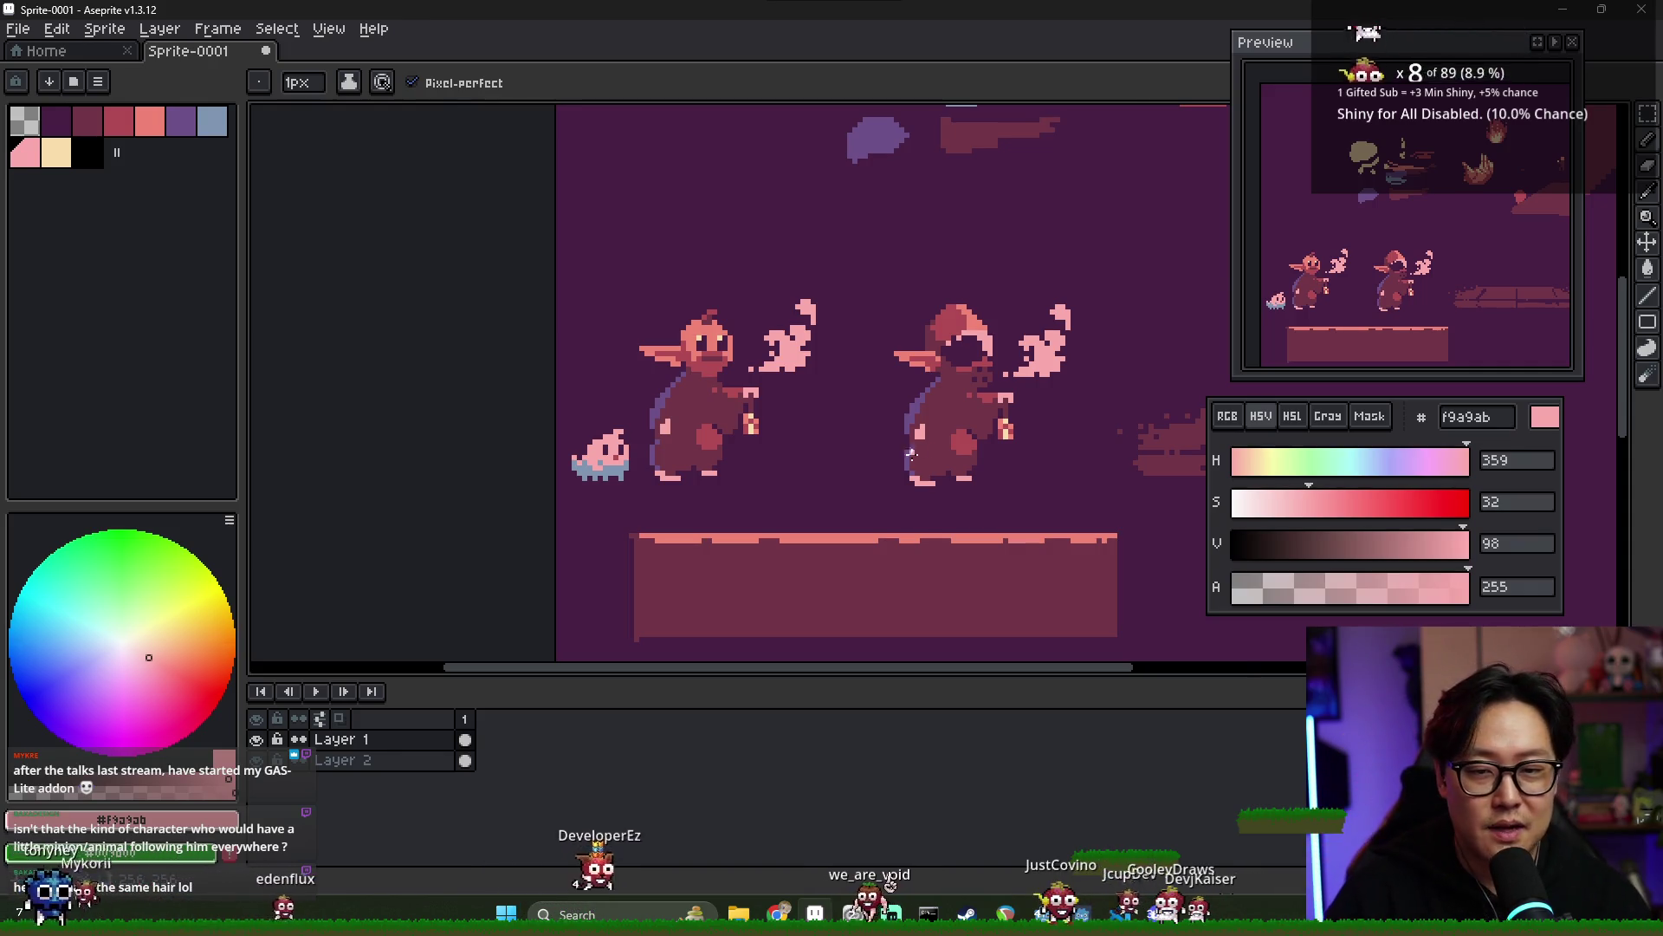
pyautogui.scroll(-1, 760, 431)
pyautogui.scroll(2, 759, 431)
pyautogui.scroll(-3, 760, 430)
pyautogui.scroll(2, 724, 481)
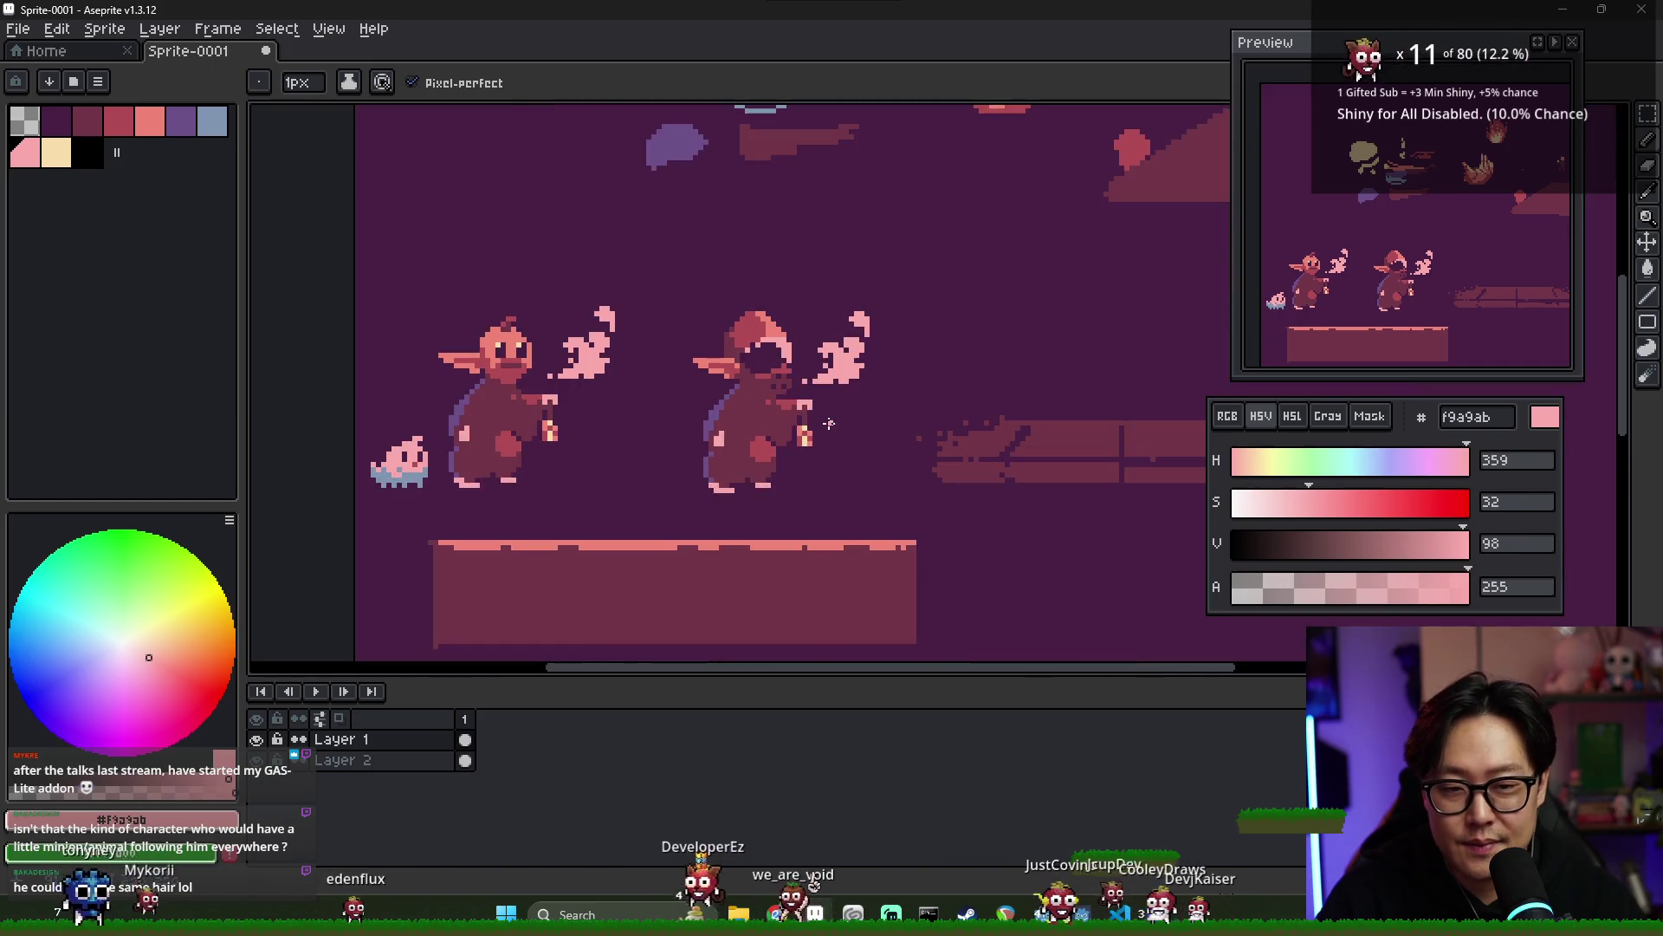
pyautogui.scroll(-1, 724, 480)
pyautogui.scroll(1, 724, 480)
pyautogui.scroll(-1, 725, 495)
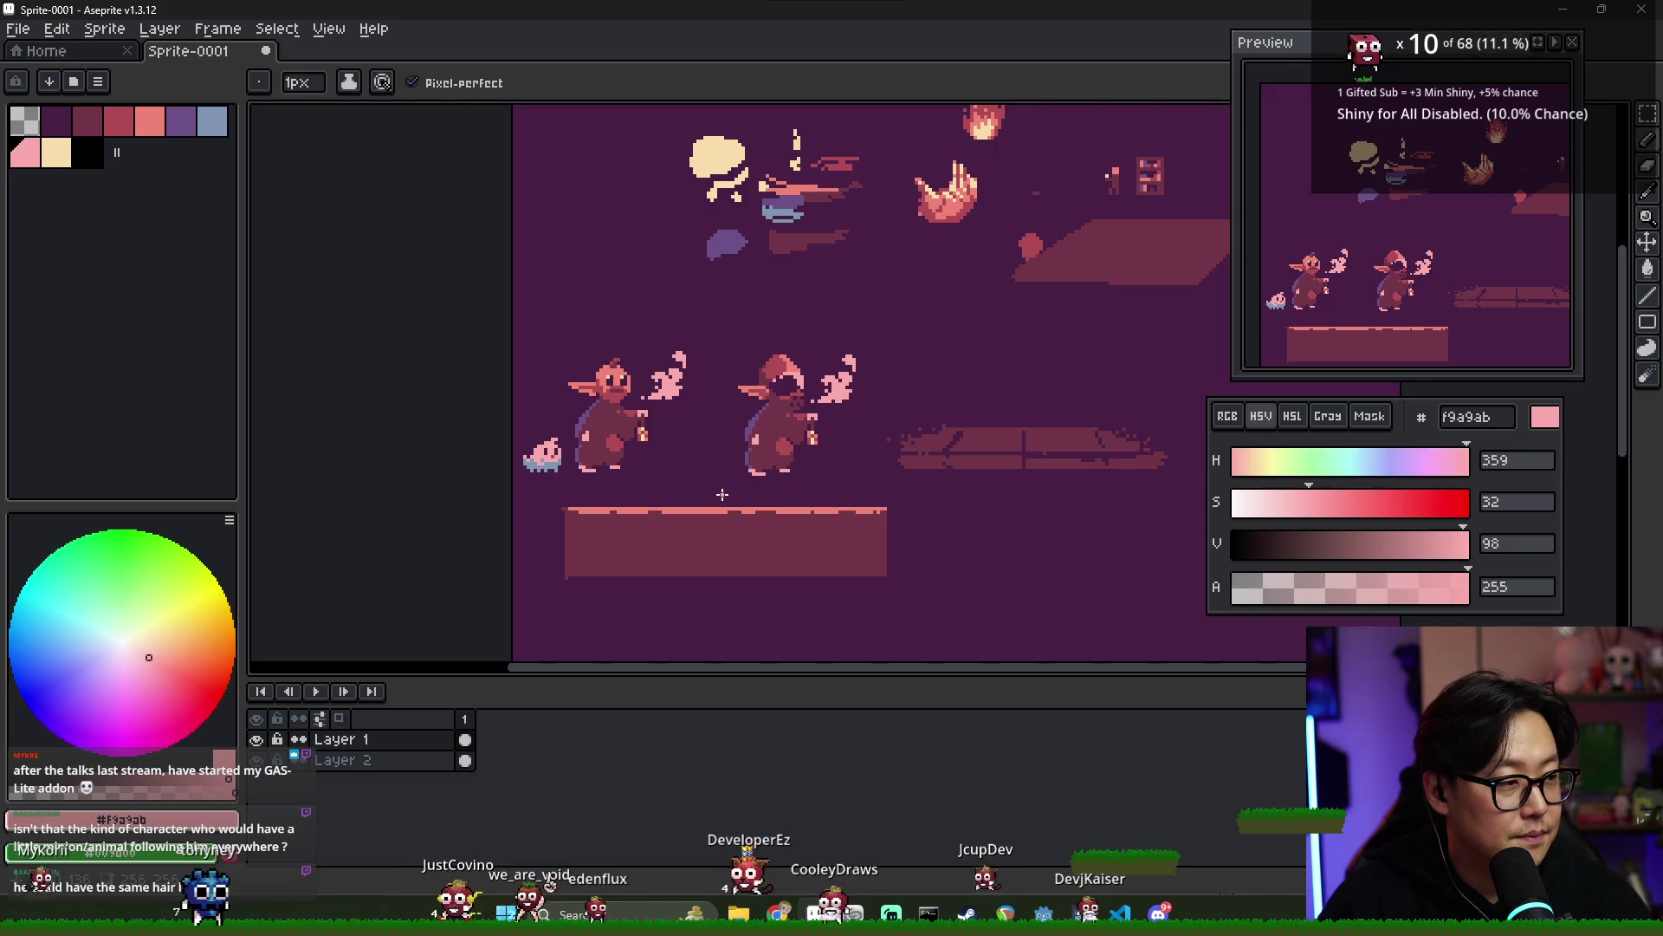
pyautogui.moveTo(743, 452); pyautogui.dragTo(745, 444)
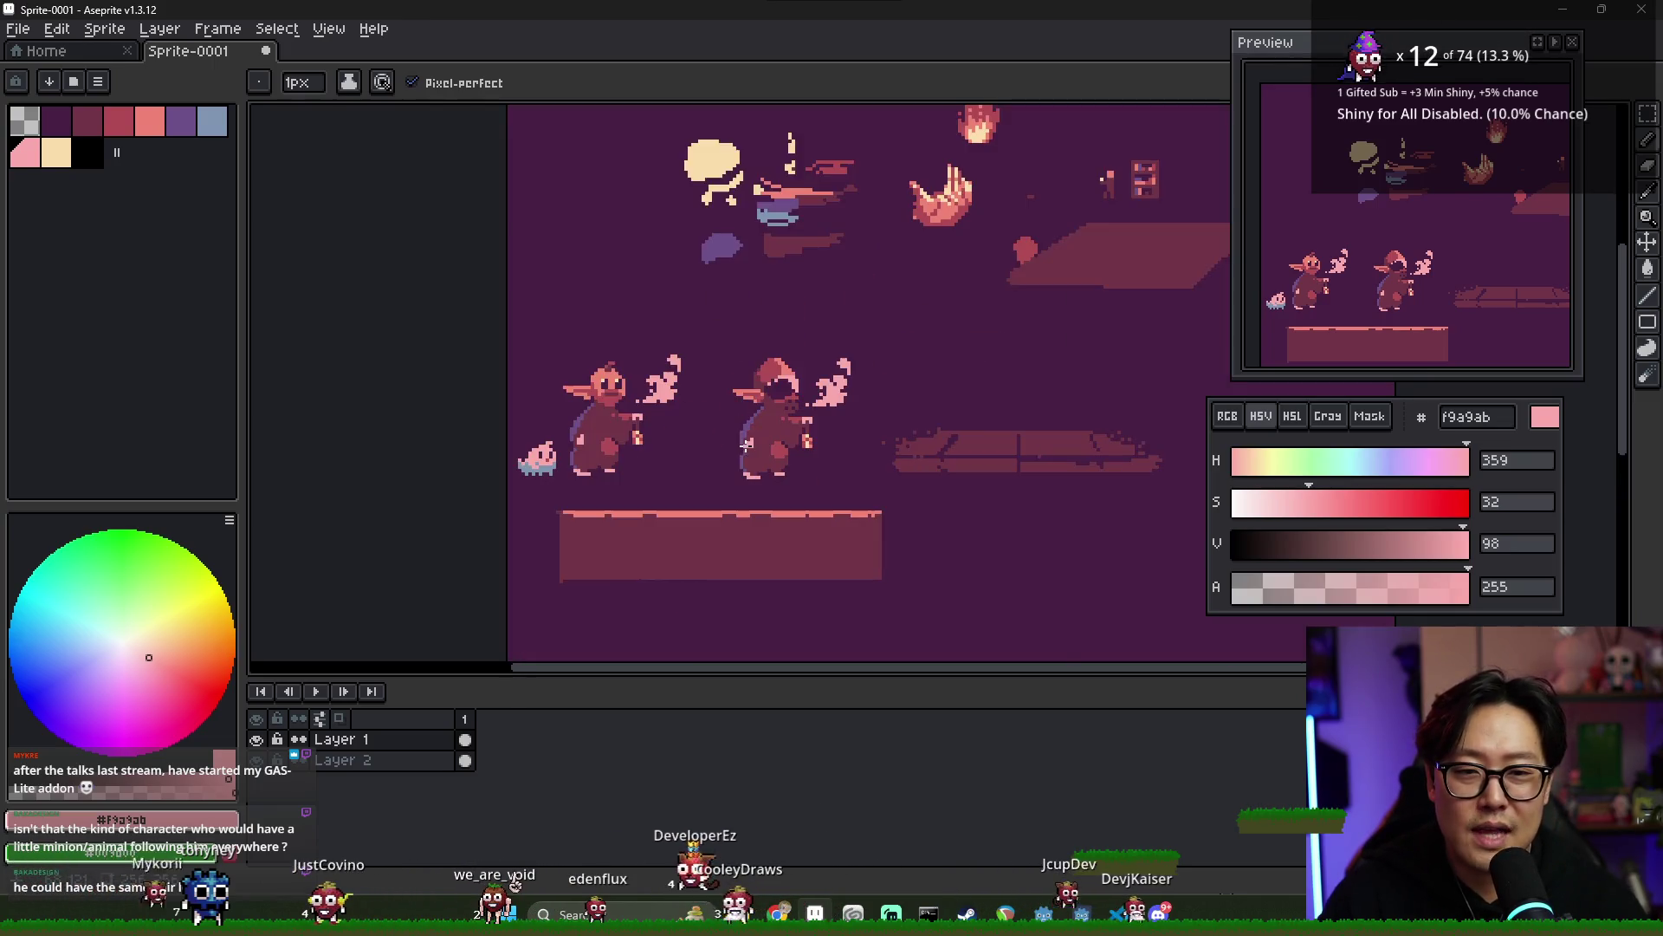
# - Sample the dark background colour and pencil over the brick platform's ragged left and right ends
pyautogui.scroll(2, 892, 445)
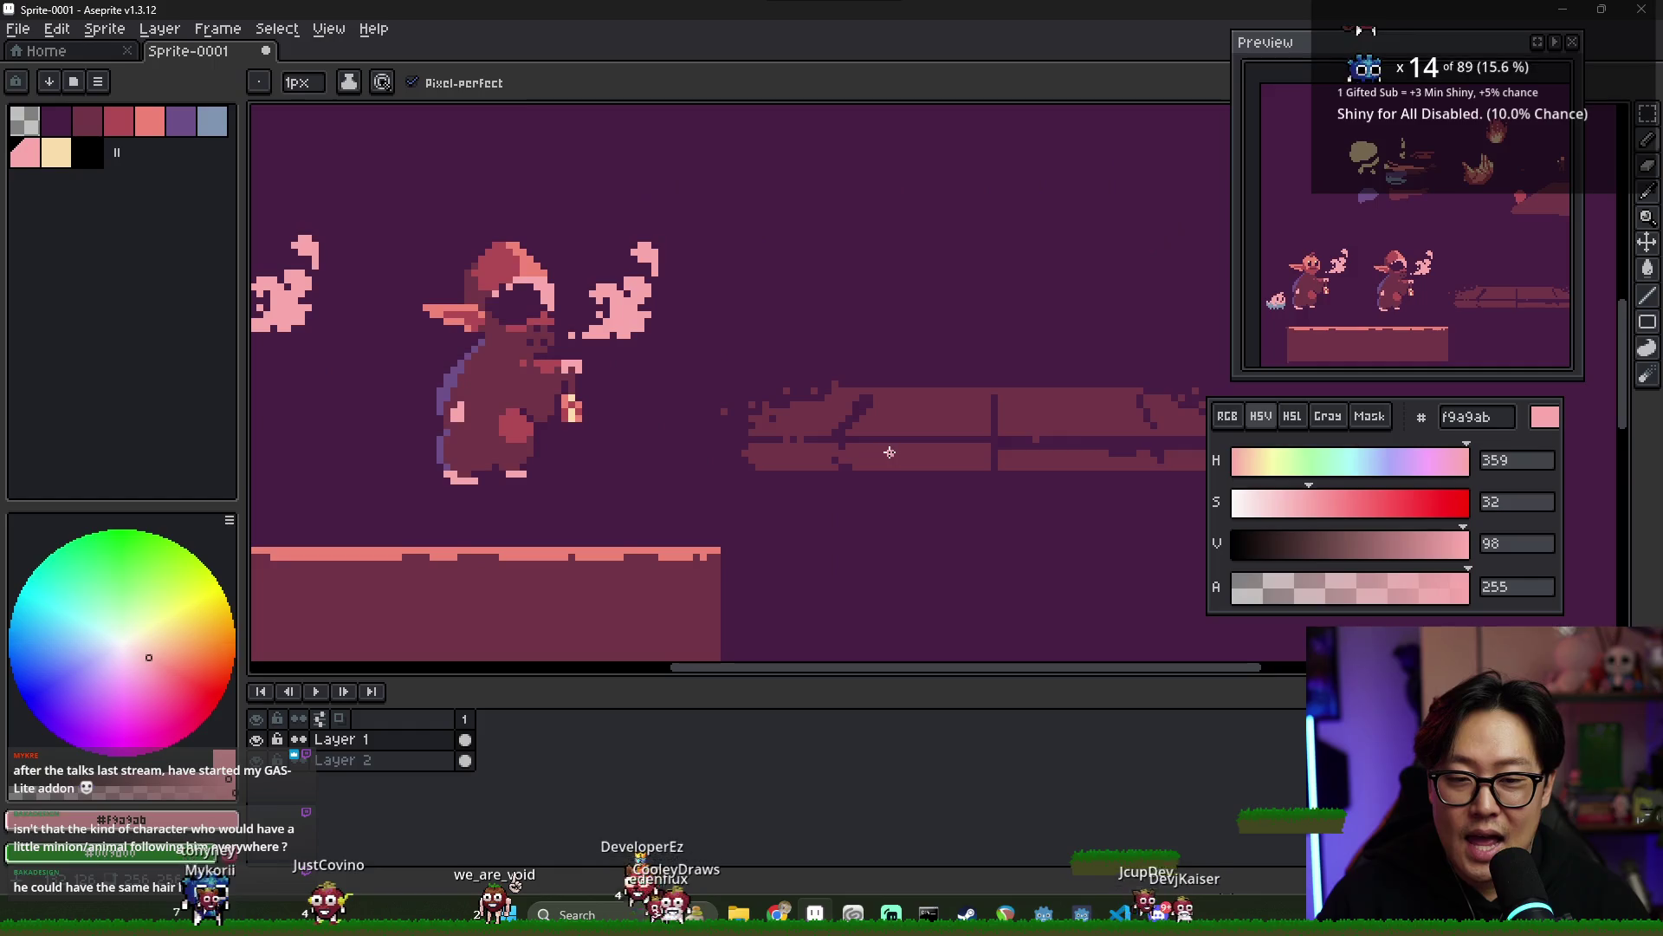
pyautogui.scroll(-2, 843, 431)
pyautogui.keyDown('alt'); pyautogui.click(815, 428); pyautogui.keyUp('alt')
pyautogui.scroll(2, 797, 428)
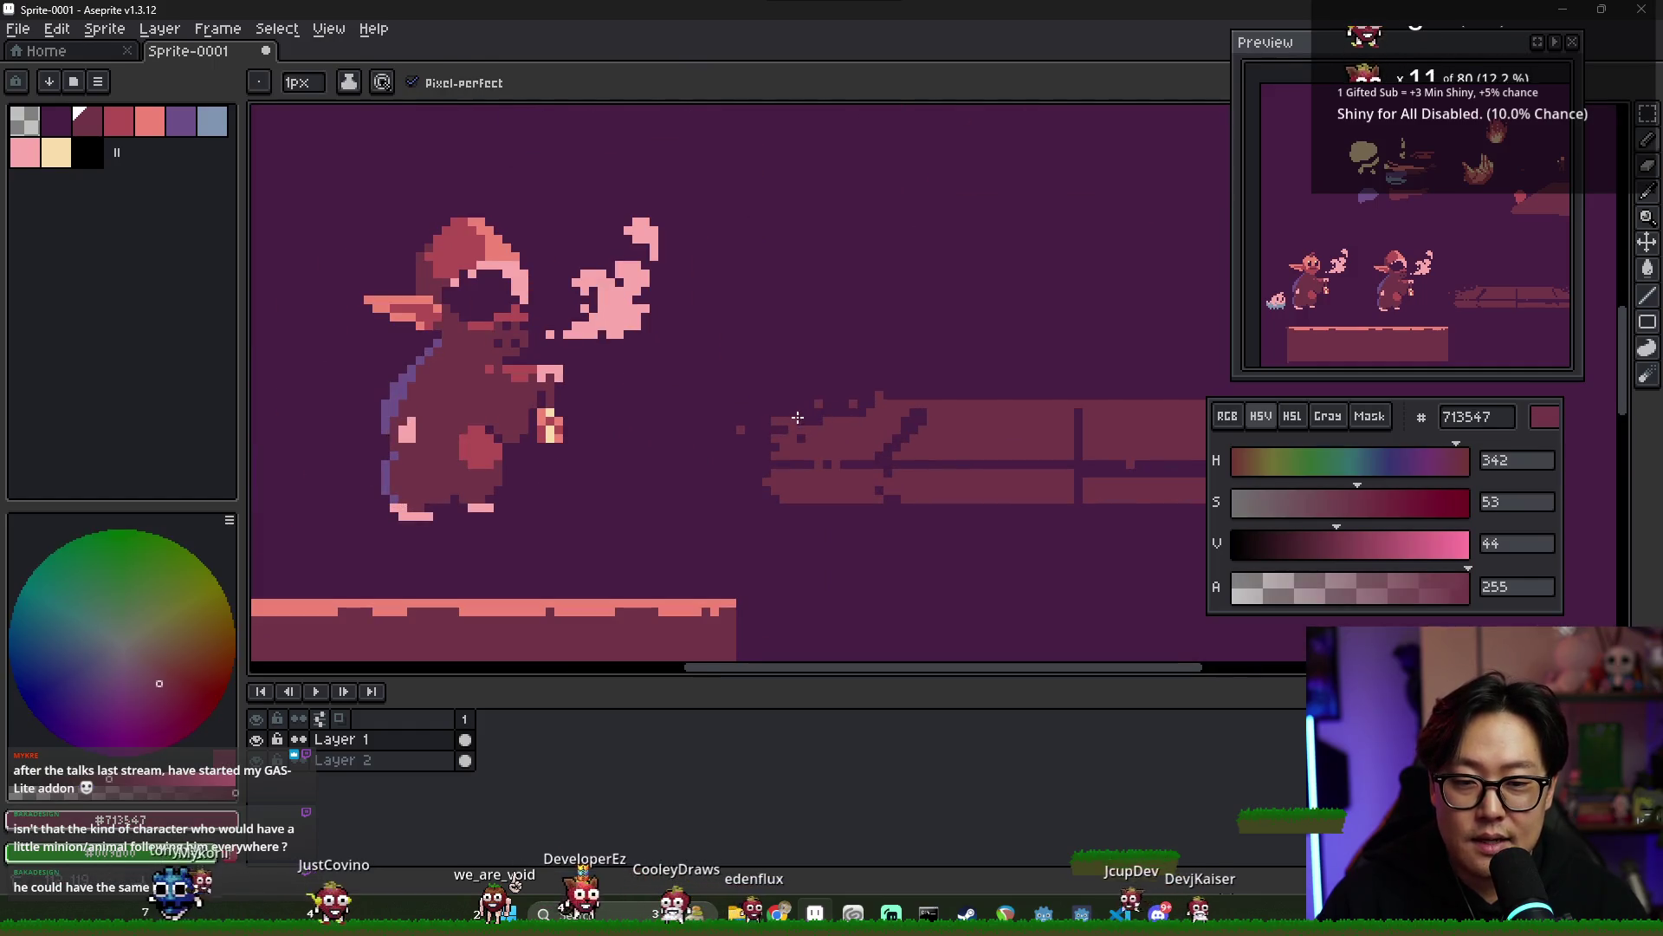
pyautogui.keyDown('alt'); pyautogui.click(742, 440); pyautogui.keyUp('alt')
pyautogui.scroll(-1, 782, 437)
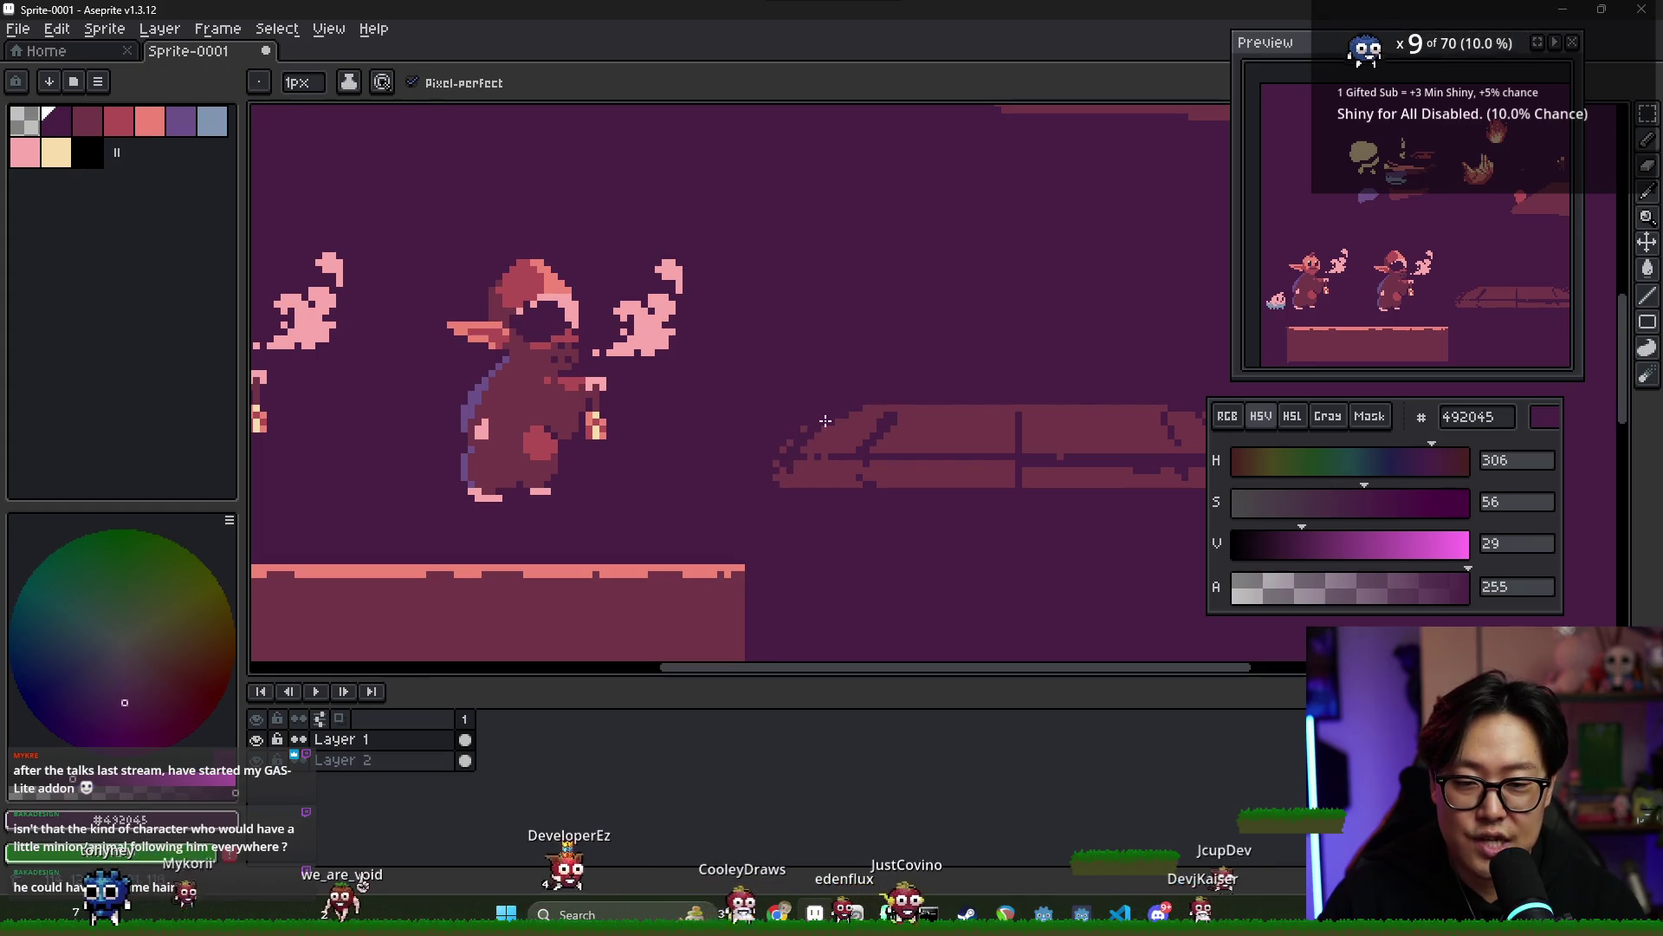
pyautogui.moveTo(788, 447); pyautogui.dragTo(788, 472)
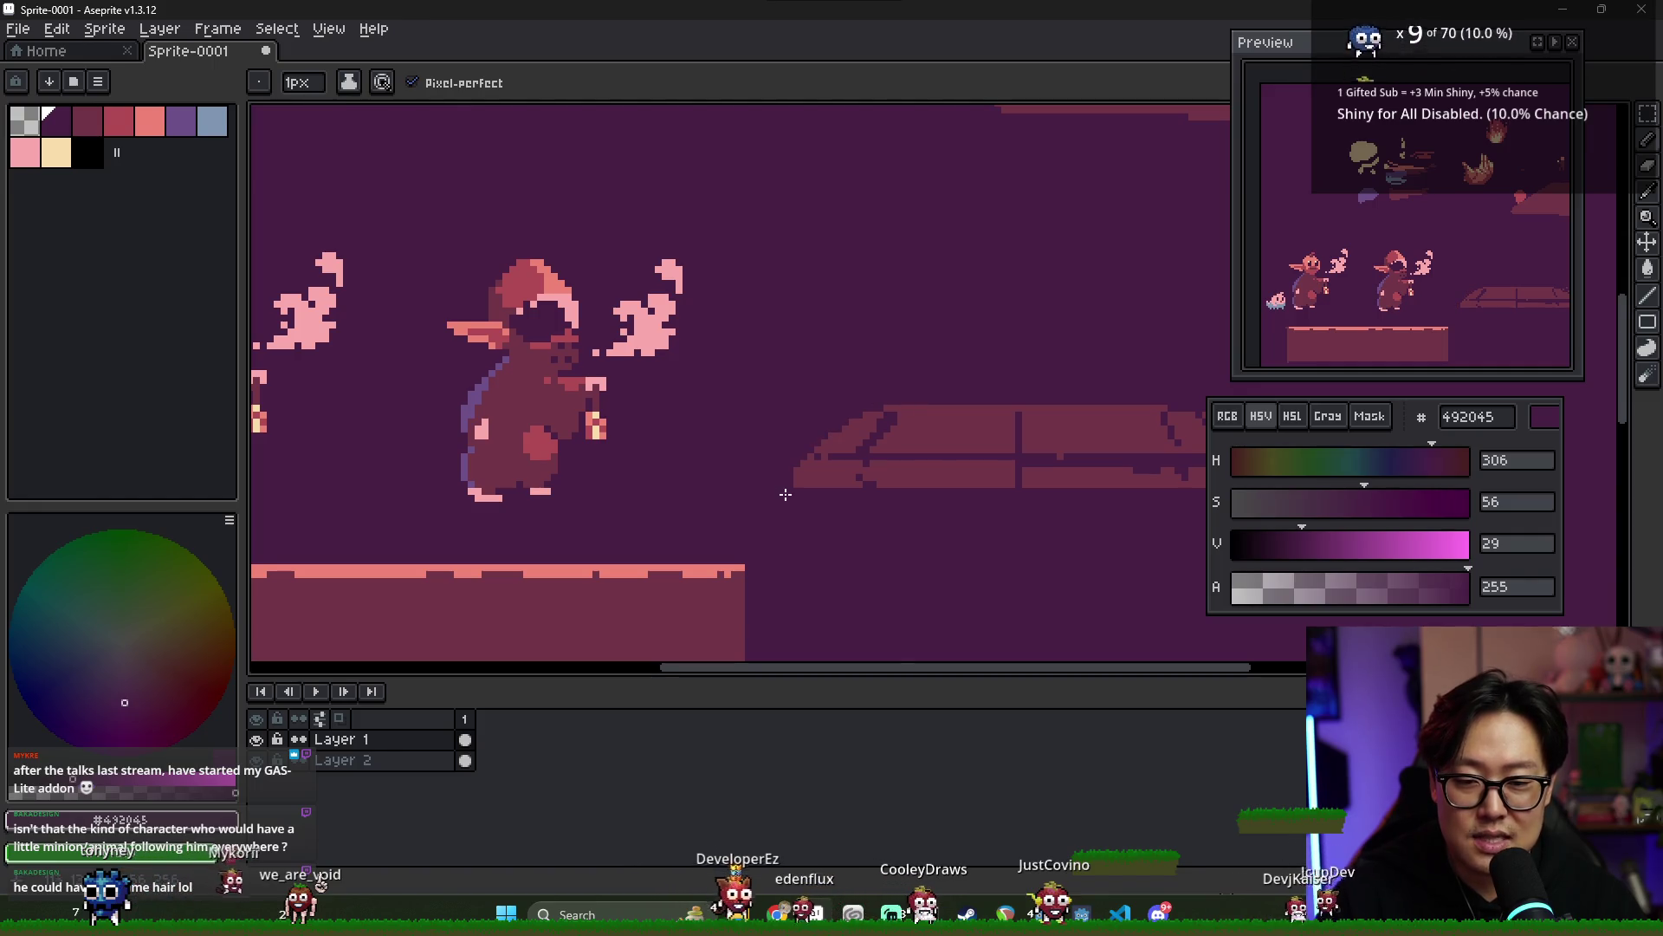
pyautogui.scroll(-1, 849, 419)
pyautogui.scroll(1, 997, 418)
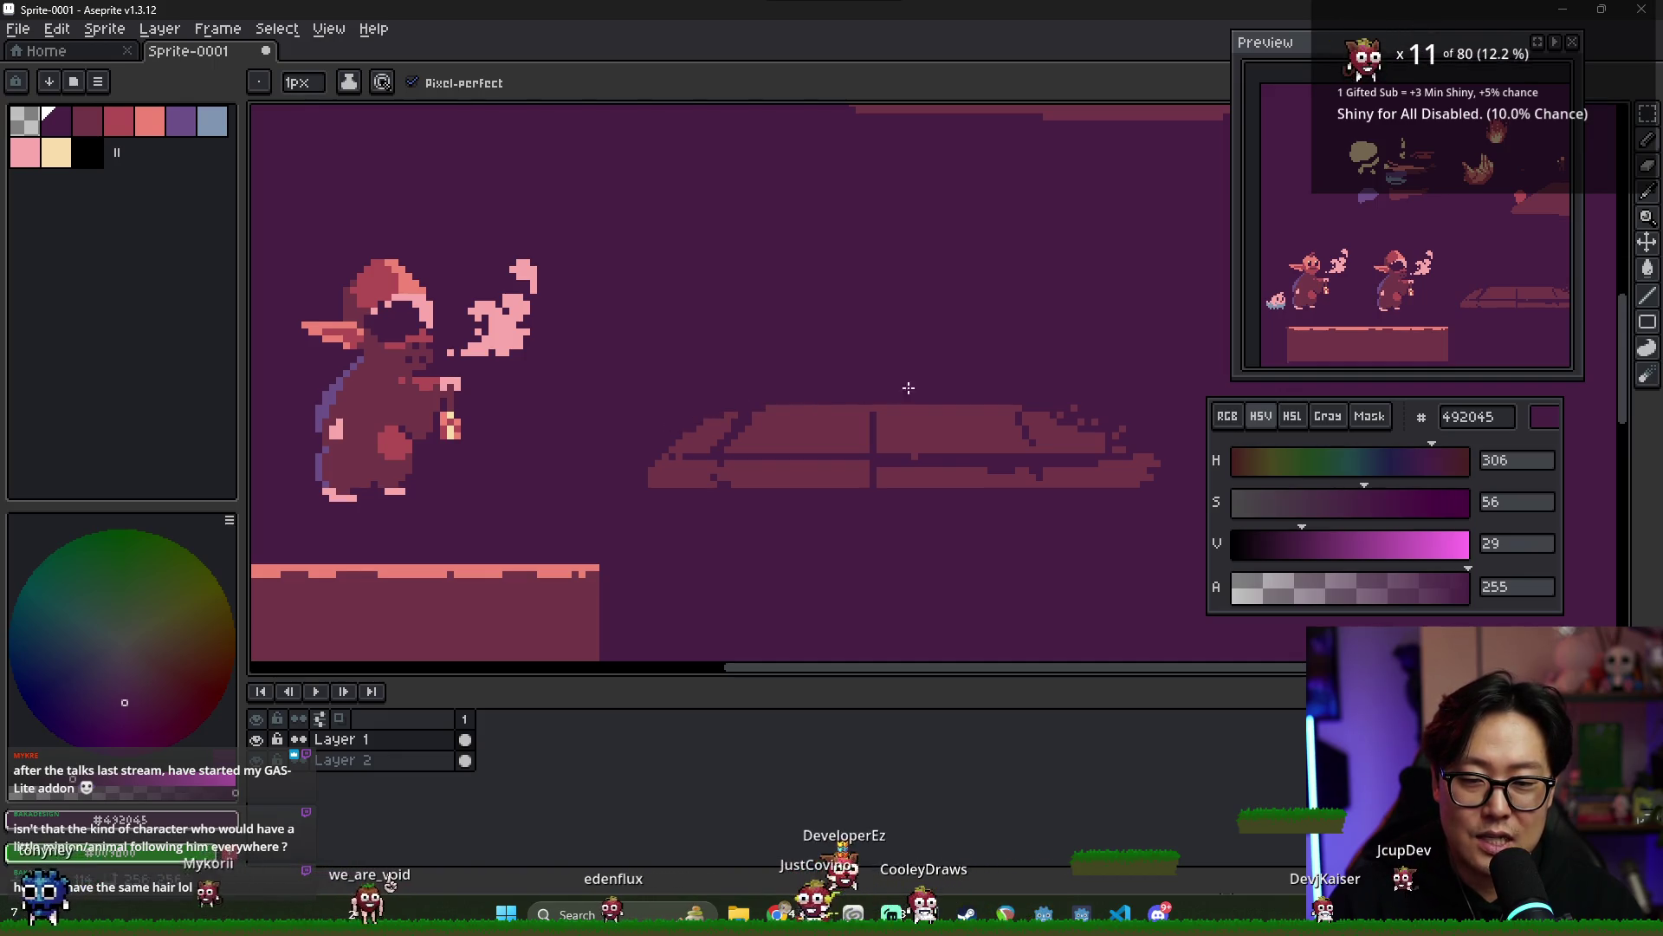
pyautogui.moveTo(1127, 468); pyautogui.dragTo(1158, 477)
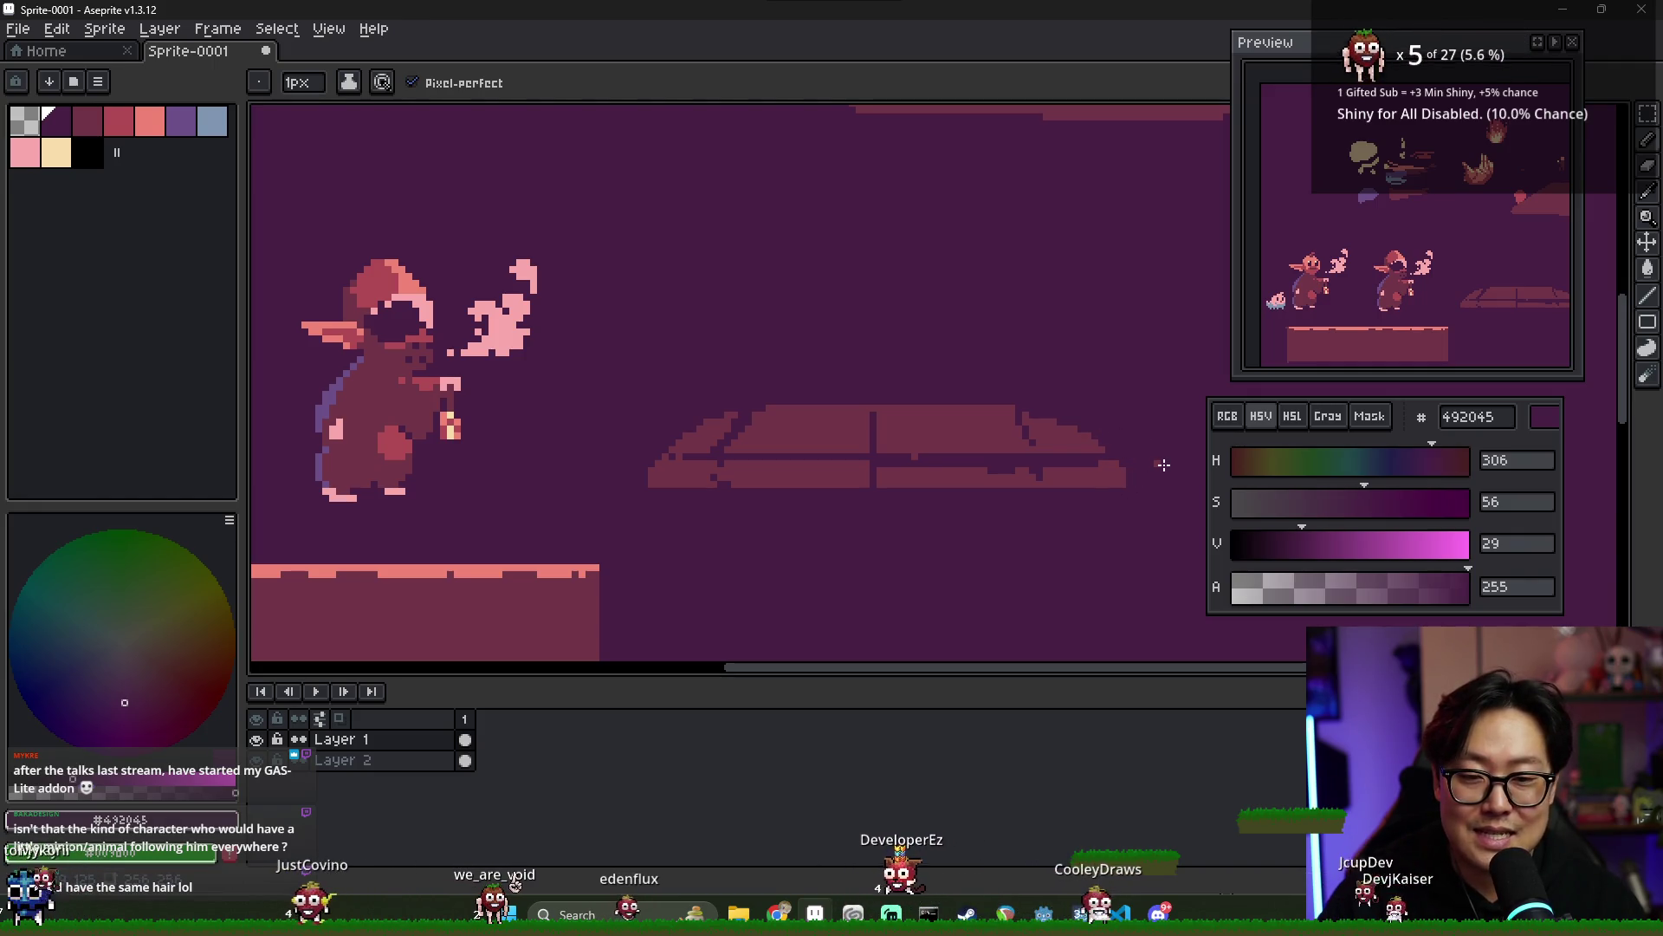
pyautogui.scroll(-2, 1160, 465)
pyautogui.scroll(1, 1114, 501)
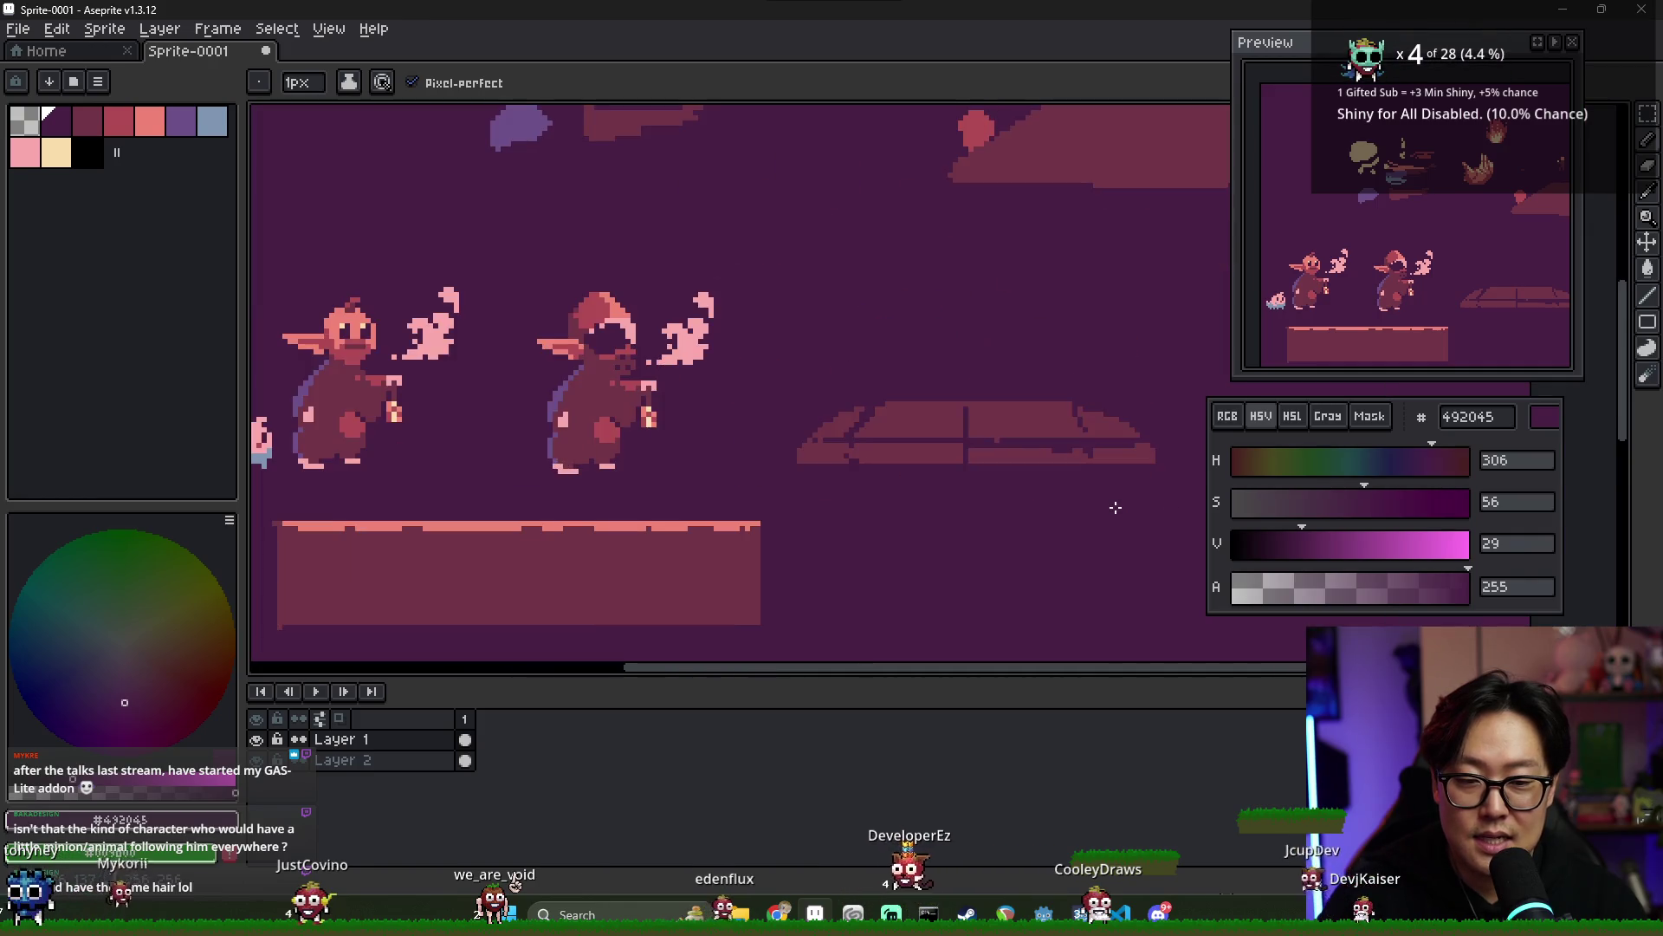
pyautogui.scroll(-1, 1083, 485)
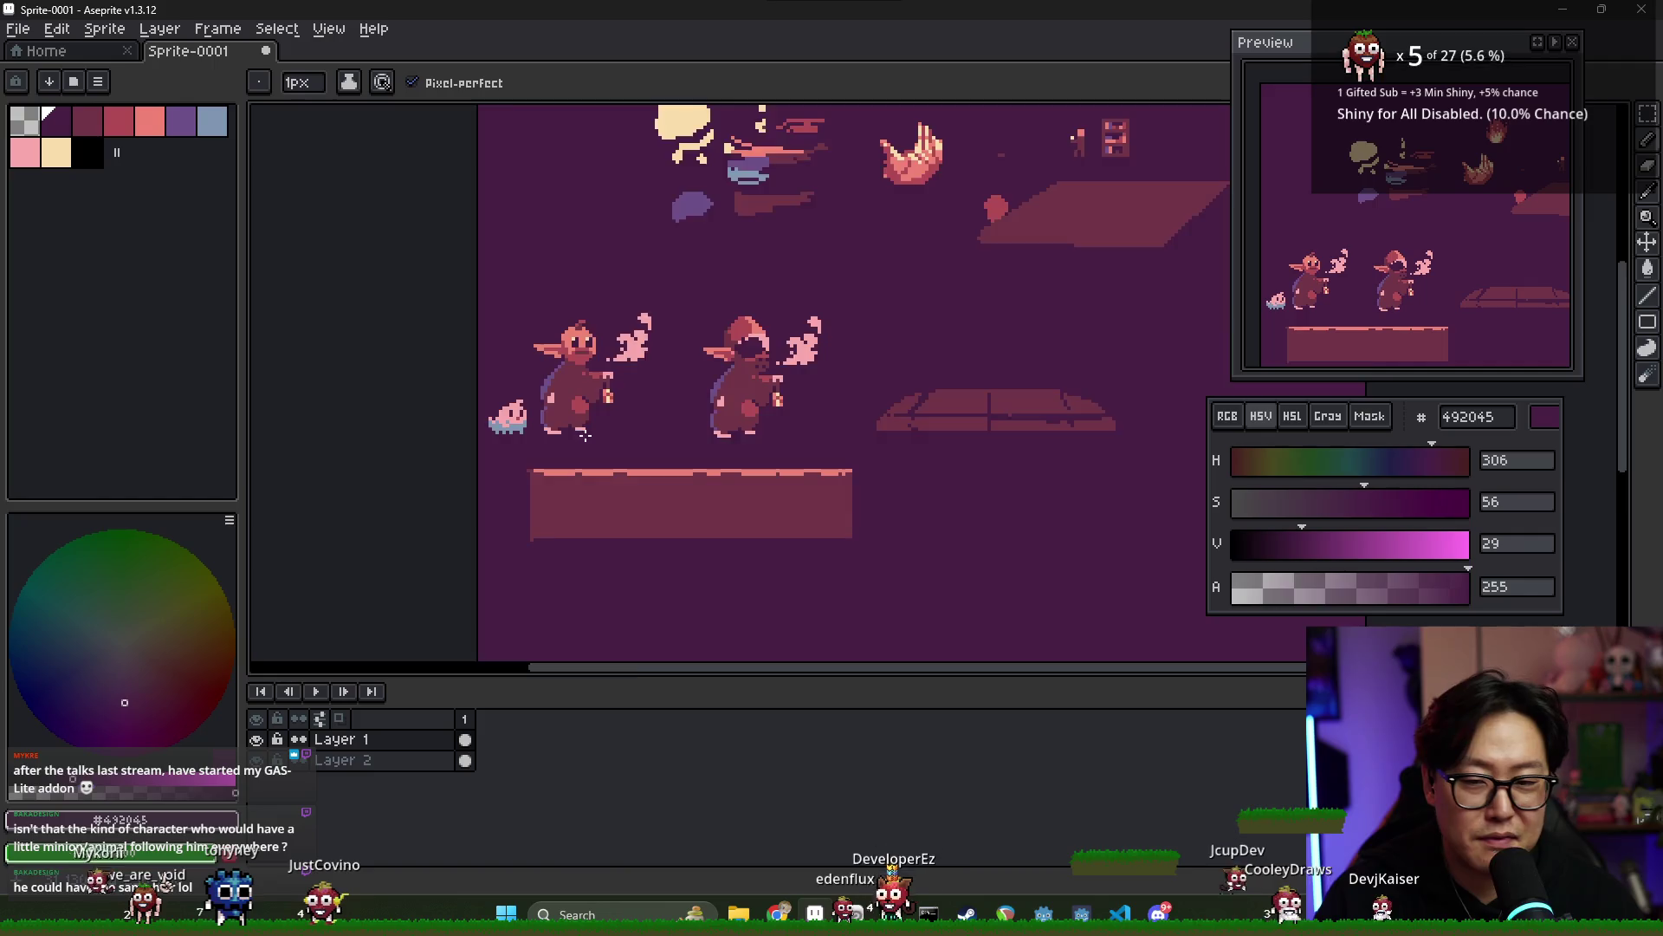
# - Erase stray pixels along the ledge's bottom edge and its upper band
pyautogui.hscroll(2, 617, 430)
pyautogui.hscroll(-3, 693, 401)
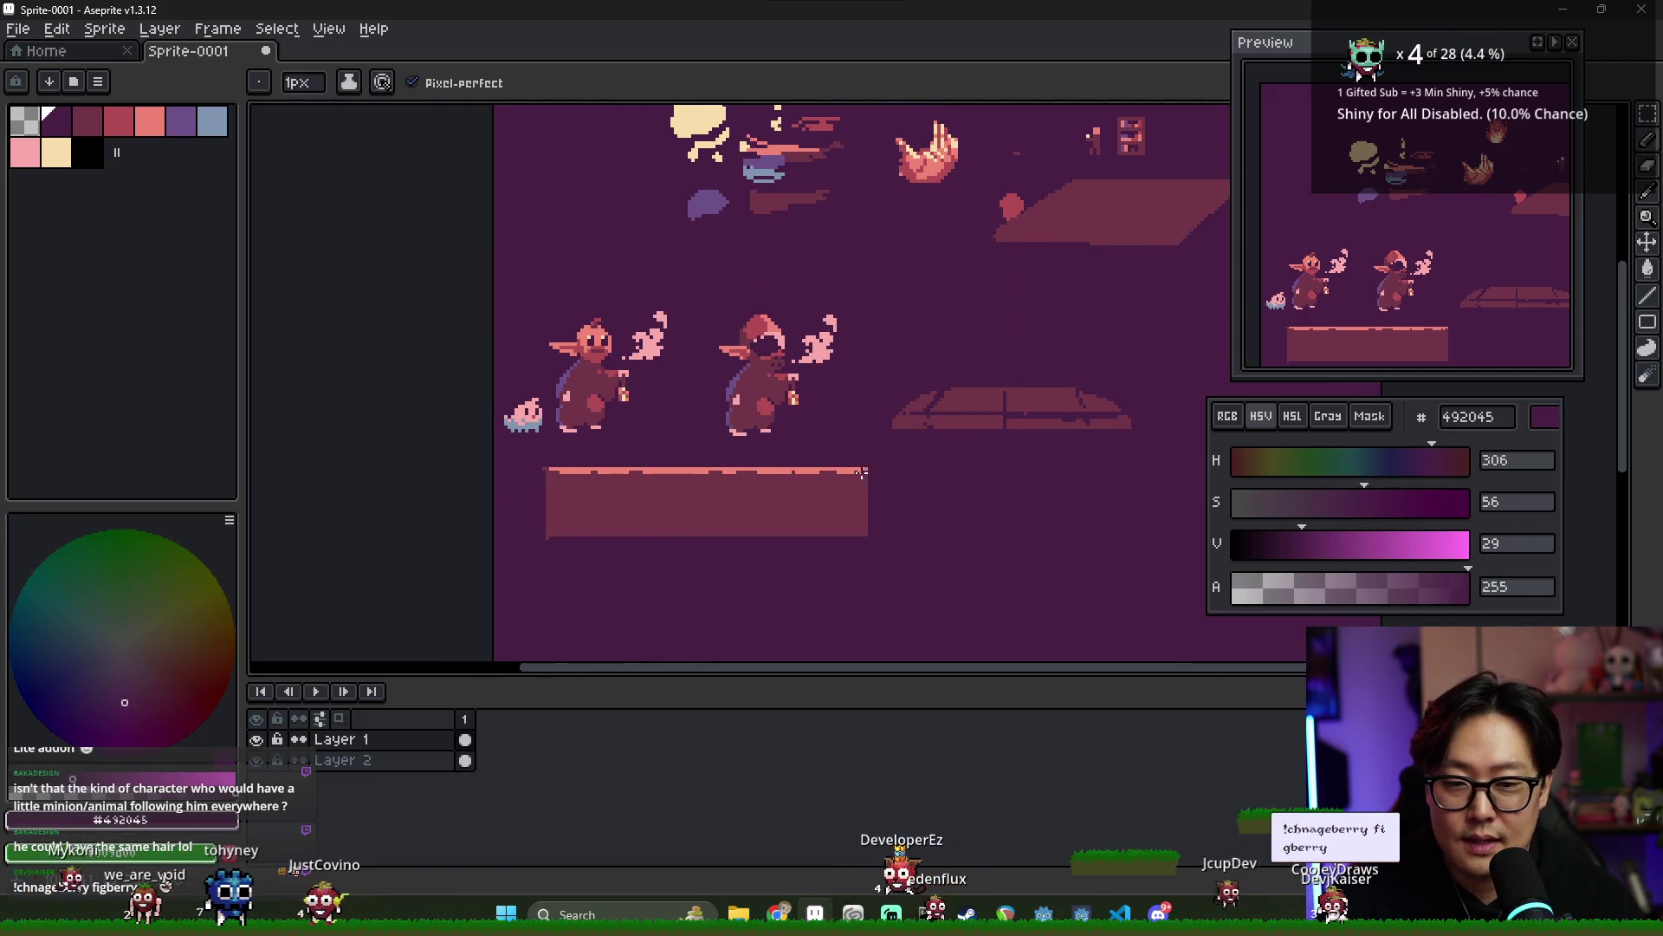
pyautogui.hscroll(1, 862, 473)
pyautogui.press('e')
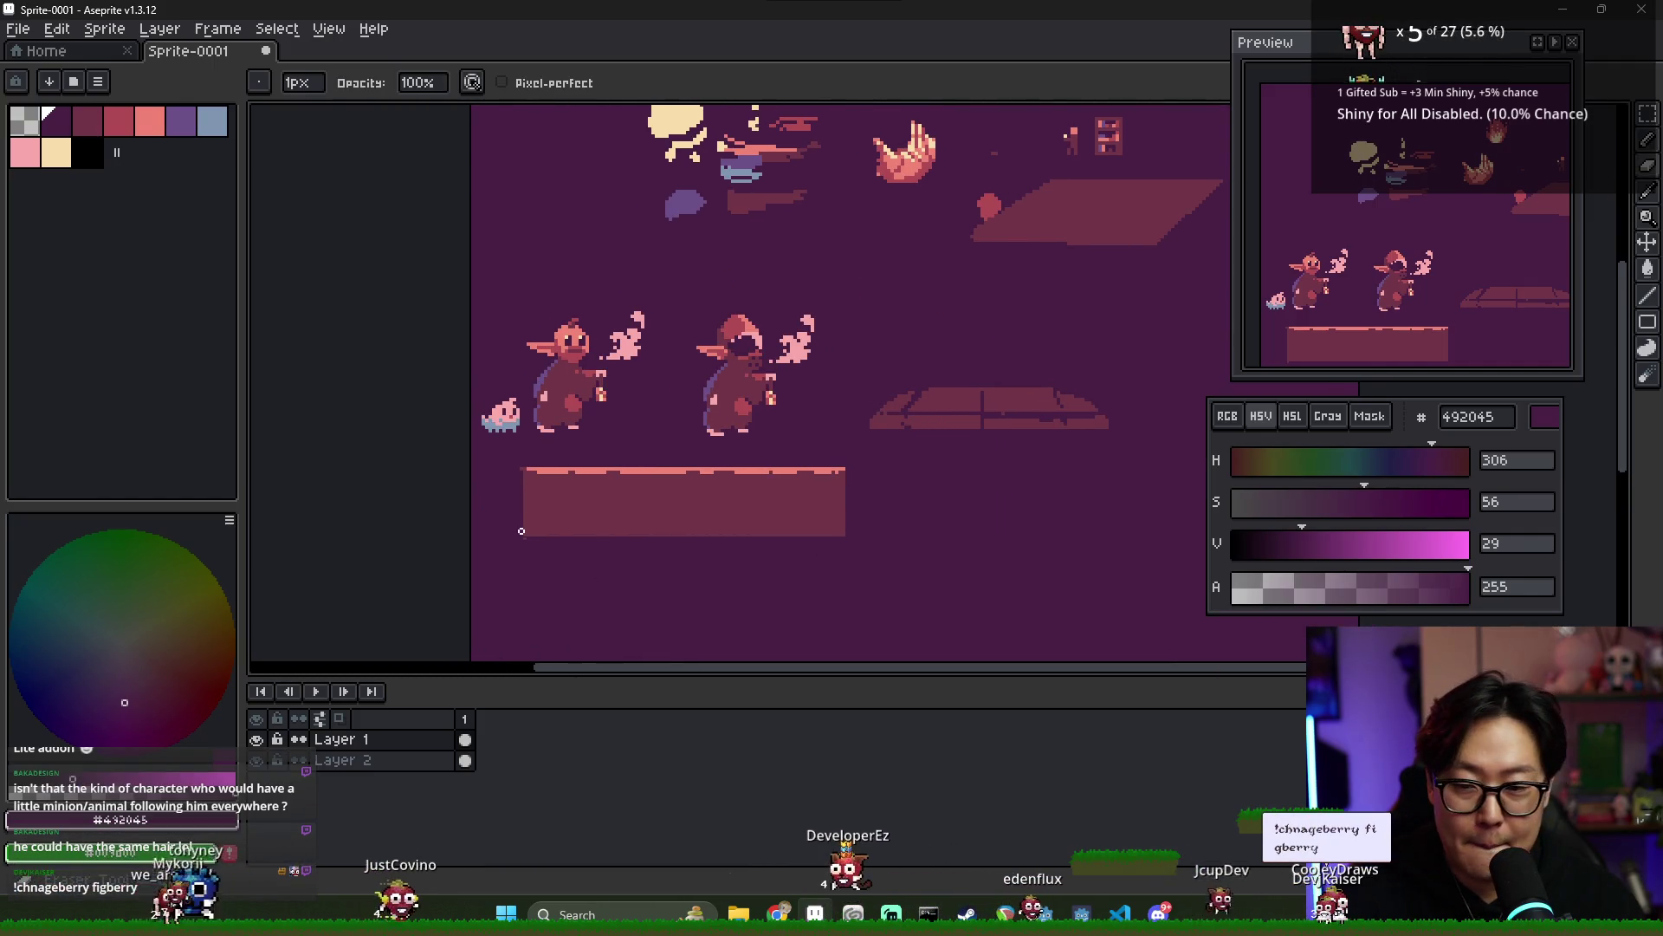
pyautogui.moveTo(597, 544)
pyautogui.mouseDown()
pyautogui.moveTo(858, 538)
pyautogui.moveTo(525, 538)
pyautogui.mouseUp()
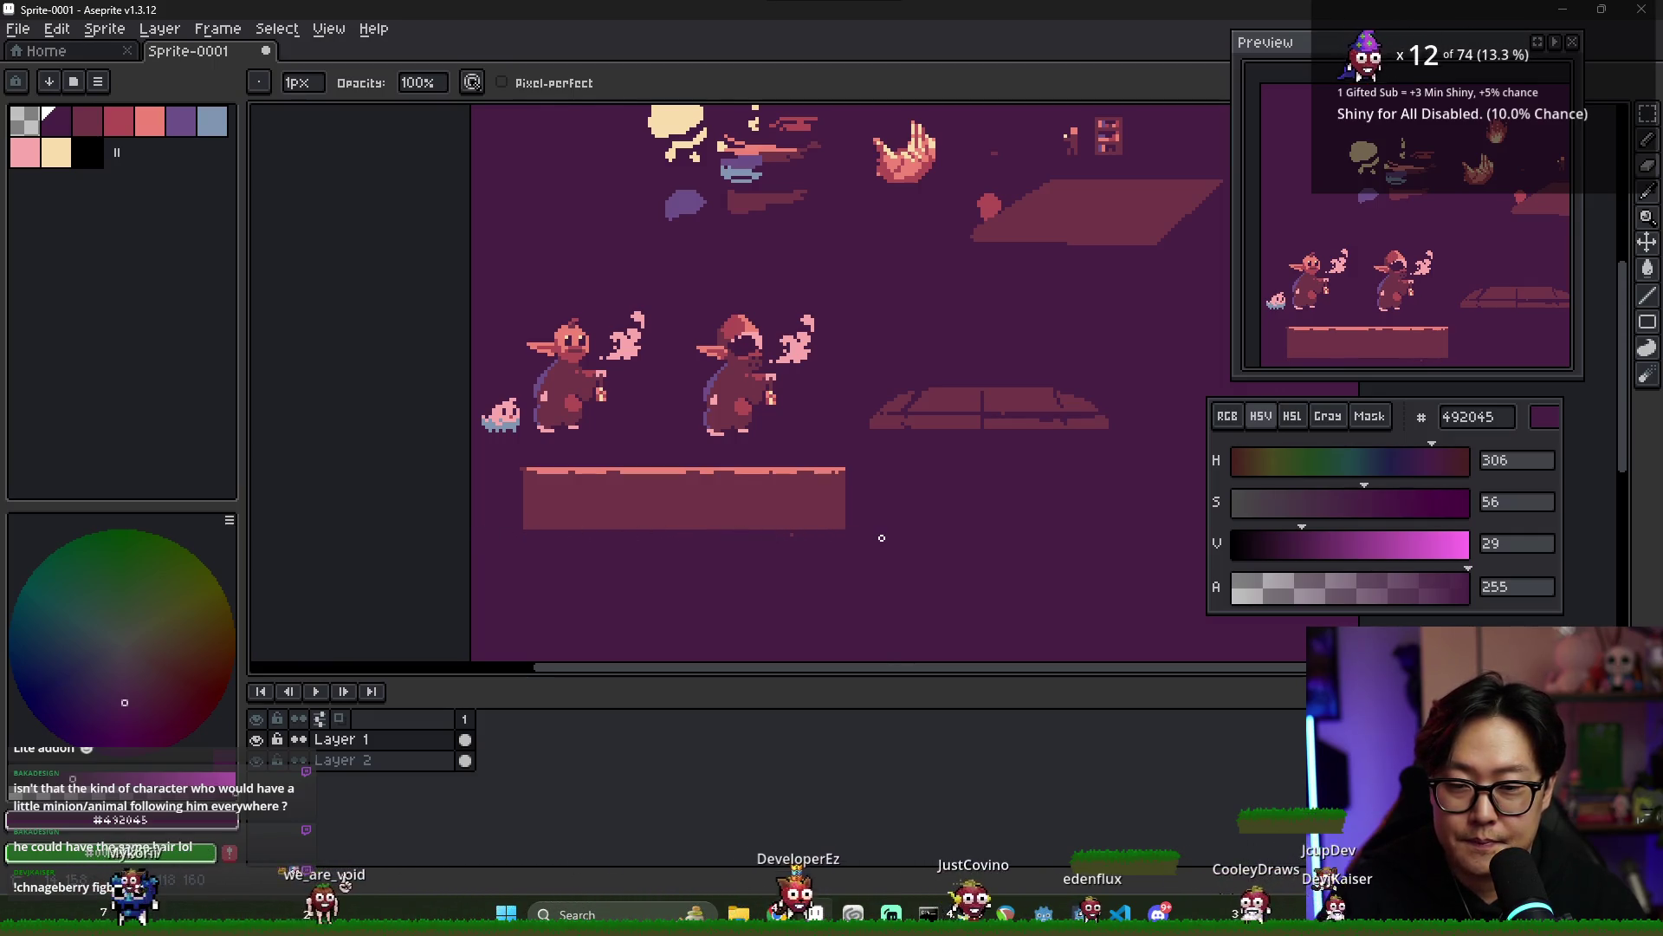
pyautogui.scroll(1, 882, 538)
pyautogui.hscroll(-3, 824, 531)
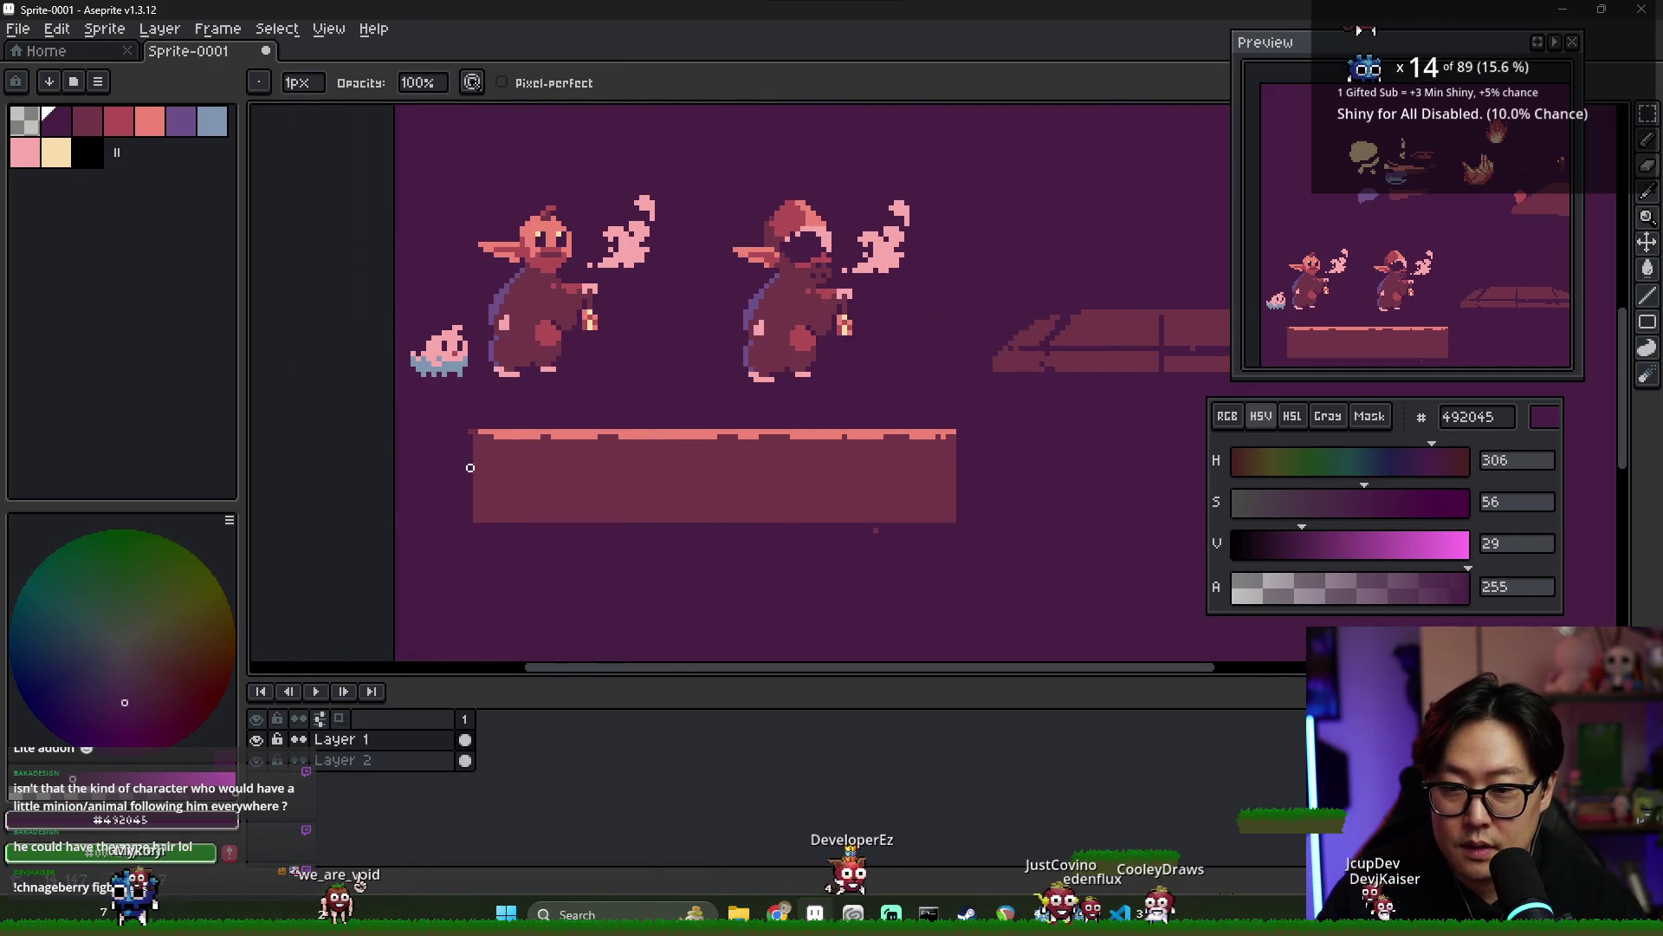
pyautogui.moveTo(470, 467); pyautogui.dragTo(985, 475)
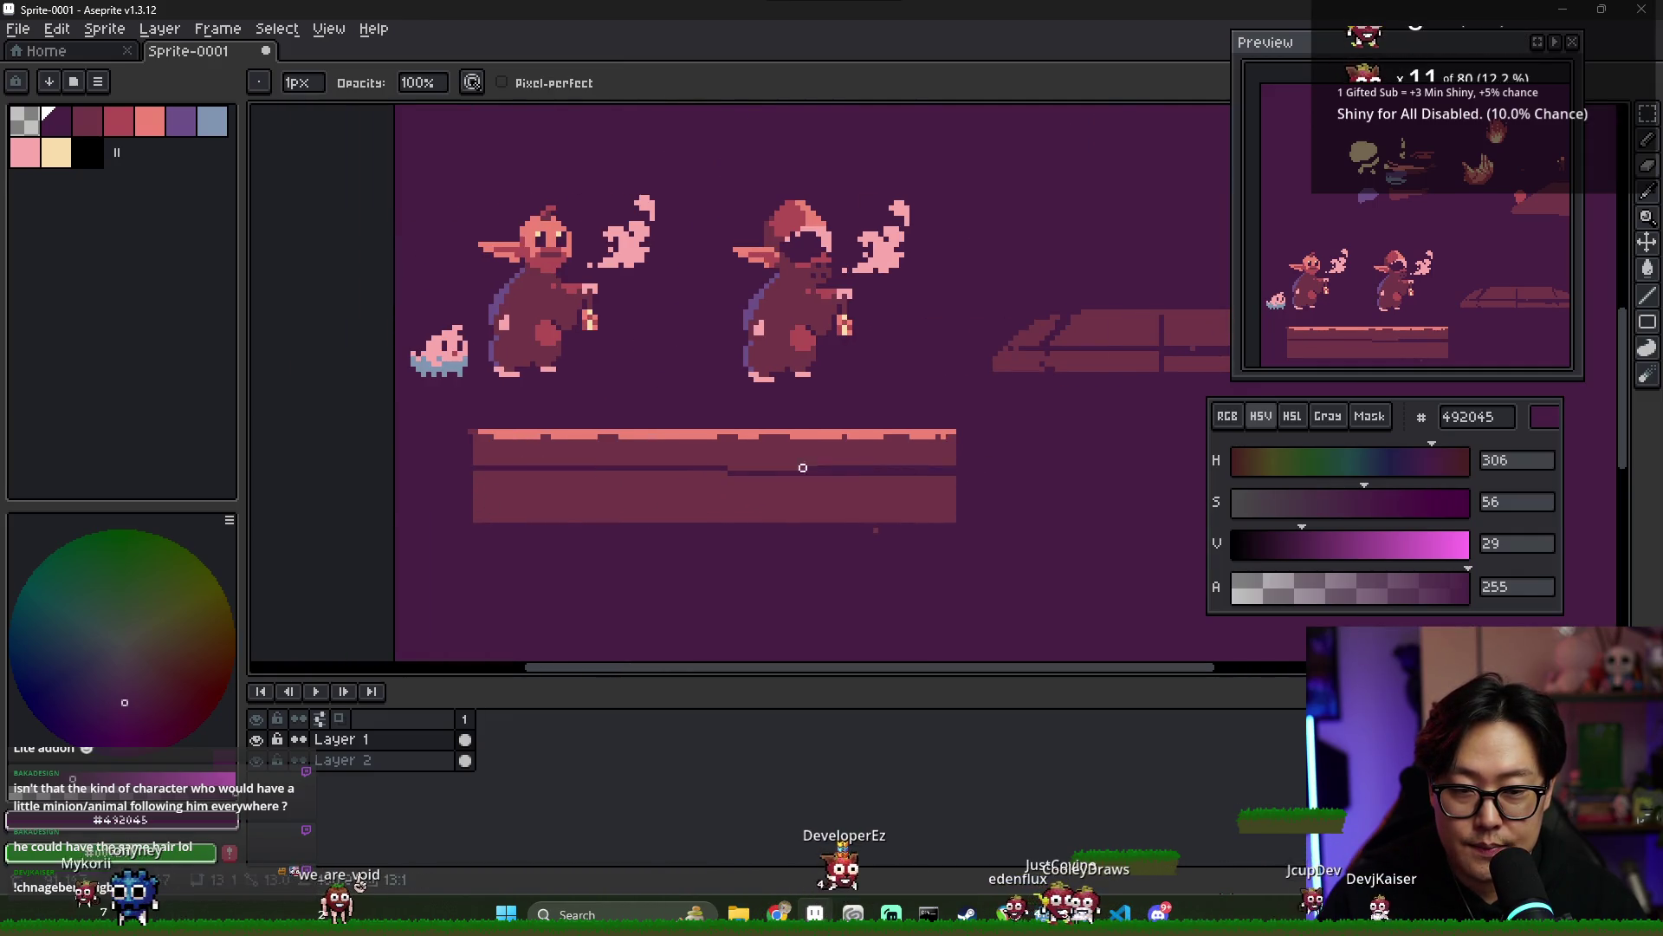
# - Select the ledge's tall lower block with the Magic Wand and delete it
pyautogui.press('w')
pyautogui.click(567, 510)
pyautogui.press('Delete')
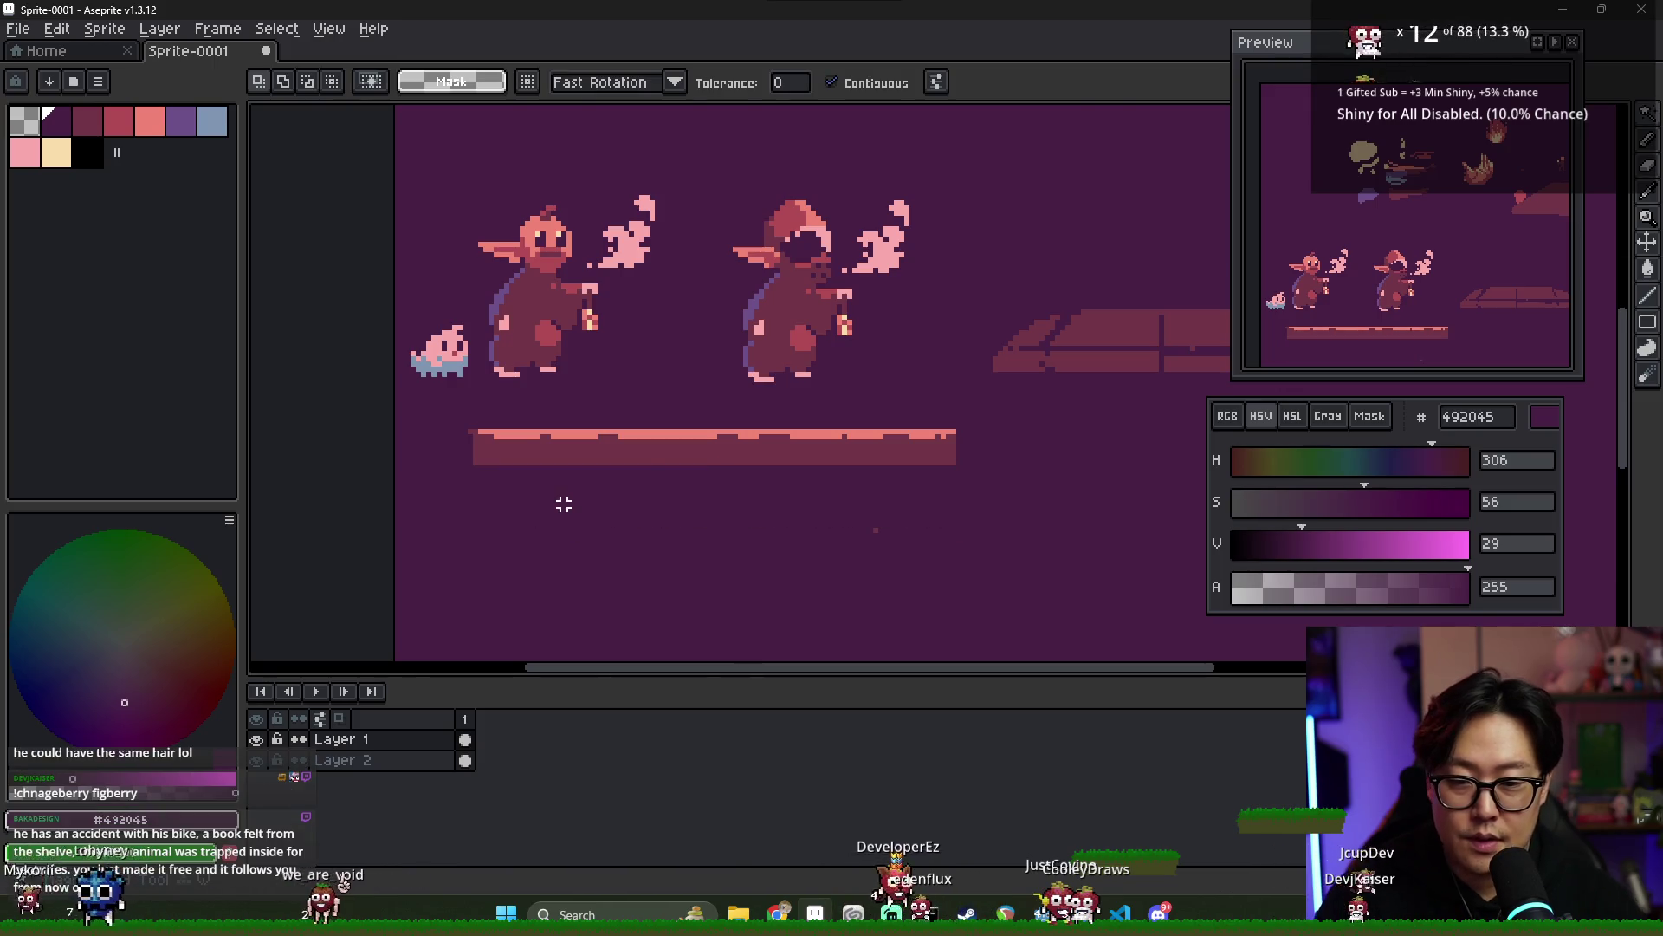
pyautogui.scroll(-4, 641, 477)
pyautogui.scroll(4, 641, 476)
pyautogui.scroll(1, 754, 498)
# - Sample the ledge's dark colour from the canvas
pyautogui.press('e')
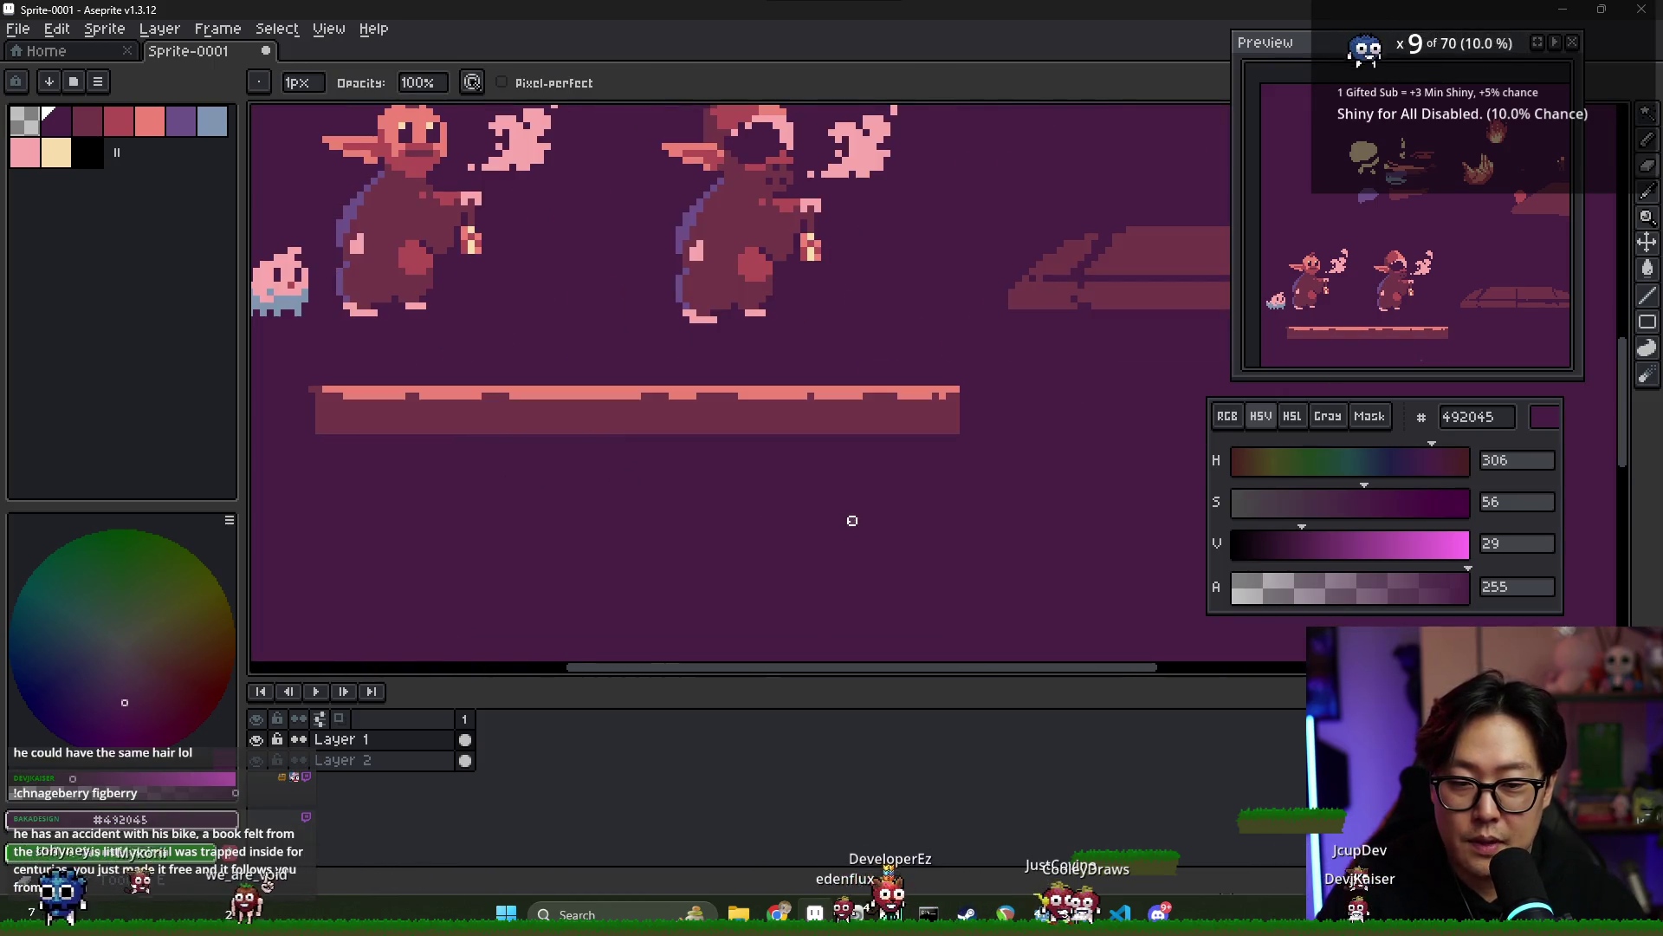
pyautogui.scroll(-1, 668, 479)
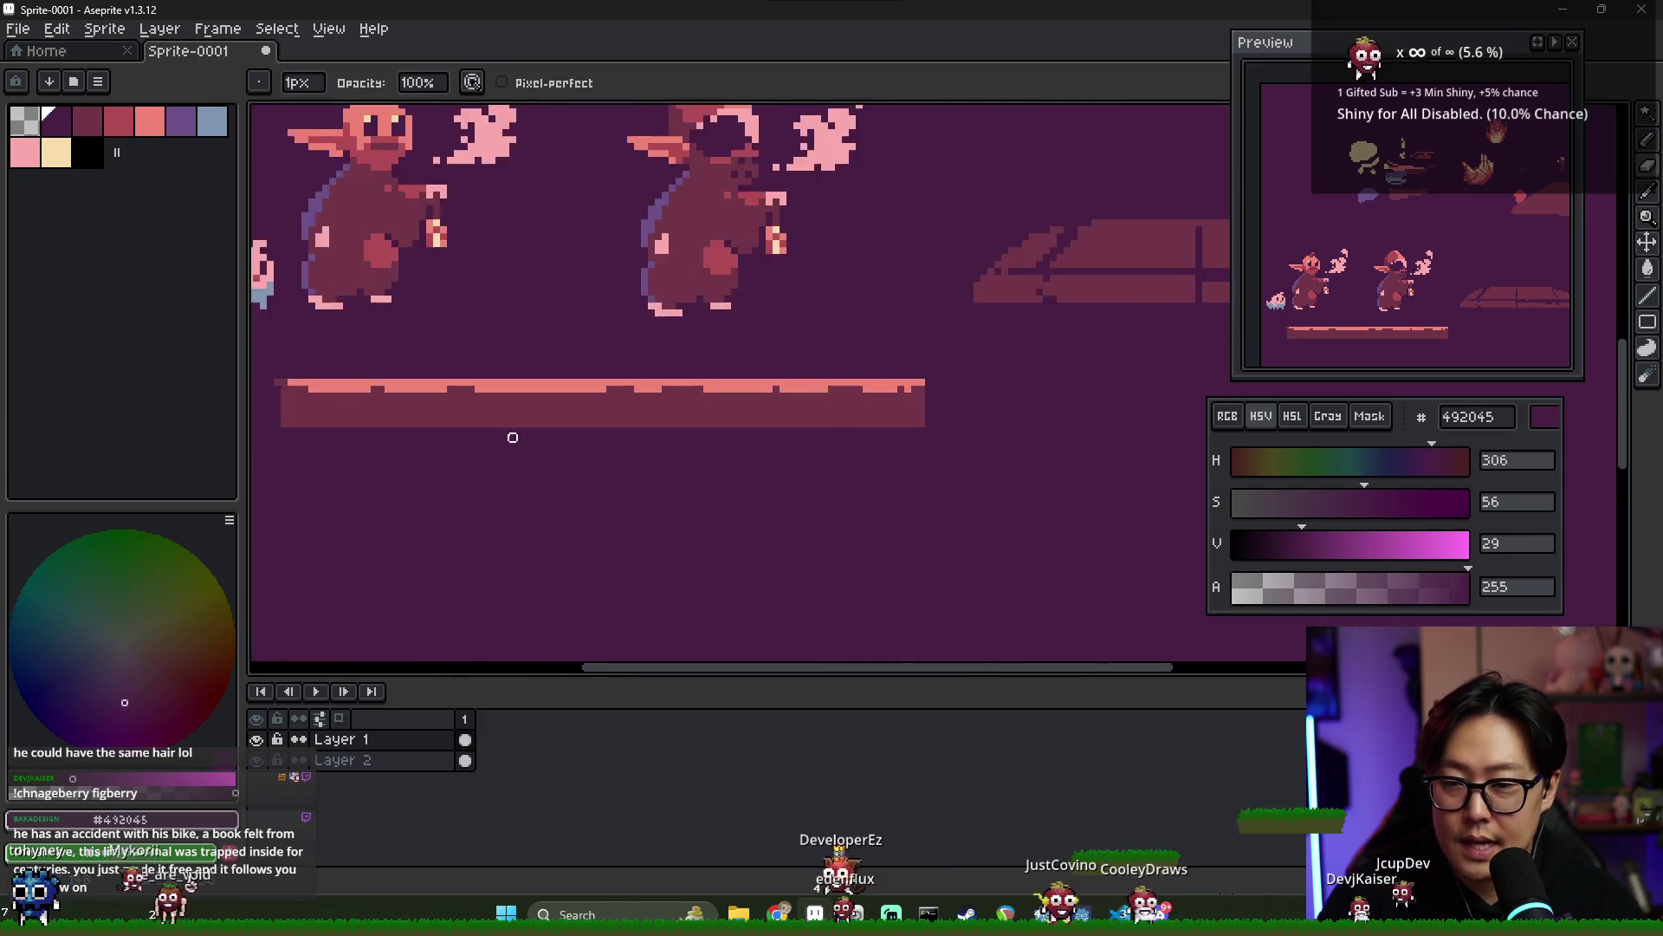
pyautogui.scroll(-1, 537, 442)
pyautogui.scroll(1, 498, 421)
pyautogui.keyDown('alt'); pyautogui.click(483, 400); pyautogui.keyUp('alt')
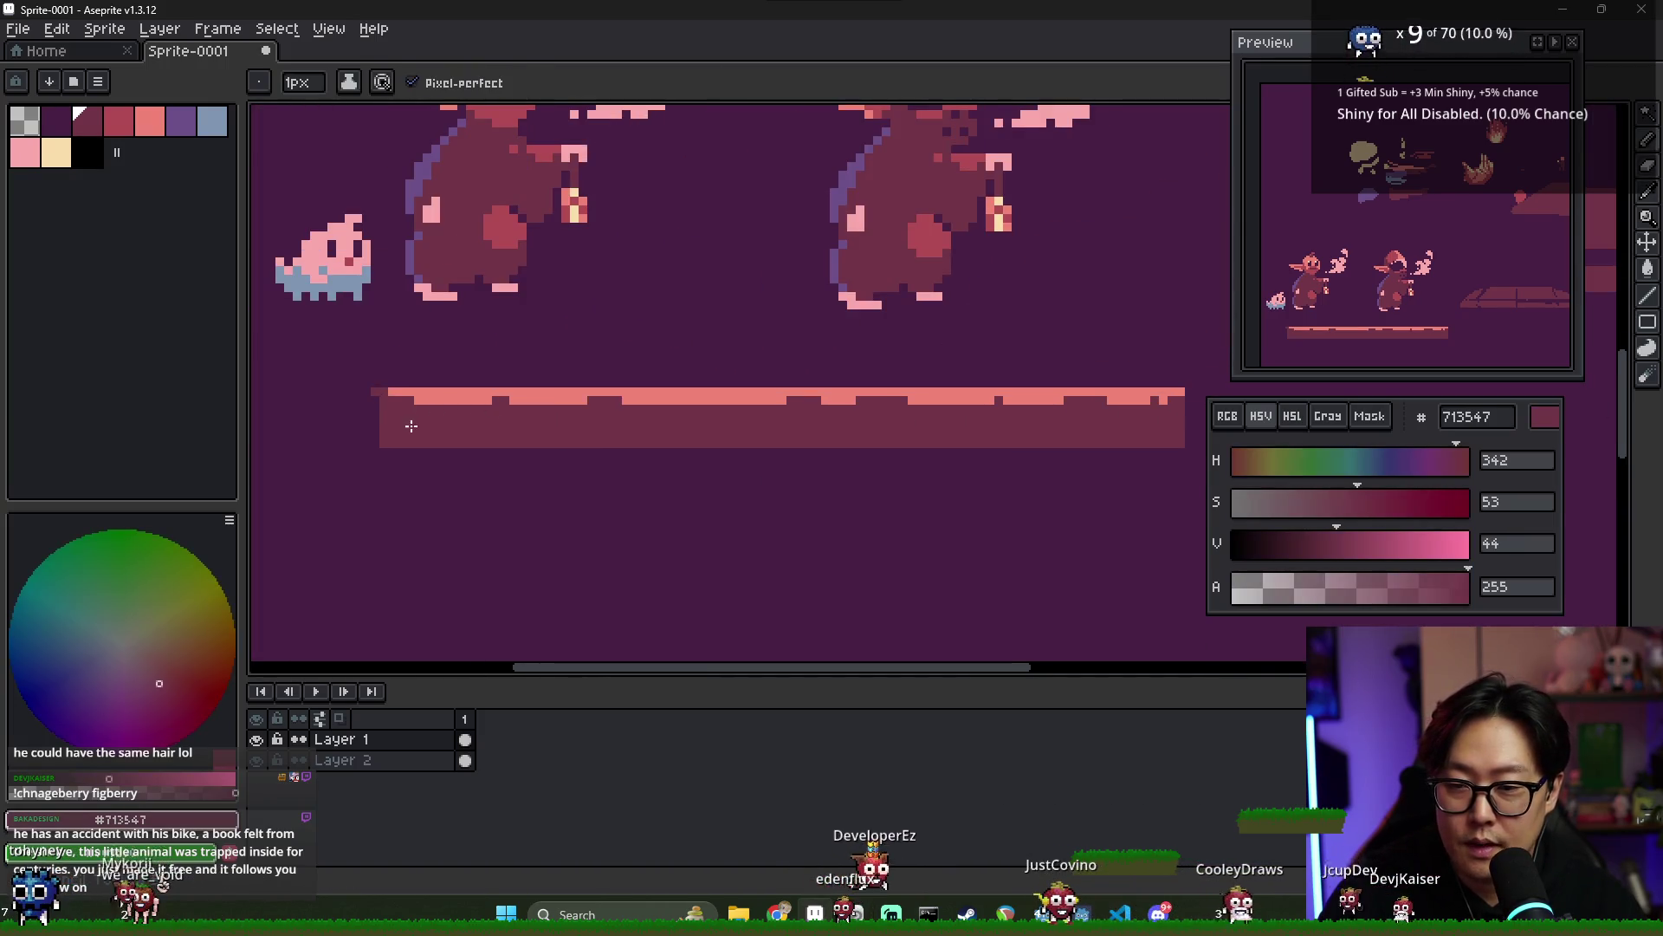
pyautogui.moveTo(375, 444); pyautogui.dragTo(468, 443)
pyautogui.moveTo(1181, 444); pyautogui.dragTo(814, 444)
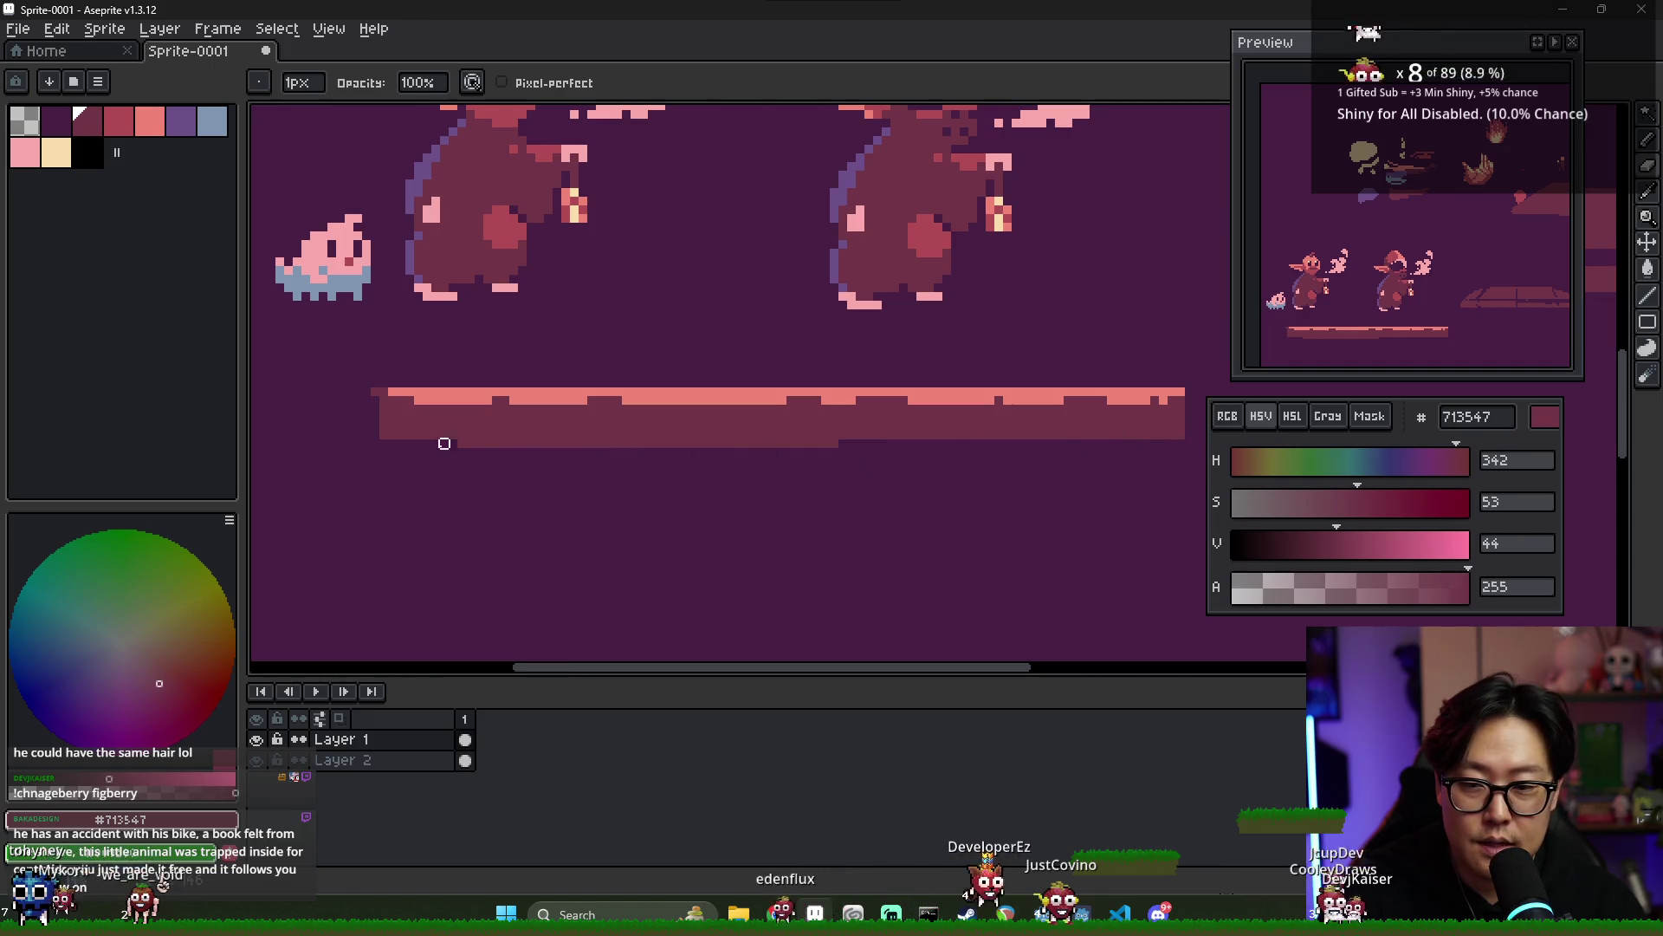
pyautogui.moveTo(468, 444); pyautogui.dragTo(709, 443)
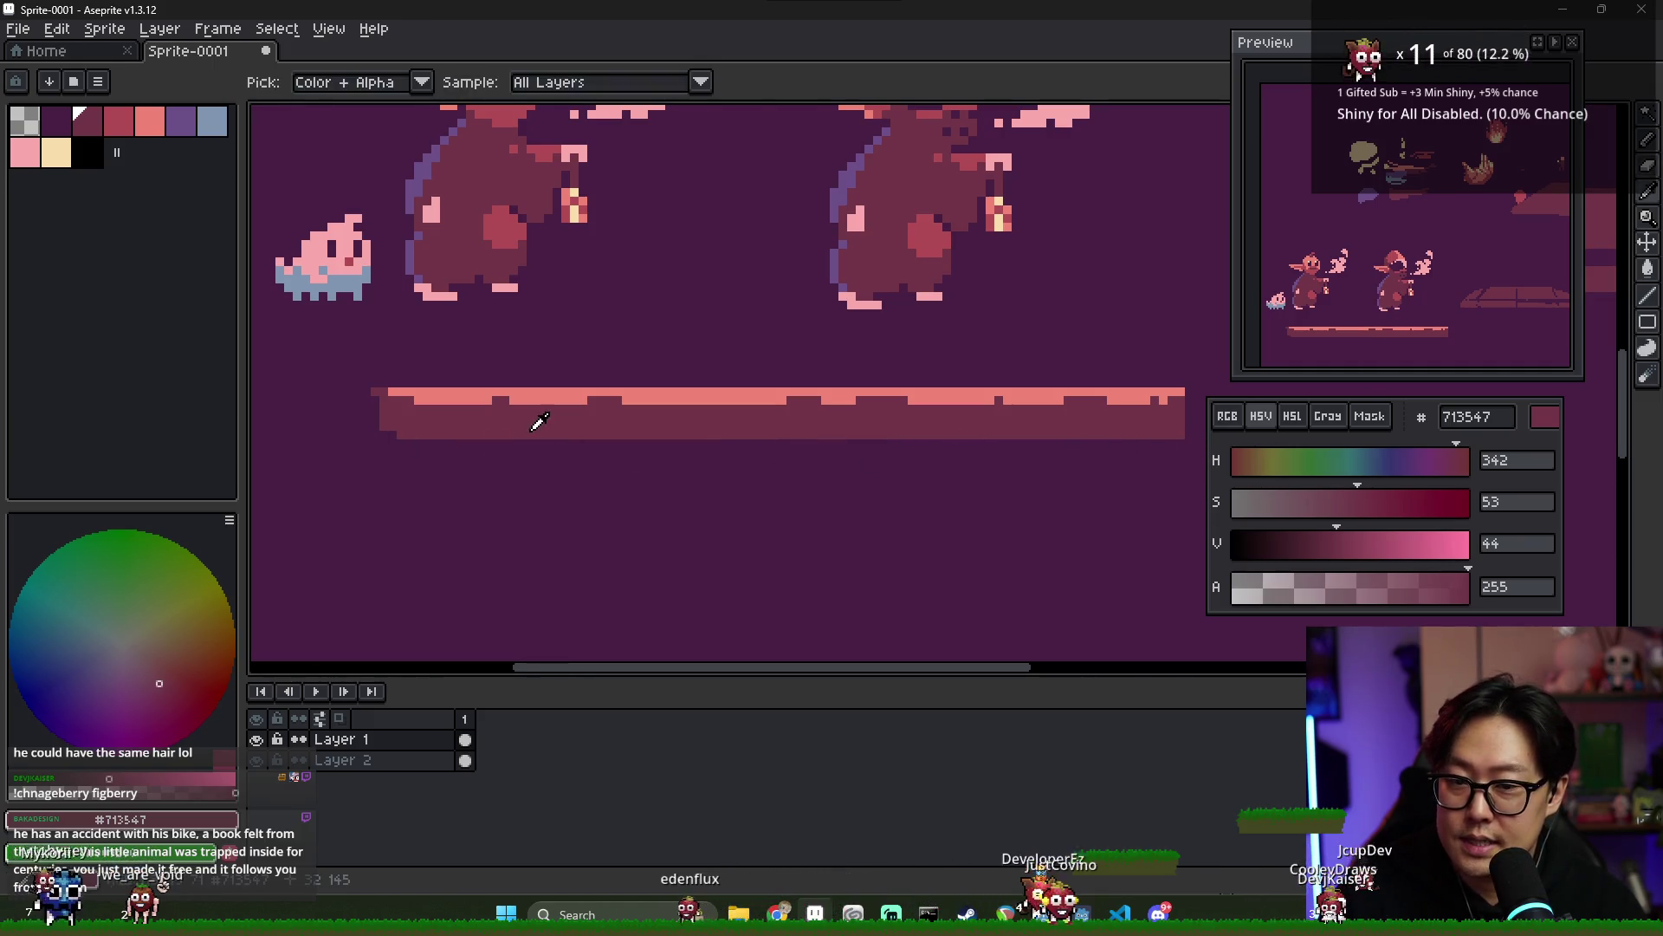
pyautogui.press('b')
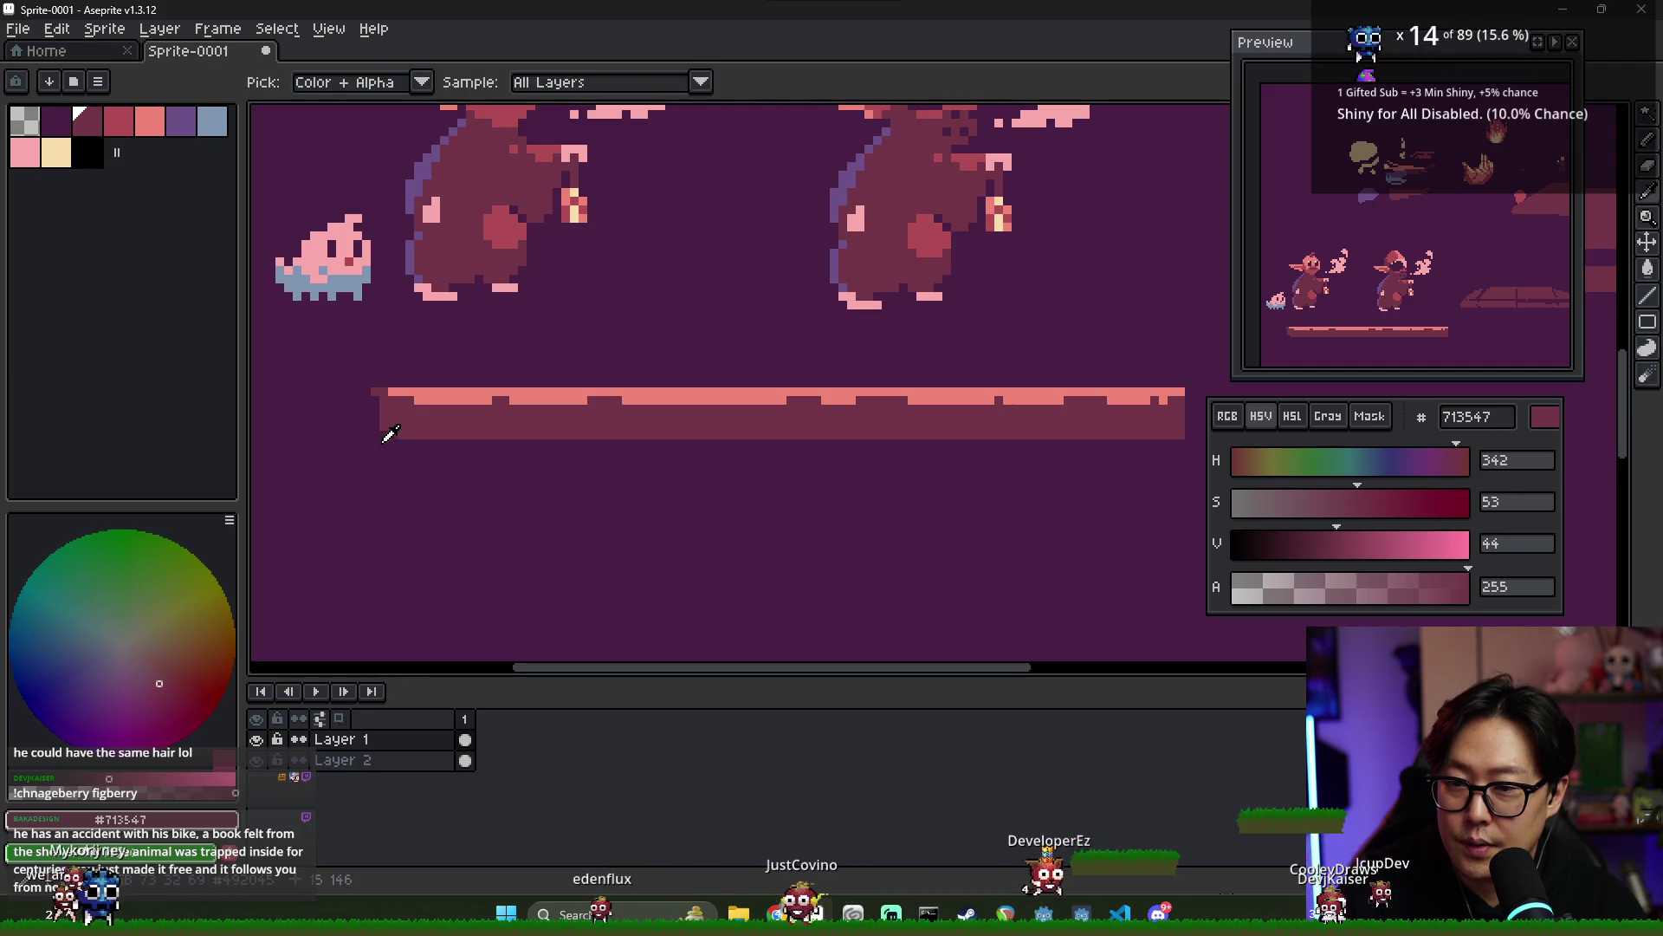
pyautogui.keyDown('alt'); pyautogui.click(377, 429); pyautogui.keyUp('alt')
pyautogui.moveTo(382, 427)
pyautogui.mouseDown()
pyautogui.moveTo(509, 428)
pyautogui.moveTo(427, 430)
pyautogui.mouseUp()
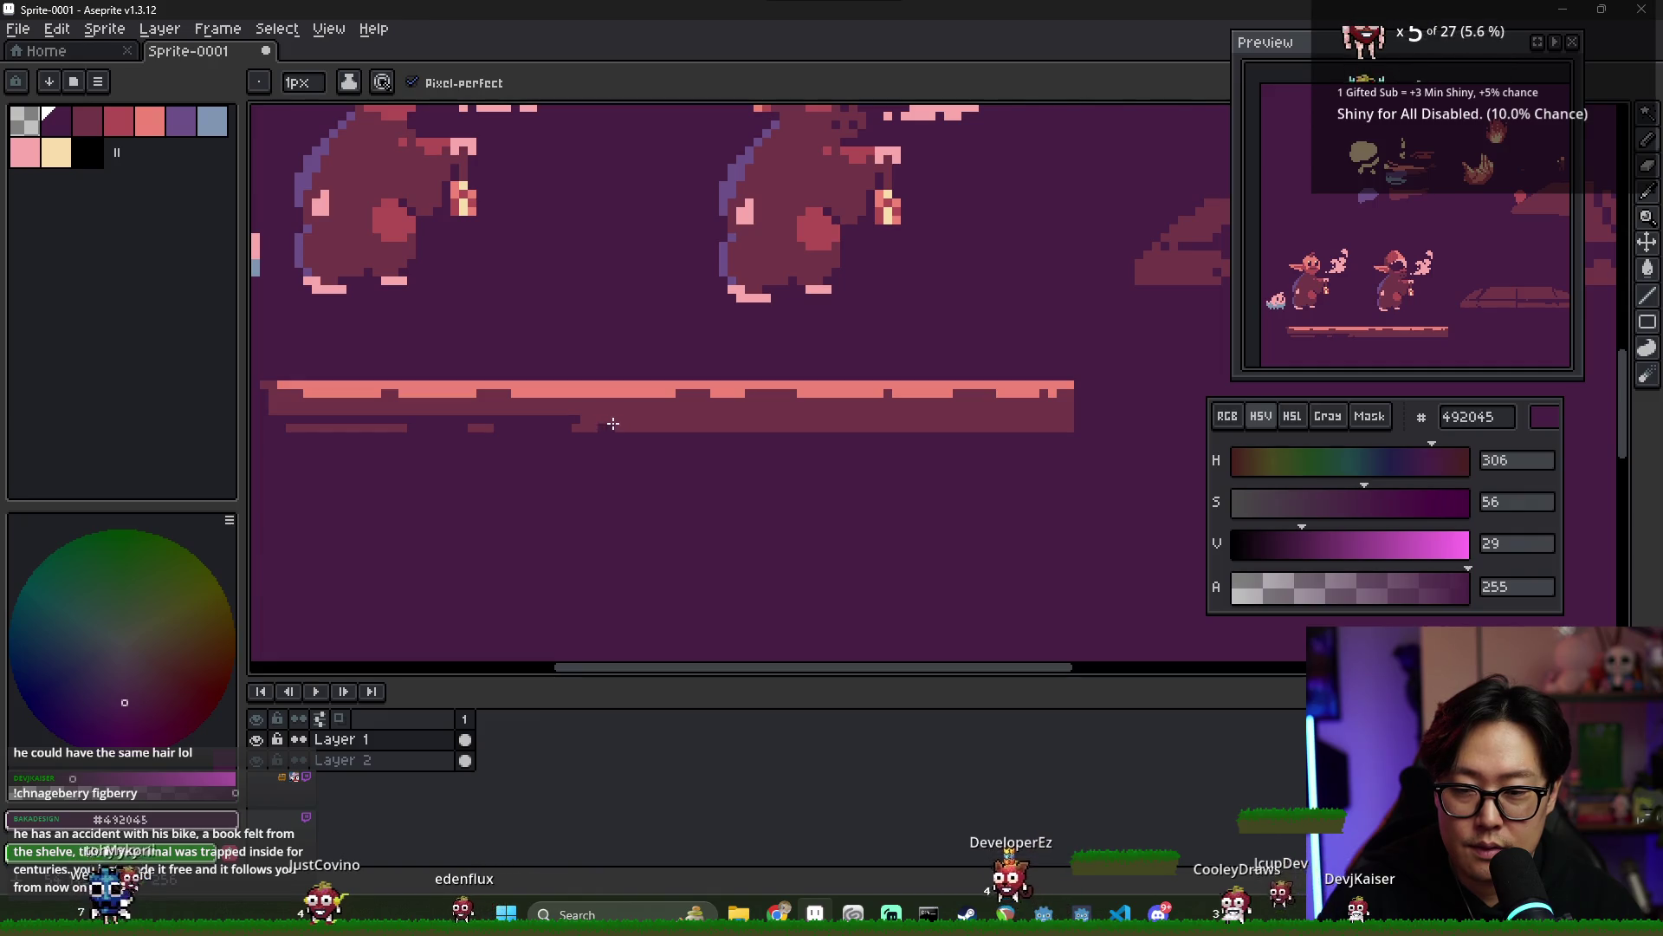
pyautogui.moveTo(613, 424)
pyautogui.mouseDown()
pyautogui.moveTo(645, 424)
pyautogui.moveTo(630, 424)
pyautogui.mouseUp()
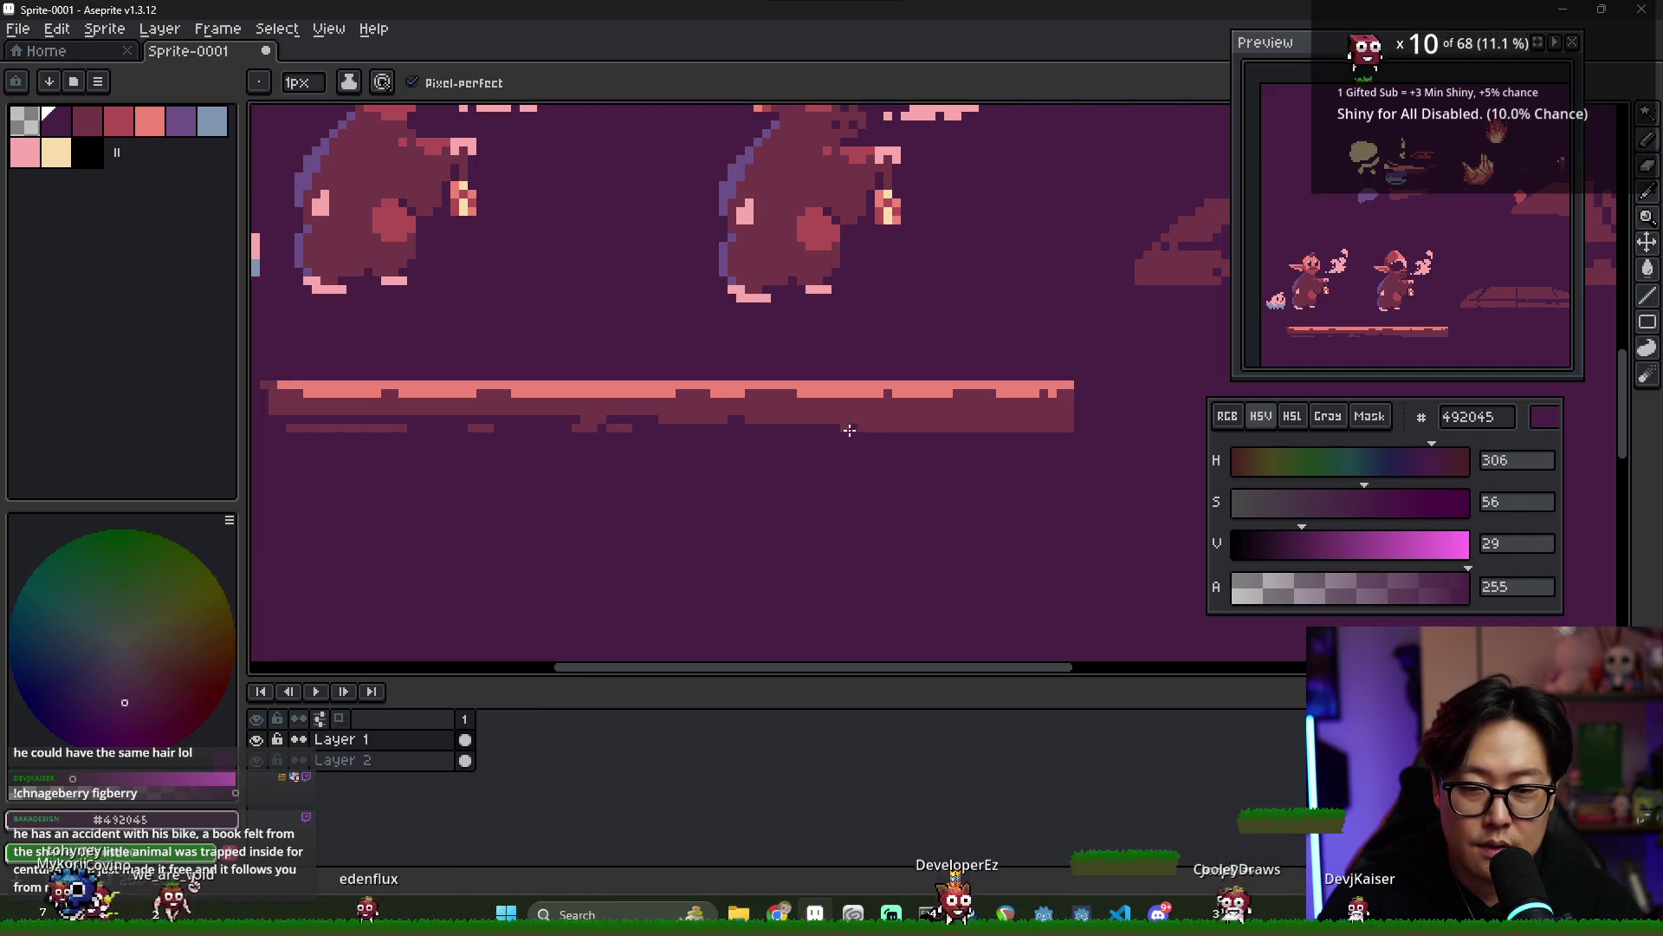
pyautogui.moveTo(801, 424); pyautogui.dragTo(916, 424)
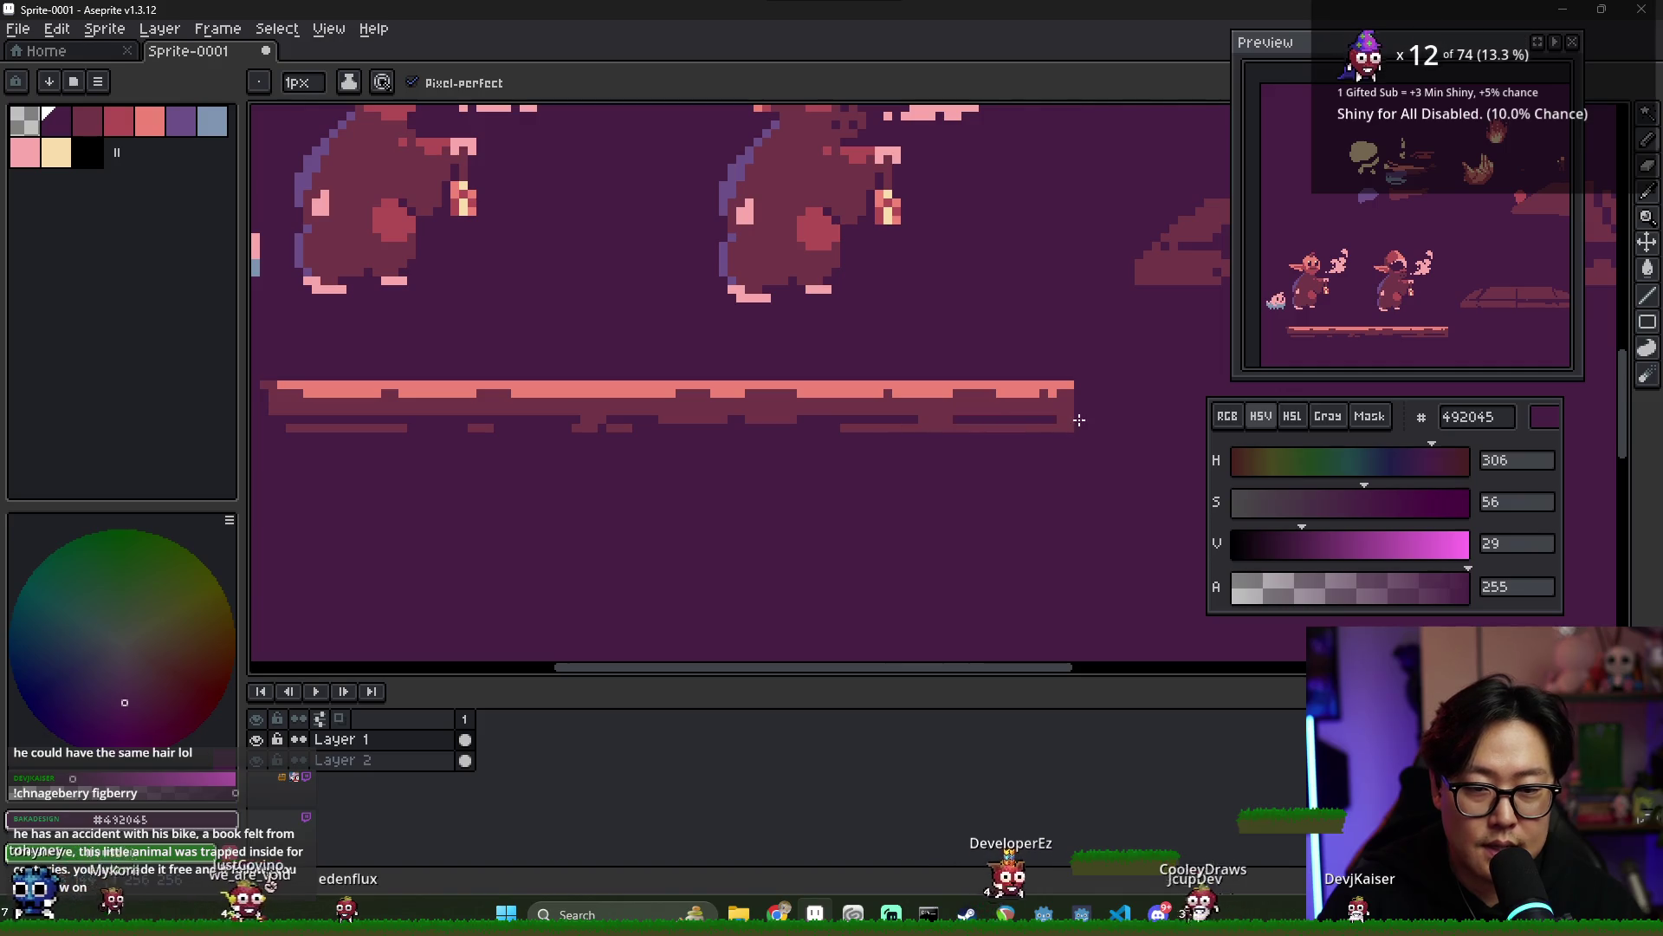
pyautogui.scroll(-2, 1040, 448)
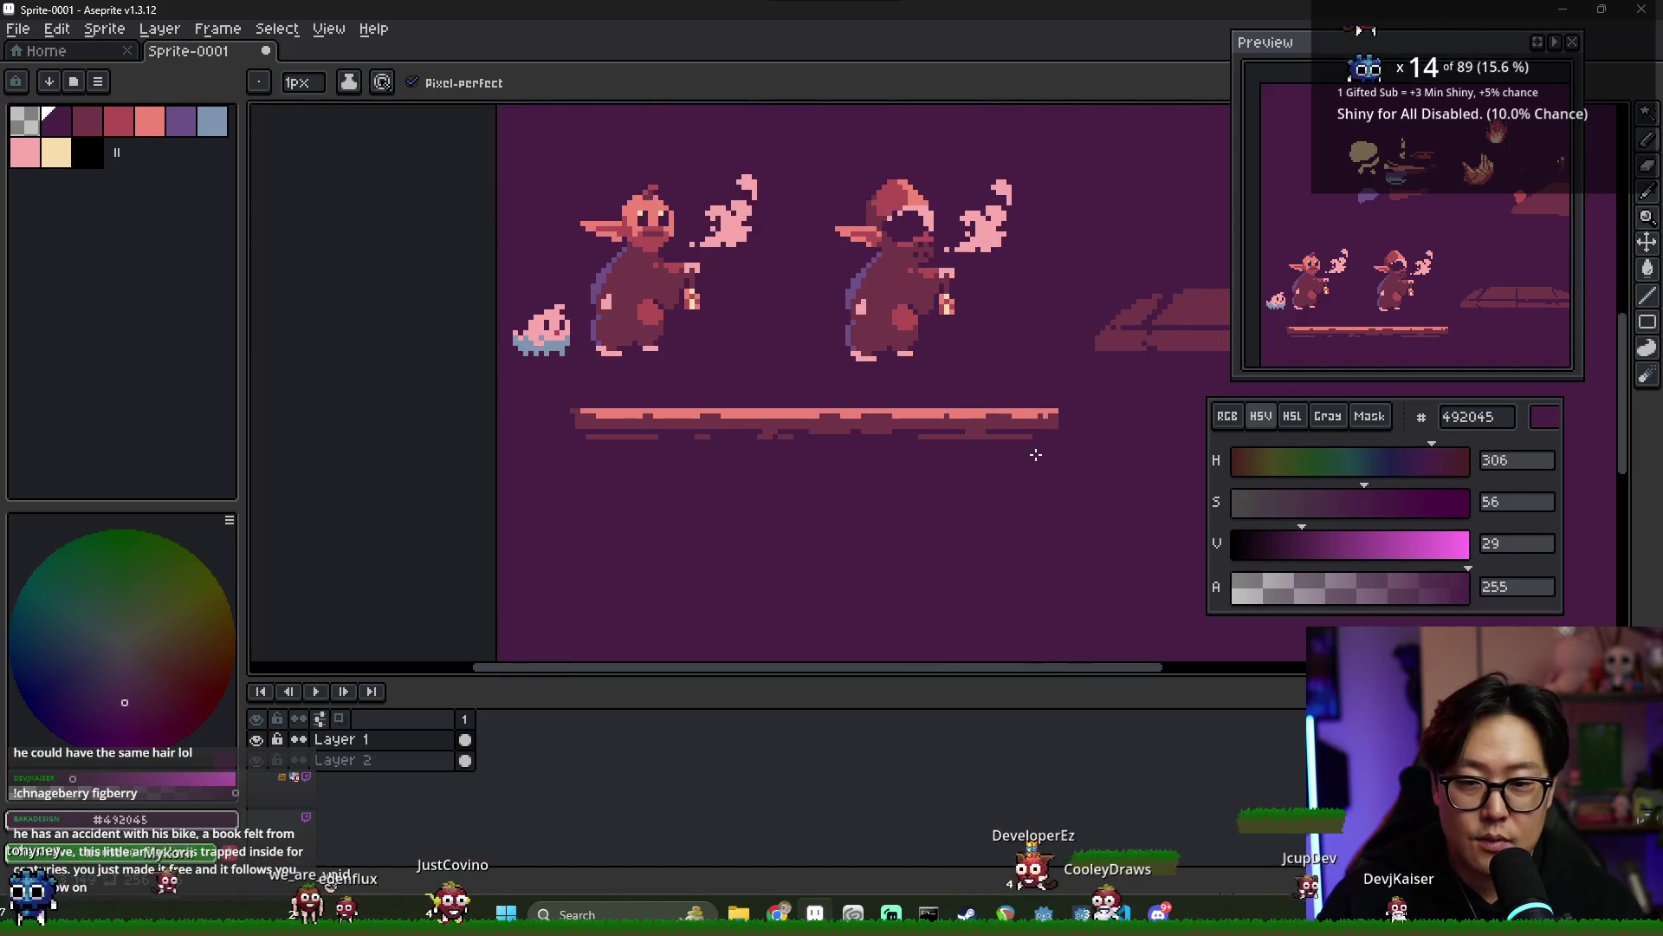
pyautogui.scroll(-1, 1032, 459)
pyautogui.scroll(1, 1029, 455)
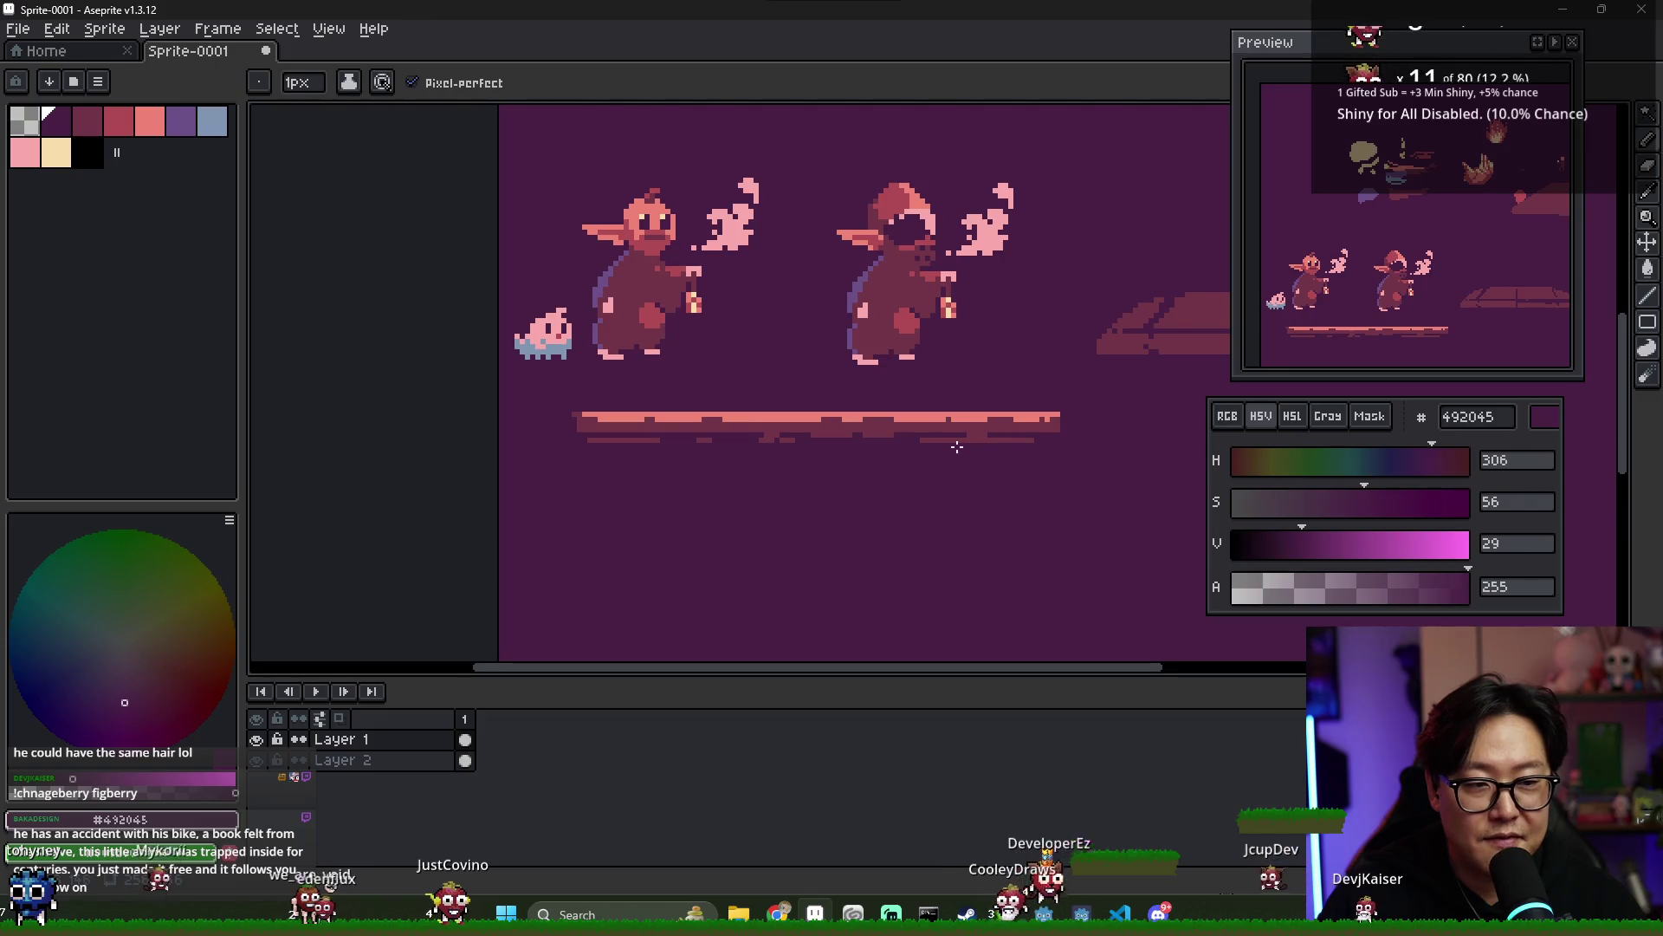
pyautogui.scroll(1, 875, 433)
pyautogui.keyDown('alt'); pyautogui.click(782, 405); pyautogui.keyUp('alt')
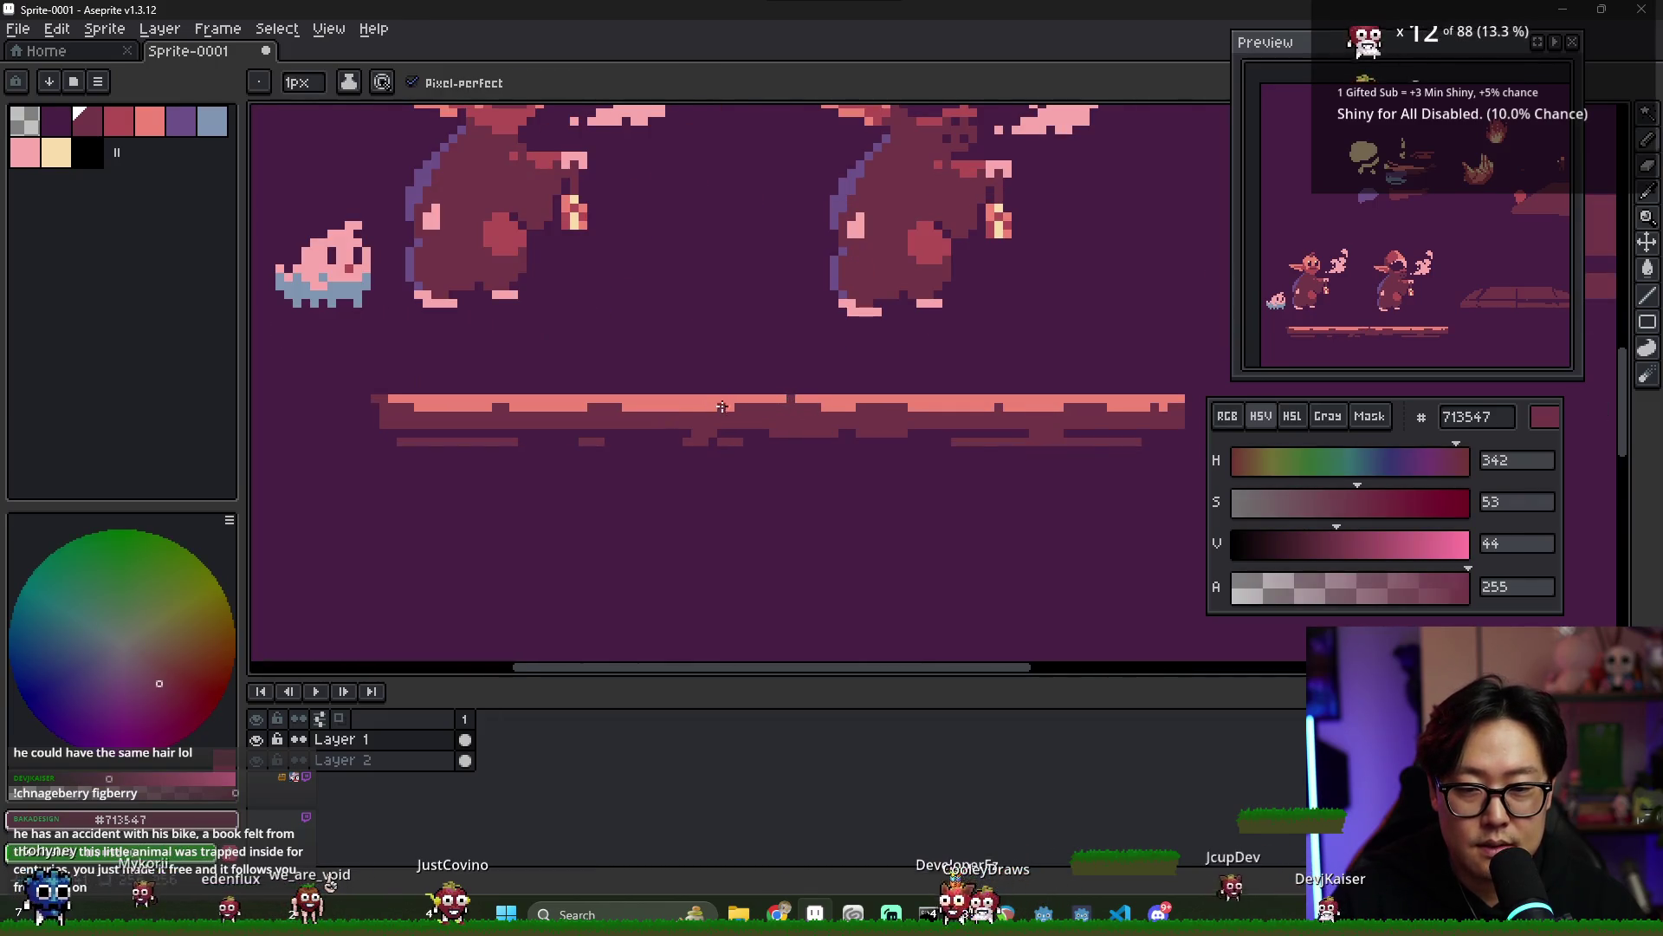
pyautogui.keyDown('alt'); pyautogui.click(790, 401); pyautogui.keyUp('alt')
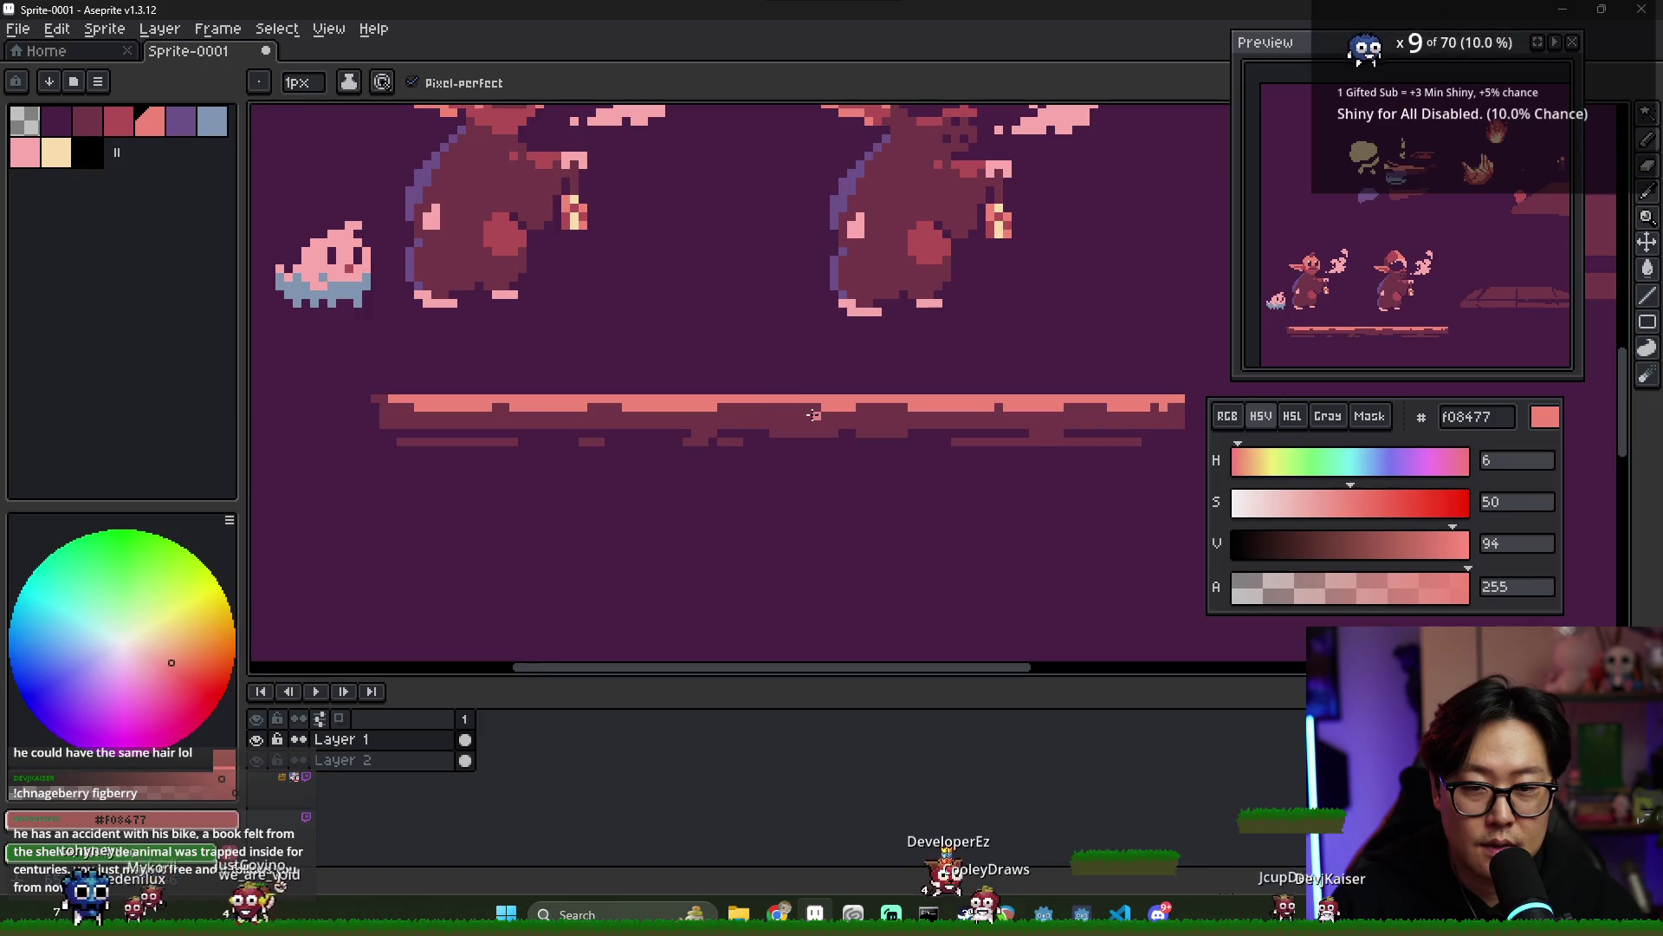
pyautogui.keyDown('alt'); pyautogui.click(709, 396); pyautogui.keyUp('alt')
pyautogui.keyDown('alt'); pyautogui.click(740, 416); pyautogui.keyUp('alt')
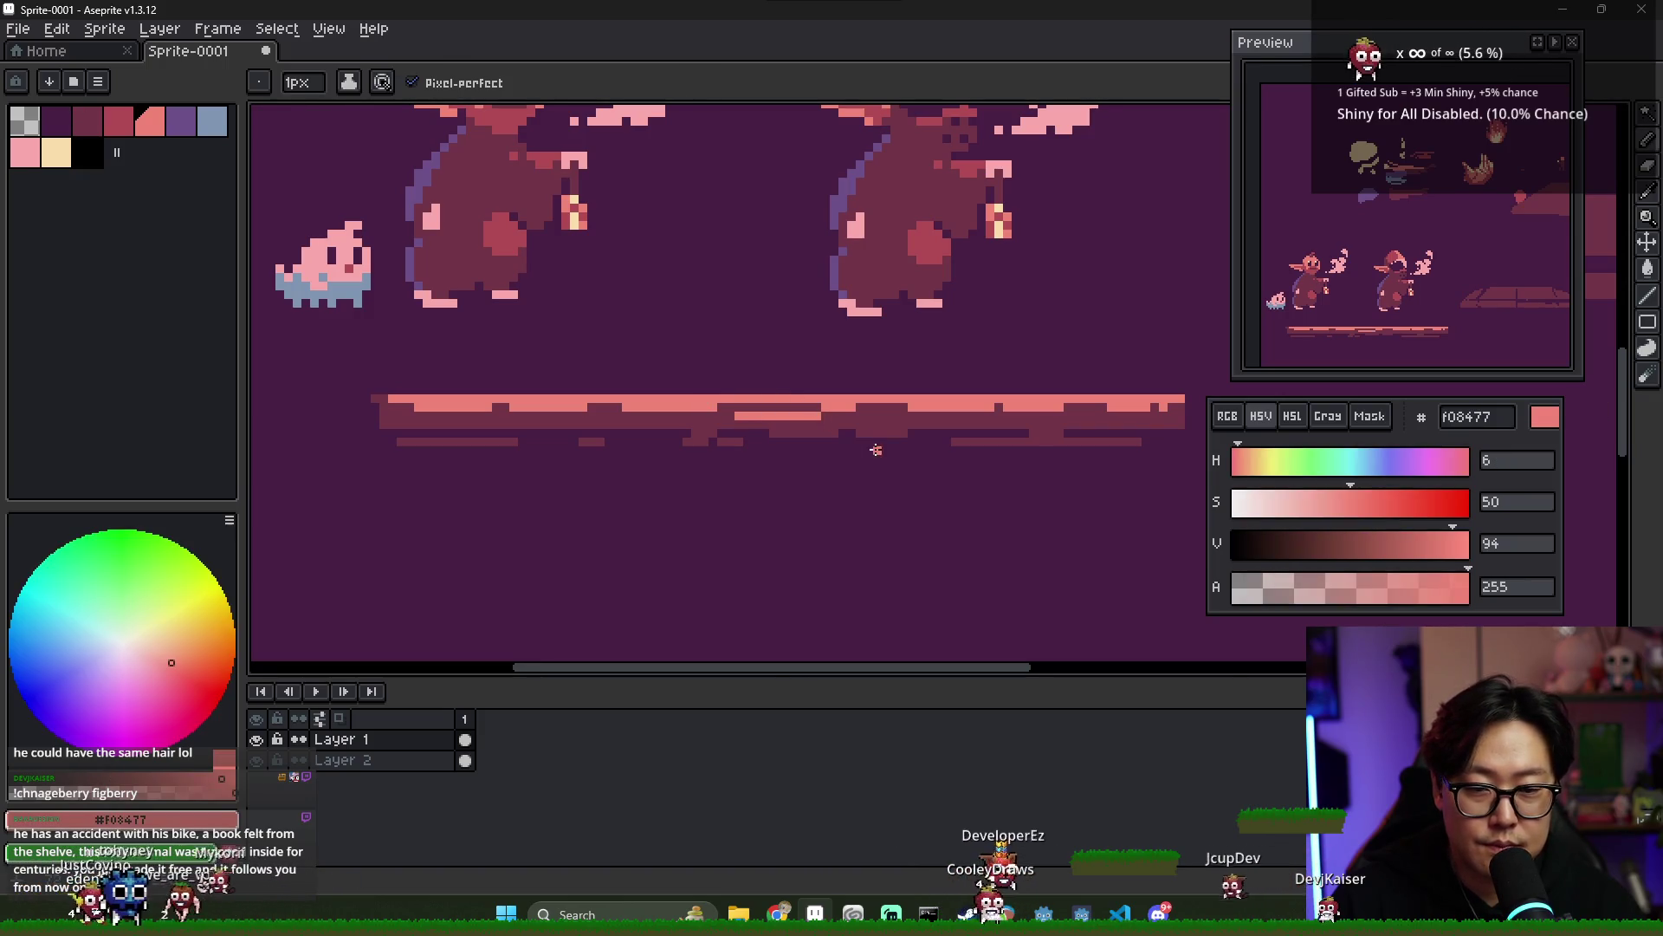
pyautogui.scroll(-1, 888, 445)
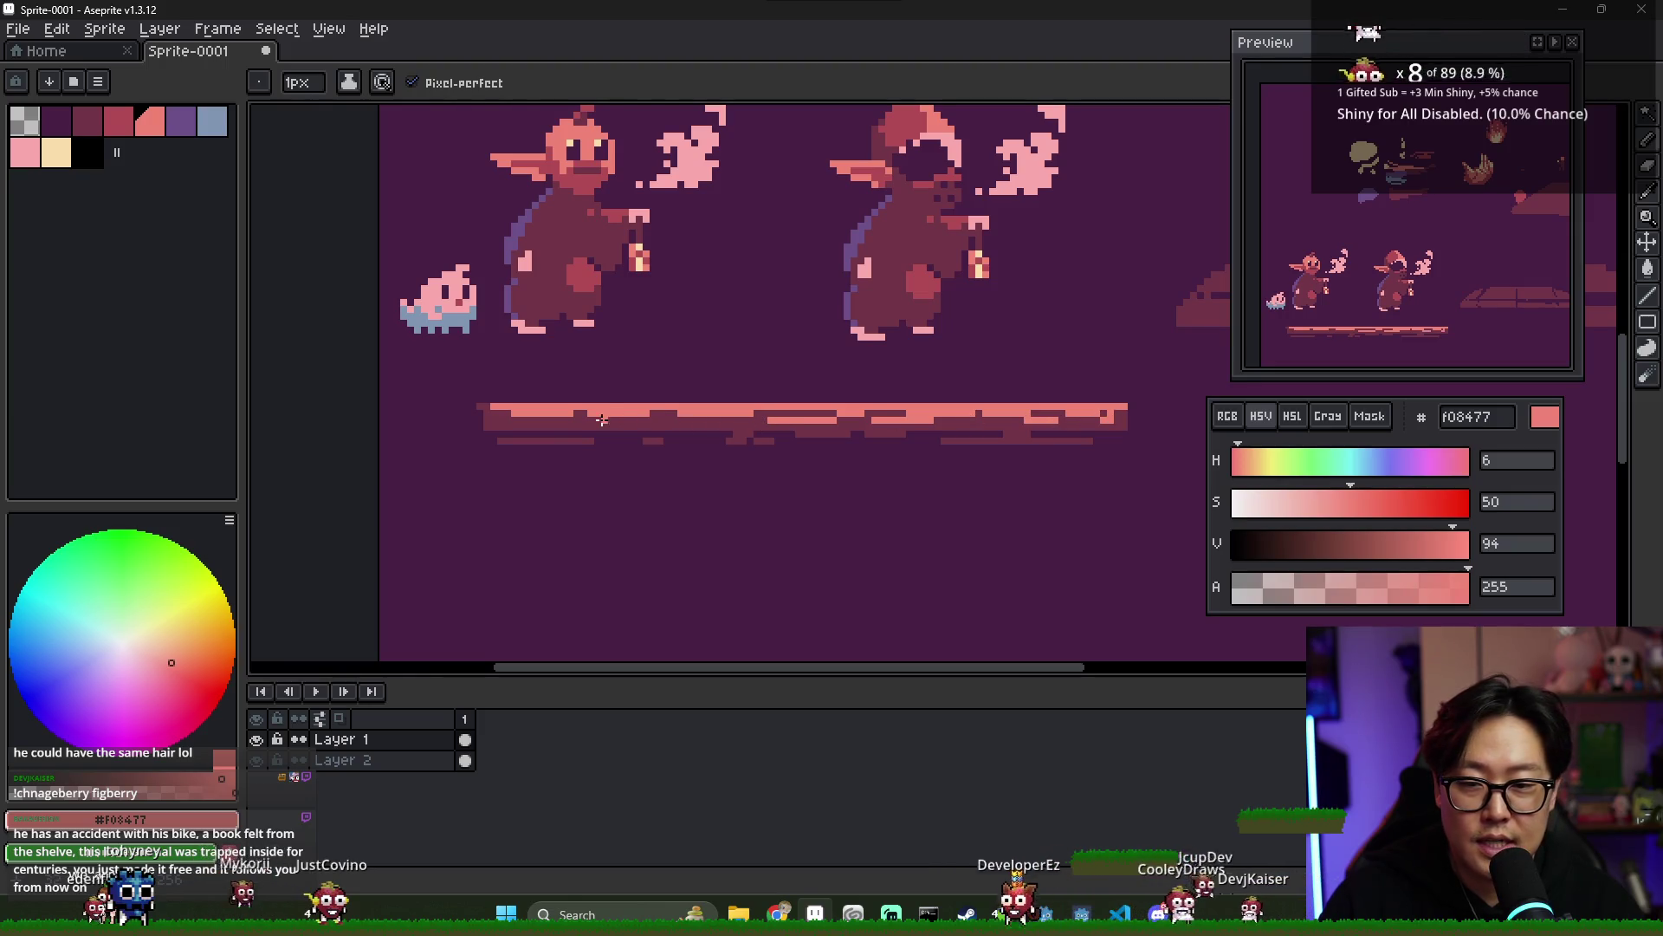
pyautogui.keyDown('alt'); pyautogui.click(658, 414); pyautogui.keyUp('alt')
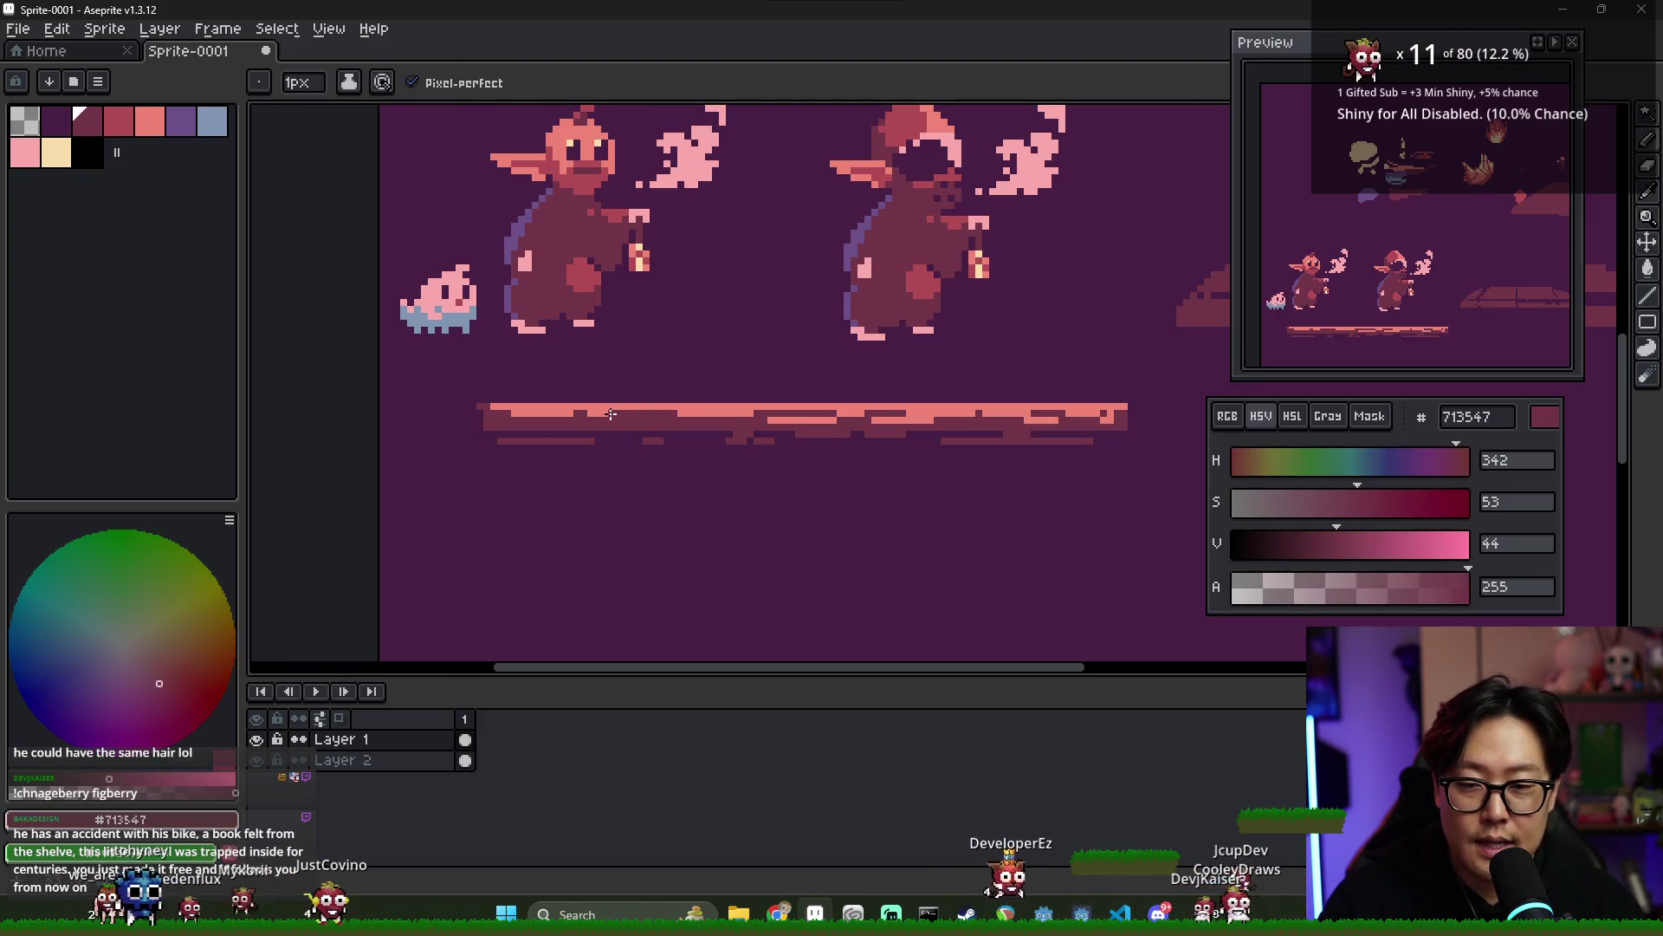
pyautogui.keyDown('alt'); pyautogui.click(610, 405); pyautogui.keyUp('alt')
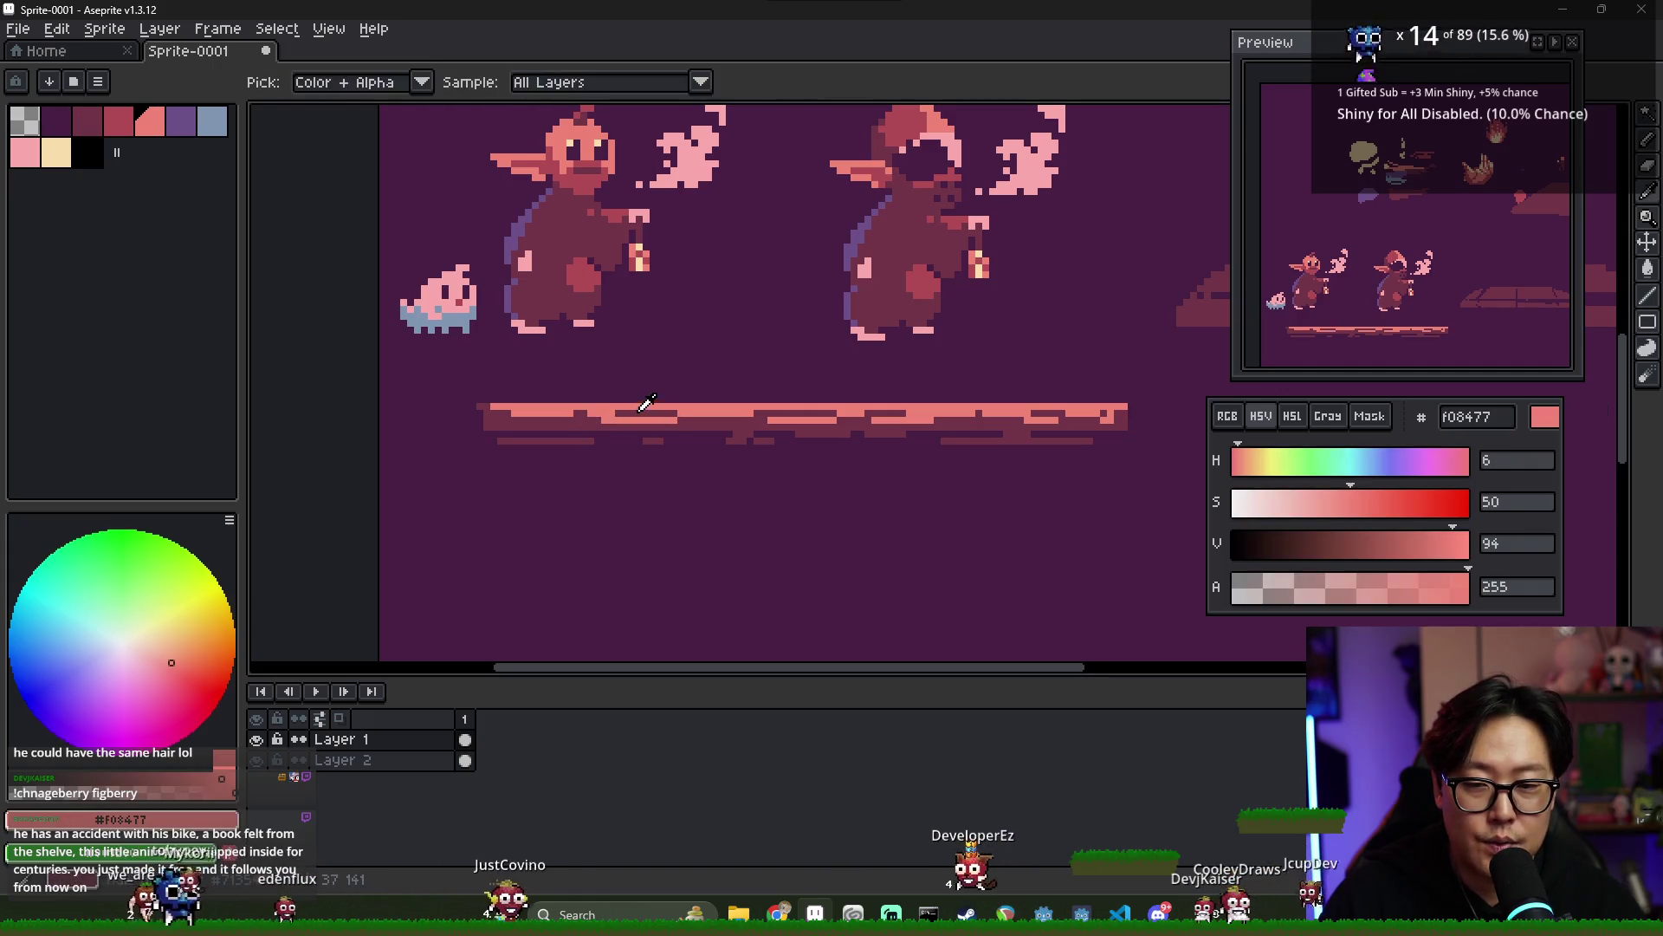
pyautogui.keyDown('alt'); pyautogui.click(579, 414); pyautogui.keyUp('alt')
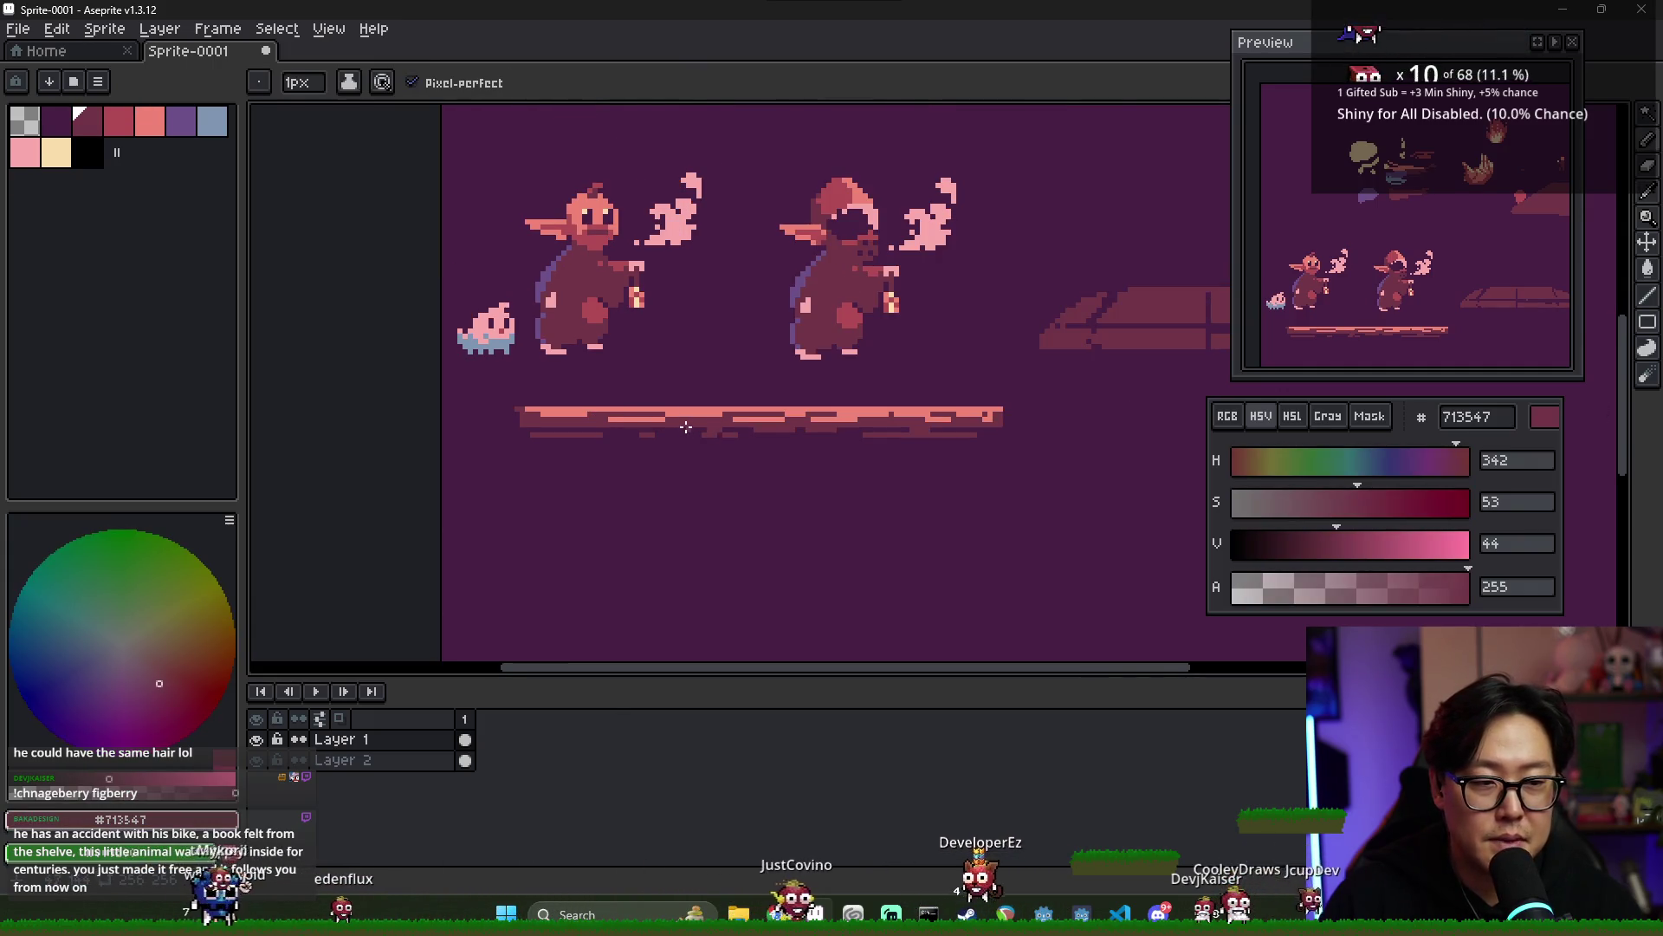
pyautogui.scroll(-4, 736, 423)
pyautogui.scroll(4, 824, 460)
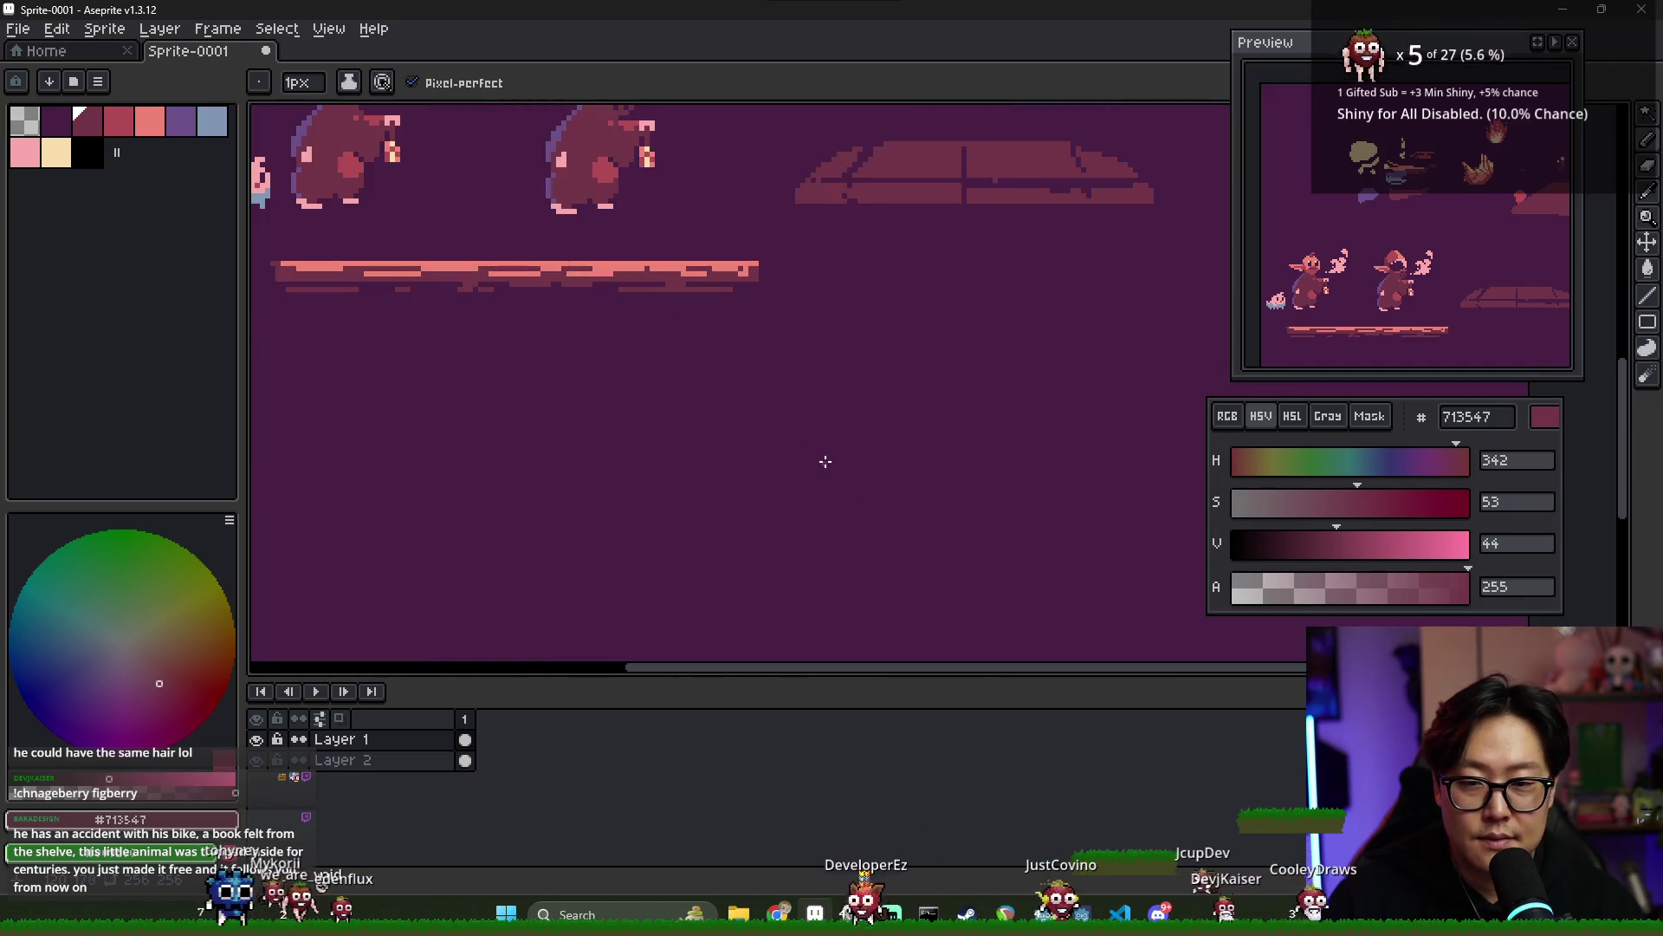
pyautogui.scroll(-2, 824, 460)
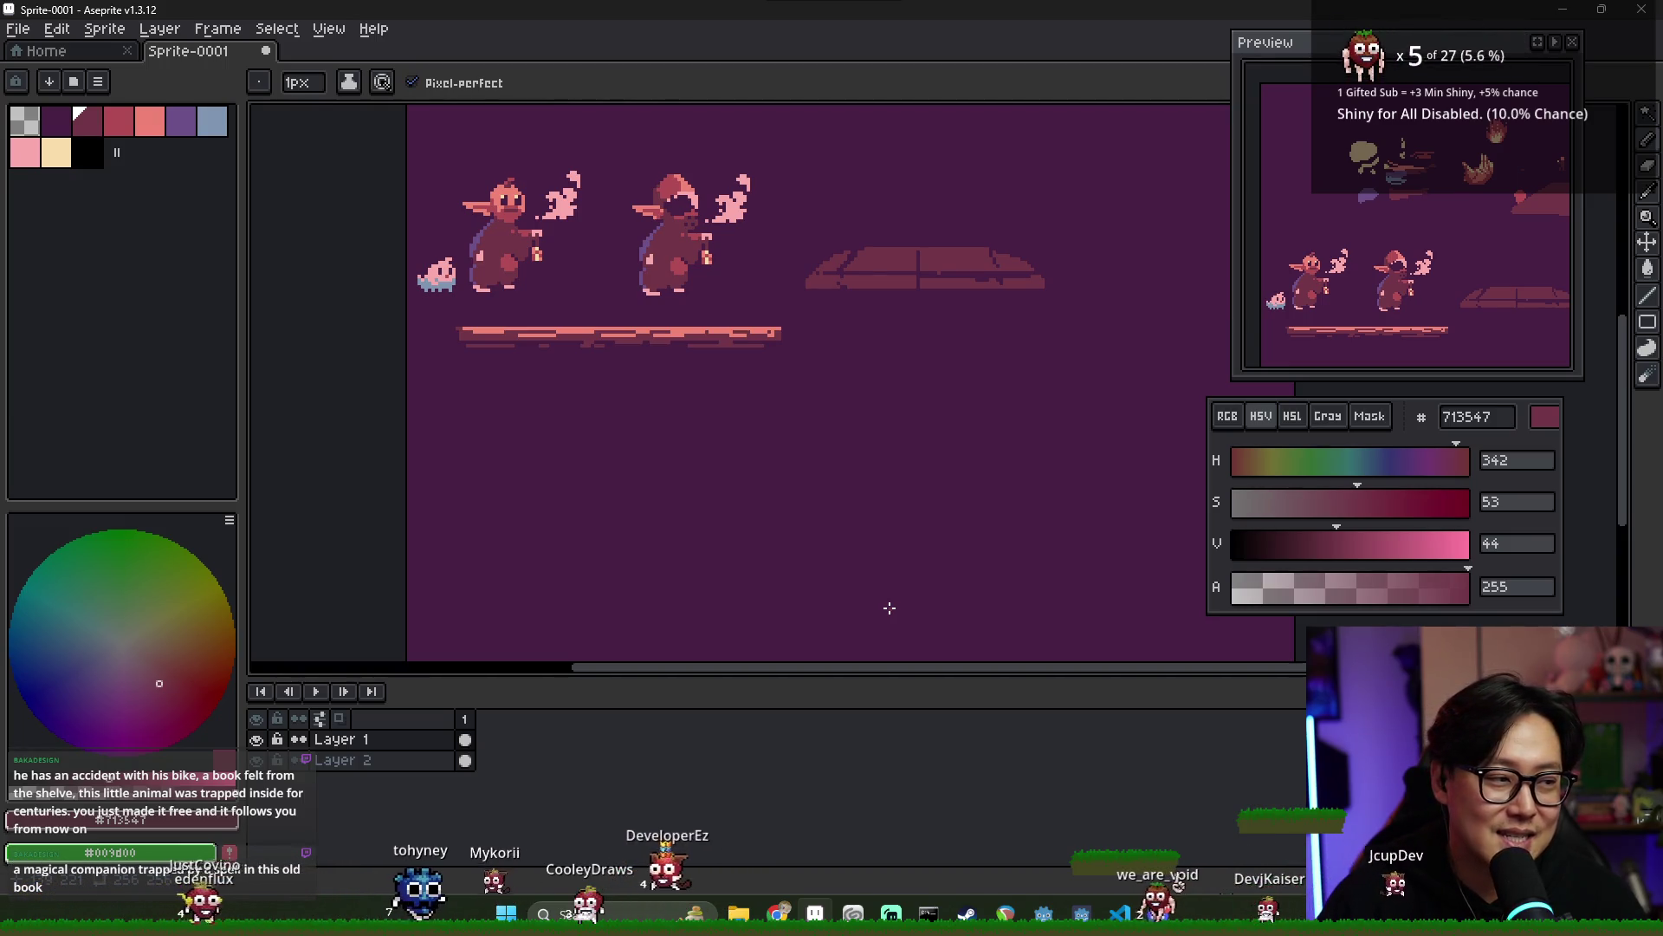
pyautogui.scroll(-3, 890, 608)
pyautogui.scroll(5, 901, 537)
pyautogui.scroll(-2, 866, 485)
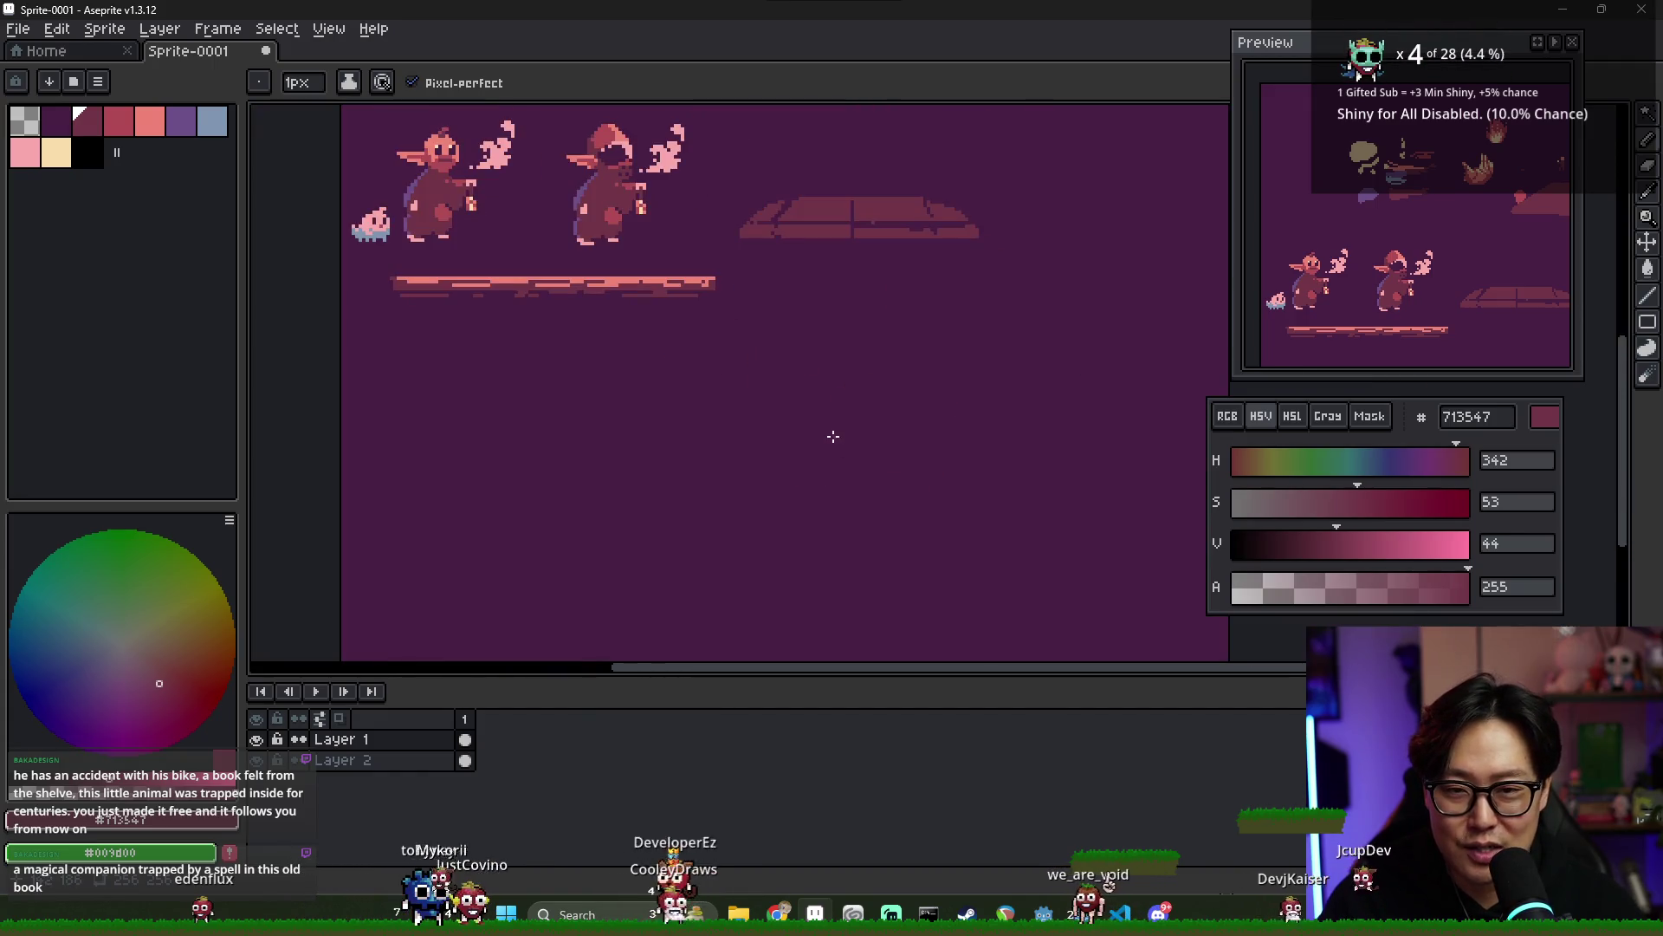
pyautogui.scroll(2, 828, 494)
pyautogui.press('w')
pyautogui.click(867, 347)
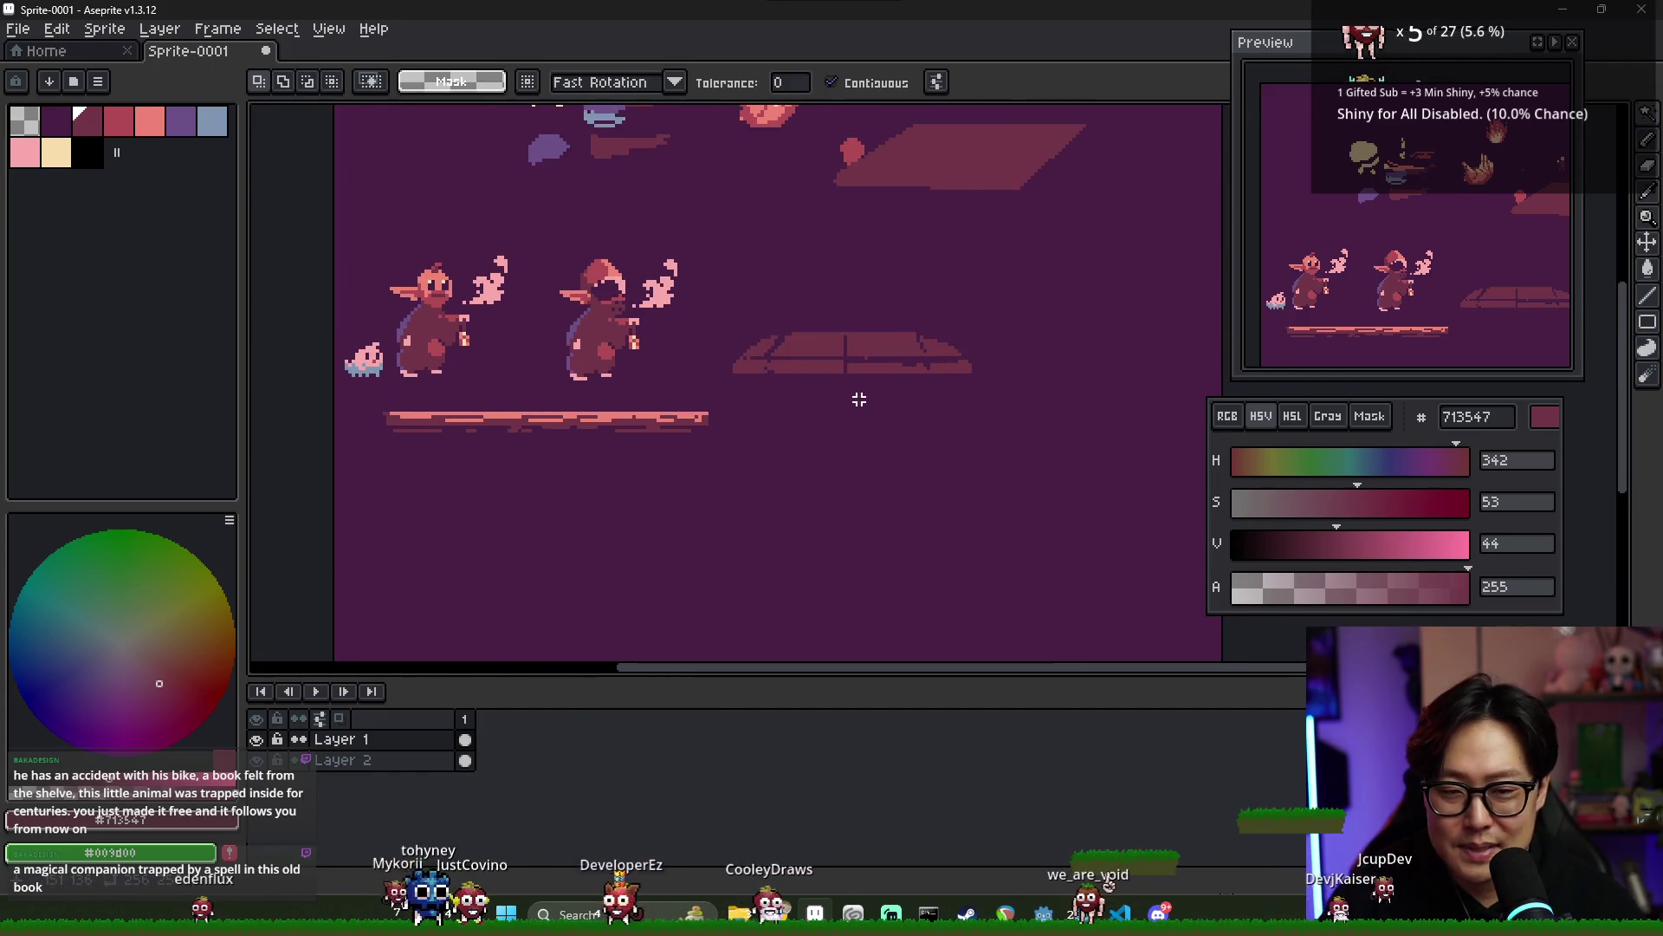
# - Delete the right floating platform, then move the goblins and pet down and cut them
pyautogui.press('m')
pyautogui.moveTo(1005, 388); pyautogui.dragTo(713, 301)
pyautogui.press('Delete')
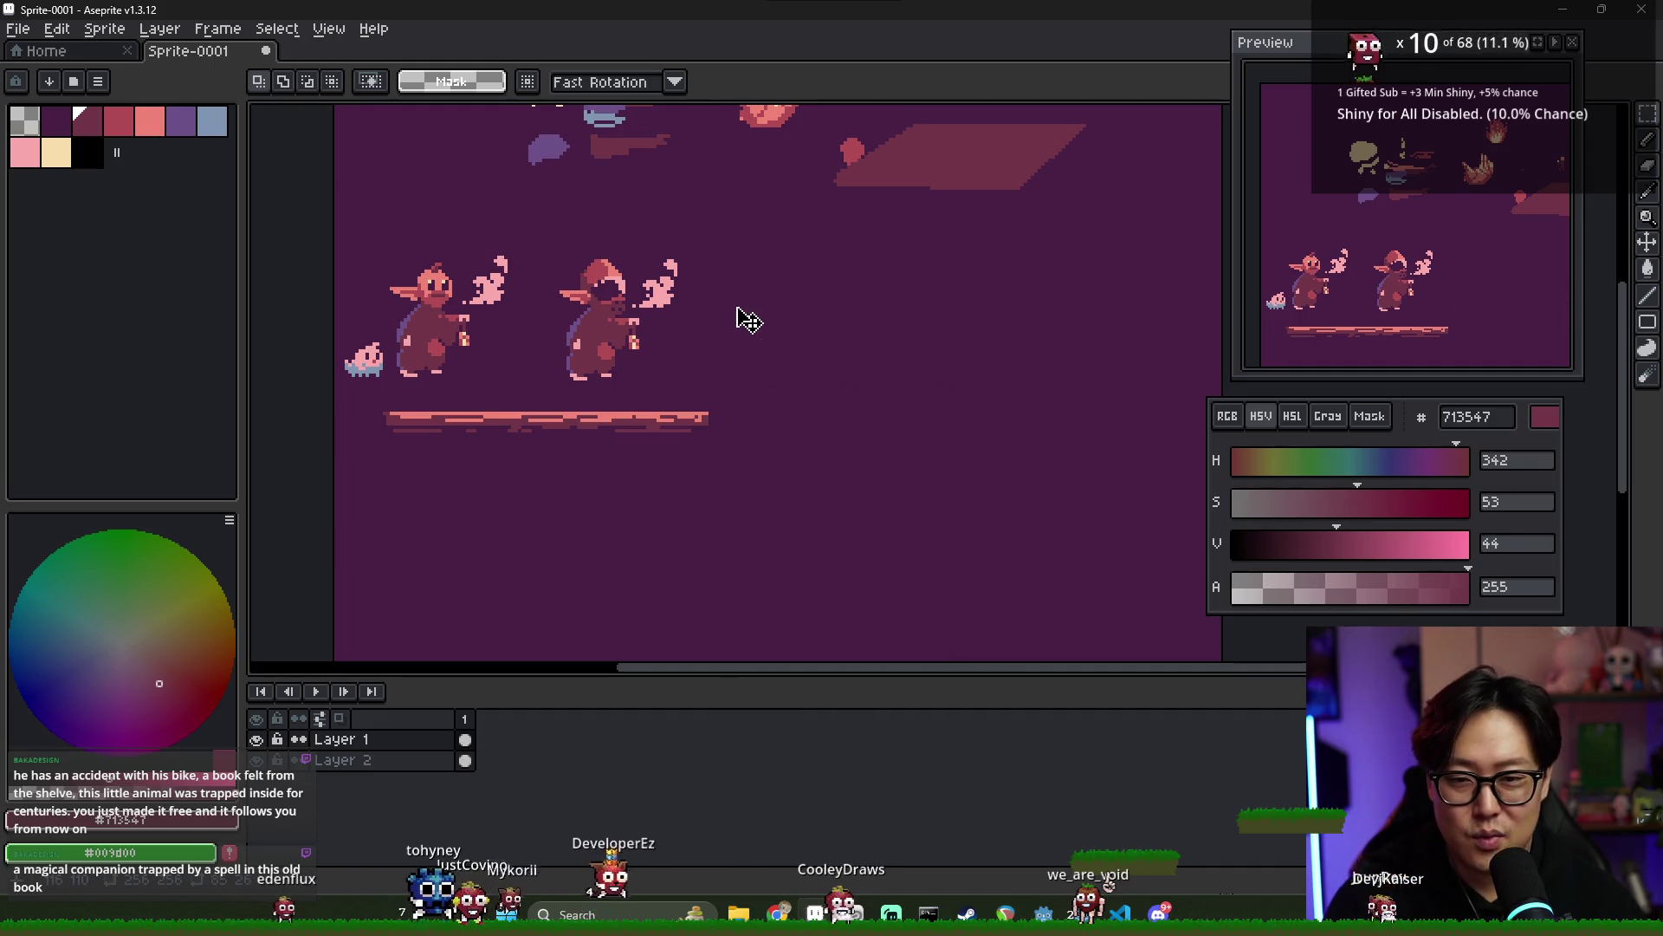
pyautogui.moveTo(336, 247)
pyautogui.mouseDown()
pyautogui.moveTo(716, 405)
pyautogui.moveTo(691, 382)
pyautogui.moveTo(713, 414)
pyautogui.mouseUp()
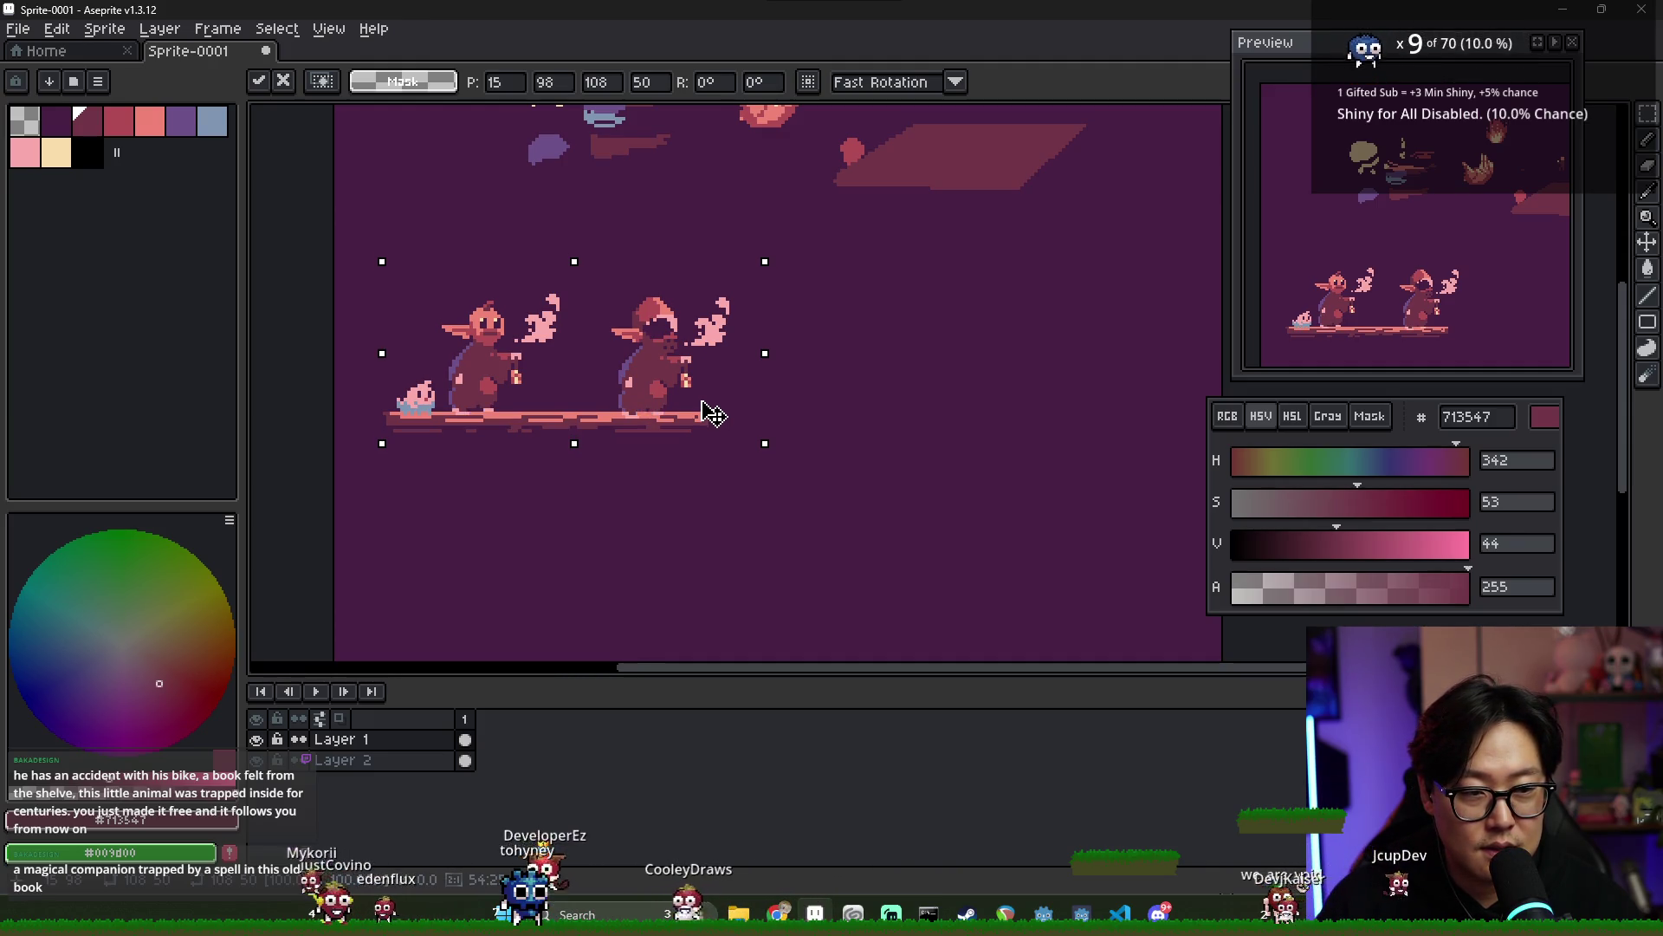
pyautogui.press('Return')
pyautogui.press('Delete')
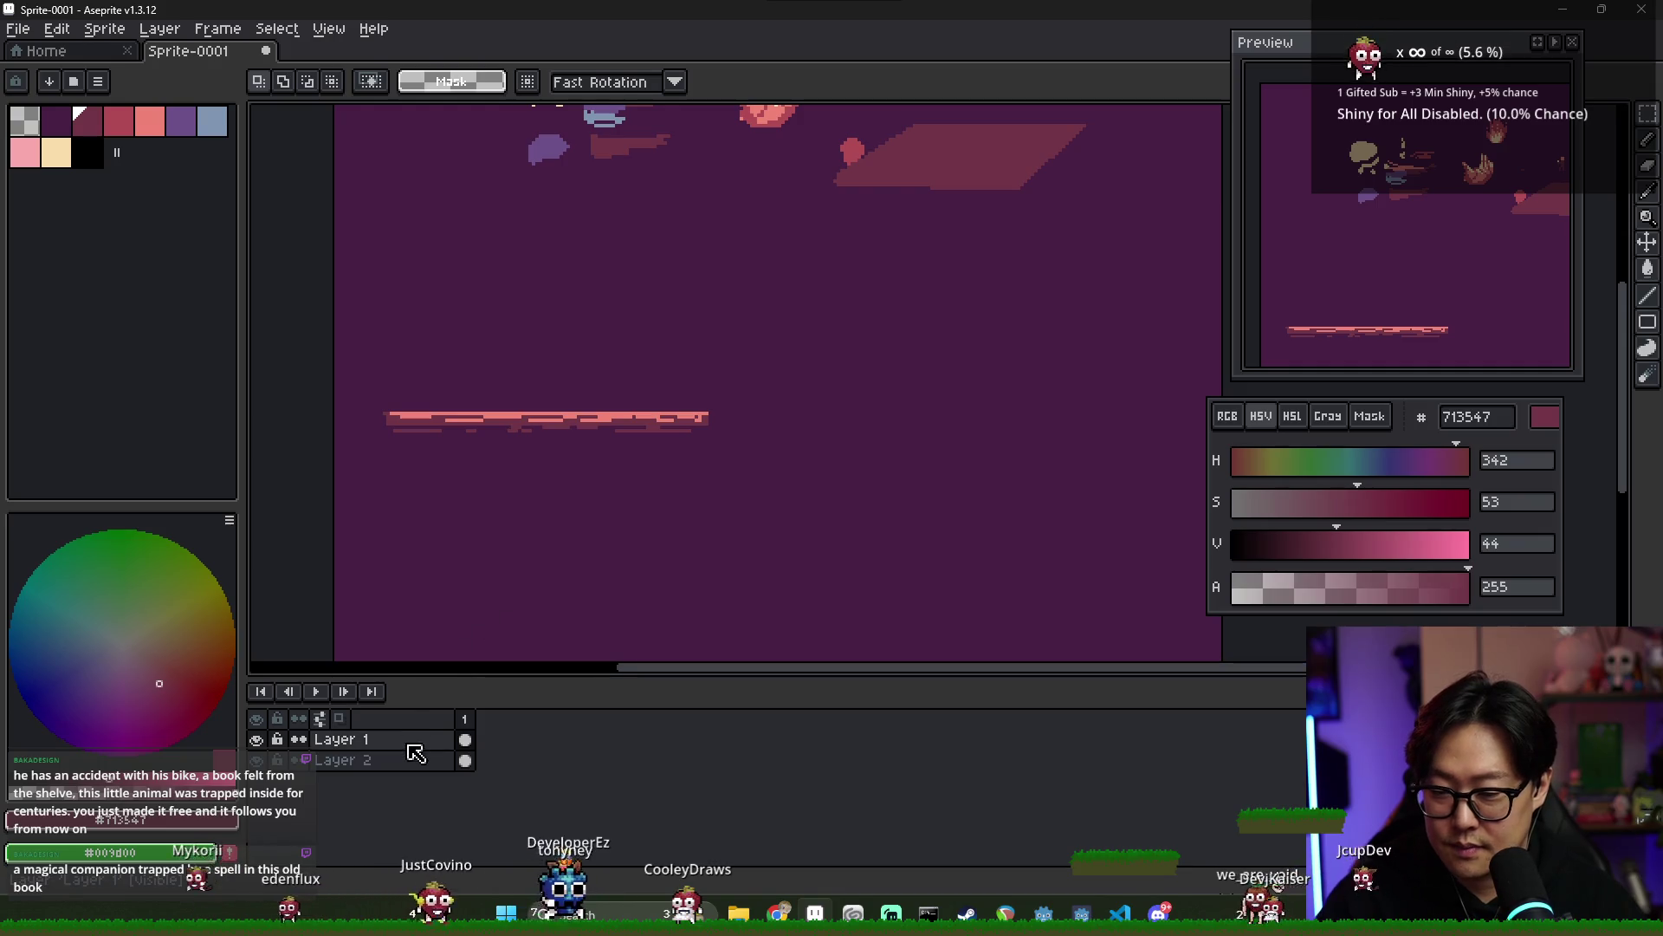
# - Add a new Layer 3 from the layer menu, undoing an accidental Layer 1 removal
pyautogui.rightClick(414, 743)
pyautogui.click(442, 774)
pyautogui.hotkey('ctrl', 'z')
pyautogui.rightClick(393, 743)
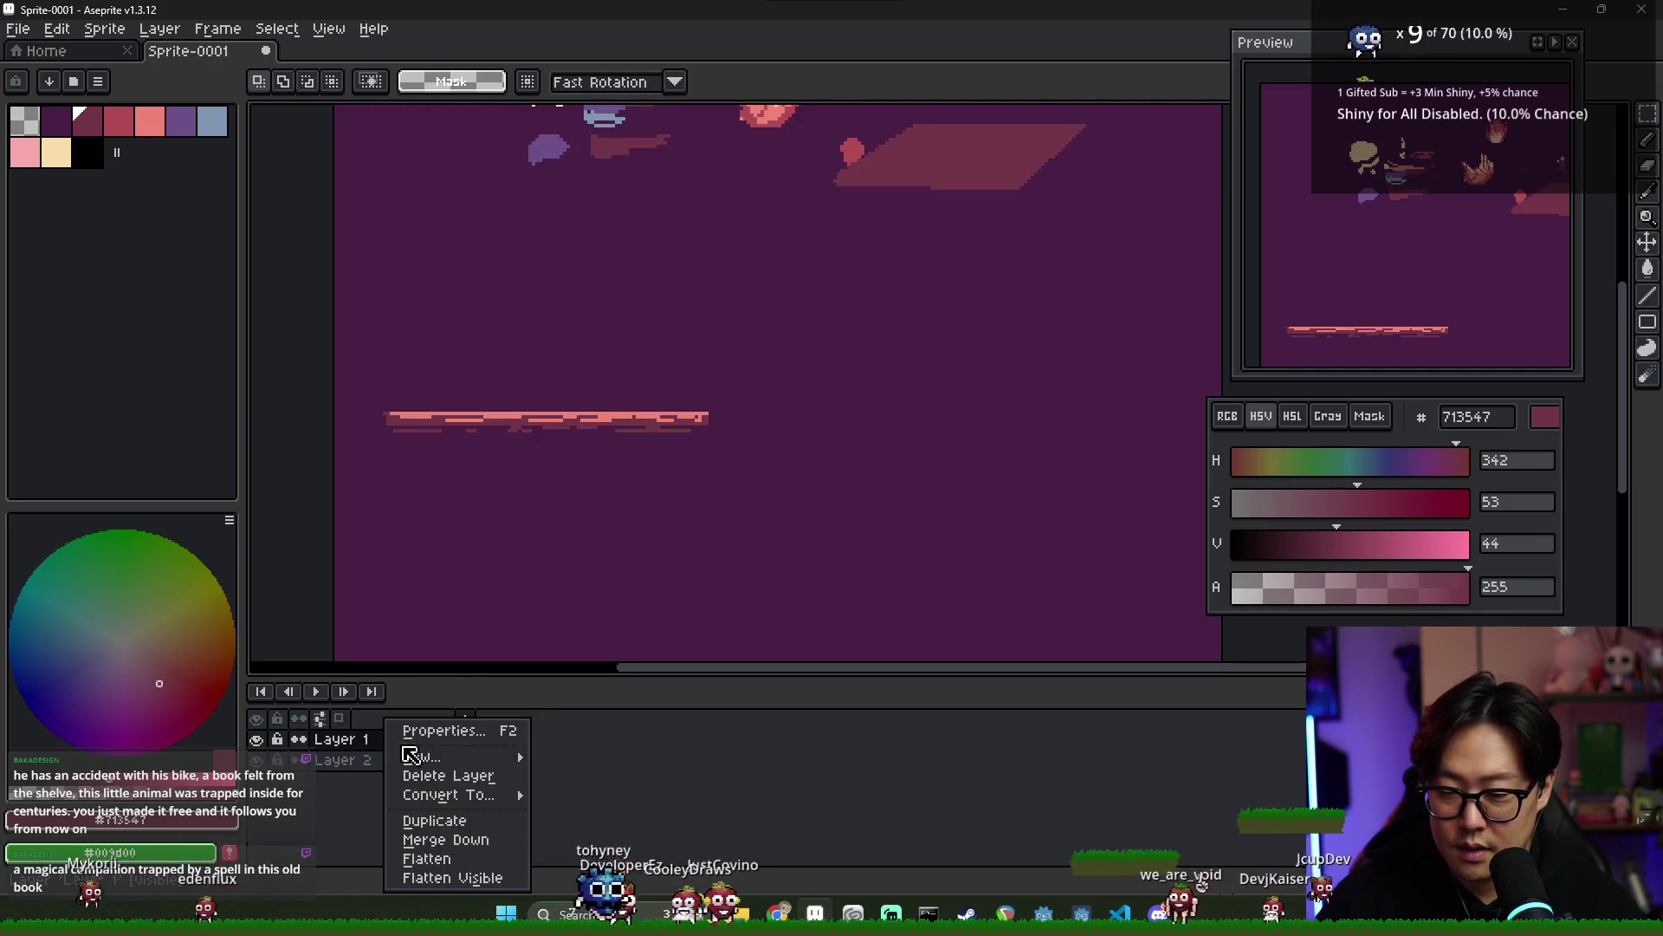
pyautogui.moveTo(468, 756)
pyautogui.click(565, 756)
# - Paste the goblins and pet onto Layer 3 and position them on the pink ledge
pyautogui.hotkey('ctrl', 'v')
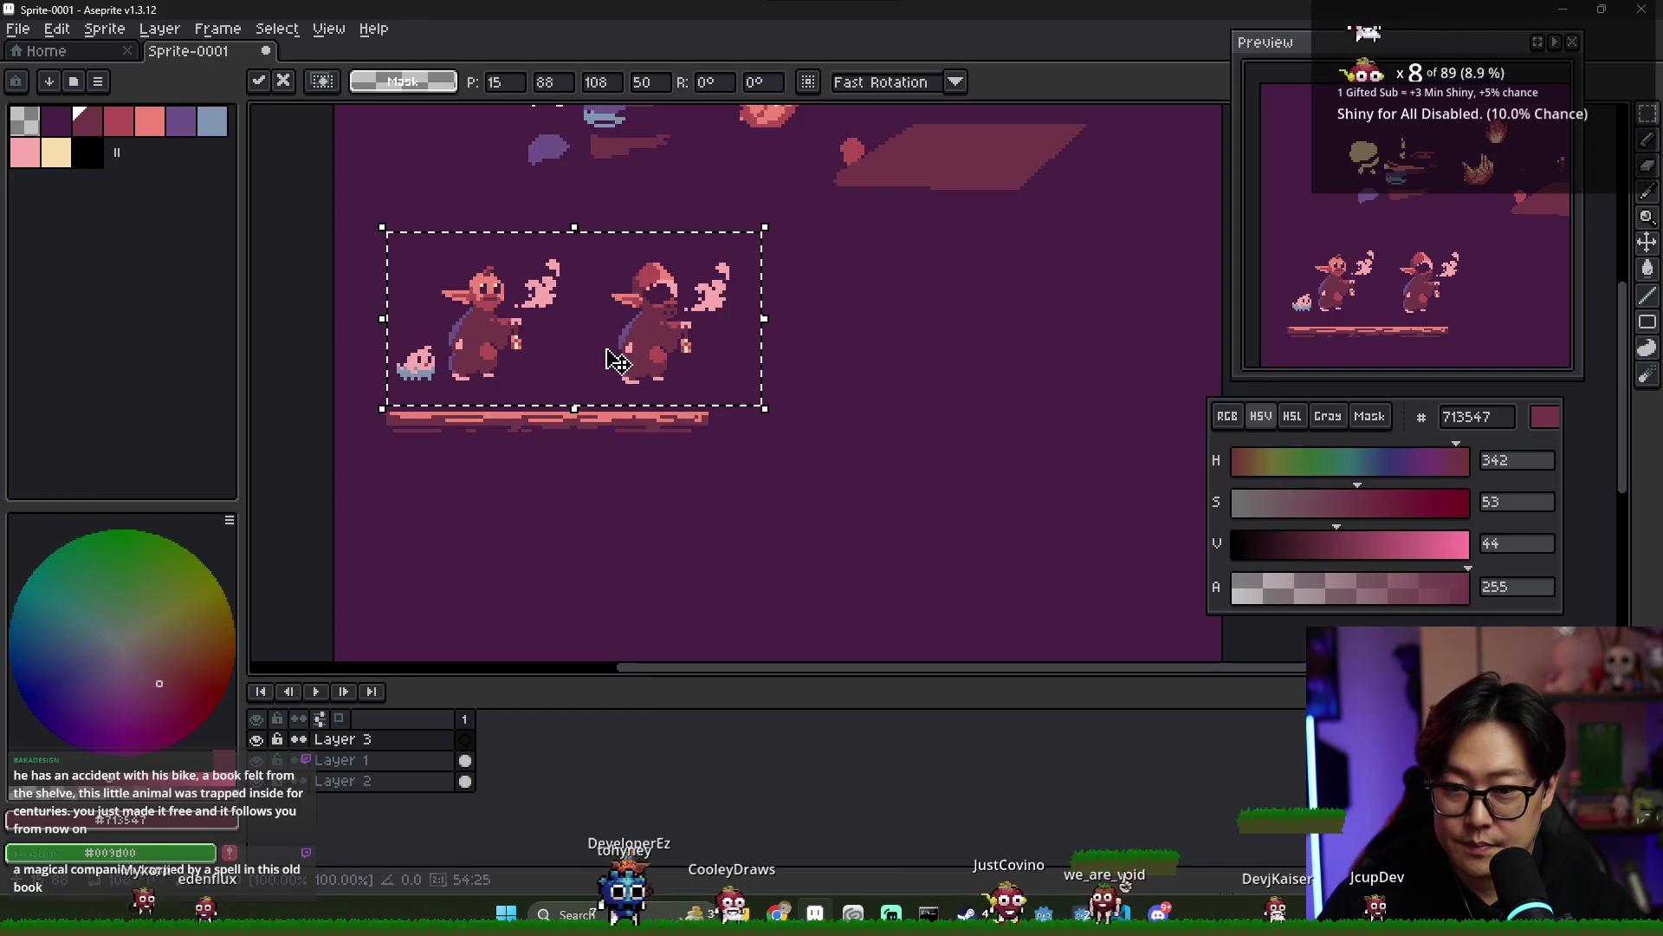
pyautogui.press('Right')
pyautogui.press('Down')
pyautogui.press('Down')
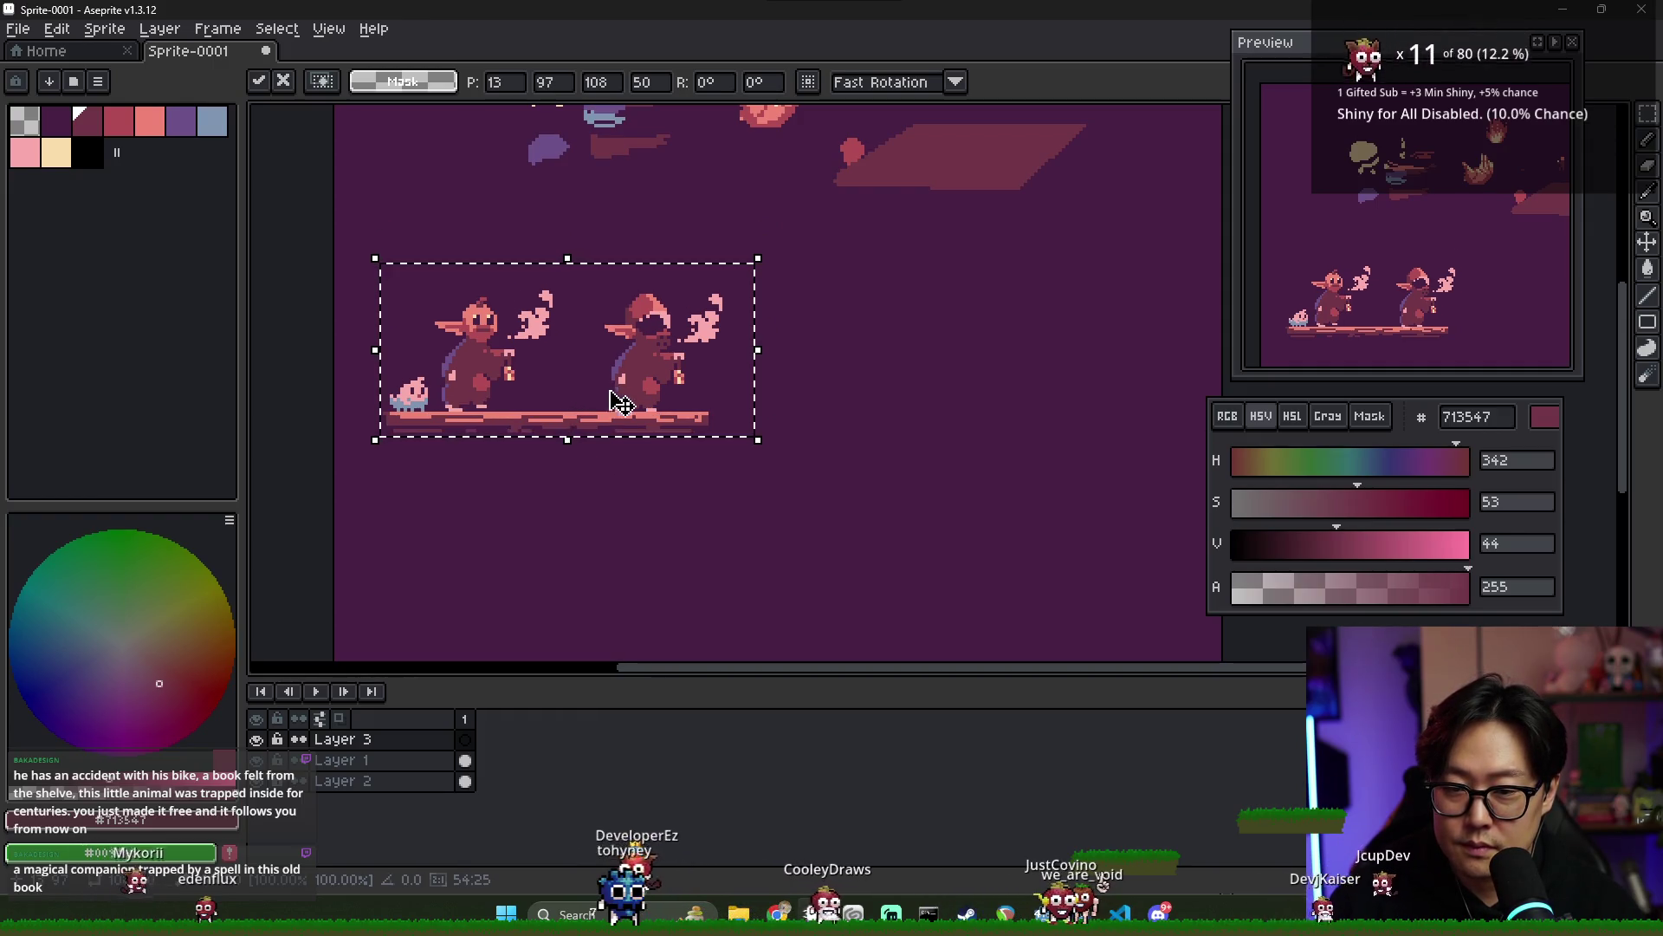
pyautogui.moveTo(638, 397); pyautogui.dragTo(646, 396)
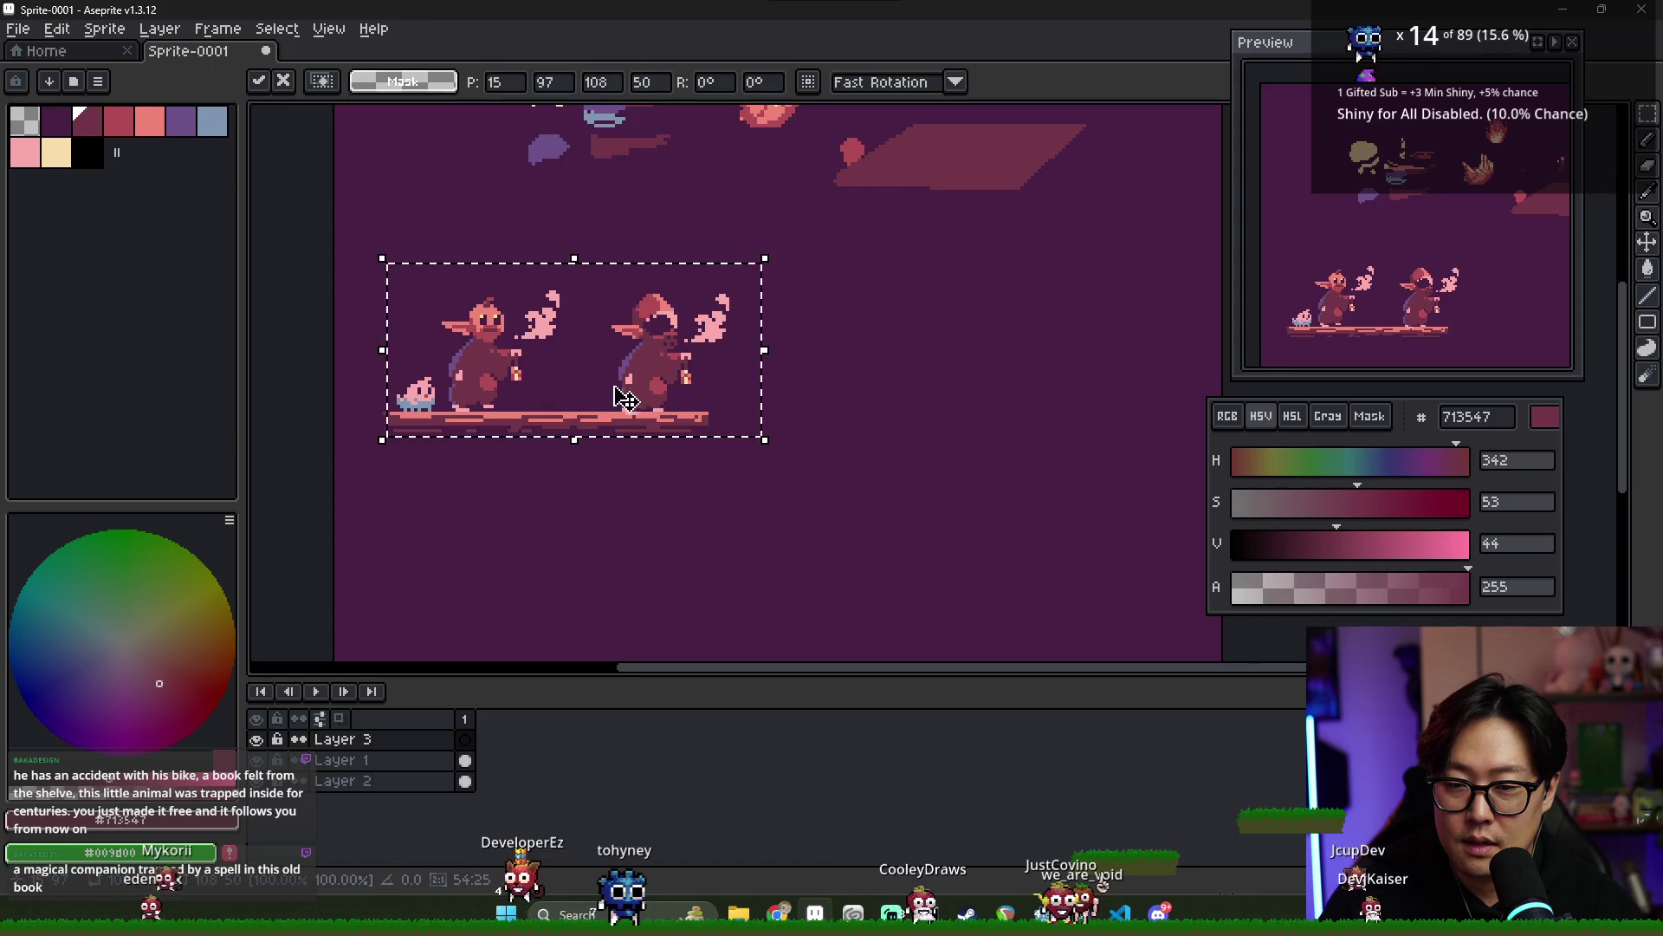
pyautogui.press('Return')
# - Select and then deselect the left goblin, and begin saving the sprite
pyautogui.moveTo(442, 288); pyautogui.dragTo(549, 423)
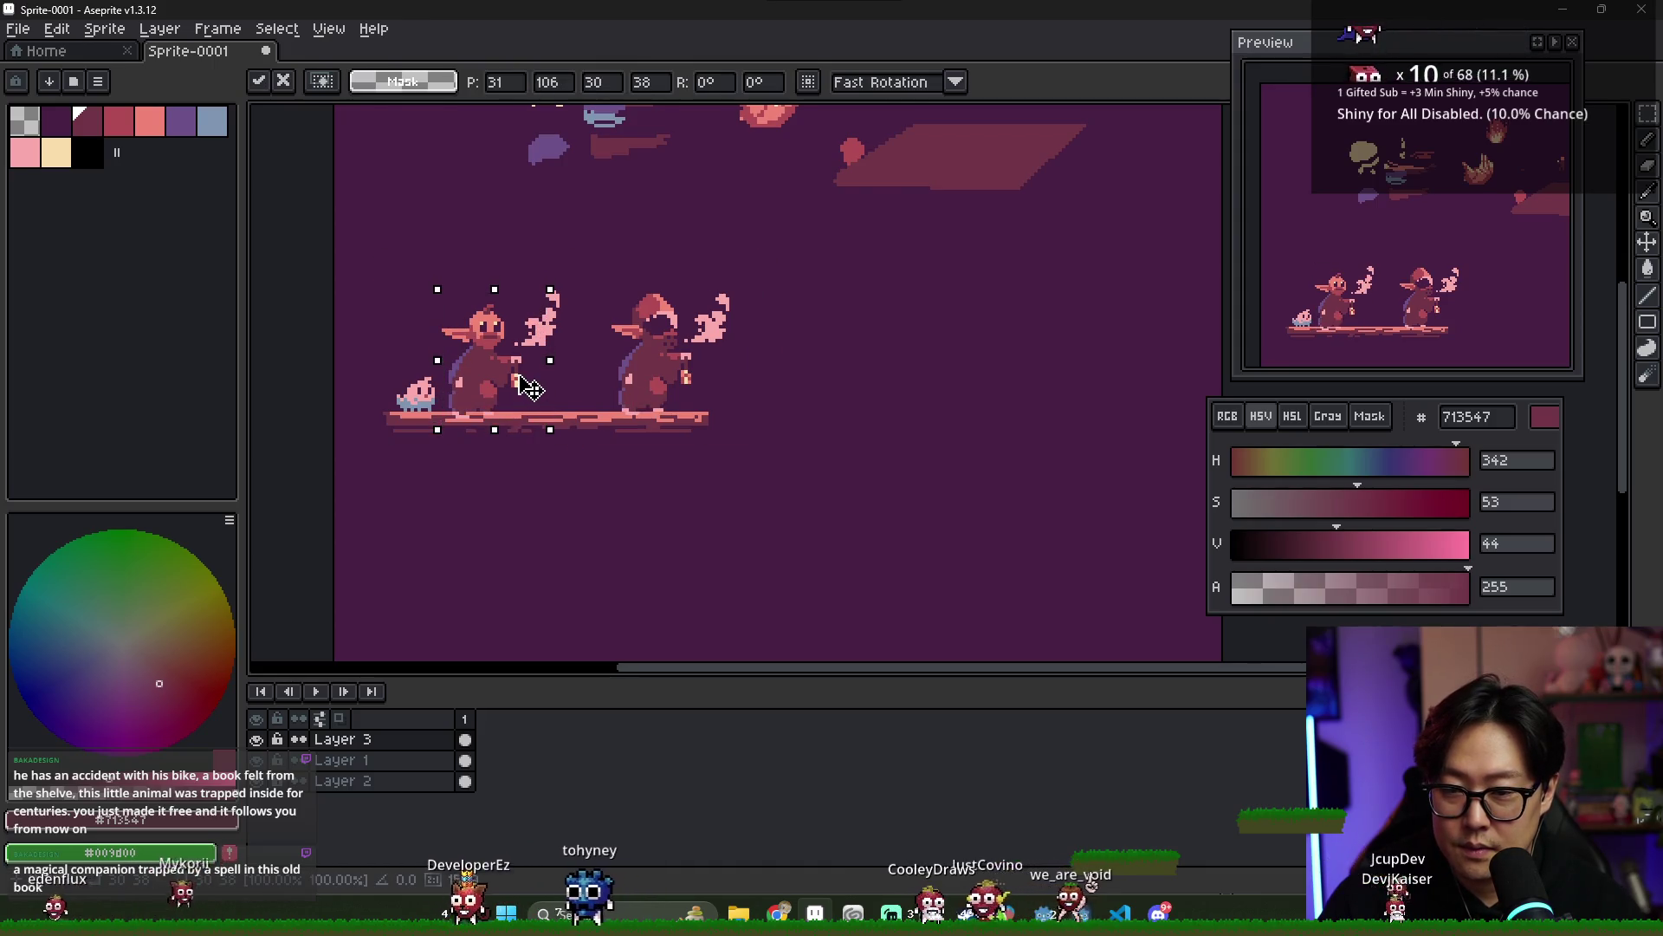
pyautogui.hotkey('ctrl', 'd')
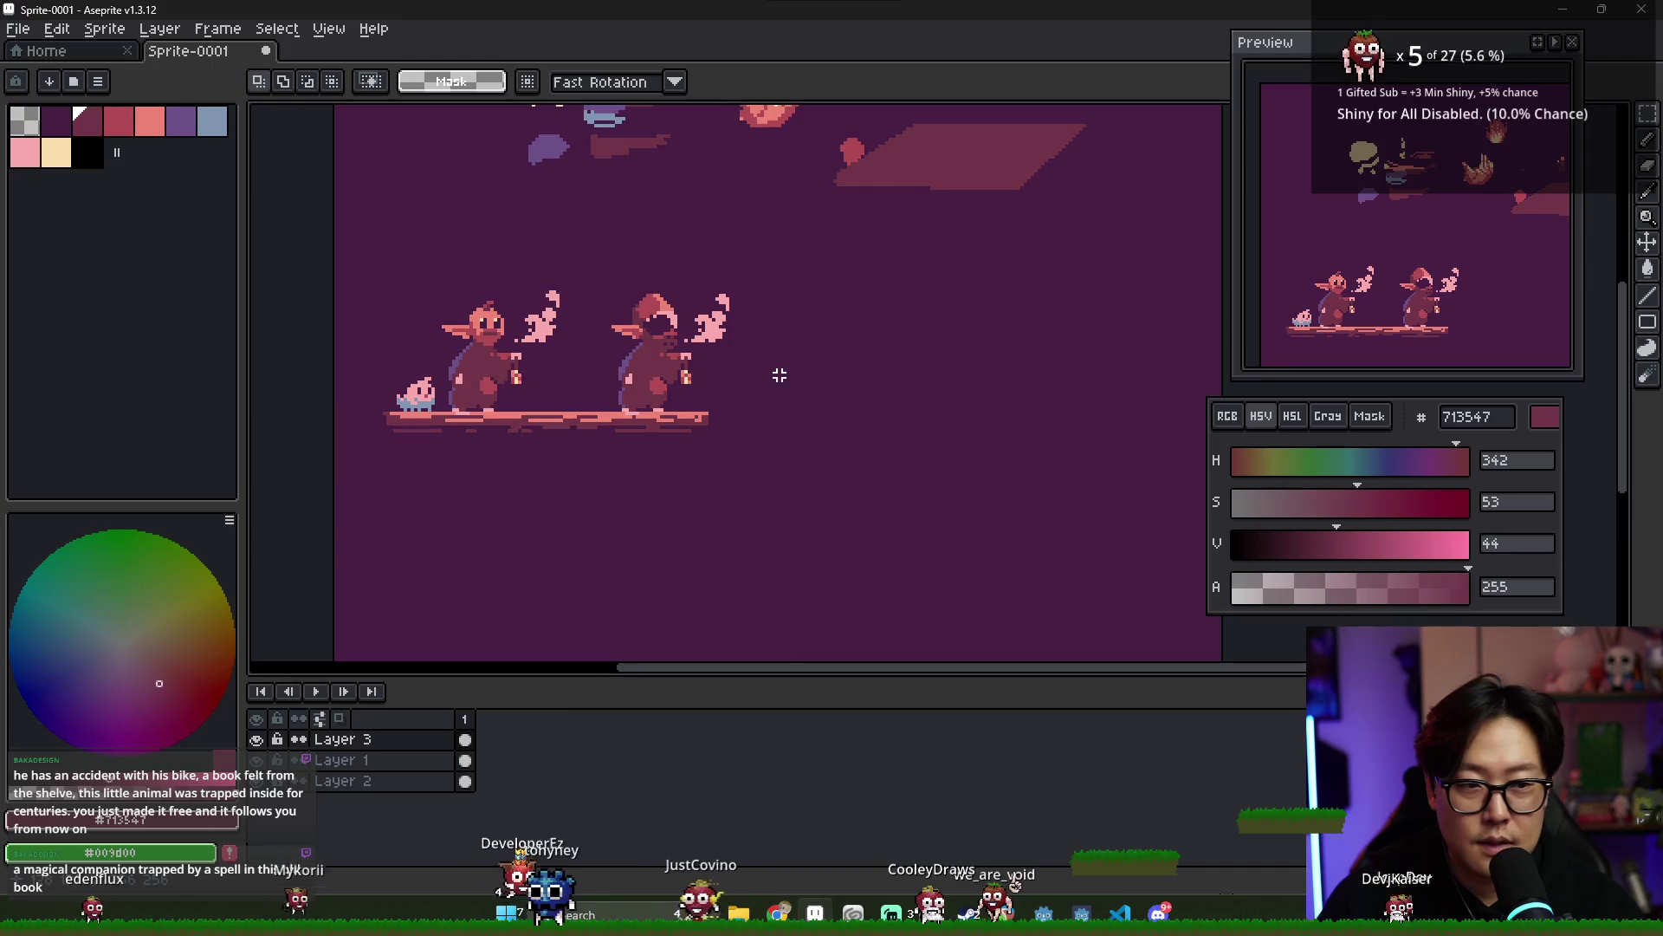
pyautogui.scroll(-2, 780, 374)
pyautogui.hotkey('ctrl', 's')
pyautogui.write('brainstorm_a')
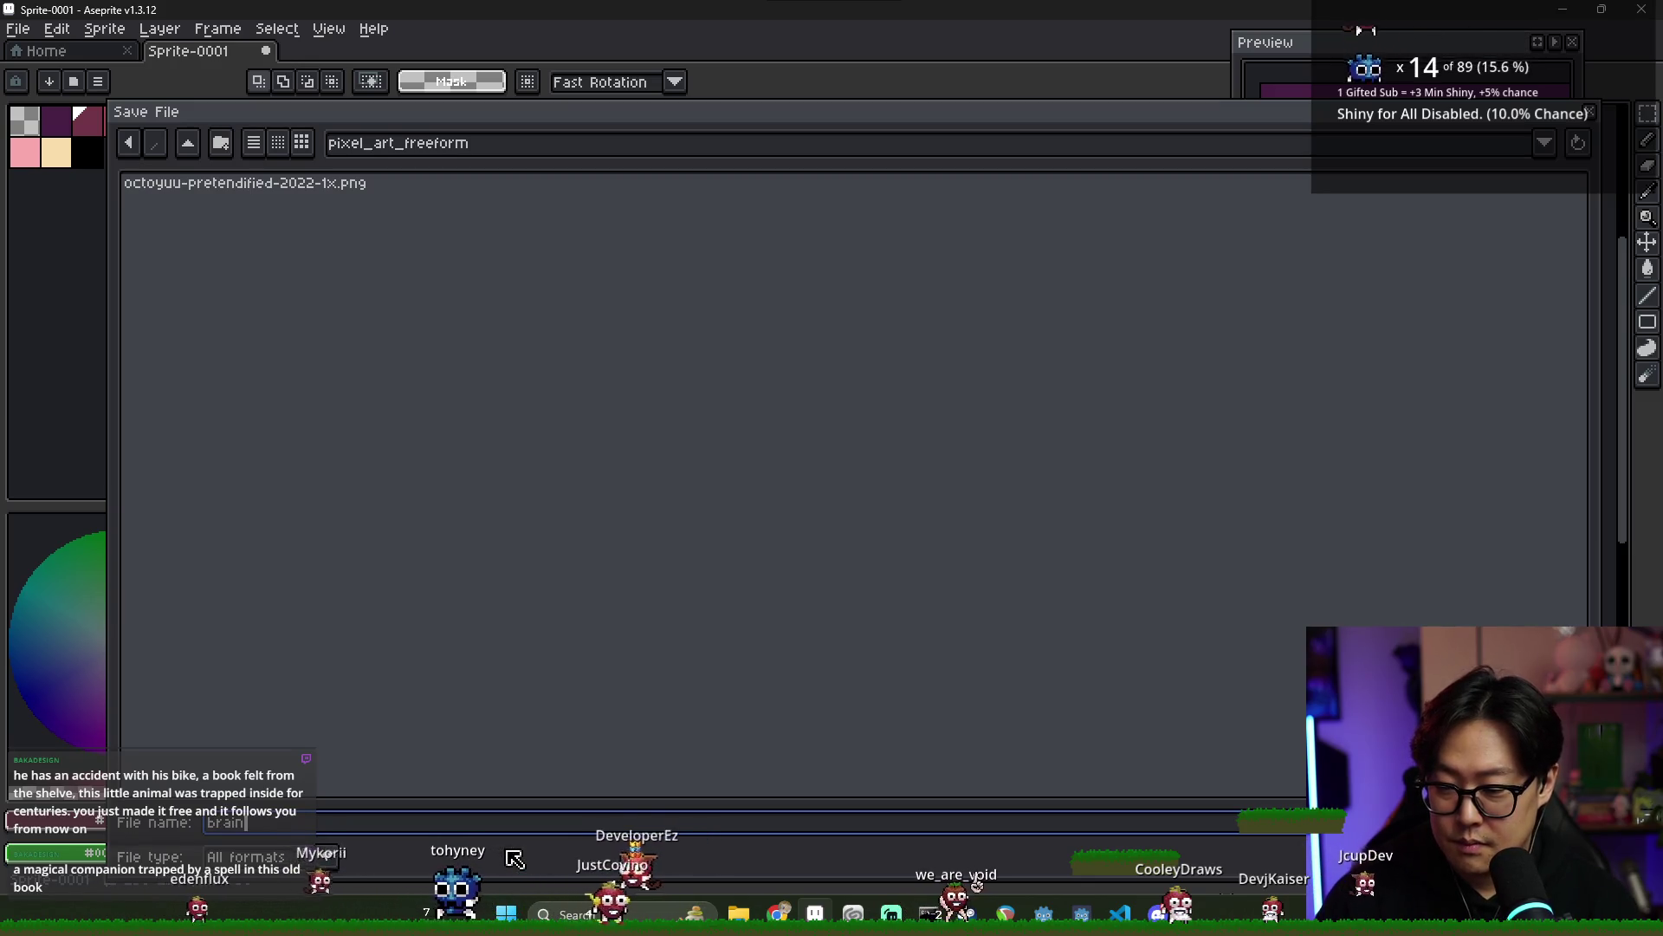
# - Finish the file name and save the sprite as brainstorm_art.aseprite
pyautogui.write('rt')
pyautogui.press('Return')
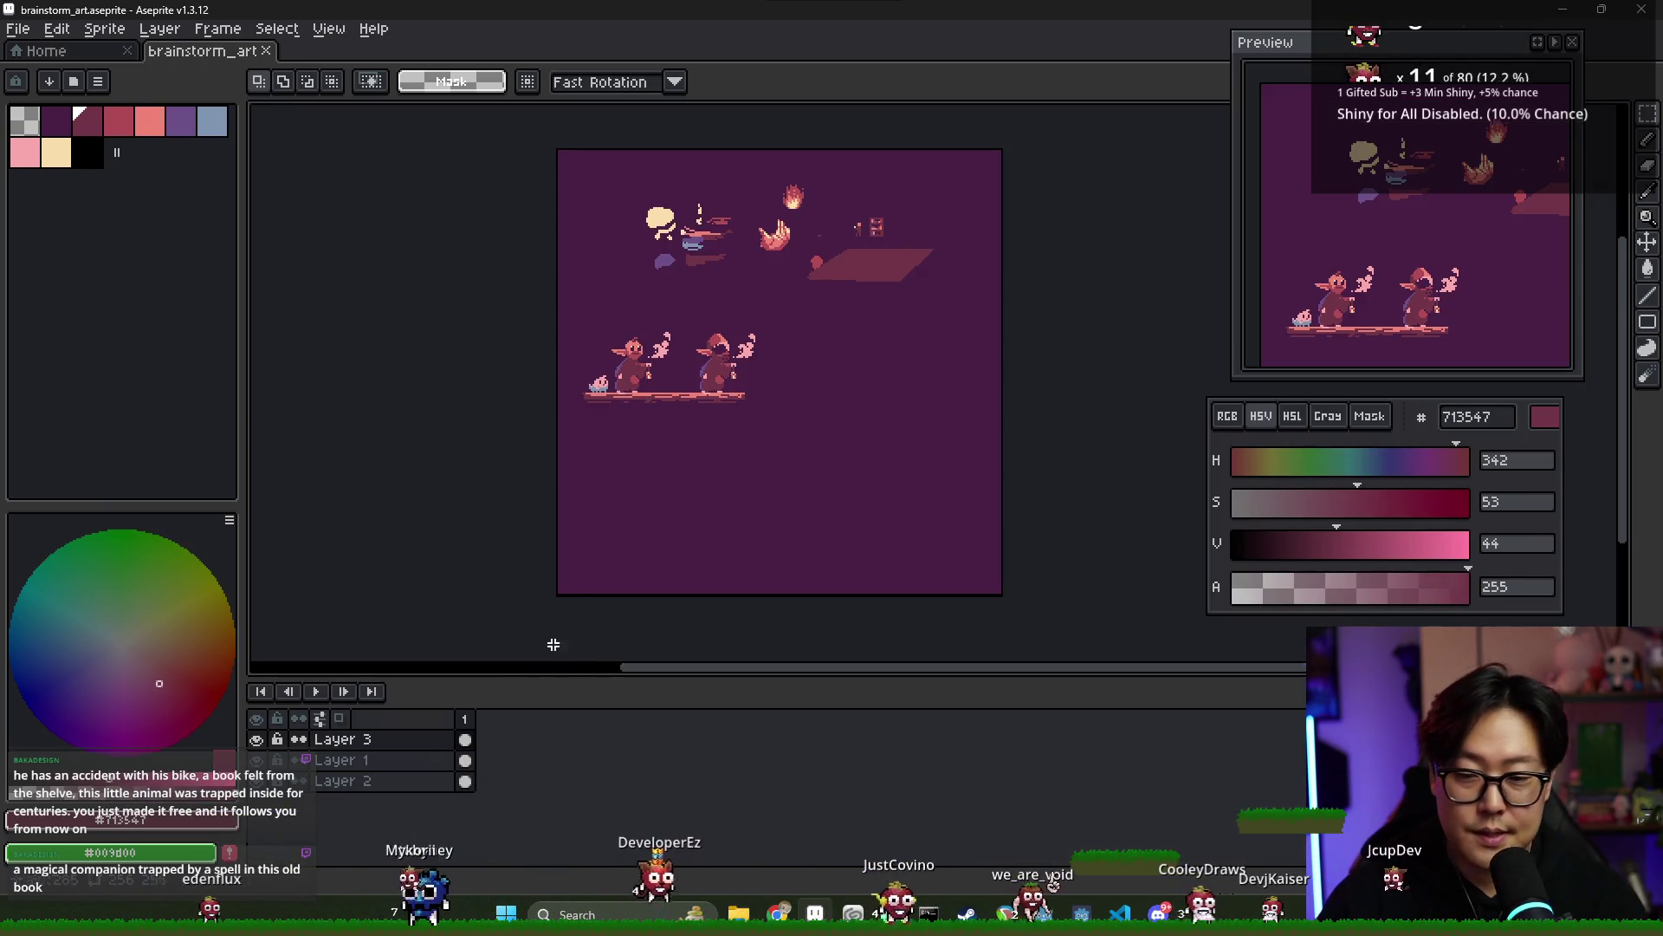
pyautogui.scroll(-1, 684, 397)
pyautogui.moveTo(746, 464); pyautogui.dragTo(738, 483)
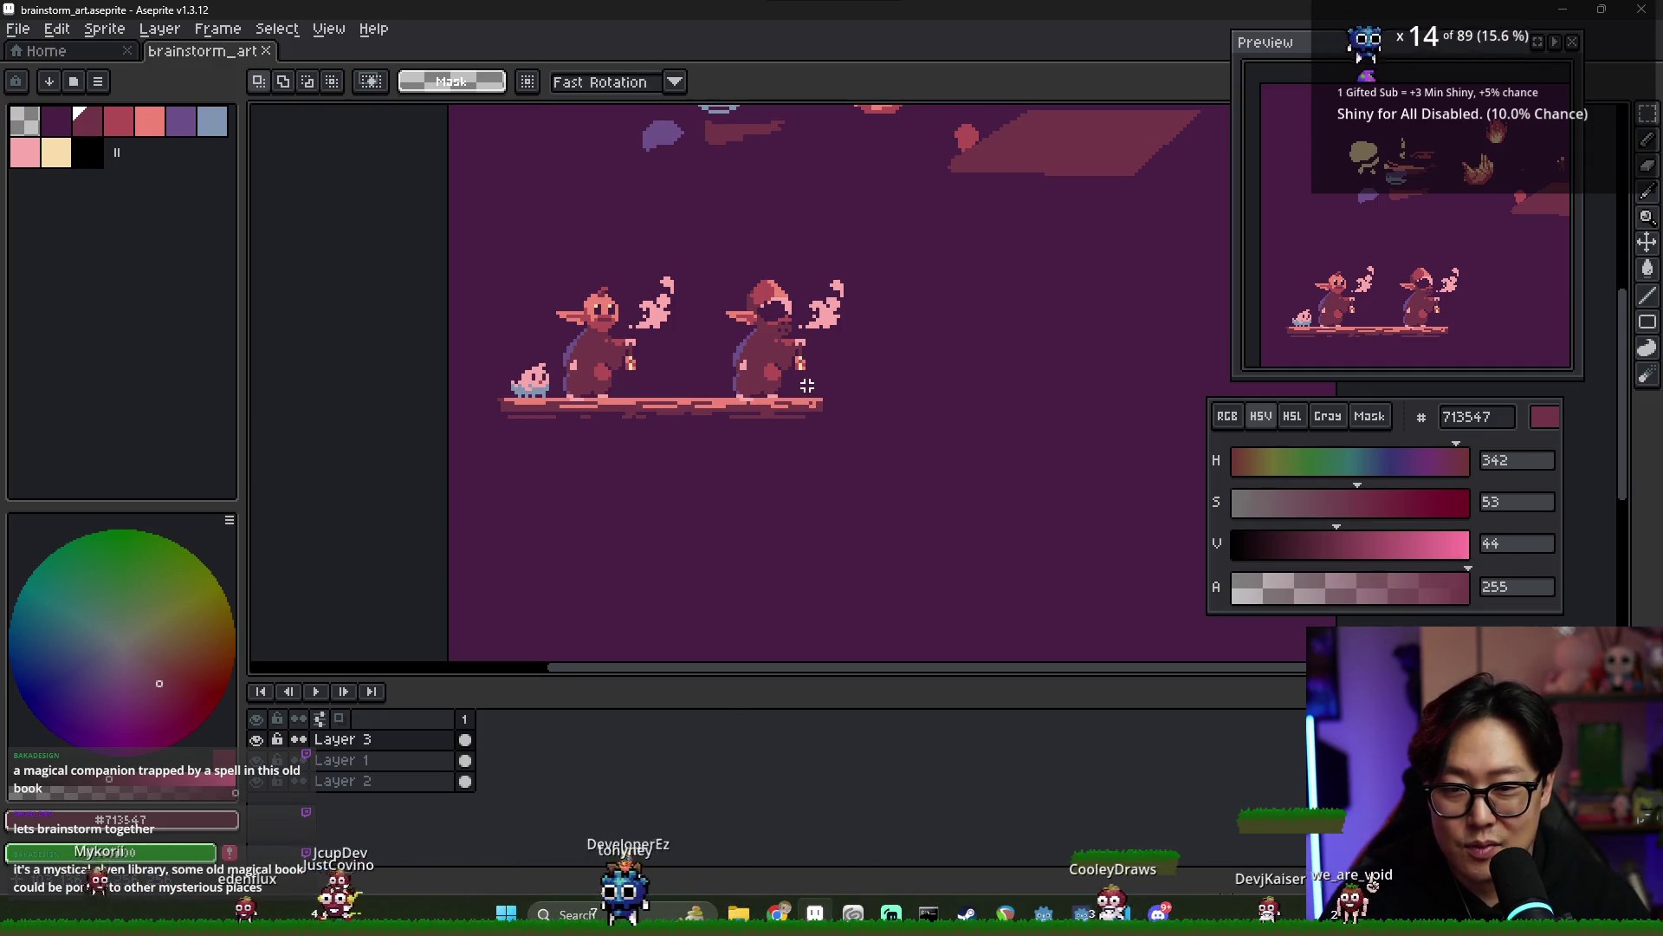
pyautogui.scroll(2, 807, 389)
pyautogui.scroll(-1, 815, 368)
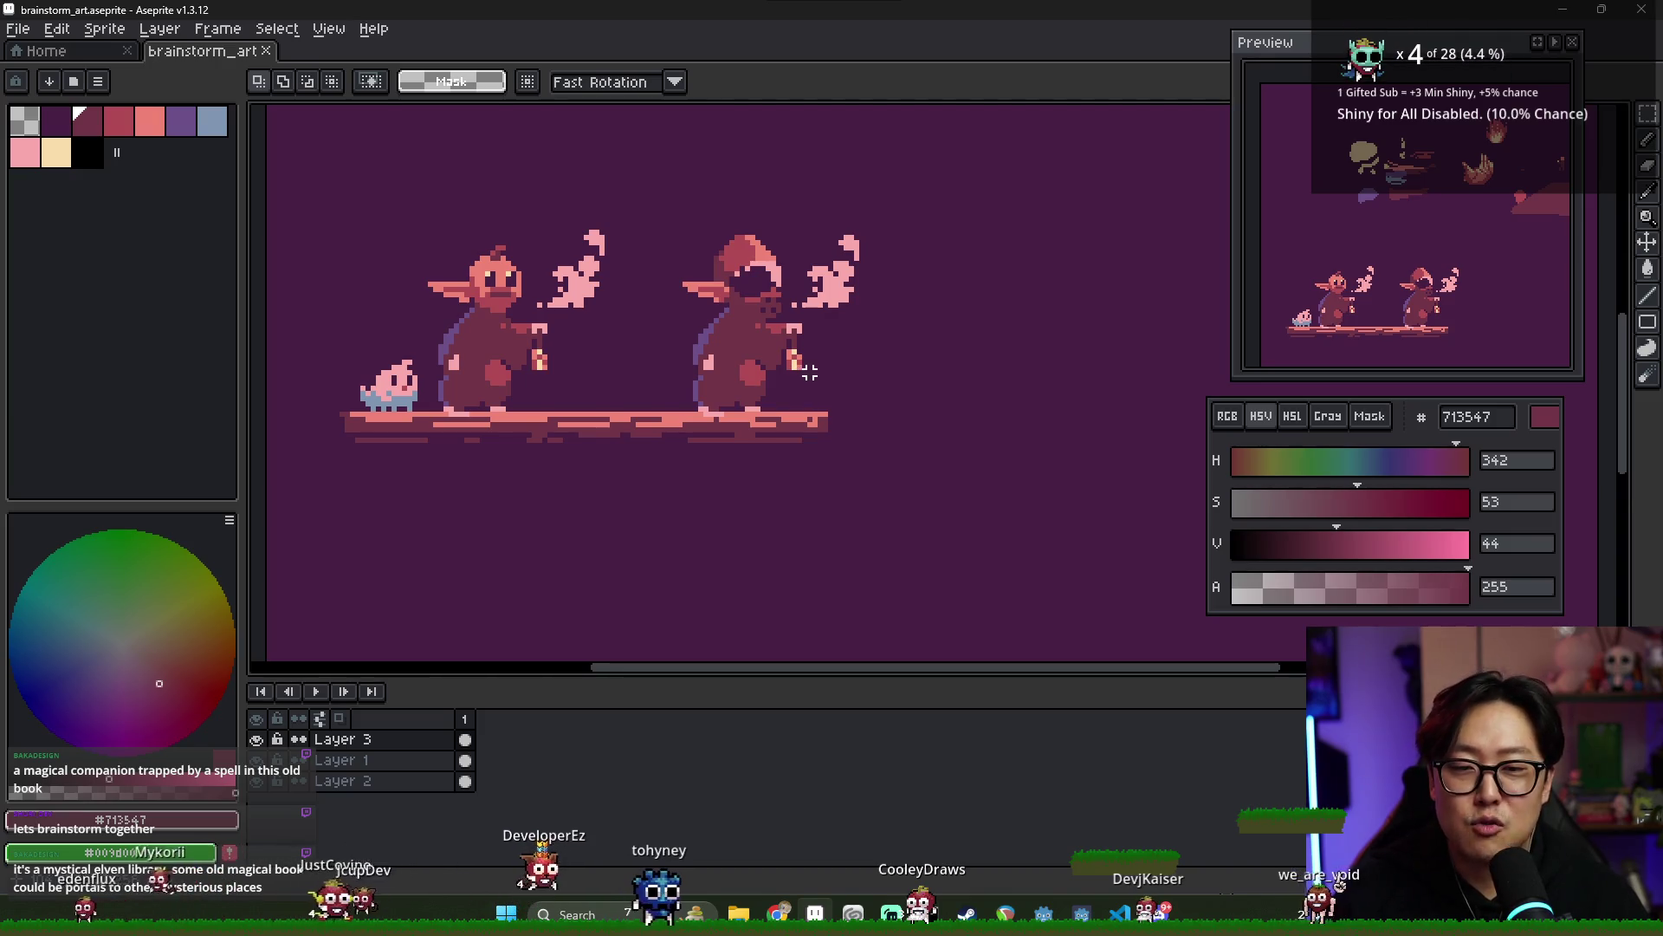
pyautogui.scroll(-1, 799, 372)
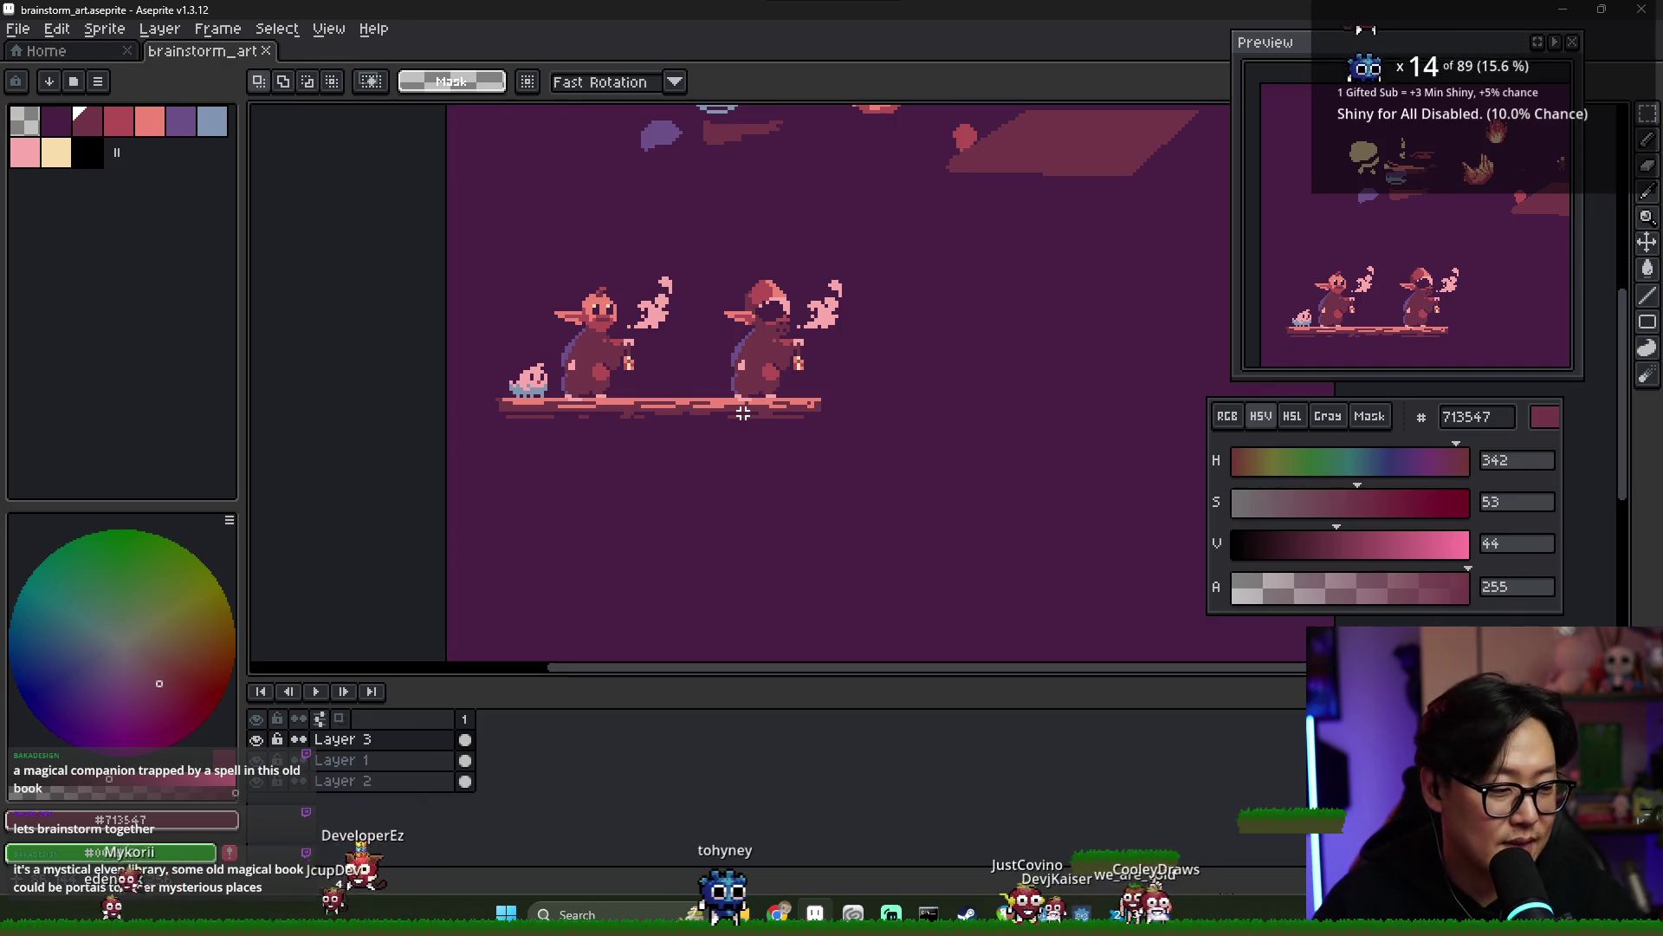
pyautogui.scroll(-1, 611, 381)
pyautogui.scroll(3, 615, 386)
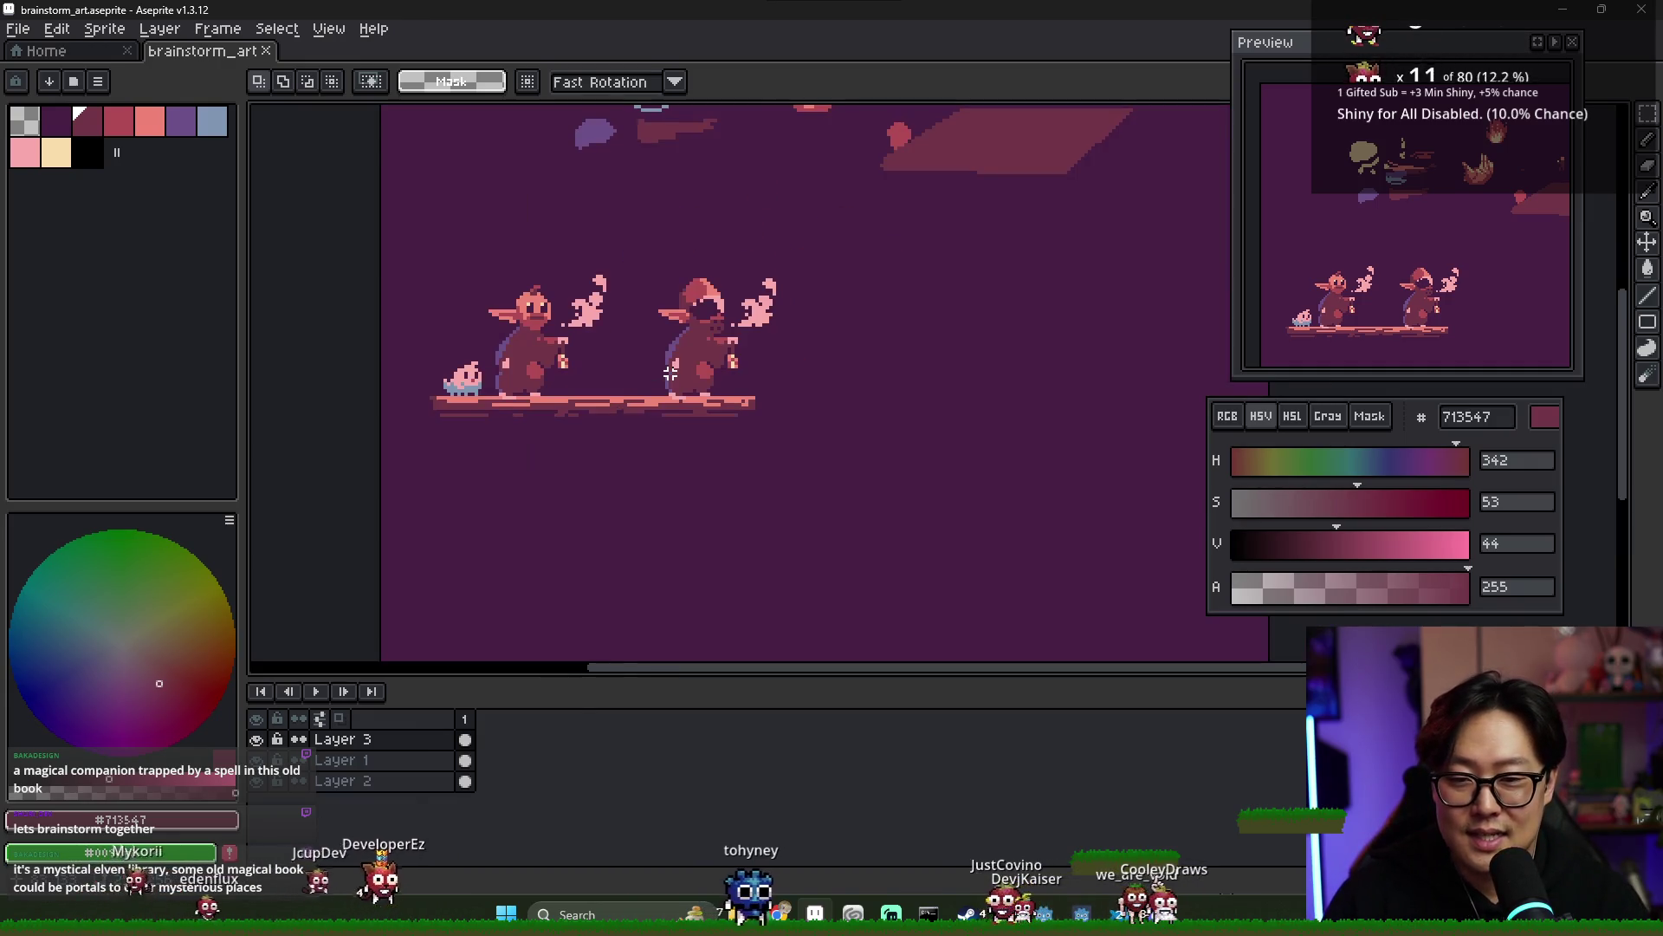
pyautogui.scroll(-1, 659, 430)
pyautogui.scroll(-2, 662, 425)
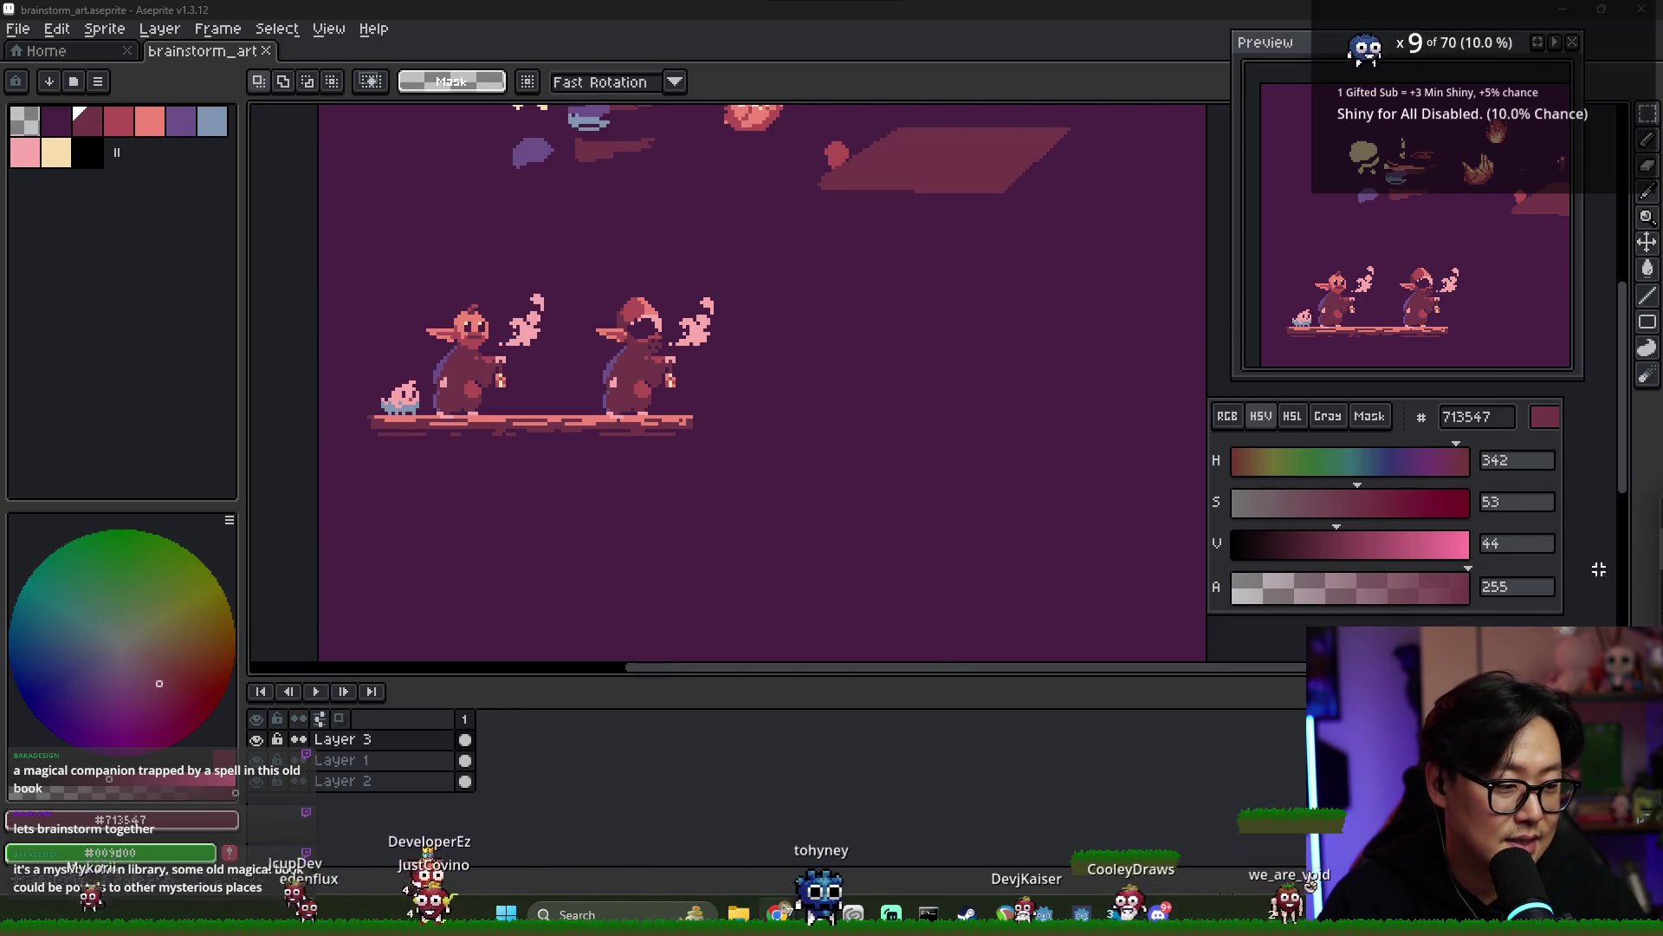
pyautogui.scroll(2, 601, 424)
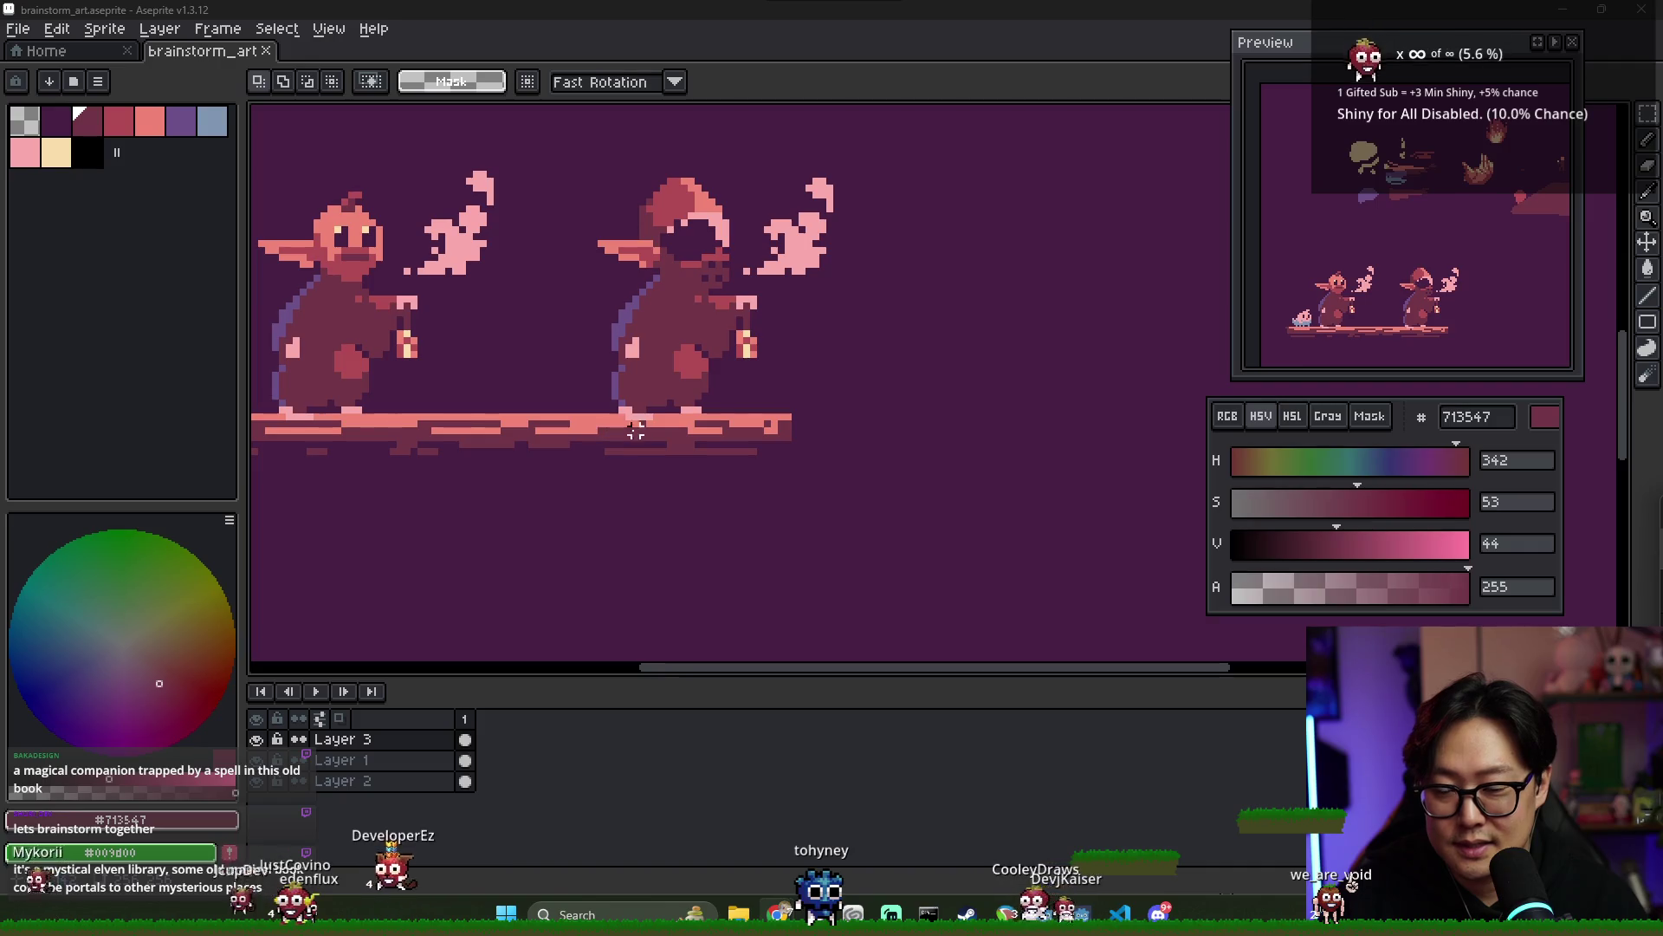
pyautogui.press('i')
pyautogui.click(591, 419)
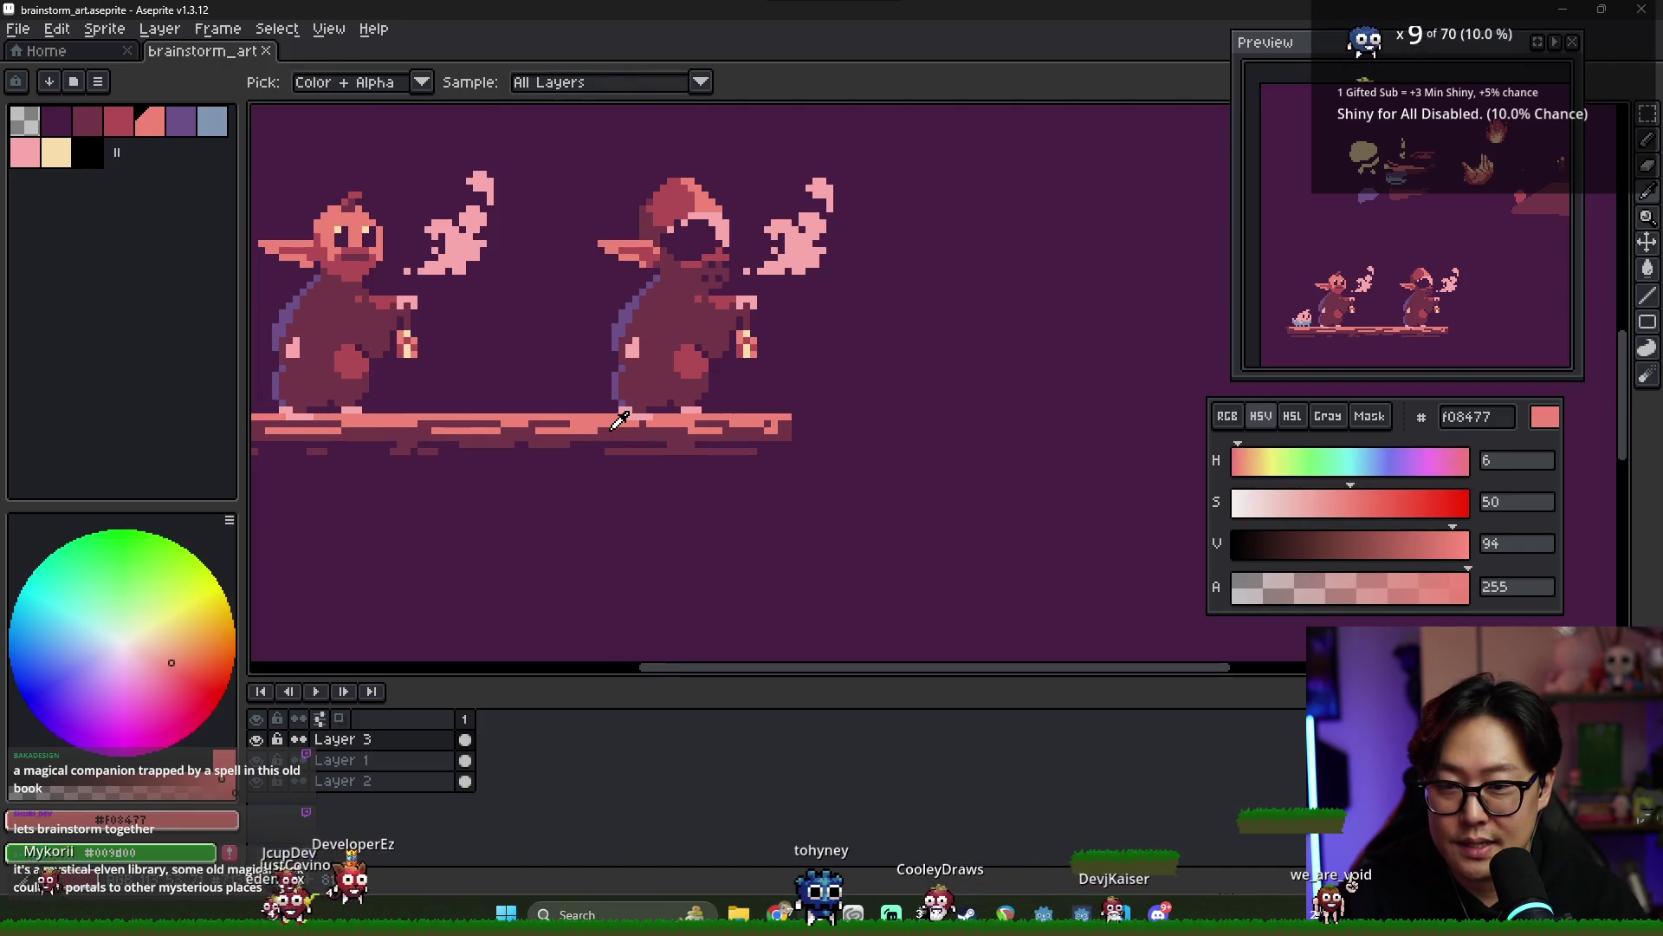
pyautogui.press('b')
pyautogui.scroll(1, 921, 397)
pyautogui.scroll(-3, 672, 450)
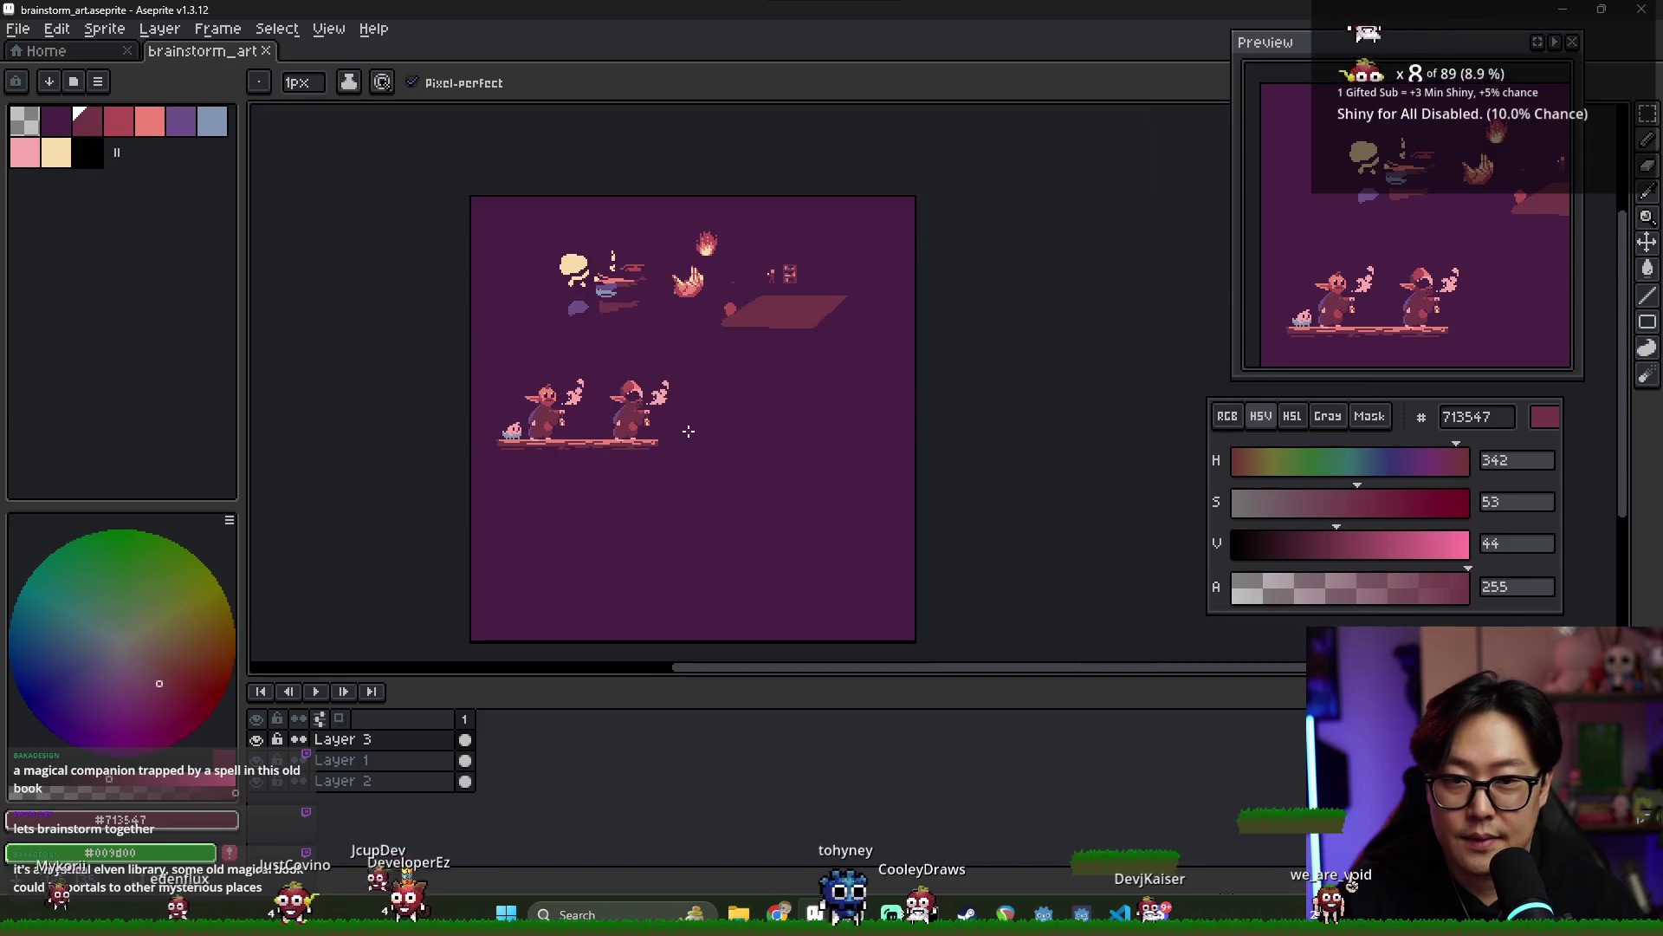
pyautogui.scroll(2, 689, 431)
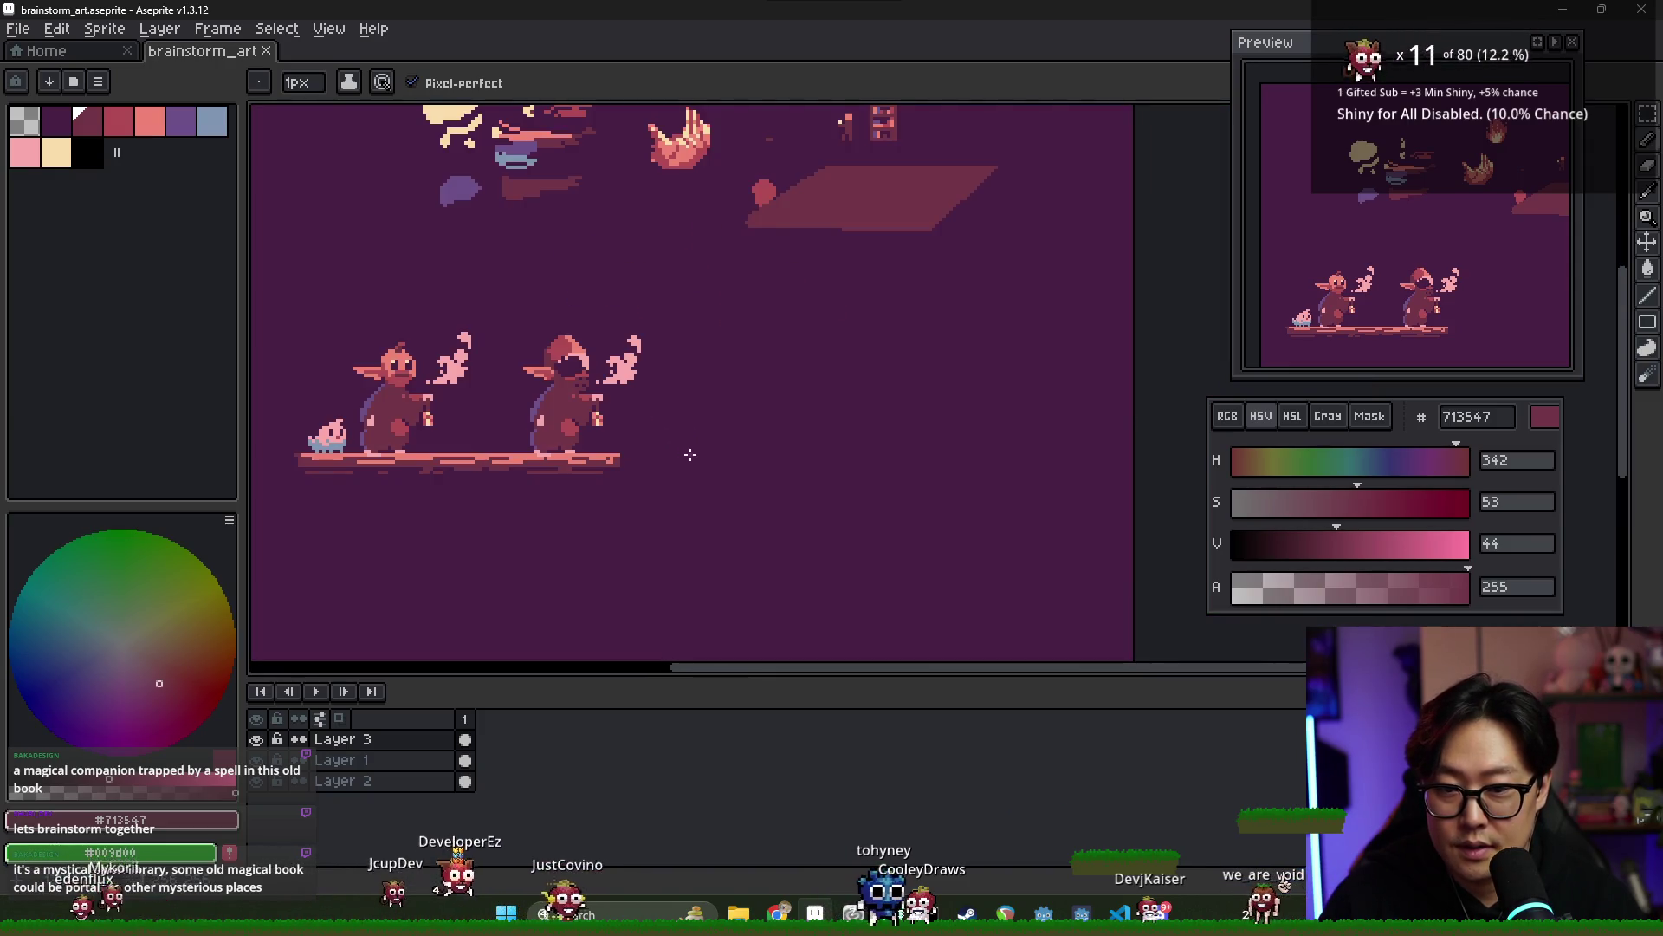
pyautogui.moveTo(688, 447); pyautogui.dragTo(687, 278)
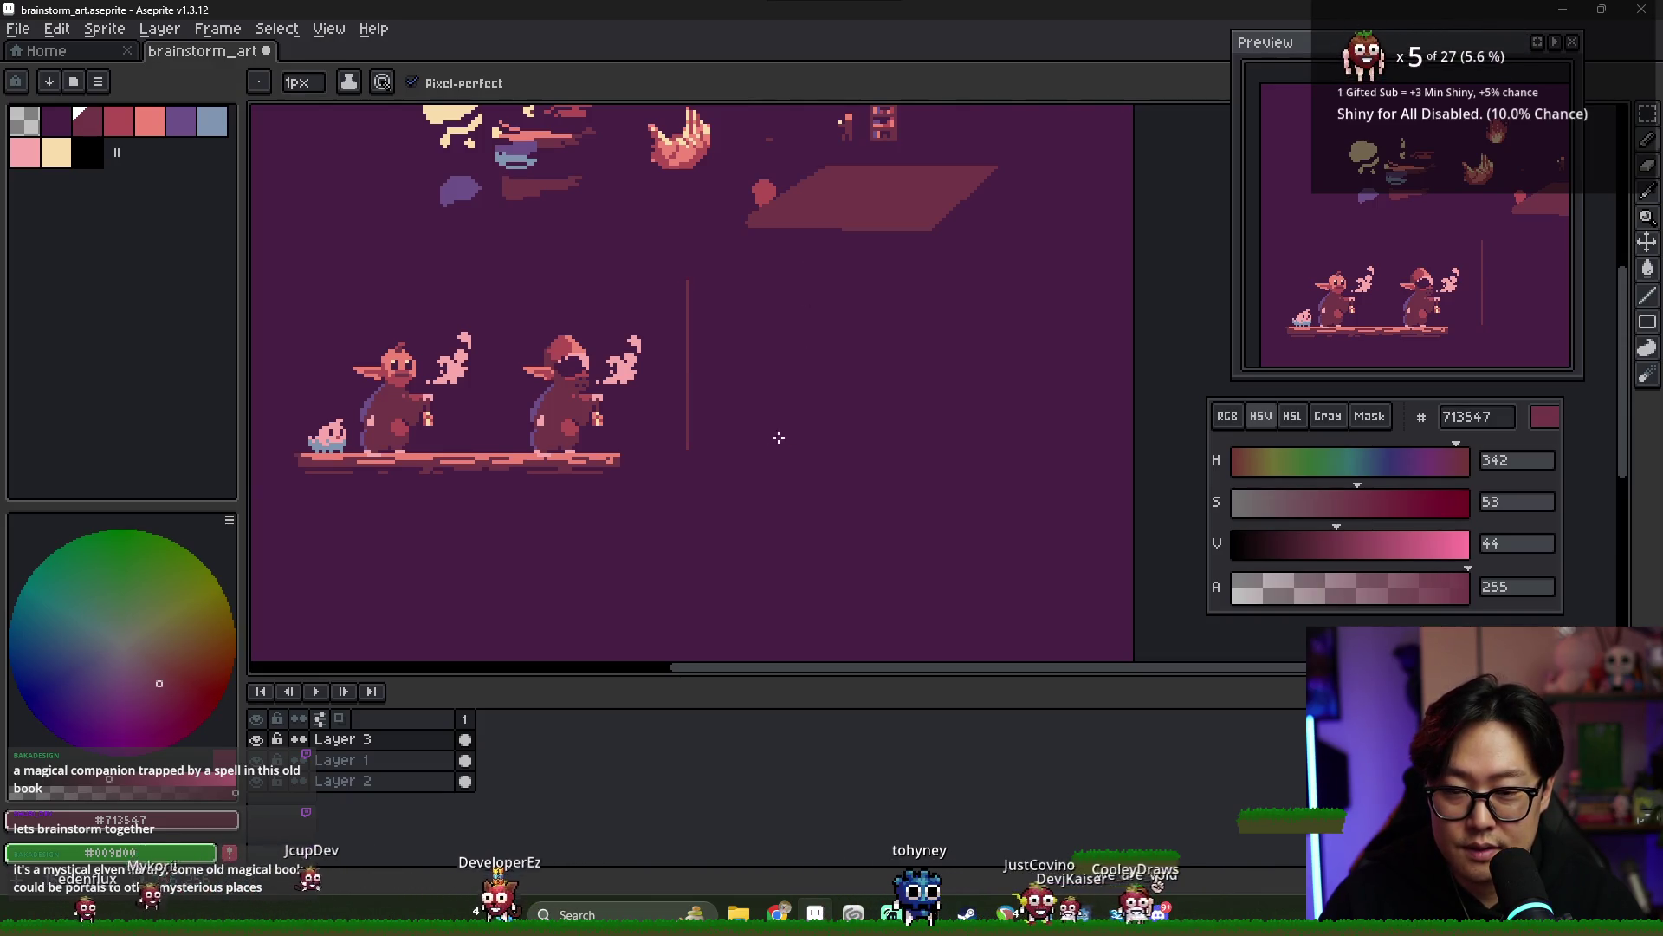
# - Zoom around the ledge area and make Layer 3 the active layer again
pyautogui.scroll(1, 684, 435)
pyautogui.scroll(-2, 684, 435)
pyautogui.scroll(2, 684, 435)
pyautogui.scroll(-1, 687, 424)
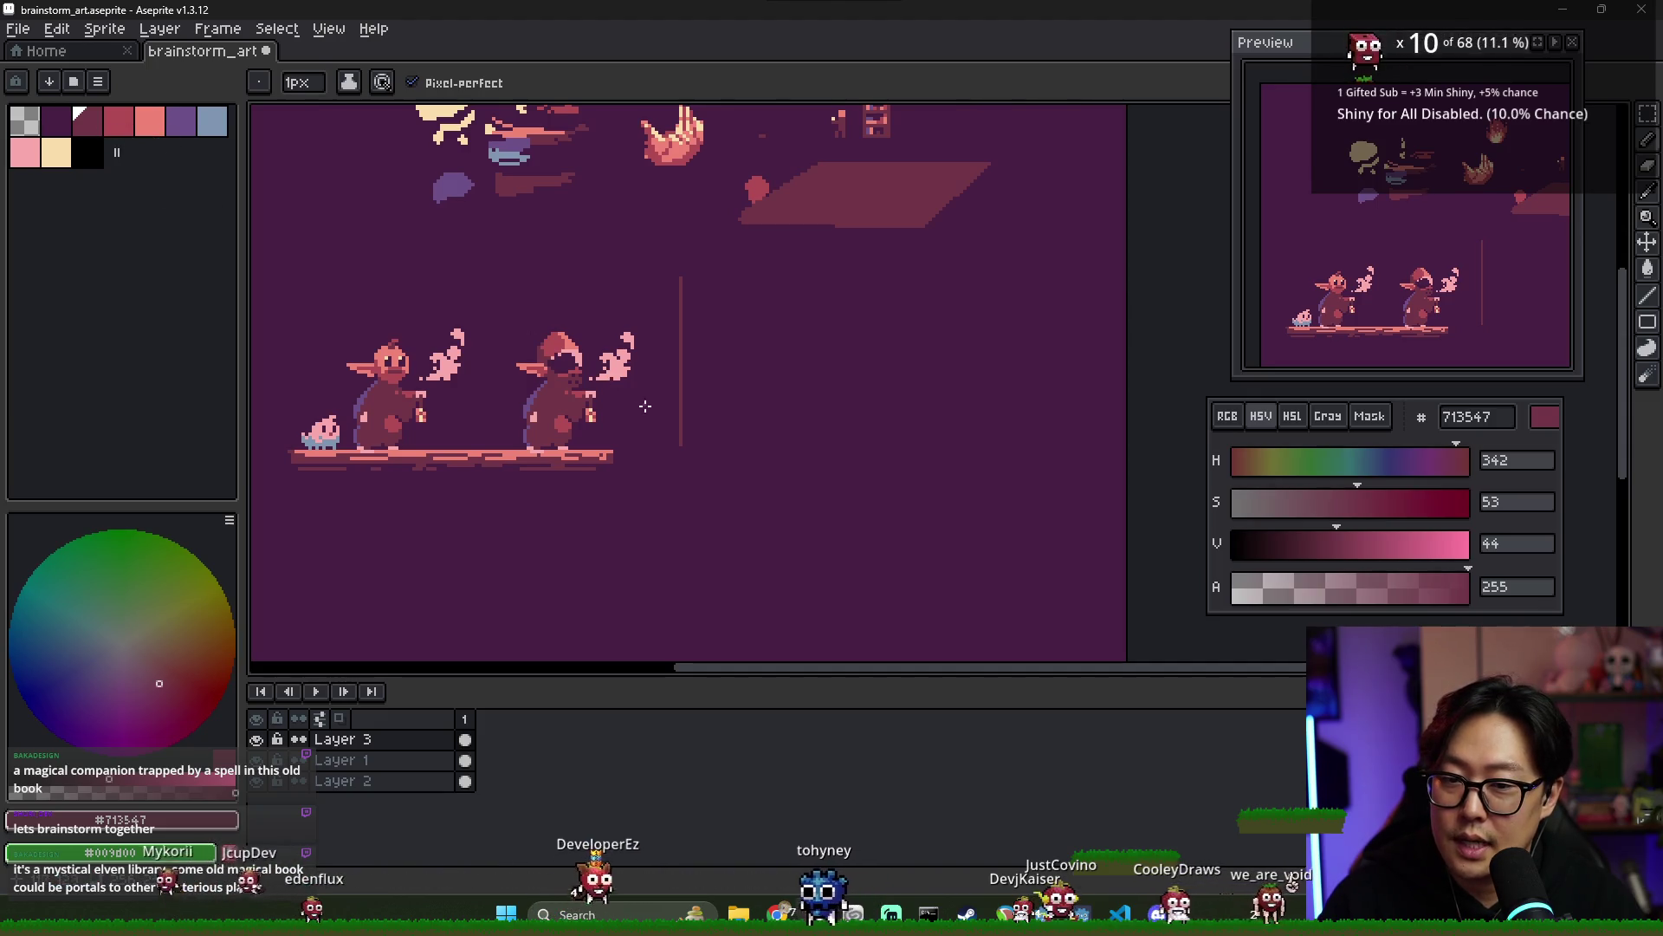
pyautogui.scroll(2, 685, 397)
pyautogui.scroll(-4, 672, 398)
pyautogui.scroll(3, 639, 409)
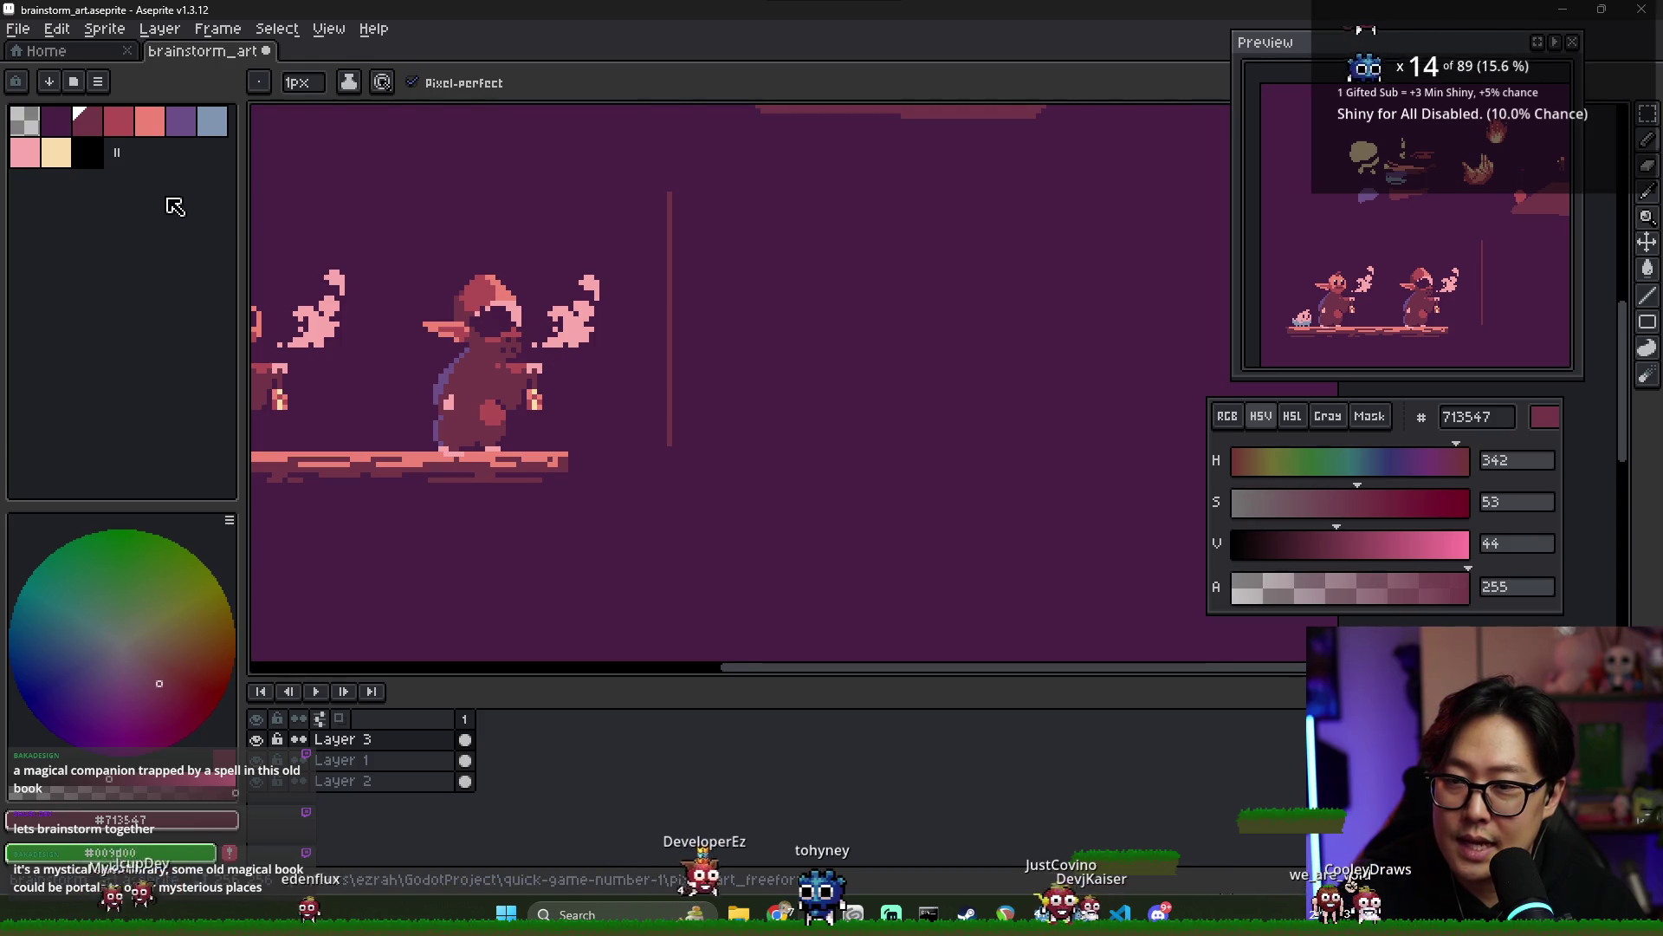
pyautogui.scroll(-3, 538, 299)
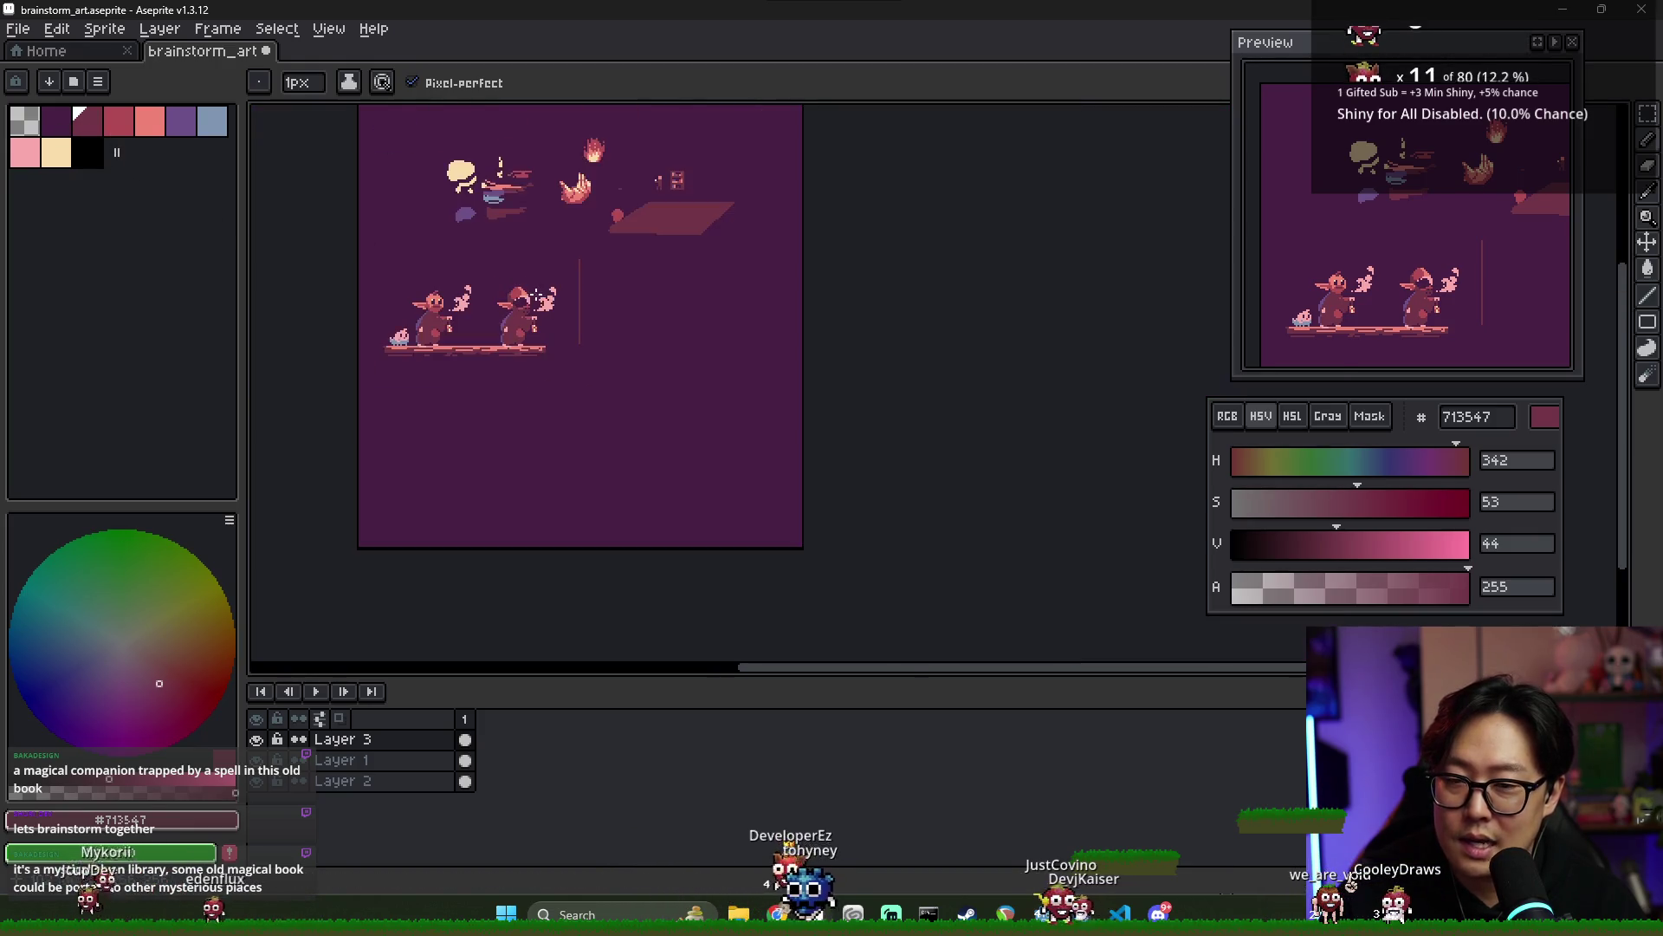
pyautogui.scroll(4, 538, 299)
pyautogui.scroll(-2, 699, 340)
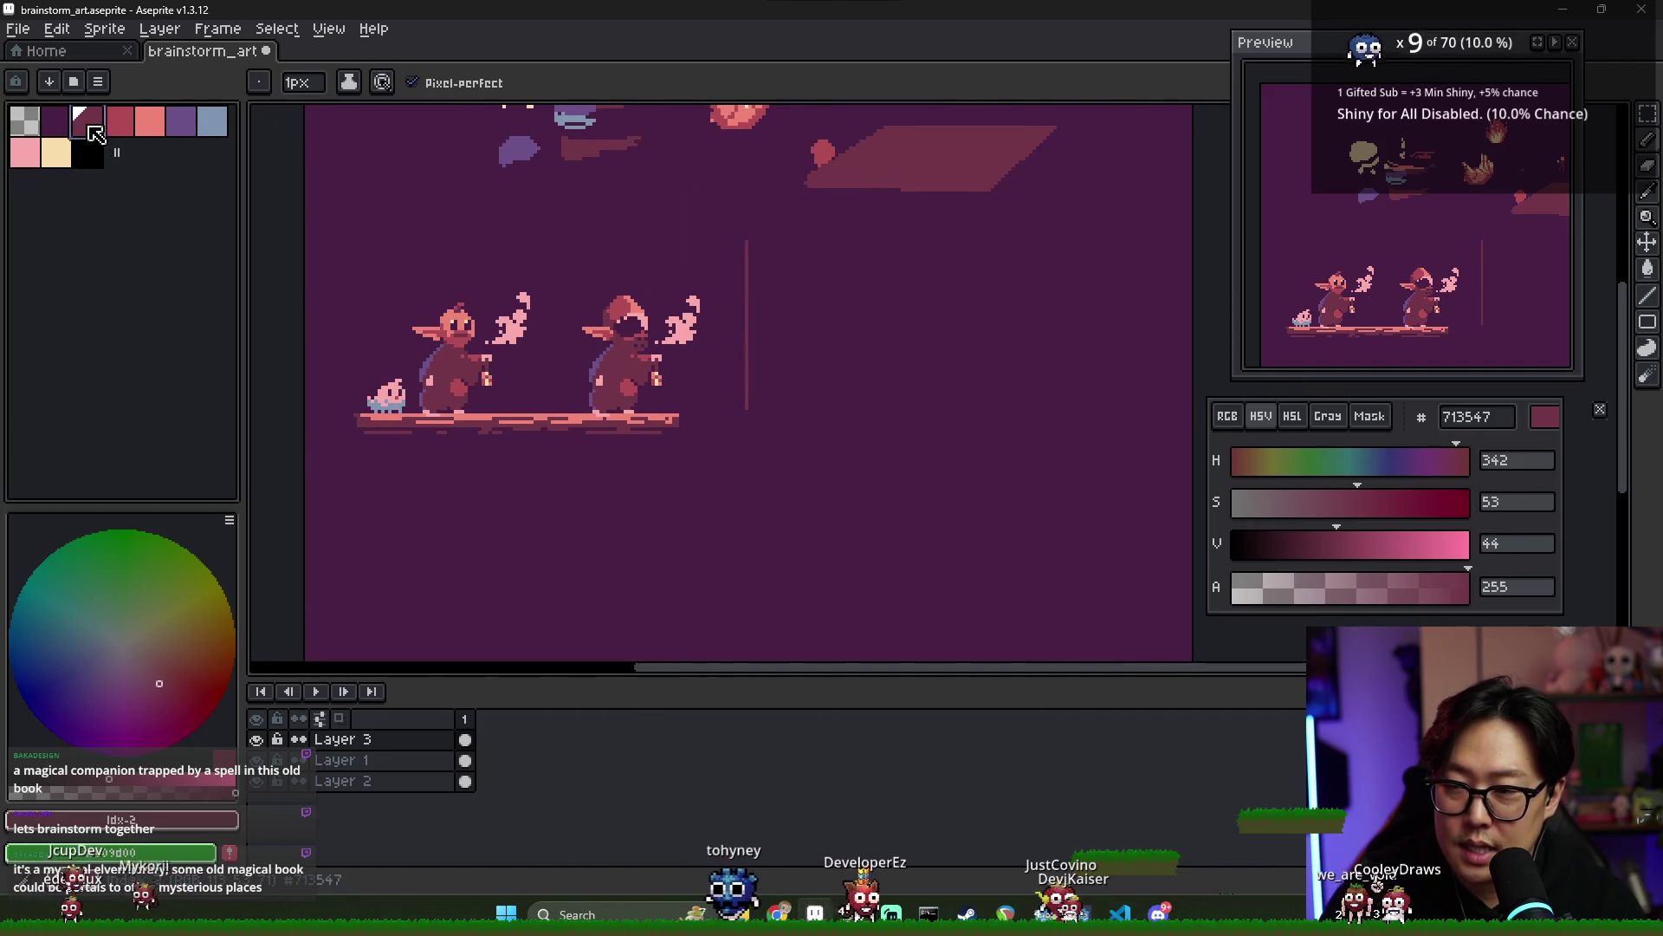
pyautogui.hotkey('alt', 'Down')
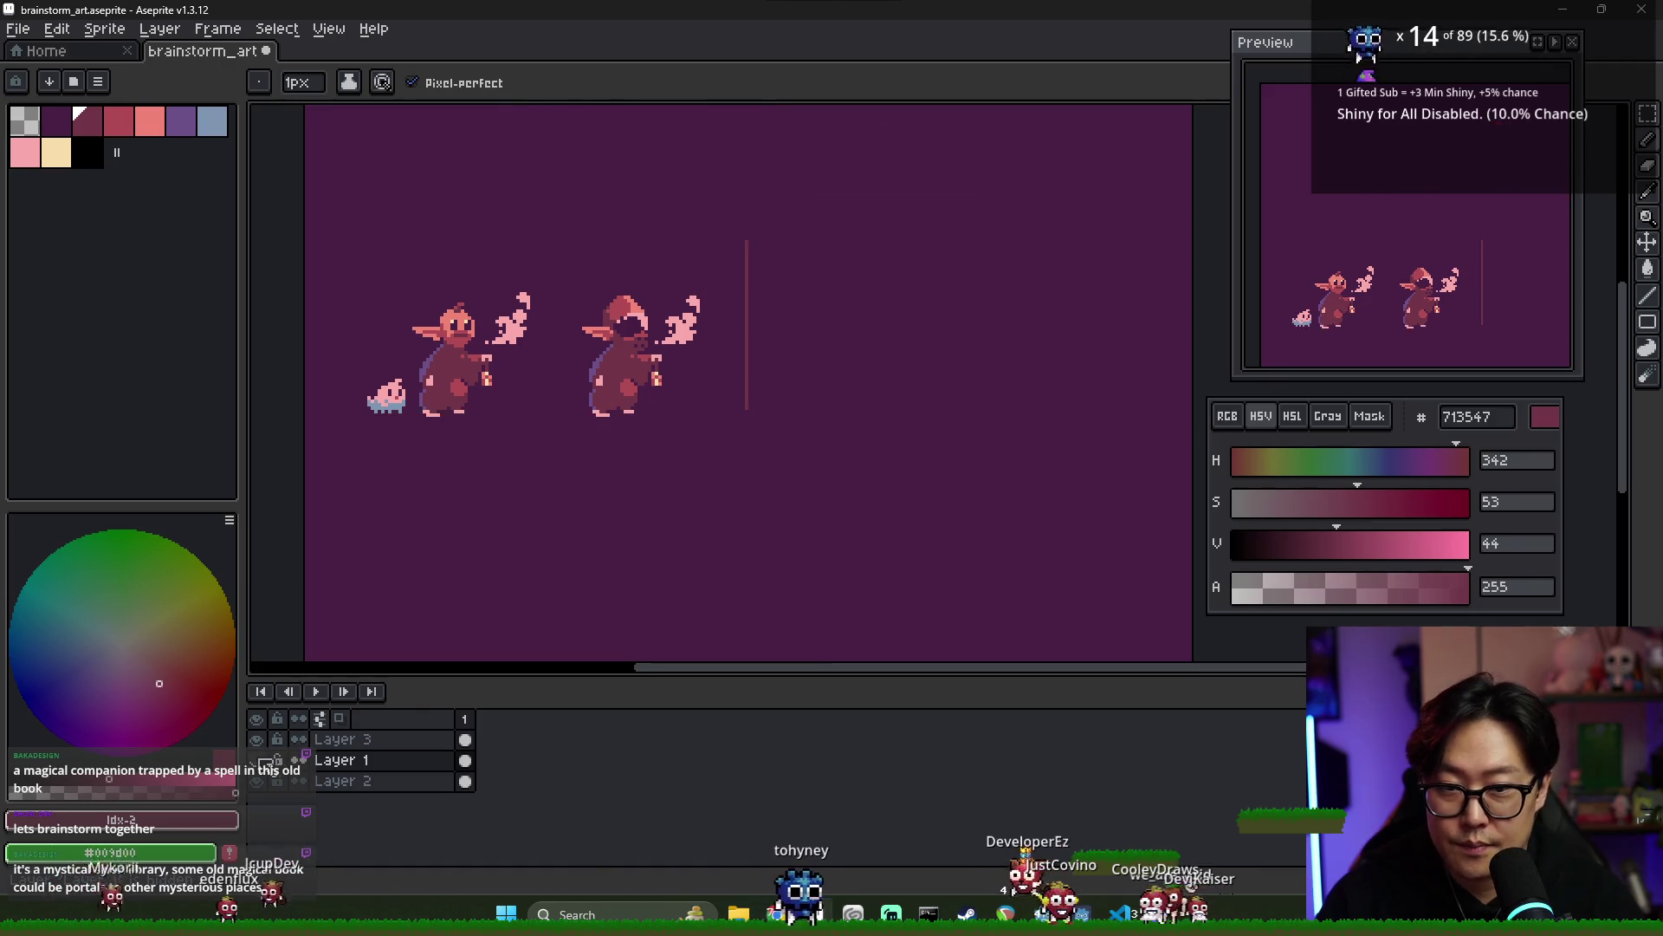
pyautogui.click(465, 742)
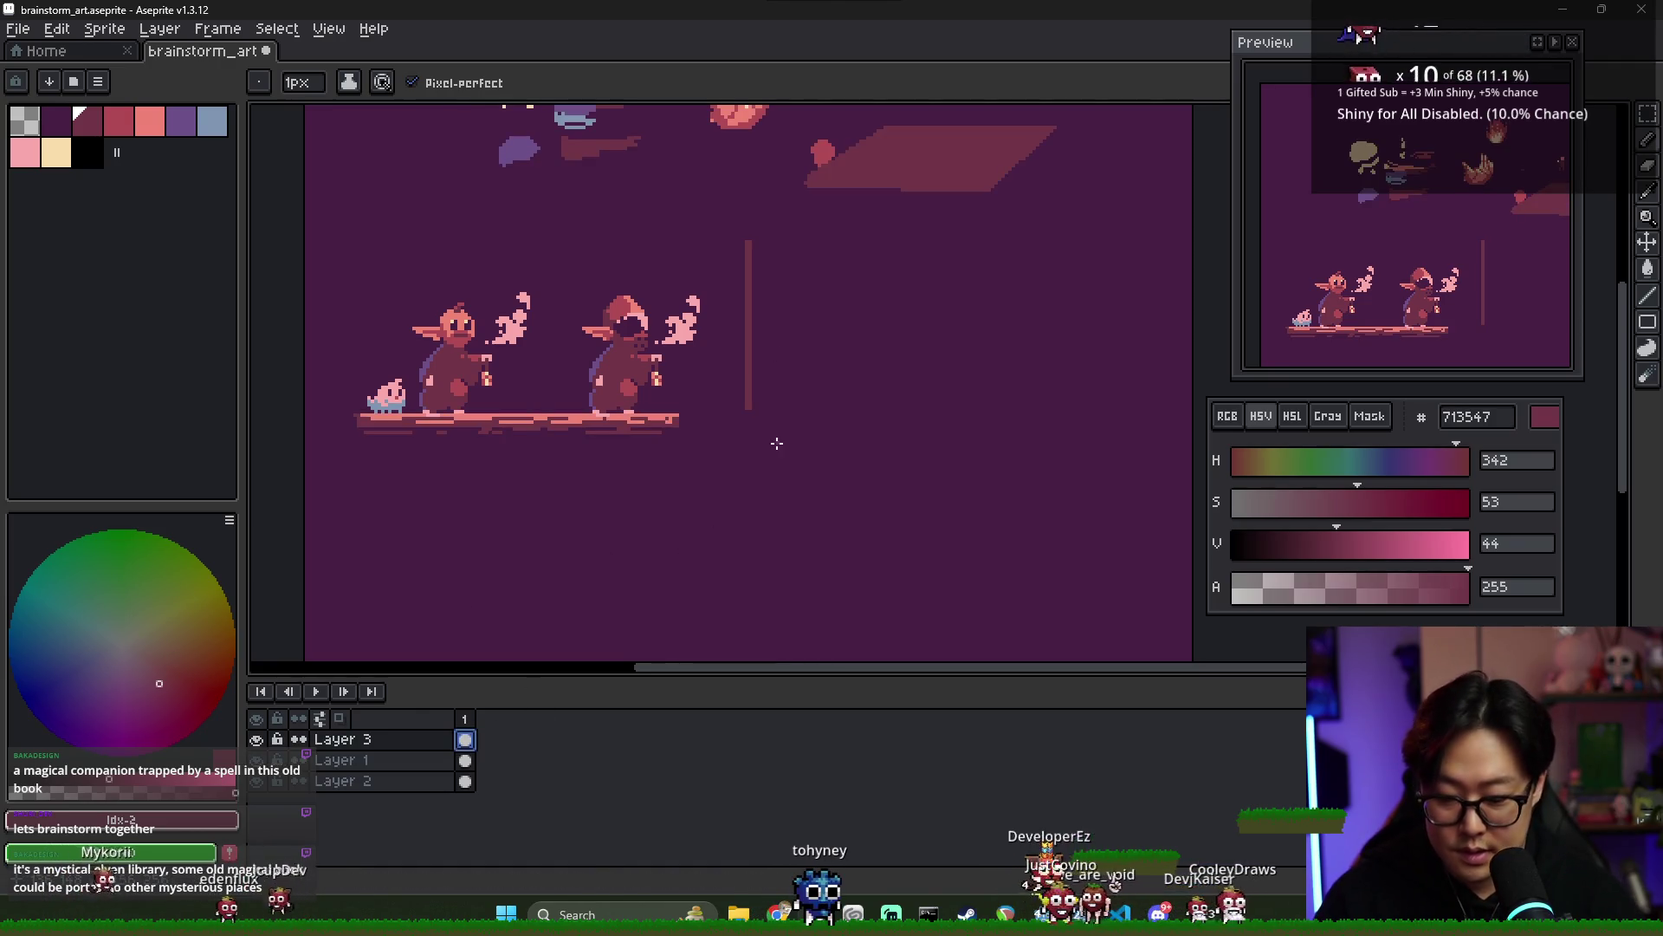
# - Select the area around the vertical line and switch to the Pencil on Layer 1
pyautogui.press('m')
pyautogui.moveTo(733, 220); pyautogui.dragTo(804, 490)
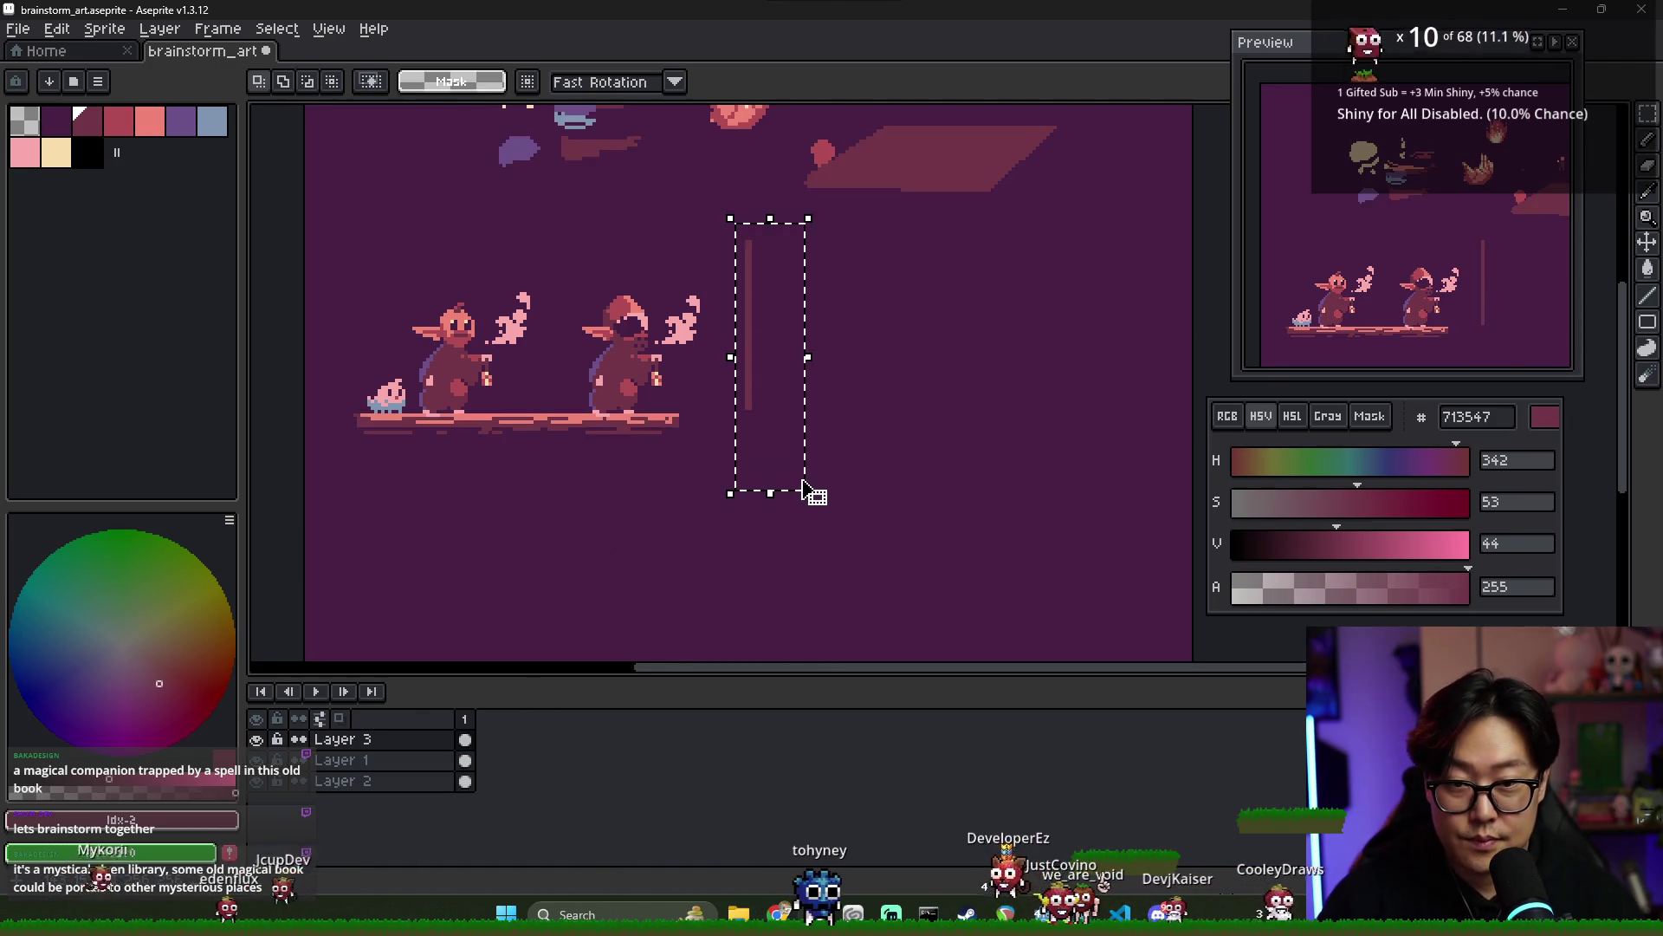
pyautogui.click(465, 760)
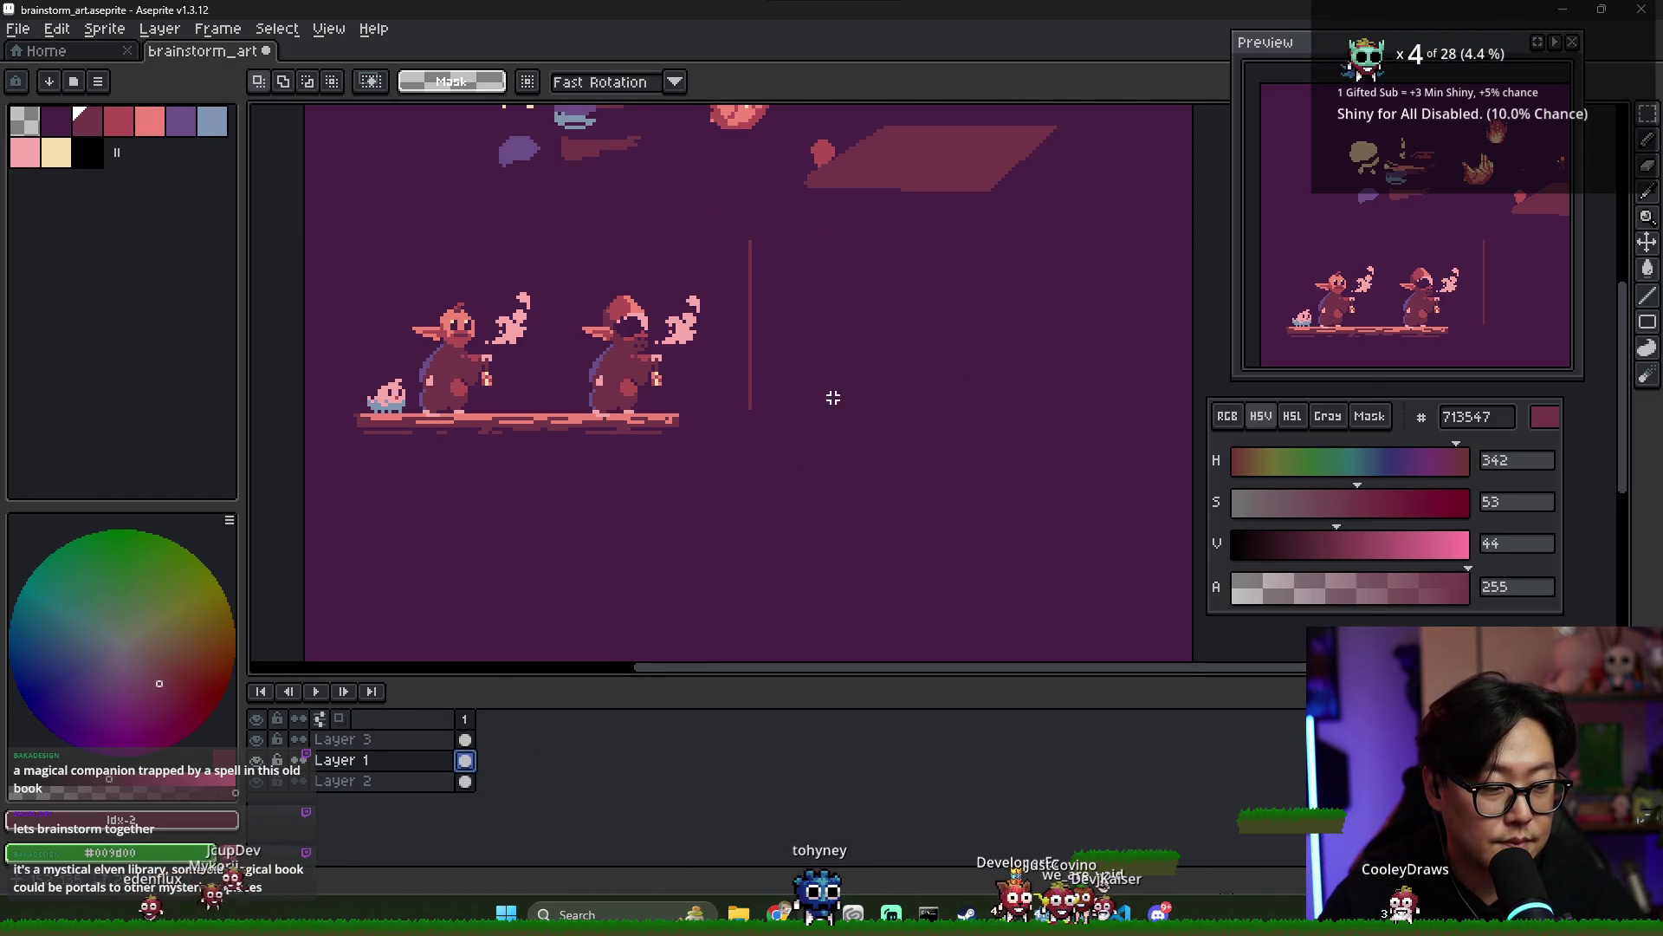
pyautogui.scroll(1, 833, 397)
pyautogui.scroll(1, 783, 396)
pyautogui.press('b')
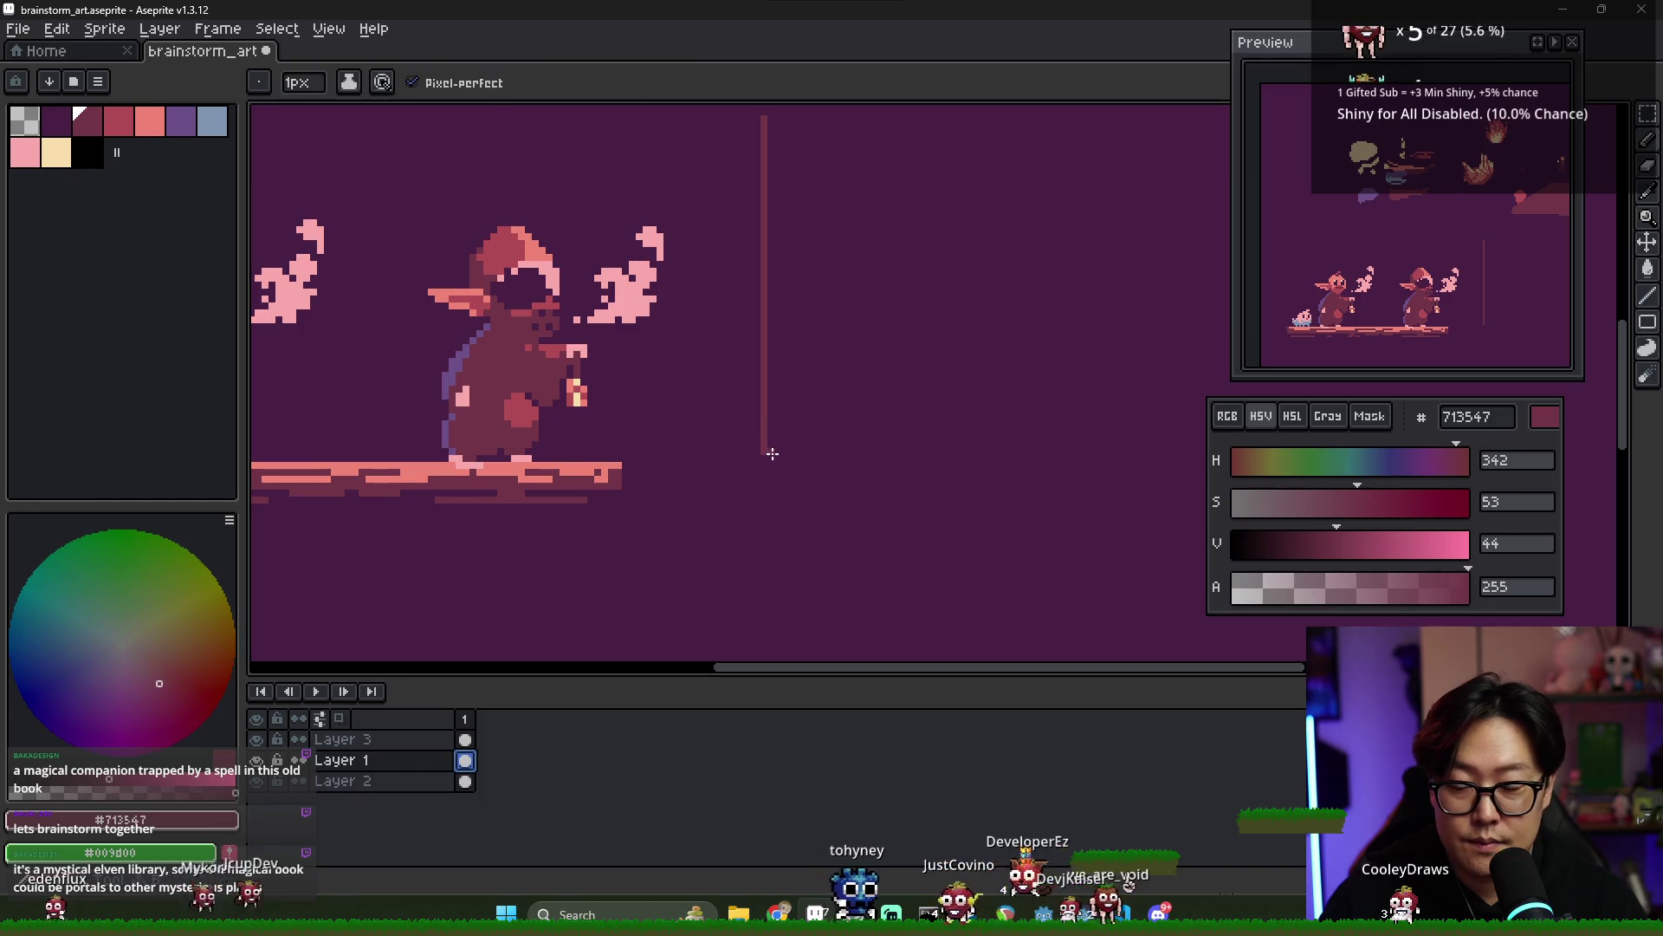
pyautogui.scroll(-2, 771, 448)
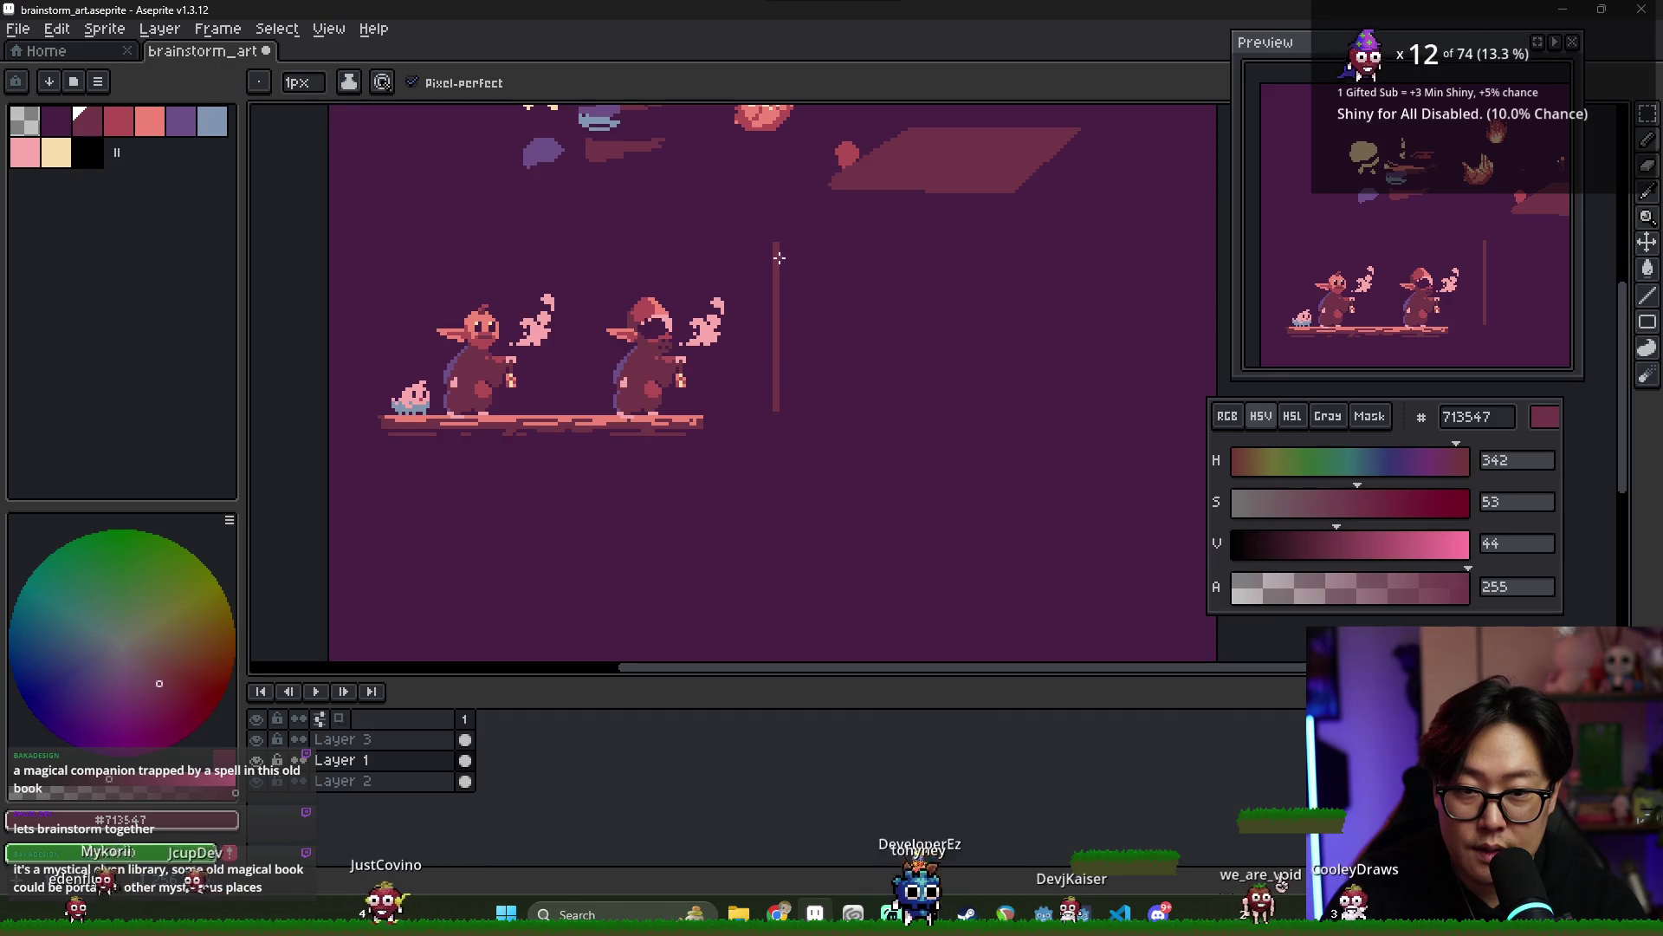
pyautogui.hscroll(2, 814, 298)
pyautogui.hscroll(2, 773, 290)
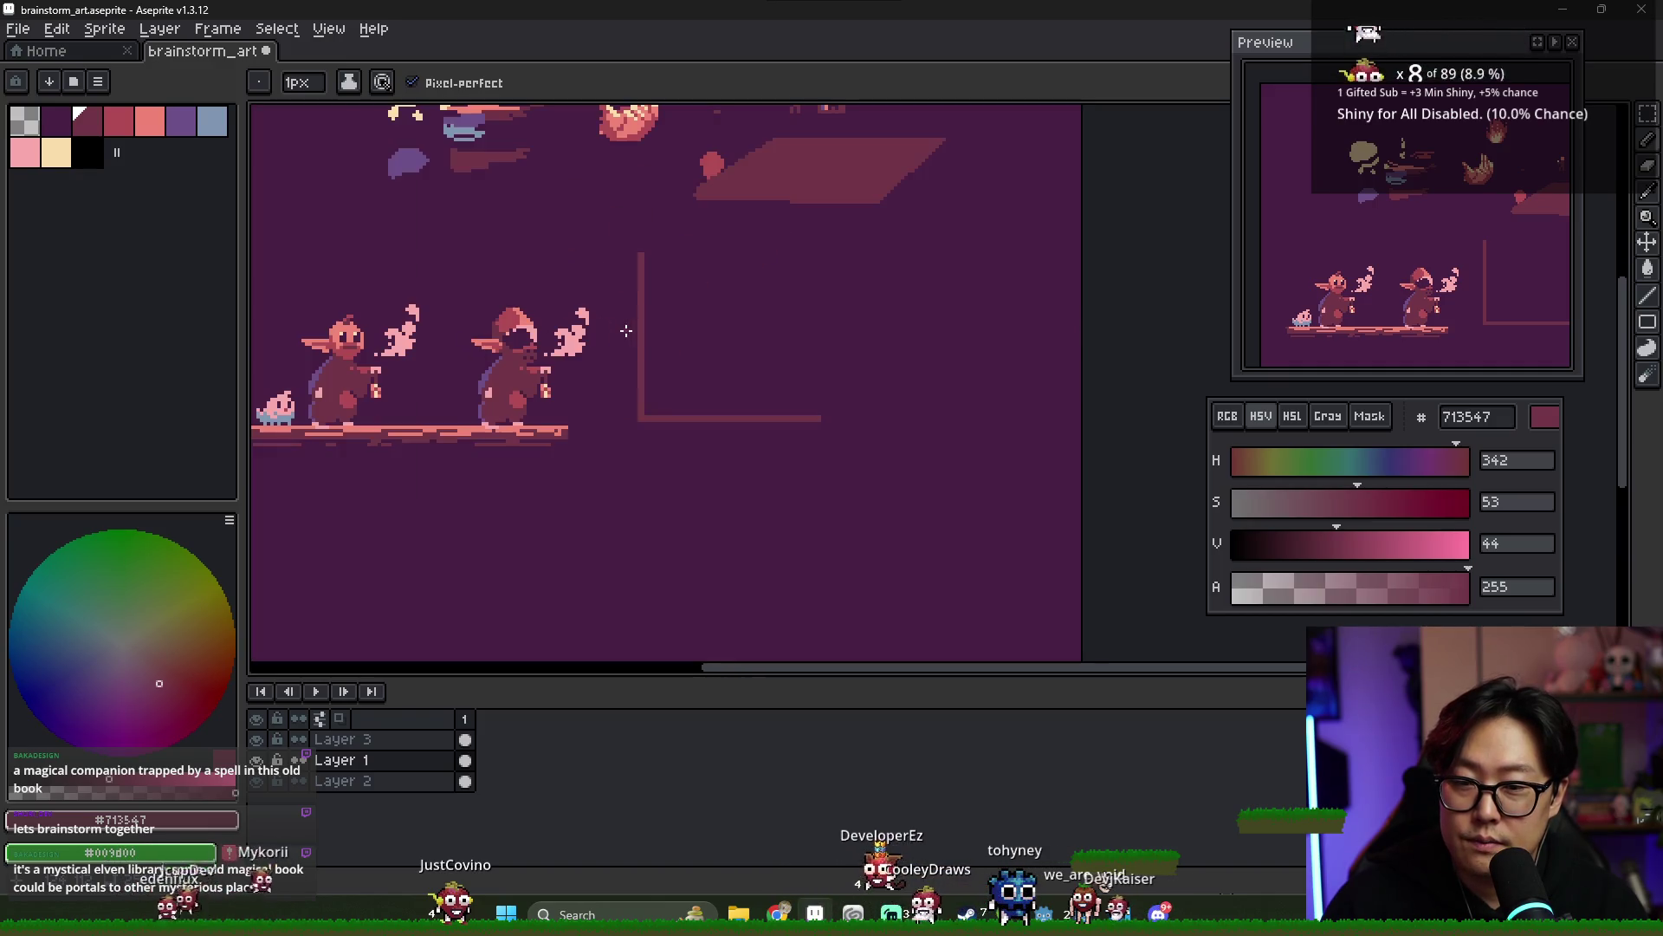
pyautogui.moveTo(649, 335); pyautogui.dragTo(704, 337)
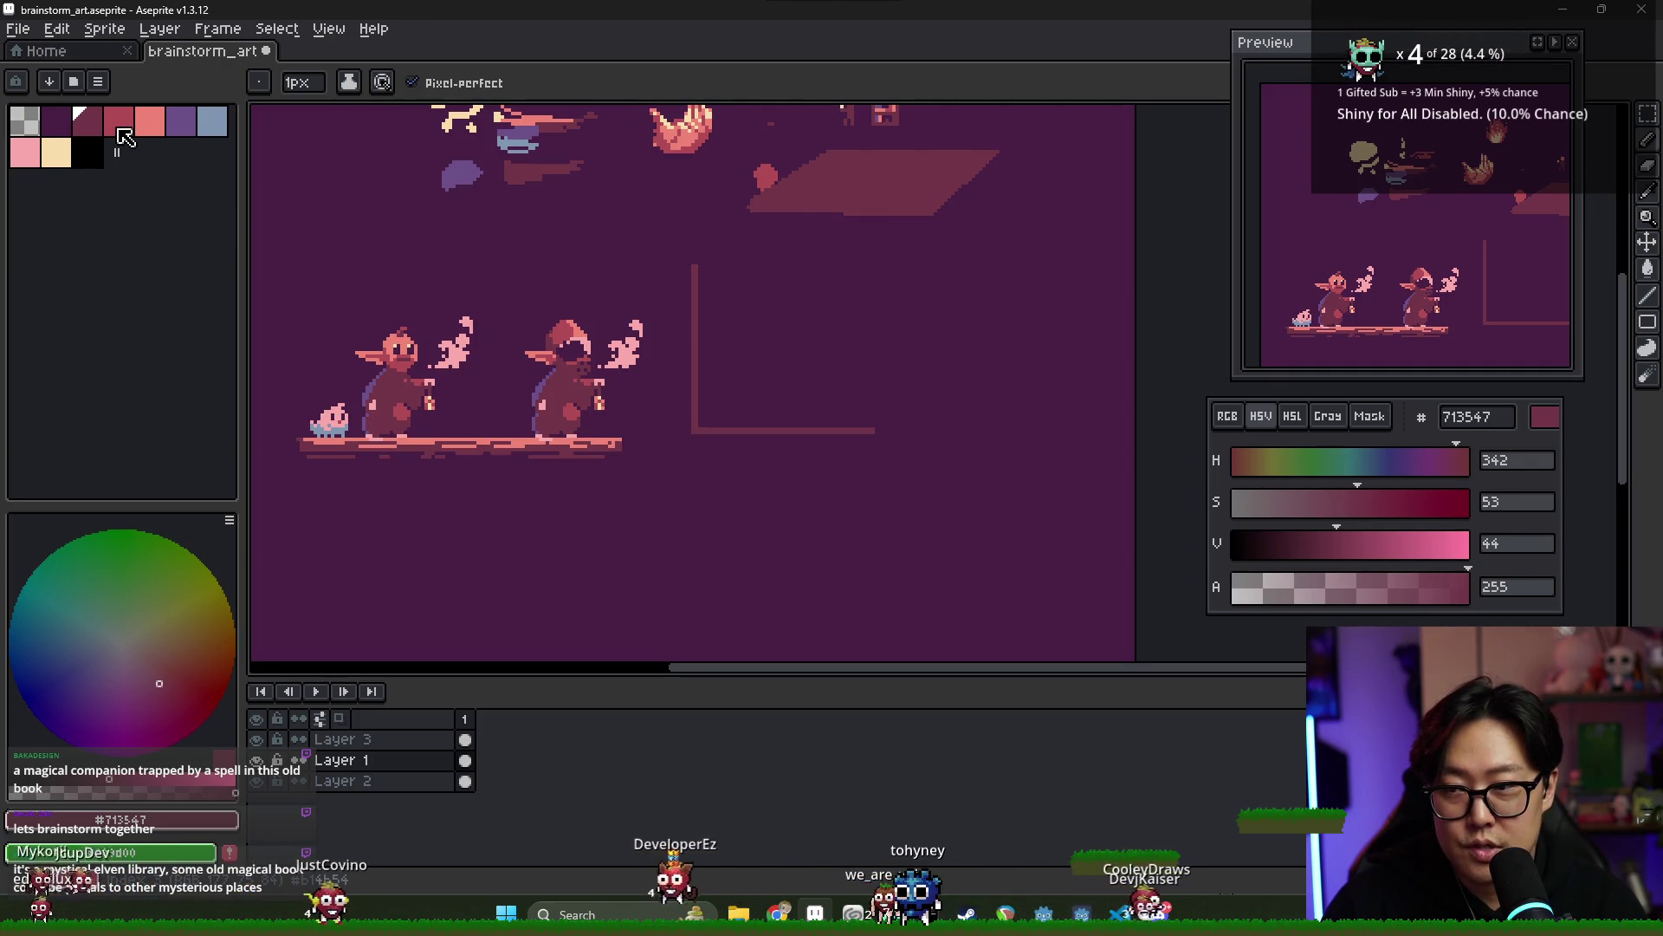
# - Draw the frame's middle and top crossbars, then move the outline behind the goblins
pyautogui.scroll(1, 719, 346)
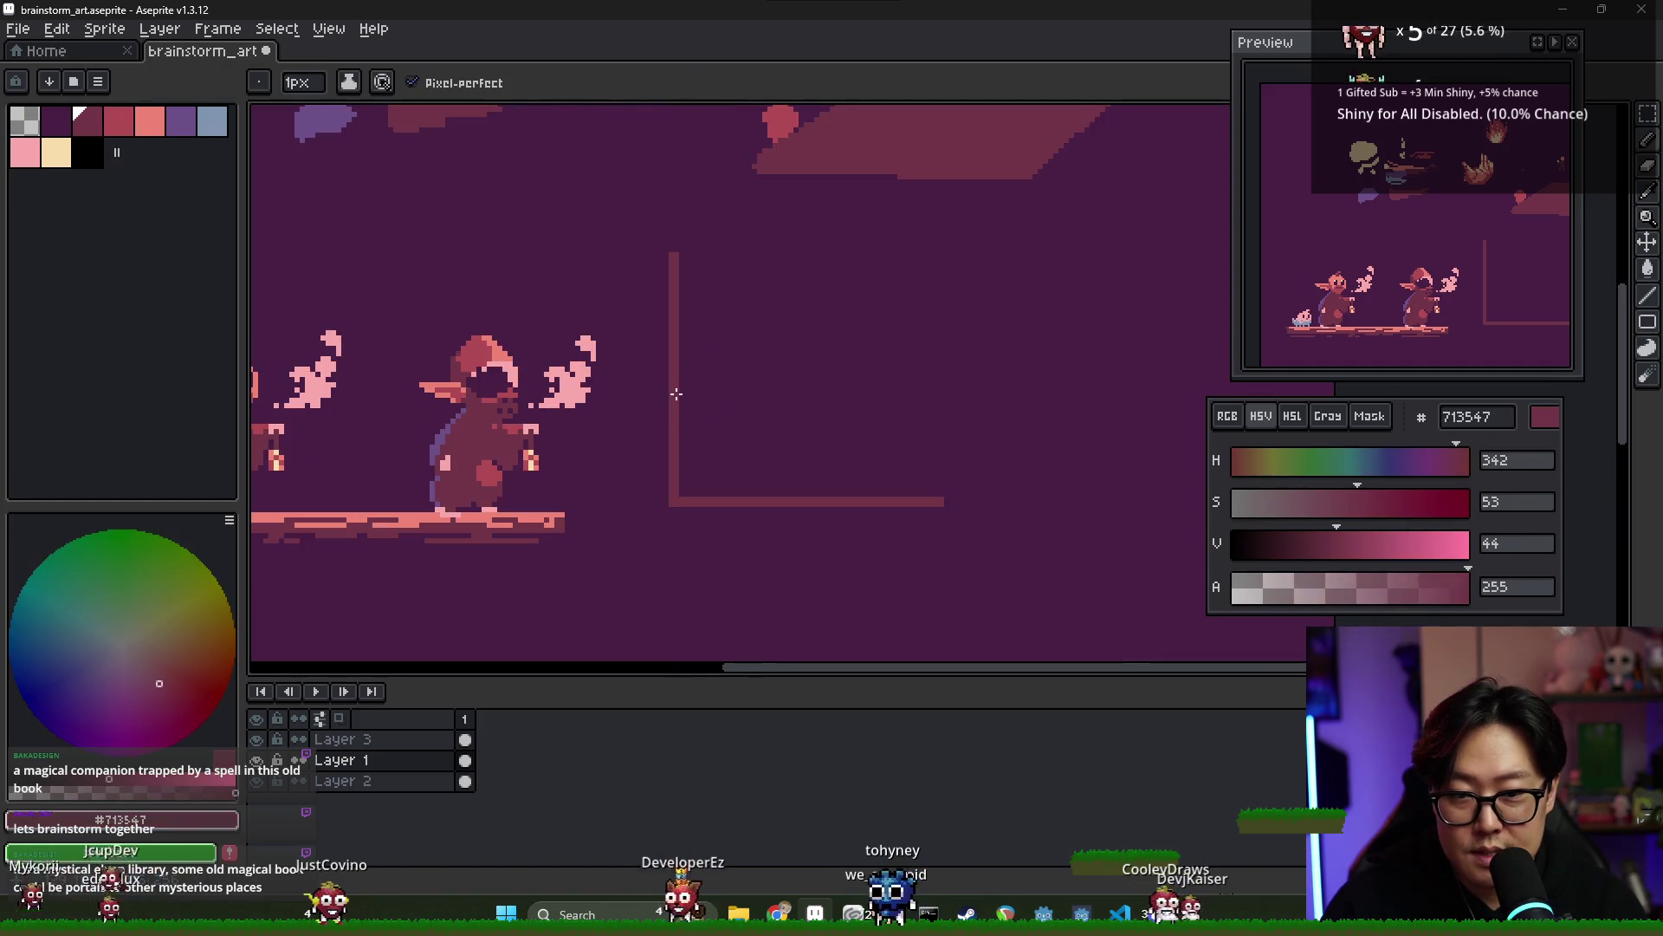
pyautogui.moveTo(680, 395)
pyautogui.mouseDown()
pyautogui.moveTo(949, 399)
pyautogui.moveTo(936, 393)
pyautogui.mouseUp()
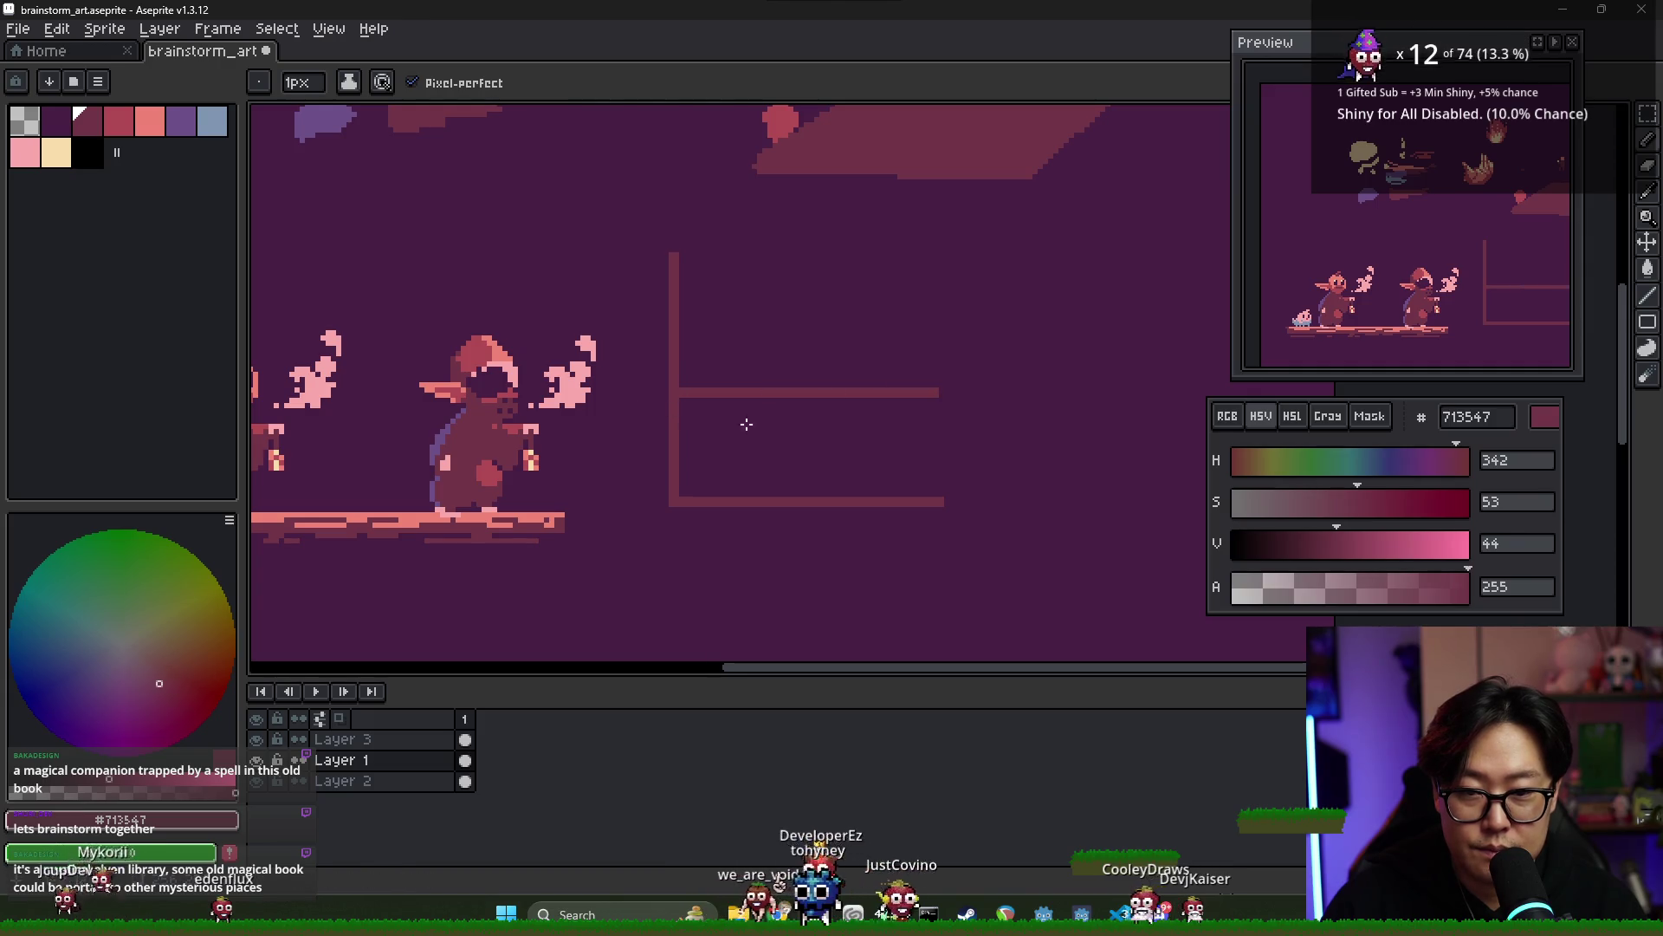
pyautogui.scroll(1, 806, 433)
pyautogui.scroll(-2, 959, 381)
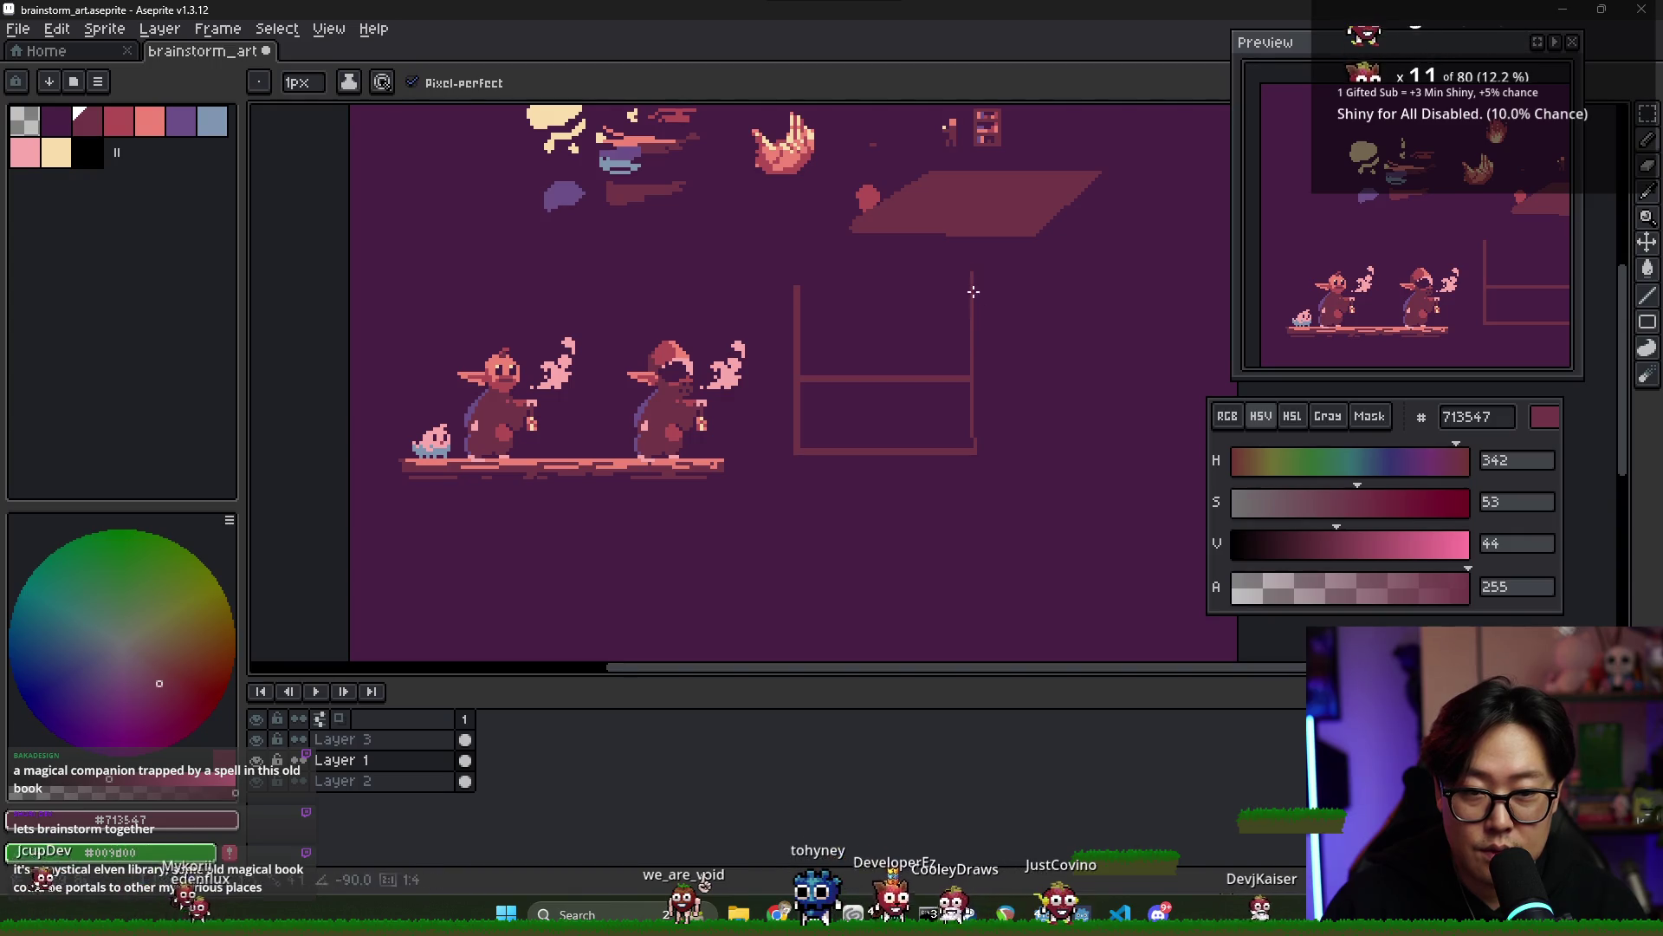
pyautogui.scroll(2, 962, 455)
pyautogui.scroll(-2, 963, 457)
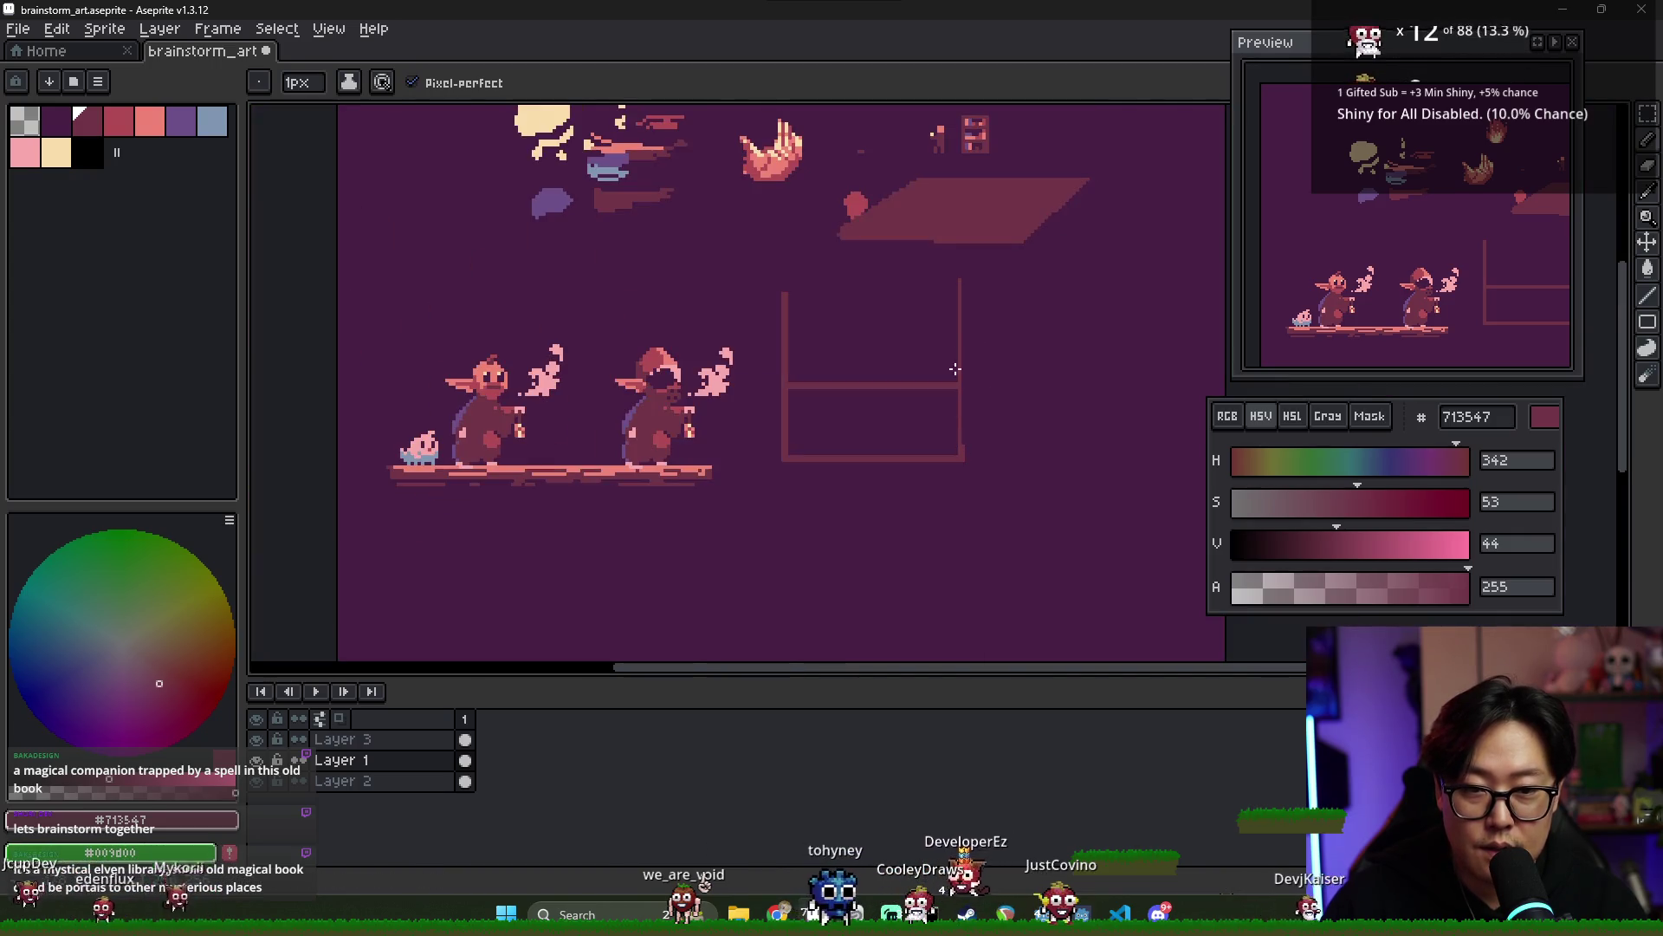
pyautogui.click(785, 323)
pyautogui.keyDown('shift'); pyautogui.click(962, 323); pyautogui.keyUp('shift')
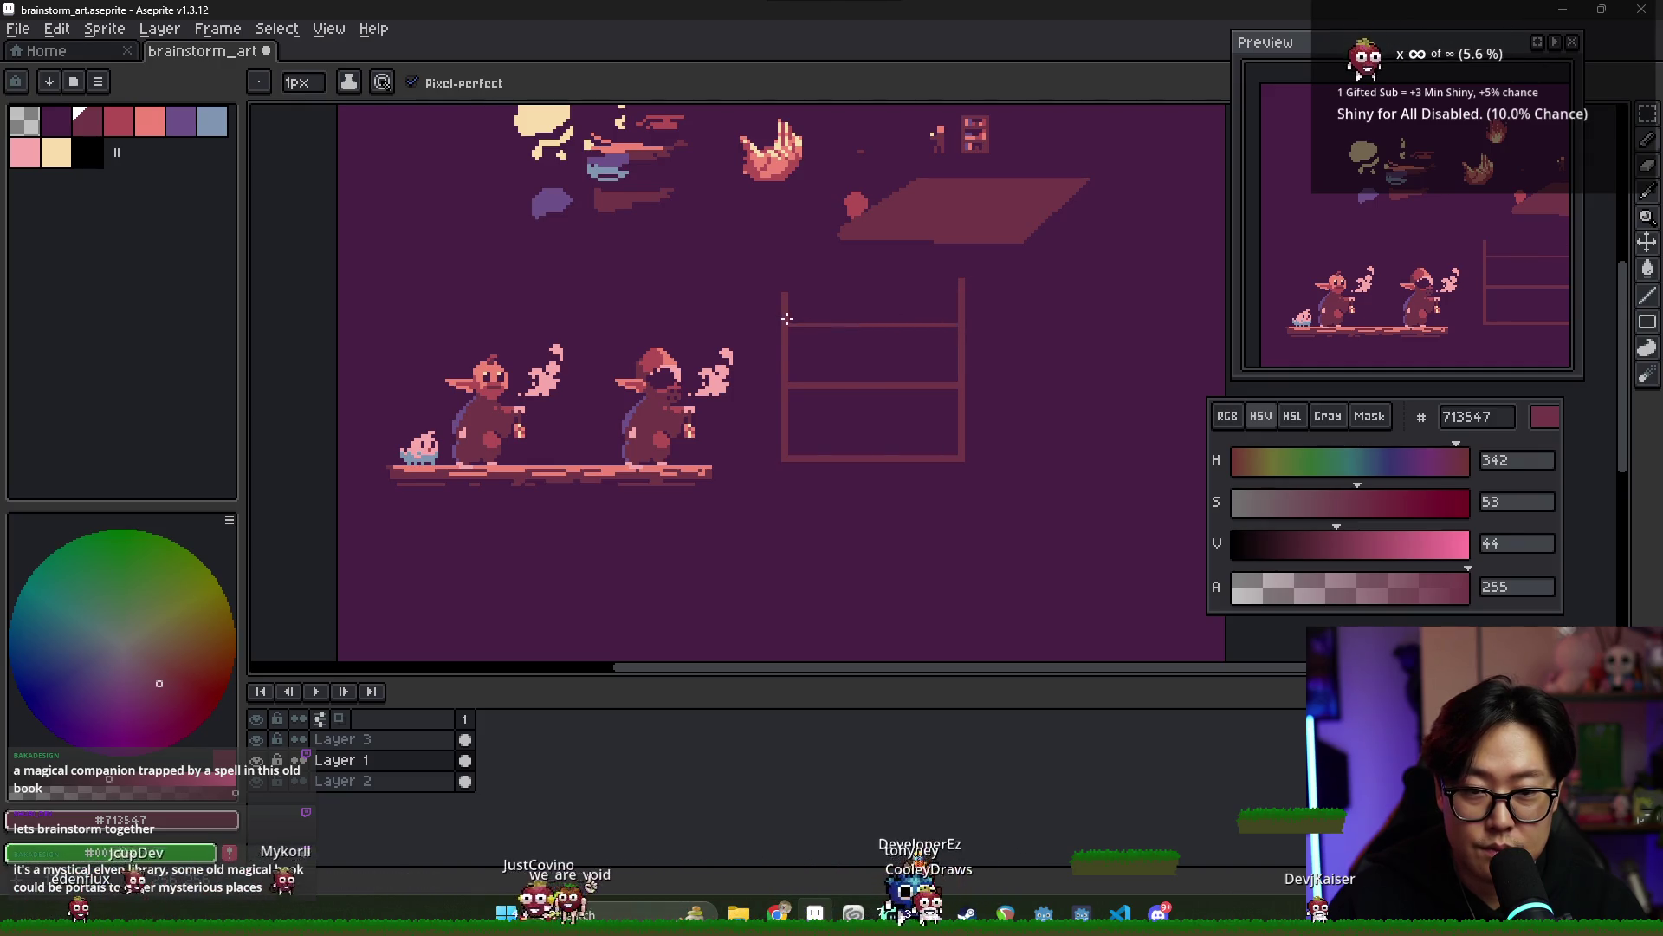
pyautogui.press('v')
pyautogui.moveTo(956, 321)
pyautogui.mouseDown()
pyautogui.moveTo(639, 408)
pyautogui.moveTo(687, 390)
pyautogui.mouseUp()
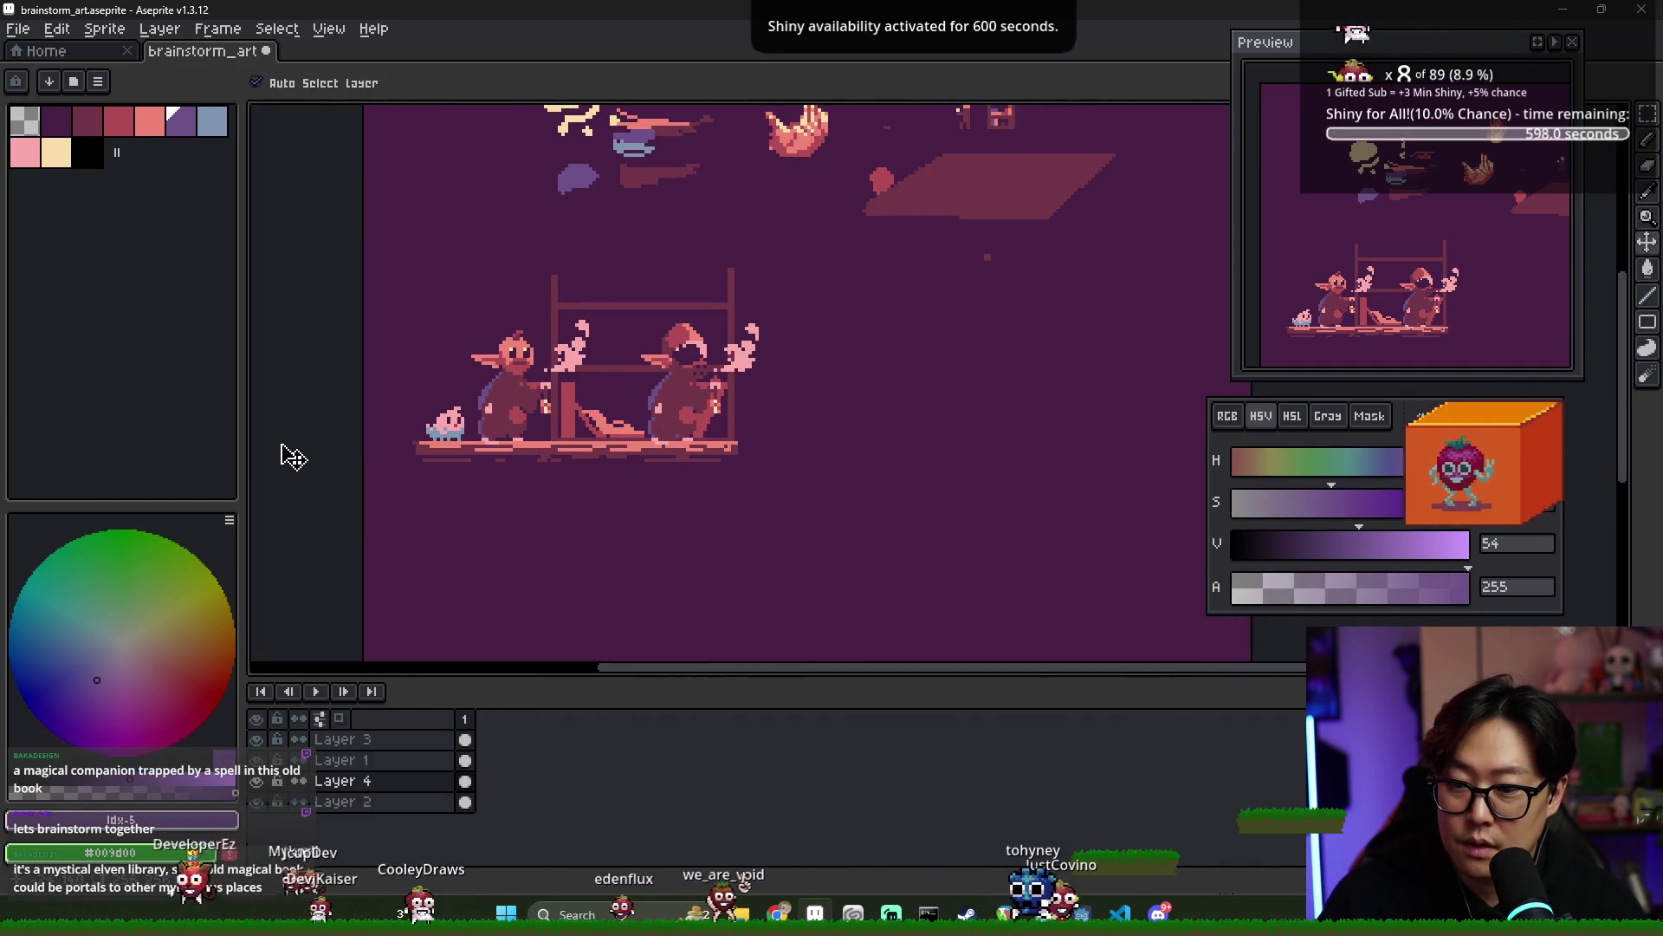
# - Make Layer 3 active and switch to another open window
pyautogui.click(465, 740)
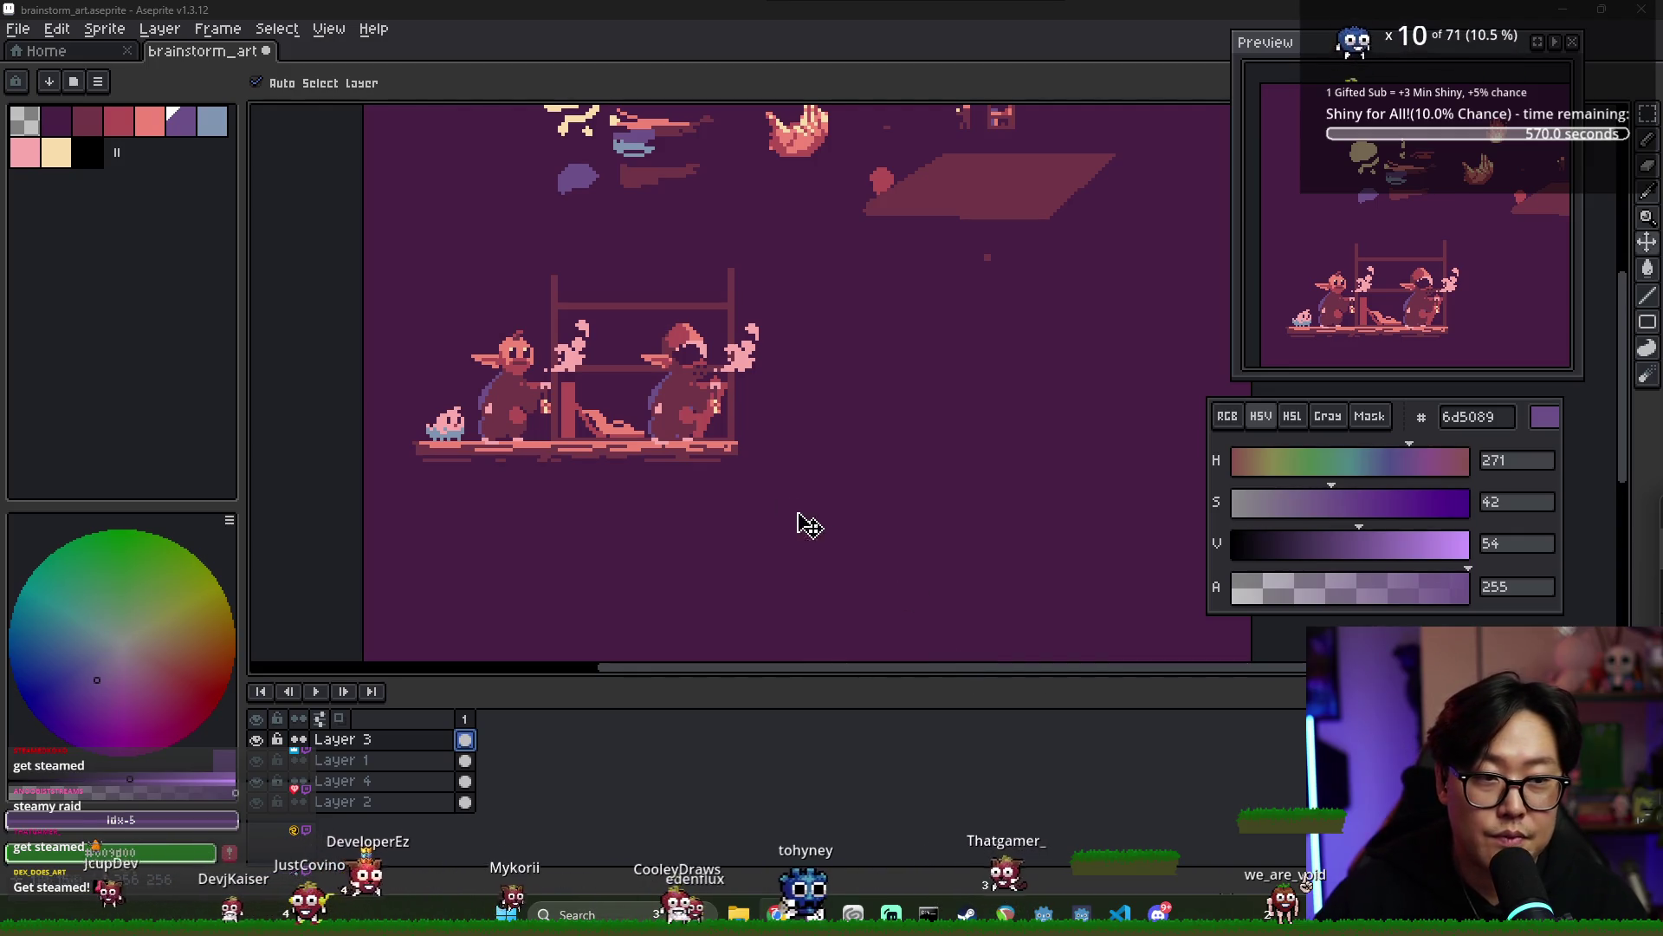
pyautogui.hotkey('alt', 'Tab')
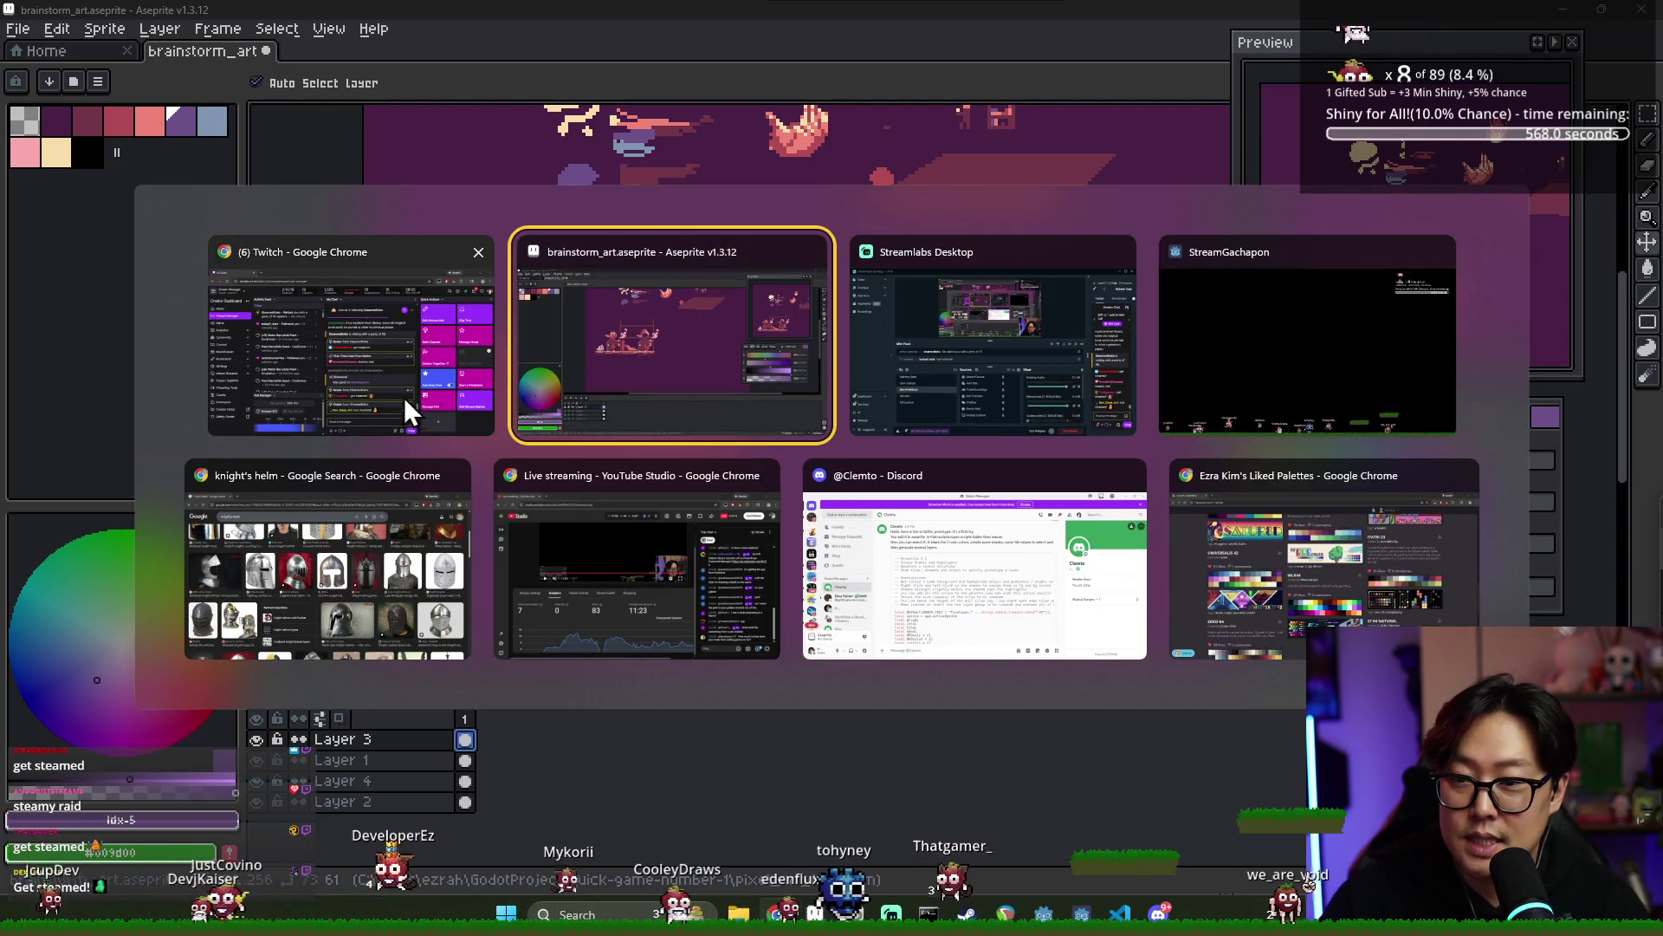
pyautogui.click(710, 341)
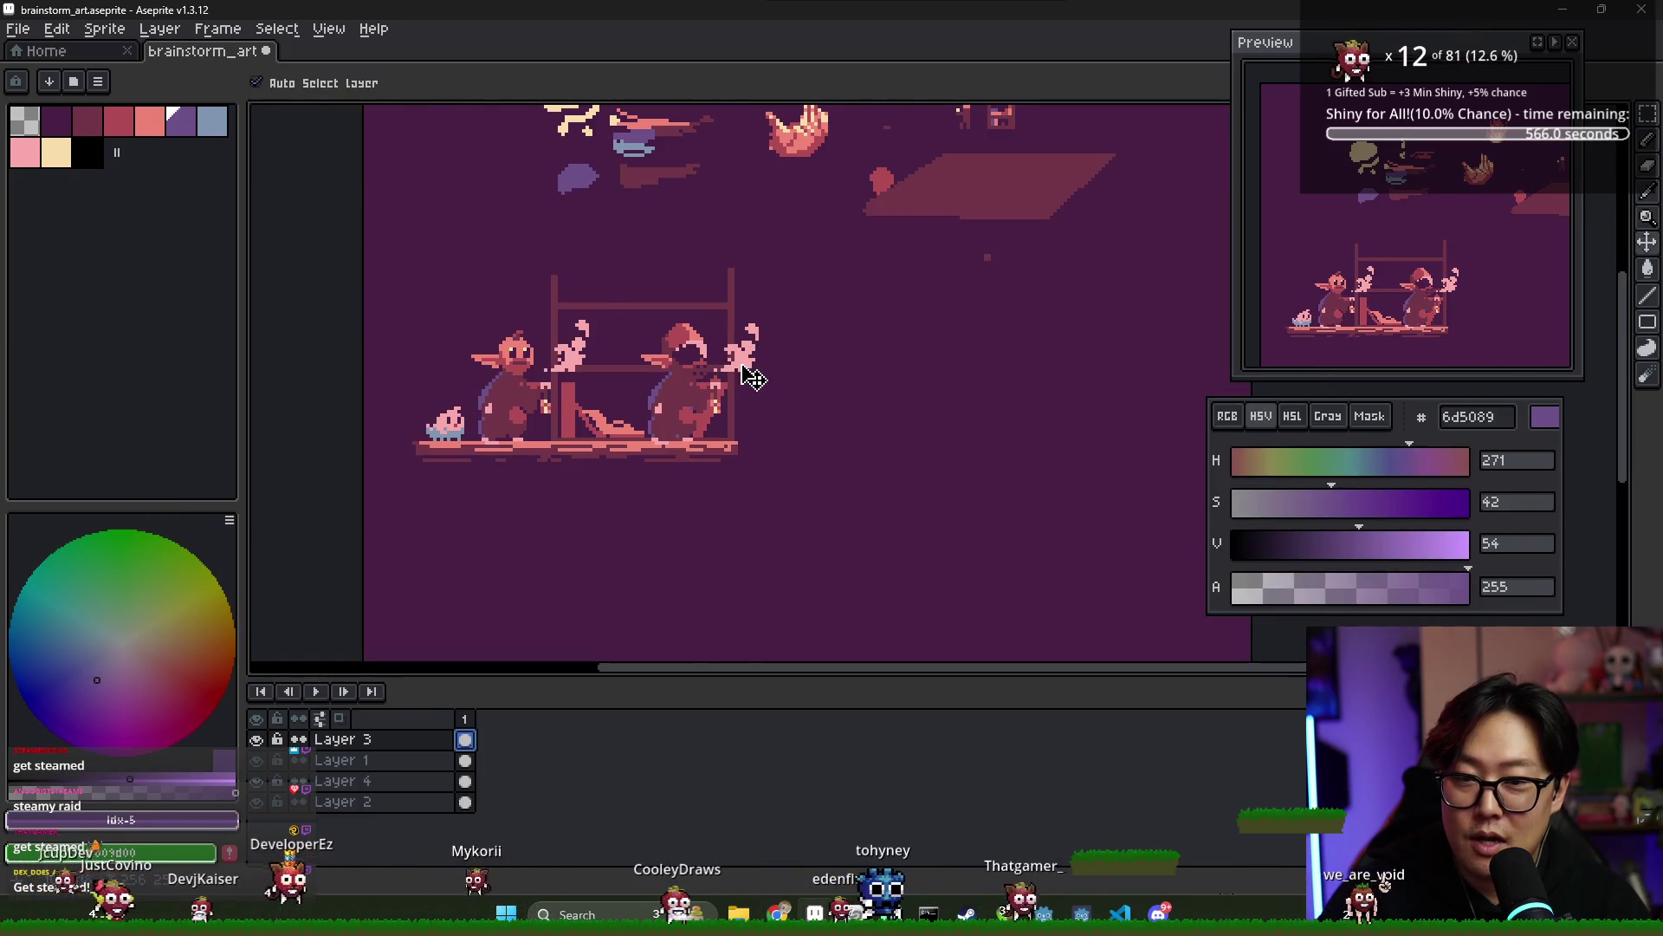
pyautogui.hotkey('alt', 'Tab')
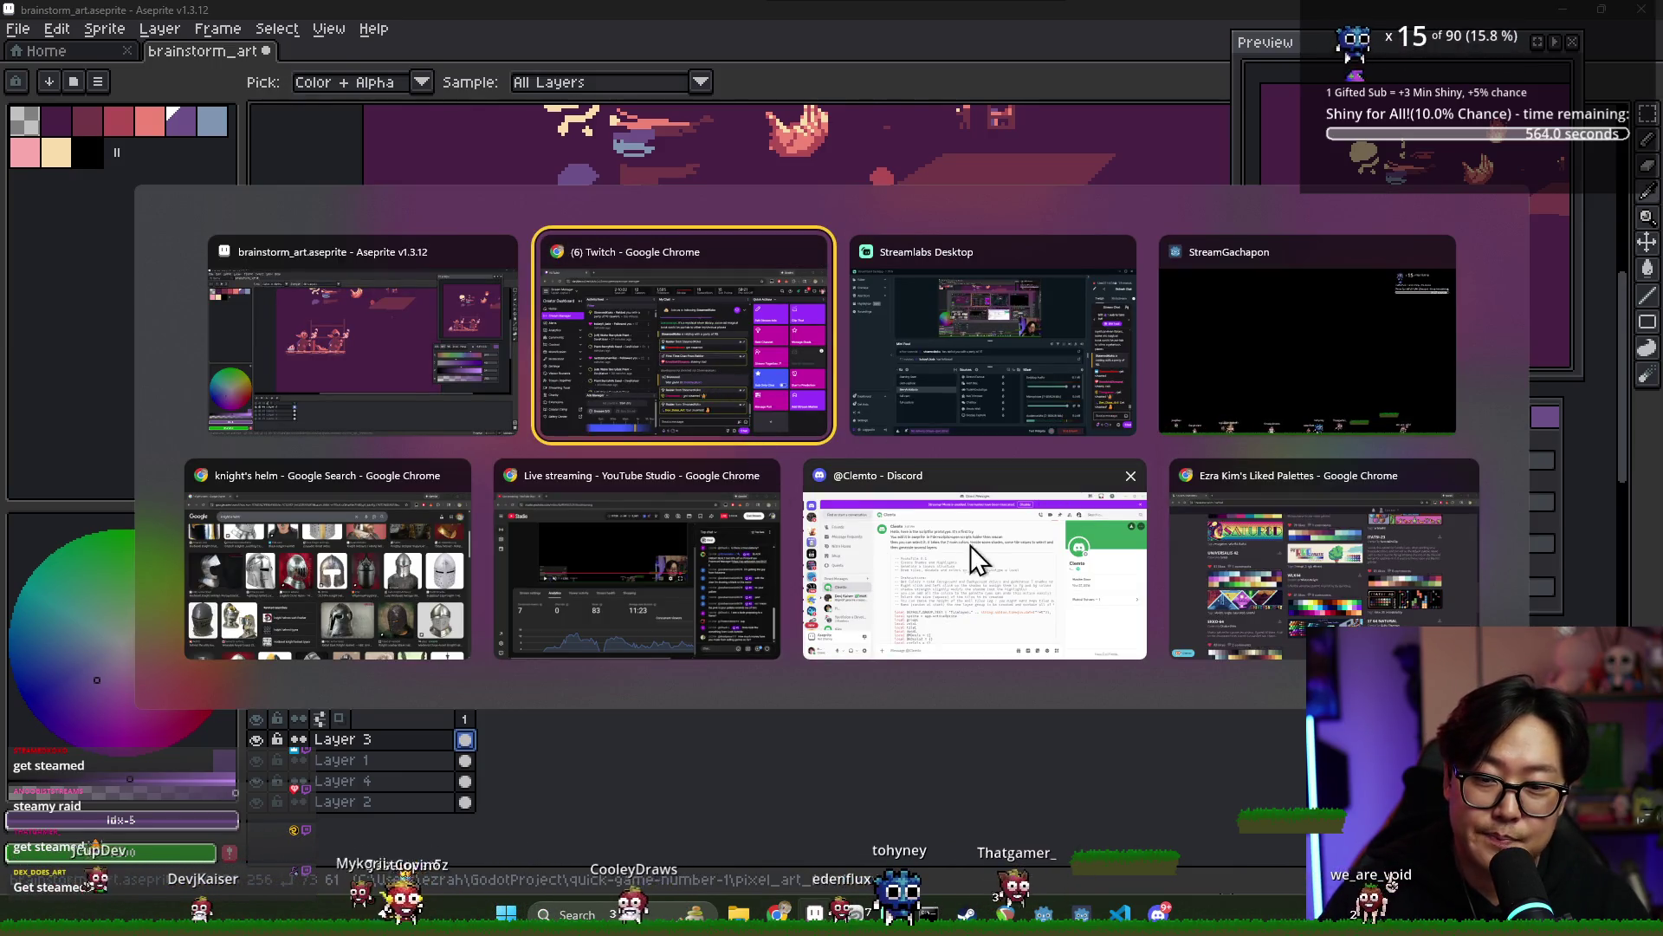
pyautogui.click(400, 428)
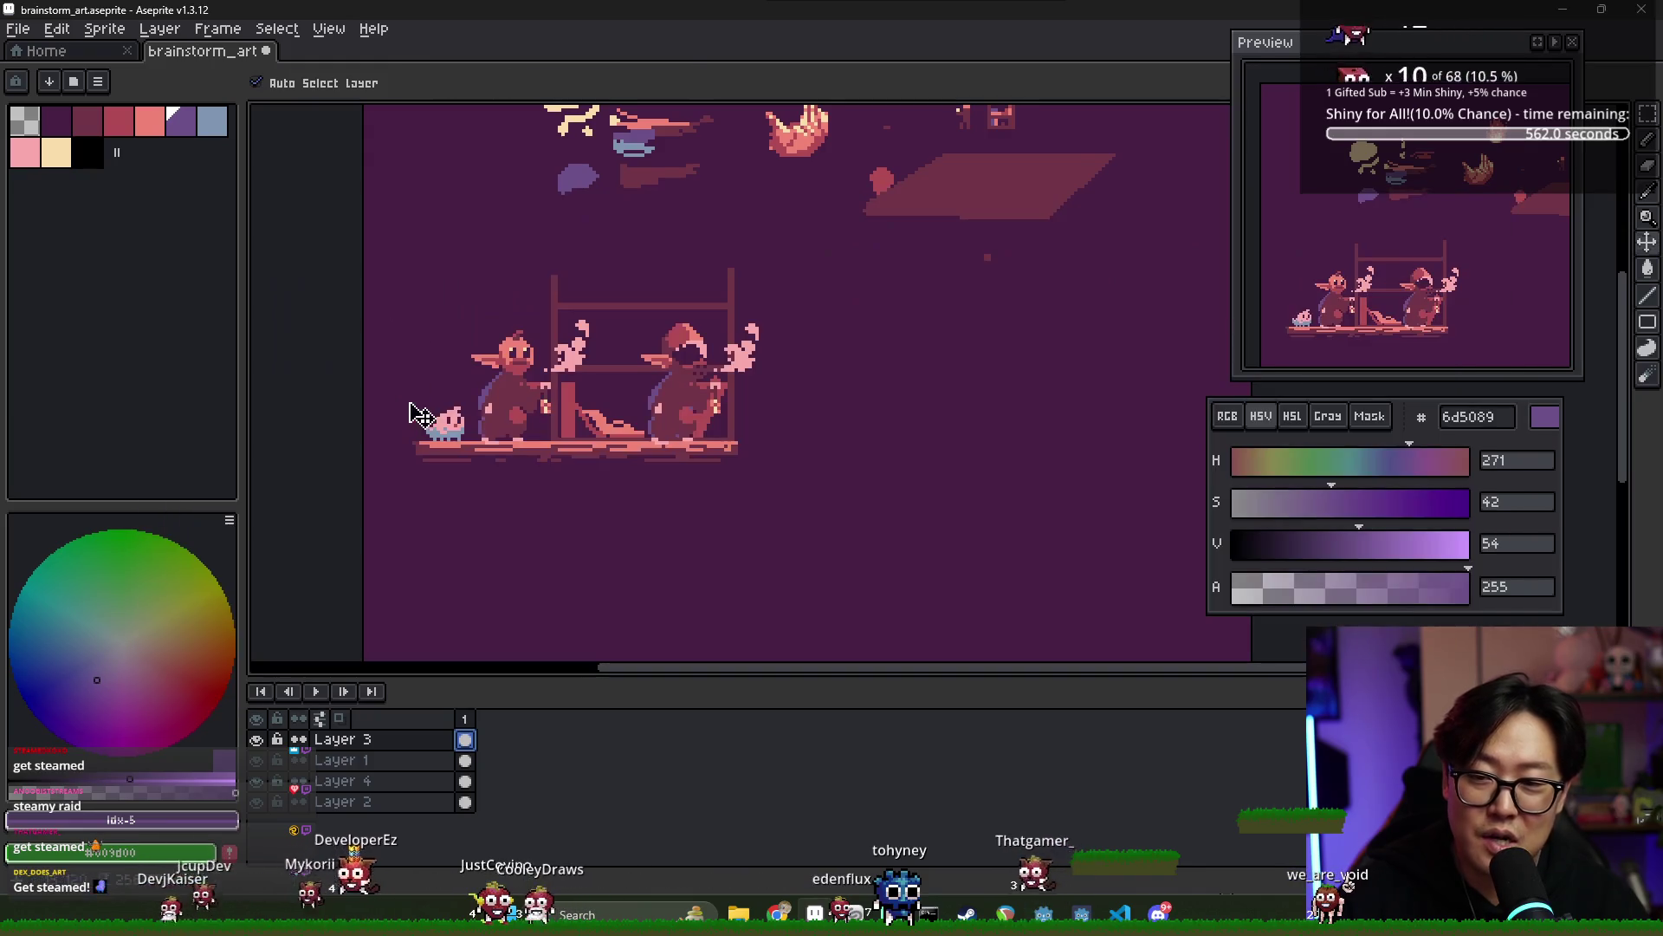
pyautogui.hotkey('alt', 'Tab')
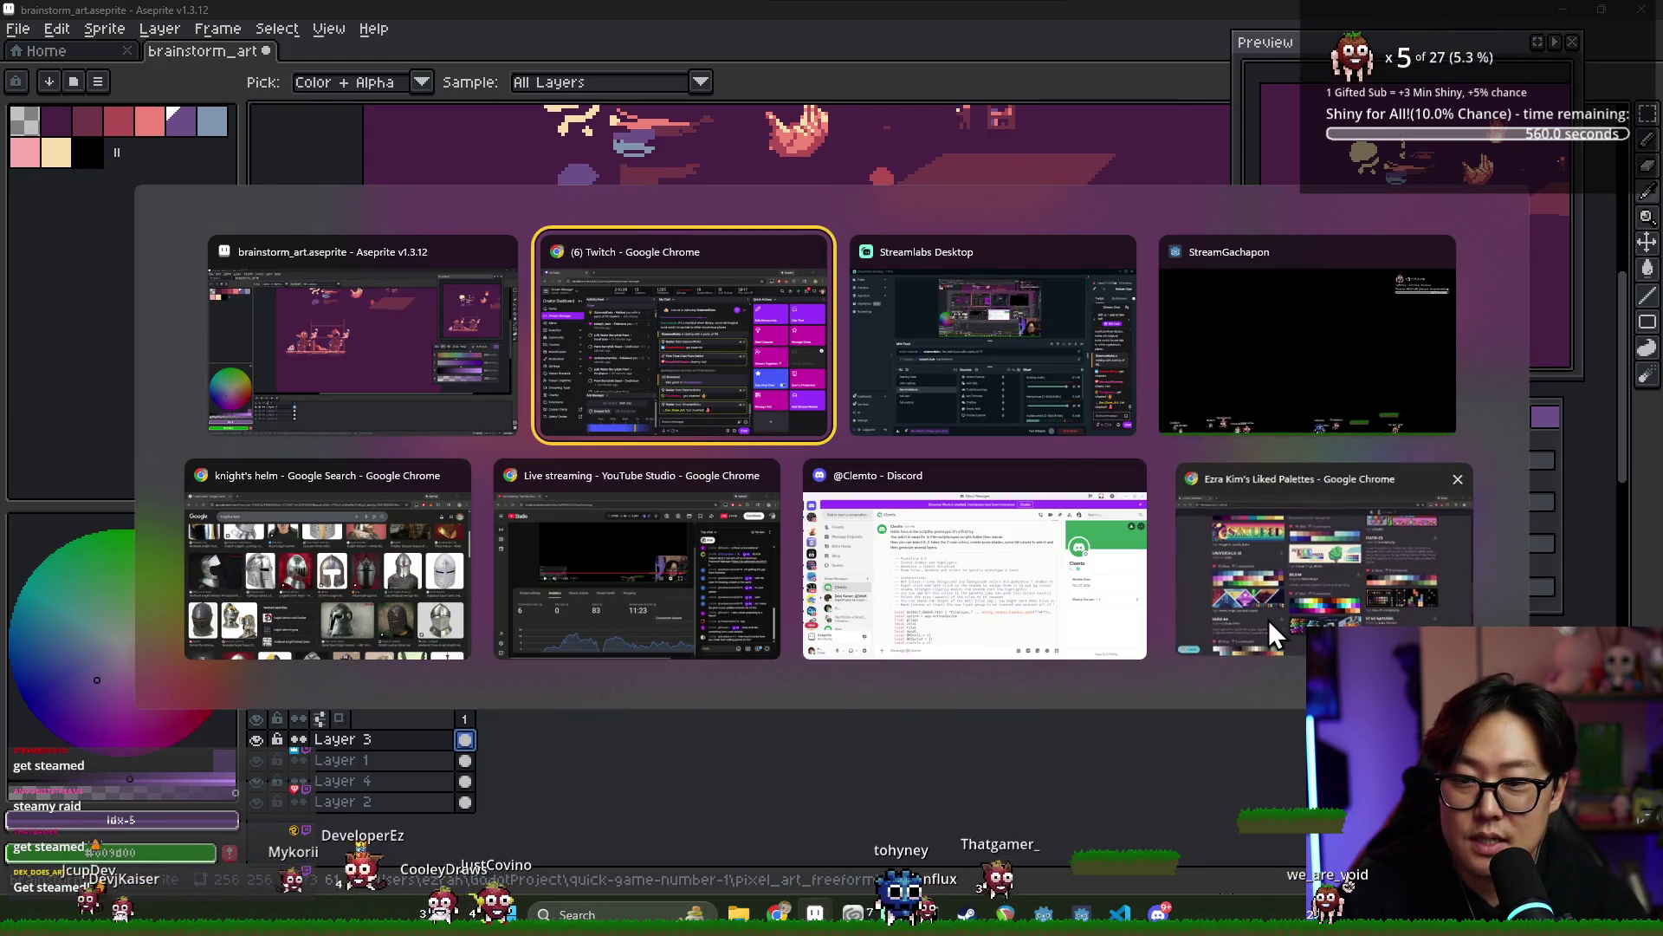
pyautogui.click(1268, 621)
pyautogui.hotkey('alt', 'Tab')
pyautogui.click(631, 355)
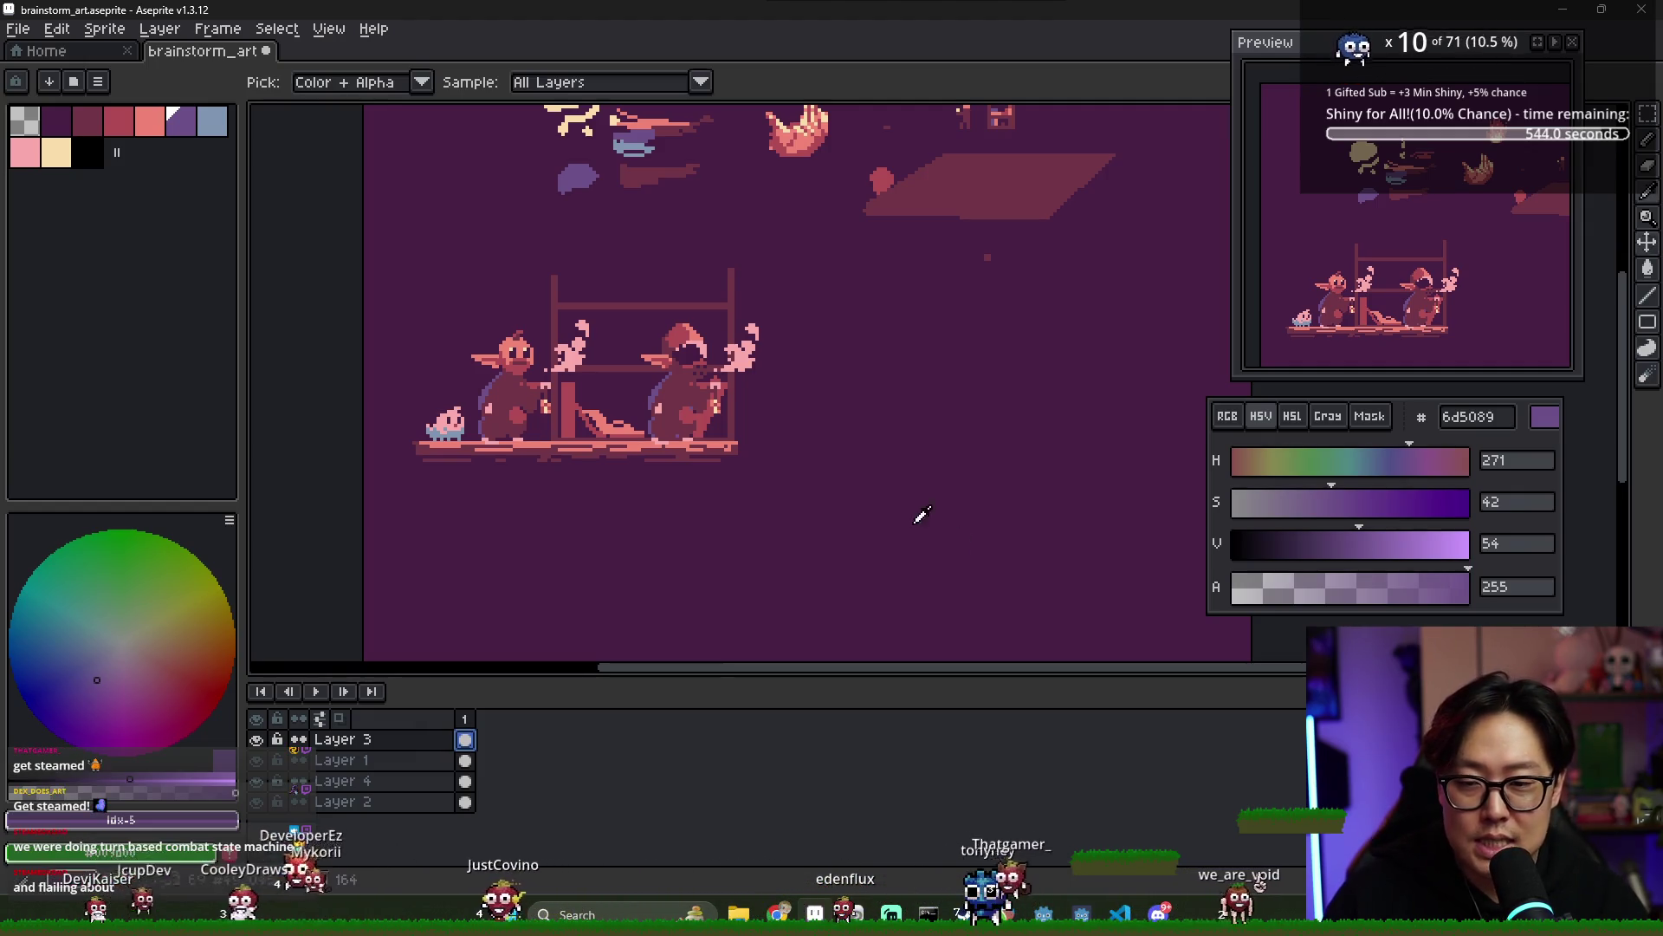
pyautogui.hotkey('alt', 'Tab')
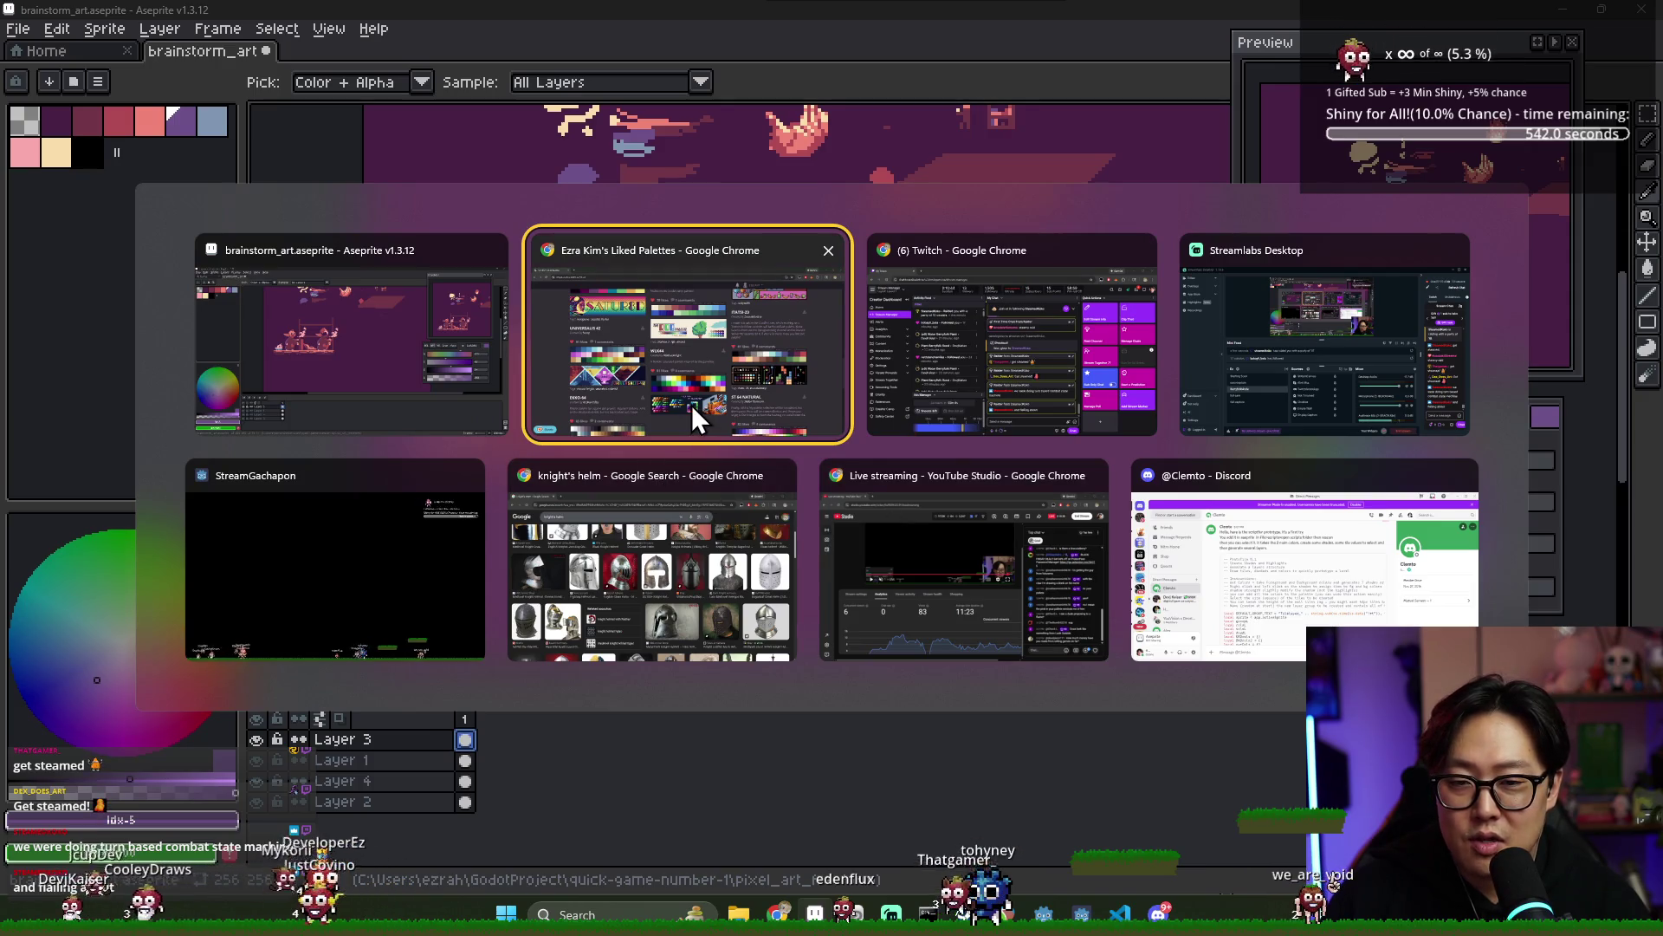
pyautogui.scroll(4, 886, 404)
pyautogui.scroll(-5, 902, 397)
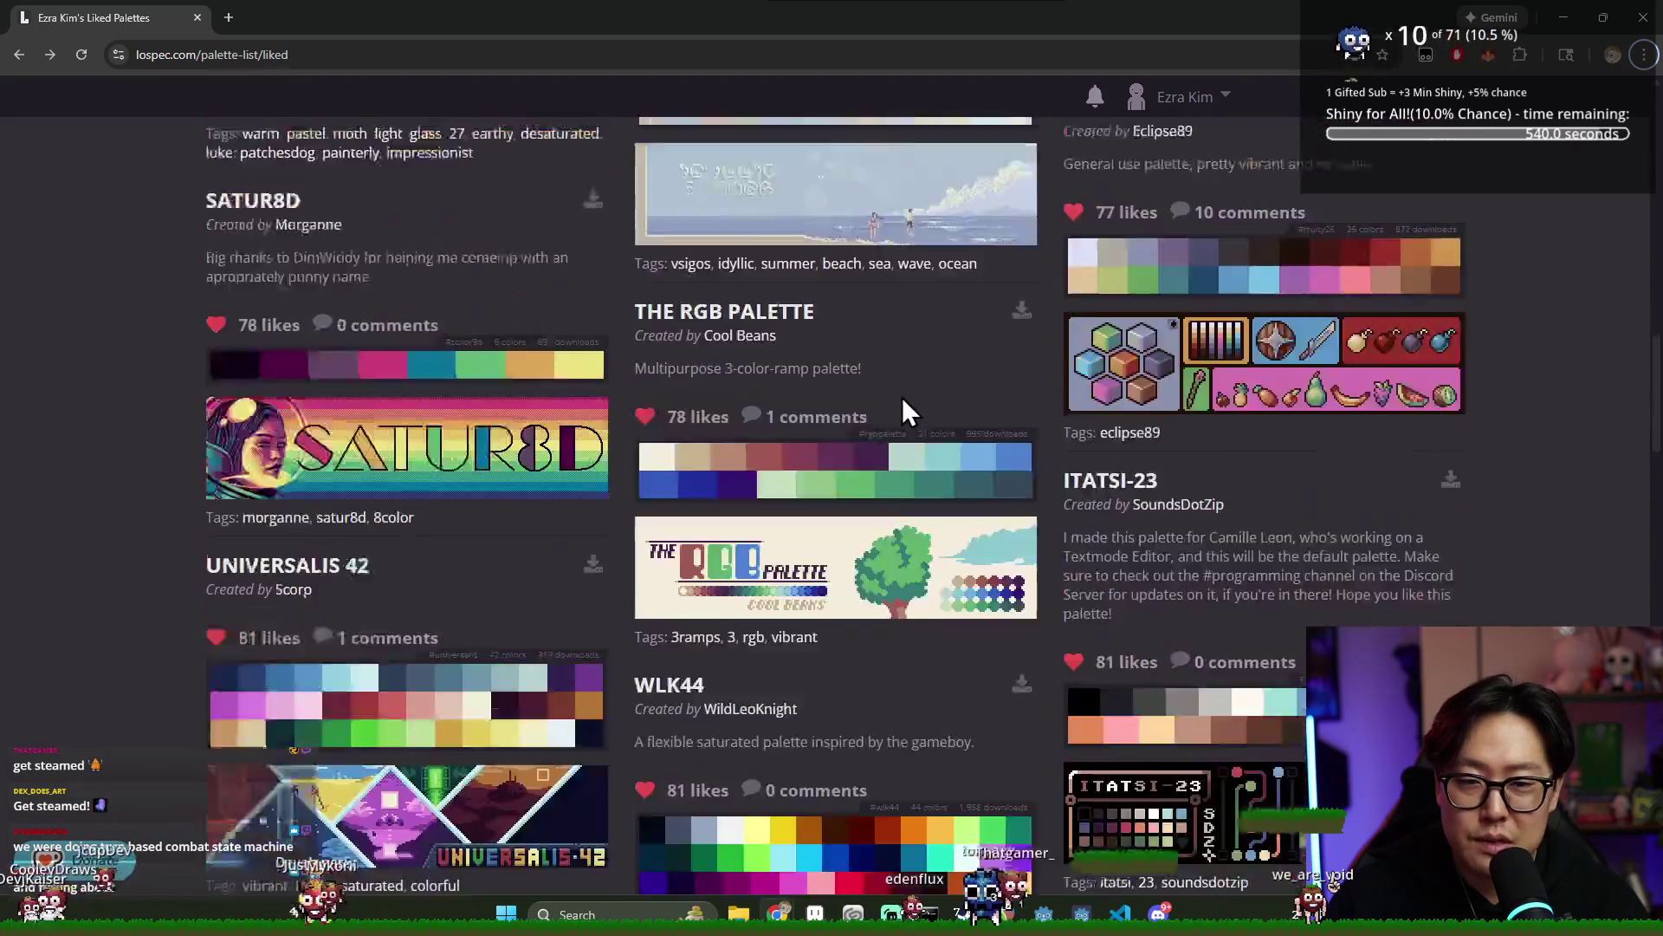
pyautogui.scroll(3, 897, 398)
pyautogui.hotkey('alt', 'Tab')
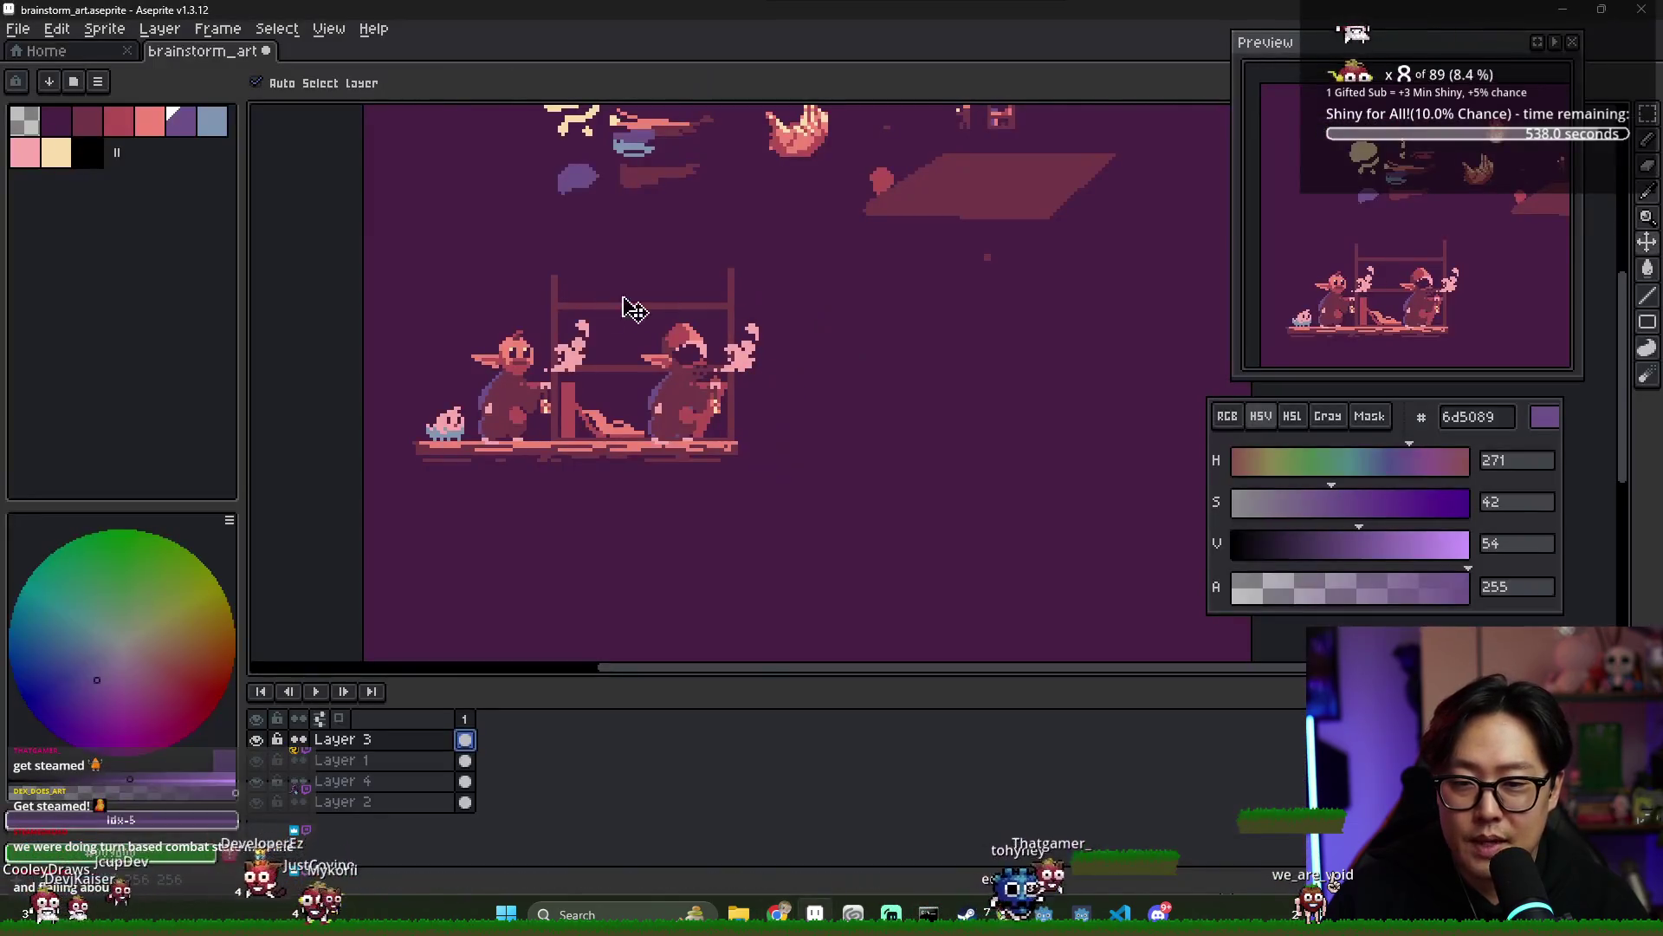
pyautogui.scroll(-2, 650, 319)
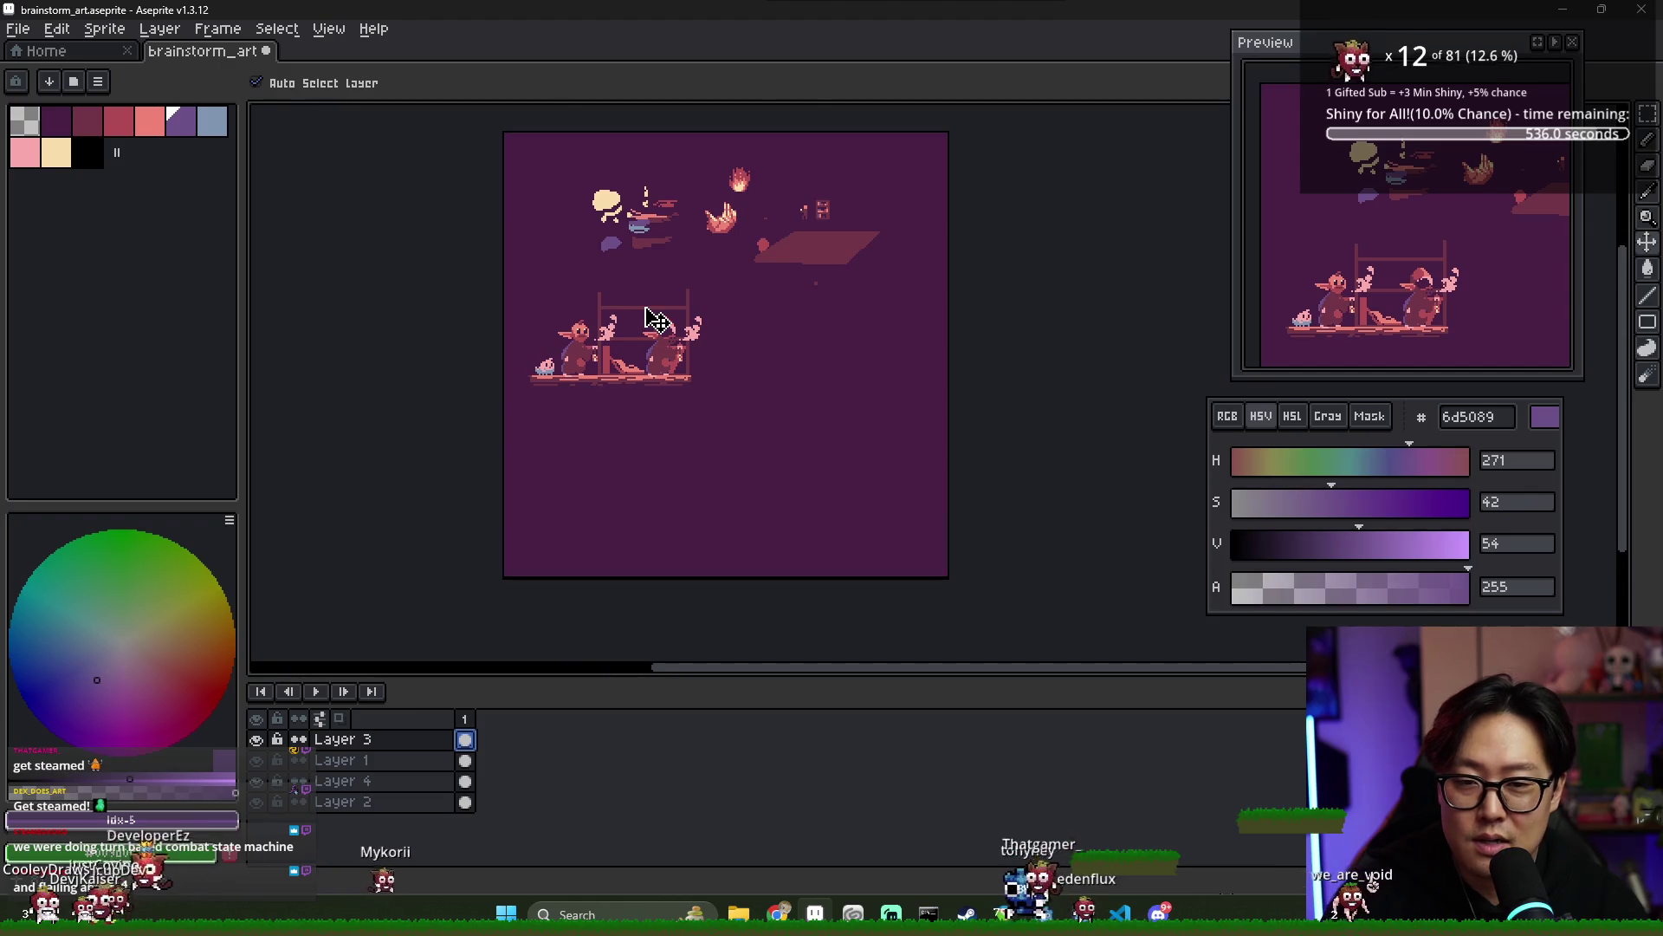
pyautogui.scroll(3, 684, 342)
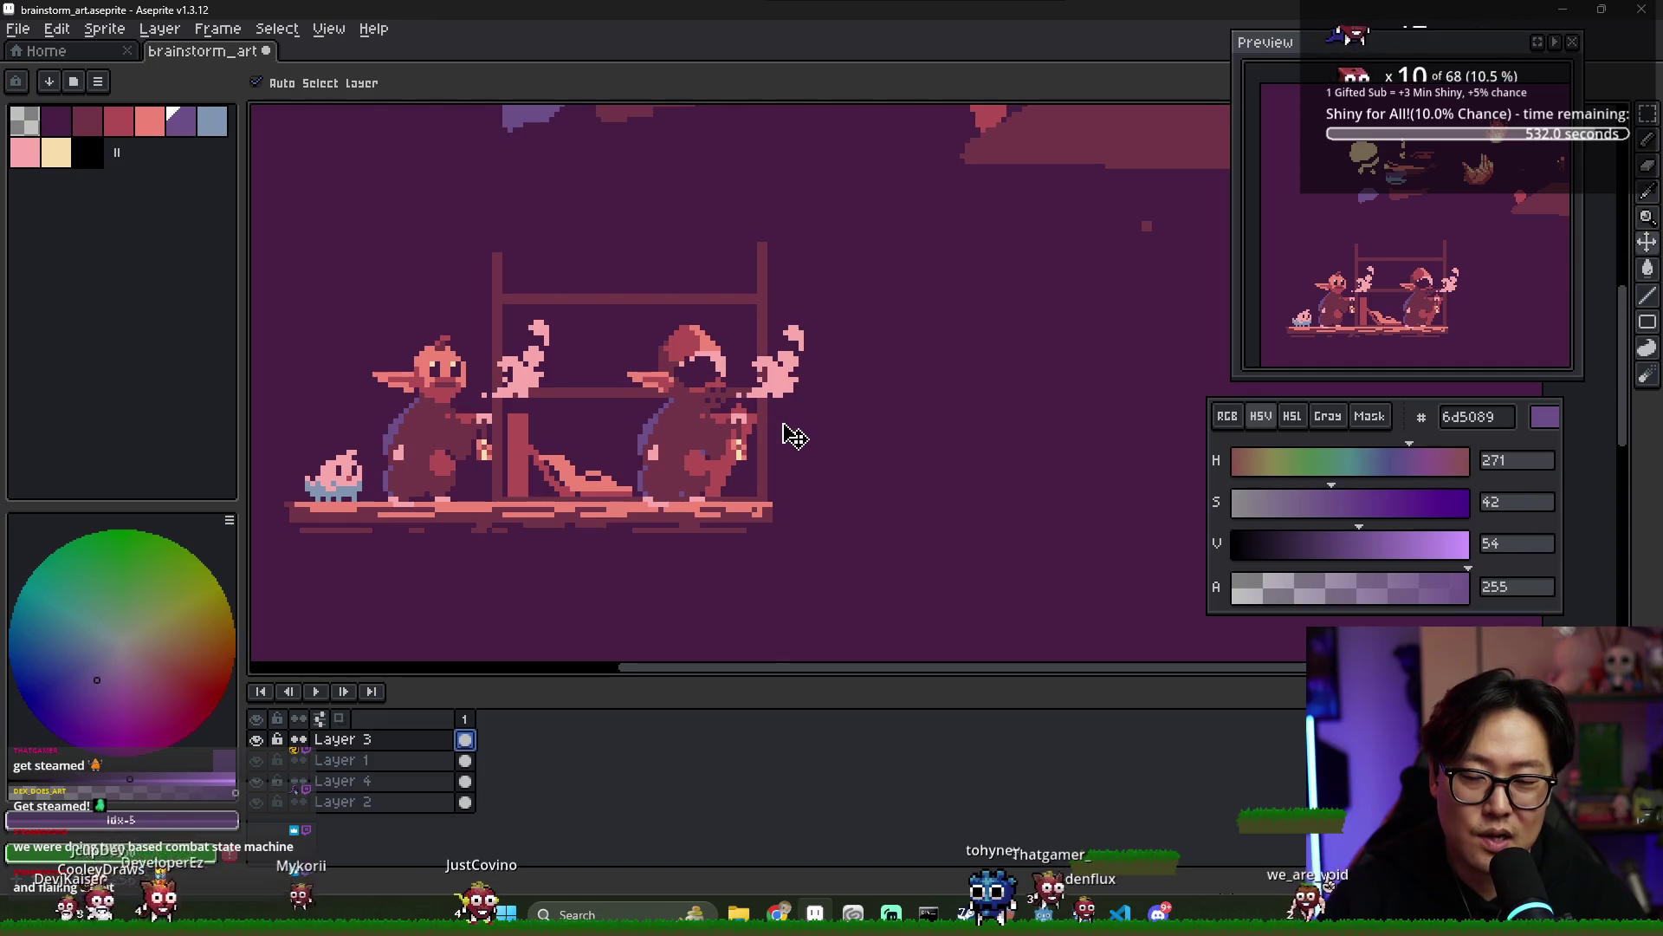
pyautogui.scroll(-1, 760, 432)
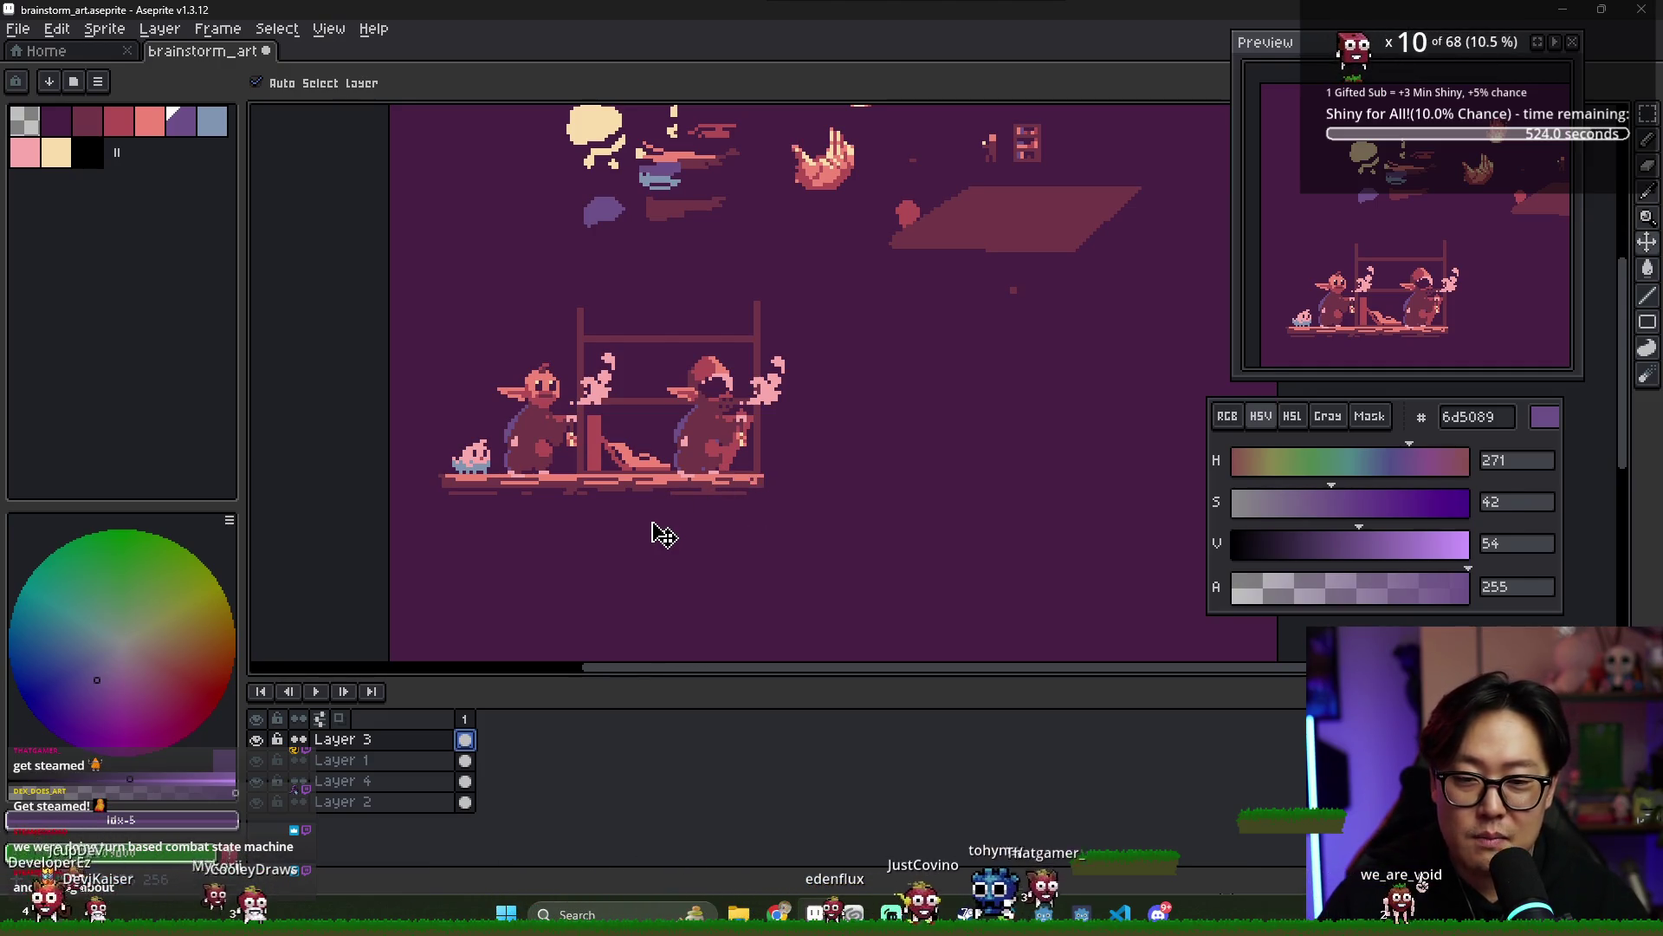
pyautogui.scroll(1, 716, 422)
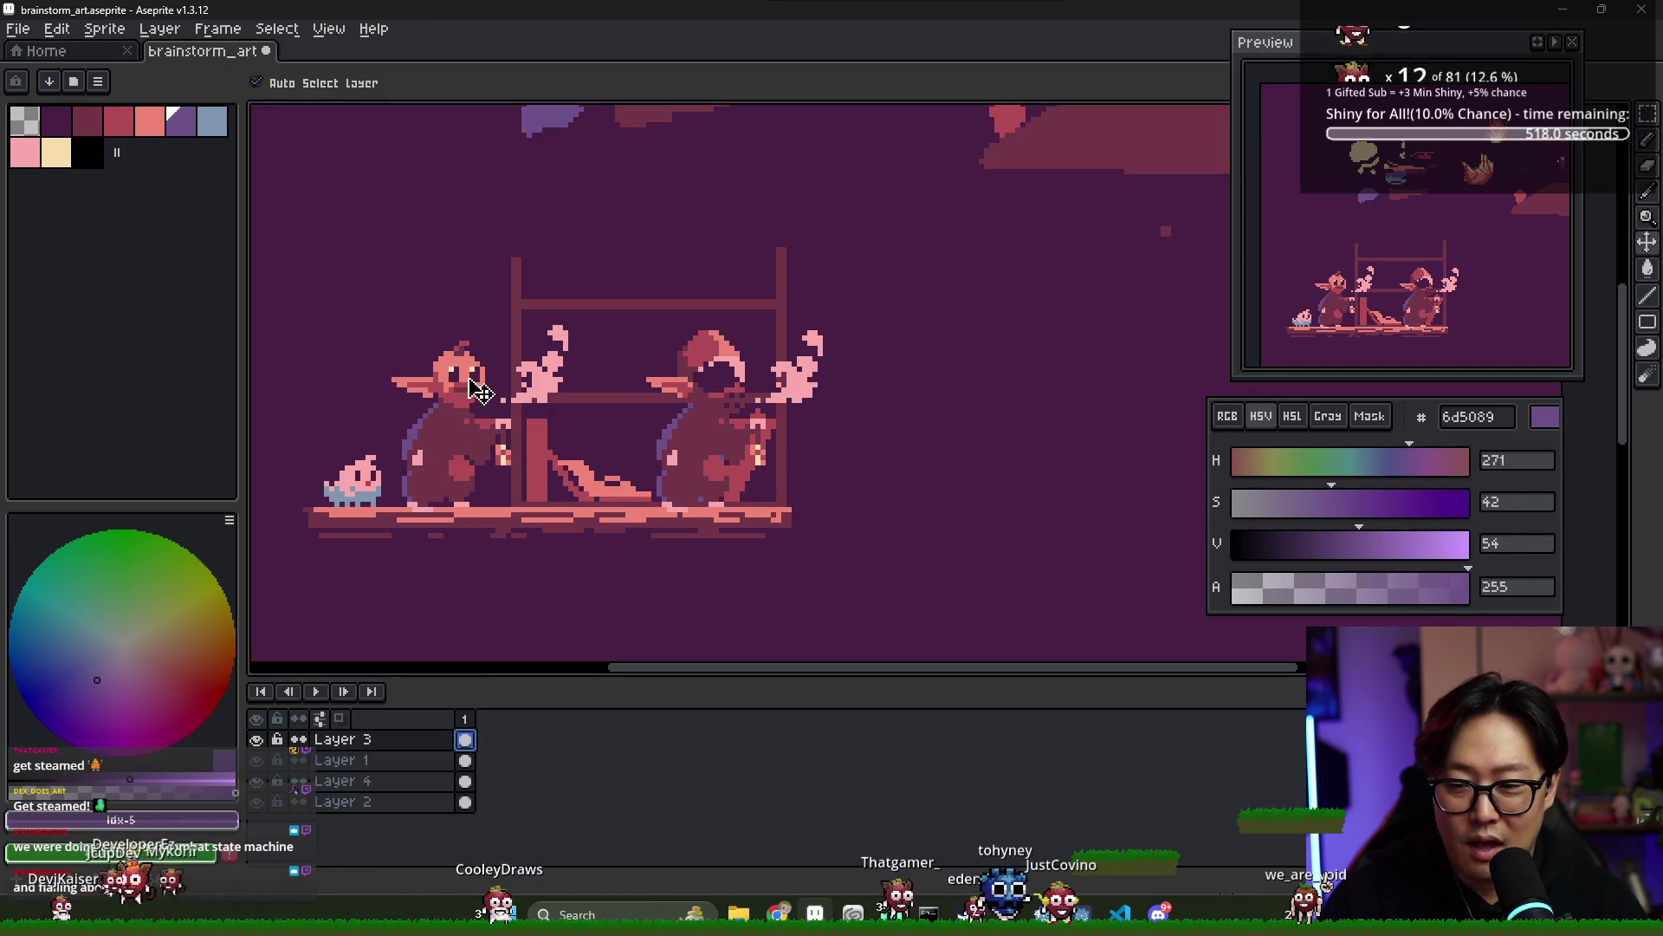
pyautogui.scroll(-1, 479, 392)
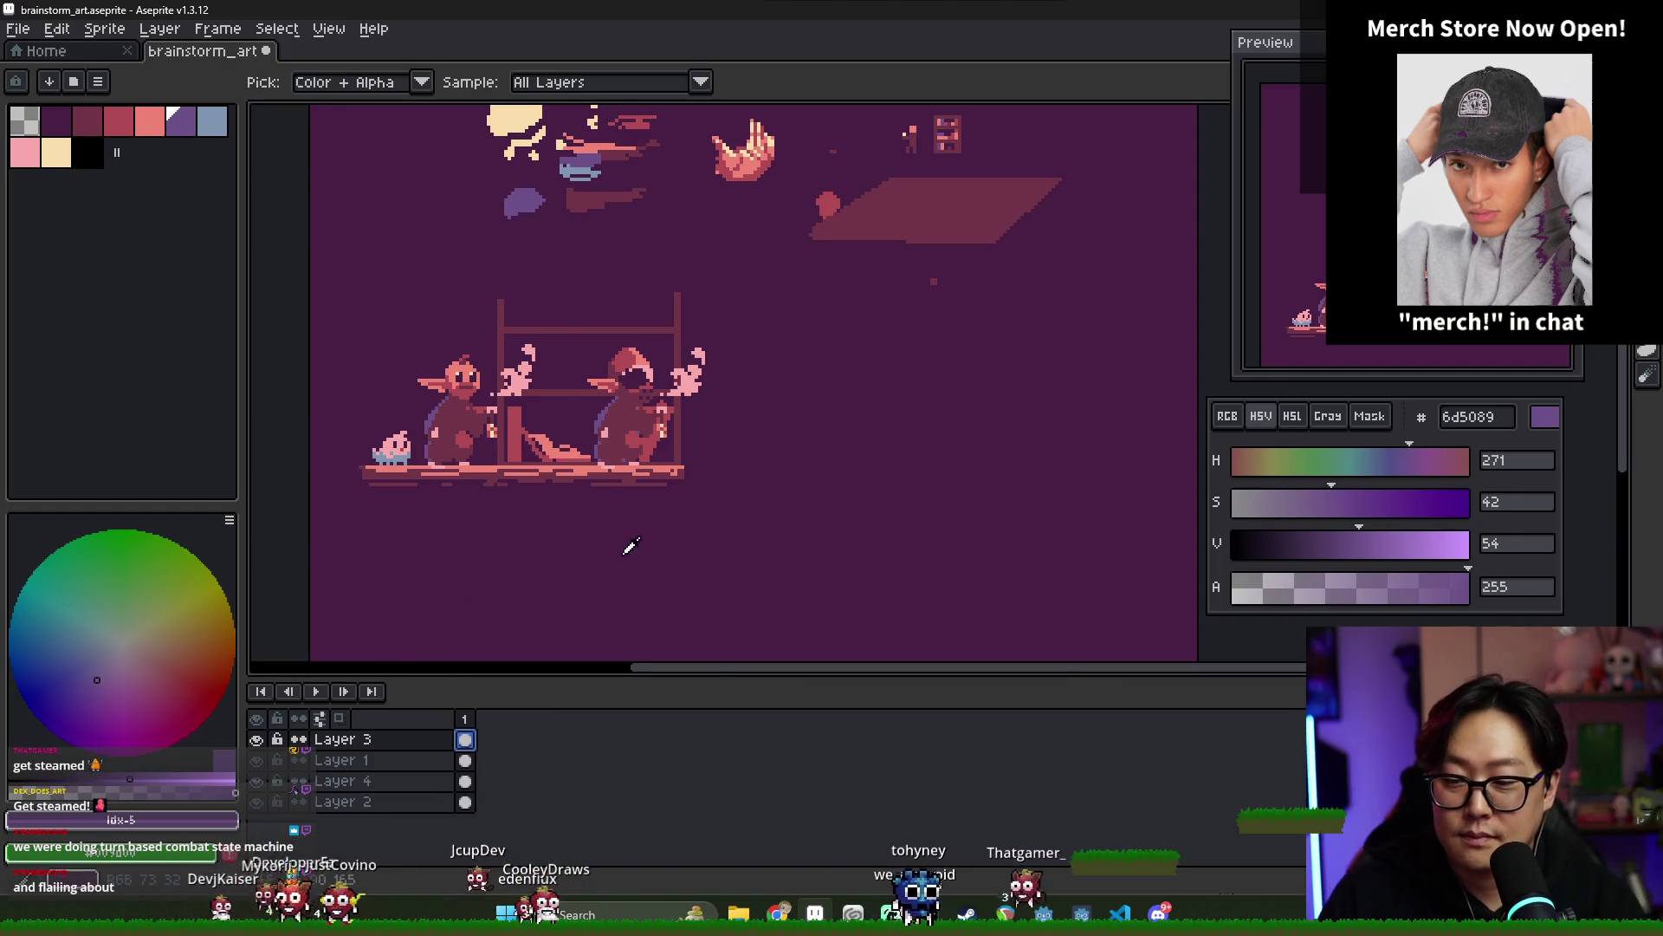
pyautogui.hotkey('alt', 'Tab')
pyautogui.click(425, 398)
pyautogui.hotkey('alt', 'Tab')
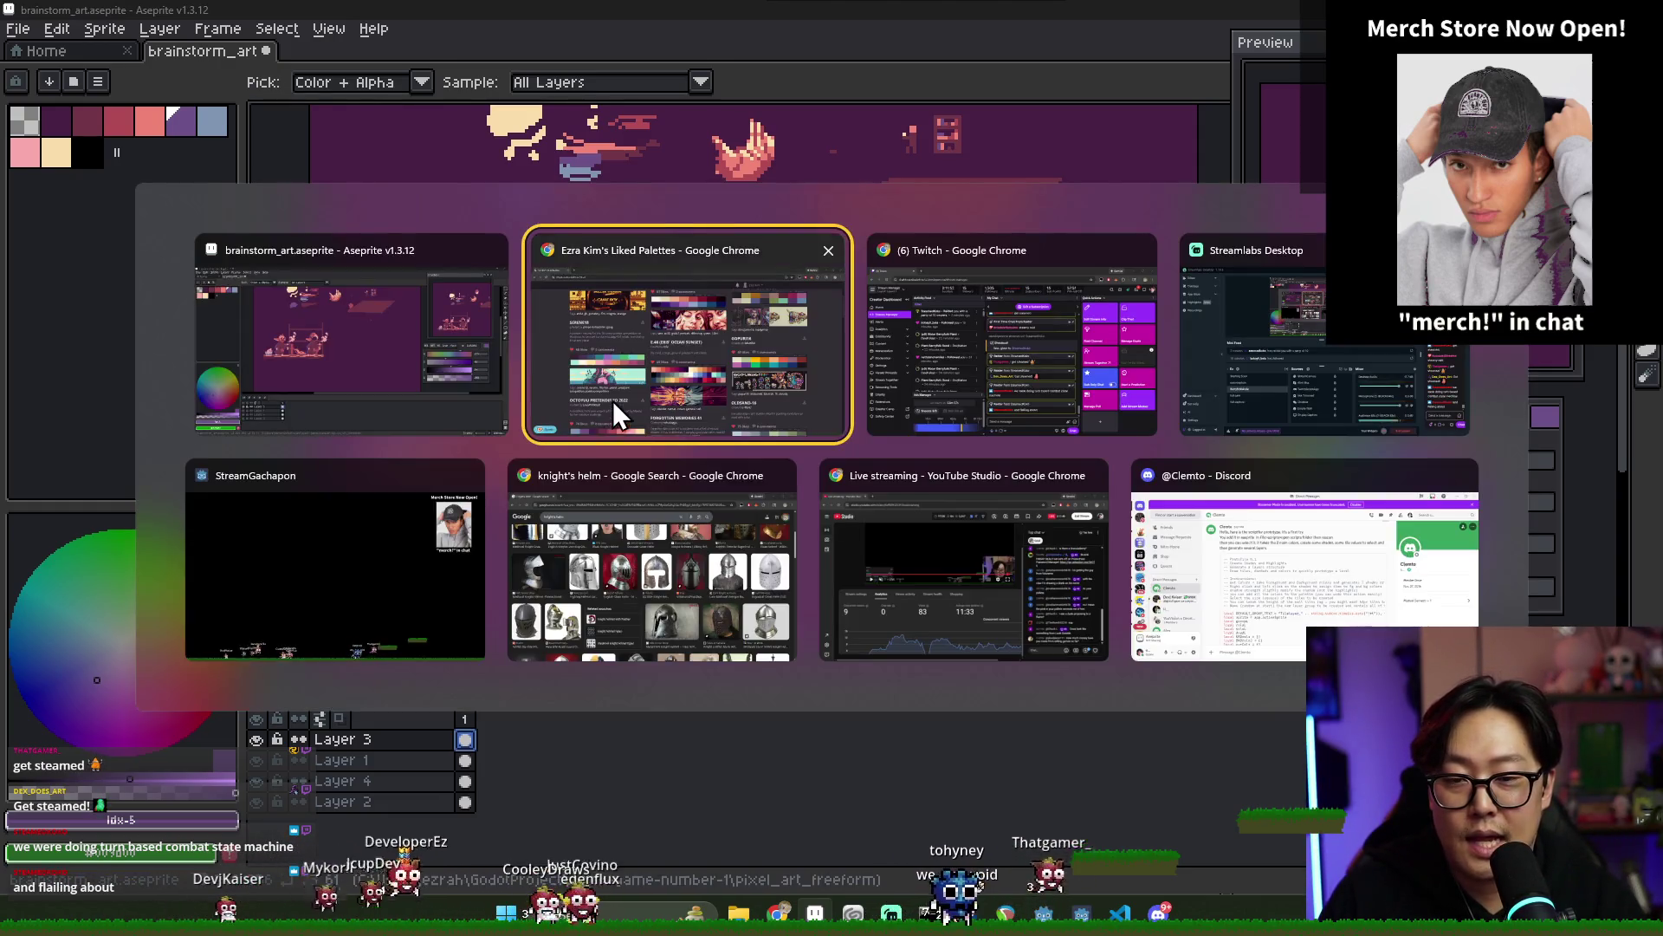
pyautogui.click(612, 400)
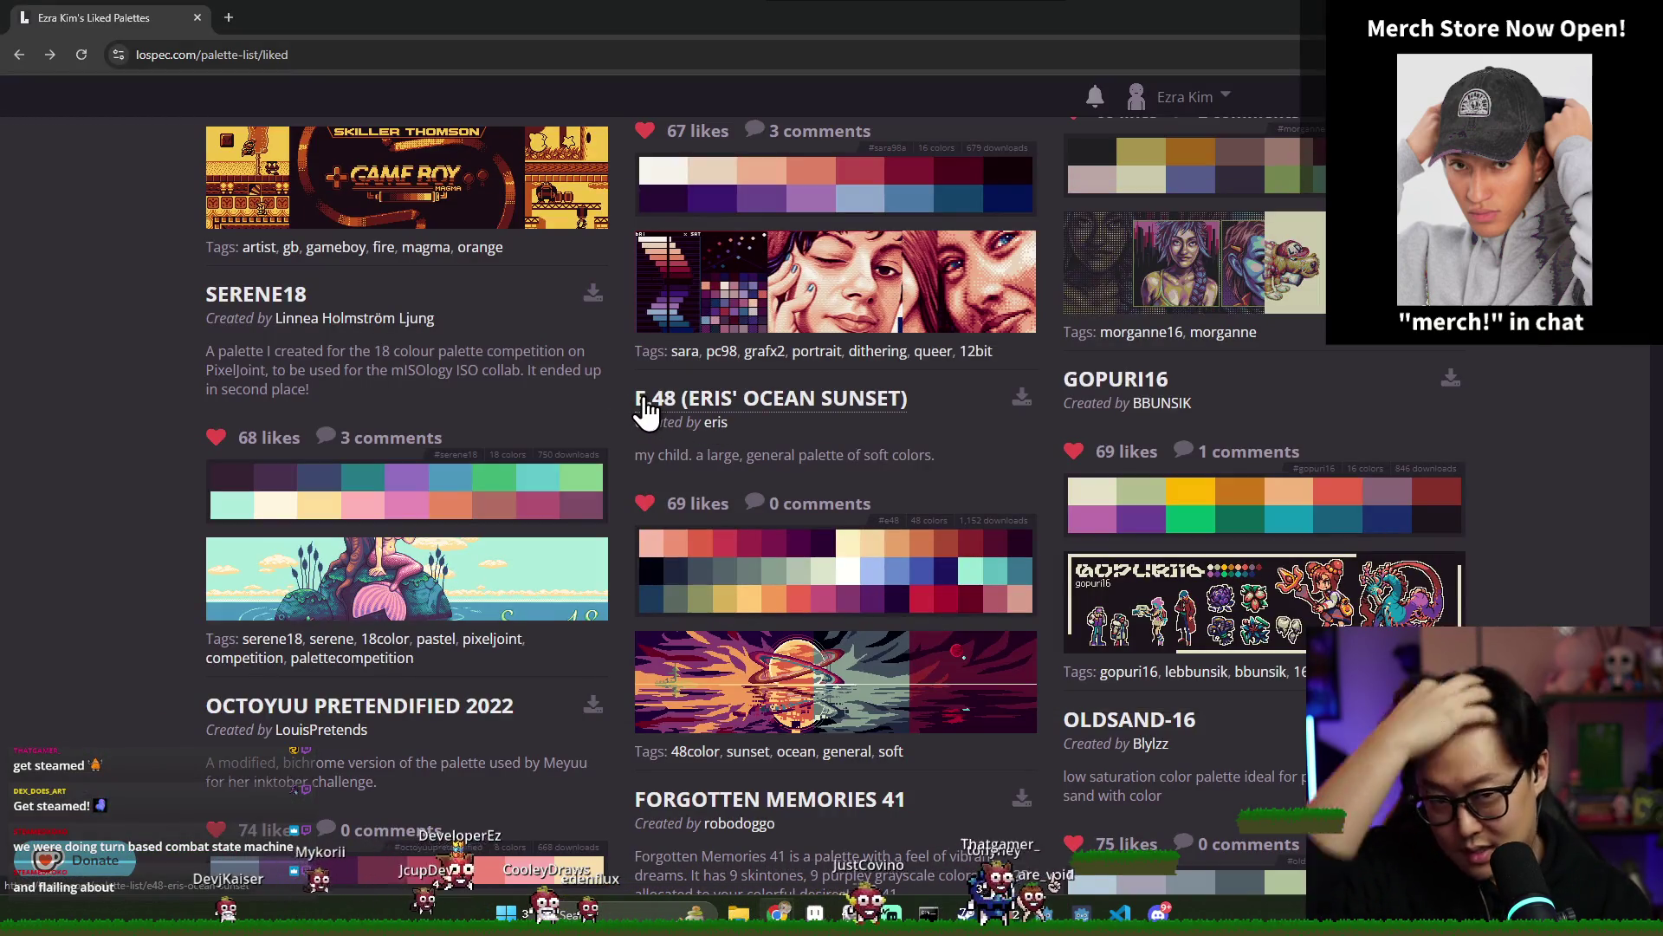
pyautogui.hotkey('alt', 'Tab')
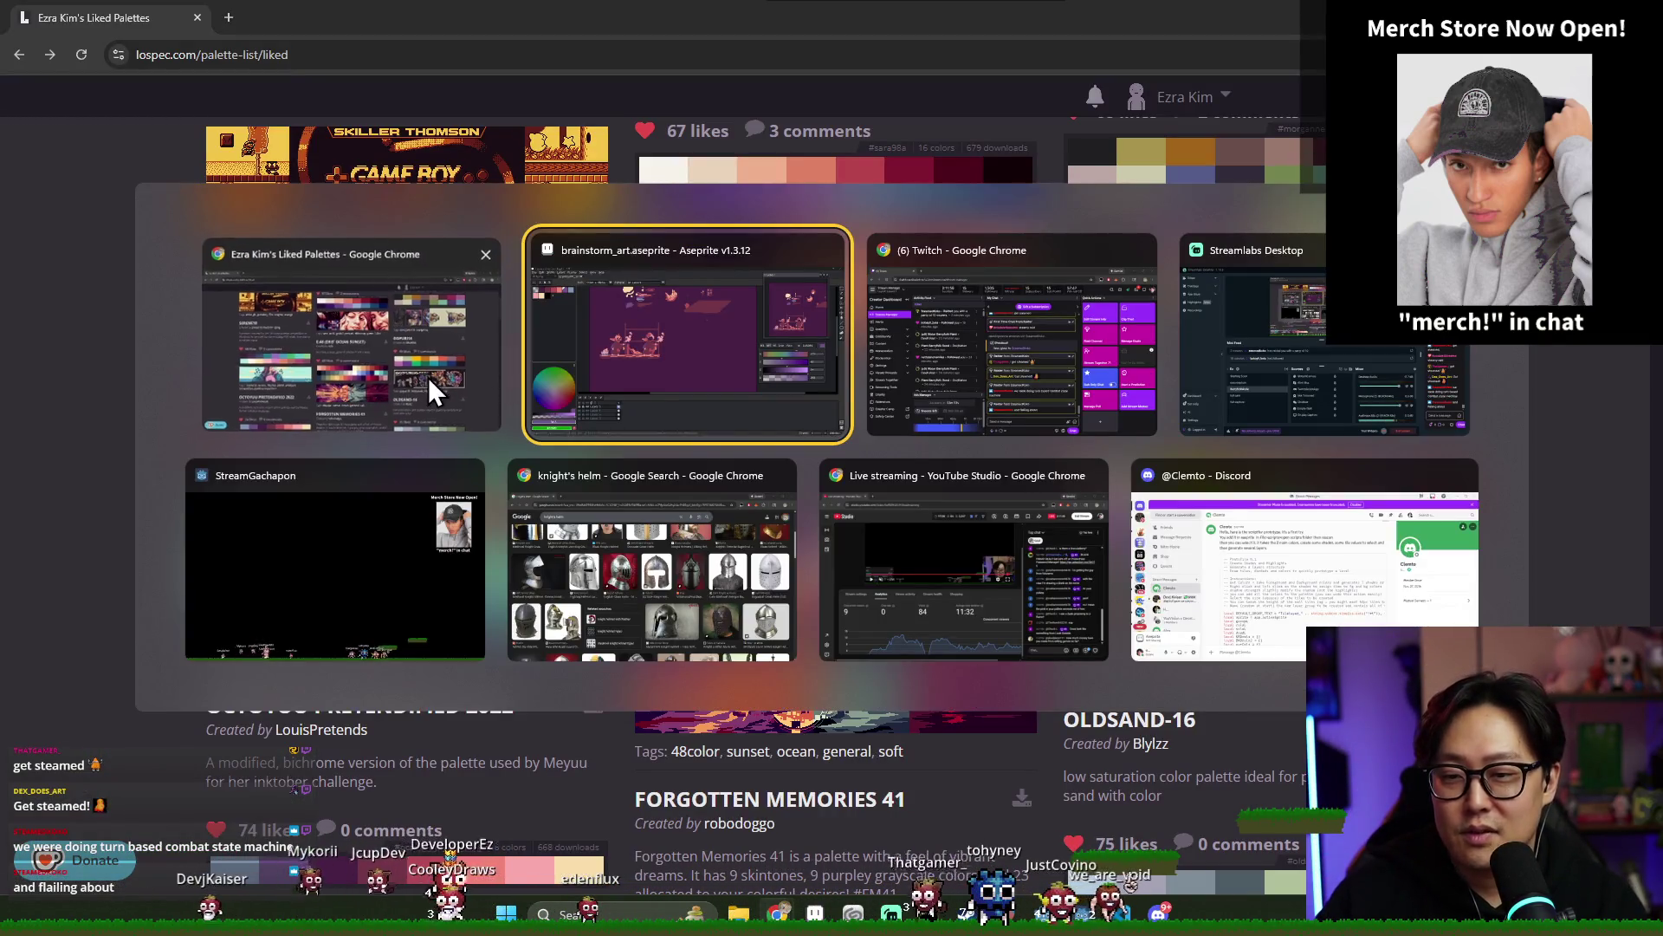
pyautogui.click(428, 386)
pyautogui.hotkey('alt', 'Tab')
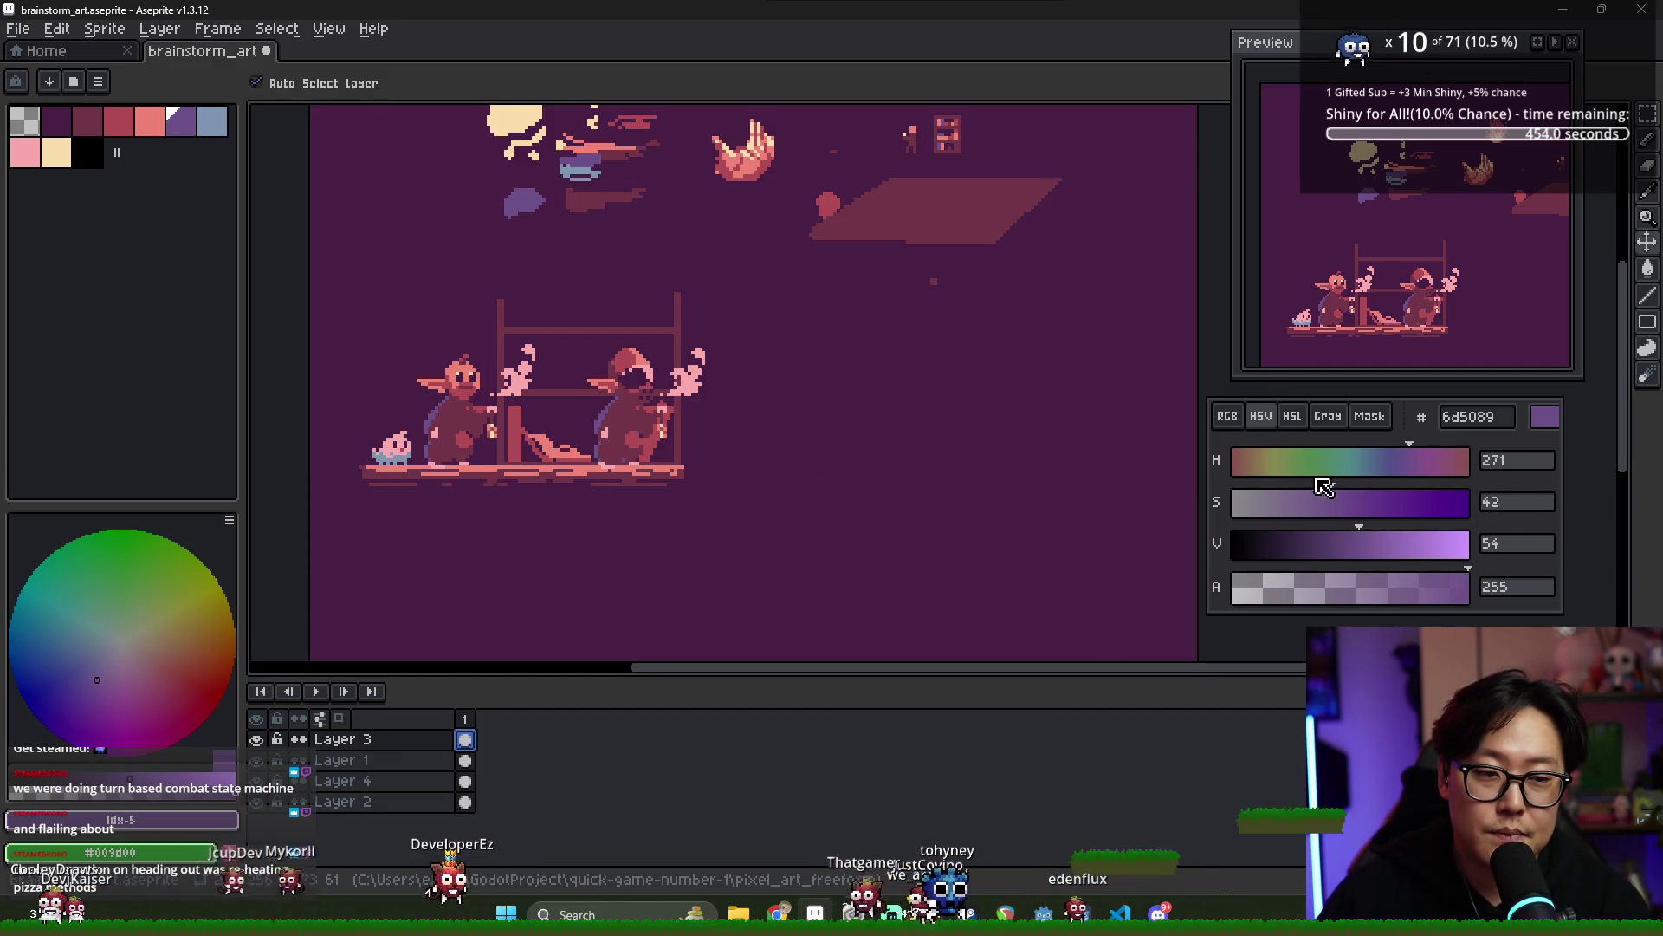
# - Widen the colour-editing panel, shift the Preview window right, and align the panel beneath it
pyautogui.moveTo(1421, 444); pyautogui.dragTo(1451, 431)
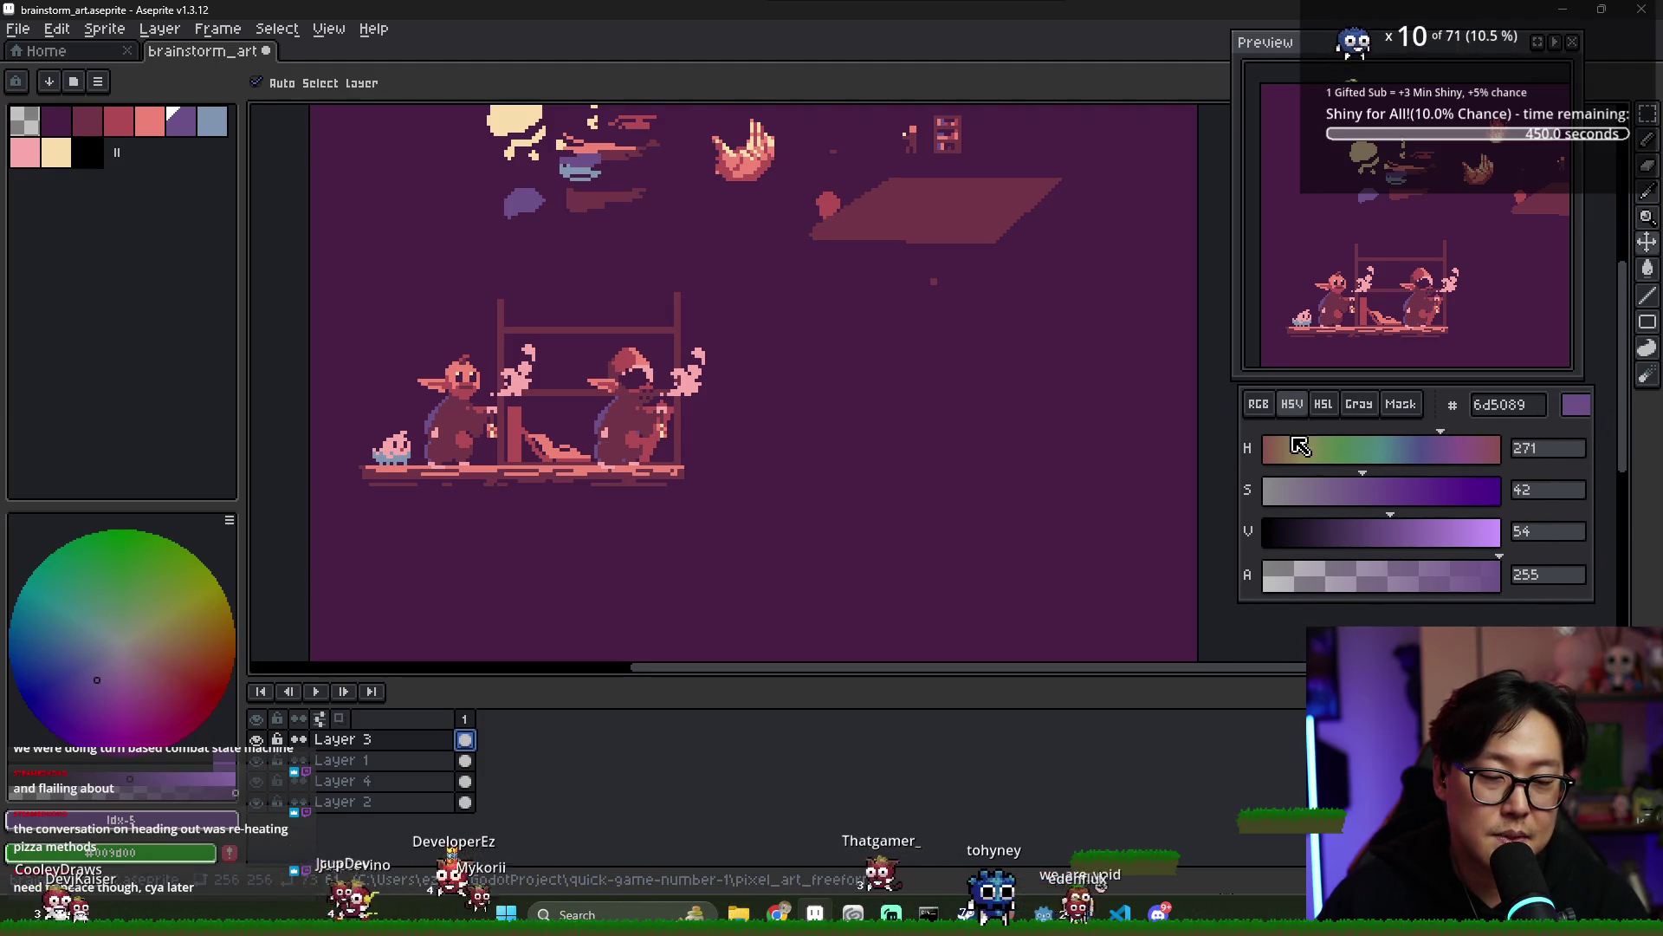
pyautogui.moveTo(1239, 444)
pyautogui.mouseDown()
pyautogui.moveTo(1074, 443)
pyautogui.moveTo(1208, 445)
pyautogui.mouseUp()
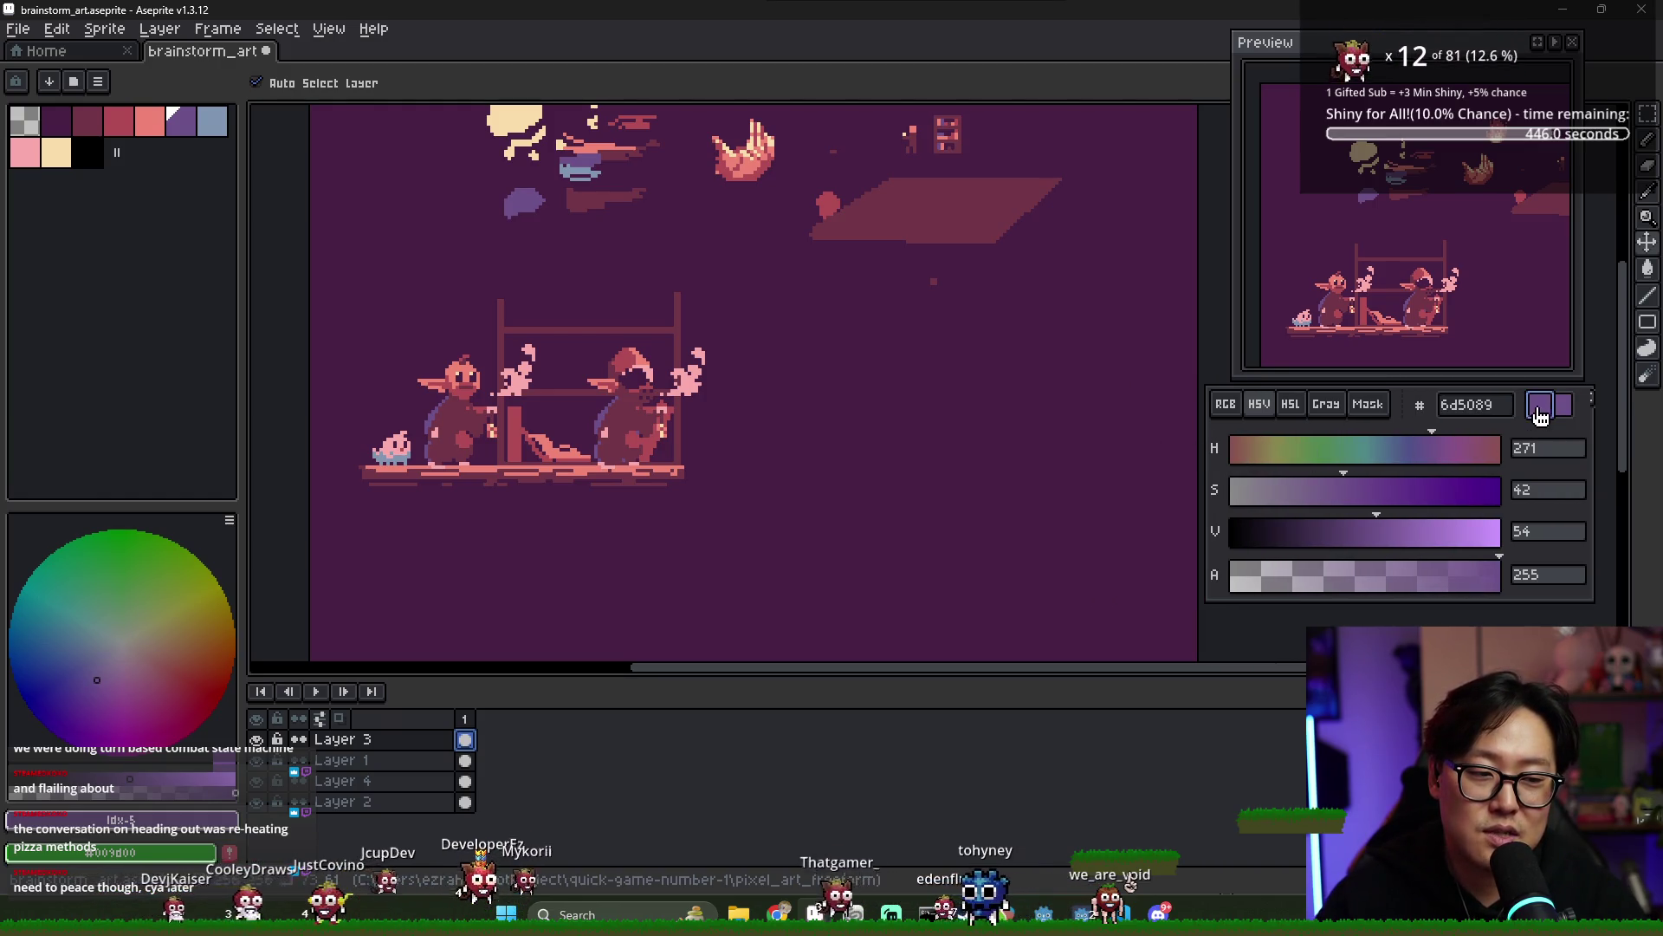
pyautogui.moveTo(1207, 433); pyautogui.dragTo(1189, 430)
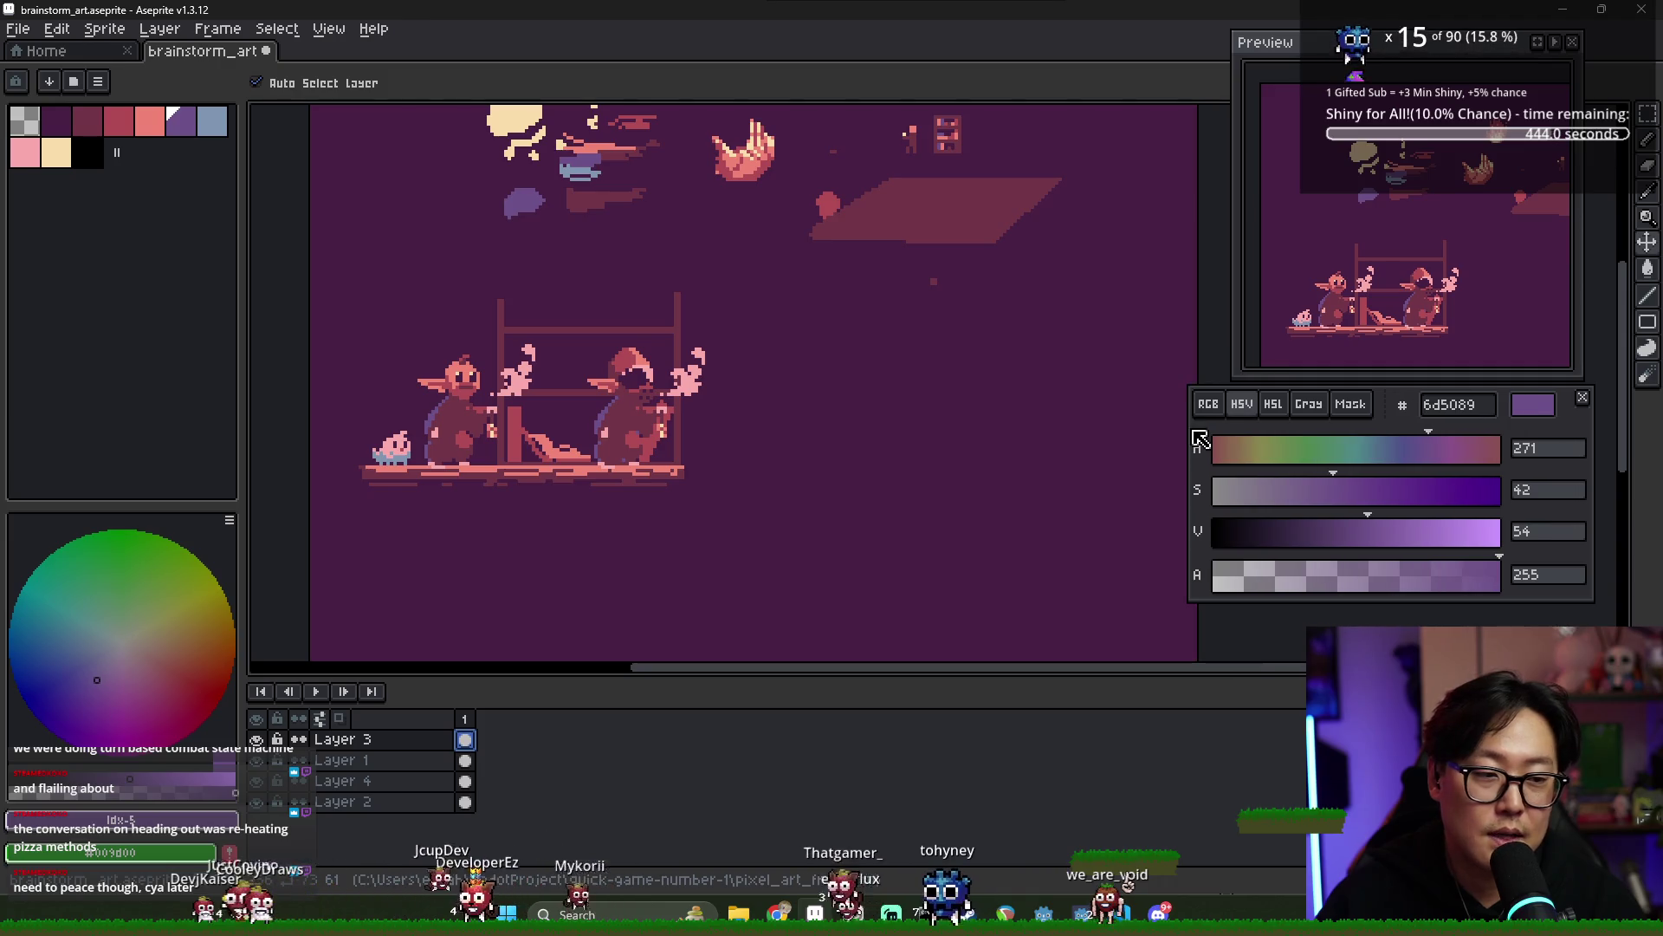
pyautogui.moveTo(1430, 42); pyautogui.dragTo(1459, 40)
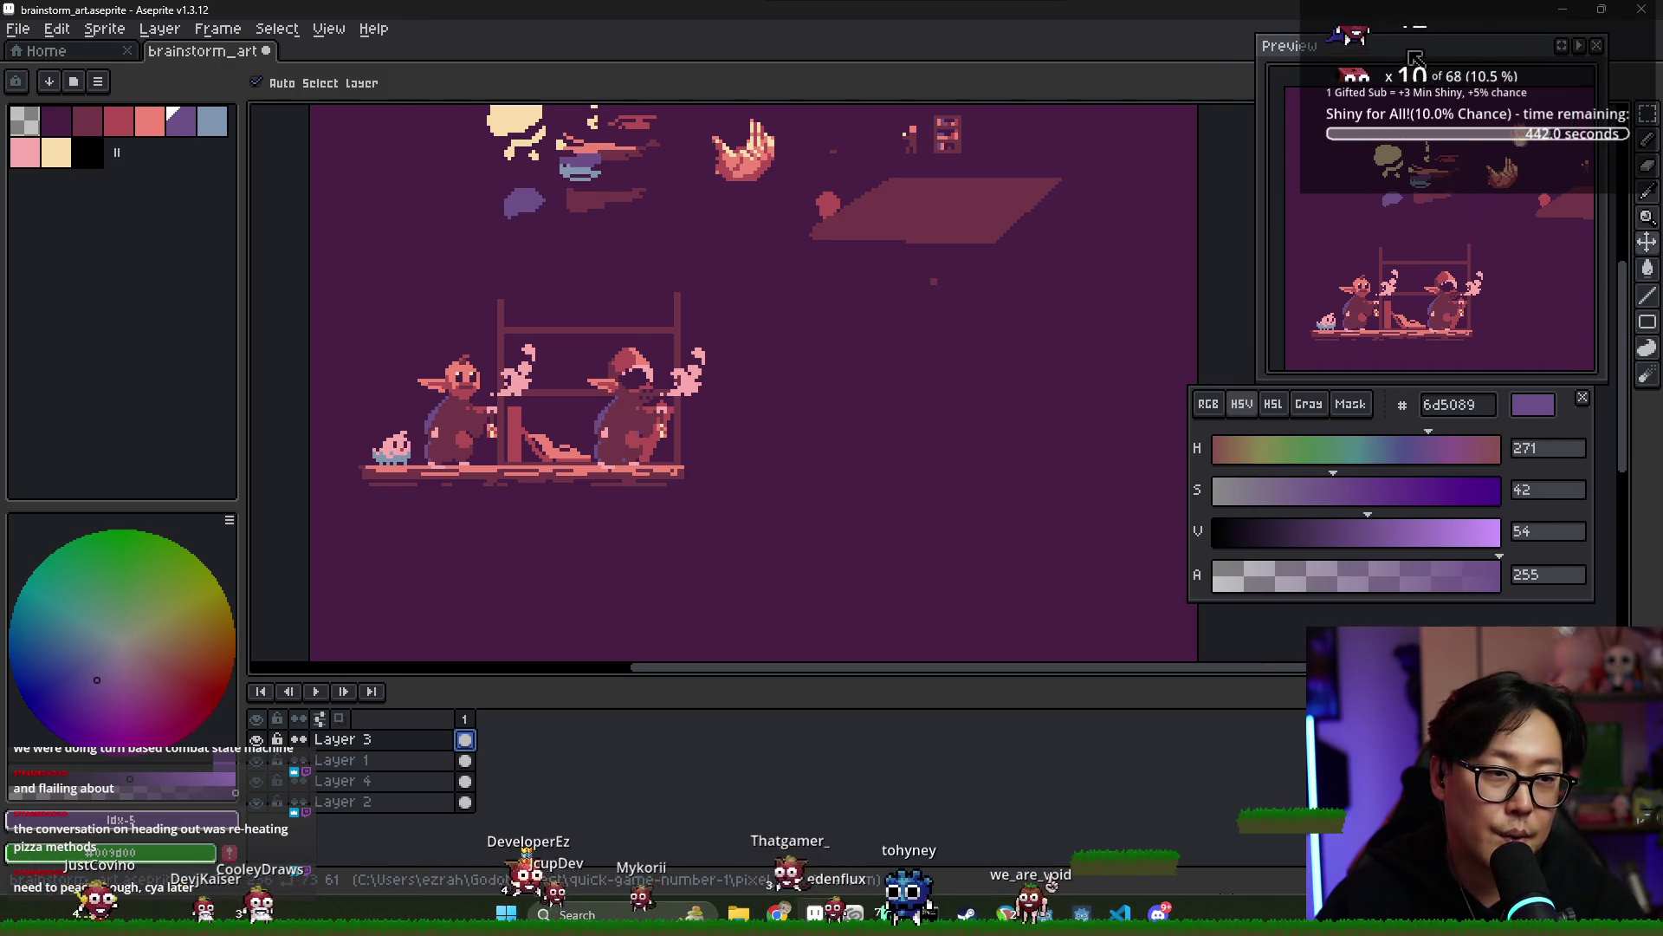
pyautogui.moveTo(1405, 424); pyautogui.dragTo(1422, 421)
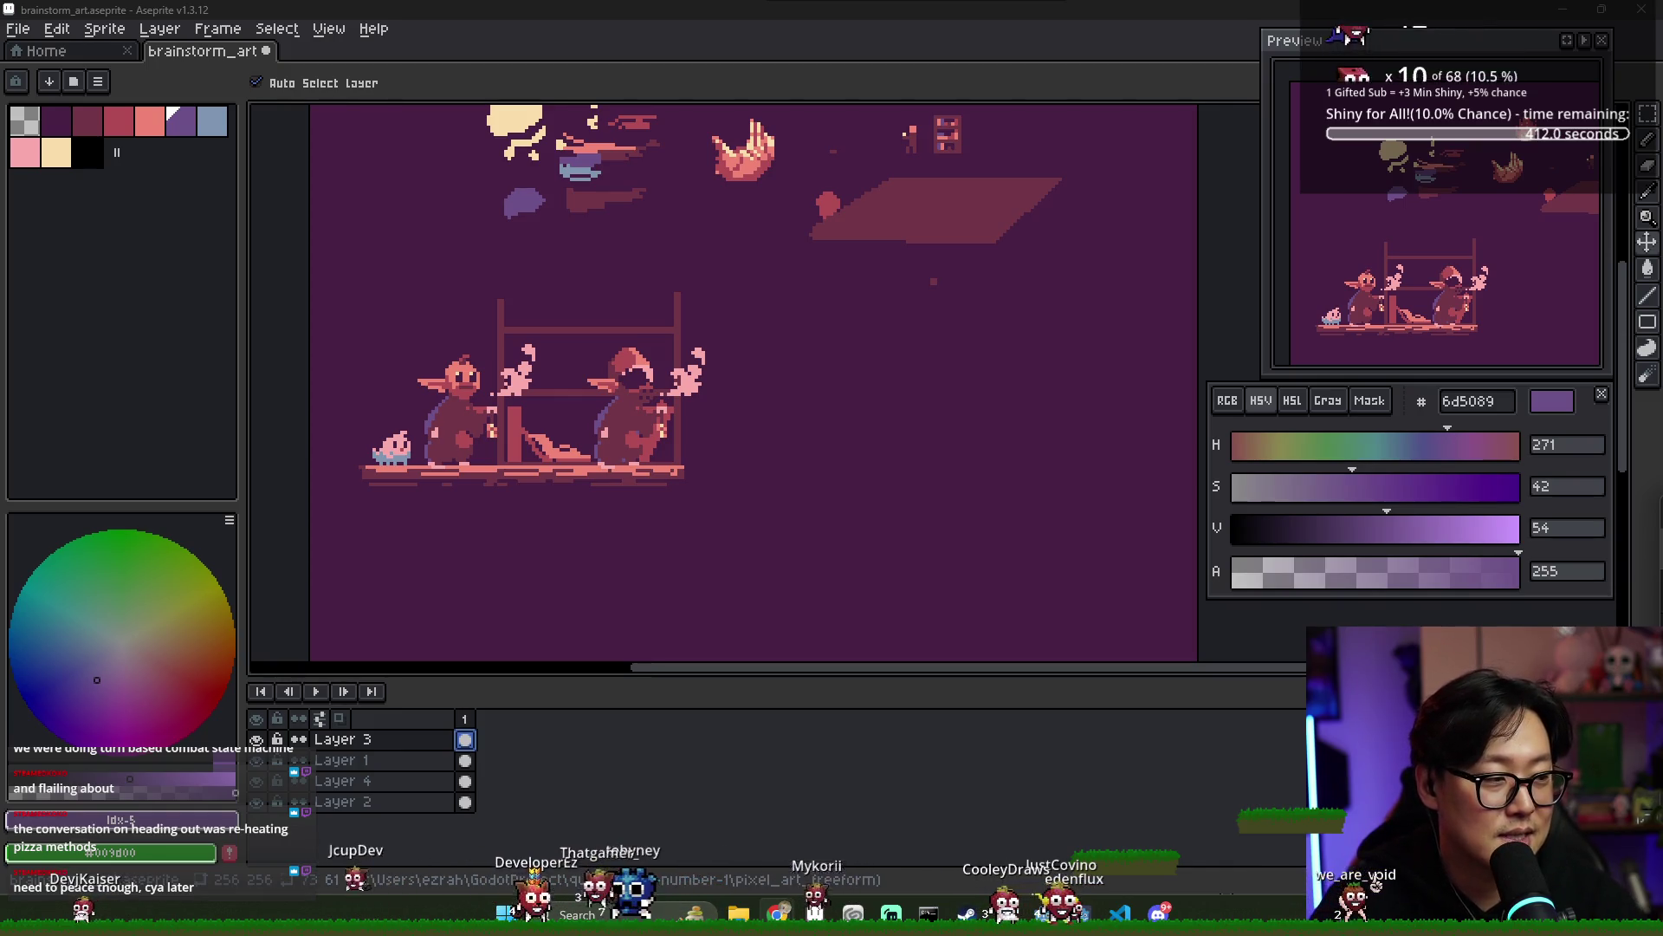
# - Review the goblin ledge scene by zooming and panning, and save brainstorm_art.aseprite
pyautogui.scroll(-1, 483, 437)
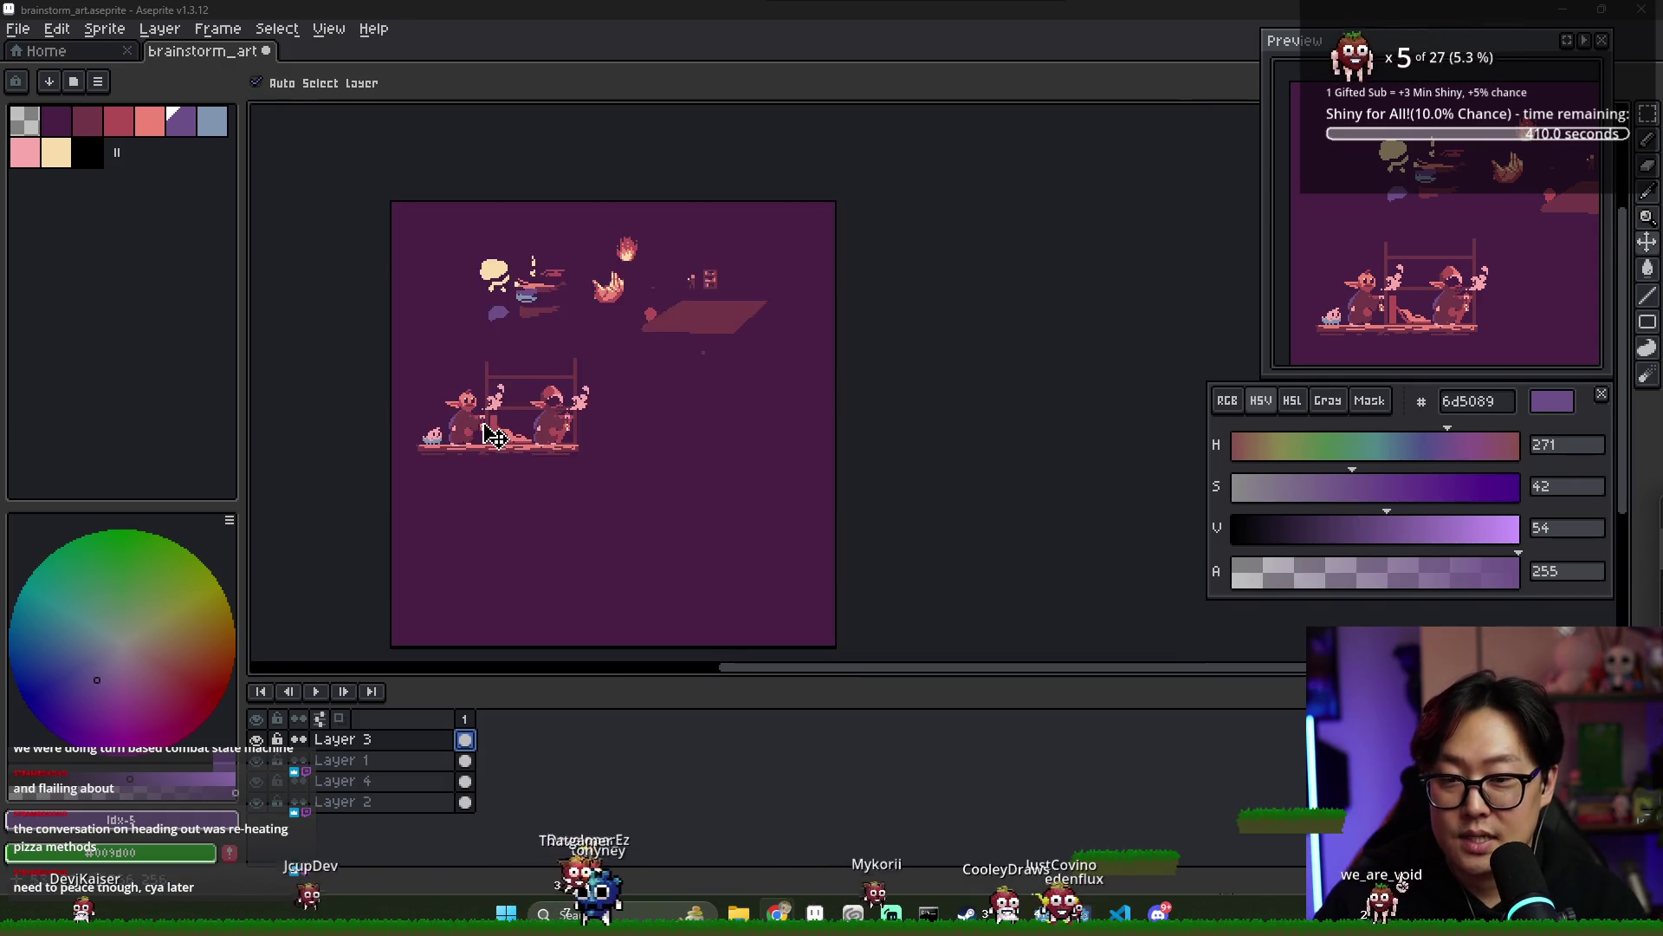
pyautogui.scroll(2, 490, 435)
pyautogui.scroll(-1, 508, 438)
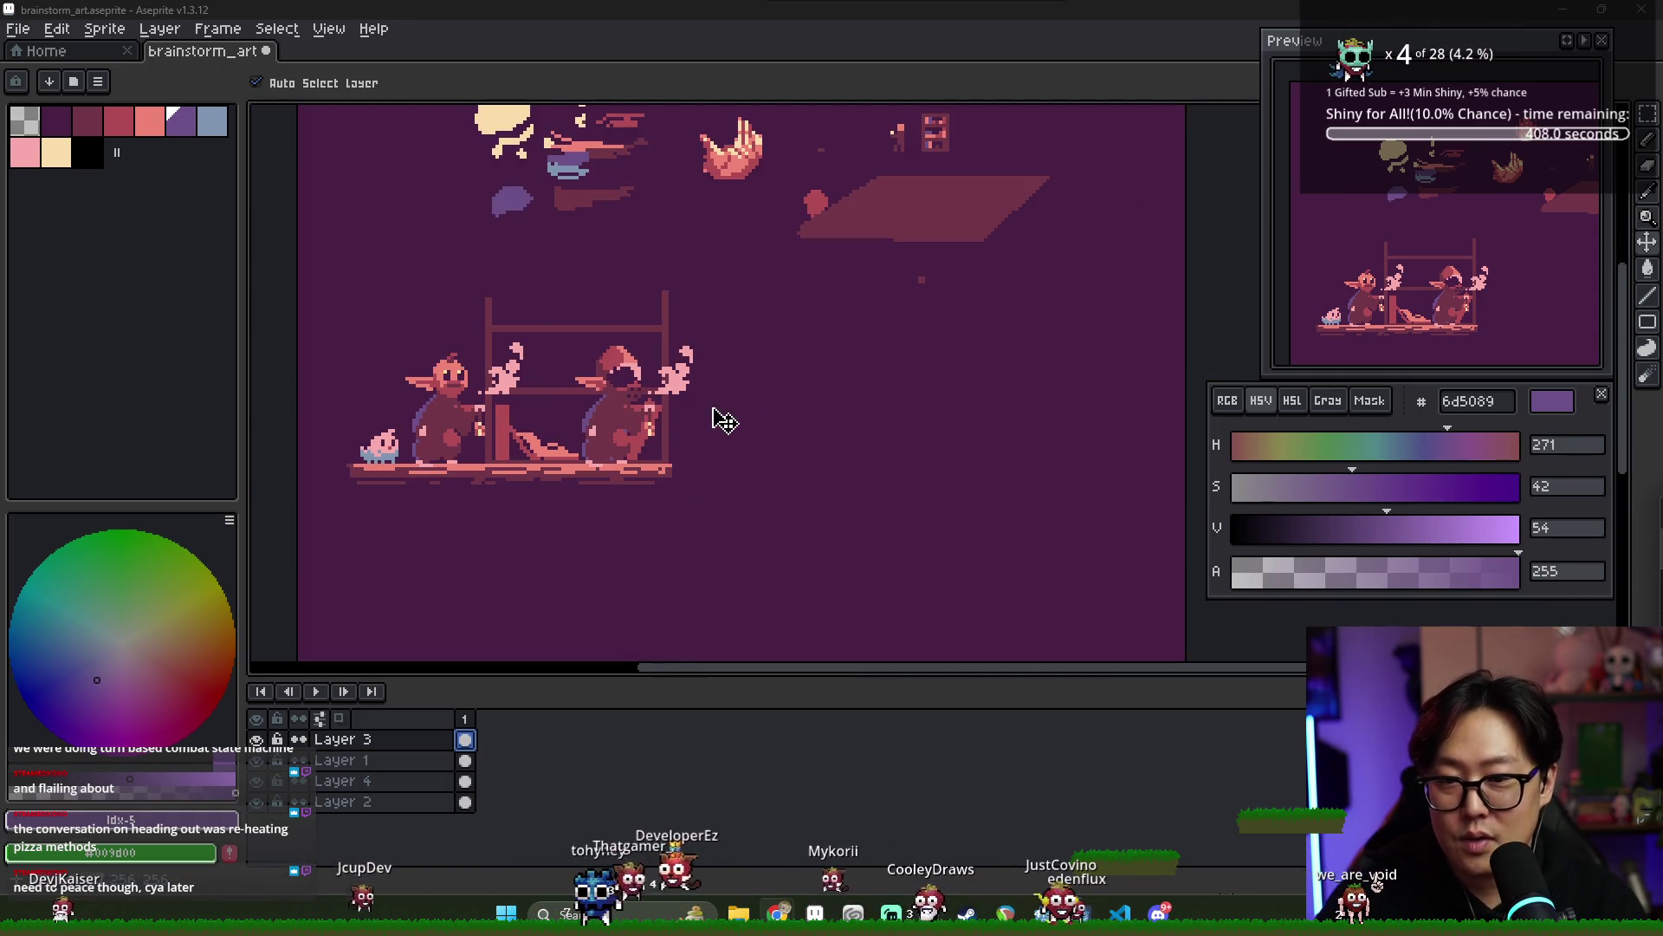
pyautogui.hscroll(1, 745, 468)
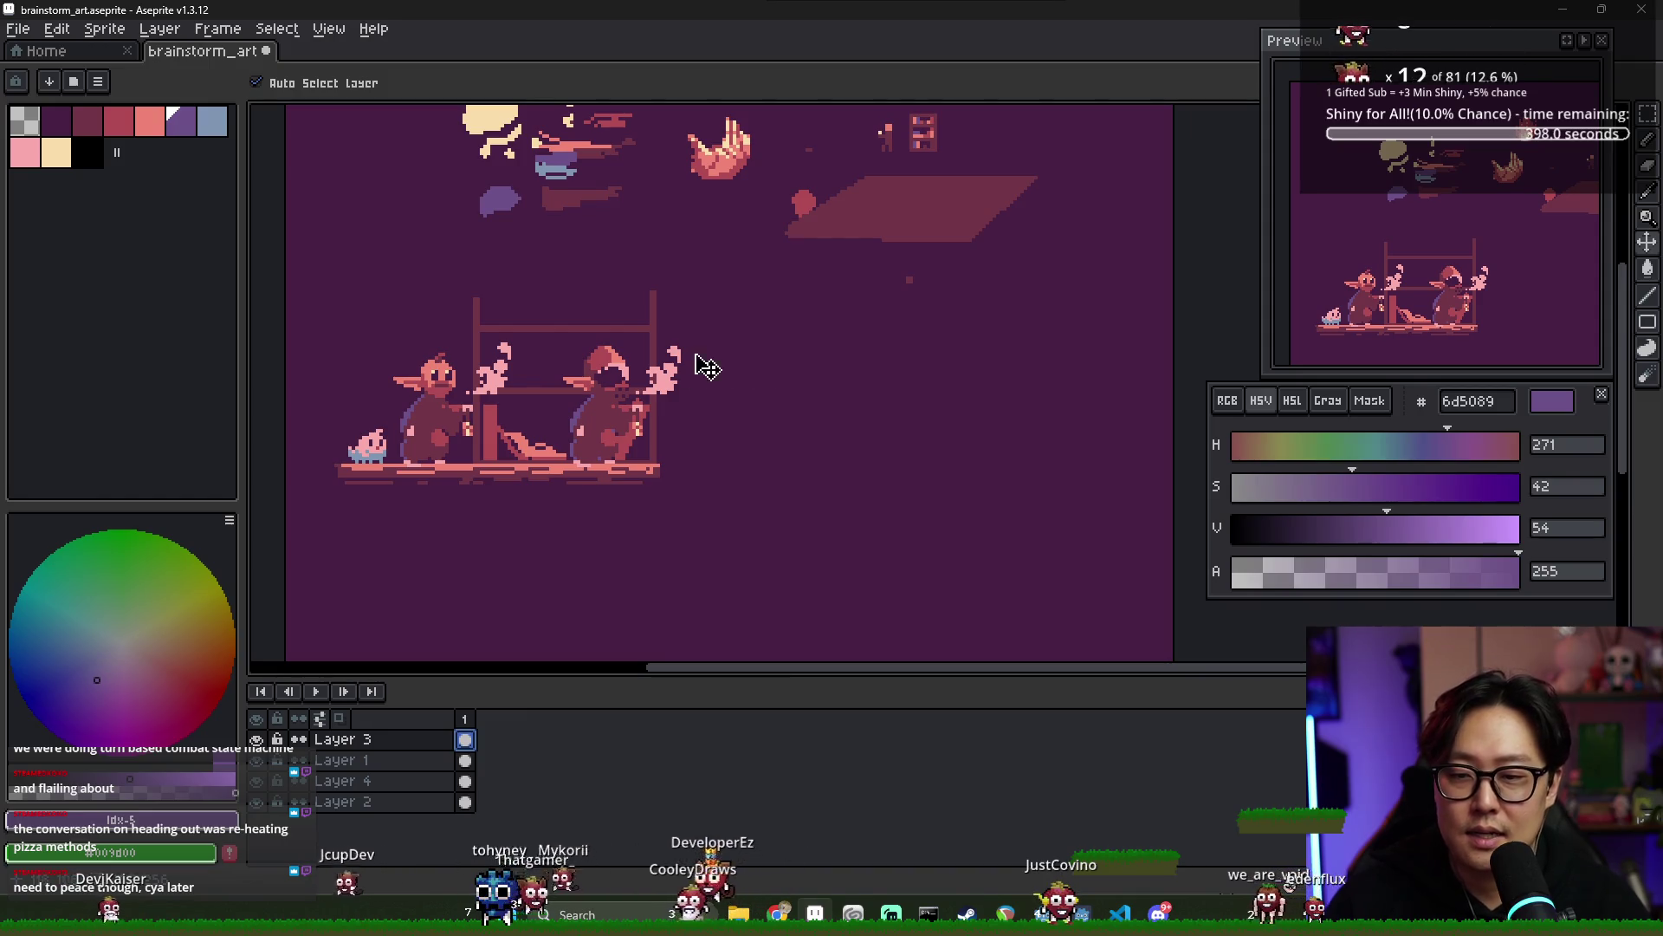
pyautogui.scroll(-1, 743, 414)
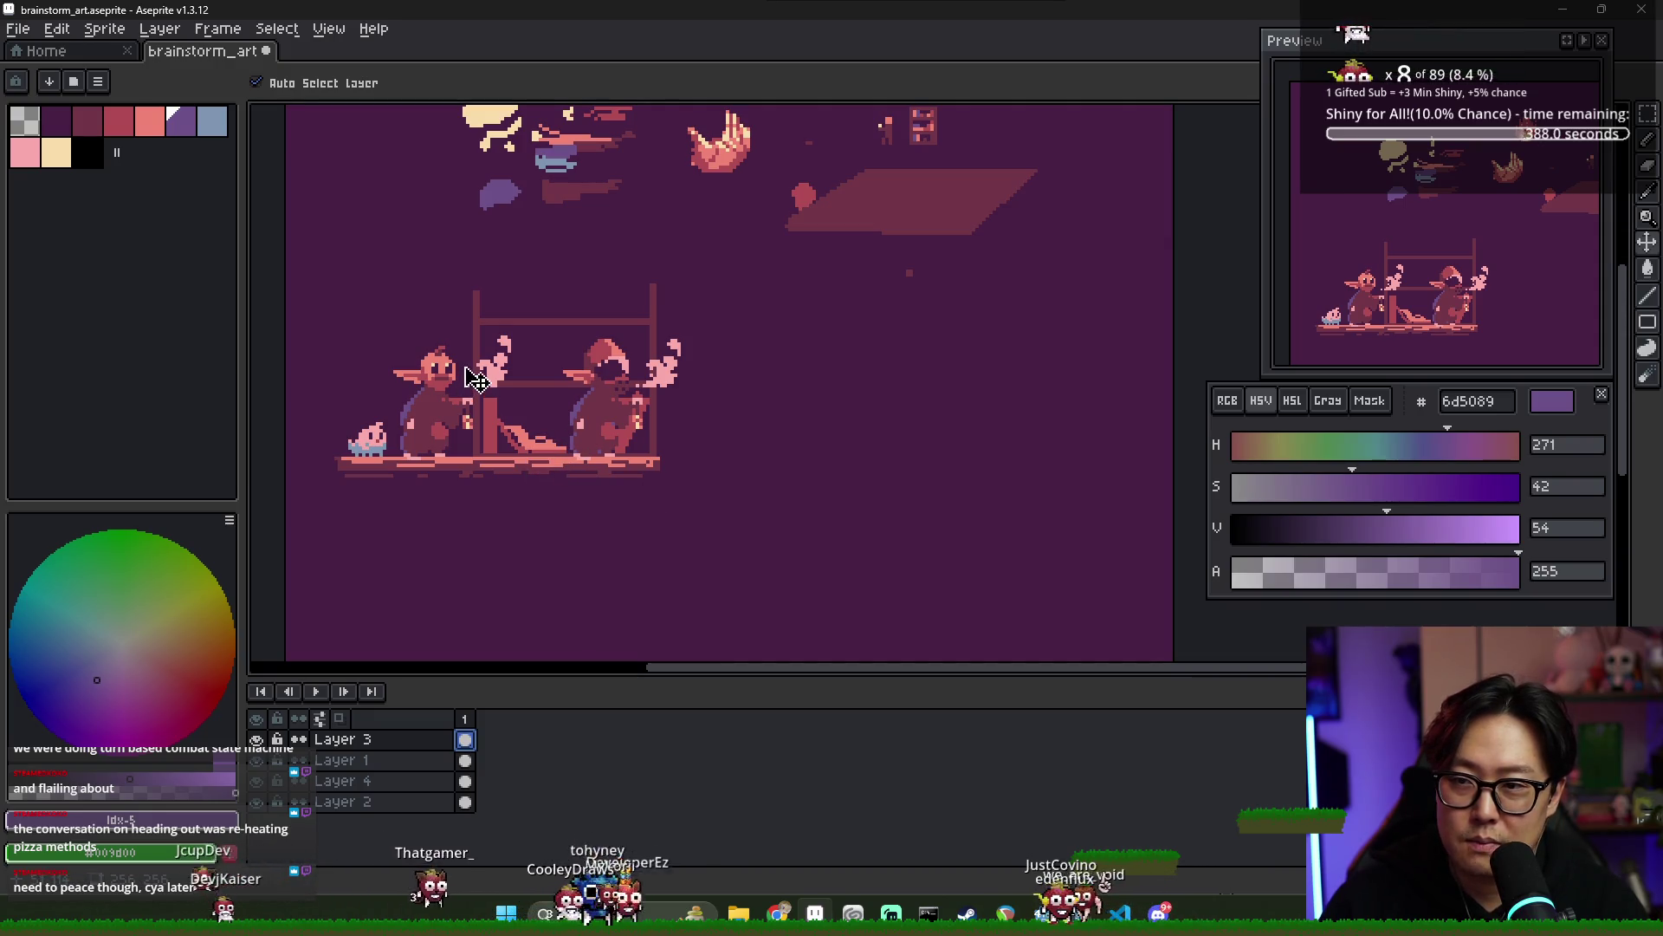
pyautogui.hotkey('ctrl', 's')
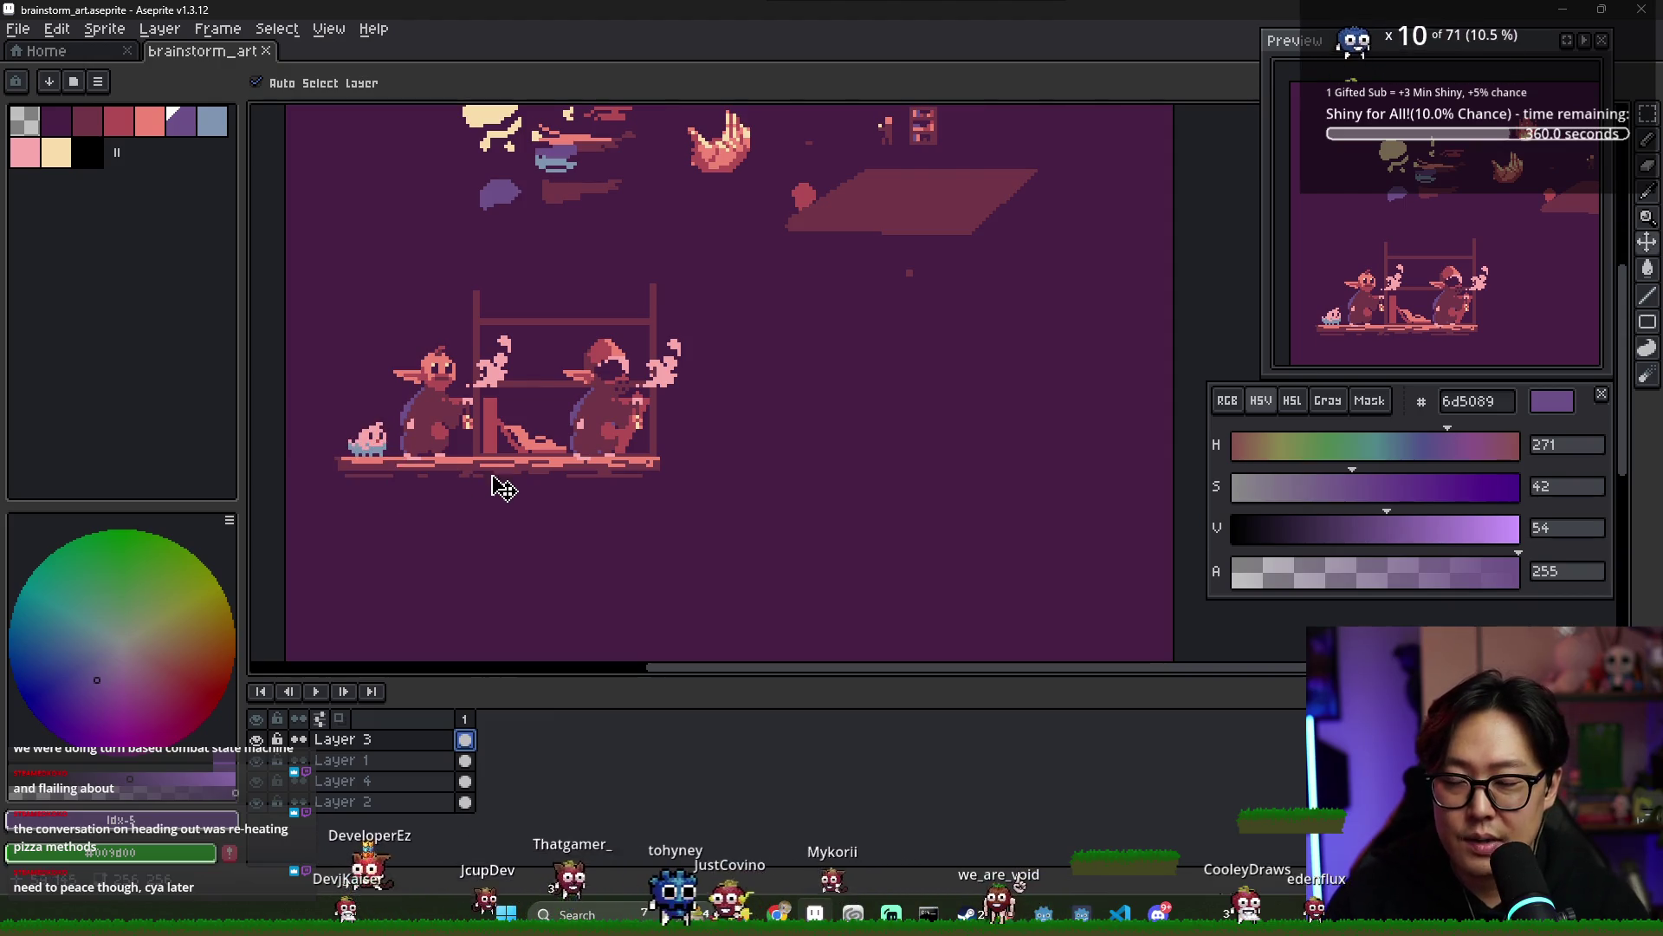
pyautogui.scroll(1, 487, 464)
pyautogui.scroll(-3, 433, 468)
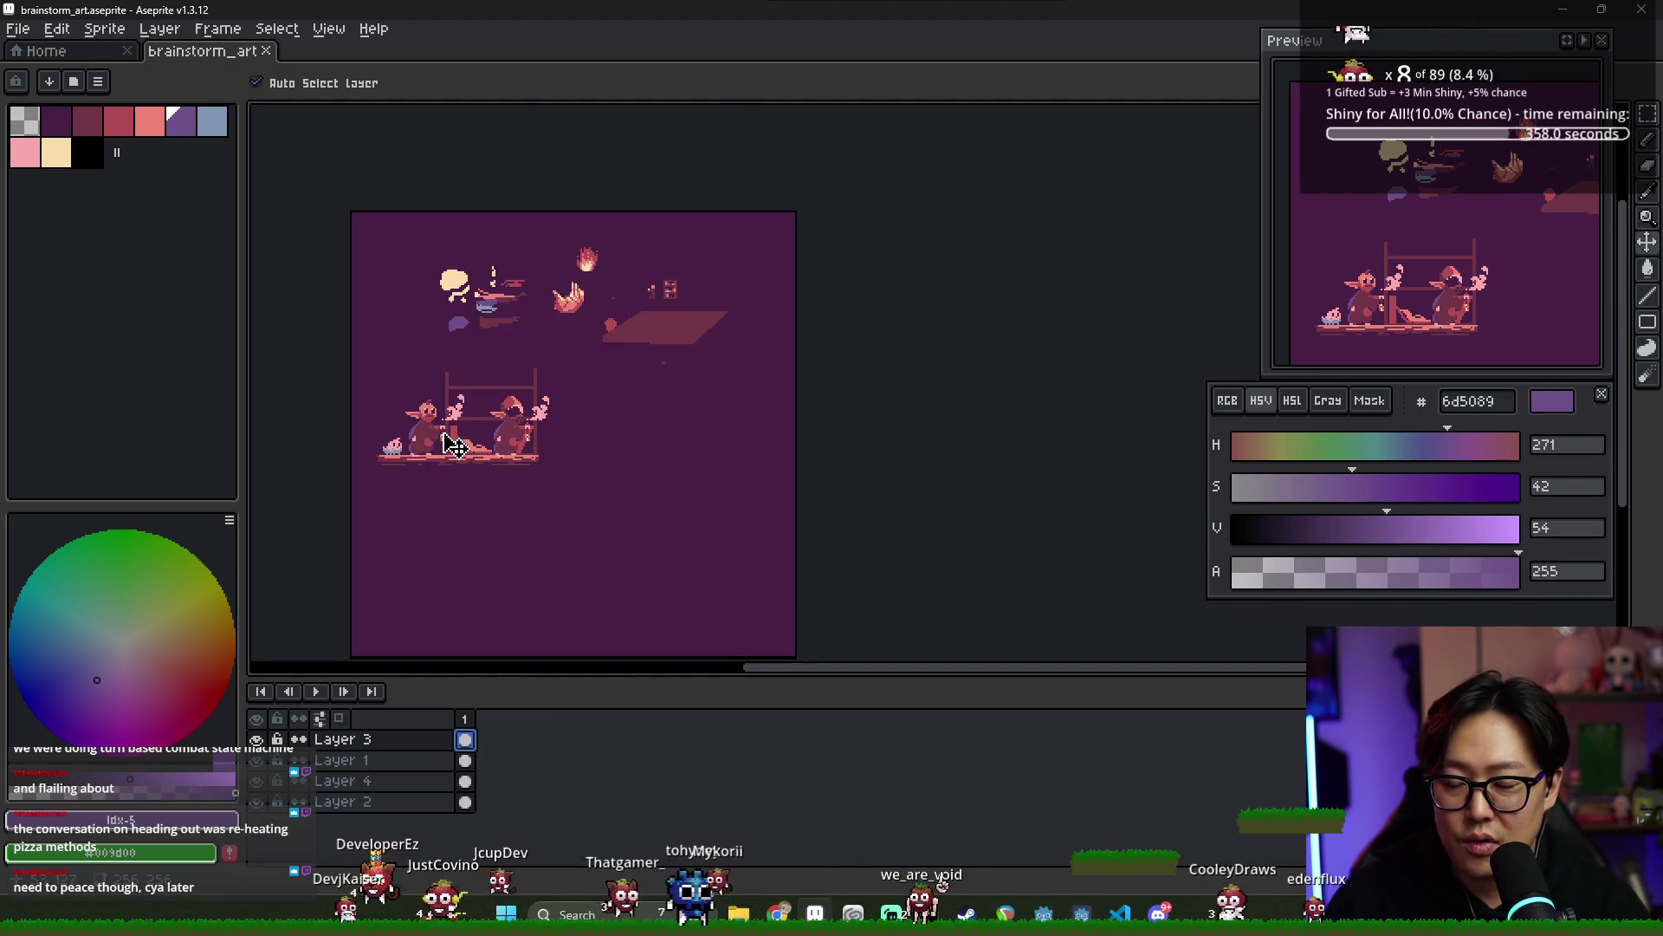
pyautogui.scroll(2, 433, 468)
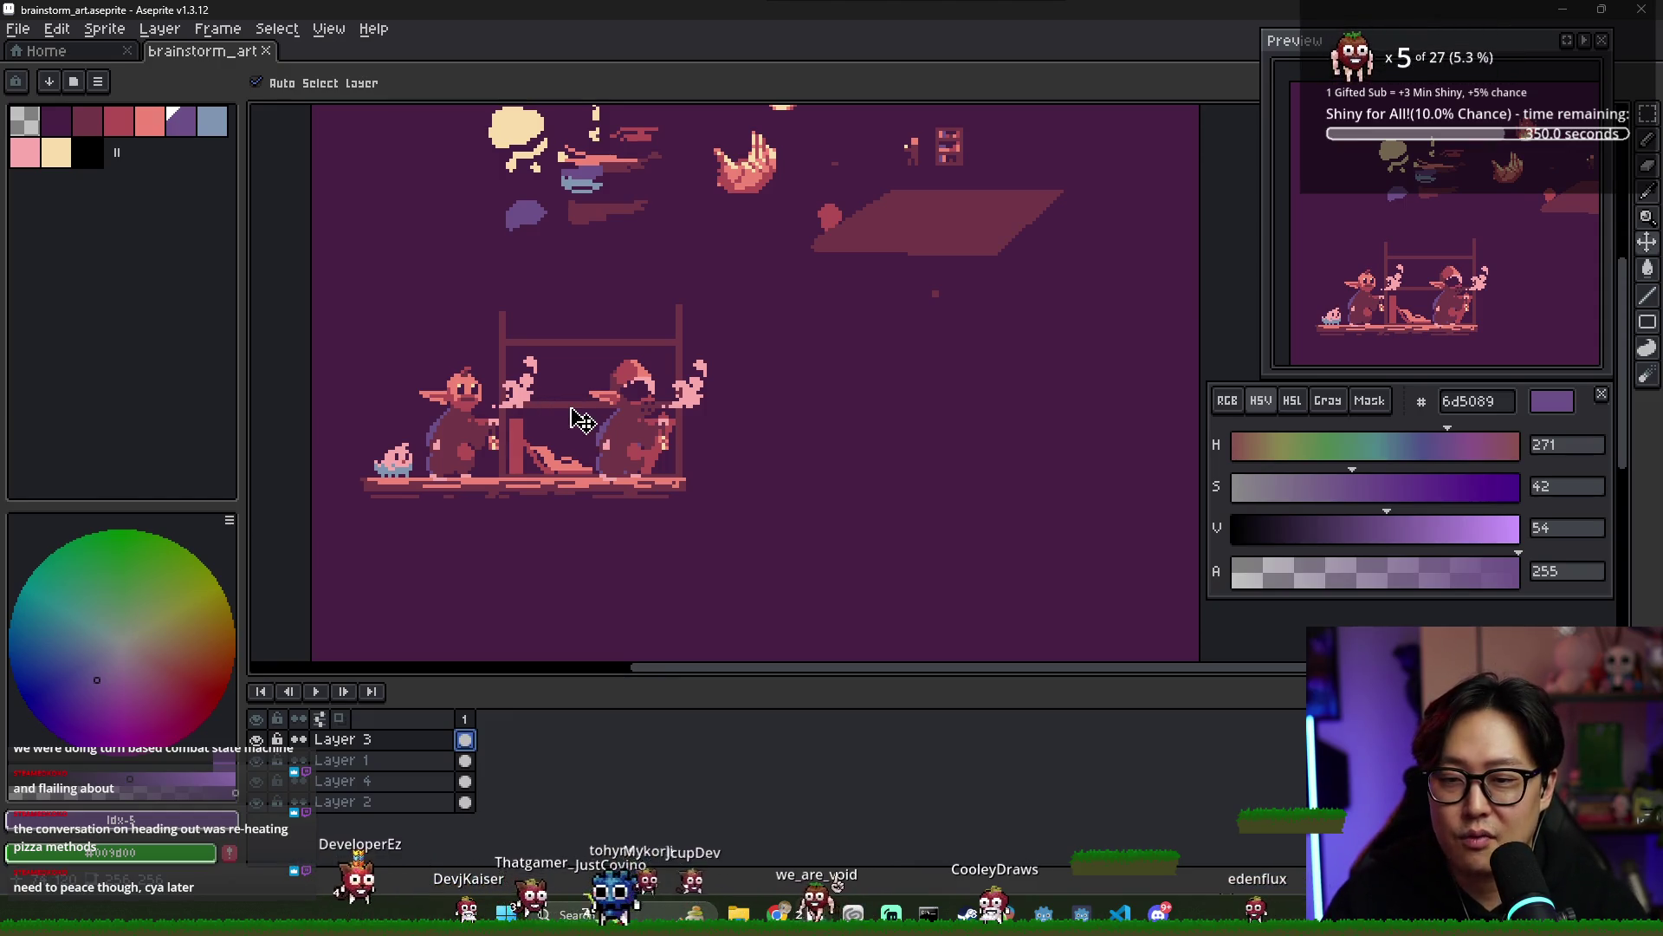
pyautogui.moveTo(708, 487)
pyautogui.mouseDown()
pyautogui.moveTo(574, 465)
pyautogui.moveTo(671, 441)
pyautogui.mouseUp()
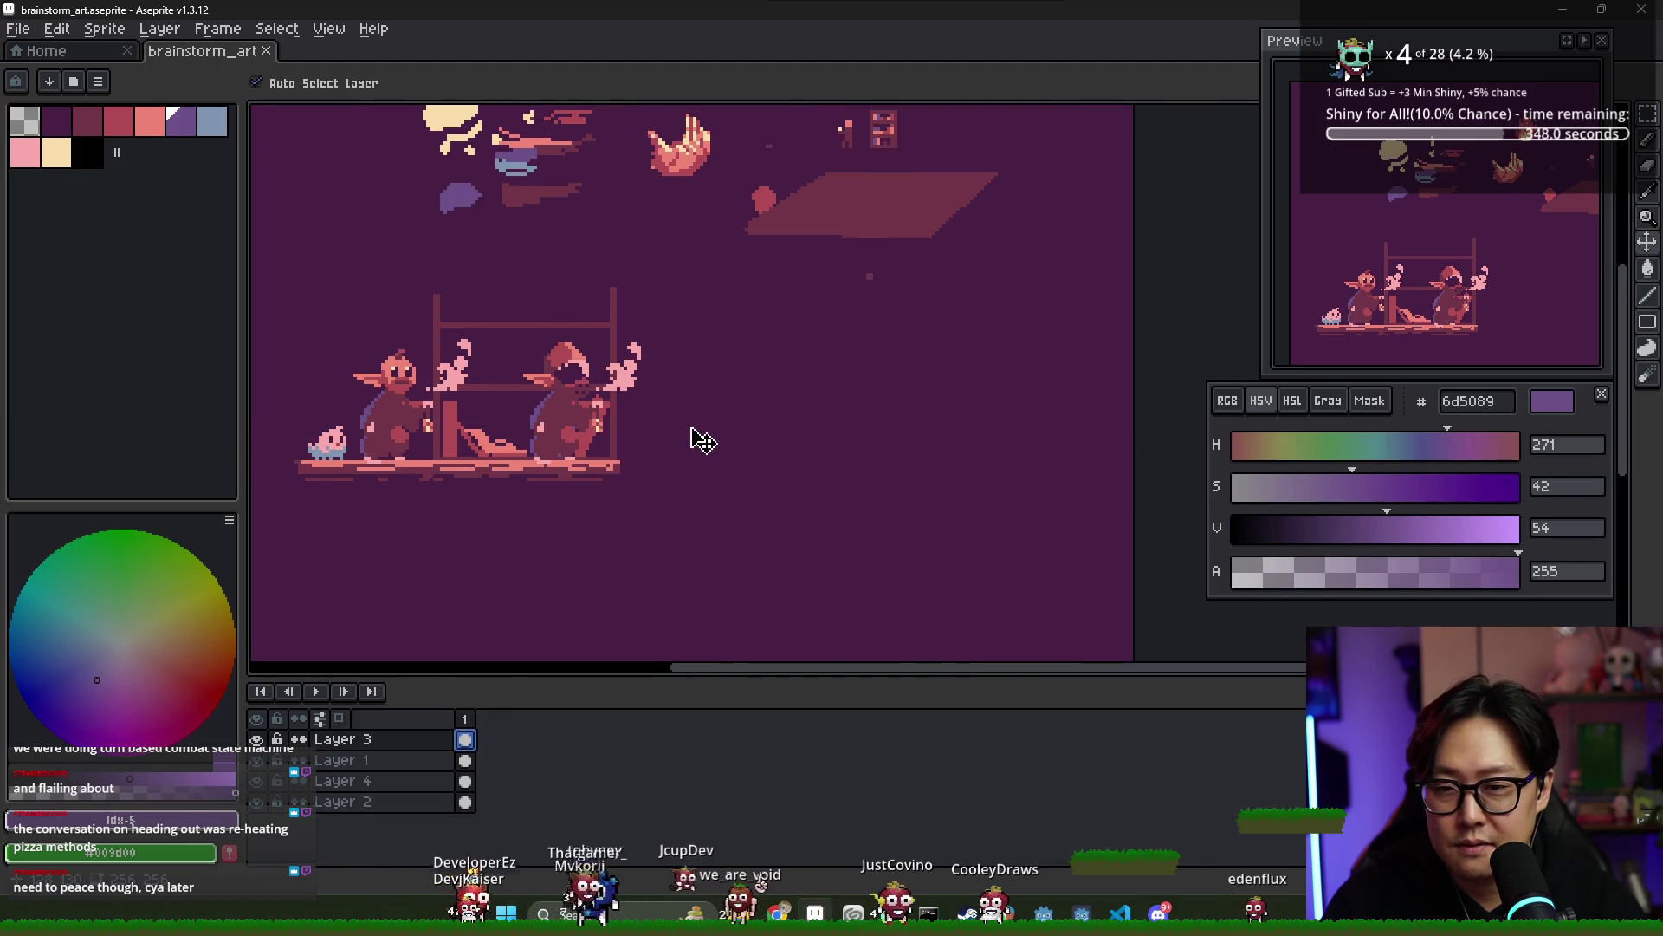